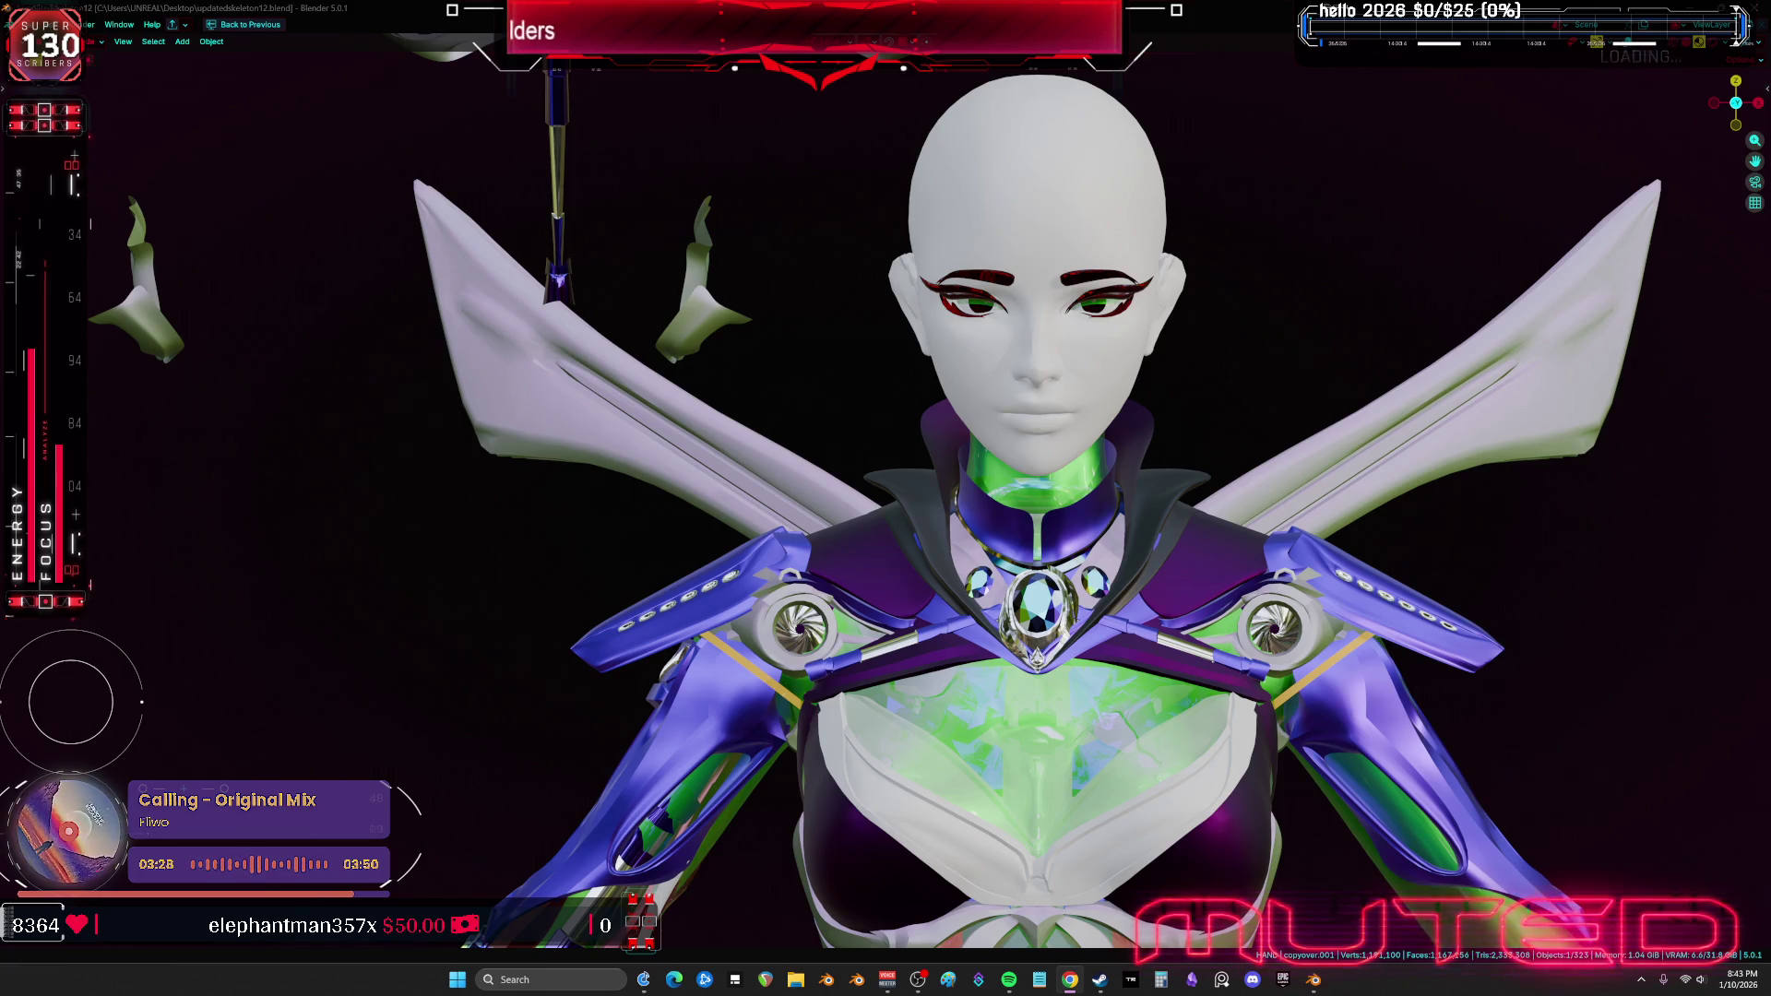
In front view, scale the shoulder armor piece to 0.9375 and enter Edit Mode
{"action": "mouse_move", "coordinate": [802, 613]}
{"action": "middle_mouse_down"}
{"action": "mouse_move", "coordinate": [955, 545]}
{"action": "mouse_move", "coordinate": [994, 625]}
{"action": "mouse_move", "coordinate": [684, 601]}
{"action": "middle_mouse_up"}
{"action": "key", "text": "KP_1"}
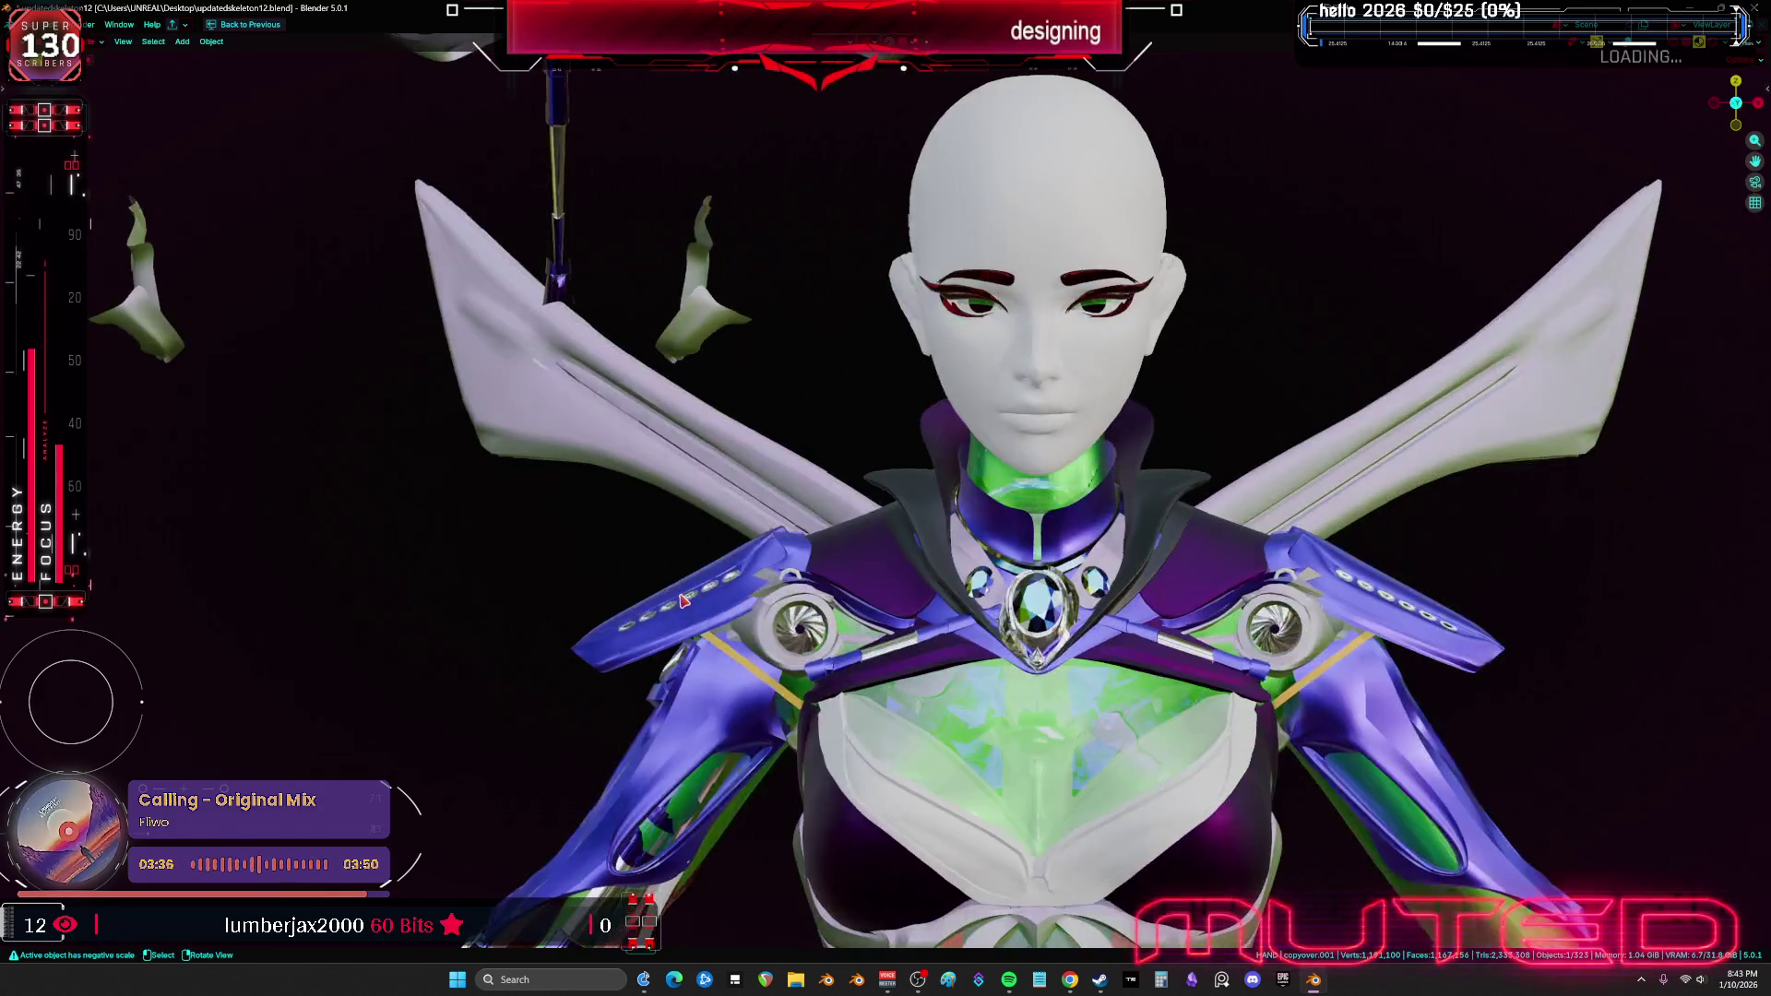
{"action": "scroll", "coordinate": [728, 433], "scroll_direction": "up", "scroll_amount": 3}
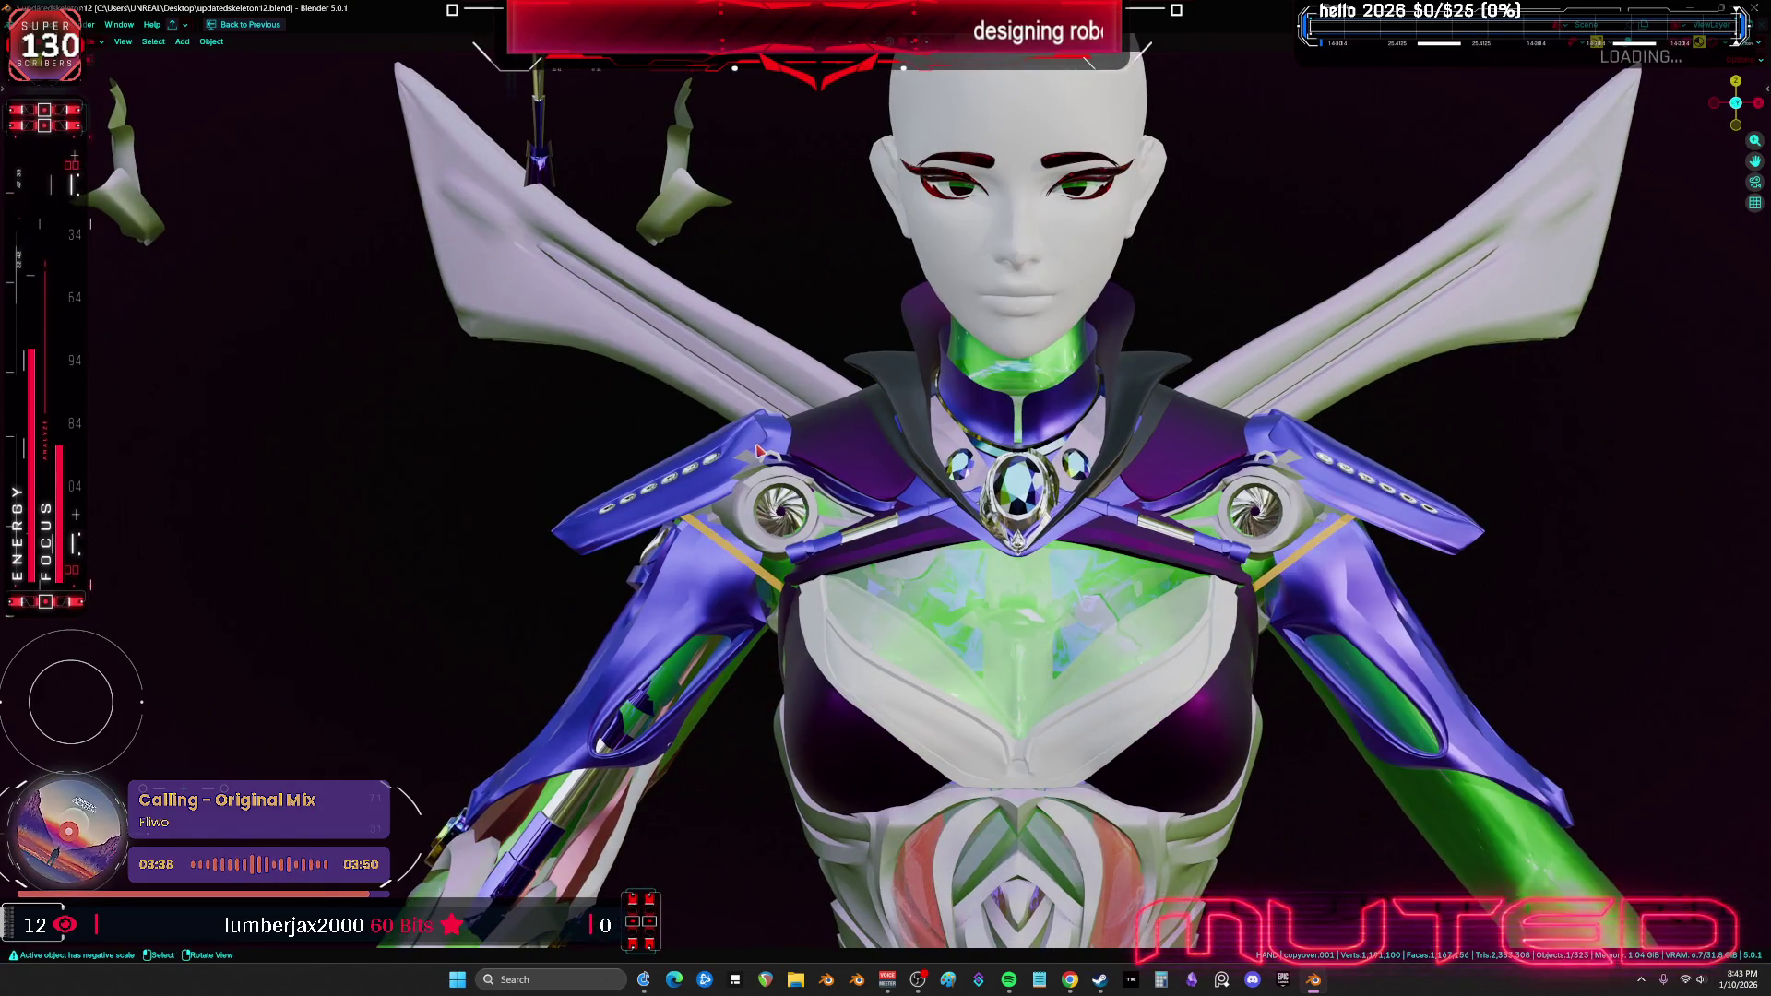
{"action": "key", "text": "s"}
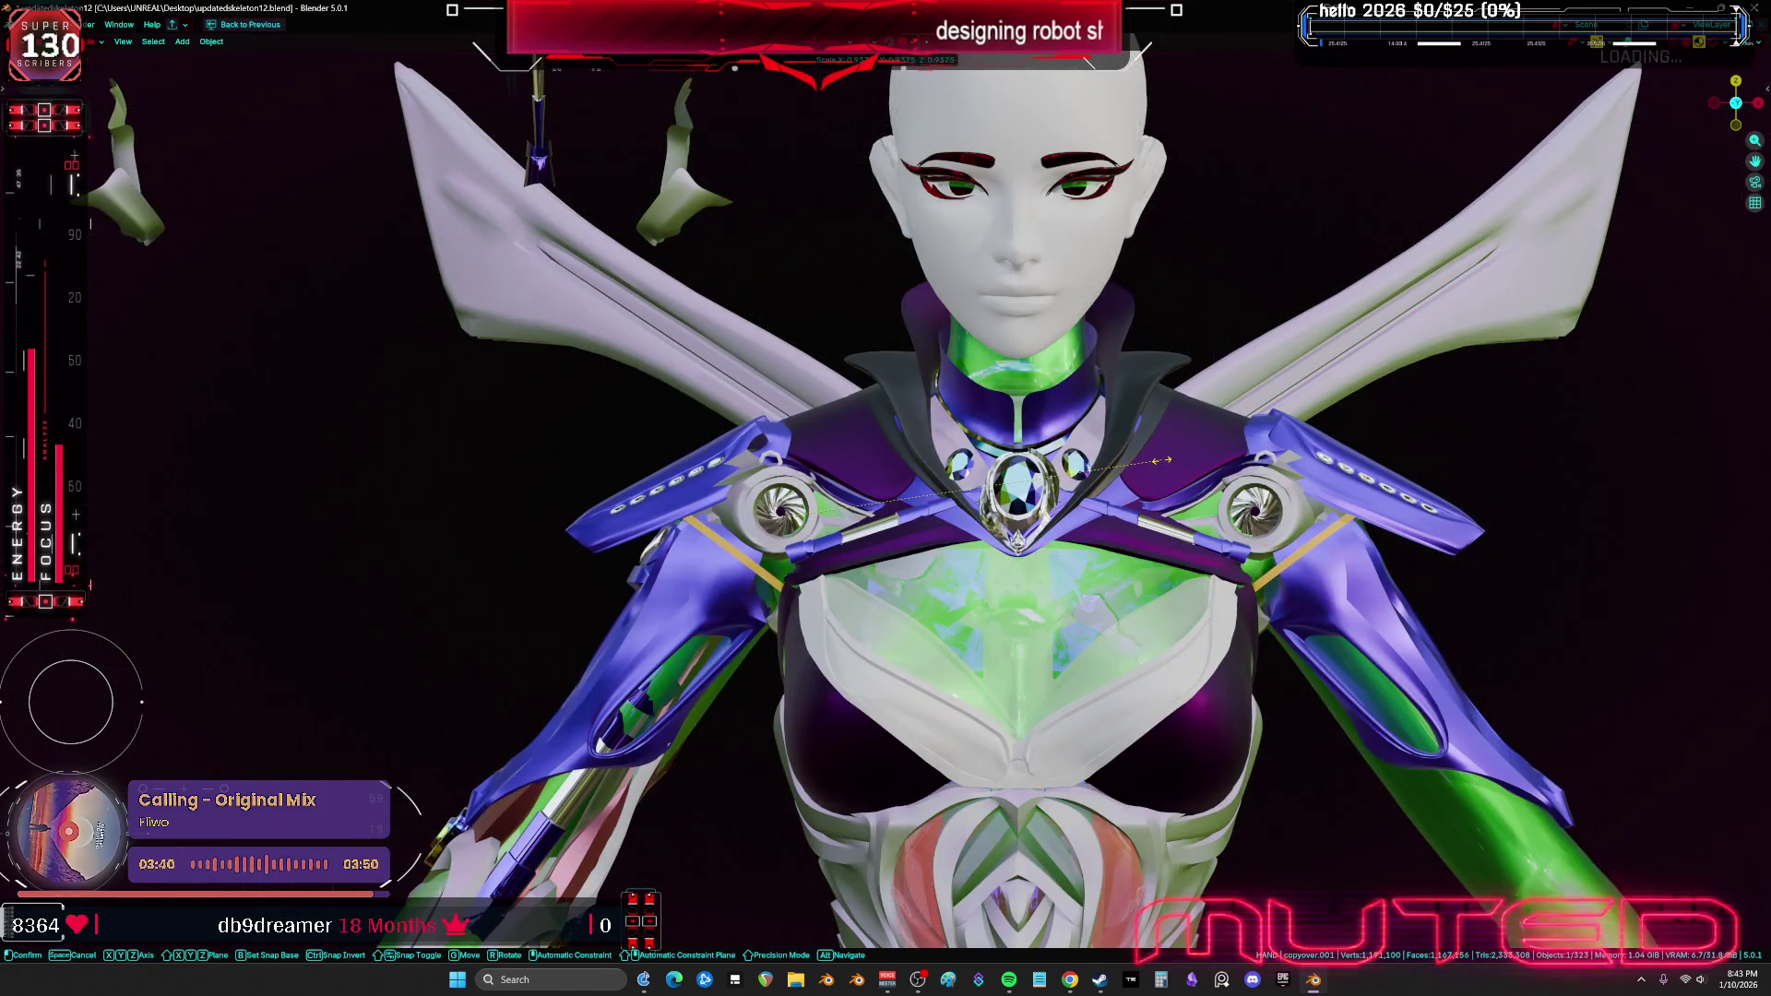
{"action": "left_click", "coordinate": [683, 474]}
{"action": "key", "text": "Tab"}
{"action": "key", "text": "shift+alt+z"}
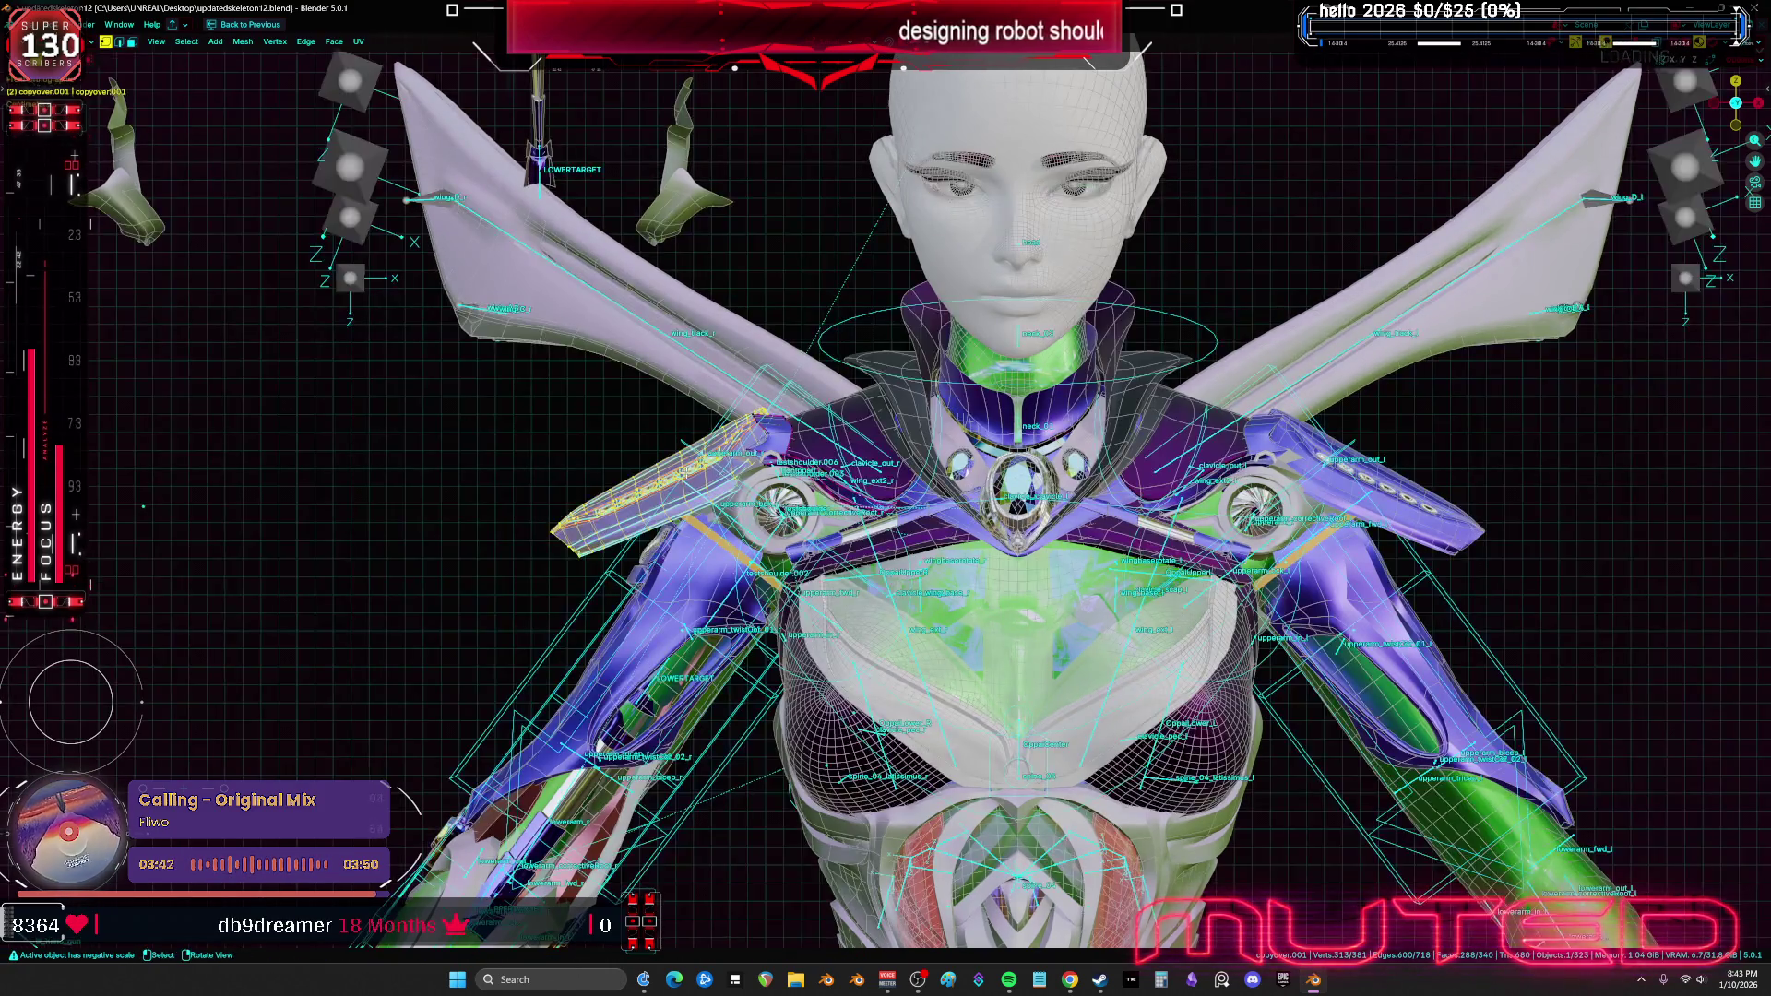
Shrink the mirrored shoulder plates and move them up and outward
{"action": "key", "text": "s"}
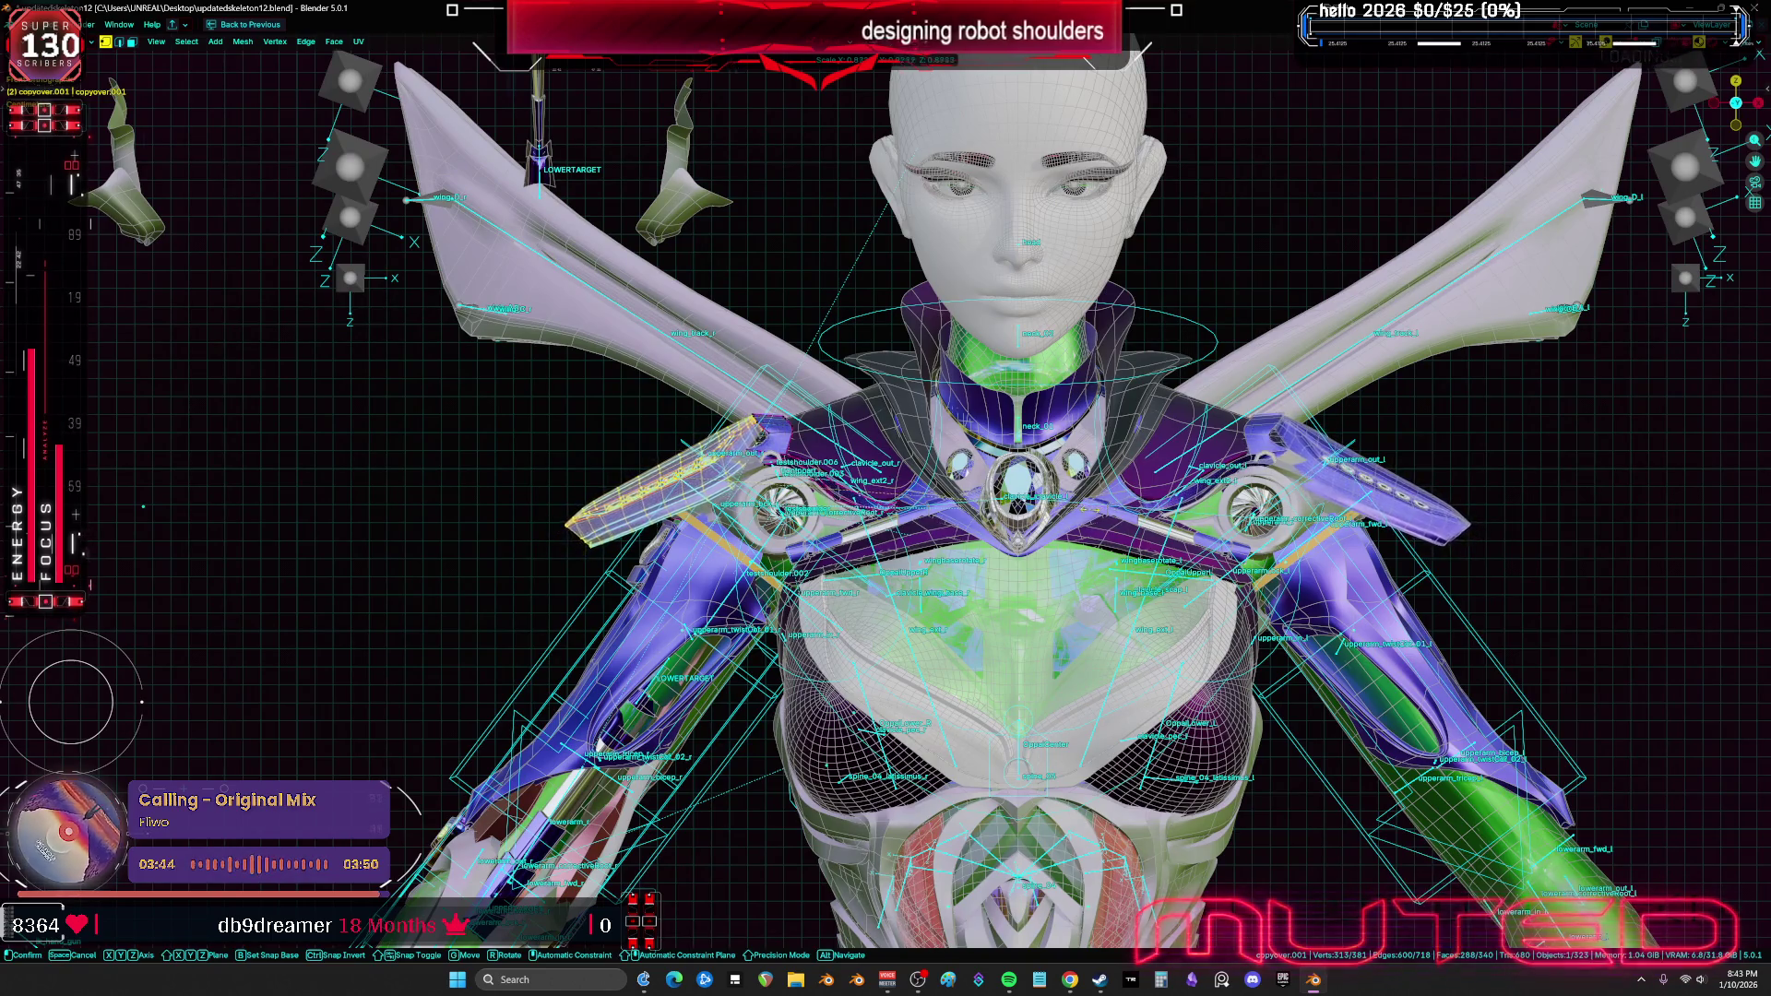
{"action": "key", "text": "shift+alt+z"}
{"action": "key", "text": "g"}
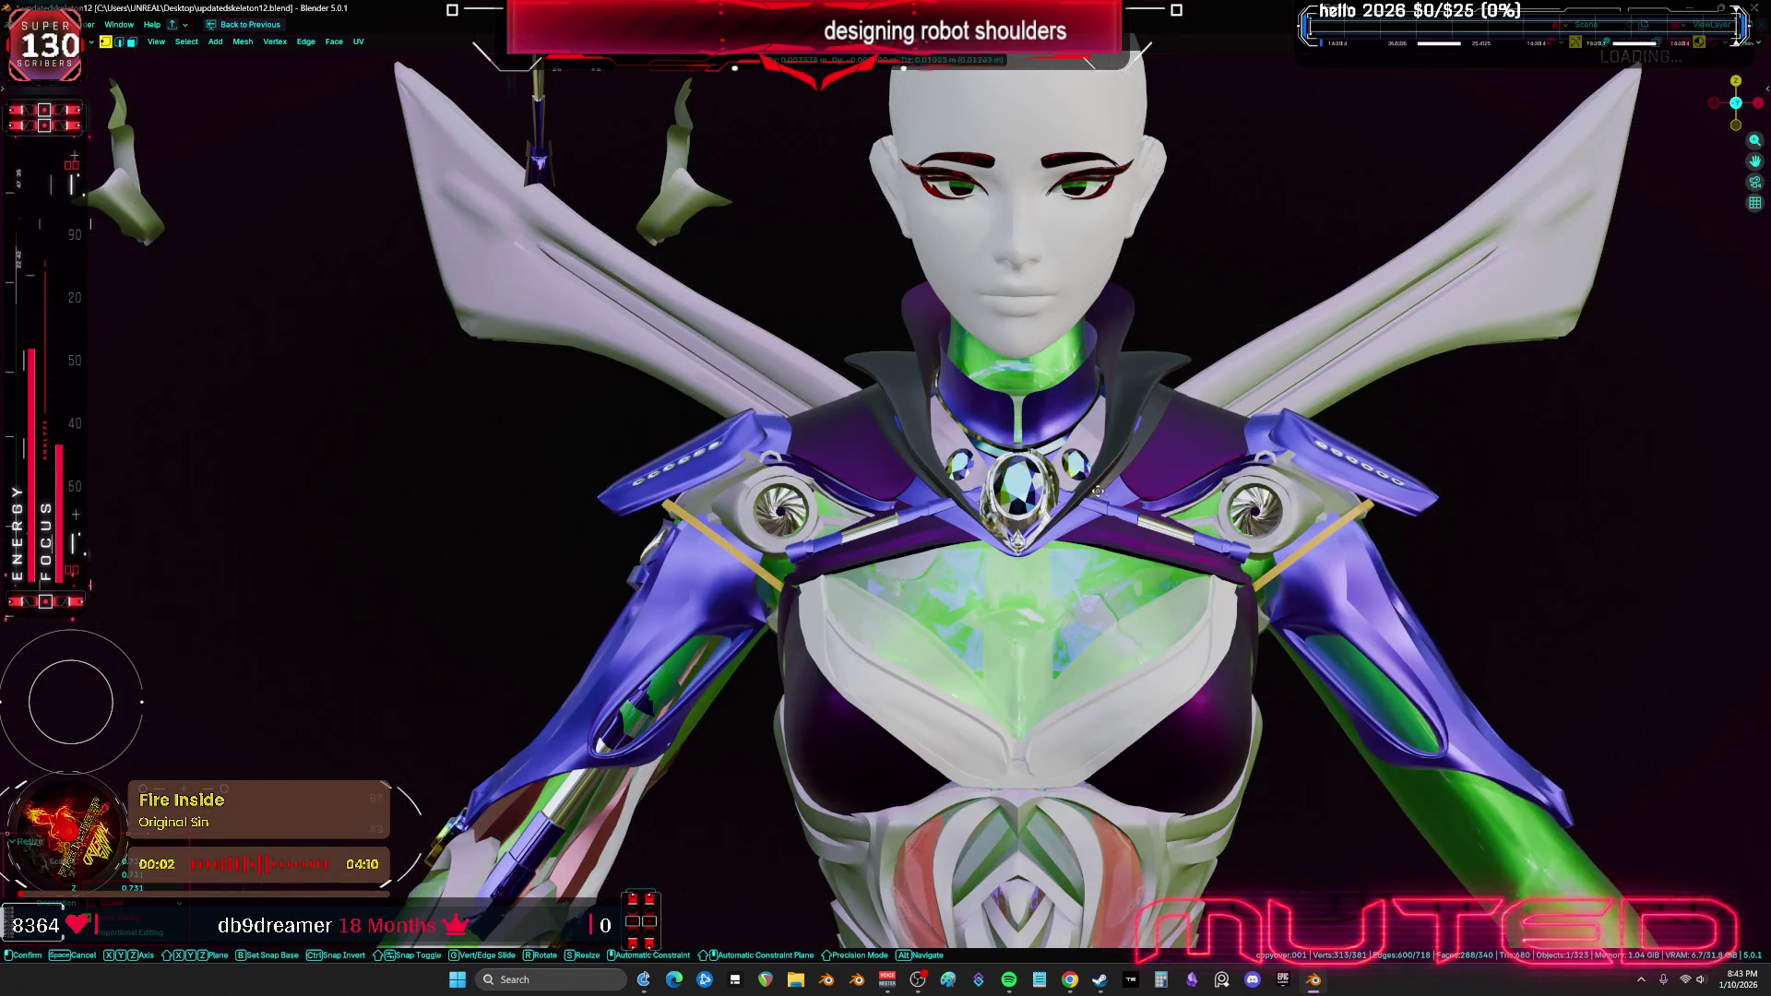
{"action": "left_click", "coordinate": [879, 527]}
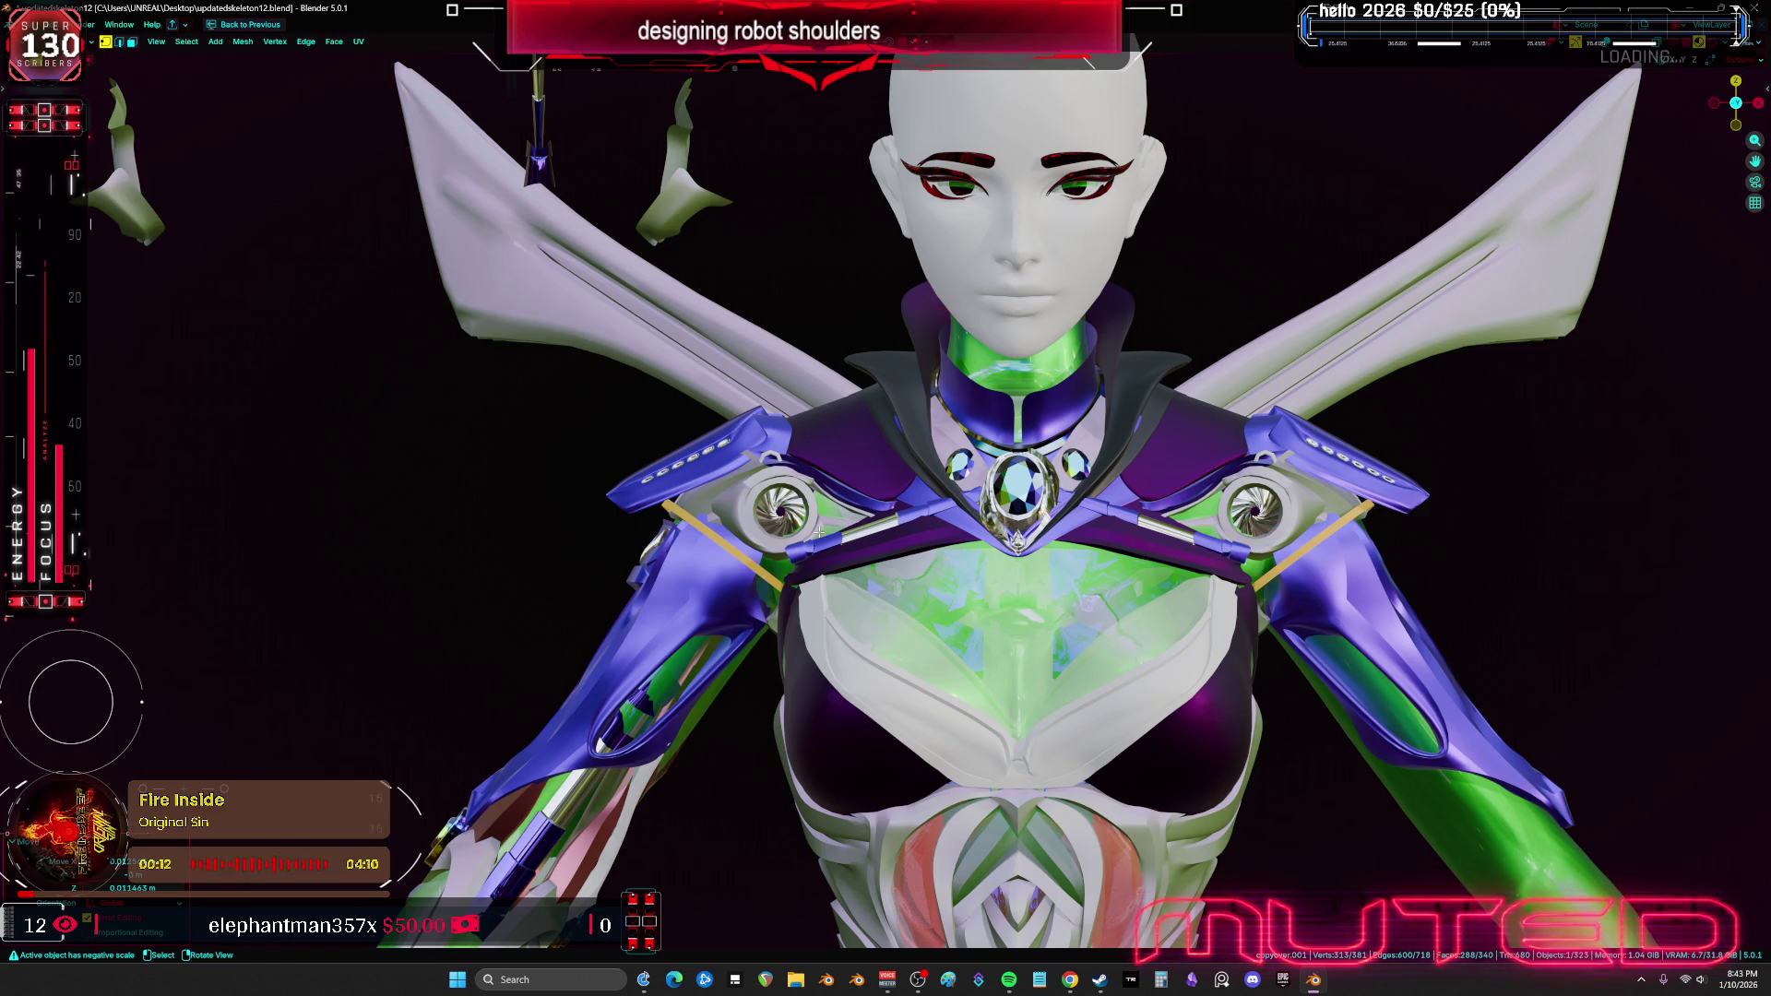
{"action": "key", "text": "g"}
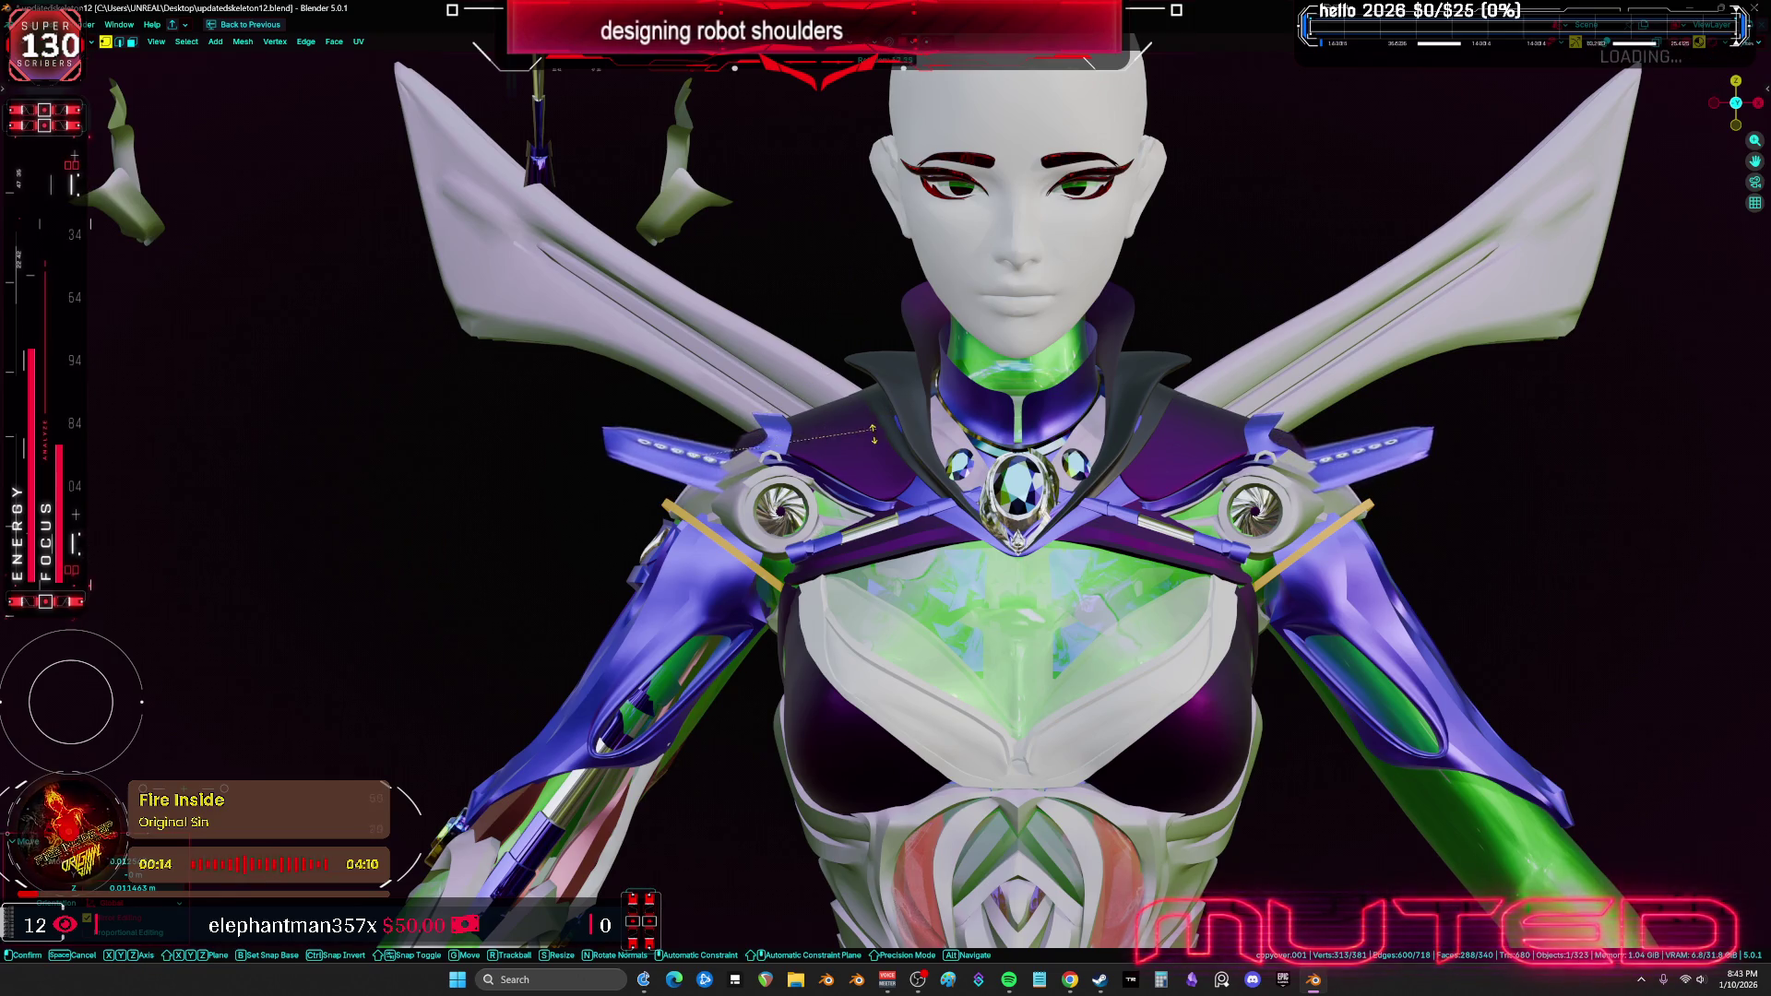
{"action": "left_click", "coordinate": [880, 388]}
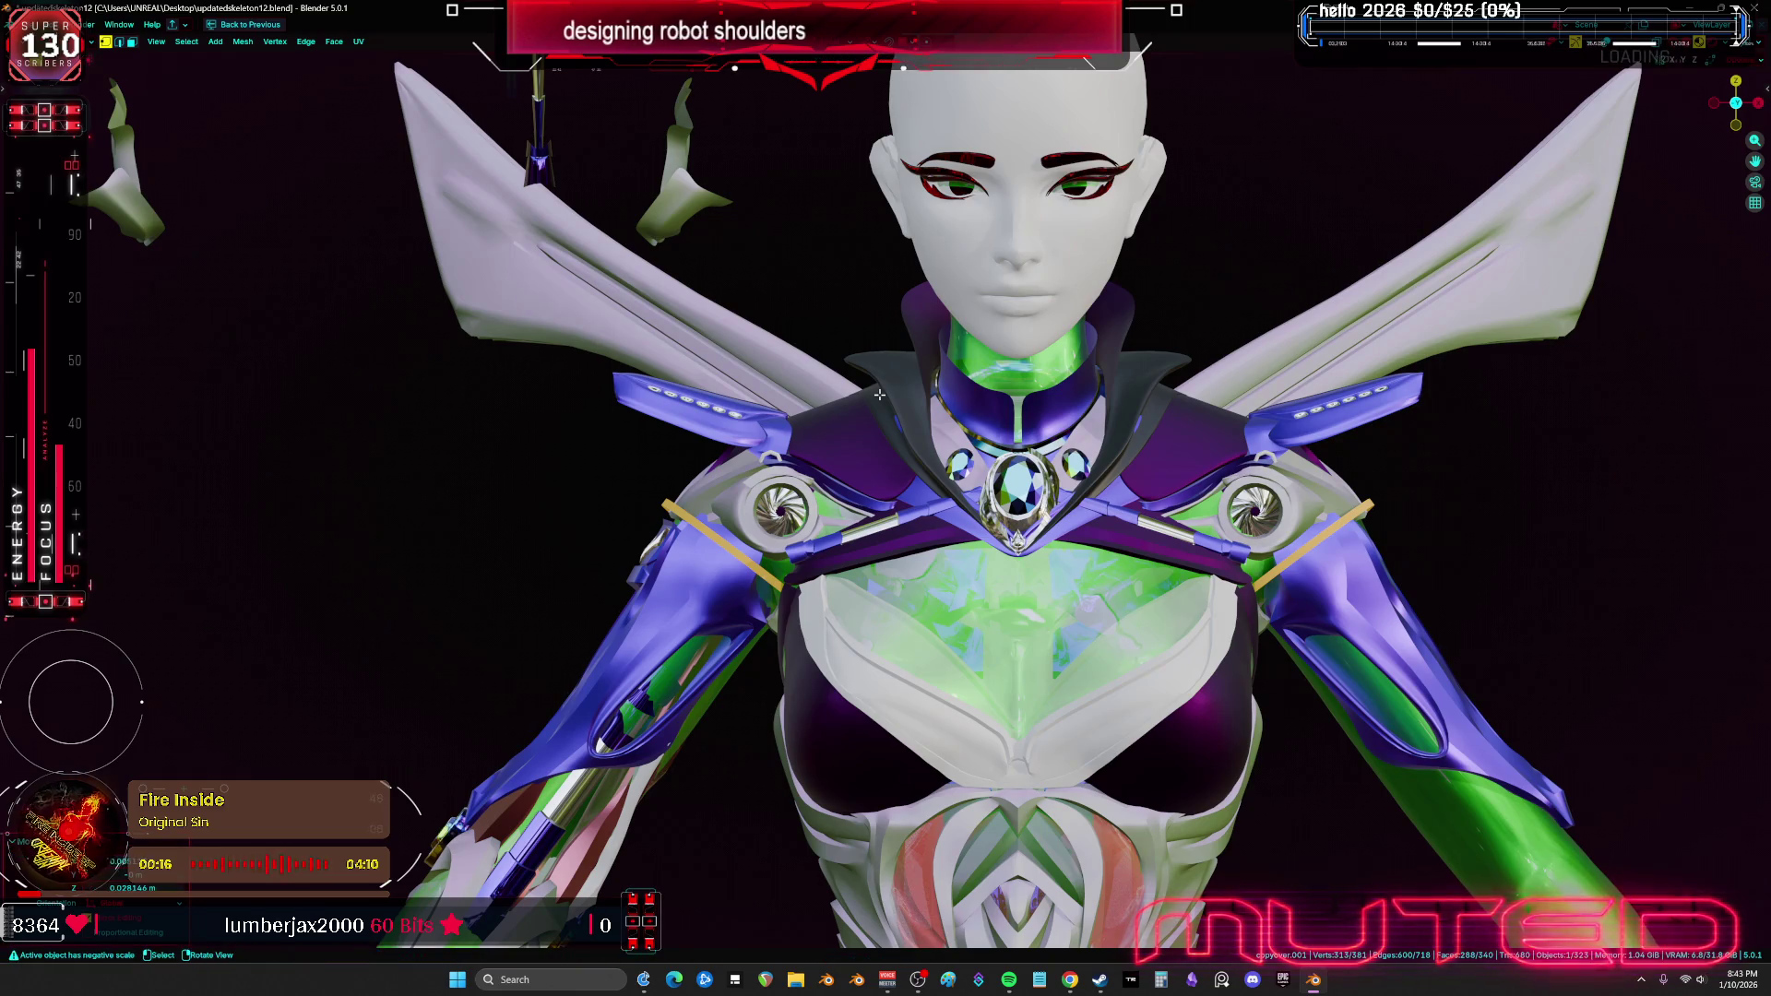
Move the plates beside the head, rotate them upright and settle them at ear height
{"action": "key", "text": "g"}
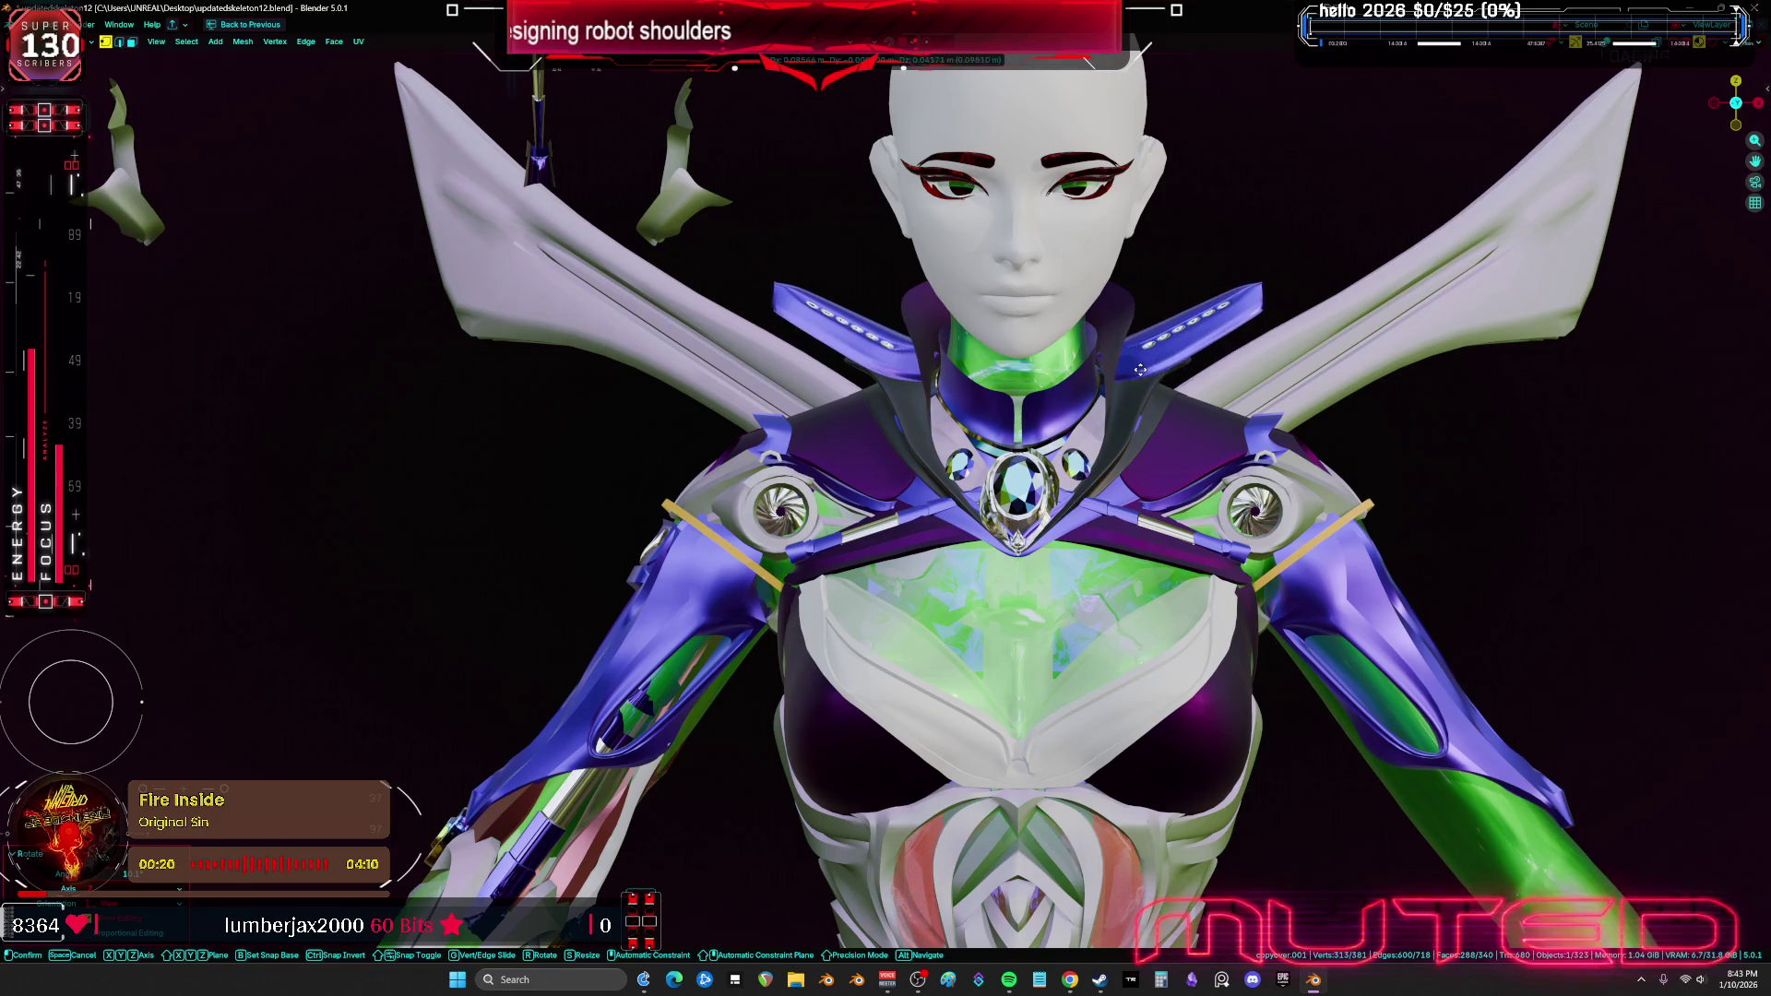
{"action": "left_click", "coordinate": [1140, 369]}
{"action": "key", "text": "r"}
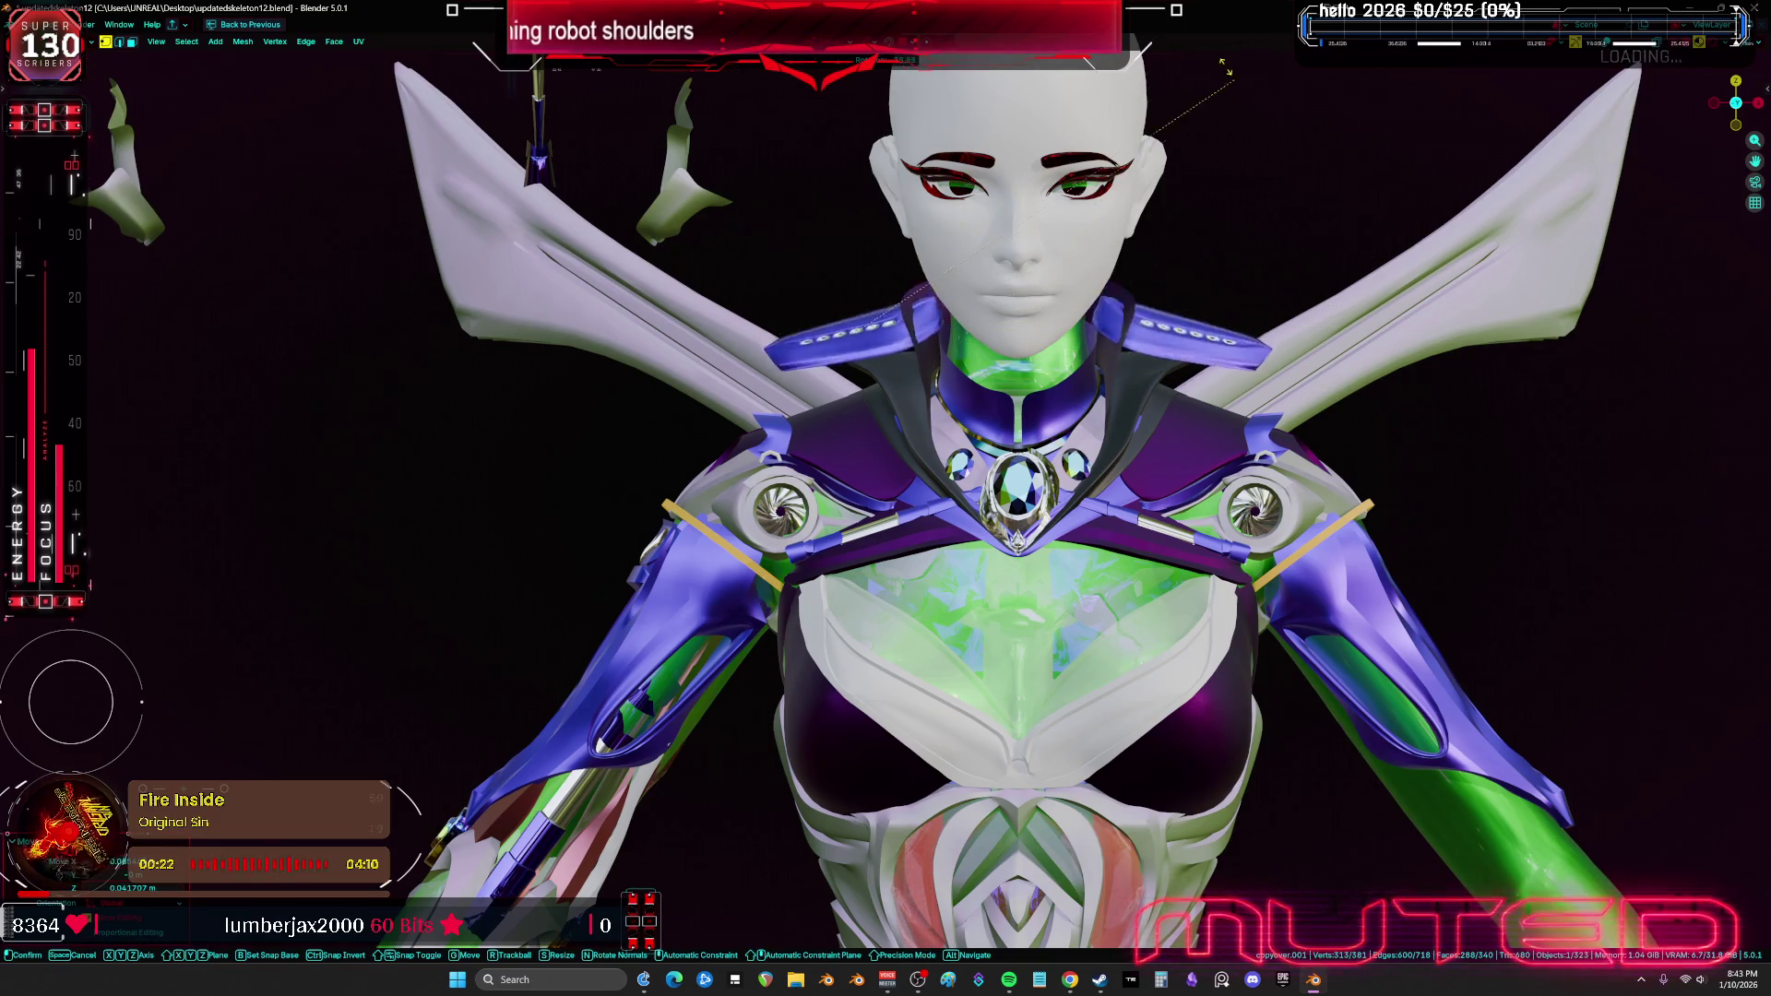
{"action": "left_click", "coordinate": [994, 243]}
{"action": "key", "text": "g"}
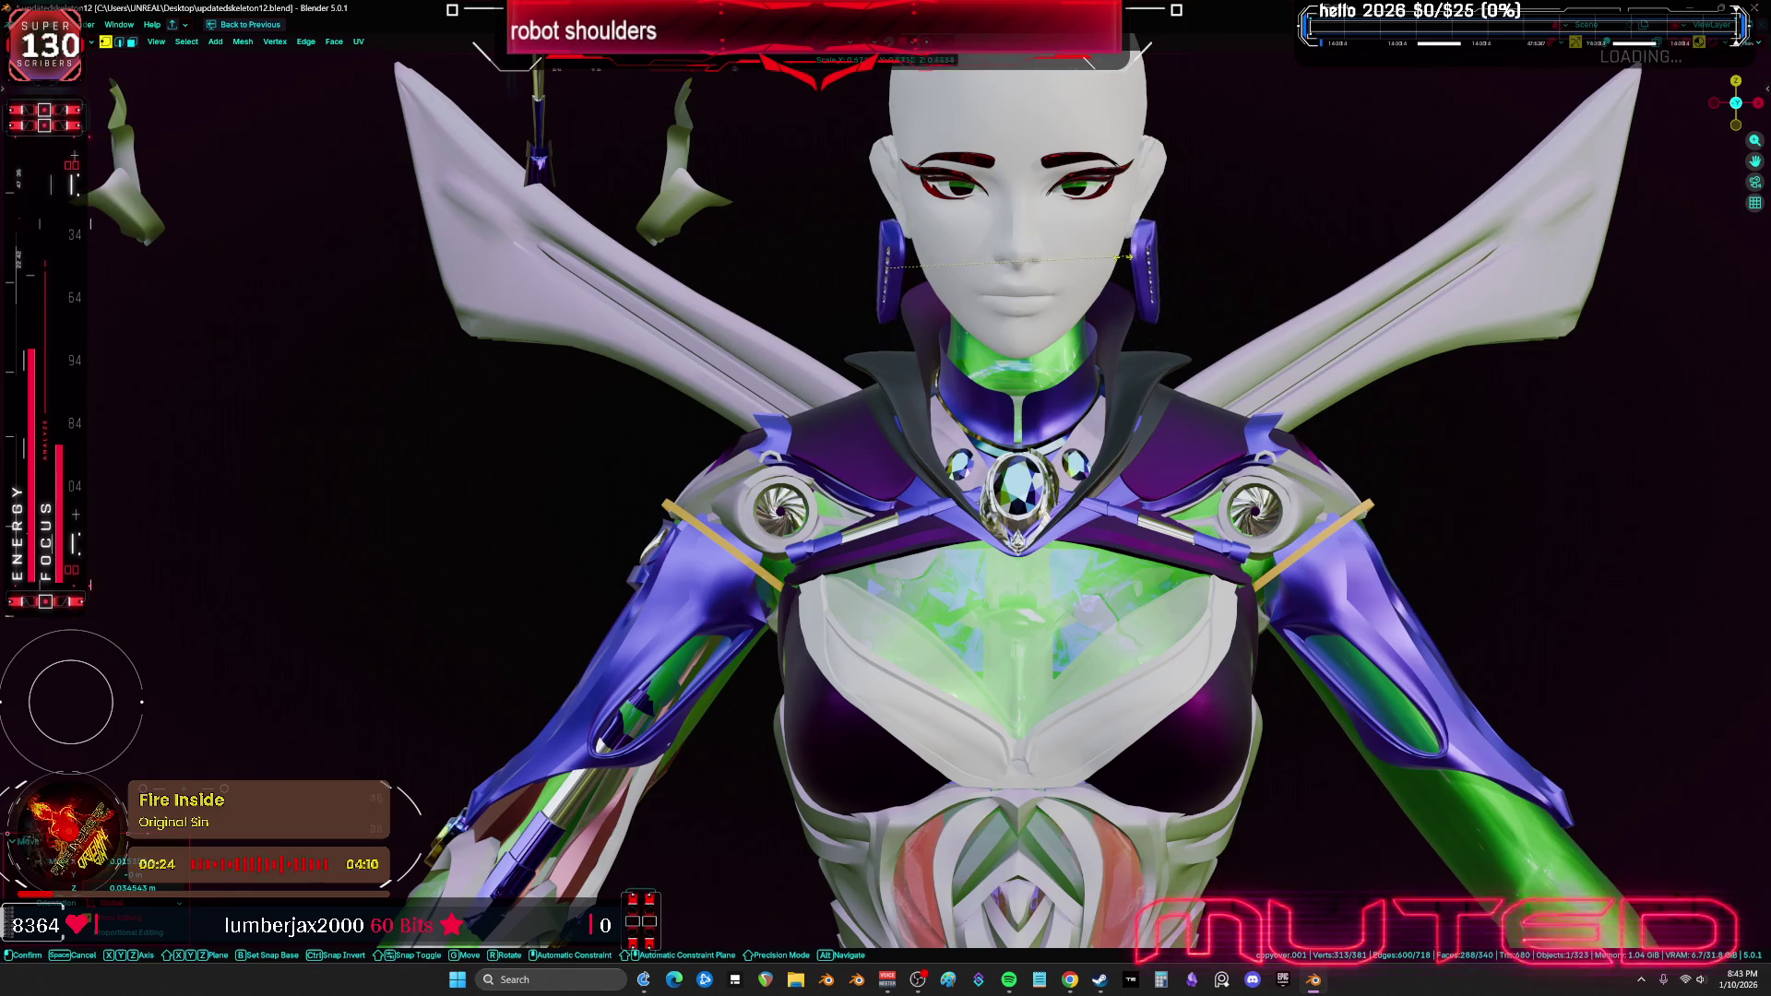
{"action": "left_click", "coordinate": [1092, 241]}
{"action": "middle_click_drag", "start_coordinate": [1092, 241], "coordinate": [1088, 541]}
Move the ear pieces along their local X axis to sit closer against the head
{"action": "key", "text": "g"}
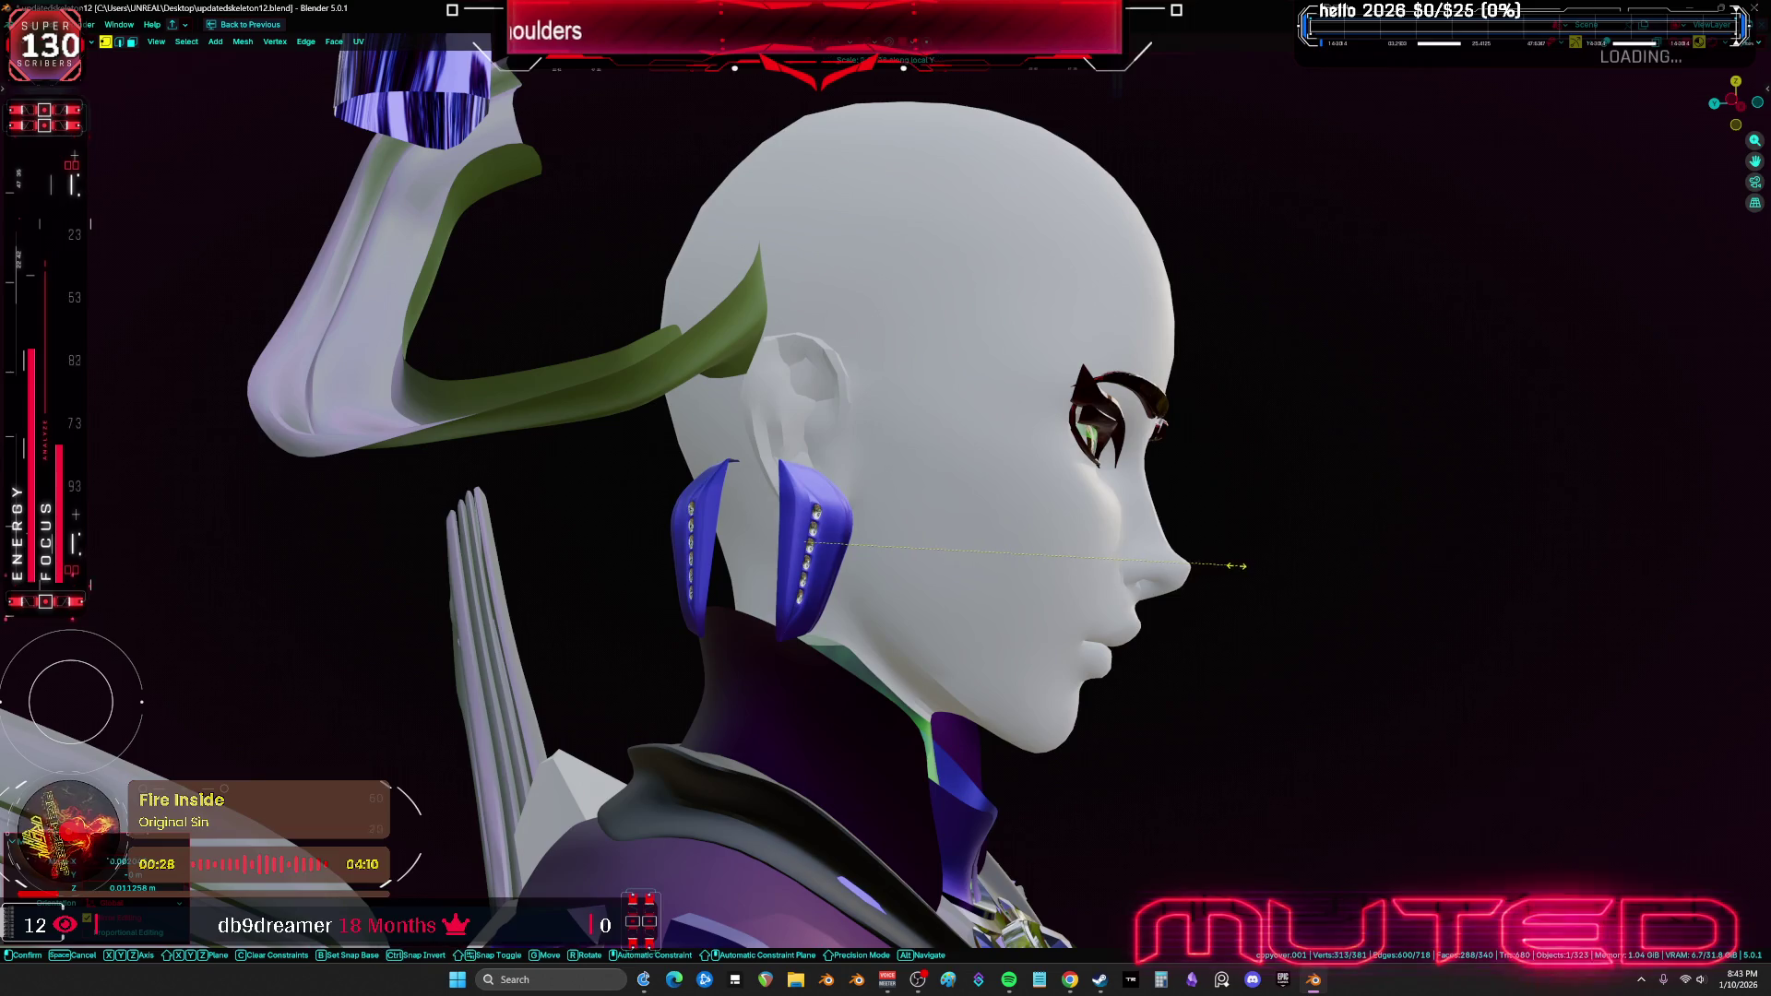
{"action": "key", "text": "x"}
{"action": "key", "text": "x"}
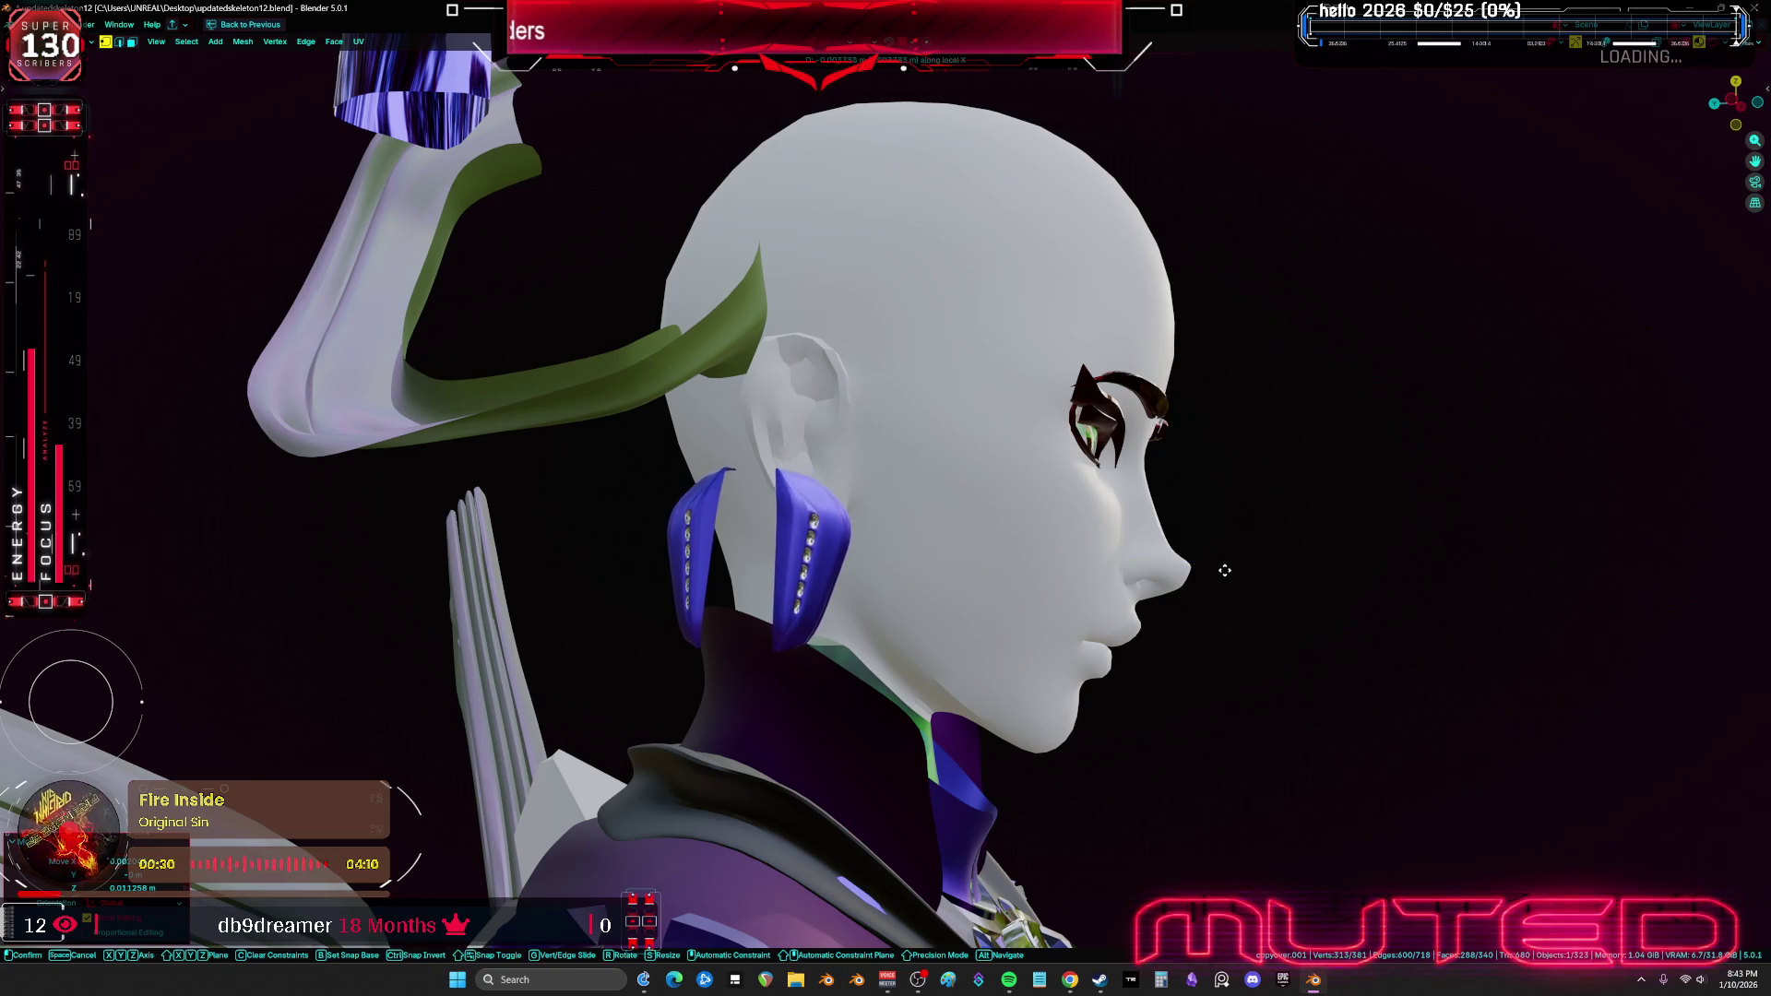
{"action": "key", "text": "r"}
{"action": "key", "text": "z"}
{"action": "key", "text": "z"}
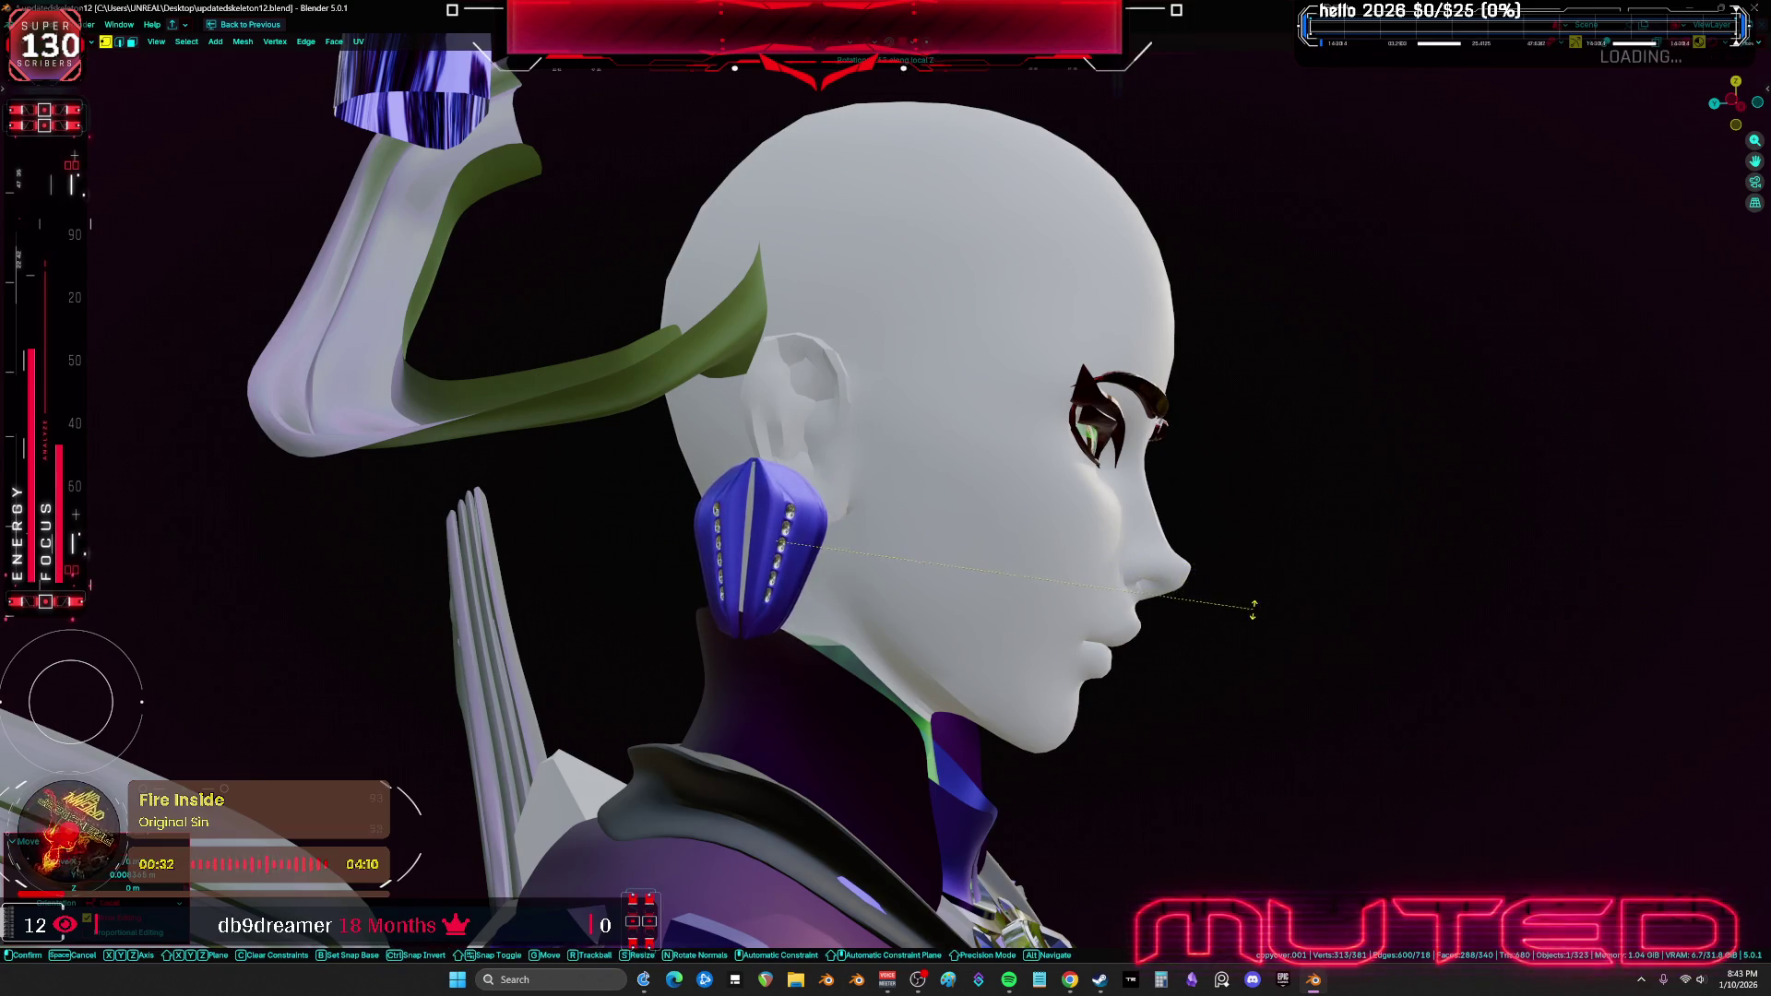
{"action": "key", "text": "g"}
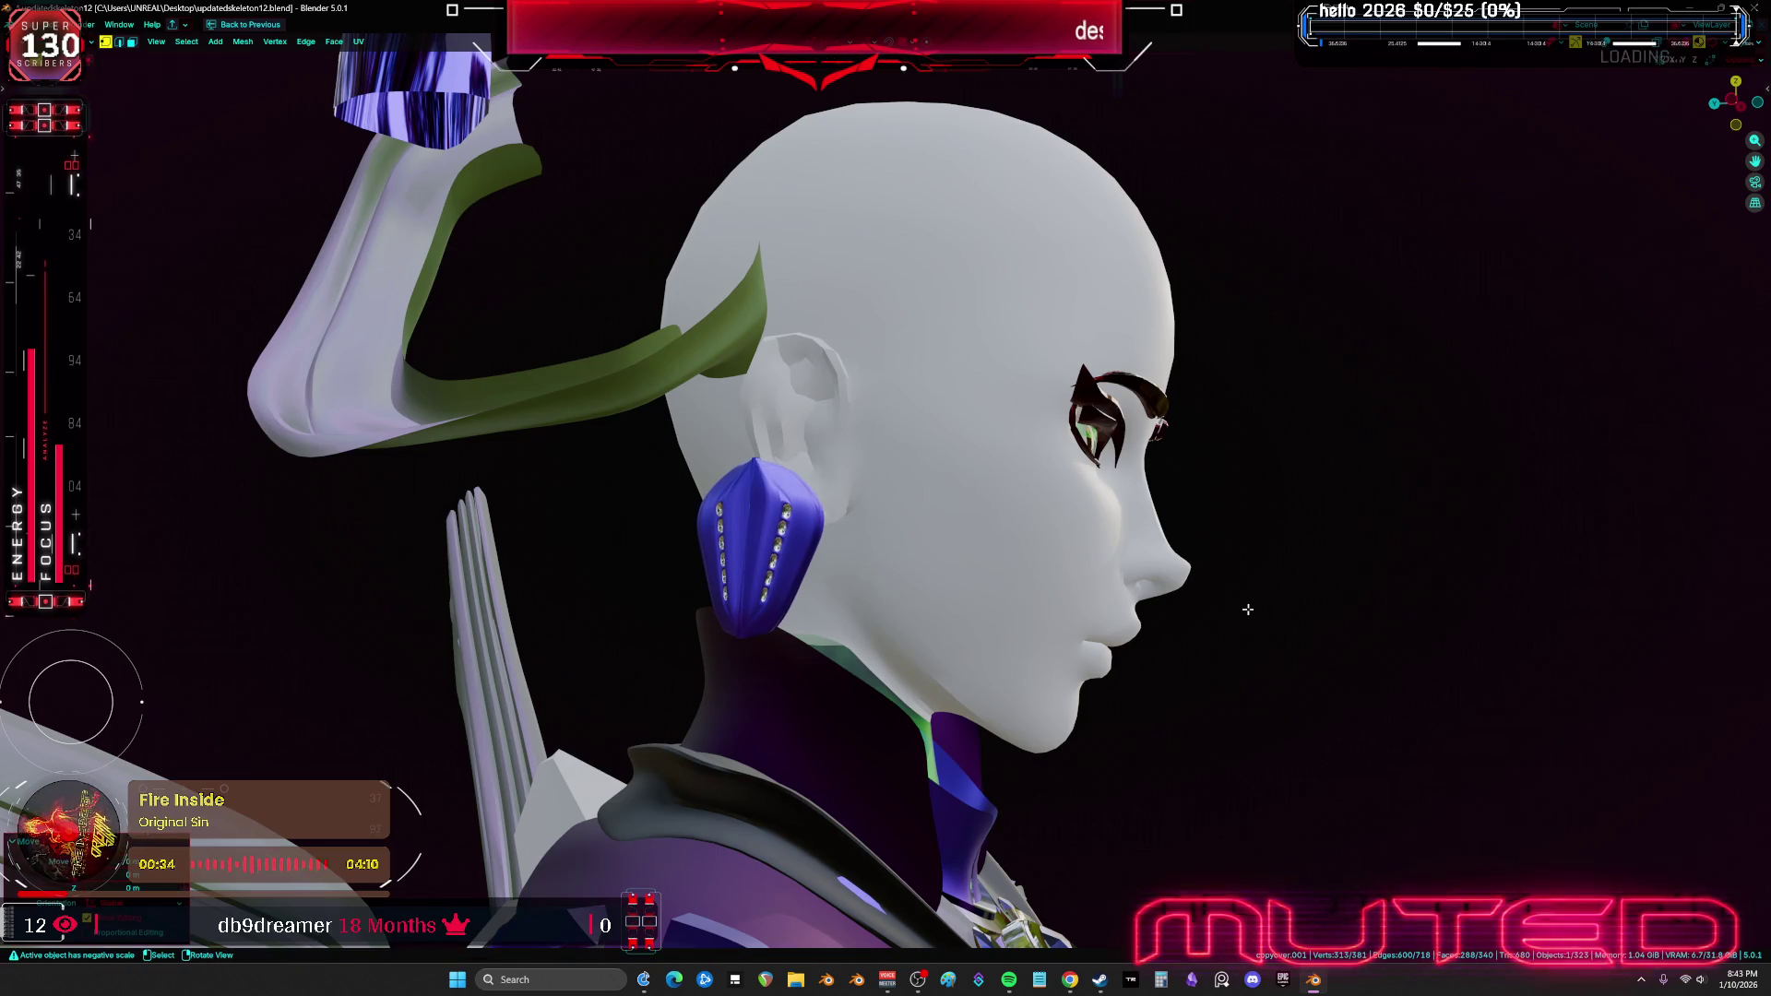
{"action": "left_click", "coordinate": [1264, 608]}
Check the ear pieces from the front view in Object Mode, then resume editing their mesh
{"action": "key", "text": "Tab"}
{"action": "middle_click_drag", "start_coordinate": [1265, 609], "coordinate": [1266, 607]}
{"action": "key", "text": "KP_1"}
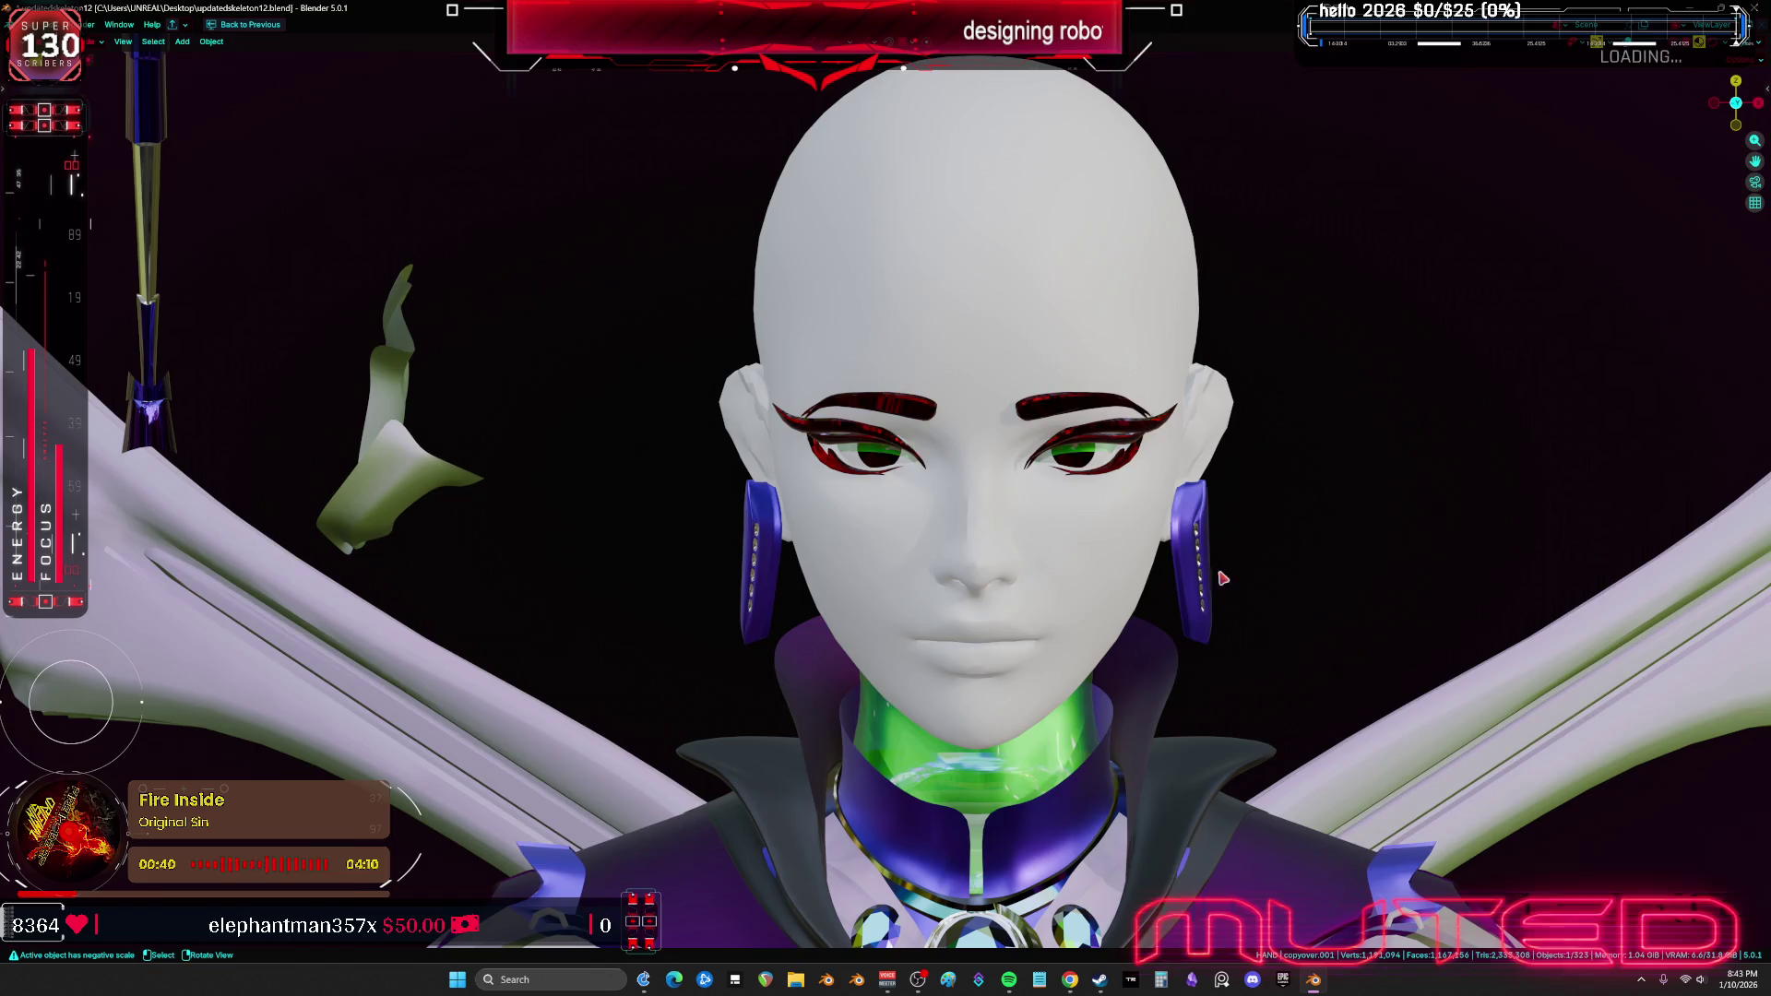
{"action": "key", "text": "Tab"}
{"action": "key", "text": "g"}
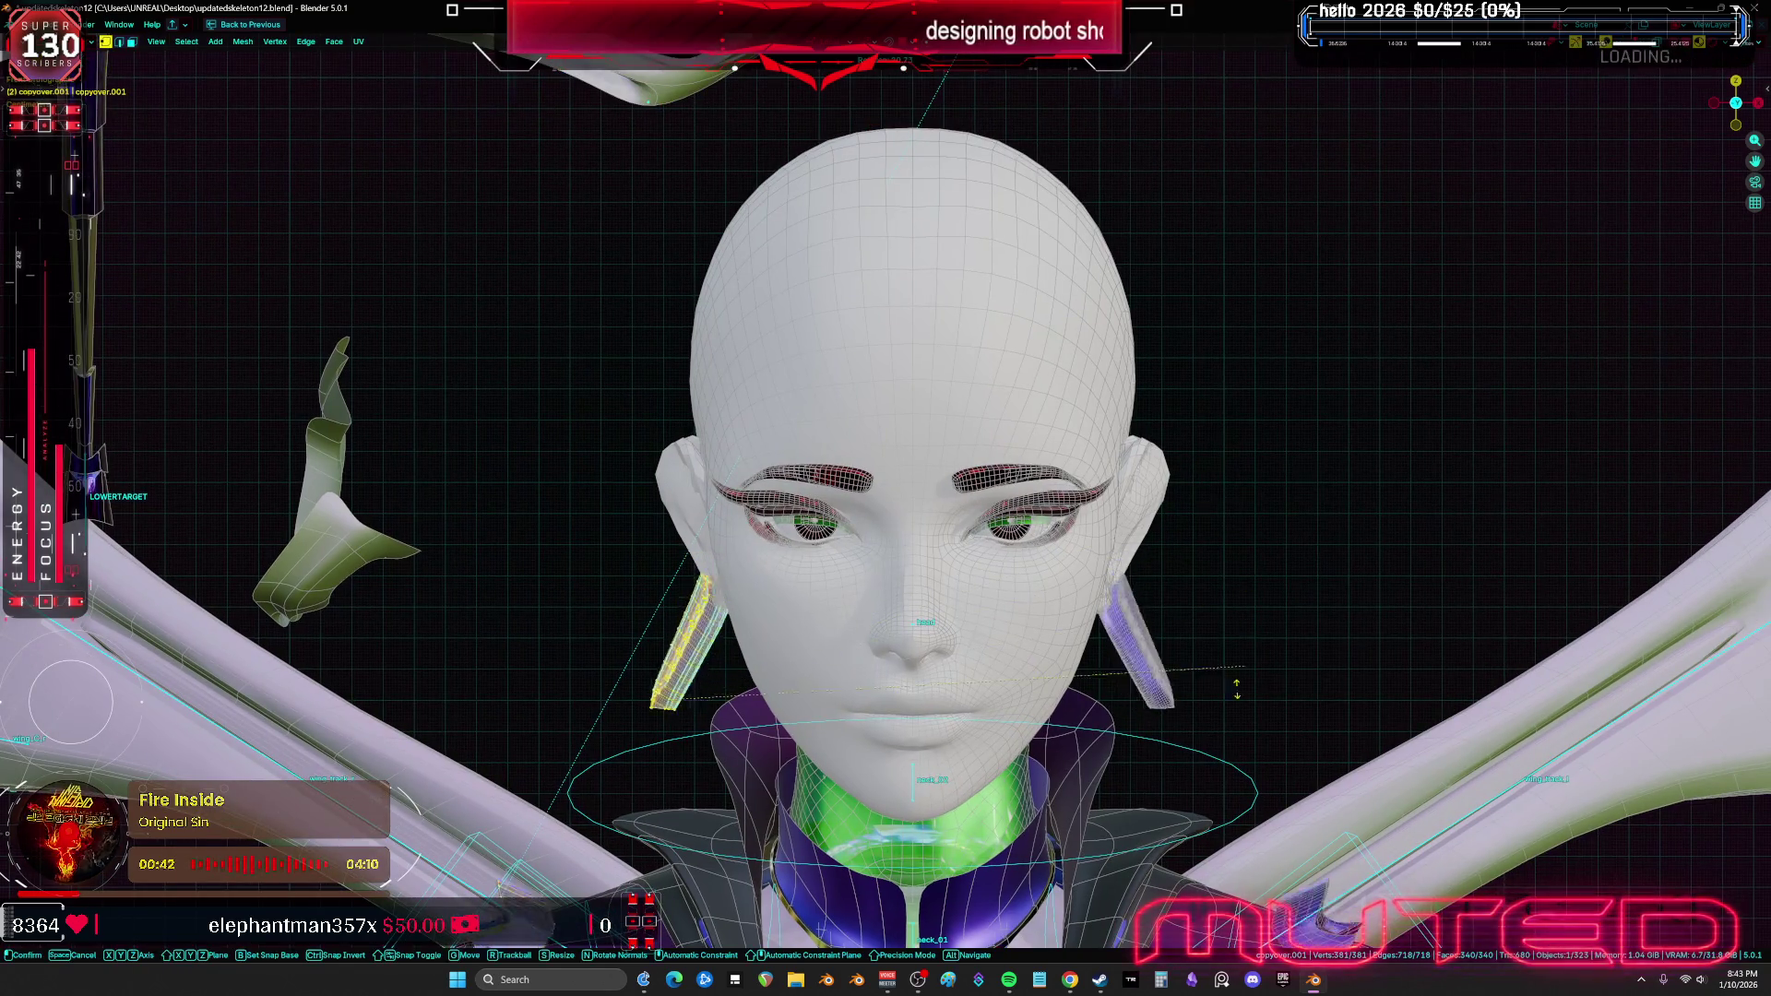
{"action": "key", "text": "Escape"}
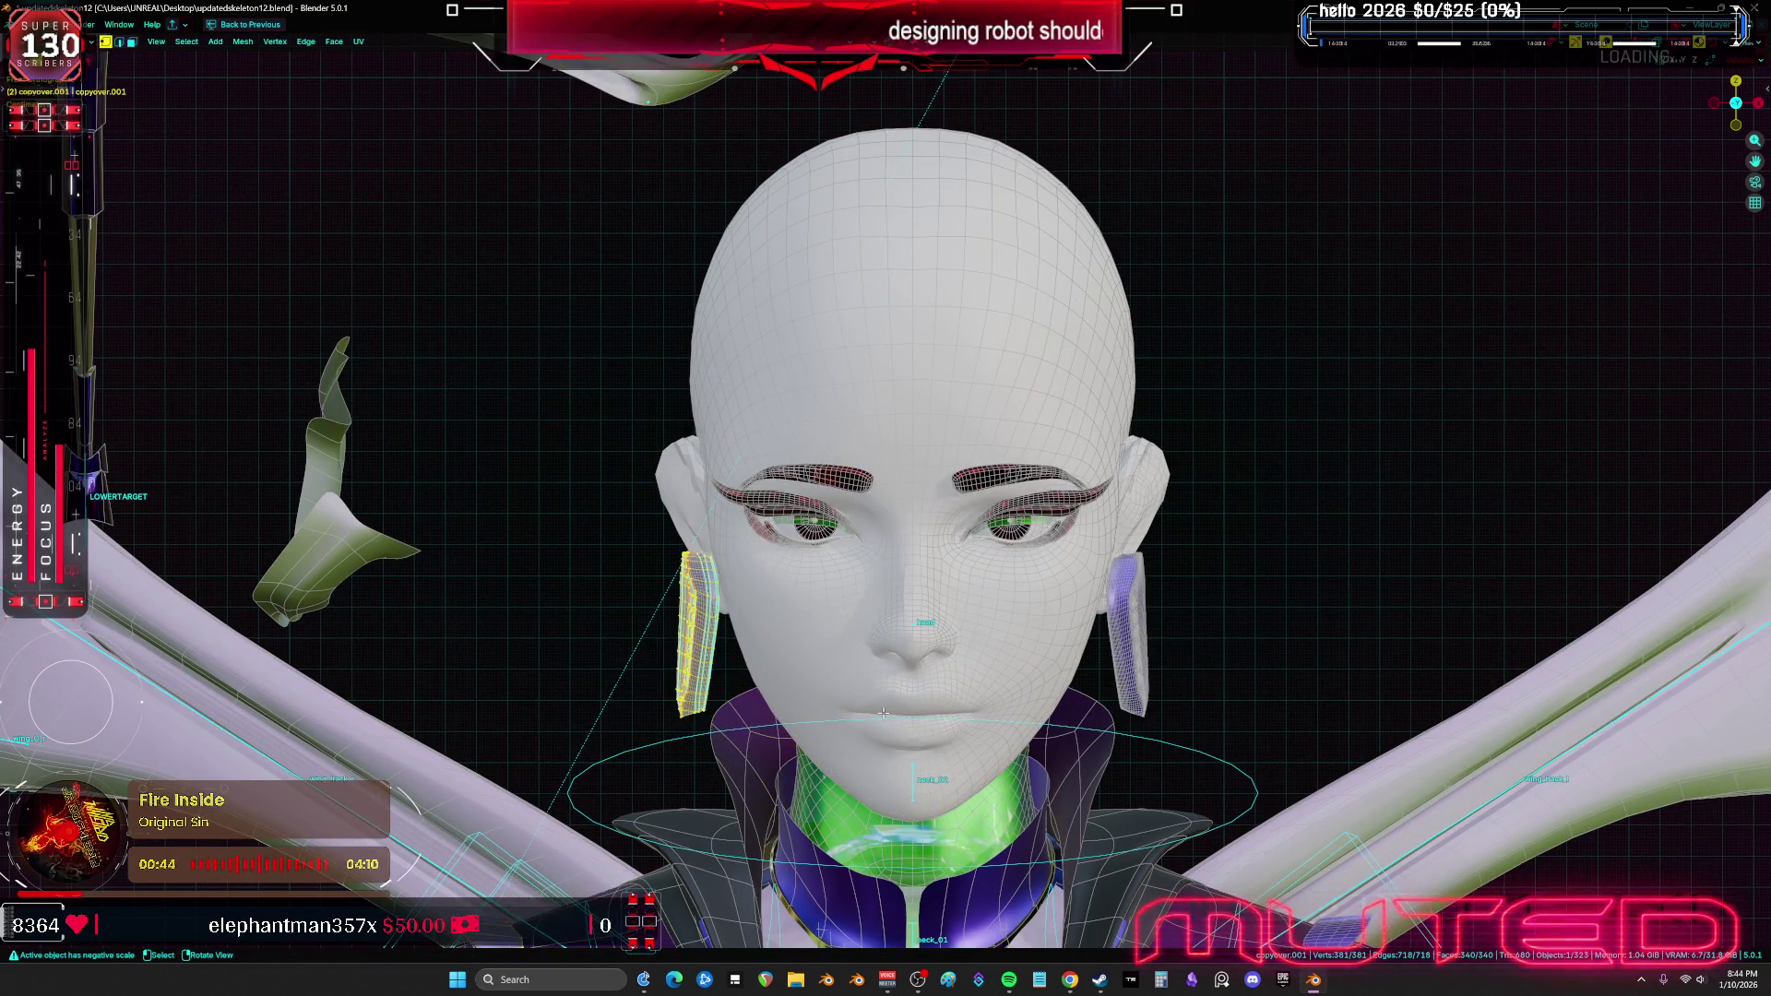
{"action": "scroll", "coordinate": [890, 716], "scroll_direction": "down", "scroll_amount": 3}
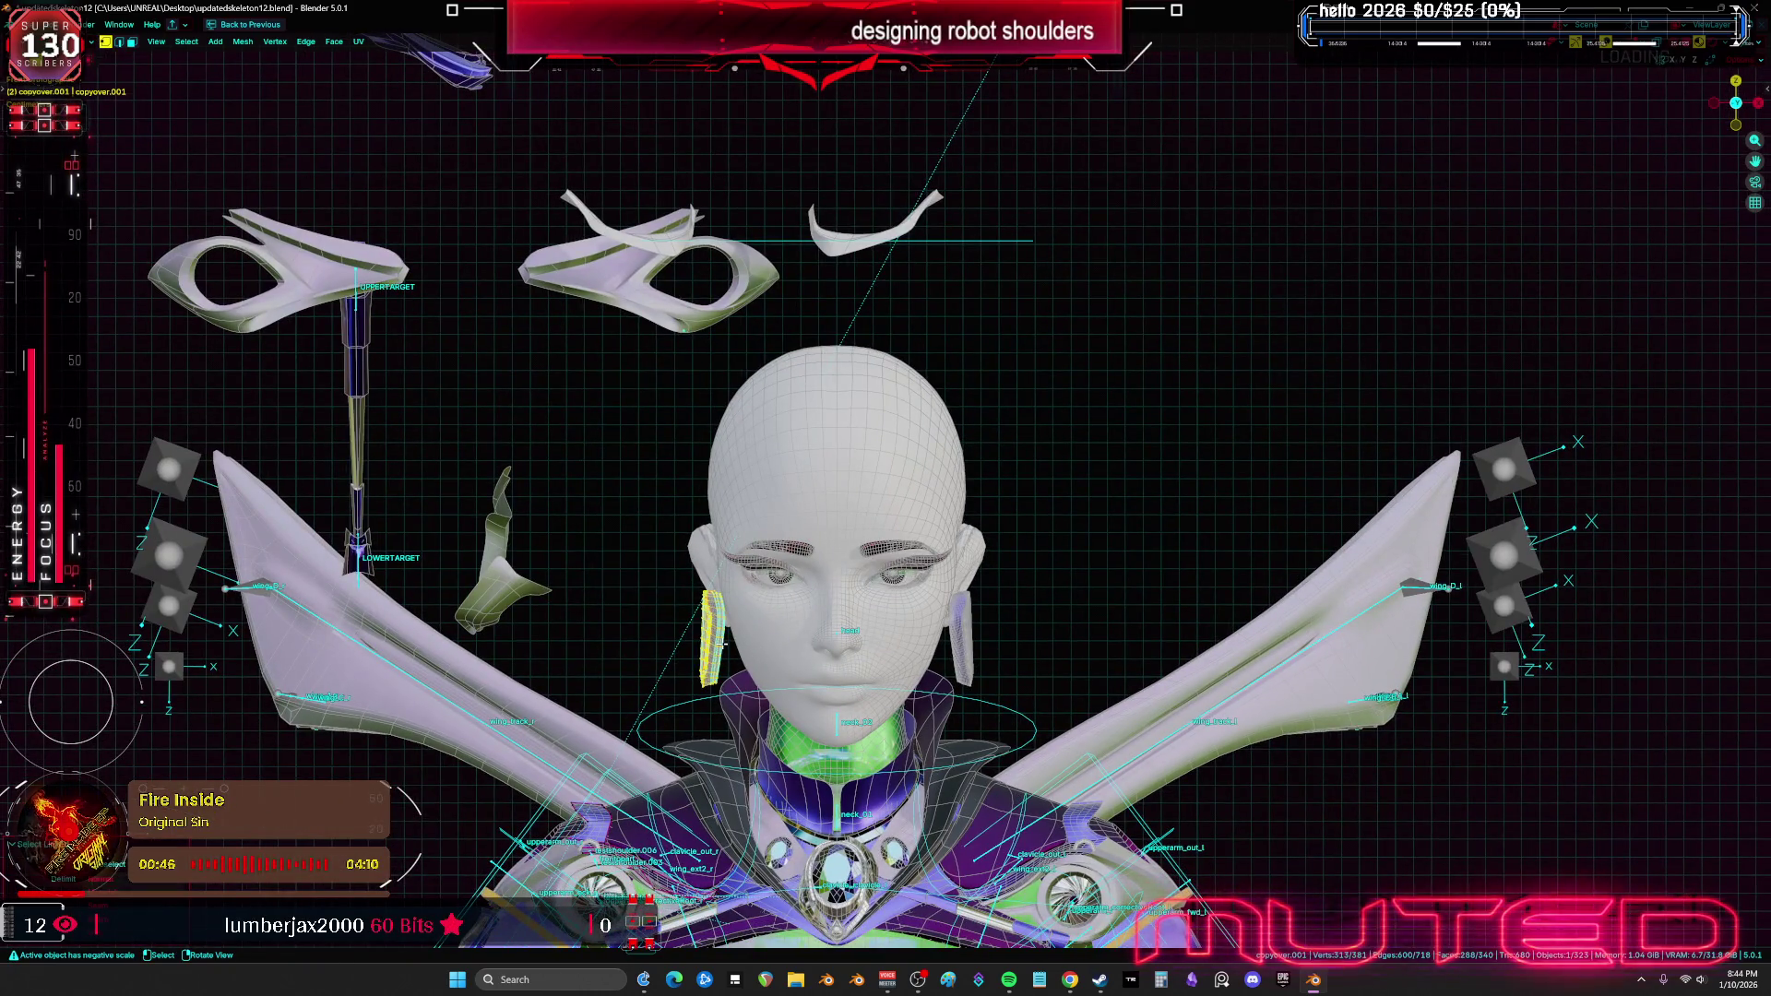
Raise the ear pieces above the head and scale them about 2.284 into long spikes
{"action": "key", "text": "g"}
{"action": "key", "text": "s"}
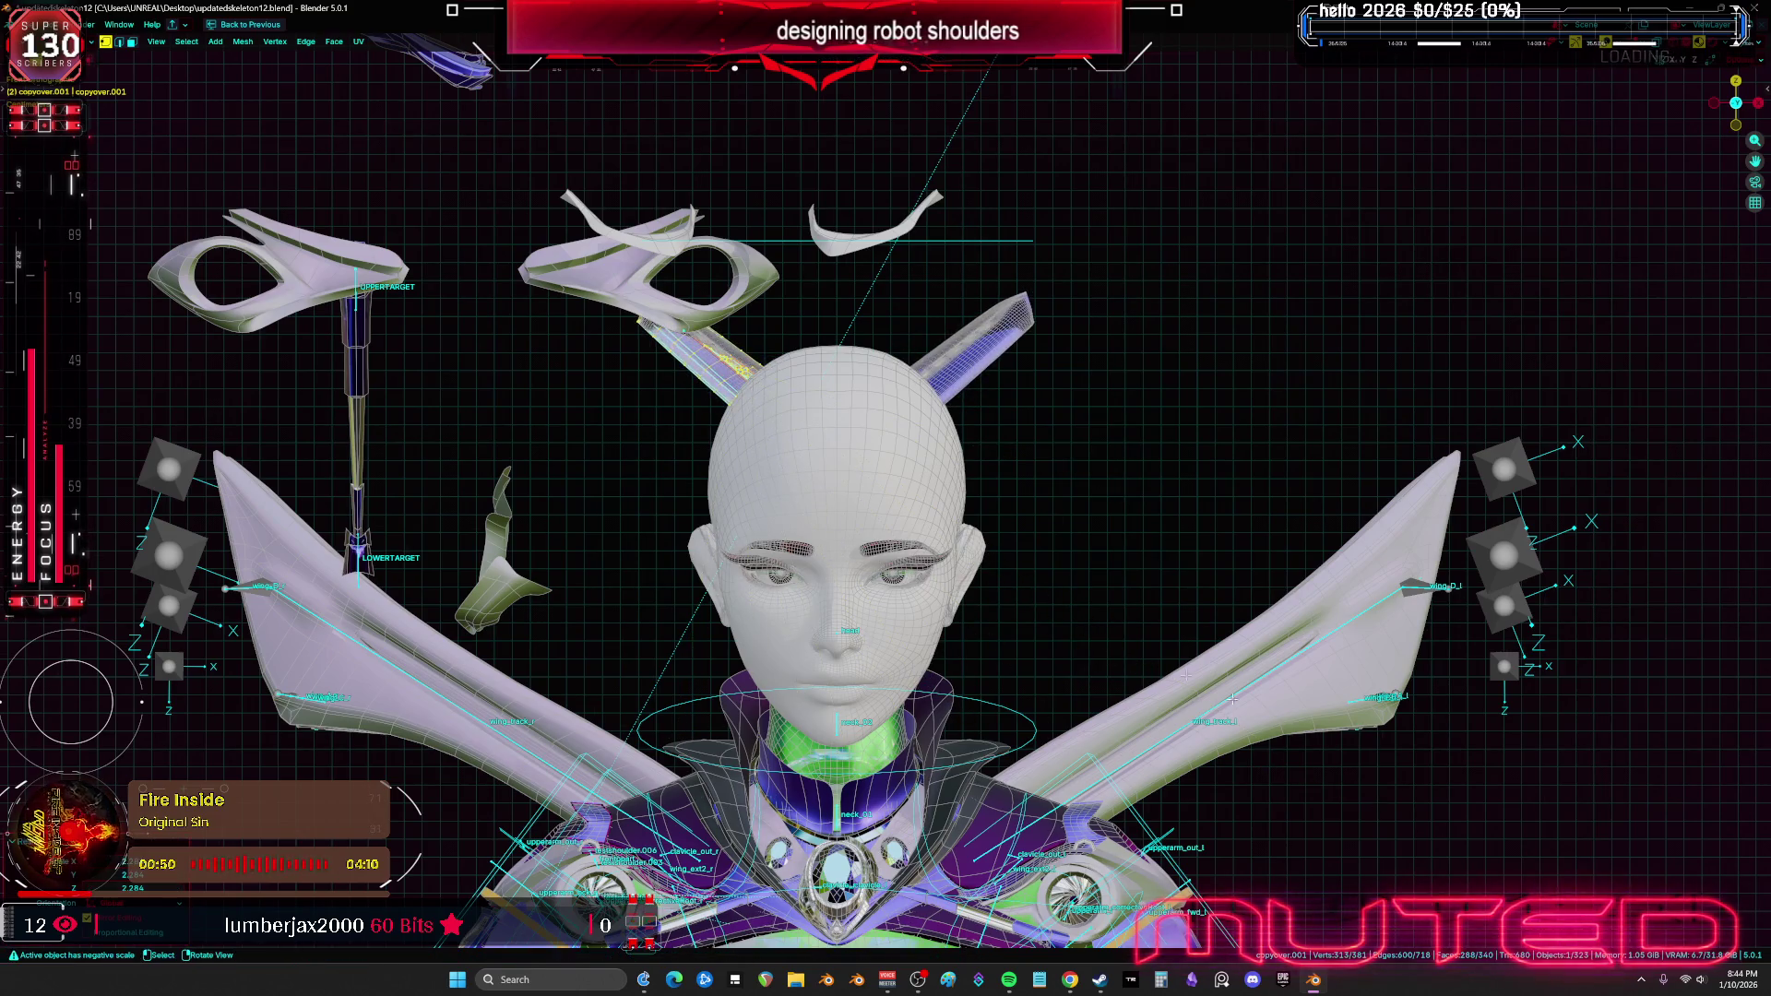
{"action": "left_click", "coordinate": [1119, 621]}
{"action": "key", "text": "g"}
{"action": "left_click", "coordinate": [1088, 629]}
{"action": "mouse_move", "coordinate": [1088, 629]}
{"action": "middle_mouse_down"}
{"action": "mouse_move", "coordinate": [830, 668]}
{"action": "mouse_move", "coordinate": [1079, 650]}
{"action": "middle_mouse_up"}
{"action": "key", "text": "KP_1"}
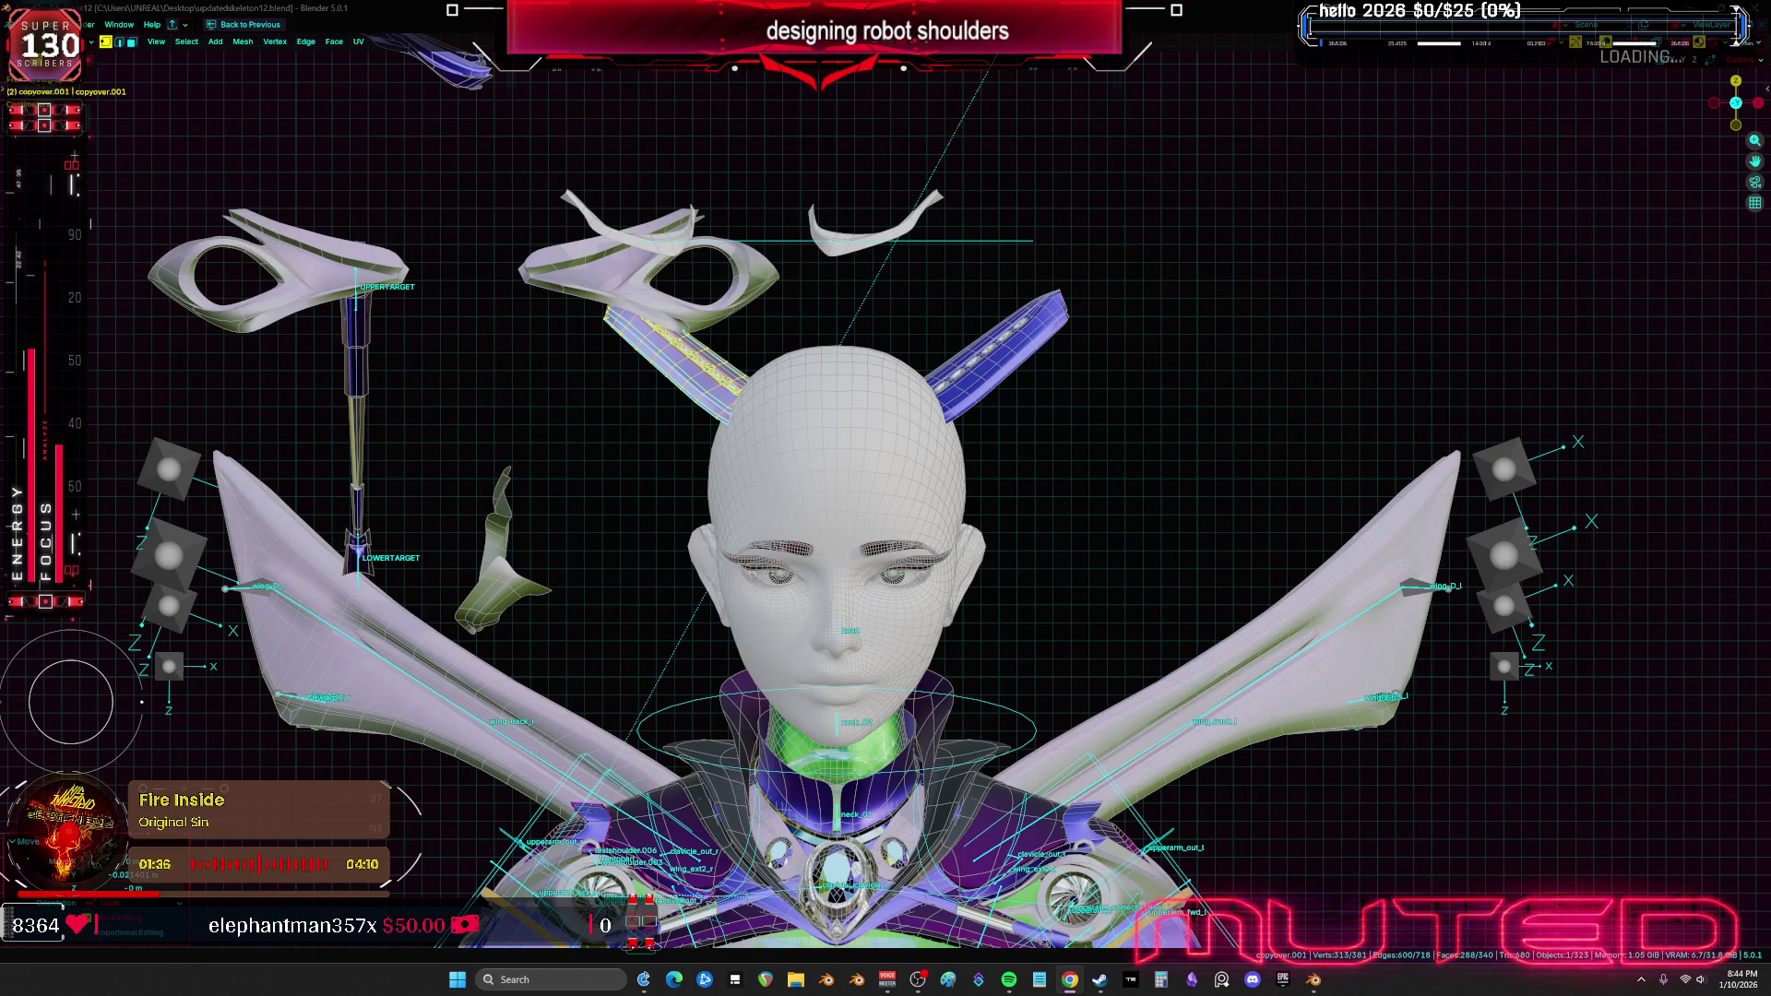
{"action": "middle_click_drag", "start_coordinate": [694, 389], "coordinate": [746, 434], "text": "shift"}
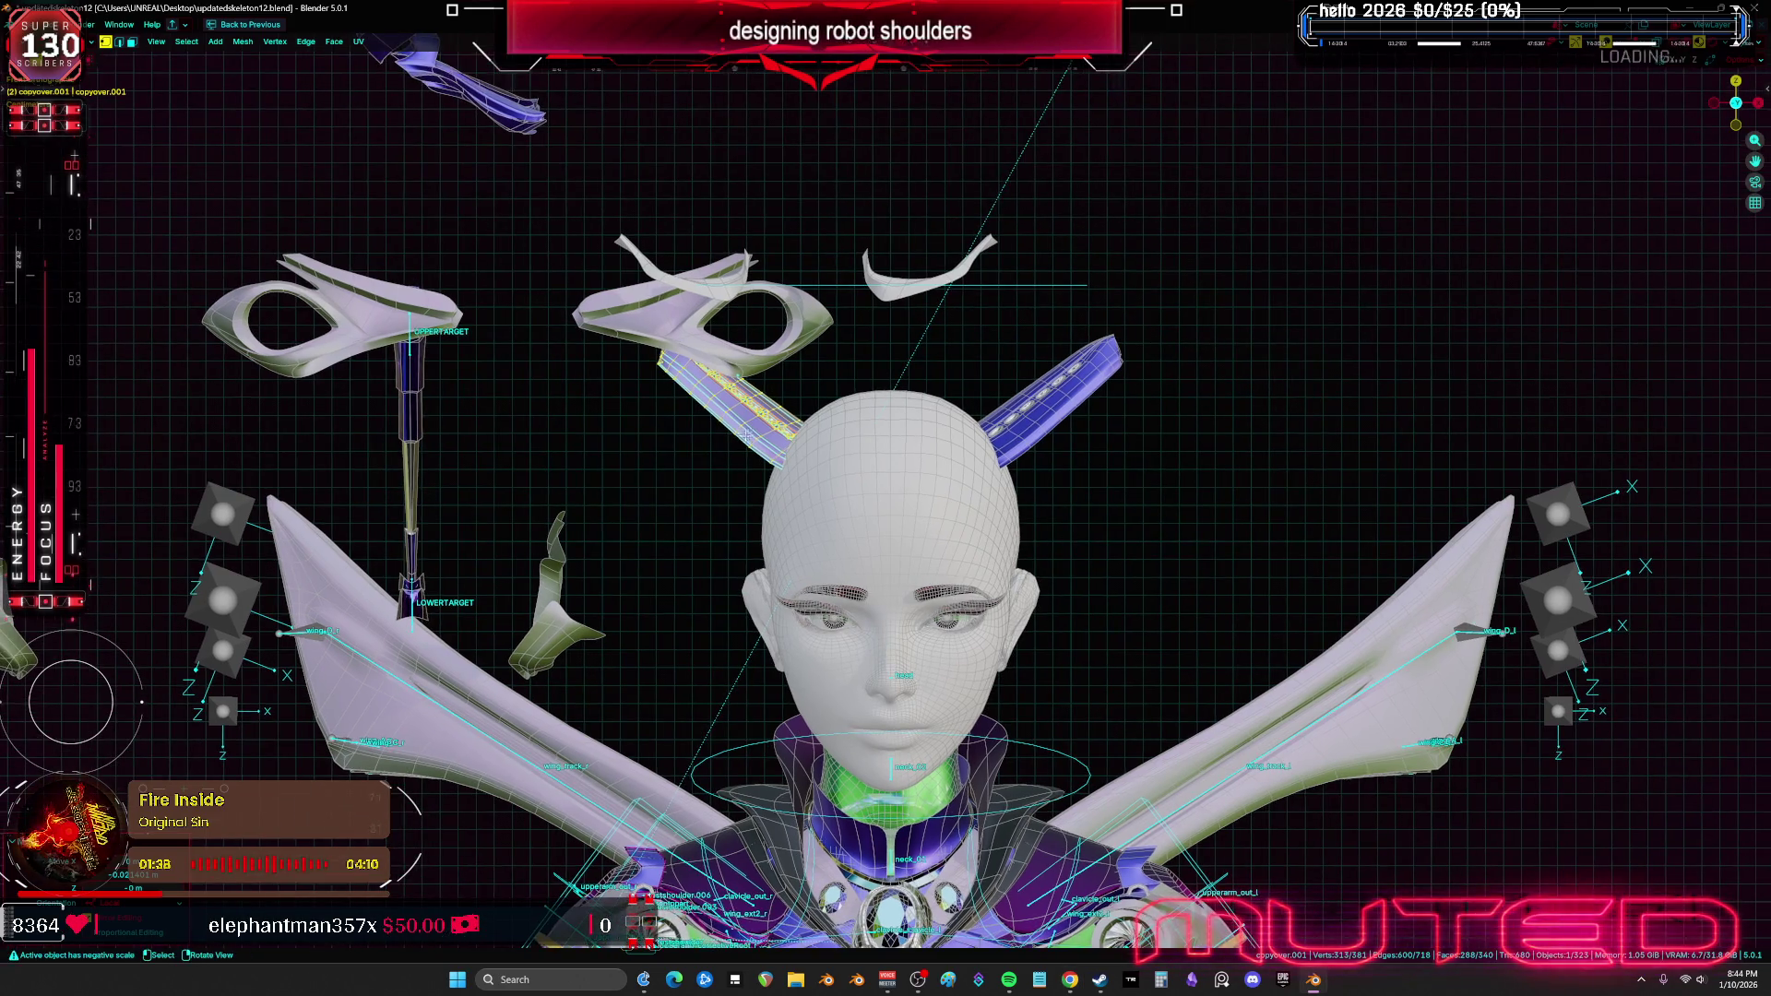
{"action": "right_click", "coordinate": [738, 449]}
{"action": "key", "text": "Tab"}
{"action": "key", "text": "KP_Decimal"}
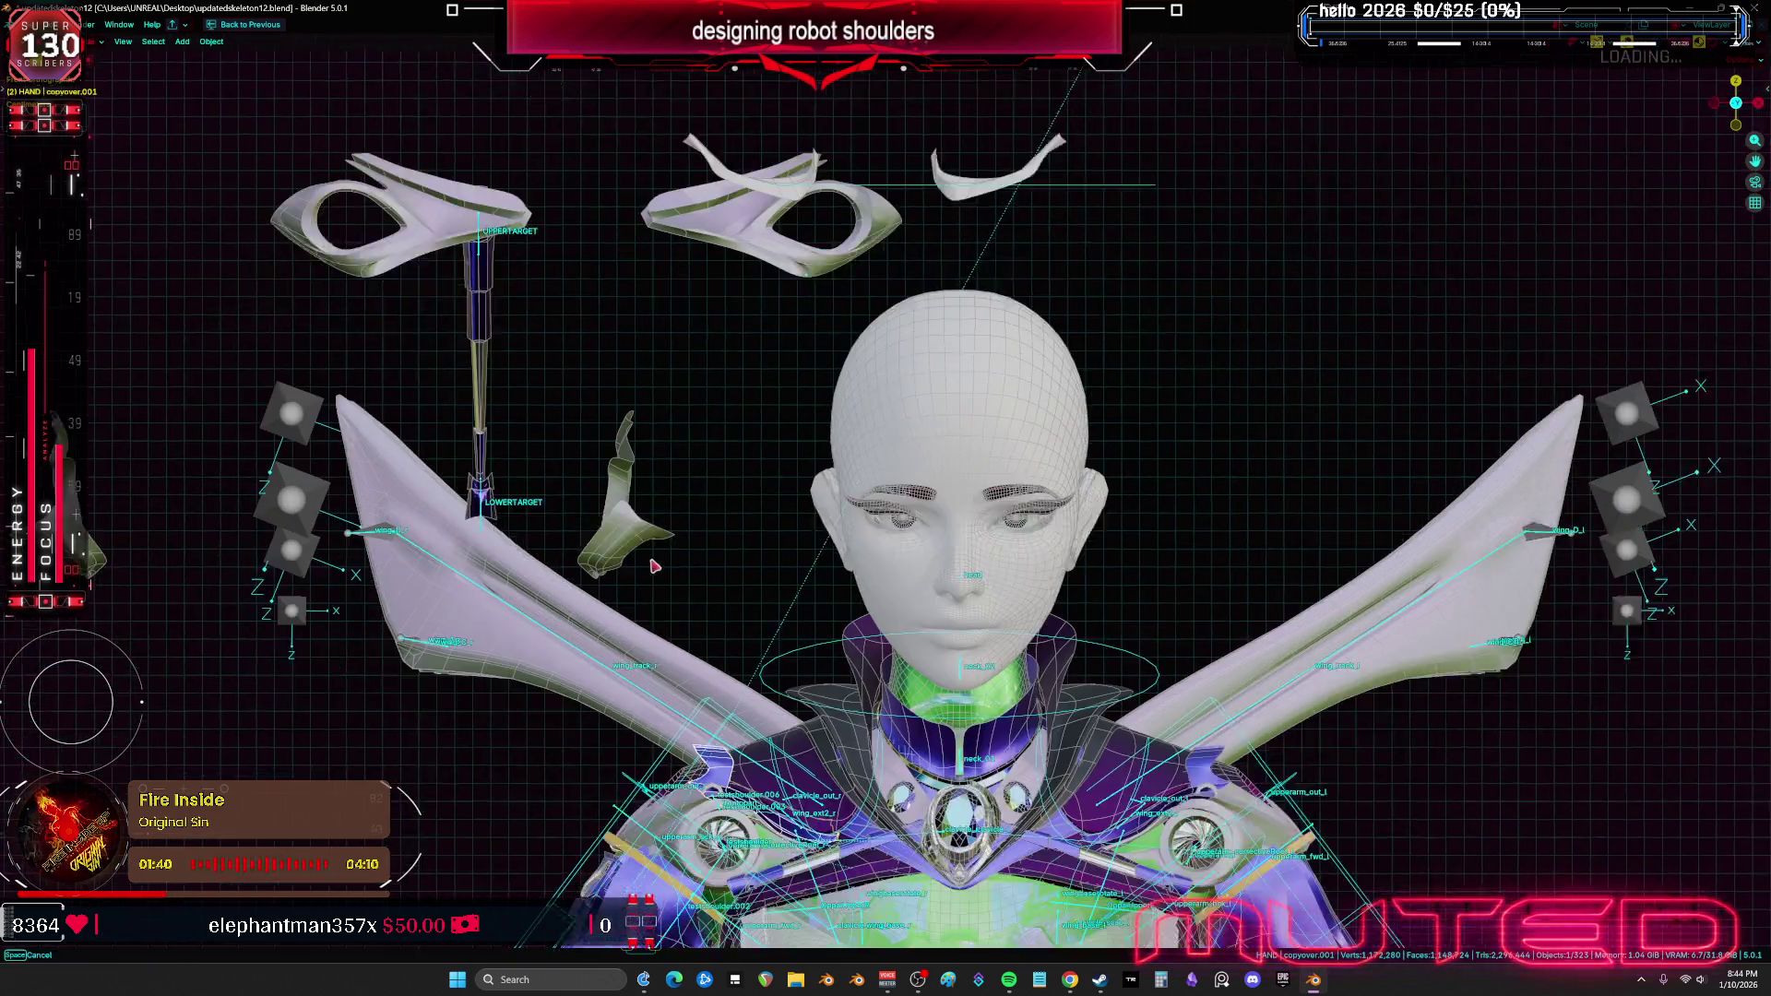
{"action": "mouse_move", "coordinate": [694, 504]}
{"action": "middle_mouse_down"}
{"action": "mouse_move", "coordinate": [745, 559]}
{"action": "mouse_move", "coordinate": [640, 565]}
{"action": "mouse_move", "coordinate": [956, 567]}
{"action": "mouse_move", "coordinate": [608, 513]}
{"action": "mouse_move", "coordinate": [683, 498]}
{"action": "mouse_move", "coordinate": [801, 513]}
{"action": "middle_mouse_up"}
{"action": "key", "text": "shift+alt+z"}
{"action": "key", "text": "KP_1"}
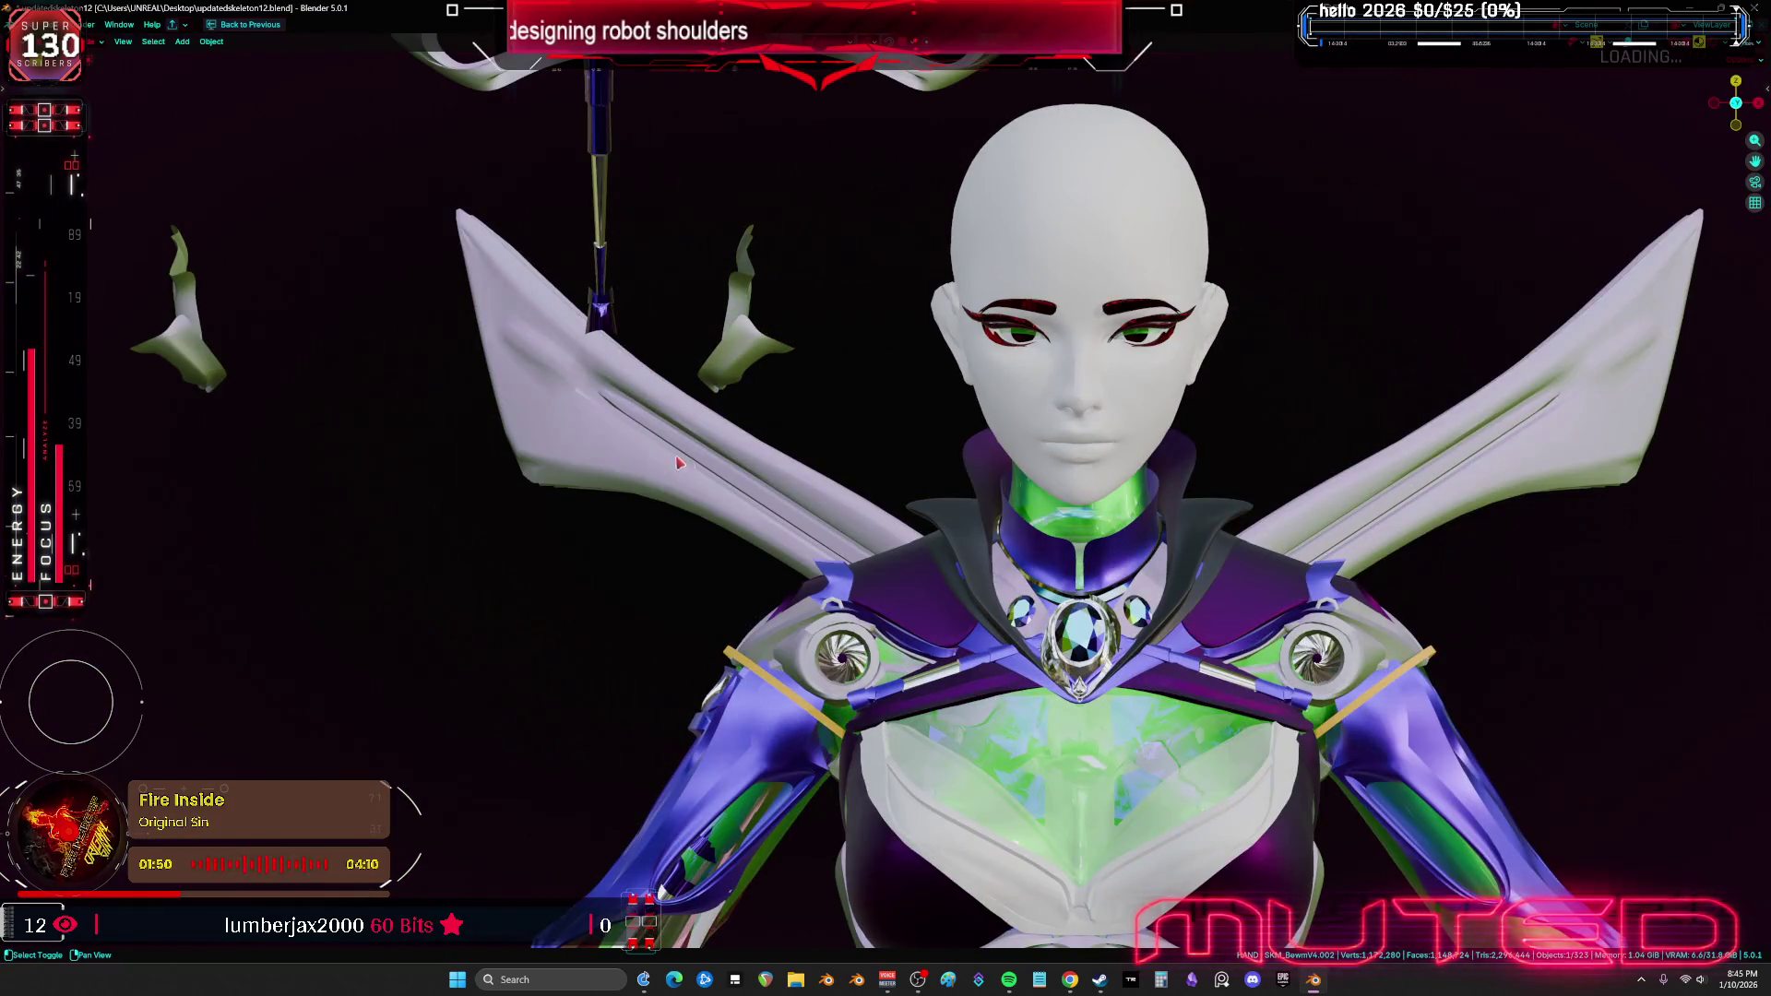
{"action": "key", "text": "shift+alt+z"}
{"action": "scroll", "coordinate": [779, 461], "scroll_direction": "down", "scroll_amount": 3}
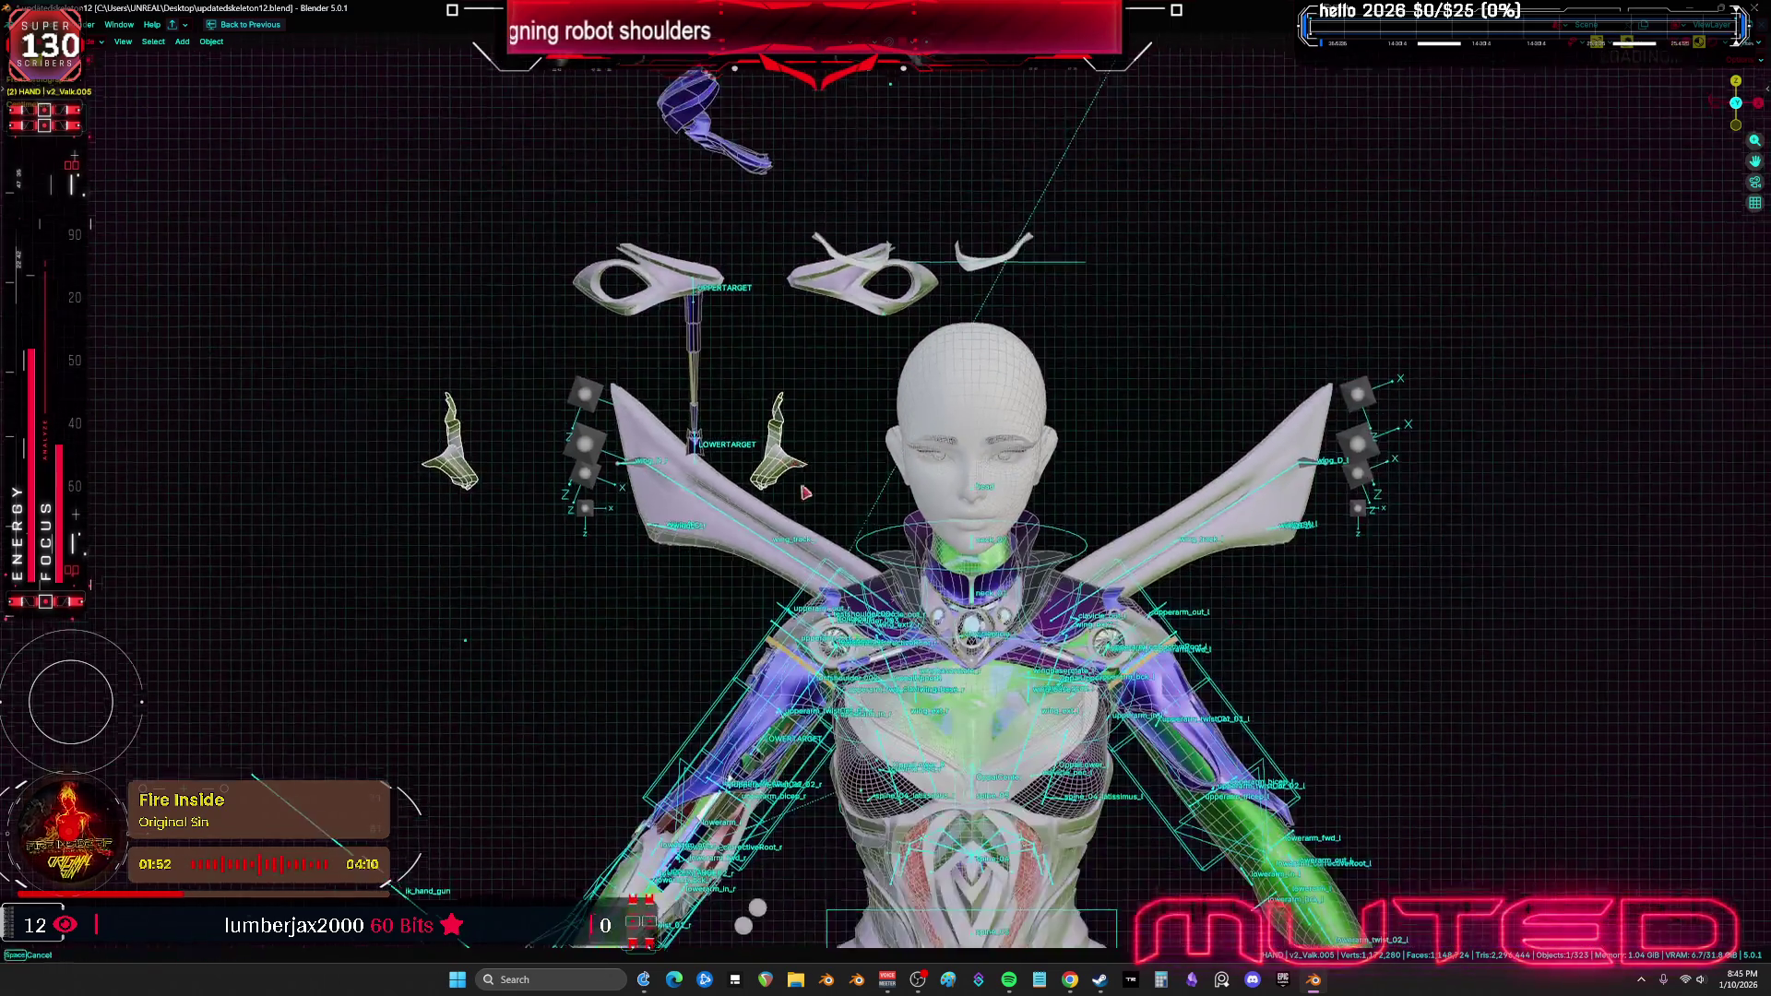
{"action": "key", "text": "g"}
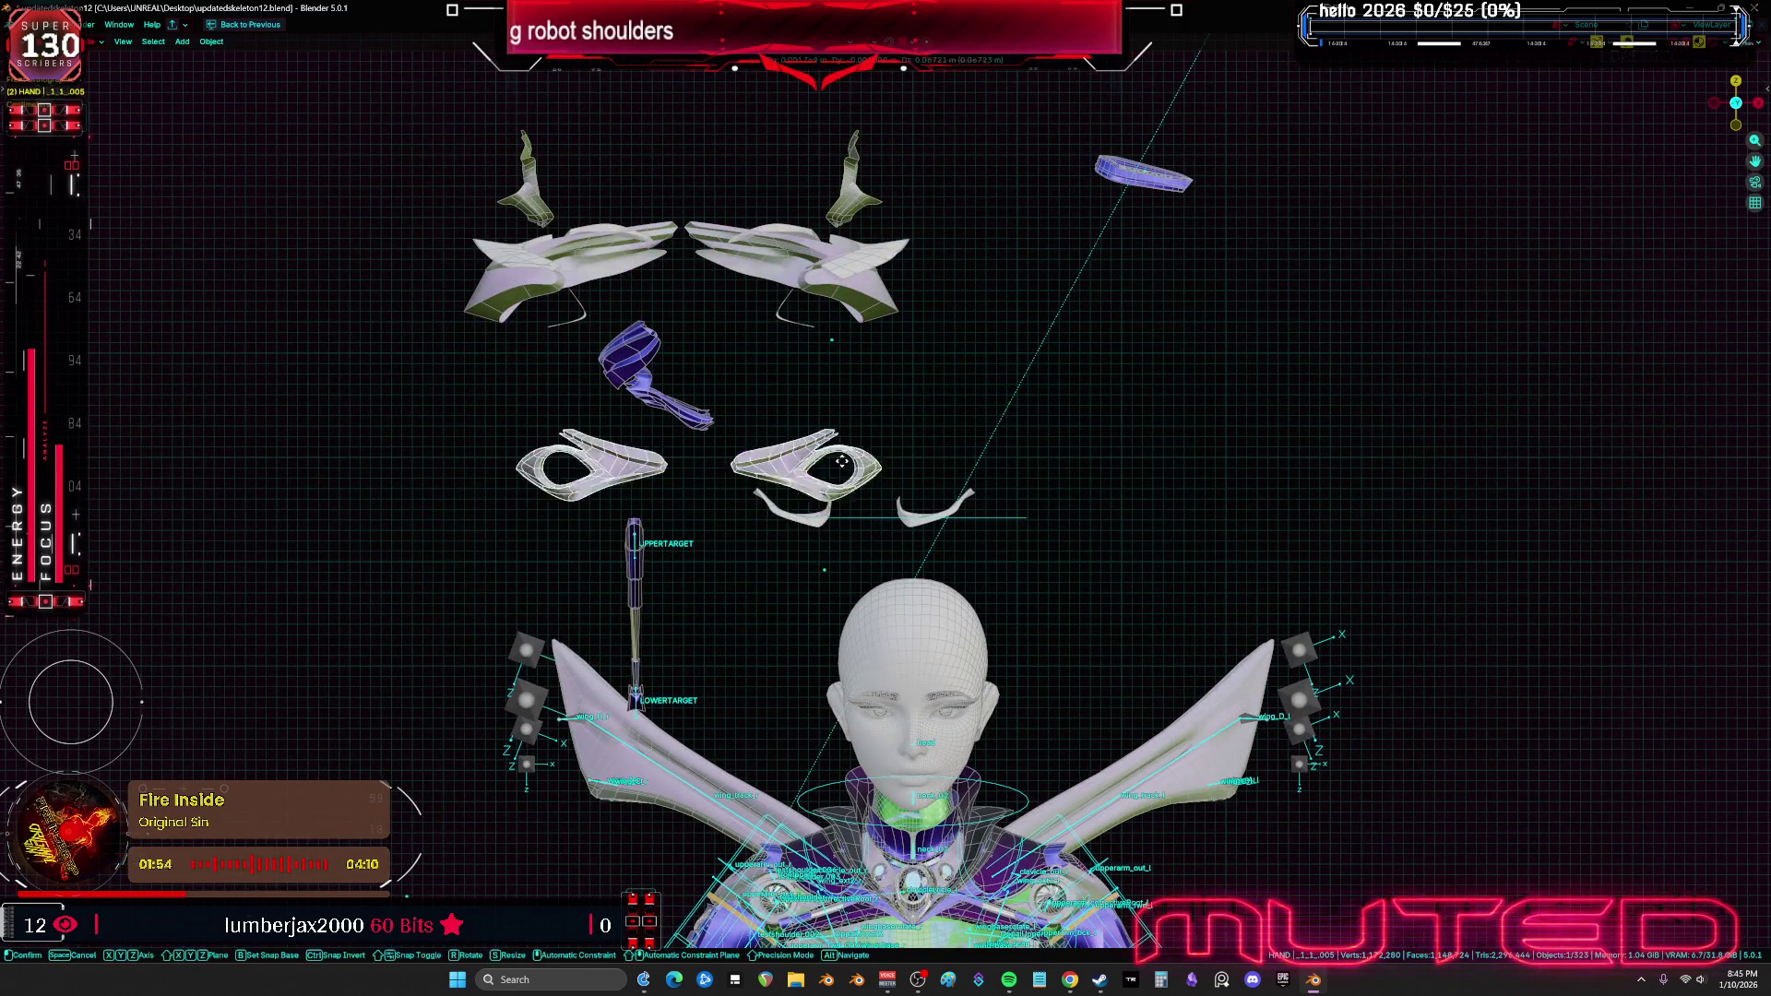
{"action": "left_click", "coordinate": [815, 172]}
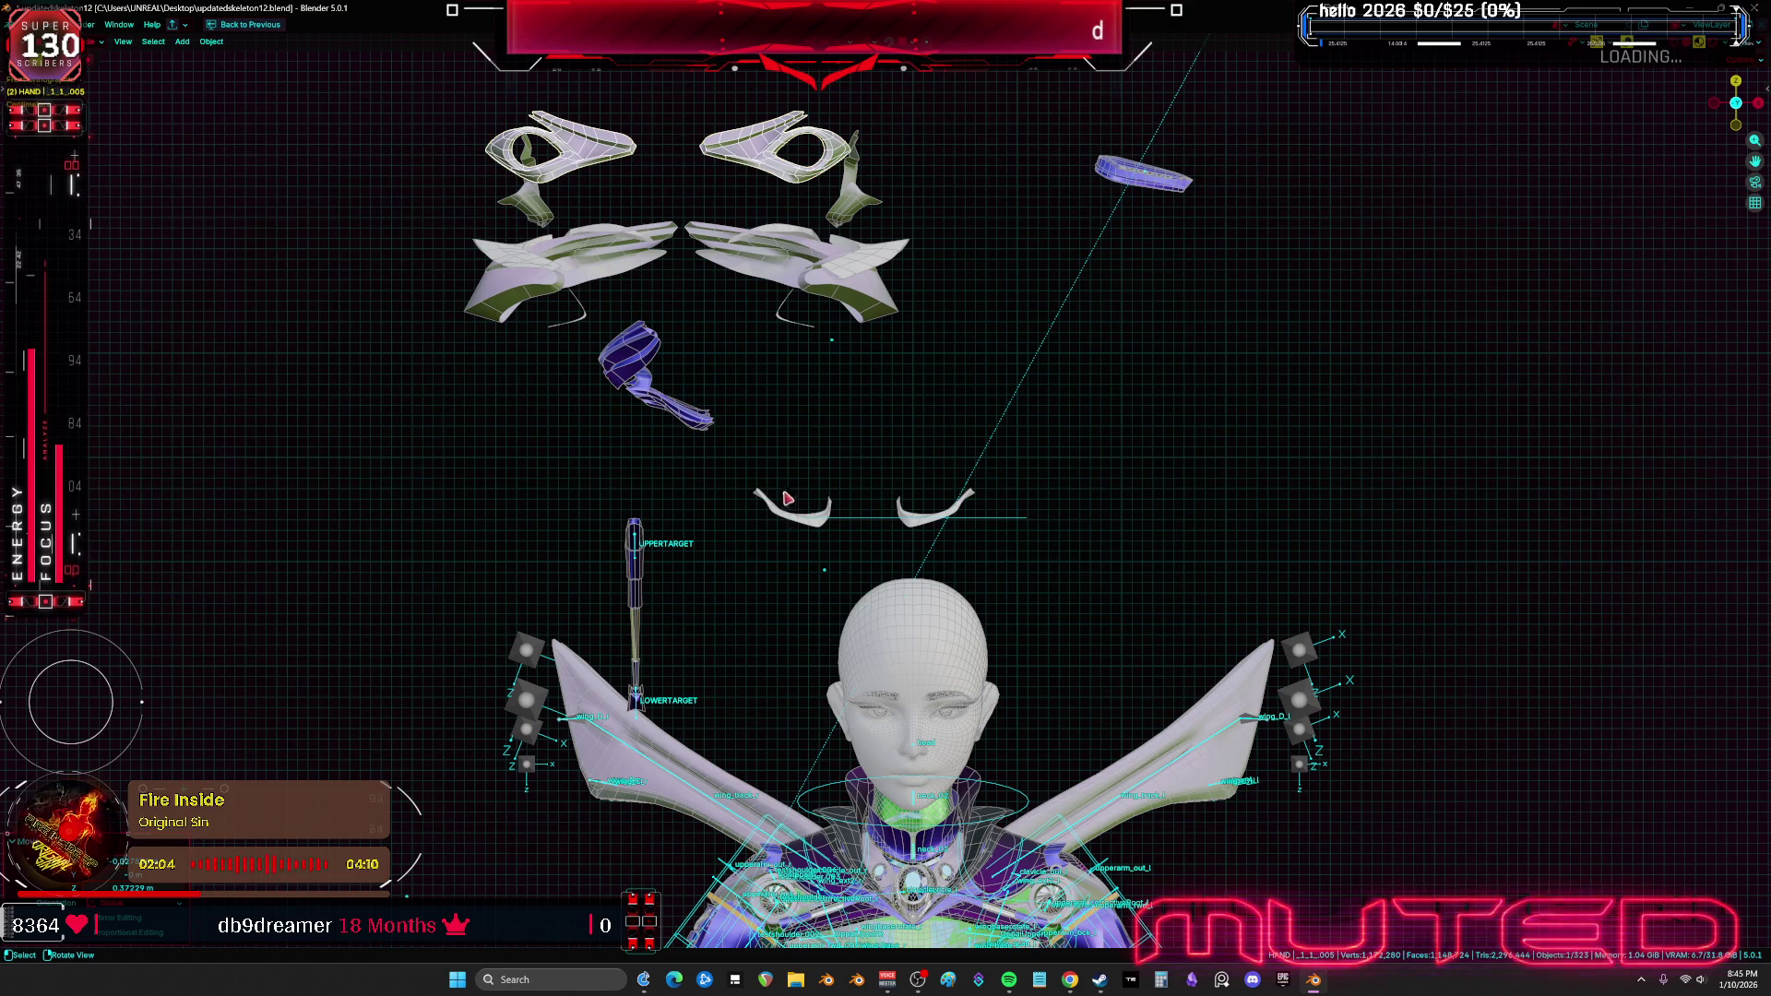
{"action": "scroll", "coordinate": [790, 501], "scroll_direction": "up", "scroll_amount": 5}
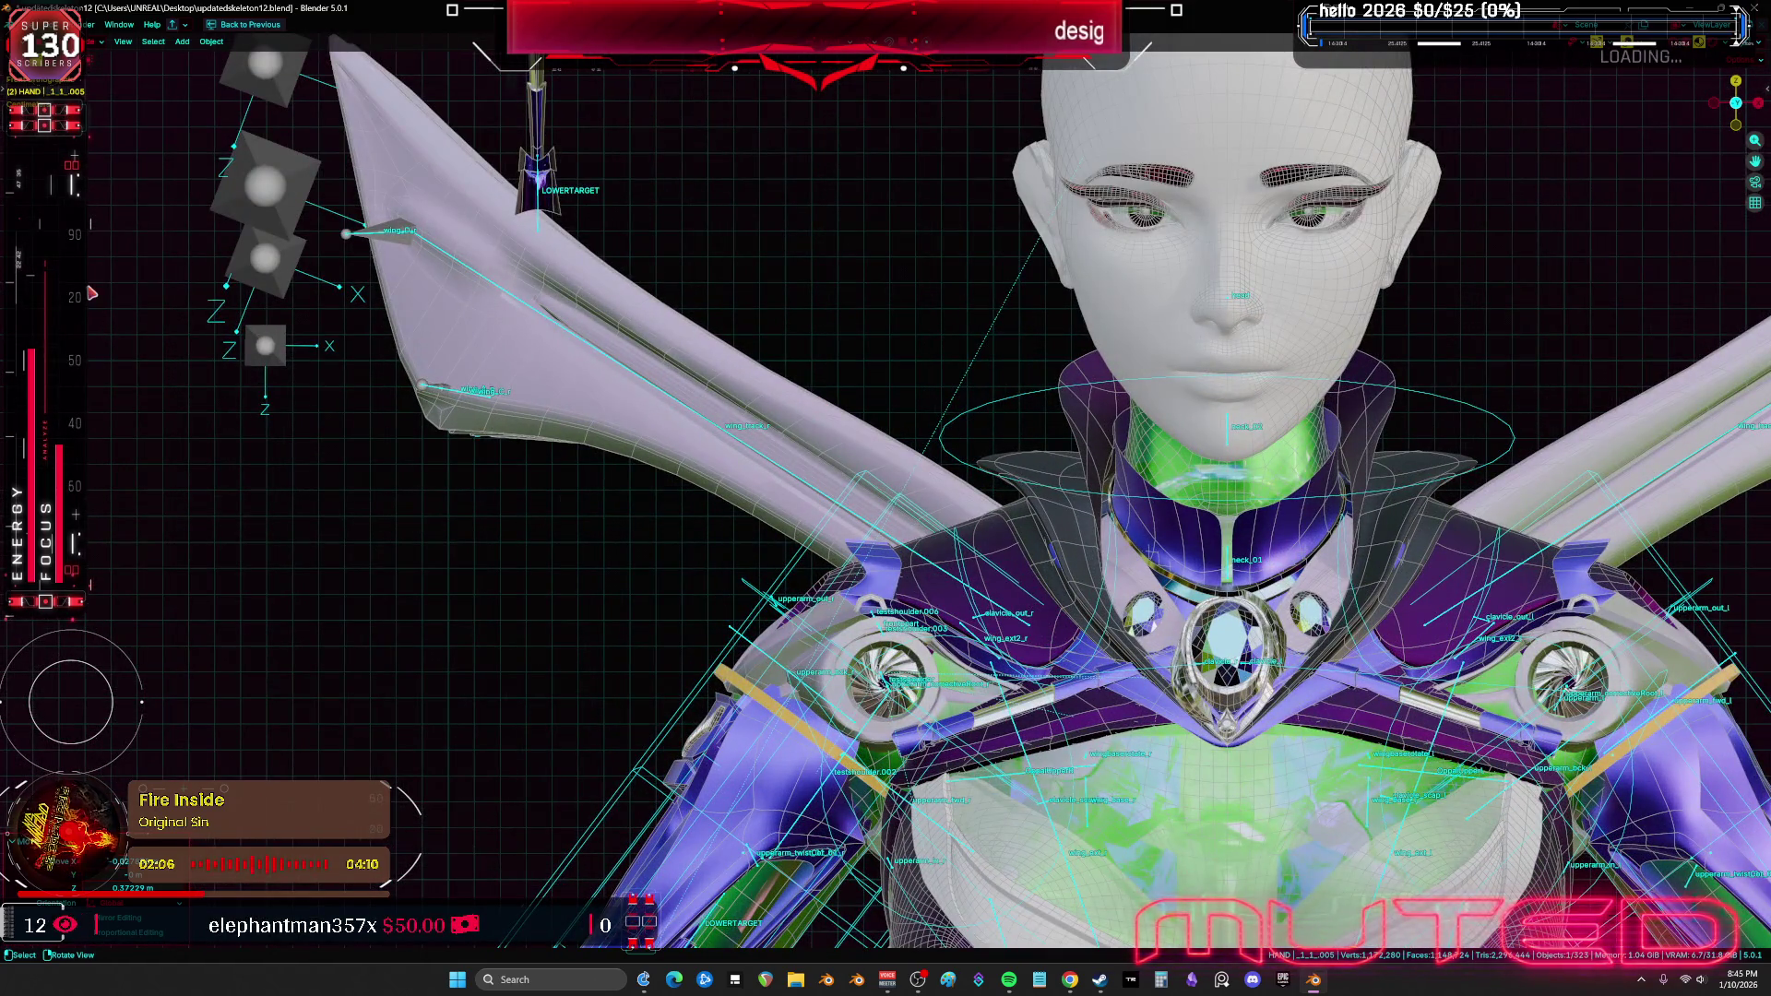
{"action": "middle_click_drag", "start_coordinate": [85, 196], "coordinate": [138, 213]}
In front view, pick the Annotate tool, set its colour and switch to wireframe
{"action": "key", "text": "KP_1"}
{"action": "left_click", "coordinate": [25, 233]}
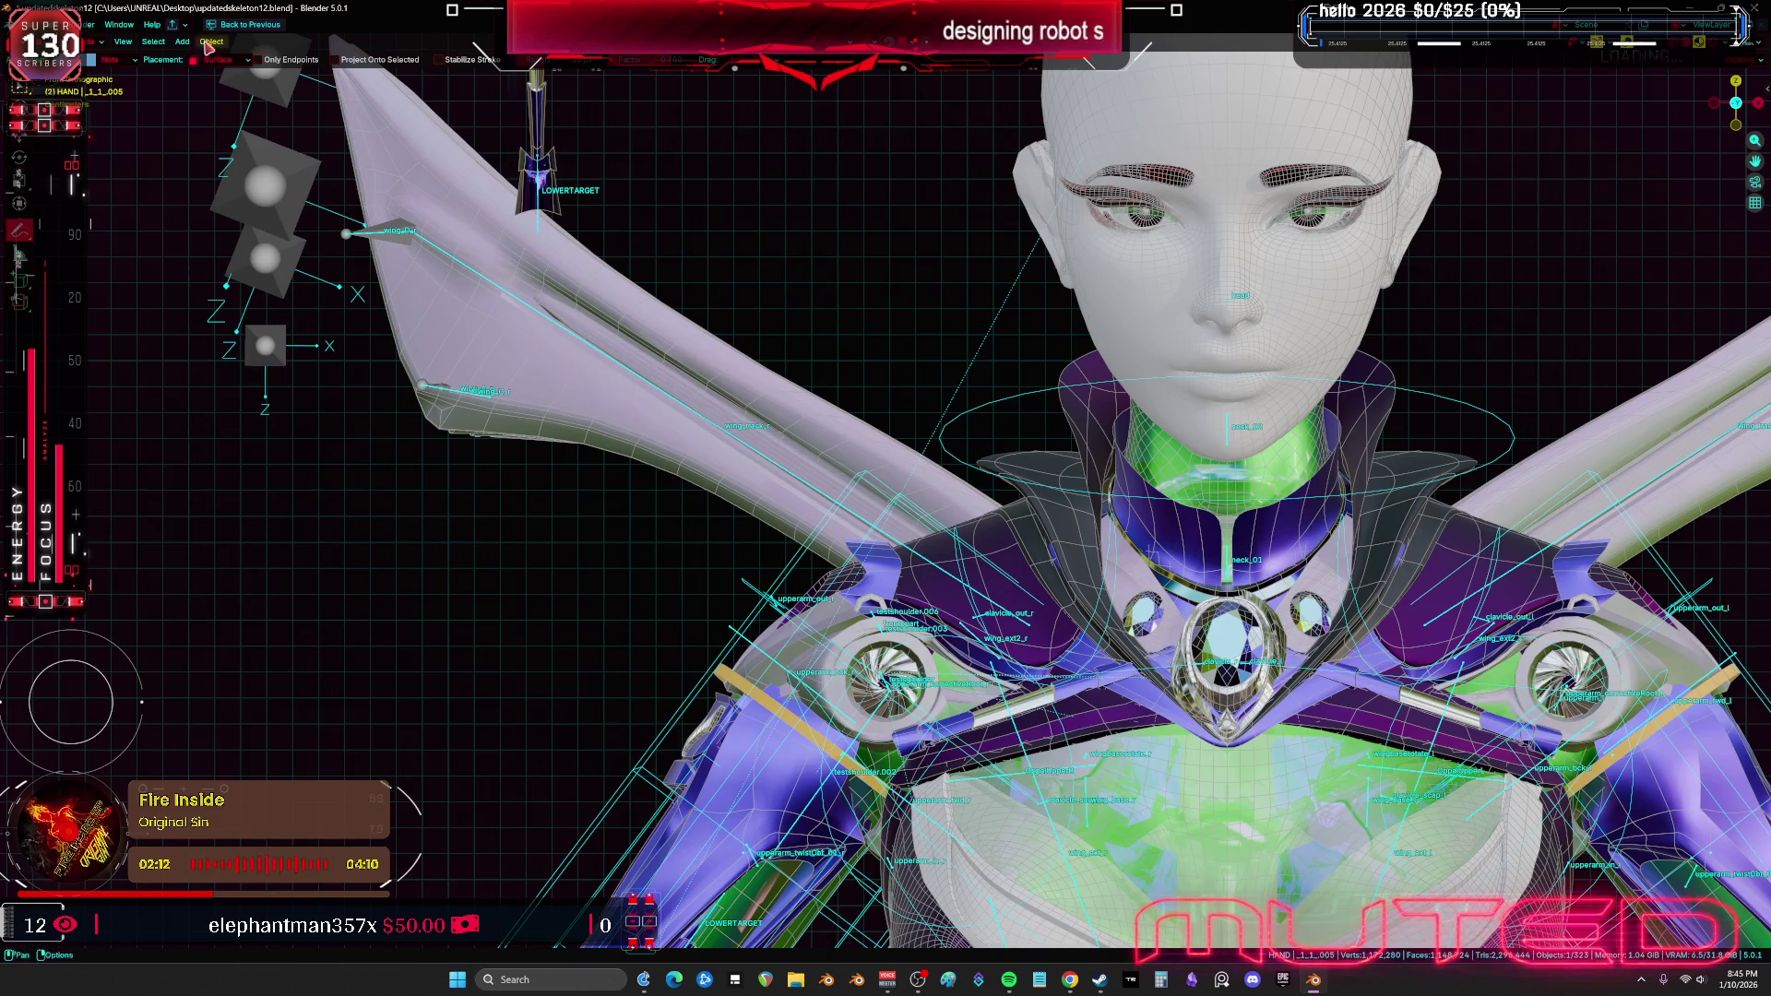
{"action": "left_click", "coordinate": [90, 61]}
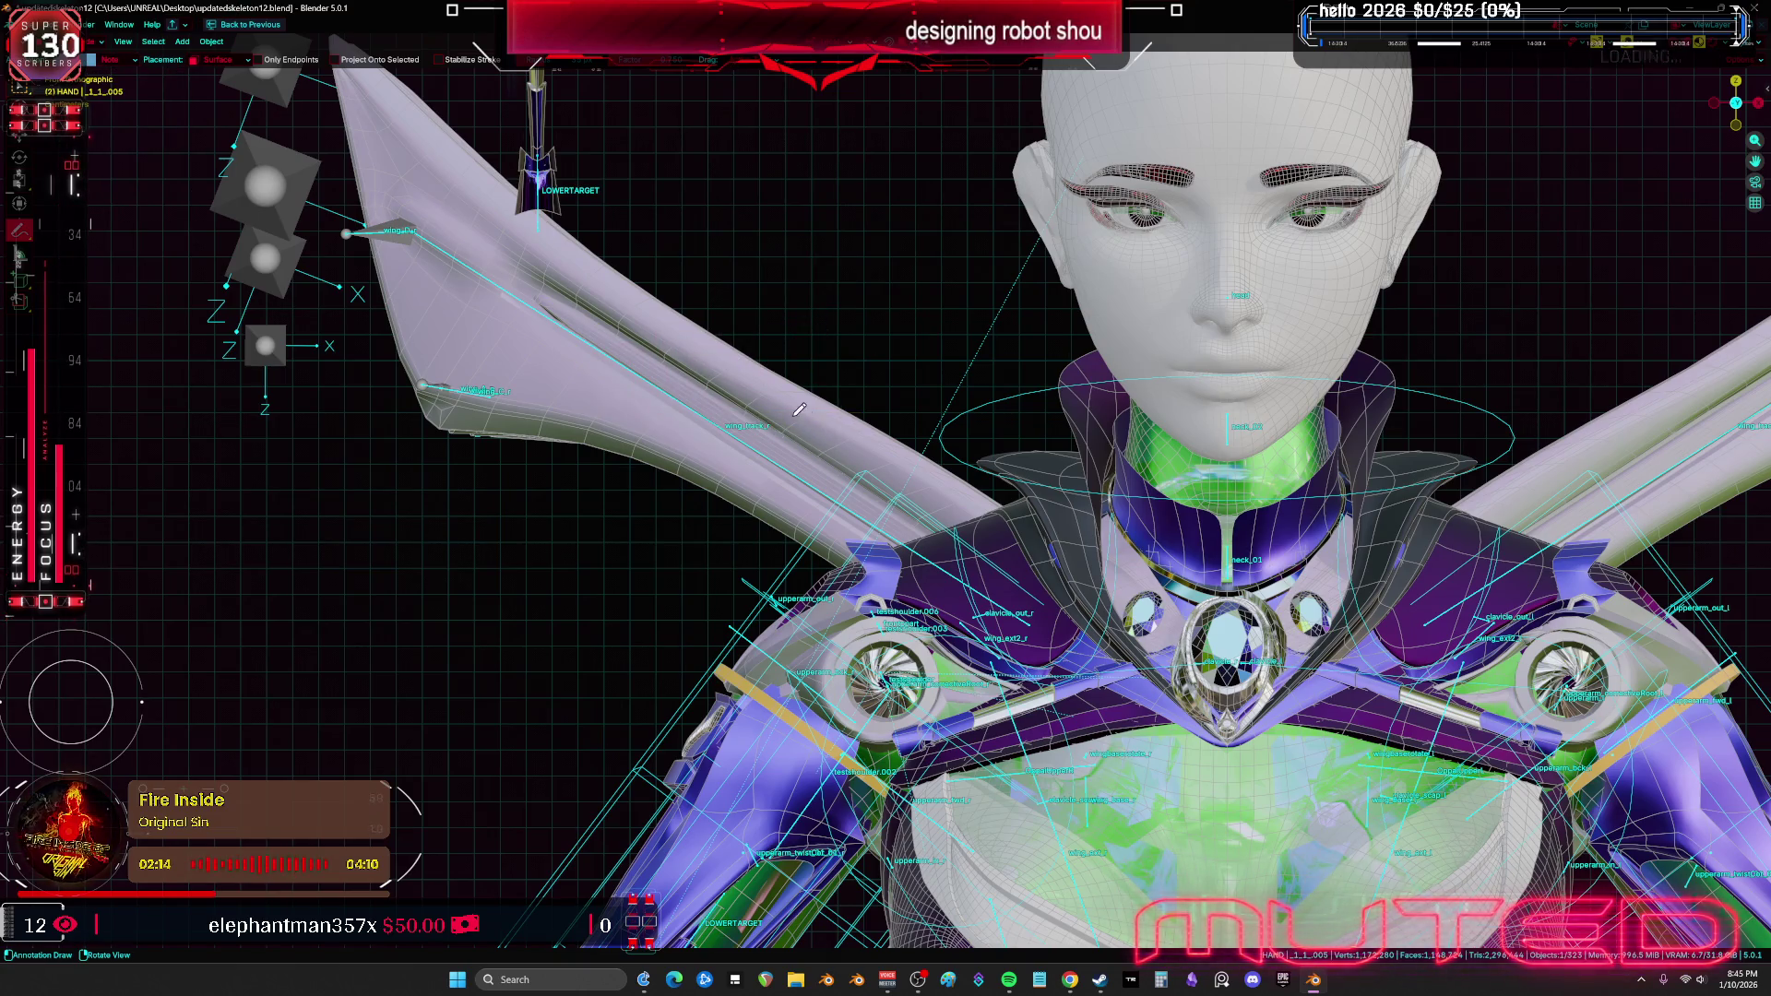
{"action": "key", "text": "shift+z"}
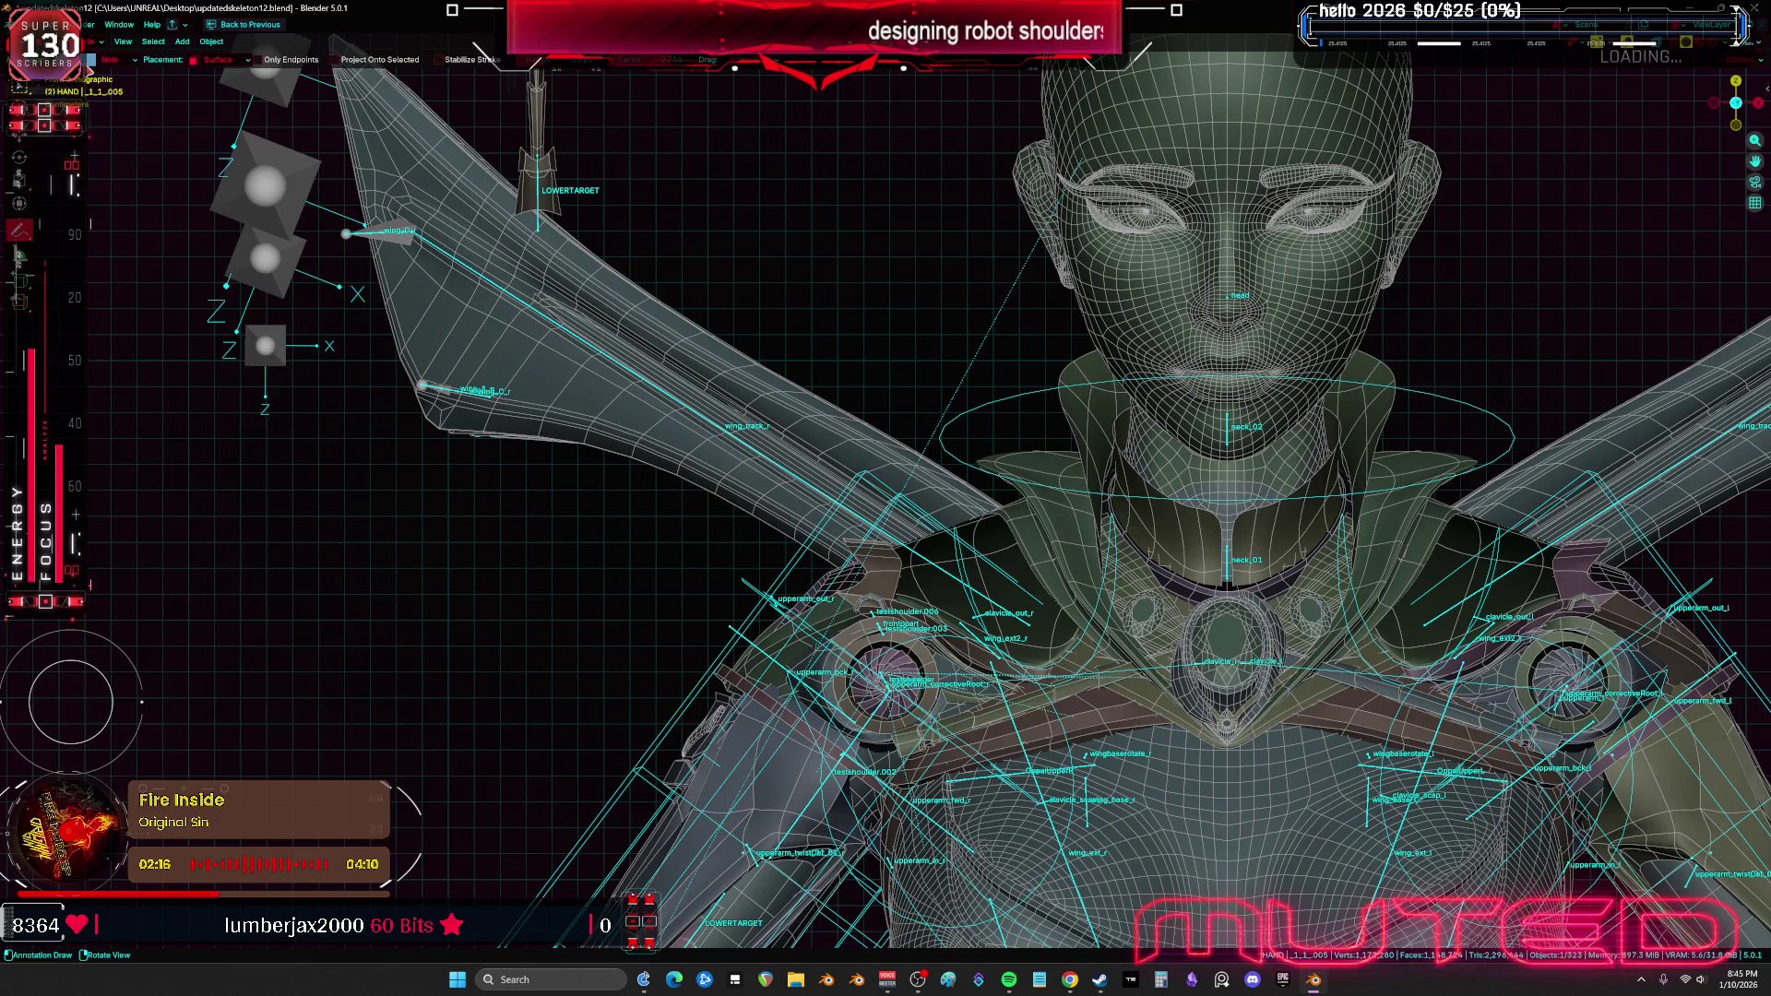
{"action": "left_click", "coordinate": [91, 61]}
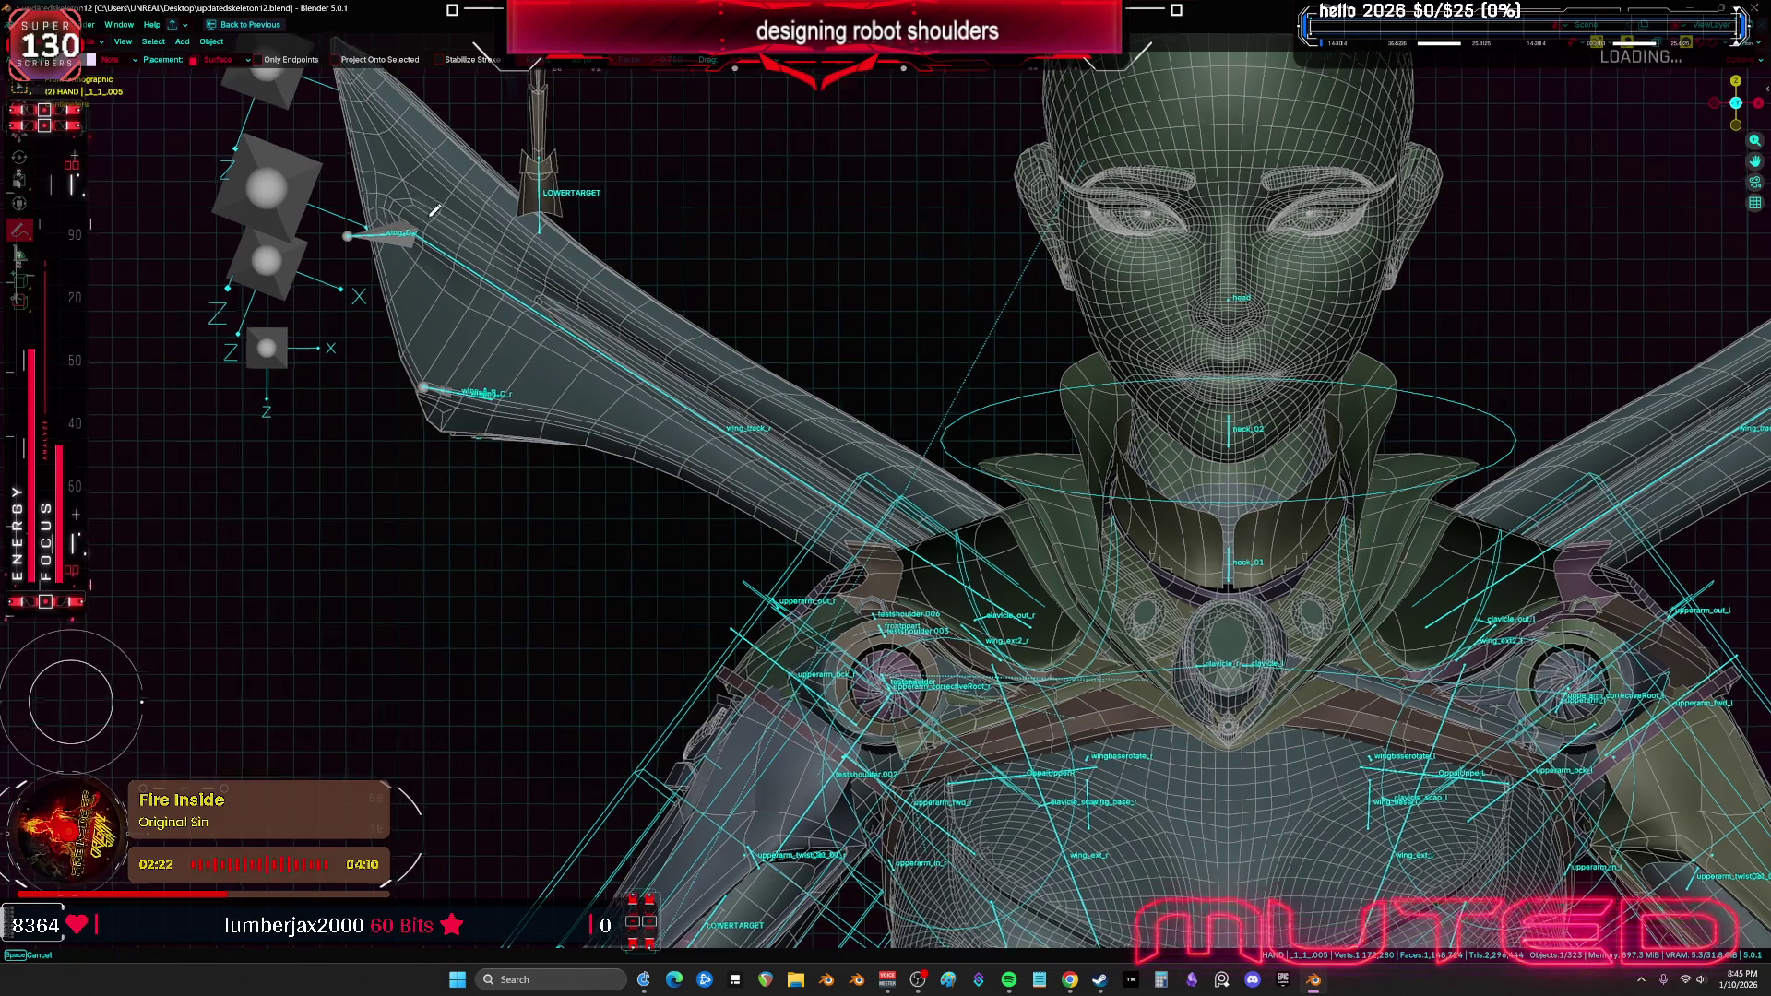
Circle the left wing's joint and draw two zigzag notes along the wing
{"action": "middle_click_drag", "start_coordinate": [430, 209], "coordinate": [453, 259], "text": "shift"}
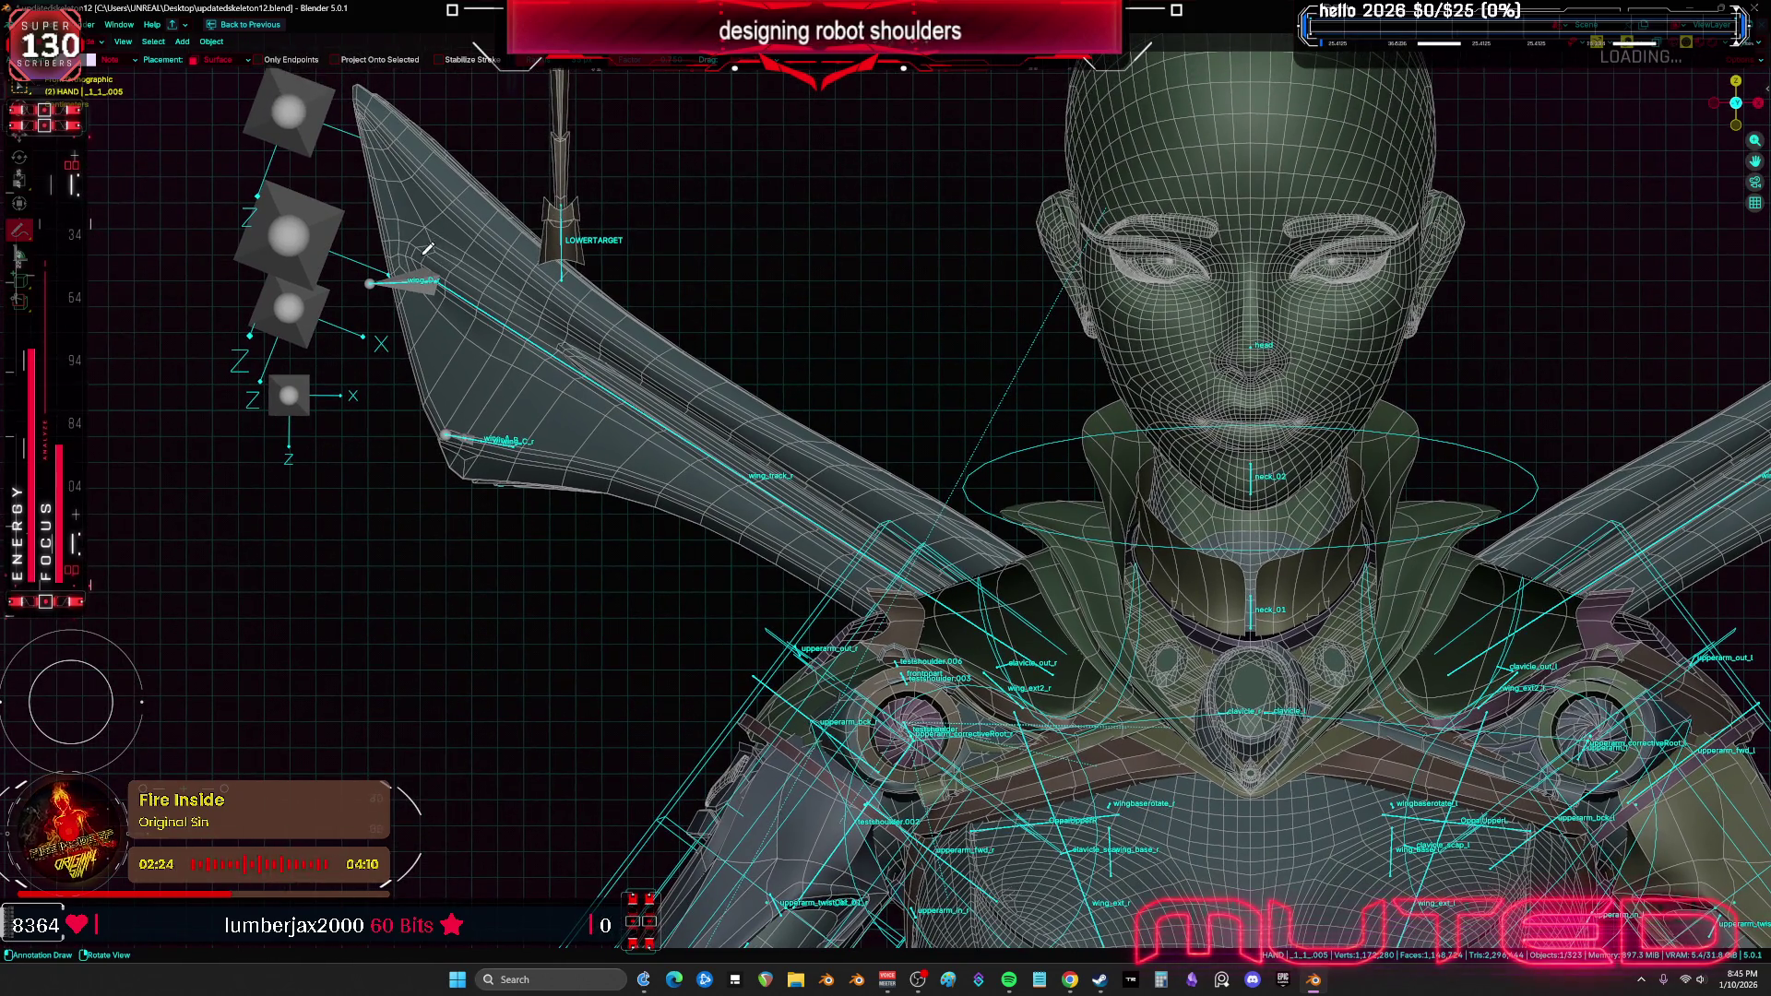
{"action": "left_click_drag", "start_coordinate": [441, 265], "coordinate": [542, 332]}
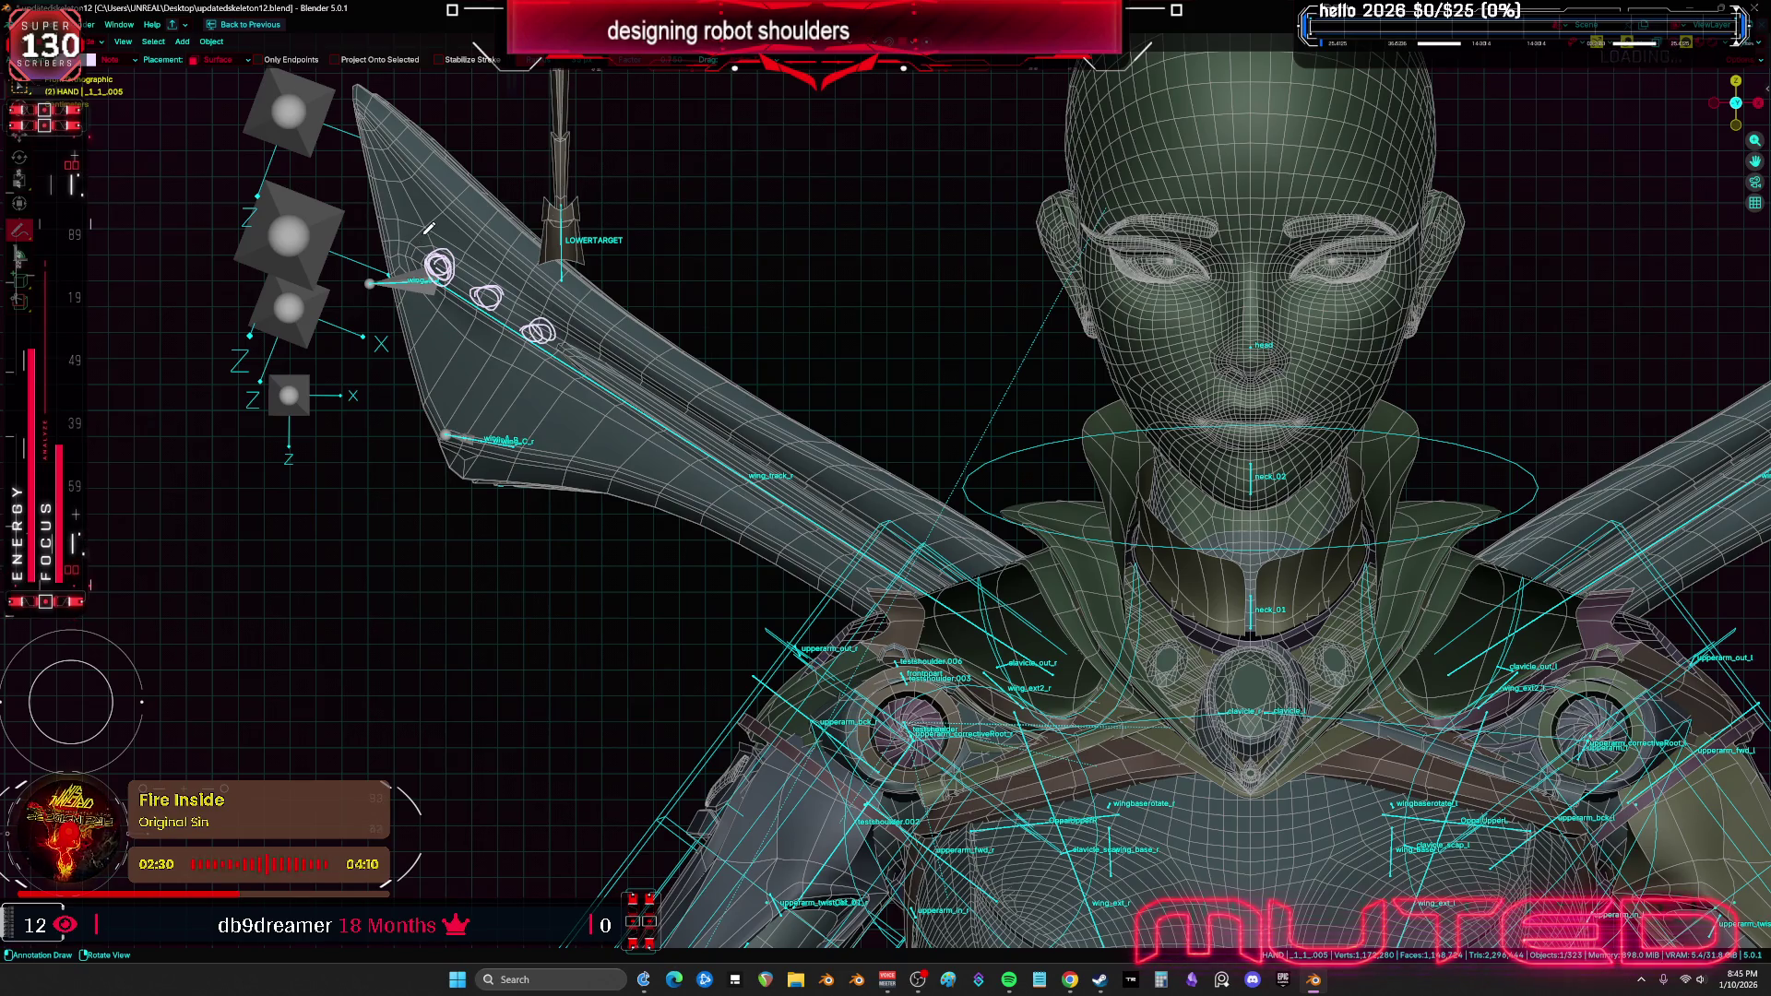
{"action": "mouse_move", "coordinate": [406, 258]}
{"action": "left_mouse_down"}
{"action": "mouse_move", "coordinate": [443, 230]}
{"action": "mouse_move", "coordinate": [492, 245]}
{"action": "mouse_move", "coordinate": [576, 311]}
{"action": "mouse_move", "coordinate": [585, 350]}
{"action": "mouse_move", "coordinate": [544, 362]}
{"action": "mouse_move", "coordinate": [462, 332]}
{"action": "mouse_move", "coordinate": [412, 263]}
{"action": "mouse_move", "coordinate": [459, 245]}
{"action": "left_mouse_up"}
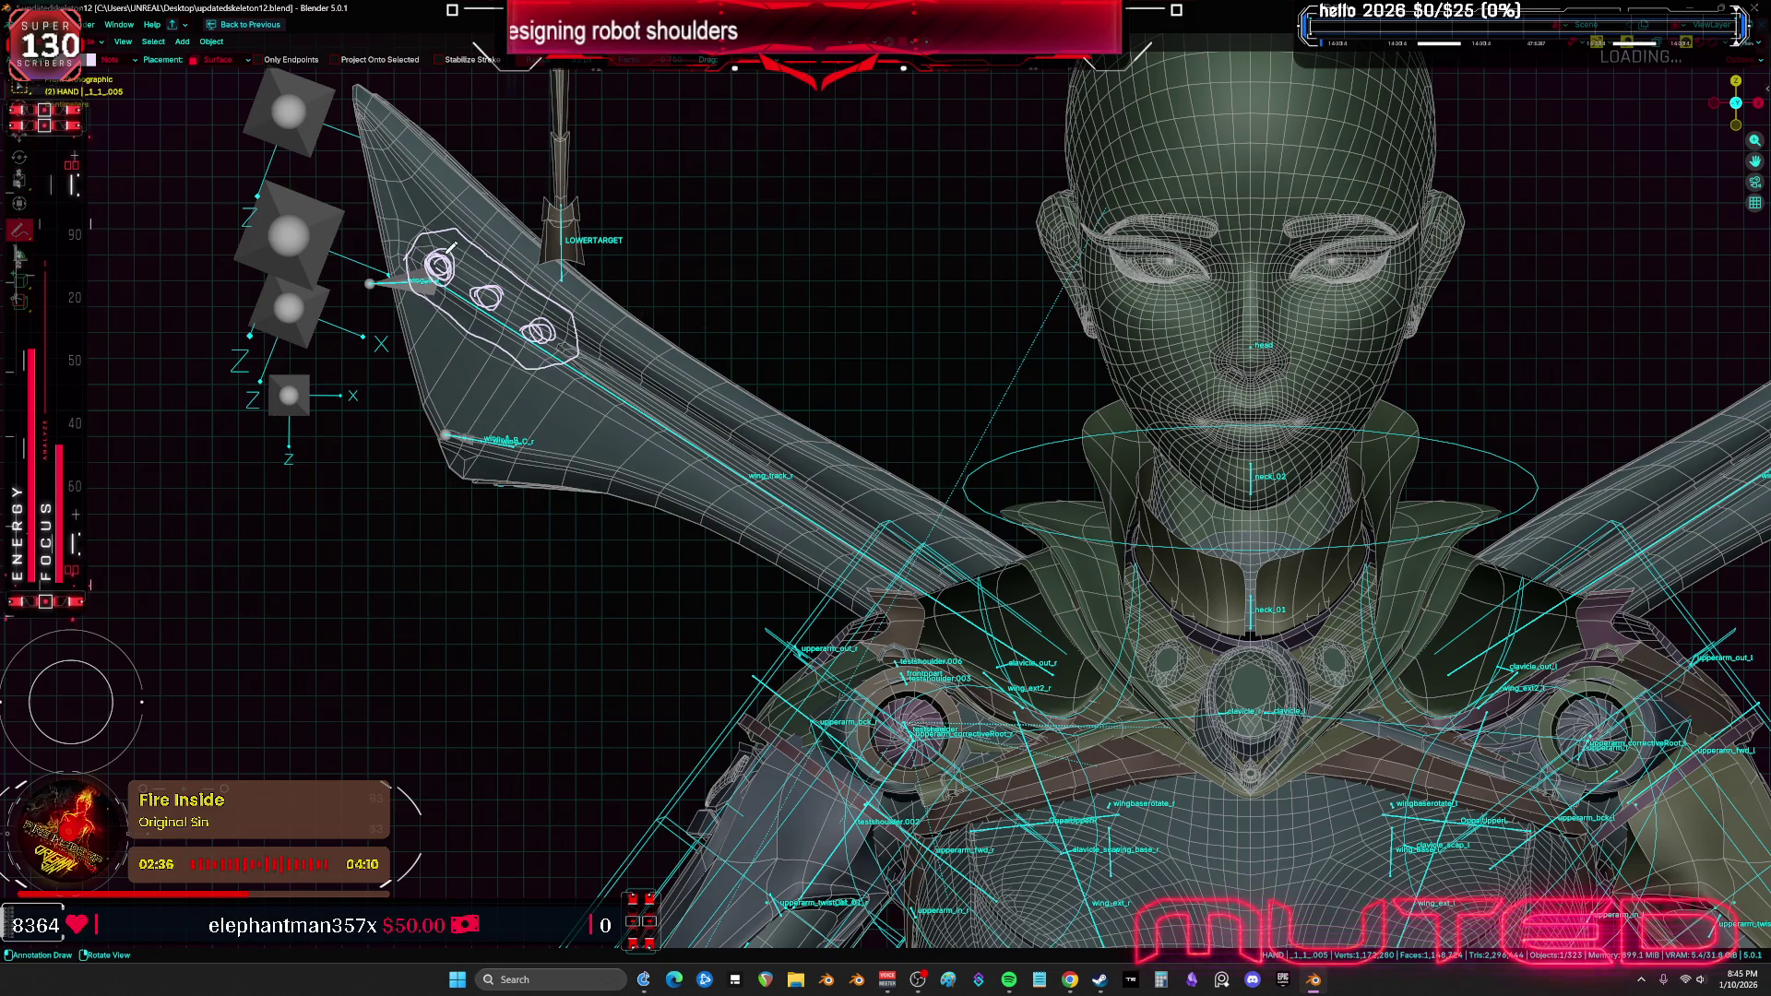
{"action": "mouse_move", "coordinate": [610, 385]}
{"action": "left_mouse_down"}
{"action": "mouse_move", "coordinate": [657, 389]}
{"action": "mouse_move", "coordinate": [812, 473]}
{"action": "mouse_move", "coordinate": [936, 579]}
{"action": "left_mouse_up"}
{"action": "mouse_move", "coordinate": [618, 382]}
{"action": "left_mouse_down"}
{"action": "mouse_move", "coordinate": [925, 570]}
{"action": "mouse_move", "coordinate": [872, 512]}
{"action": "mouse_move", "coordinate": [688, 398]}
{"action": "left_mouse_up"}
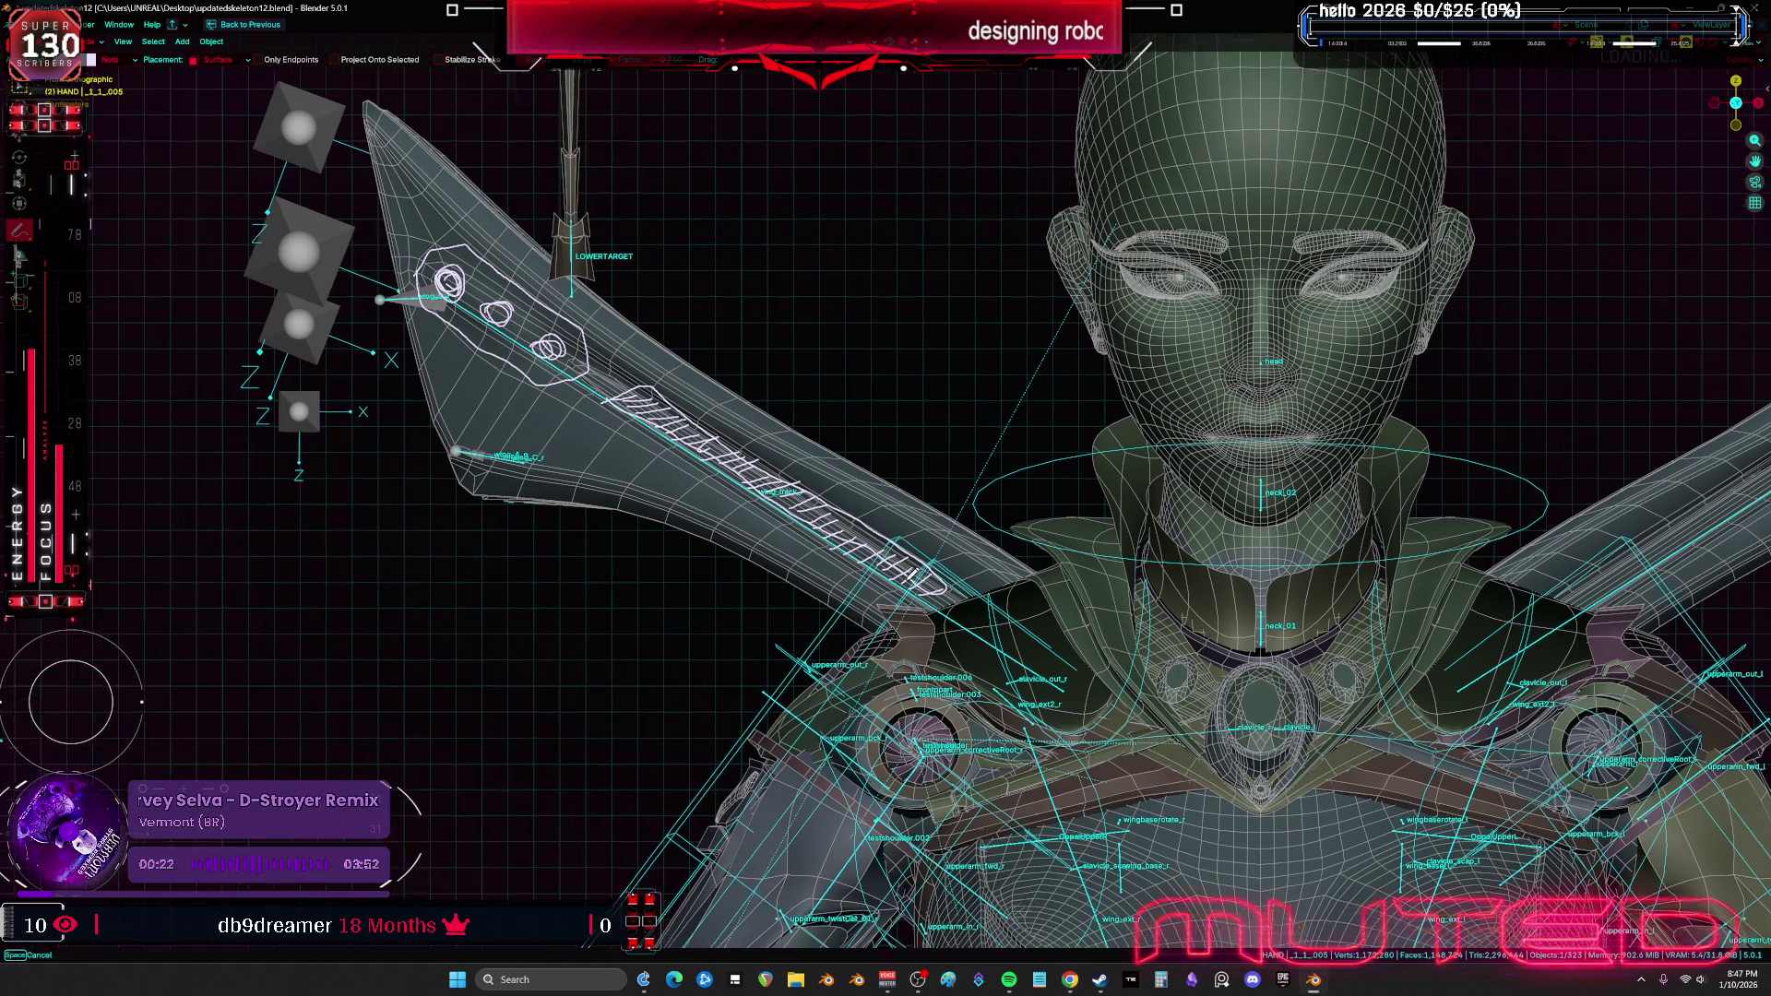
Switch to solid shading with overlays hidden and snap to the exact front view
{"action": "key", "text": "shift+z"}
{"action": "key", "text": "shift+alt+z"}
{"action": "mouse_move", "coordinate": [913, 526]}
{"action": "middle_mouse_down"}
{"action": "mouse_move", "coordinate": [852, 386]}
{"action": "mouse_move", "coordinate": [1008, 427]}
{"action": "mouse_move", "coordinate": [1007, 535]}
{"action": "mouse_move", "coordinate": [1247, 523]}
{"action": "mouse_move", "coordinate": [936, 527]}
{"action": "mouse_move", "coordinate": [1094, 522]}
{"action": "mouse_move", "coordinate": [958, 513]}
{"action": "mouse_move", "coordinate": [1167, 499]}
{"action": "mouse_move", "coordinate": [1035, 506]}
{"action": "mouse_move", "coordinate": [1112, 504]}
{"action": "middle_mouse_up"}
{"action": "key", "text": "KP_1"}
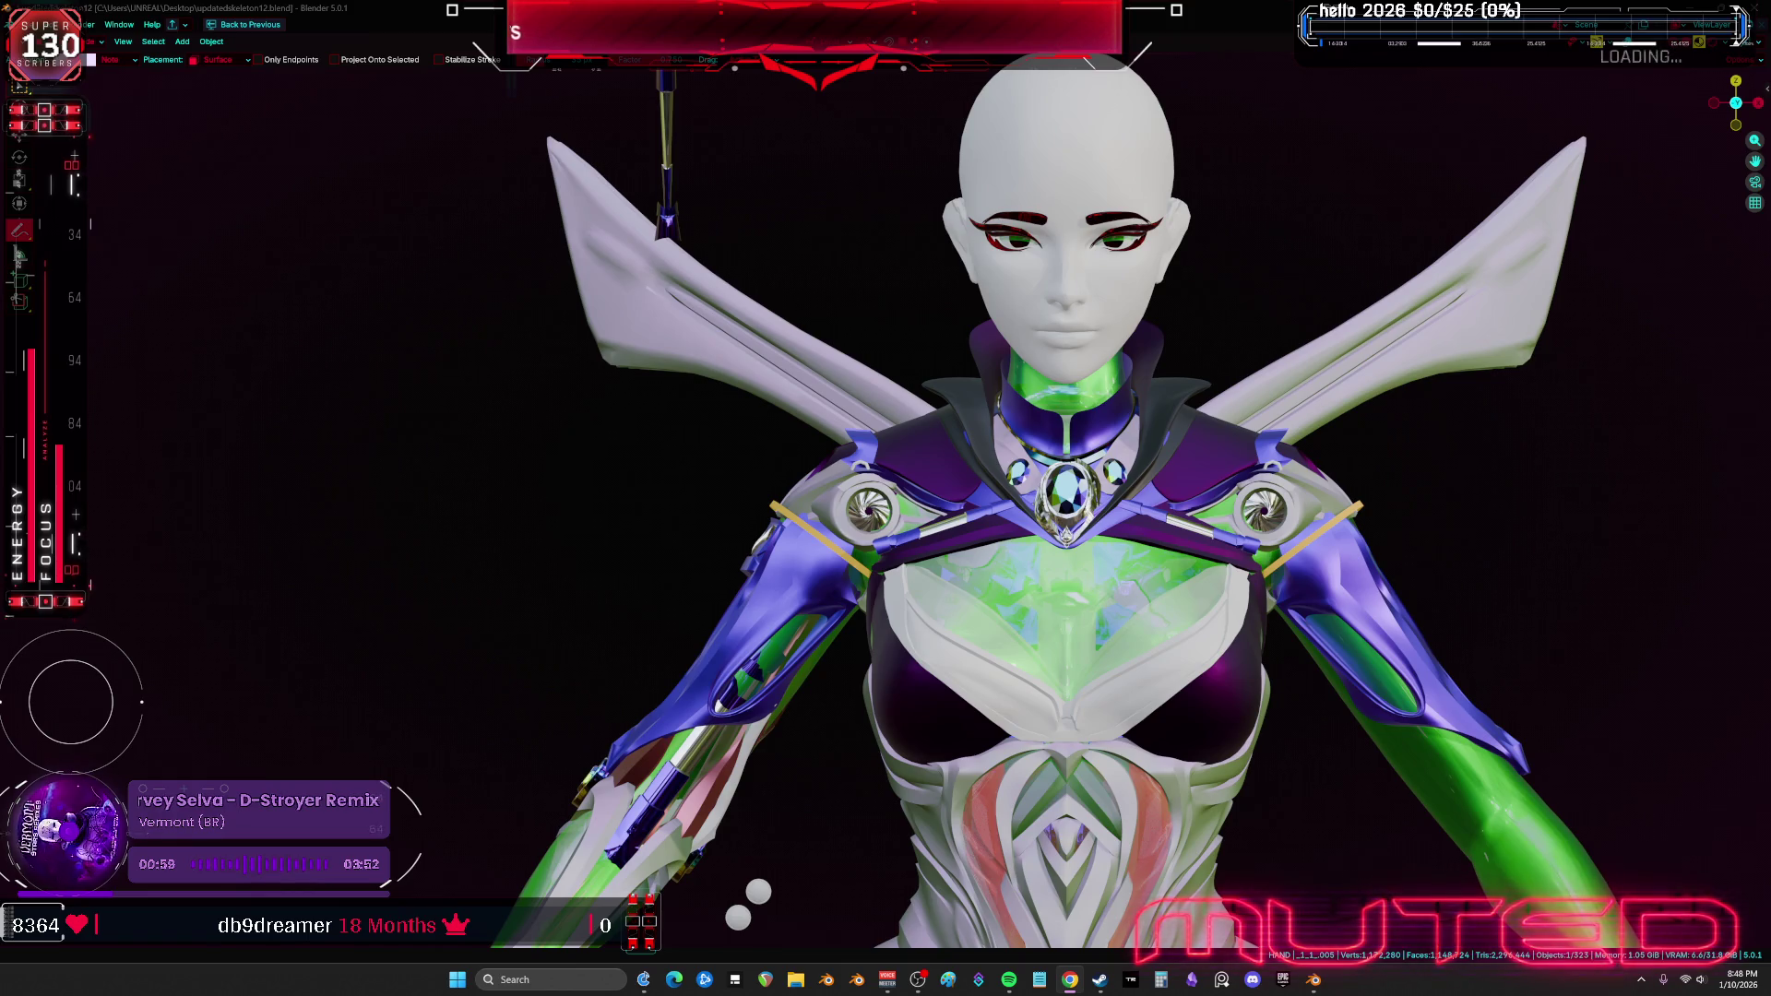
Inspect the character from three-quarter, side and front views with overlays and wireframe shown
{"action": "mouse_move", "coordinate": [748, 904]}
{"action": "middle_mouse_down"}
{"action": "mouse_move", "coordinate": [894, 889]}
{"action": "mouse_move", "coordinate": [774, 719]}
{"action": "mouse_move", "coordinate": [796, 540]}
{"action": "mouse_move", "coordinate": [938, 494]}
{"action": "mouse_move", "coordinate": [816, 465]}
{"action": "mouse_move", "coordinate": [790, 516]}
{"action": "middle_mouse_up"}
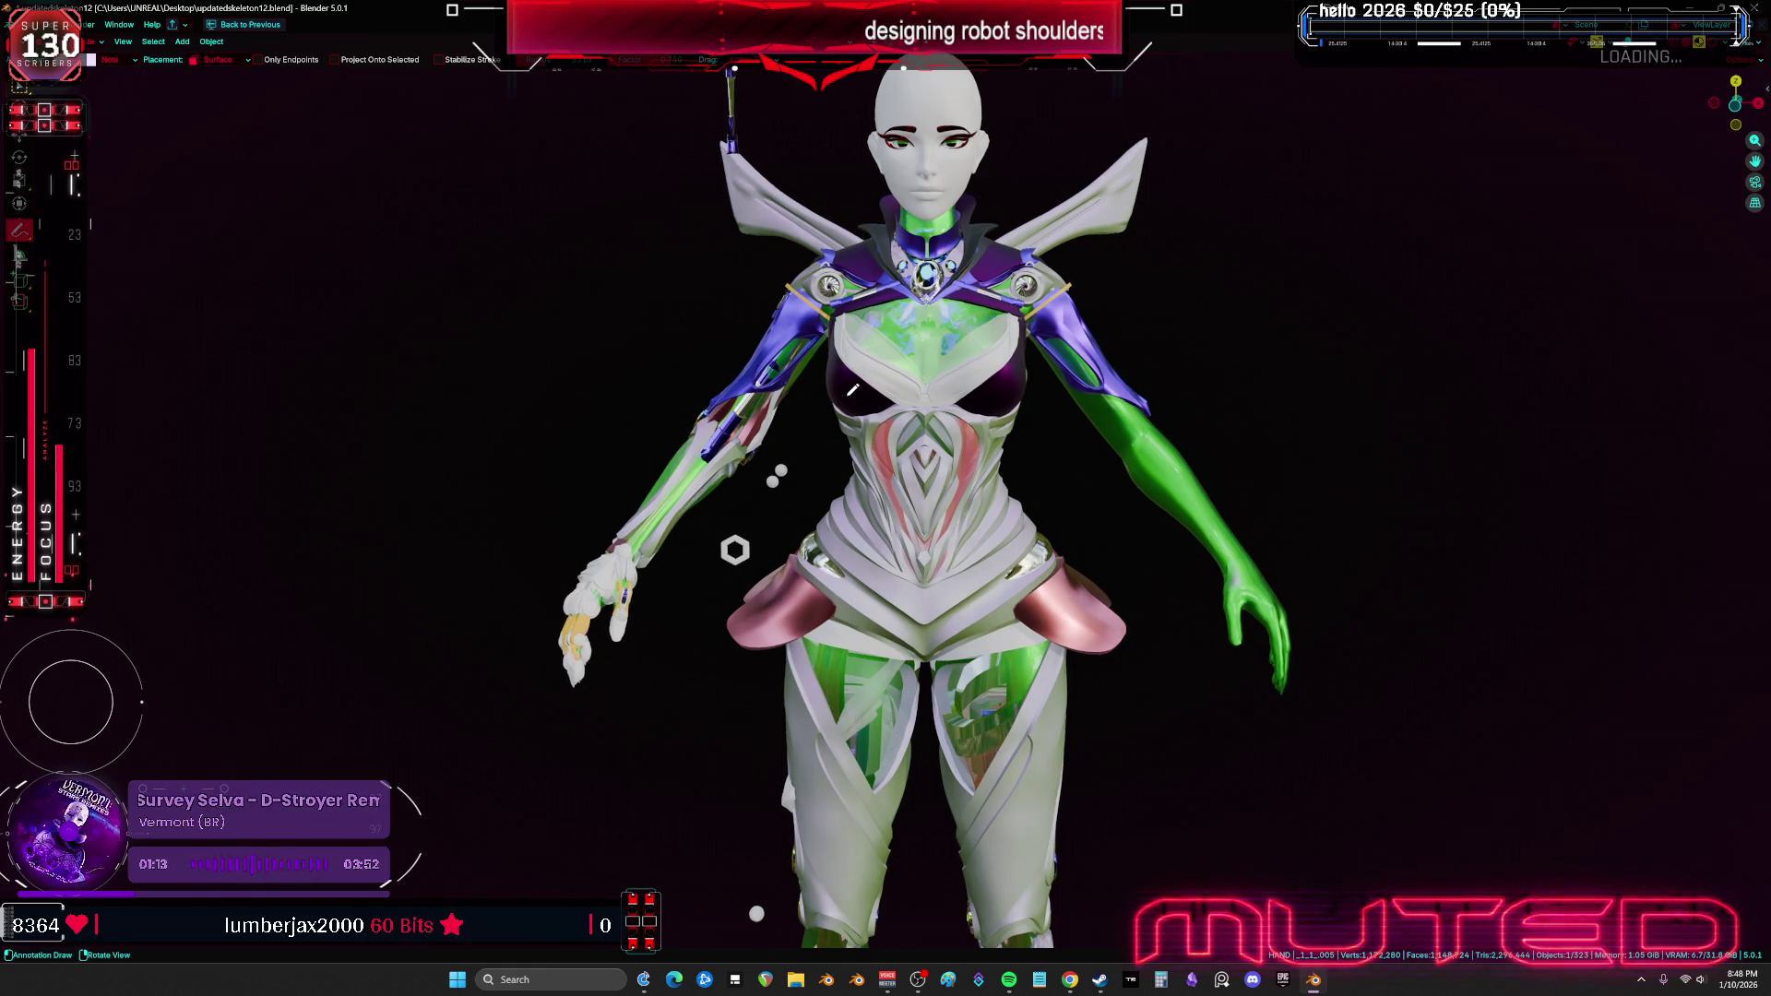
{"action": "key", "text": "KP_3"}
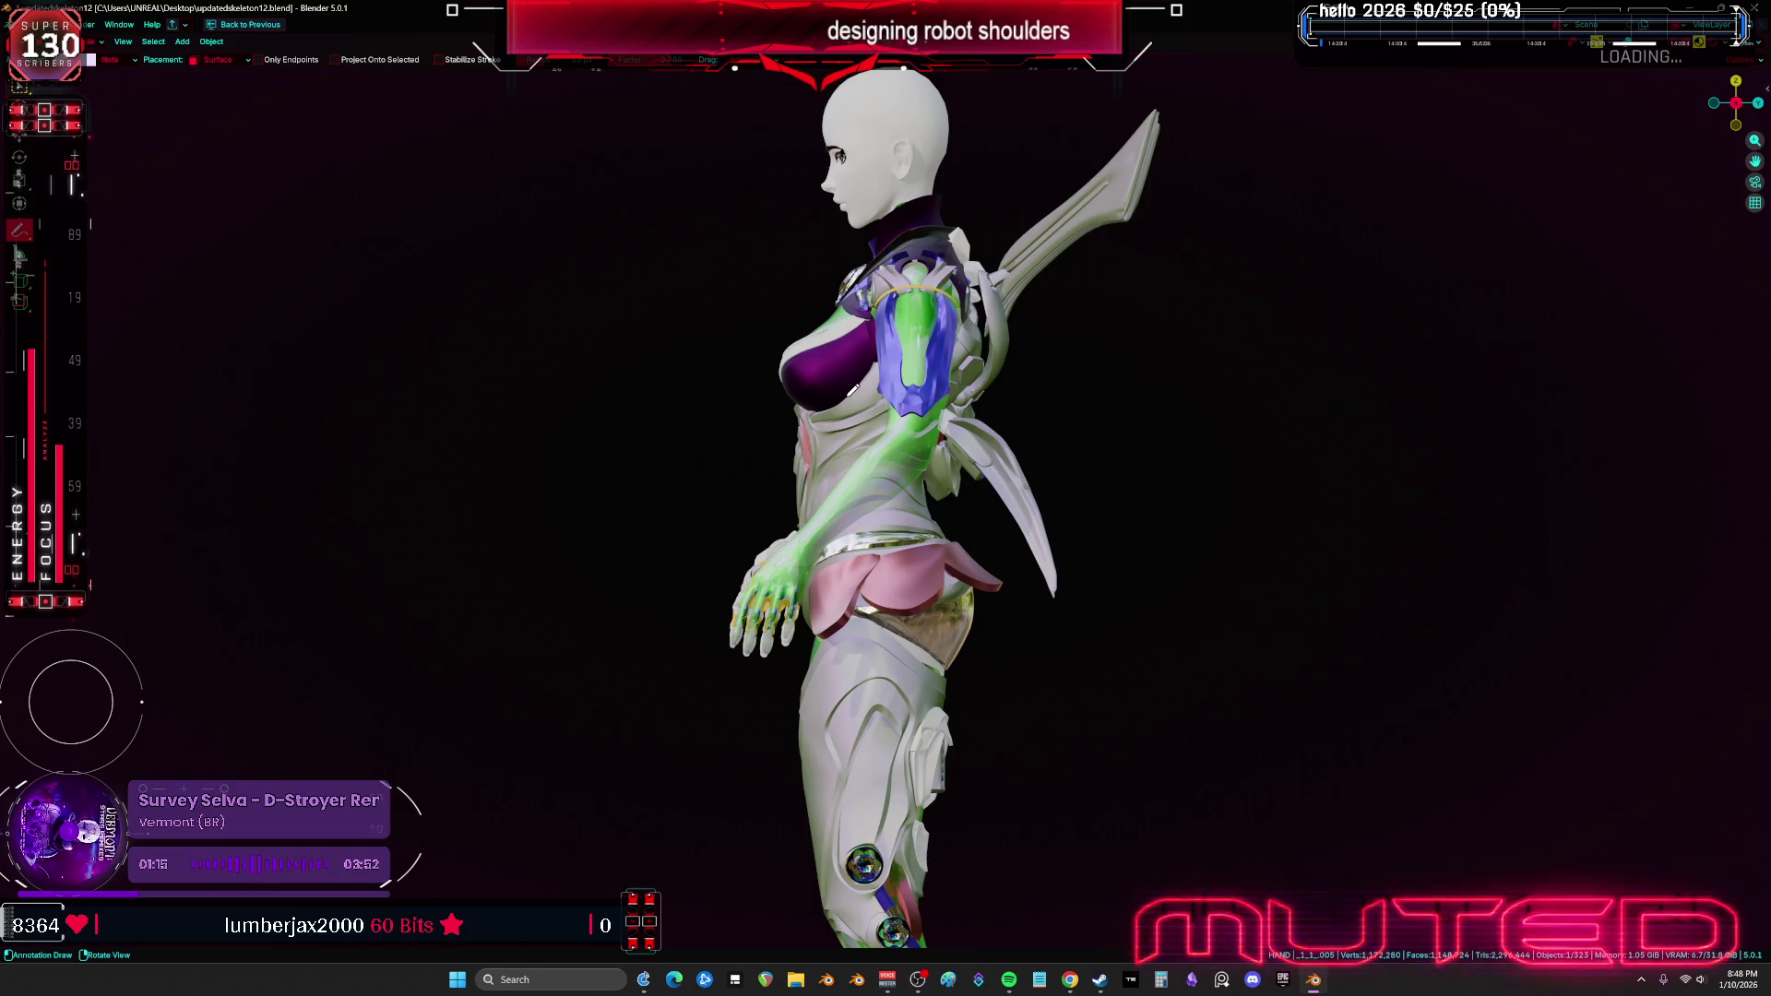
{"action": "key", "text": "KP_1"}
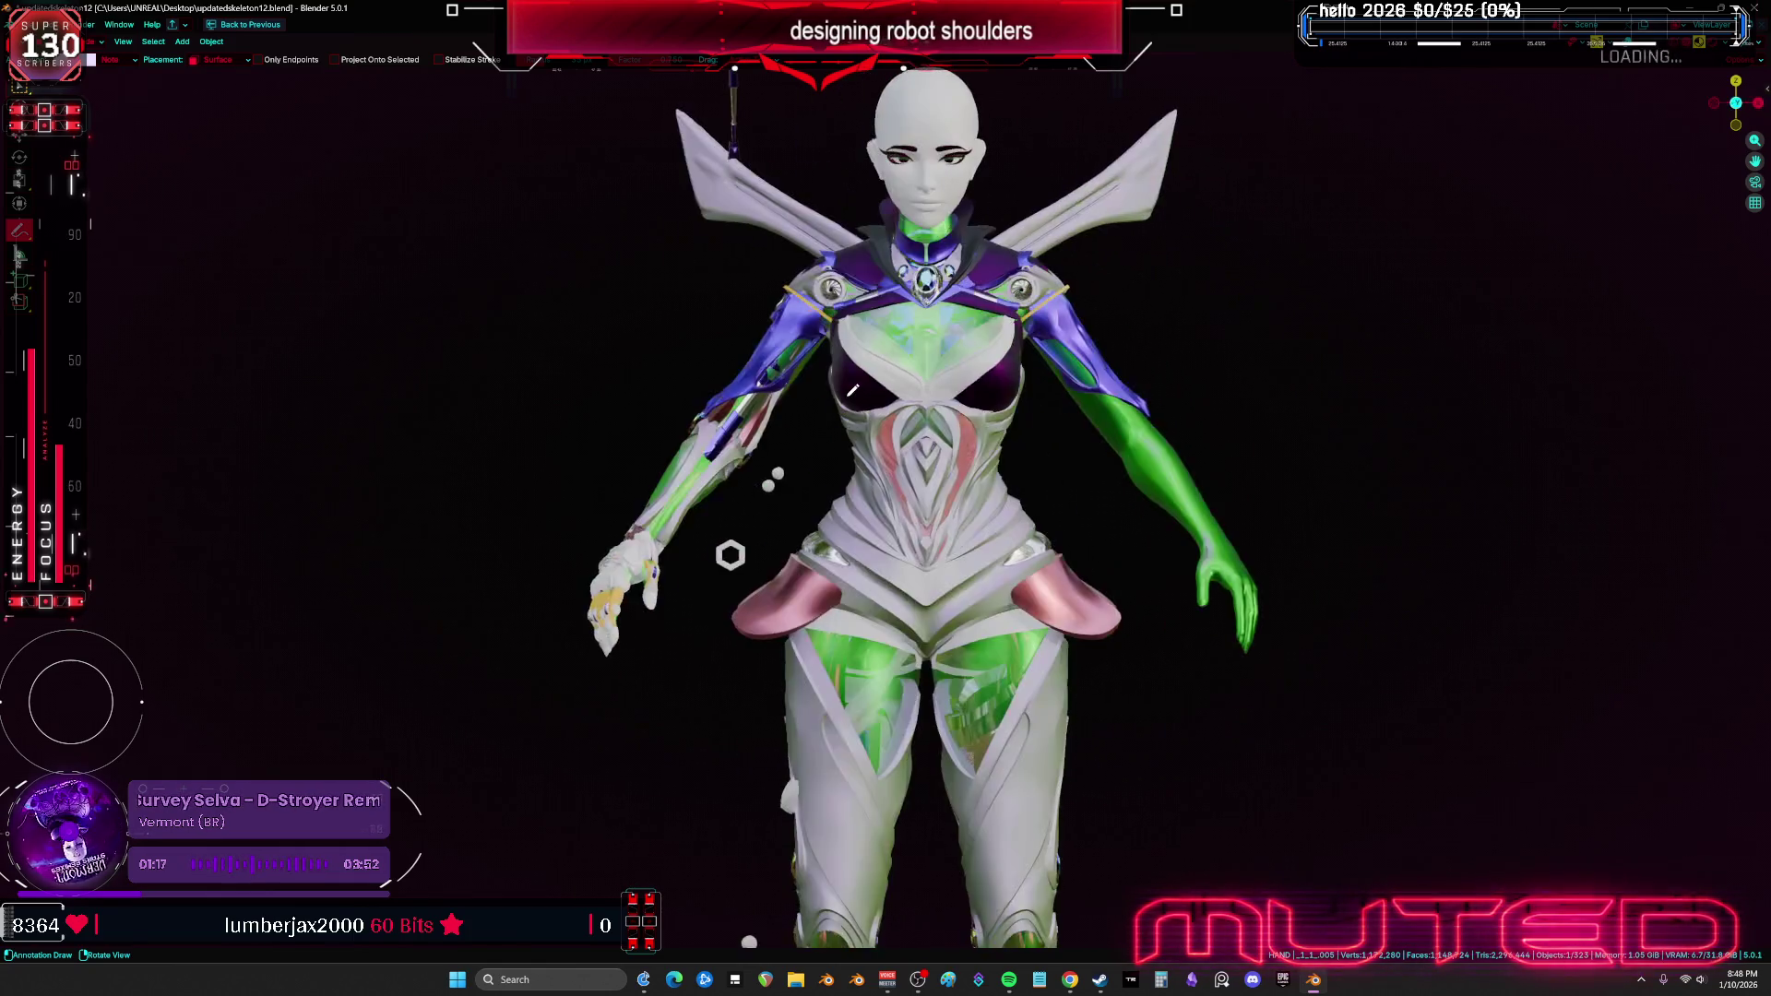
{"action": "scroll", "coordinate": [865, 404], "scroll_direction": "up", "scroll_amount": 3}
{"action": "key", "text": "KP_Decimal"}
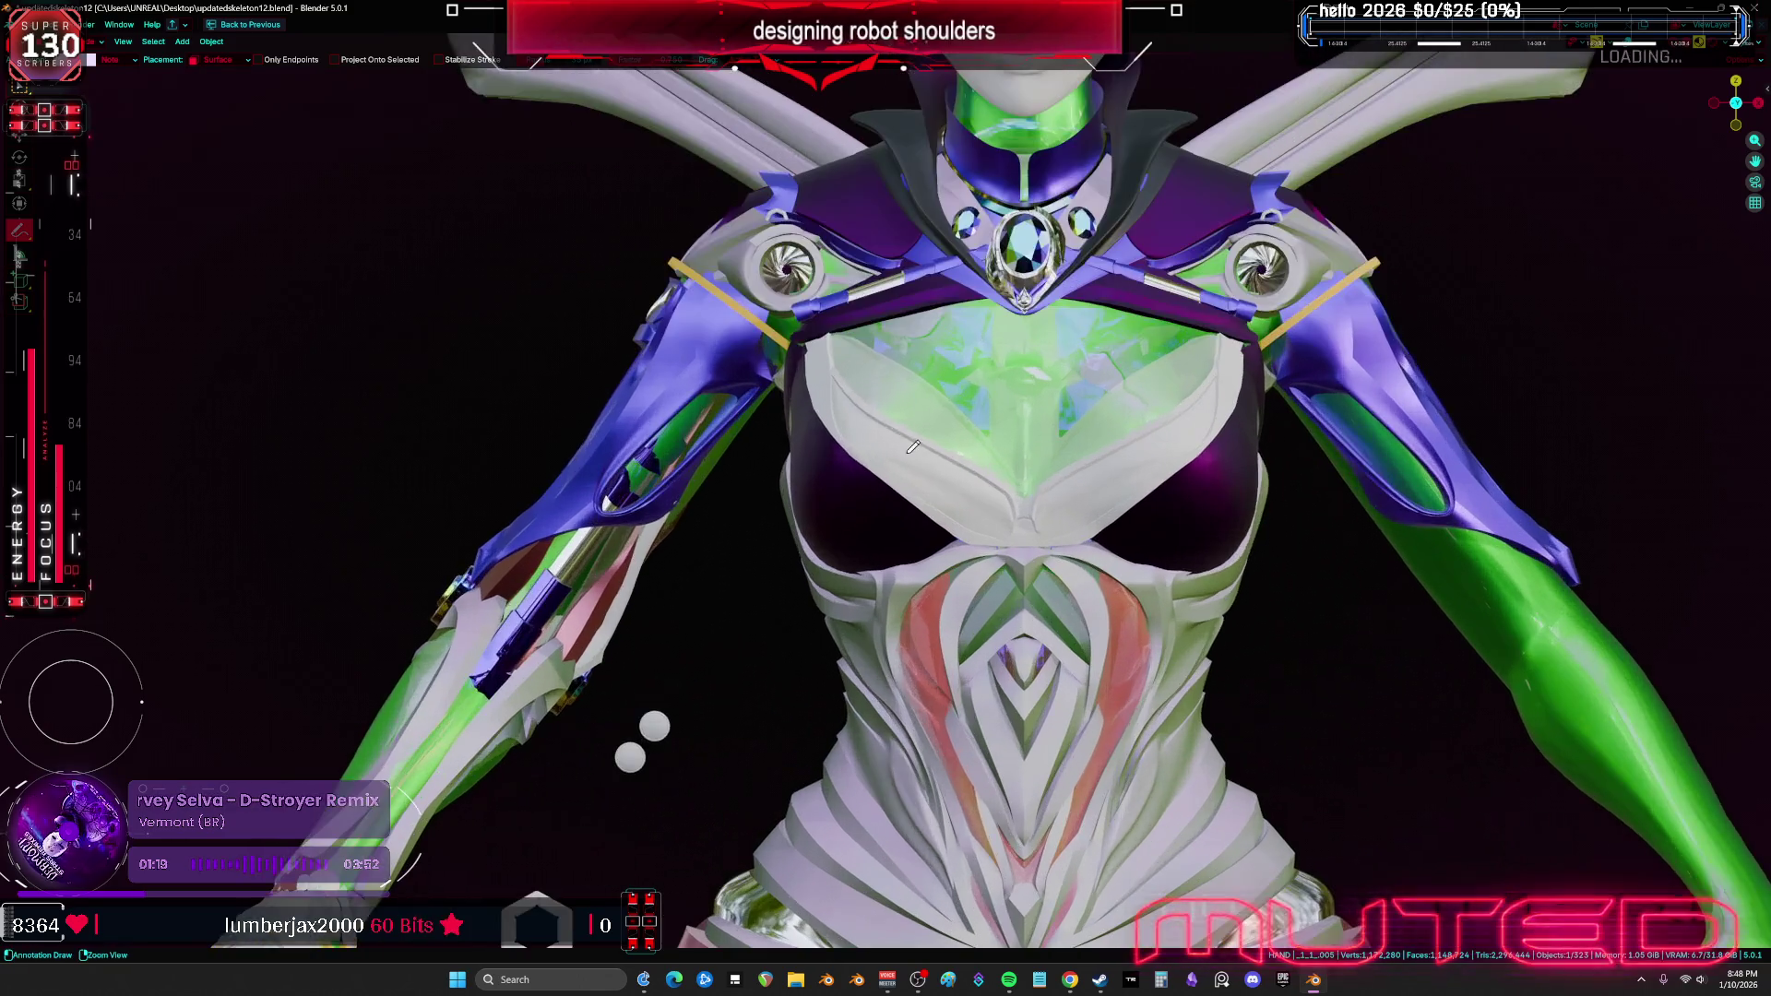
{"action": "key", "text": "shift+alt+z"}
Select the right upper-arm armour Cube.002 and frame it close with overlays hidden
{"action": "left_click", "coordinate": [711, 348]}
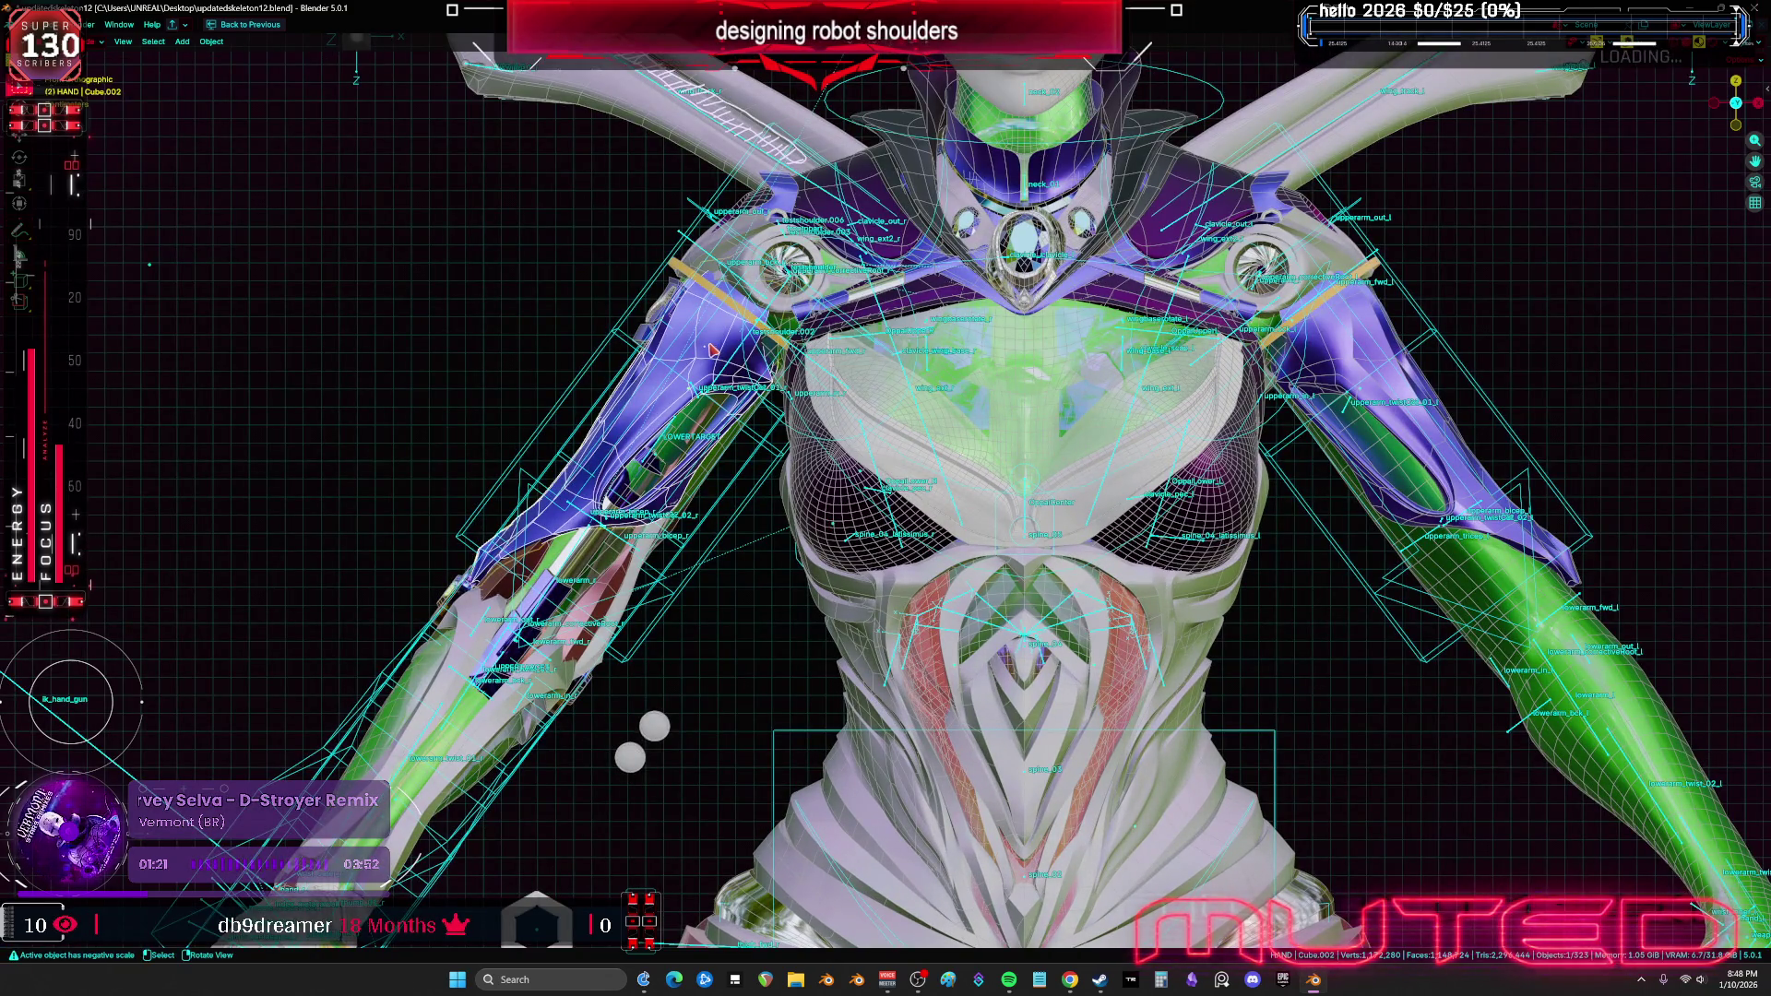
{"action": "key", "text": "KP_Decimal"}
{"action": "key", "text": "shift+alt+z"}
{"action": "middle_click_drag", "start_coordinate": [806, 415], "coordinate": [800, 422]}
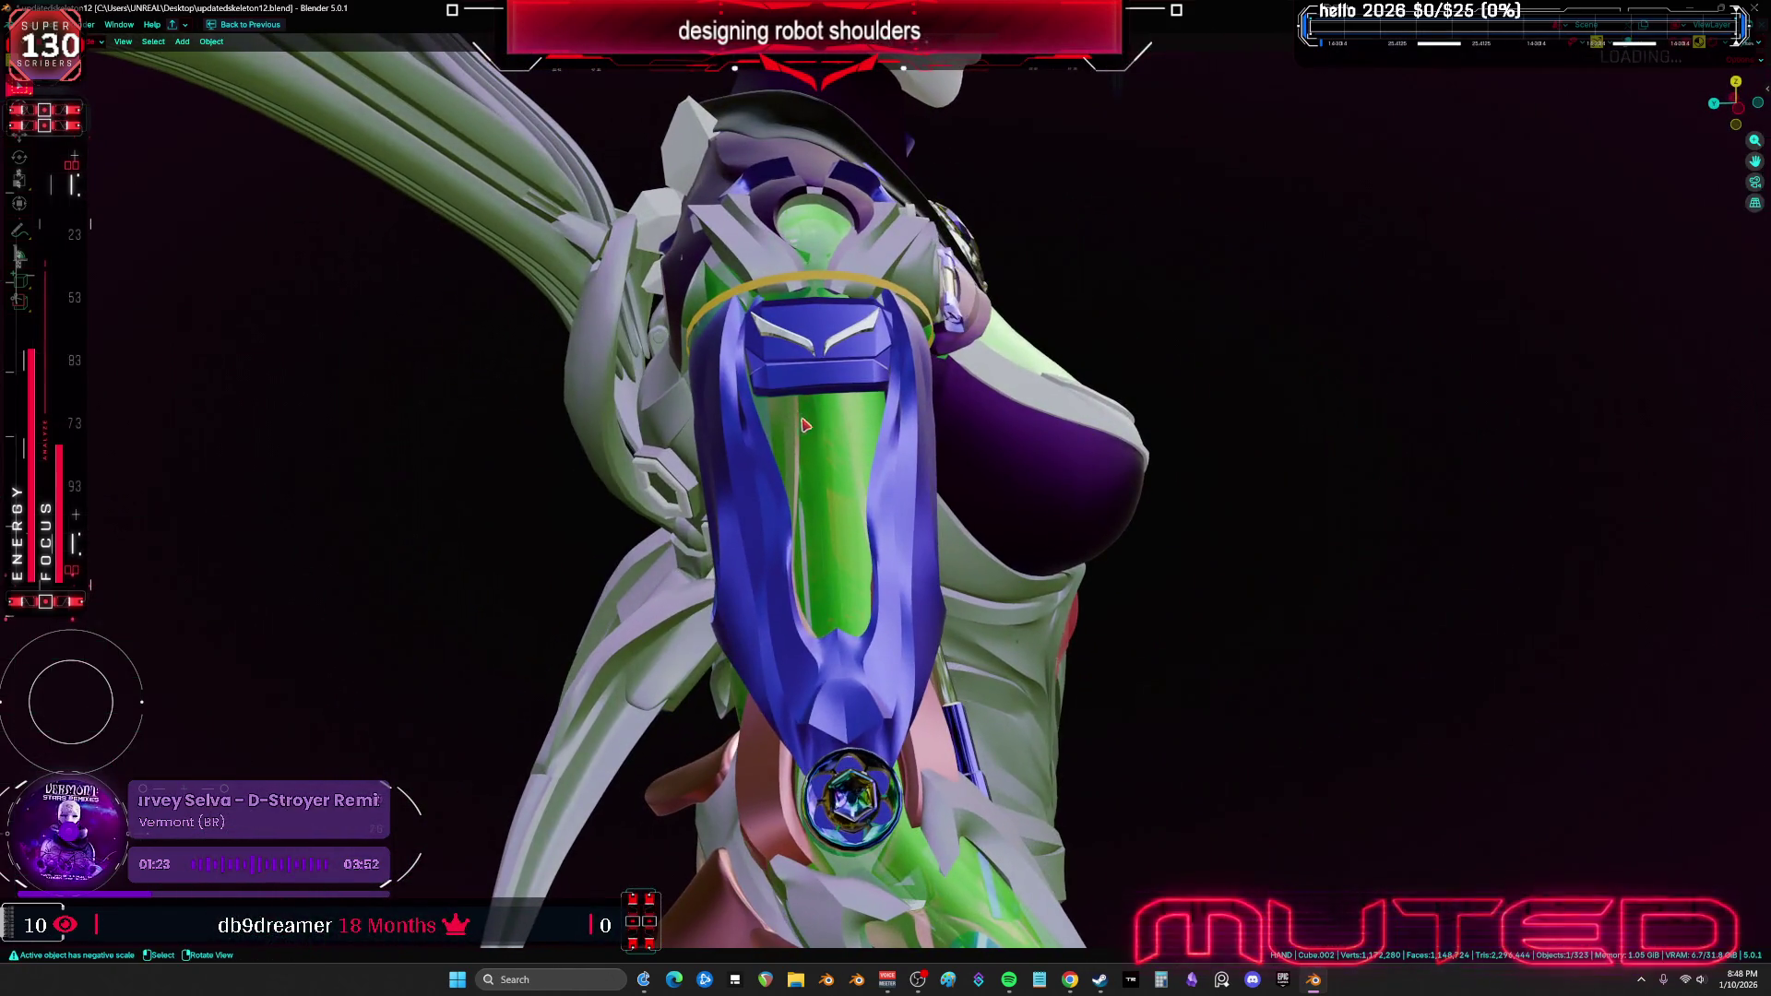
{"action": "key", "text": "ctrl+Tab"}
Enter Sculpt Mode on the arm piece and orbit toward the hex-plated shoulder
{"action": "left_click", "coordinate": [869, 593]}
{"action": "scroll", "coordinate": [782, 597], "scroll_direction": "up", "scroll_amount": 3}
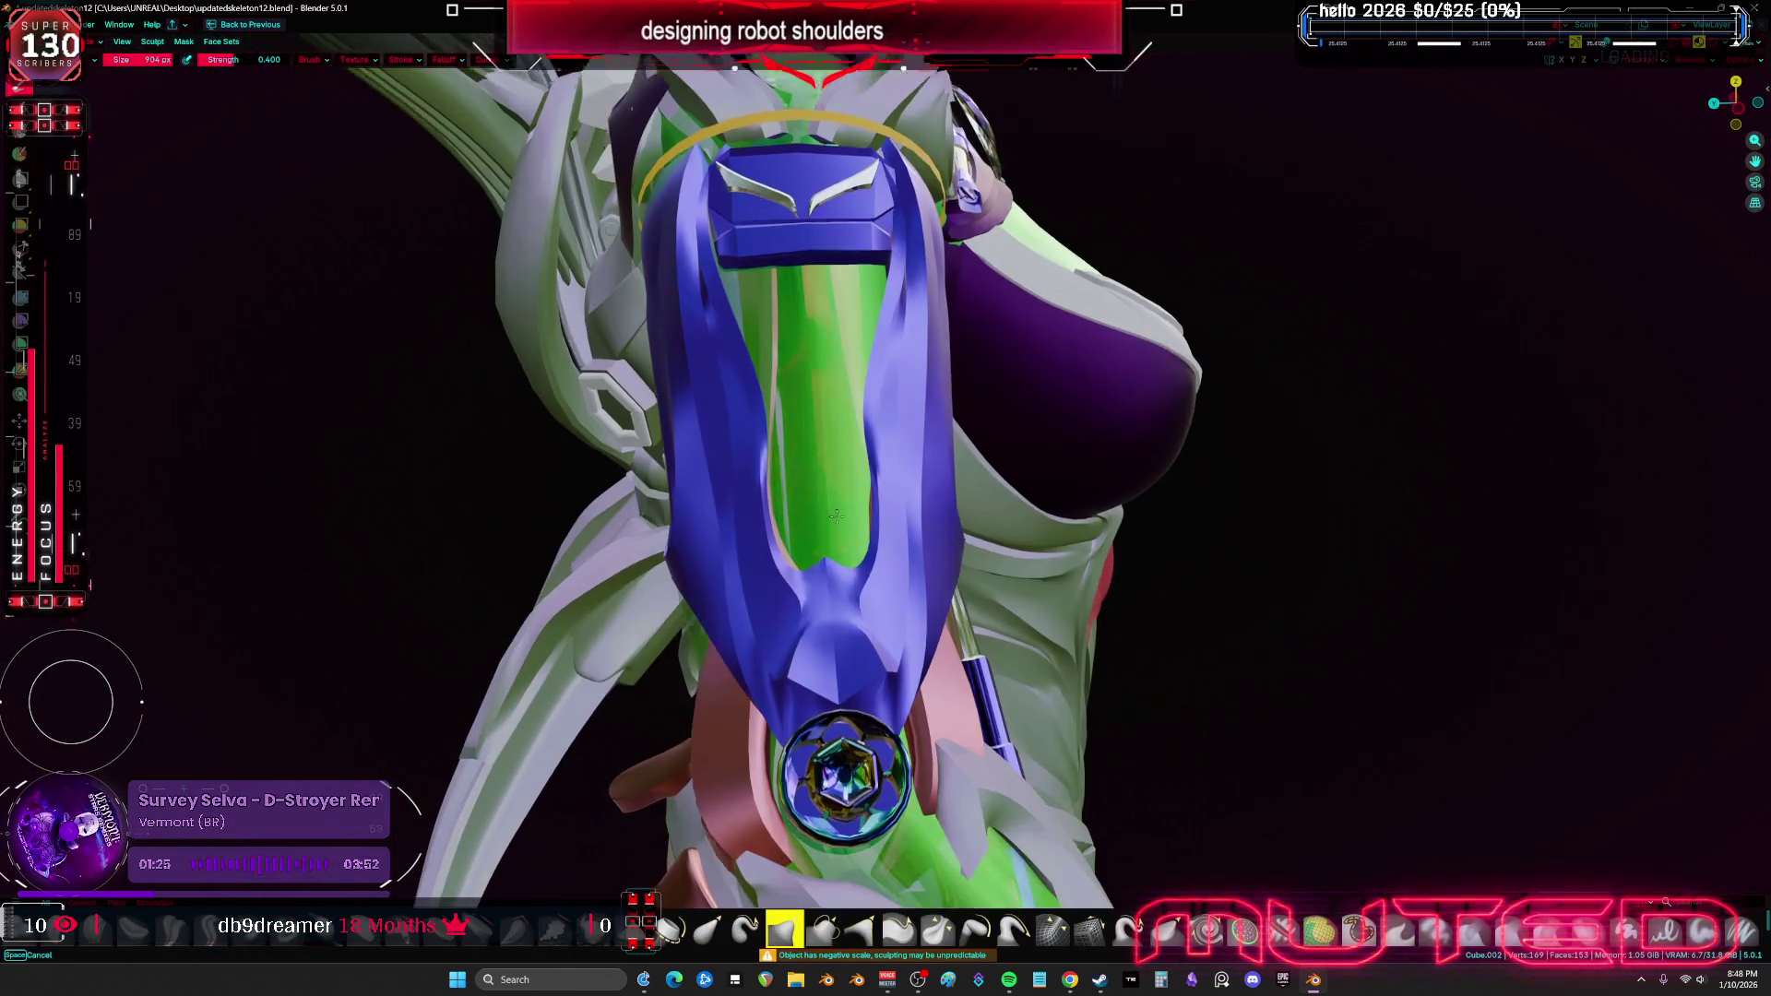
{"action": "scroll", "coordinate": [782, 596], "scroll_direction": "up", "scroll_amount": 3}
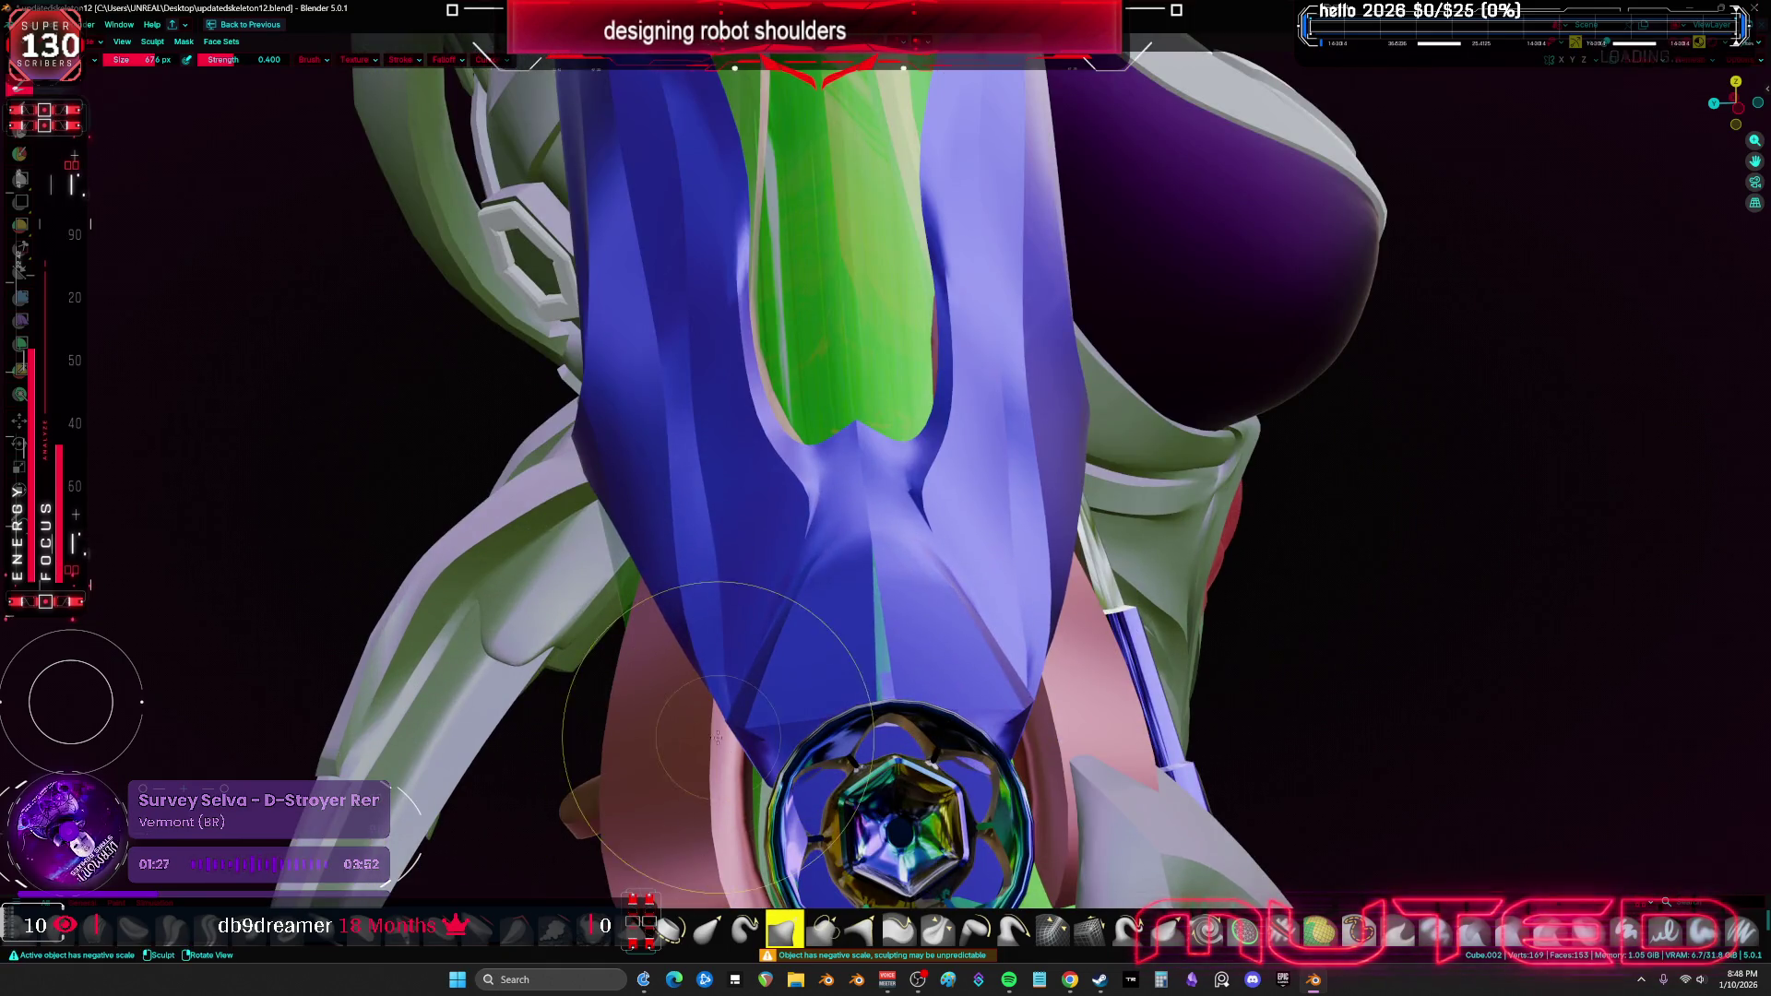
{"action": "mouse_move", "coordinate": [728, 793]}
{"action": "middle_mouse_down"}
{"action": "mouse_move", "coordinate": [969, 480]}
{"action": "mouse_move", "coordinate": [1060, 406]}
{"action": "mouse_move", "coordinate": [593, 336]}
{"action": "mouse_move", "coordinate": [555, 521]}
{"action": "mouse_move", "coordinate": [632, 474]}
{"action": "middle_mouse_up"}
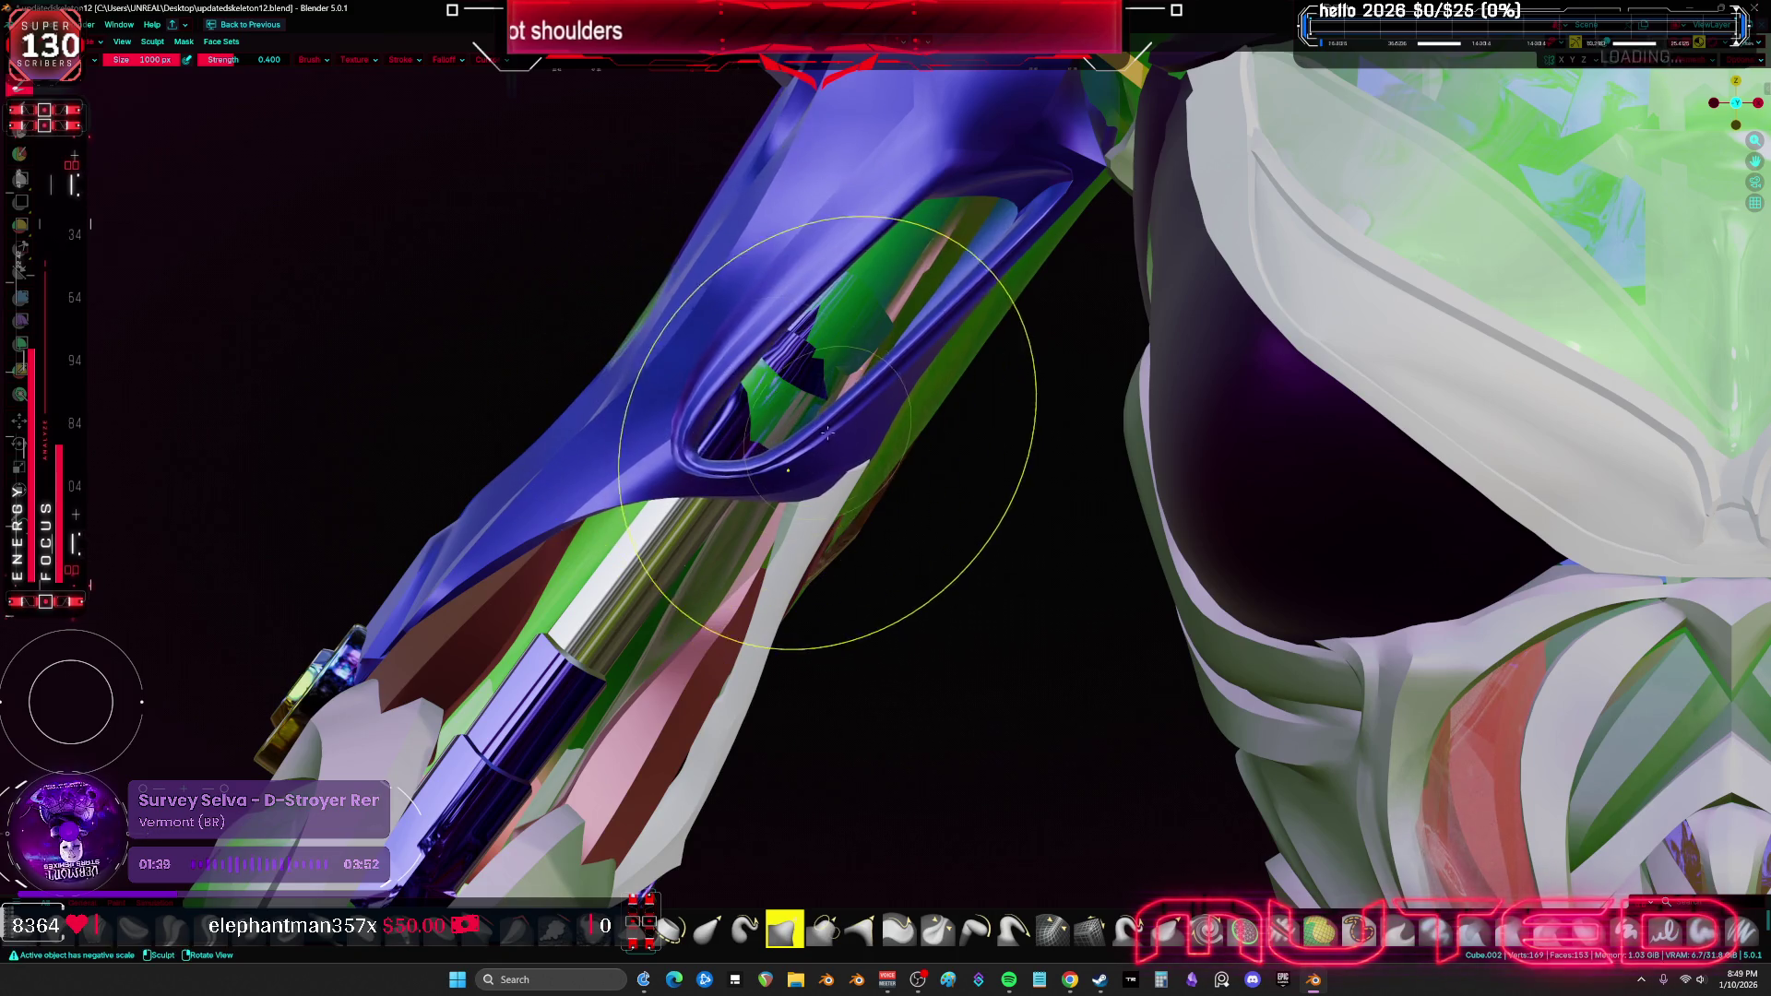
{"action": "scroll", "coordinate": [784, 424], "scroll_direction": "down", "scroll_amount": 5}
{"action": "scroll", "coordinate": [747, 406], "scroll_direction": "up", "scroll_amount": 5}
{"action": "mouse_move", "coordinate": [754, 369]}
{"action": "middle_mouse_down"}
{"action": "mouse_move", "coordinate": [664, 324]}
{"action": "mouse_move", "coordinate": [774, 387]}
{"action": "middle_mouse_up"}
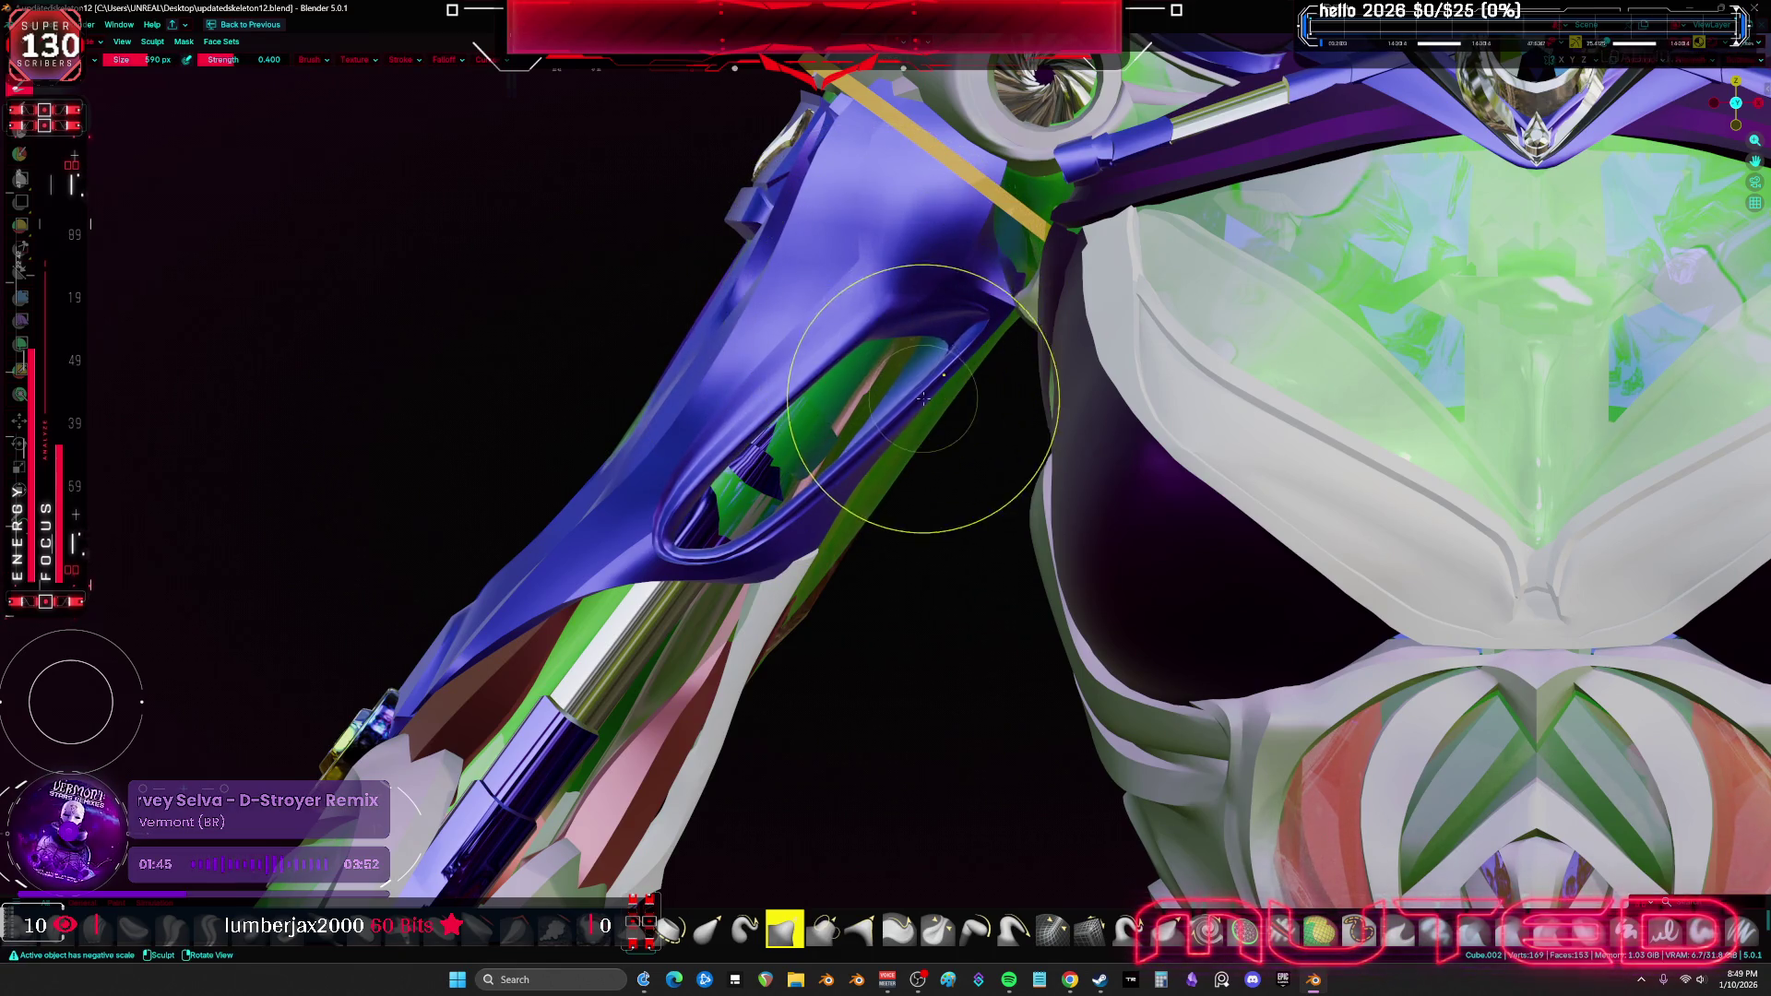
Inspect the arm's groove from the opposite side, next to the hexagon panels
{"action": "key", "text": "KP_9"}
{"action": "middle_click_drag", "start_coordinate": [910, 373], "coordinate": [859, 318]}
{"action": "scroll", "coordinate": [859, 318], "scroll_direction": "up", "scroll_amount": 2}
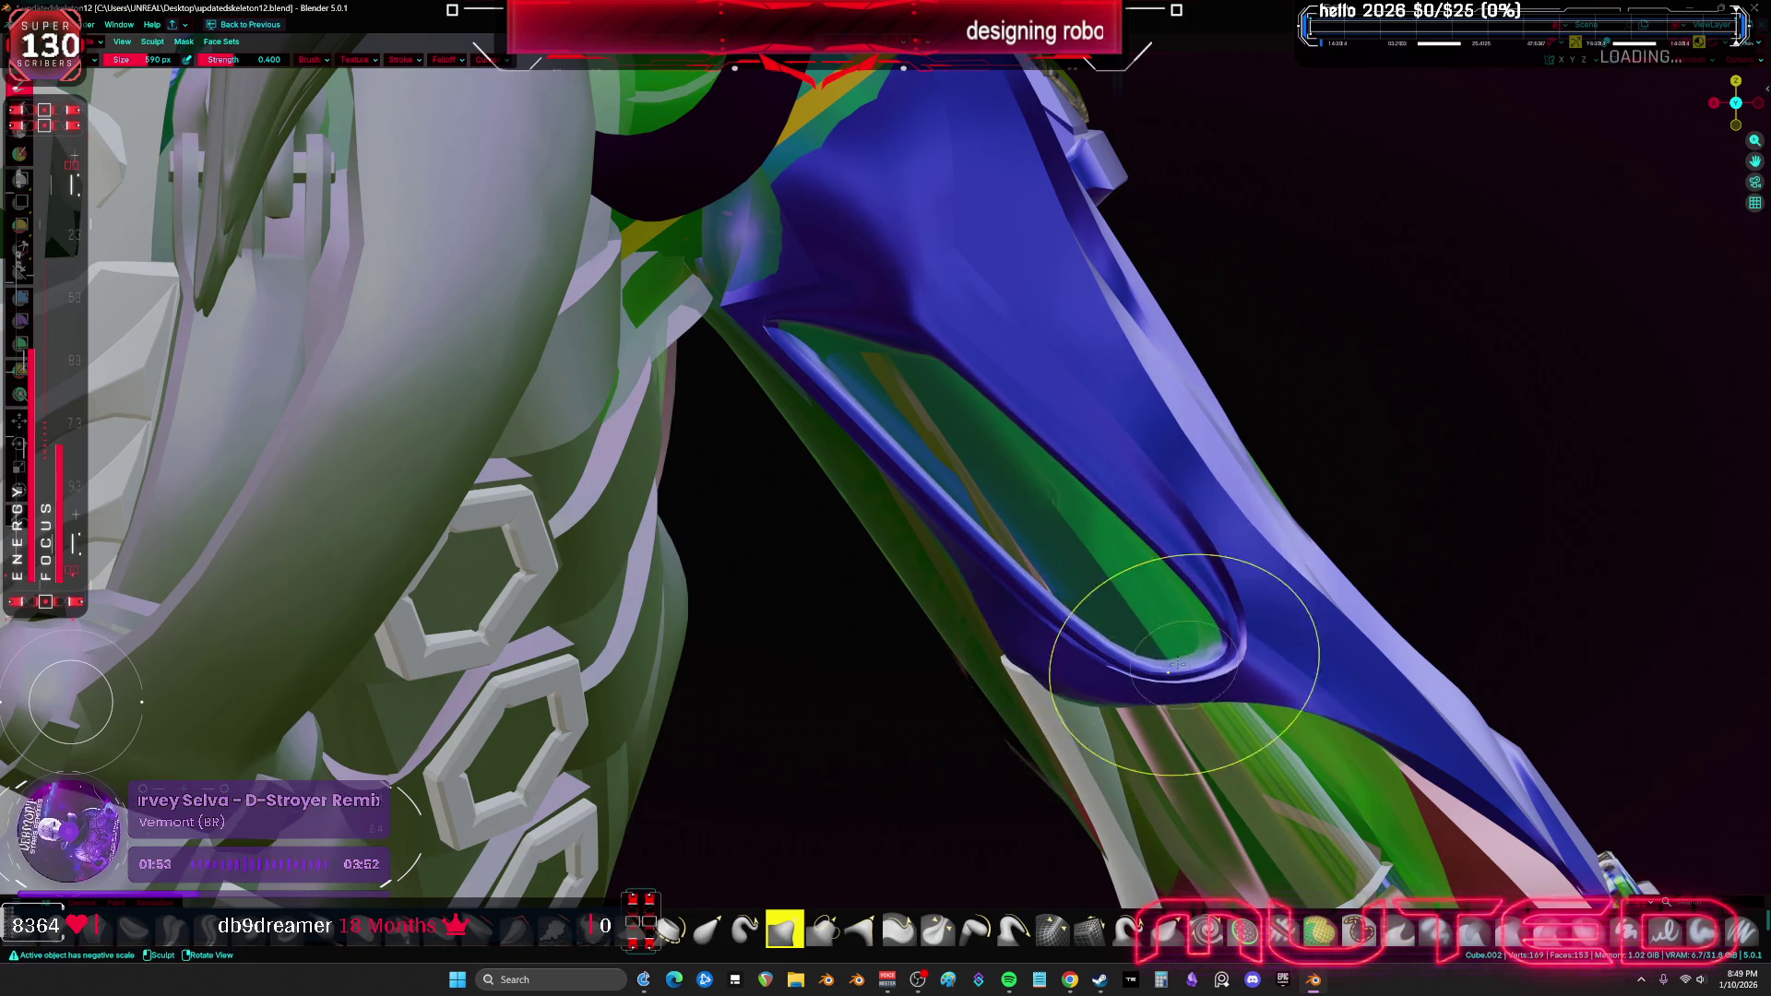
{"action": "mouse_move", "coordinate": [1093, 620]}
{"action": "middle_mouse_down"}
{"action": "mouse_move", "coordinate": [926, 608]}
{"action": "mouse_move", "coordinate": [1061, 585]}
{"action": "middle_mouse_up"}
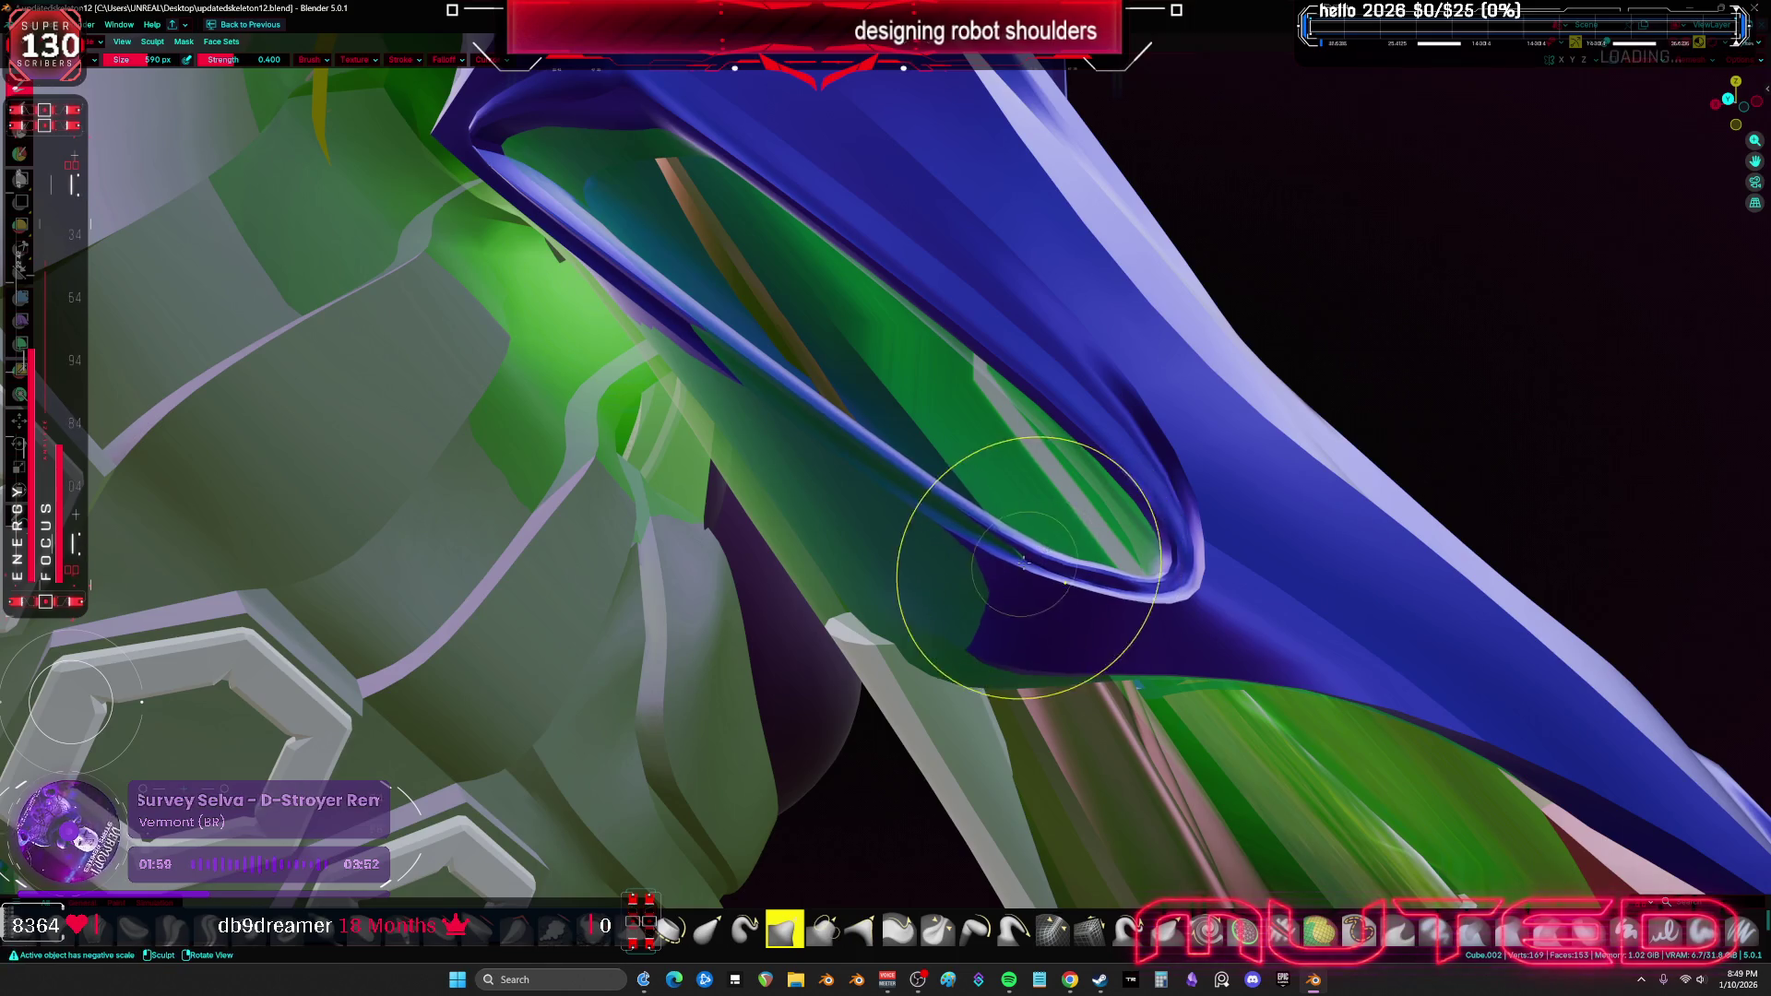
{"action": "scroll", "coordinate": [1015, 544], "scroll_direction": "down", "scroll_amount": 3}
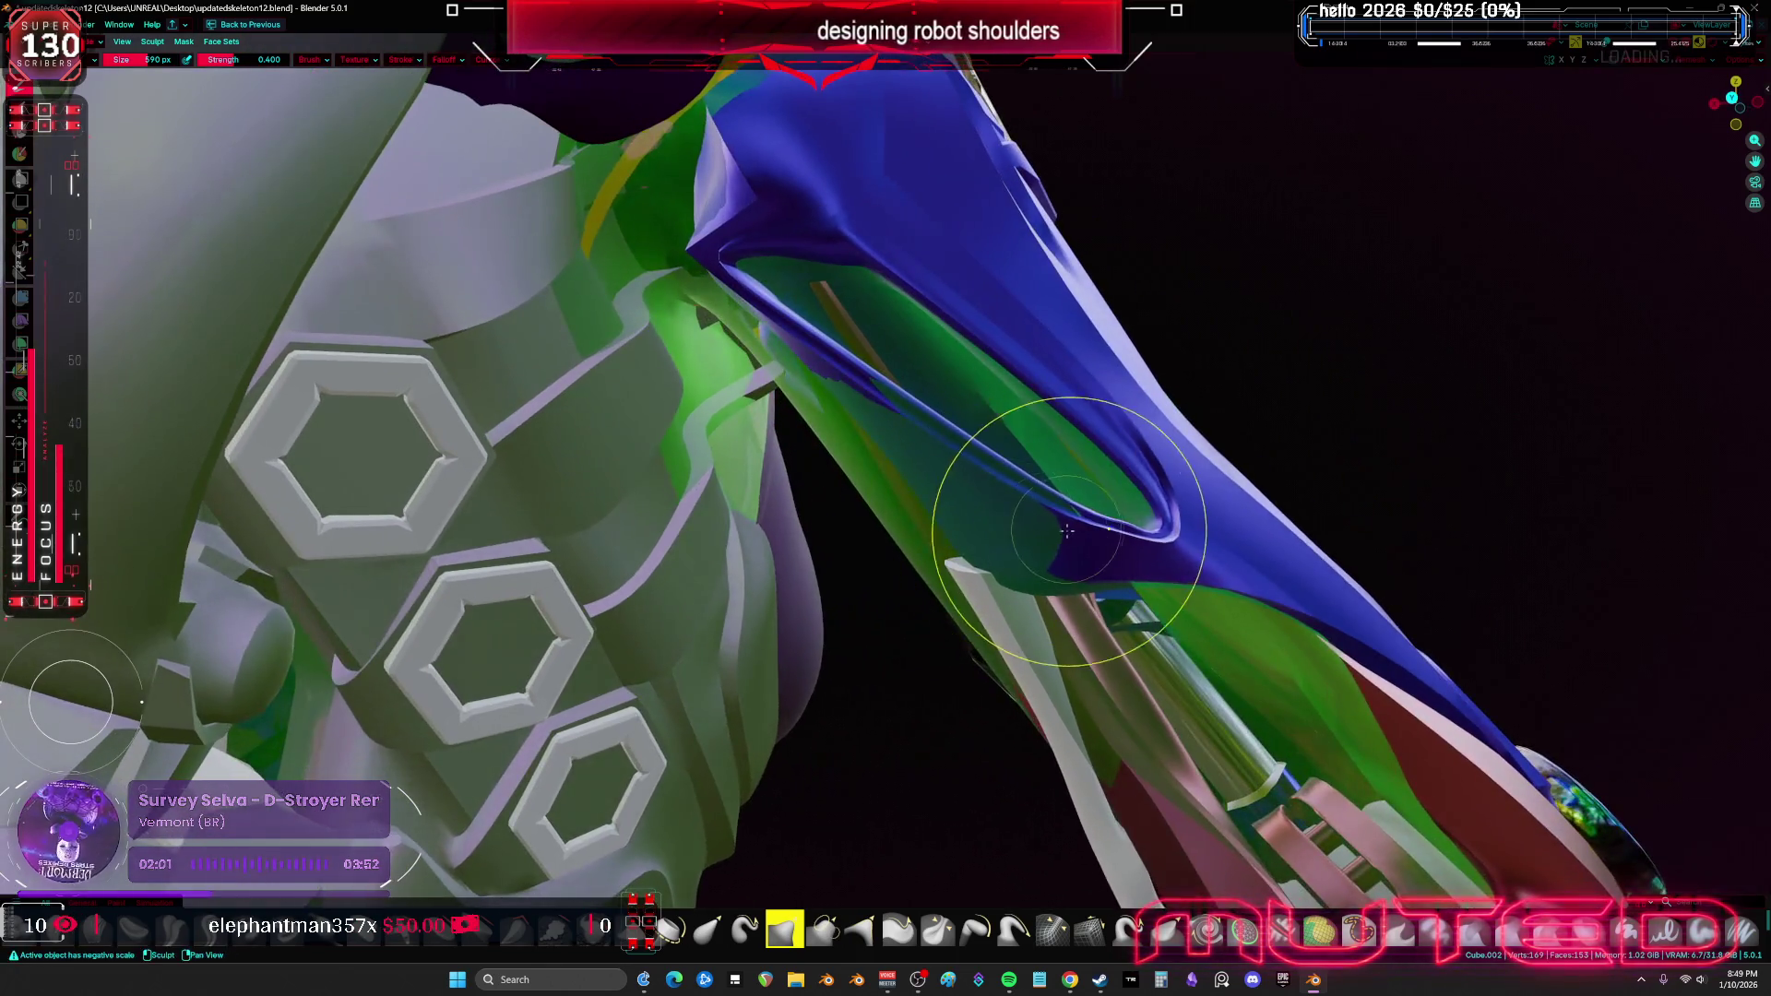
{"action": "mouse_move", "coordinate": [1008, 513]}
{"action": "middle_mouse_down"}
{"action": "mouse_move", "coordinate": [941, 516]}
{"action": "mouse_move", "coordinate": [975, 548]}
{"action": "mouse_move", "coordinate": [856, 406]}
{"action": "middle_mouse_up"}
Resize the sculpt brush and orbit in close around the shoulder with overlays toggled
{"action": "key", "text": "shift+alt+z"}
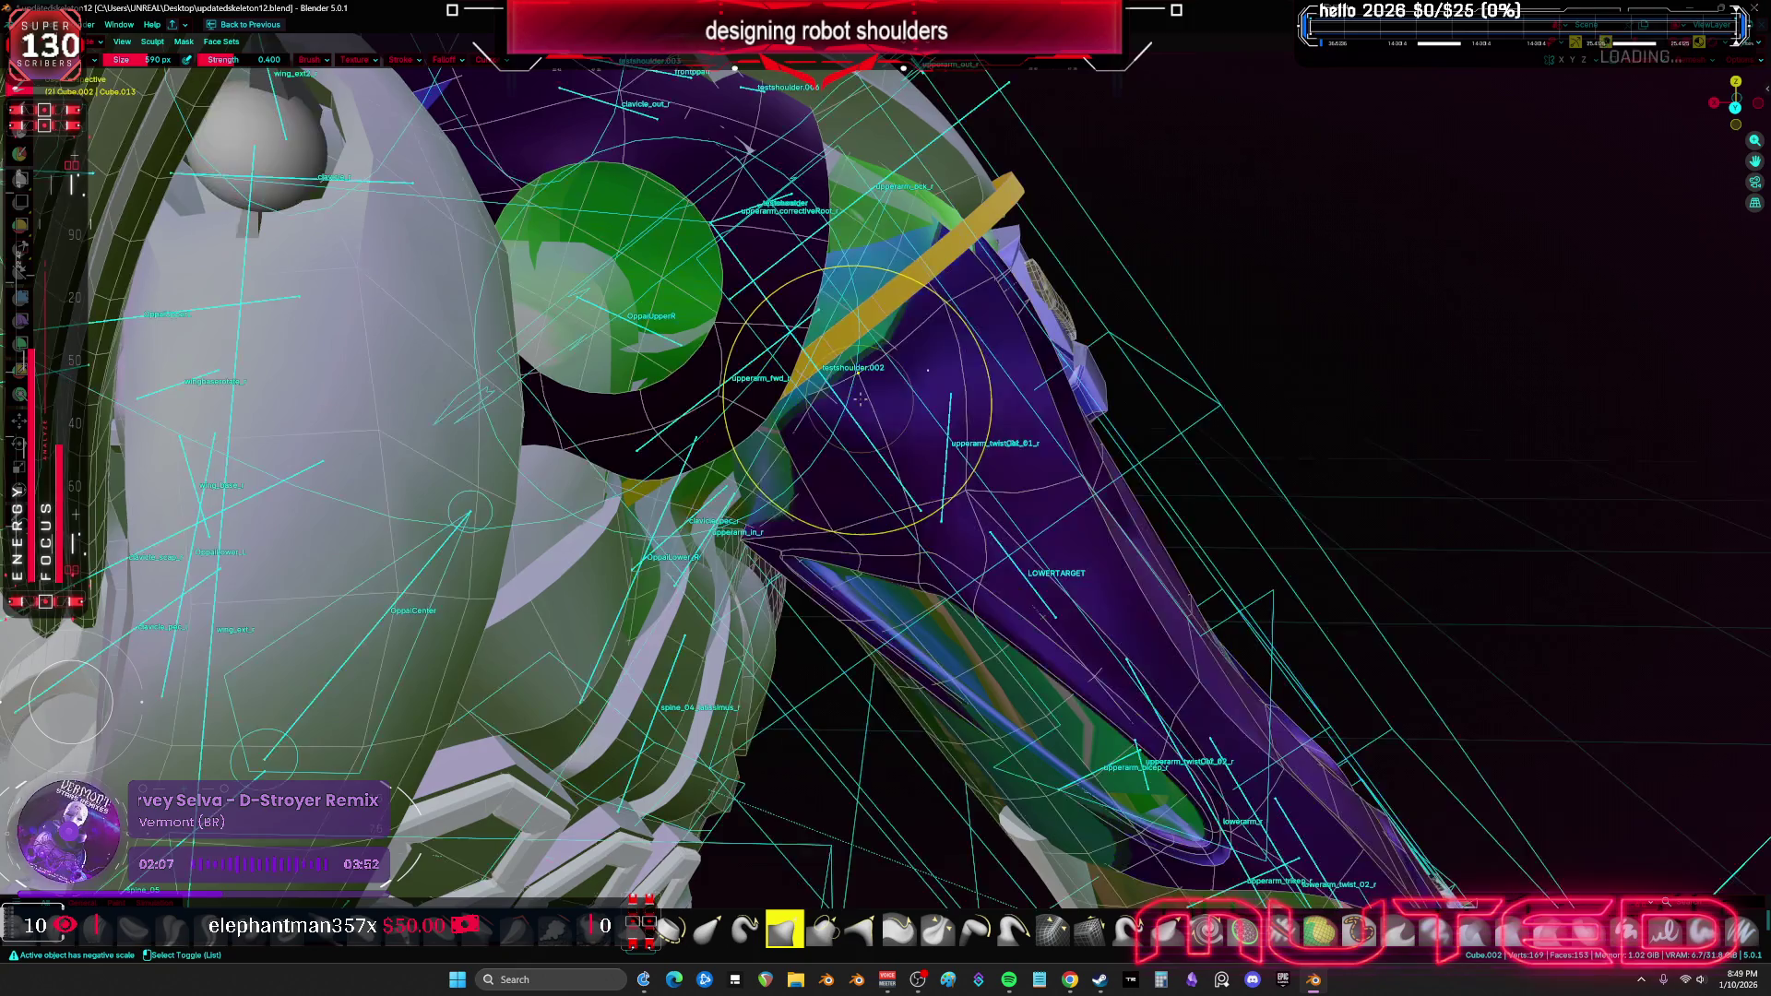
{"action": "mouse_move", "coordinate": [886, 498]}
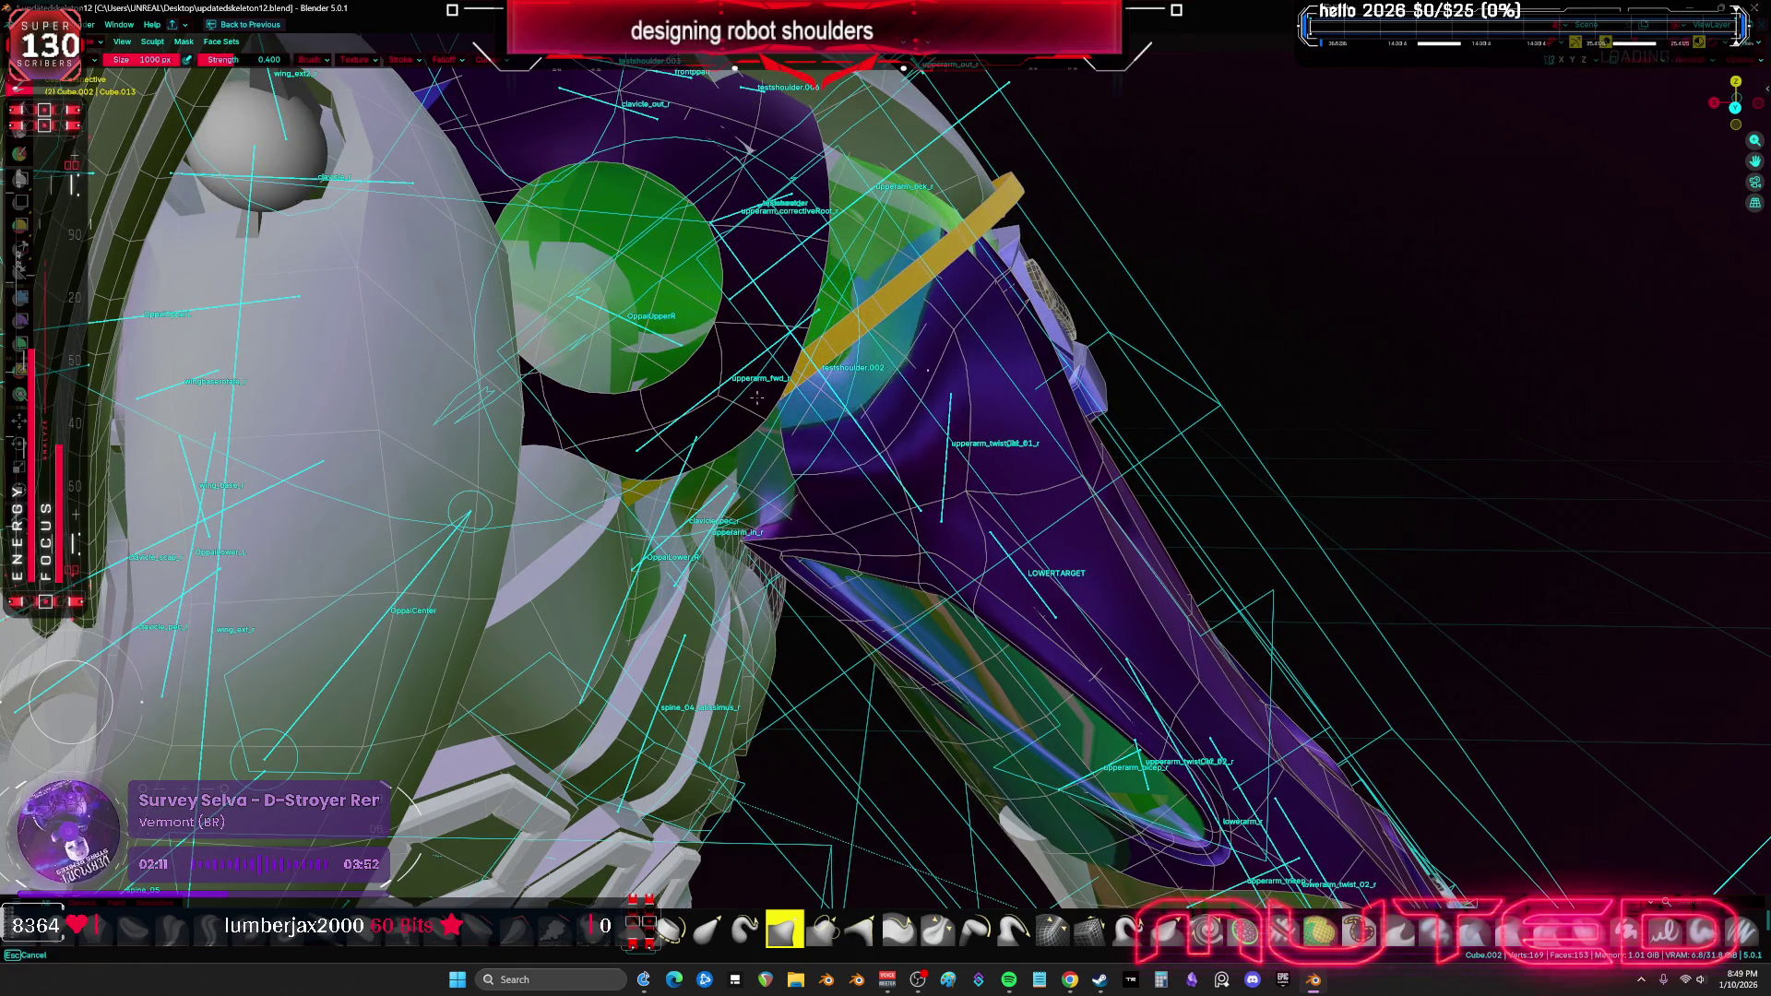
{"action": "key", "text": "f"}
{"action": "mouse_move", "coordinate": [871, 343]}
{"action": "middle_mouse_down"}
{"action": "mouse_move", "coordinate": [725, 470]}
{"action": "mouse_move", "coordinate": [1314, 701]}
{"action": "mouse_move", "coordinate": [819, 416]}
{"action": "mouse_move", "coordinate": [735, 442]}
{"action": "middle_mouse_up"}
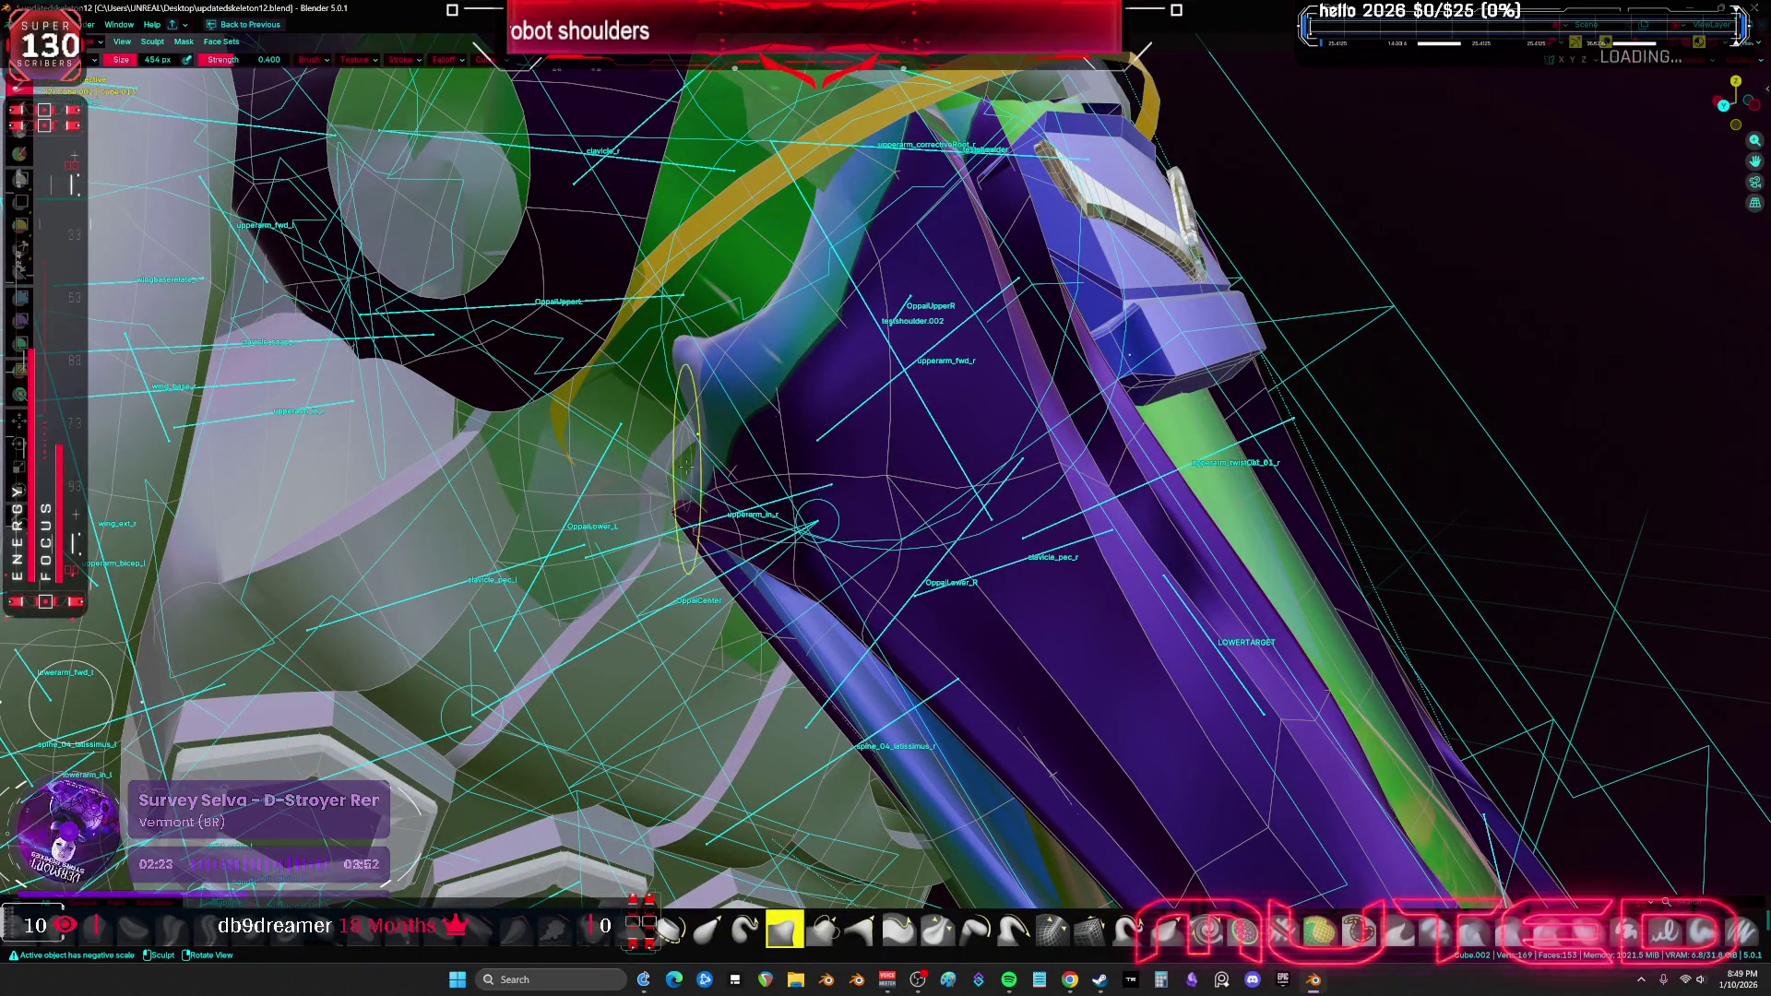
{"action": "middle_click_drag", "start_coordinate": [751, 397], "coordinate": [761, 362]}
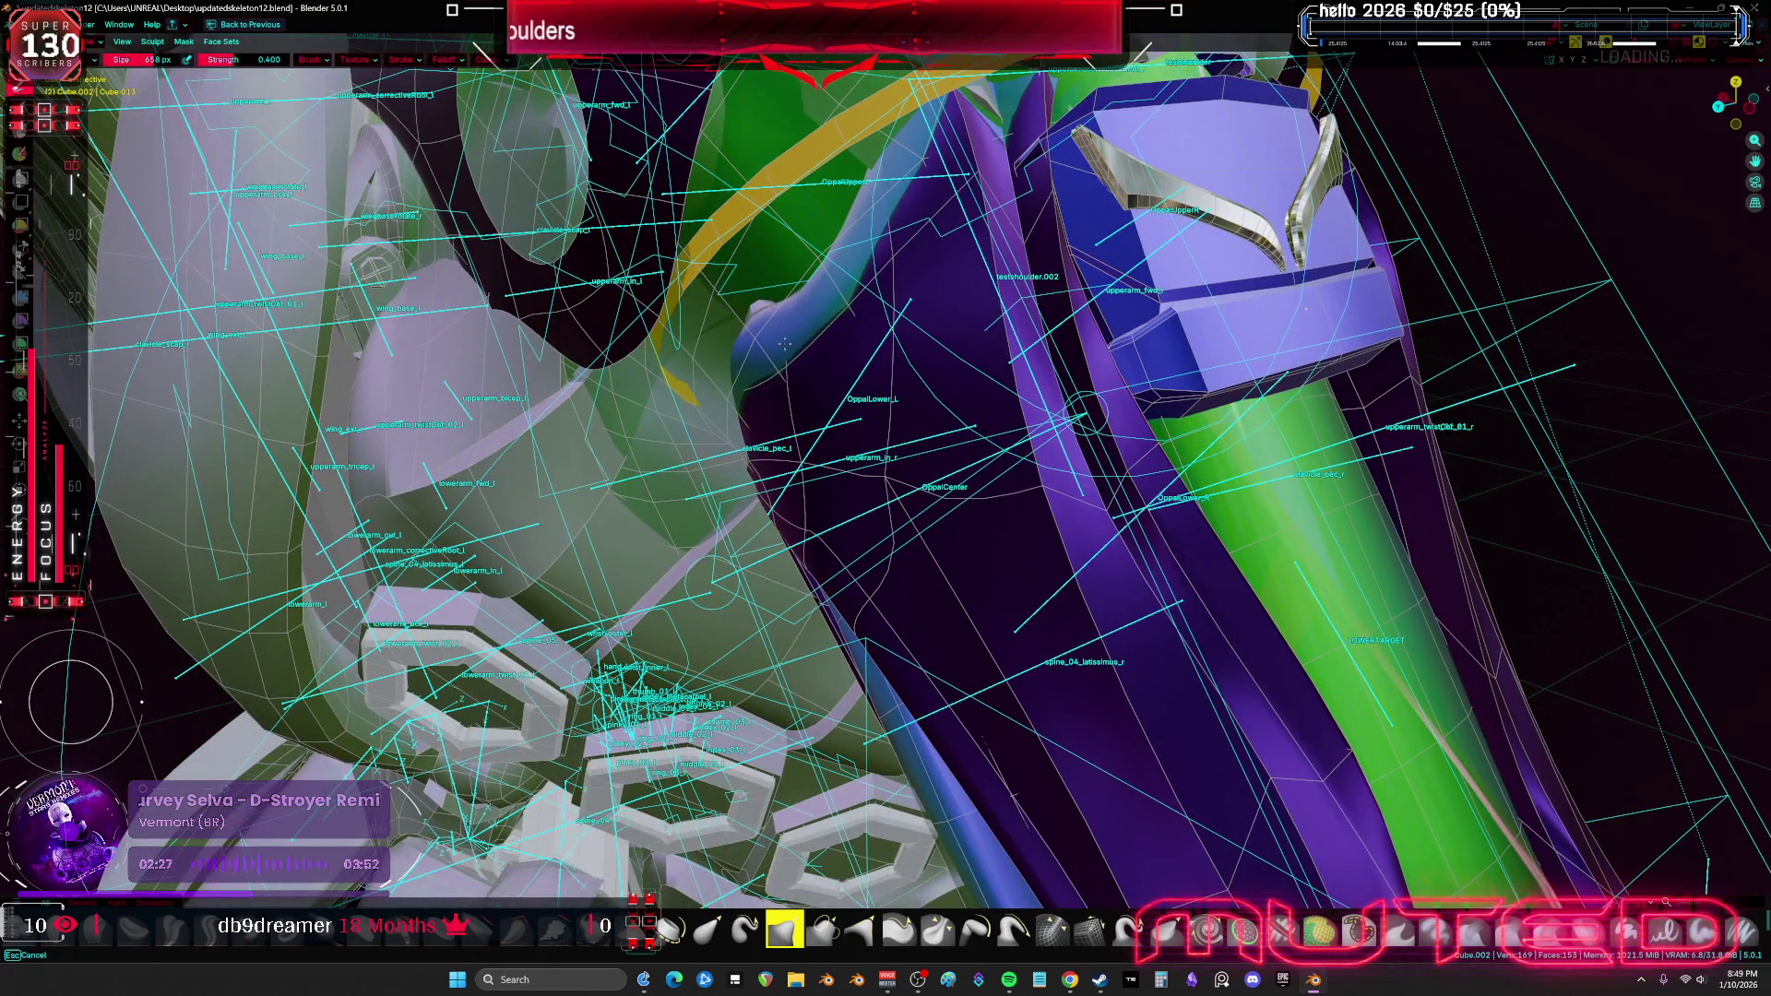
{"action": "mouse_move", "coordinate": [782, 346]}
{"action": "middle_mouse_down"}
{"action": "mouse_move", "coordinate": [828, 351]}
{"action": "mouse_move", "coordinate": [808, 299]}
{"action": "middle_mouse_up"}
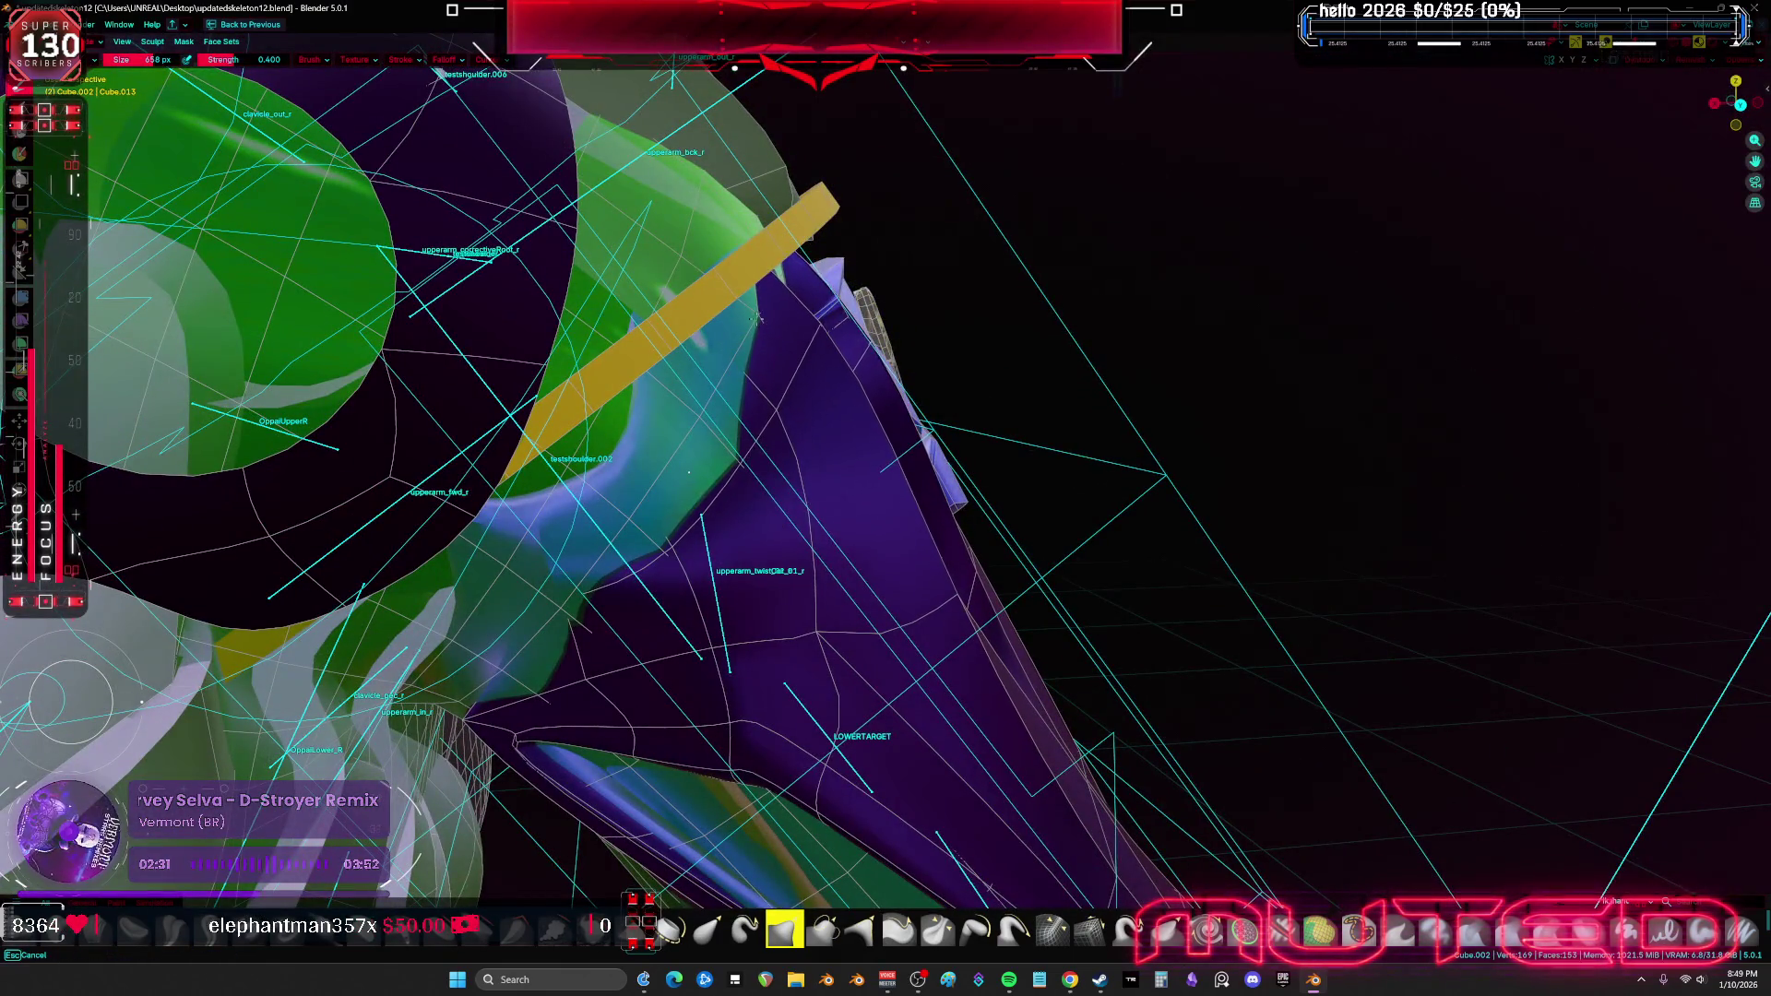
{"action": "scroll", "coordinate": [758, 319], "scroll_direction": "down", "scroll_amount": 5}
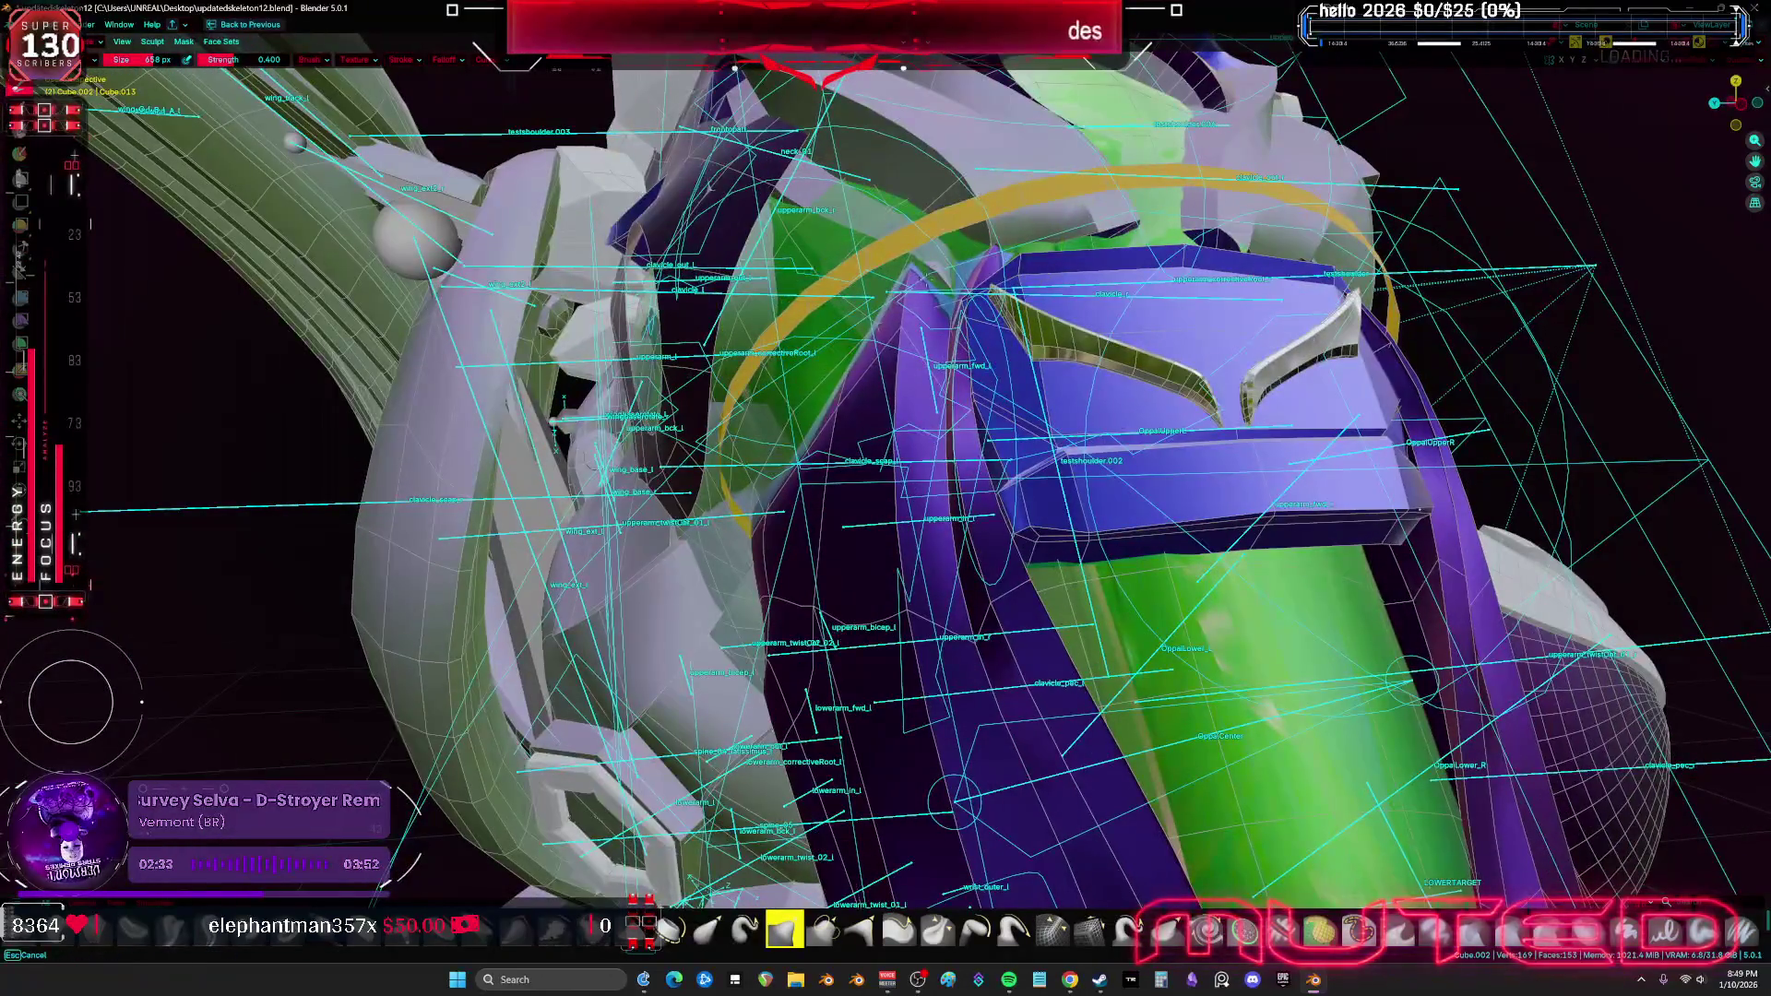
{"action": "mouse_move", "coordinate": [927, 249]}
{"action": "middle_mouse_down"}
{"action": "mouse_move", "coordinate": [935, 482]}
{"action": "mouse_move", "coordinate": [954, 516]}
{"action": "middle_mouse_up"}
{"action": "key", "text": "shift+alt+z"}
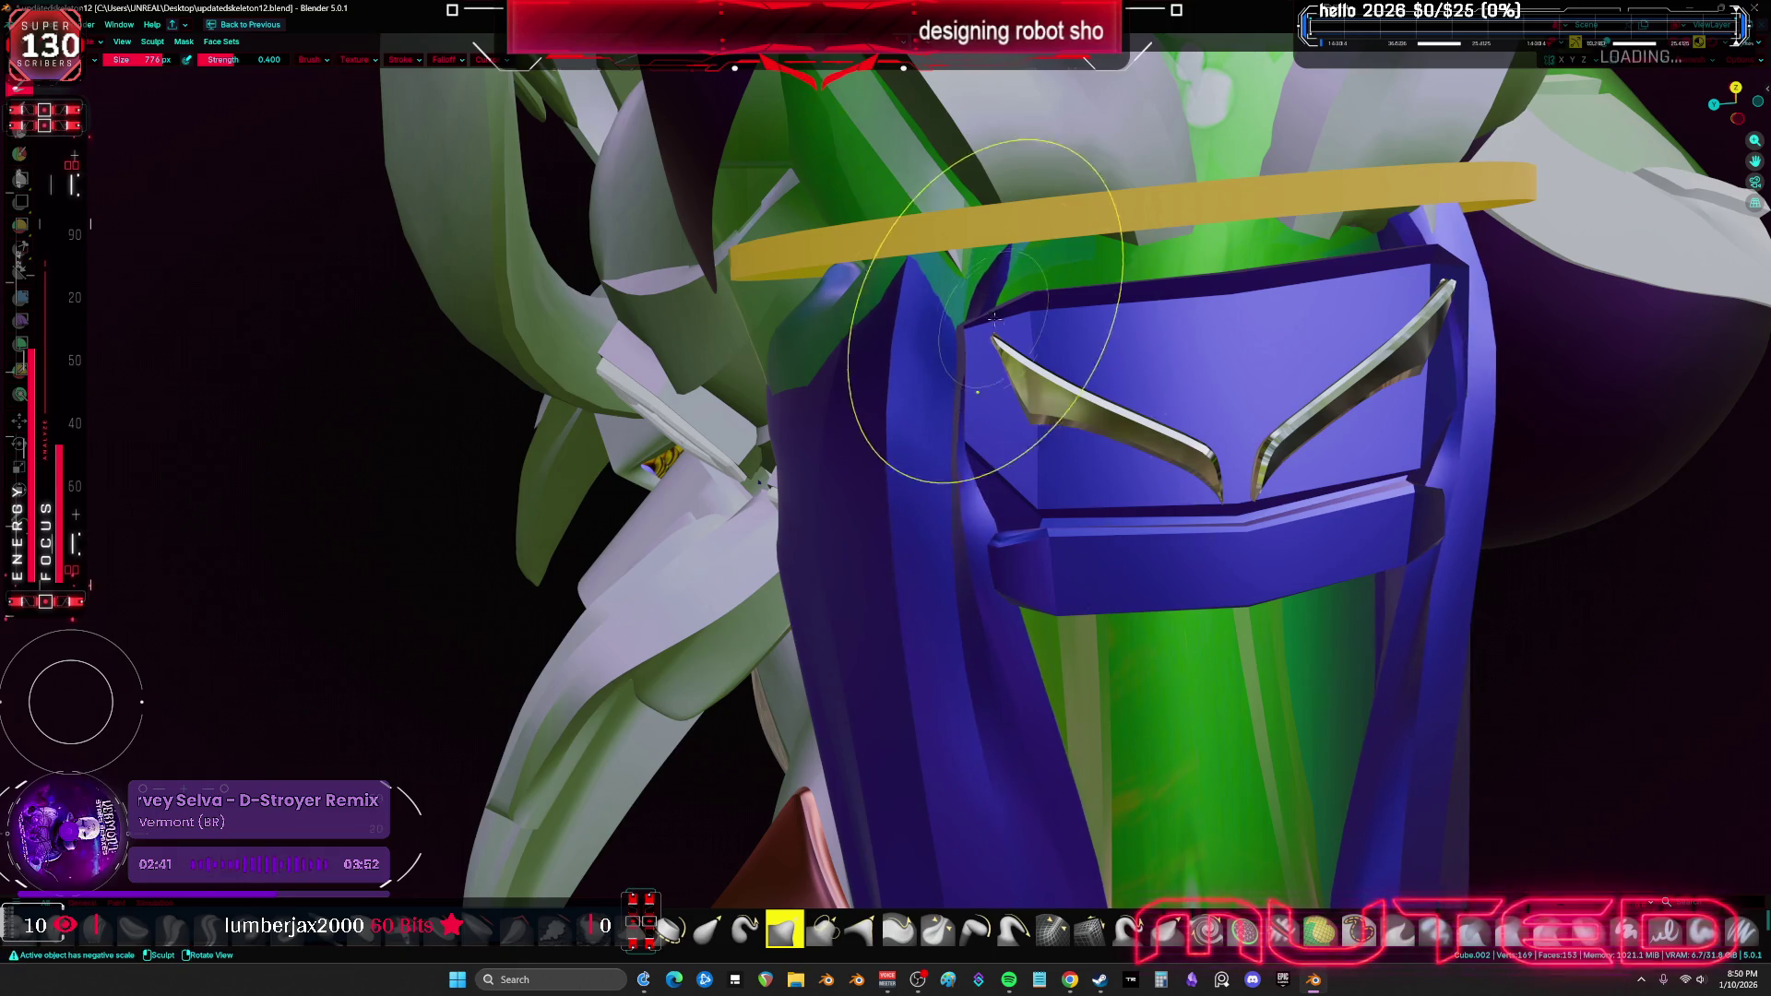
Pull the blue armour mesh outward along the strap and review it from wider angles
{"action": "left_click_drag", "start_coordinate": [968, 336], "coordinate": [821, 307]}
{"action": "mouse_move", "coordinate": [821, 307]}
{"action": "middle_mouse_down"}
{"action": "mouse_move", "coordinate": [1017, 291]}
{"action": "mouse_move", "coordinate": [1001, 535]}
{"action": "middle_mouse_up"}
{"action": "left_click_drag", "start_coordinate": [1002, 536], "coordinate": [1001, 536]}
{"action": "middle_click_drag", "start_coordinate": [1001, 535], "coordinate": [1143, 586]}
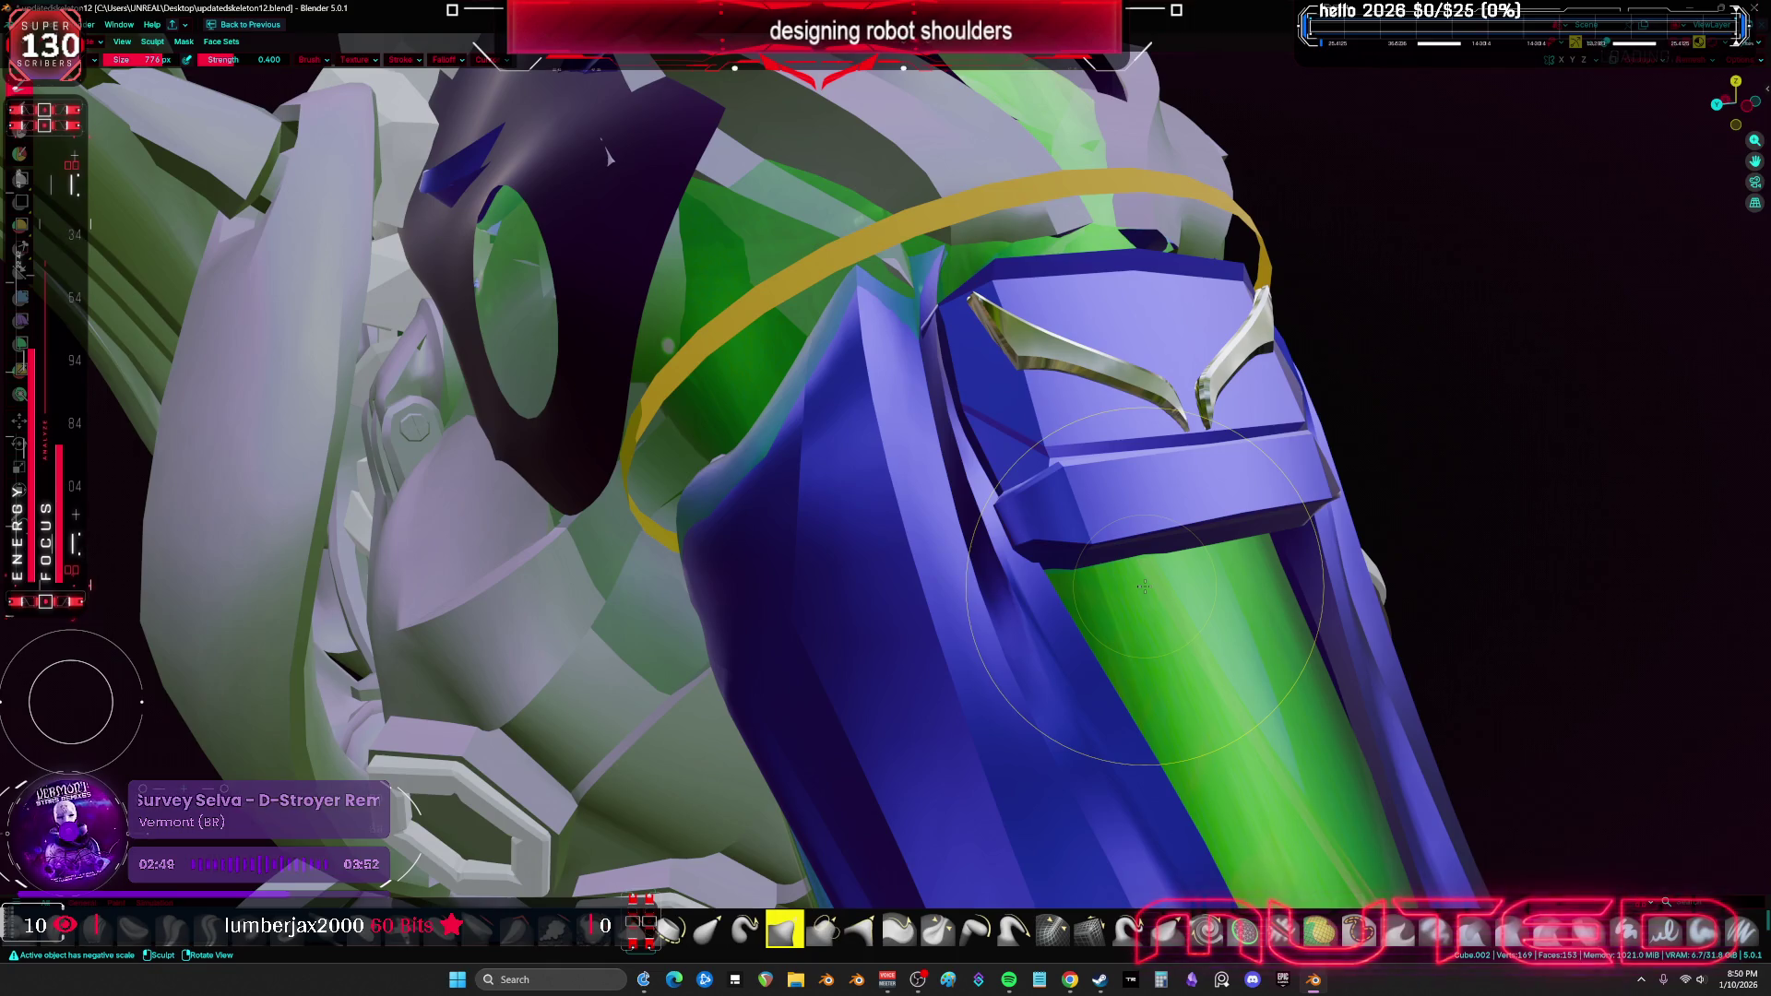
{"action": "mouse_move", "coordinate": [1151, 583]}
{"action": "middle_mouse_down"}
{"action": "mouse_move", "coordinate": [1210, 566]}
{"action": "mouse_move", "coordinate": [1236, 498]}
{"action": "middle_mouse_up"}
{"action": "key", "text": "ctrl+Tab"}
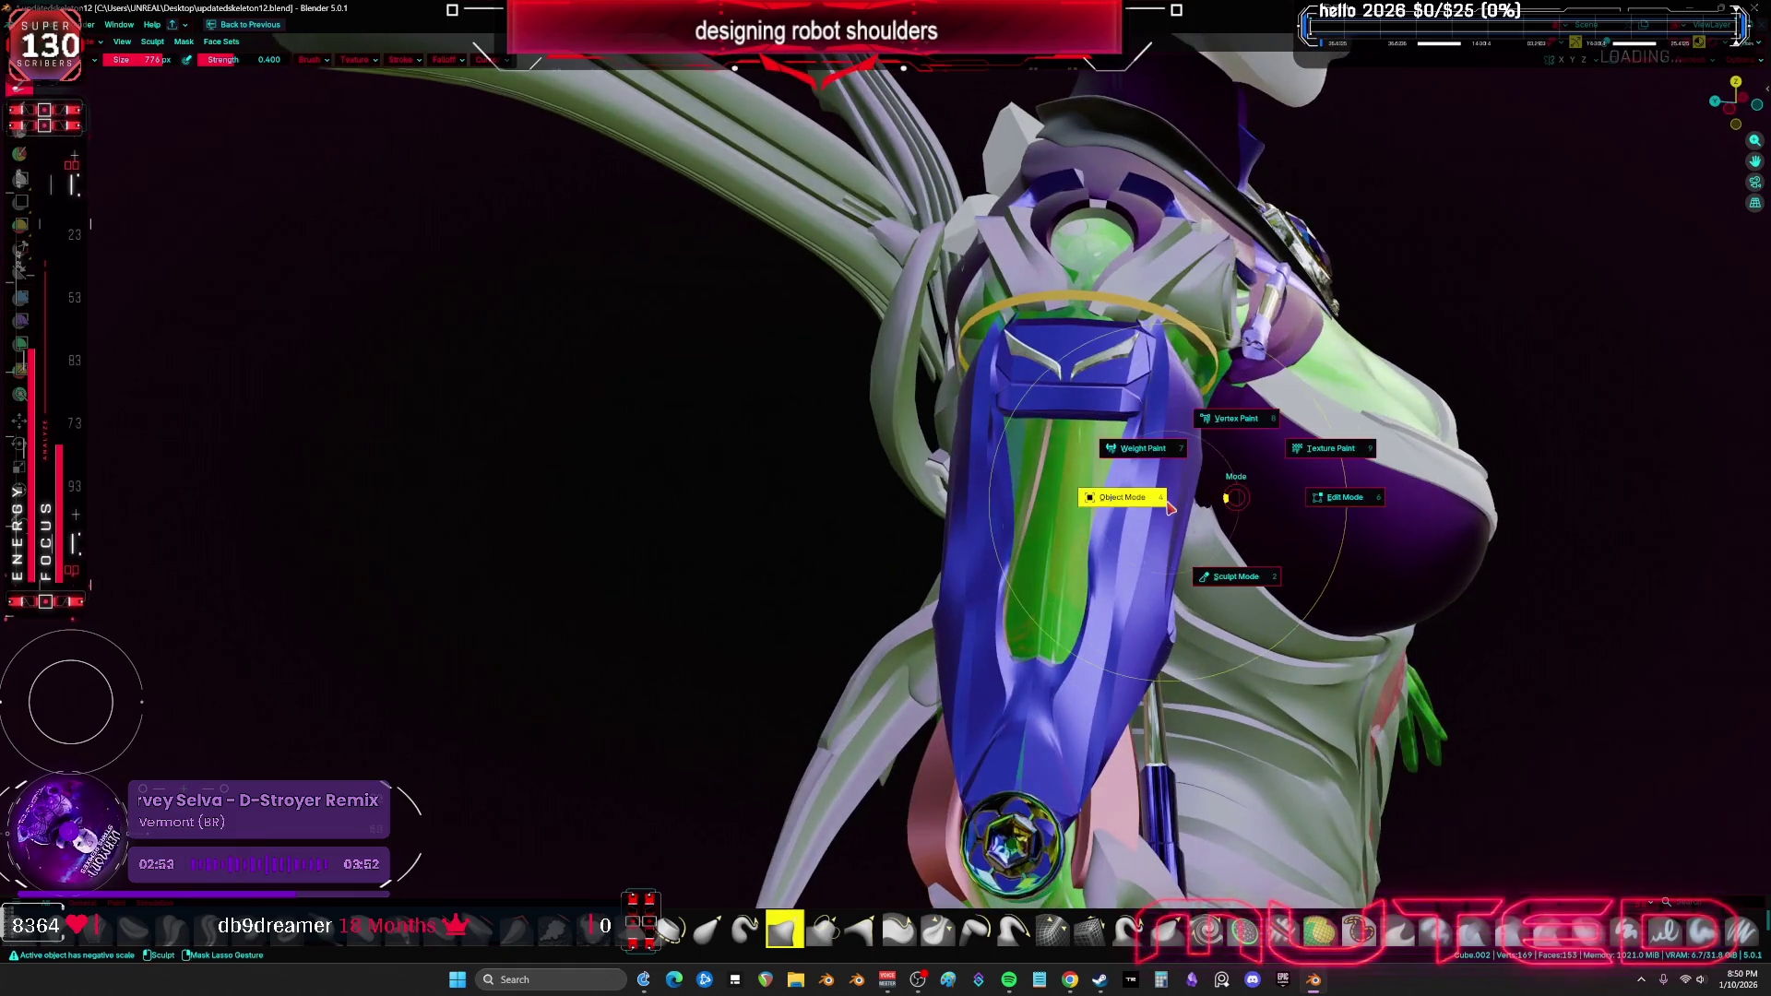
Back in Object Mode, hide the upper-arm lattice, Root armature and blue upper-arm armour
{"action": "left_click", "coordinate": [1169, 507]}
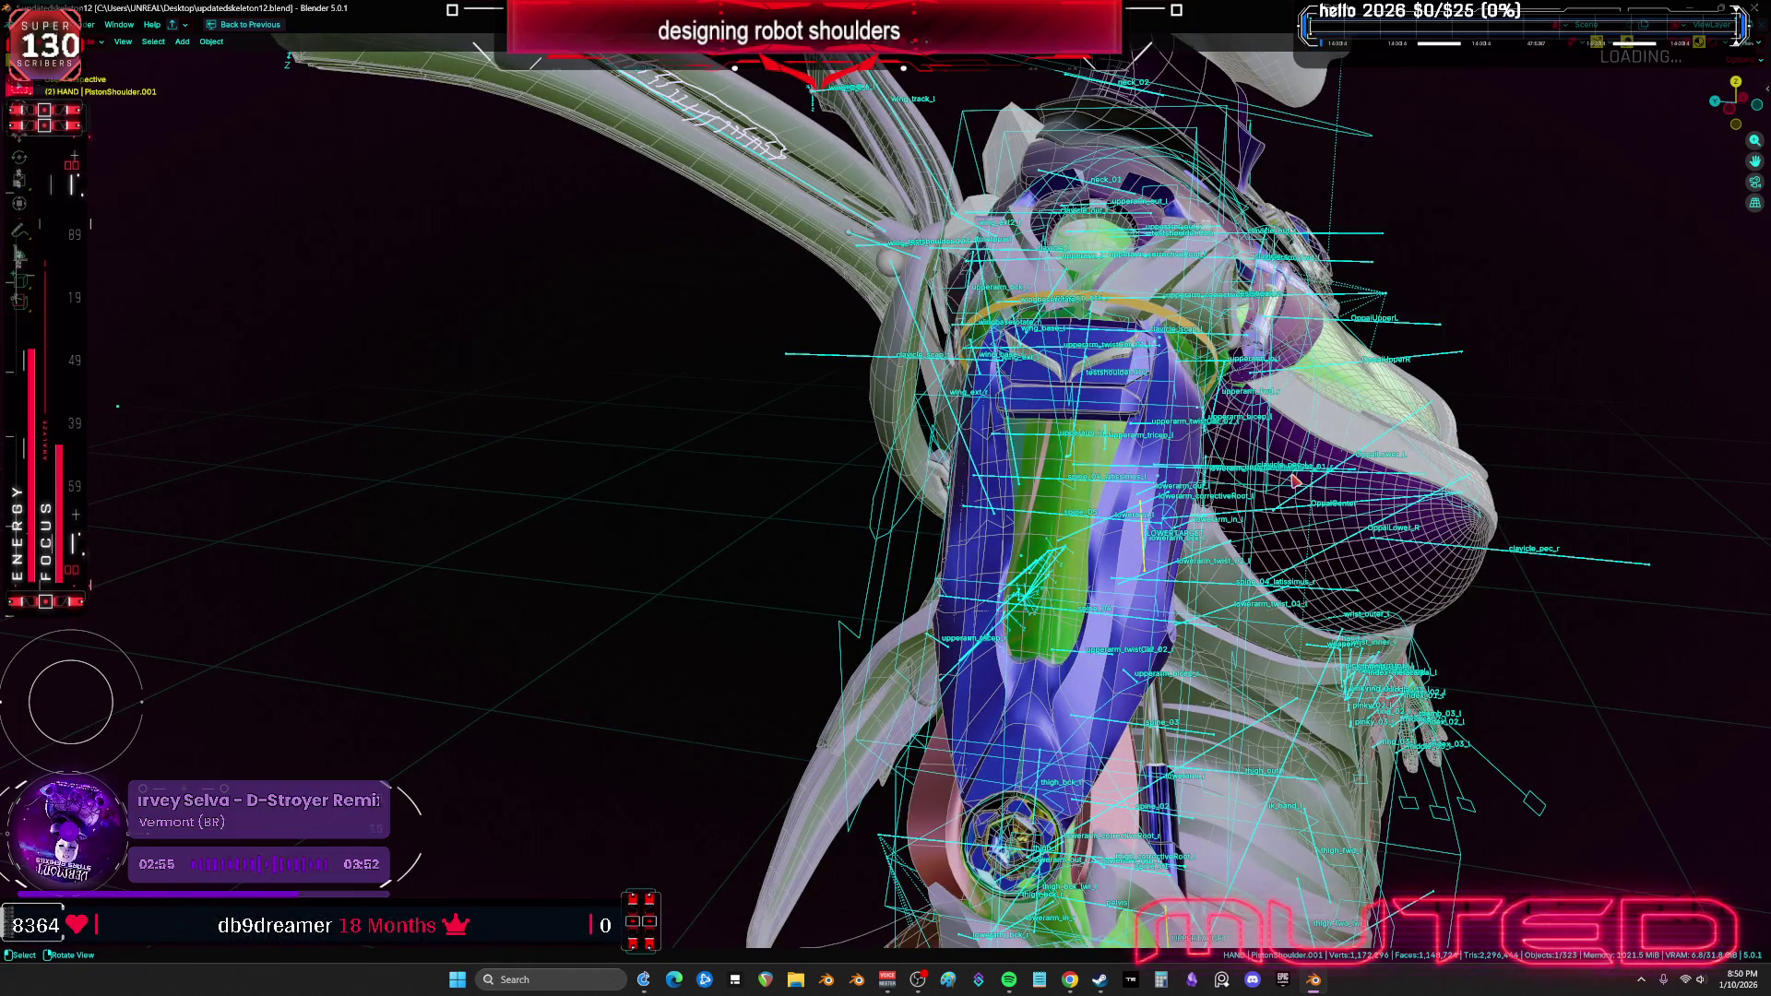
{"action": "key", "text": "h"}
{"action": "left_click", "coordinate": [1204, 495]}
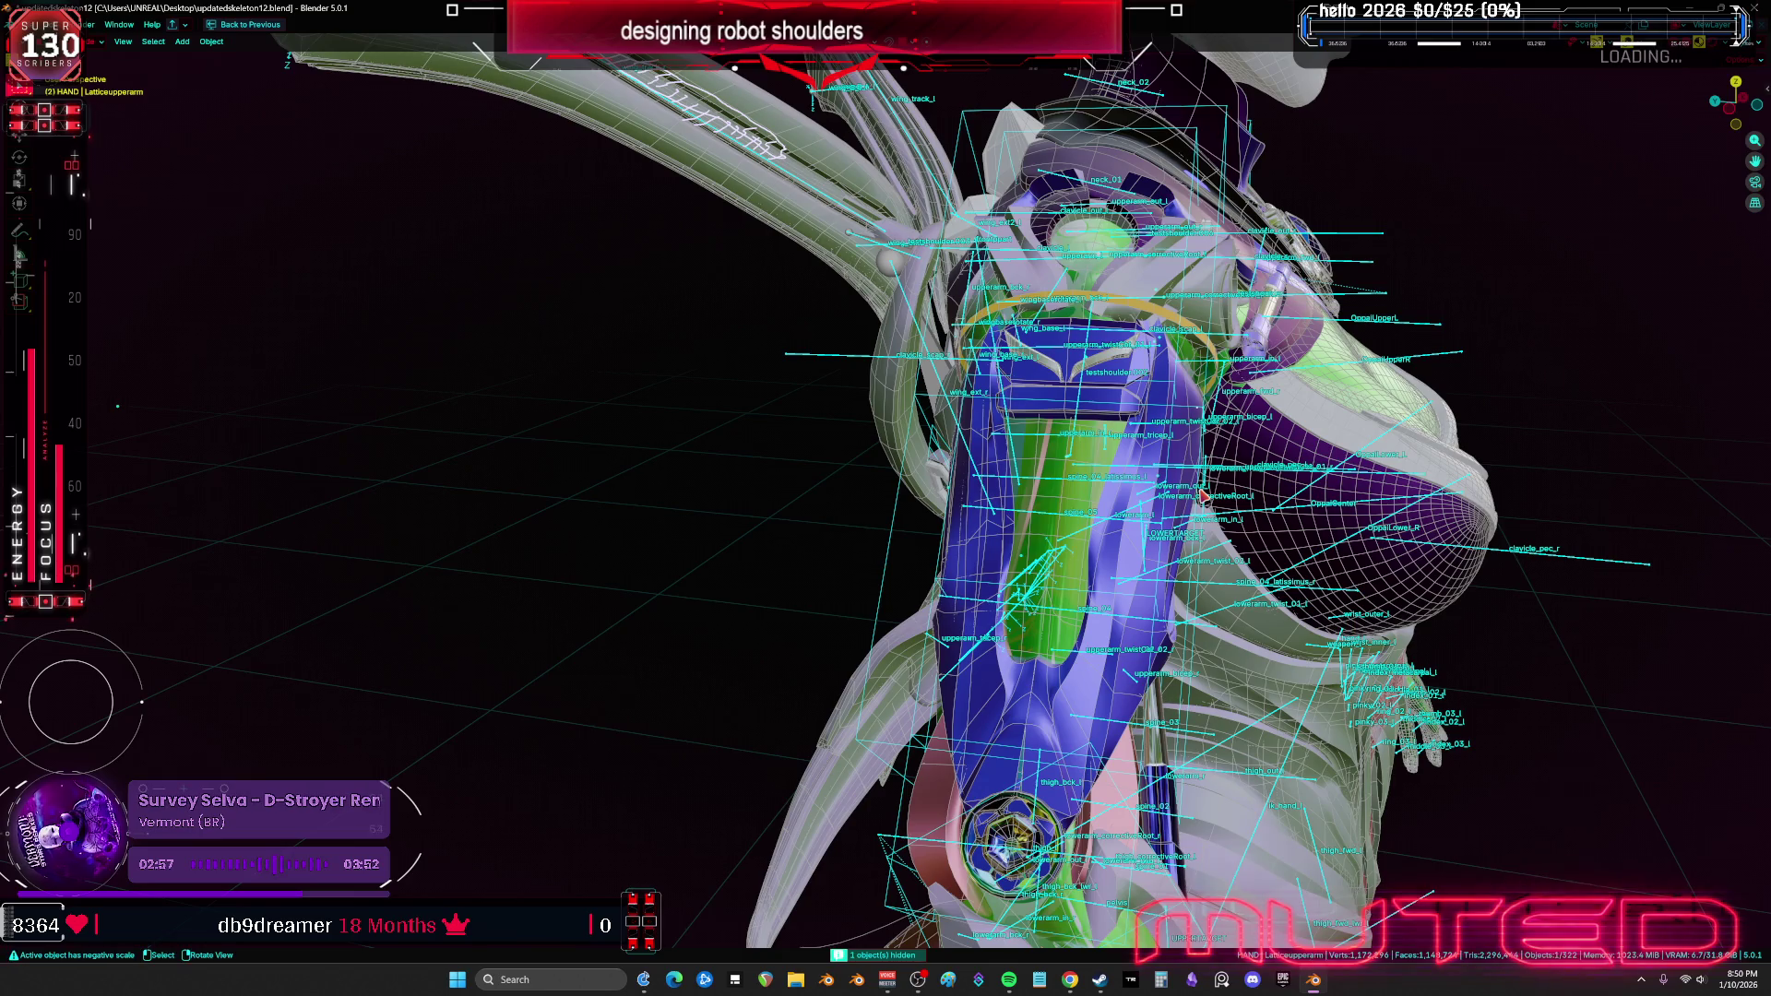
{"action": "left_click", "coordinate": [1205, 490]}
{"action": "key", "text": "h"}
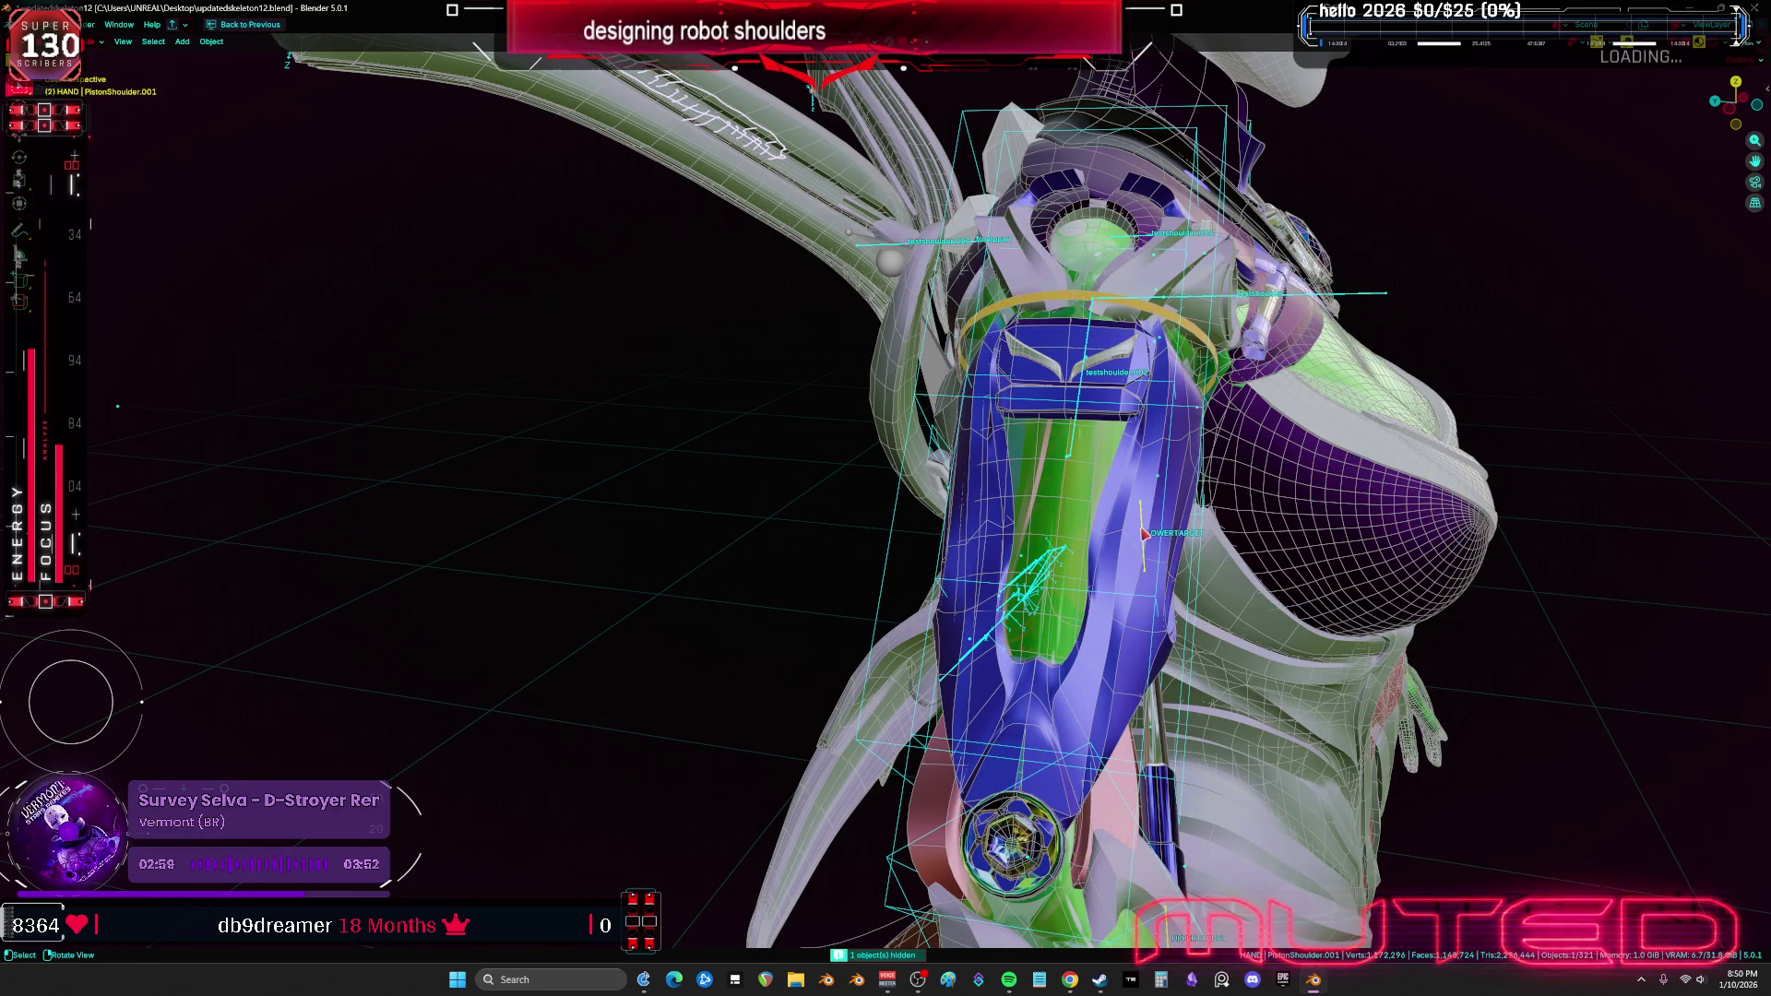
{"action": "left_click", "coordinate": [1129, 535]}
{"action": "key", "text": "h"}
{"action": "left_click", "coordinate": [1111, 539]}
{"action": "key", "text": "h"}
{"action": "mouse_move", "coordinate": [1112, 539]}
{"action": "middle_mouse_down"}
{"action": "mouse_move", "coordinate": [1000, 517]}
{"action": "mouse_move", "coordinate": [955, 422]}
{"action": "mouse_move", "coordinate": [1164, 449]}
{"action": "mouse_move", "coordinate": [1248, 482]}
{"action": "mouse_move", "coordinate": [1249, 513]}
{"action": "mouse_move", "coordinate": [1066, 538]}
{"action": "mouse_move", "coordinate": [1114, 524]}
{"action": "middle_mouse_up"}
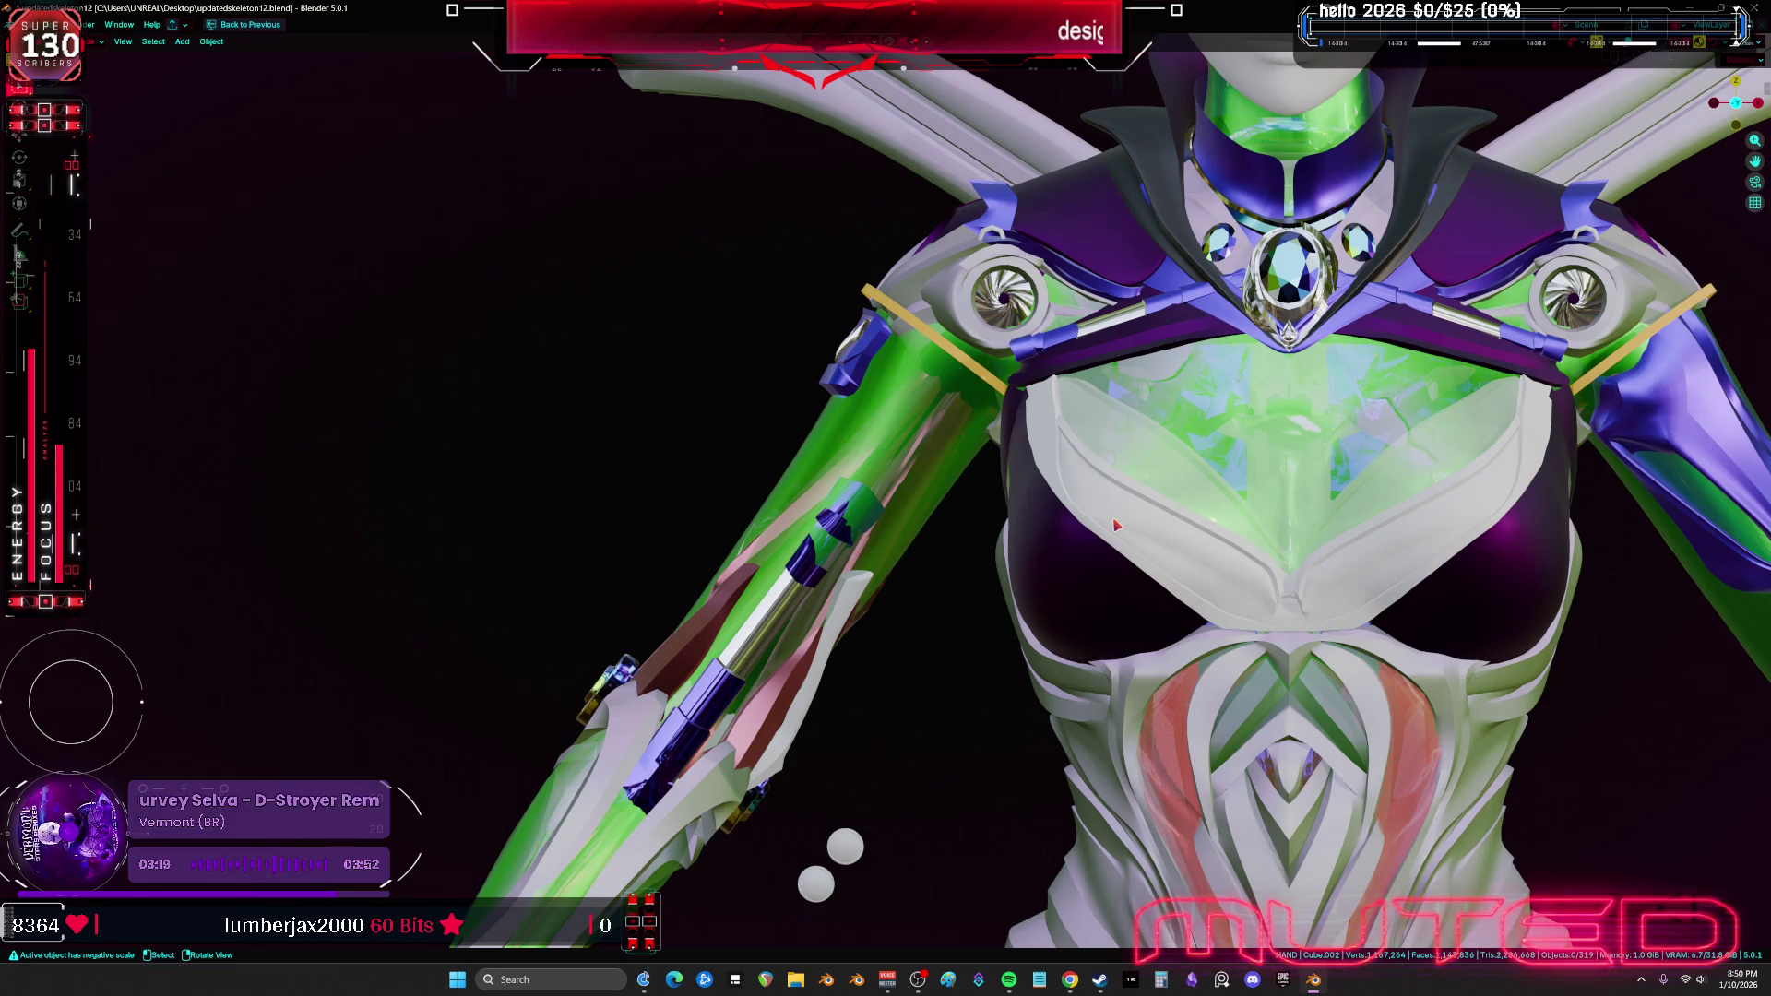
Select the blue strap piece by the left shoulder turbine and delete it
{"action": "scroll", "coordinate": [1025, 391], "scroll_direction": "up", "scroll_amount": 3}
{"action": "left_click", "coordinate": [1024, 391]}
{"action": "scroll", "coordinate": [1040, 389], "scroll_direction": "up", "scroll_amount": 2}
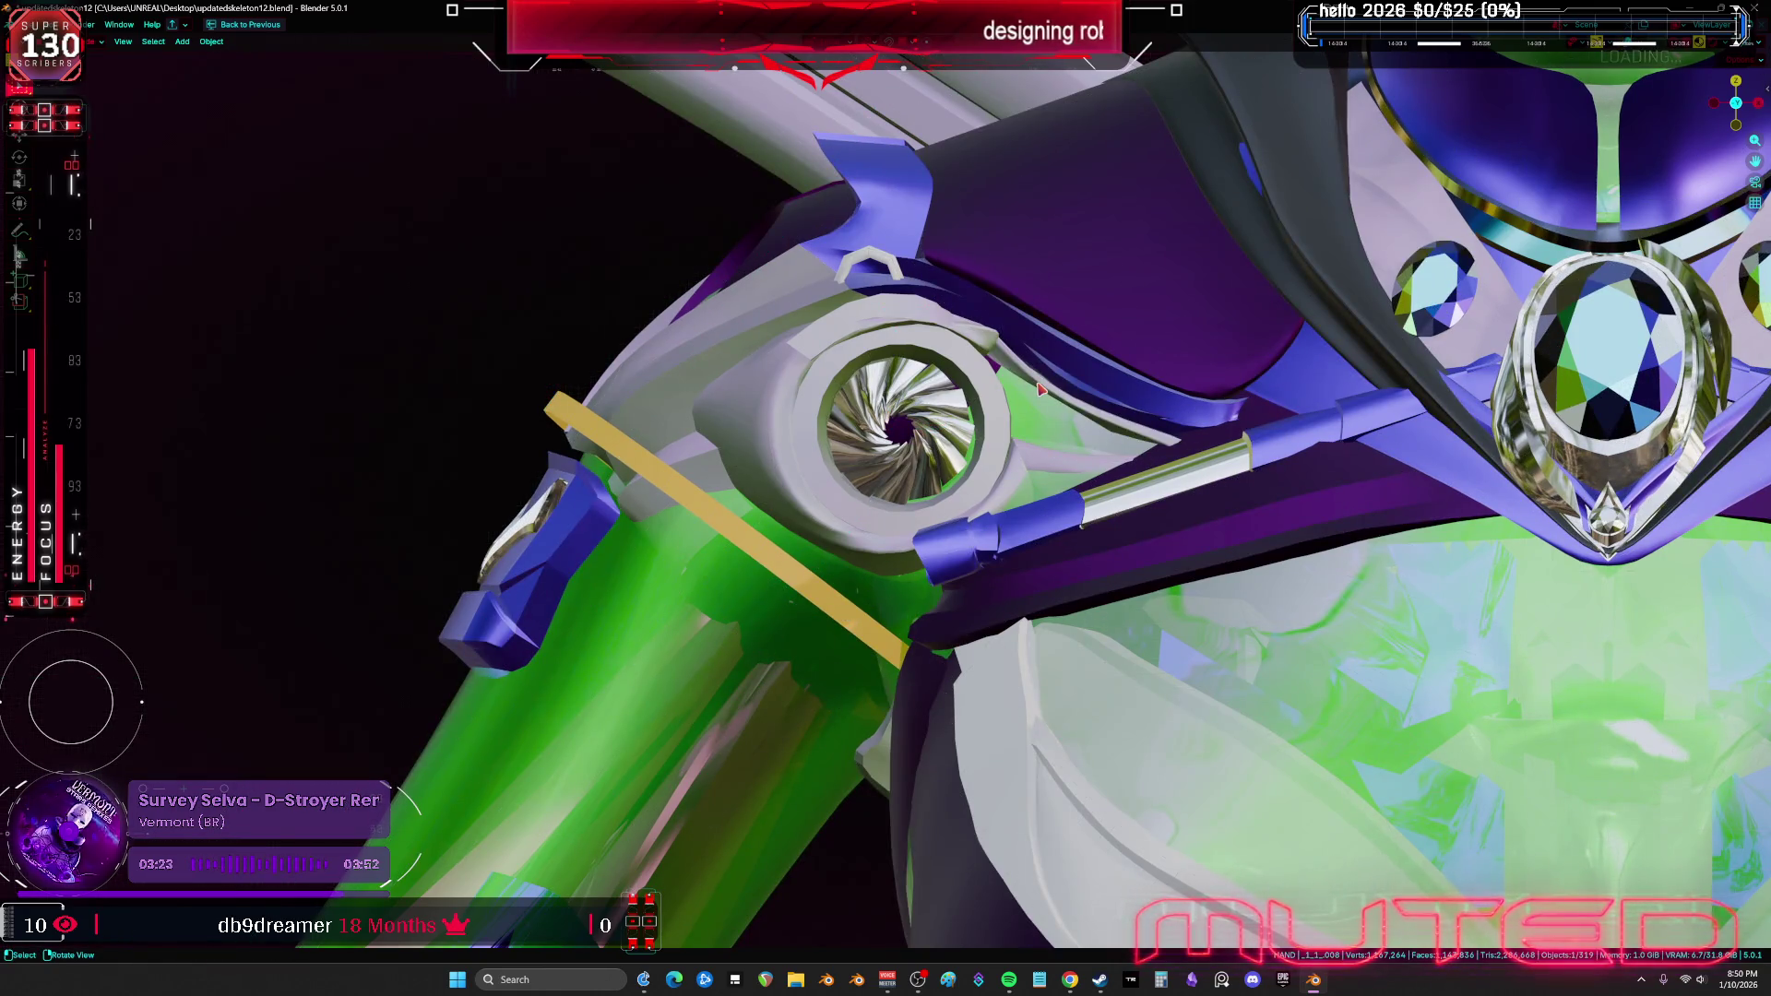
{"action": "key", "text": "Delete"}
Toggle overlays and orbit the shoulder, selecting NurbsPath.003 and copyover.001 to check the result
{"action": "middle_click_drag", "start_coordinate": [980, 343], "coordinate": [878, 325]}
{"action": "key", "text": "shift+alt+z"}
{"action": "key", "text": "shift+alt+z"}
{"action": "left_click", "coordinate": [915, 348]}
{"action": "middle_click_drag", "start_coordinate": [915, 349], "coordinate": [1132, 425]}
{"action": "key", "text": "Escape"}
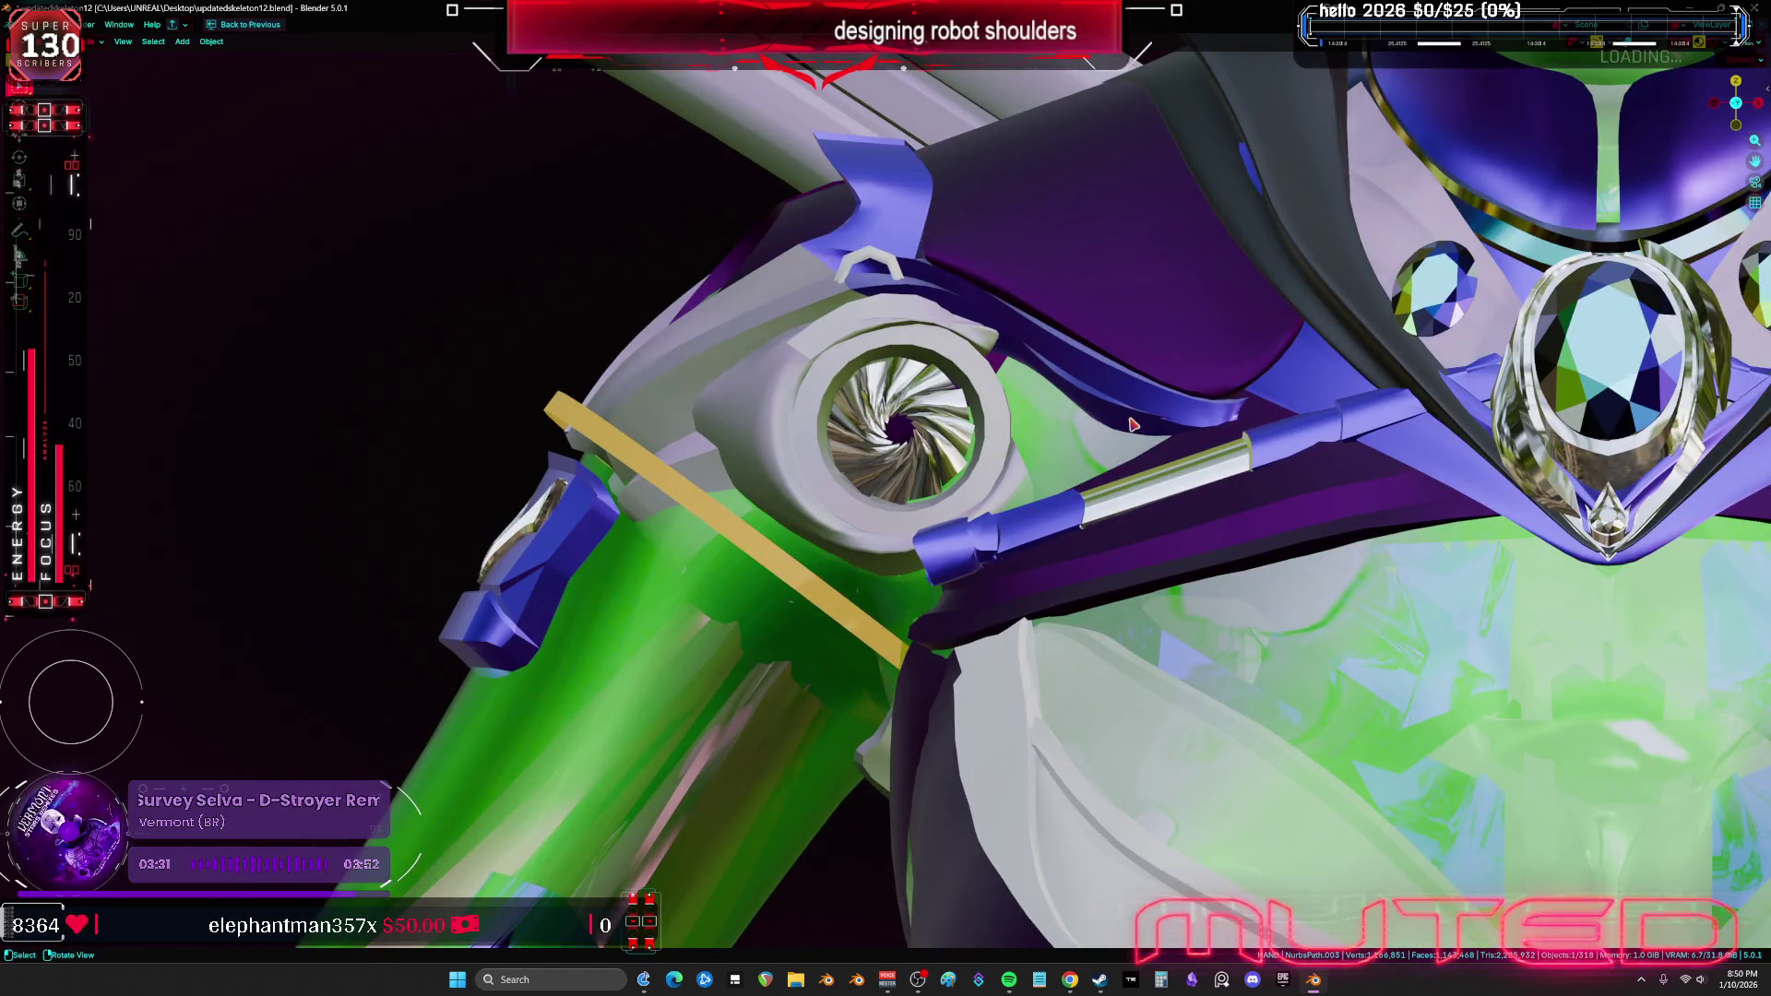
{"action": "left_click", "coordinate": [1134, 424]}
{"action": "mouse_move", "coordinate": [1134, 424]}
{"action": "middle_mouse_down"}
{"action": "mouse_move", "coordinate": [1150, 442]}
{"action": "mouse_move", "coordinate": [1142, 409]}
{"action": "middle_mouse_up"}
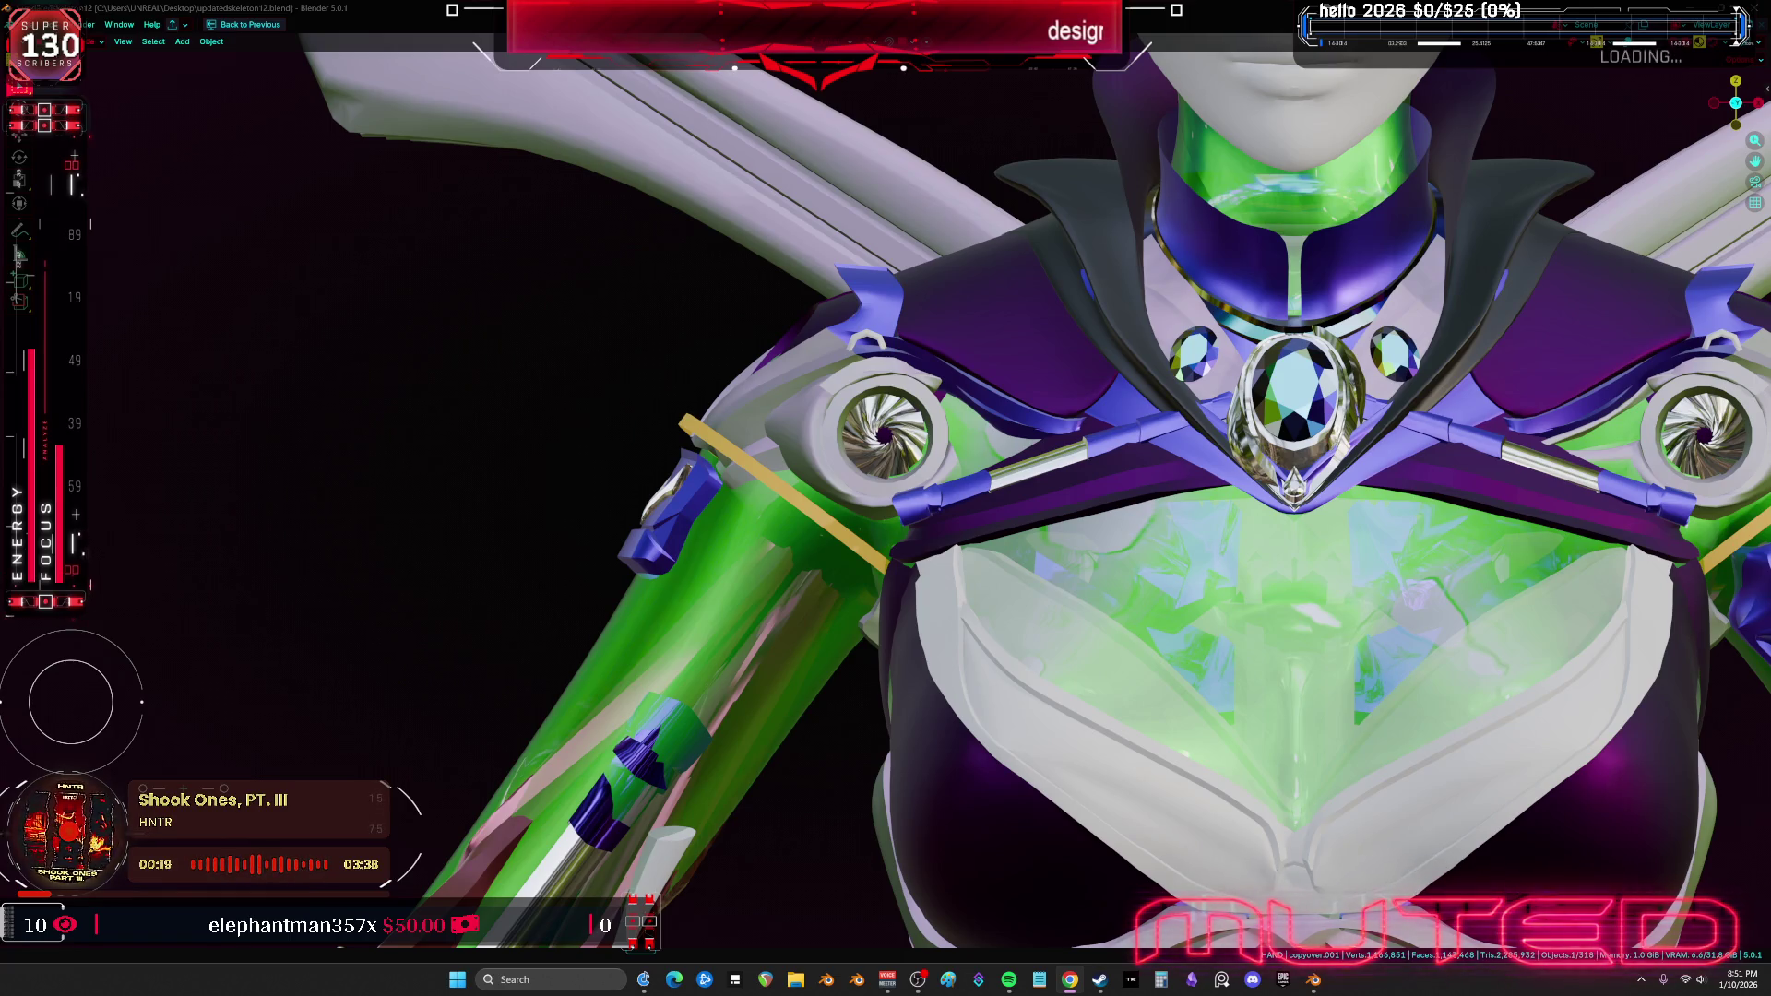
Unhide all hidden armour with Alt+H and save updatedskeleton12.blend
{"action": "middle_click_drag", "start_coordinate": [791, 570], "coordinate": [816, 576], "text": "shift"}
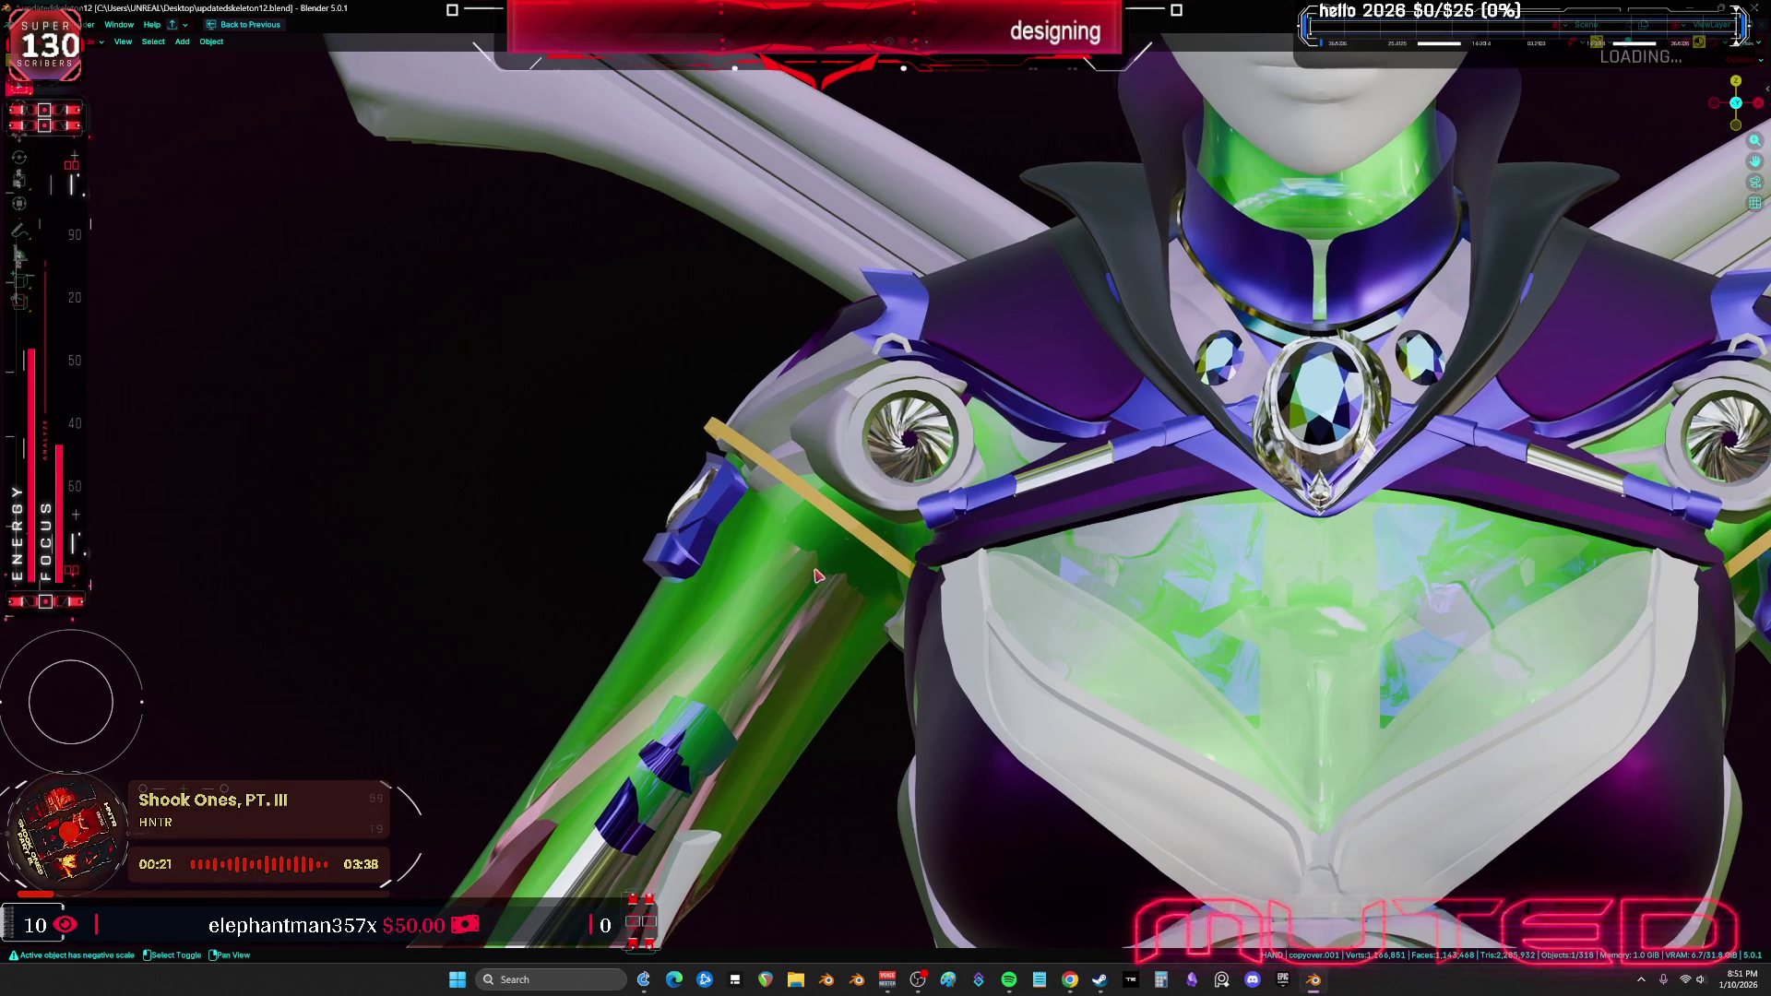
{"action": "key", "text": "alt+h"}
{"action": "scroll", "coordinate": [918, 466], "scroll_direction": "down", "scroll_amount": 5}
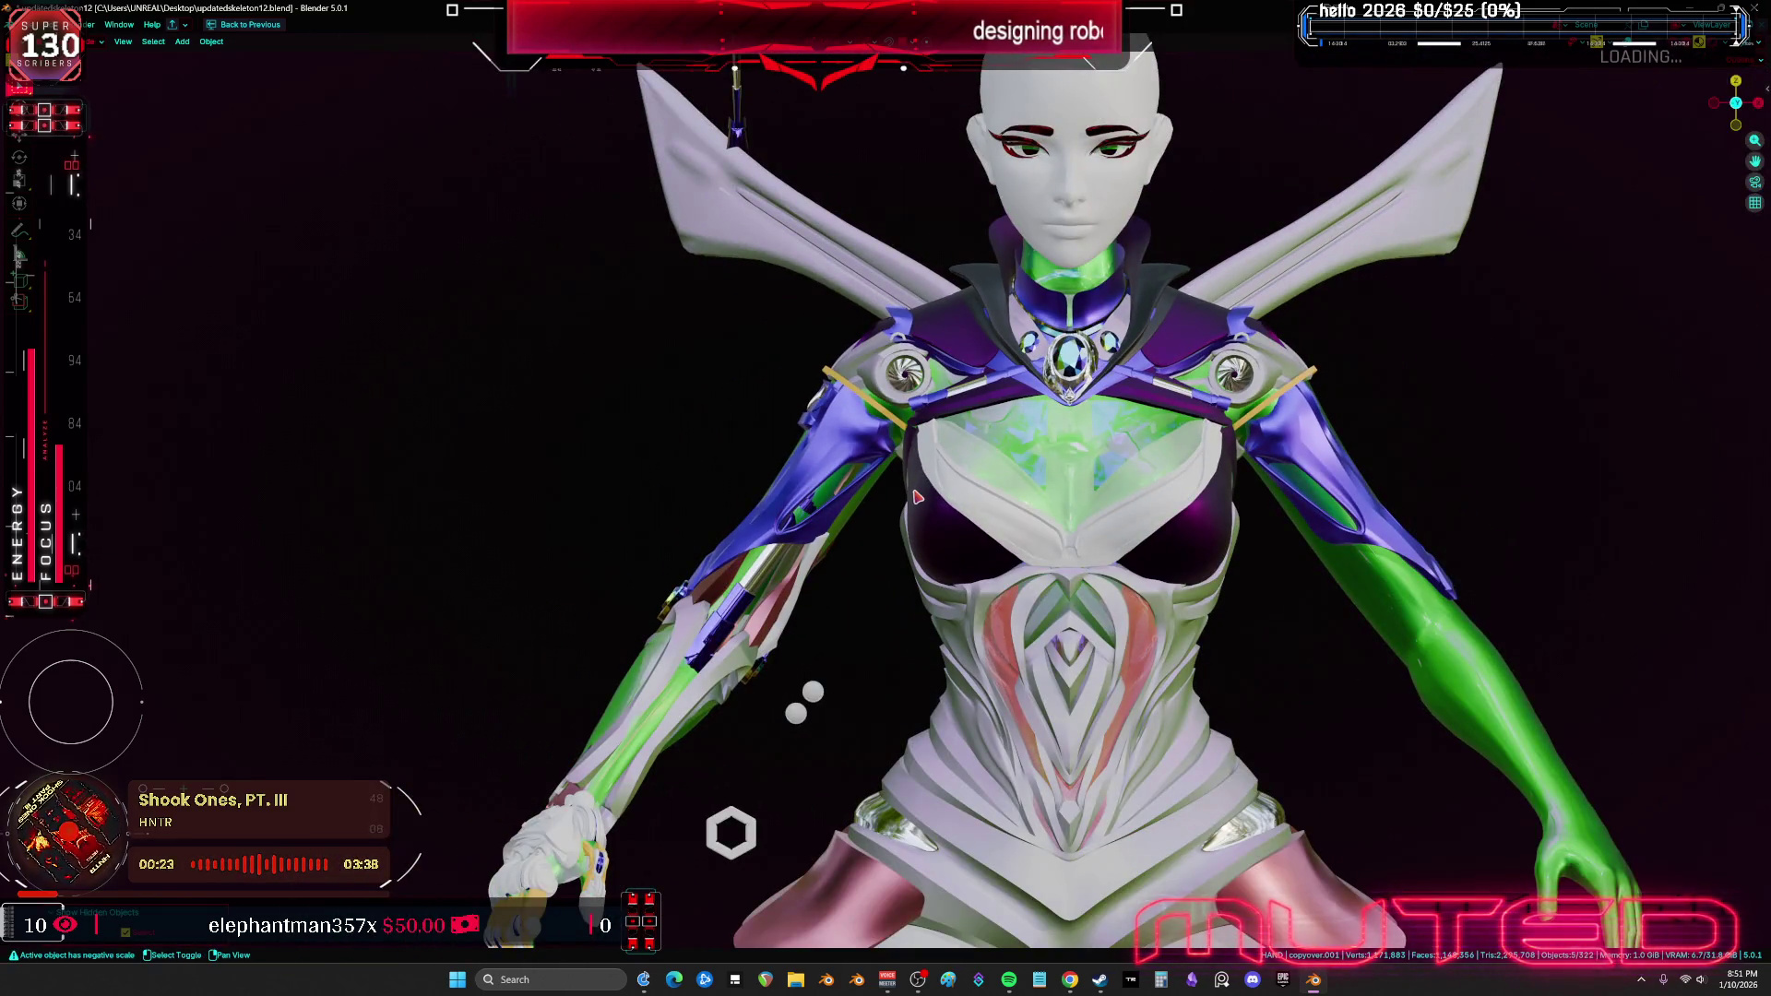
{"action": "scroll", "coordinate": [913, 553], "scroll_direction": "down", "scroll_amount": 3, "text": "shift"}
{"action": "key", "text": "shift+alt+z"}
{"action": "scroll", "coordinate": [885, 622], "scroll_direction": "down", "scroll_amount": 4, "text": "shift"}
{"action": "key", "text": "ctrl+s"}
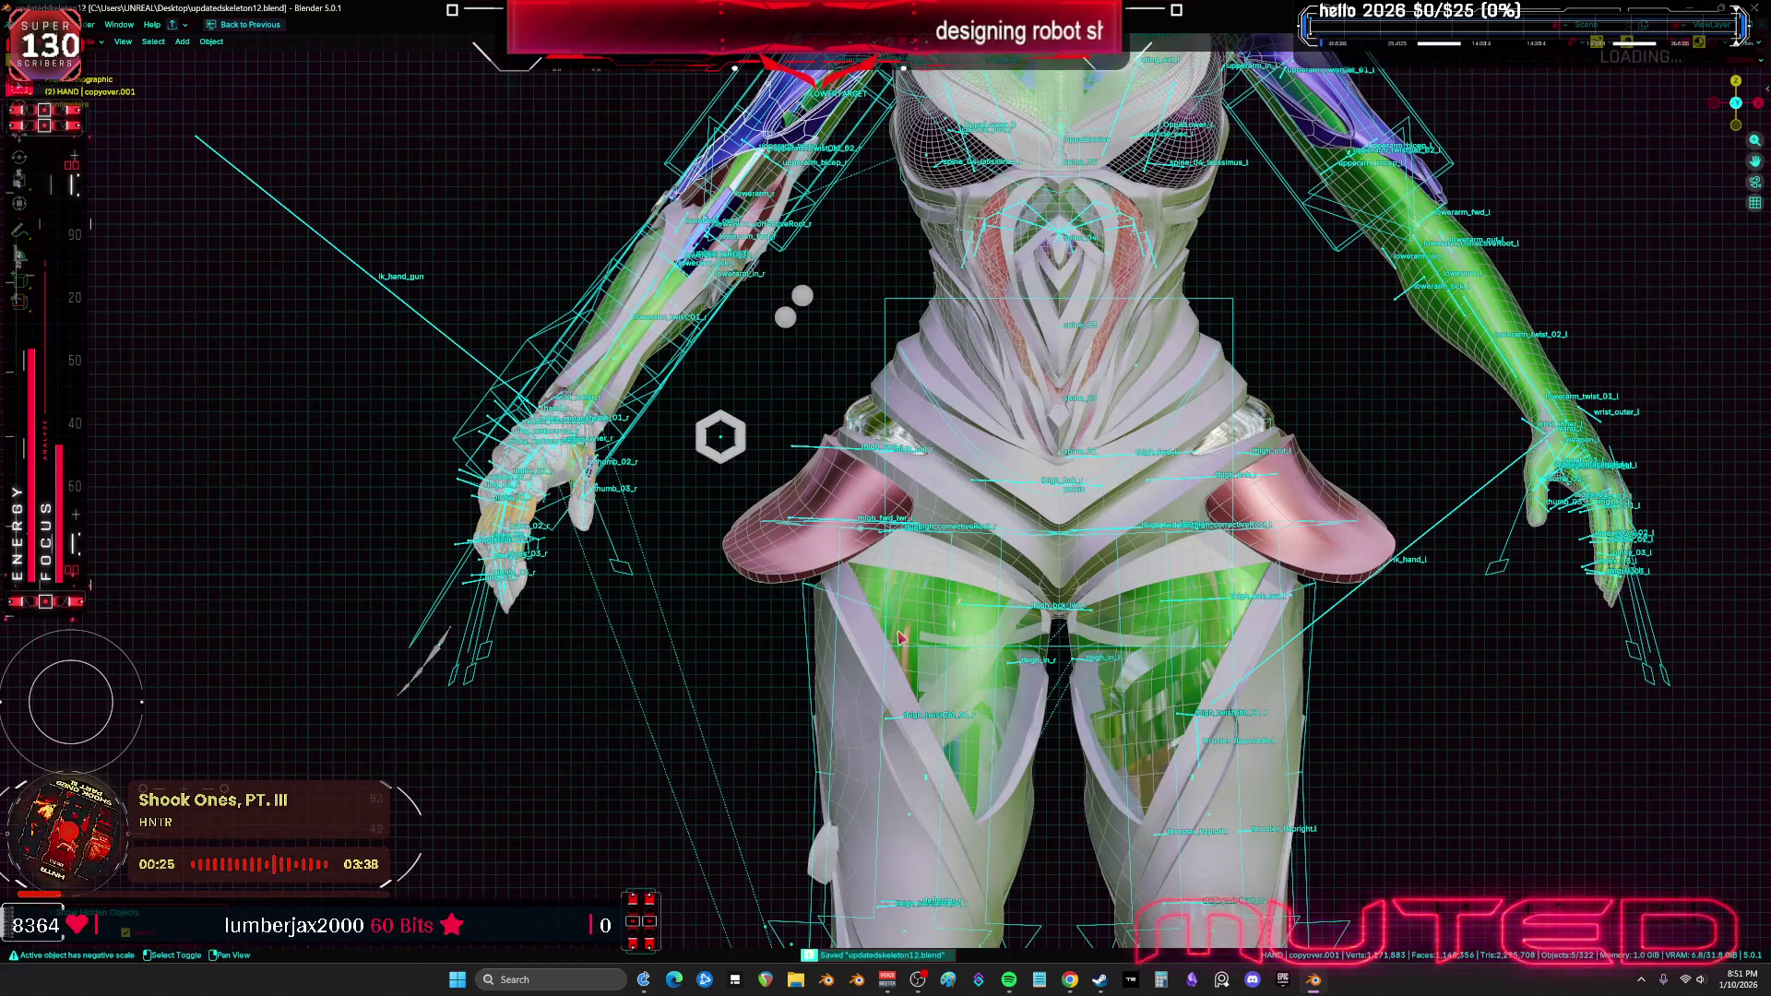
{"action": "scroll", "coordinate": [902, 636], "scroll_direction": "down", "scroll_amount": 8, "text": "shift"}
Orbit around the legs and torso, toggling overlays and the front view to inspect the rig
{"action": "middle_click_drag", "start_coordinate": [1030, 557], "coordinate": [817, 537]}
{"action": "key", "text": "shift+alt+z"}
{"action": "scroll", "coordinate": [775, 514], "scroll_direction": "up", "scroll_amount": 4, "text": "shift"}
{"action": "scroll", "coordinate": [862, 448], "scroll_direction": "up", "scroll_amount": 5}
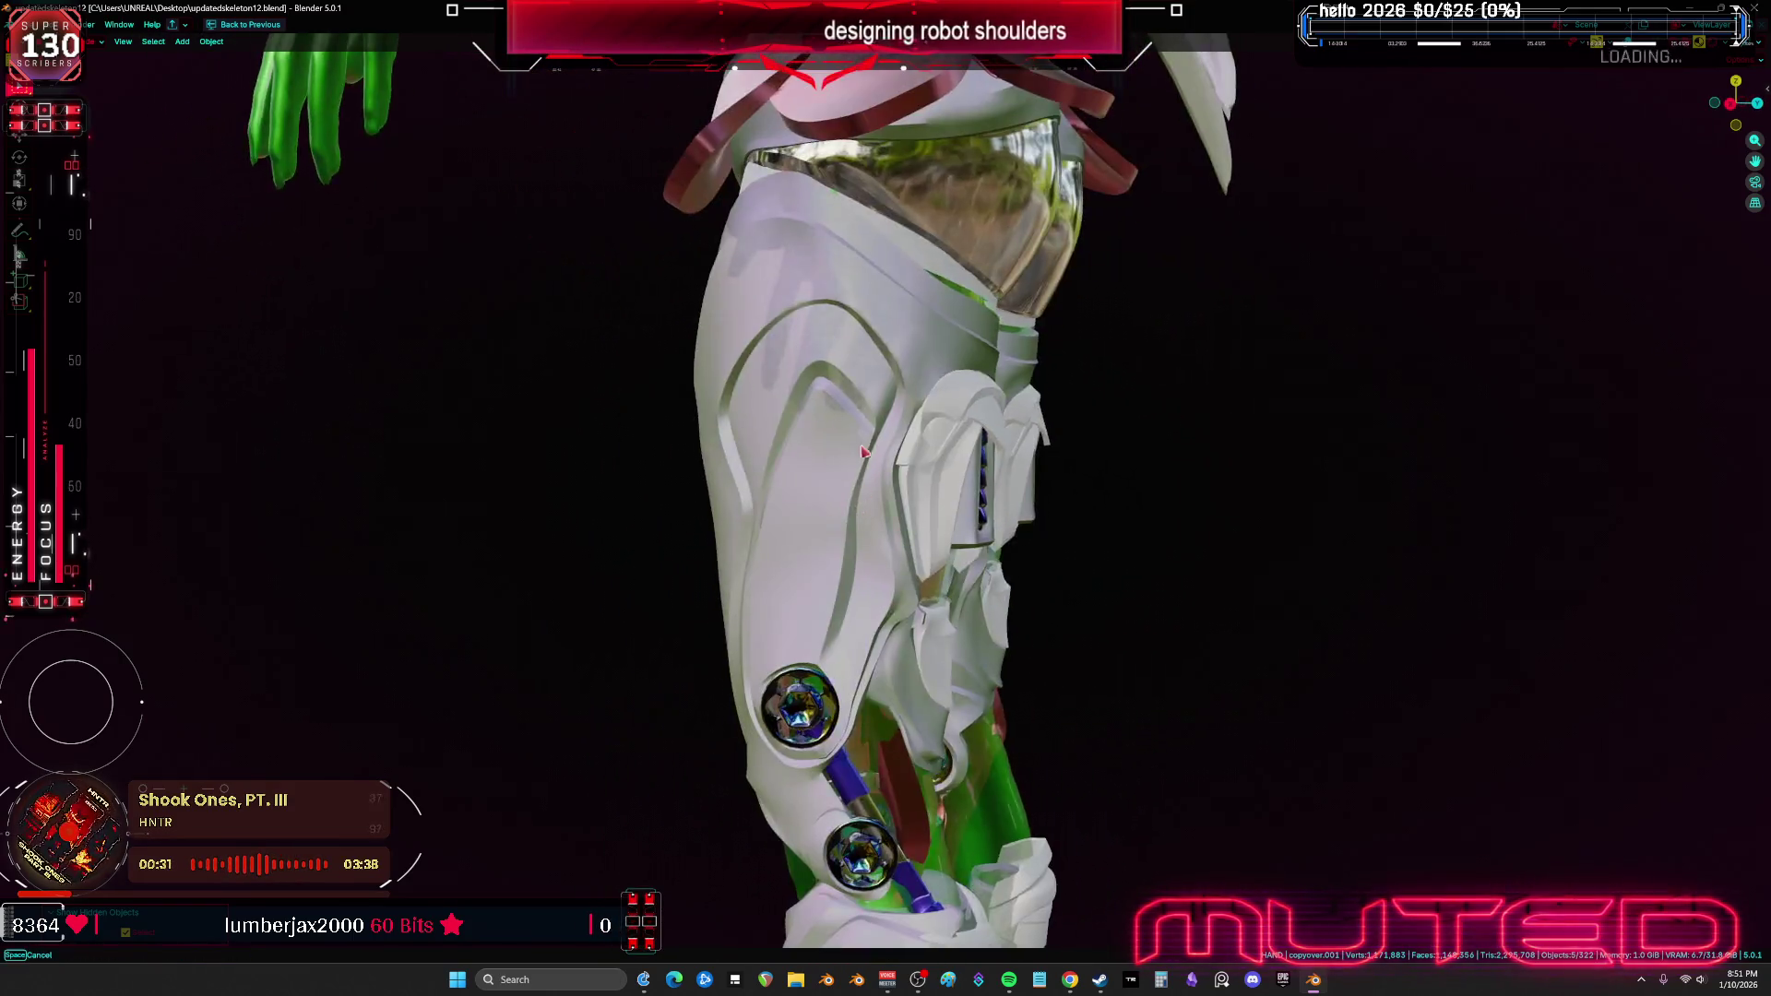
{"action": "middle_click_drag", "start_coordinate": [862, 449], "coordinate": [879, 756]}
{"action": "key", "text": "KP_1"}
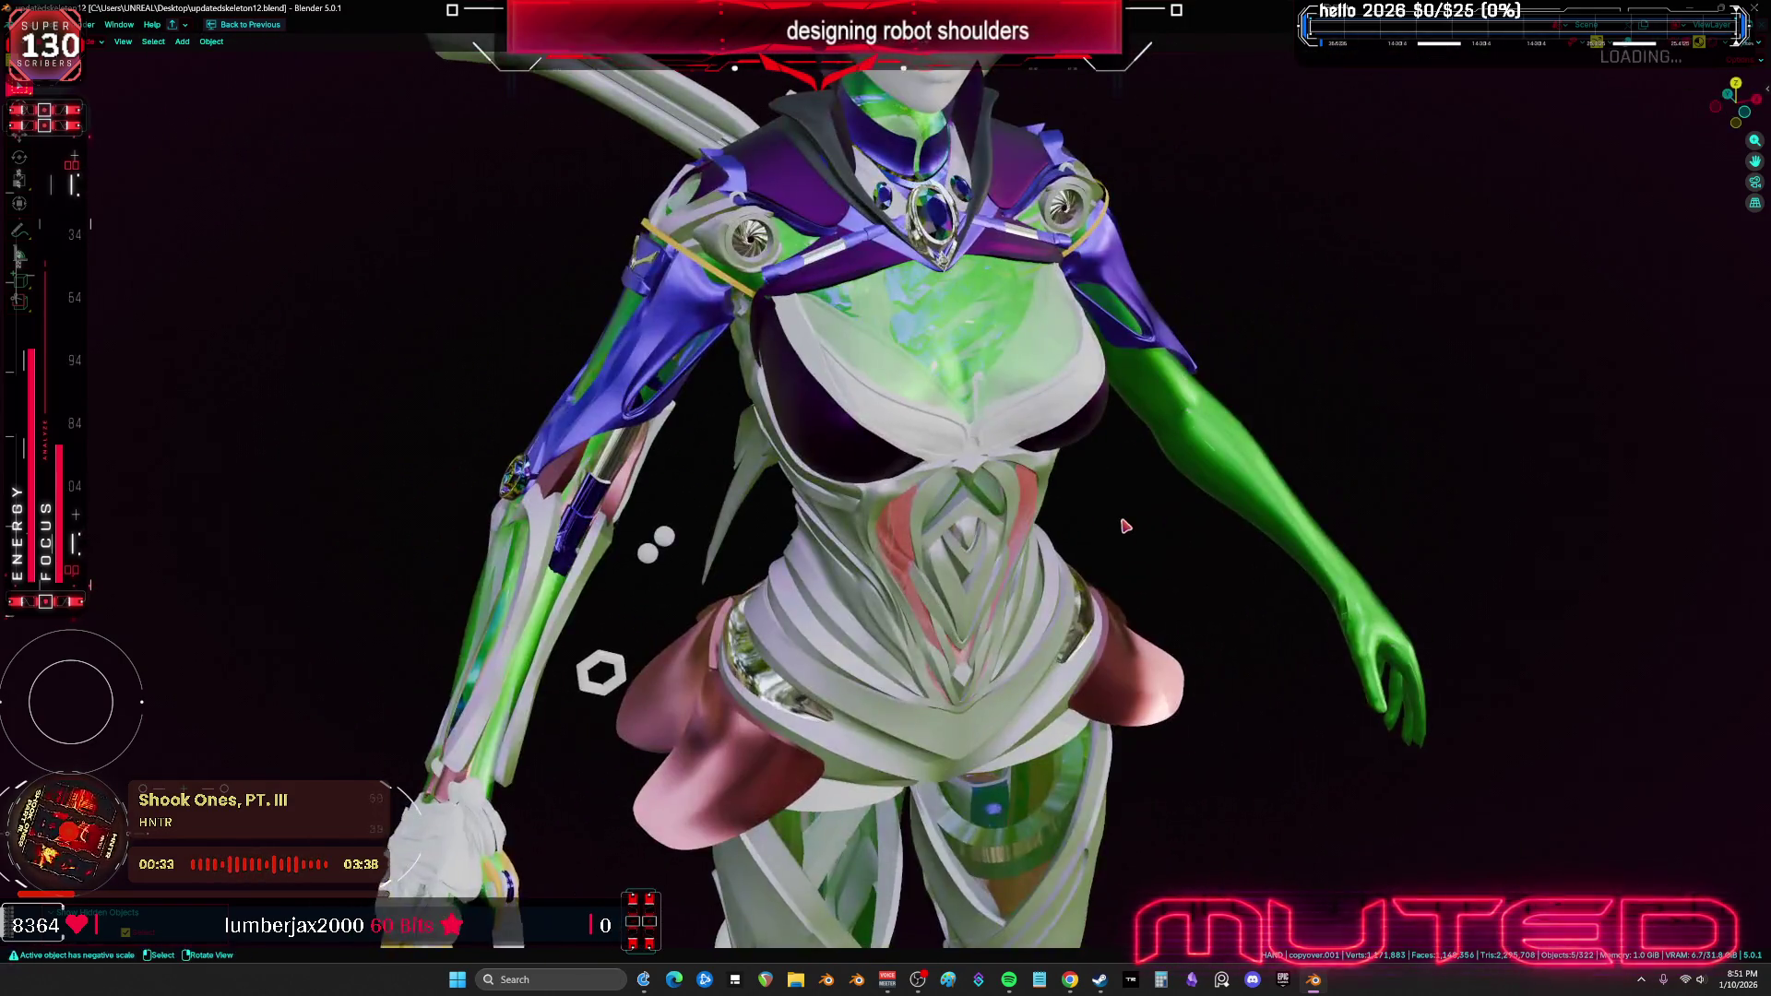
{"action": "key", "text": "shift+alt+z"}
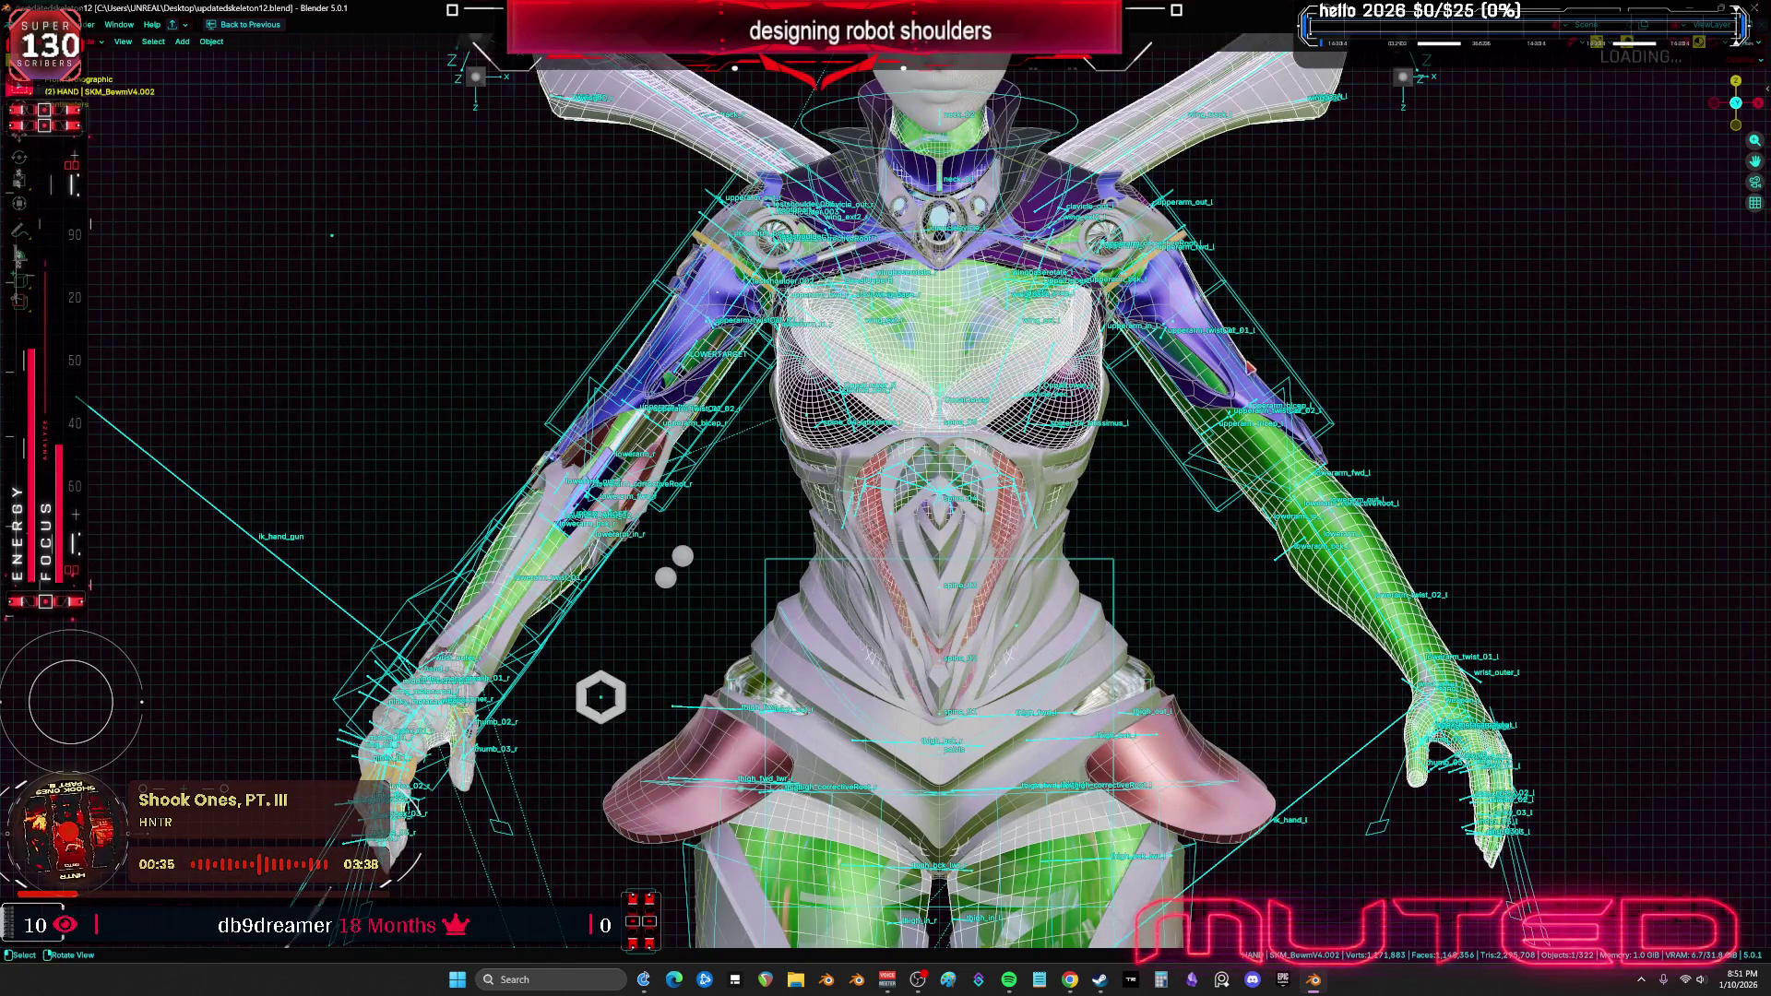
{"action": "key", "text": "shift+alt+z"}
{"action": "middle_click_drag", "start_coordinate": [1249, 367], "coordinate": [804, 604]}
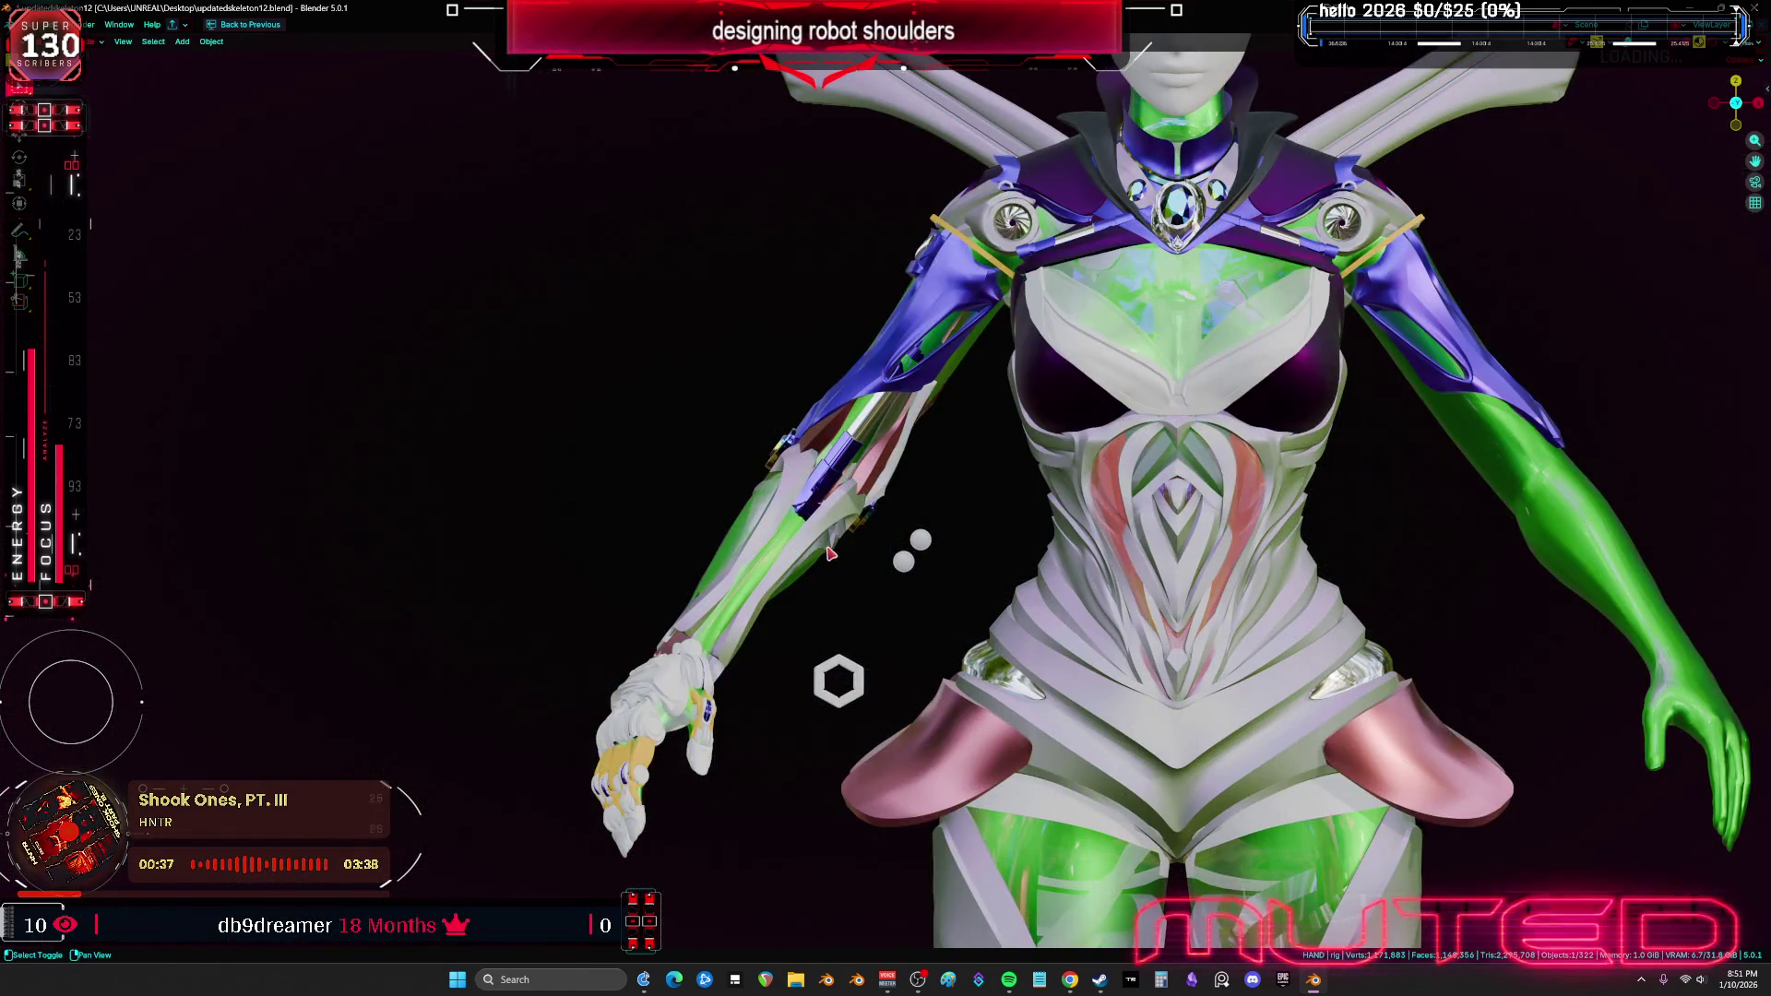
{"action": "key", "text": "shift+alt+z"}
{"action": "middle_click_drag", "start_coordinate": [678, 617], "coordinate": [573, 848]}
In Pose Mode, move the hand IK bone to test arm deformation, then select Root
{"action": "key", "text": "ctrl+Tab"}
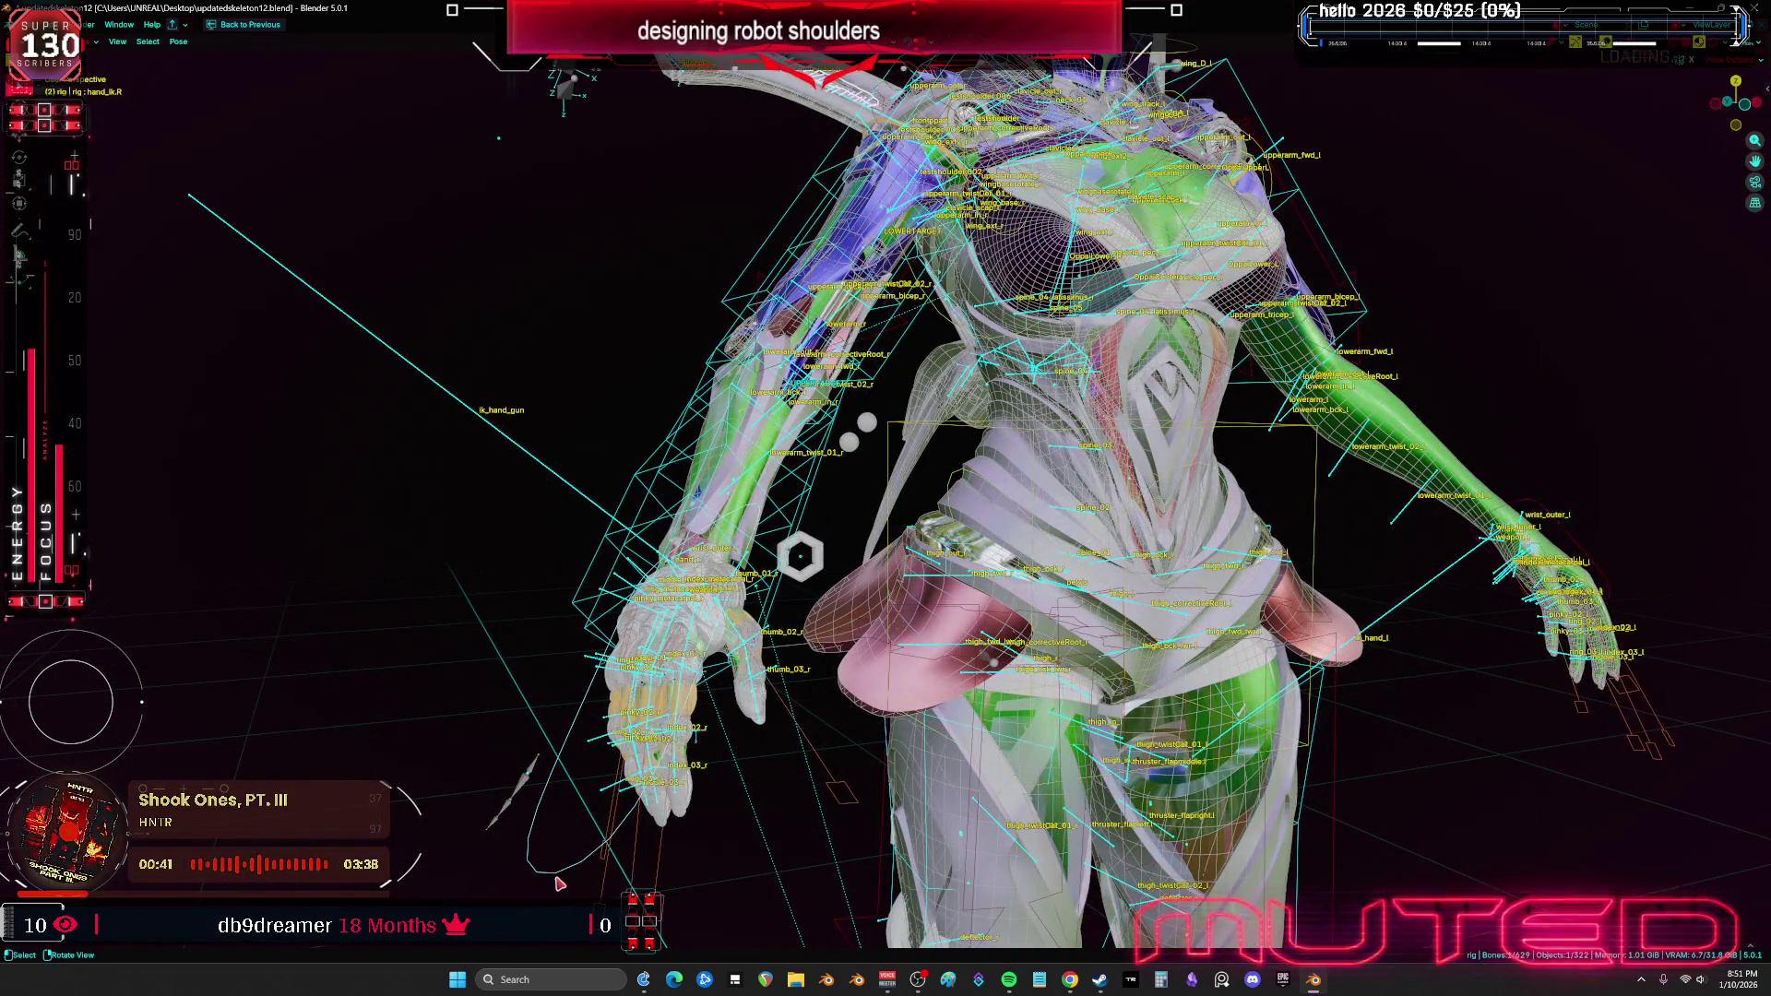
{"action": "key", "text": "KP_1"}
{"action": "key", "text": "shift+alt+z"}
{"action": "middle_click_drag", "start_coordinate": [893, 757], "coordinate": [895, 922], "text": "shift"}
{"action": "key", "text": "g"}
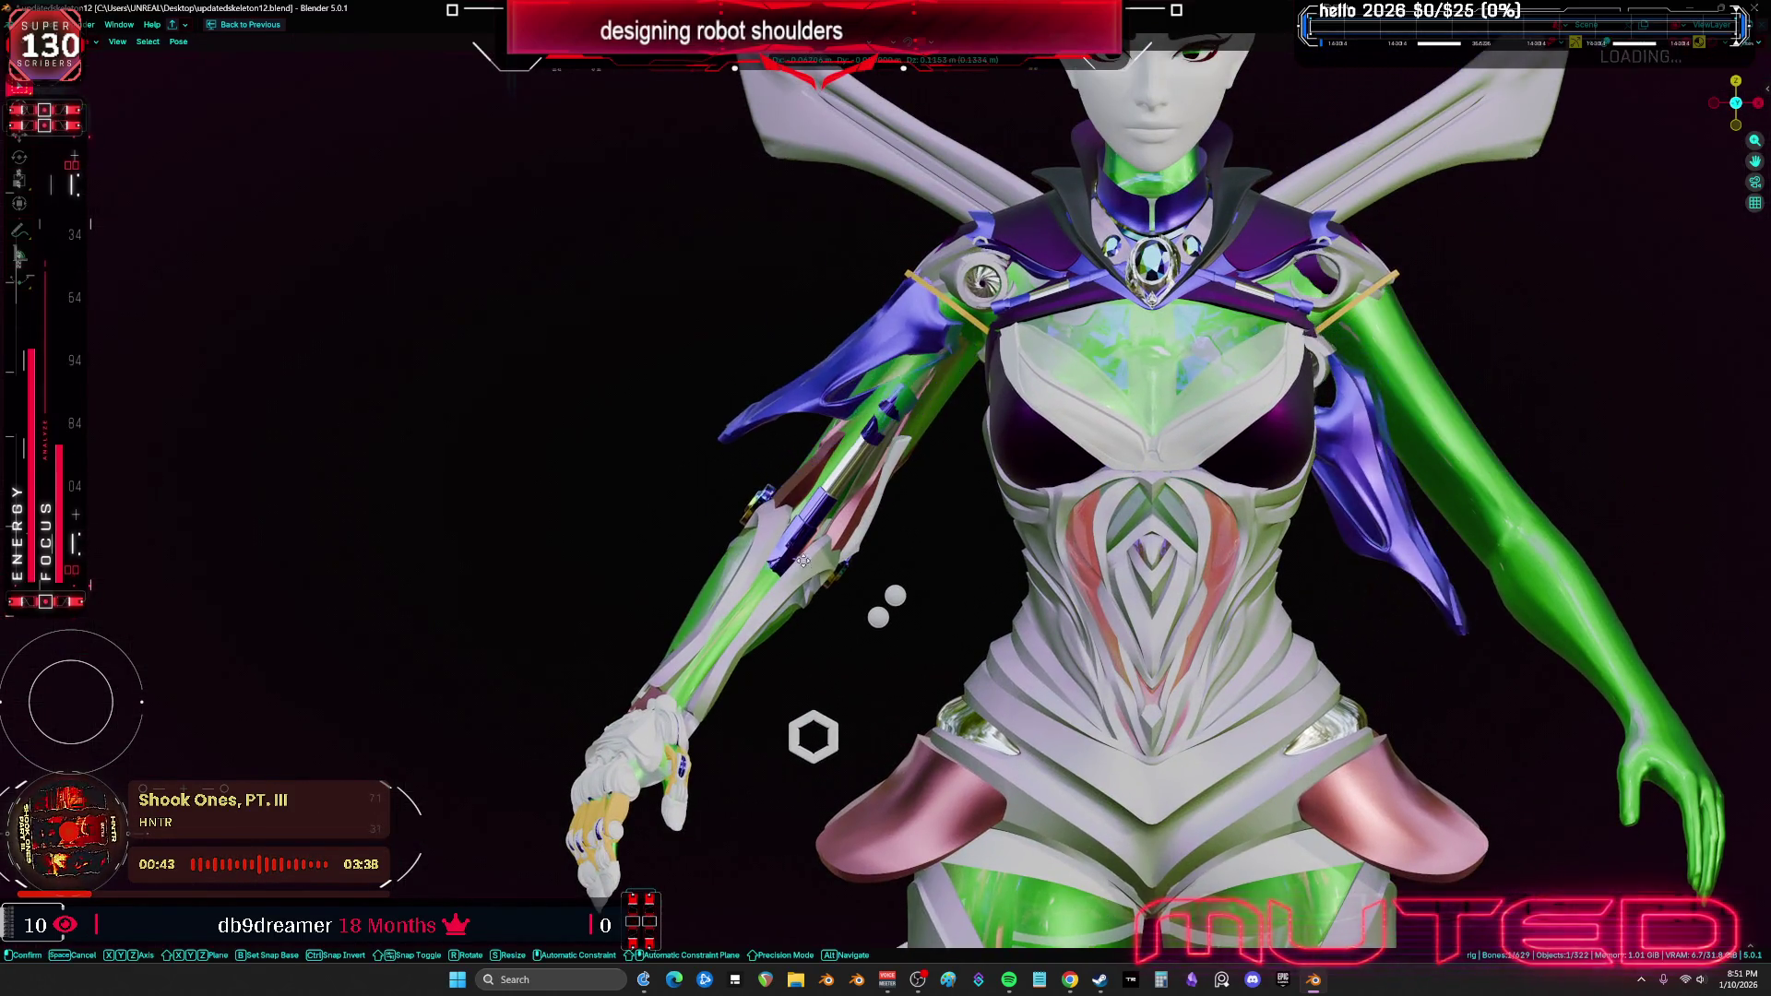
{"action": "key", "text": "shift+alt+z"}
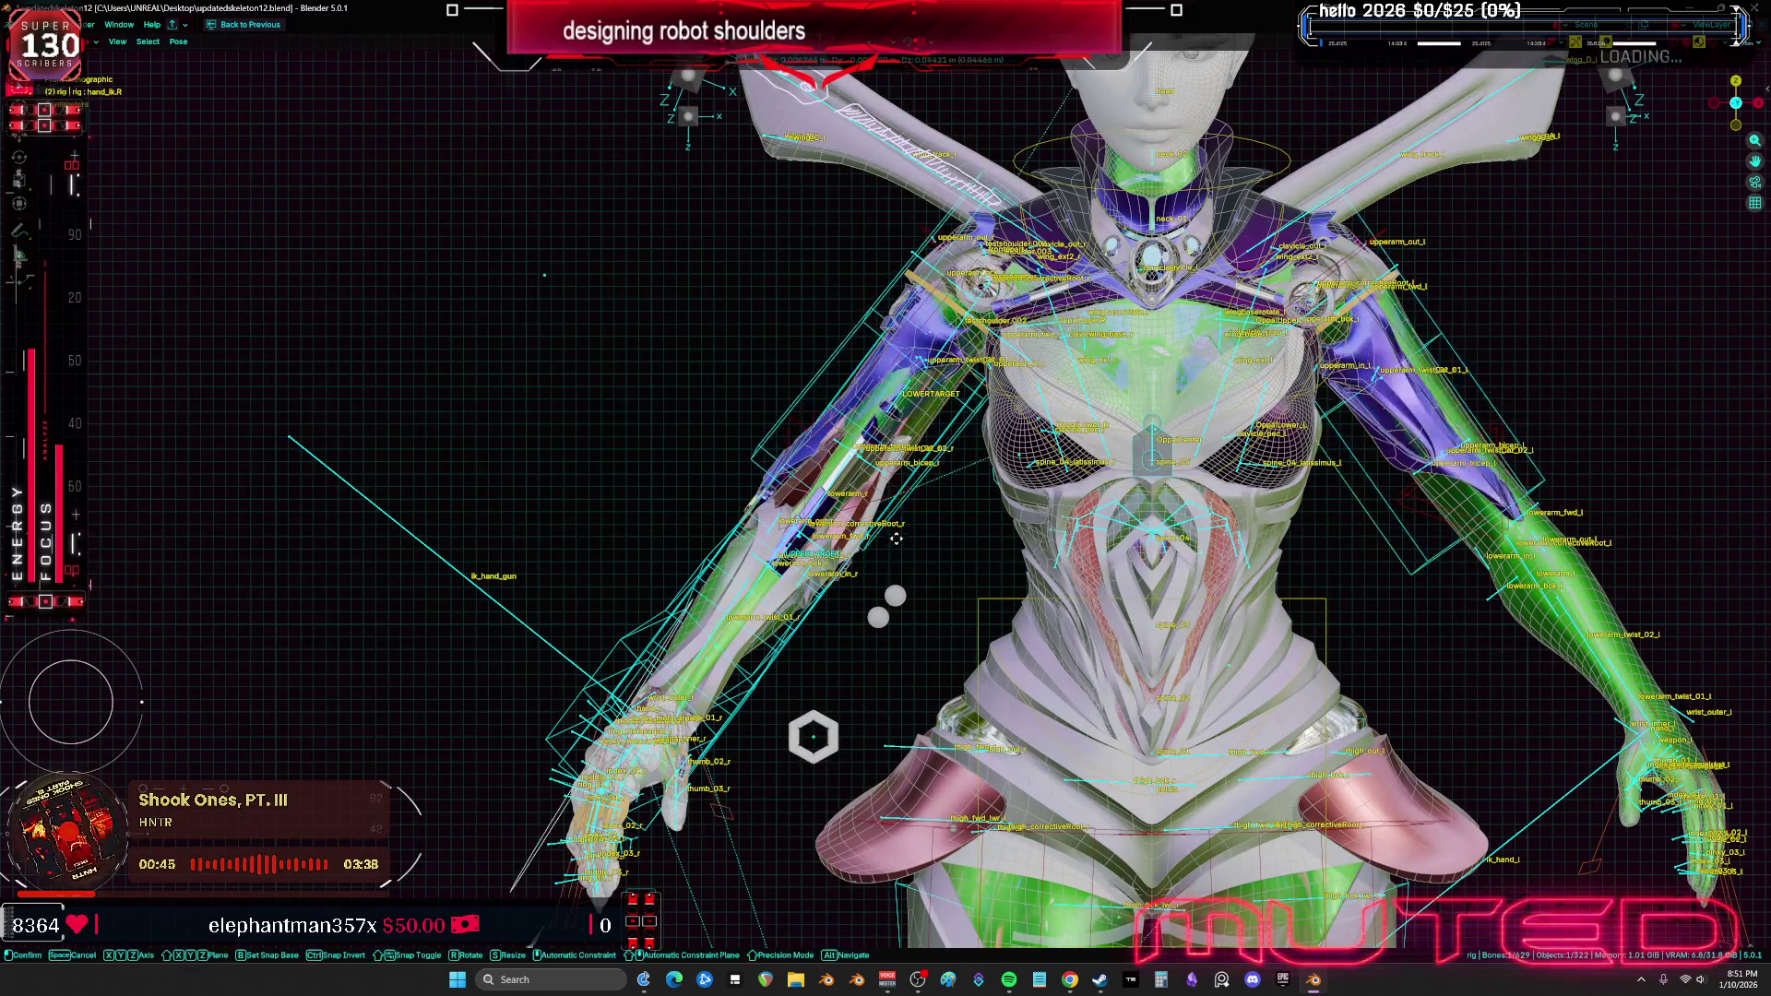
{"action": "left_click", "coordinate": [790, 716]}
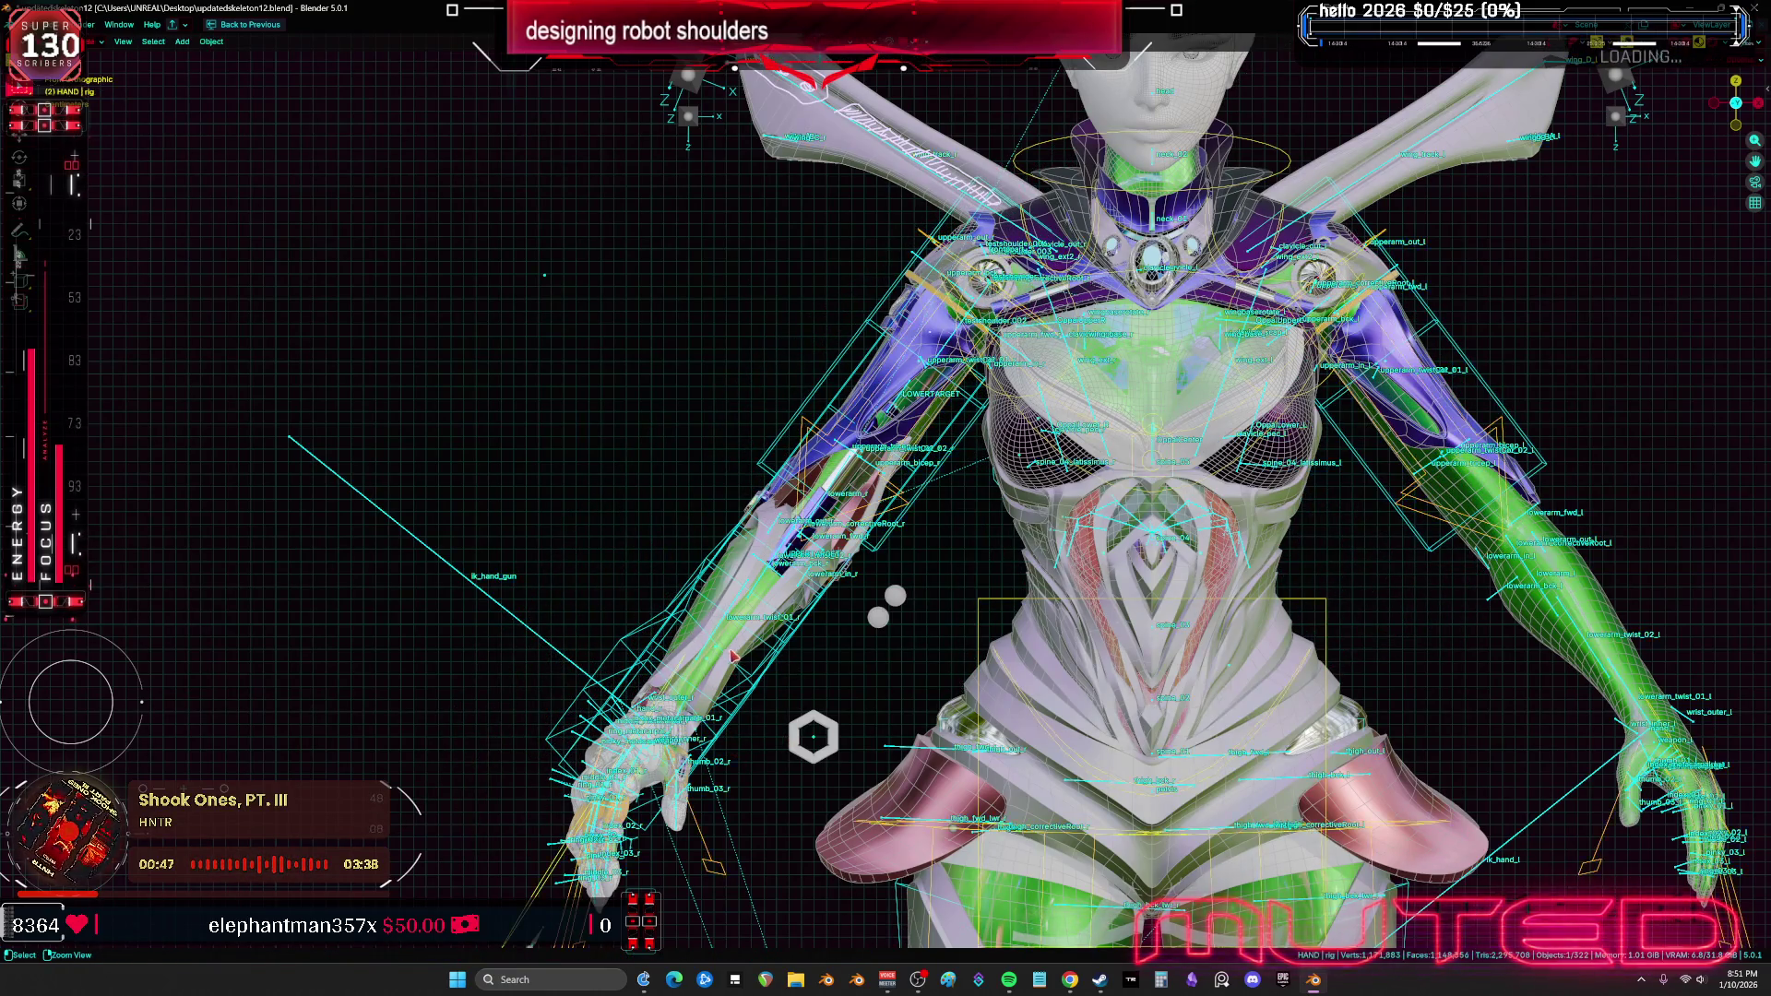
{"action": "left_click", "coordinate": [531, 632]}
{"action": "mouse_move", "coordinate": [532, 633]}
{"action": "middle_mouse_down"}
{"action": "mouse_move", "coordinate": [778, 643]}
{"action": "mouse_move", "coordinate": [827, 471]}
{"action": "mouse_move", "coordinate": [763, 394]}
{"action": "mouse_move", "coordinate": [812, 470]}
{"action": "mouse_move", "coordinate": [885, 488]}
{"action": "middle_mouse_up"}
Switch to wireframe and hide Cube.002, Circle.011, Sphere.010, the fan and the purple shoulder meshes
{"action": "scroll", "coordinate": [793, 590], "scroll_direction": "up", "scroll_amount": 3}
{"action": "key", "text": "shift+z"}
{"action": "key", "text": "shift+z"}
{"action": "scroll", "coordinate": [891, 493], "scroll_direction": "up", "scroll_amount": 4}
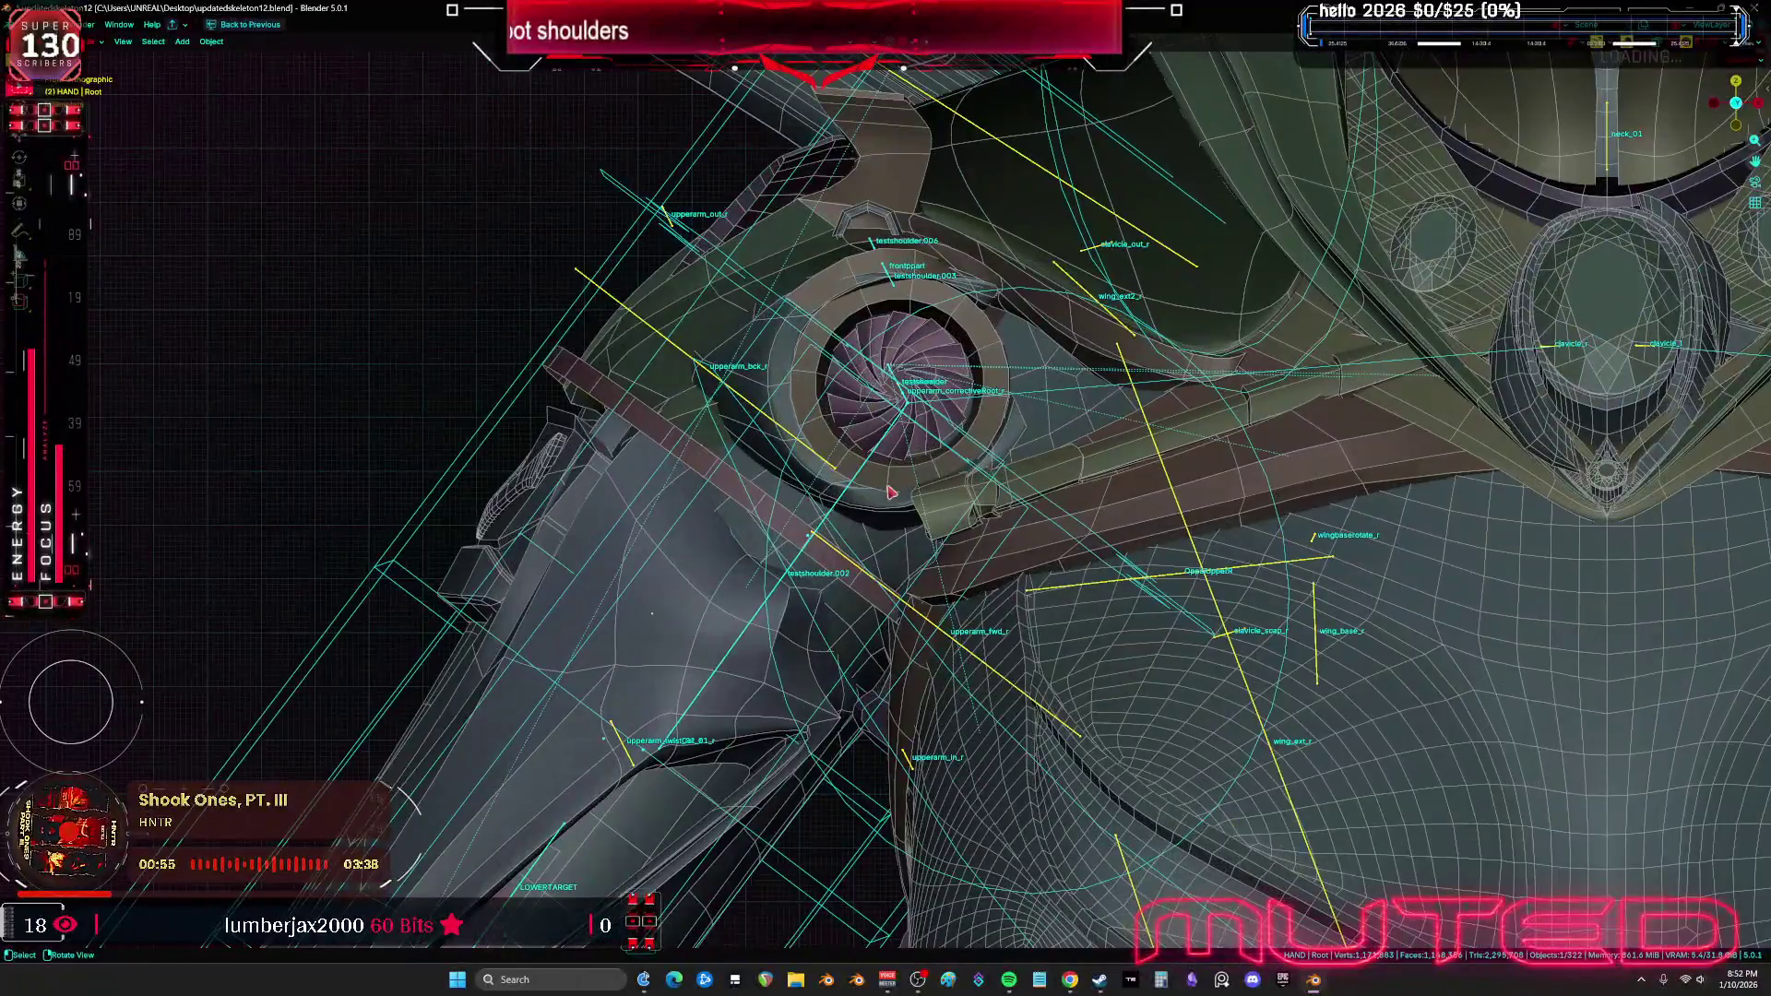
{"action": "left_click", "coordinate": [725, 559]}
{"action": "key", "text": "h"}
{"action": "left_click", "coordinate": [720, 508]}
{"action": "key", "text": "h"}
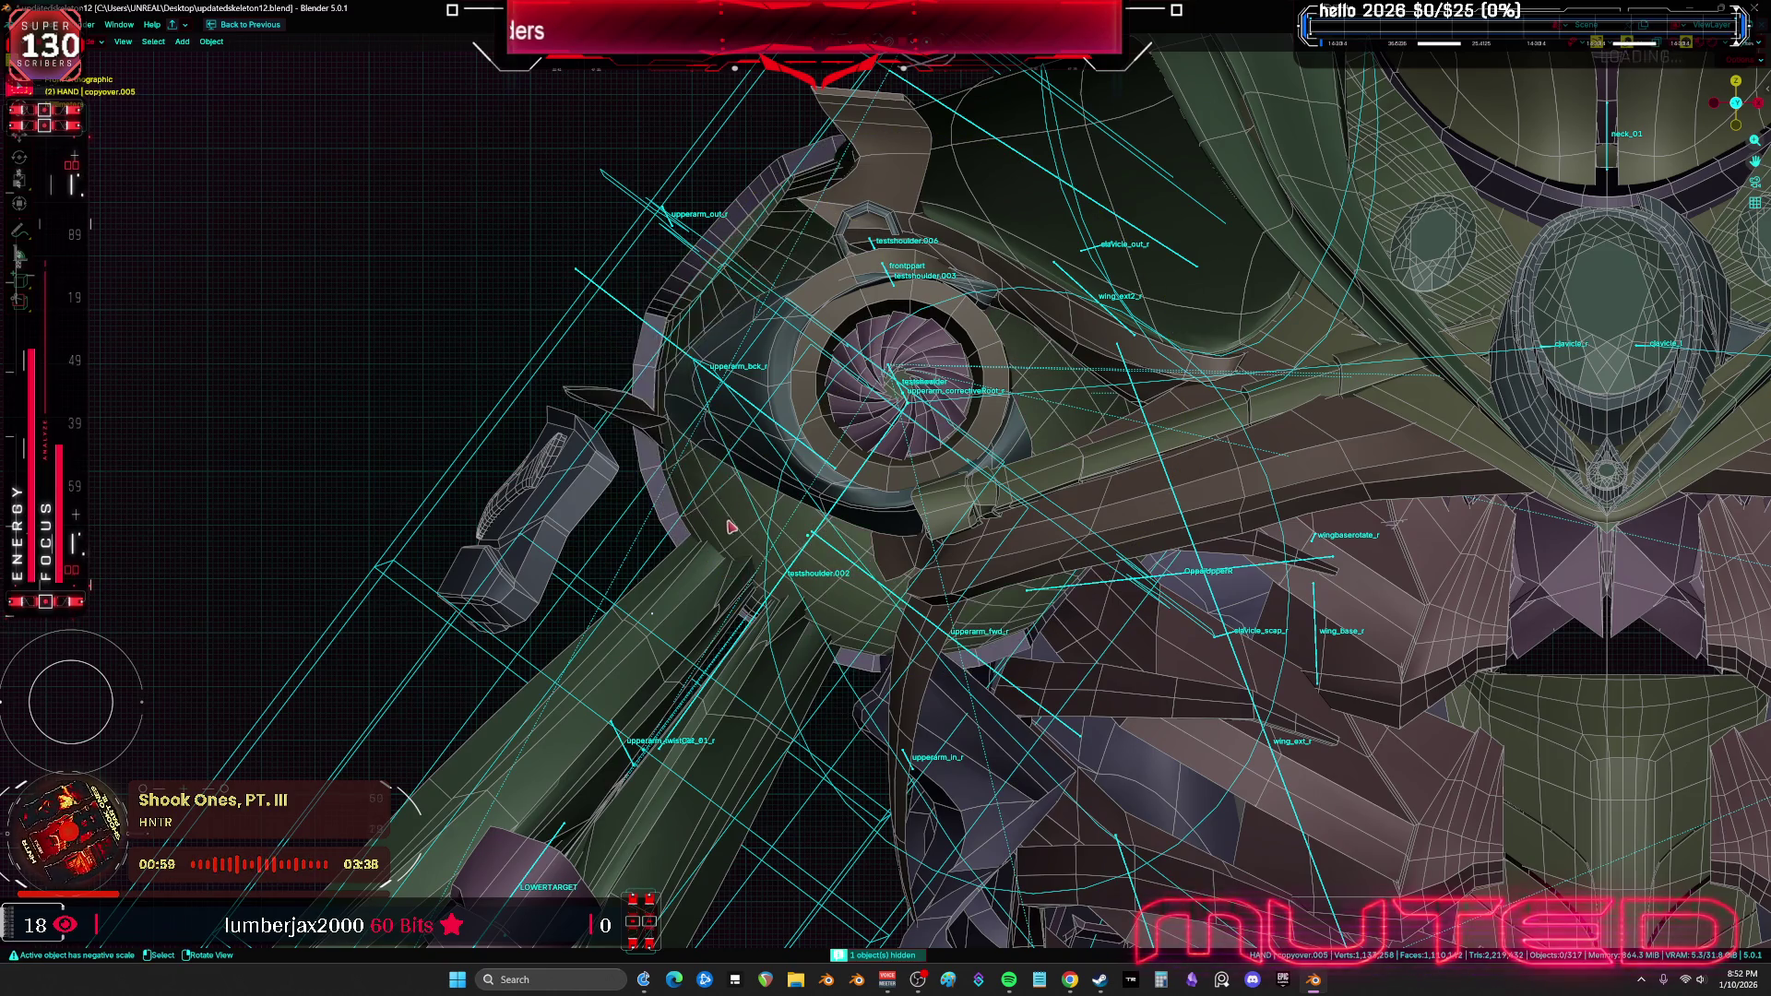
{"action": "left_click", "coordinate": [733, 525]}
{"action": "key", "text": "h"}
{"action": "left_click", "coordinate": [864, 386]}
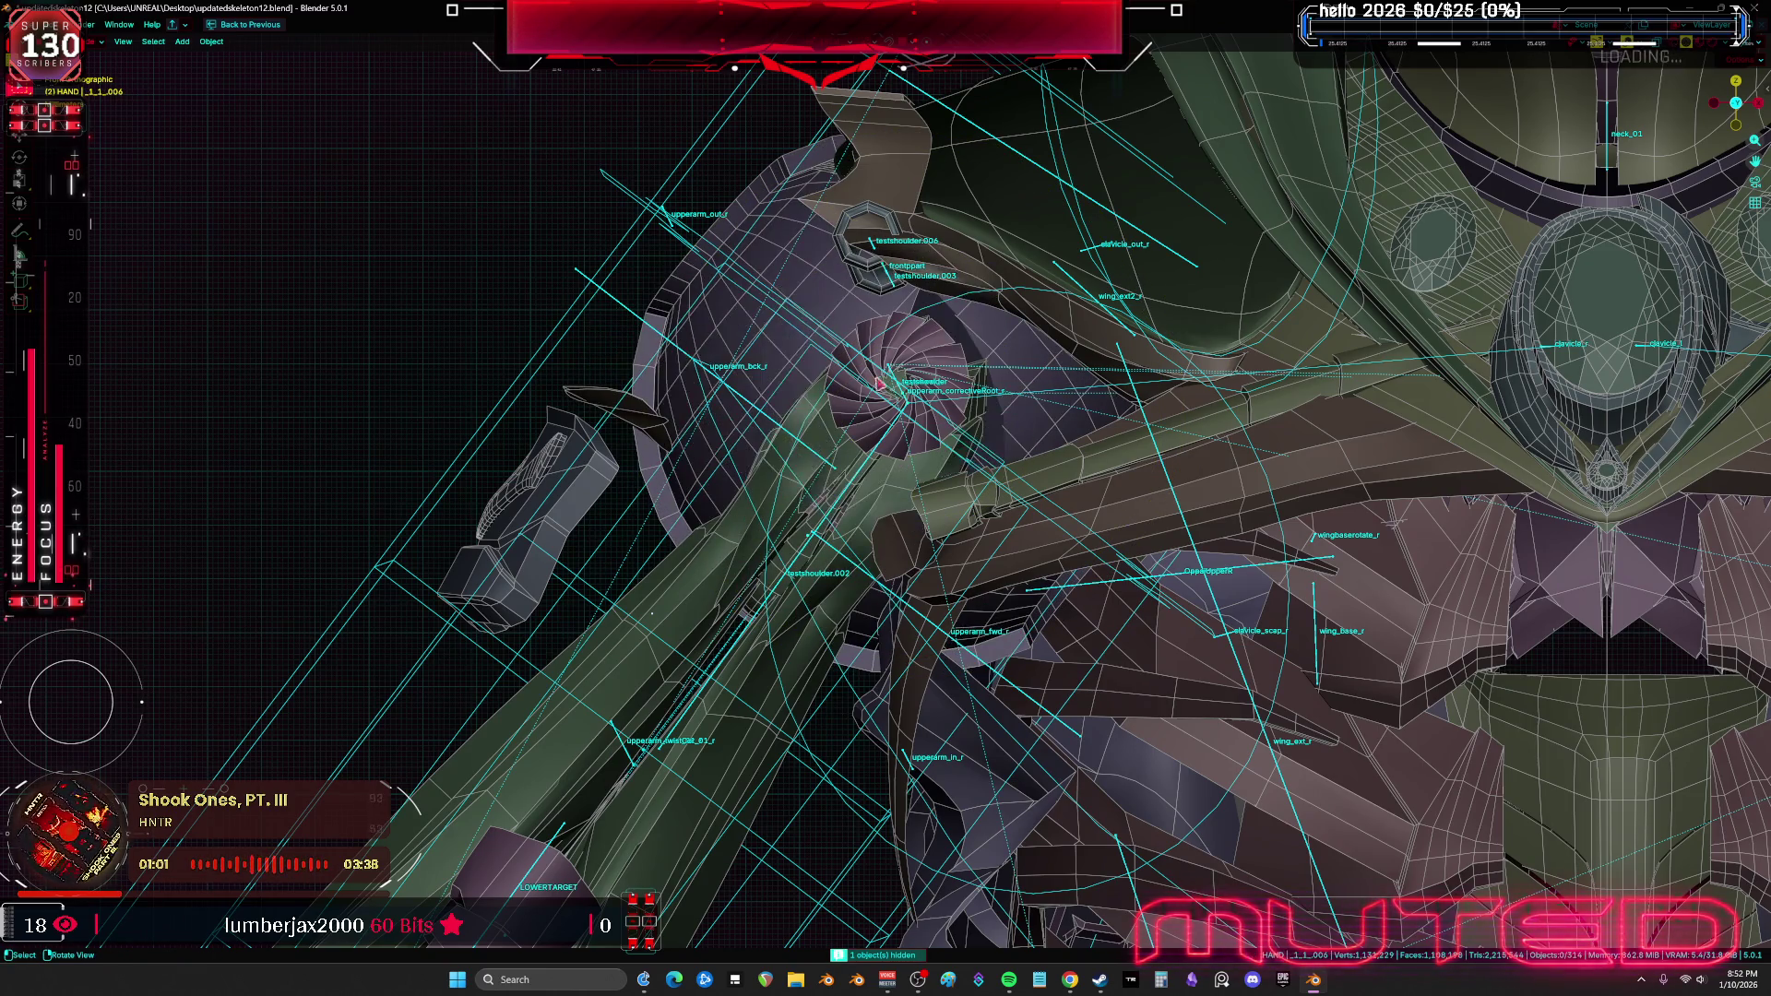
{"action": "key", "text": "h"}
{"action": "left_click", "coordinate": [929, 343]}
{"action": "key", "text": "h"}
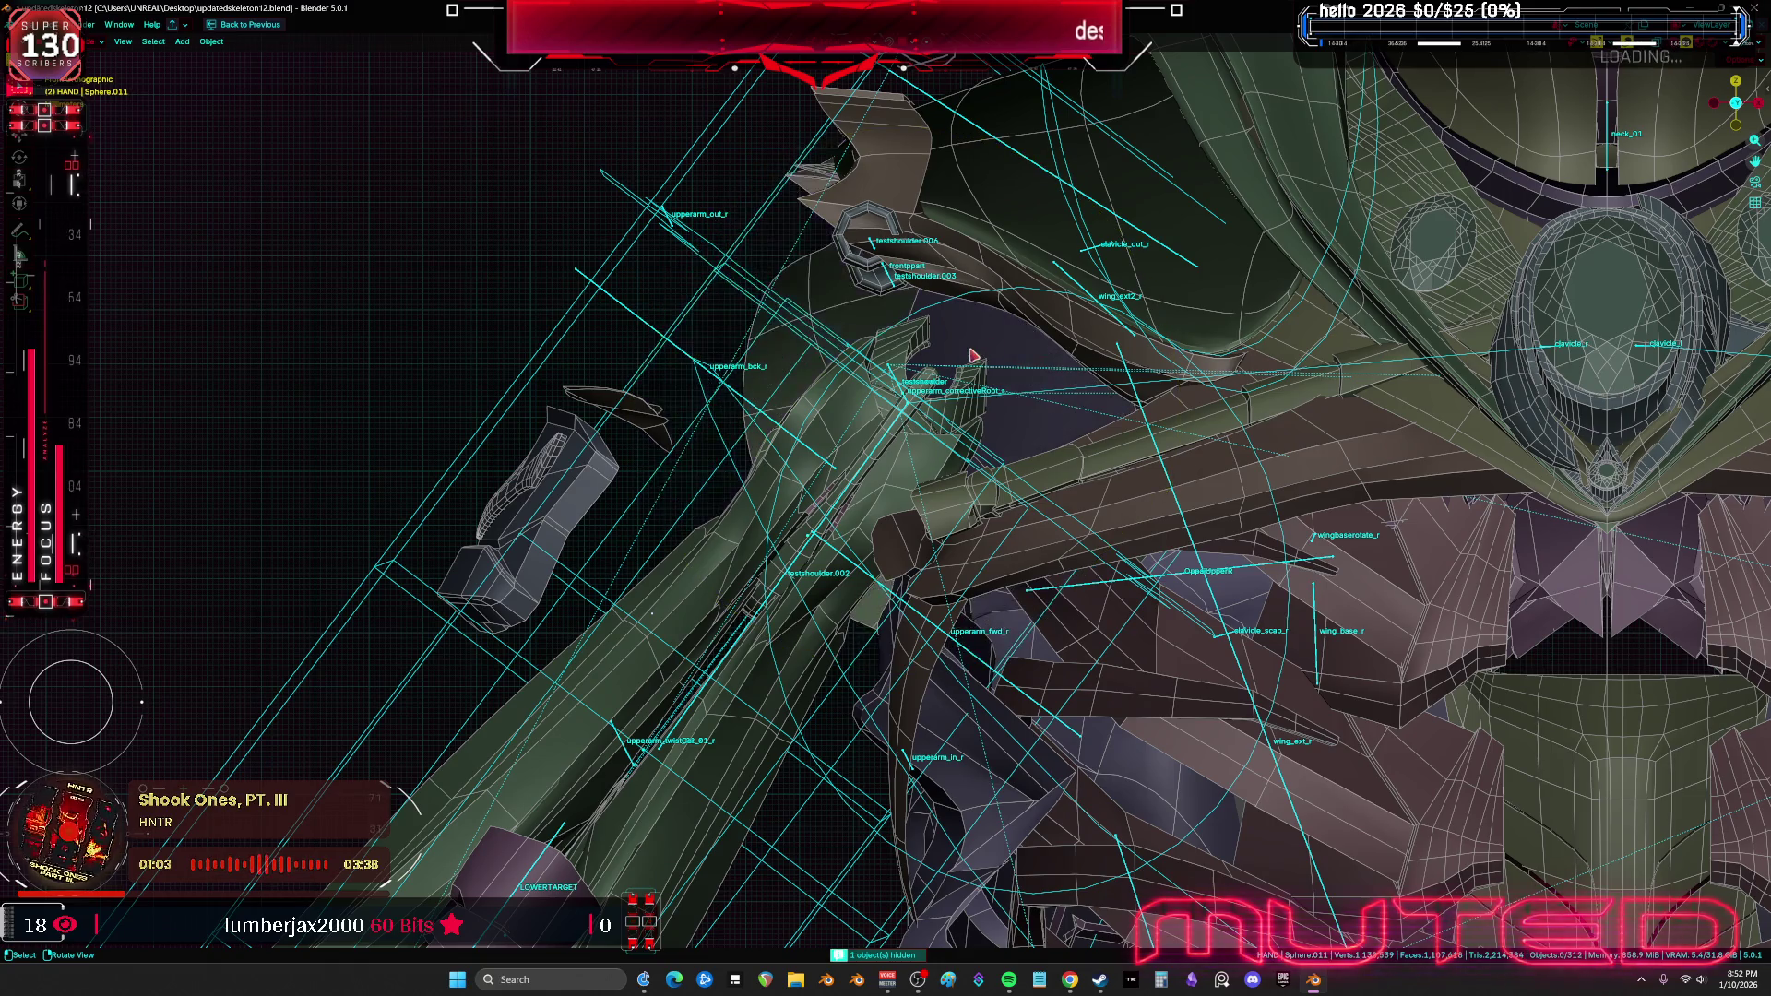
{"action": "left_click", "coordinate": [985, 341]}
{"action": "key", "text": "h"}
{"action": "left_click", "coordinate": [985, 341]}
{"action": "key", "text": "h"}
{"action": "left_click", "coordinate": [931, 344]}
{"action": "key", "text": "h"}
Hide the v2_Valk.001 wing, copyover.001, octagonal mesh, green shell, arm bar and Cylinder.035
{"action": "left_click", "coordinate": [996, 220]}
{"action": "key", "text": "h"}
{"action": "left_click", "coordinate": [918, 220]}
{"action": "key", "text": "h"}
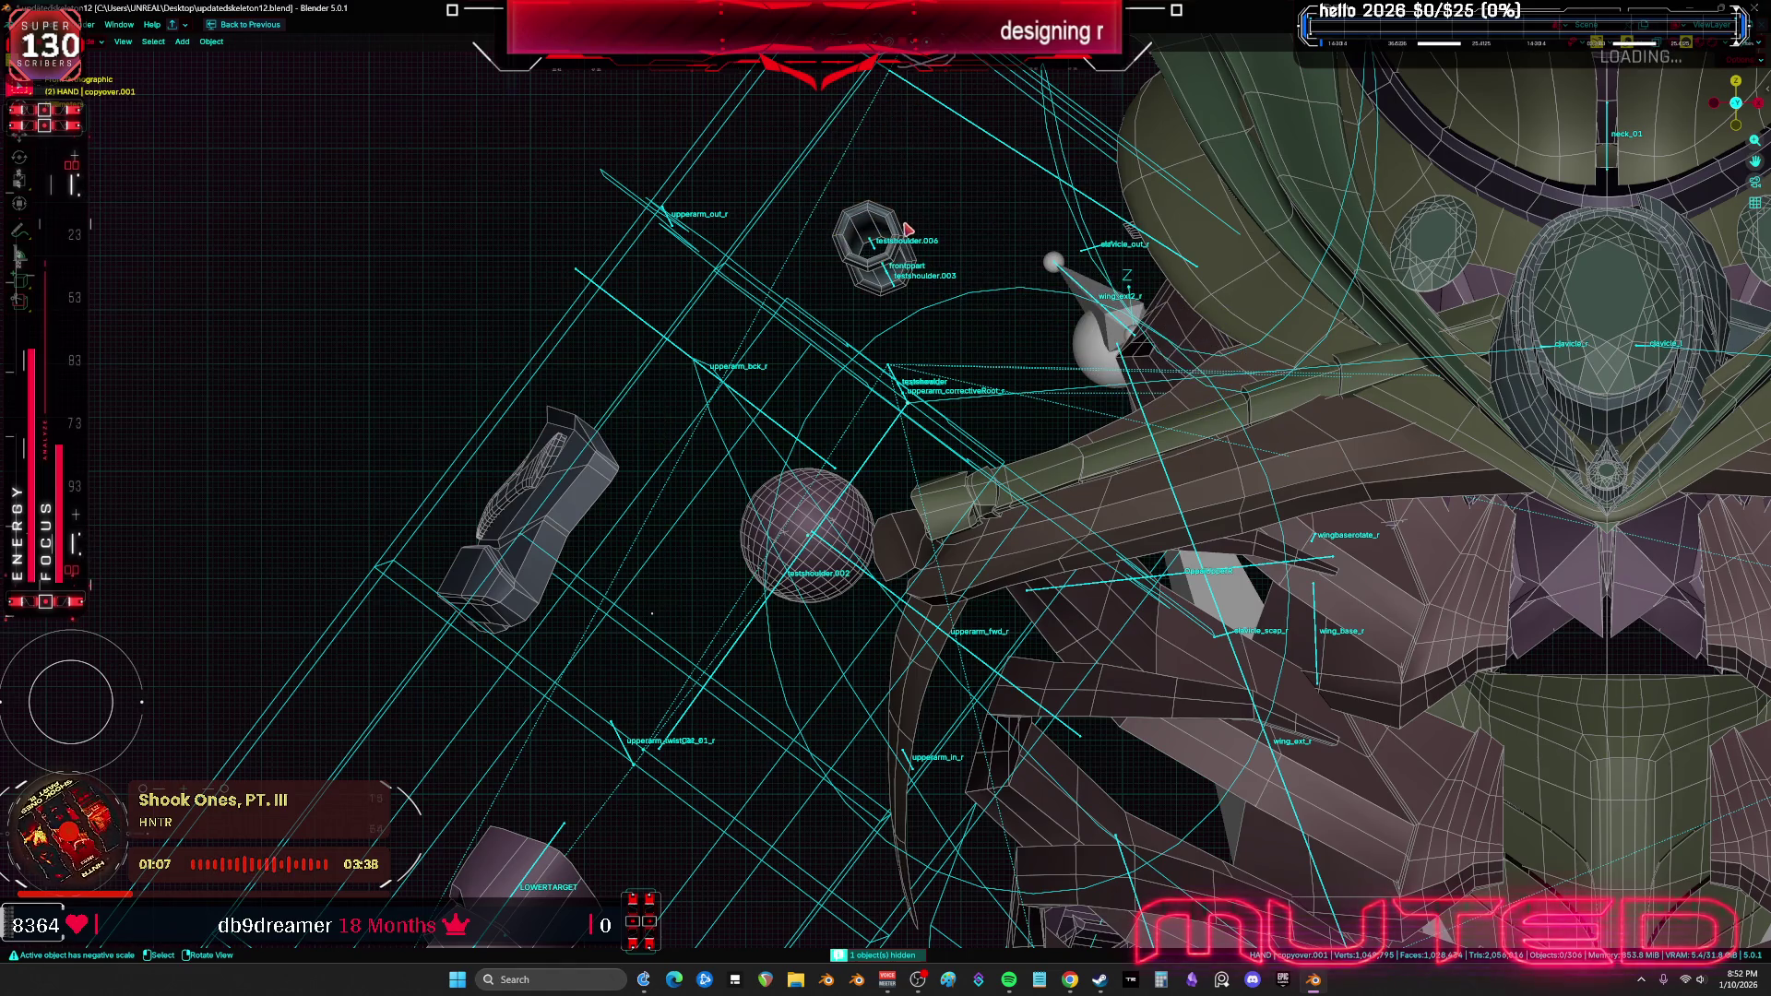
{"action": "left_click", "coordinate": [908, 229]}
{"action": "key", "text": "h"}
{"action": "left_click", "coordinate": [1230, 276]}
{"action": "key", "text": "h"}
{"action": "left_click", "coordinate": [1208, 433]}
{"action": "key", "text": "h"}
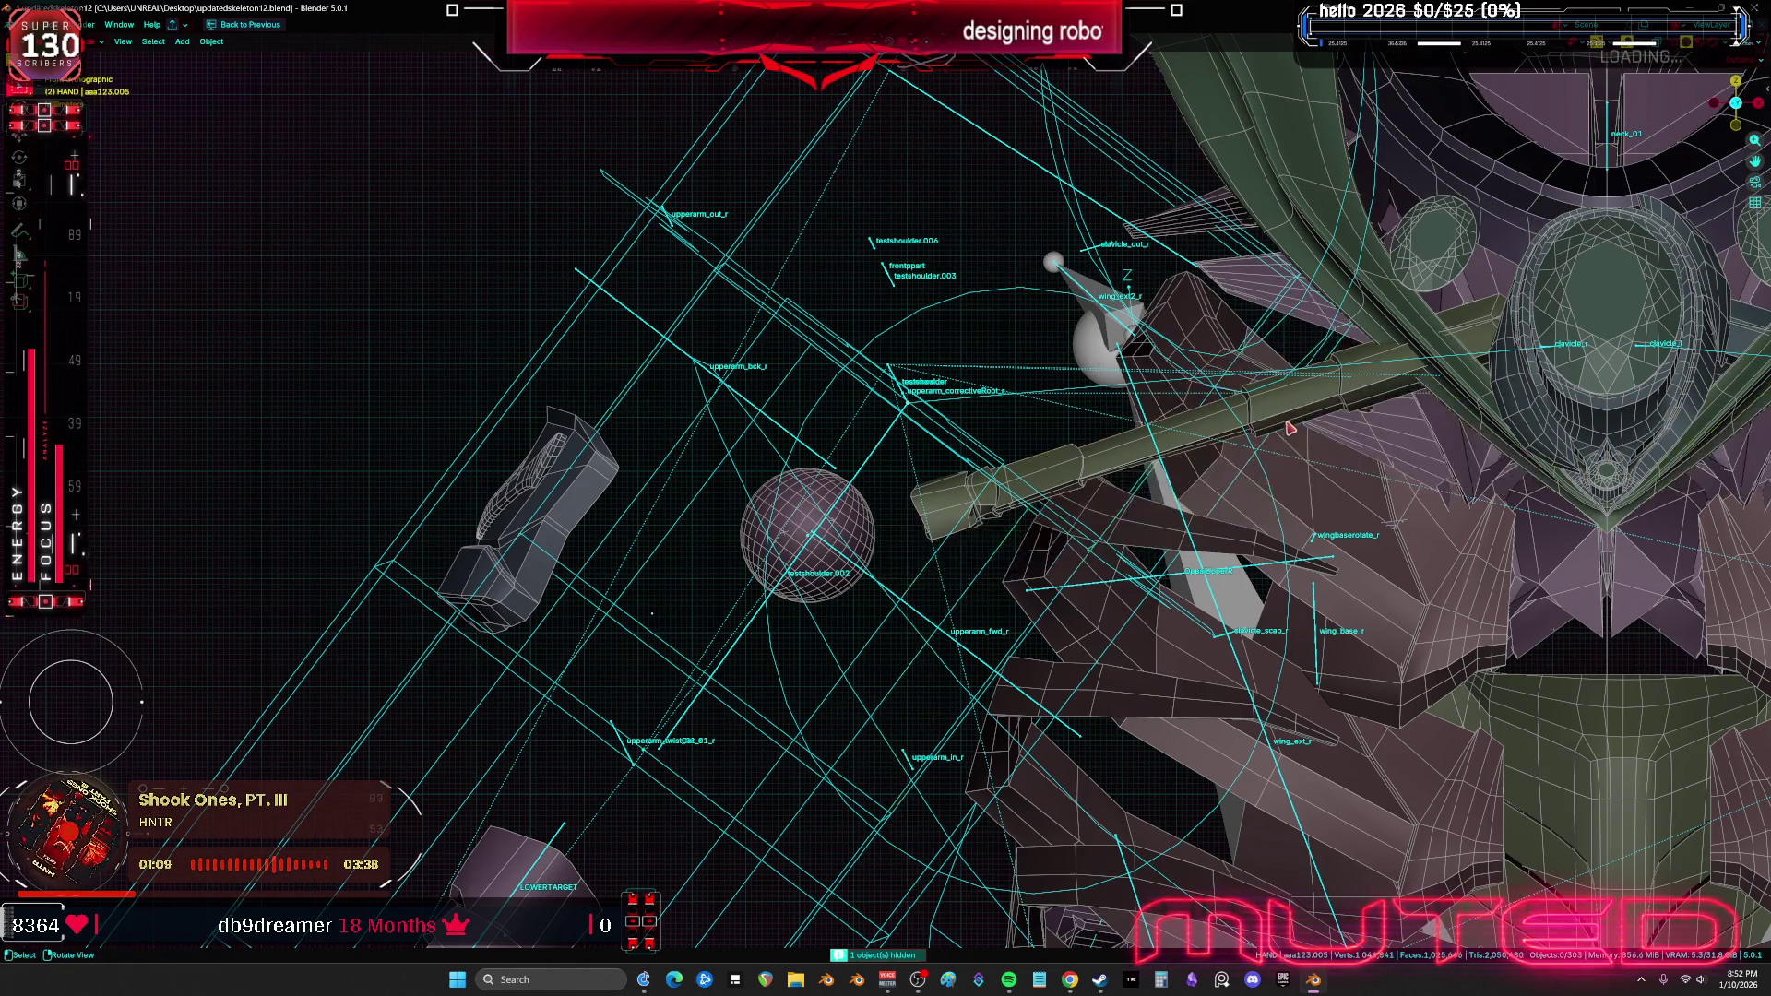
{"action": "left_click", "coordinate": [1206, 455]}
{"action": "key", "text": "h"}
Hide the three lattice cages around the shoulder
{"action": "middle_click_drag", "start_coordinate": [1018, 472], "coordinate": [717, 388]}
{"action": "left_click", "coordinate": [719, 386]}
{"action": "key", "text": "h"}
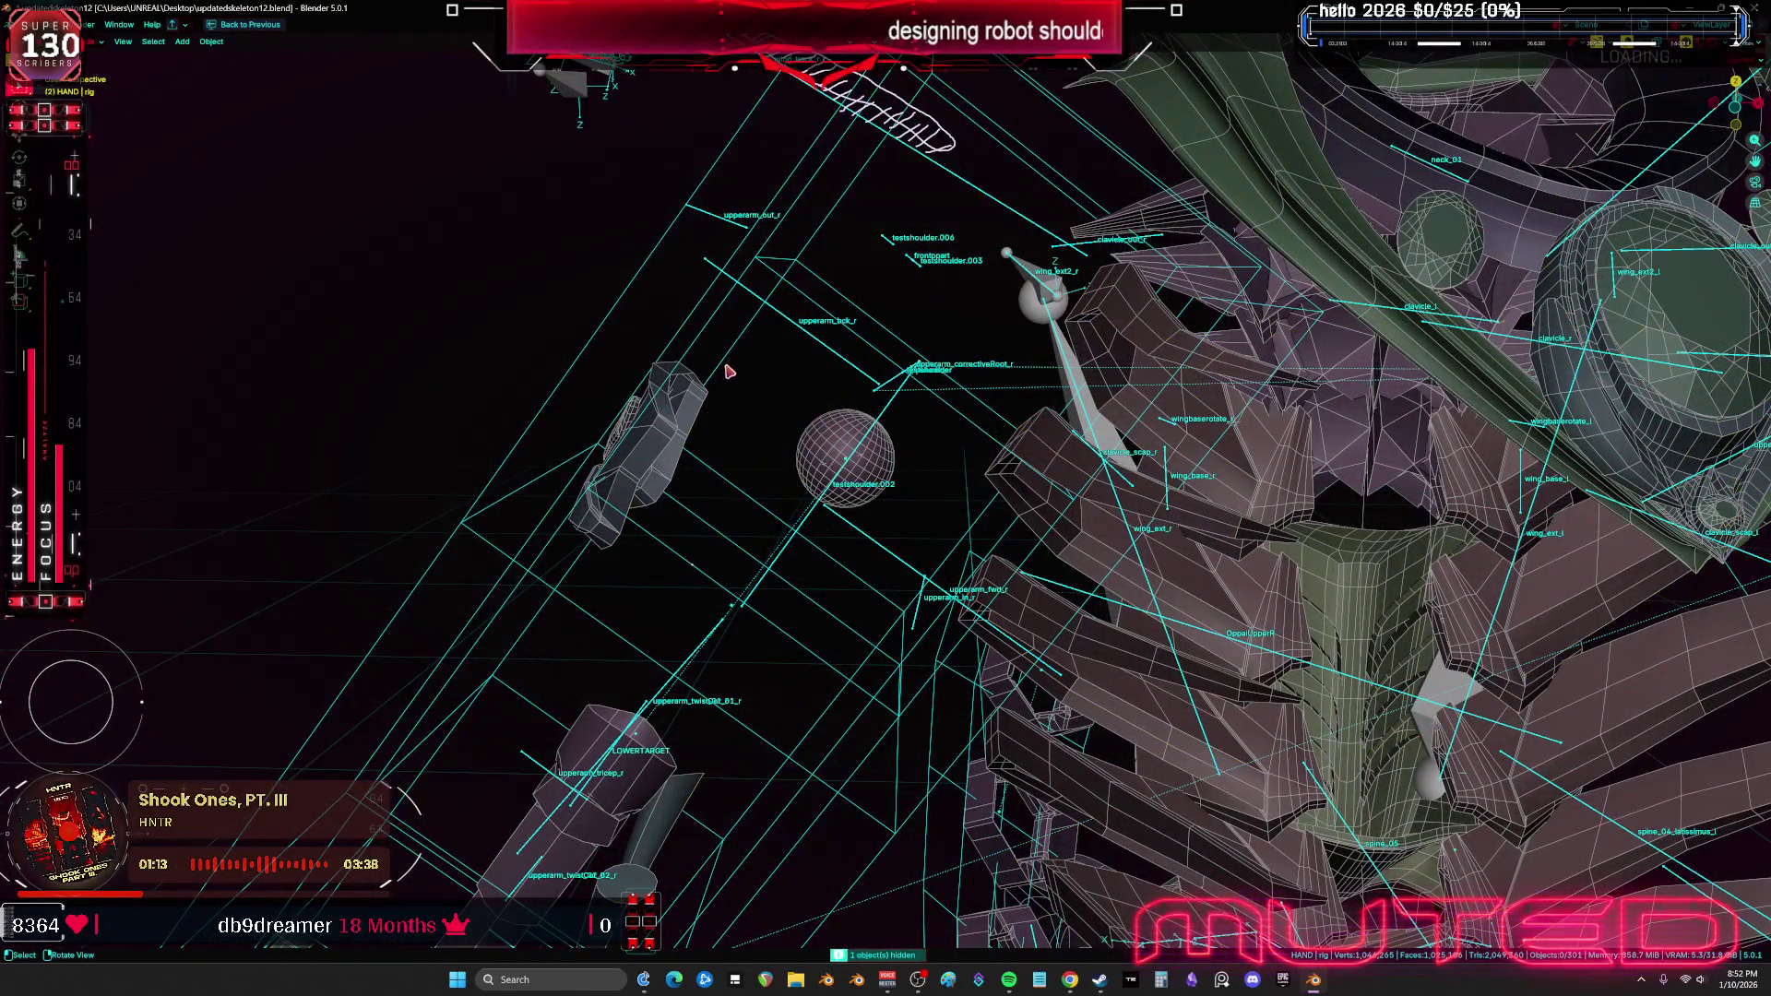
{"action": "left_click", "coordinate": [723, 365]}
{"action": "key", "text": "h"}
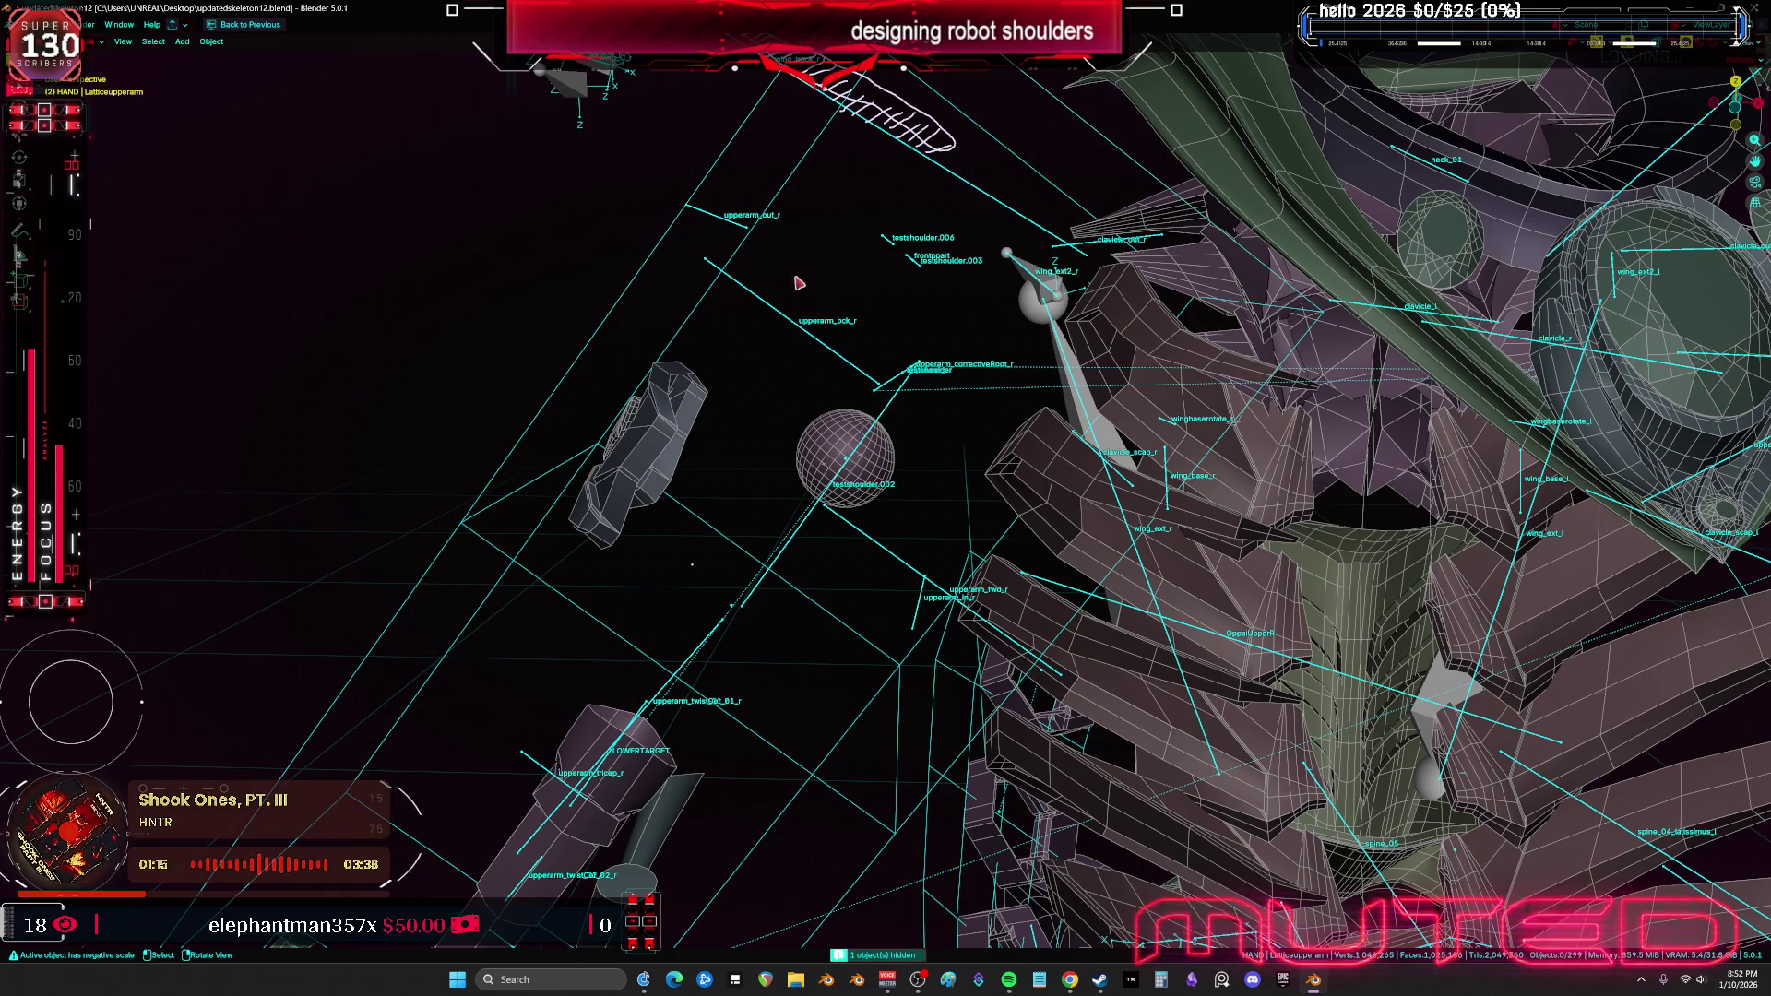
{"action": "key", "text": "h"}
{"action": "middle_click_drag", "start_coordinate": [783, 192], "coordinate": [899, 219]}
Select testshoulder and Root, isolate them in Local View, and view them from the front
{"action": "left_click", "coordinate": [881, 213]}
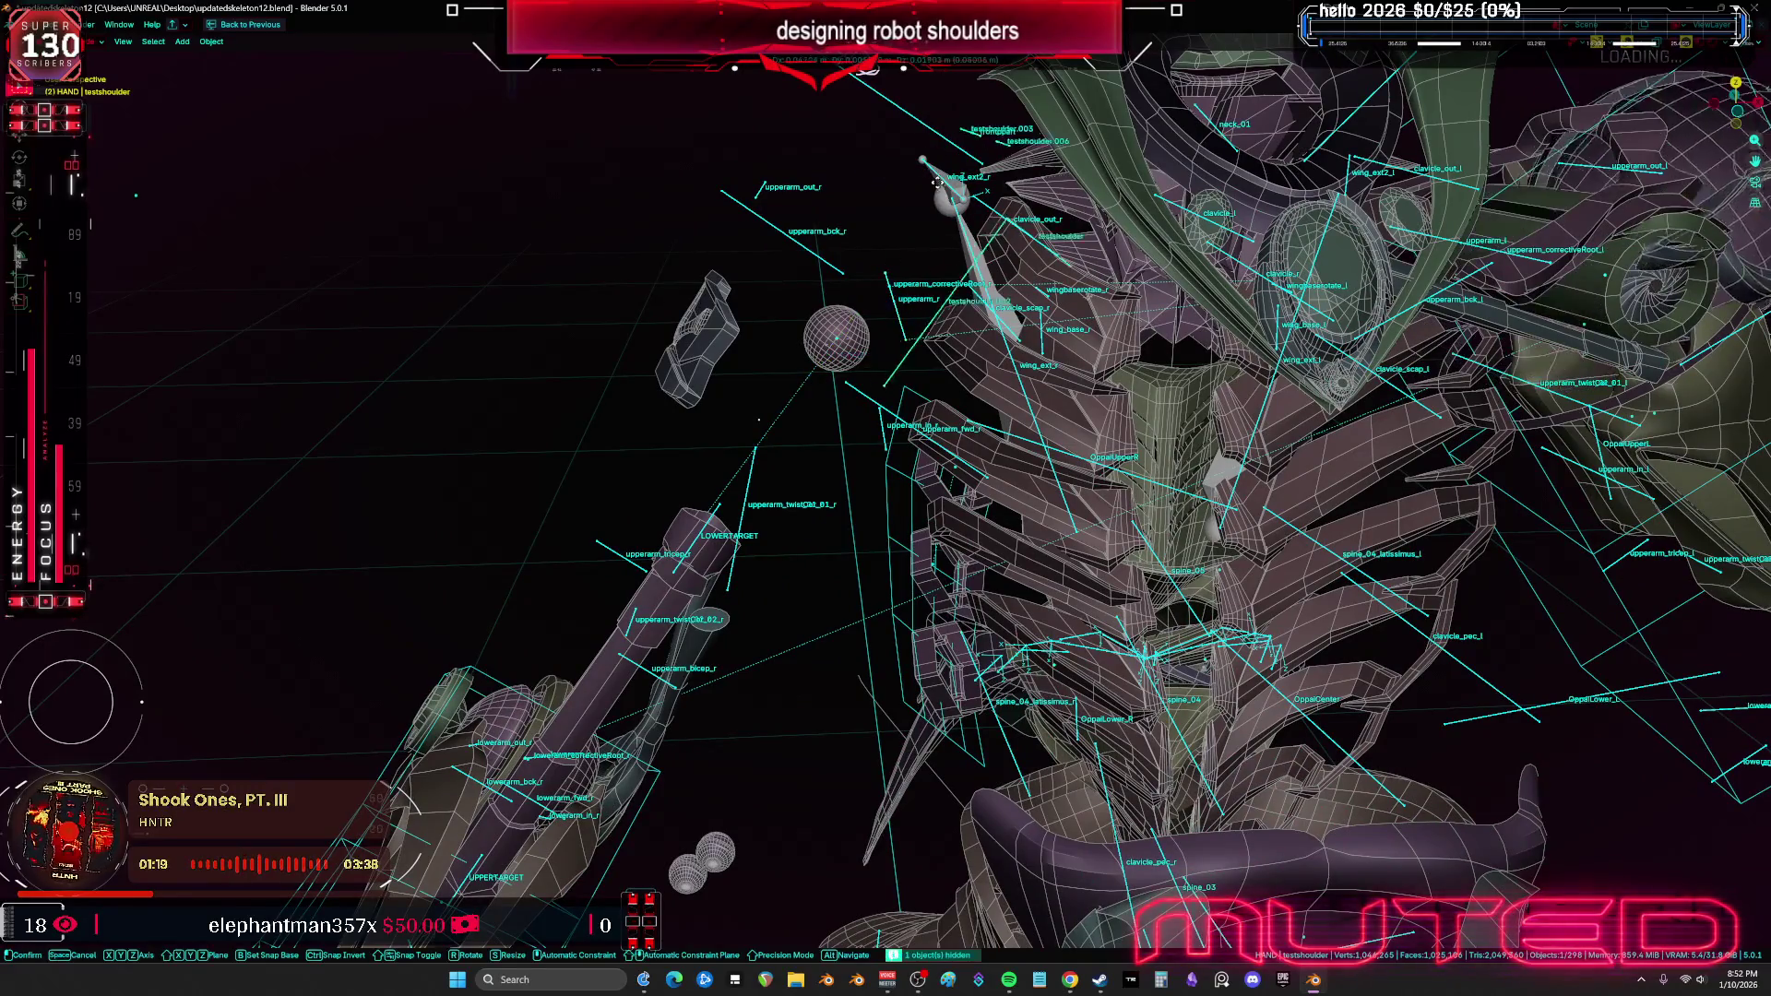
{"action": "left_click", "coordinate": [813, 262], "text": "shift"}
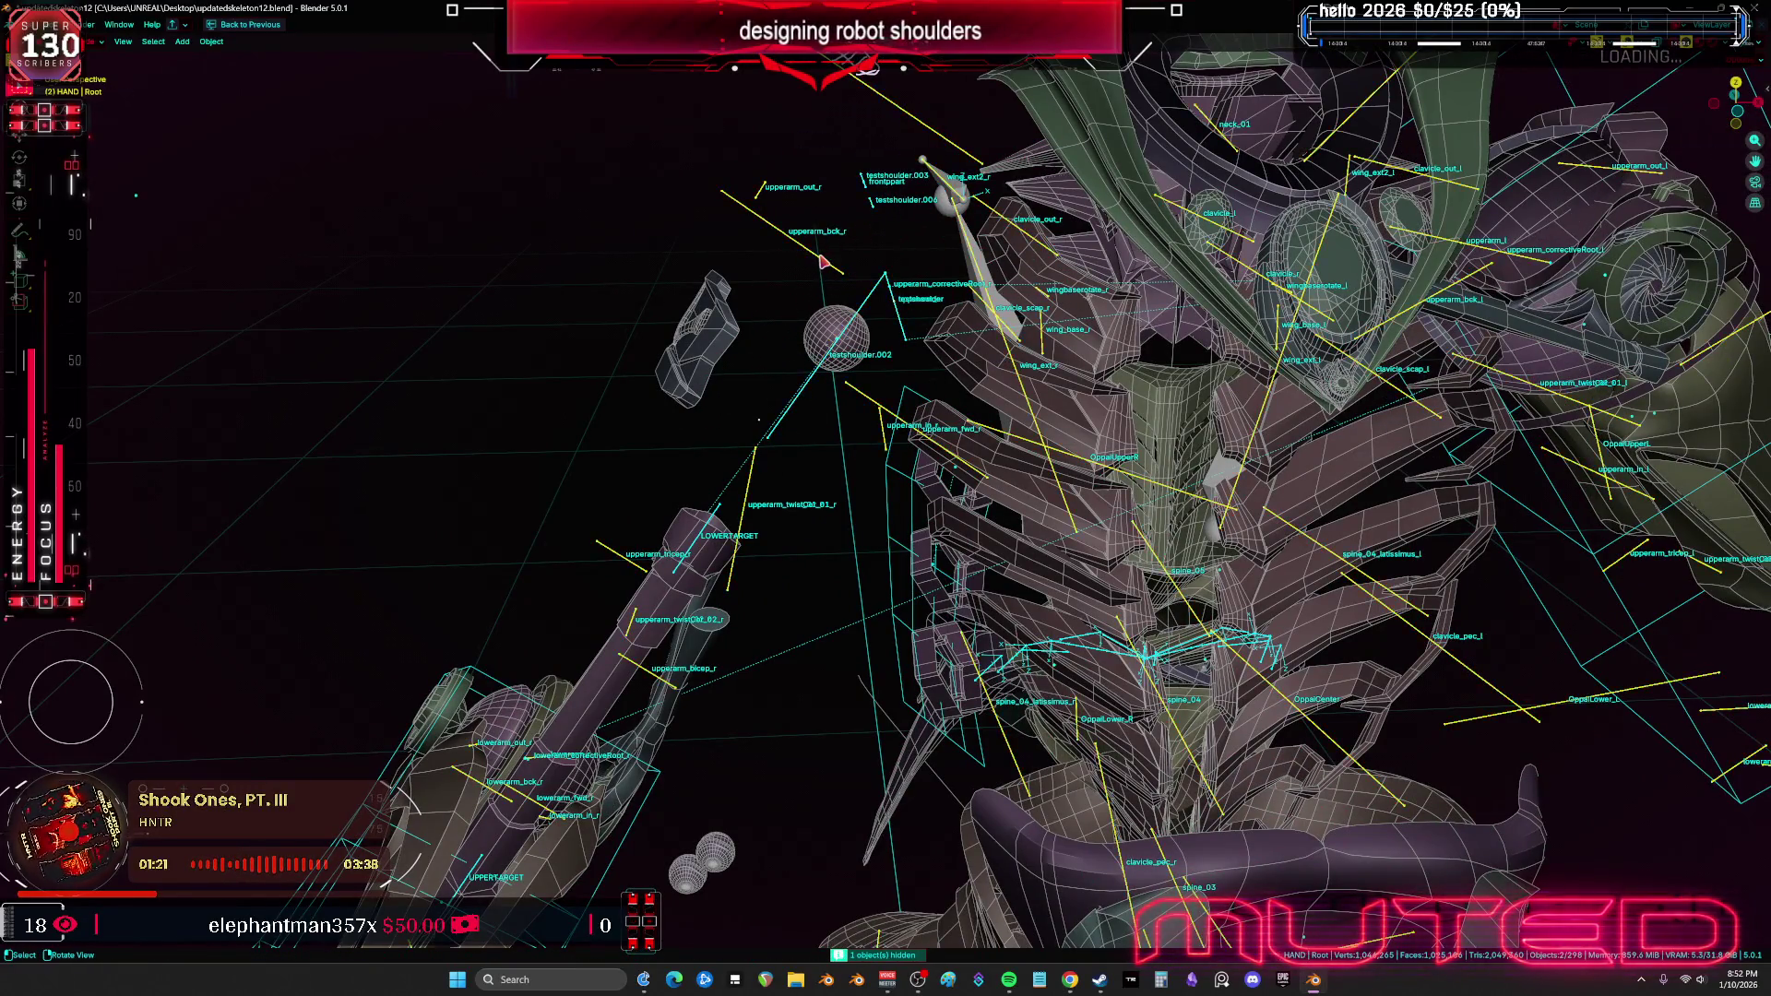
{"action": "key", "text": "KP_Divide"}
{"action": "key", "text": "KP_1"}
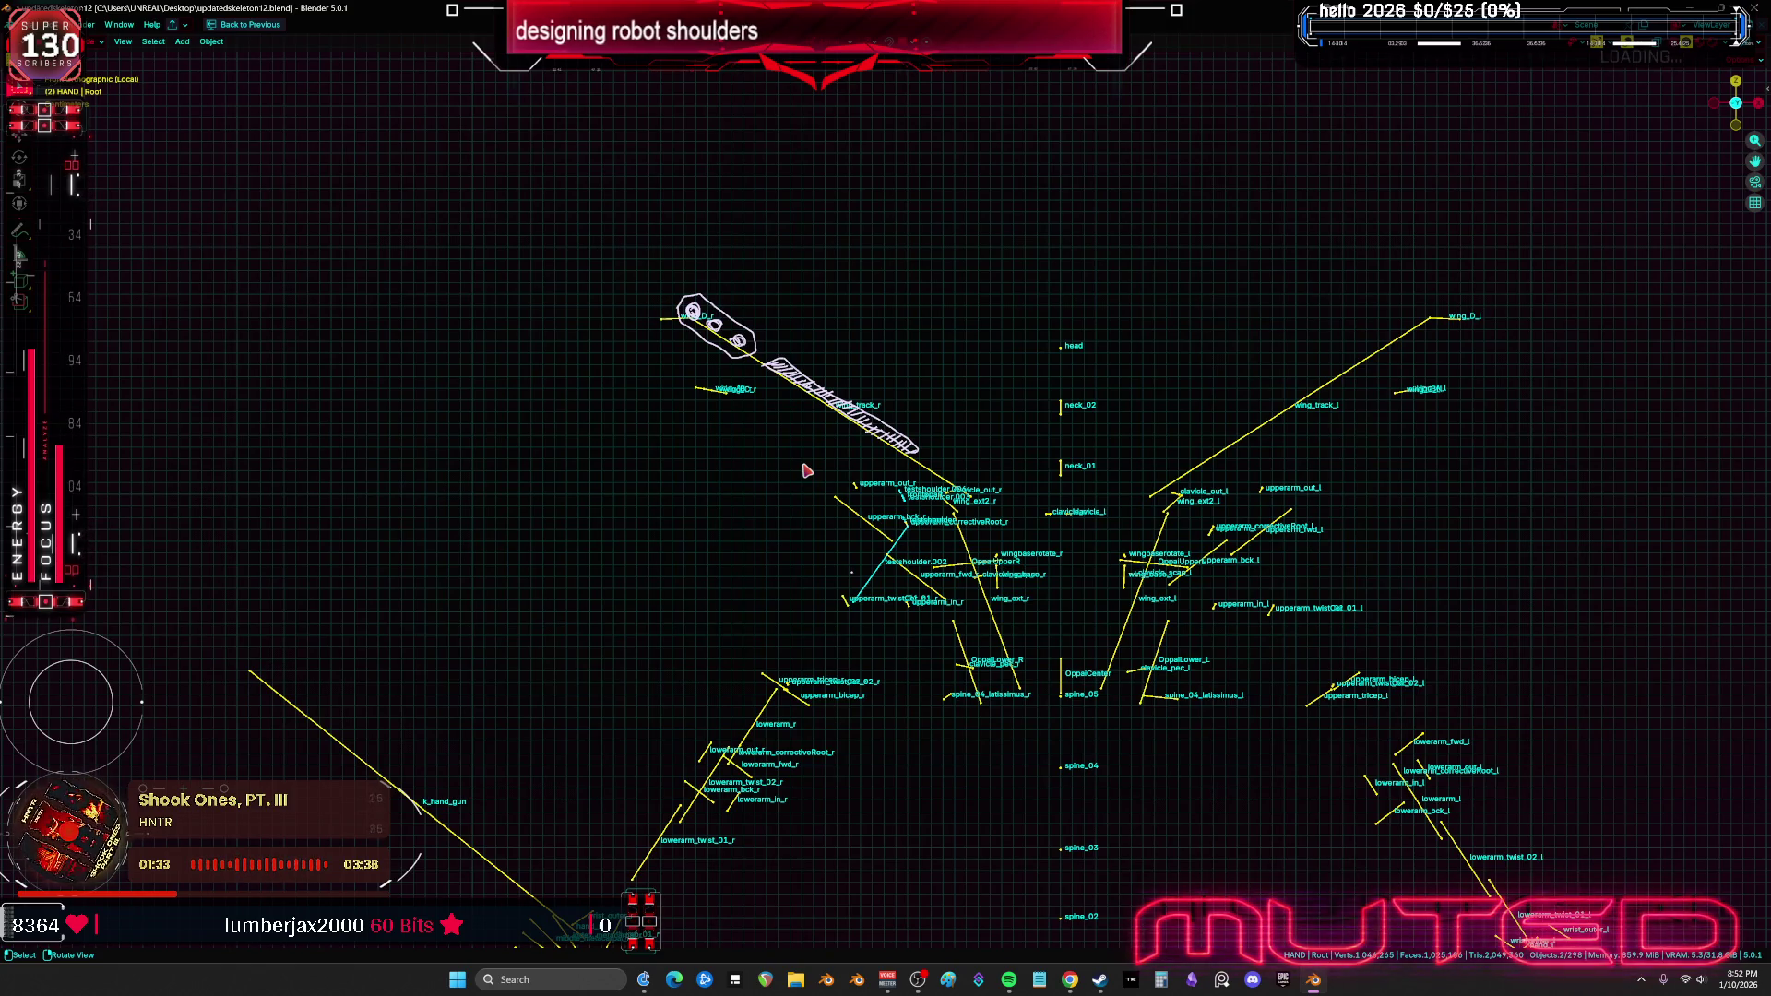
Frame the wing mesh and select the testshoulder bones
{"action": "mouse_move", "coordinate": [1091, 625]}
{"action": "middle_mouse_down"}
{"action": "mouse_move", "coordinate": [949, 605]}
{"action": "mouse_move", "coordinate": [940, 506]}
{"action": "middle_mouse_up"}
{"action": "key", "text": "KP_Decimal"}
{"action": "scroll", "coordinate": [931, 554], "scroll_direction": "down", "scroll_amount": 6}
{"action": "left_click", "coordinate": [911, 503]}
{"action": "mouse_move", "coordinate": [911, 502]}
{"action": "middle_mouse_down"}
{"action": "mouse_move", "coordinate": [989, 526]}
{"action": "mouse_move", "coordinate": [919, 544]}
{"action": "mouse_move", "coordinate": [1020, 502]}
{"action": "mouse_move", "coordinate": [960, 494]}
{"action": "mouse_move", "coordinate": [983, 489]}
{"action": "mouse_move", "coordinate": [949, 498]}
{"action": "mouse_move", "coordinate": [960, 510]}
{"action": "mouse_move", "coordinate": [1035, 506]}
{"action": "mouse_move", "coordinate": [1129, 433]}
{"action": "mouse_move", "coordinate": [1138, 396]}
{"action": "mouse_move", "coordinate": [1039, 474]}
{"action": "mouse_move", "coordinate": [923, 510]}
{"action": "mouse_move", "coordinate": [940, 479]}
{"action": "mouse_move", "coordinate": [992, 514]}
{"action": "middle_mouse_up"}
{"action": "key", "text": "g"}
{"action": "key", "text": "Escape"}
In Edit Mode, select testshoulder.002 and open the delete menu, then back out without deleting
{"action": "key", "text": "Tab"}
{"action": "scroll", "coordinate": [1067, 474], "scroll_direction": "down", "scroll_amount": 3}
{"action": "key", "text": "a"}
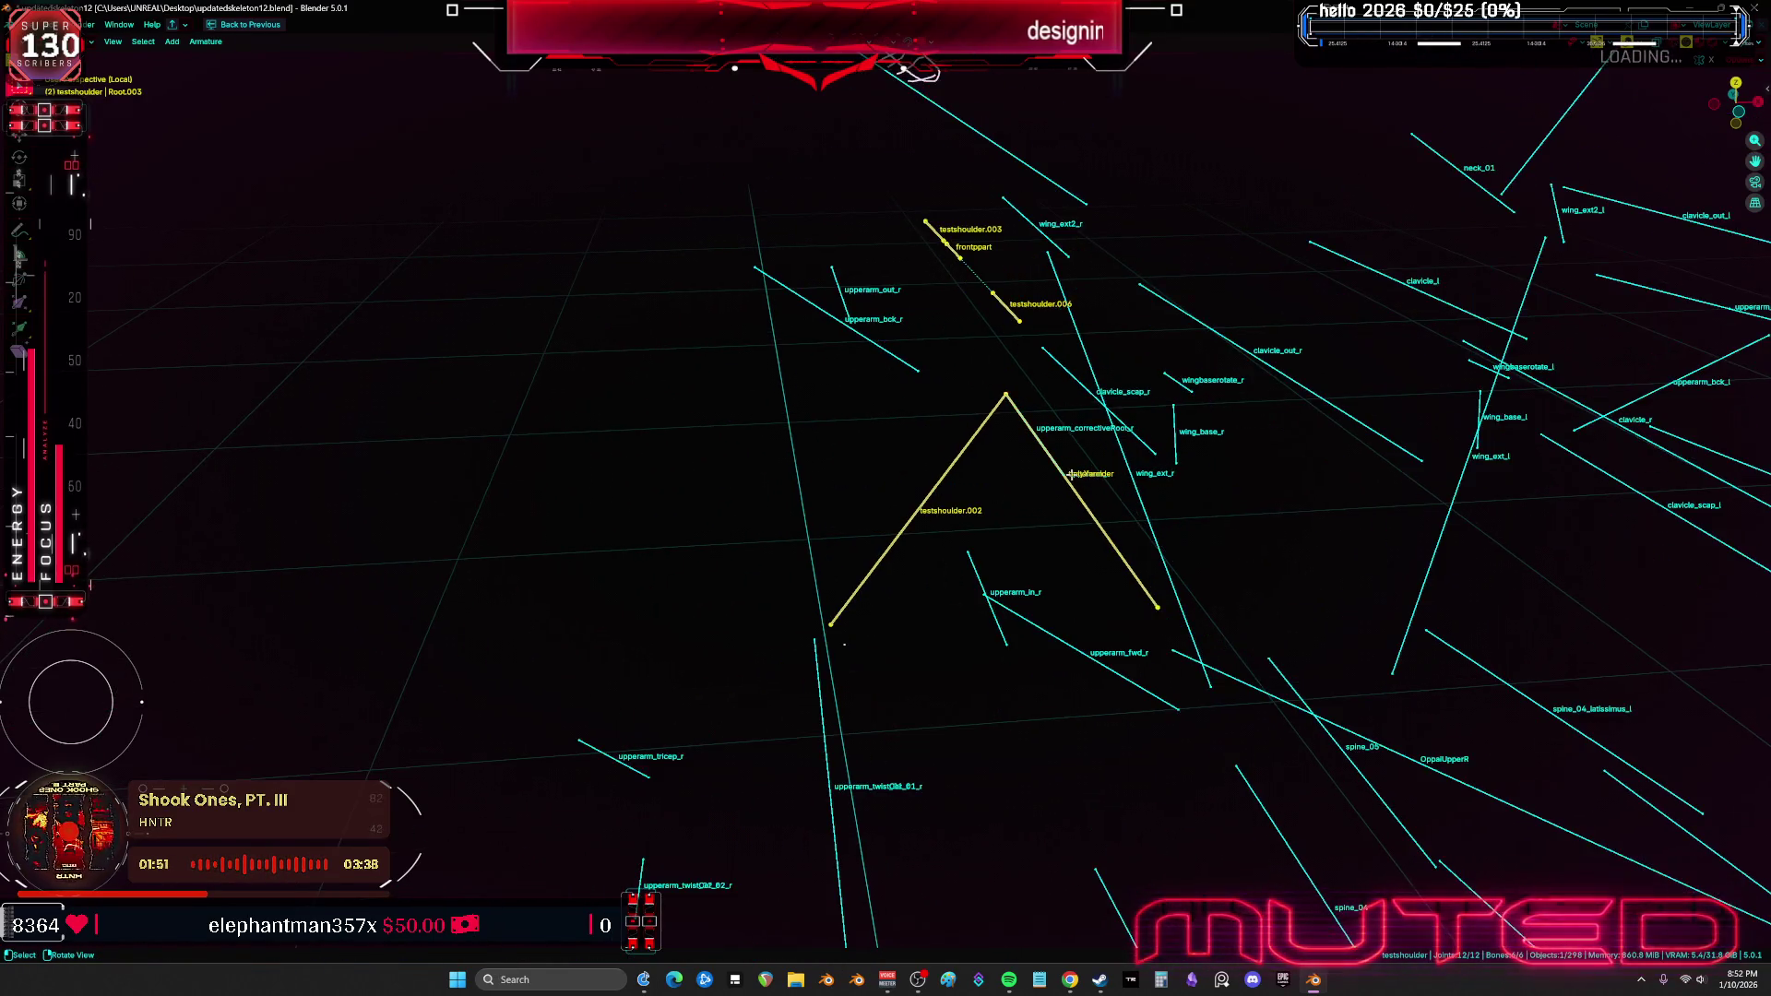
{"action": "left_click", "coordinate": [984, 446]}
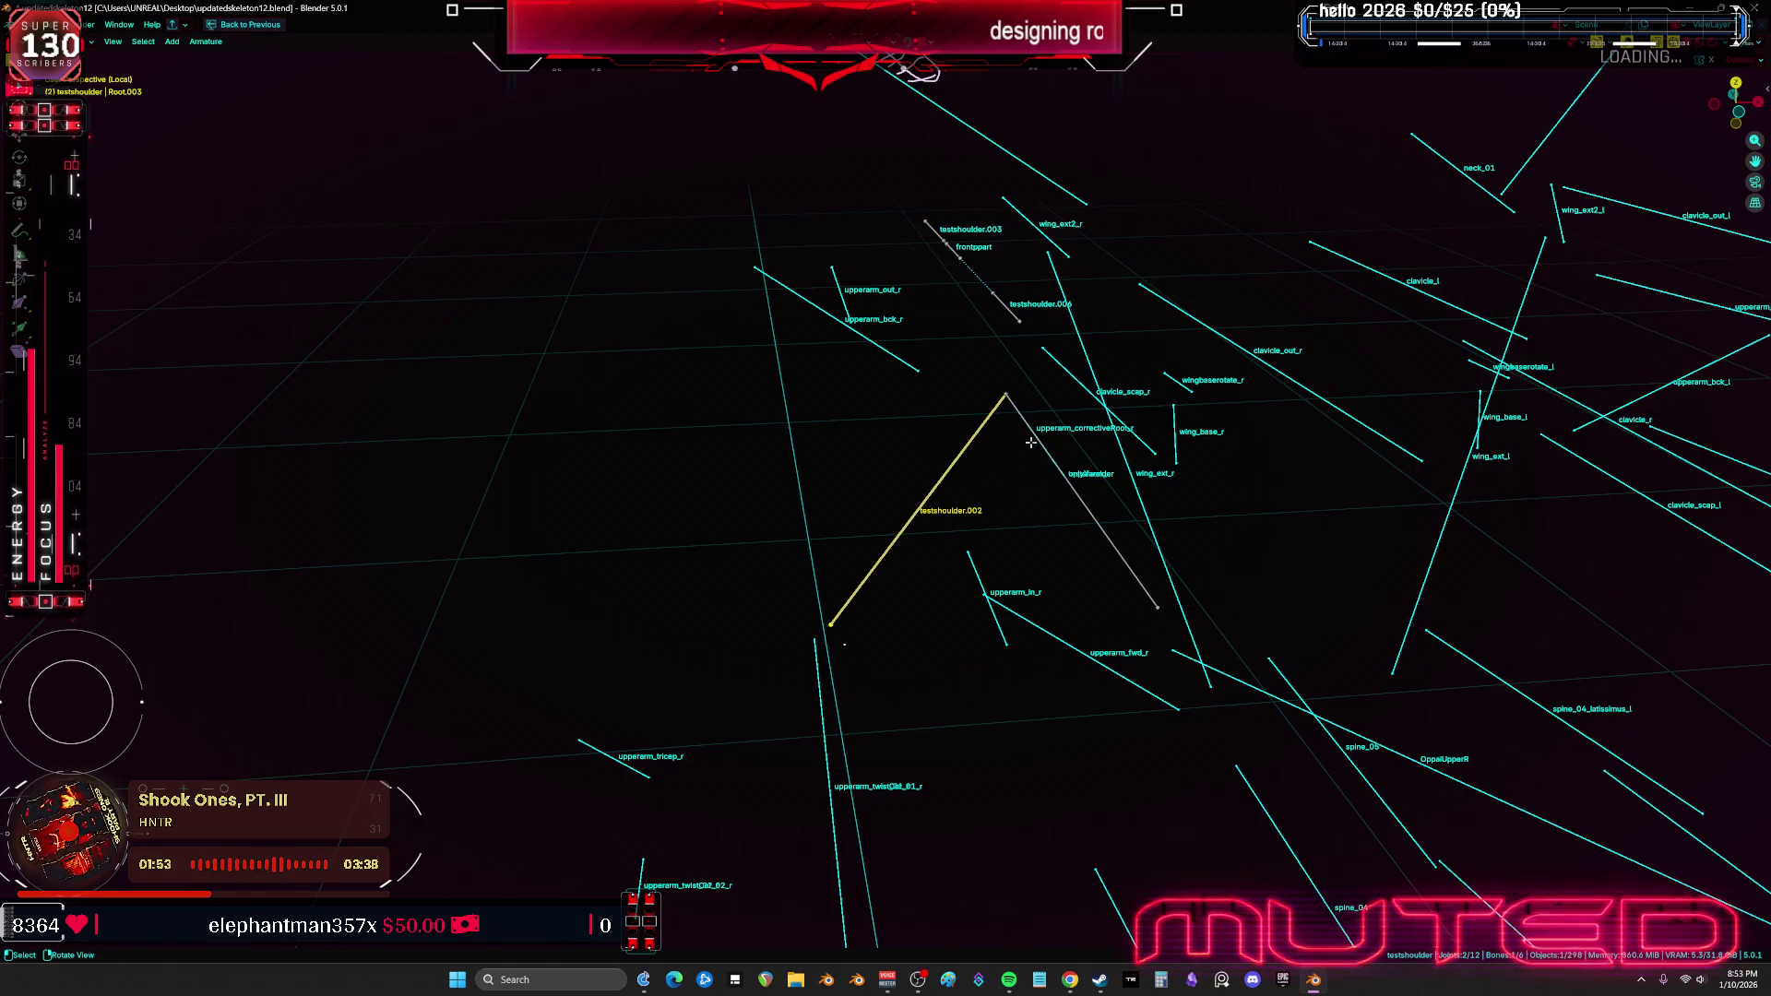
{"action": "scroll", "coordinate": [1030, 442], "scroll_direction": "up", "scroll_amount": 2}
{"action": "key", "text": "x"}
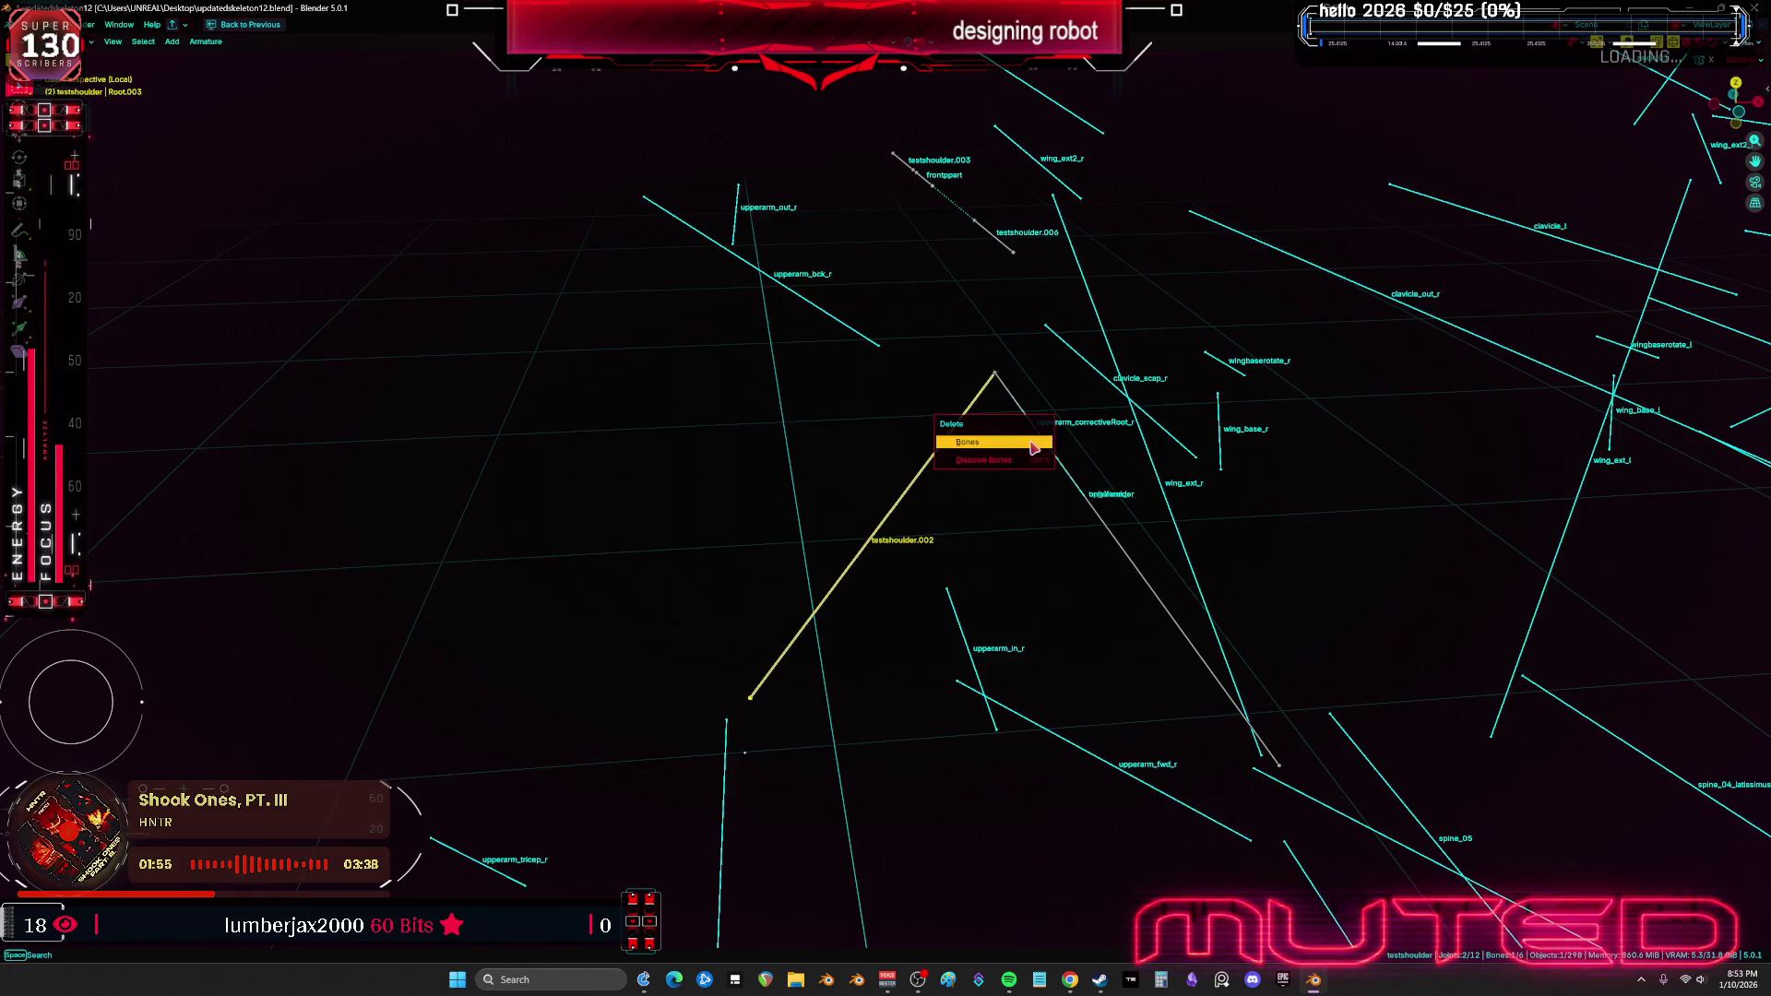
{"action": "key", "text": "Tab"}
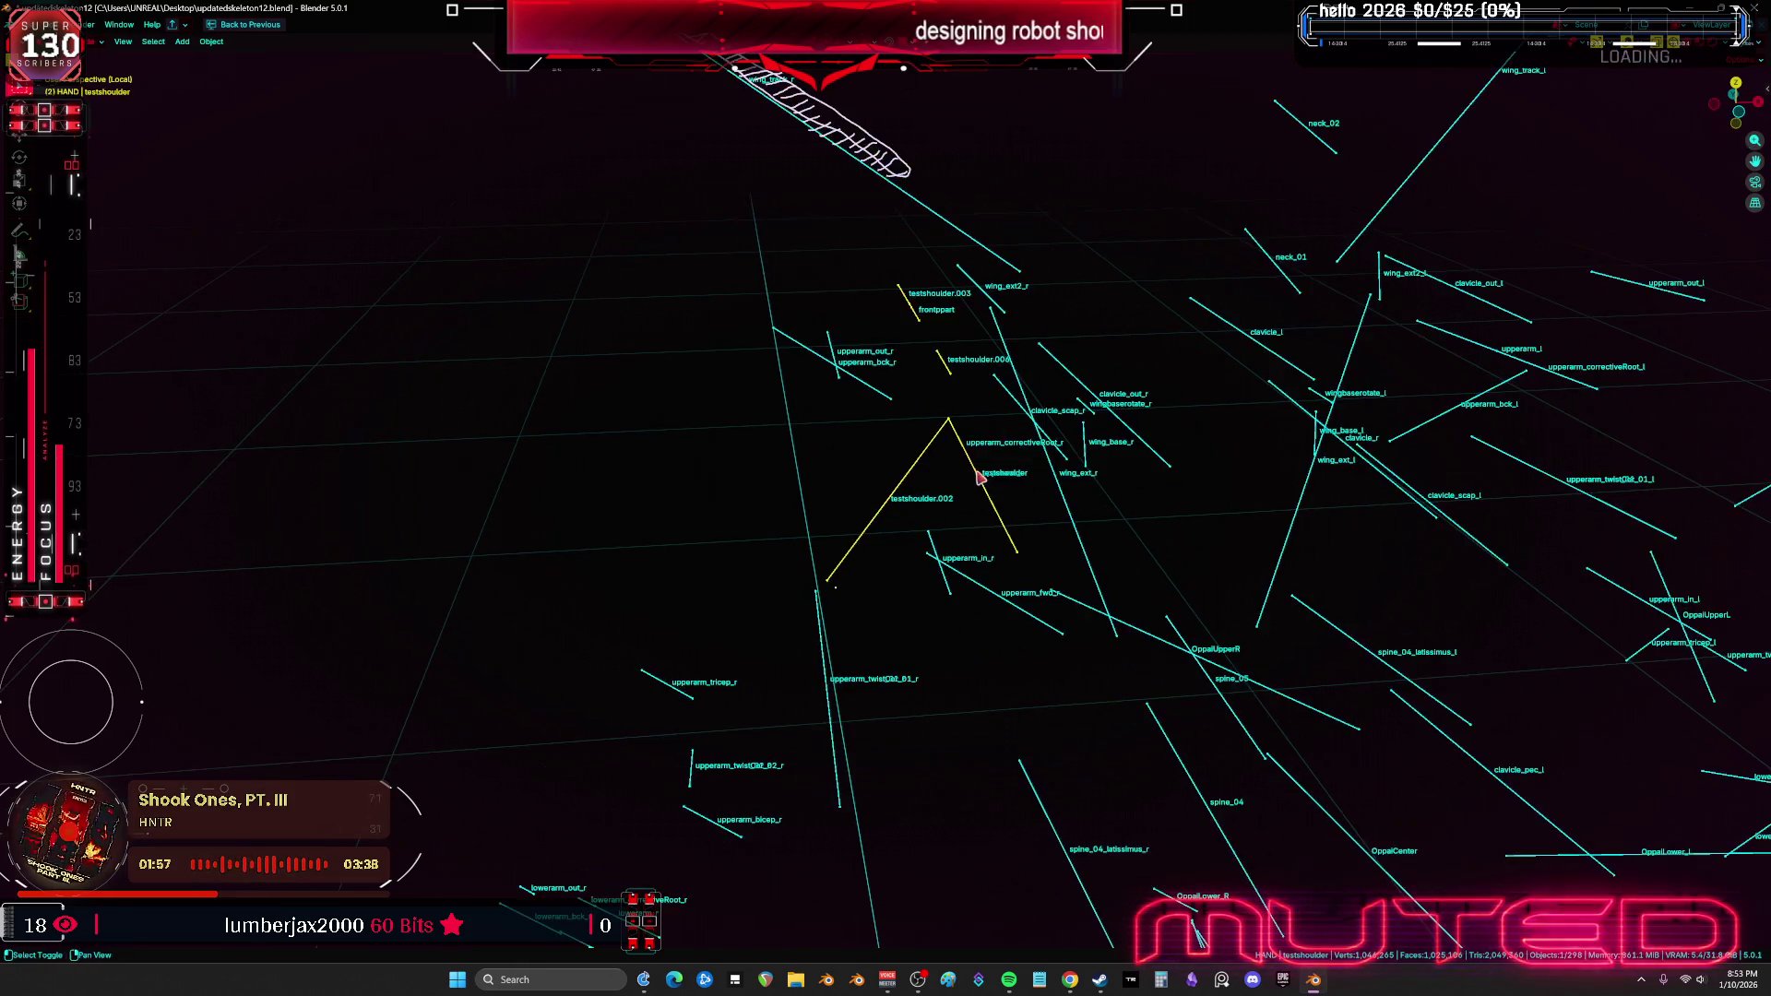
Enter Pose Mode, restore the full workspace and show the Bone Constraint properties
{"action": "mouse_move", "coordinate": [668, 344]}
{"action": "middle_mouse_down"}
{"action": "mouse_move", "coordinate": [806, 391]}
{"action": "mouse_move", "coordinate": [427, 279]}
{"action": "middle_mouse_up"}
{"action": "key", "text": "ctrl+Tab"}
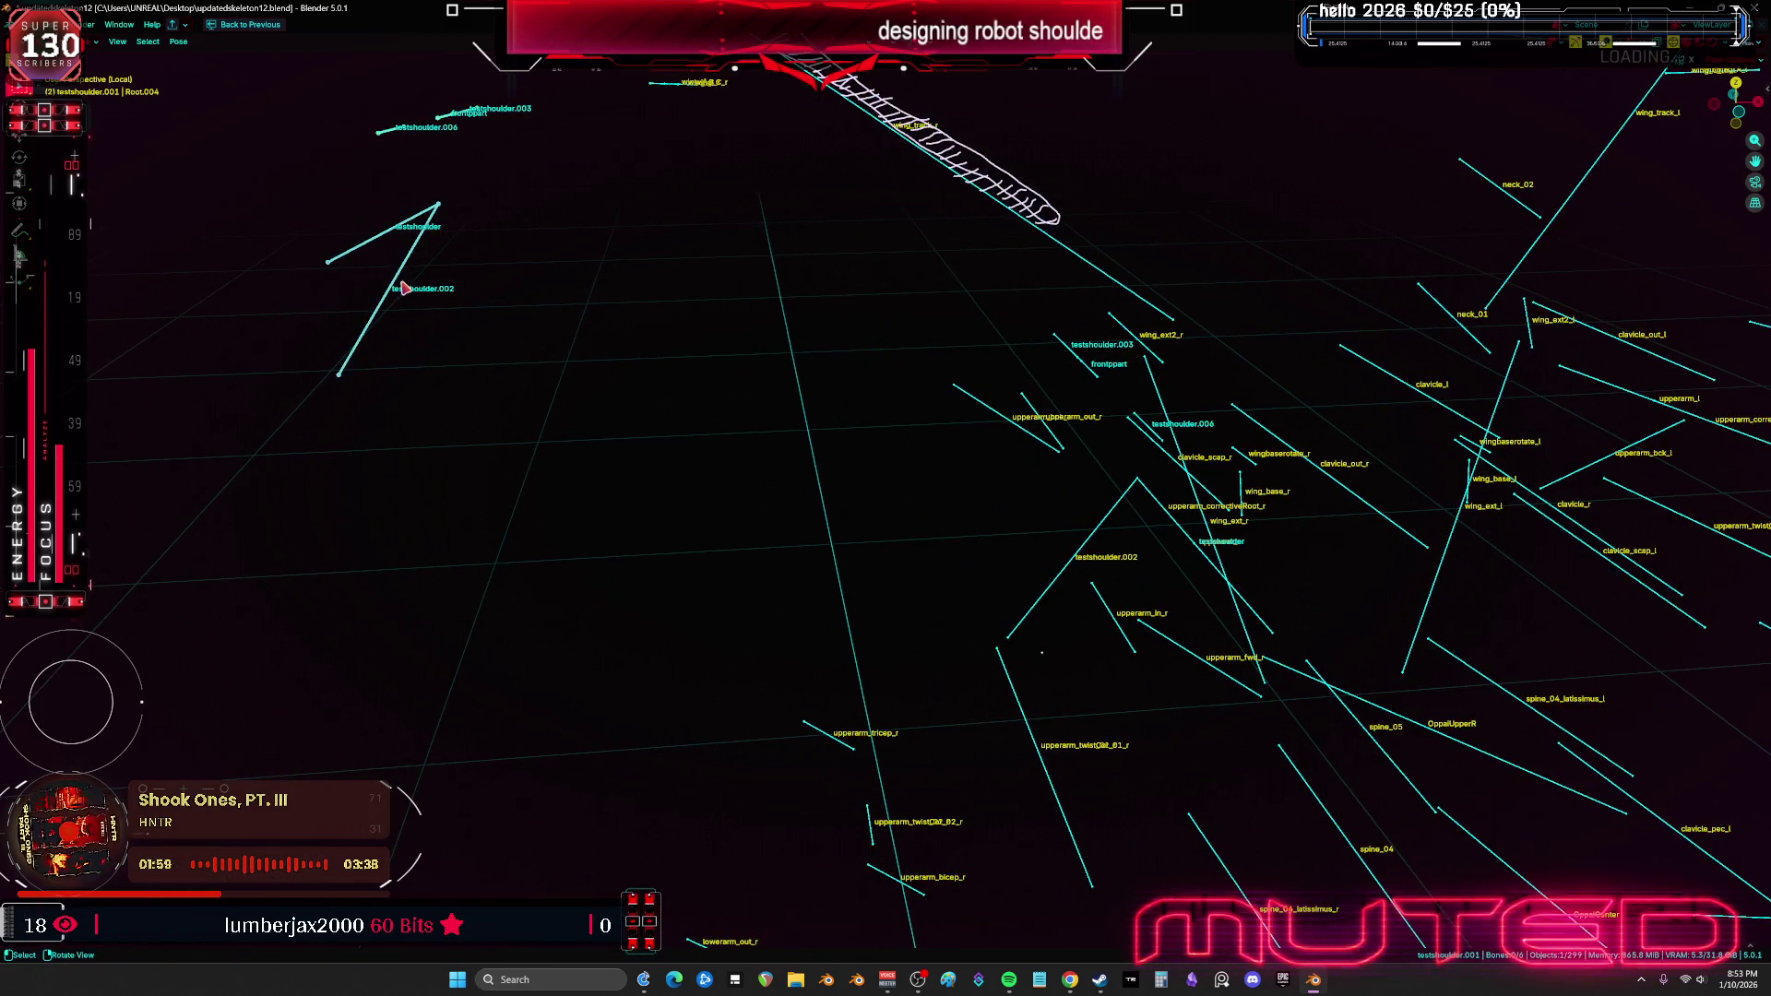
{"action": "key", "text": "ctrl+space"}
{"action": "left_click", "coordinate": [1330, 679]}
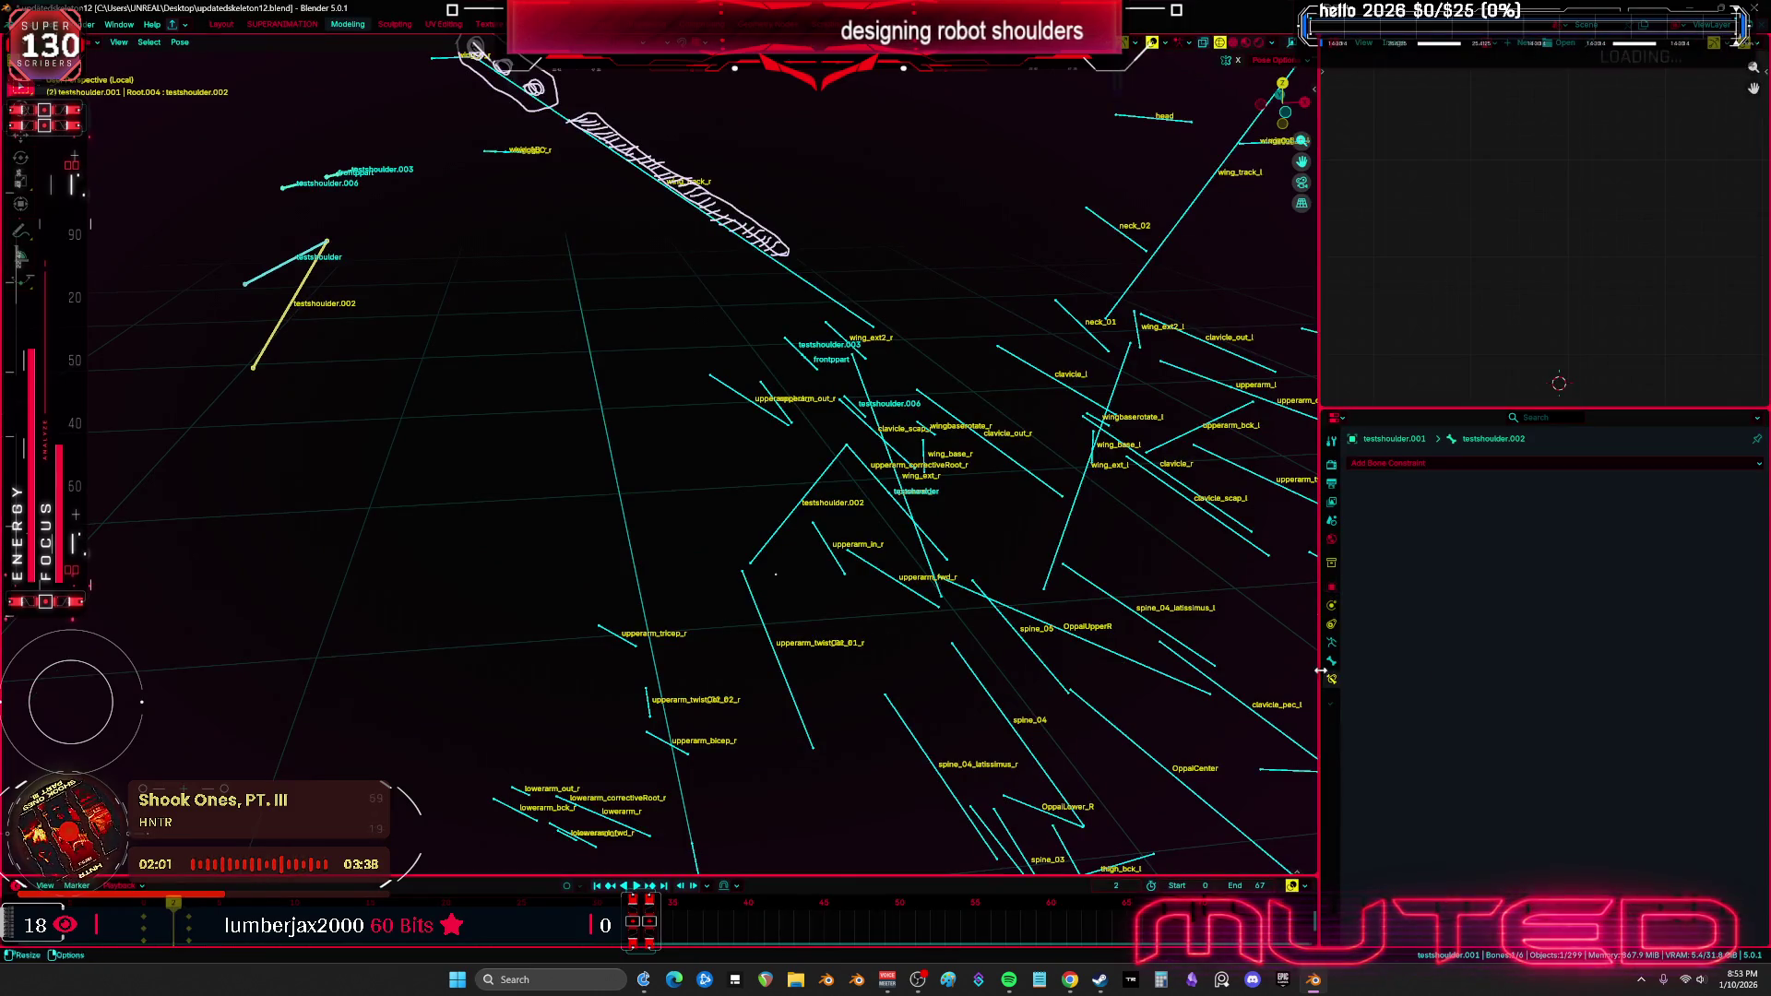
Check testshoulder.003's Copy Rotation, then in Object Mode select the testshoulder armature
{"action": "middle_click_drag", "start_coordinate": [627, 479], "coordinate": [699, 507]}
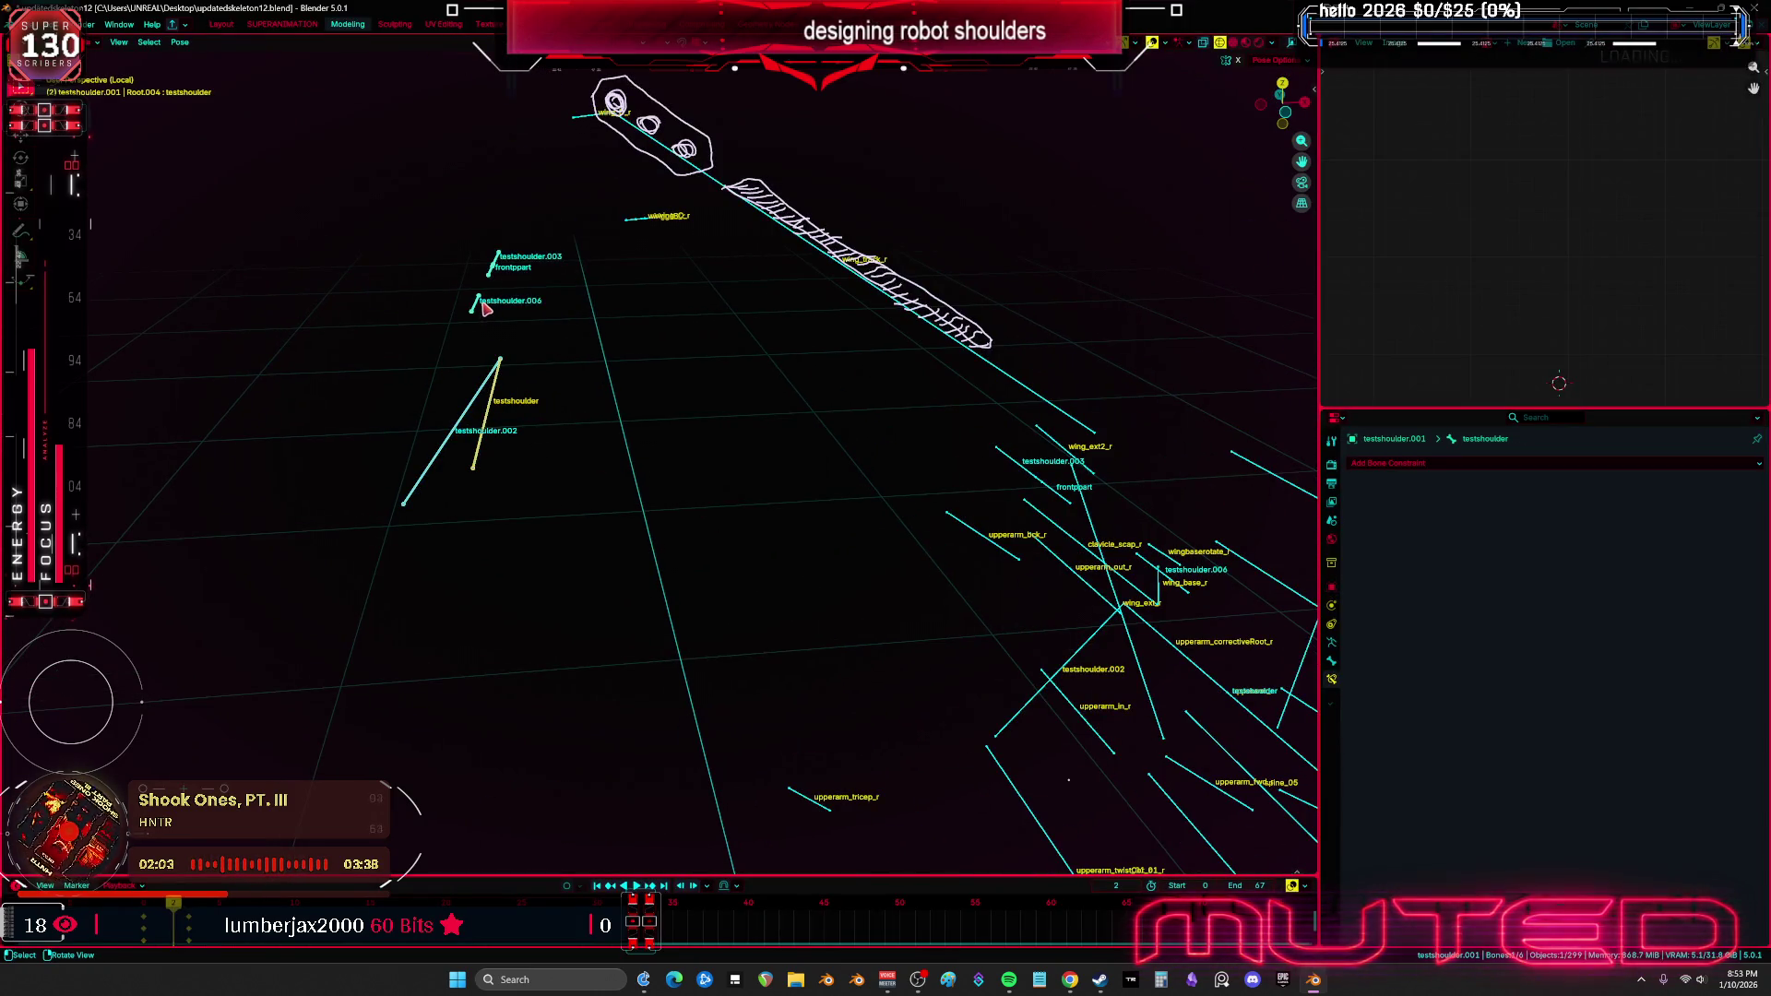
{"action": "left_click", "coordinate": [493, 263]}
{"action": "middle_click_drag", "start_coordinate": [978, 387], "coordinate": [744, 439], "text": "ctrl"}
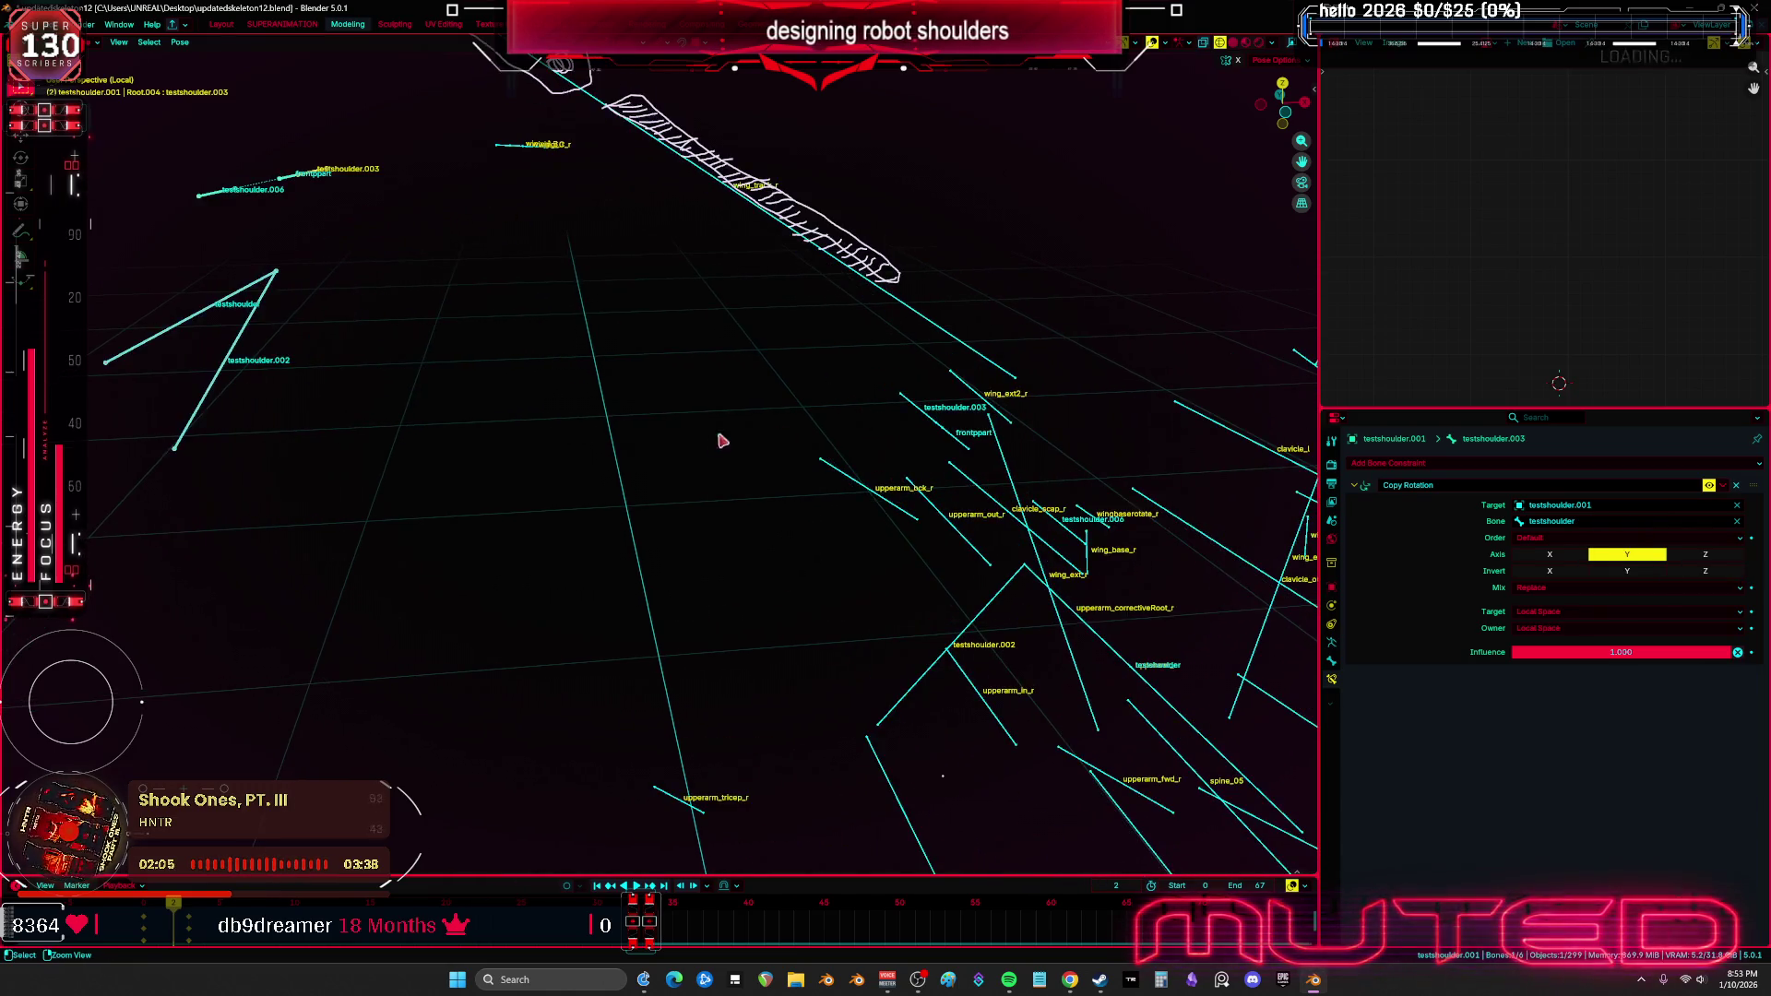
{"action": "key", "text": "ctrl+Tab"}
{"action": "left_click", "coordinate": [1034, 476]}
{"action": "key", "text": "KP_1"}
{"action": "scroll", "coordinate": [1033, 472], "scroll_direction": "up", "scroll_amount": 2}
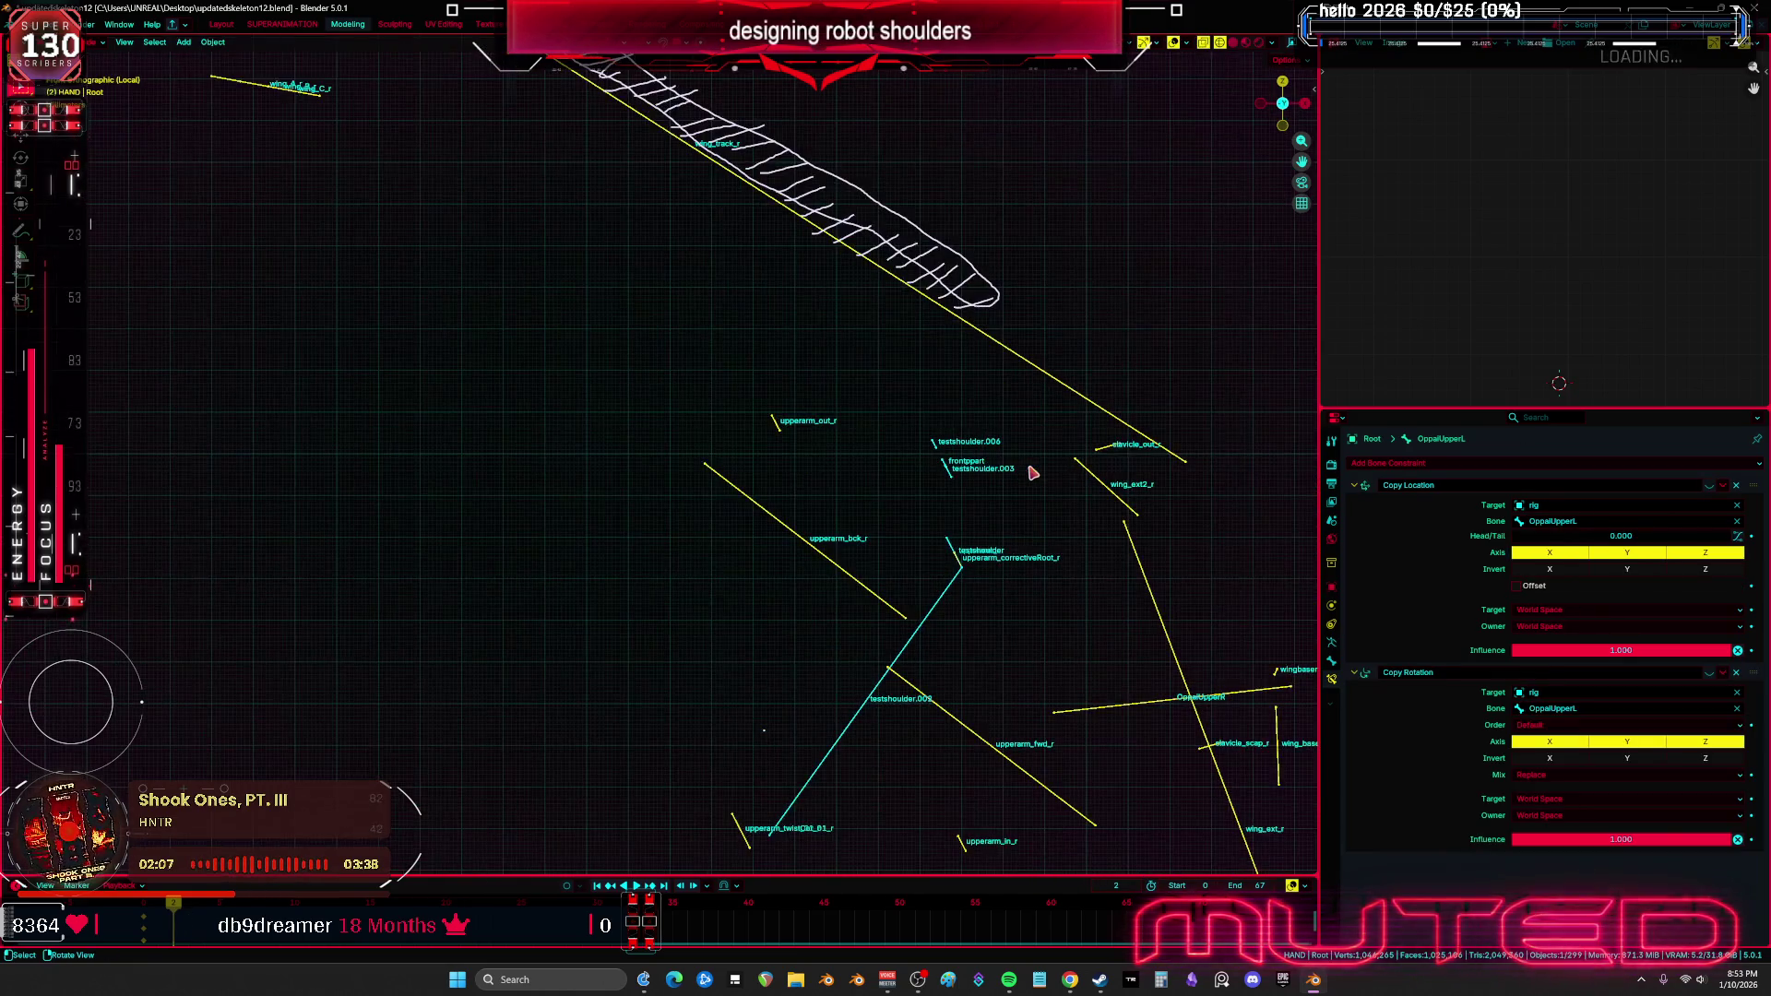
{"action": "left_click", "coordinate": [948, 473]}
{"action": "middle_click_drag", "start_coordinate": [948, 472], "coordinate": [845, 383], "text": "shift"}
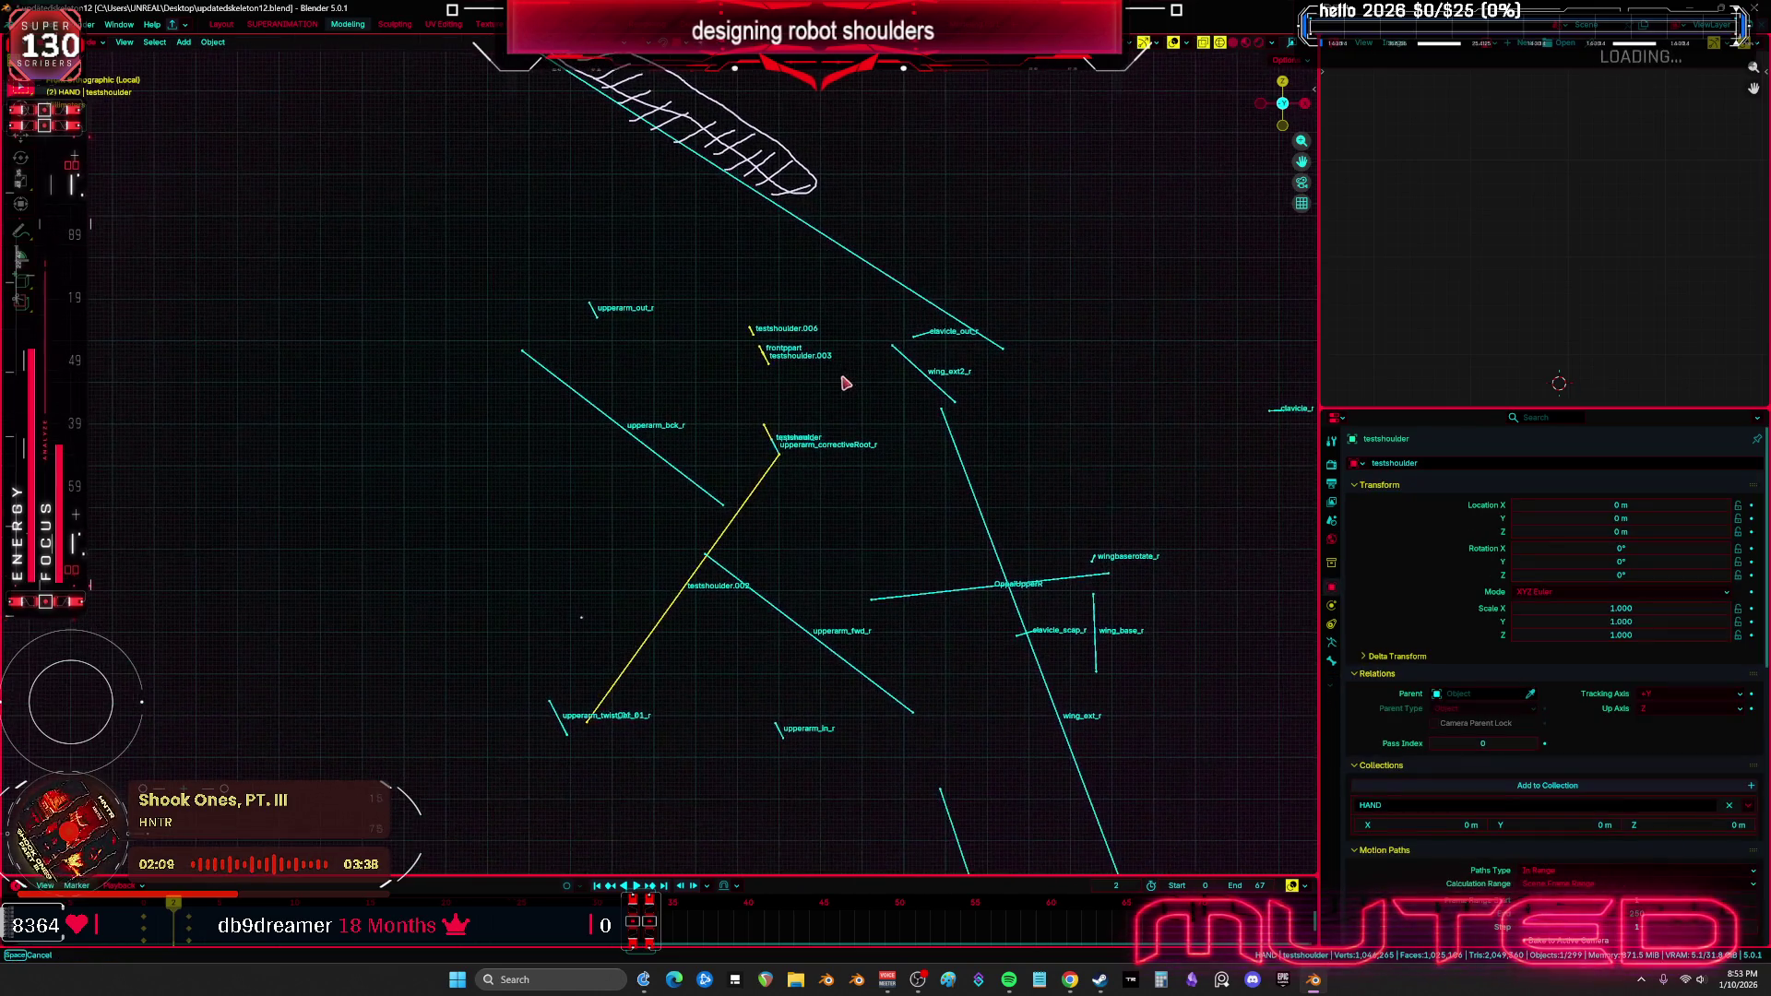
In Edit Mode, select and delete the testshoulder.002 bone
{"action": "key", "text": "Tab"}
{"action": "left_click", "coordinate": [730, 526]}
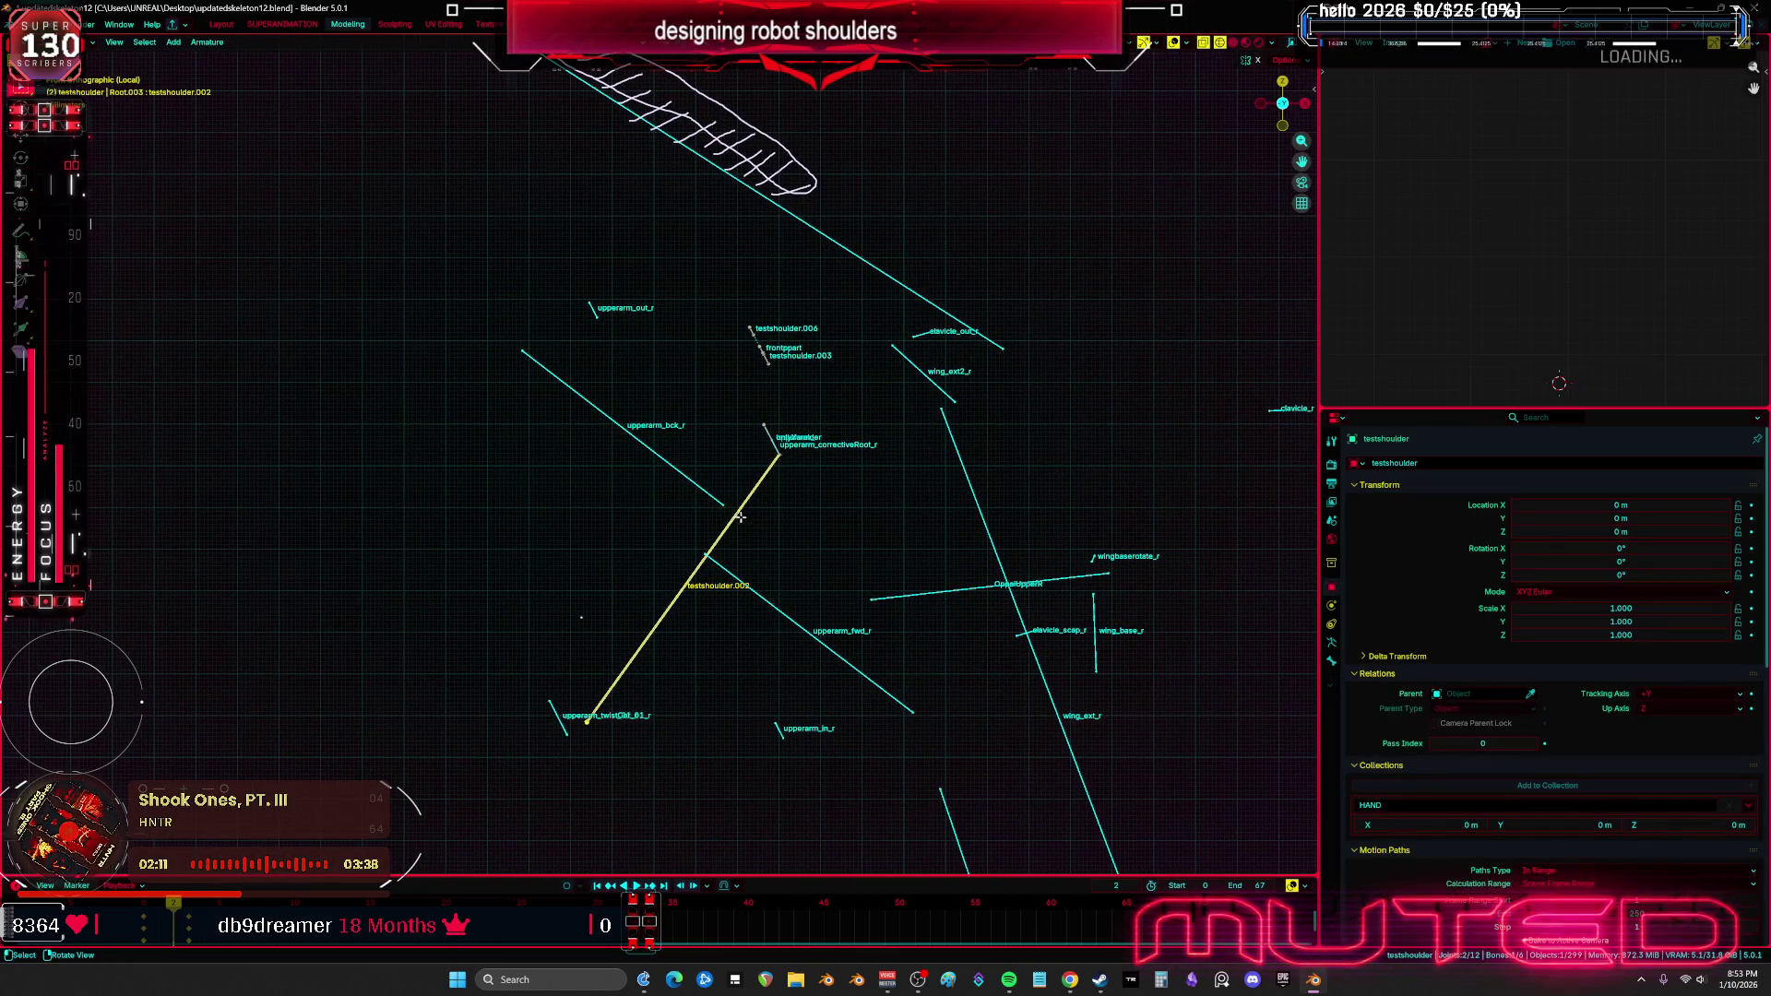
{"action": "scroll", "coordinate": [738, 517], "scroll_direction": "up", "scroll_amount": 2}
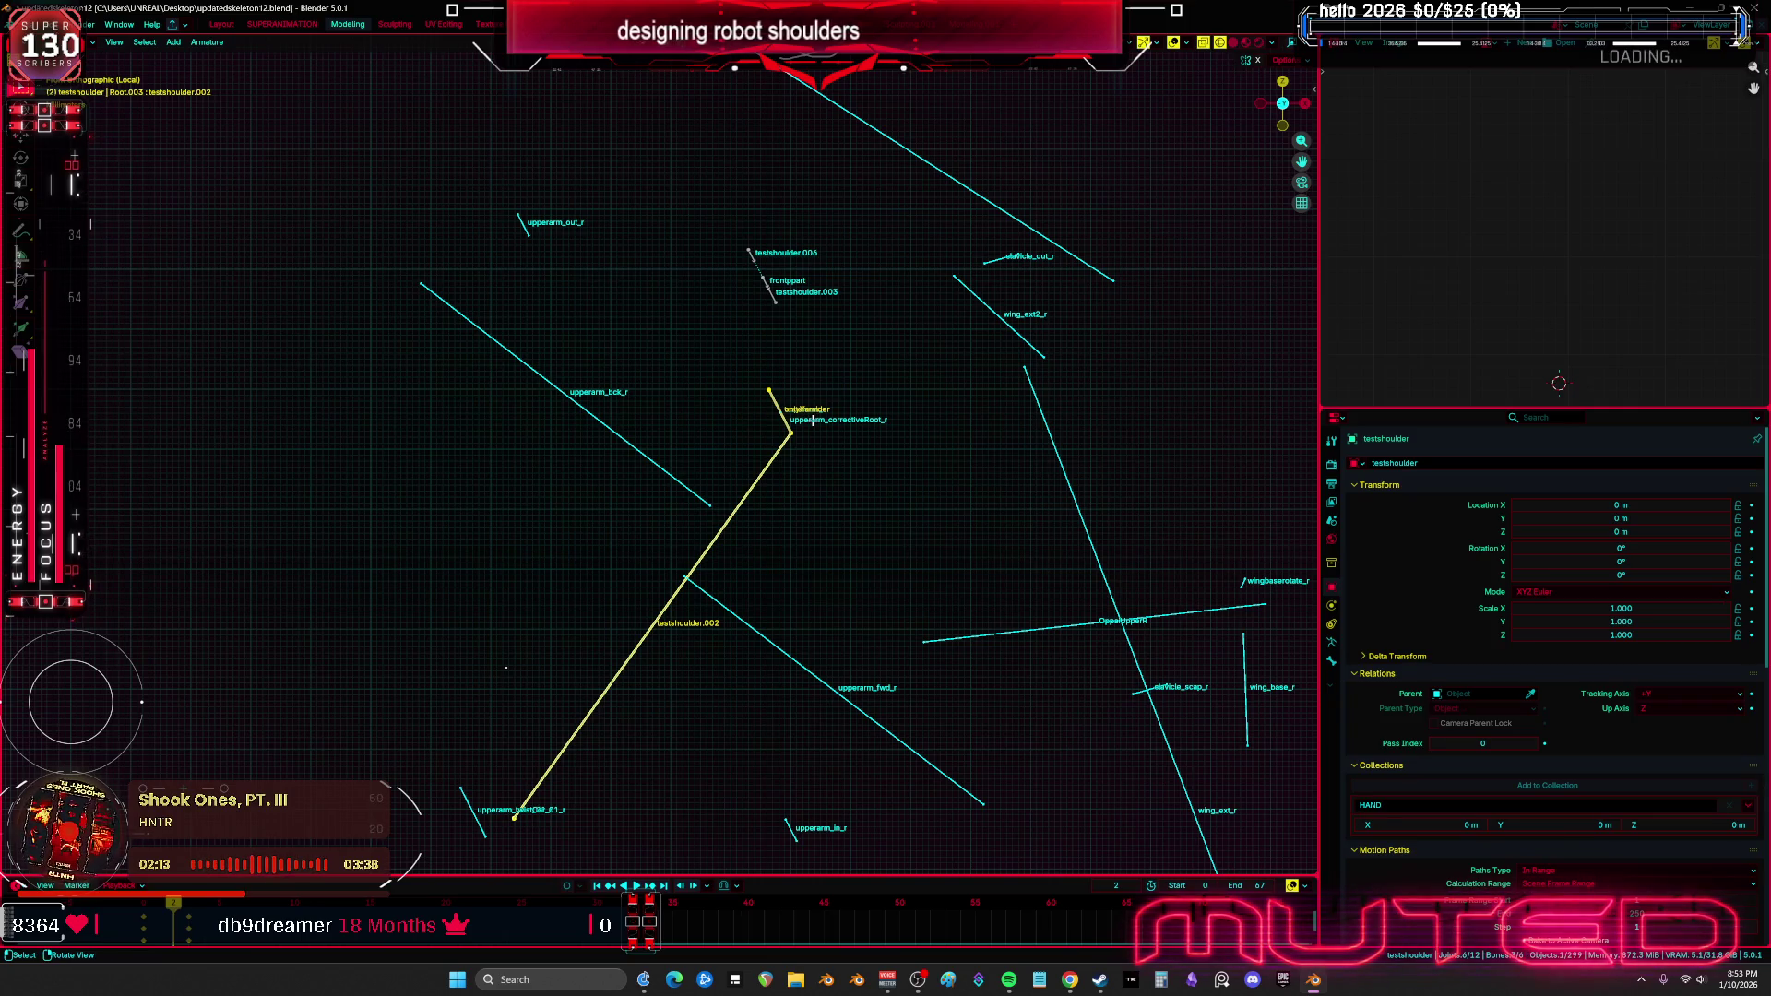
{"action": "middle_click_drag", "start_coordinate": [812, 421], "coordinate": [820, 443]}
{"action": "key", "text": "b"}
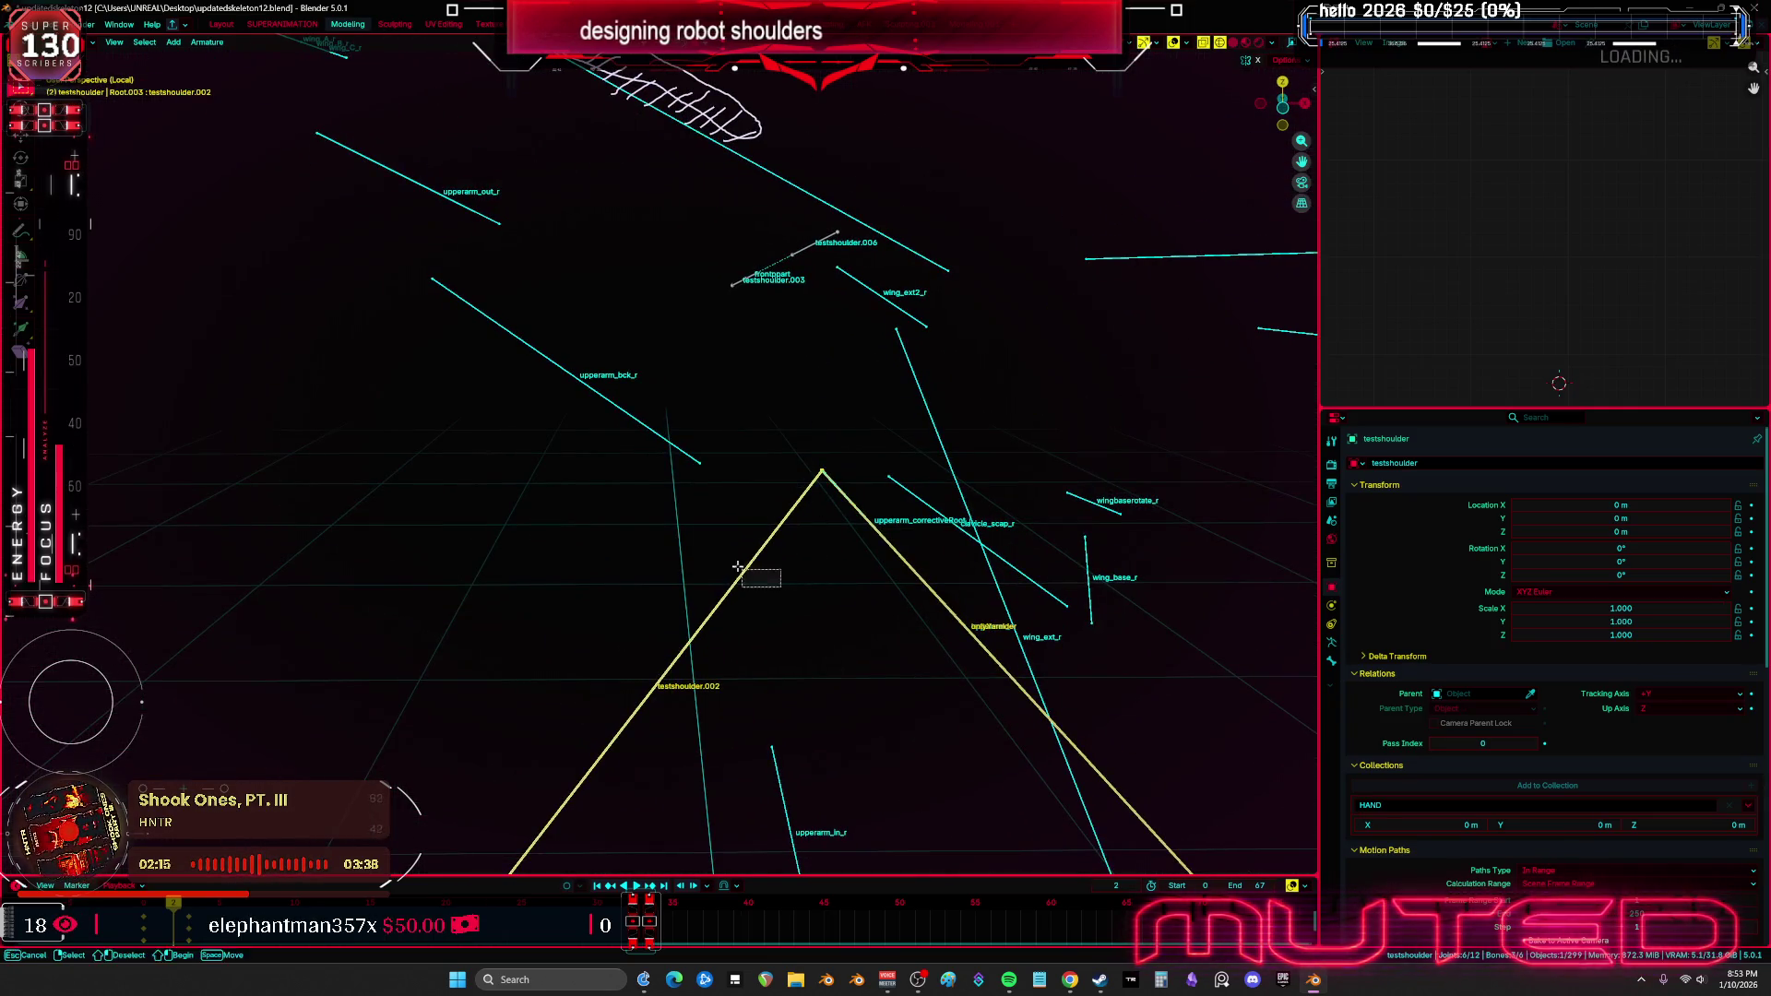
{"action": "left_click", "coordinate": [748, 574]}
{"action": "key", "text": "x"}
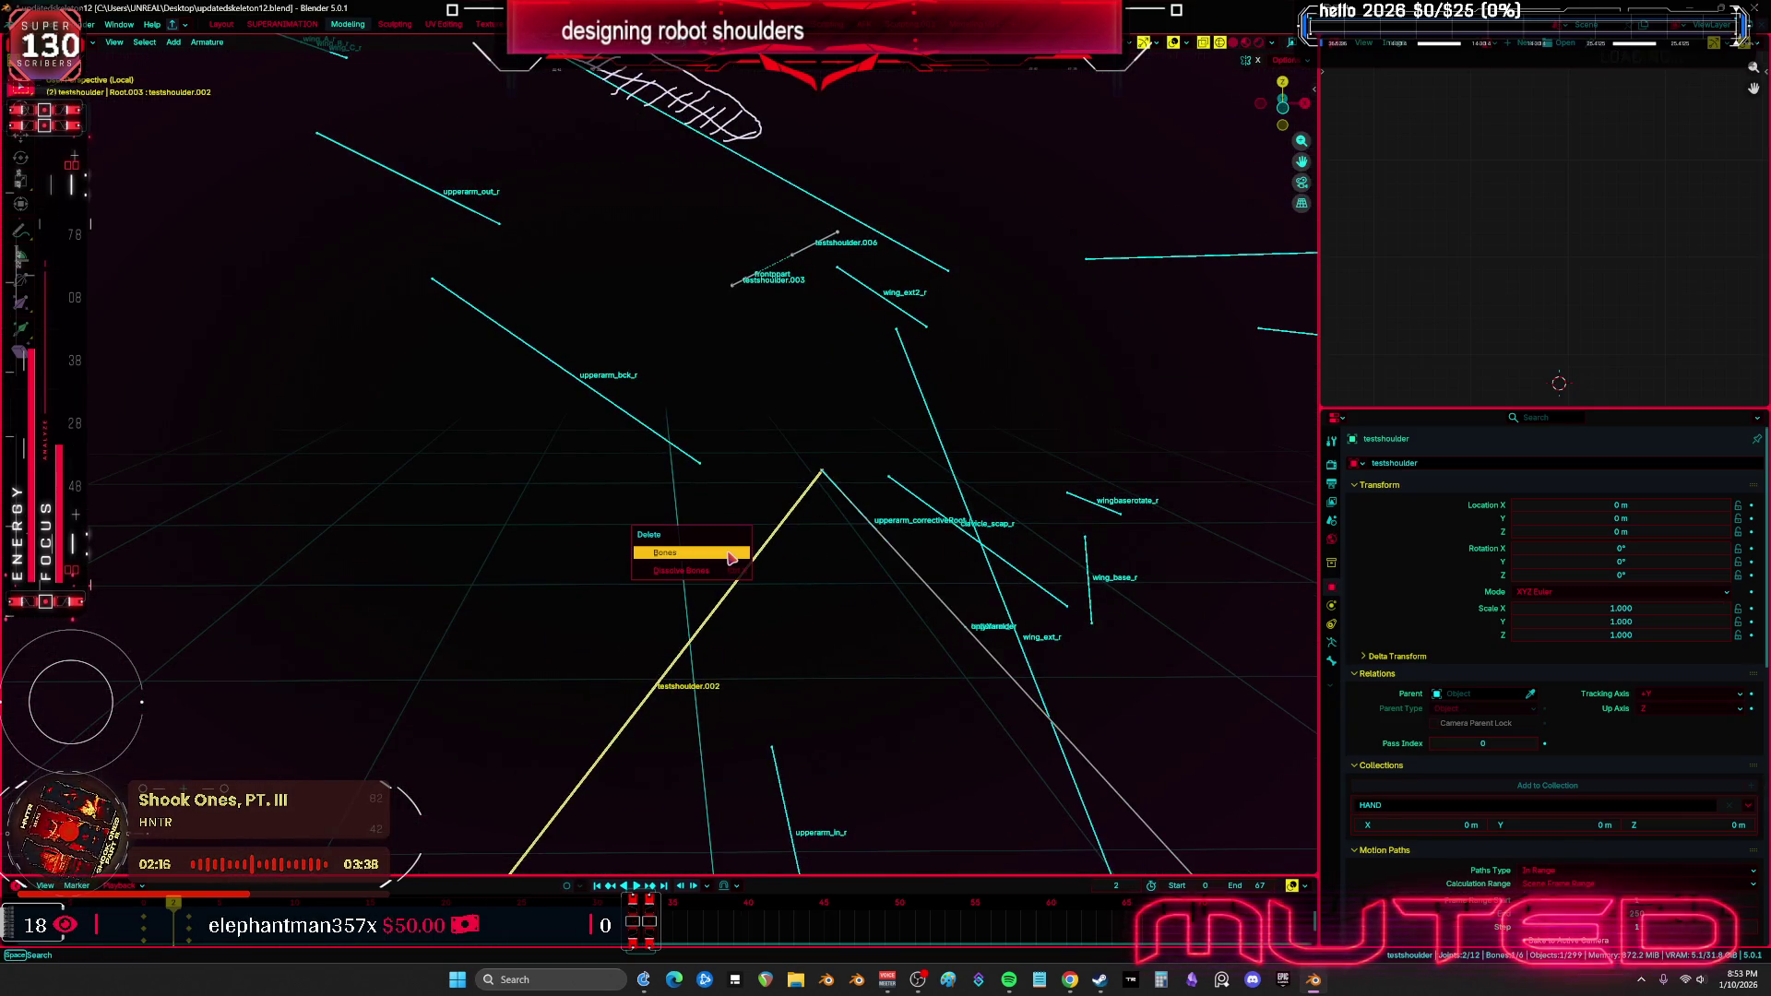
{"action": "left_click", "coordinate": [730, 552]}
Pick the onlyYarm bone from among the overlapping bones and scale it down
{"action": "left_click", "coordinate": [860, 508]}
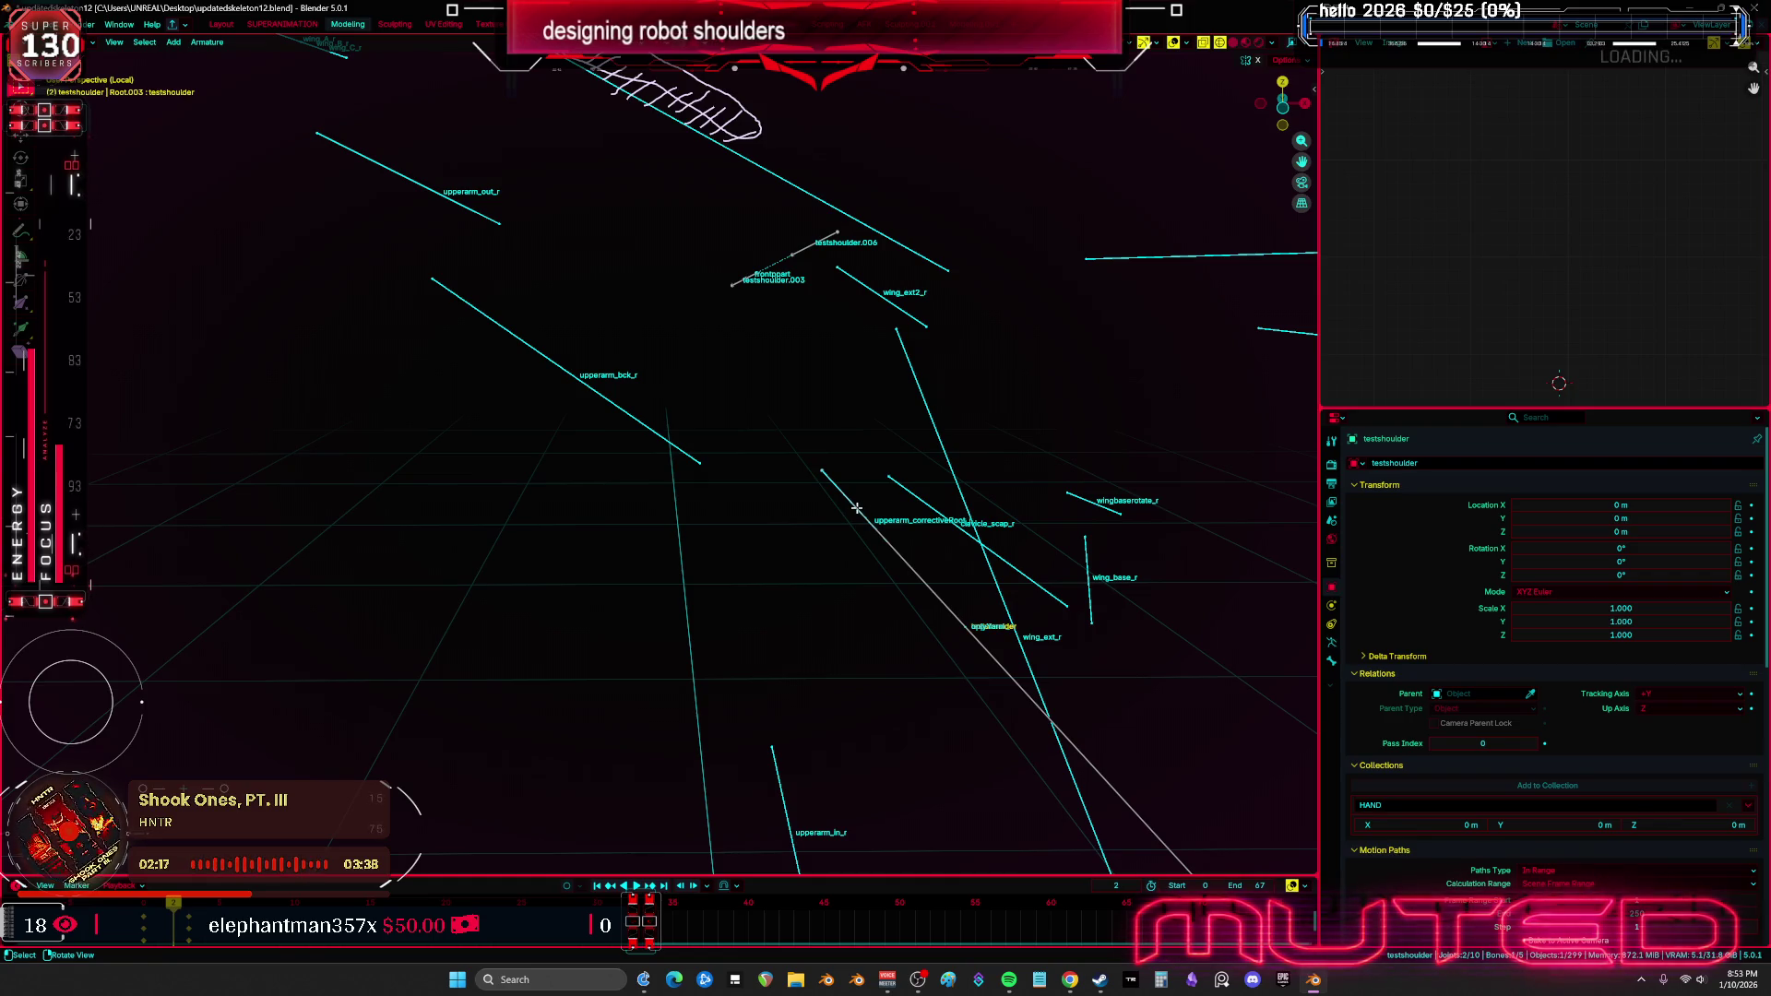
{"action": "key", "text": "g"}
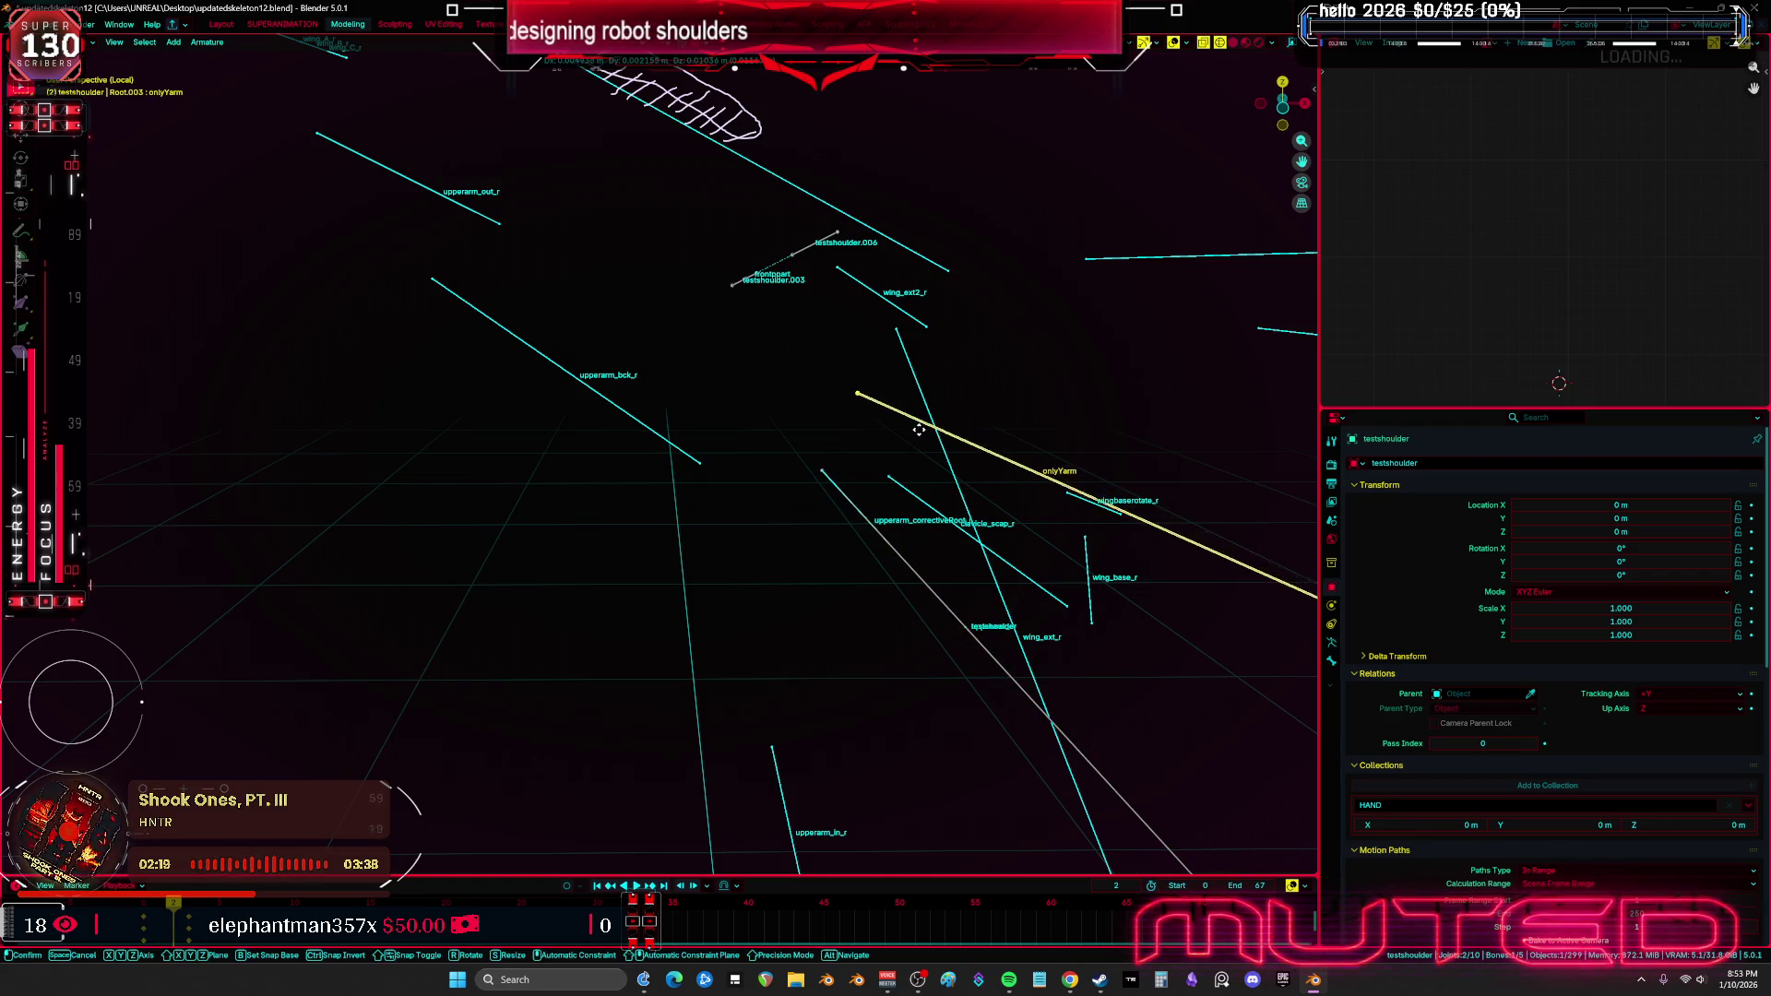
{"action": "right_click", "coordinate": [900, 512]}
{"action": "left_click", "coordinate": [894, 549]}
{"action": "key", "text": "g"}
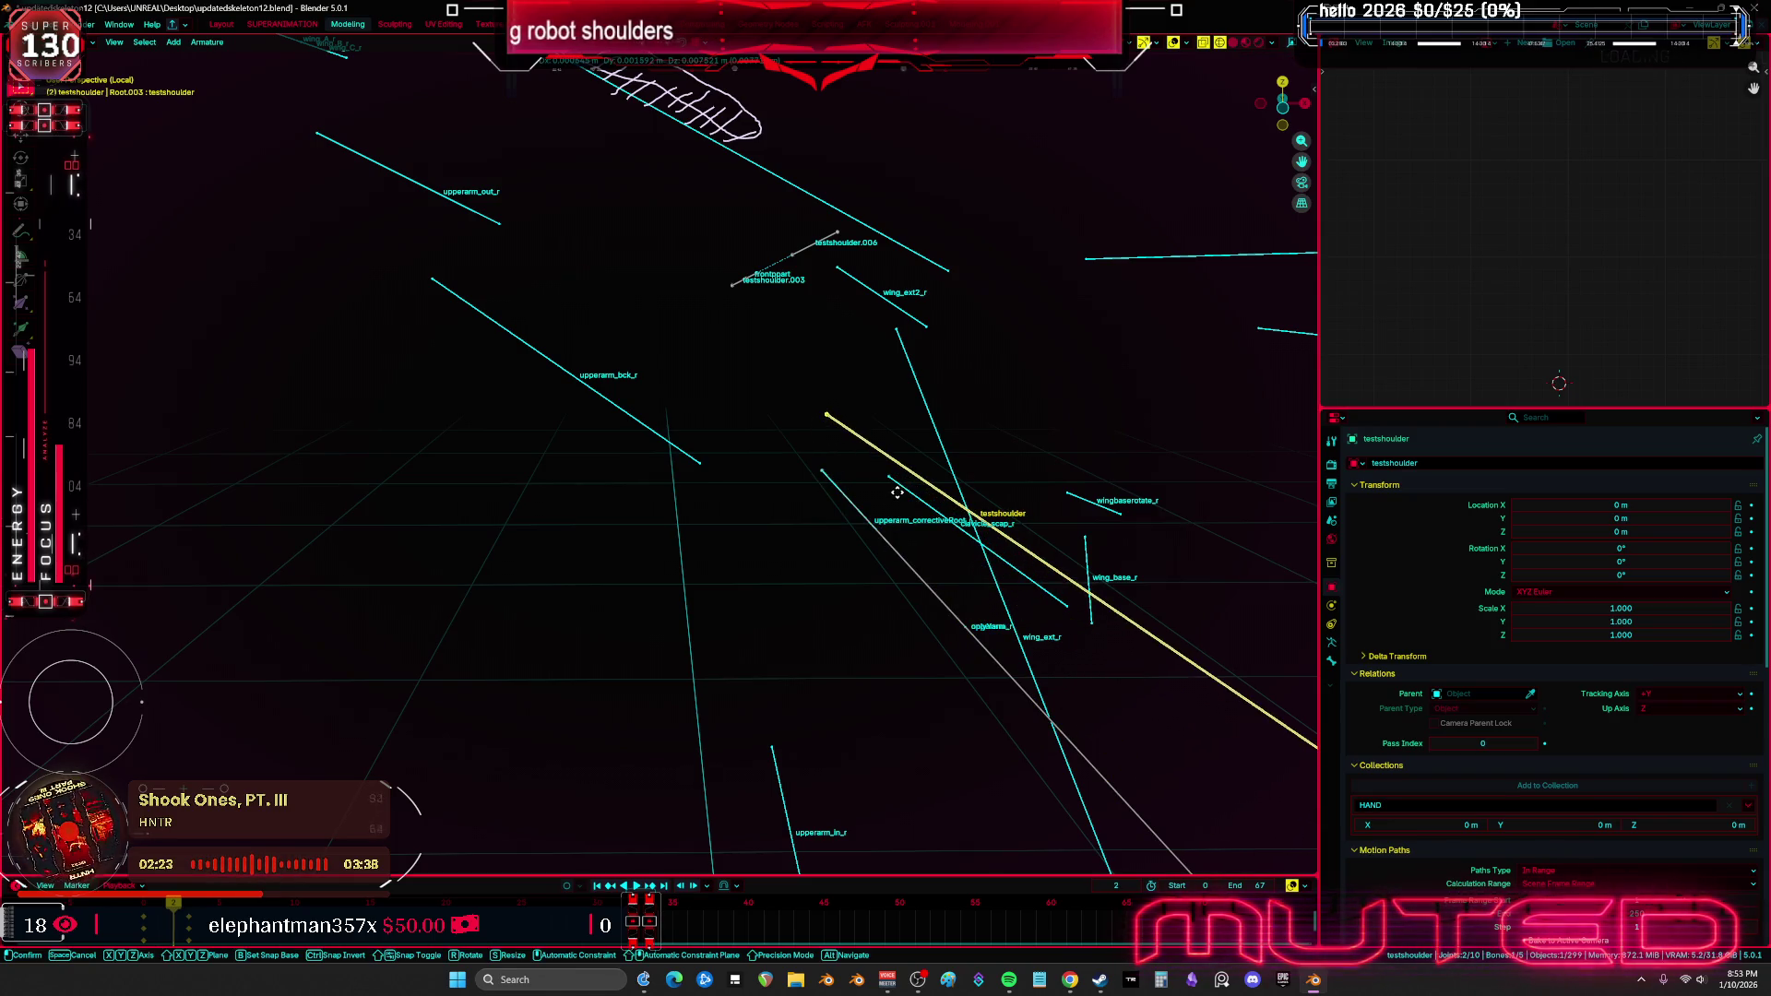
{"action": "right_click", "coordinate": [897, 492]}
{"action": "left_click", "coordinate": [888, 549], "text": "alt"}
{"action": "left_click", "coordinate": [862, 494]}
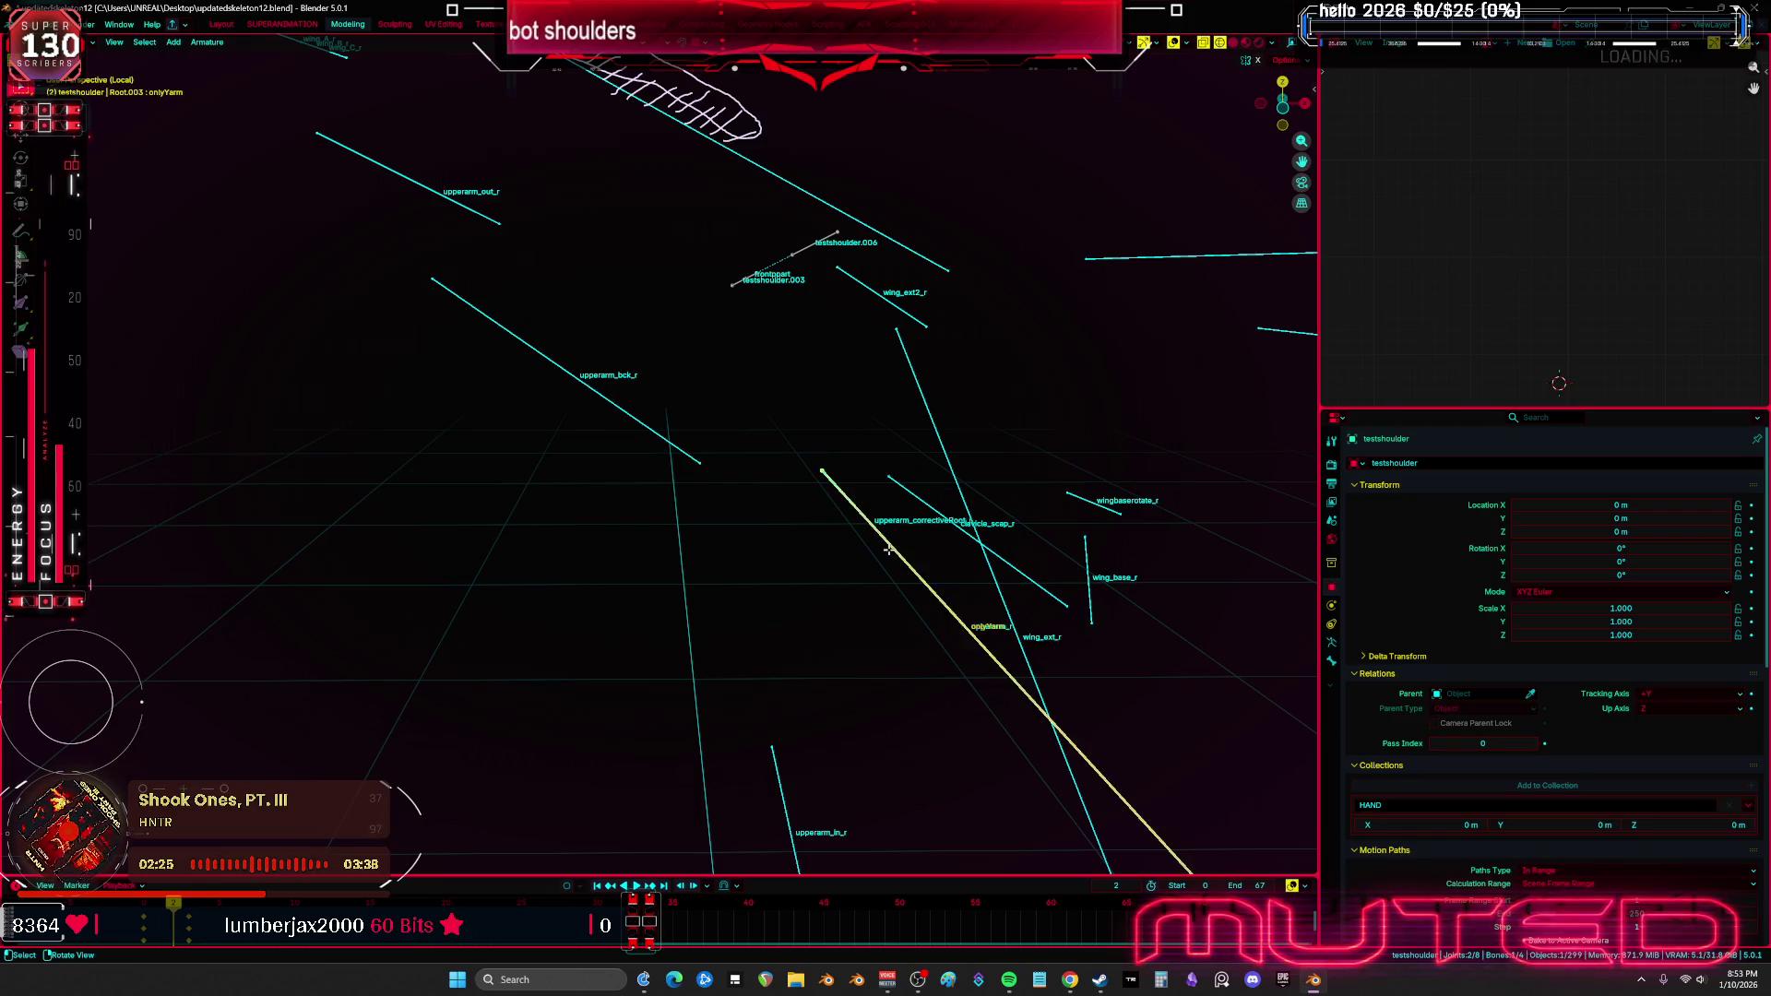
{"action": "key", "text": "g"}
{"action": "right_click", "coordinate": [906, 485]}
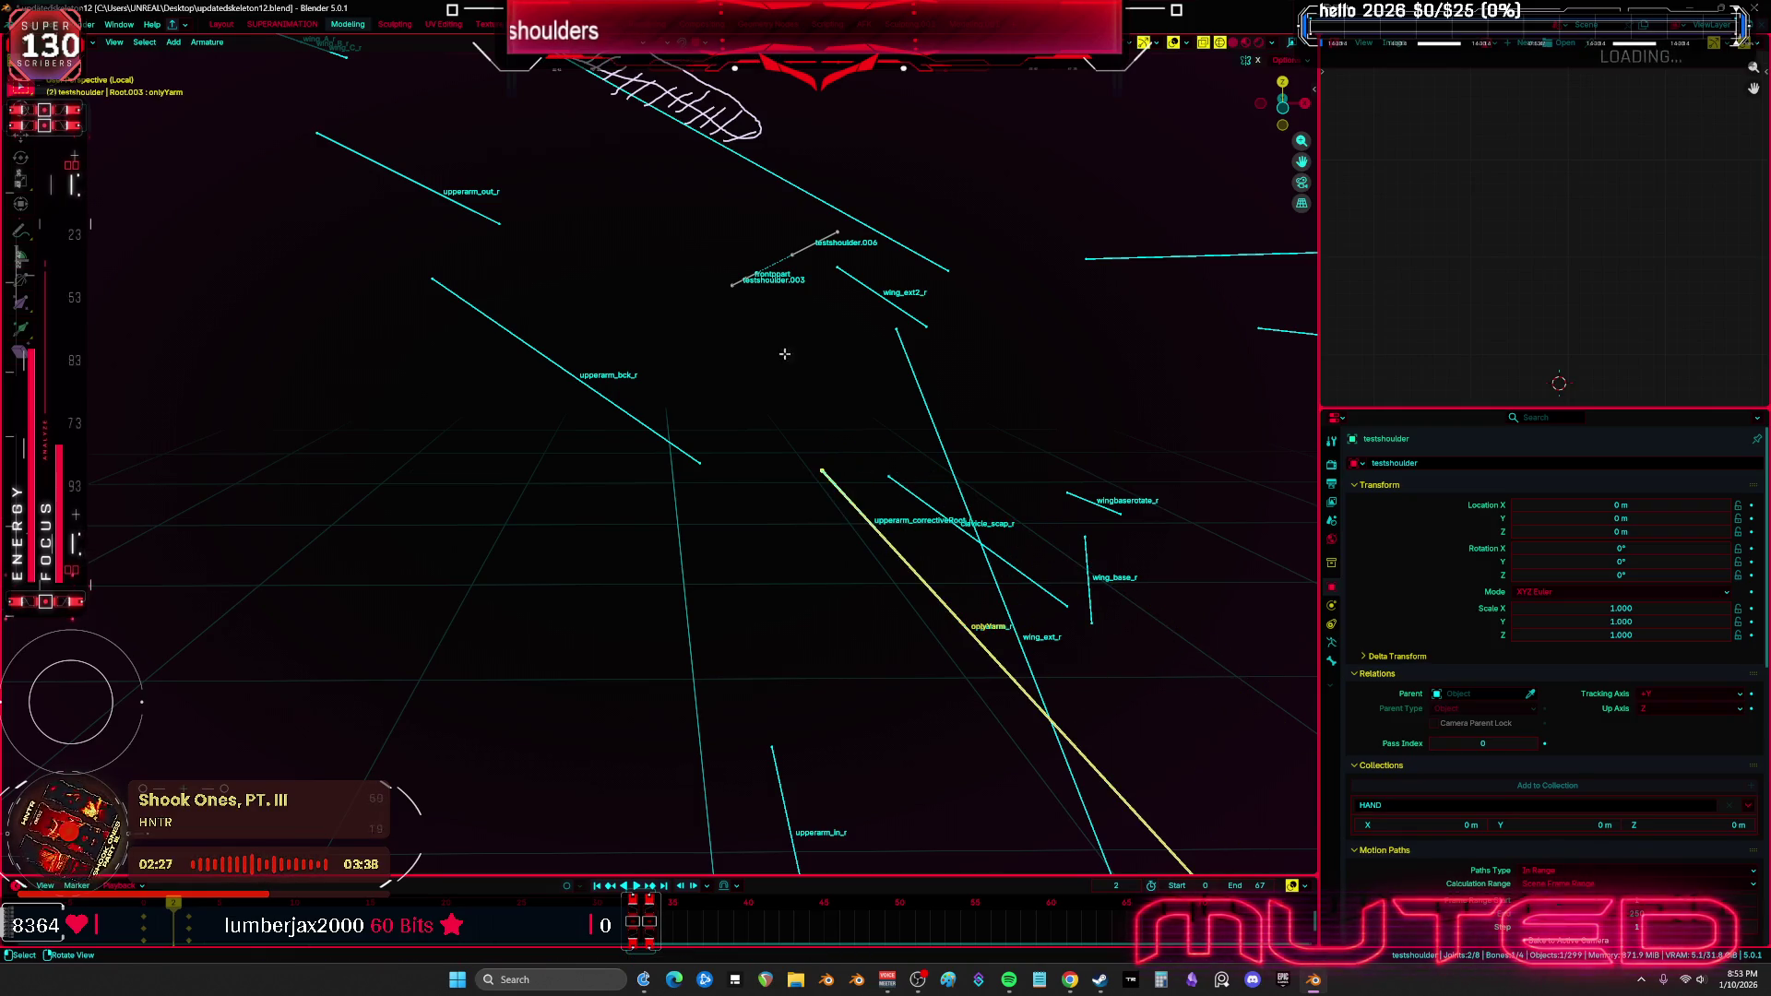
{"action": "middle_click_drag", "start_coordinate": [957, 517], "coordinate": [1162, 576]}
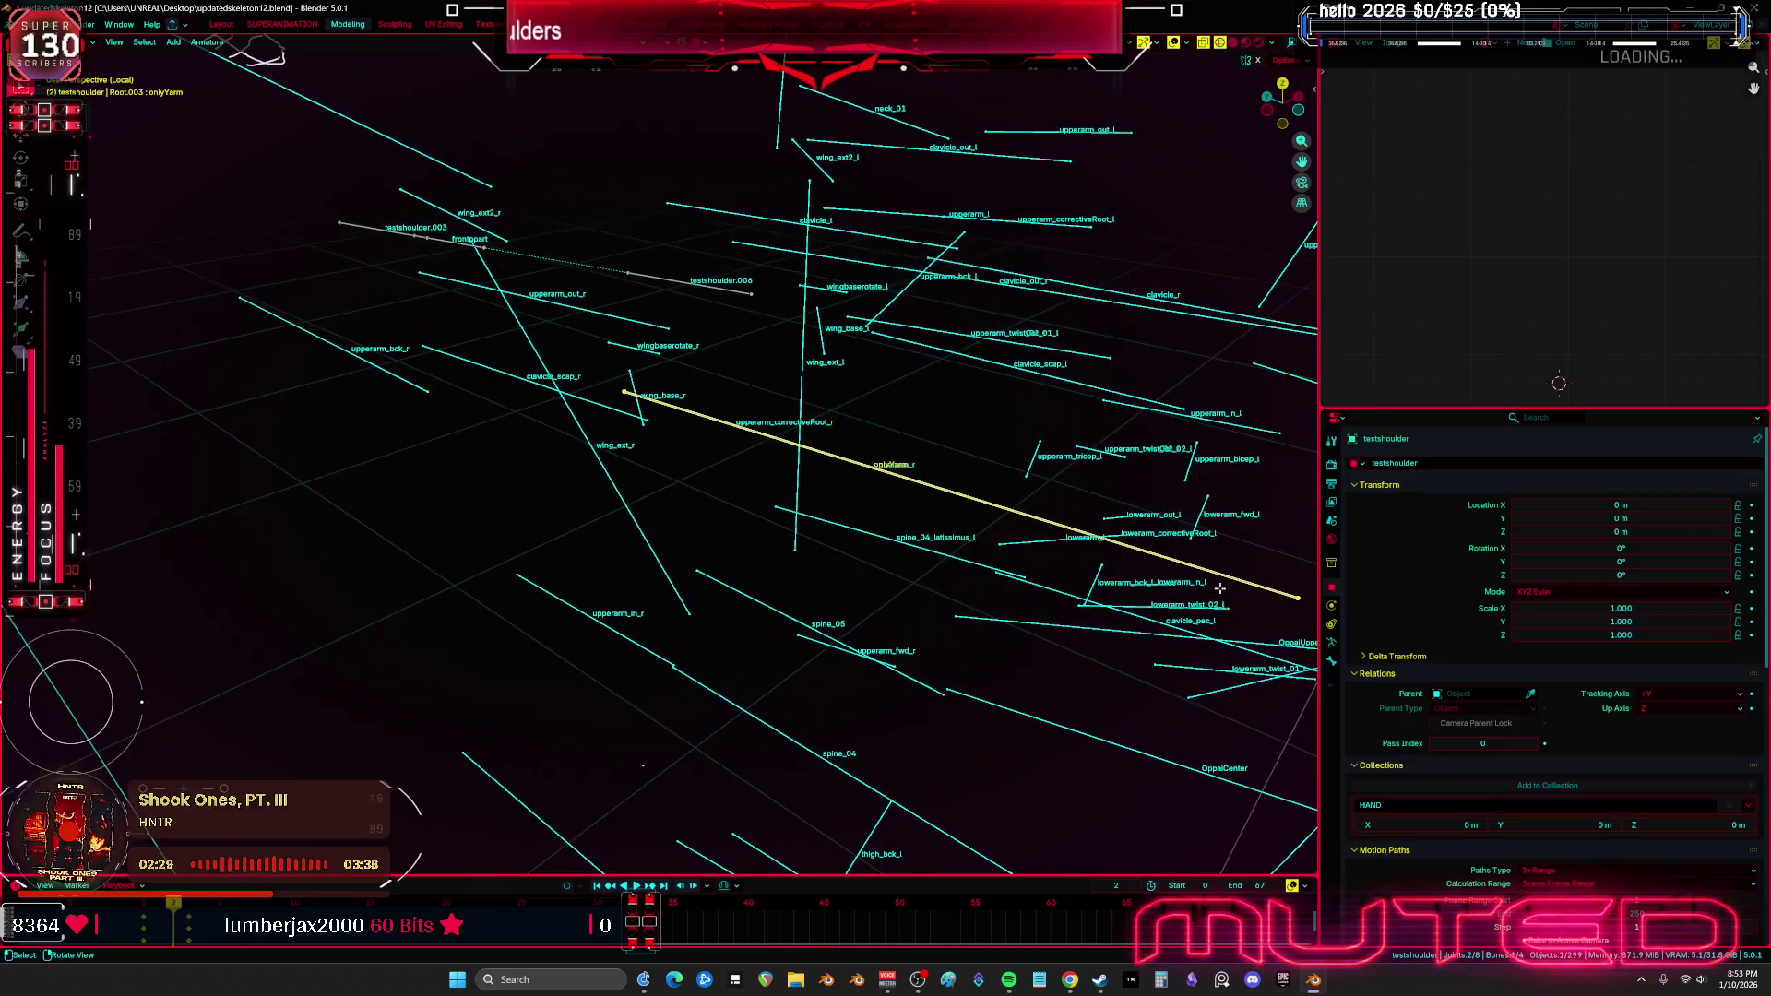
{"action": "key", "text": "s"}
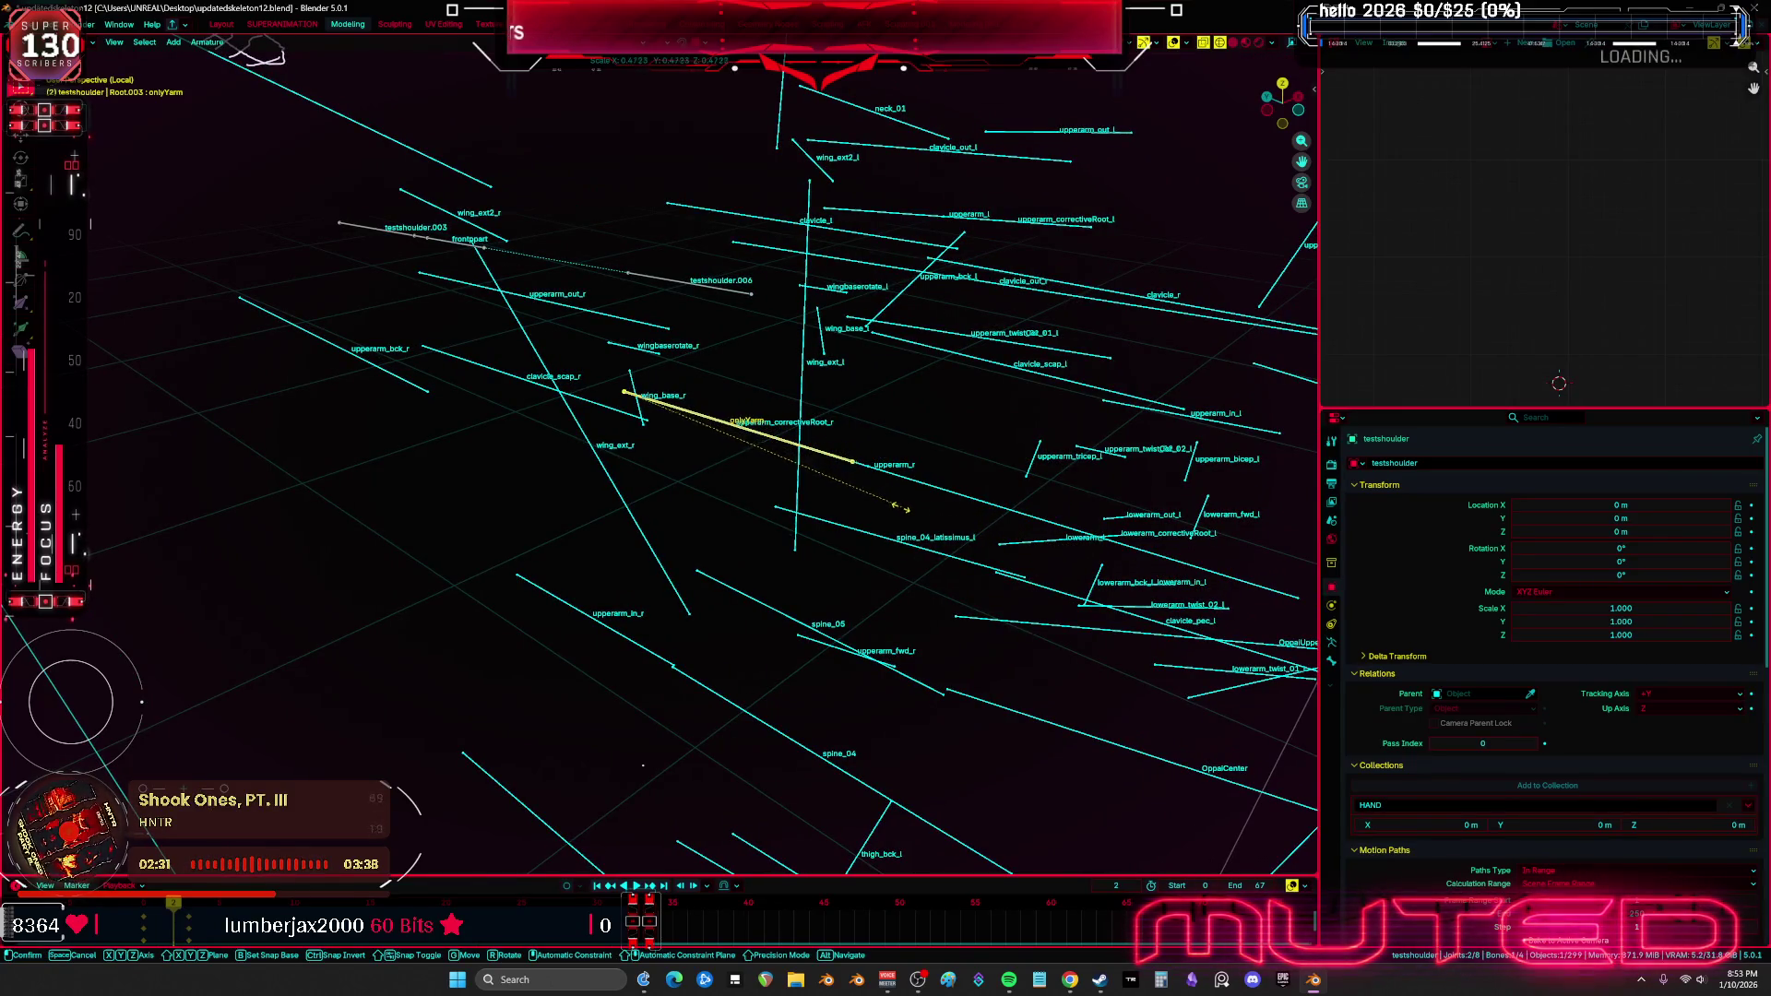
{"action": "left_click", "coordinate": [926, 518]}
Return to Object Mode and select the Root armature to view its OppaiUpper constraints
{"action": "middle_click_drag", "start_coordinate": [927, 518], "coordinate": [938, 544]}
{"action": "key", "text": "ctrl+Tab"}
{"action": "left_click", "coordinate": [664, 519]}
{"action": "mouse_move", "coordinate": [664, 518]}
{"action": "middle_mouse_down"}
{"action": "mouse_move", "coordinate": [723, 560]}
{"action": "mouse_move", "coordinate": [716, 525]}
{"action": "mouse_move", "coordinate": [649, 464]}
{"action": "middle_mouse_up"}
{"action": "left_click", "coordinate": [476, 471], "text": "shift"}
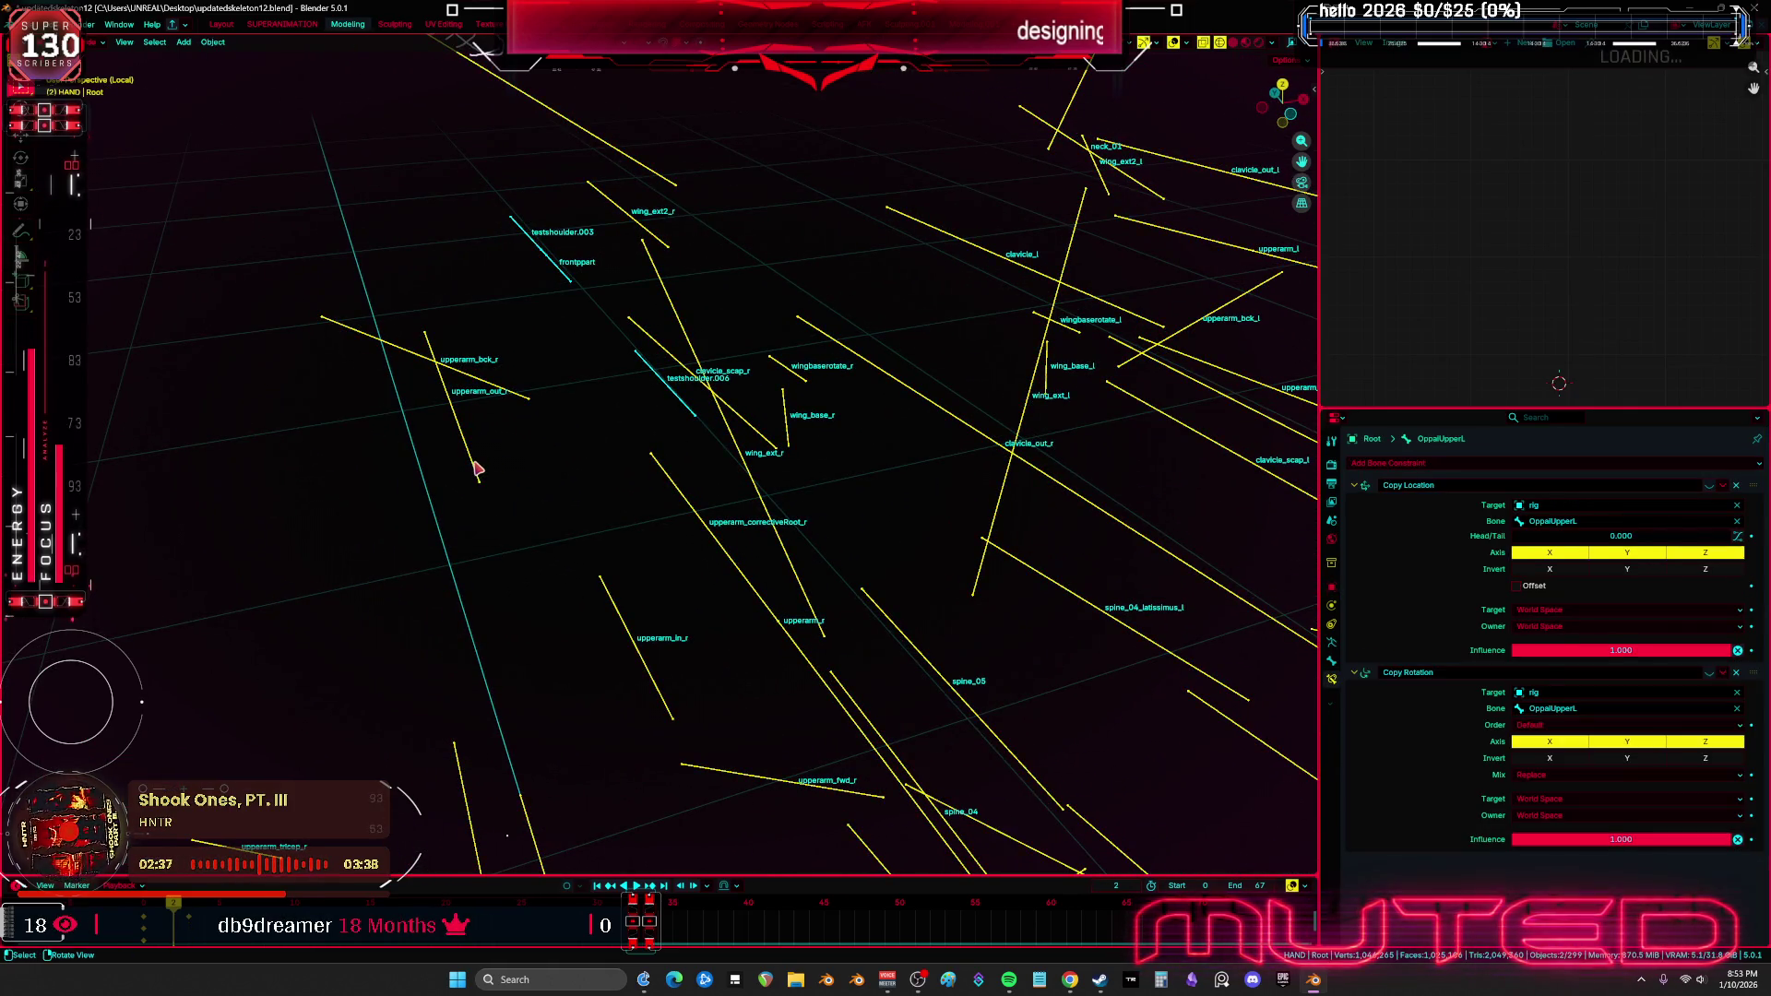
In the Root rig's pose mode, test-move testshoulder.003, then return to object mode
{"action": "key", "text": "ctrl+Tab"}
{"action": "middle_click_drag", "start_coordinate": [661, 403], "coordinate": [644, 391]}
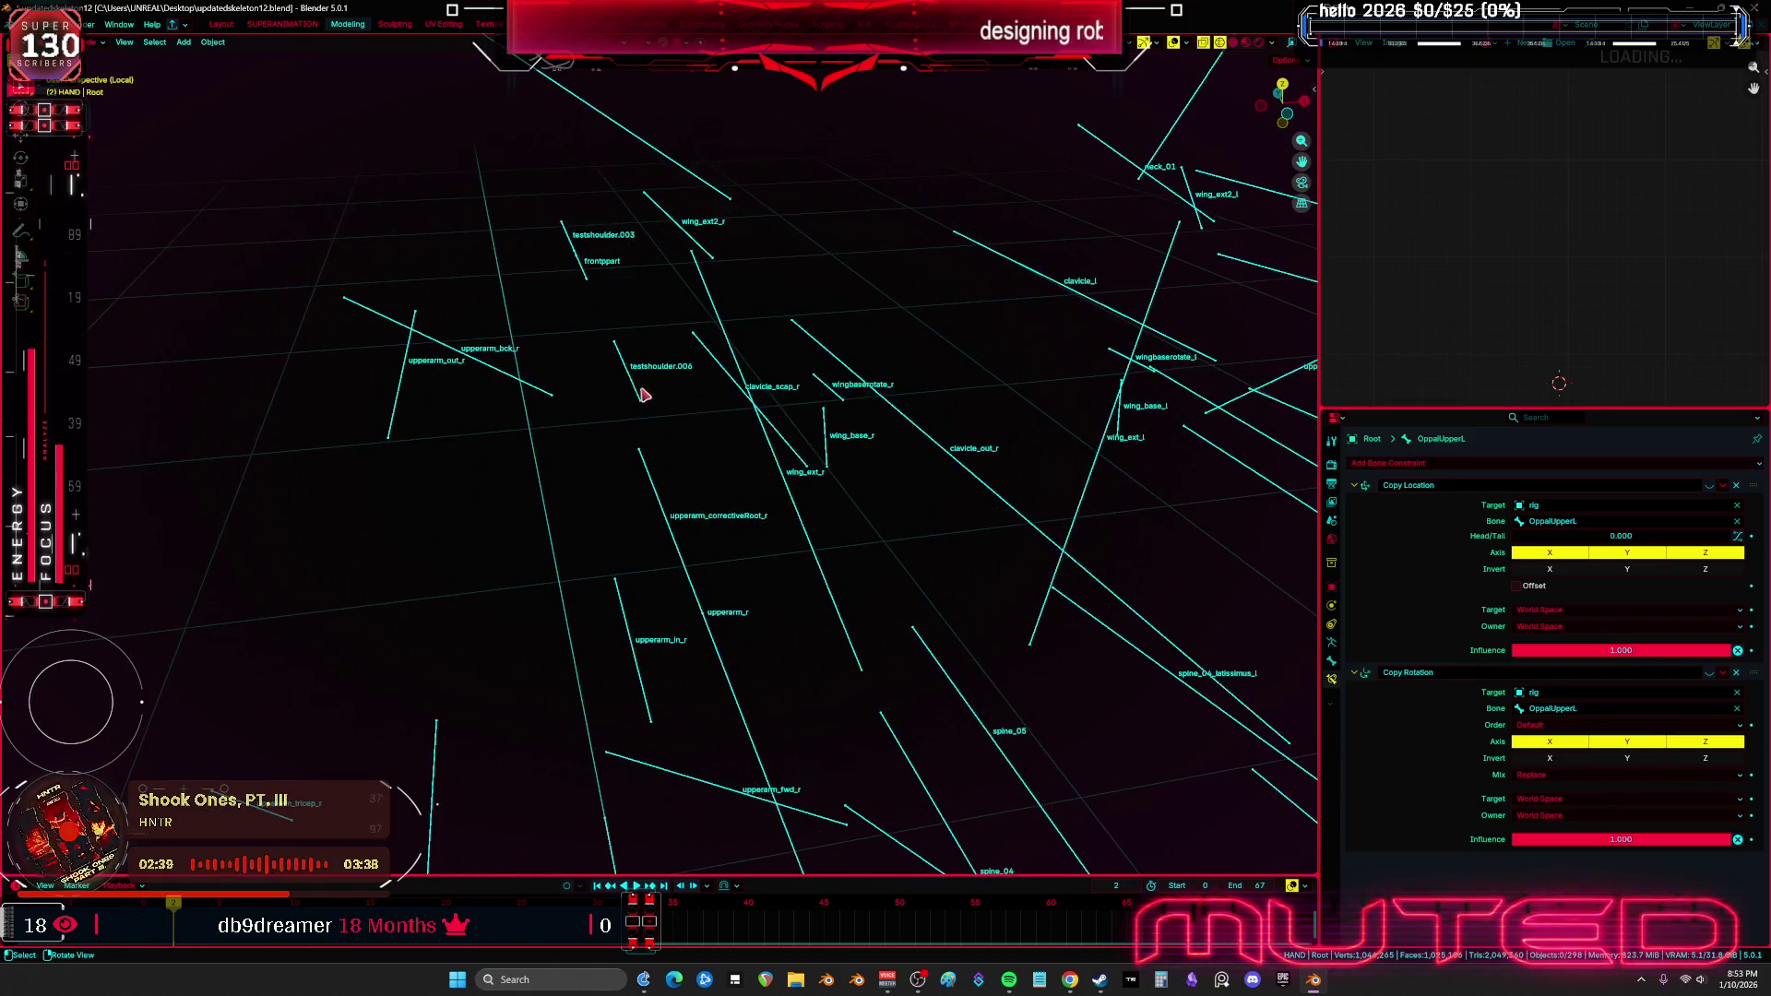
{"action": "left_click", "coordinate": [637, 391]}
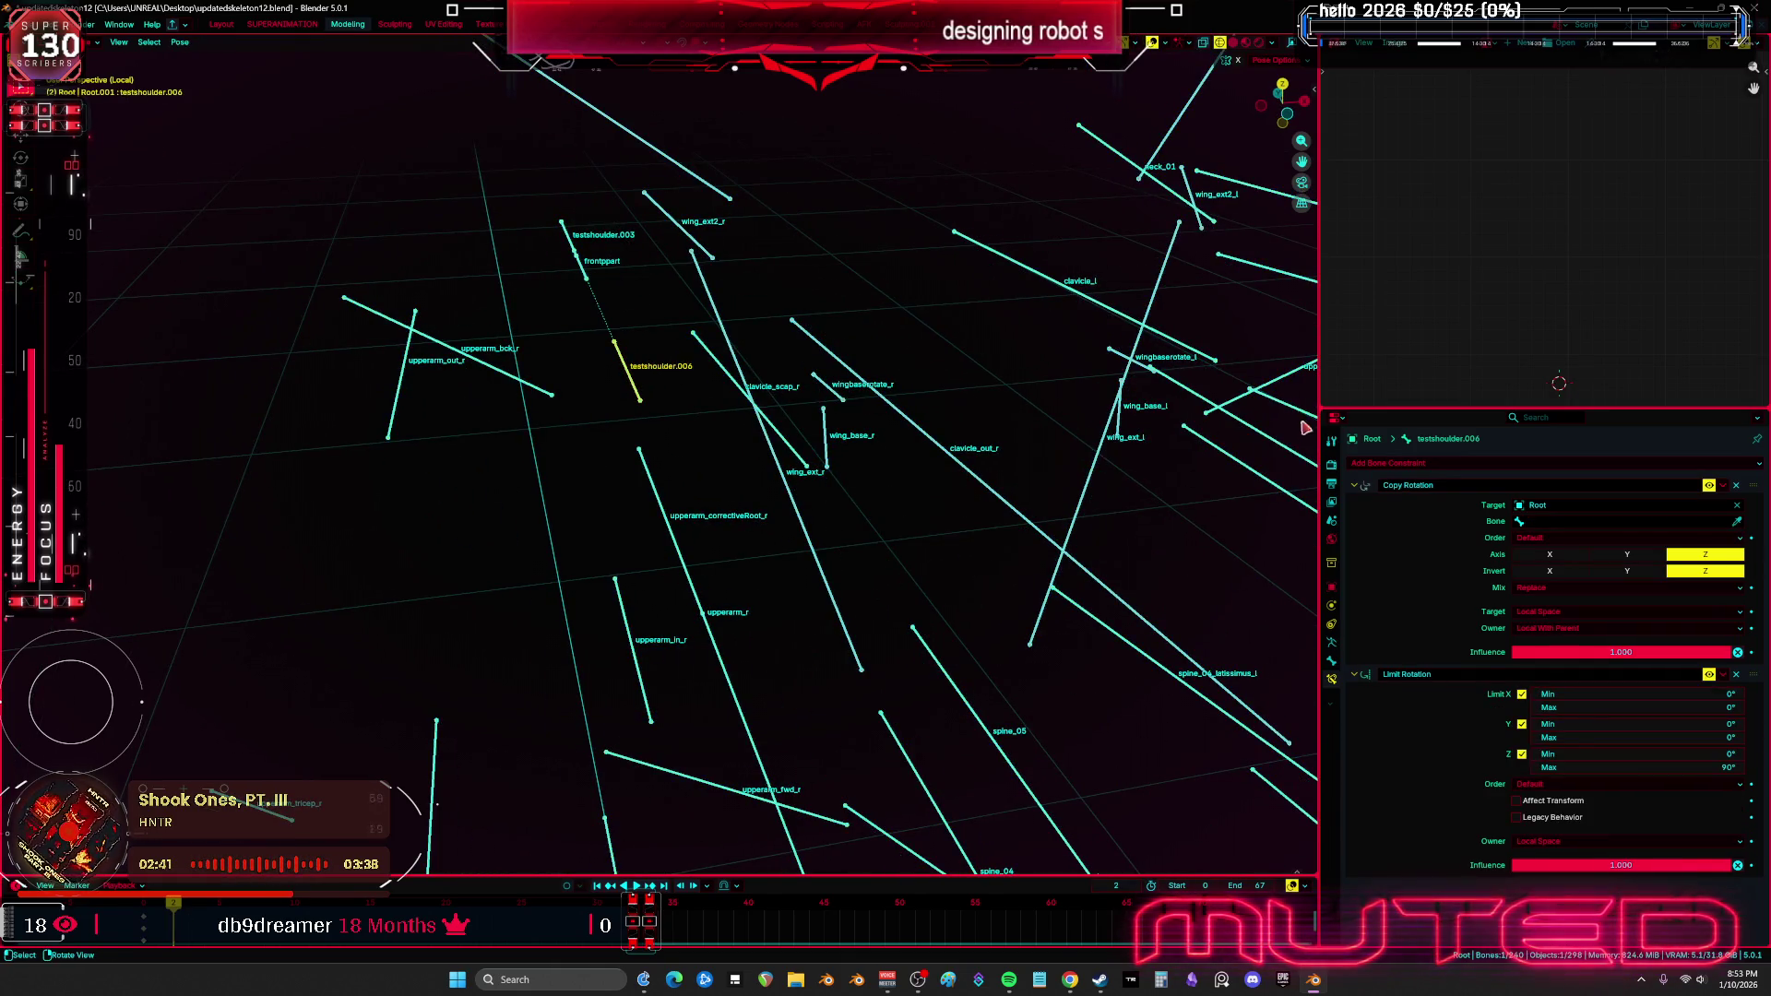
{"action": "mouse_move", "coordinate": [645, 394]}
{"action": "middle_mouse_down"}
{"action": "mouse_move", "coordinate": [750, 367]}
{"action": "mouse_move", "coordinate": [723, 368]}
{"action": "middle_mouse_up"}
{"action": "left_click", "coordinate": [738, 338]}
{"action": "key", "text": "g"}
{"action": "left_click", "coordinate": [752, 367]}
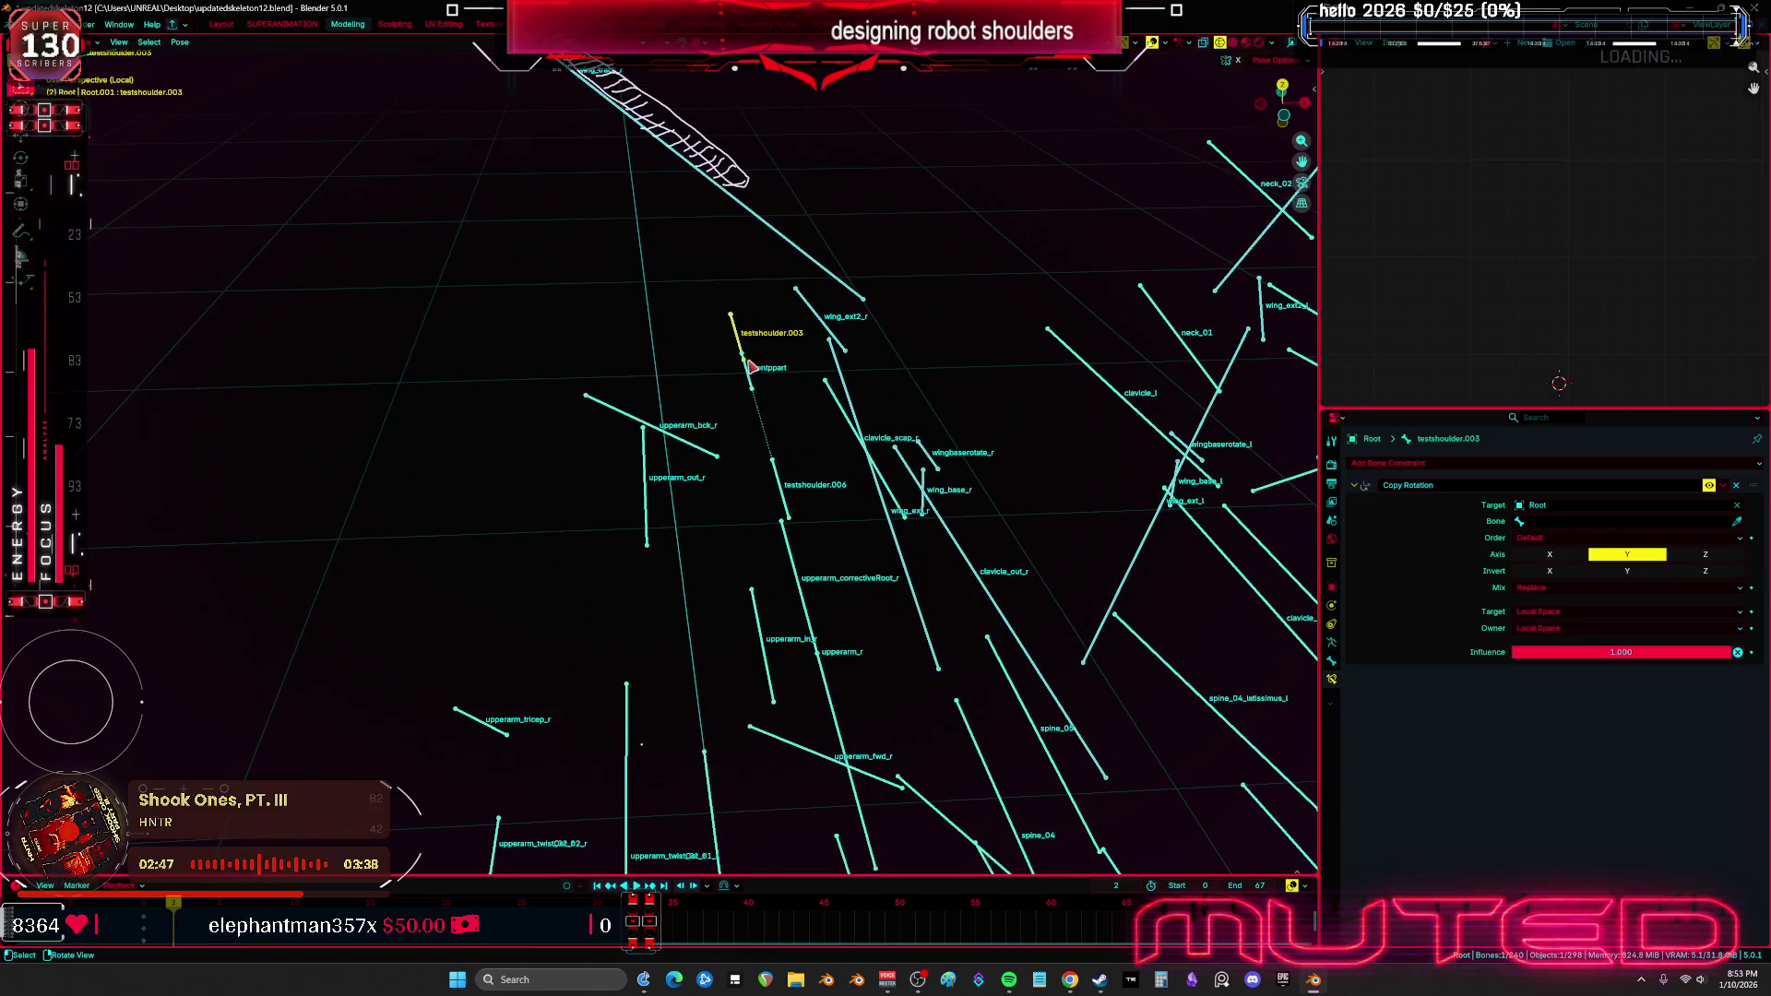
{"action": "left_click", "coordinate": [752, 373]}
{"action": "key", "text": "ctrl+Tab"}
Pose the testshoulder armature and inspect the testshoulder, testshoulder.006 and frontppart constraints
{"action": "mouse_move", "coordinate": [751, 375]}
{"action": "middle_mouse_down"}
{"action": "mouse_move", "coordinate": [556, 365]}
{"action": "mouse_move", "coordinate": [592, 407]}
{"action": "mouse_move", "coordinate": [521, 306]}
{"action": "middle_mouse_up"}
{"action": "left_click", "coordinate": [503, 293]}
{"action": "key", "text": "ctrl+Tab"}
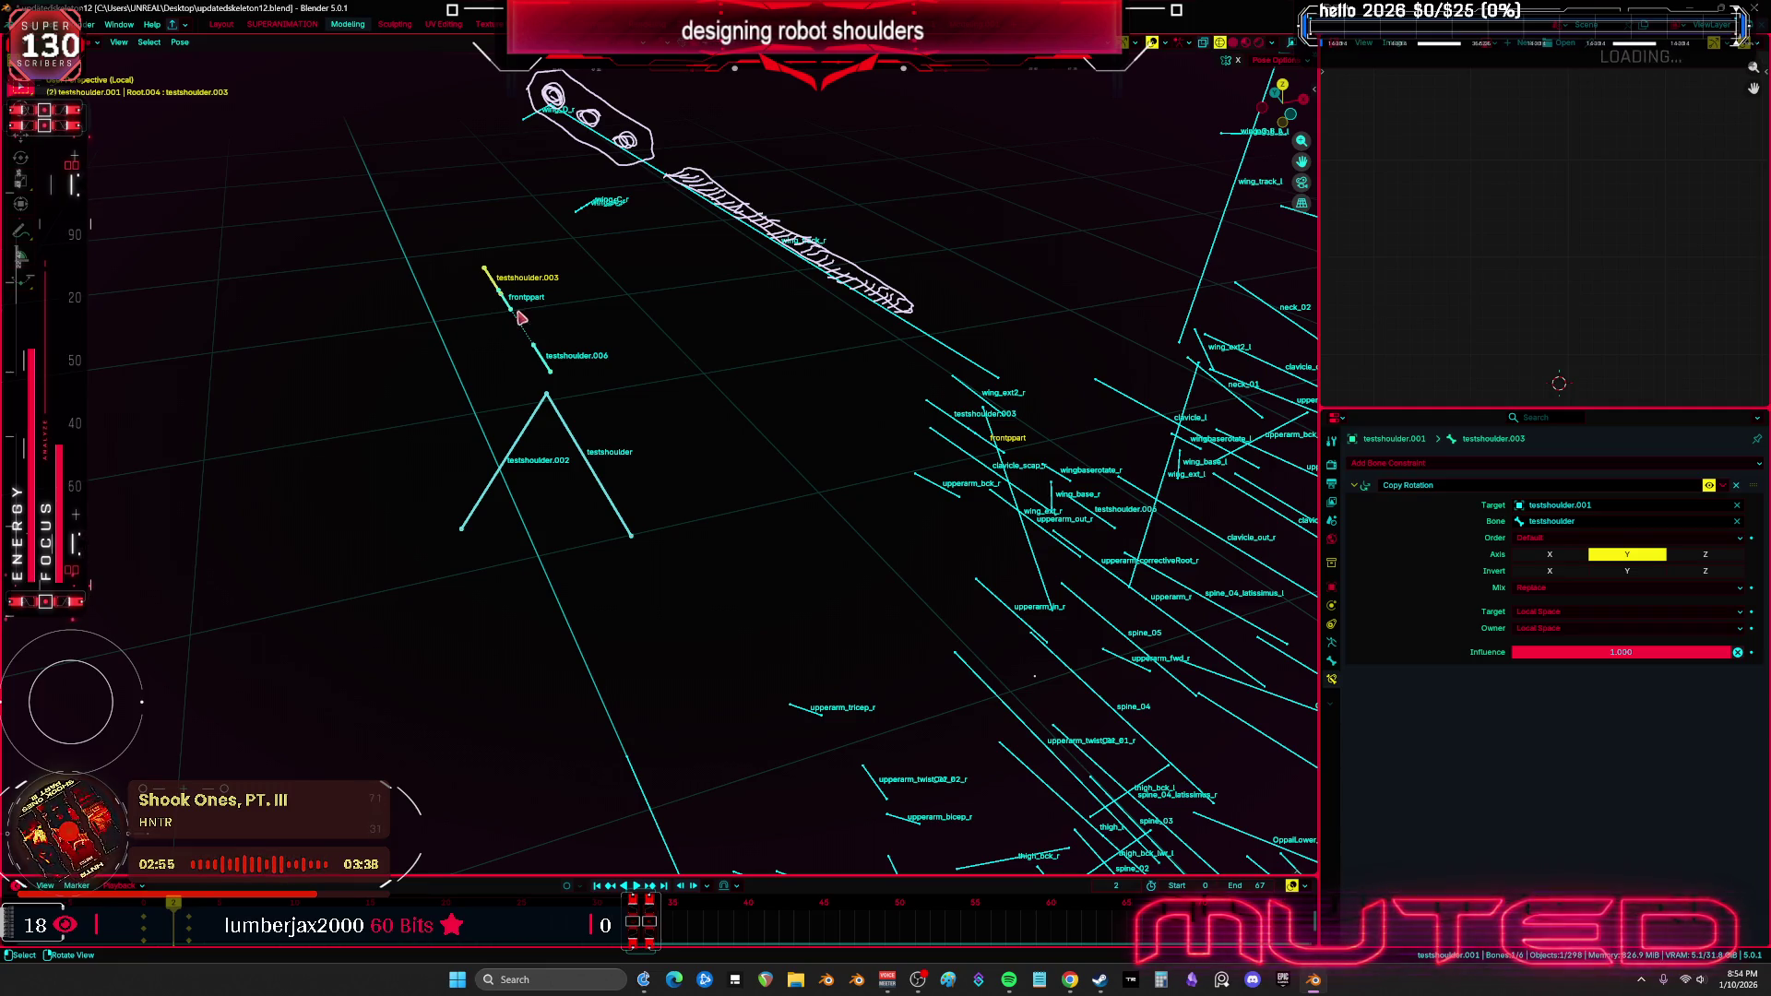
{"action": "left_click", "coordinate": [602, 475]}
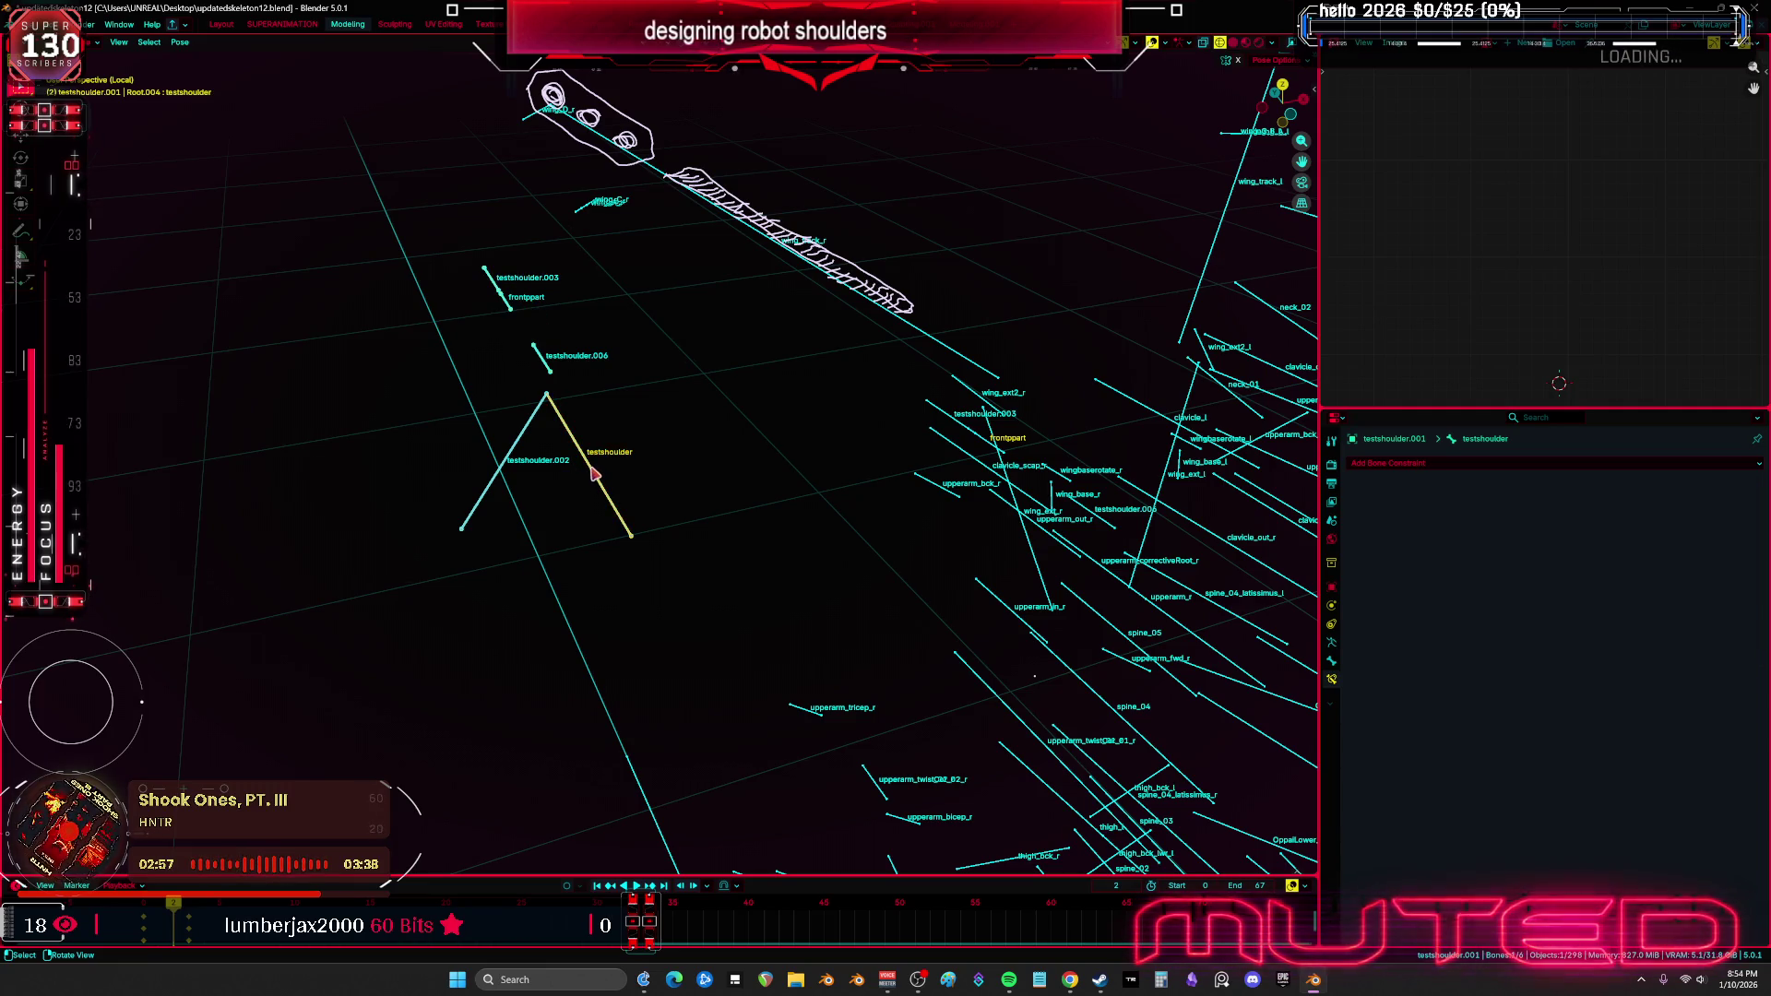
{"action": "left_click", "coordinate": [547, 368]}
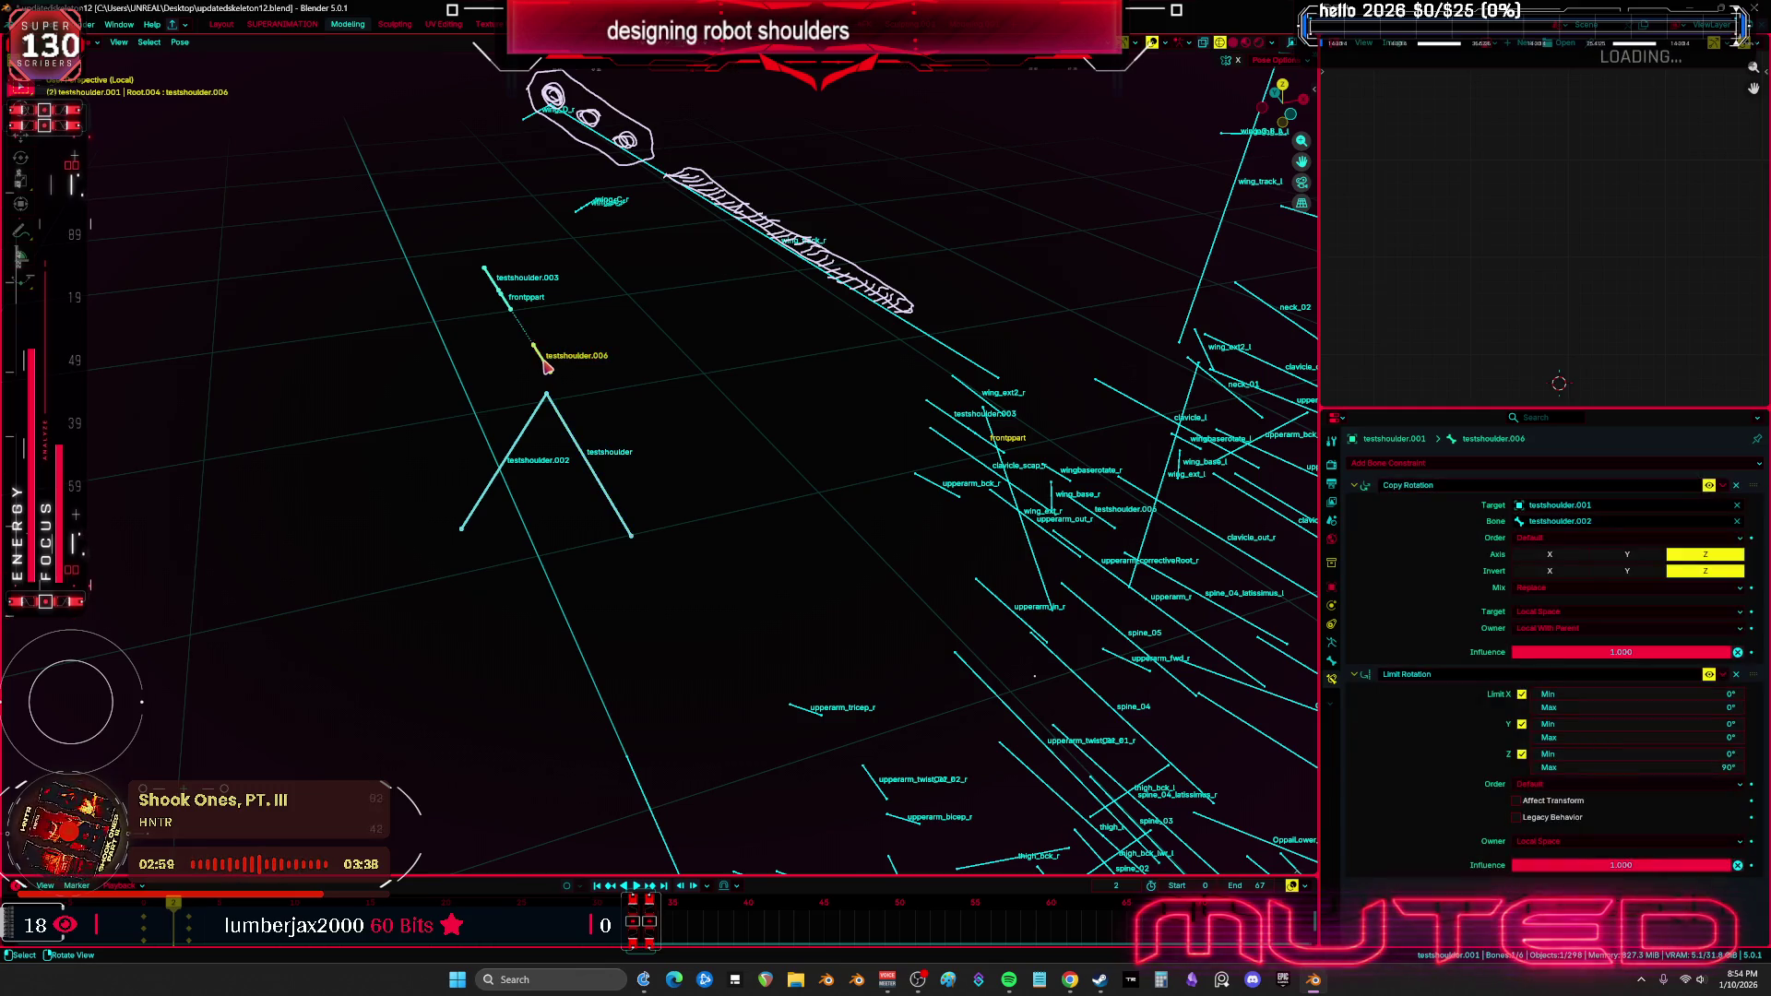
{"action": "middle_click_drag", "start_coordinate": [937, 423], "coordinate": [1019, 450]}
{"action": "left_click", "coordinate": [965, 426]}
Set testshoulder.003's Copy Rotation source bone to upperarm_r
{"action": "left_click", "coordinate": [1003, 464]}
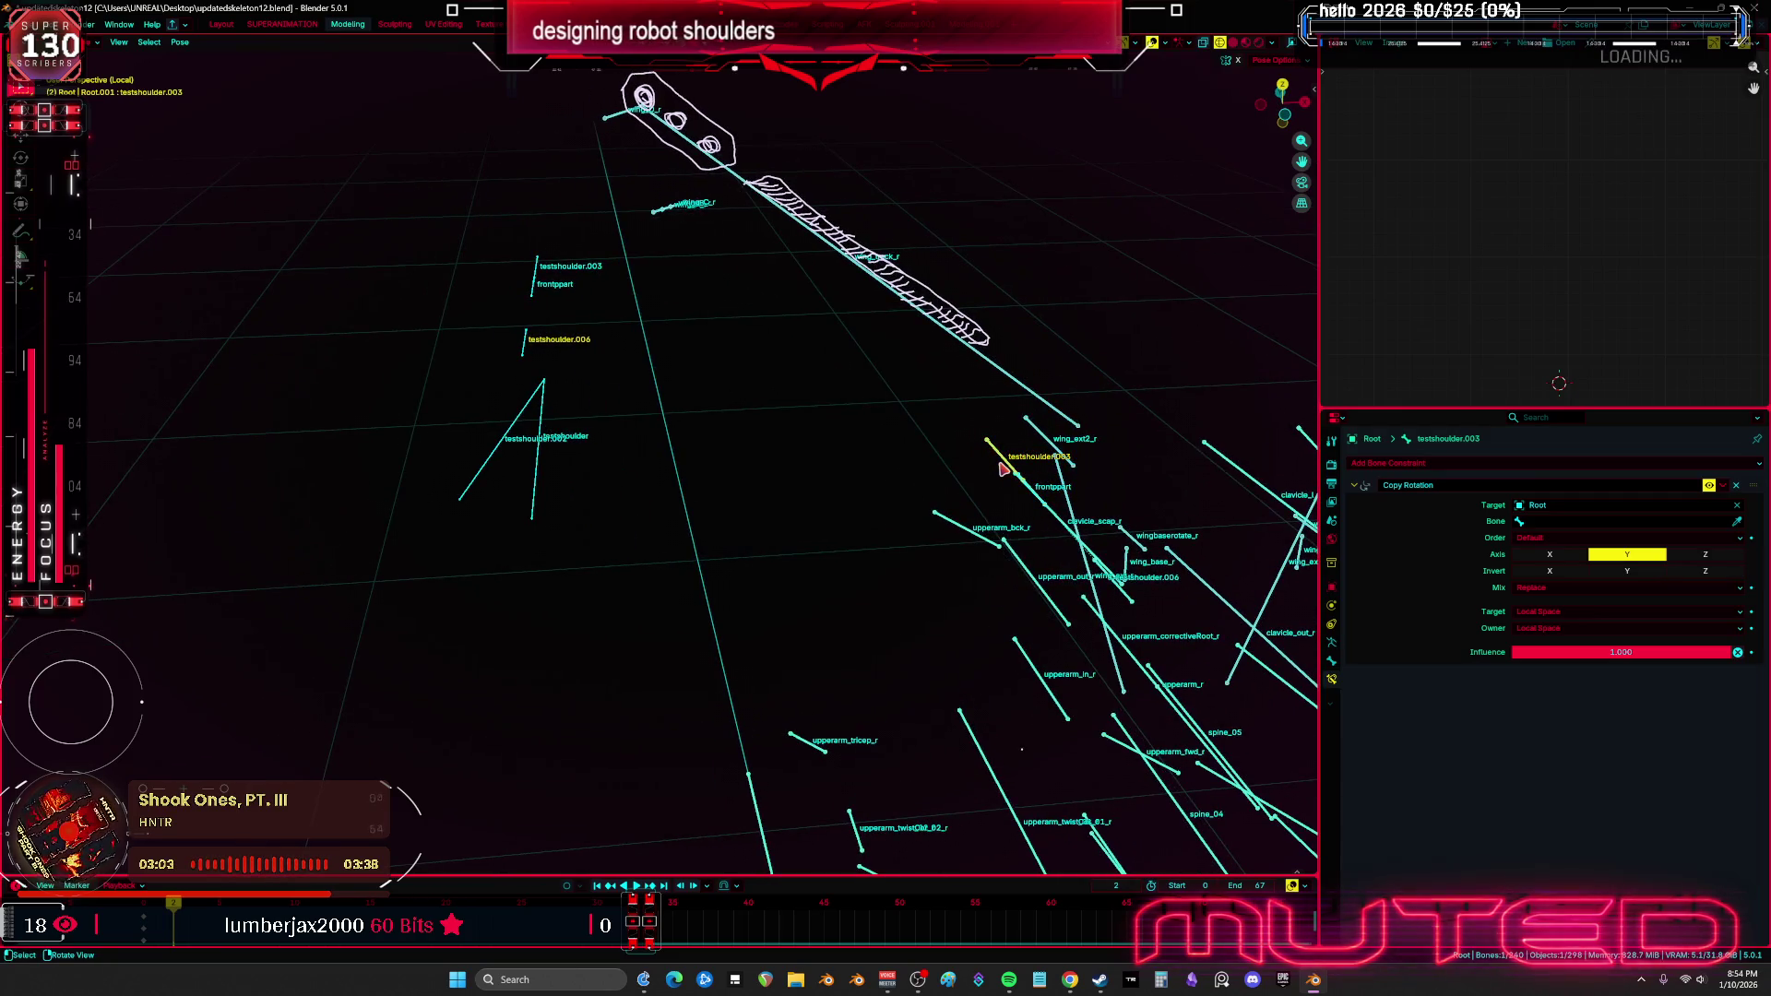
{"action": "mouse_move", "coordinate": [1039, 478]}
{"action": "middle_mouse_down"}
{"action": "mouse_move", "coordinate": [1008, 465]}
{"action": "mouse_move", "coordinate": [909, 509]}
{"action": "mouse_move", "coordinate": [926, 535]}
{"action": "middle_mouse_up"}
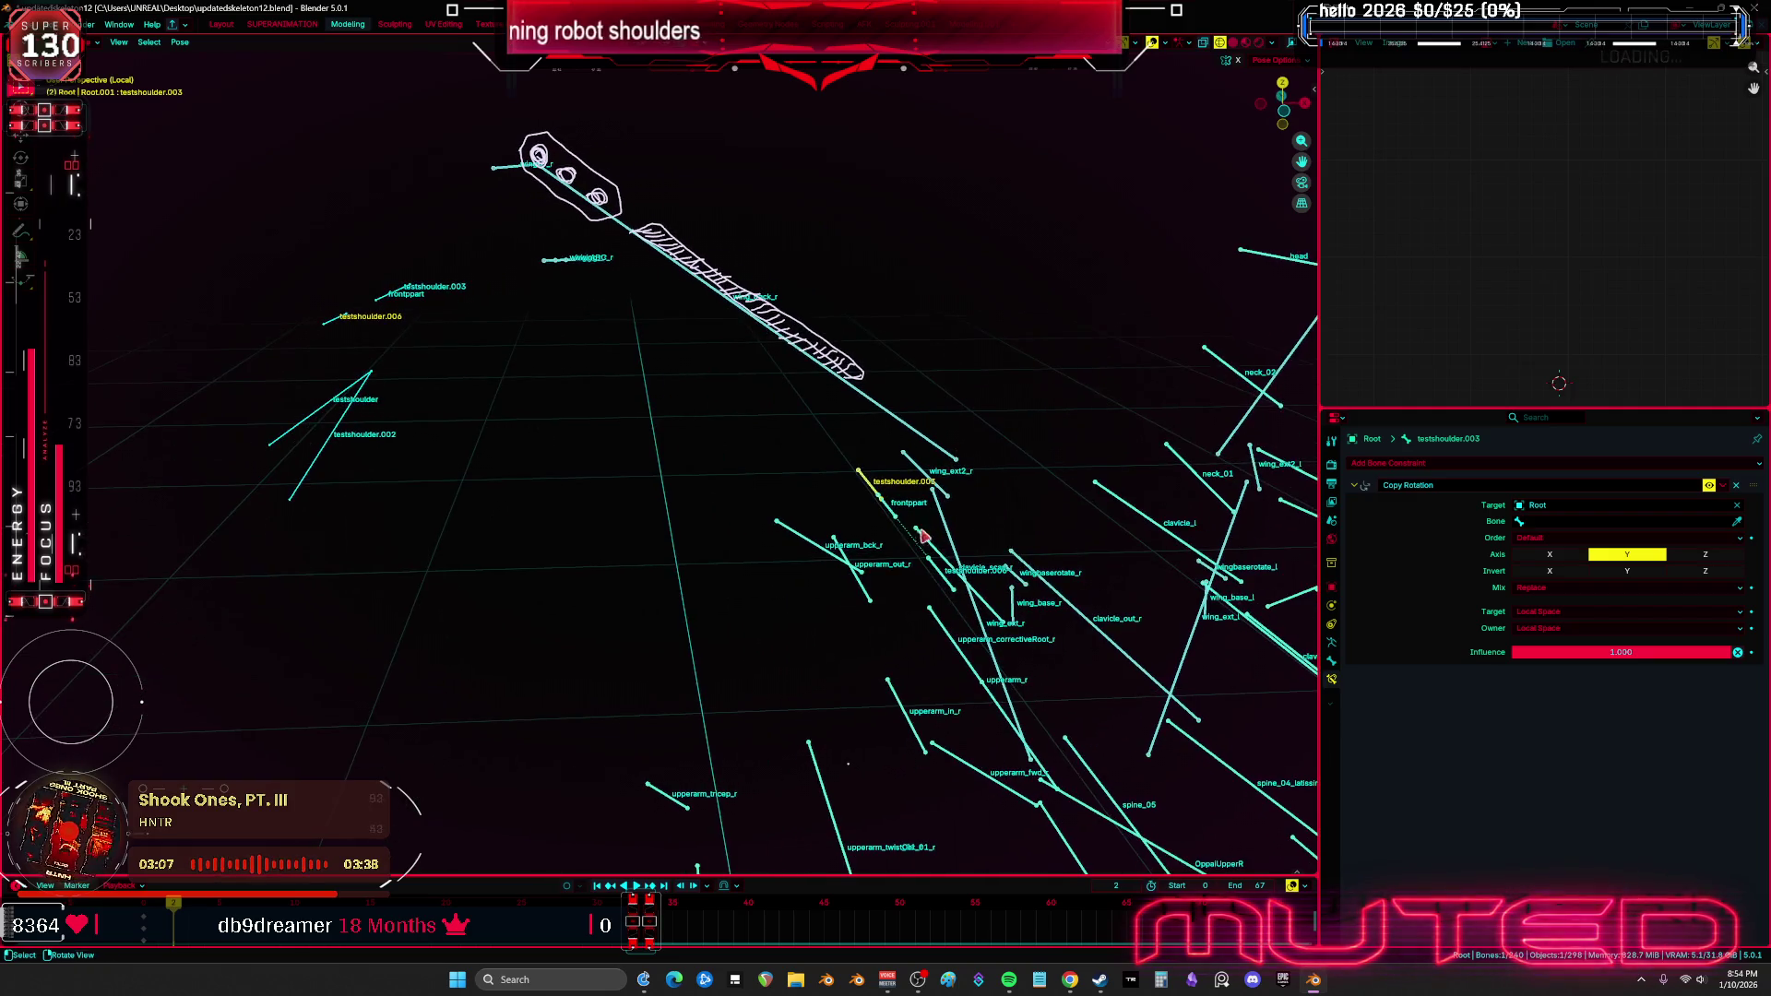
{"action": "left_click", "coordinate": [899, 519]}
{"action": "left_click", "coordinate": [871, 479]}
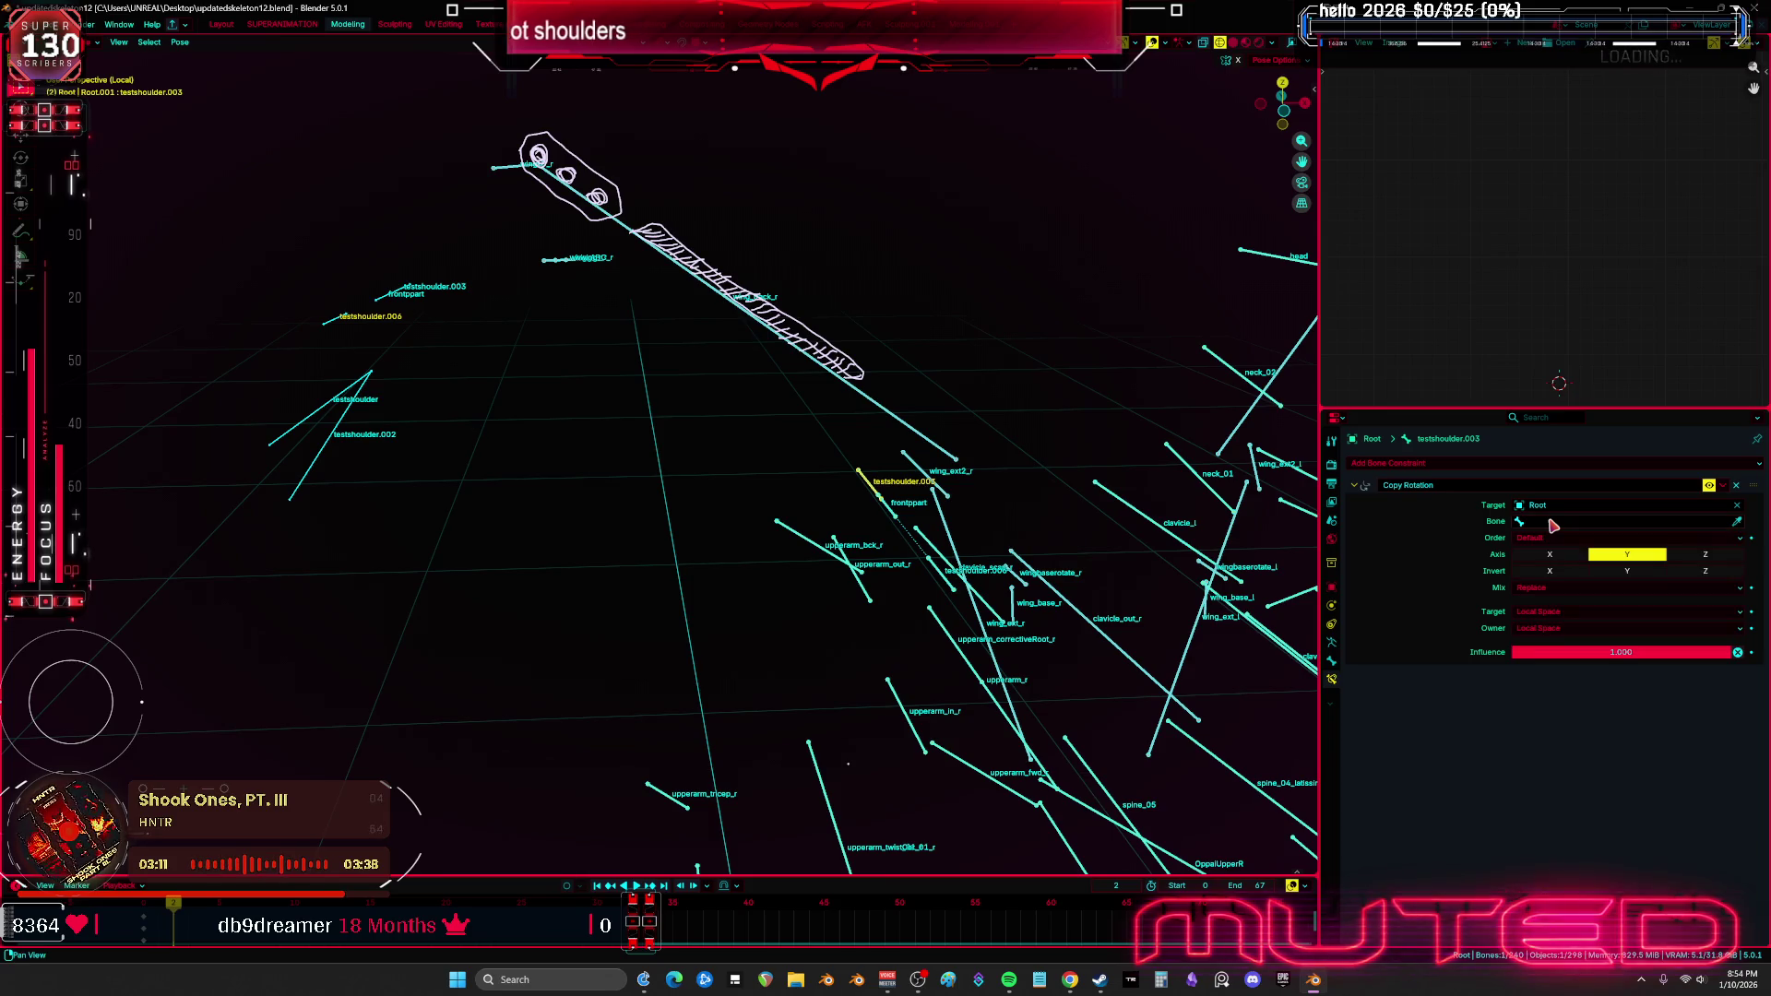
{"action": "left_click", "coordinate": [1551, 521]}
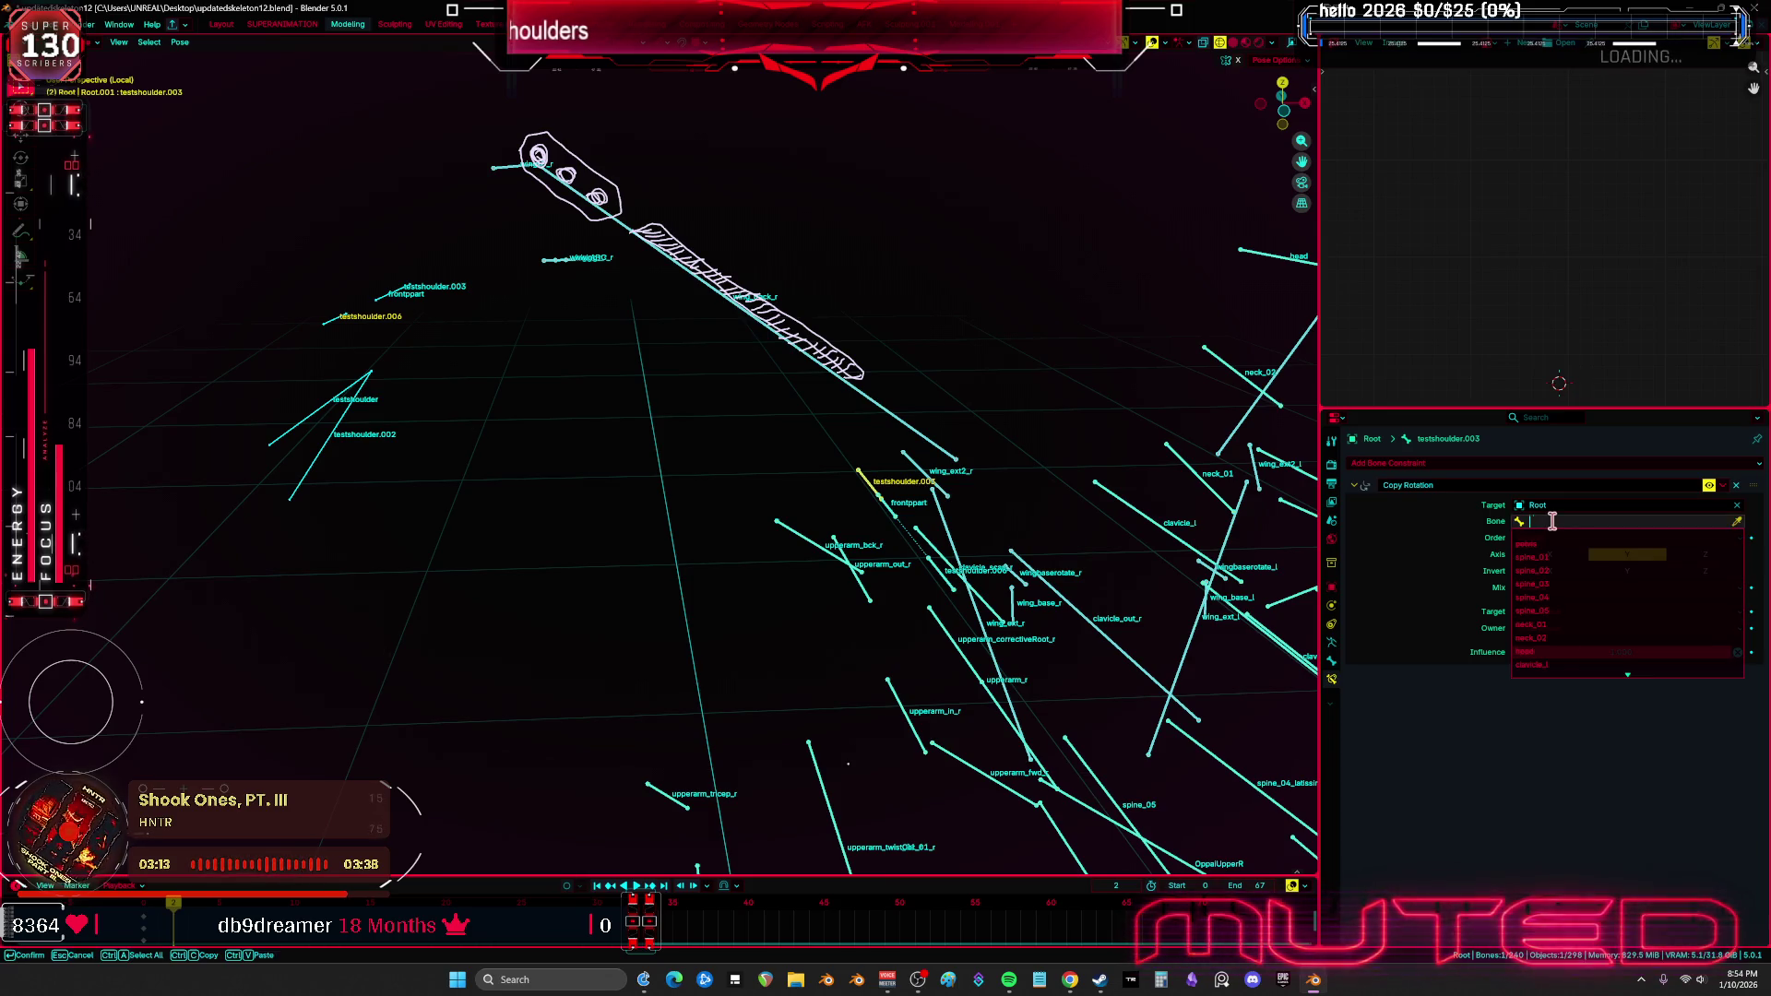
{"action": "type", "text": "upper"}
{"action": "key", "text": "ctrl+v"}
{"action": "left_click", "coordinate": [1518, 554]}
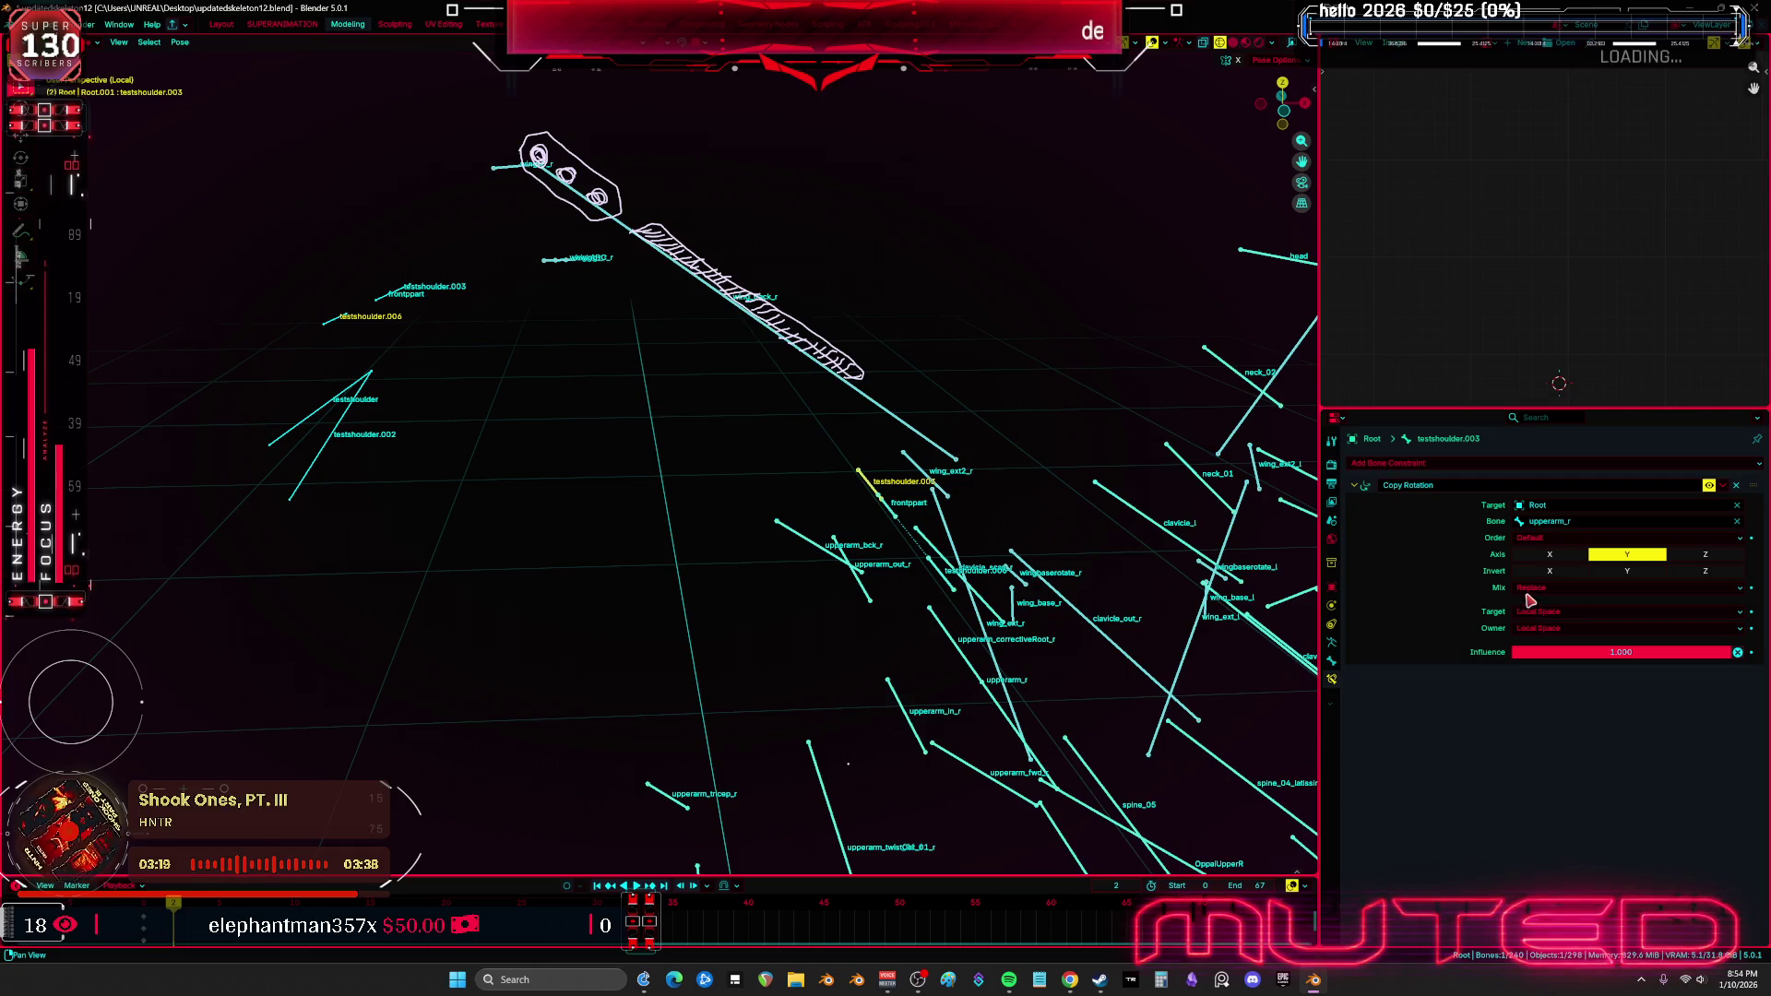
Switch to pose mode on the testshoulder.001 reference armature
{"action": "mouse_move", "coordinate": [761, 529]}
{"action": "middle_mouse_down"}
{"action": "mouse_move", "coordinate": [830, 490]}
{"action": "mouse_move", "coordinate": [727, 534]}
{"action": "mouse_move", "coordinate": [793, 519]}
{"action": "mouse_move", "coordinate": [572, 495]}
{"action": "mouse_move", "coordinate": [660, 482]}
{"action": "mouse_move", "coordinate": [644, 456]}
{"action": "middle_mouse_up"}
{"action": "left_click", "coordinate": [791, 518]}
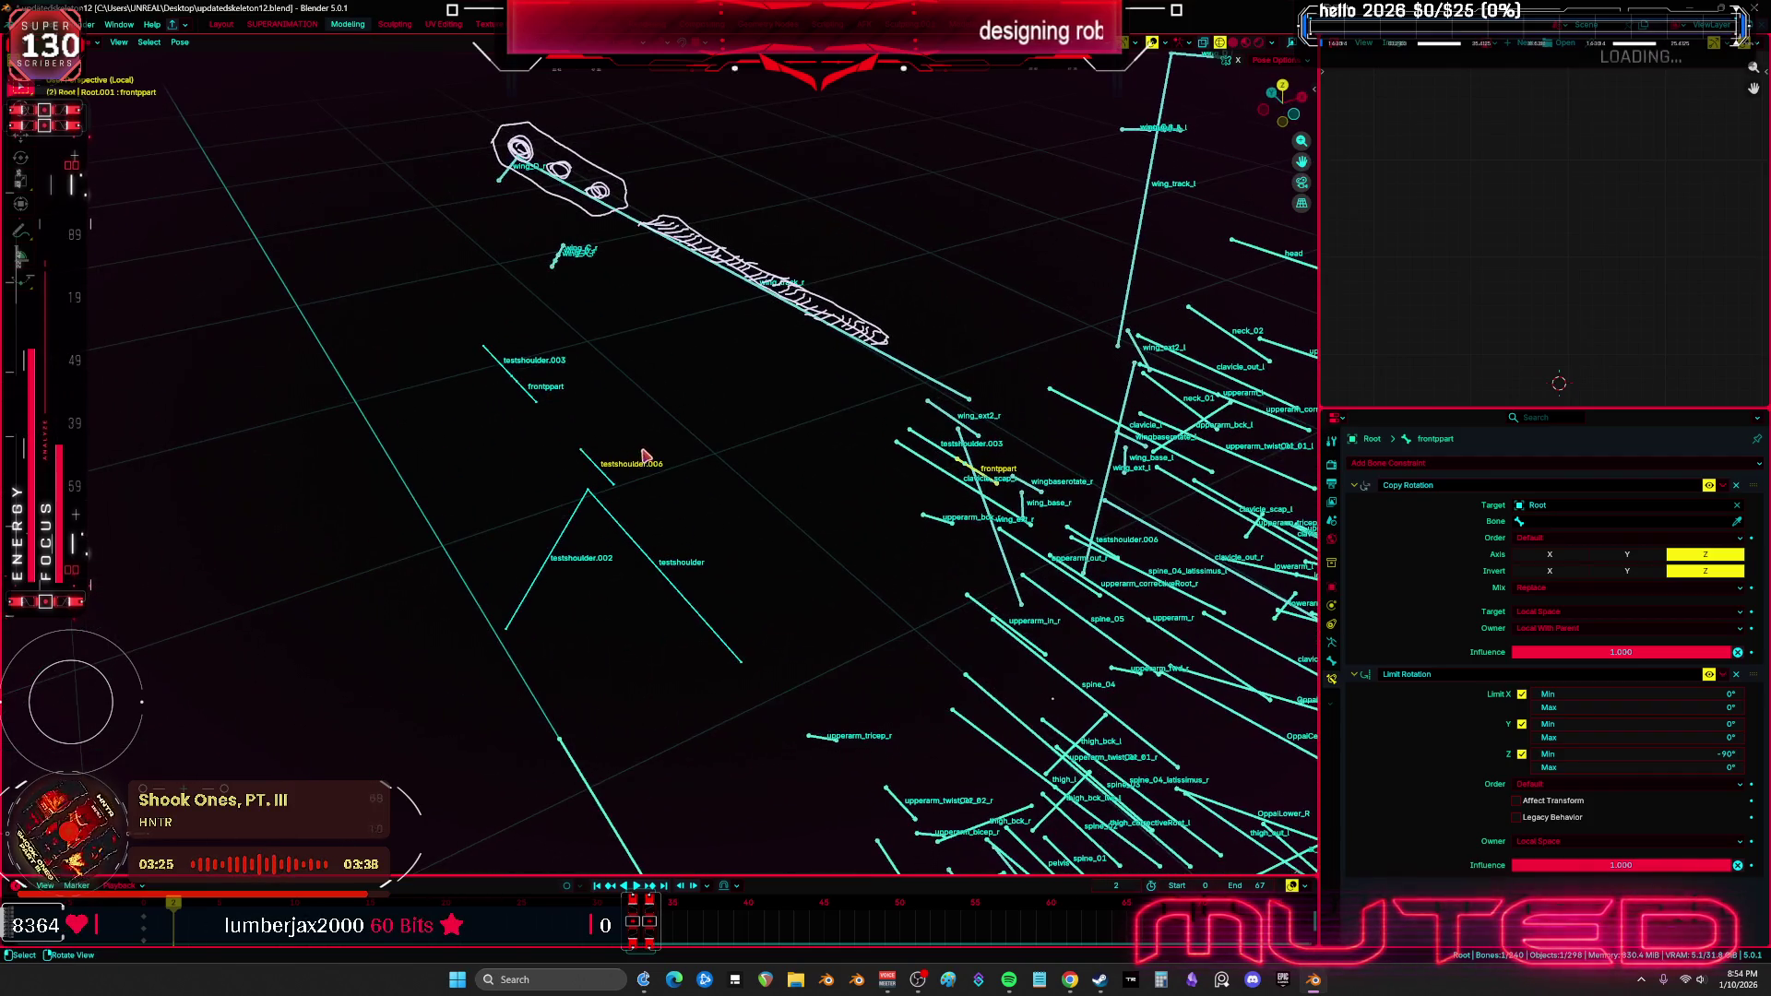
{"action": "key", "text": "ctrl+Tab"}
{"action": "left_click", "coordinate": [526, 397]}
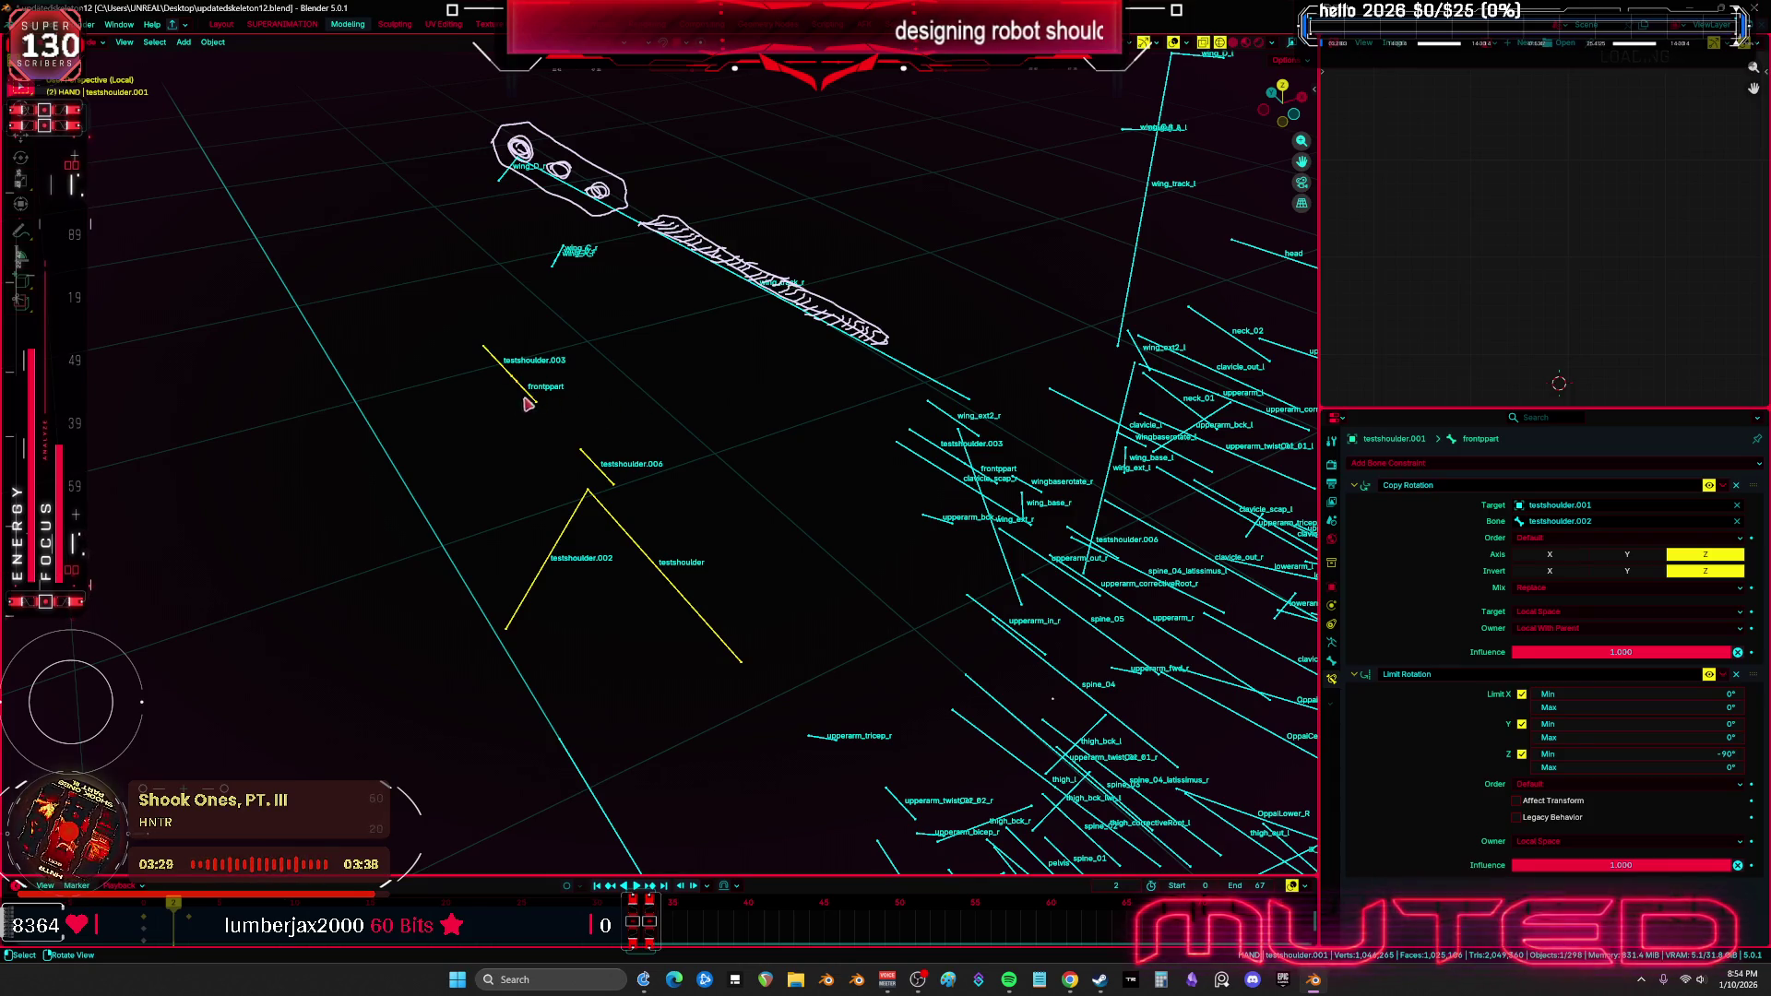
{"action": "key", "text": "ctrl+Tab"}
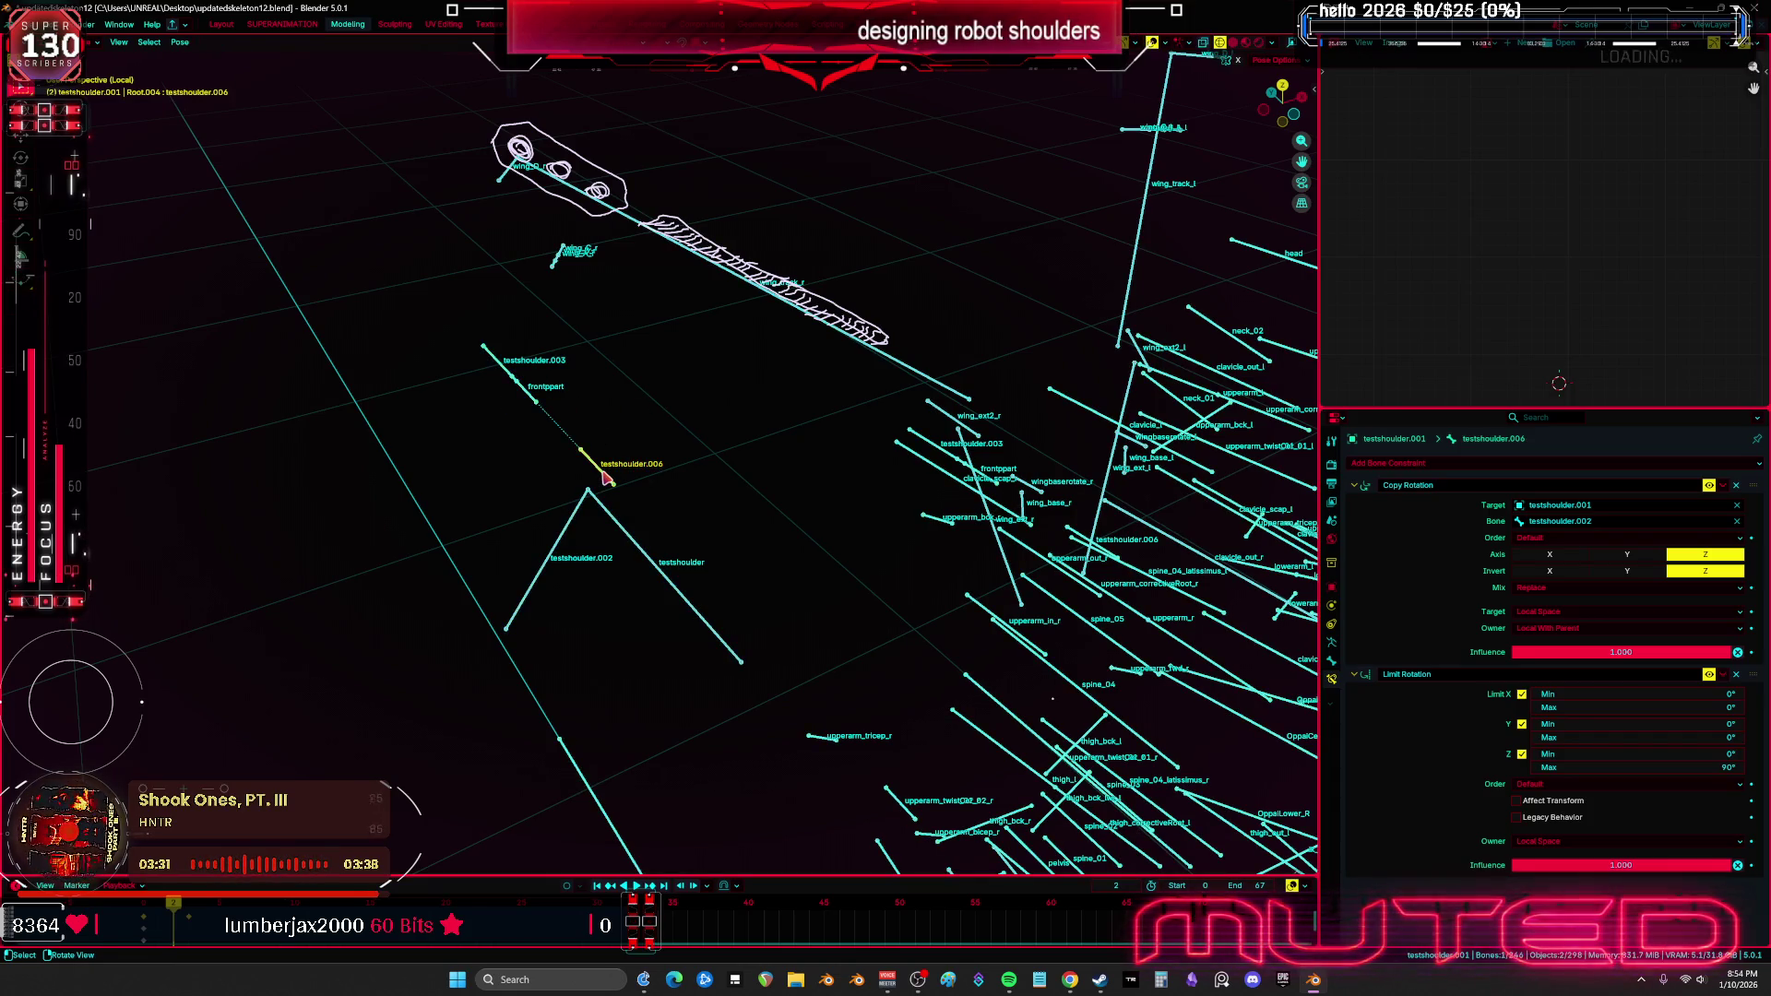
Test-move the reference armature's testshoulder.003, then reselect Root's testshoulder.003
{"action": "left_click", "coordinate": [500, 366]}
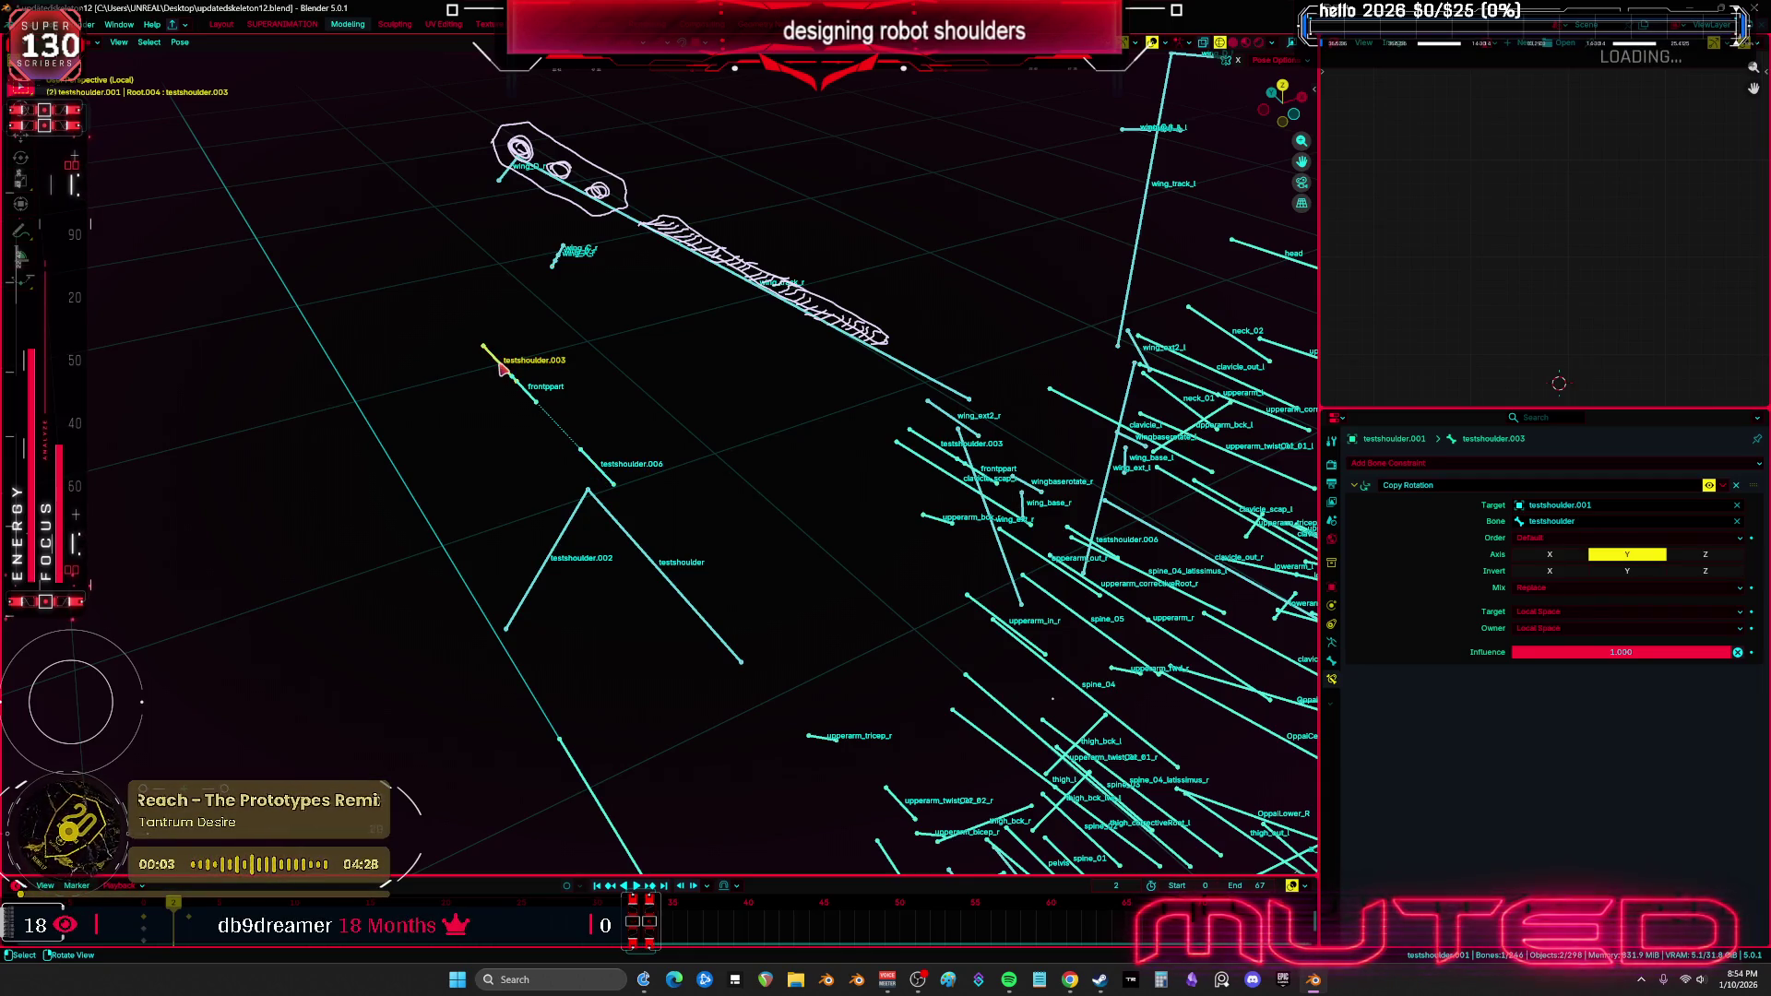
{"action": "left_click", "coordinate": [532, 397]}
{"action": "middle_click_drag", "start_coordinate": [530, 396], "coordinate": [699, 504], "text": "shift"}
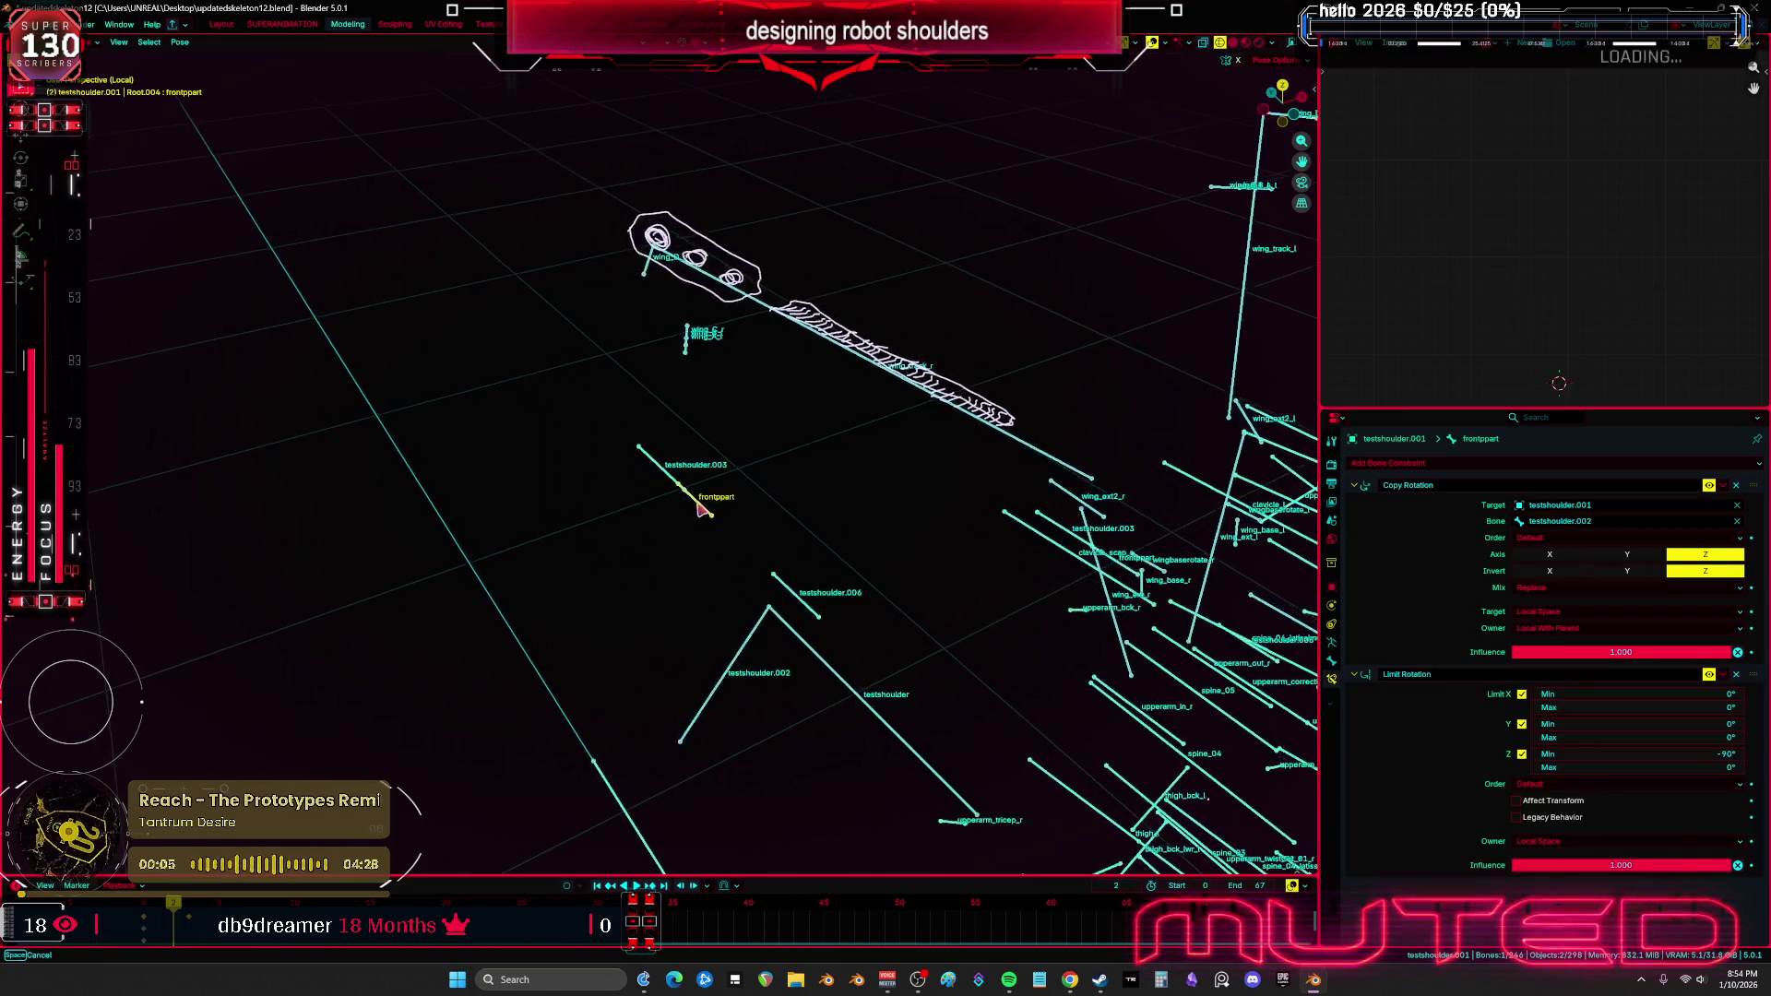
{"action": "scroll", "coordinate": [699, 504], "scroll_direction": "up", "scroll_amount": 2}
{"action": "left_click", "coordinate": [651, 459]}
{"action": "key", "text": "g"}
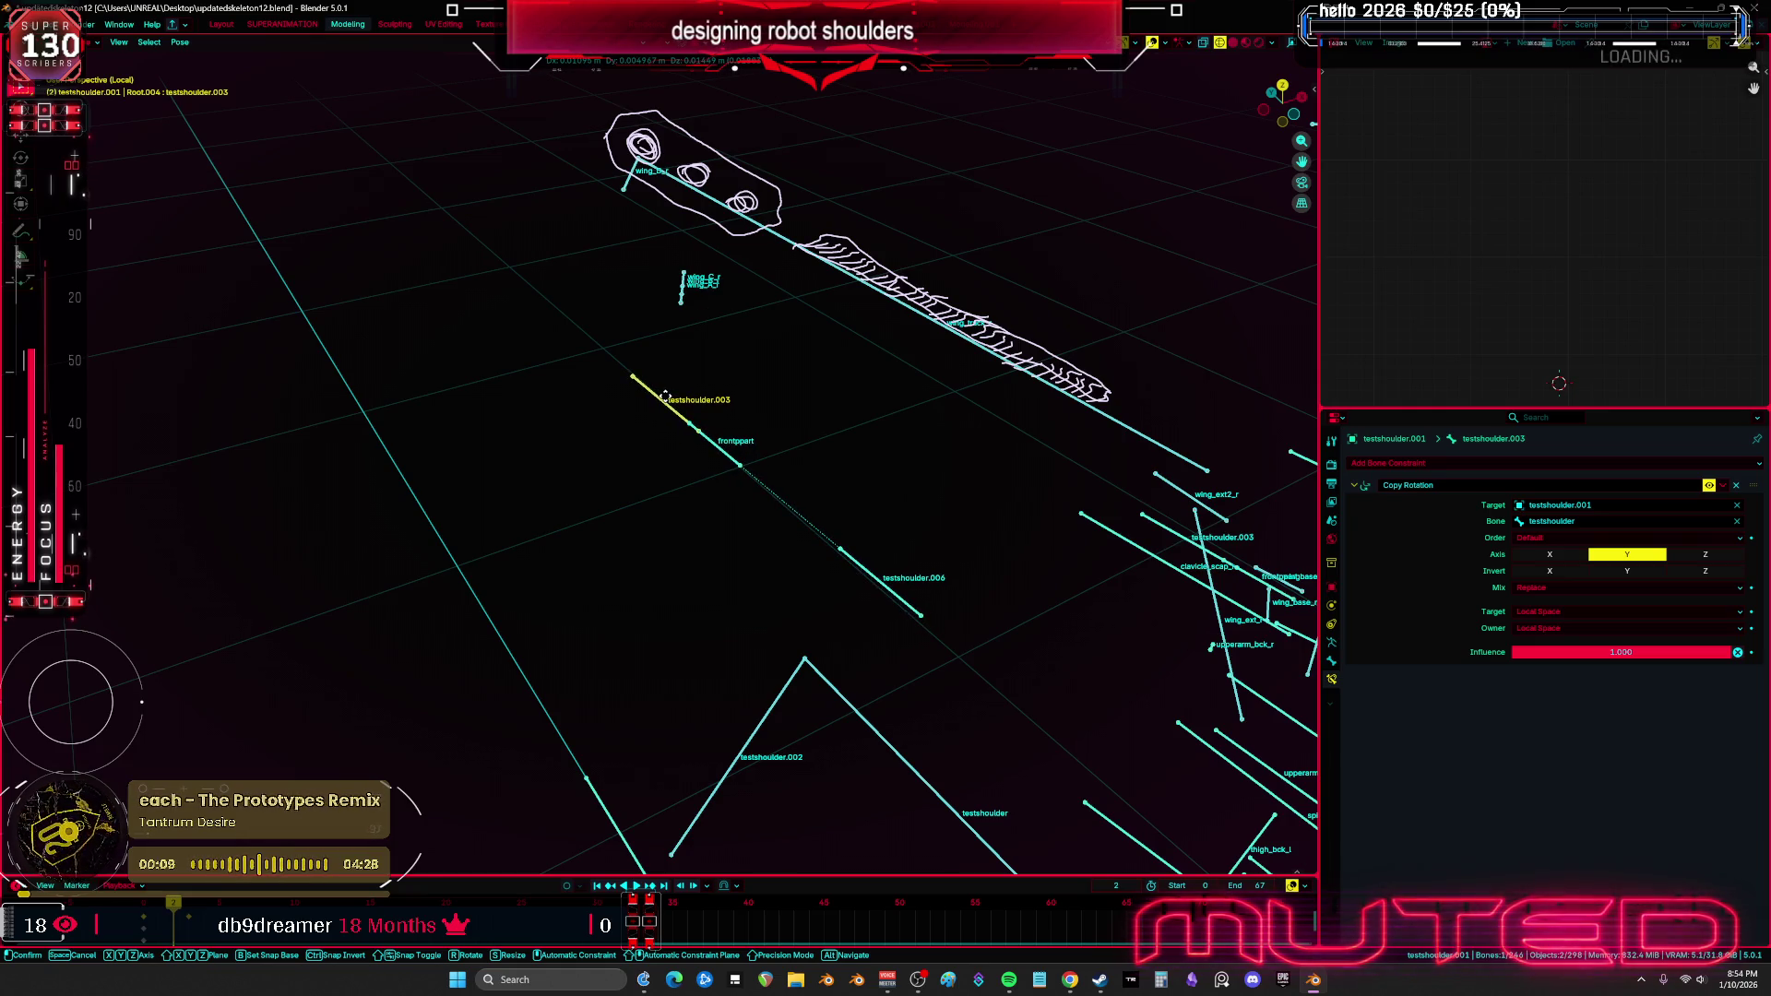
{"action": "left_click", "coordinate": [655, 415]}
{"action": "mouse_move", "coordinate": [918, 562]}
{"action": "middle_mouse_down", "text": "shift"}
{"action": "mouse_move", "coordinate": [613, 470]}
{"action": "mouse_move", "coordinate": [937, 487]}
{"action": "mouse_move", "coordinate": [805, 484]}
{"action": "mouse_move", "coordinate": [941, 553]}
{"action": "mouse_move", "coordinate": [810, 527]}
{"action": "middle_mouse_up", "text": "shift"}
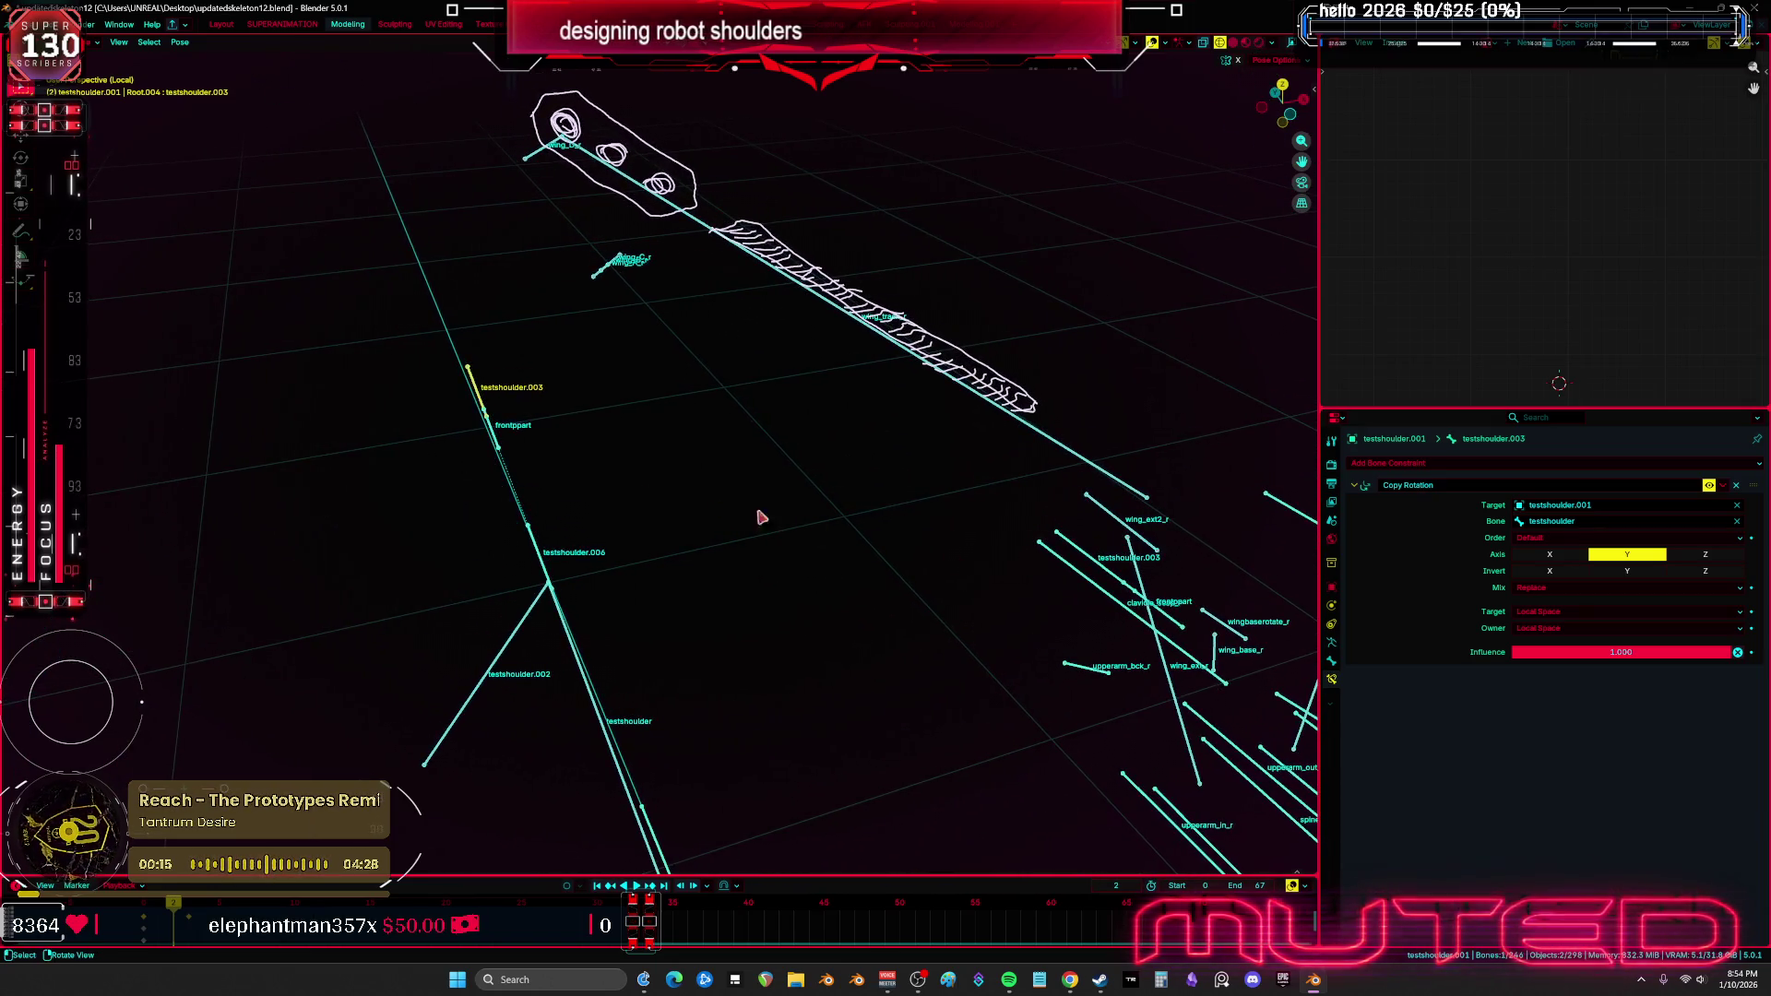
{"action": "mouse_move", "coordinate": [613, 638]}
{"action": "middle_mouse_down"}
{"action": "mouse_move", "coordinate": [615, 606]}
{"action": "mouse_move", "coordinate": [798, 498]}
{"action": "mouse_move", "coordinate": [803, 513]}
{"action": "middle_mouse_up"}
{"action": "left_click", "coordinate": [895, 548]}
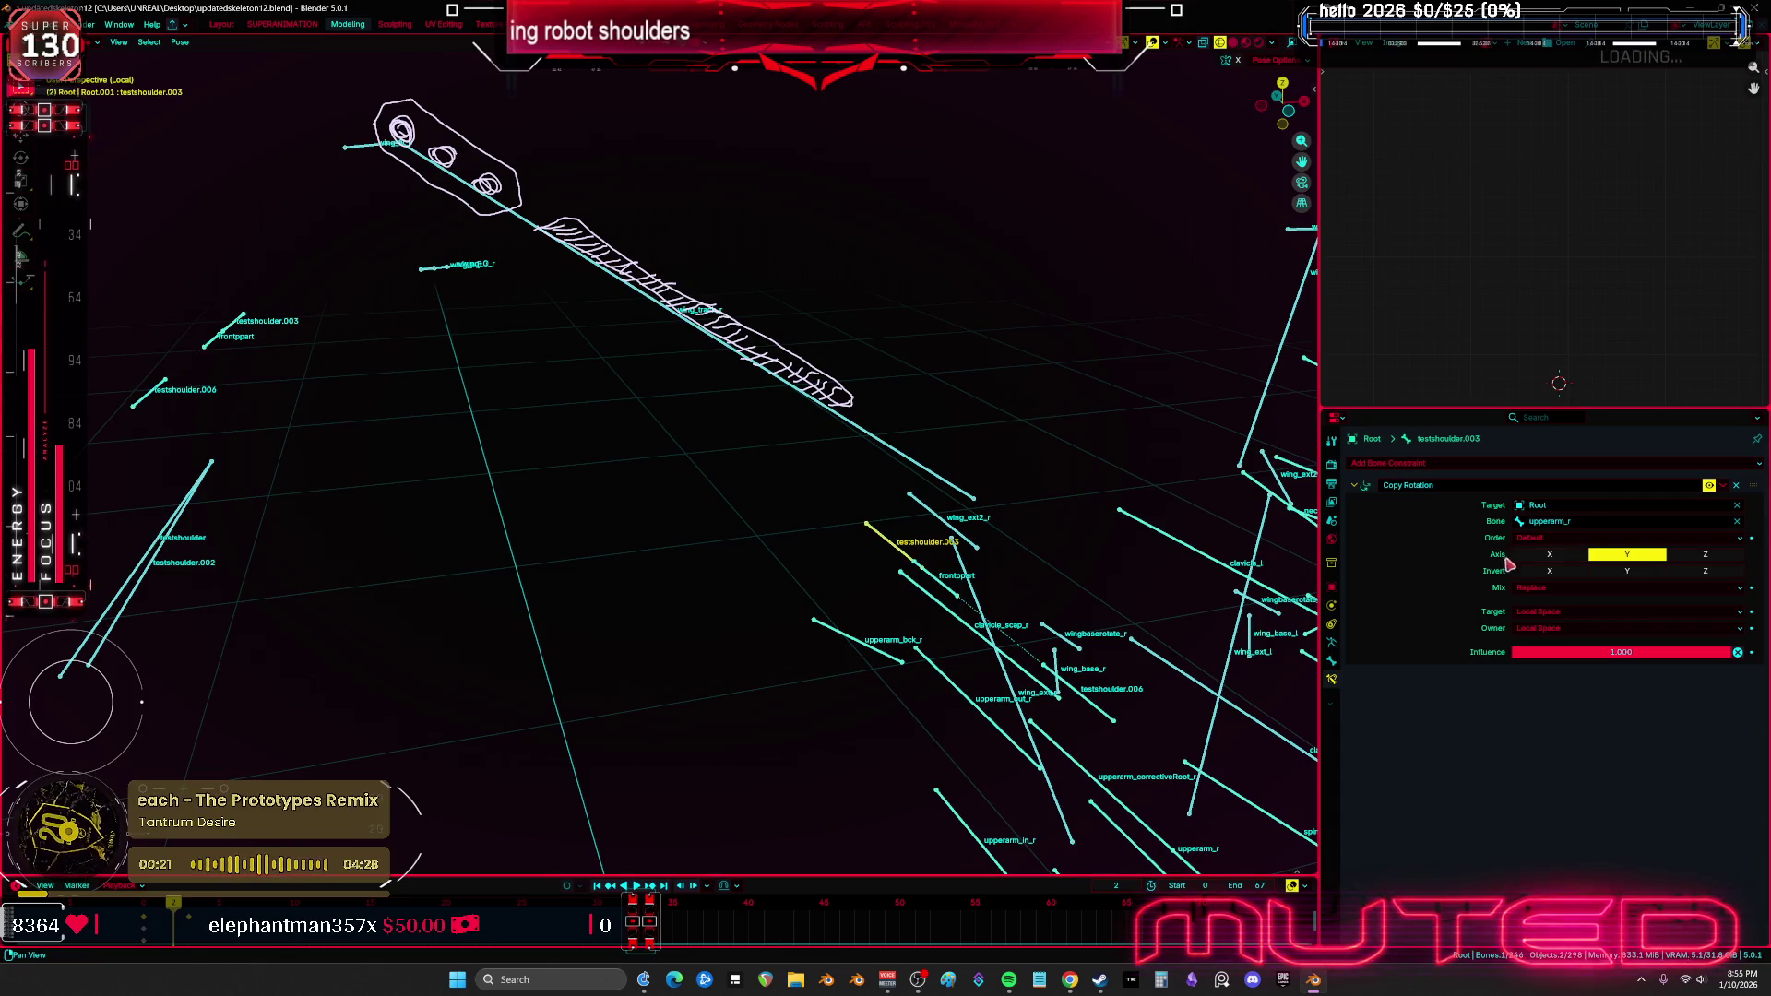
Set frontppart's Copy Rotation source bone to upperarm_r
{"action": "left_click", "coordinate": [946, 593]}
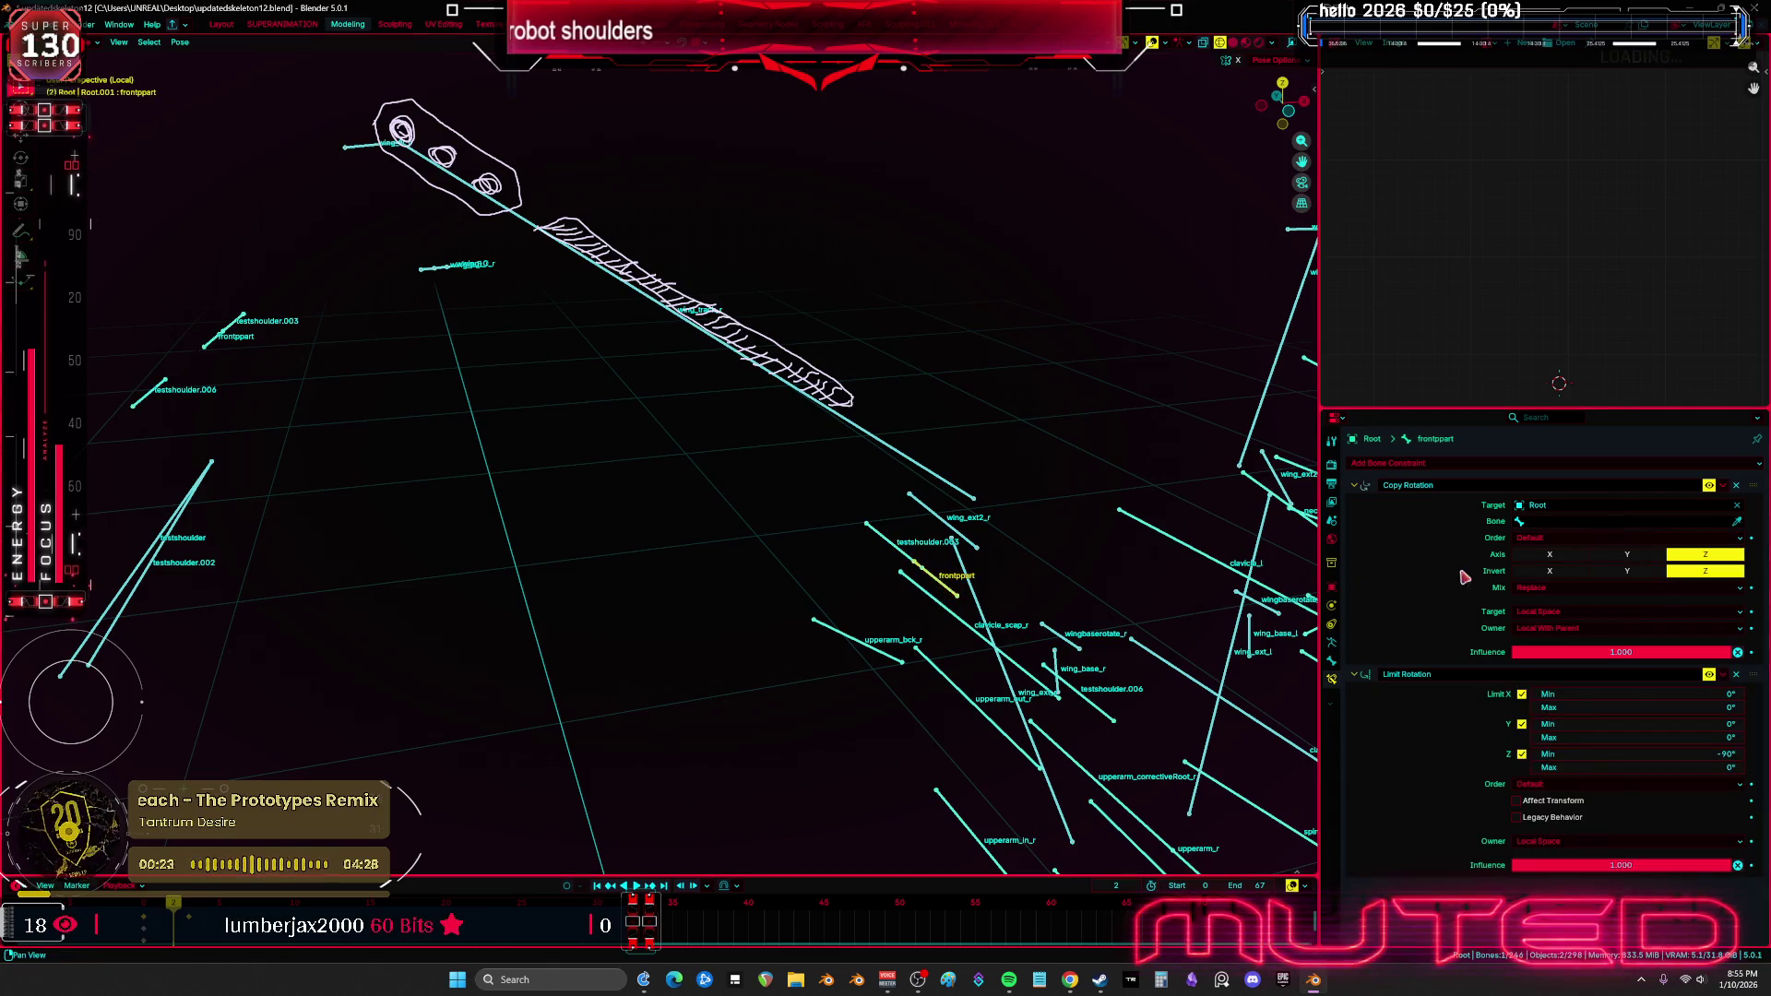
{"action": "left_click", "coordinate": [1593, 522]}
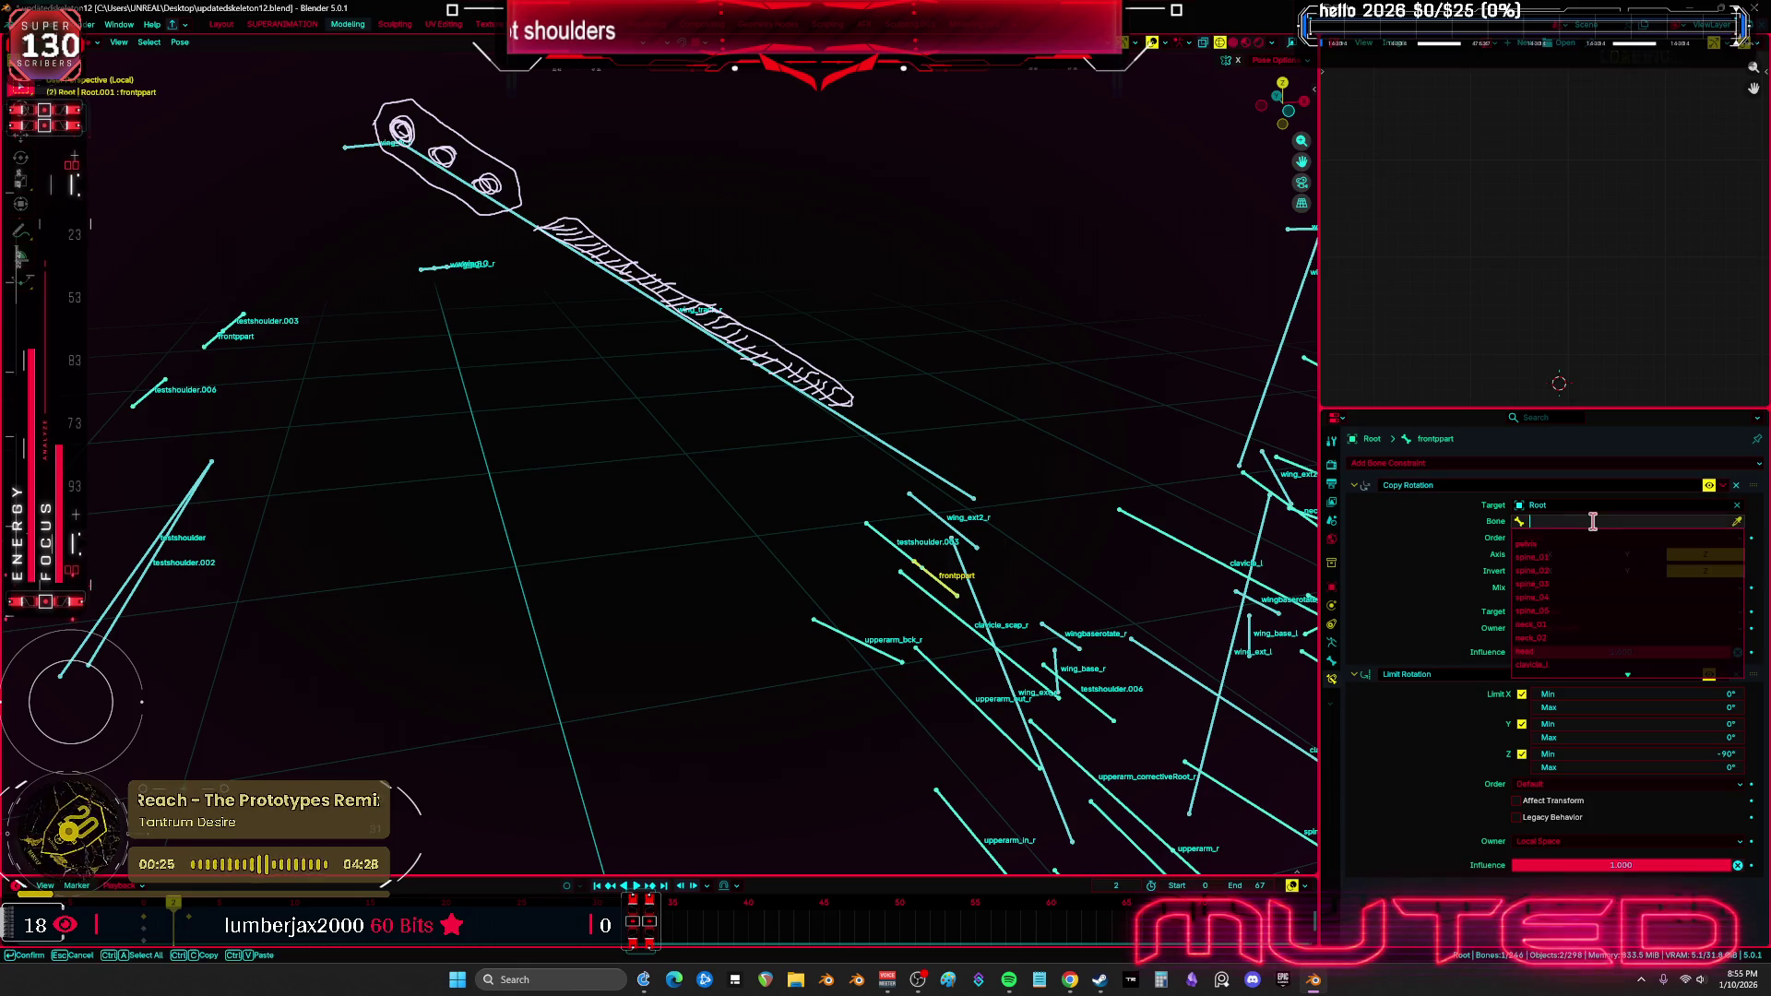
{"action": "type", "text": "upp"}
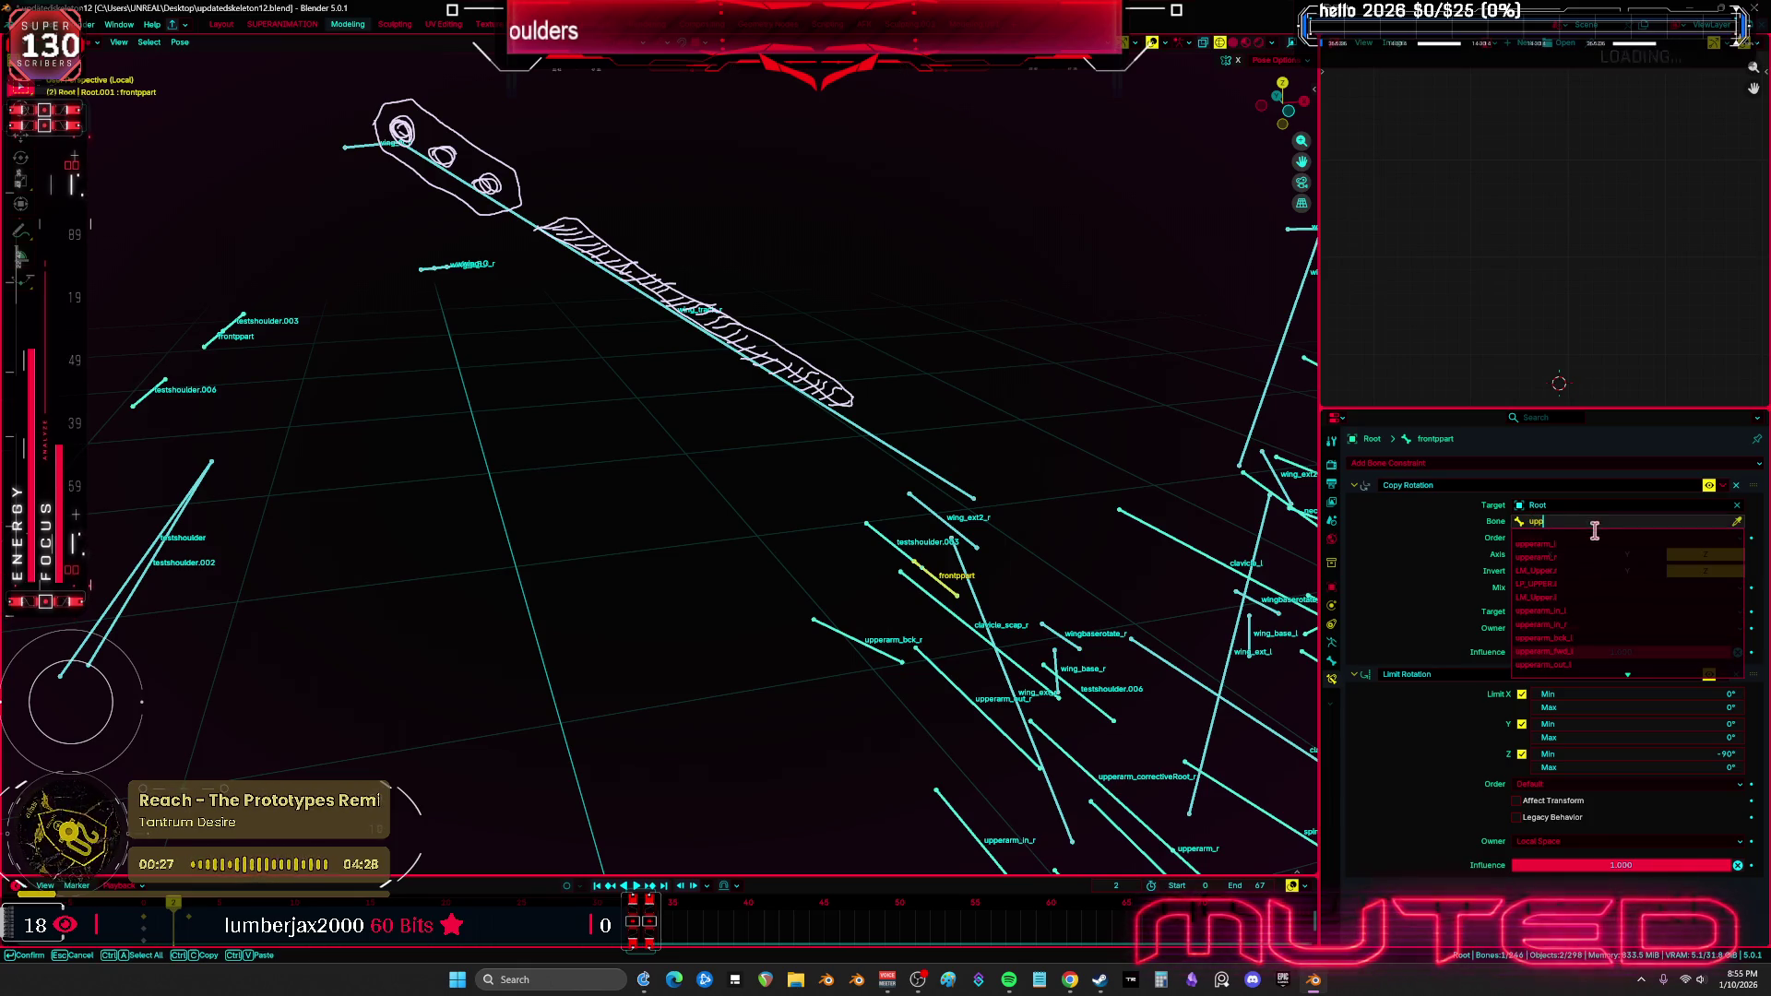
{"action": "type", "text": "er"}
{"action": "left_click", "coordinate": [1601, 558]}
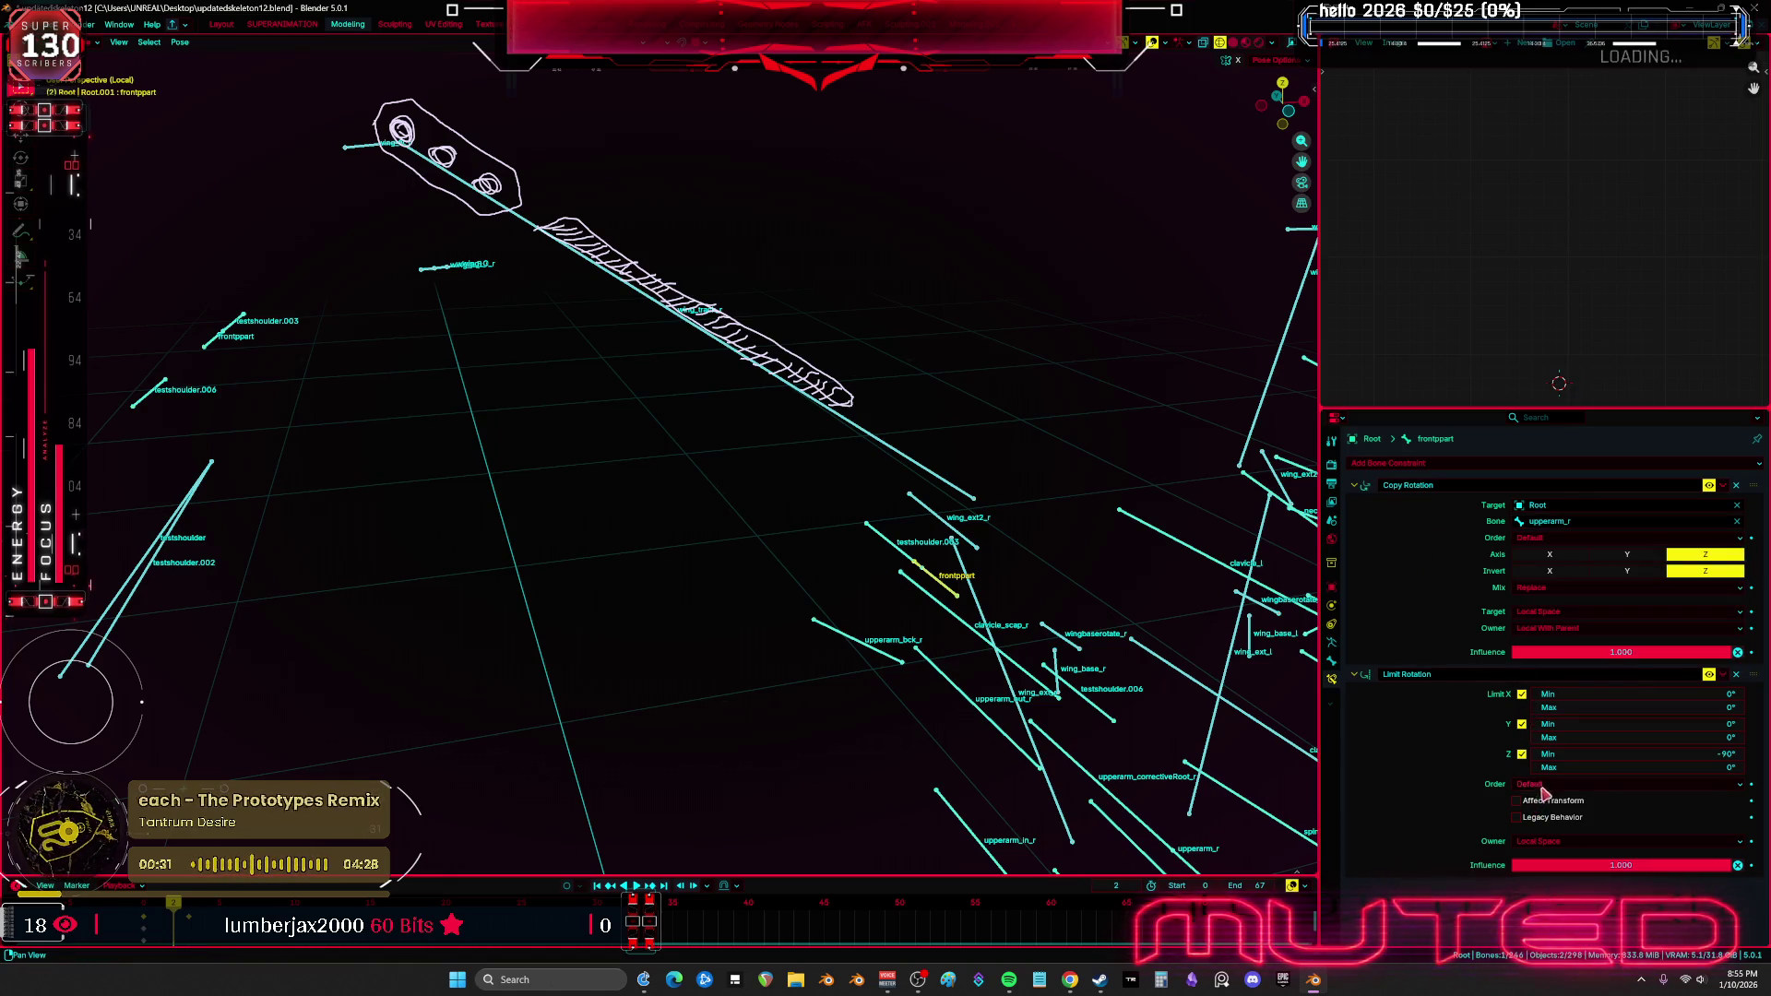
Set testshoulder.006's Copy Rotation source bone to upperarm_r
{"action": "mouse_move", "coordinate": [644, 554]}
{"action": "middle_mouse_down"}
{"action": "mouse_move", "coordinate": [1032, 563]}
{"action": "mouse_move", "coordinate": [885, 461]}
{"action": "middle_mouse_up"}
{"action": "left_click", "coordinate": [964, 572]}
{"action": "left_click", "coordinate": [1603, 521]}
{"action": "type", "text": "upperarm_r"}
{"action": "left_click", "coordinate": [1606, 546]}
Compare against testshoulder.006 in the reference armature, then enter edit mode
{"action": "scroll", "coordinate": [939, 524], "scroll_direction": "down", "scroll_amount": 3}
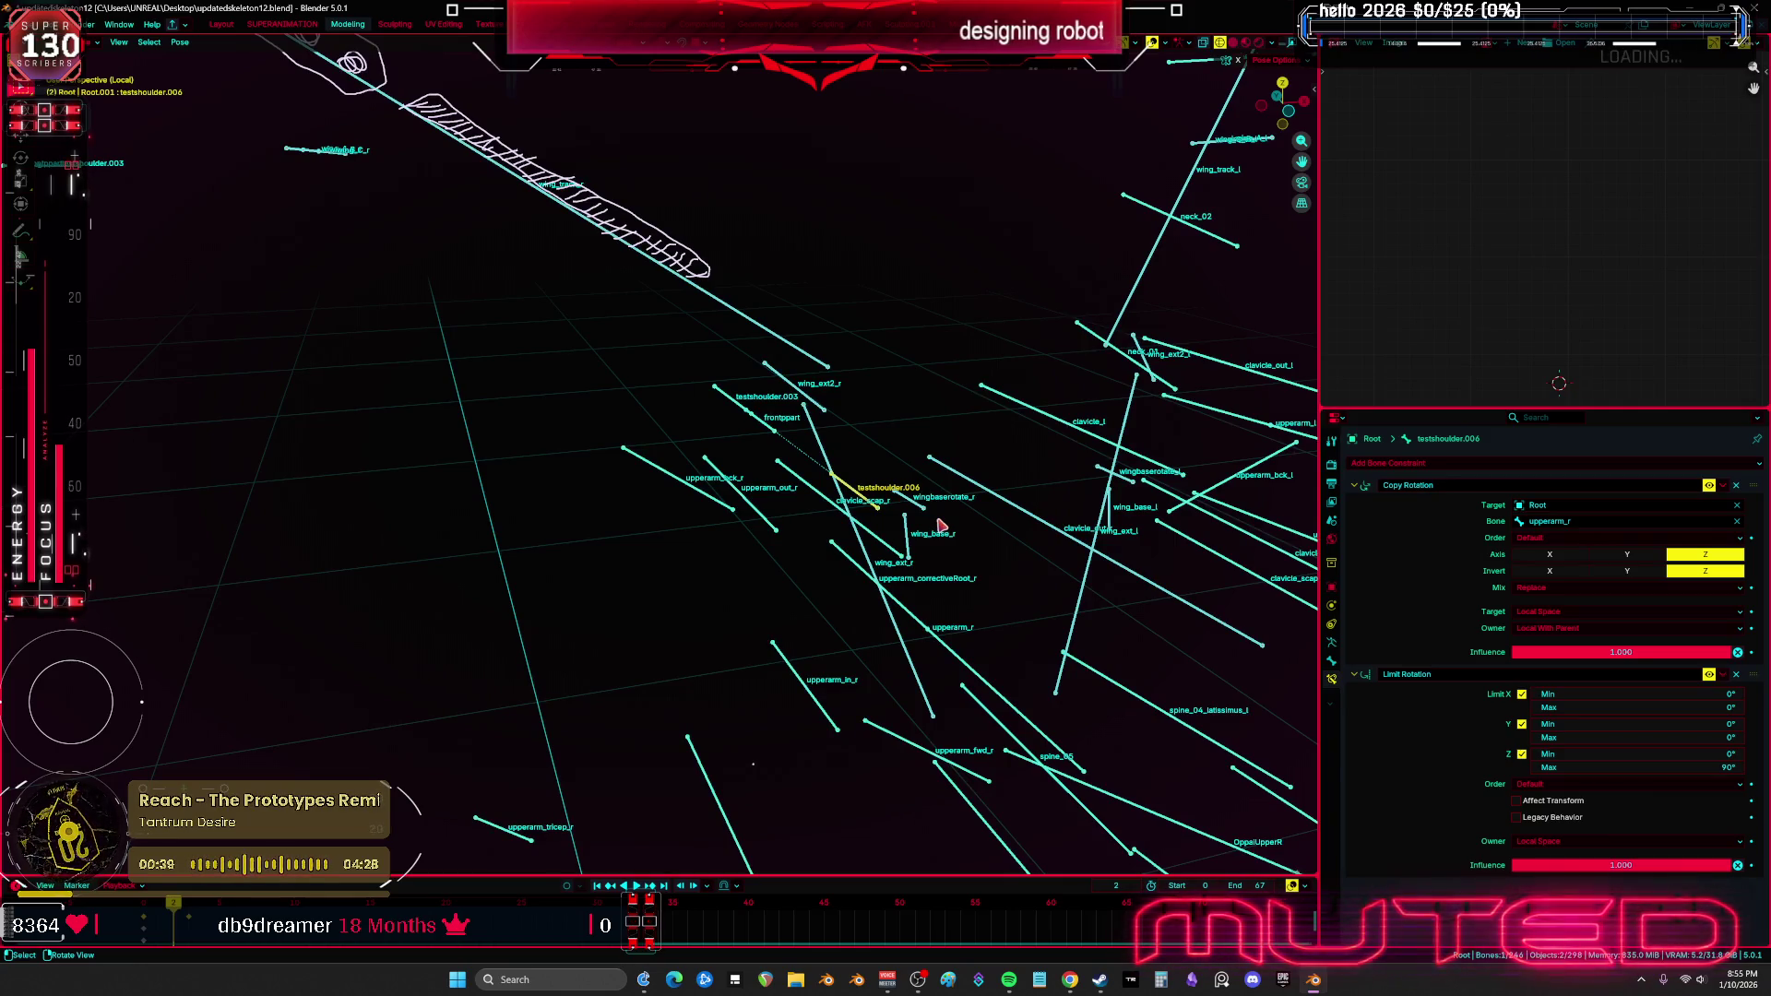
{"action": "mouse_move", "coordinate": [846, 513]}
{"action": "middle_mouse_down"}
{"action": "mouse_move", "coordinate": [581, 507]}
{"action": "mouse_move", "coordinate": [600, 506]}
{"action": "mouse_move", "coordinate": [362, 430]}
{"action": "middle_mouse_up"}
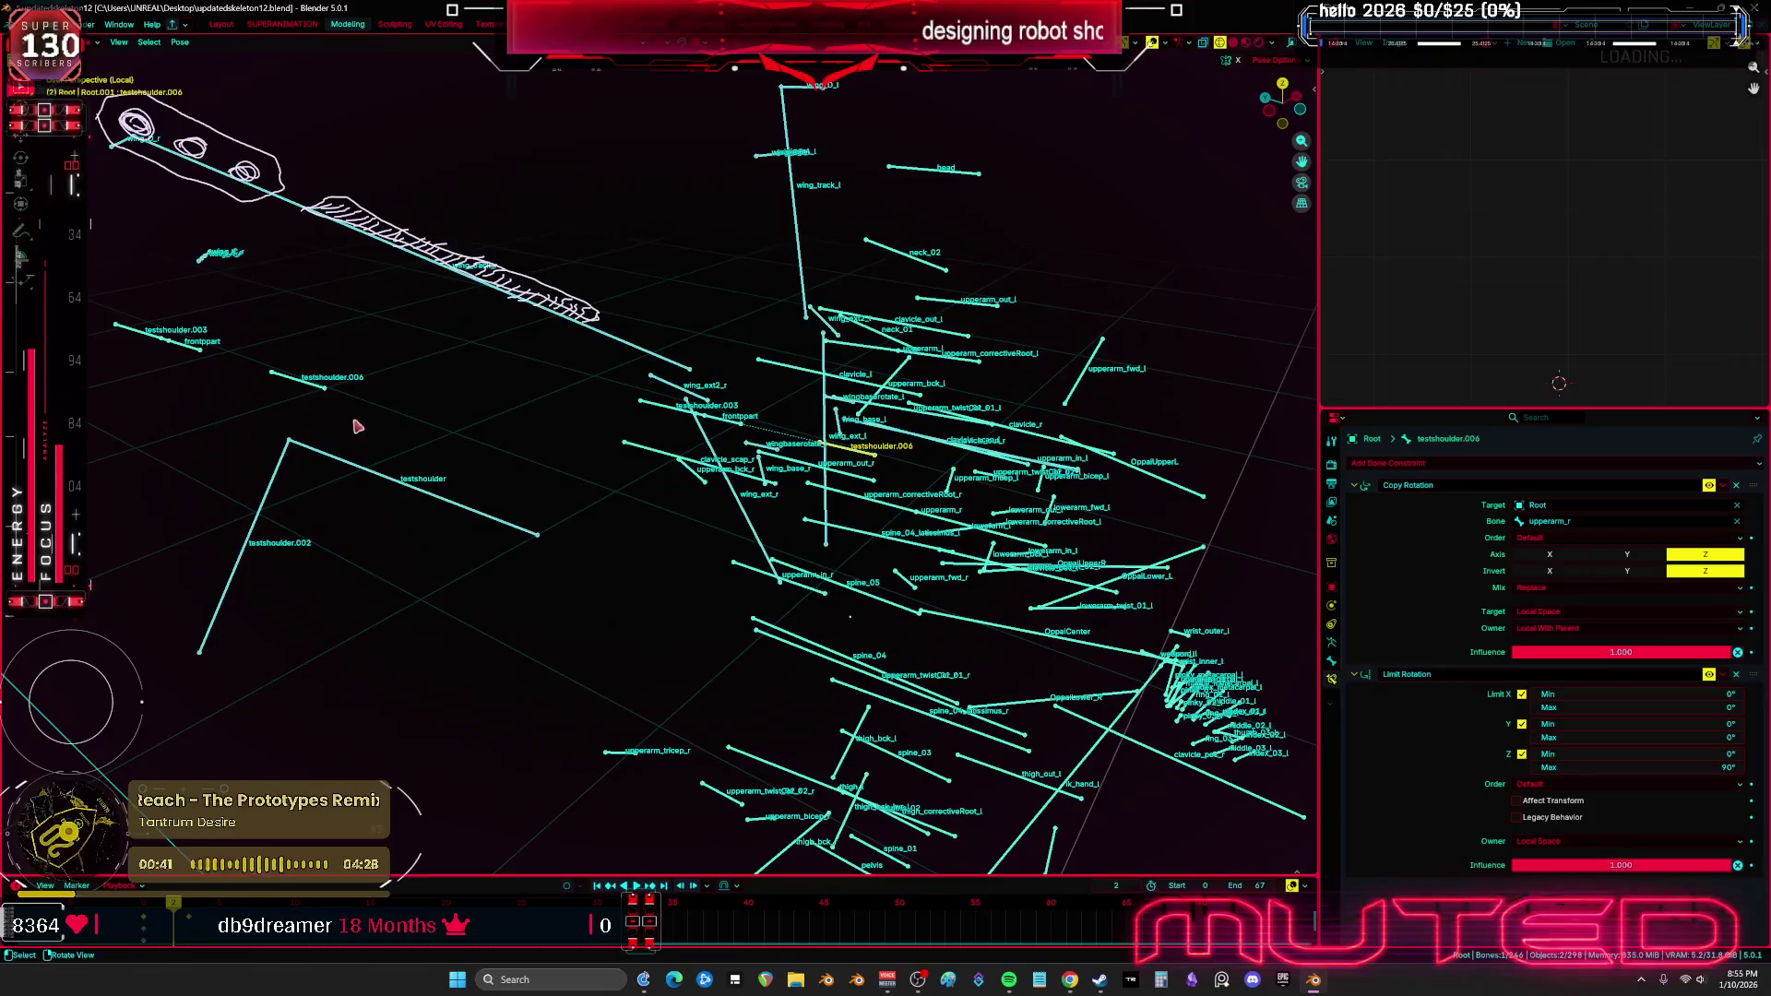
{"action": "left_click", "coordinate": [312, 383]}
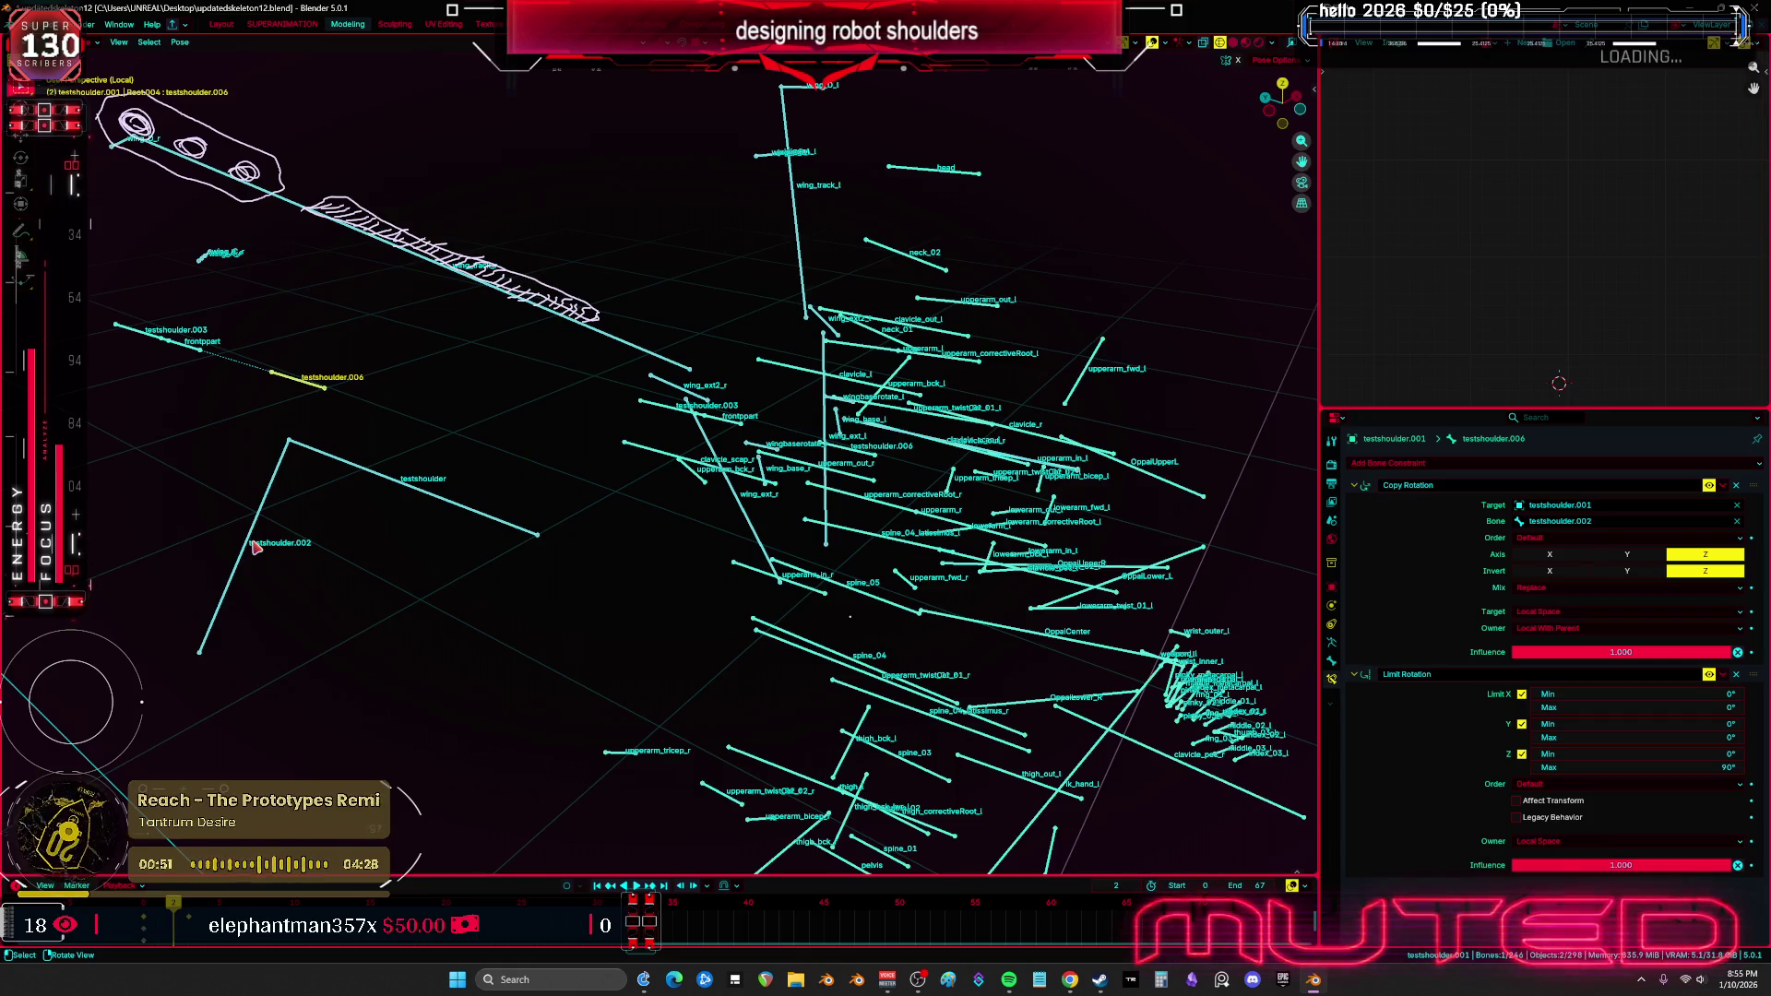
{"action": "mouse_move", "coordinate": [256, 546]}
{"action": "middle_mouse_down"}
{"action": "mouse_move", "coordinate": [719, 553]}
{"action": "mouse_move", "coordinate": [656, 562]}
{"action": "mouse_move", "coordinate": [686, 573]}
{"action": "mouse_move", "coordinate": [759, 498]}
{"action": "middle_mouse_up"}
{"action": "scroll", "coordinate": [815, 470], "scroll_direction": "up", "scroll_amount": 3}
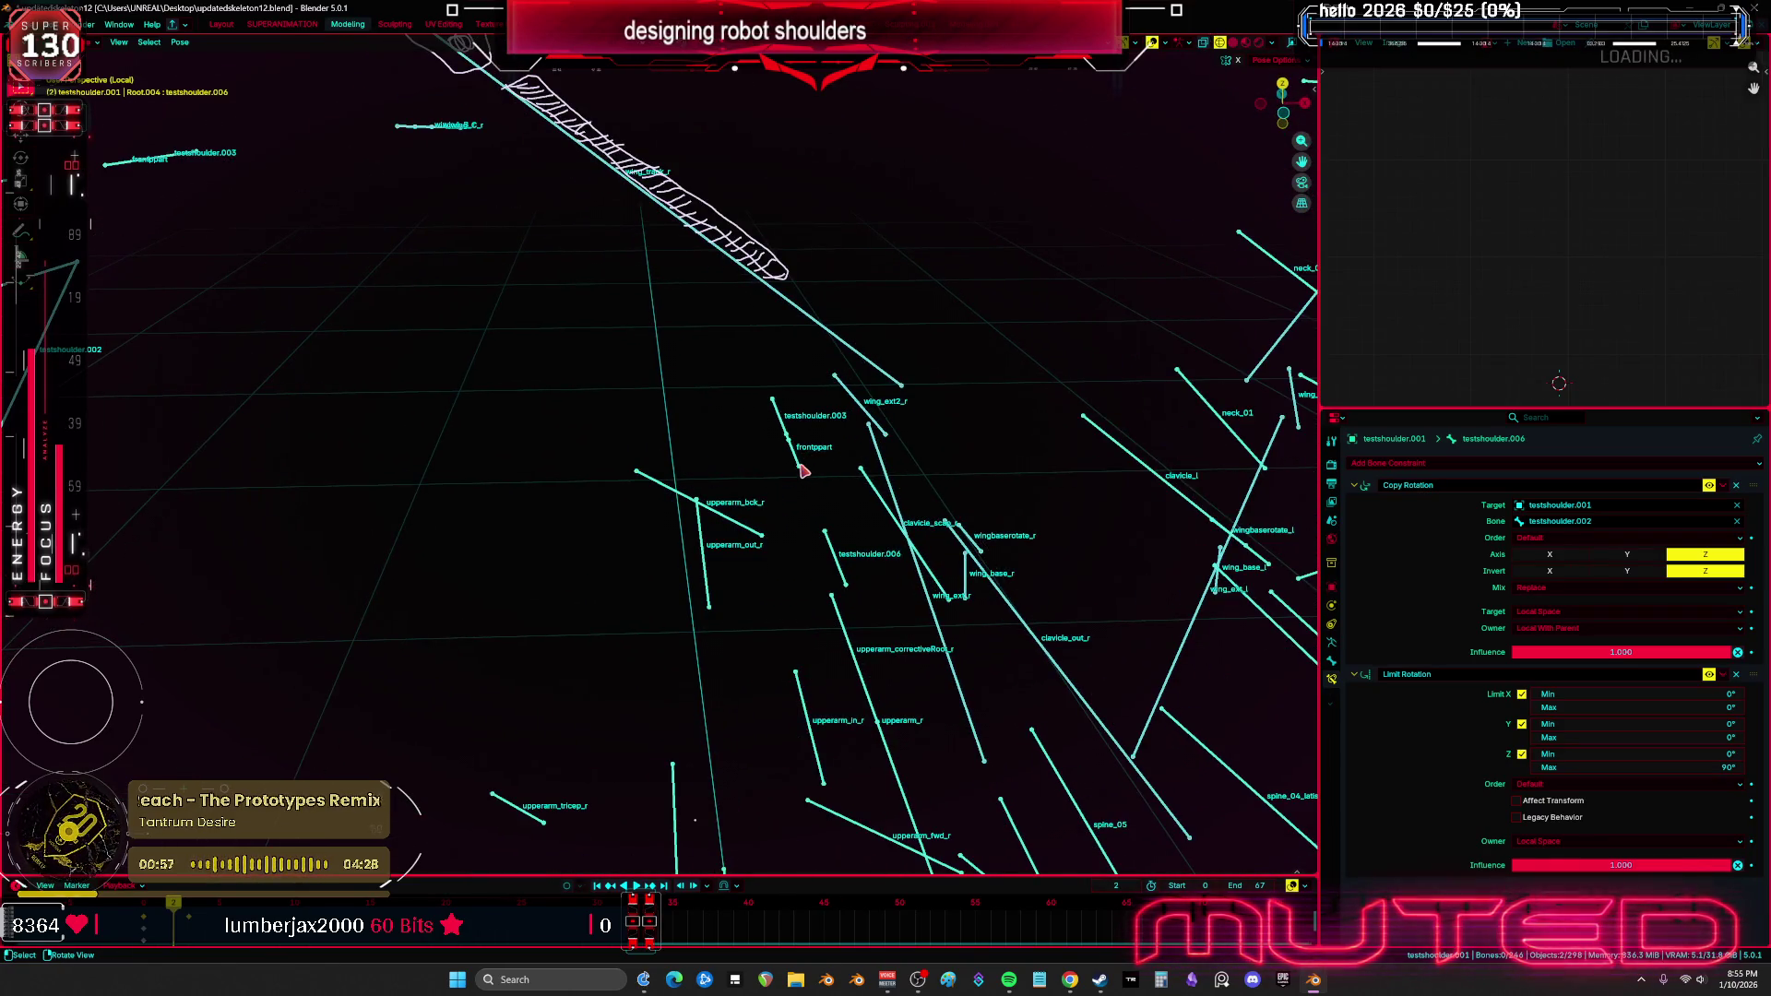
{"action": "key", "text": "Tab"}
Parent frontppart and testshoulder.003 to upperarm_r with Keep Offset
{"action": "left_click", "coordinate": [793, 457]}
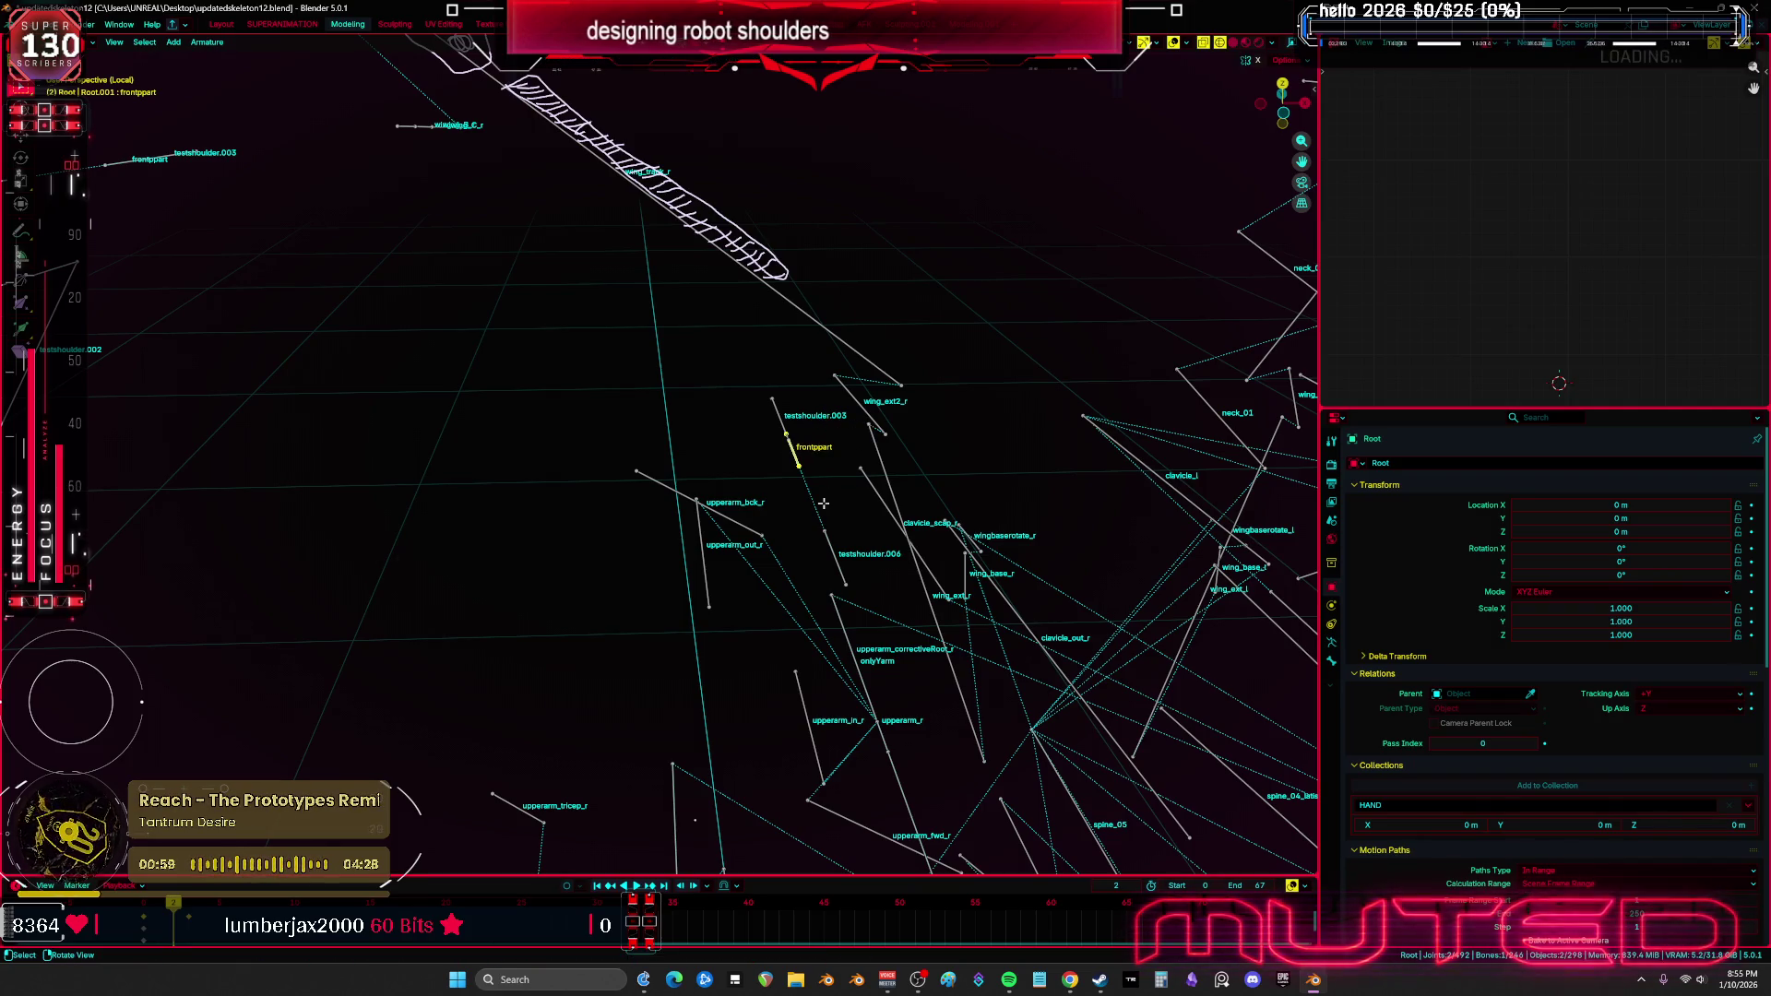
{"action": "left_click", "coordinate": [782, 419]}
{"action": "mouse_move", "coordinate": [825, 489]}
{"action": "middle_mouse_down"}
{"action": "mouse_move", "coordinate": [845, 495]}
{"action": "mouse_move", "coordinate": [845, 541]}
{"action": "middle_mouse_up"}
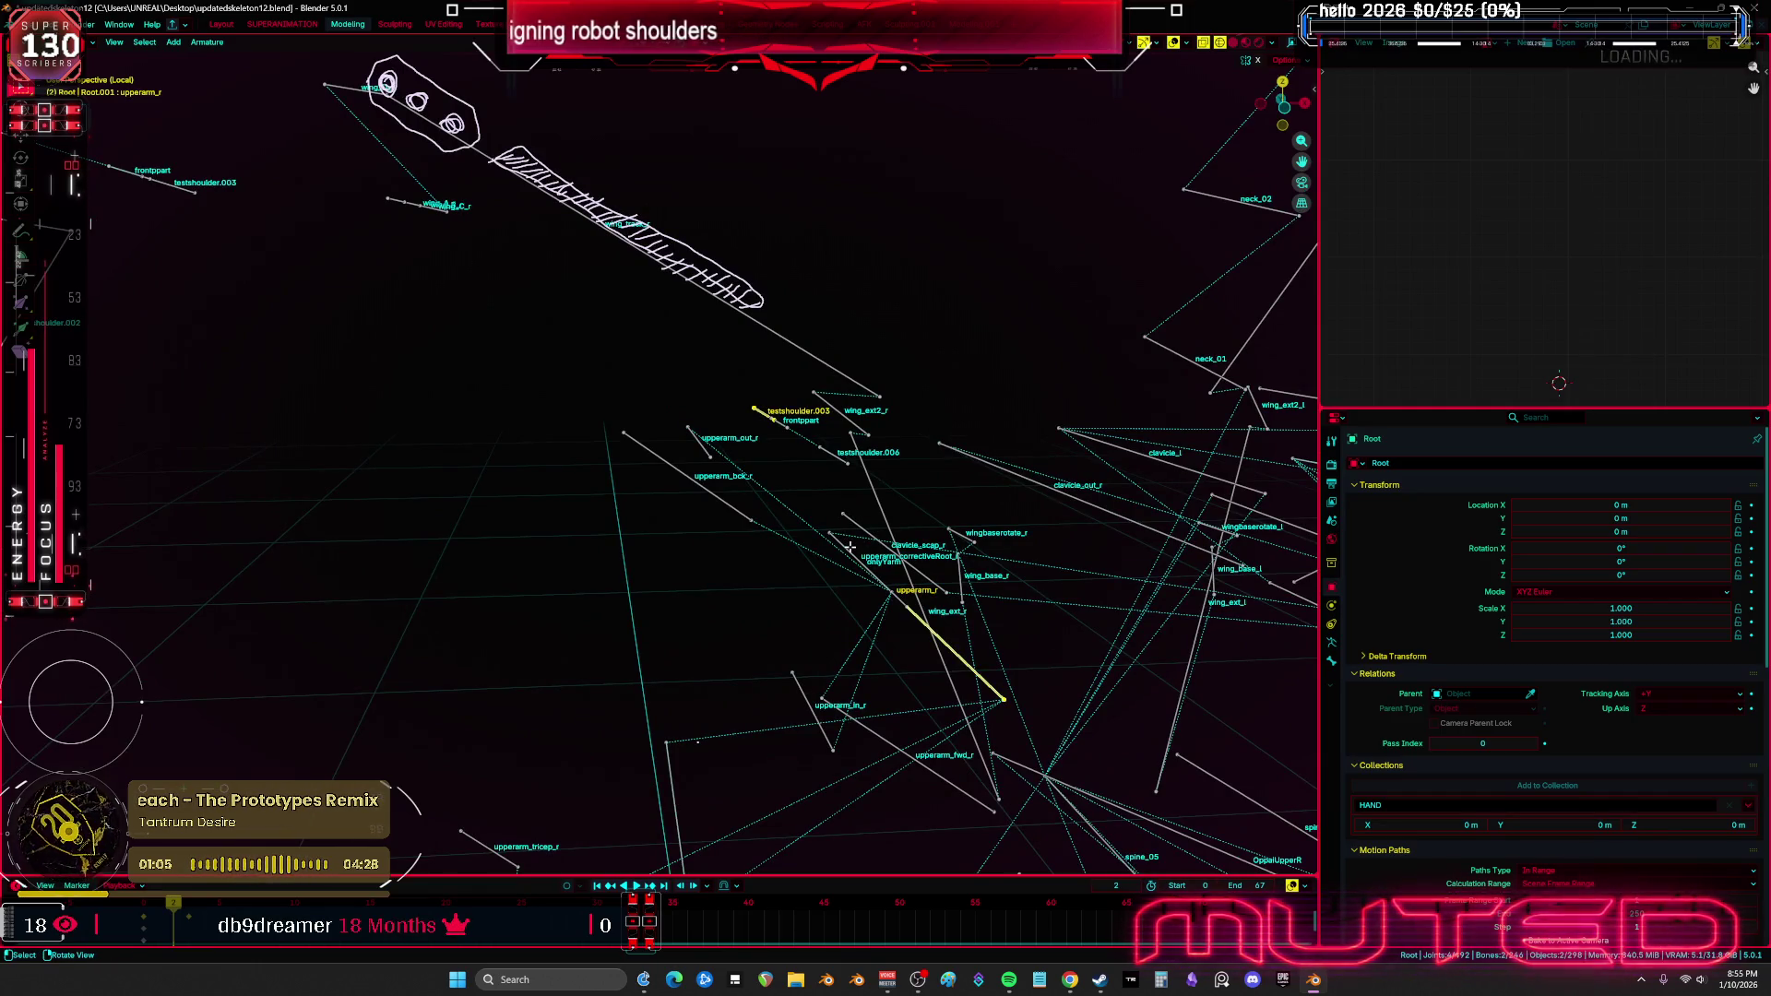
{"action": "left_click", "coordinate": [852, 549]}
{"action": "mouse_move", "coordinate": [852, 551]}
{"action": "middle_mouse_down"}
{"action": "mouse_move", "coordinate": [862, 572]}
{"action": "mouse_move", "coordinate": [839, 554]}
{"action": "middle_mouse_up"}
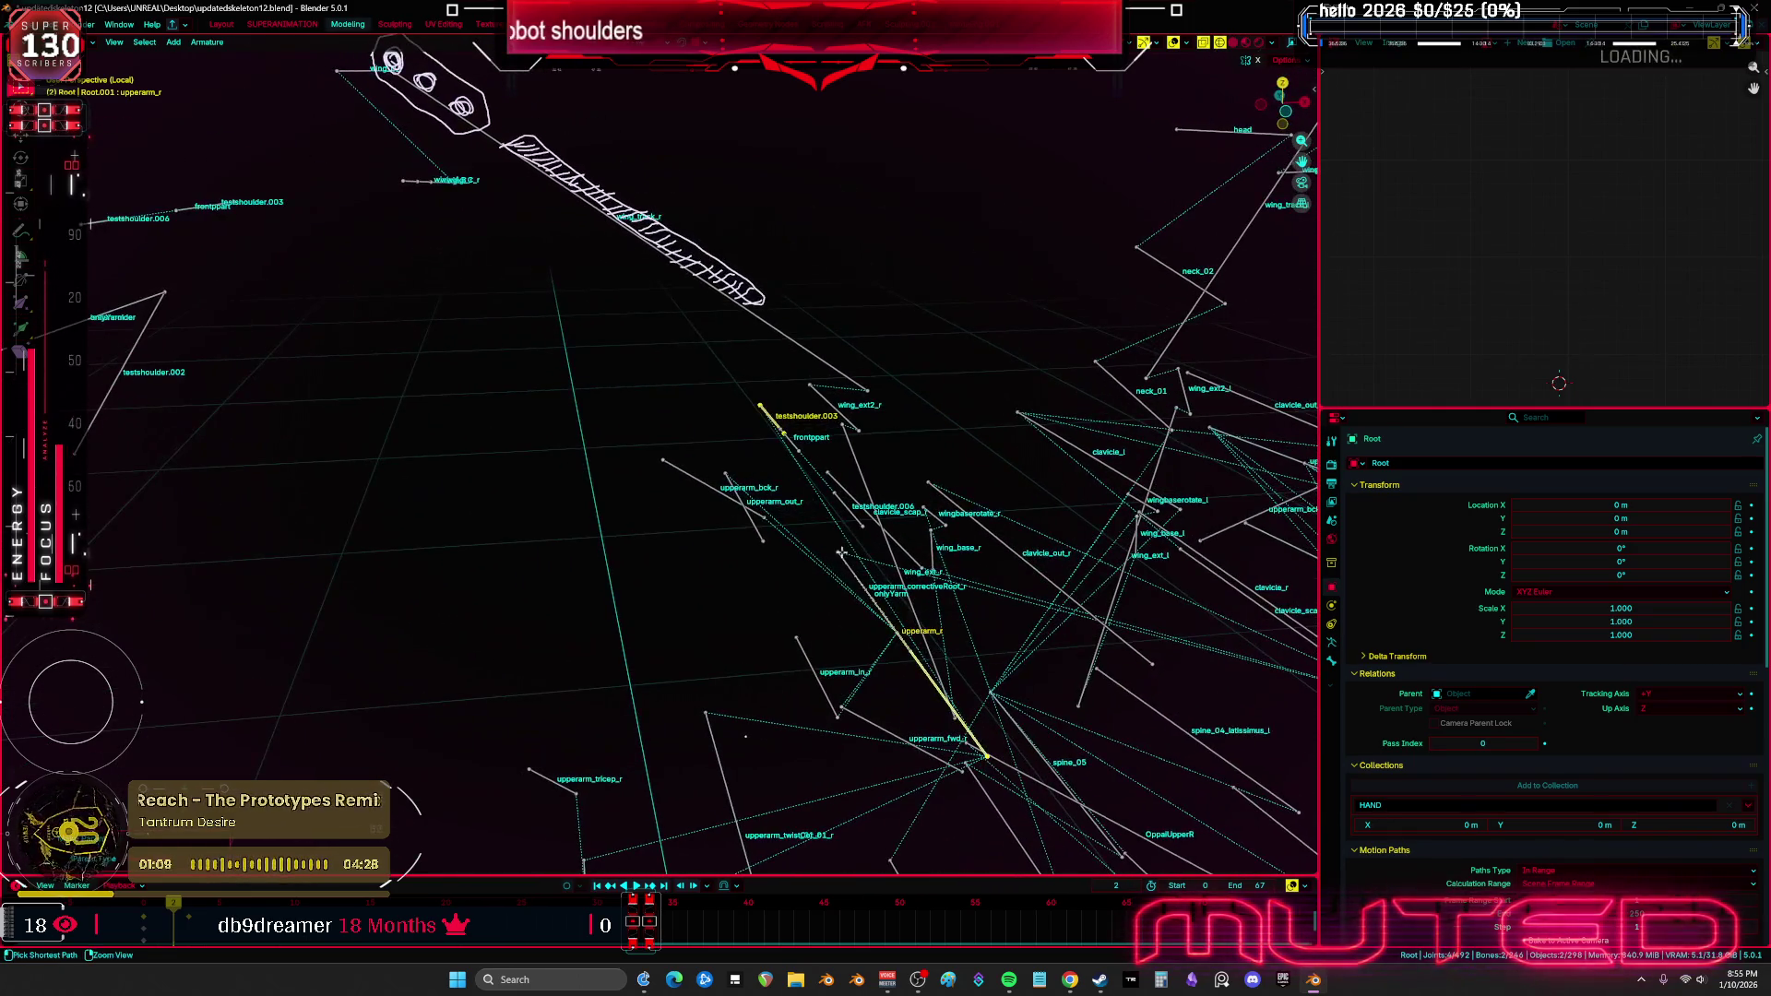
In pose mode, rotate upperarm_r around its local Y axis and check frontppart follows
{"action": "left_click", "coordinate": [858, 618]}
{"action": "key", "text": "r"}
{"action": "key", "text": "x"}
{"action": "key", "text": "x"}
{"action": "key", "text": "y"}
{"action": "key", "text": "y"}
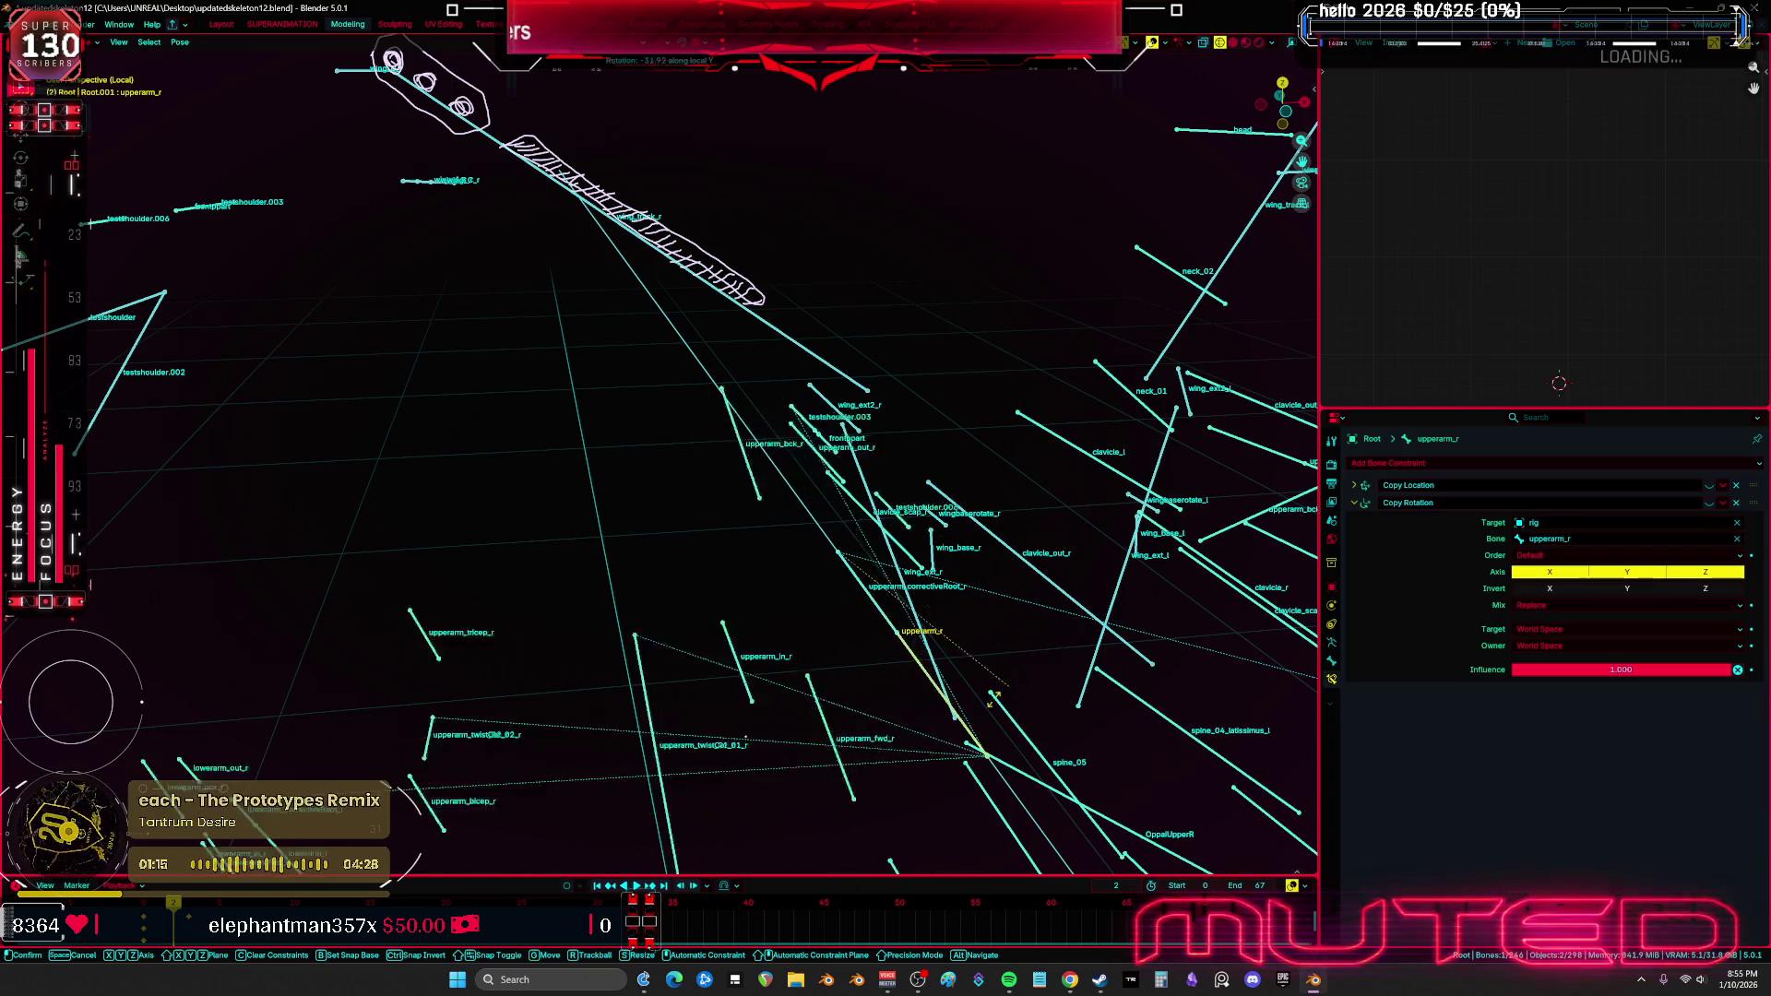
{"action": "left_click", "coordinate": [1005, 574]}
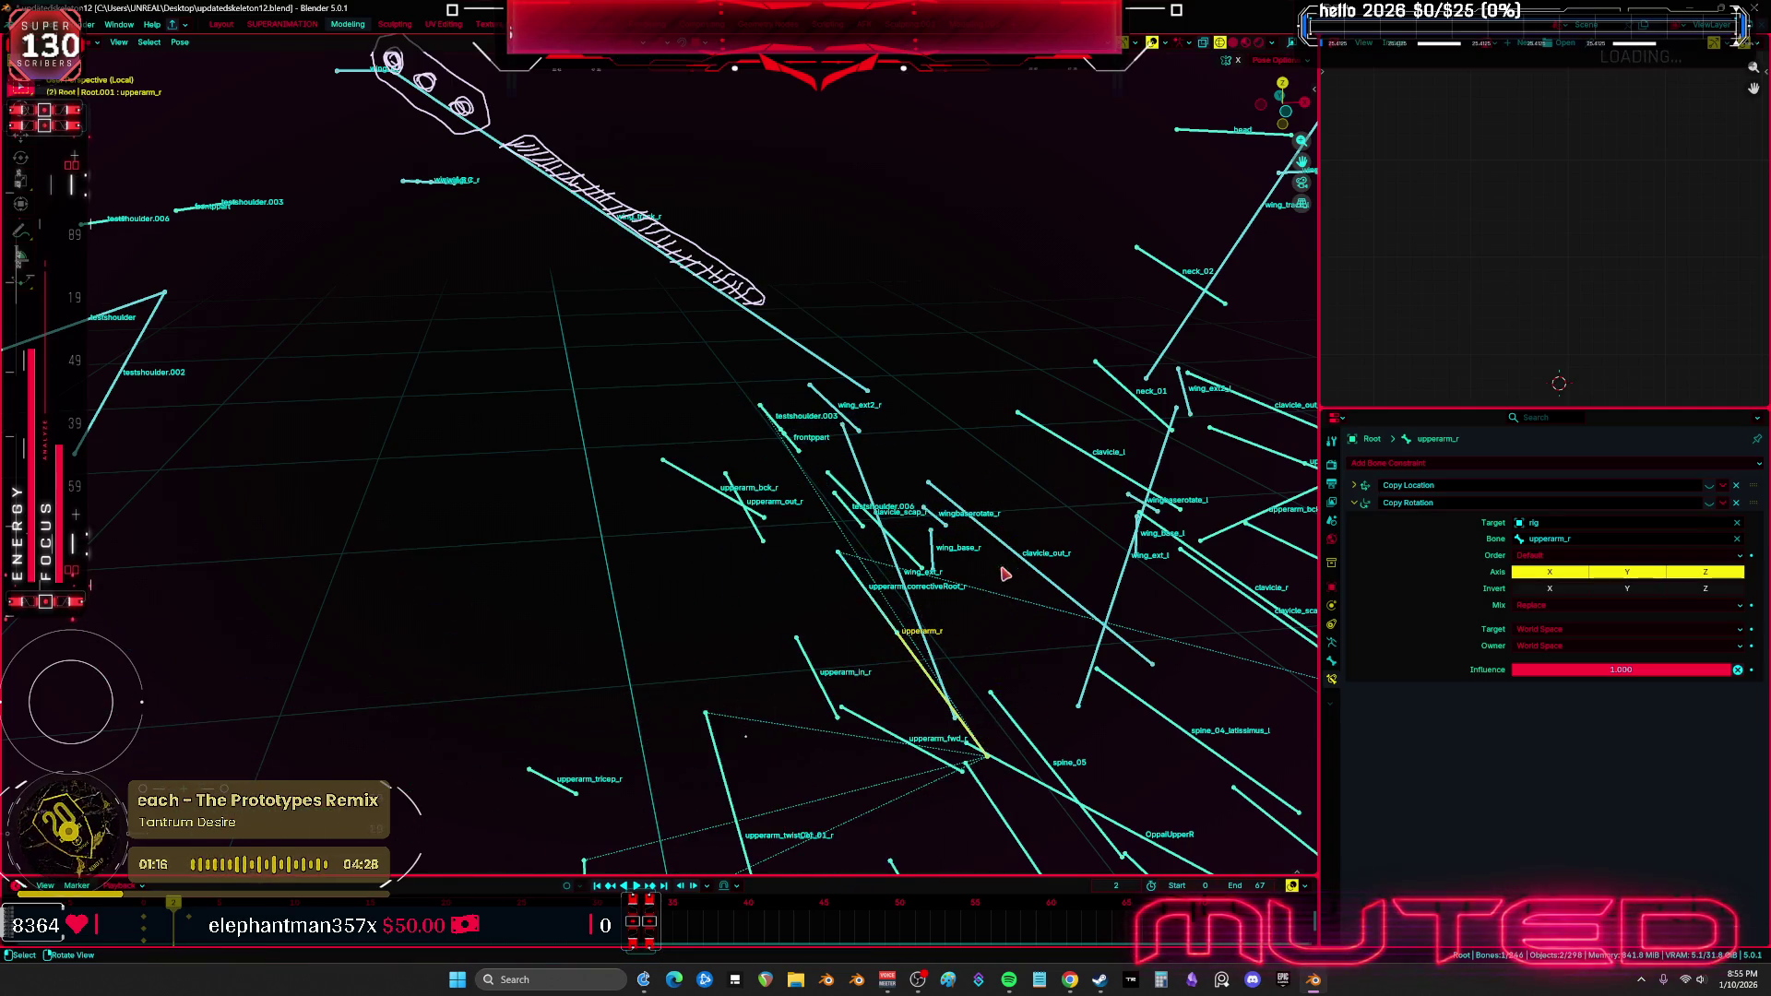
{"action": "left_click", "coordinate": [794, 450]}
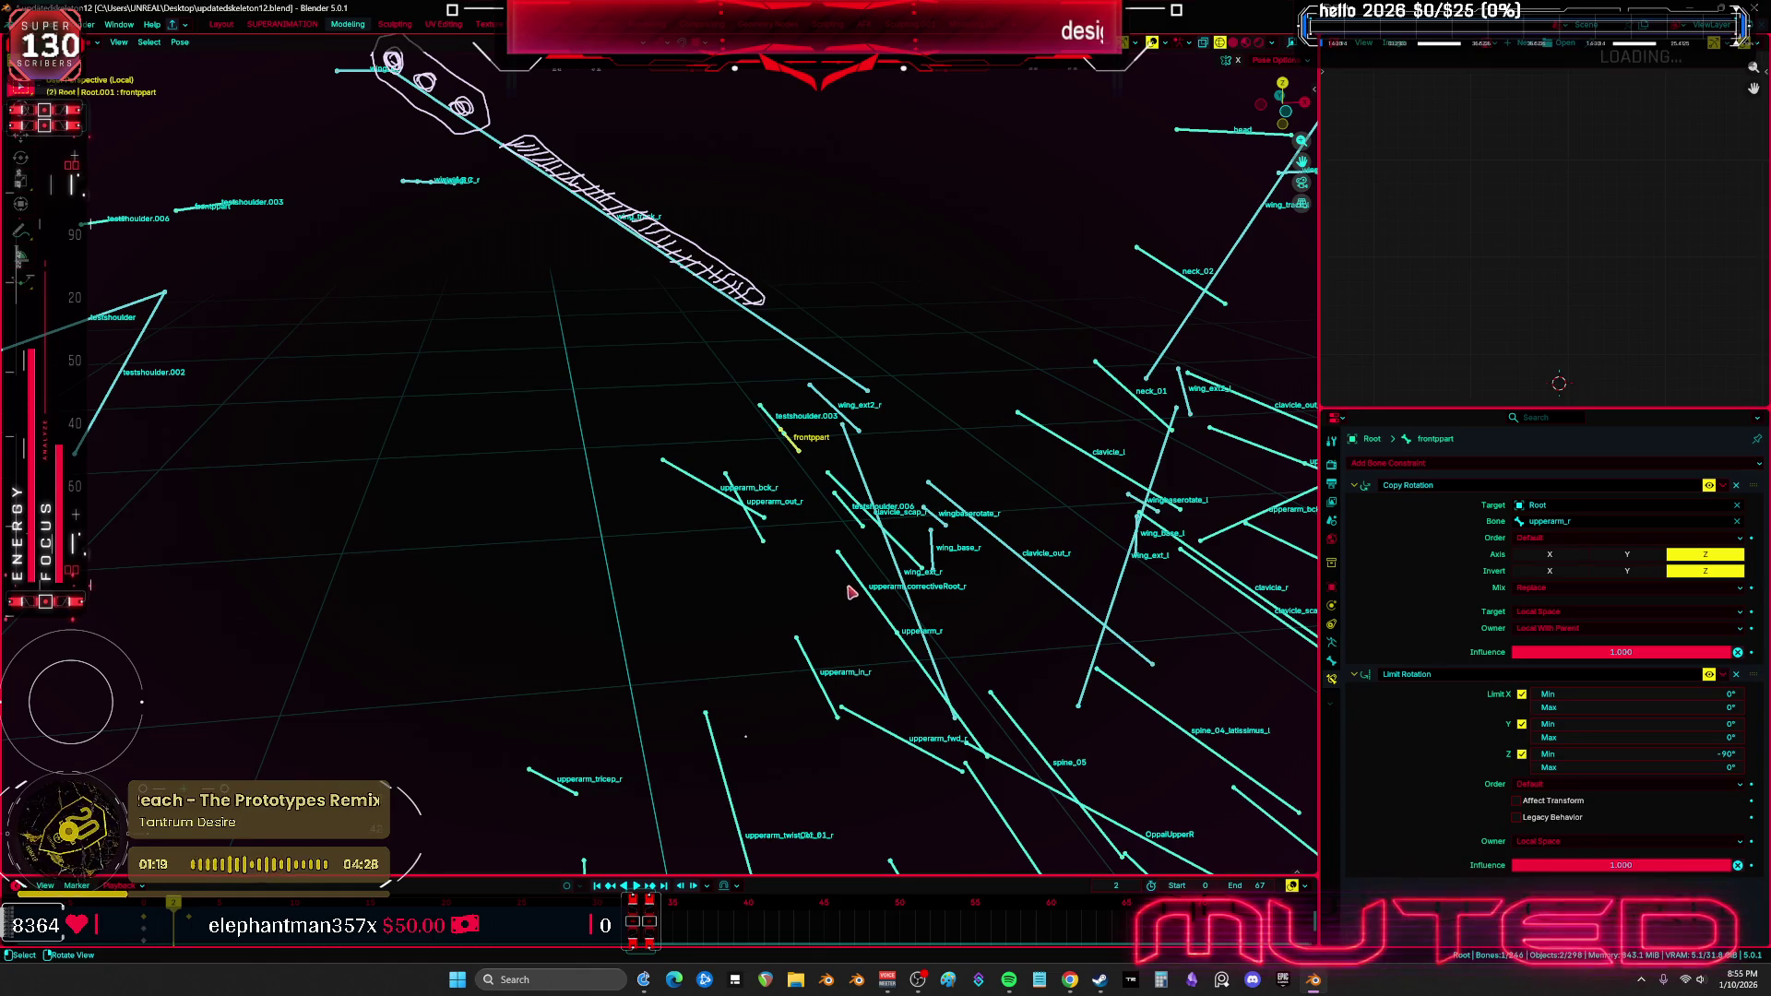
{"action": "mouse_move", "coordinate": [862, 579]}
{"action": "middle_mouse_down"}
{"action": "mouse_move", "coordinate": [762, 593]}
{"action": "mouse_move", "coordinate": [841, 583]}
{"action": "mouse_move", "coordinate": [822, 578]}
{"action": "mouse_move", "coordinate": [815, 633]}
{"action": "middle_mouse_up"}
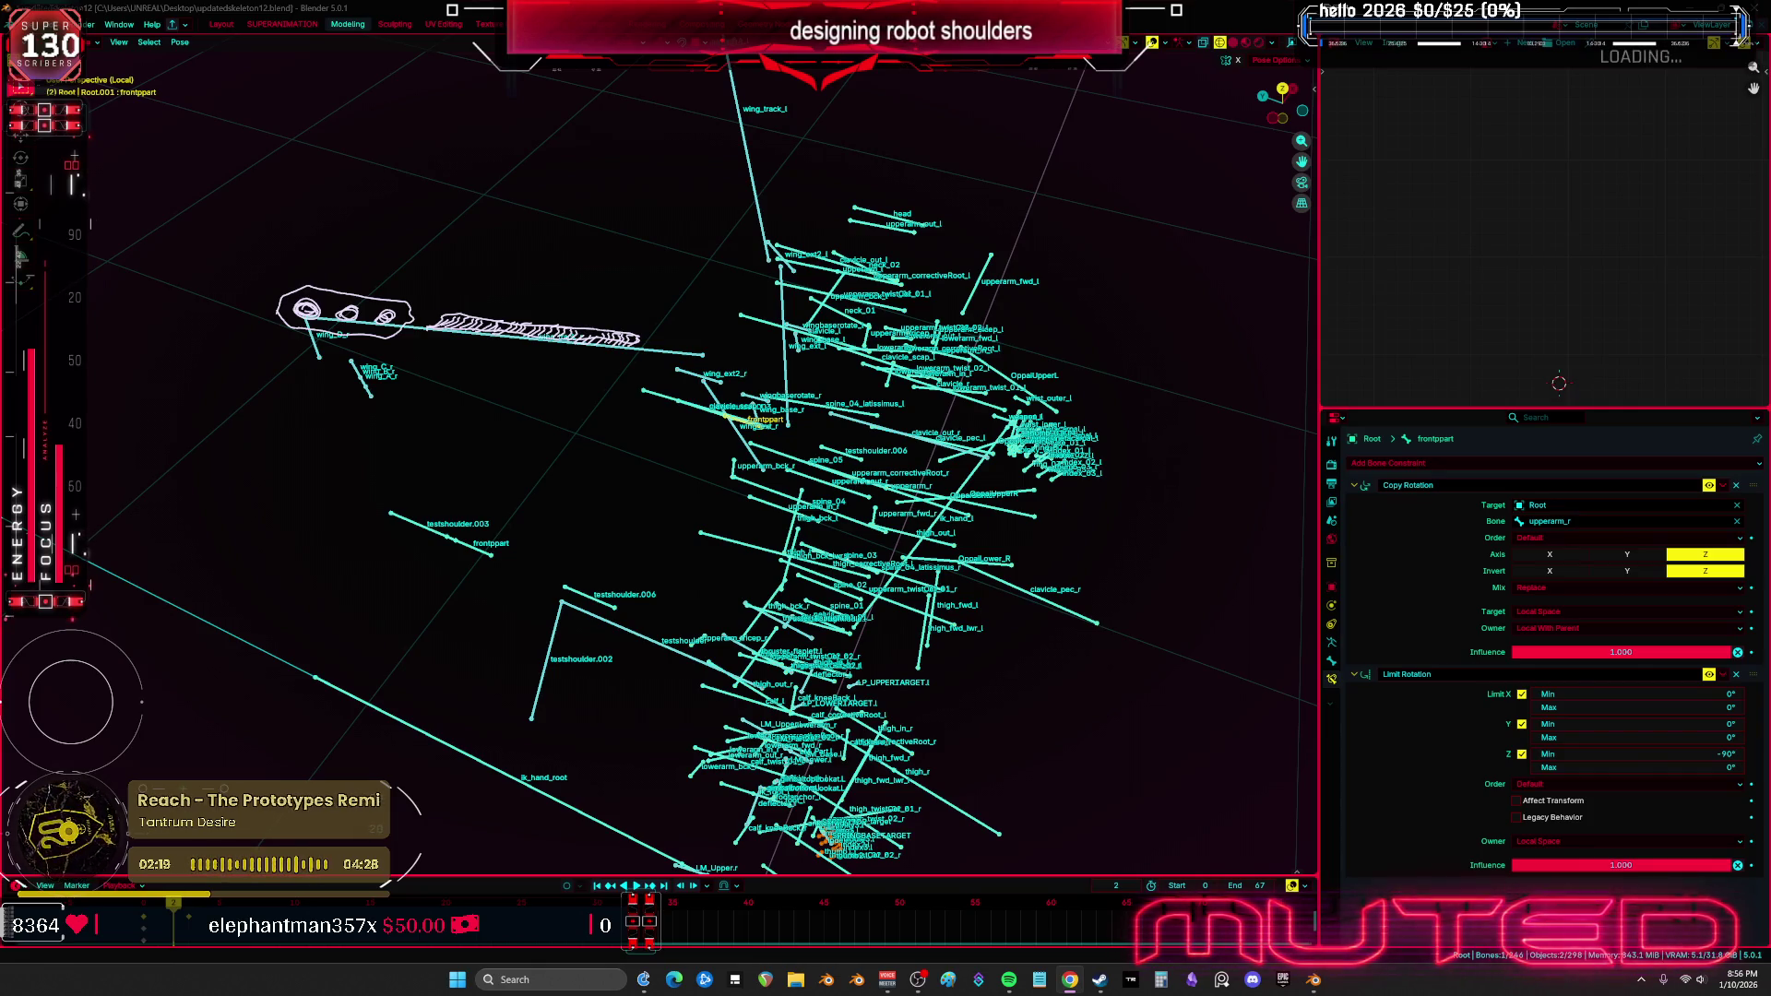
Inspect the constraints on testshoulder.002 and upperarm_twist_01_r, viewing the twist bone from the side
{"action": "middle_click_drag", "start_coordinate": [672, 518], "coordinate": [638, 494]}
{"action": "mouse_move", "coordinate": [502, 415]}
{"action": "middle_mouse_down", "text": "shift"}
{"action": "mouse_move", "coordinate": [834, 558]}
{"action": "mouse_move", "coordinate": [738, 456]}
{"action": "middle_mouse_up", "text": "shift"}
{"action": "left_click", "coordinate": [657, 486]}
{"action": "scroll", "coordinate": [680, 479], "scroll_direction": "up", "scroll_amount": 2}
{"action": "mouse_move", "coordinate": [701, 516]}
{"action": "middle_mouse_down"}
{"action": "mouse_move", "coordinate": [802, 479]}
{"action": "mouse_move", "coordinate": [795, 492]}
{"action": "middle_mouse_up"}
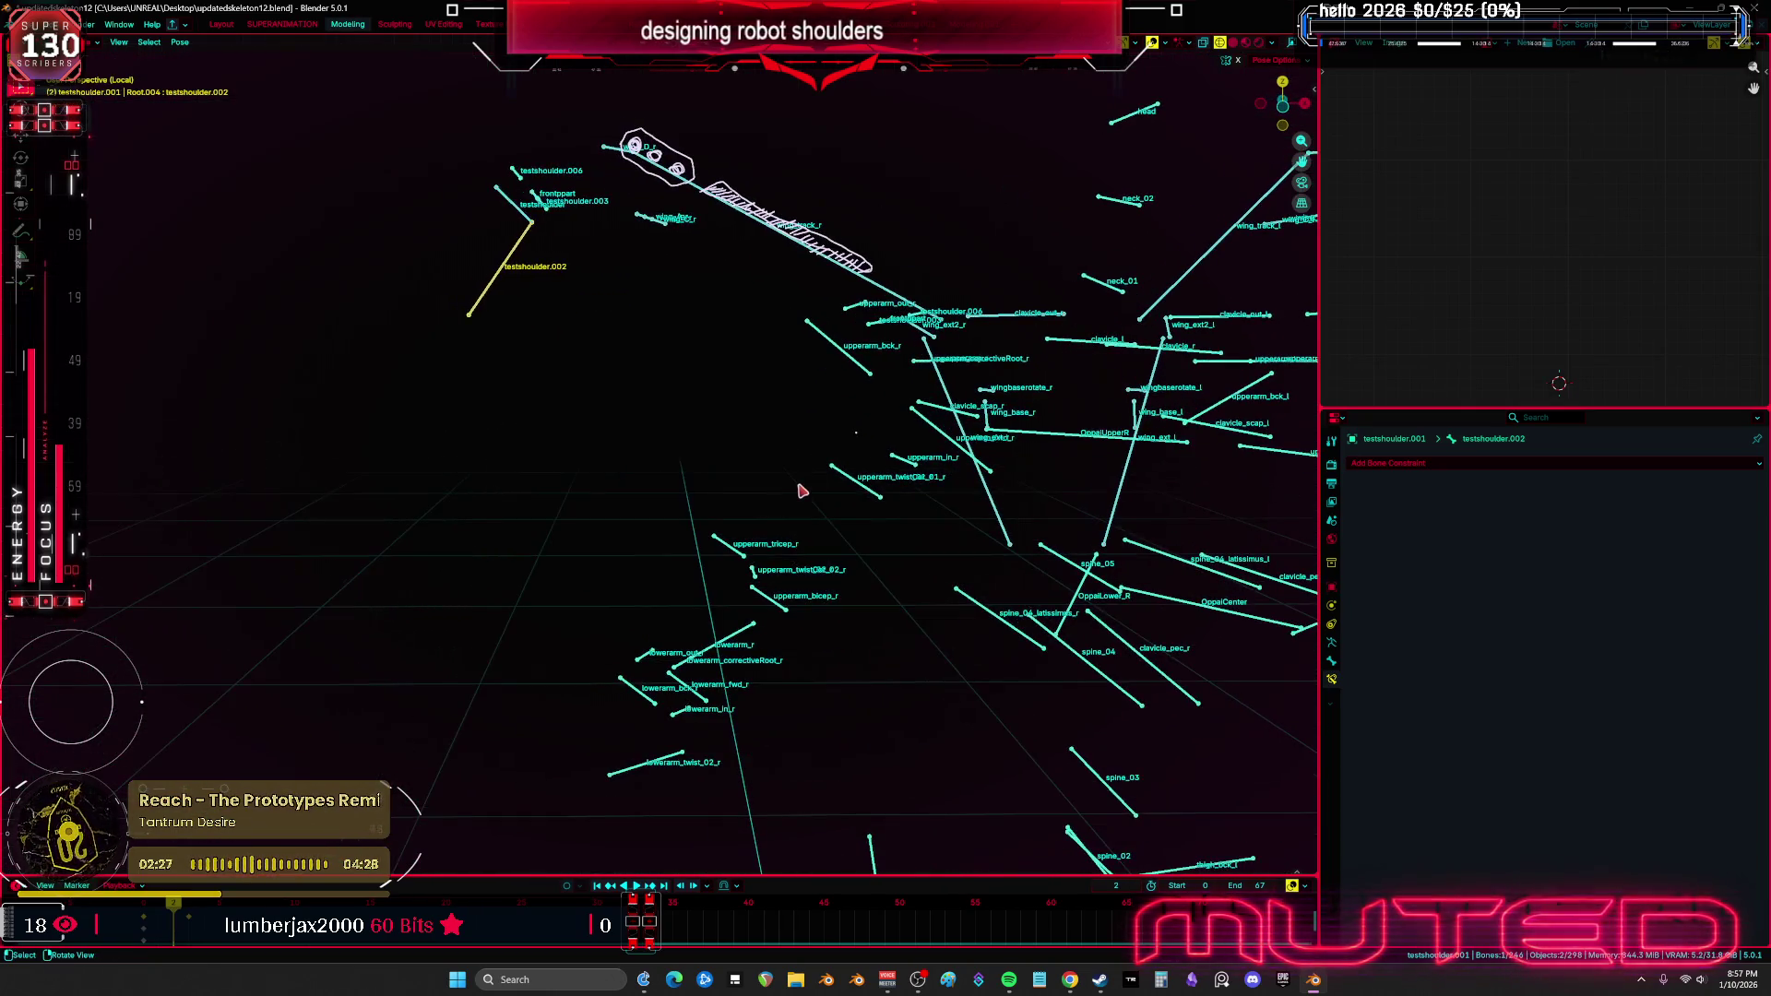
{"action": "left_click", "coordinate": [867, 498]}
{"action": "key", "text": "KP_3"}
In edit mode, duplicate upperarm_r twice, placing the two copies beside the shoulder
{"action": "key", "text": "KP_Decimal"}
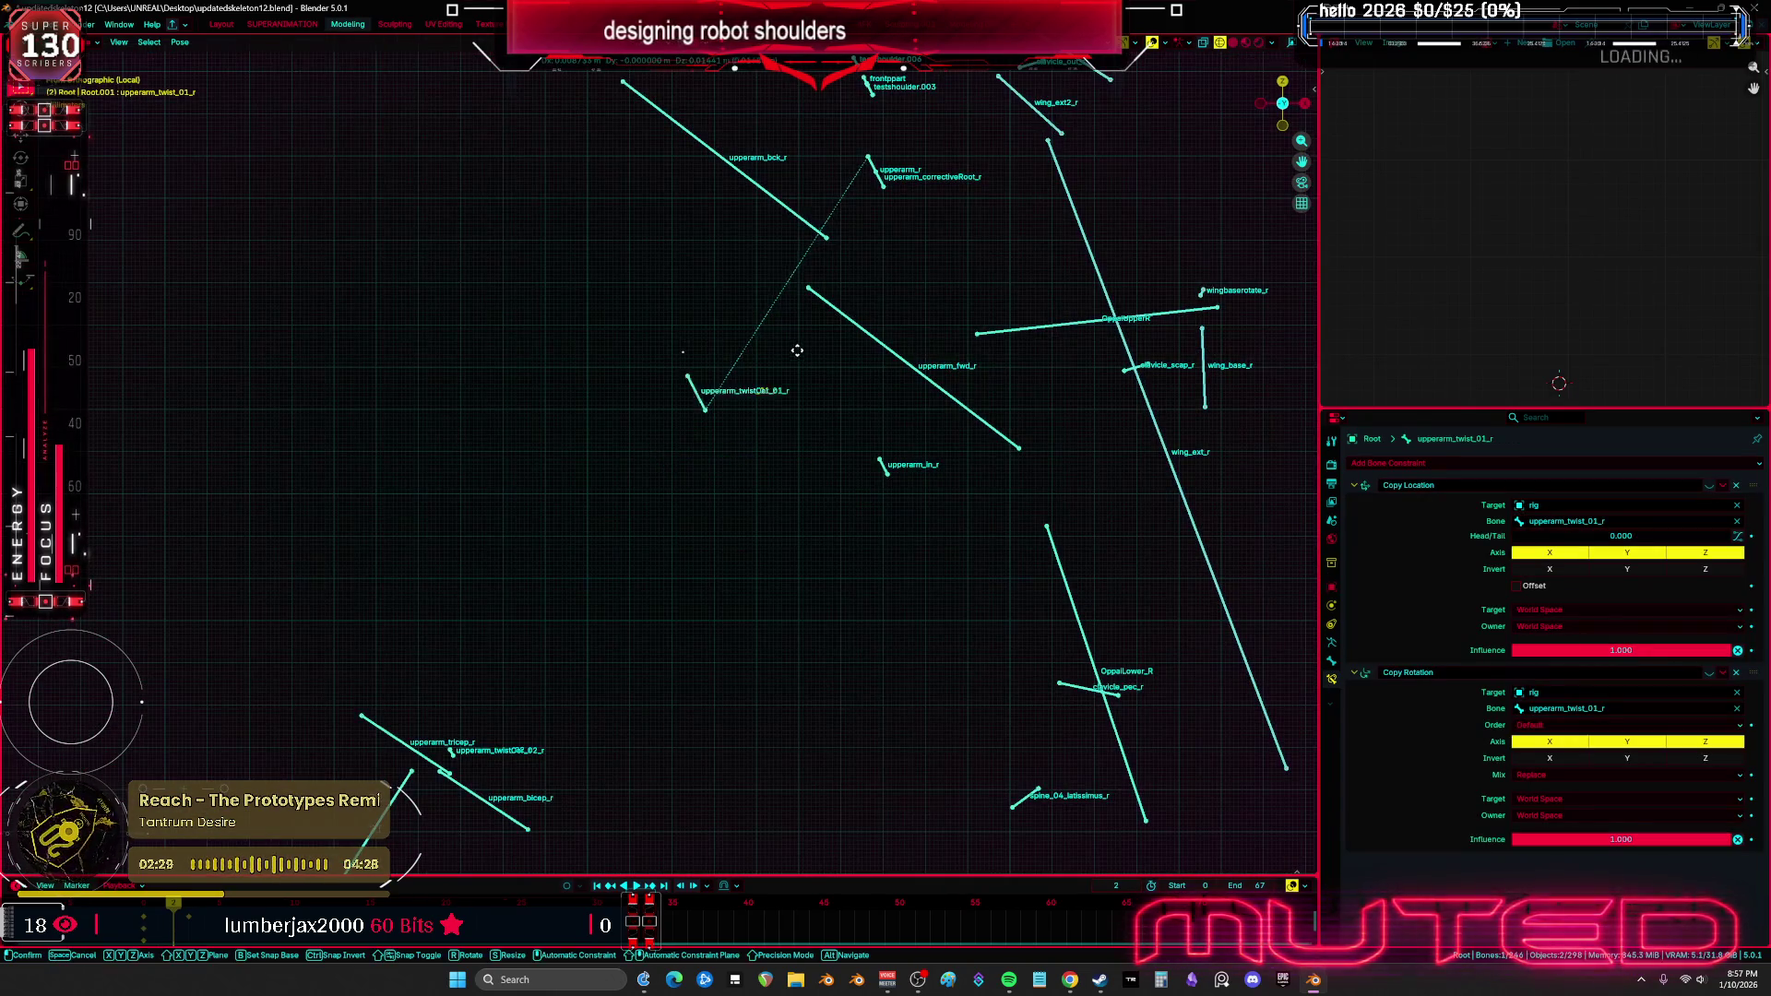
{"action": "mouse_move", "coordinate": [800, 405]}
{"action": "middle_mouse_down"}
{"action": "mouse_move", "coordinate": [832, 354]}
{"action": "mouse_move", "coordinate": [881, 440]}
{"action": "mouse_move", "coordinate": [893, 419]}
{"action": "mouse_move", "coordinate": [881, 476]}
{"action": "middle_mouse_up"}
{"action": "left_click", "coordinate": [842, 358]}
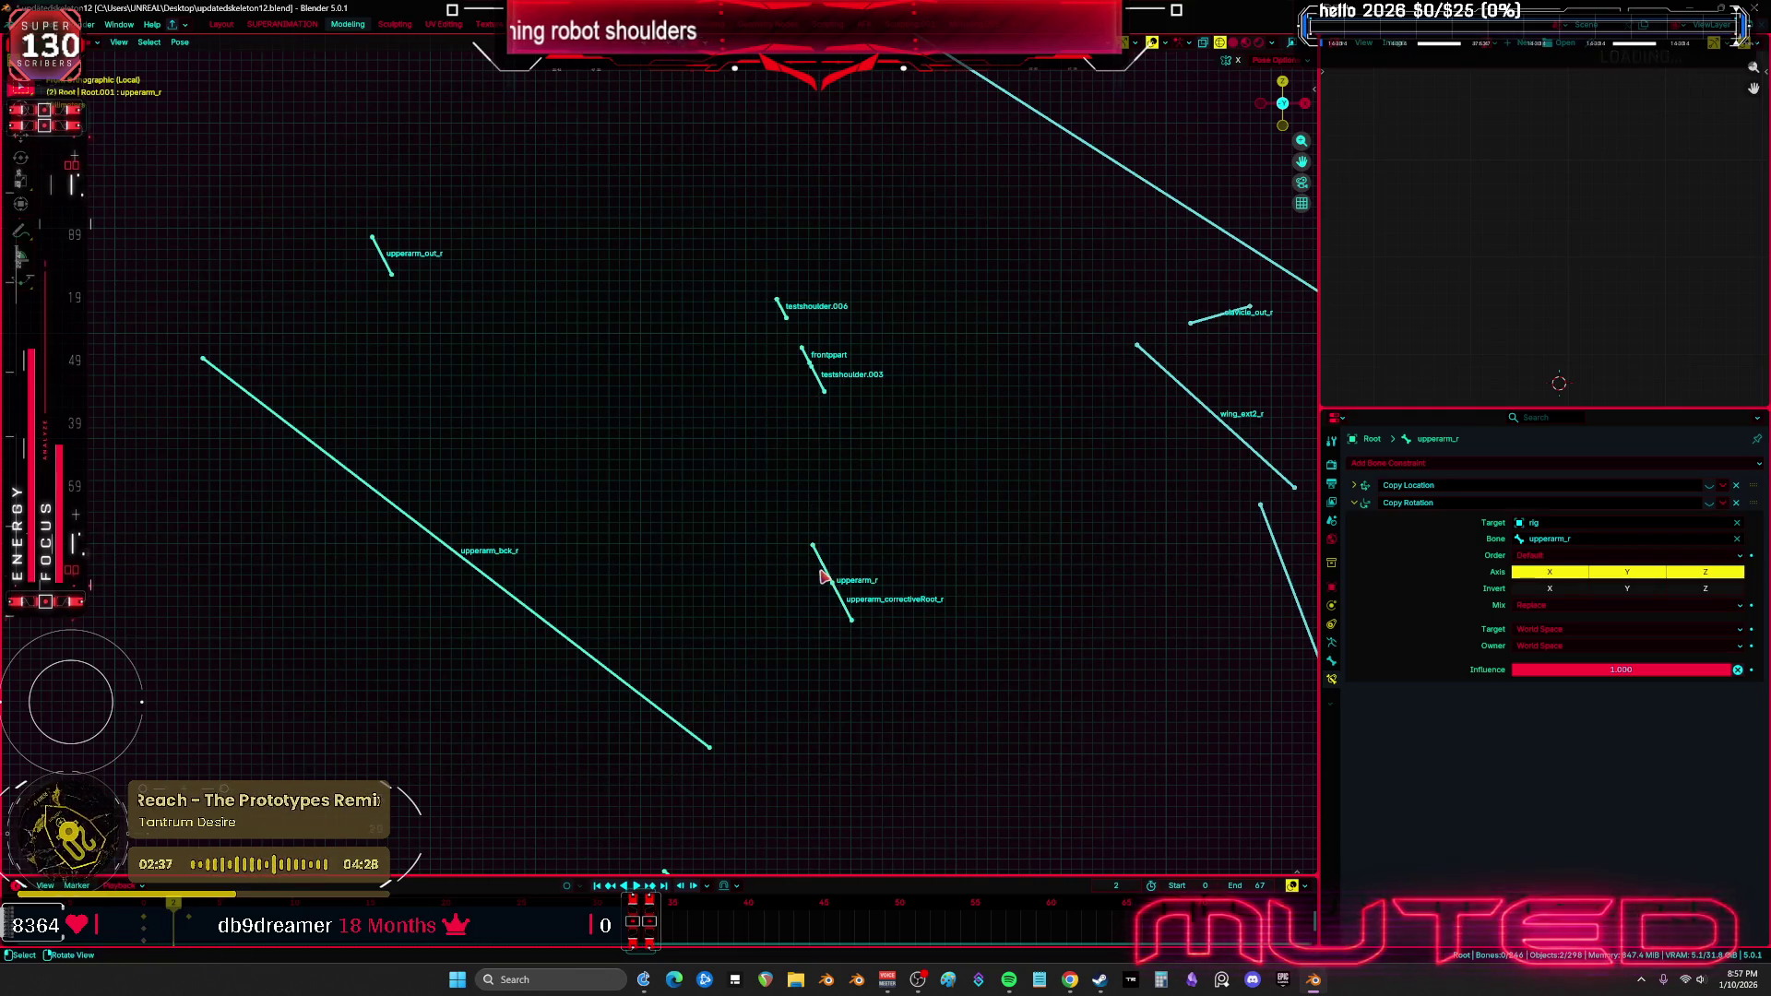
{"action": "key", "text": "Tab"}
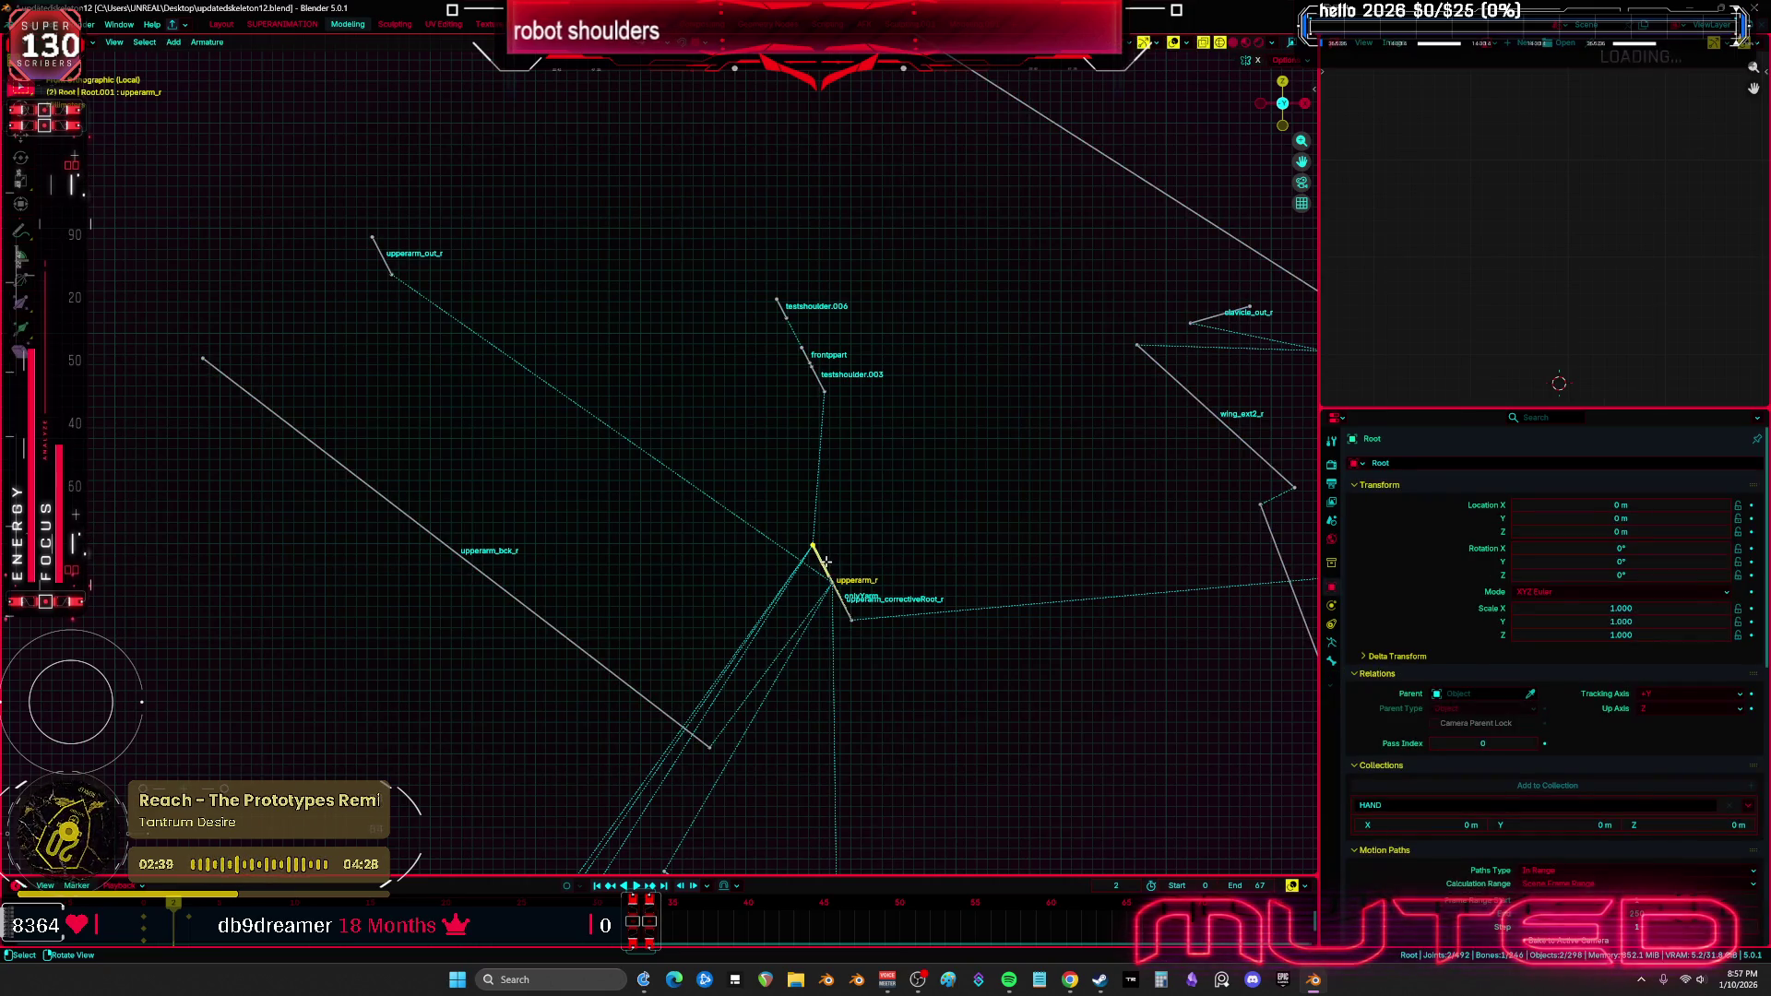
{"action": "key", "text": "shift+d"}
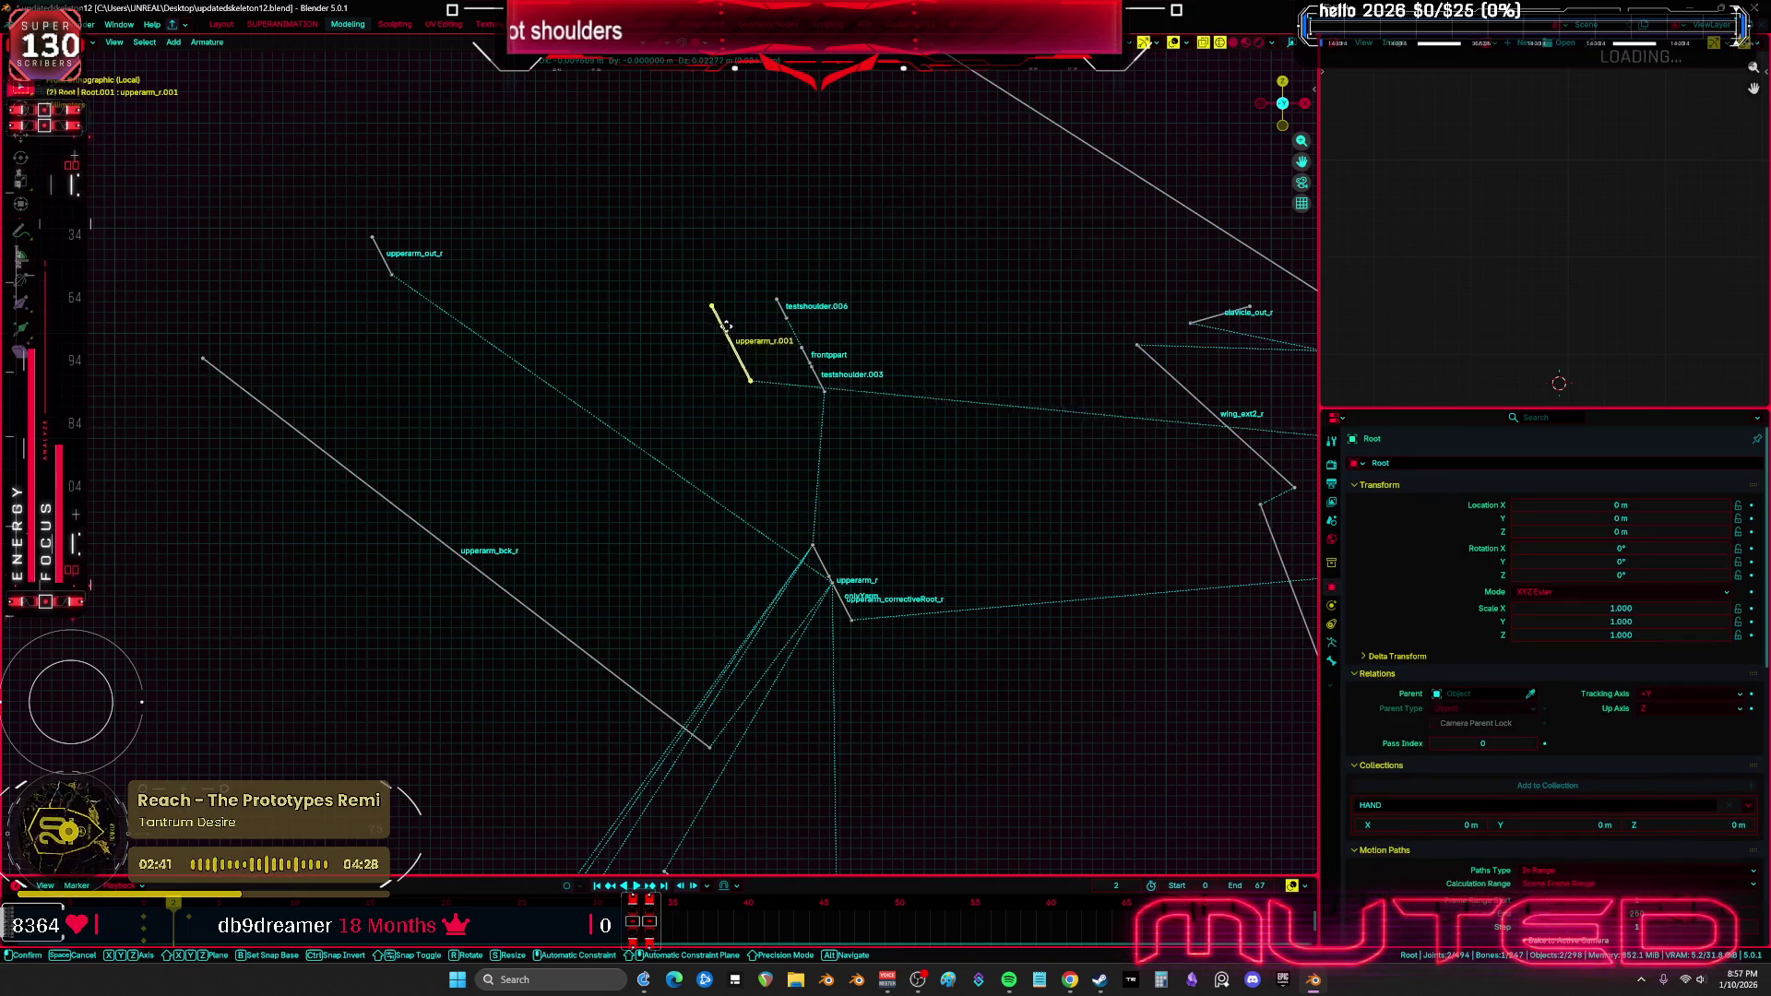
{"action": "left_click", "coordinate": [731, 328]}
{"action": "left_click", "coordinate": [821, 565]}
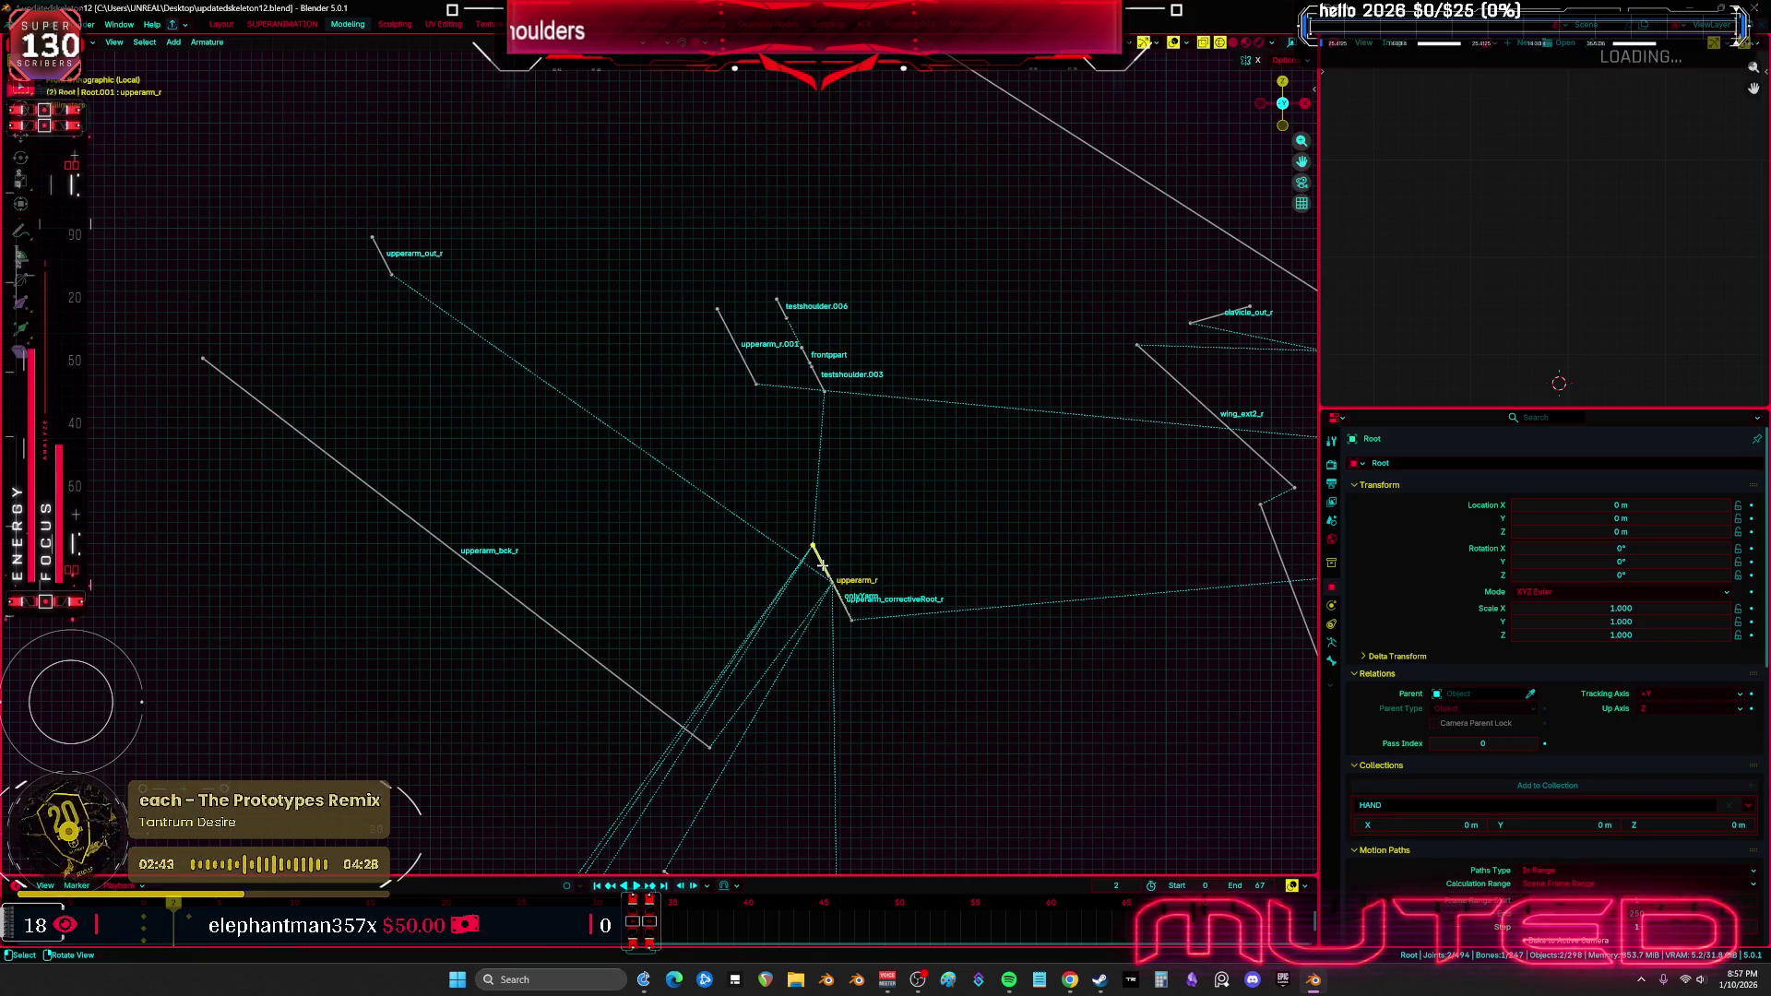
{"action": "key", "text": "shift+d"}
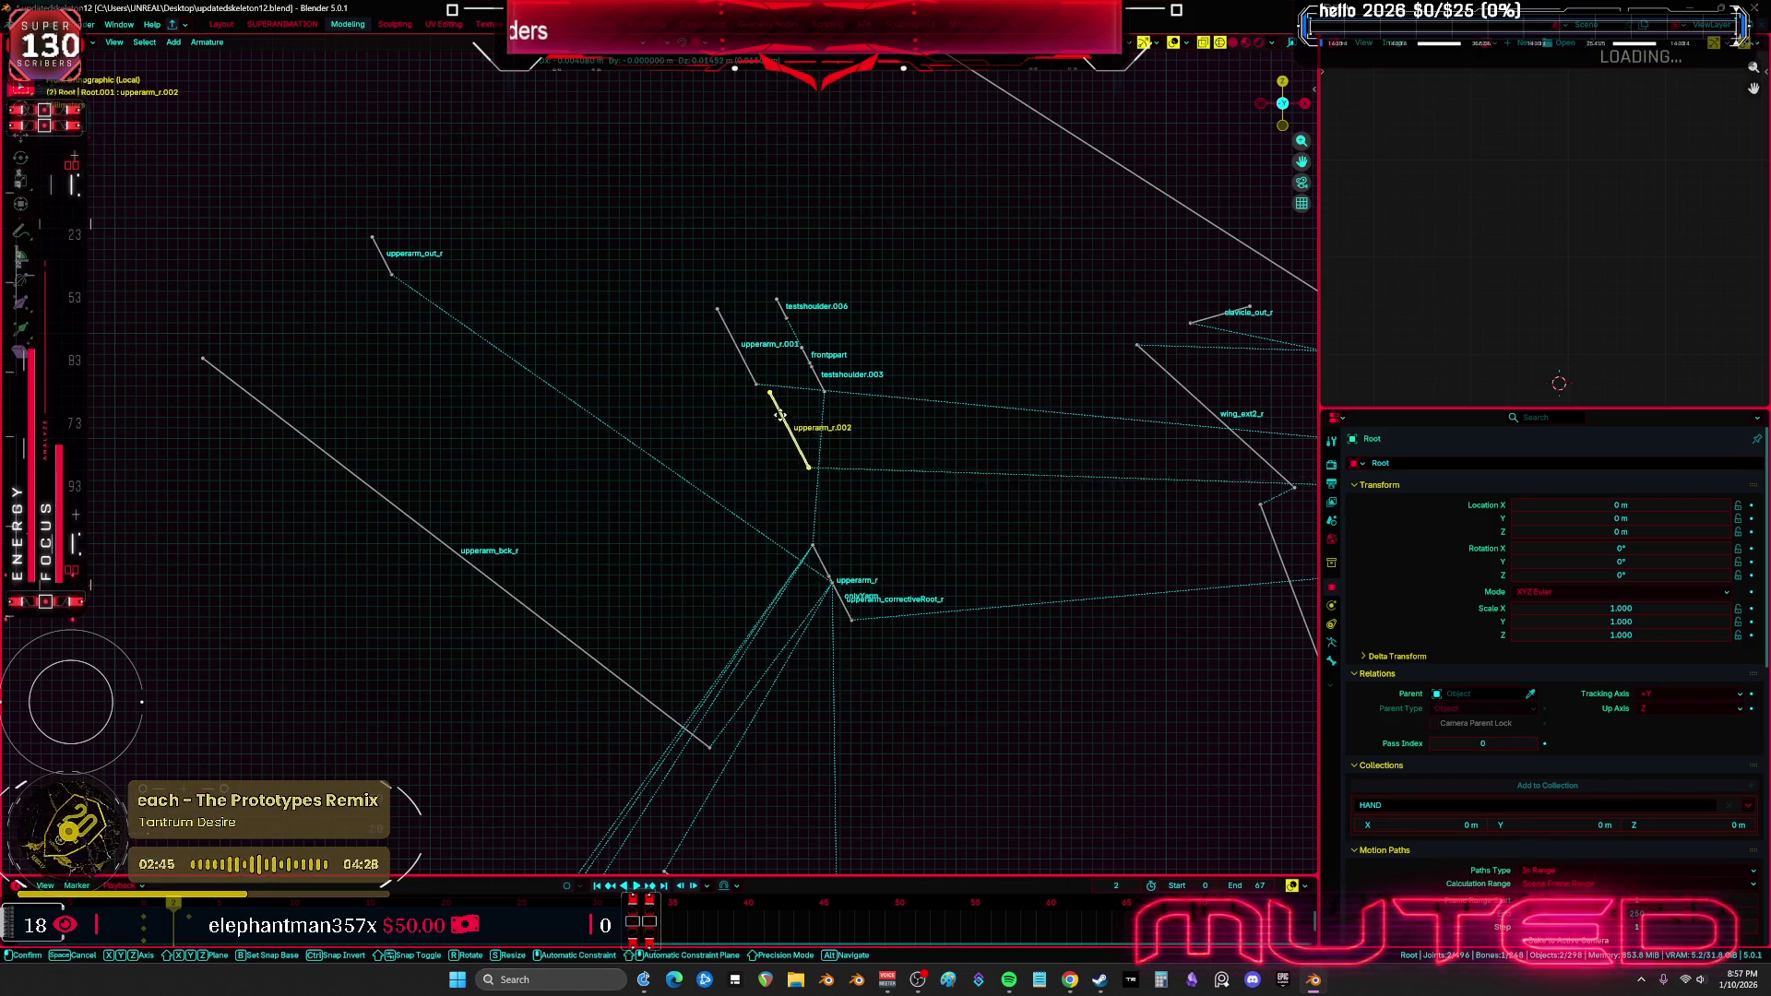
{"action": "left_click", "coordinate": [724, 392]}
Test-rotate testshoulder.006 and reposition testshoulder.003 down-left
{"action": "scroll", "coordinate": [849, 352], "scroll_direction": "up", "scroll_amount": 3}
{"action": "scroll", "coordinate": [841, 384], "scroll_direction": "up", "scroll_amount": 3}
{"action": "left_click", "coordinate": [826, 419]}
{"action": "left_click", "coordinate": [780, 329]}
{"action": "key", "text": "r"}
{"action": "key", "text": "Escape"}
{"action": "key", "text": "g"}
{"action": "key", "text": "Escape"}
{"action": "left_click", "coordinate": [849, 480]}
{"action": "key", "text": "g"}
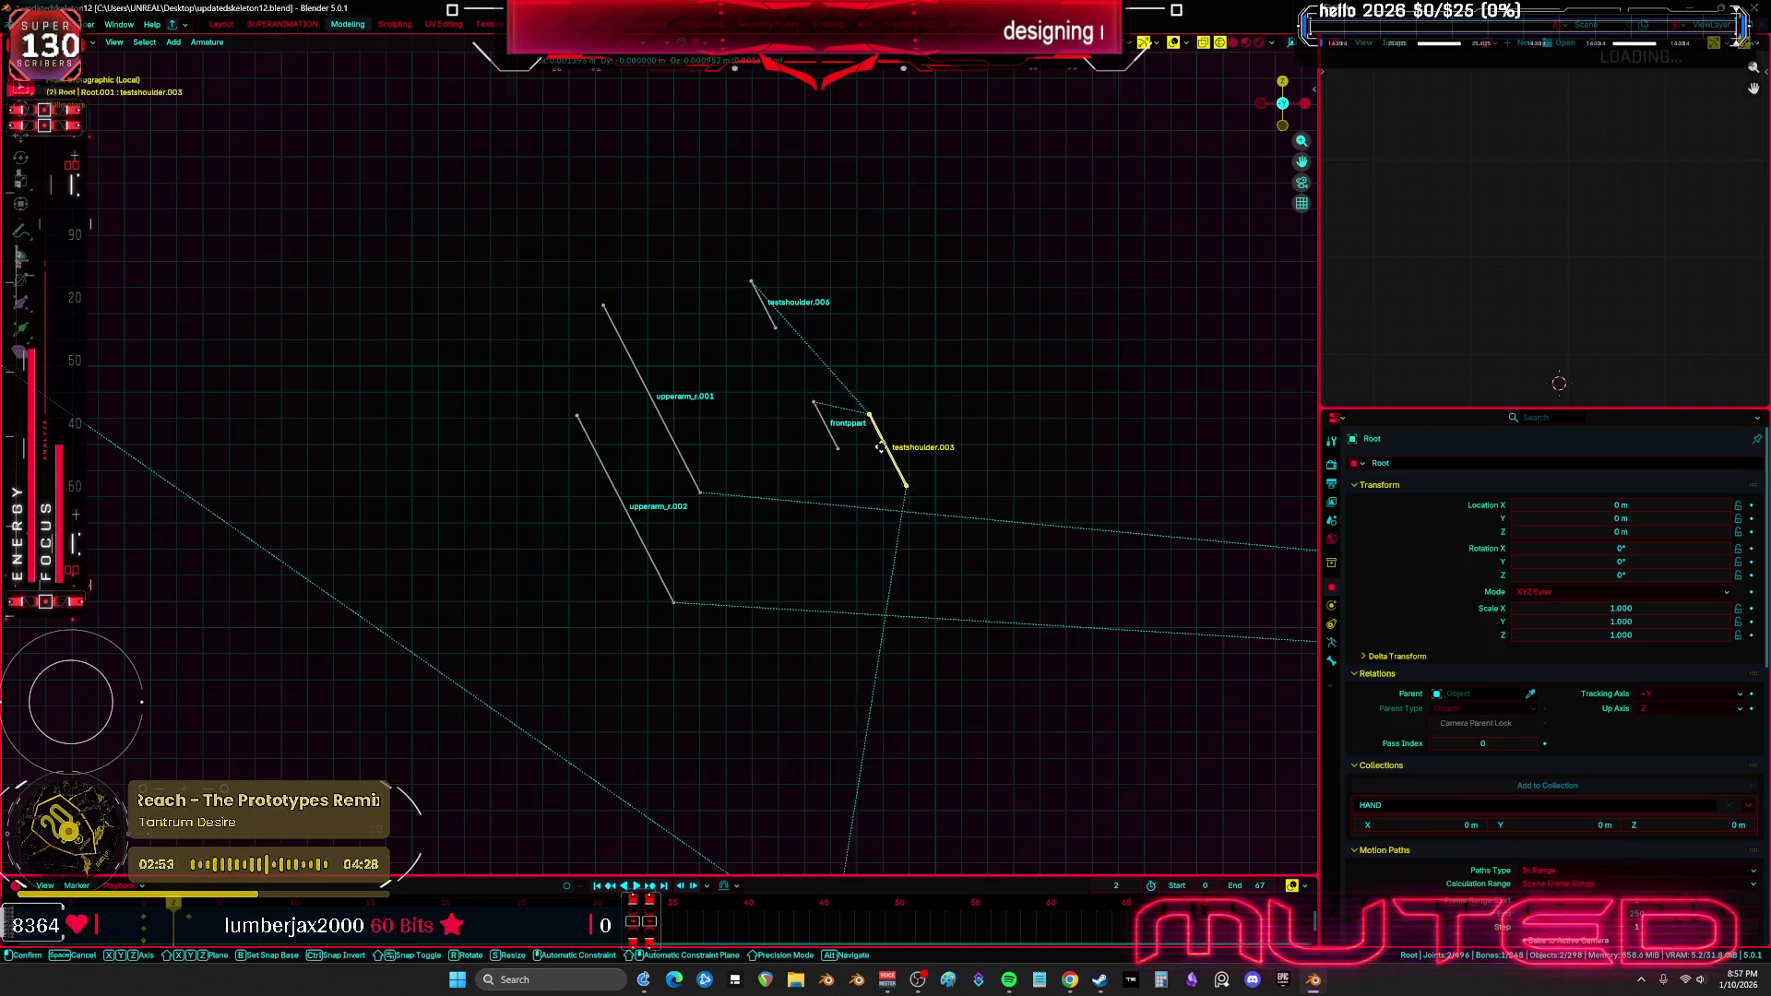
{"action": "left_click", "coordinate": [845, 477]}
Snap upperarm_r.002 onto frontppart's head using the 3D cursor
{"action": "left_click", "coordinate": [818, 420]}
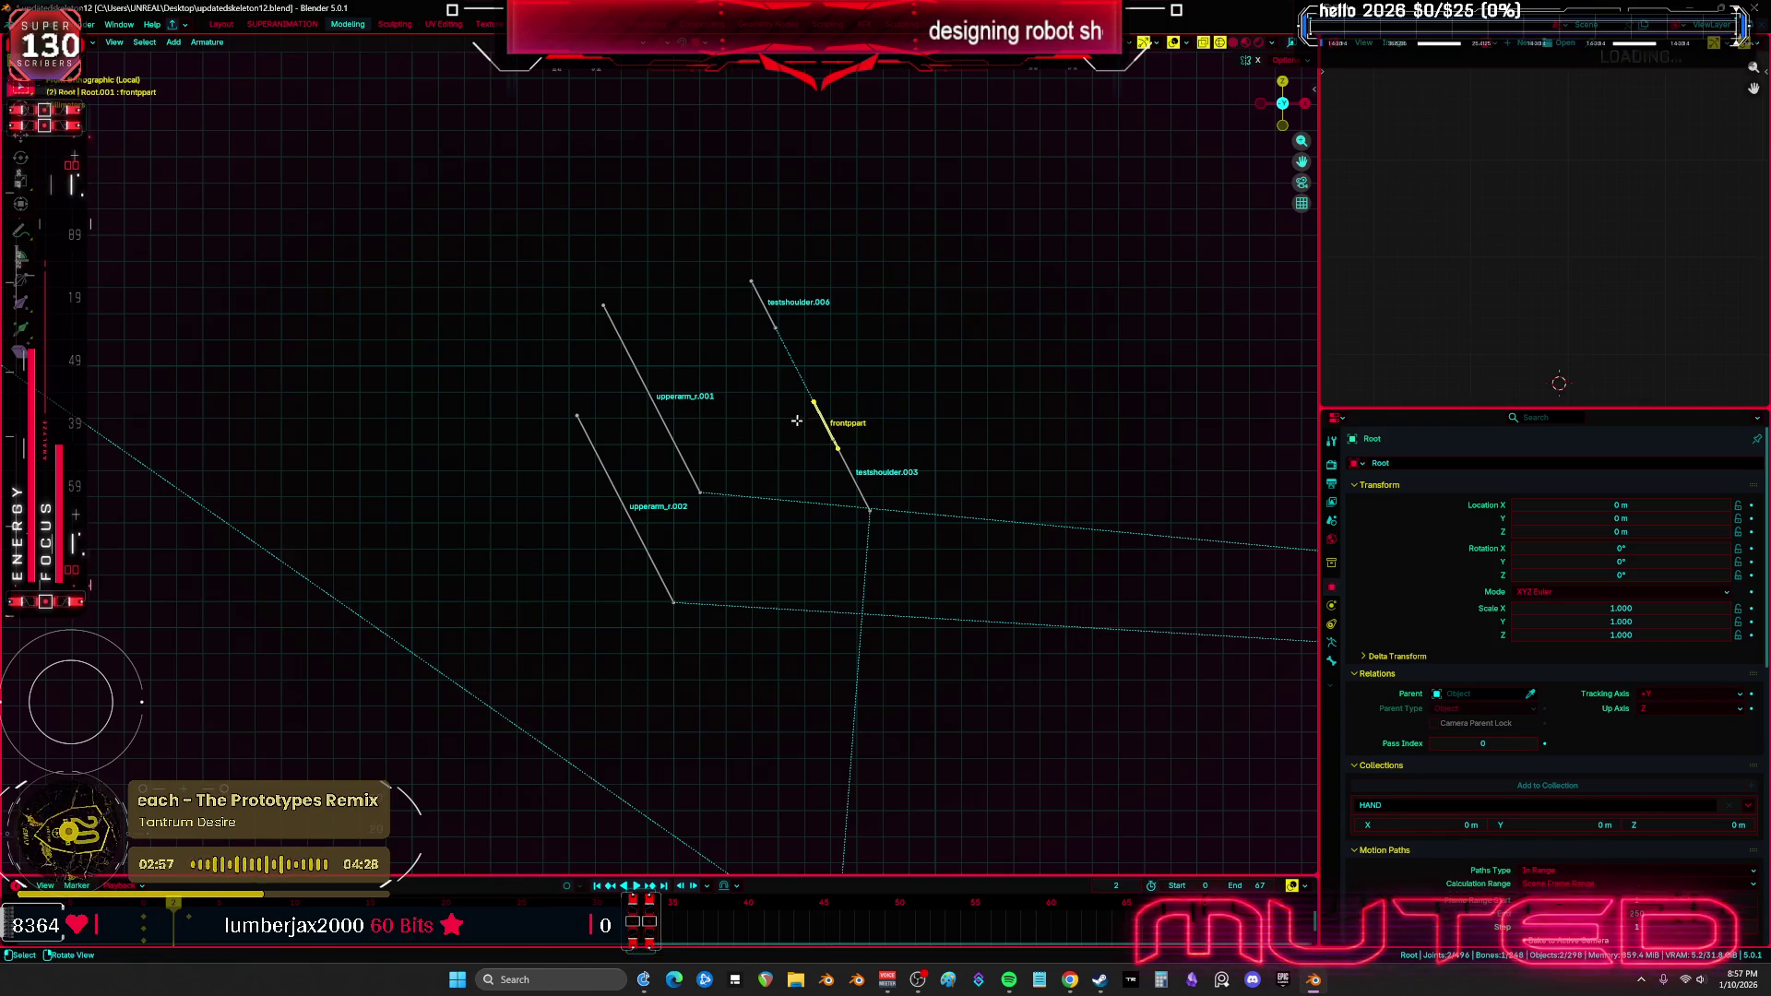
{"action": "key", "text": "shift+s"}
{"action": "left_click", "coordinate": [830, 521]}
{"action": "left_click", "coordinate": [636, 496]}
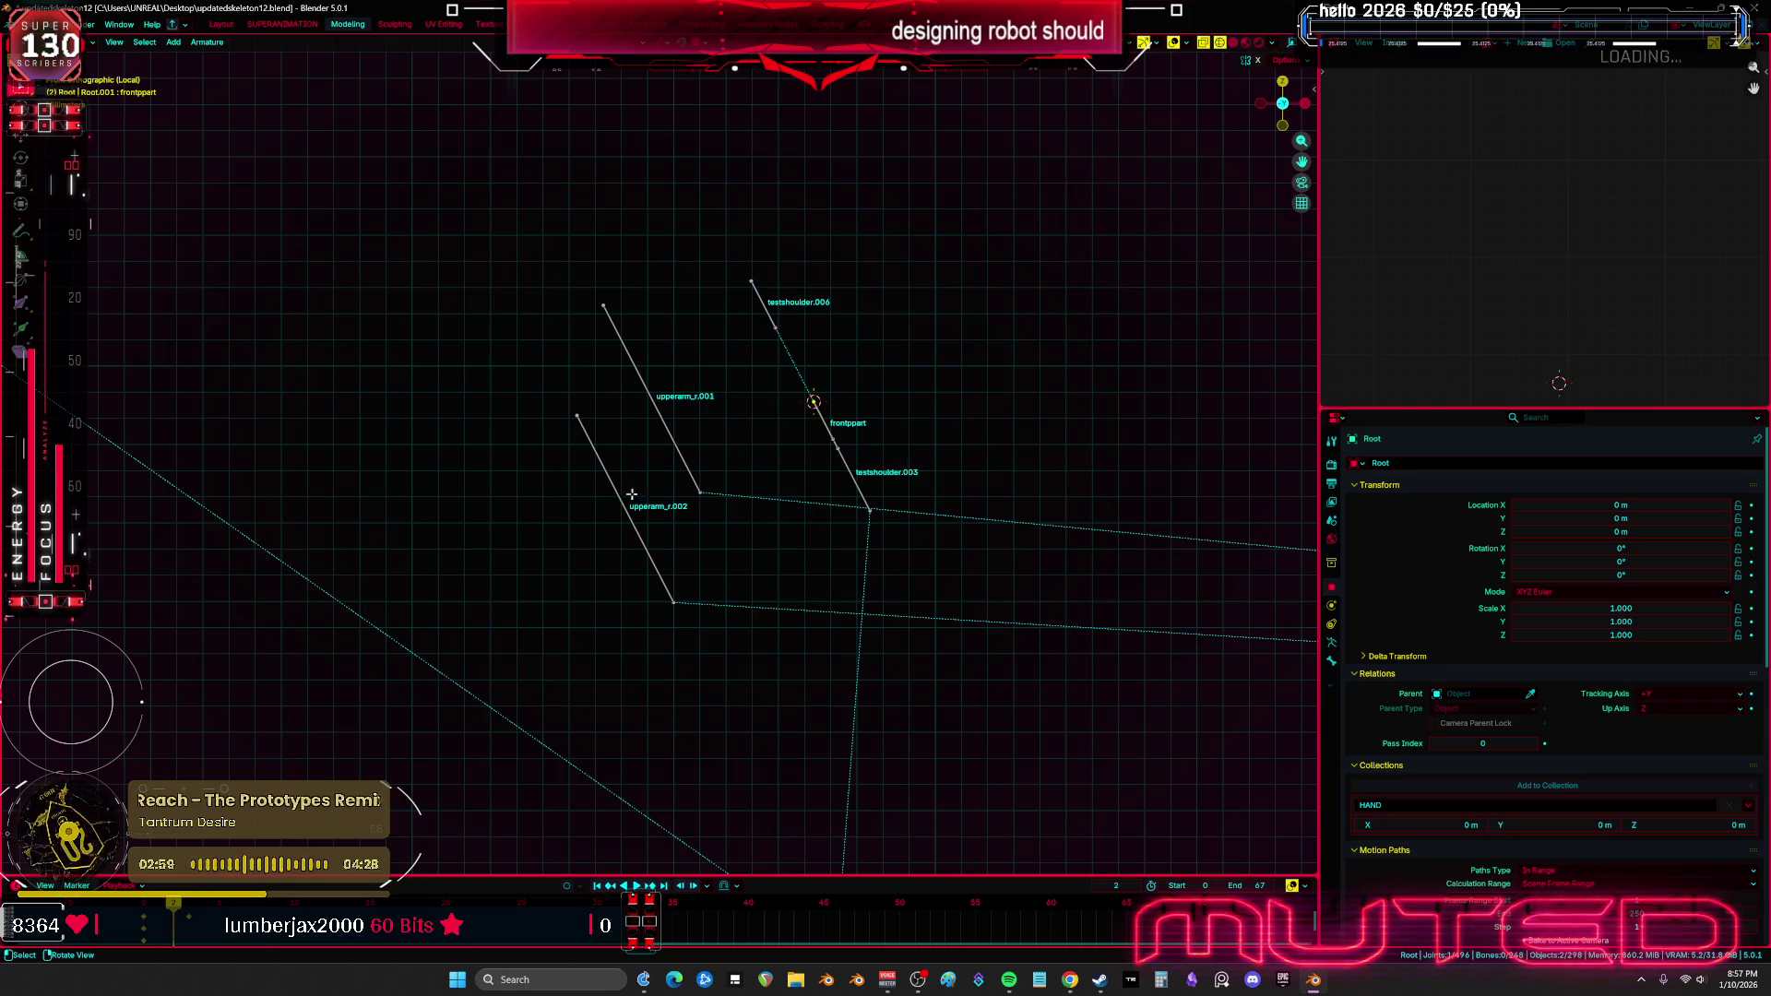
{"action": "left_click", "coordinate": [609, 475]}
{"action": "key", "text": "shift+s"}
{"action": "left_click", "coordinate": [706, 396]}
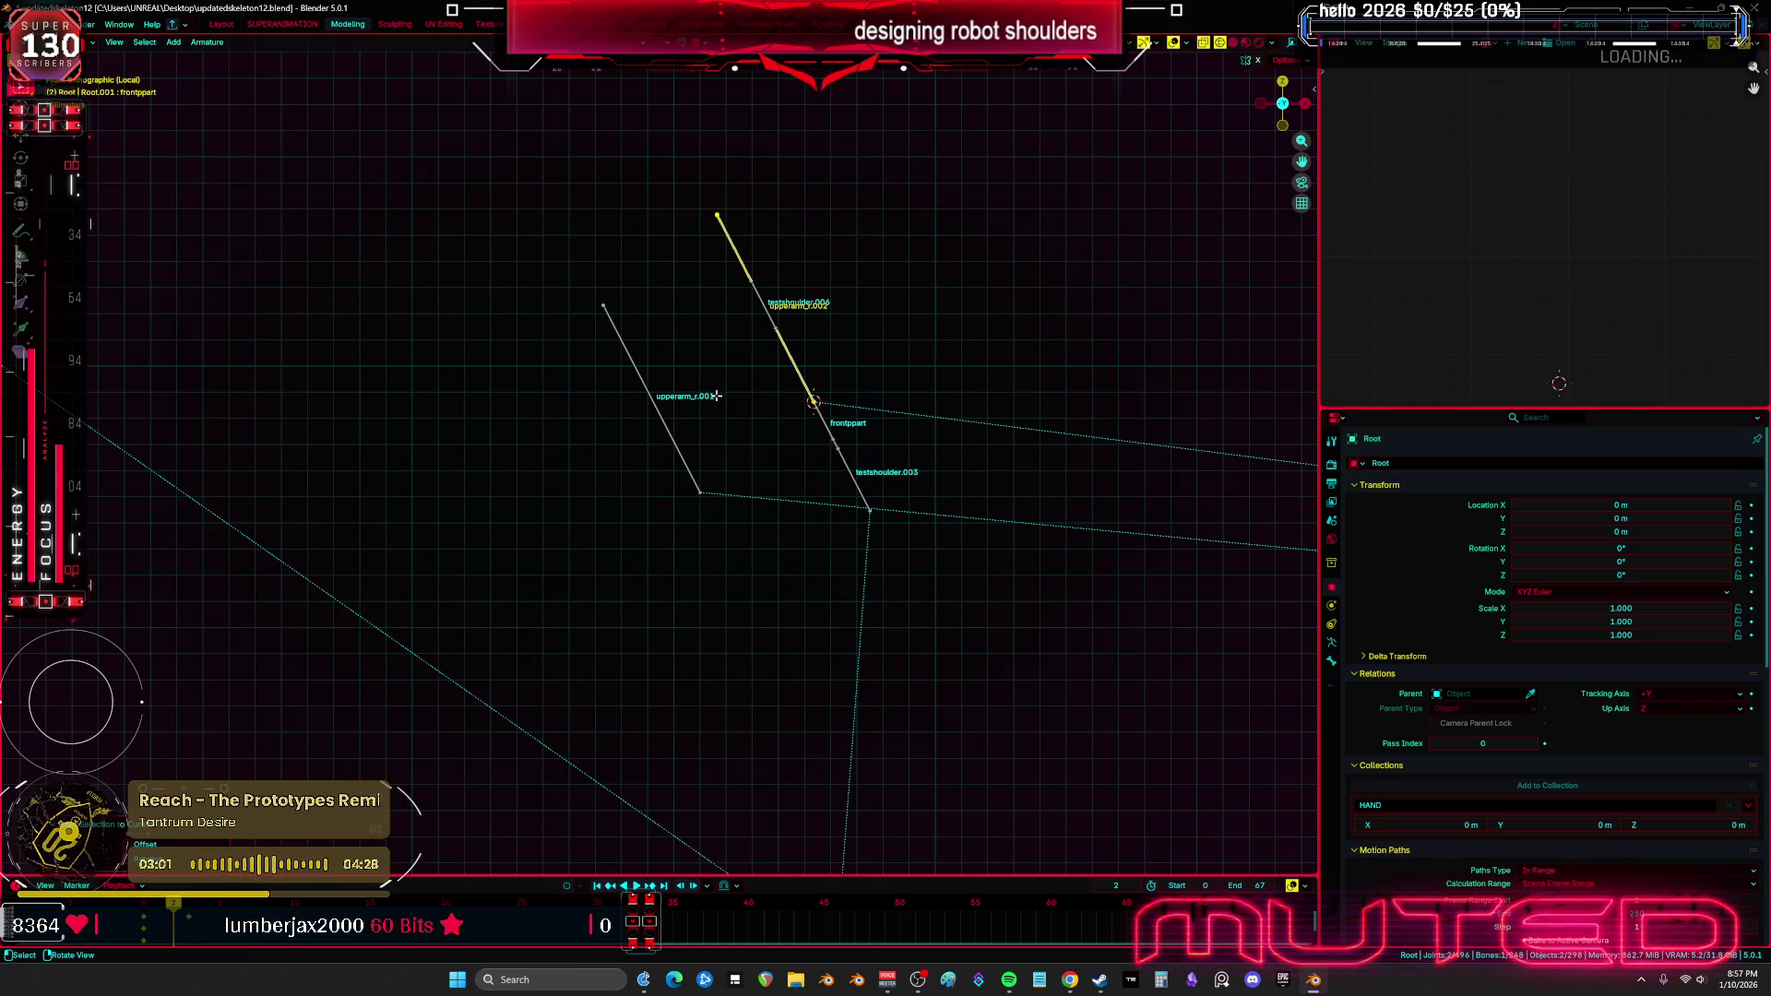
Snap upperarm_r.001 onto testshoulder.006's head using the 3D cursor
{"action": "left_click", "coordinate": [769, 316]}
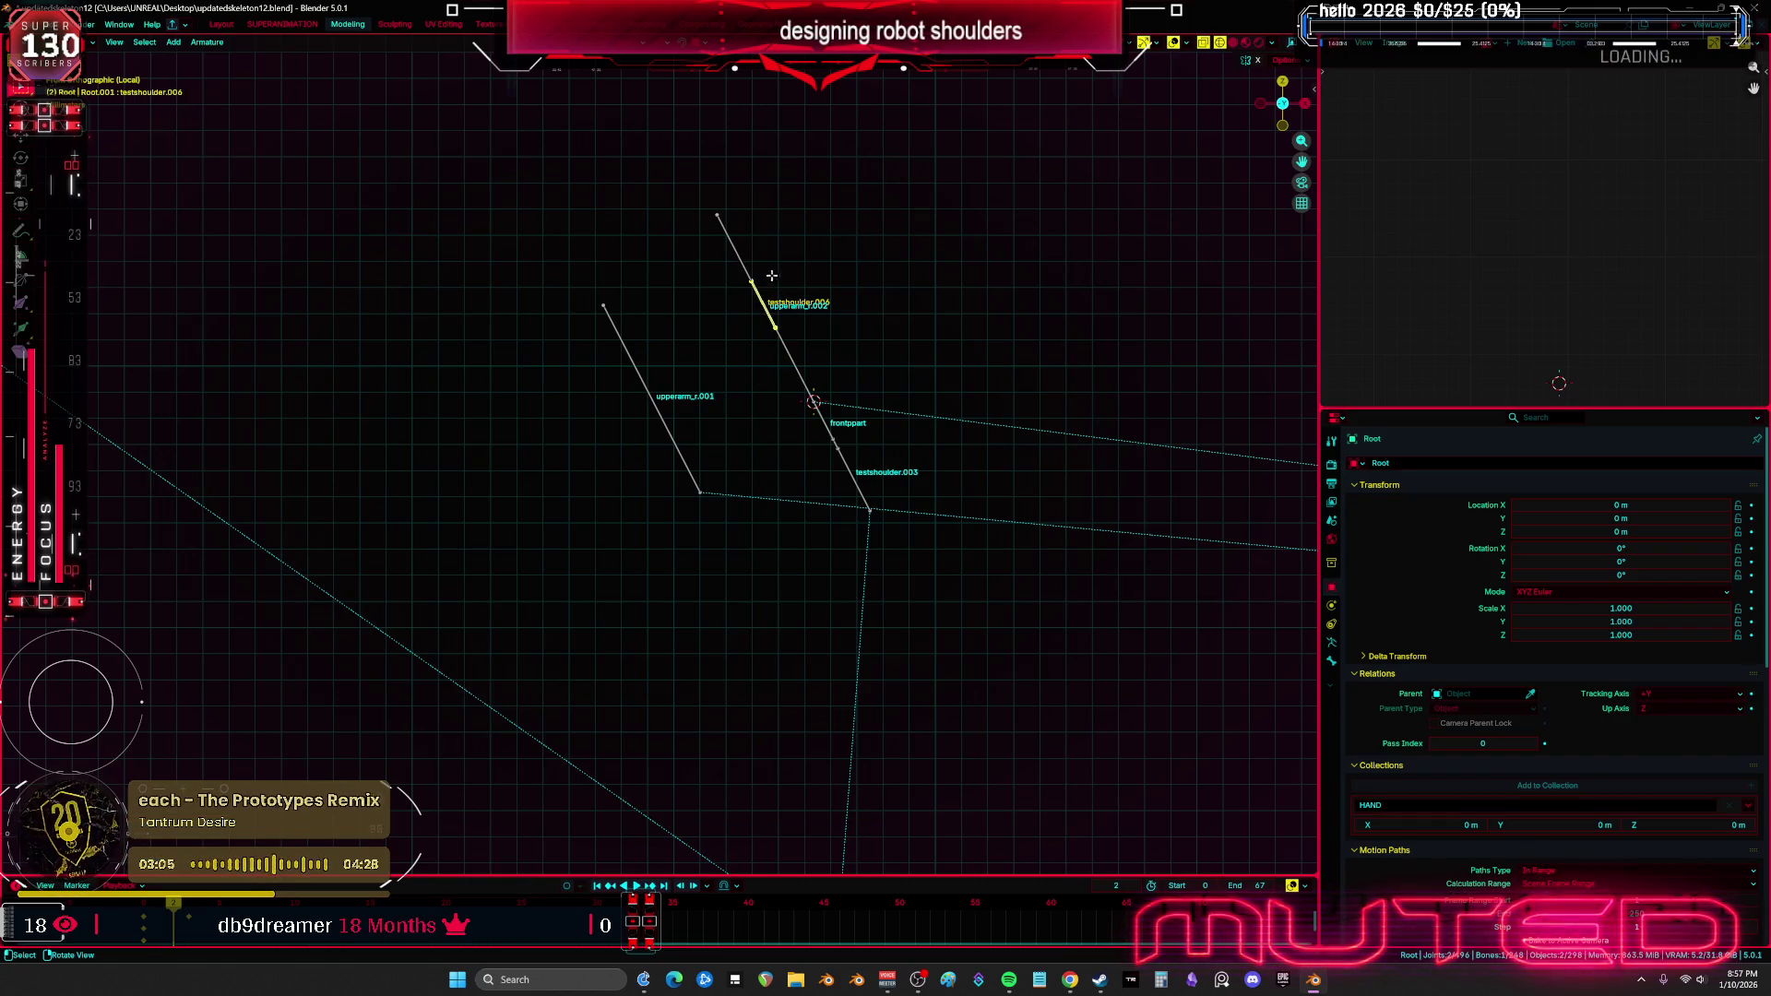
{"action": "left_click", "coordinate": [773, 280]}
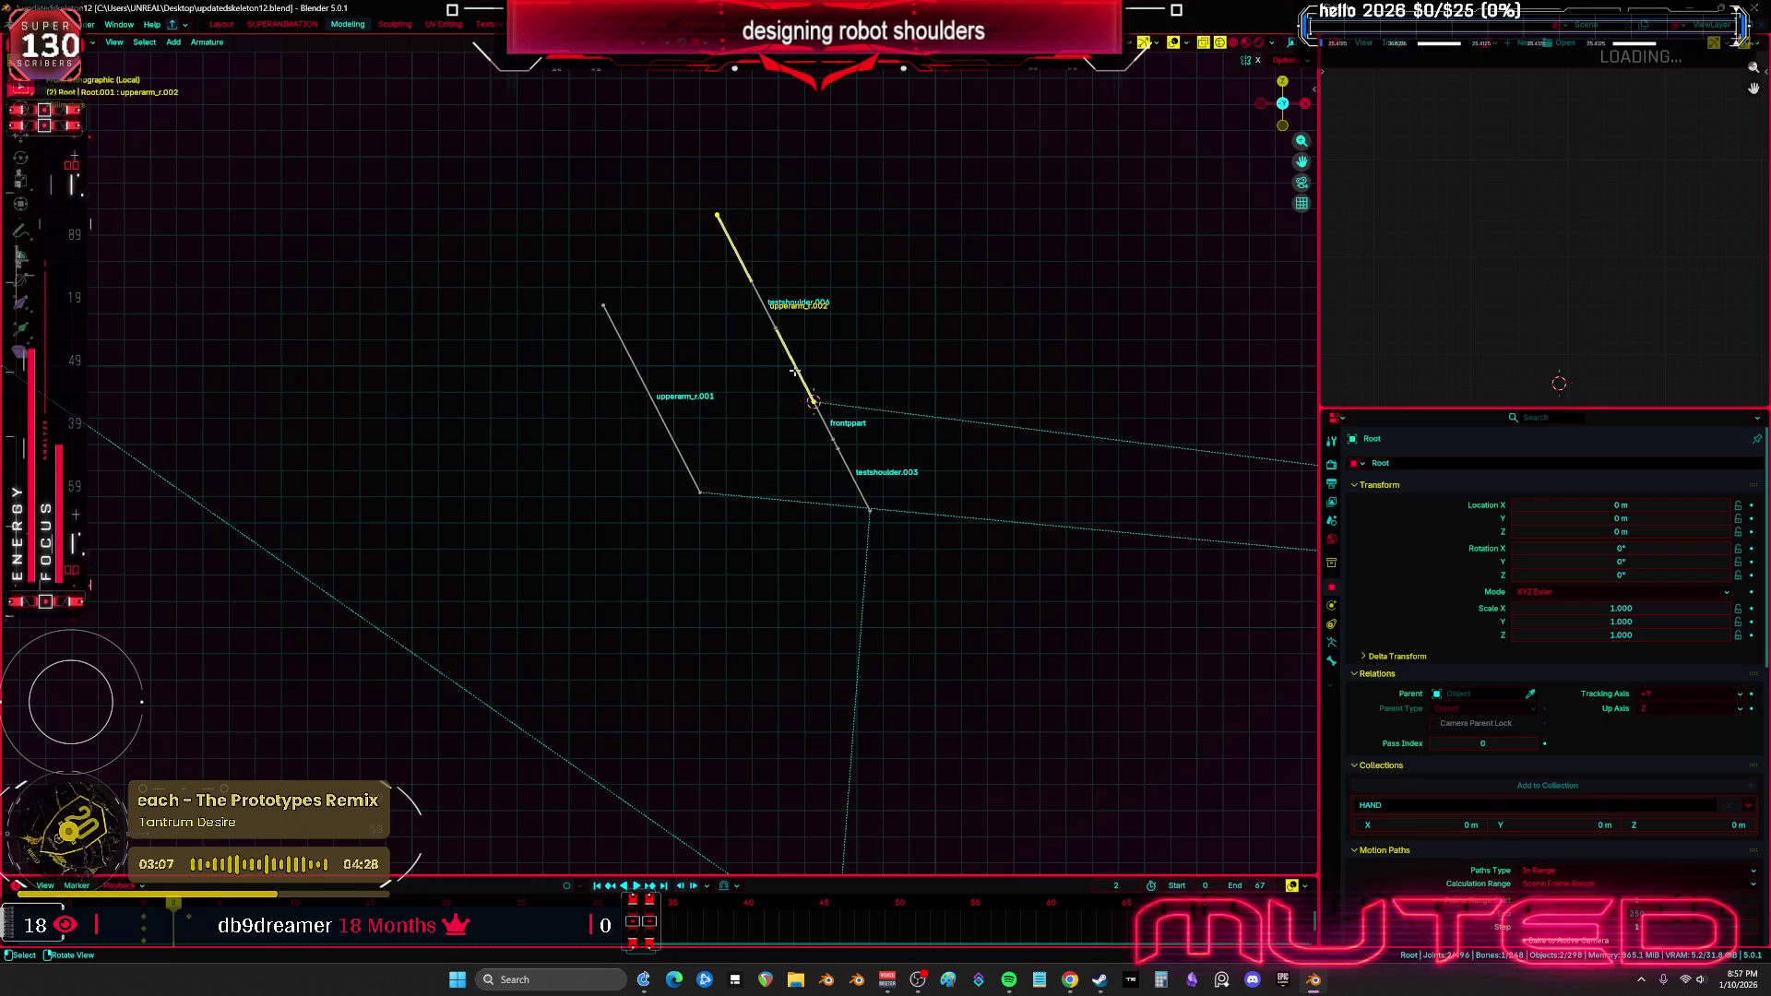
{"action": "key", "text": "Delete"}
{"action": "right_click", "coordinate": [752, 279], "text": "shift"}
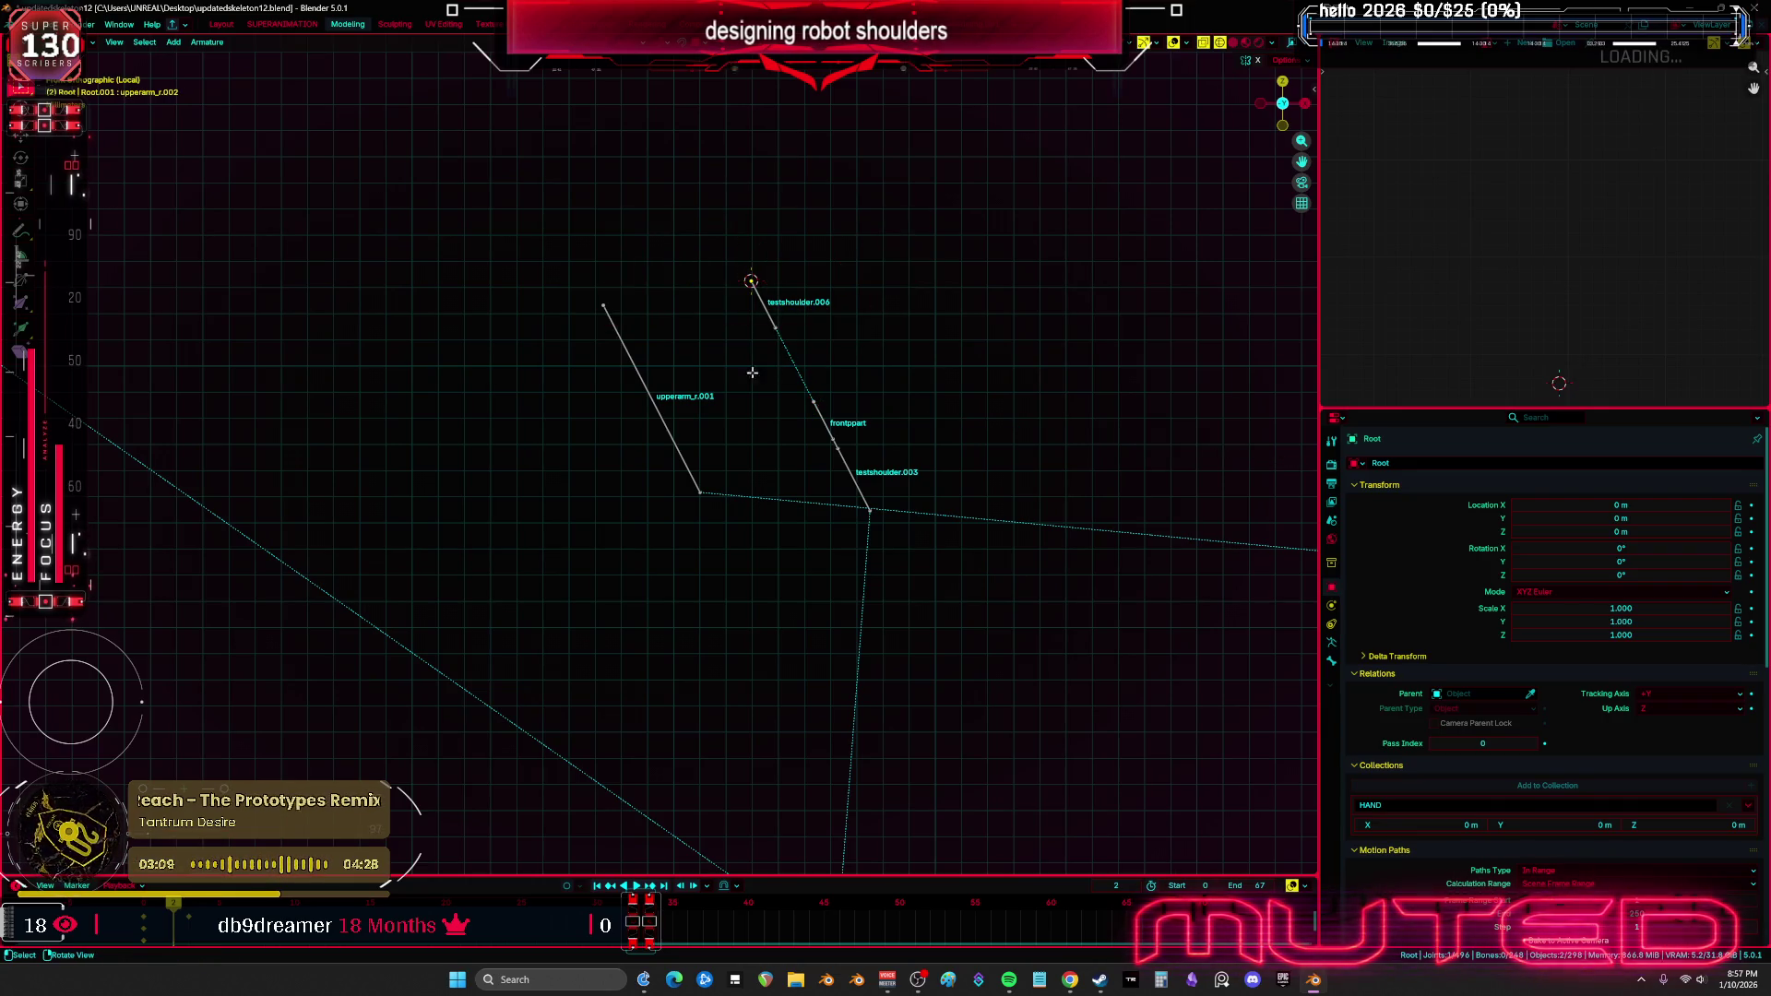
{"action": "key", "text": "shift+s"}
{"action": "left_click", "coordinate": [693, 258]}
{"action": "left_click", "coordinate": [768, 323]}
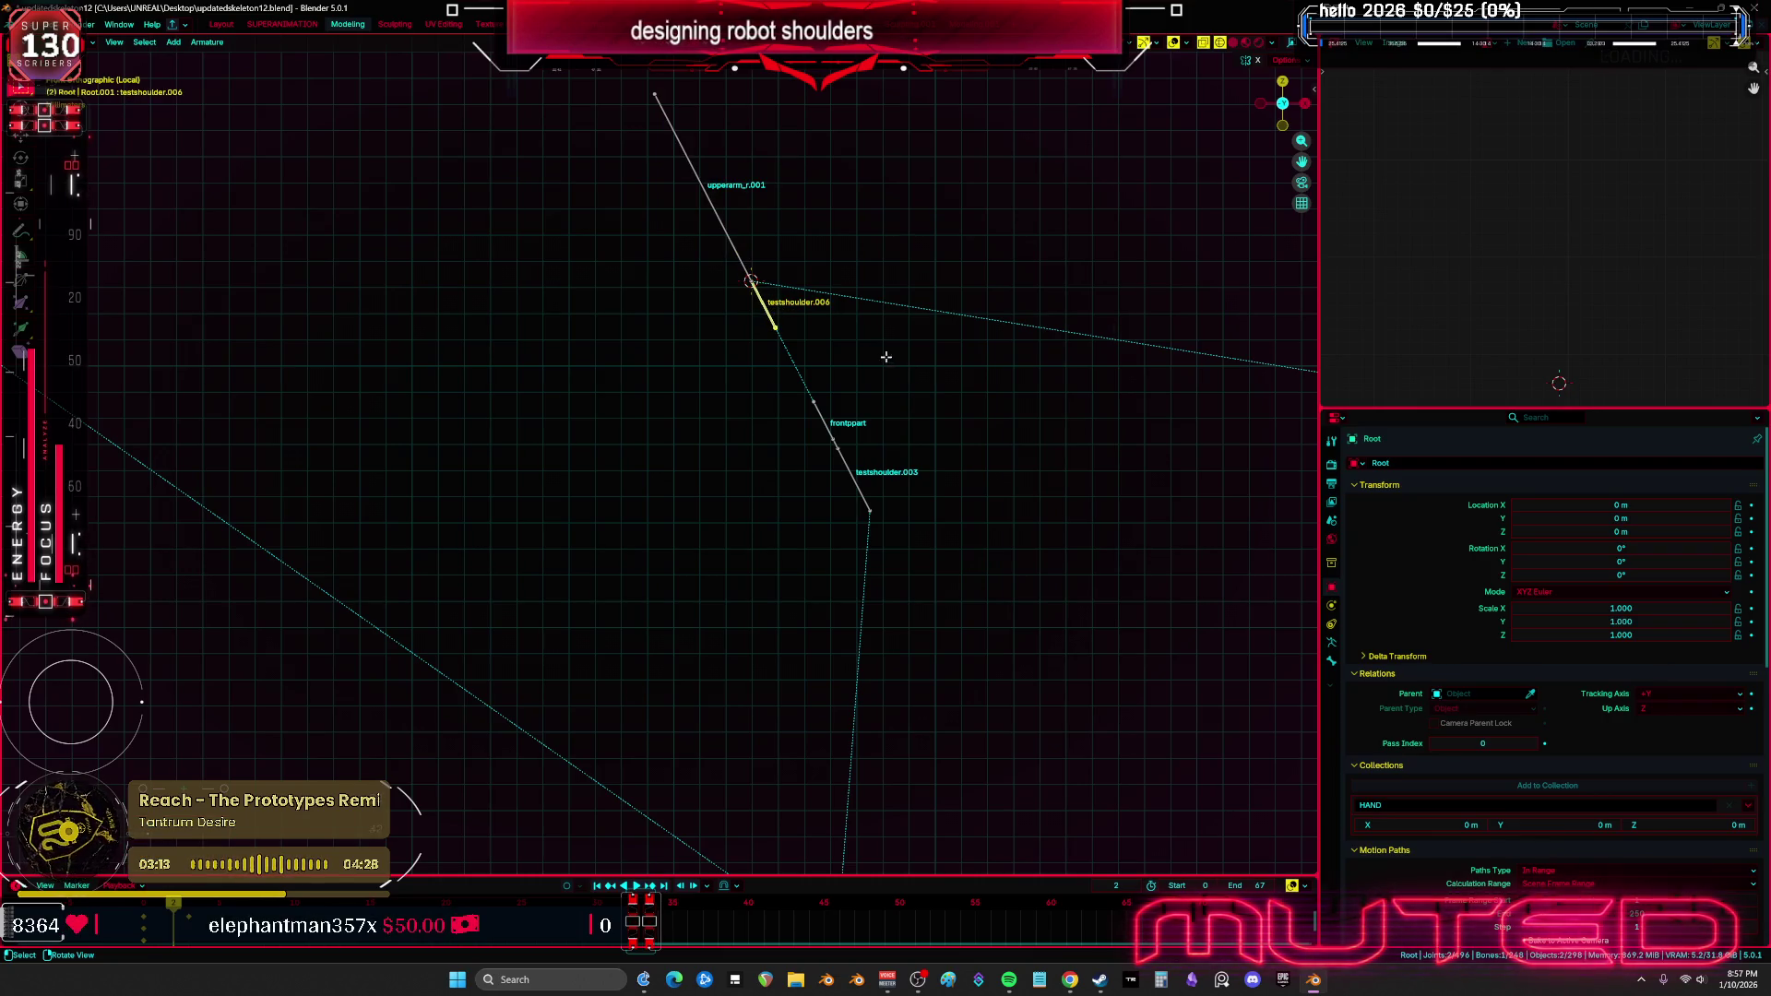
{"action": "key", "text": "ctrl+Tab"}
Copy testshoulder.006's constraints onto upperarm_r.001 and upperarm_r.002, then return to edit mode
{"action": "left_click", "coordinate": [905, 561]}
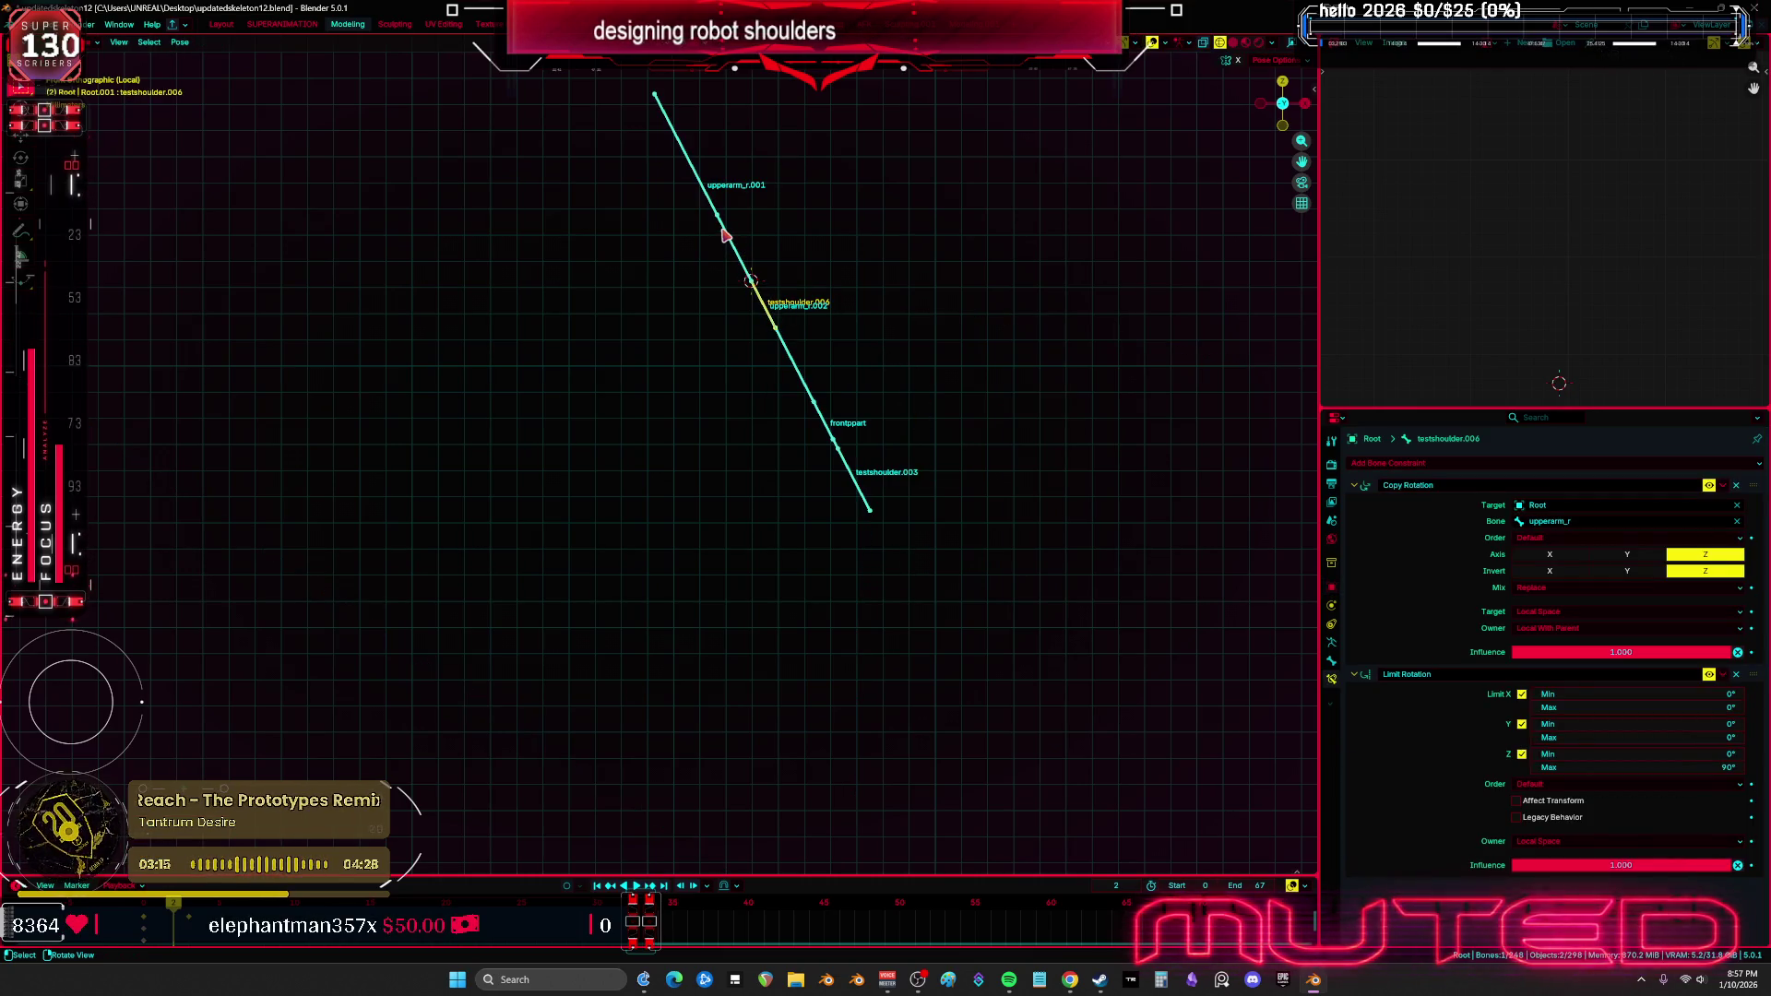
{"action": "left_click", "coordinate": [809, 388]}
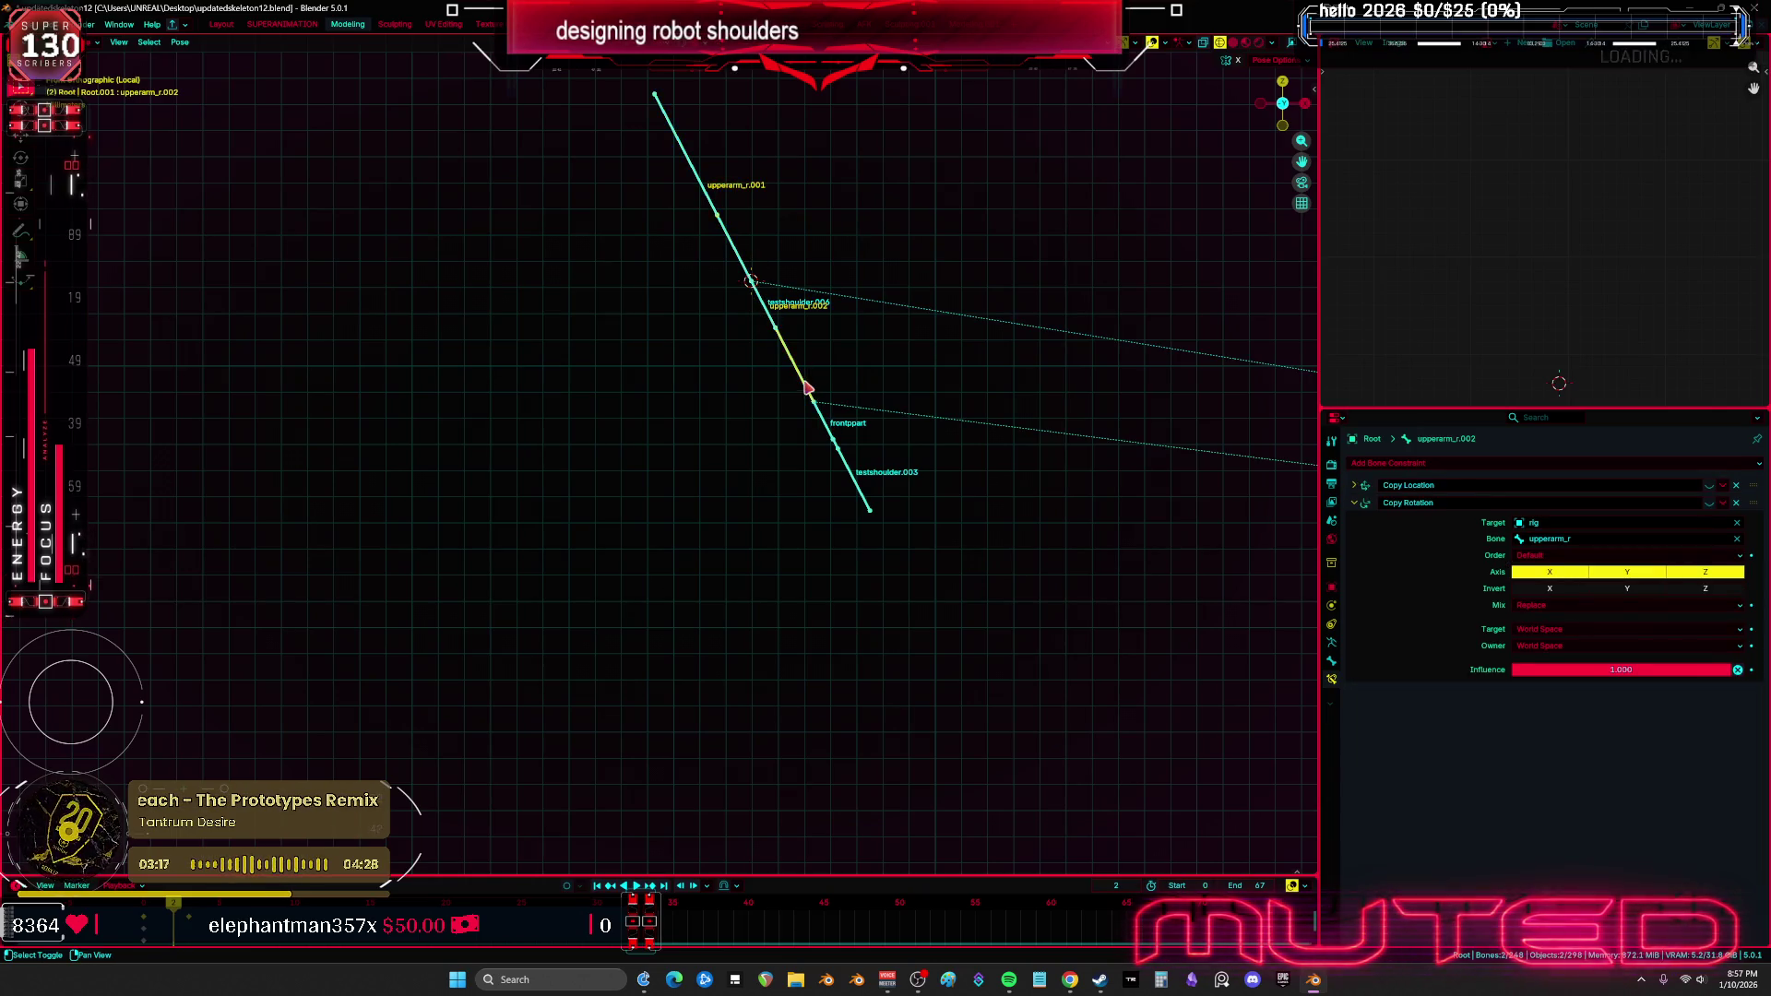
{"action": "left_click", "coordinate": [771, 320]}
{"action": "left_click", "coordinate": [180, 42]}
{"action": "mouse_move", "coordinate": [309, 244]}
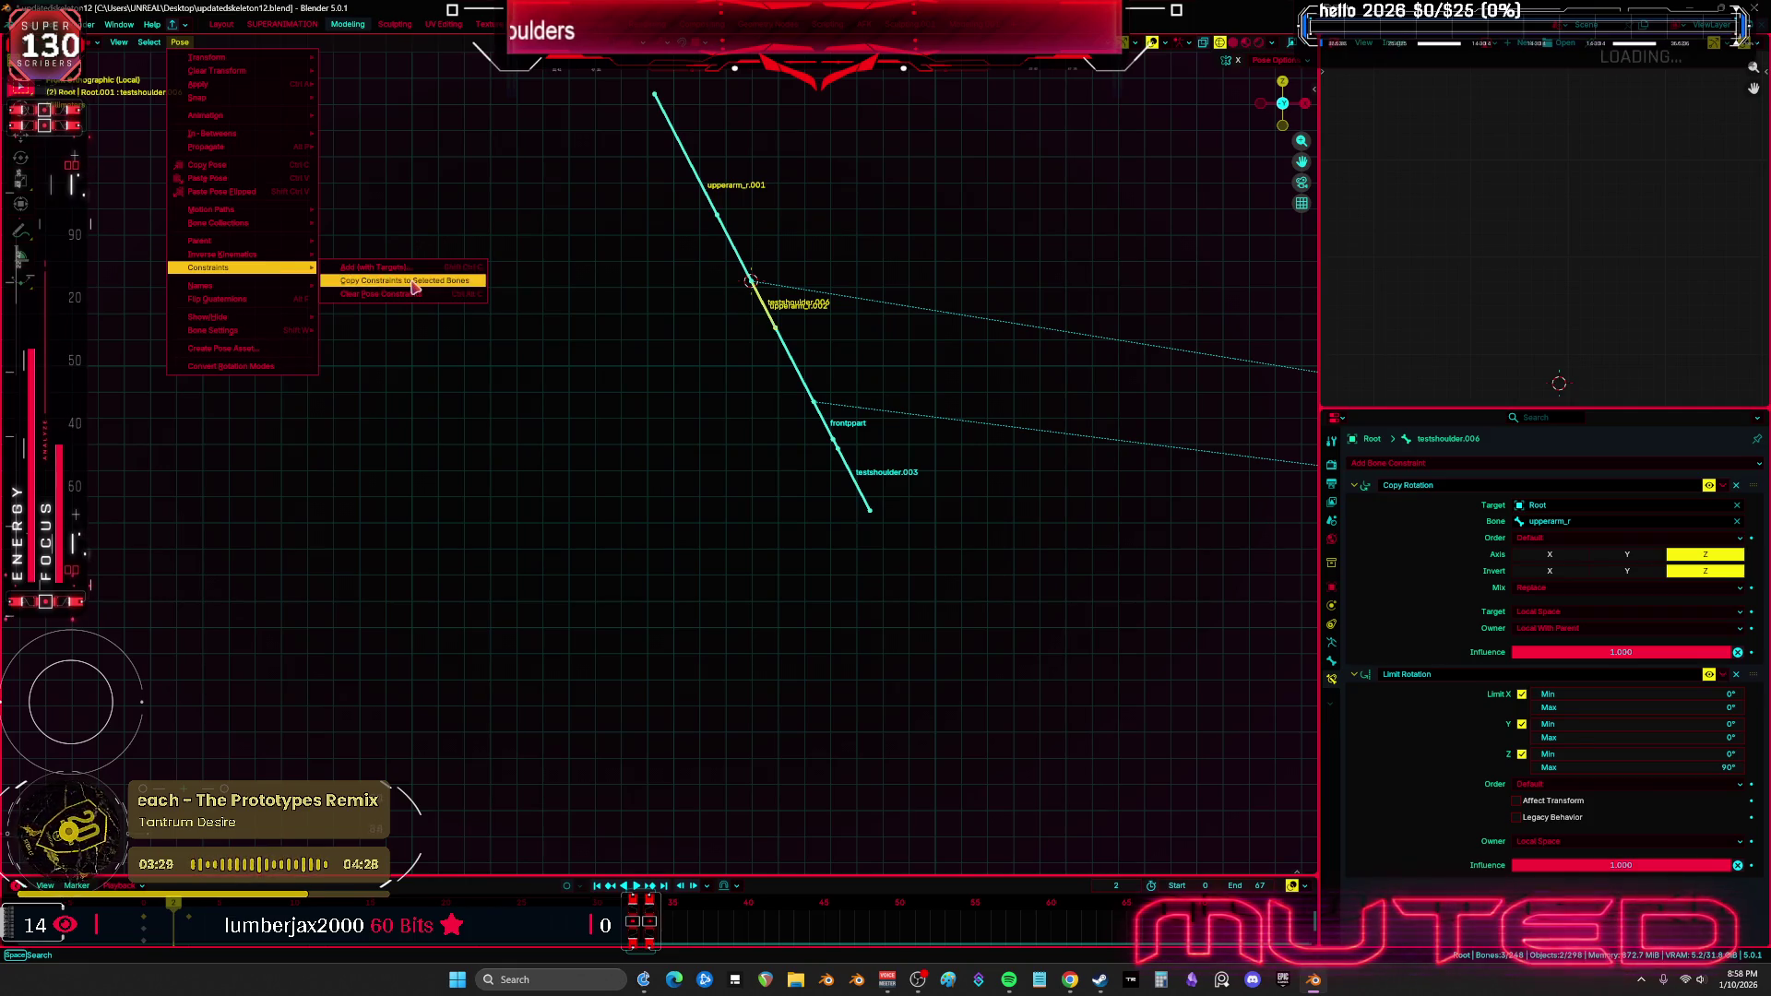
{"action": "left_click", "coordinate": [711, 208]}
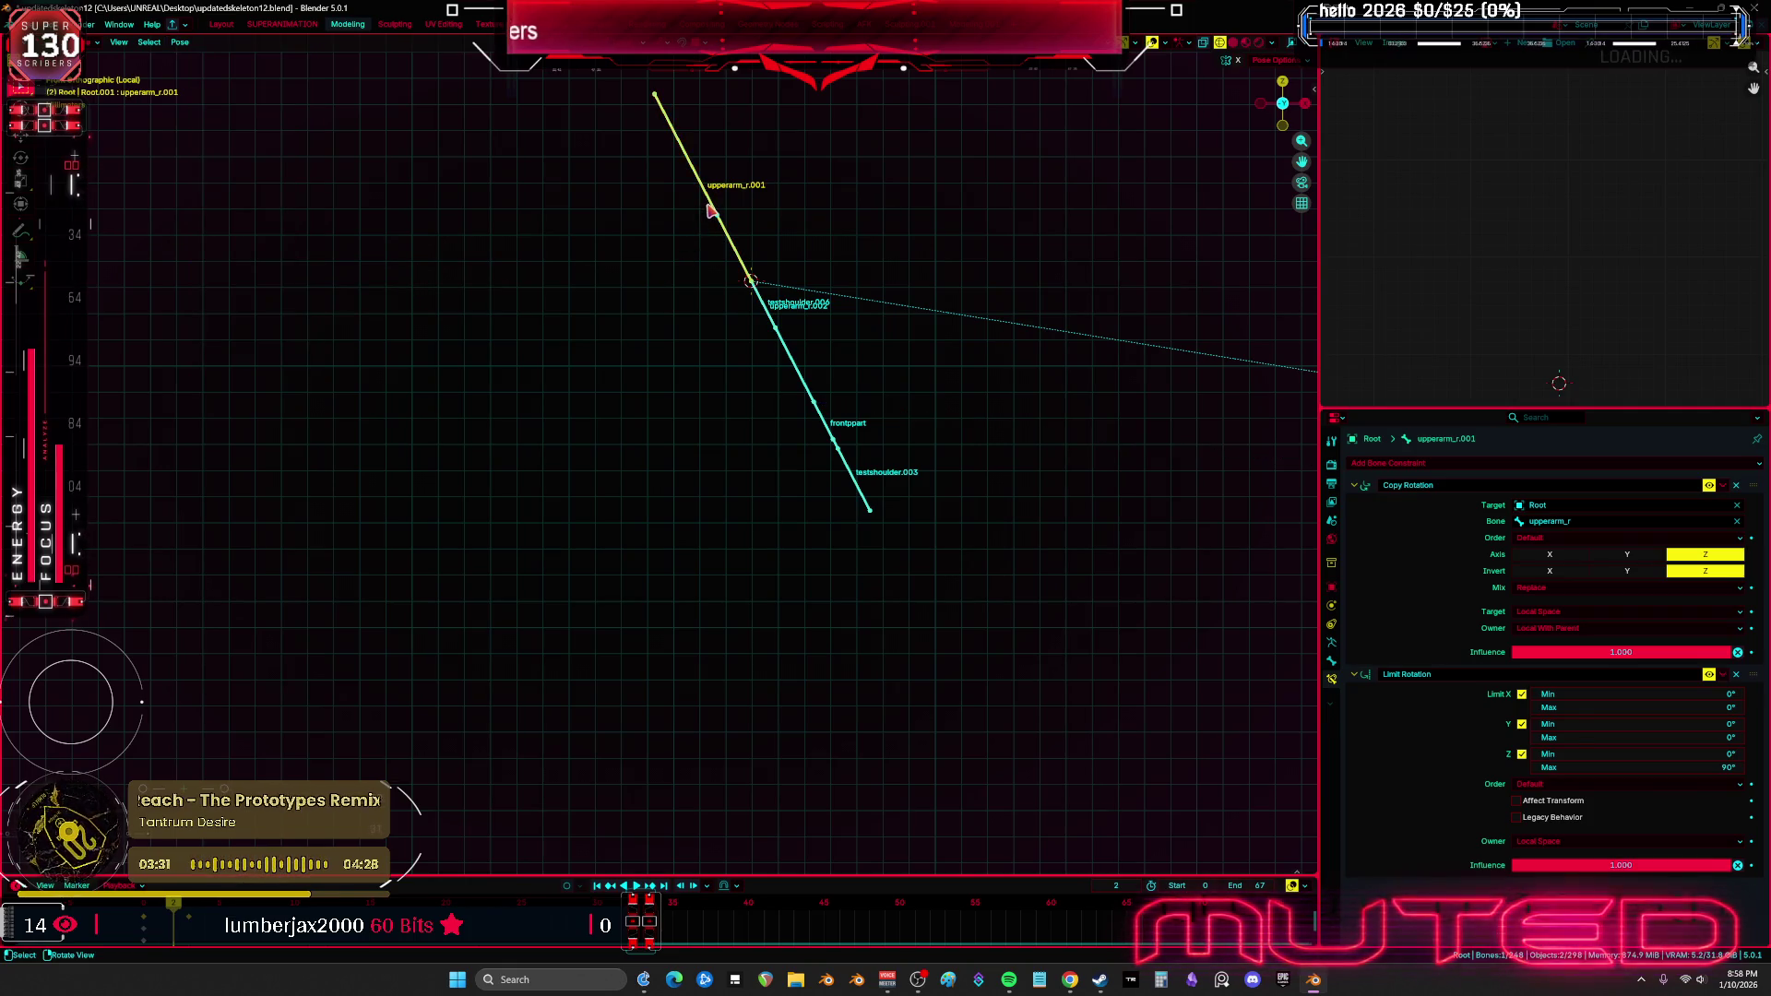
{"action": "key", "text": "Tab"}
{"action": "left_click", "coordinate": [755, 281]}
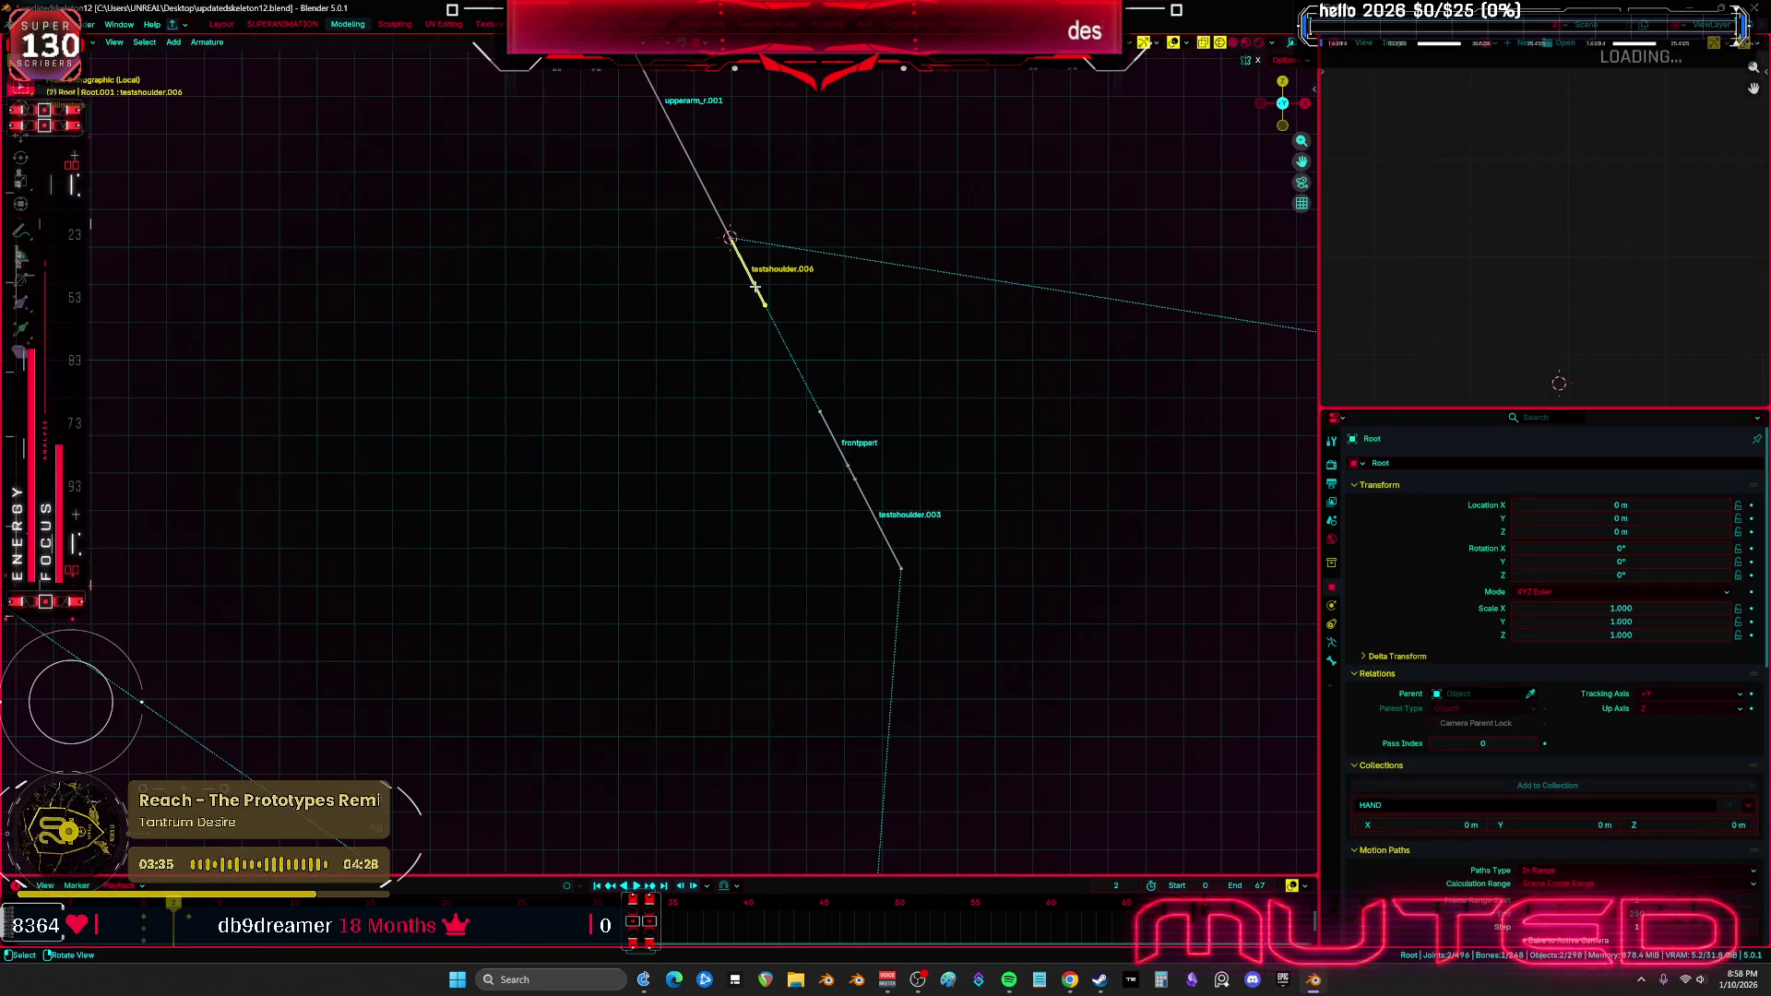
Rename upperarm_r.002 to shoulderAR_F.r
{"action": "key", "text": "ctrl+z"}
{"action": "key", "text": "alt+a"}
{"action": "left_click", "coordinate": [797, 369]}
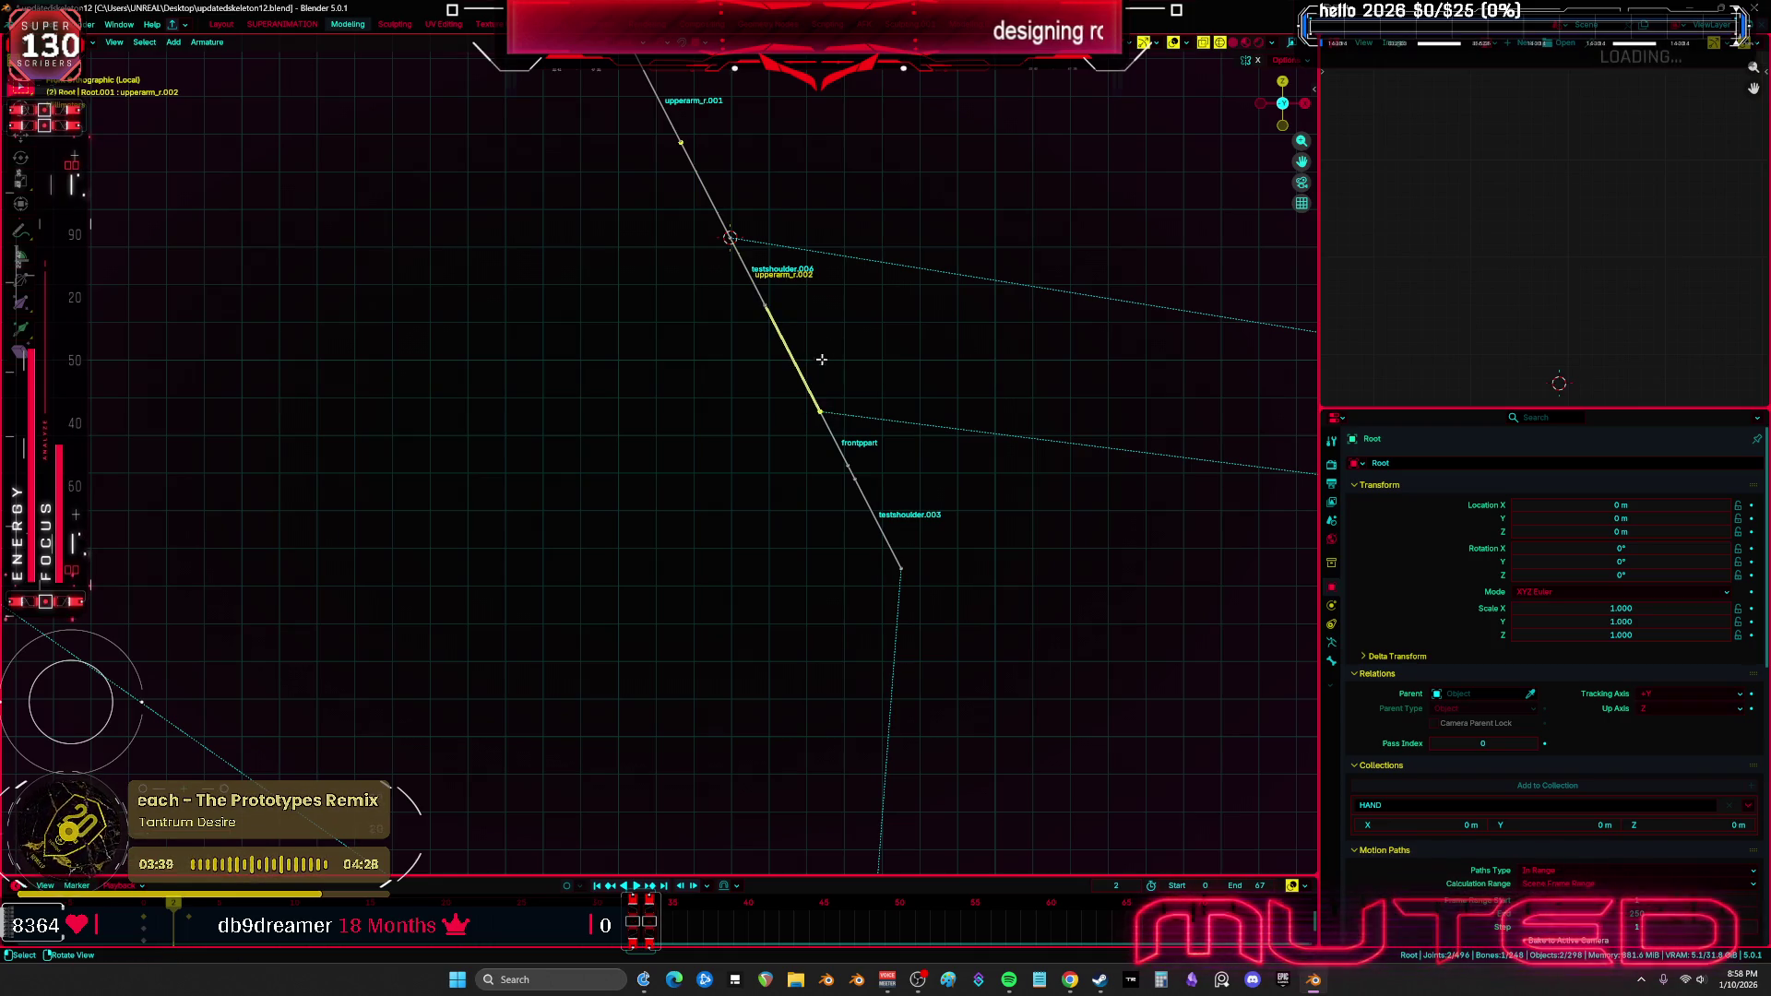
{"action": "key", "text": "g"}
{"action": "key", "text": "Escape"}
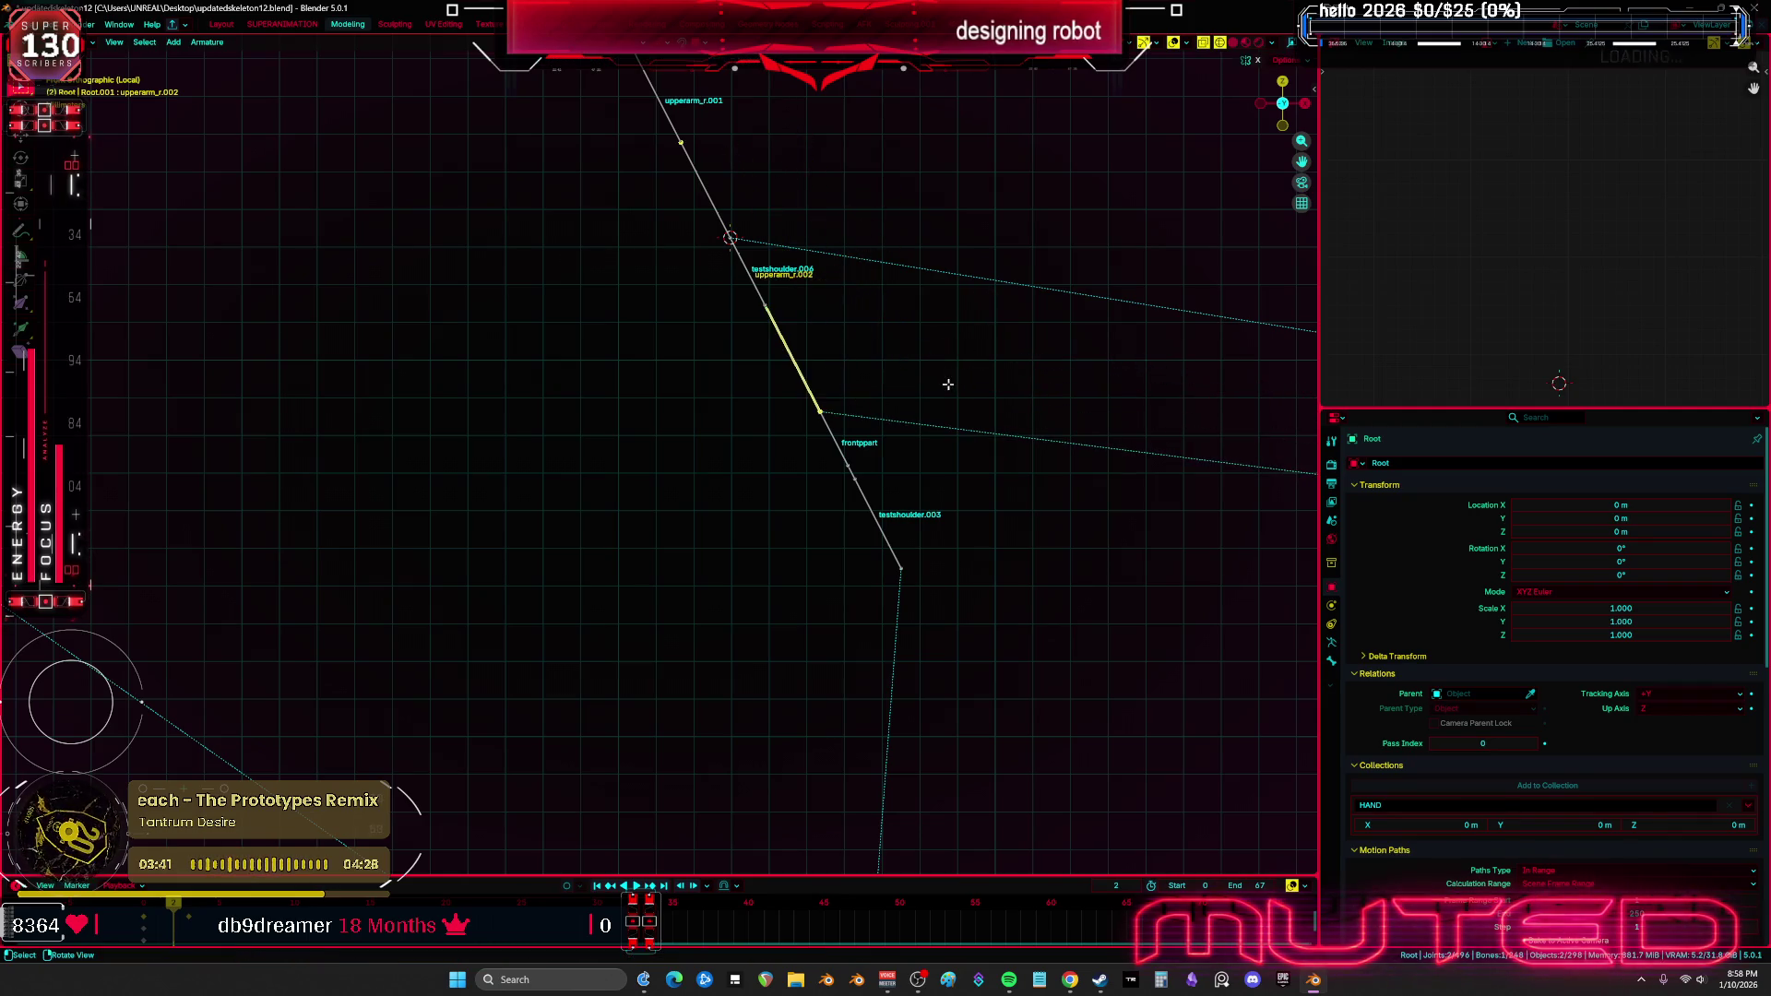
{"action": "key", "text": "F2"}
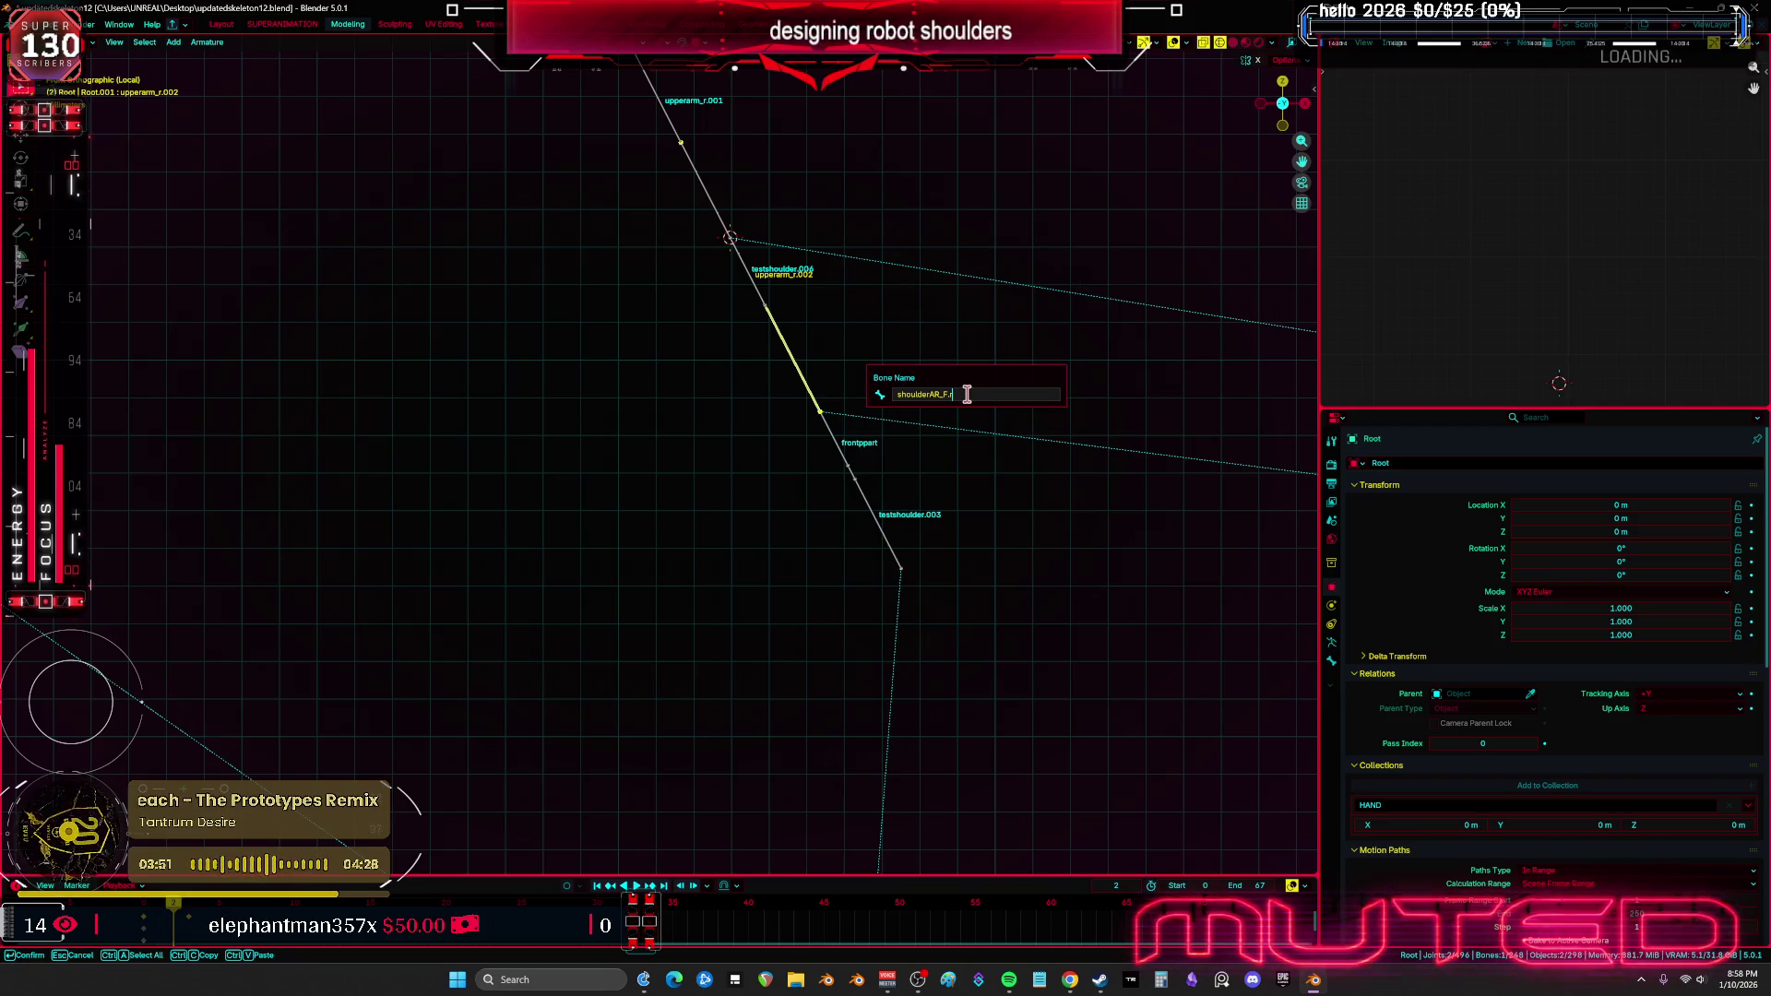
{"action": "key", "text": "Return"}
Rename upperarm_r.001 to shoulderAR_B.r
{"action": "left_click", "coordinate": [662, 117]}
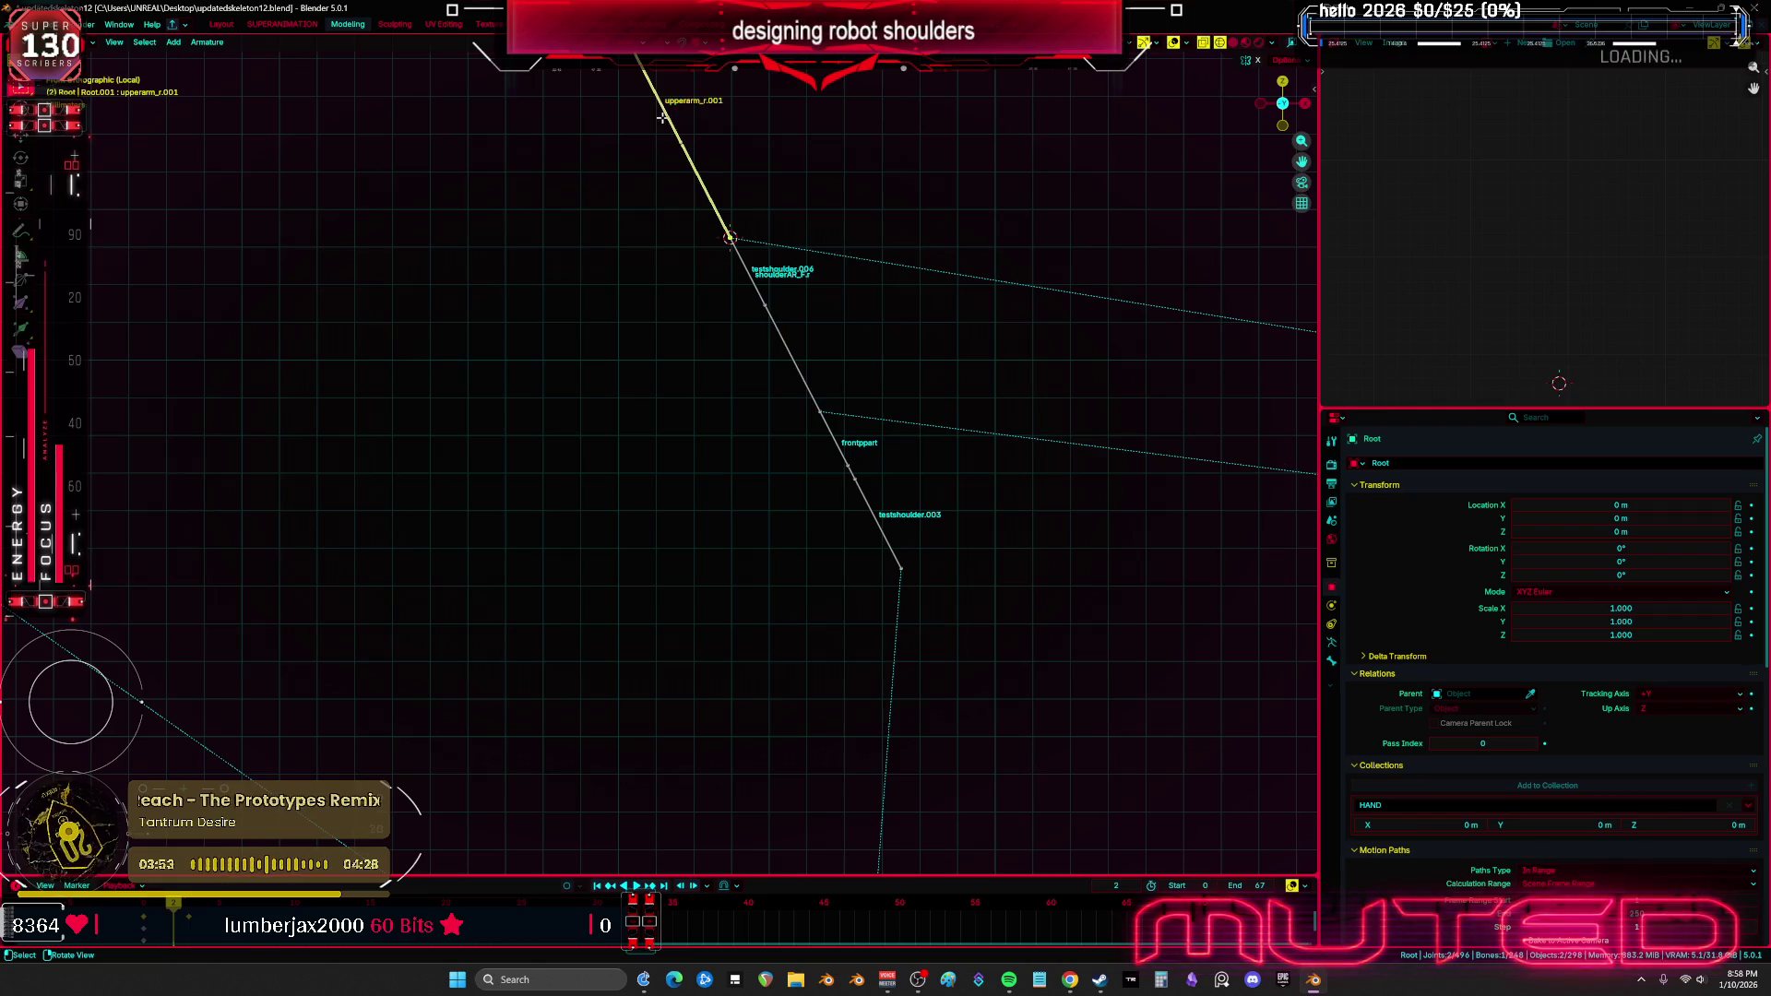
{"action": "key", "text": "F2"}
{"action": "type", "text": "shoulderAR_r"}
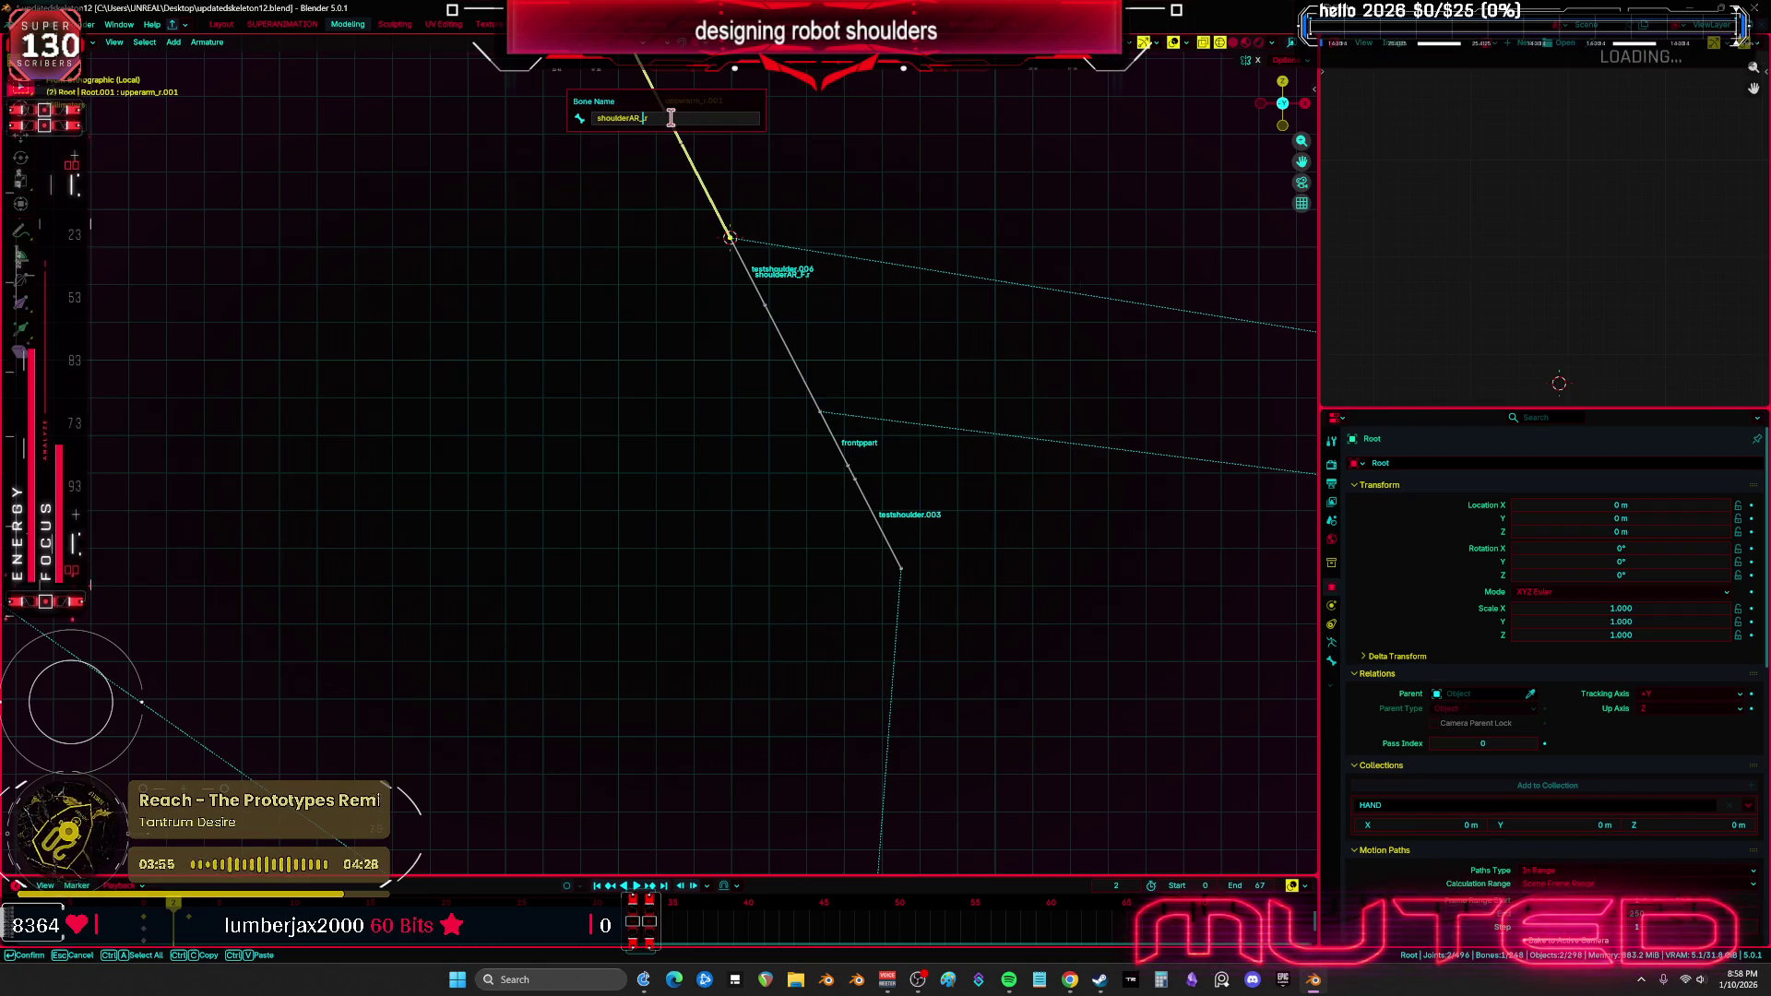
{"action": "type", "text": "B."}
{"action": "key", "text": "Return"}
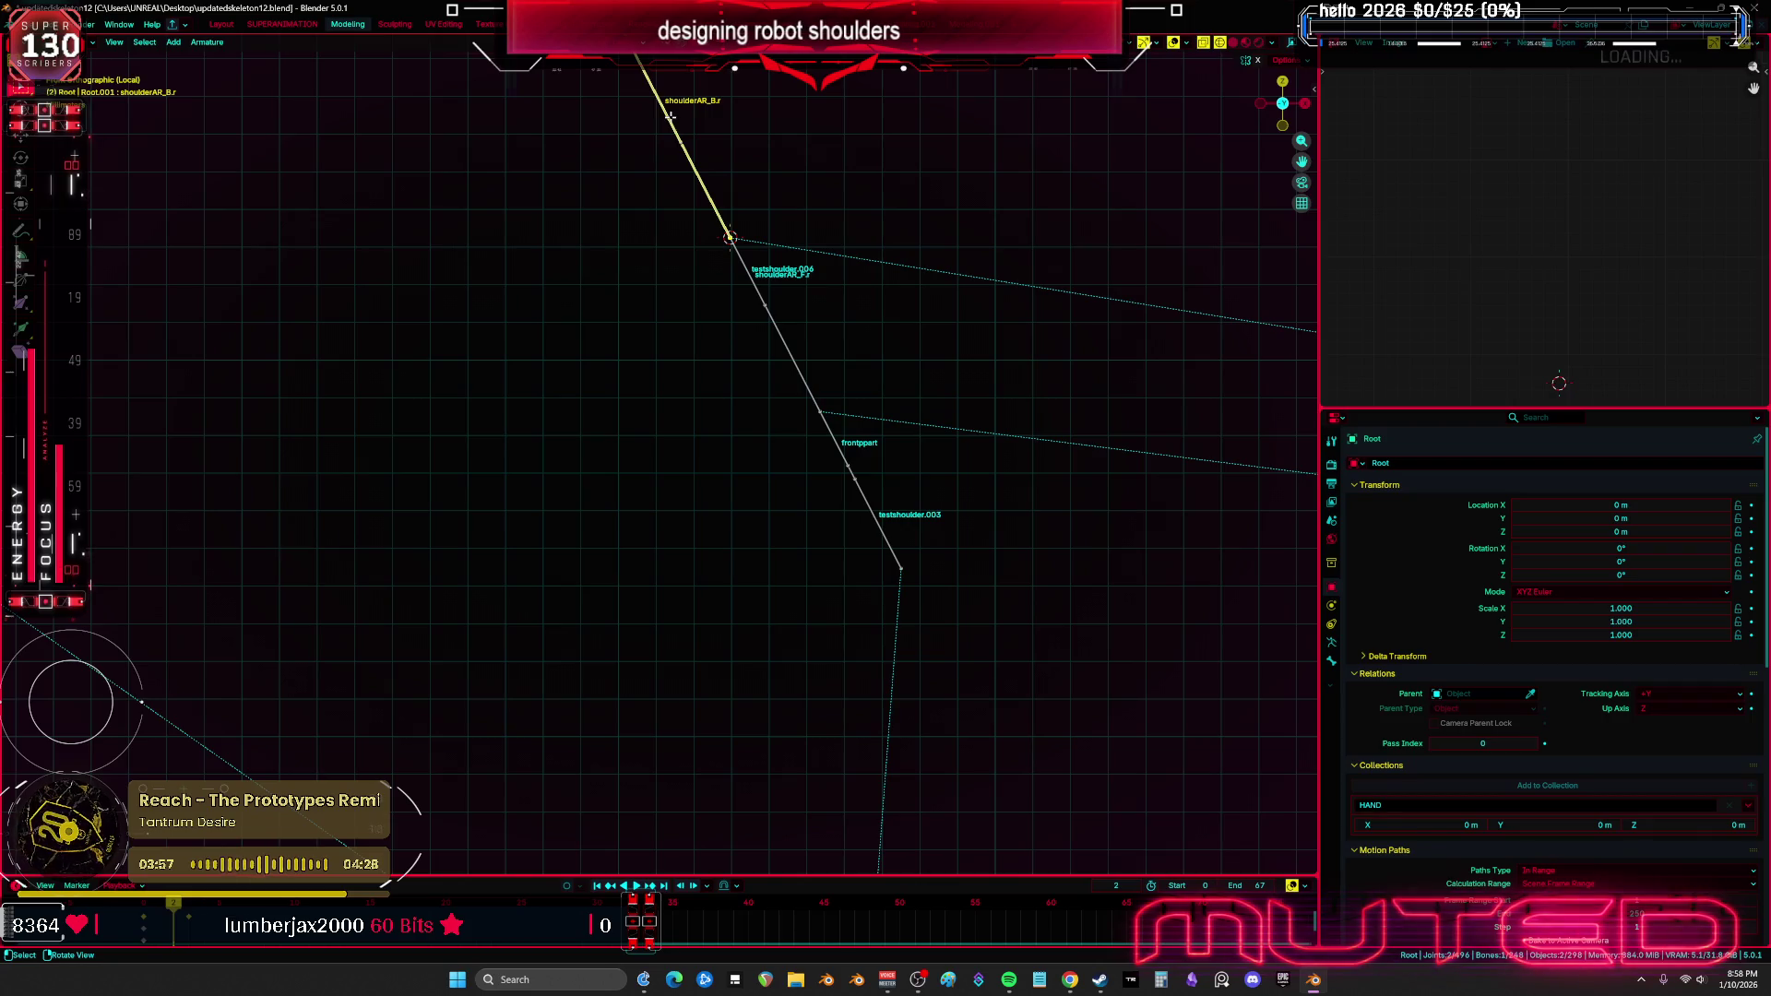
{"action": "left_click", "coordinate": [749, 281]}
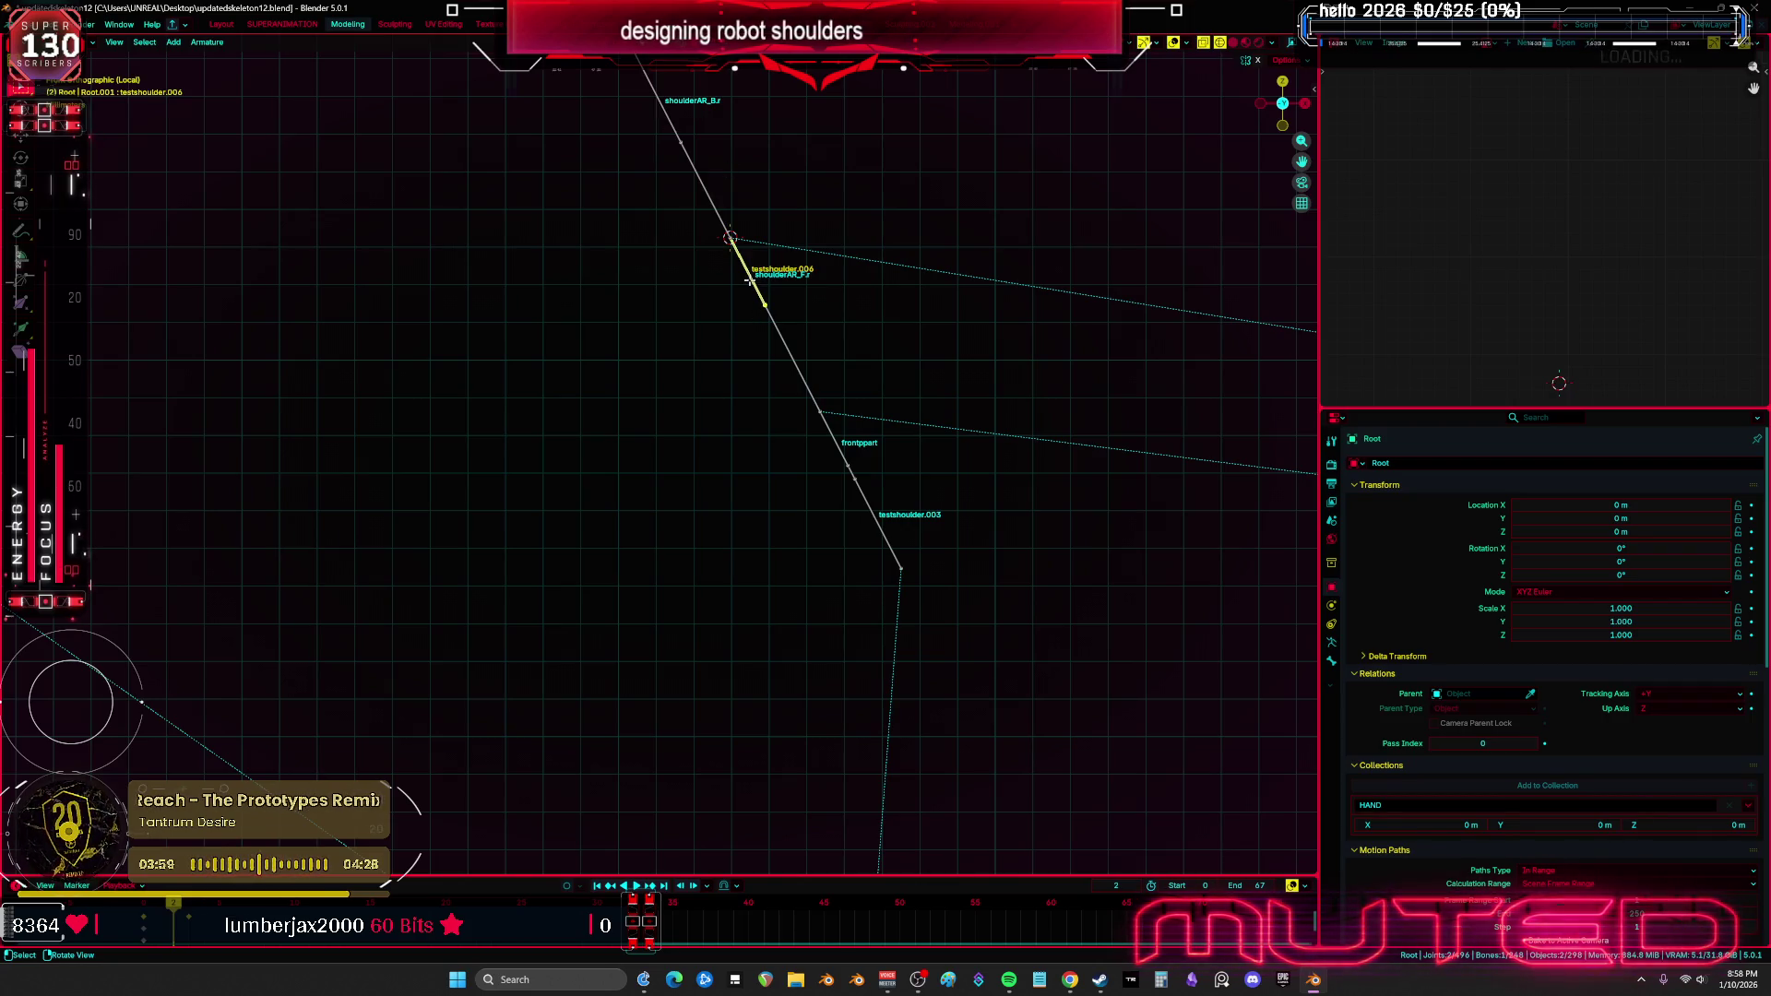
Move the testshoulder.006 and frontppart bones aside to new positions
{"action": "key", "text": "g"}
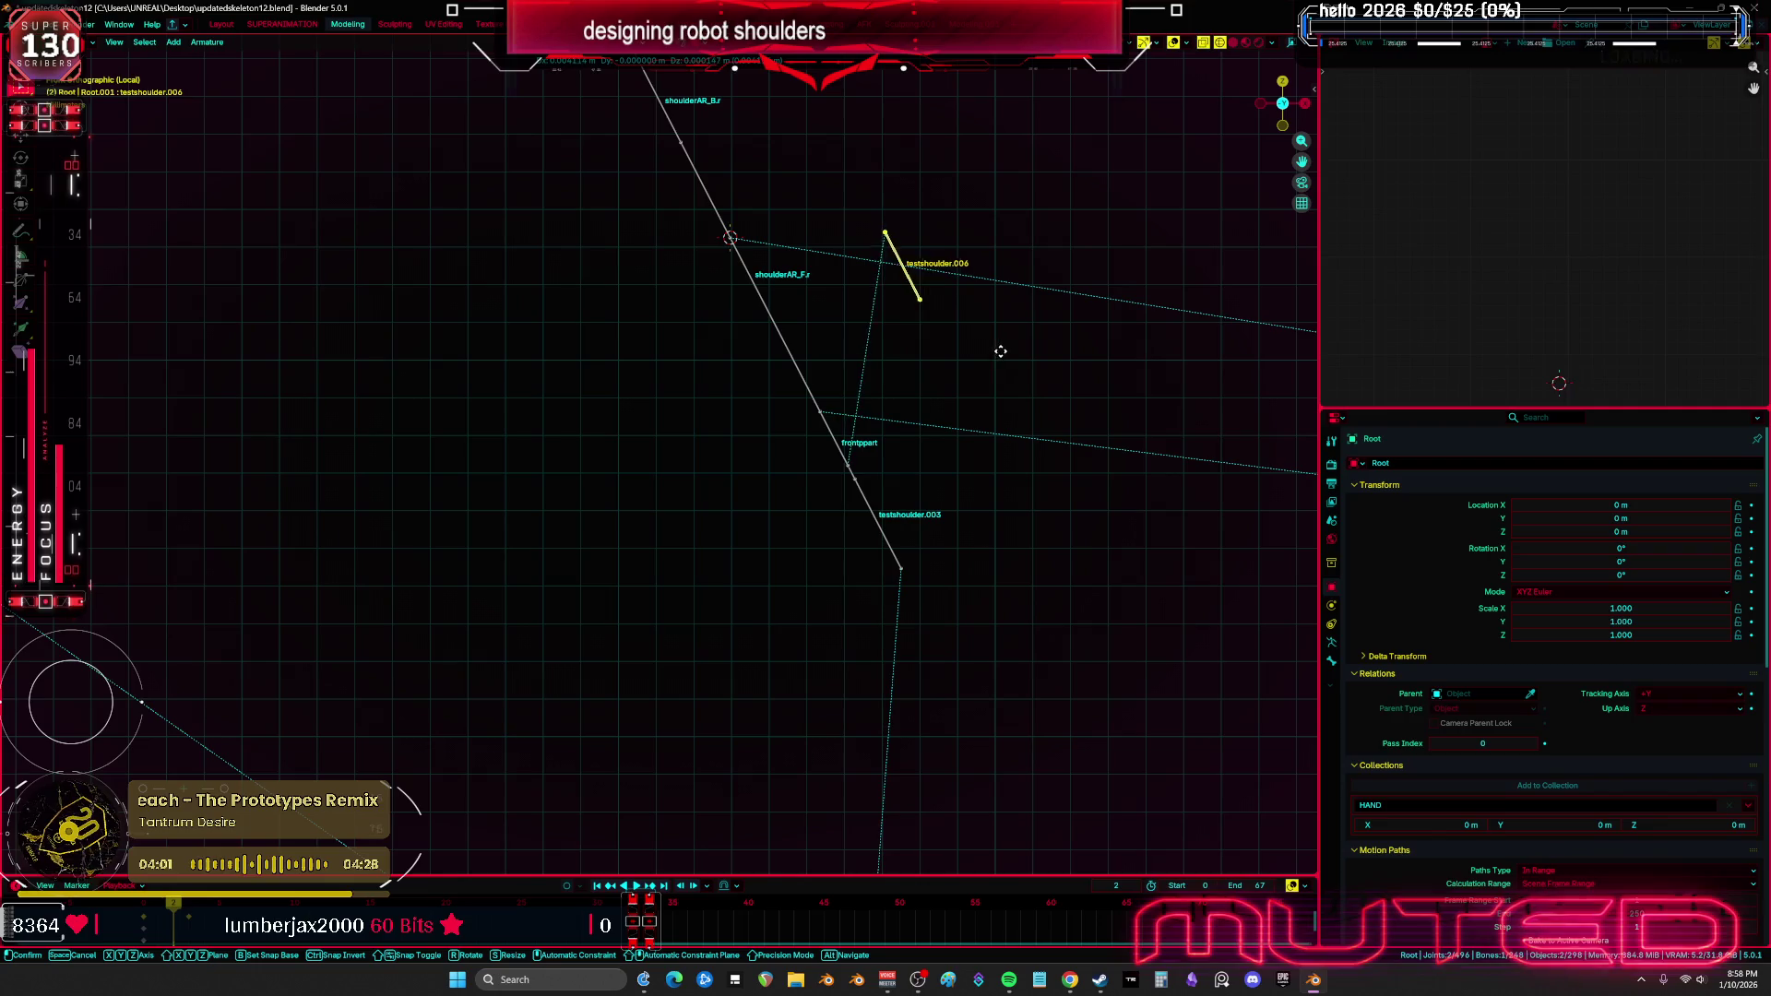
{"action": "left_click", "coordinate": [809, 434]}
{"action": "left_click", "coordinate": [834, 447]}
{"action": "key", "text": "g"}
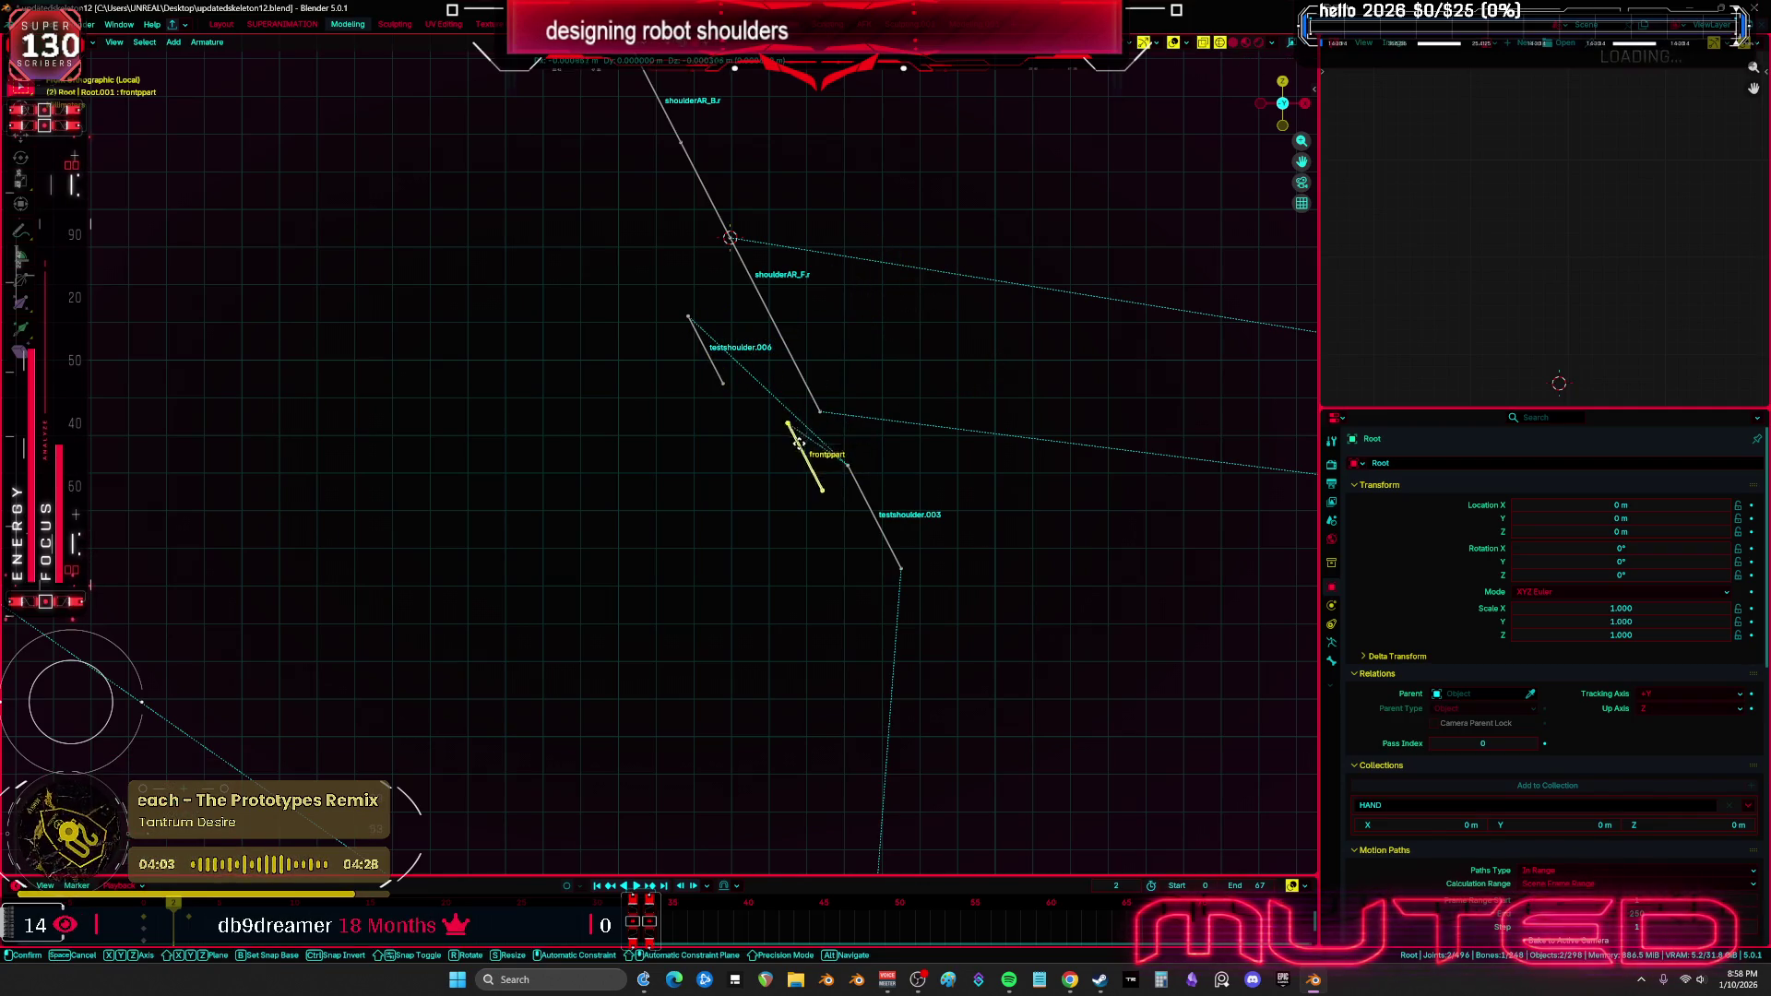
{"action": "left_click", "coordinate": [793, 421]}
Scale shoulderAR_F.r and shoulderAR_B.r down in place using Individual Origins pivot
{"action": "left_click", "coordinate": [770, 313]}
{"action": "left_click", "coordinate": [670, 126]}
{"action": "left_click", "coordinate": [754, 326], "text": "shift"}
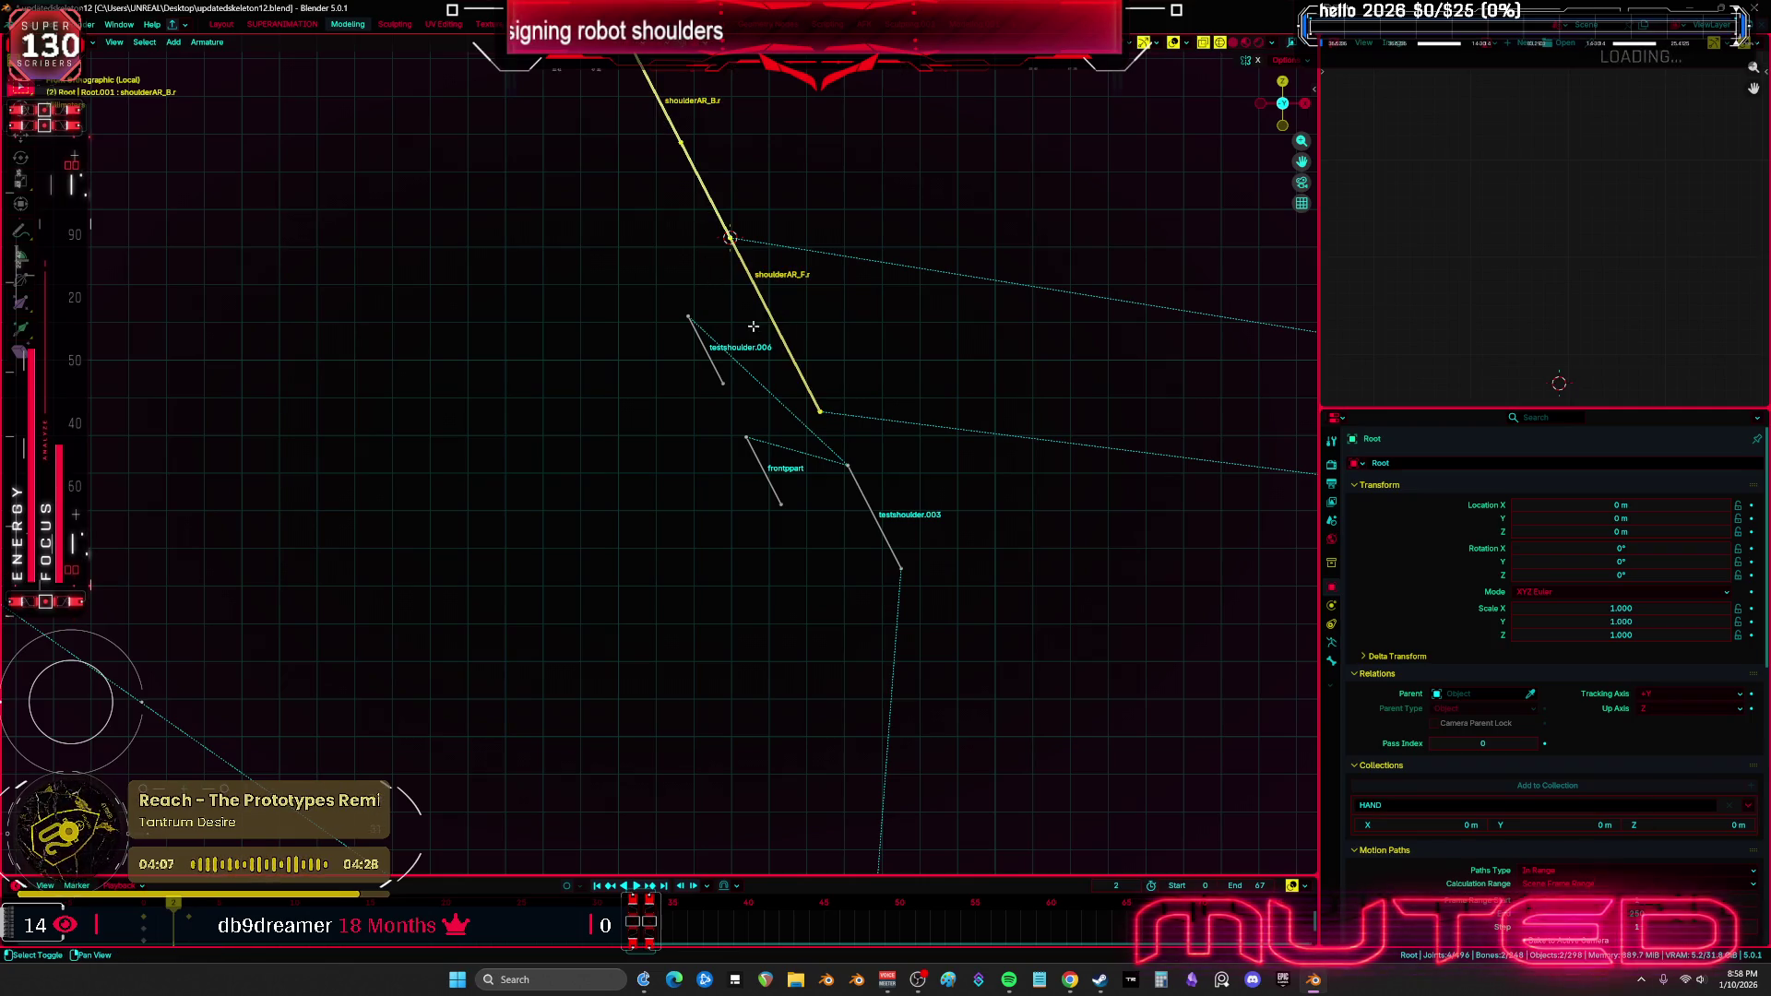
{"action": "key", "text": "period"}
{"action": "left_click", "coordinate": [874, 276]}
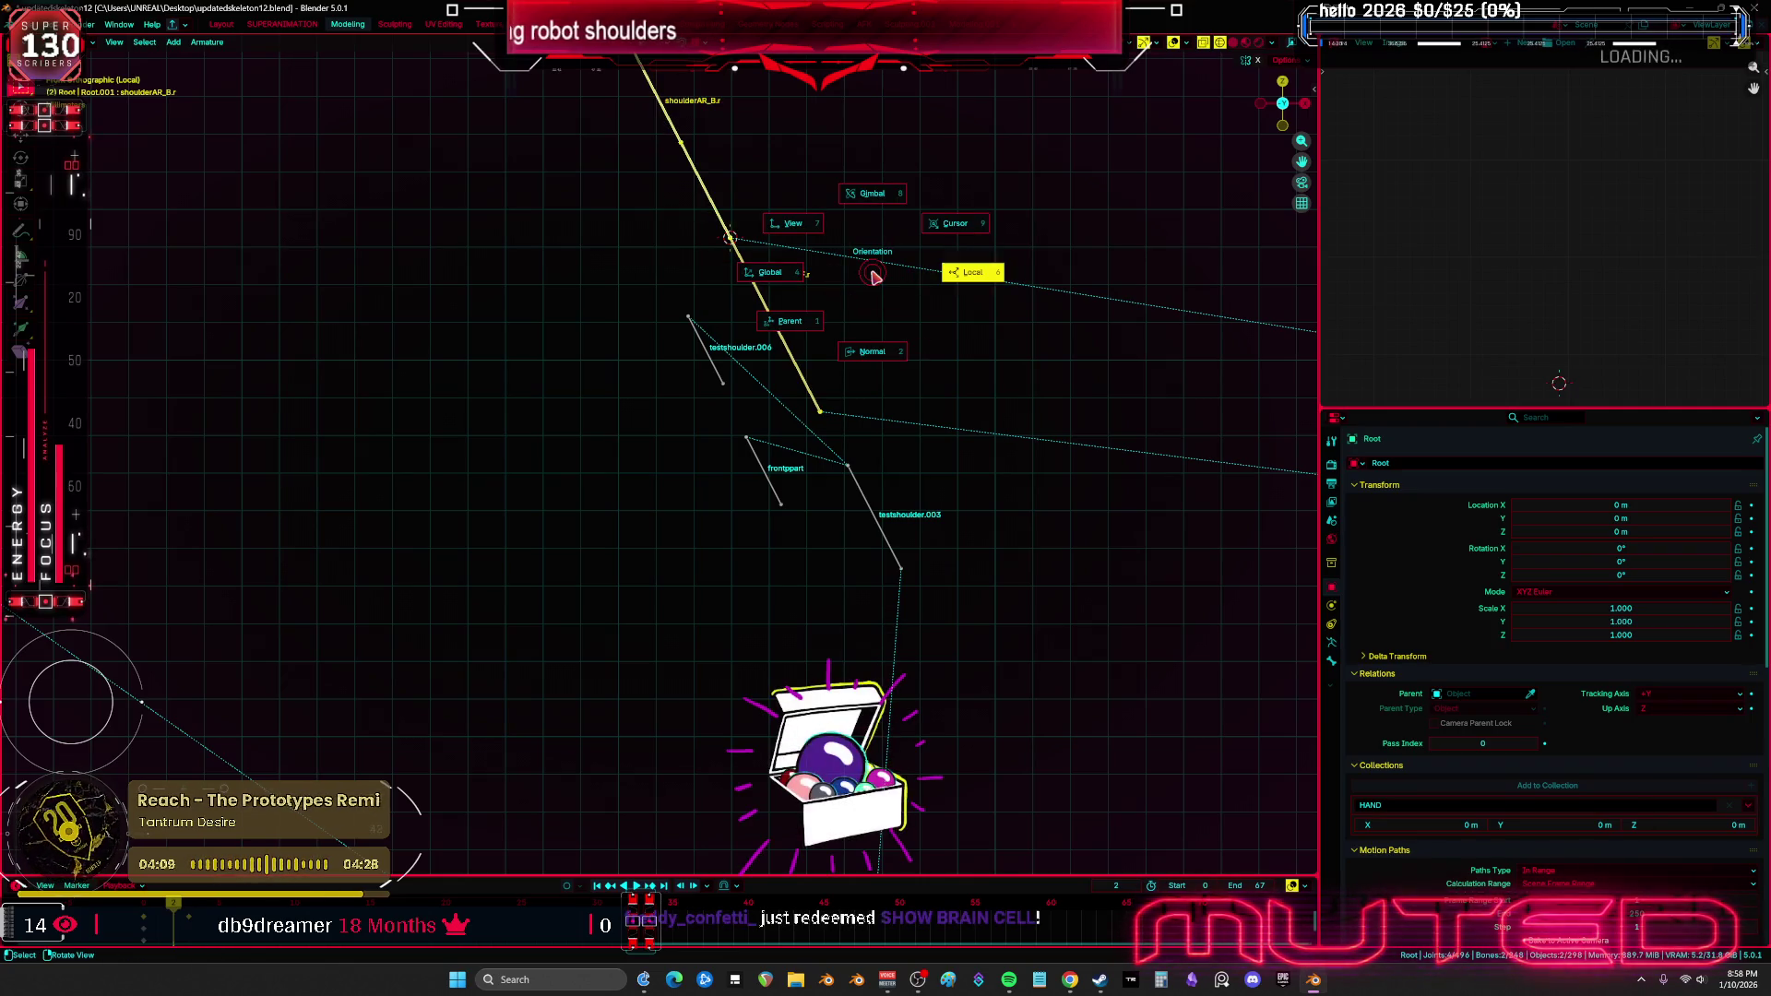
{"action": "key", "text": "s"}
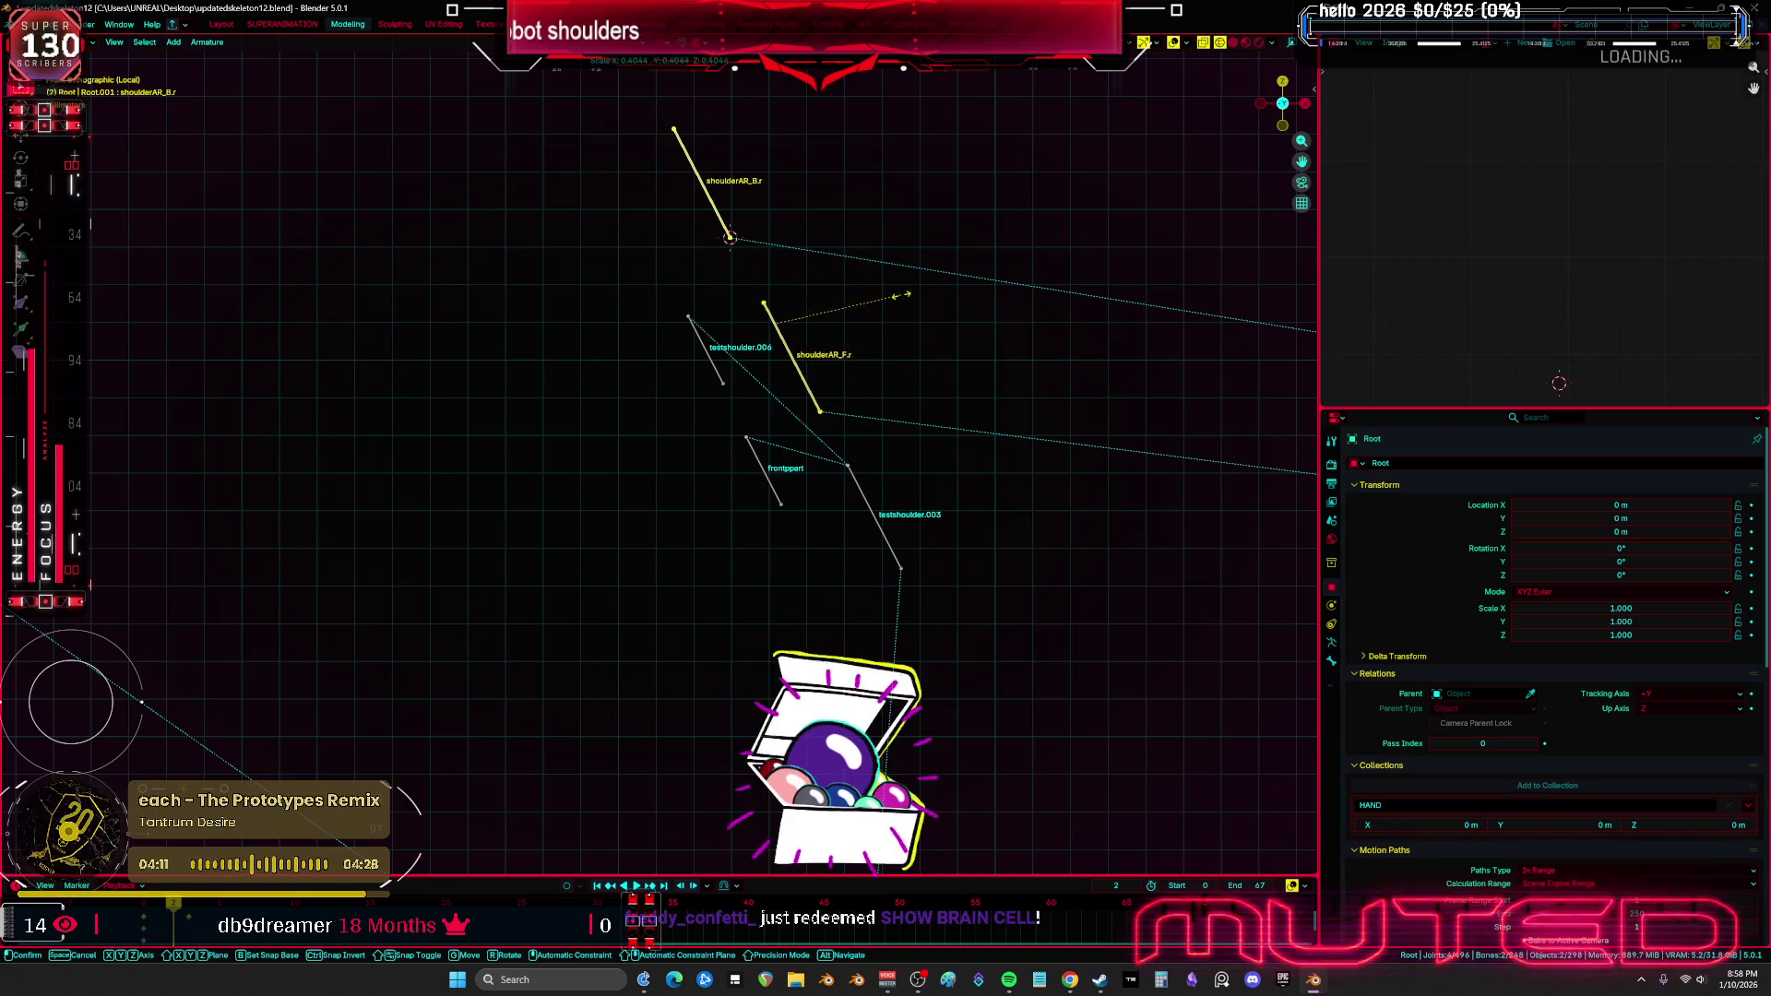
{"action": "left_click", "coordinate": [853, 323]}
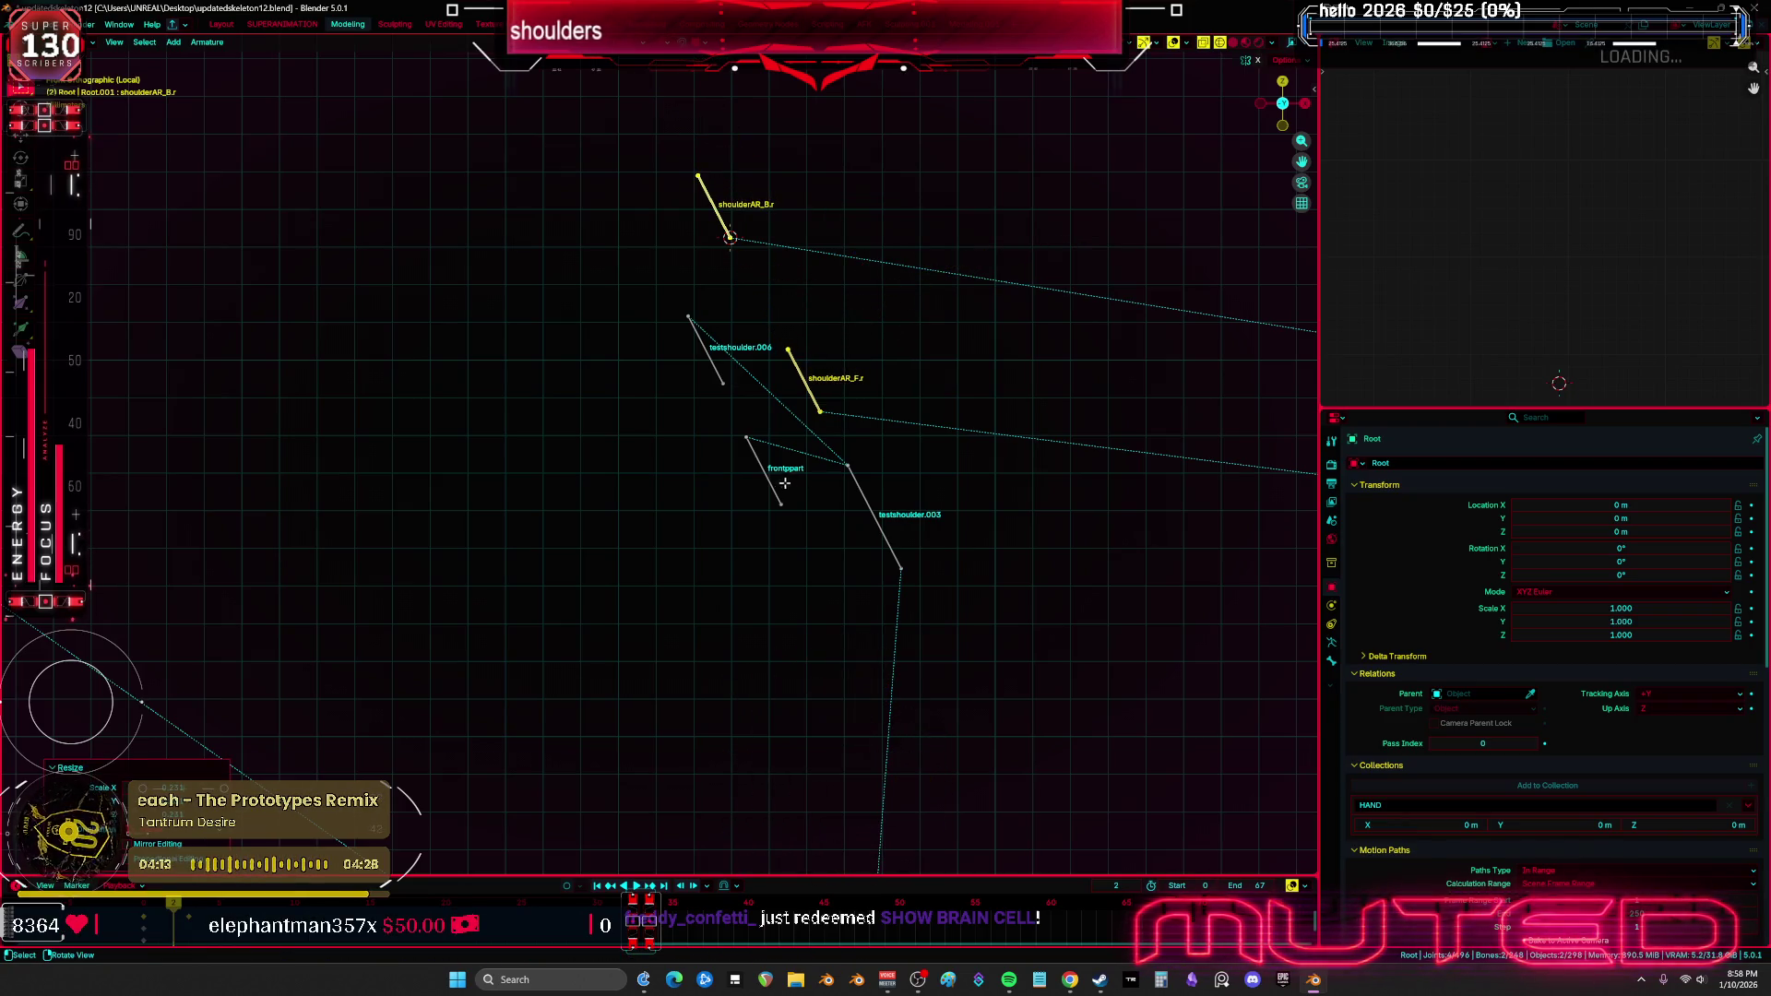
Parent shoulderAR_F.r and shoulderAR_B.r to testshoulder.003 with Keep Offset
{"action": "left_click", "coordinate": [814, 379]}
{"action": "left_click", "coordinate": [863, 497], "text": "shift"}
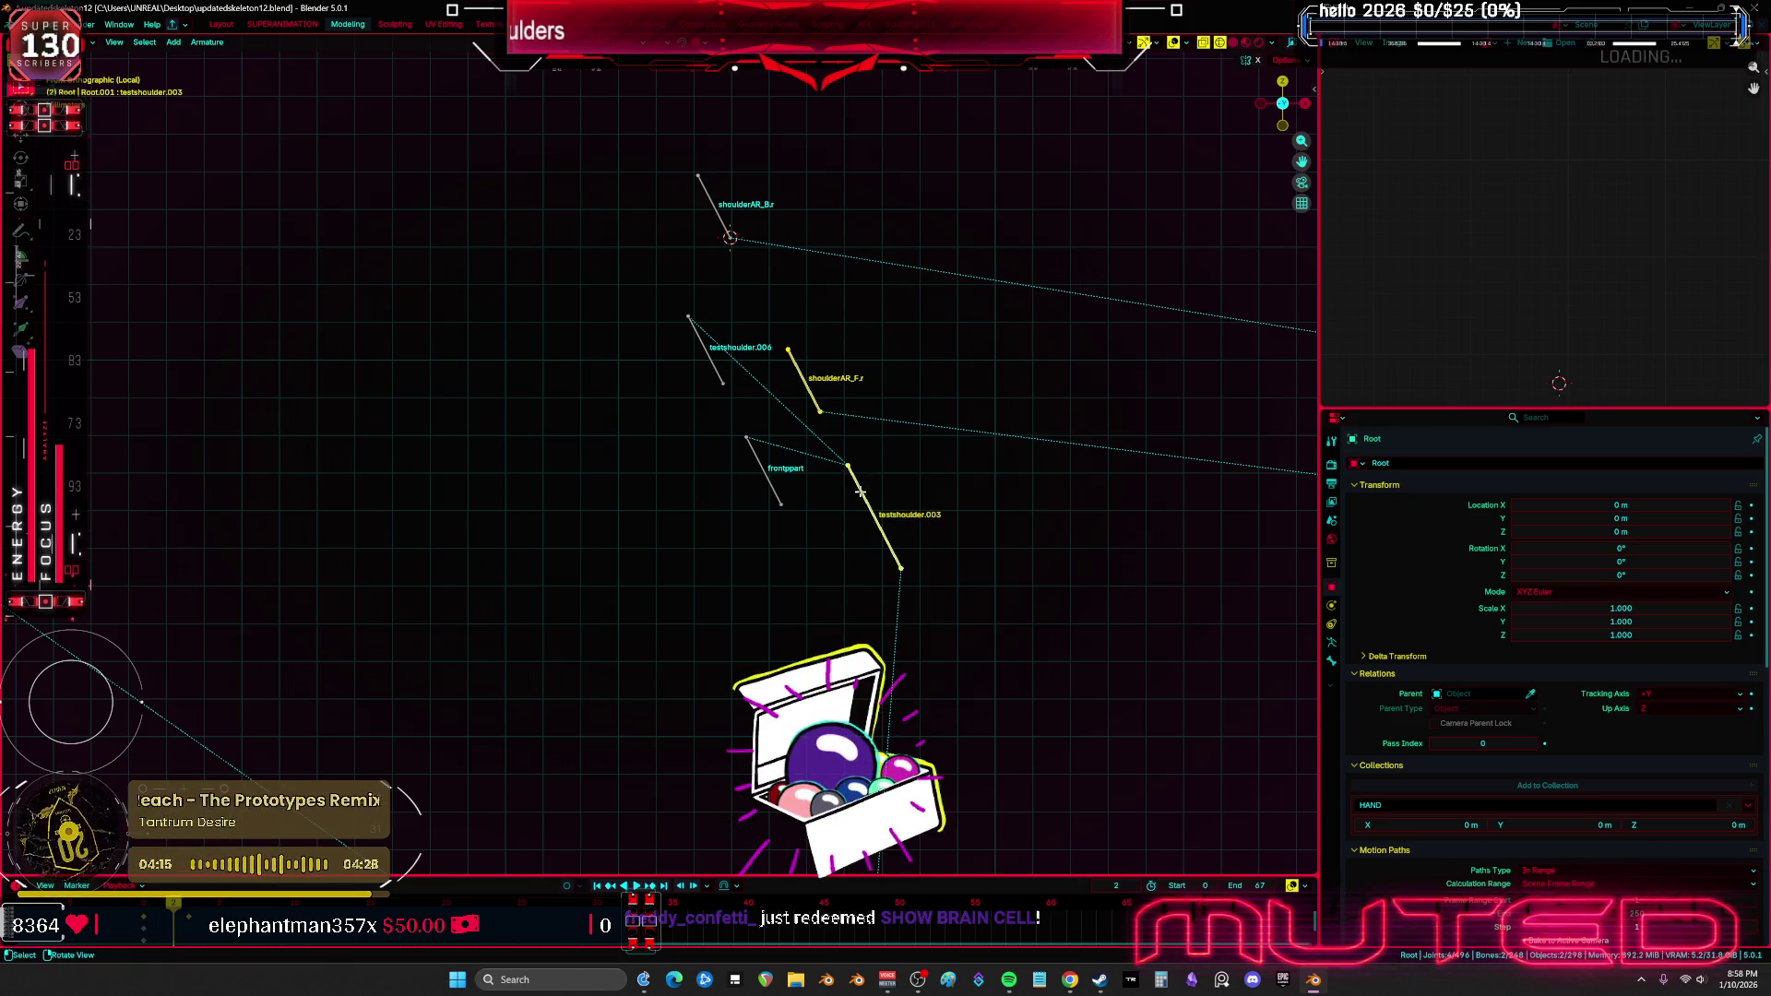
{"action": "key", "text": "ctrl+p"}
{"action": "left_click", "coordinate": [862, 496]}
{"action": "left_click", "coordinate": [713, 204]}
{"action": "left_click", "coordinate": [866, 494], "text": "shift"}
{"action": "key", "text": "ctrl+p"}
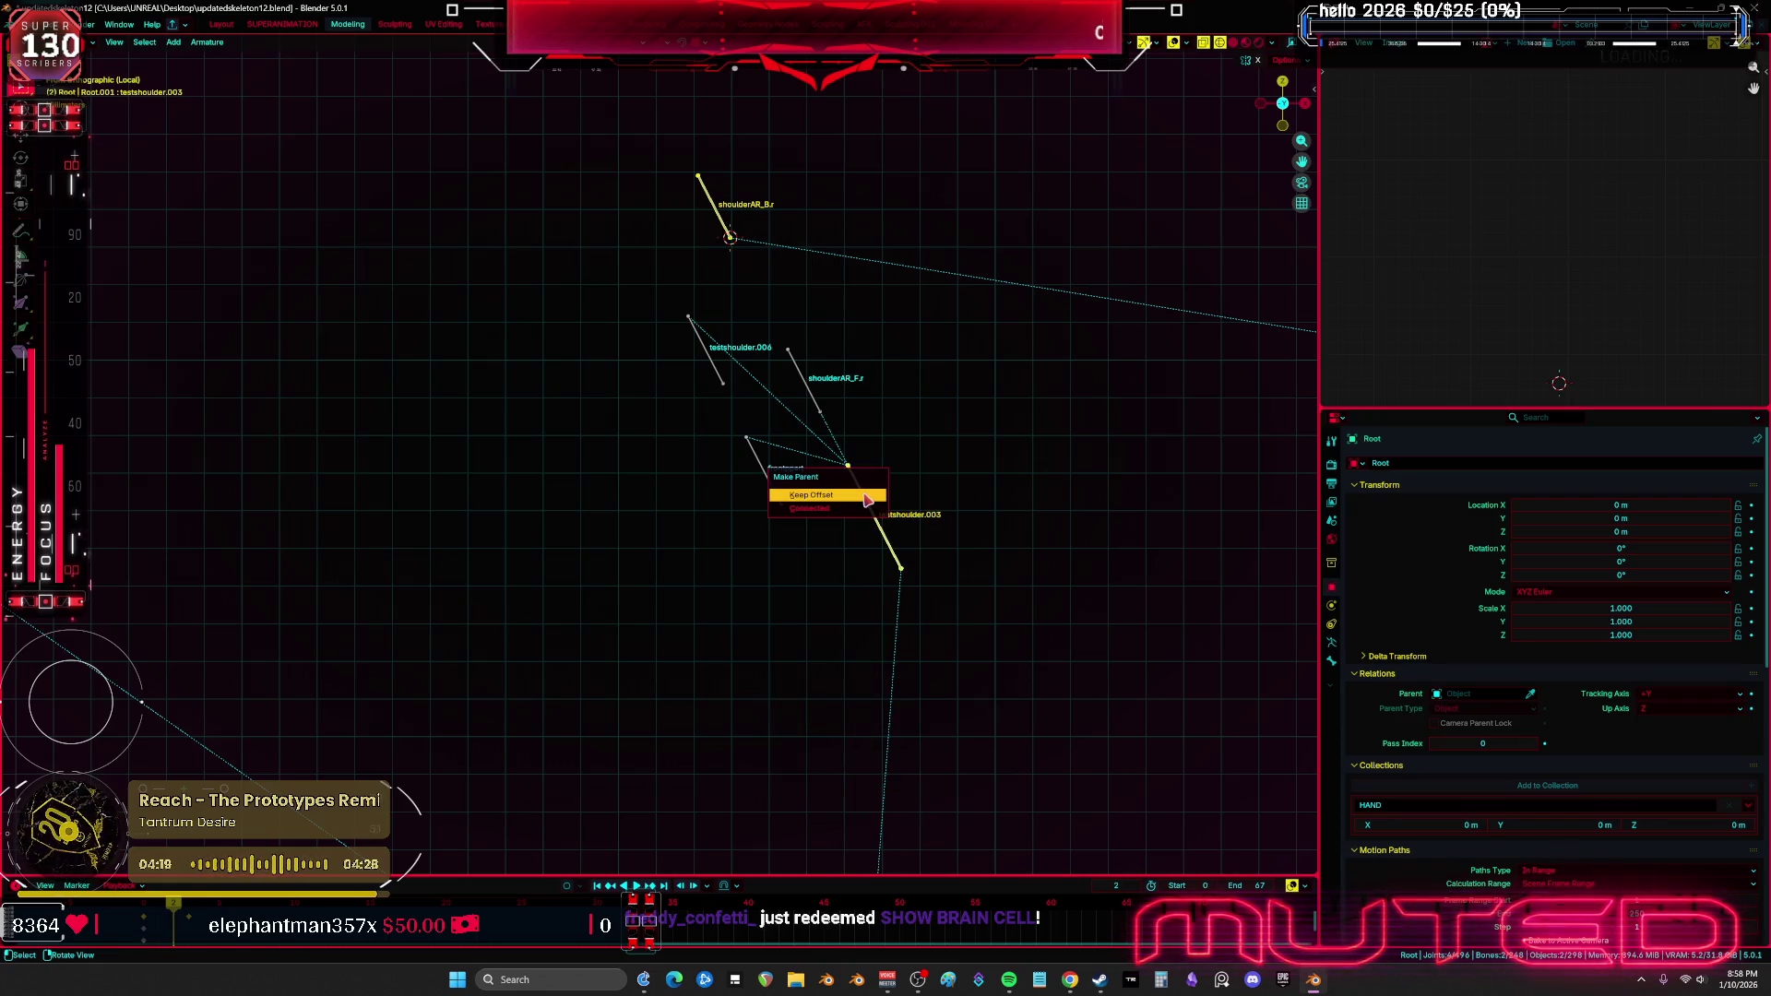
{"action": "left_click", "coordinate": [866, 496]}
{"action": "mouse_move", "coordinate": [766, 454]}
{"action": "middle_mouse_down"}
{"action": "mouse_move", "coordinate": [786, 410]}
{"action": "mouse_move", "coordinate": [878, 478]}
{"action": "mouse_move", "coordinate": [646, 466]}
{"action": "mouse_move", "coordinate": [663, 411]}
{"action": "middle_mouse_up"}
{"action": "scroll", "coordinate": [591, 471], "scroll_direction": "down", "scroll_amount": 2}
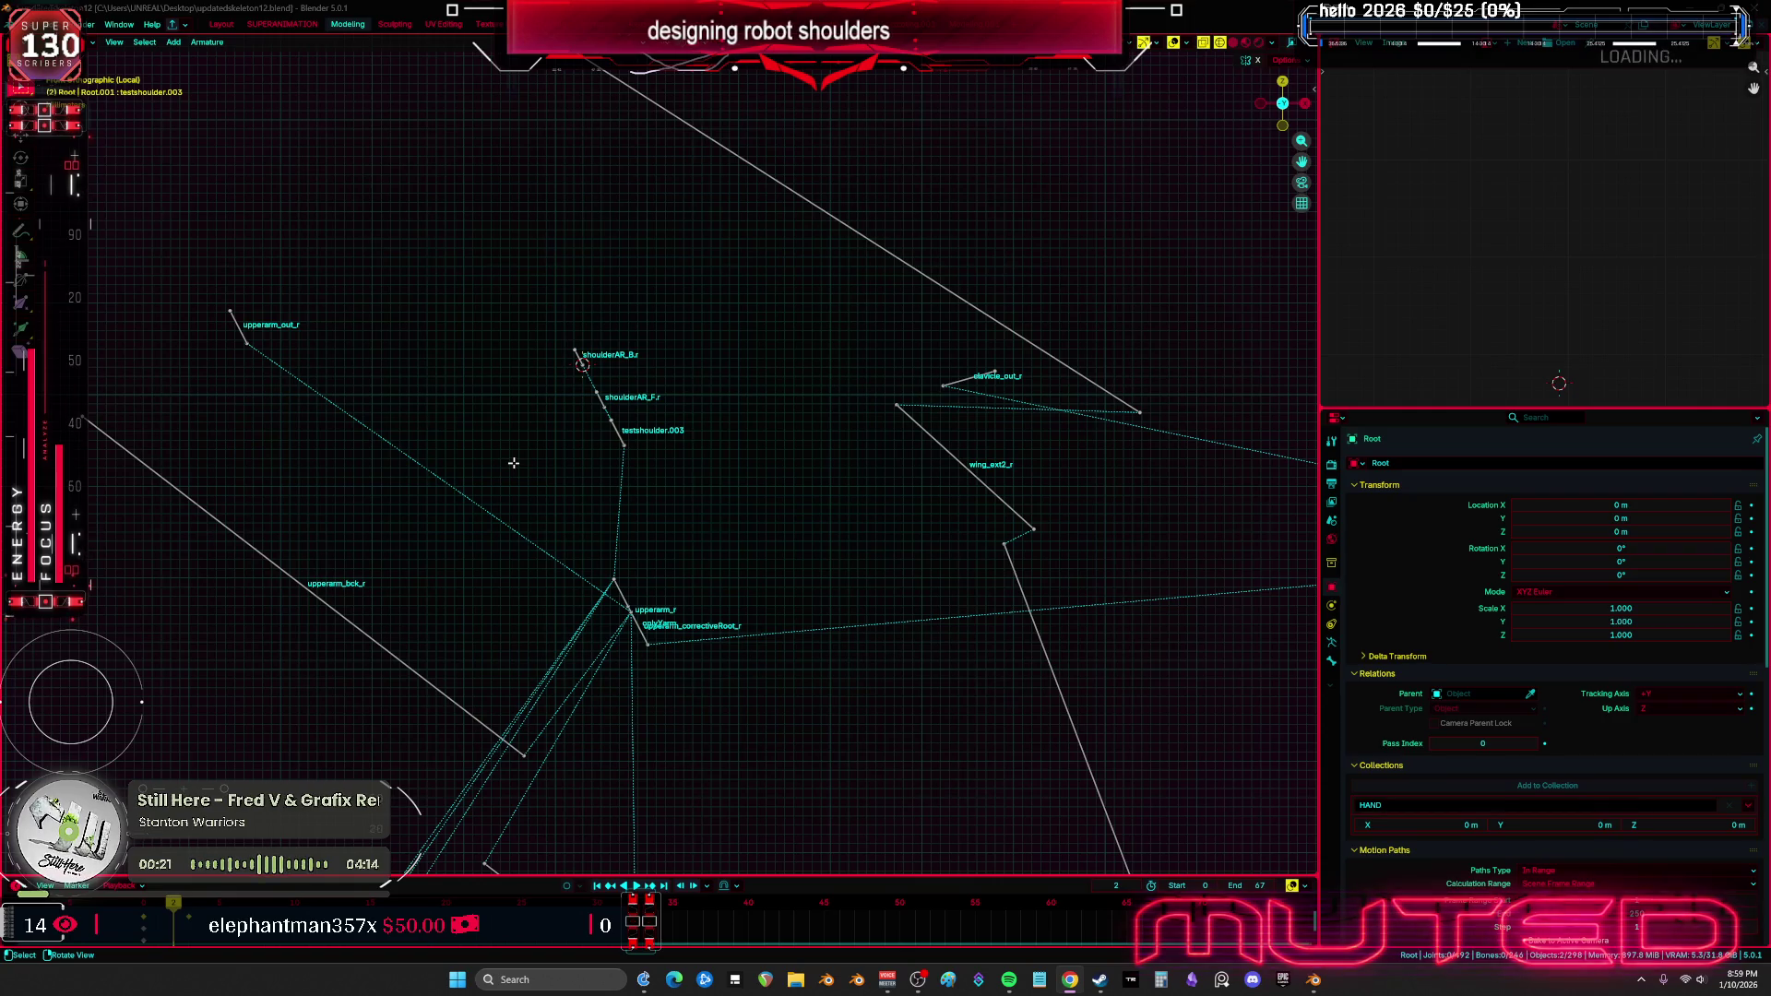
{"action": "middle_click_drag", "start_coordinate": [608, 497], "coordinate": [701, 414], "text": "shift"}
Duplicate the upperarm_r bone with Shift+D and place the copy
{"action": "scroll", "coordinate": [749, 504], "scroll_direction": "up", "scroll_amount": 2}
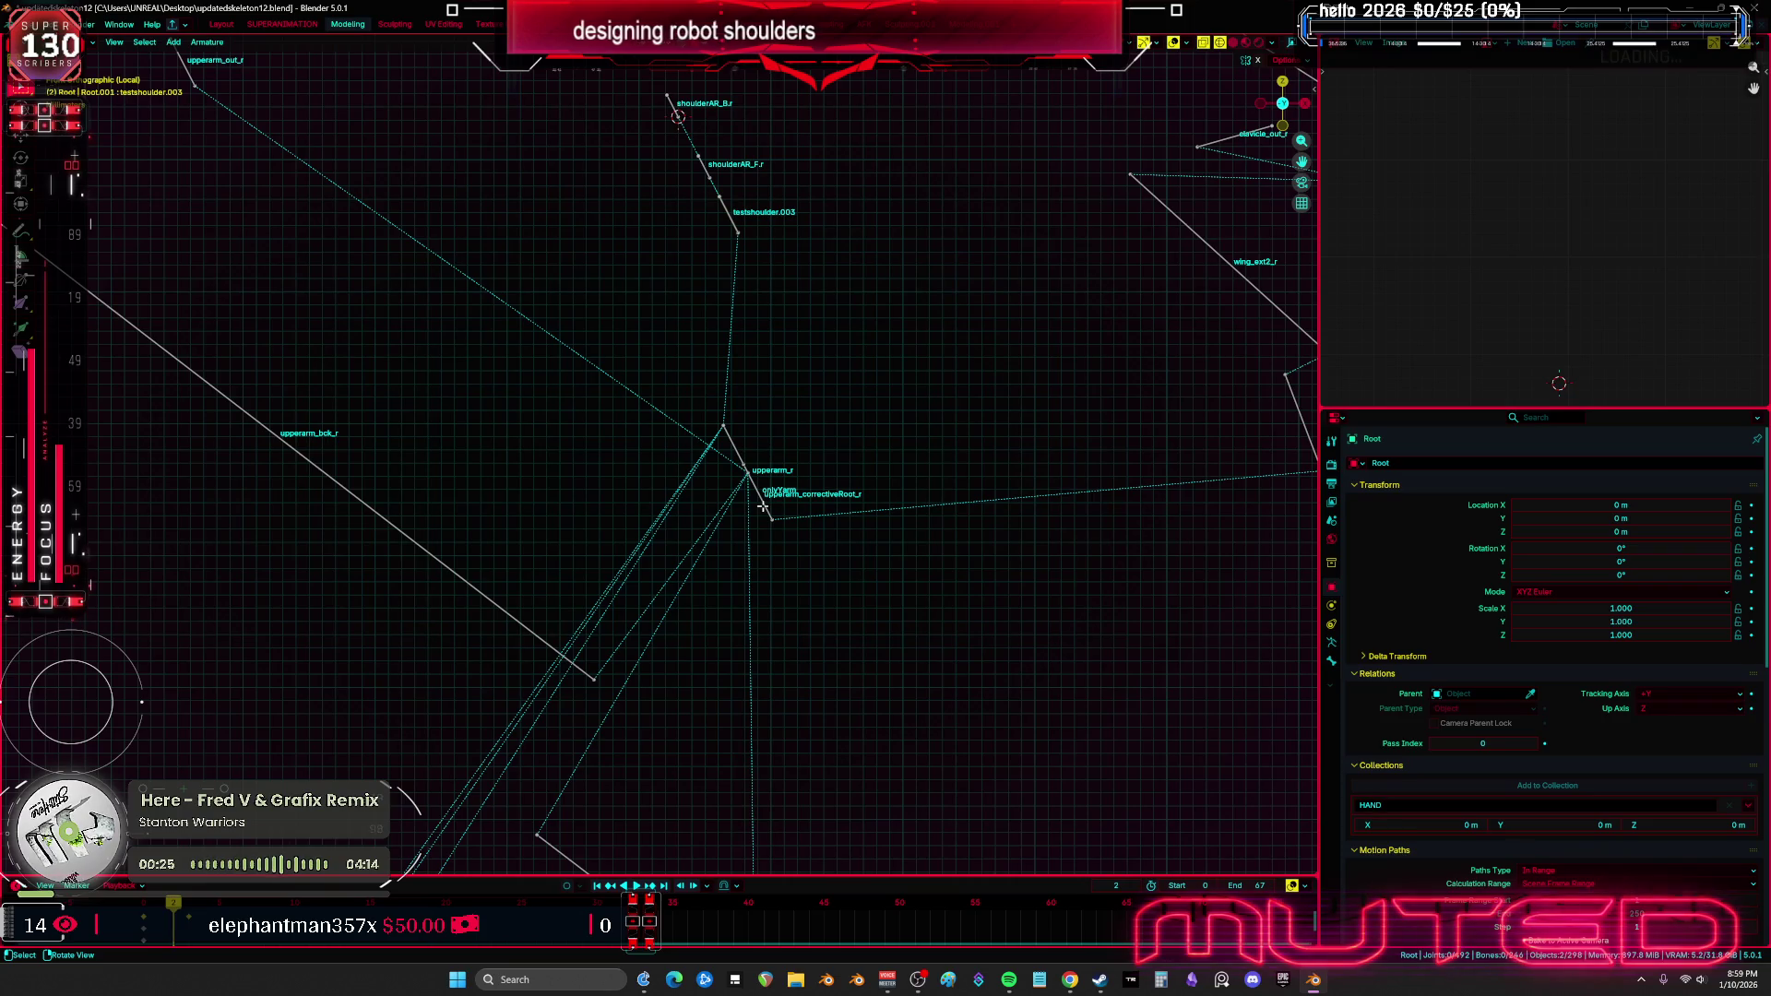
{"action": "left_click", "coordinate": [763, 495]}
{"action": "key", "text": "g"}
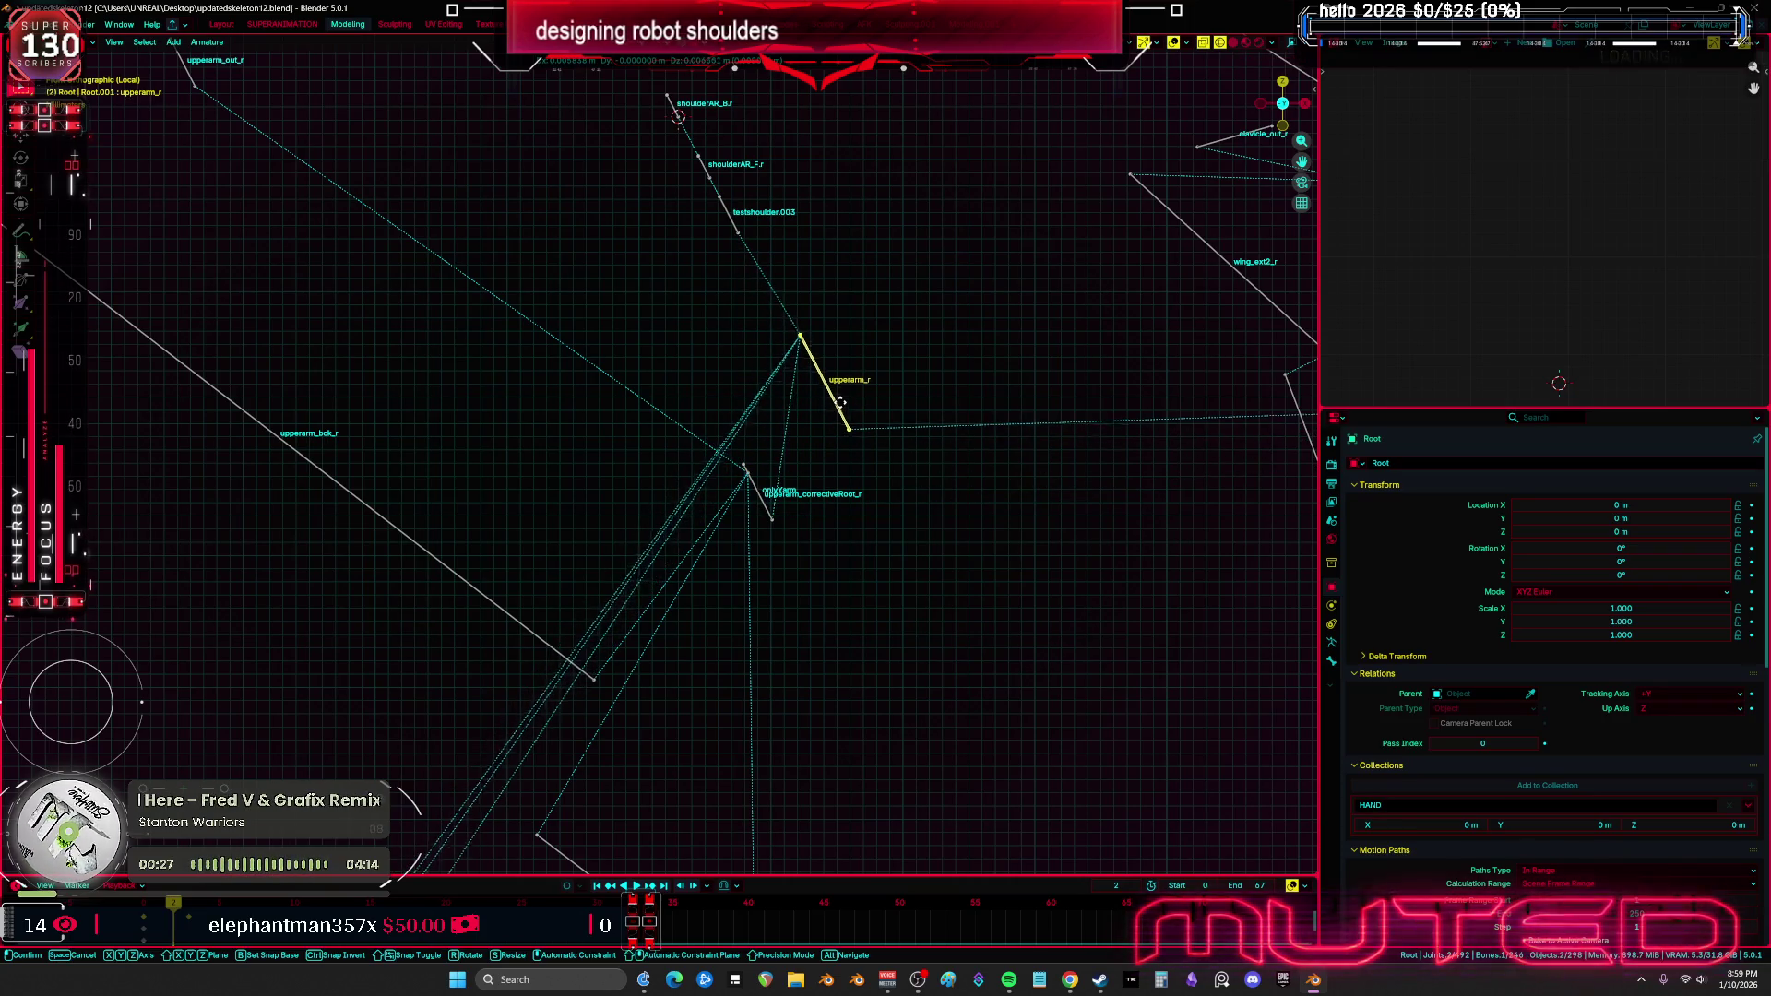
{"action": "right_click", "coordinate": [808, 472]}
{"action": "key", "text": "shift+d"}
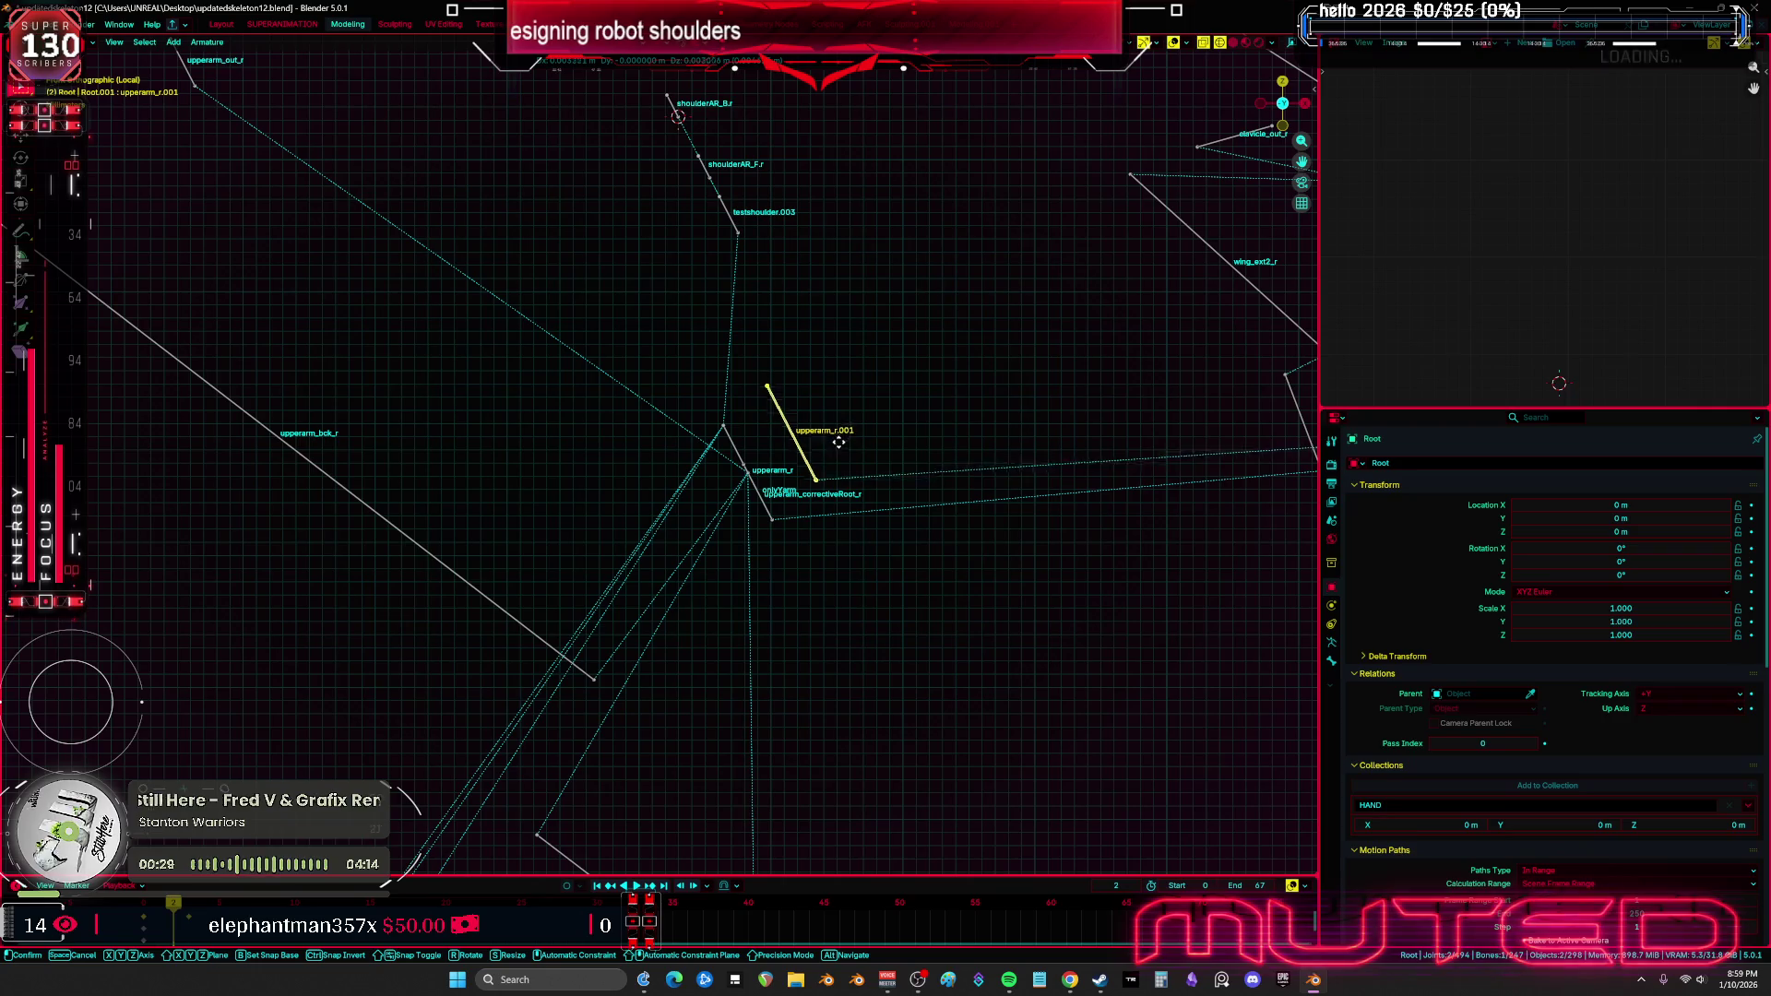
{"action": "left_click", "coordinate": [825, 430]}
{"action": "mouse_move", "coordinate": [825, 429]}
{"action": "middle_mouse_down"}
{"action": "mouse_move", "coordinate": [811, 443]}
{"action": "mouse_move", "coordinate": [842, 458]}
{"action": "mouse_move", "coordinate": [797, 469]}
{"action": "mouse_move", "coordinate": [922, 512]}
{"action": "middle_mouse_up"}
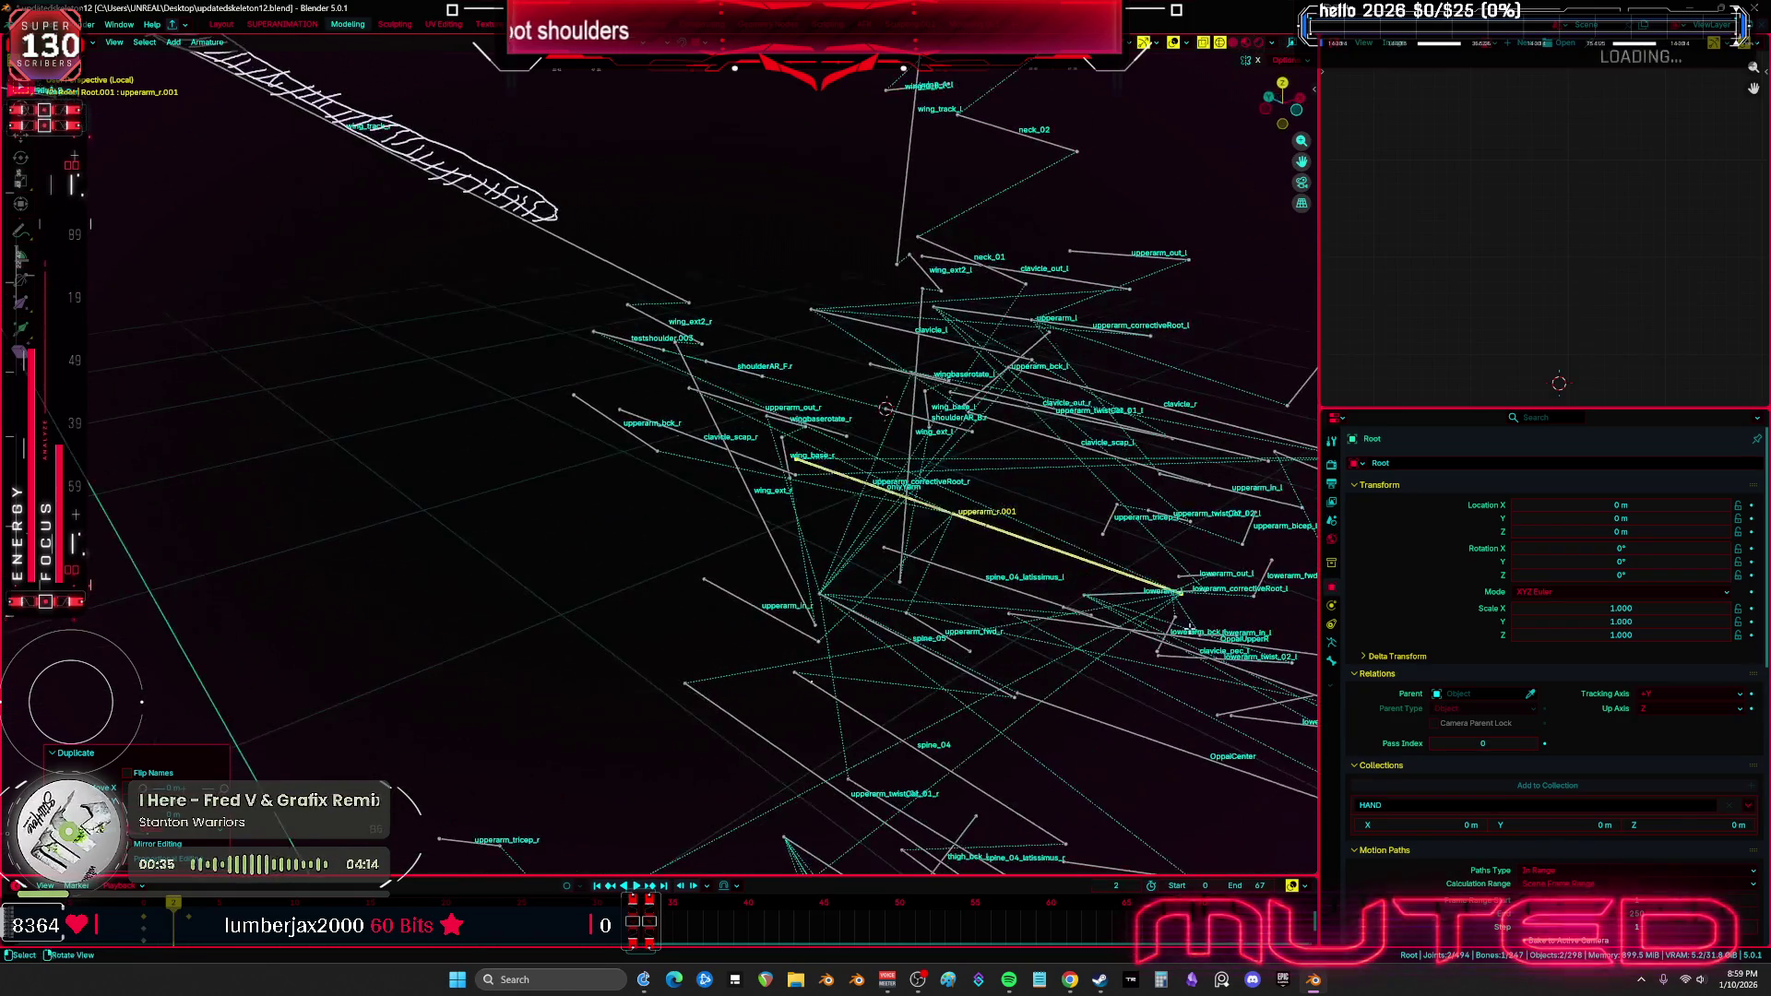
Move the duplicate upperarm_r.001 to a new position, then reselect upperarm_r
{"action": "key", "text": "s"}
{"action": "left_click", "coordinate": [959, 526]}
{"action": "key", "text": "g"}
{"action": "left_click", "coordinate": [1023, 540]}
{"action": "middle_click_drag", "start_coordinate": [1022, 540], "coordinate": [868, 586]}
{"action": "left_click", "coordinate": [850, 613], "text": "shift"}
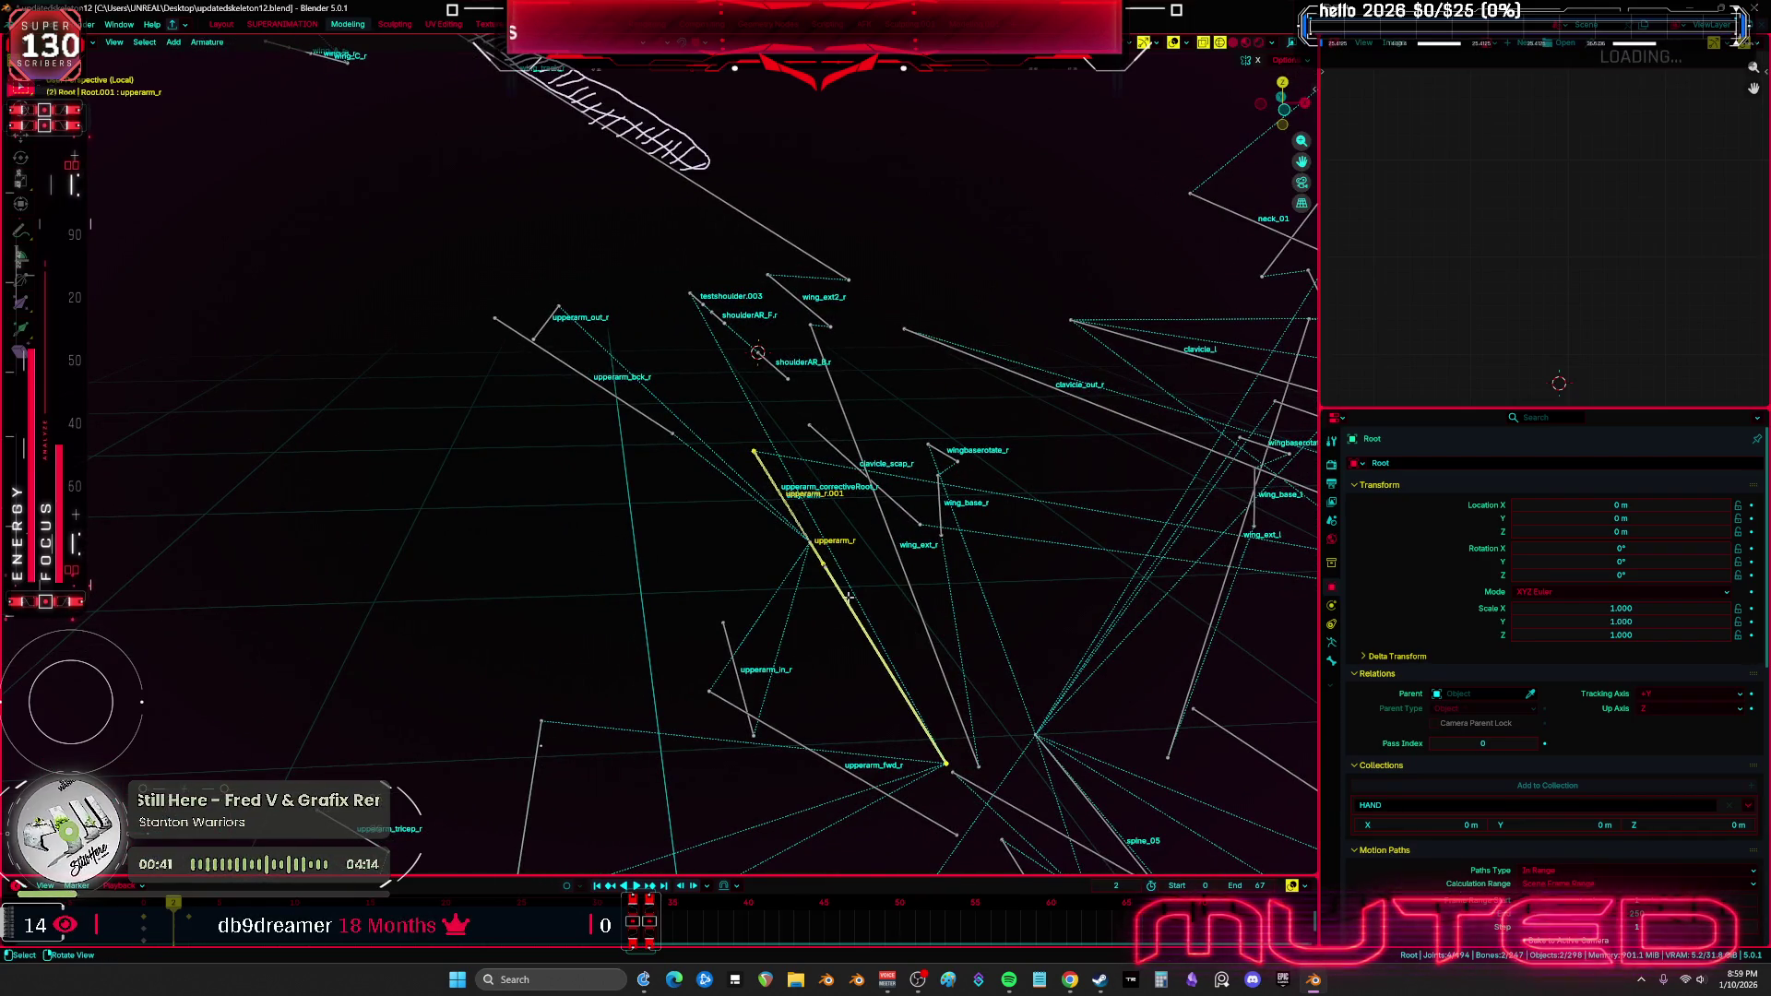
Undo an accidental move of upperarm_correctiveRoot_r so it stays in place
{"action": "left_click", "coordinate": [762, 470]}
{"action": "key", "text": "g"}
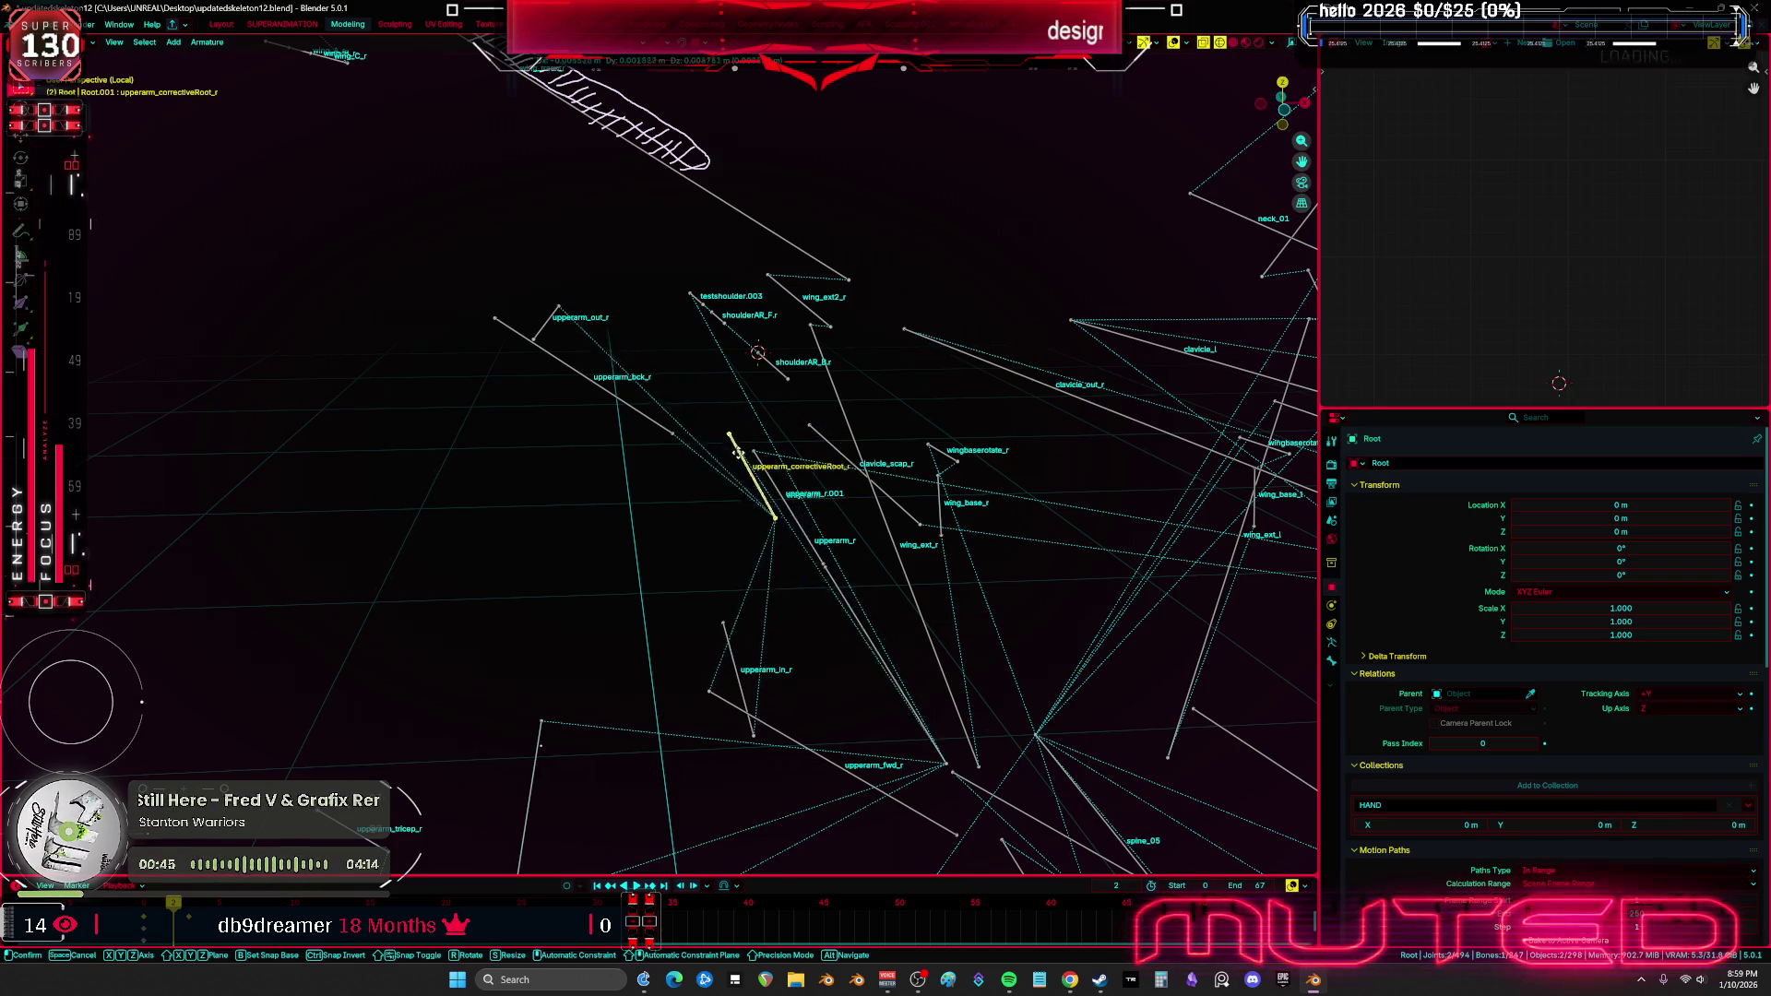
{"action": "key", "text": "Escape"}
{"action": "key", "text": "ctrl+z"}
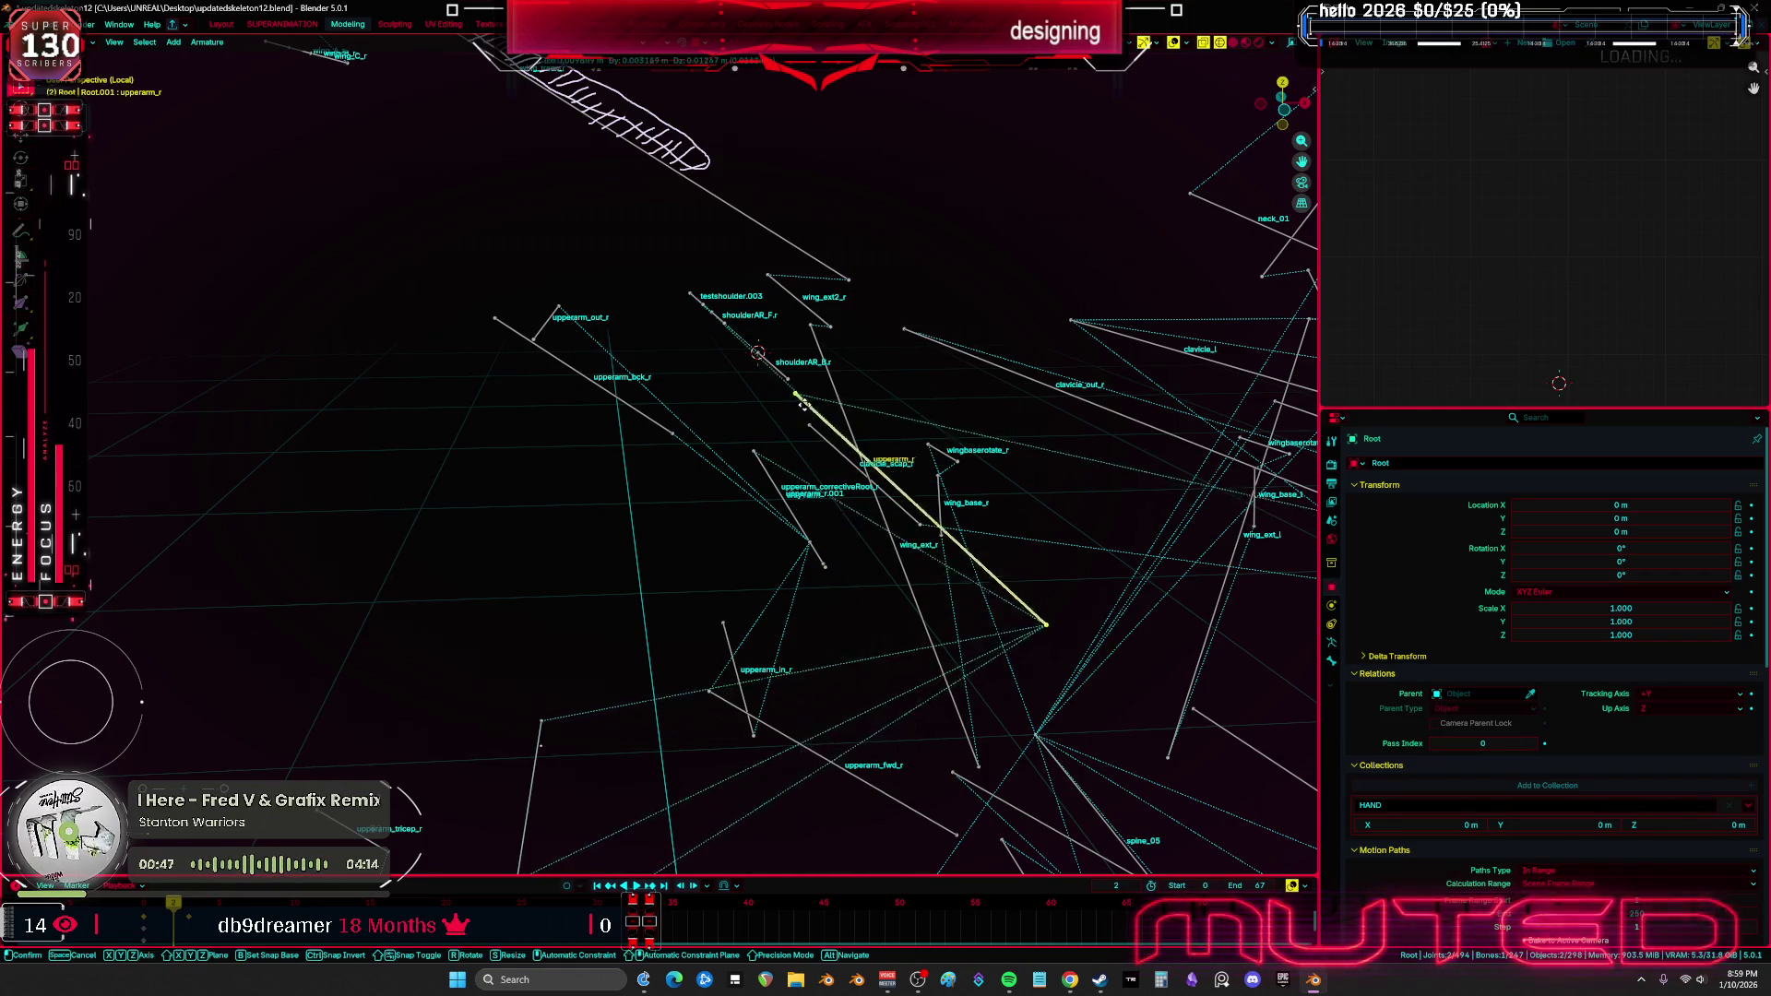
Cycle through the overlapping bones to the onlyYarm bone and delete it
{"action": "left_click", "coordinate": [775, 491]}
{"action": "left_click", "coordinate": [774, 492]}
{"action": "left_click", "coordinate": [775, 492]}
{"action": "left_click", "coordinate": [775, 491]}
{"action": "key", "text": "g"}
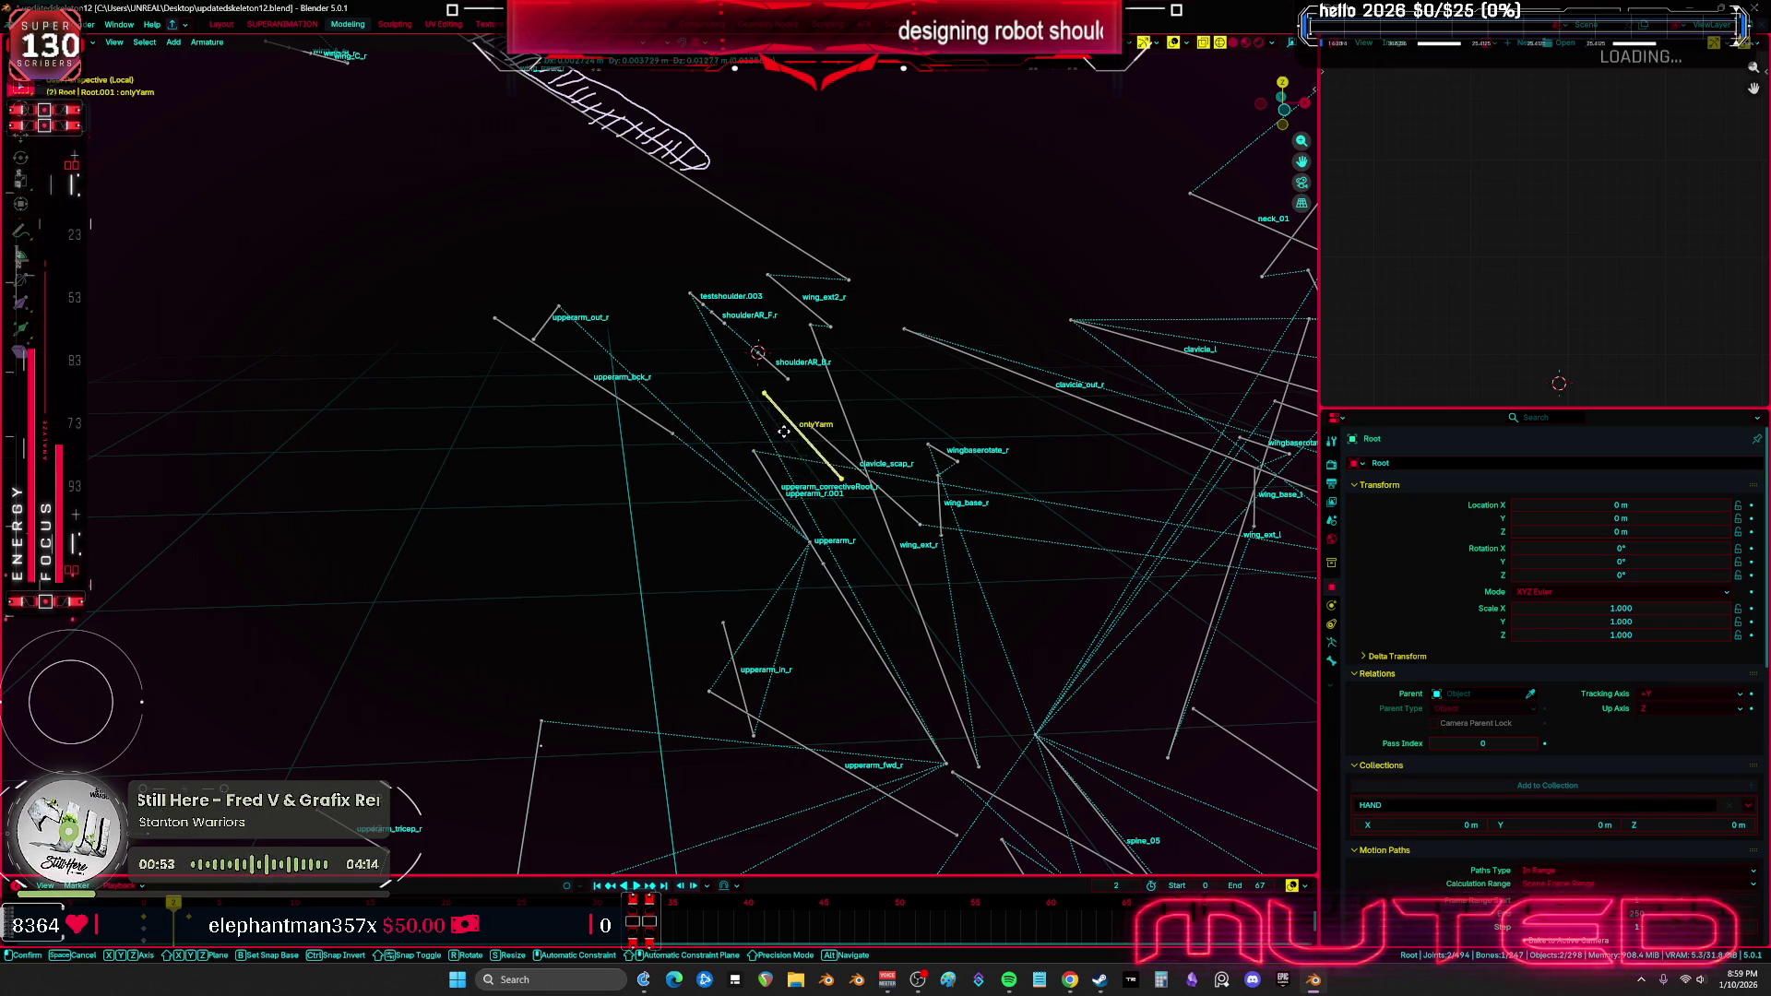
{"action": "right_click", "coordinate": [656, 480]}
{"action": "middle_click_drag", "start_coordinate": [657, 479], "coordinate": [773, 478]}
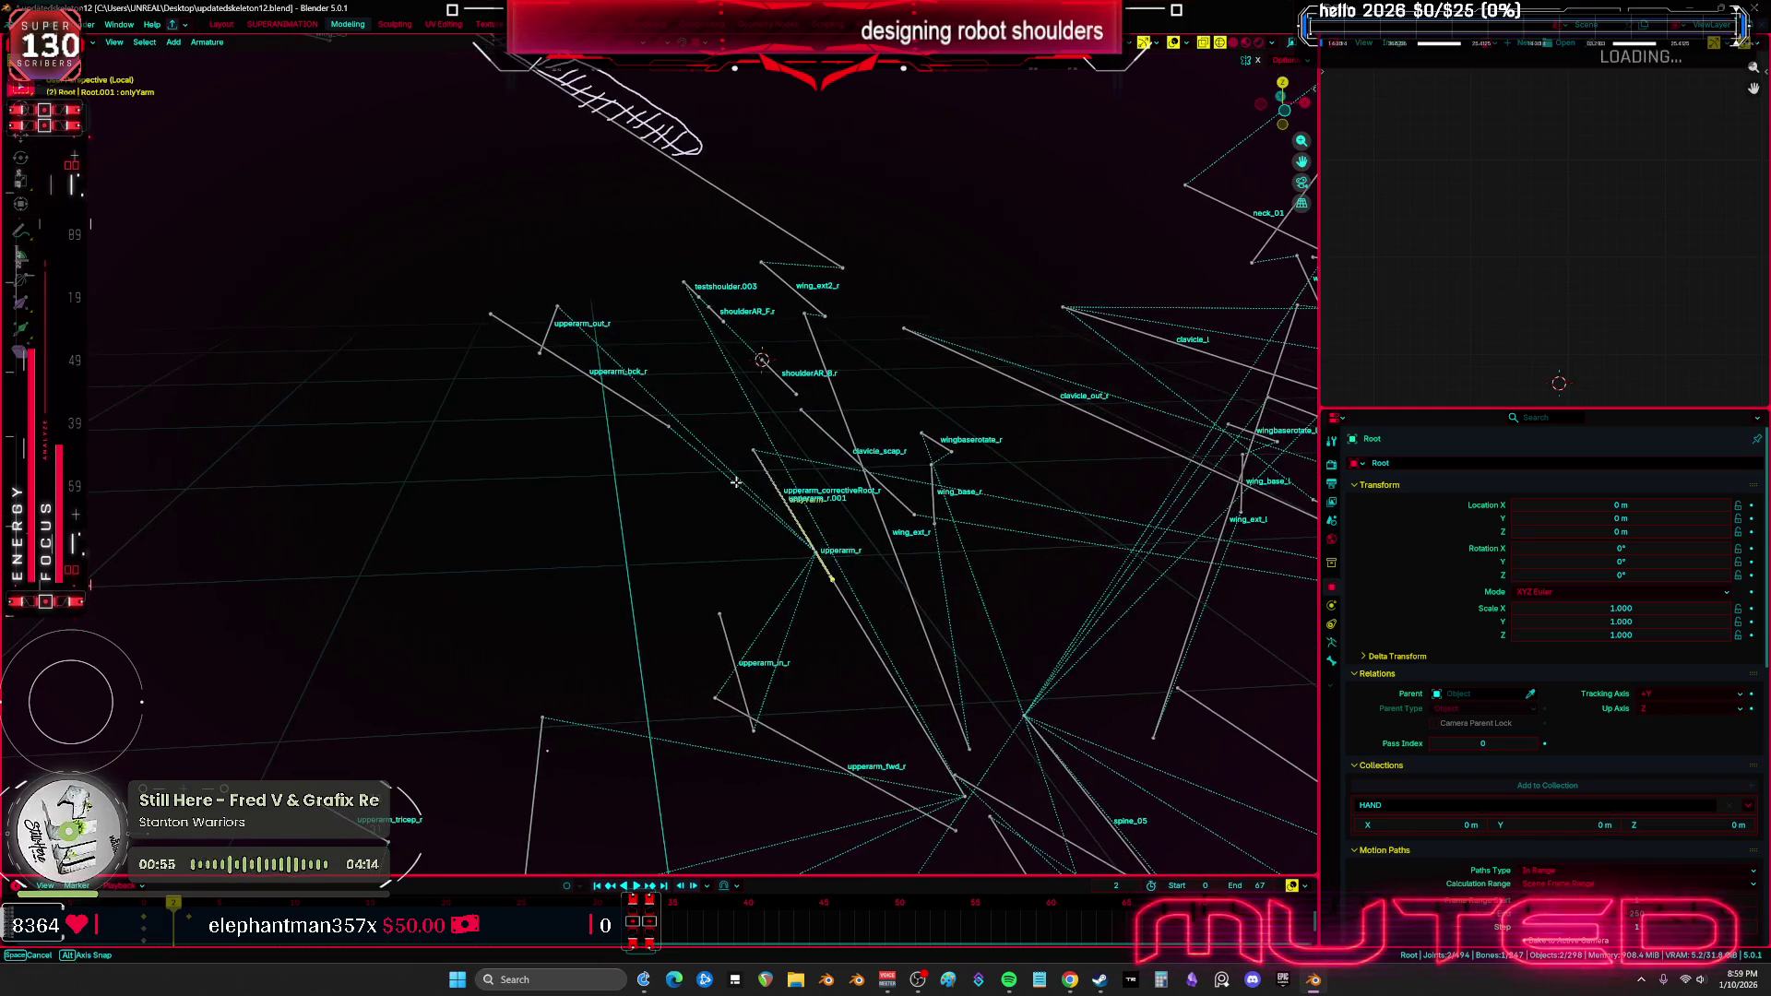
{"action": "key", "text": "Delete"}
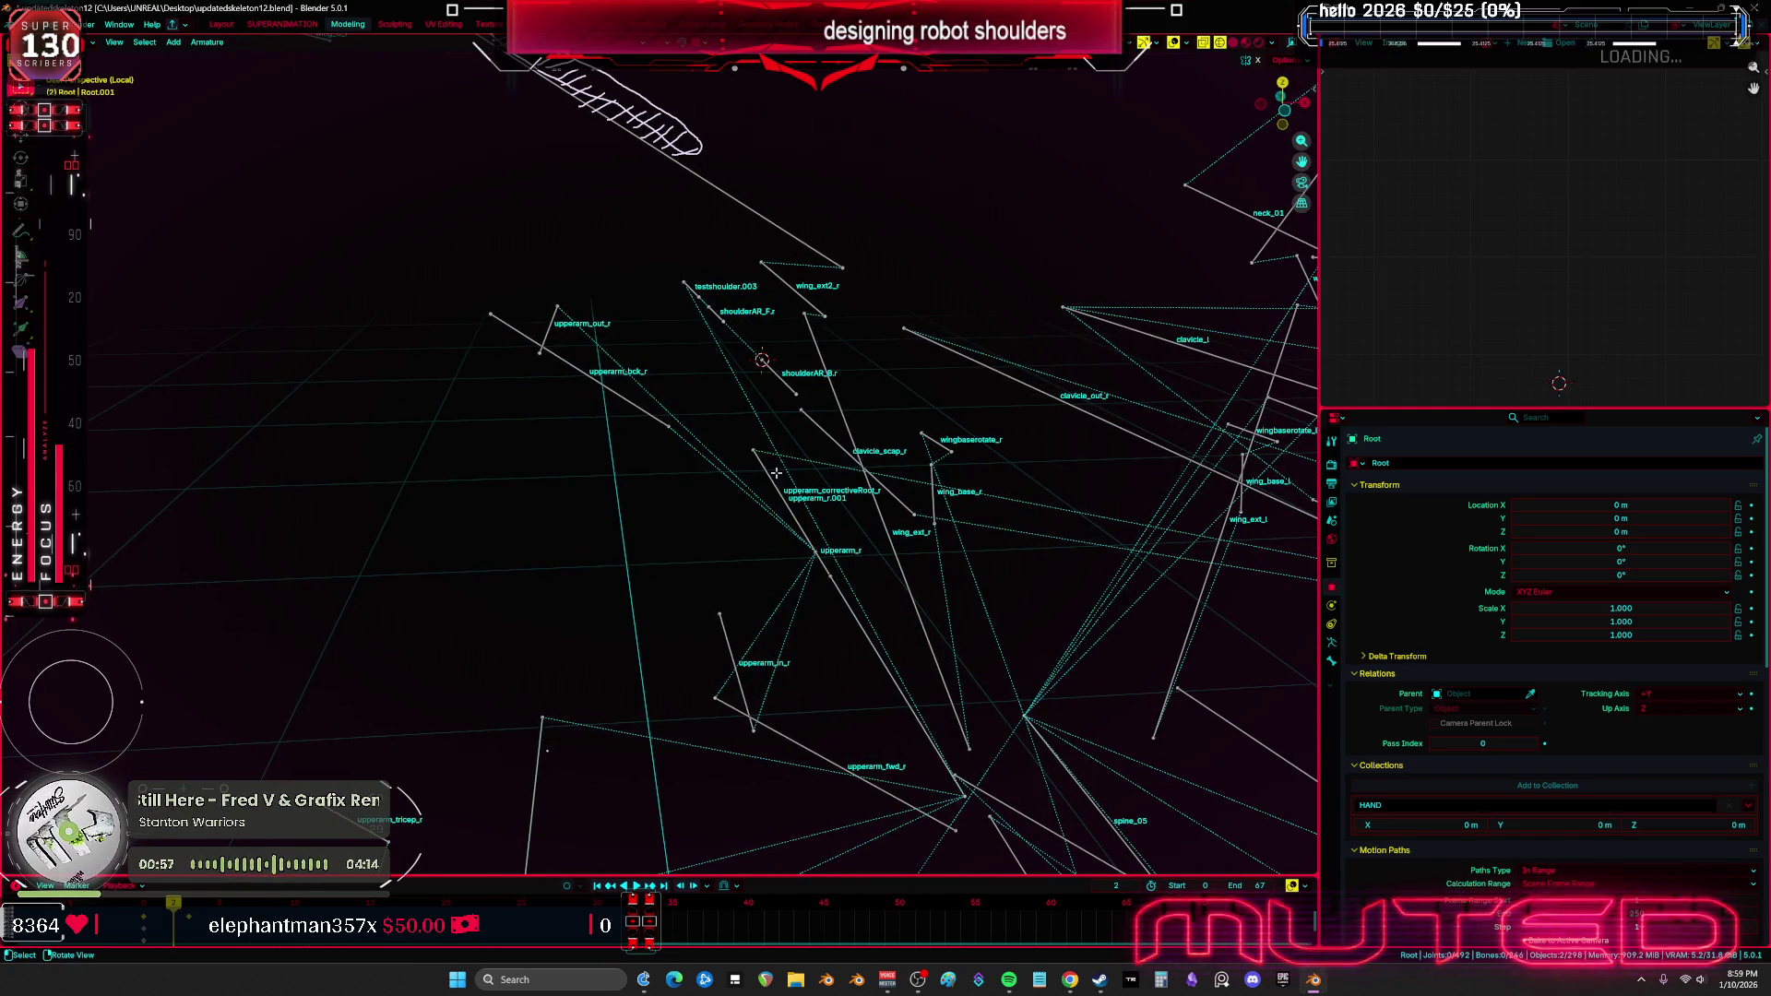
Select the overlapping upperarm_r.001 bone and start renaming it
{"action": "left_click", "coordinate": [775, 480]}
{"action": "left_click", "coordinate": [774, 480]}
{"action": "key", "text": "F2"}
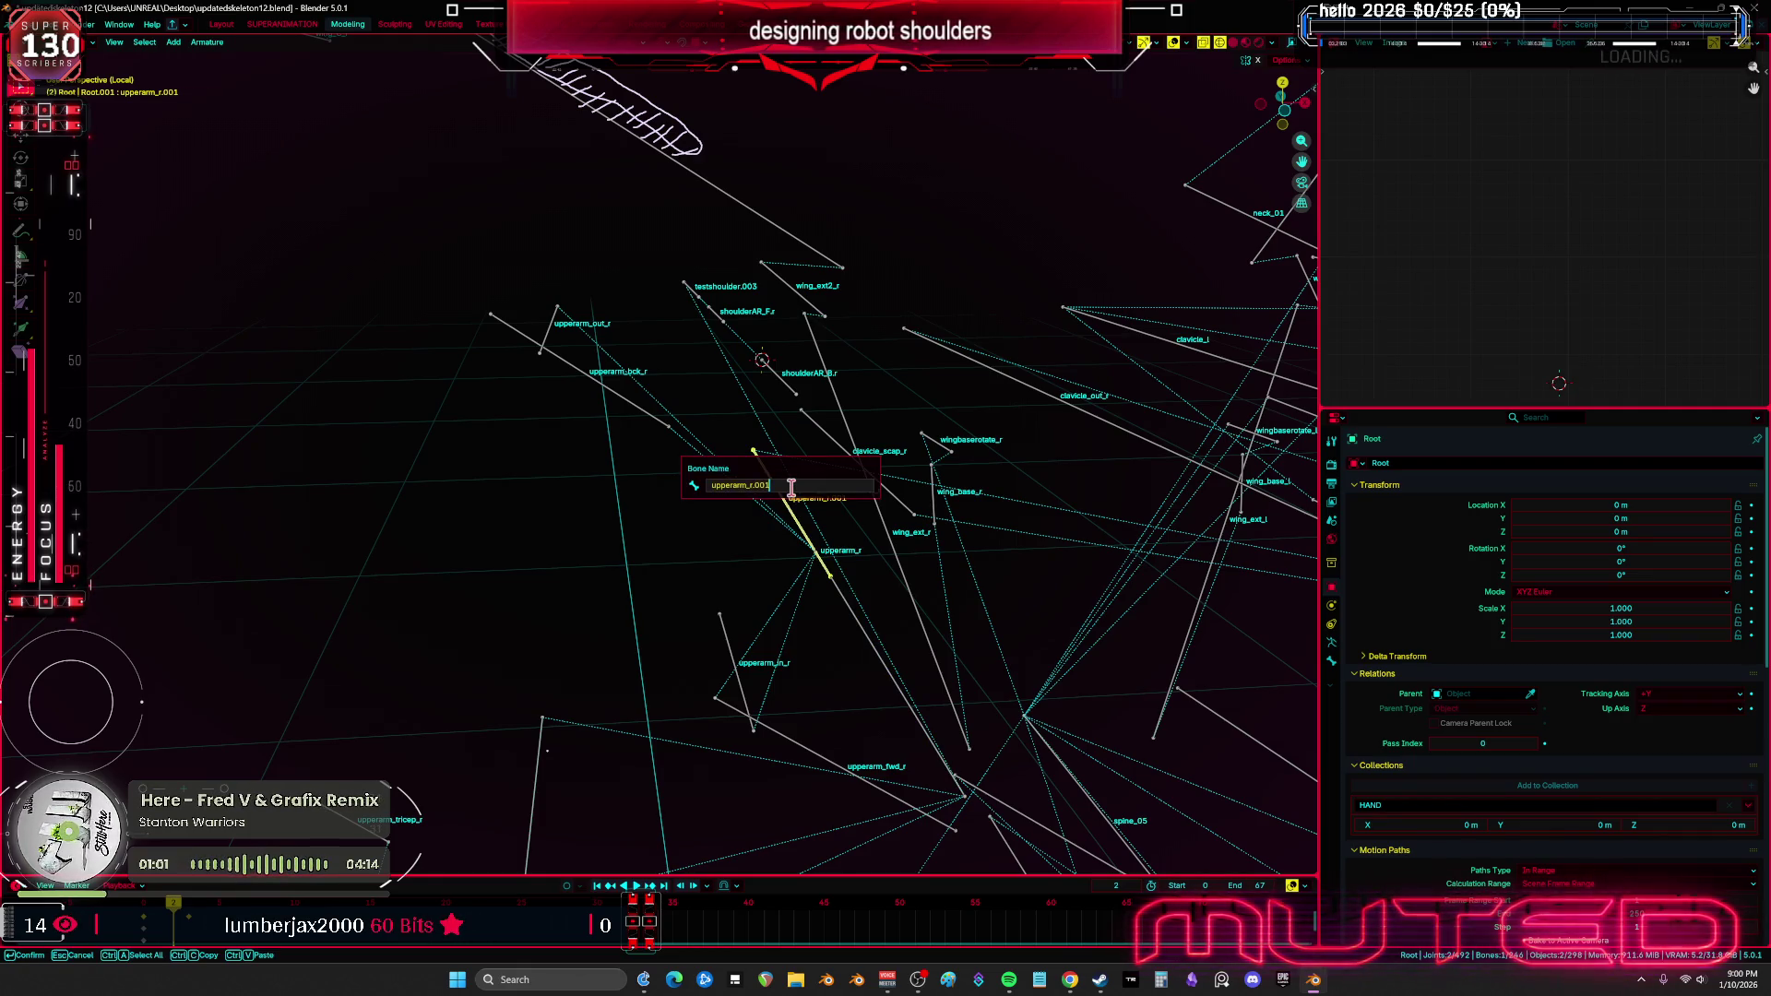
Change the upperarm_r.001 name to upperarm_onlyY.r and confirm
{"action": "type", "text": "PO"}
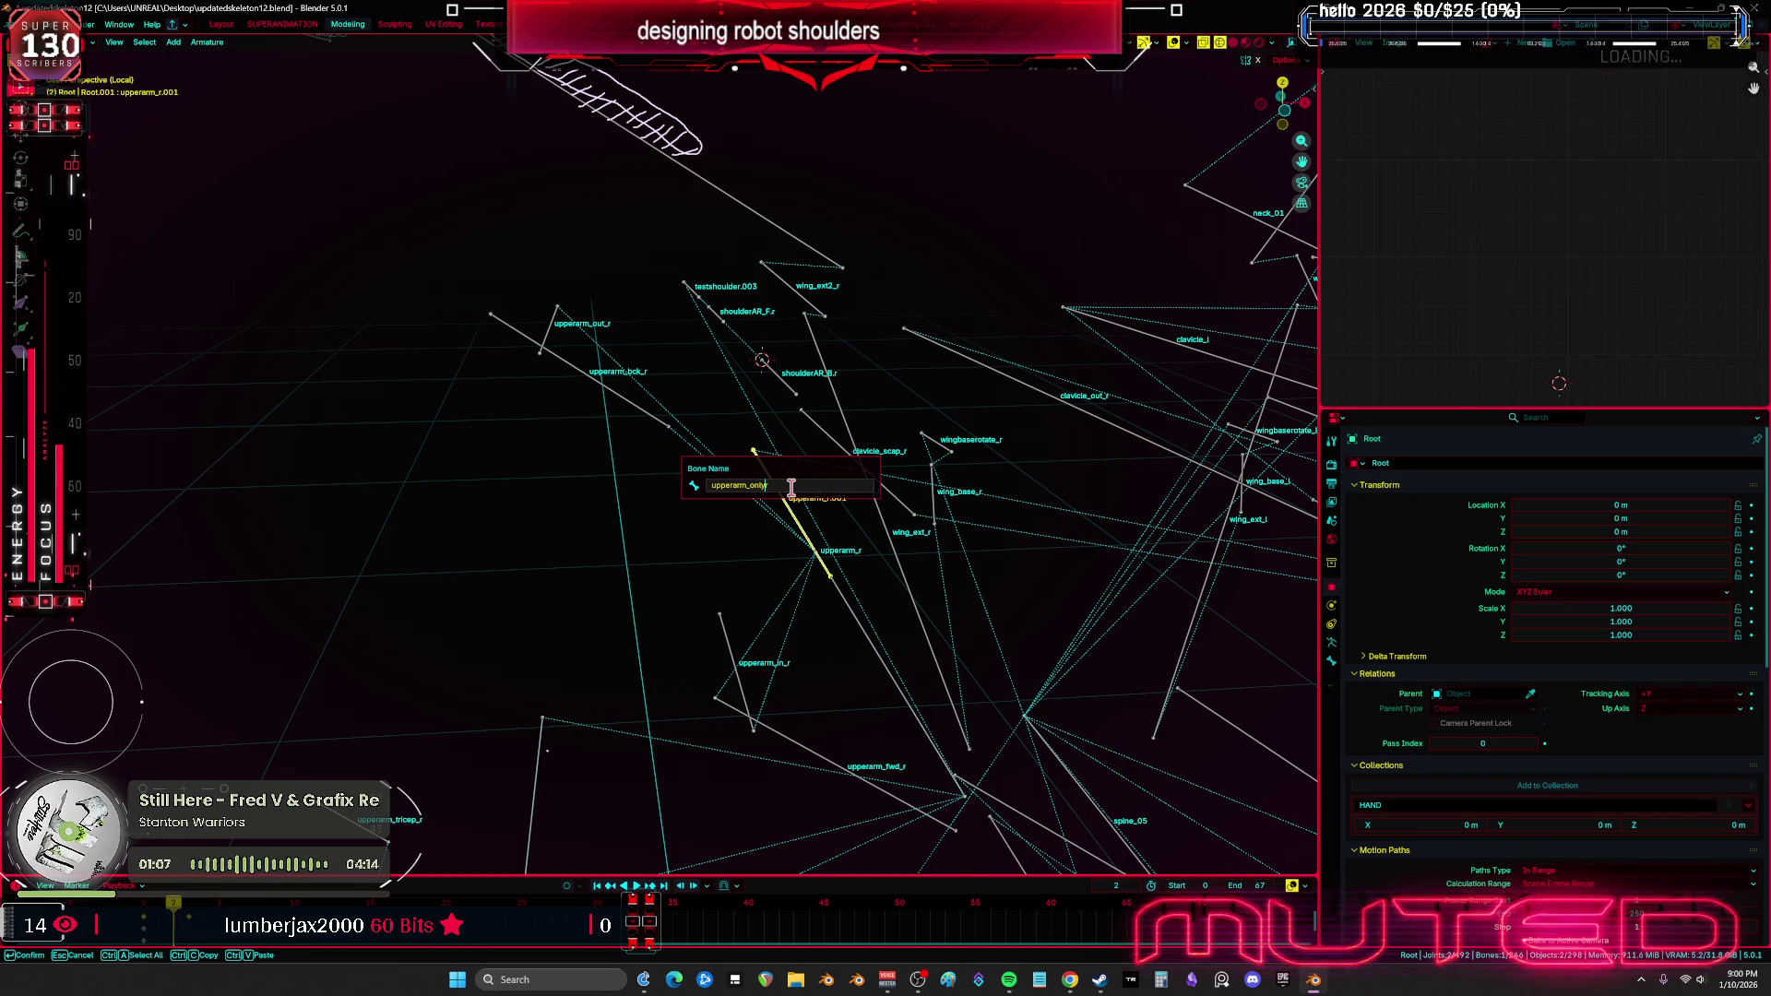
{"action": "type", "text": "Y.r"}
{"action": "key", "text": "Return"}
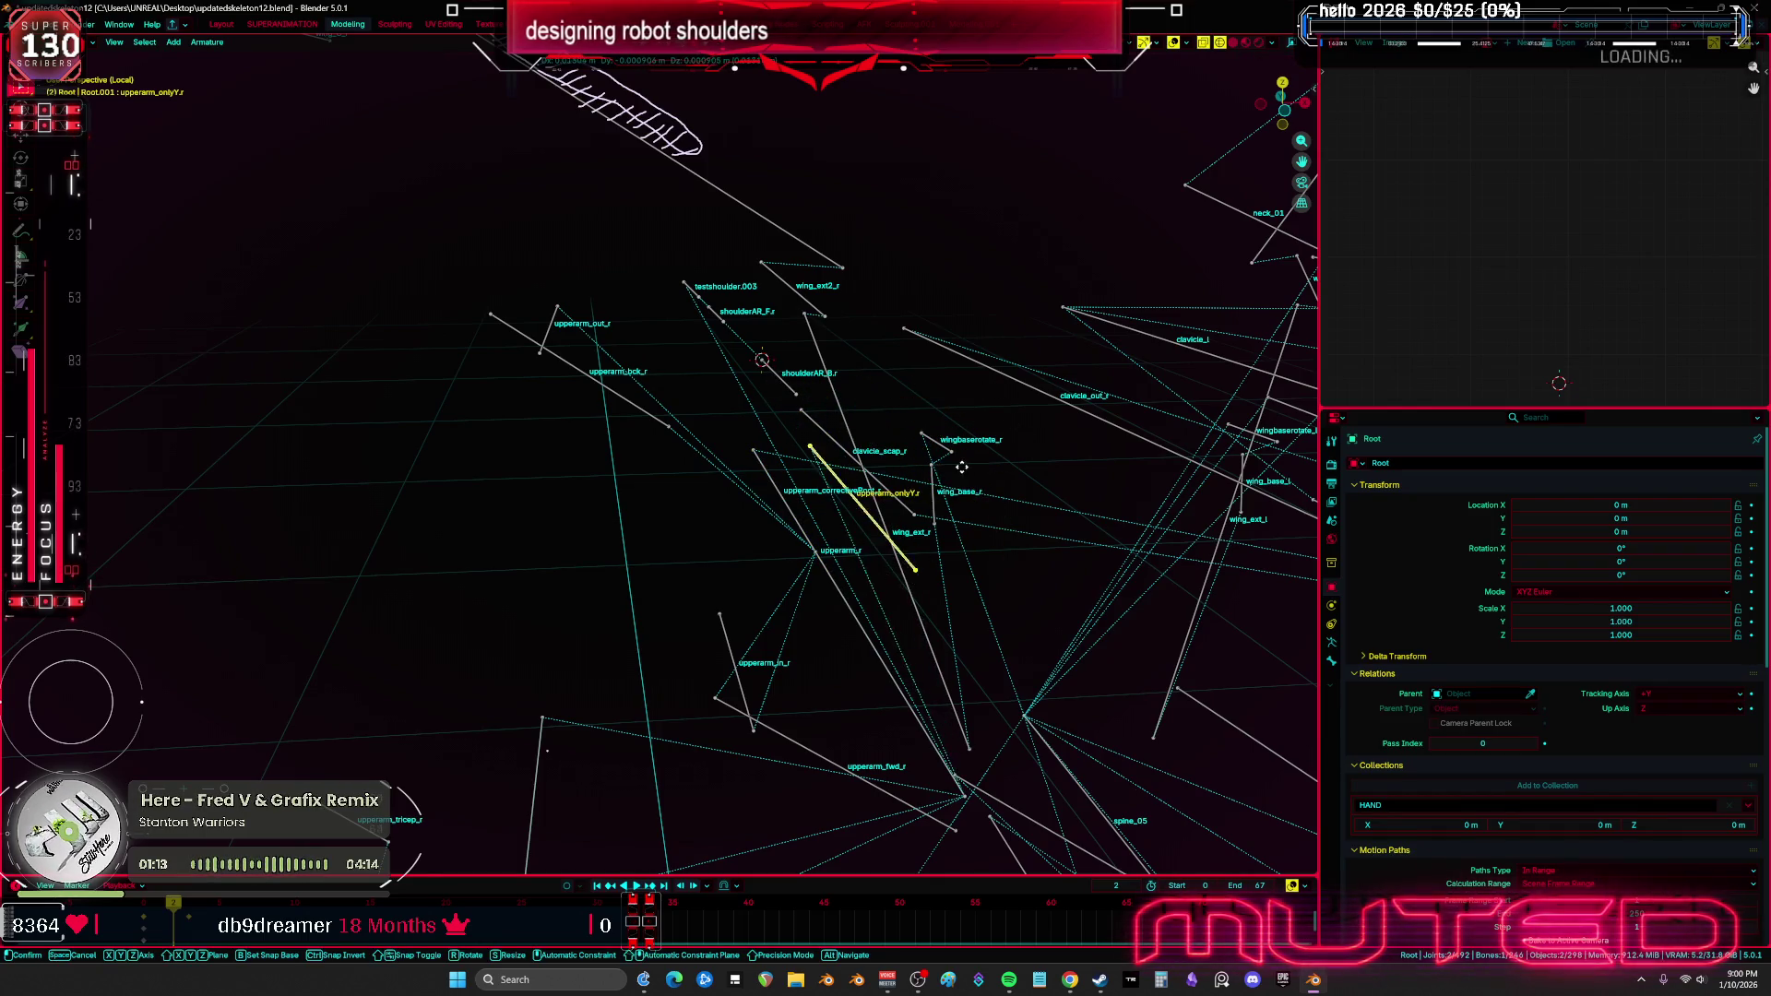
{"action": "mouse_move", "coordinate": [815, 381]}
{"action": "middle_mouse_down"}
{"action": "mouse_move", "coordinate": [775, 384]}
{"action": "mouse_move", "coordinate": [797, 394]}
{"action": "middle_mouse_up"}
Switch the armature to Pose Mode and frame the upper arm bones
{"action": "key", "text": "ctrl+Tab"}
{"action": "left_click", "coordinate": [793, 427]}
{"action": "key", "text": "KP_7"}
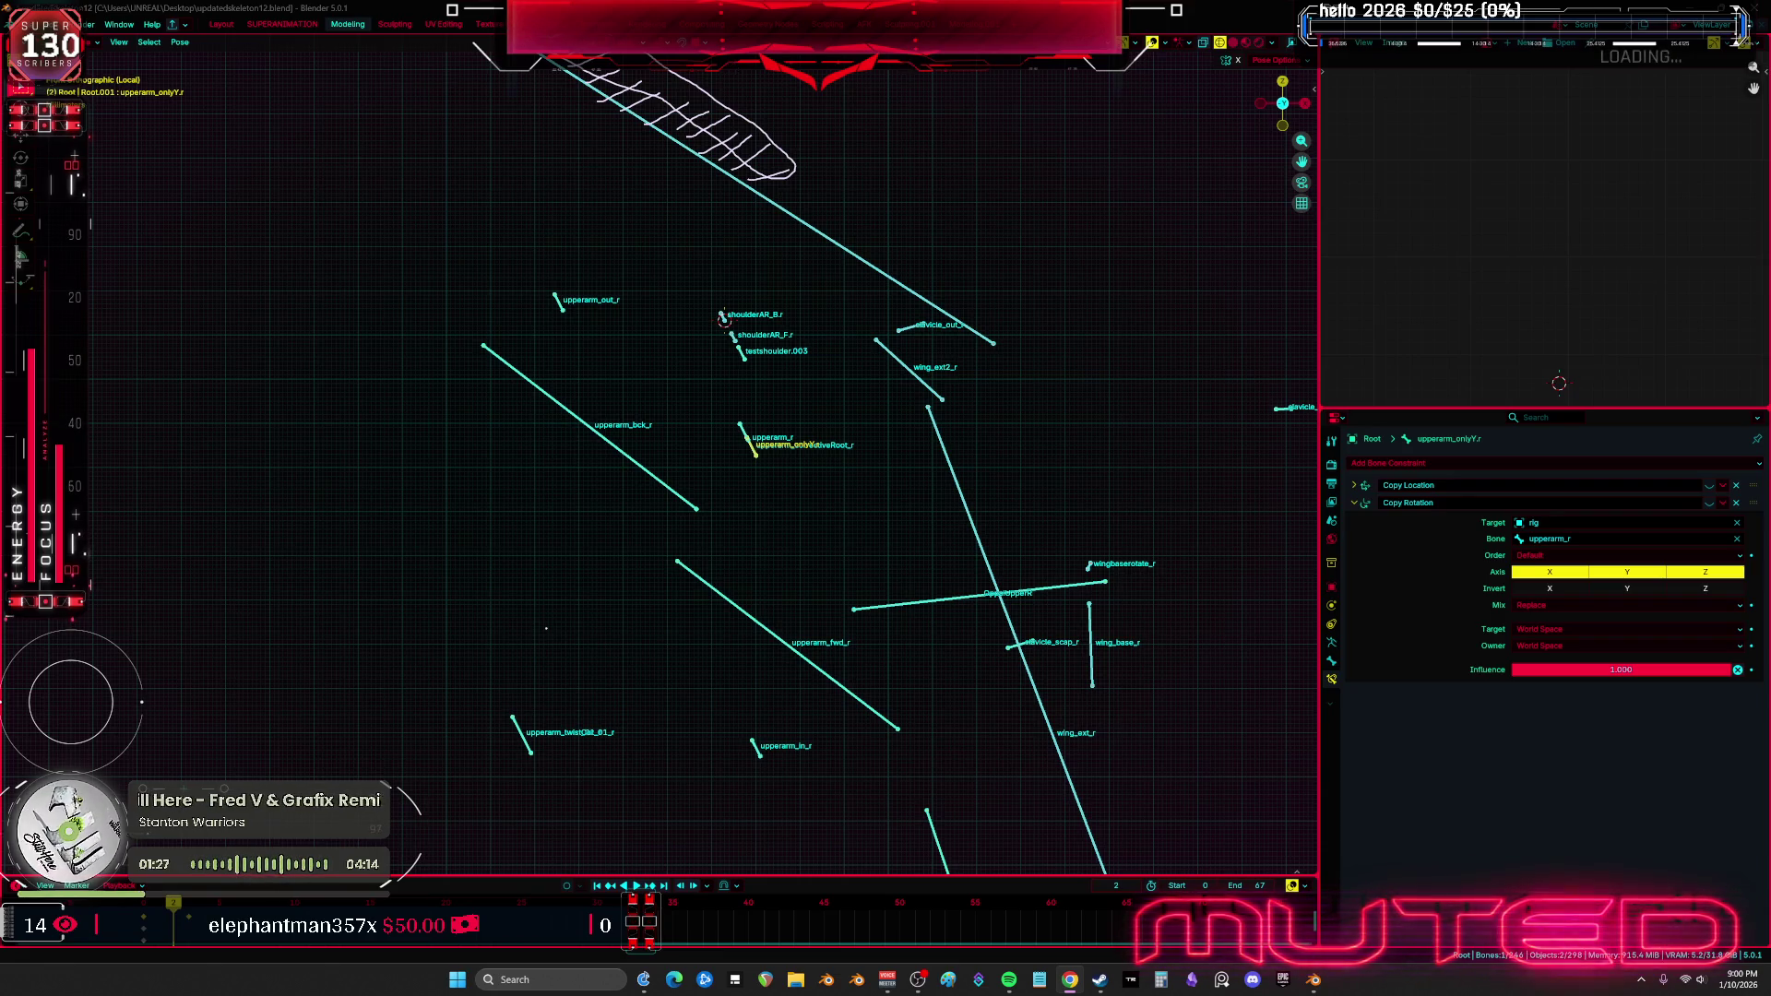
{"action": "scroll", "coordinate": [1088, 454], "scroll_direction": "down", "scroll_amount": 1}
{"action": "middle_click_drag", "start_coordinate": [1087, 455], "coordinate": [880, 498], "text": "shift"}
{"action": "scroll", "coordinate": [881, 498], "scroll_direction": "down", "scroll_amount": 4}
{"action": "scroll", "coordinate": [830, 452], "scroll_direction": "down", "scroll_amount": 4}
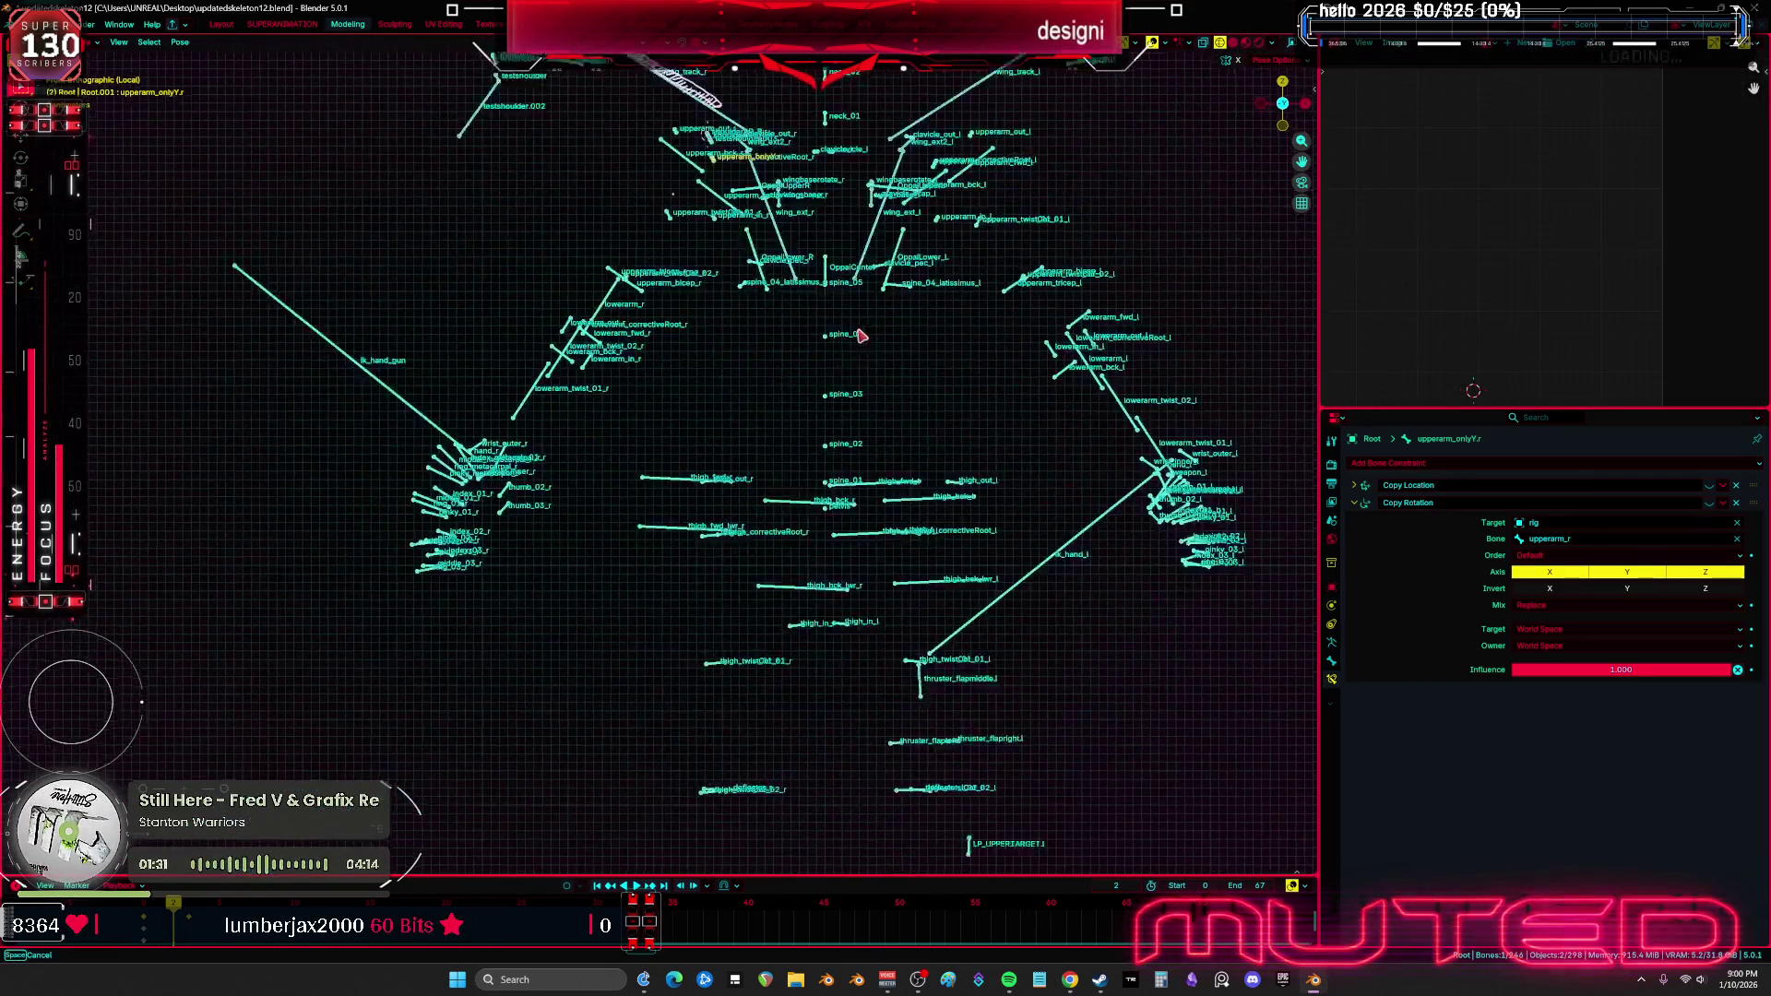
{"action": "mouse_move", "coordinate": [803, 428]}
{"action": "middle_mouse_down"}
{"action": "mouse_move", "coordinate": [1032, 535]}
{"action": "mouse_move", "coordinate": [777, 508]}
{"action": "mouse_move", "coordinate": [815, 531]}
{"action": "middle_mouse_up"}
{"action": "scroll", "coordinate": [652, 395], "scroll_direction": "up", "scroll_amount": 8}
{"action": "middle_click_drag", "start_coordinate": [640, 395], "coordinate": [763, 502], "text": "shift"}
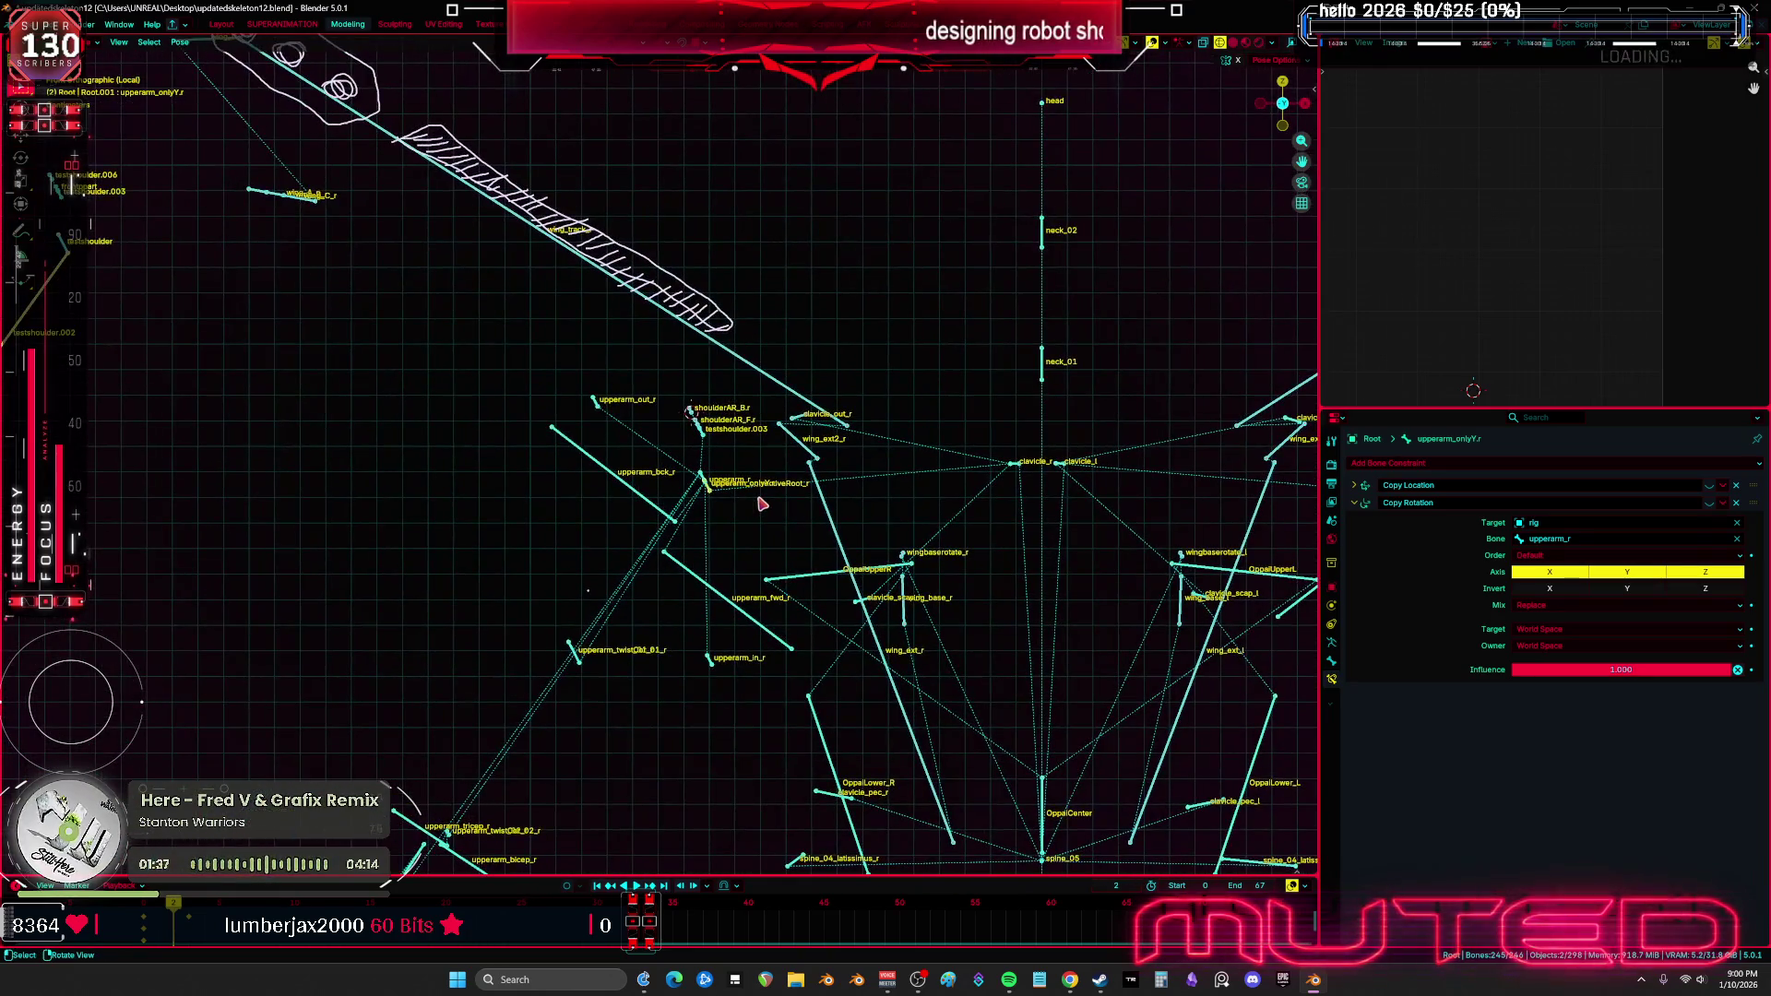
{"action": "scroll", "coordinate": [762, 503], "scroll_direction": "up", "scroll_amount": 8}
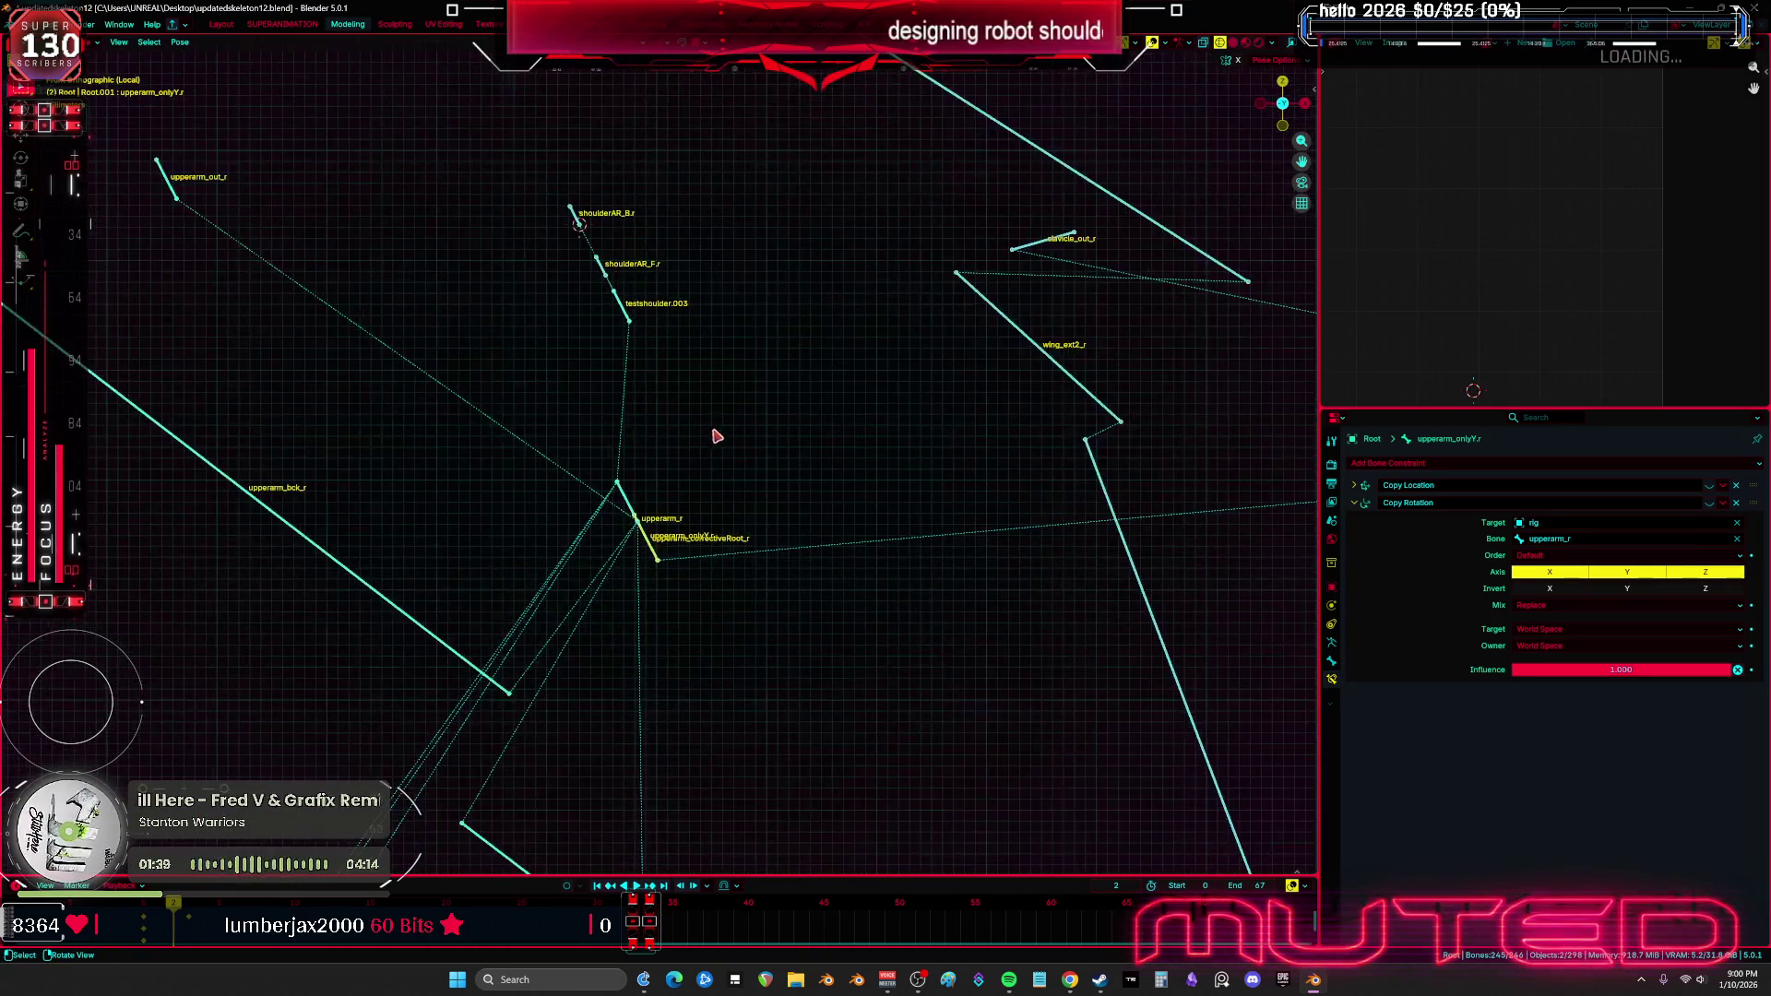
{"action": "middle_click_drag", "start_coordinate": [645, 347], "coordinate": [735, 427], "text": "shift"}
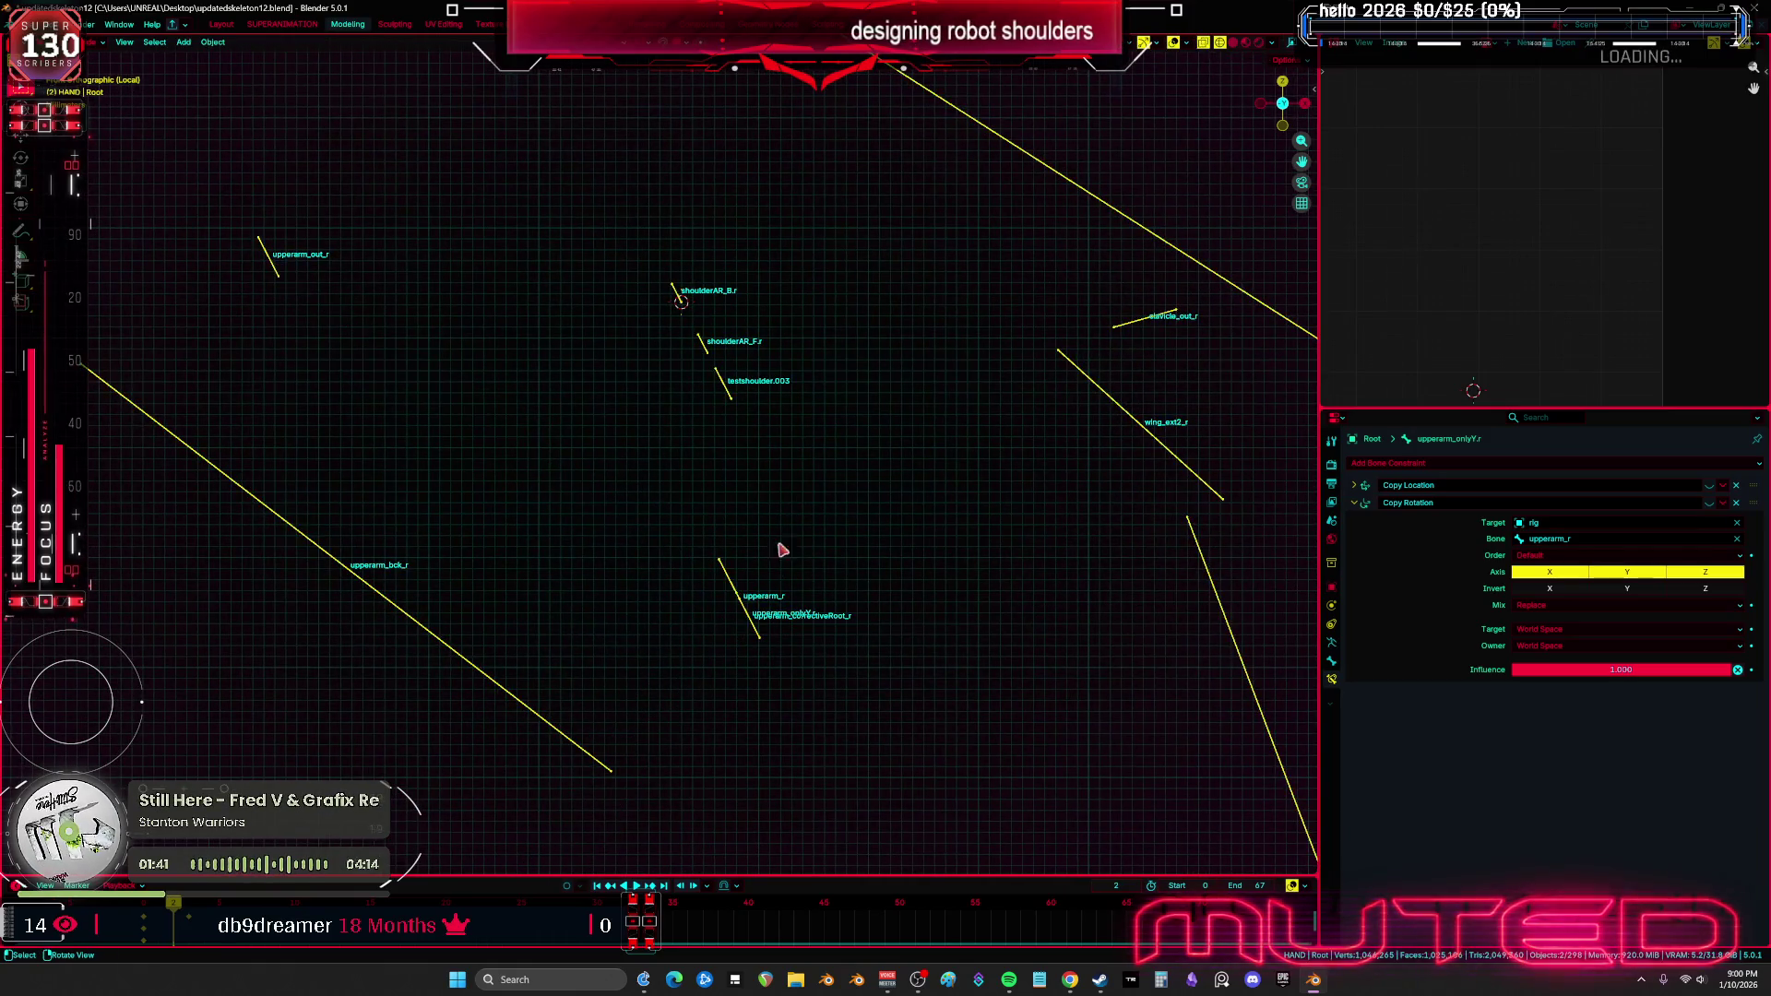
Test-rotate upperarm_r, including a rotation around its Z axis
{"action": "left_click", "coordinate": [735, 594]}
{"action": "key", "text": "r"}
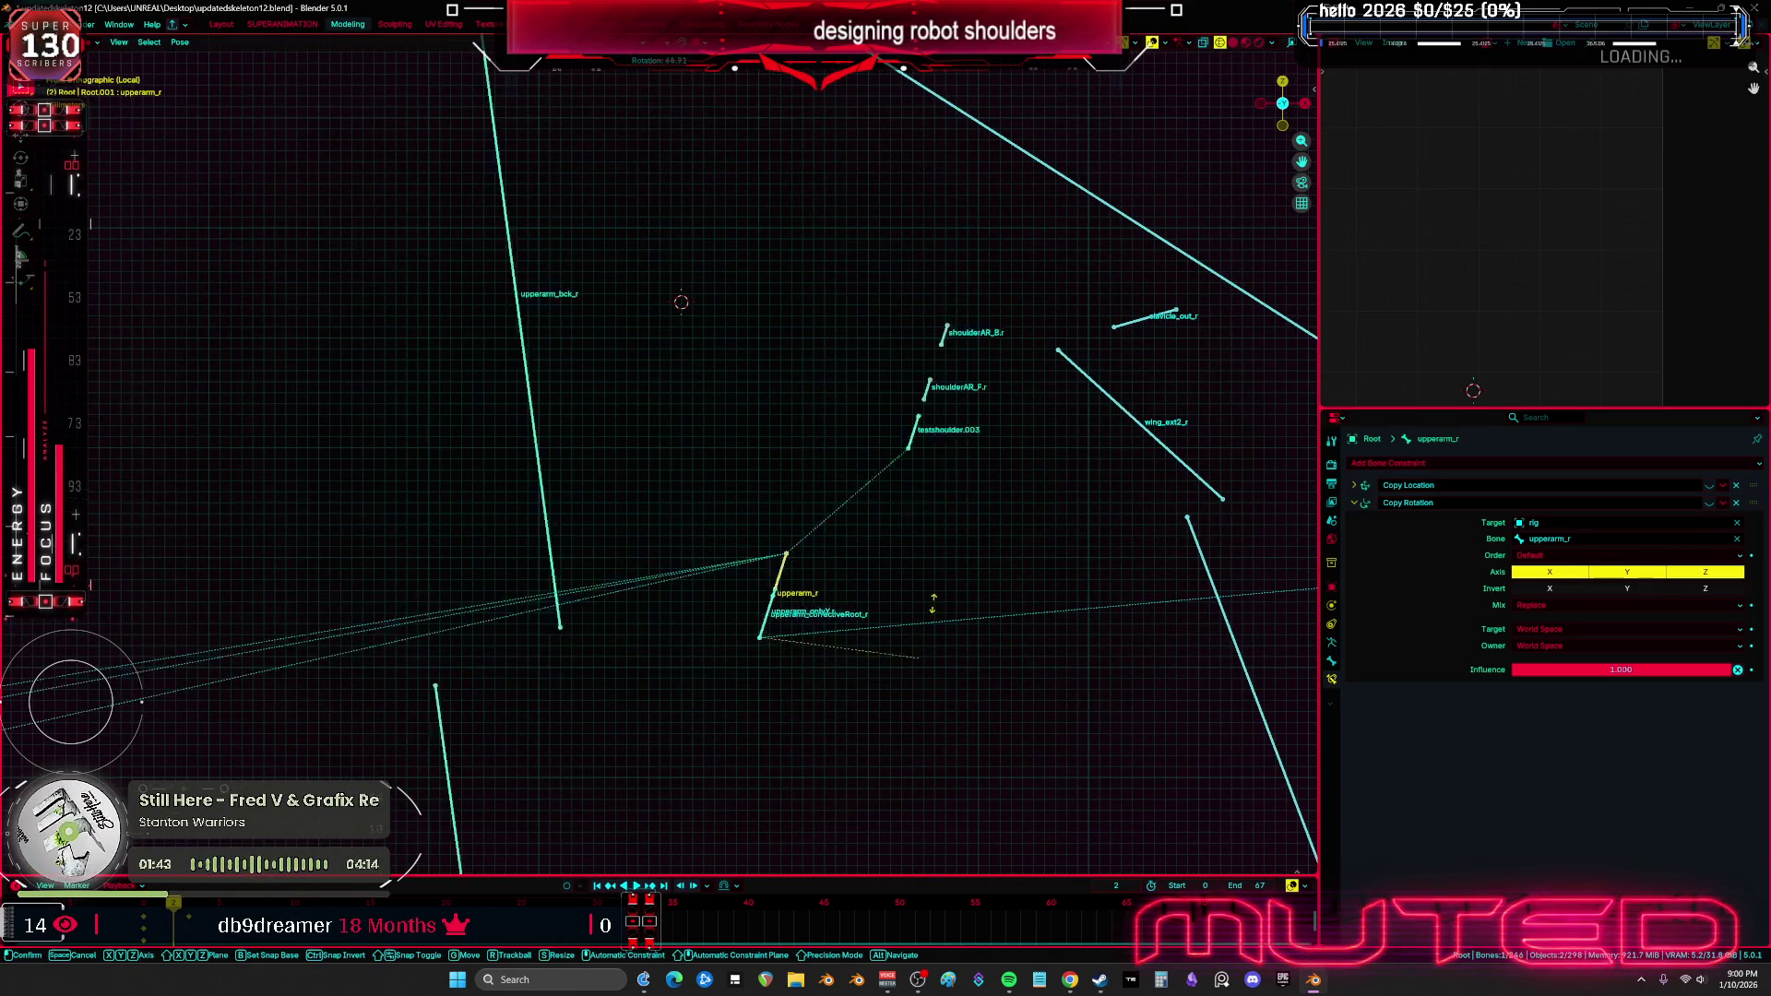
{"action": "left_click", "coordinate": [853, 543]}
{"action": "mouse_move", "coordinate": [874, 586]}
{"action": "middle_mouse_down"}
{"action": "mouse_move", "coordinate": [862, 503]}
{"action": "mouse_move", "coordinate": [764, 550]}
{"action": "mouse_move", "coordinate": [751, 585]}
{"action": "mouse_move", "coordinate": [767, 593]}
{"action": "mouse_move", "coordinate": [728, 590]}
{"action": "mouse_move", "coordinate": [784, 517]}
{"action": "middle_mouse_up"}
{"action": "key", "text": "r"}
{"action": "key", "text": "z"}
{"action": "key", "text": "z"}
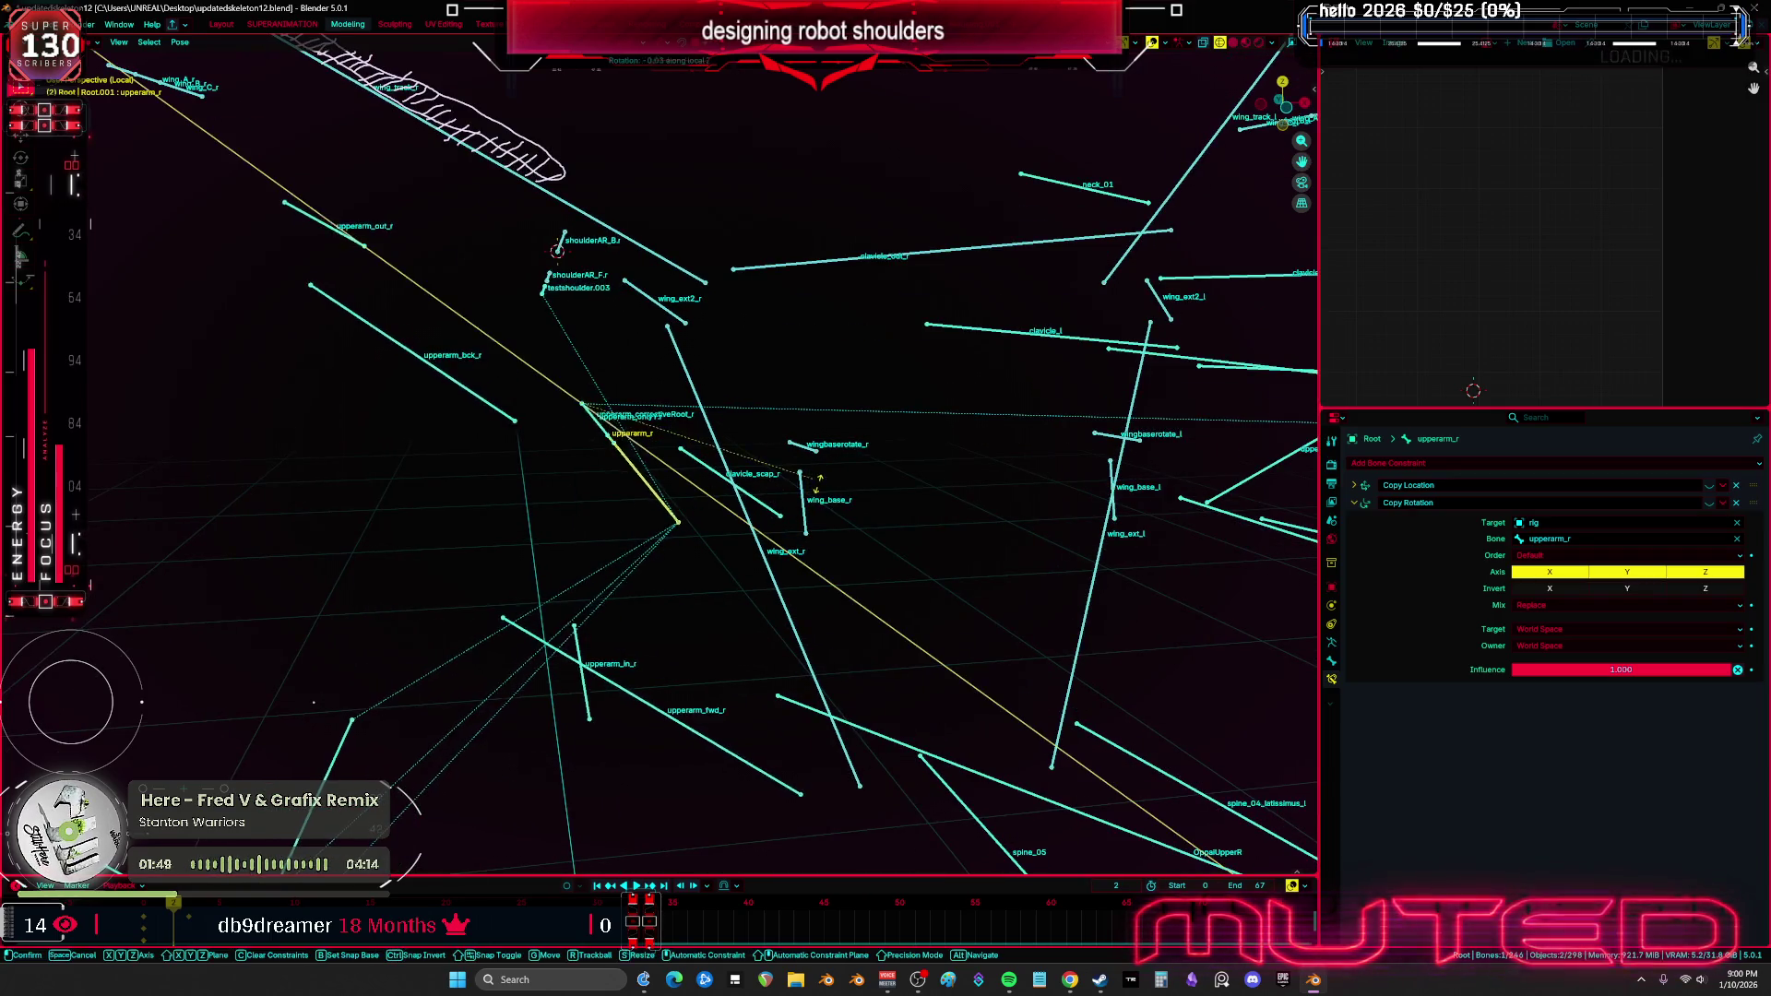
{"action": "left_click", "coordinate": [618, 459]}
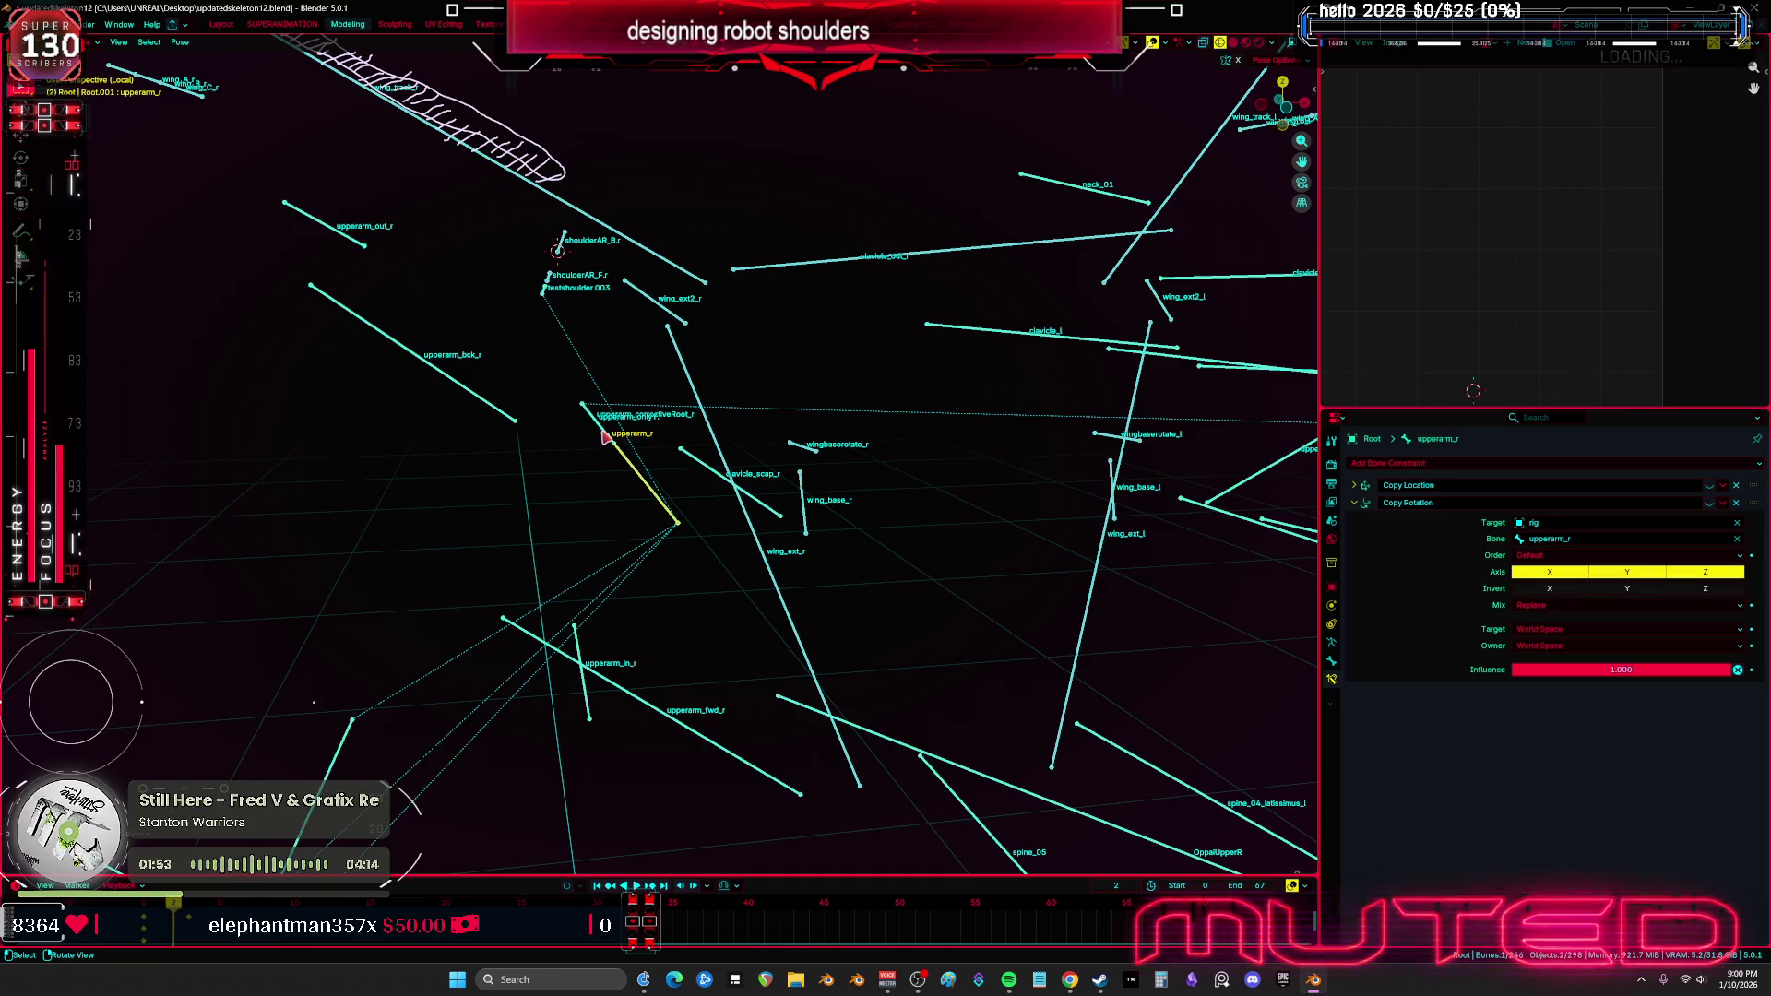
Restrict upperarm_onlyY.r's Copy Rotation constraint to the Y axis only
{"action": "left_click", "coordinate": [603, 434]}
{"action": "left_click", "coordinate": [603, 433]}
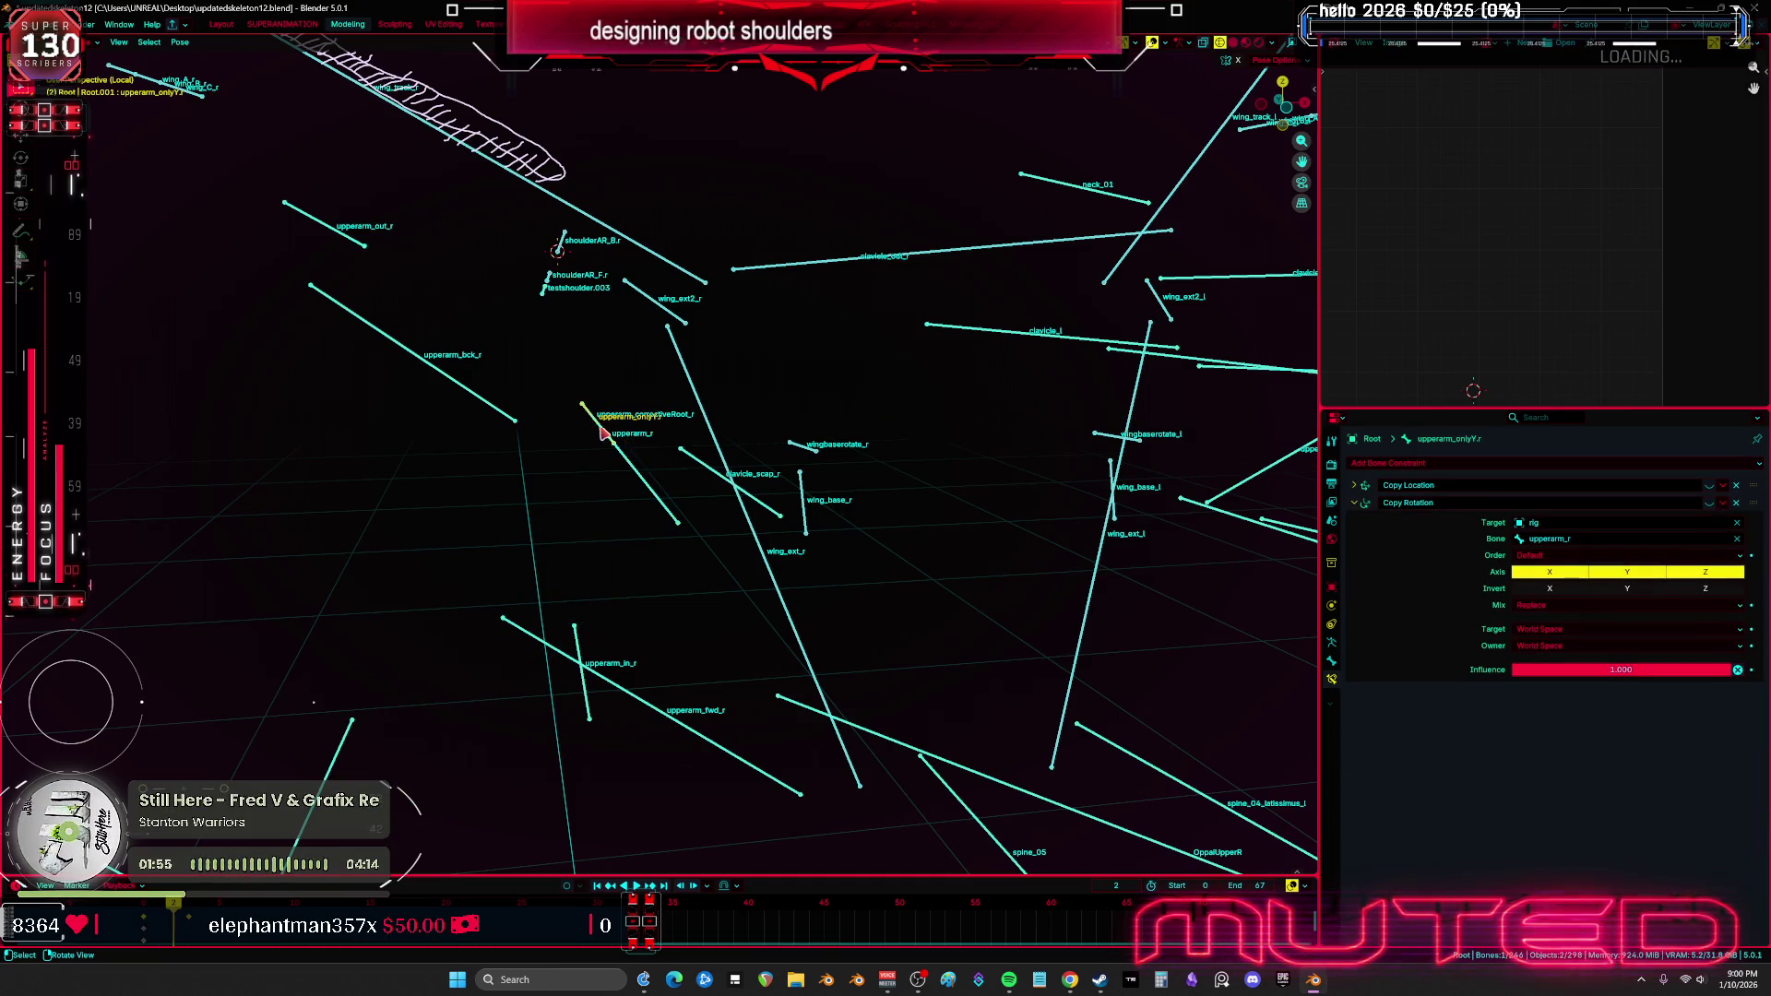
{"action": "left_click", "coordinate": [1708, 572]}
{"action": "left_click", "coordinate": [1354, 485]}
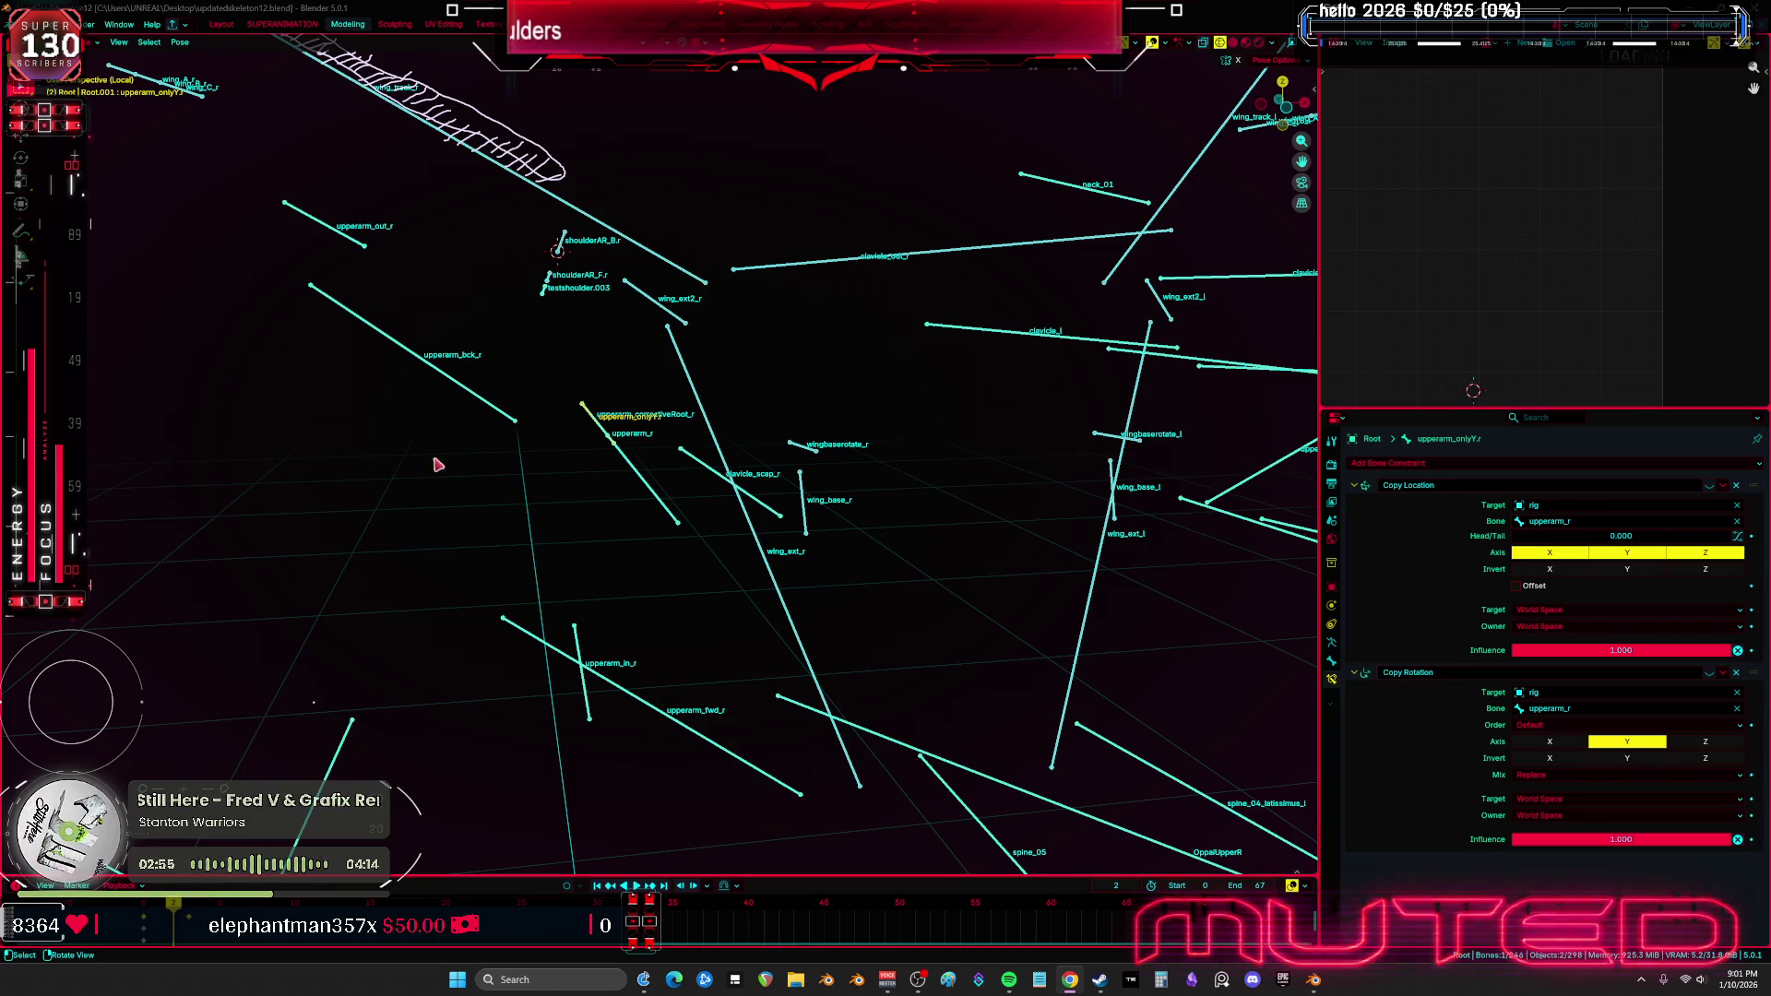
Orbit around the shoulder bones and select shoulderAR_F.r to check its empty constraint stack
{"action": "mouse_move", "coordinate": [451, 406]}
{"action": "middle_mouse_down"}
{"action": "mouse_move", "coordinate": [498, 427]}
{"action": "mouse_move", "coordinate": [495, 459]}
{"action": "mouse_move", "coordinate": [837, 503]}
{"action": "mouse_move", "coordinate": [578, 222]}
{"action": "mouse_move", "coordinate": [674, 276]}
{"action": "middle_mouse_up"}
{"action": "left_click", "coordinate": [716, 369]}
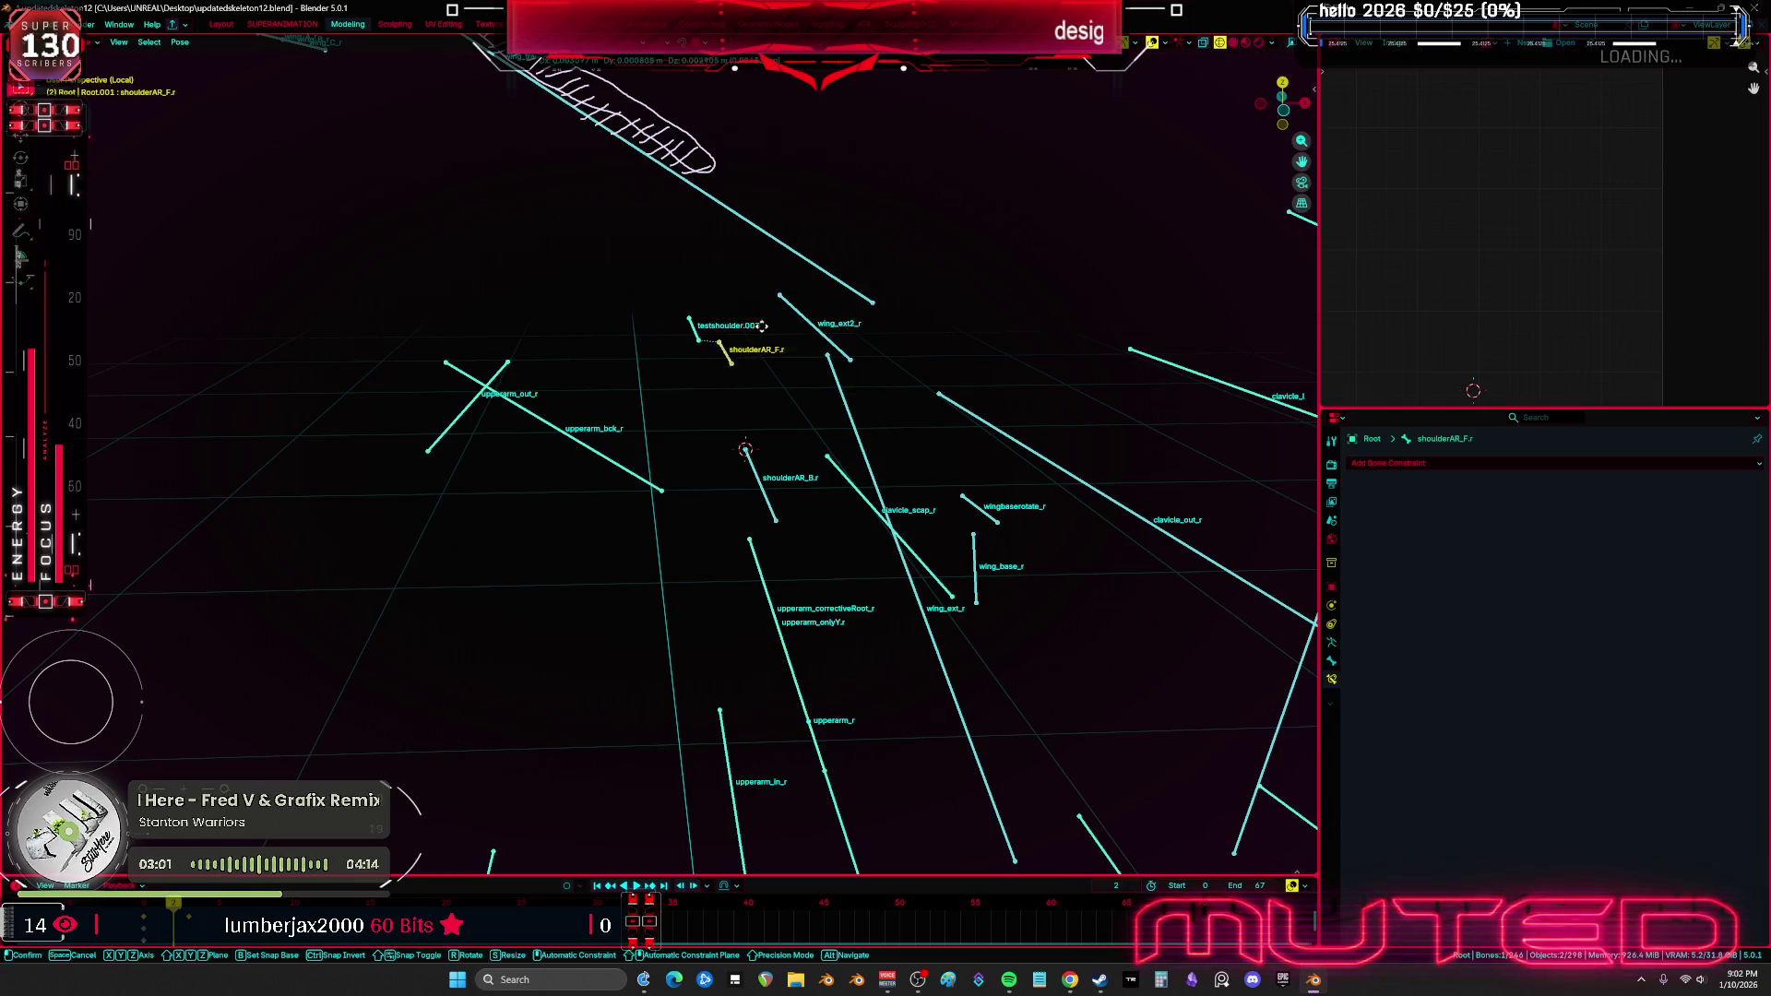
{"action": "mouse_move", "coordinate": [751, 375]}
{"action": "middle_mouse_down"}
{"action": "mouse_move", "coordinate": [723, 384]}
{"action": "mouse_move", "coordinate": [752, 391]}
{"action": "middle_mouse_up"}
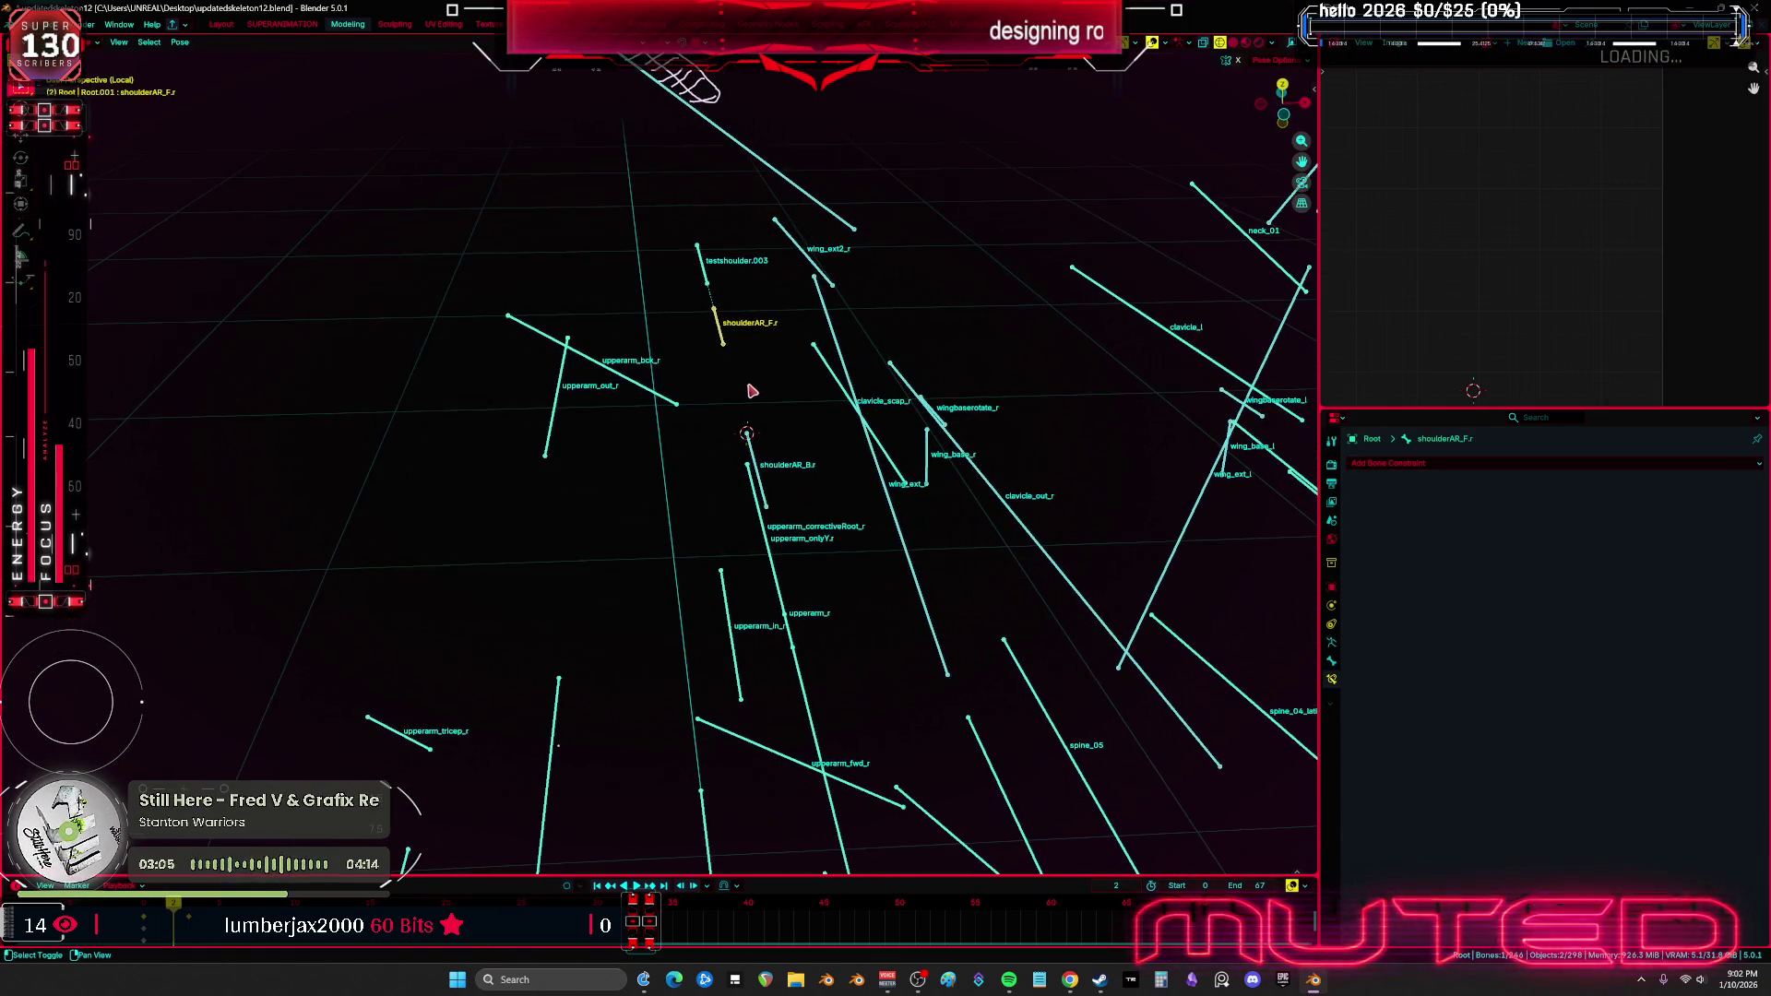
Rename the testshoulder.003 bone to ShoulderPivotBase.r
{"action": "left_click", "coordinate": [712, 278]}
{"action": "key", "text": "F2"}
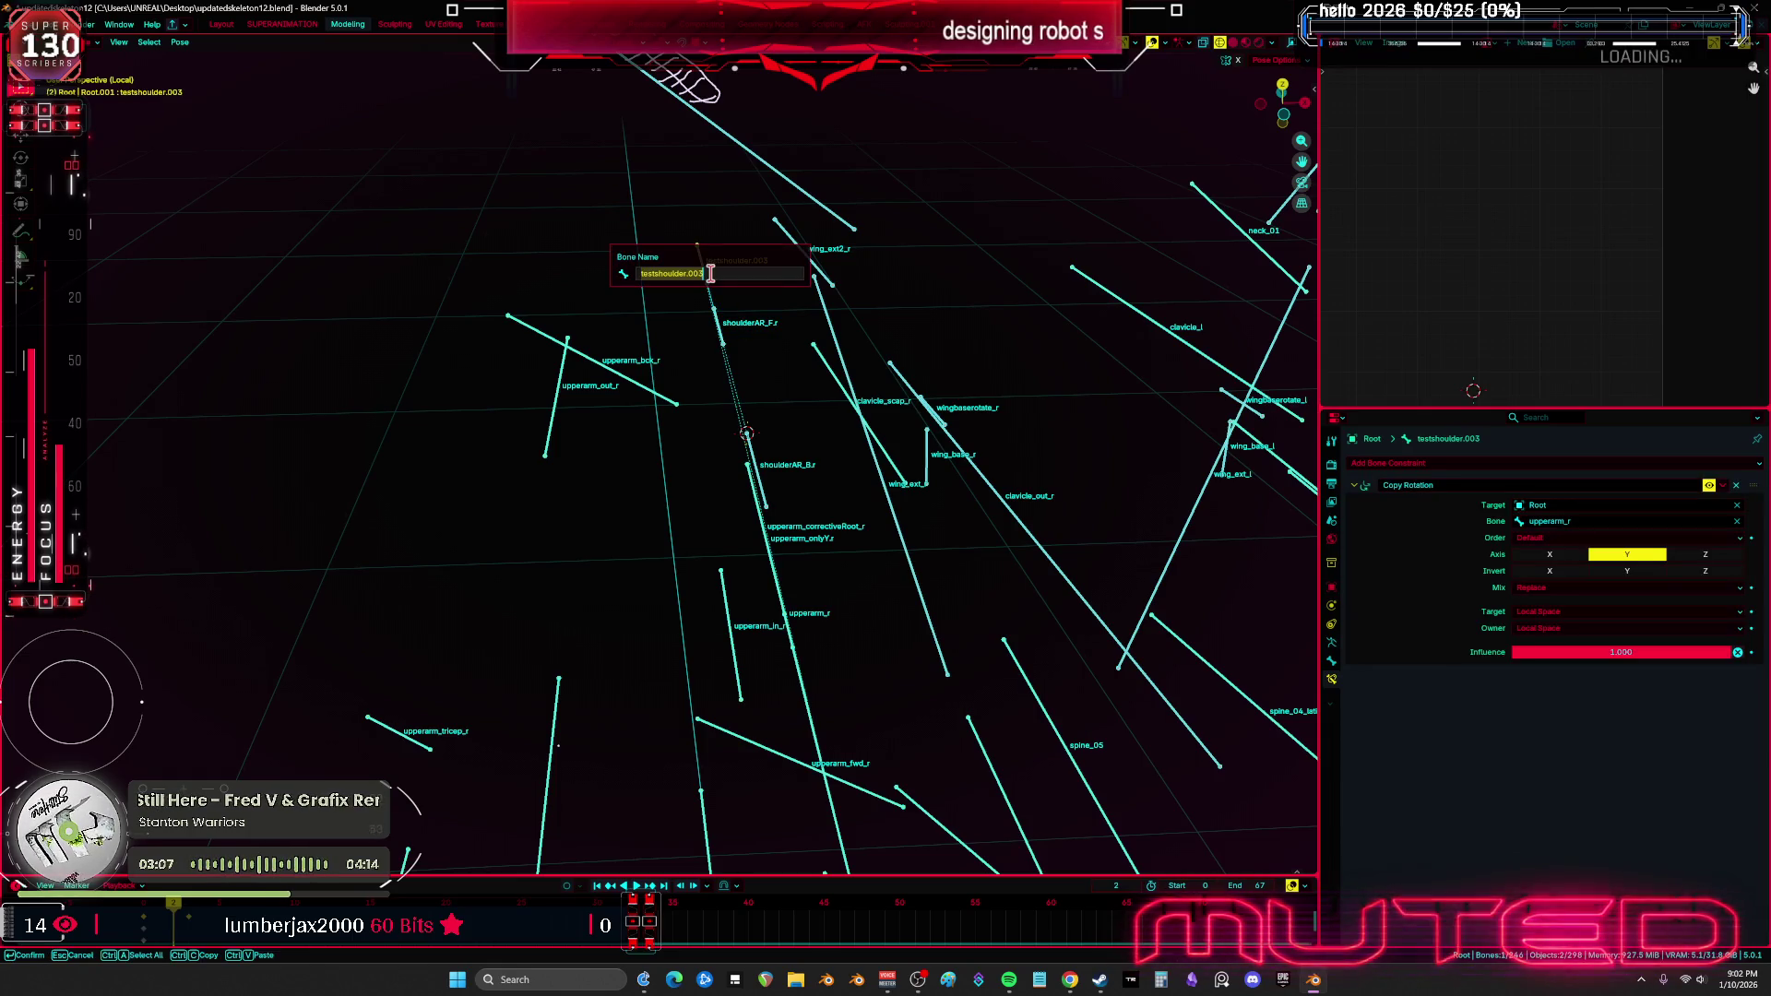
{"action": "type", "text": "ShoulderPivotBase"}
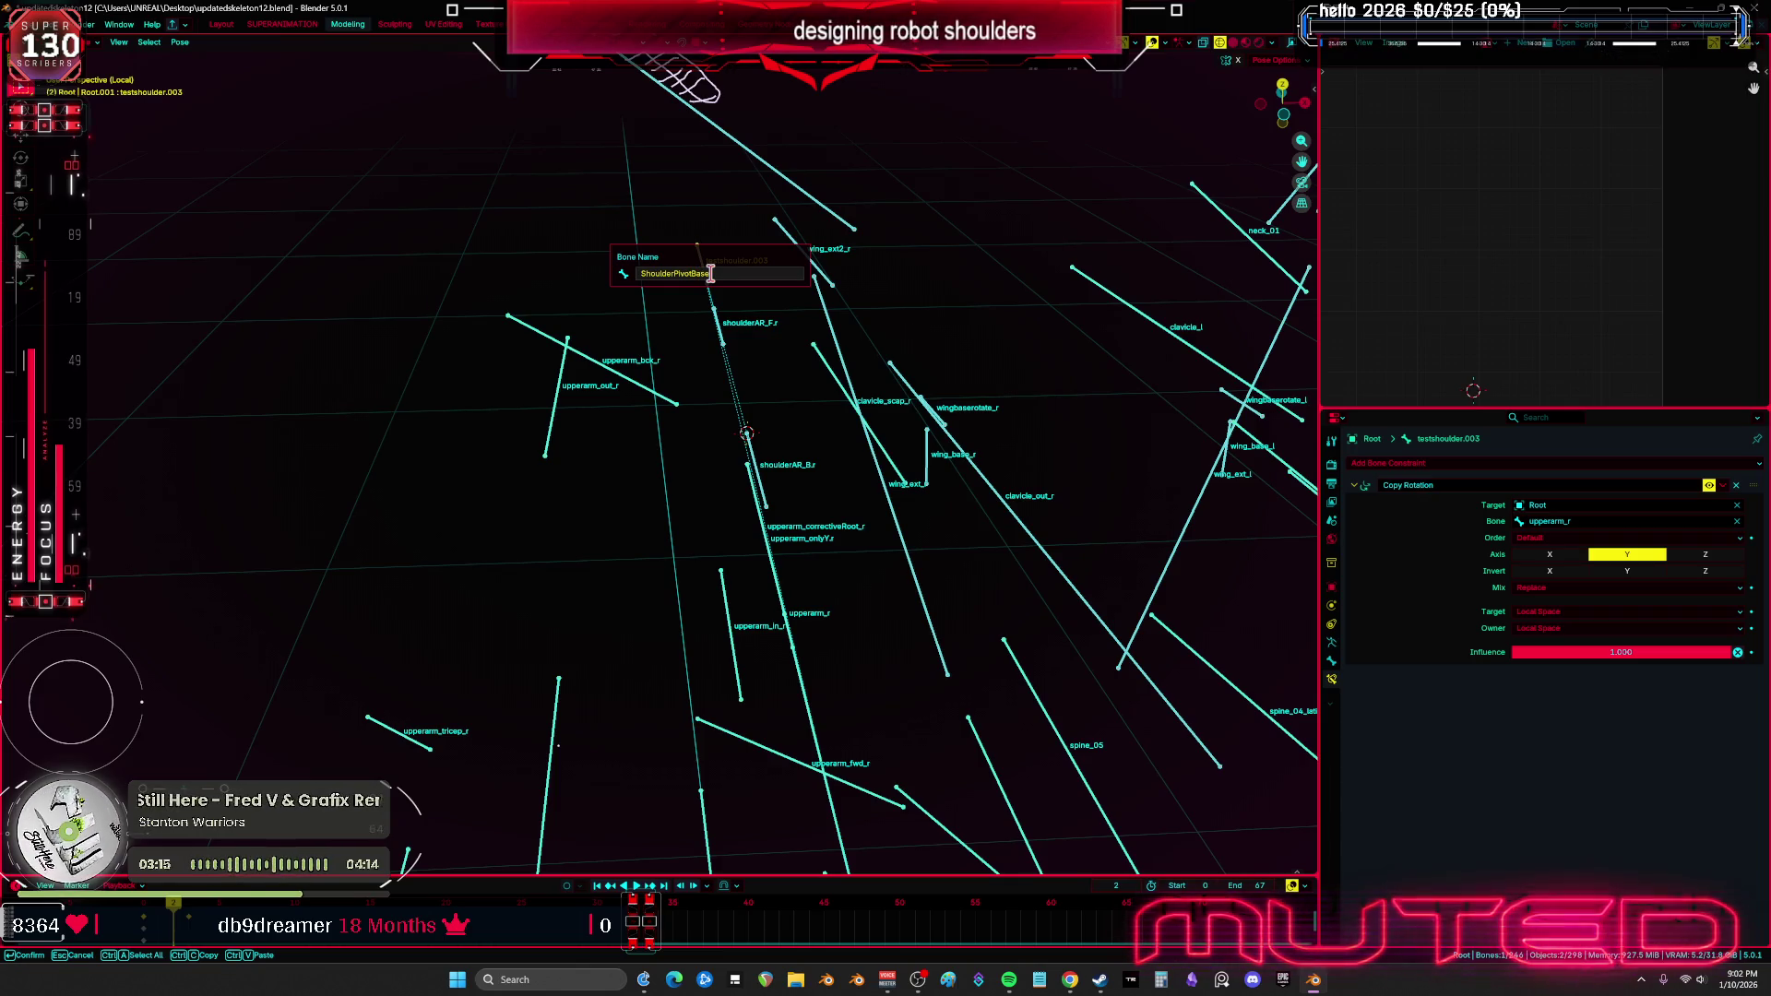
{"action": "key", "text": "Return"}
{"action": "key", "text": "F2"}
{"action": "key", "text": "End"}
{"action": "type", "text": "r"}
{"action": "key", "text": "Return"}
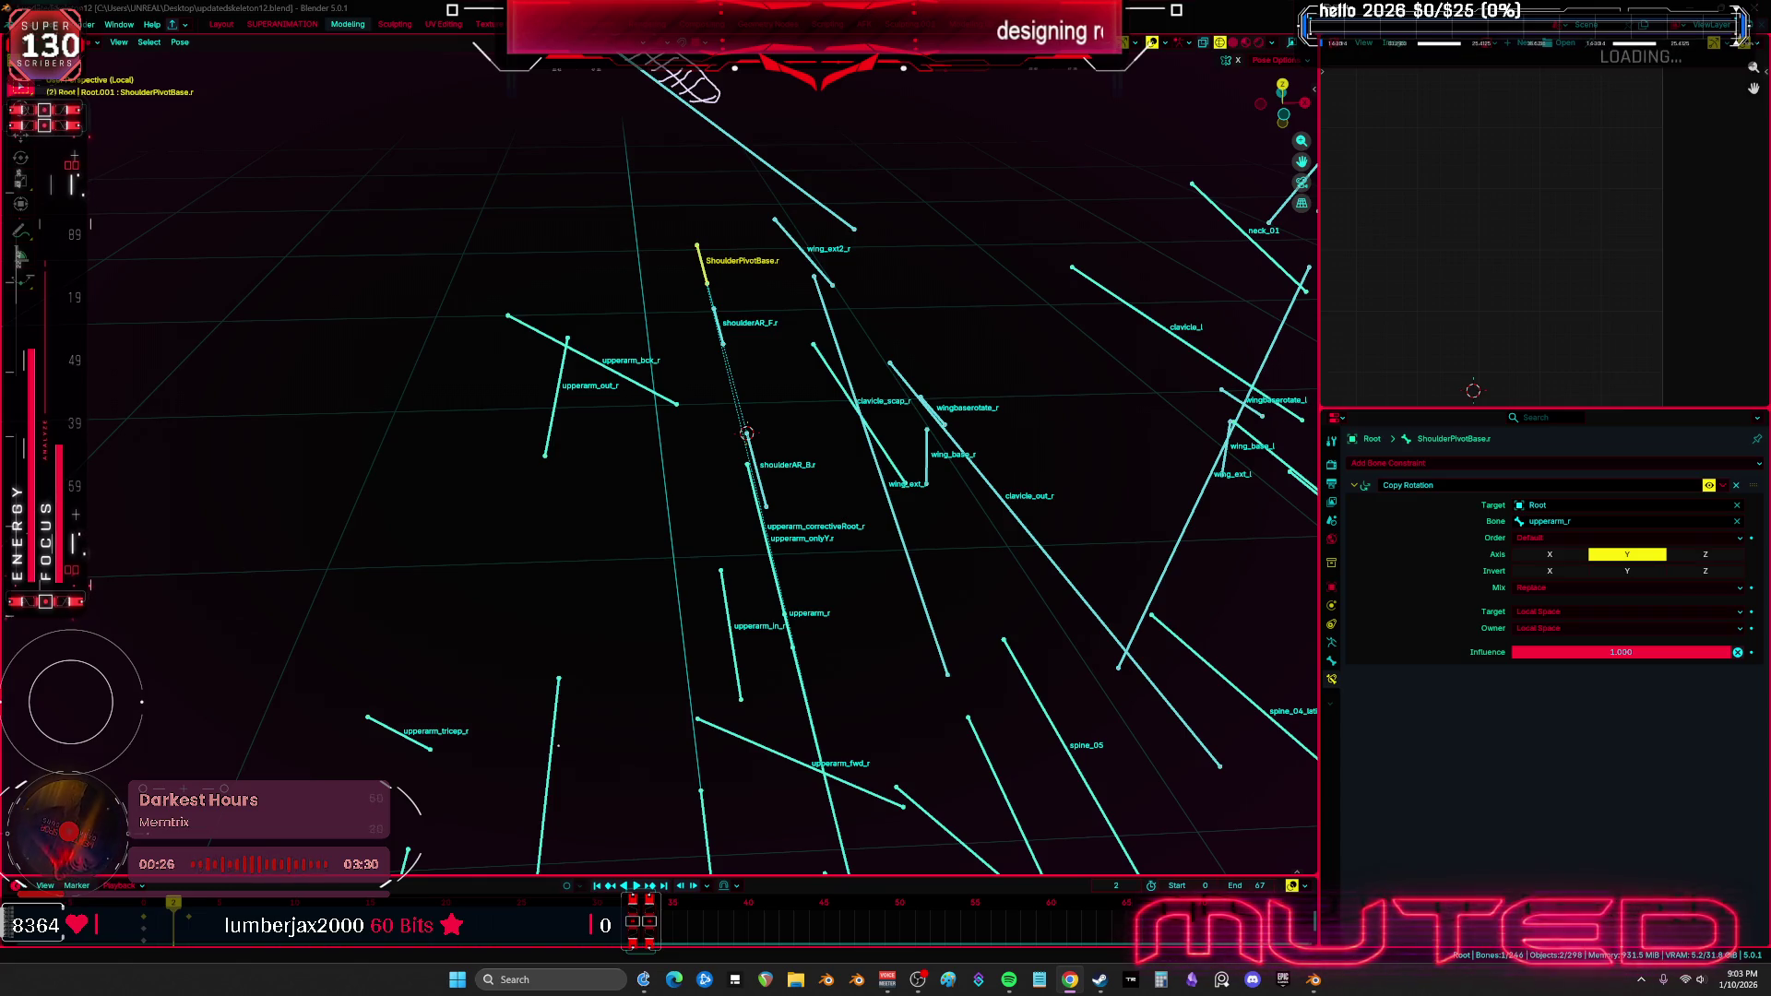
{"action": "mouse_move", "coordinate": [1015, 978]}
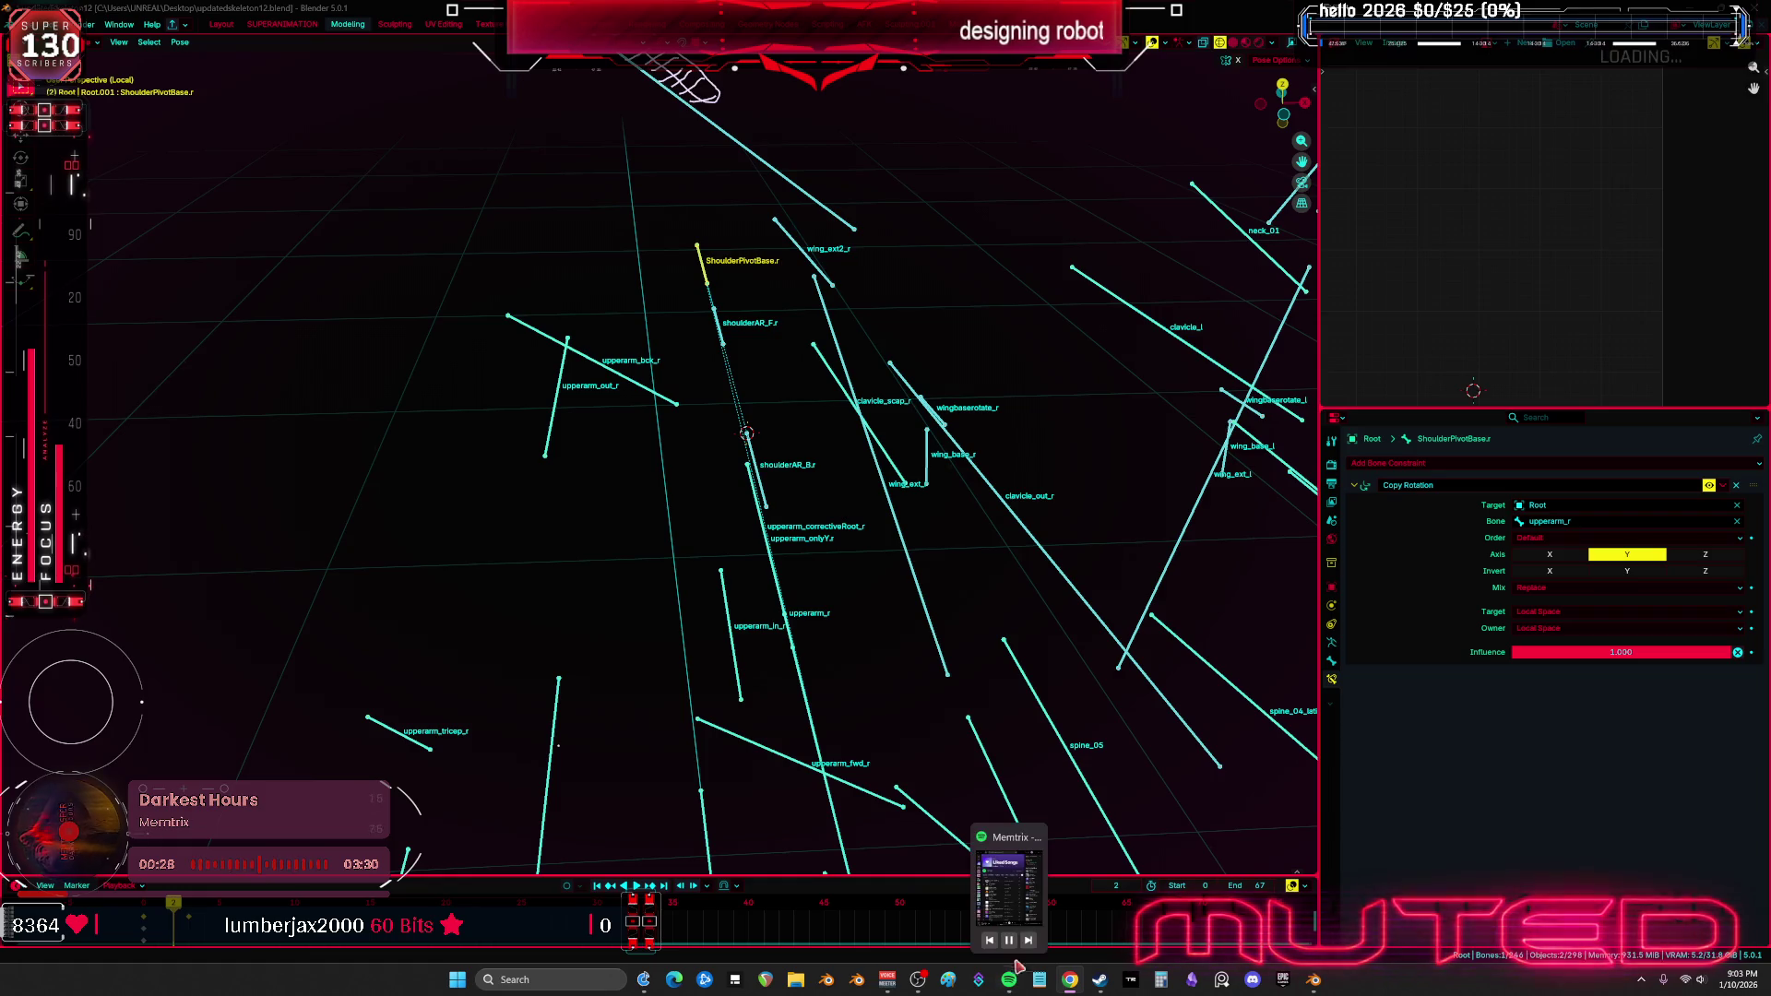
{"action": "left_click", "coordinate": [1030, 942]}
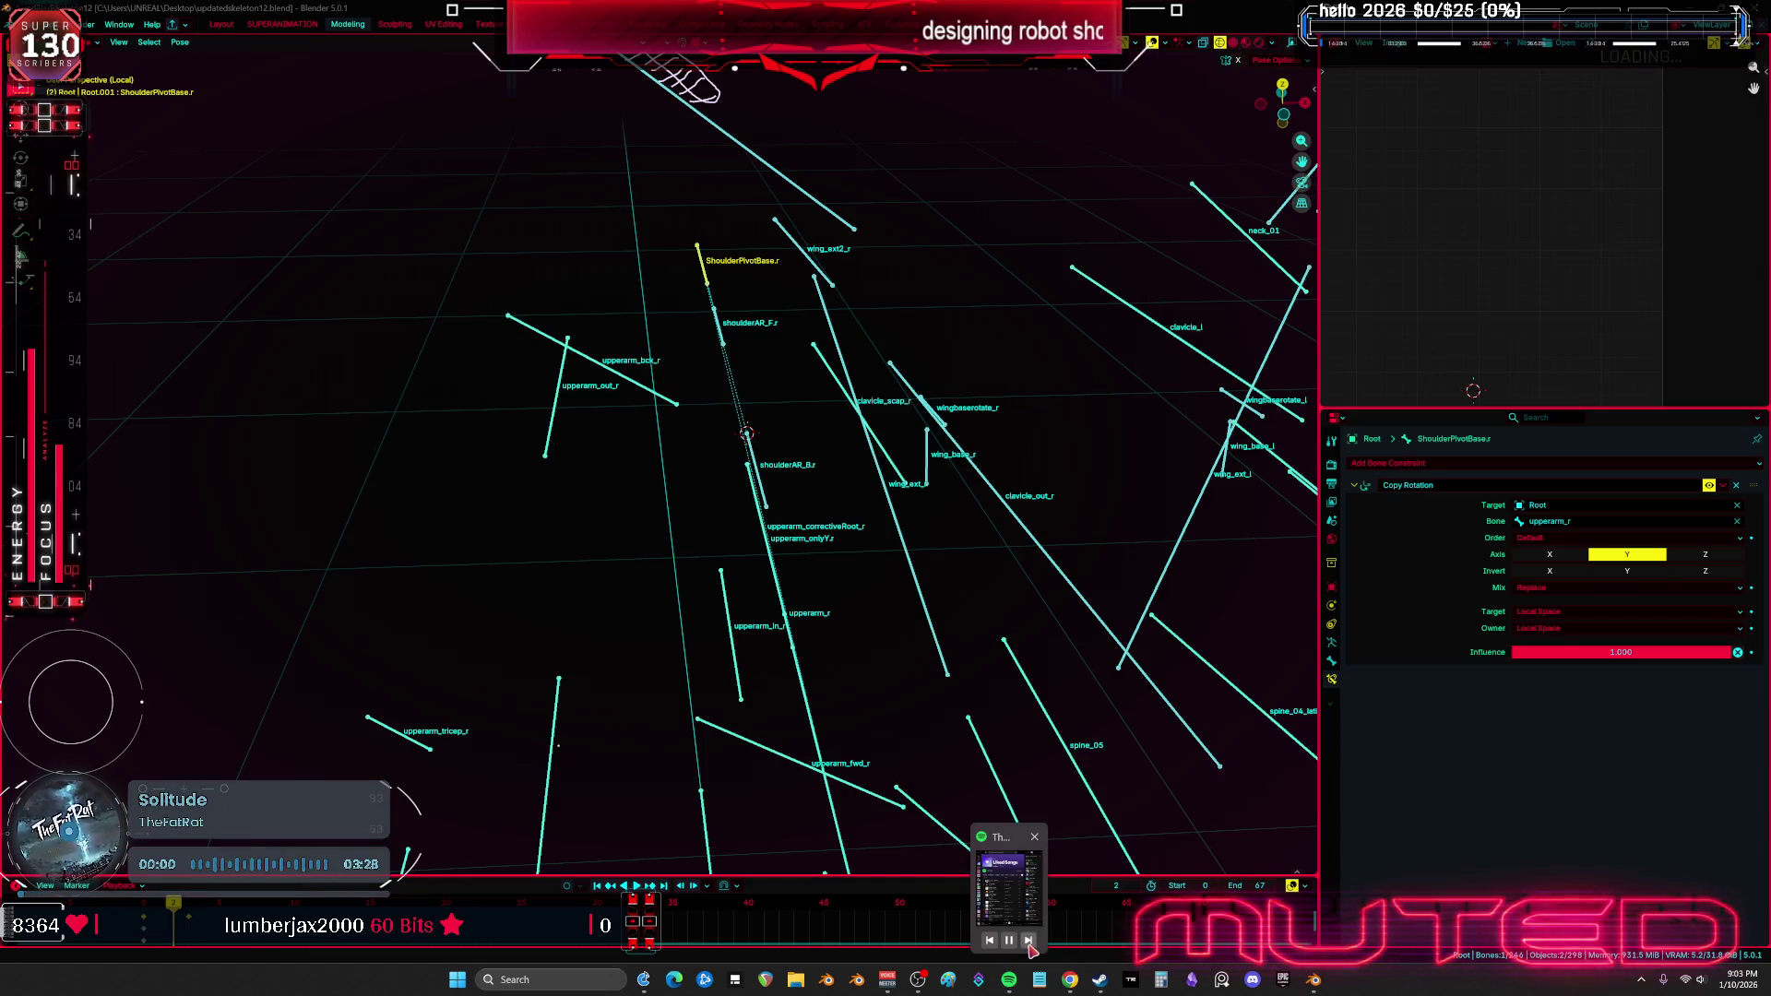
{"action": "left_click", "coordinate": [1030, 941]}
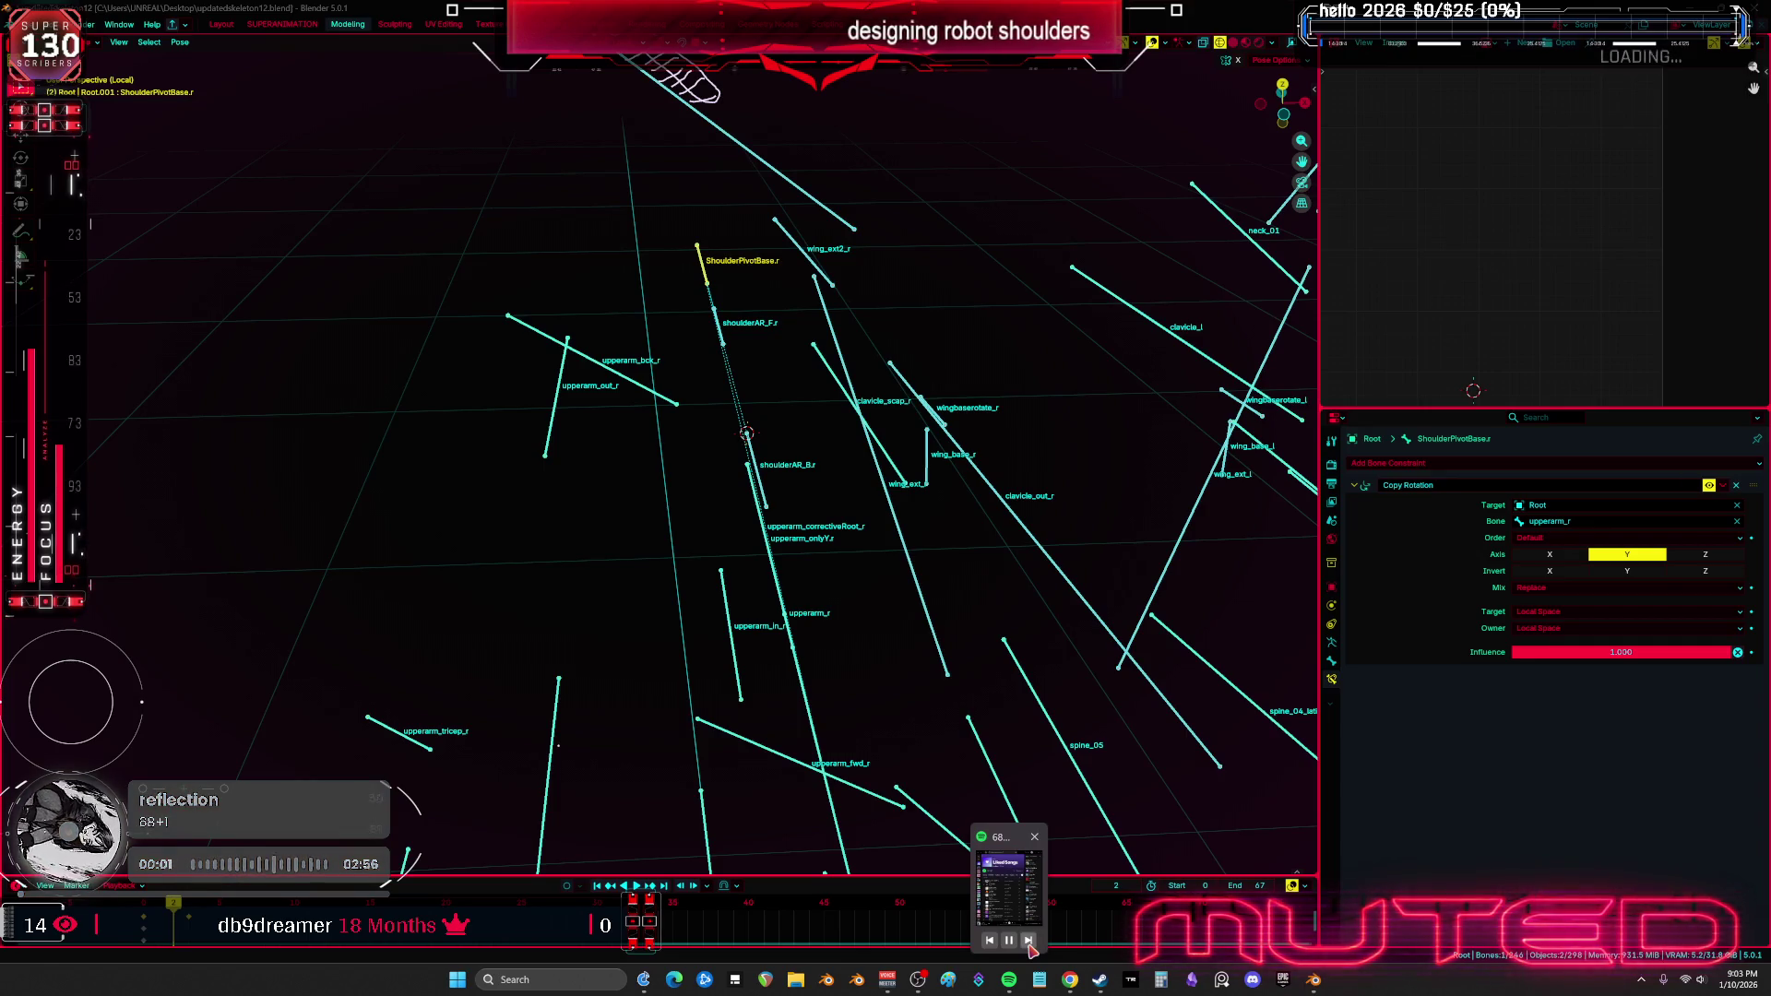
{"action": "left_click", "coordinate": [1029, 941]}
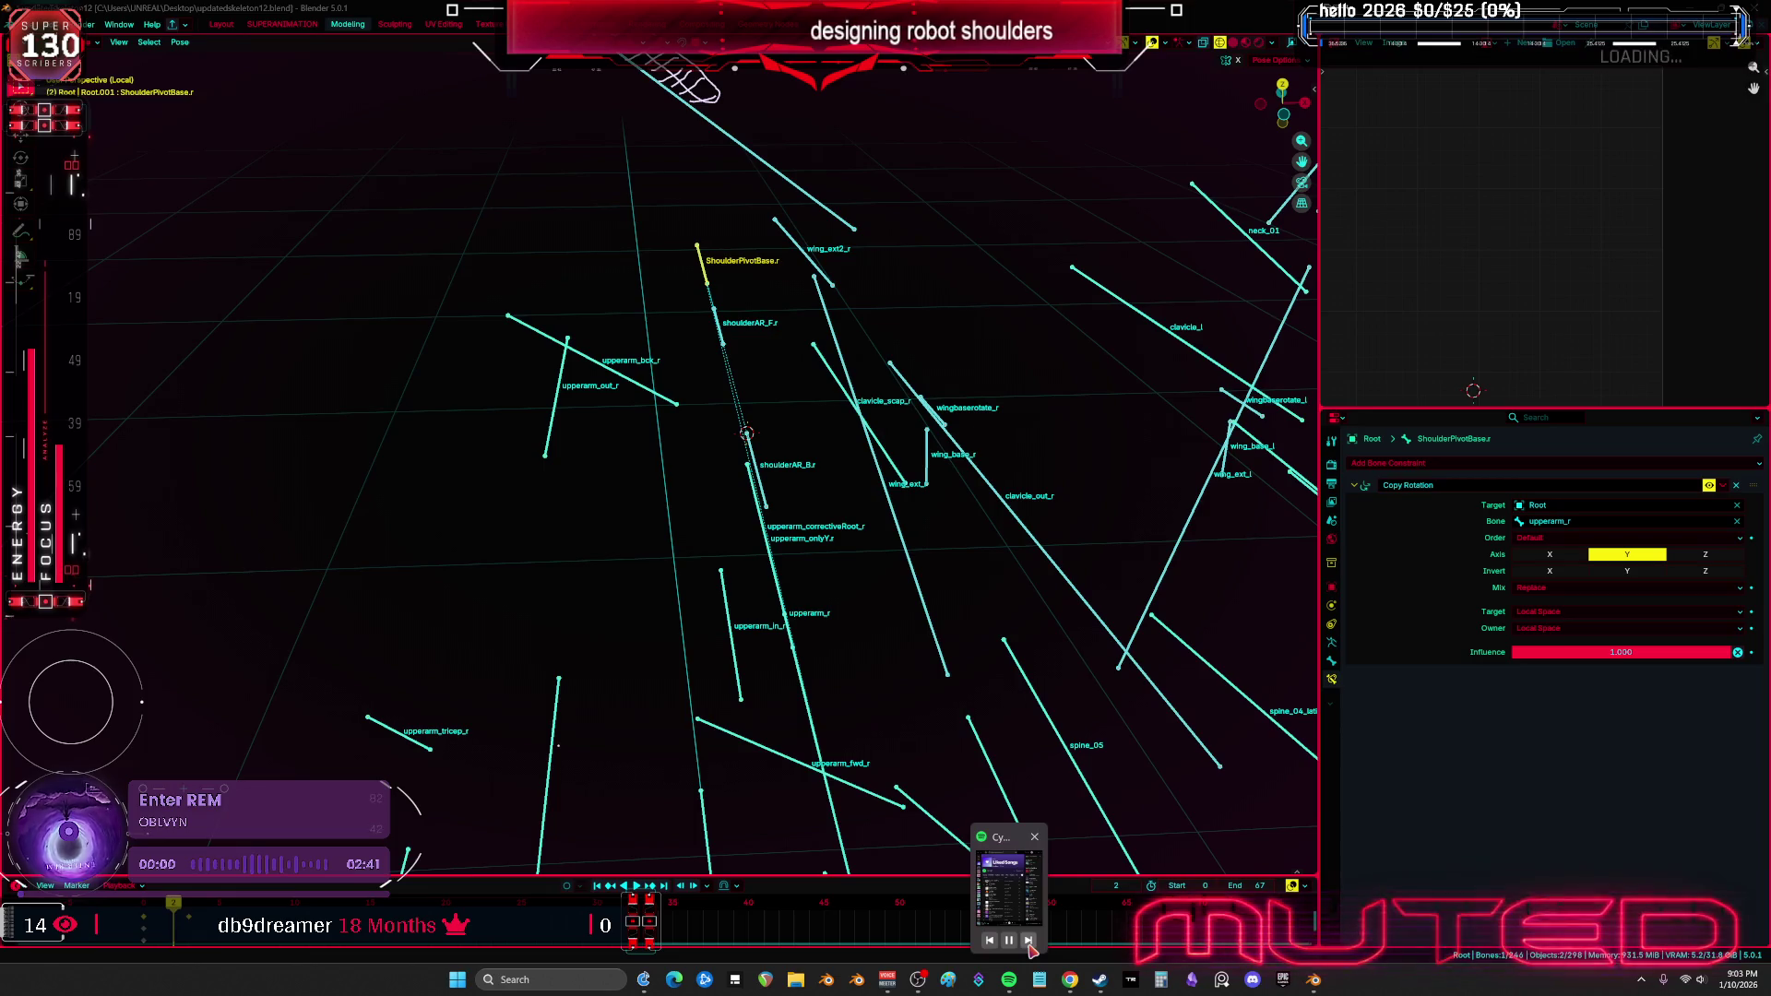
{"action": "left_click", "coordinate": [1029, 942]}
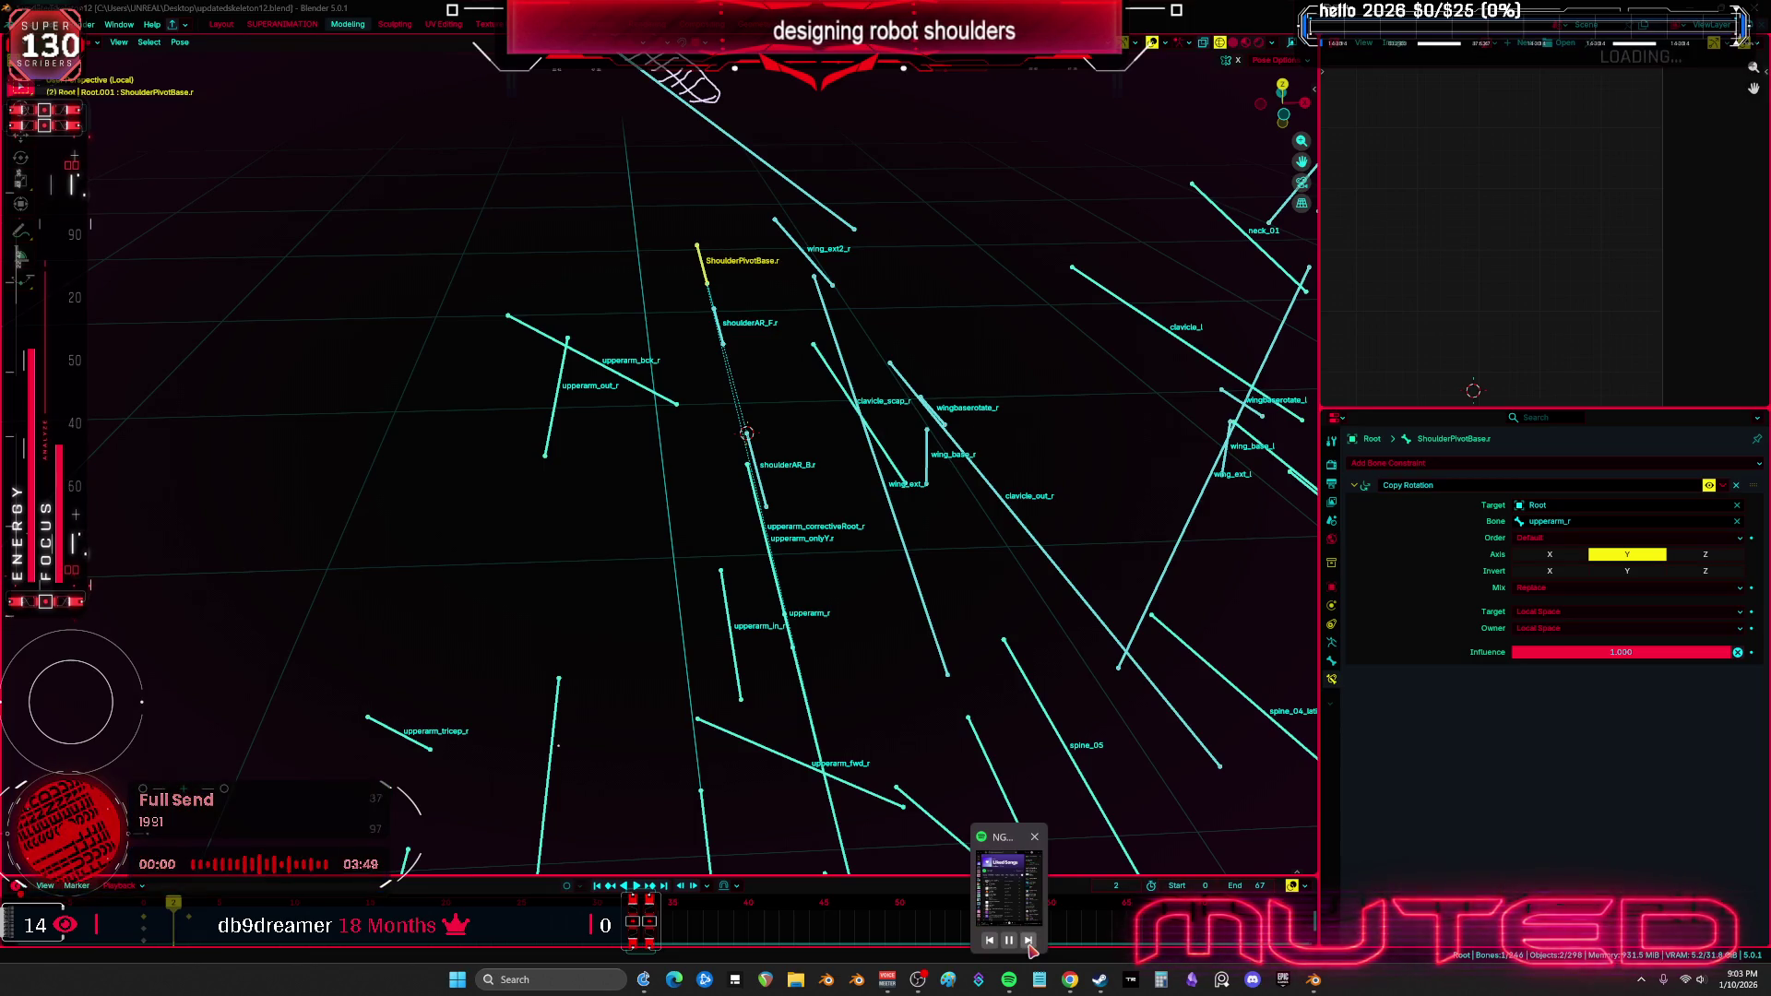
{"action": "left_click", "coordinate": [1029, 941]}
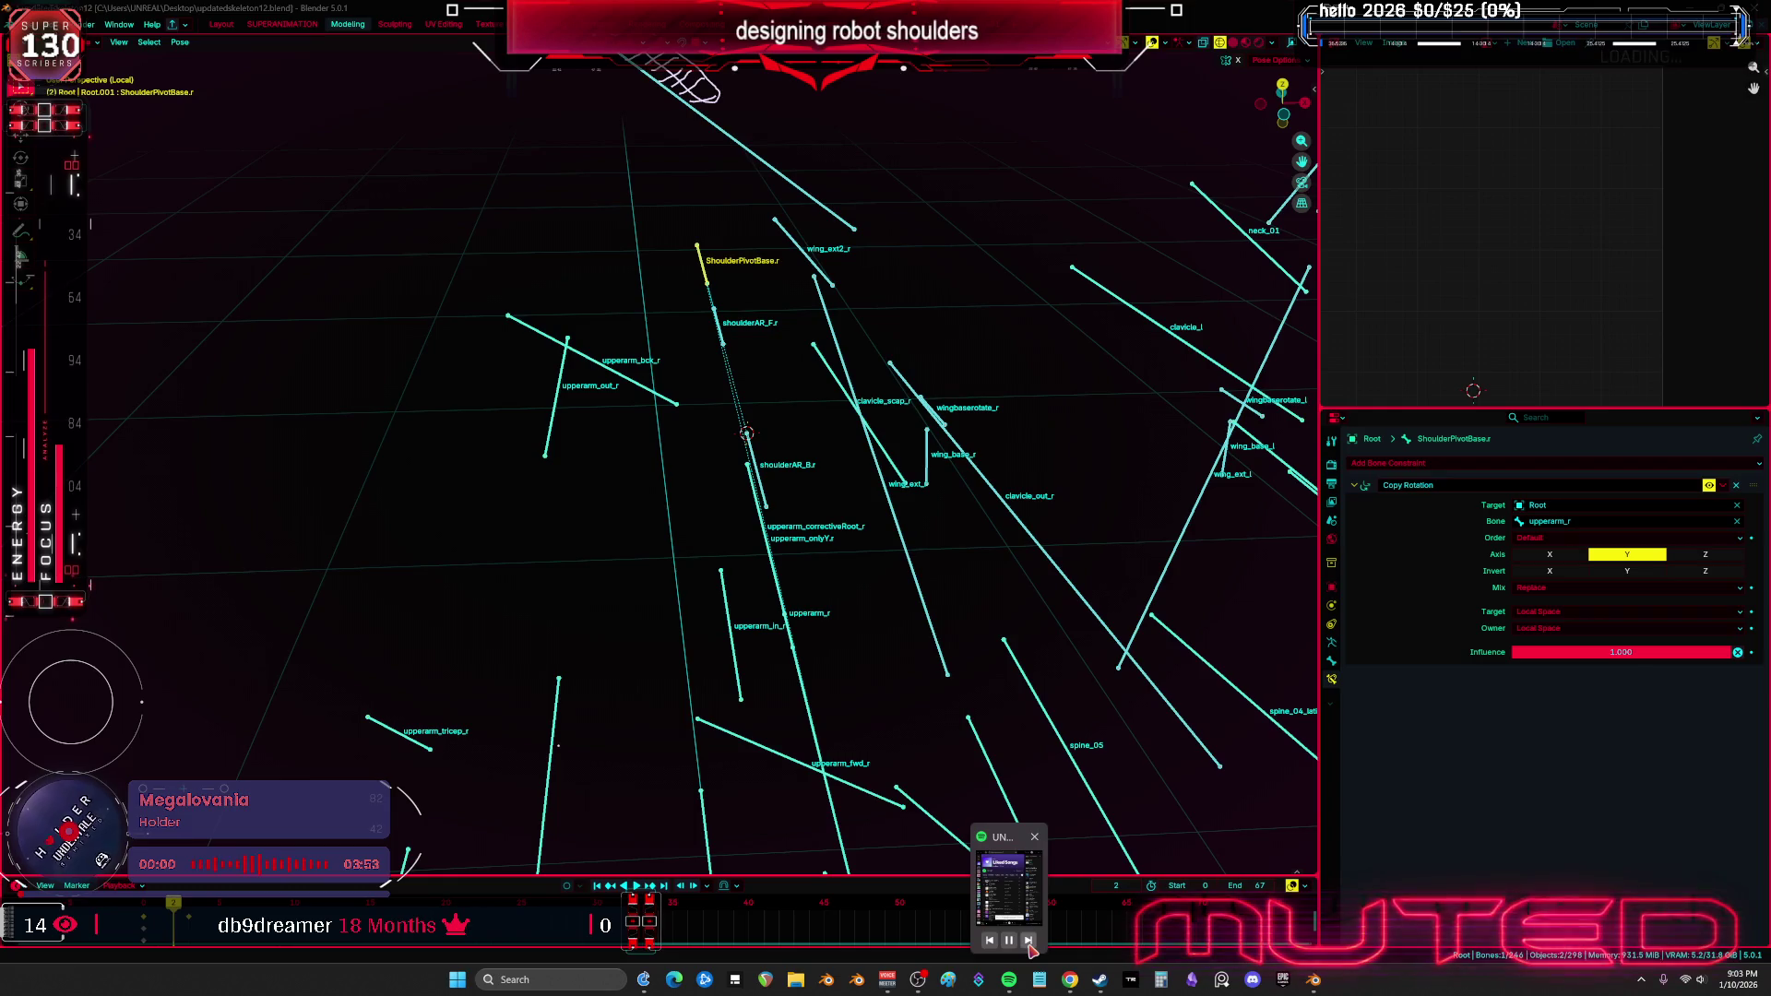
{"action": "left_click", "coordinate": [1029, 942]}
{"action": "left_click", "coordinate": [1029, 942]}
{"action": "left_click", "coordinate": [1029, 942]}
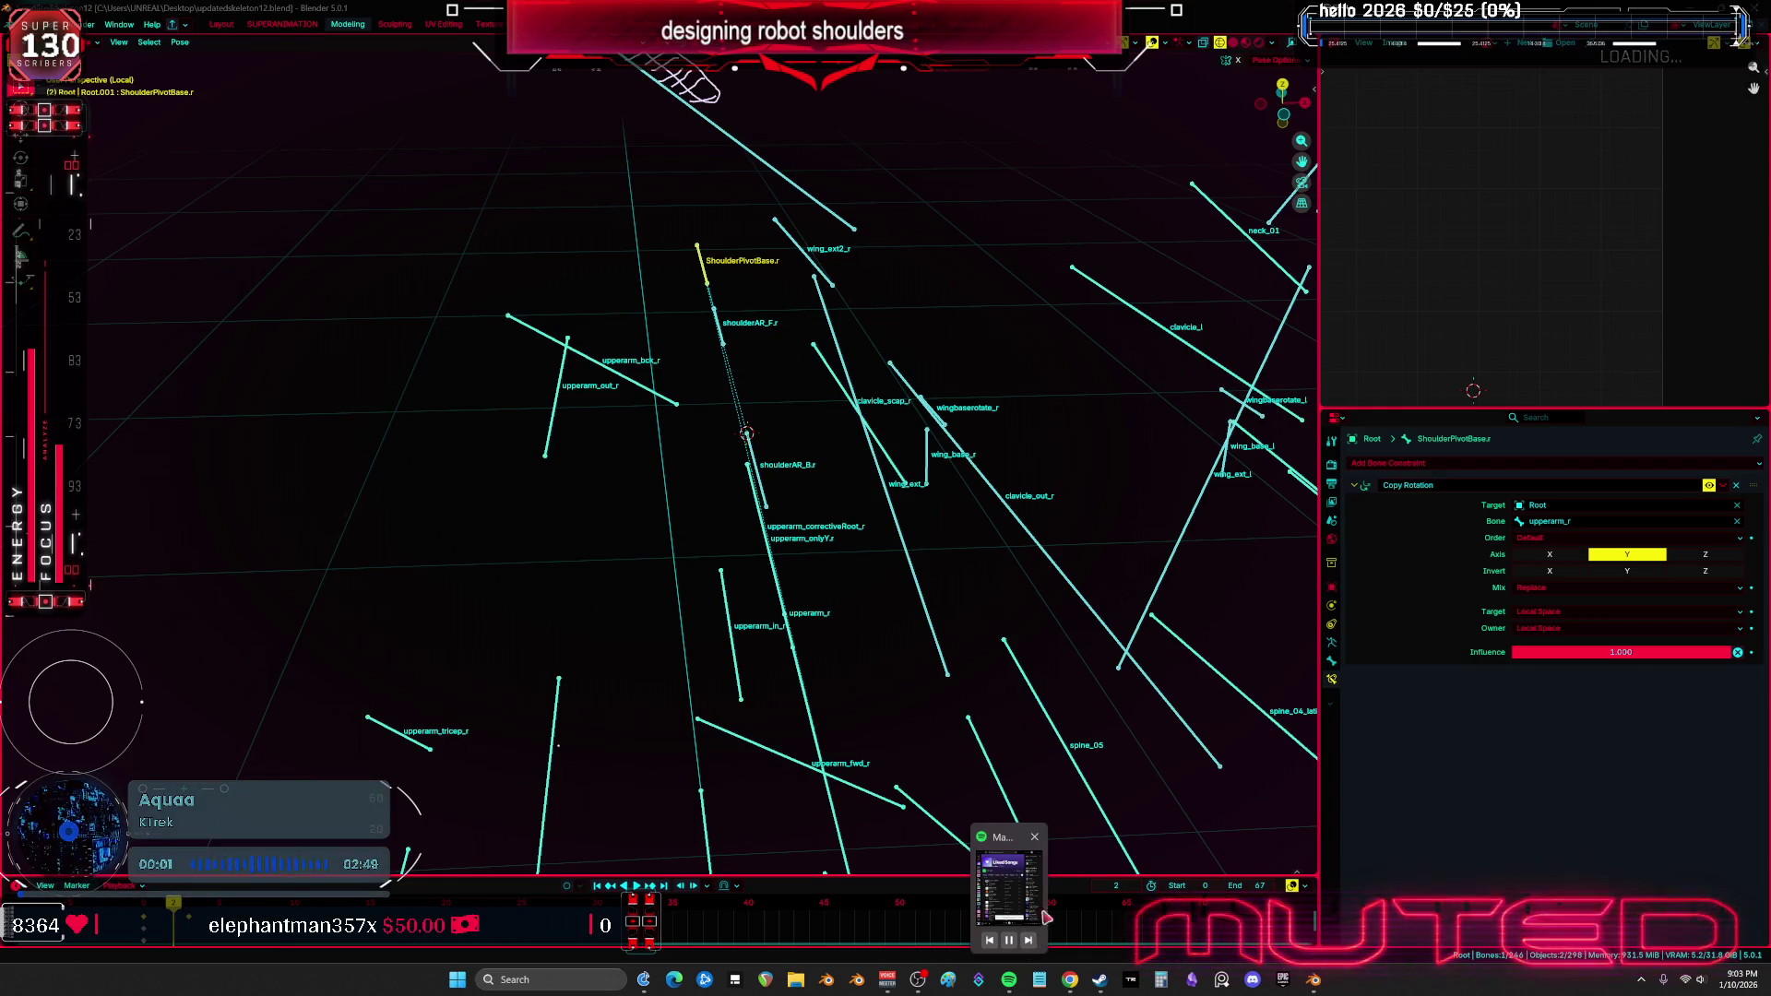
{"action": "left_click", "coordinate": [1029, 940]}
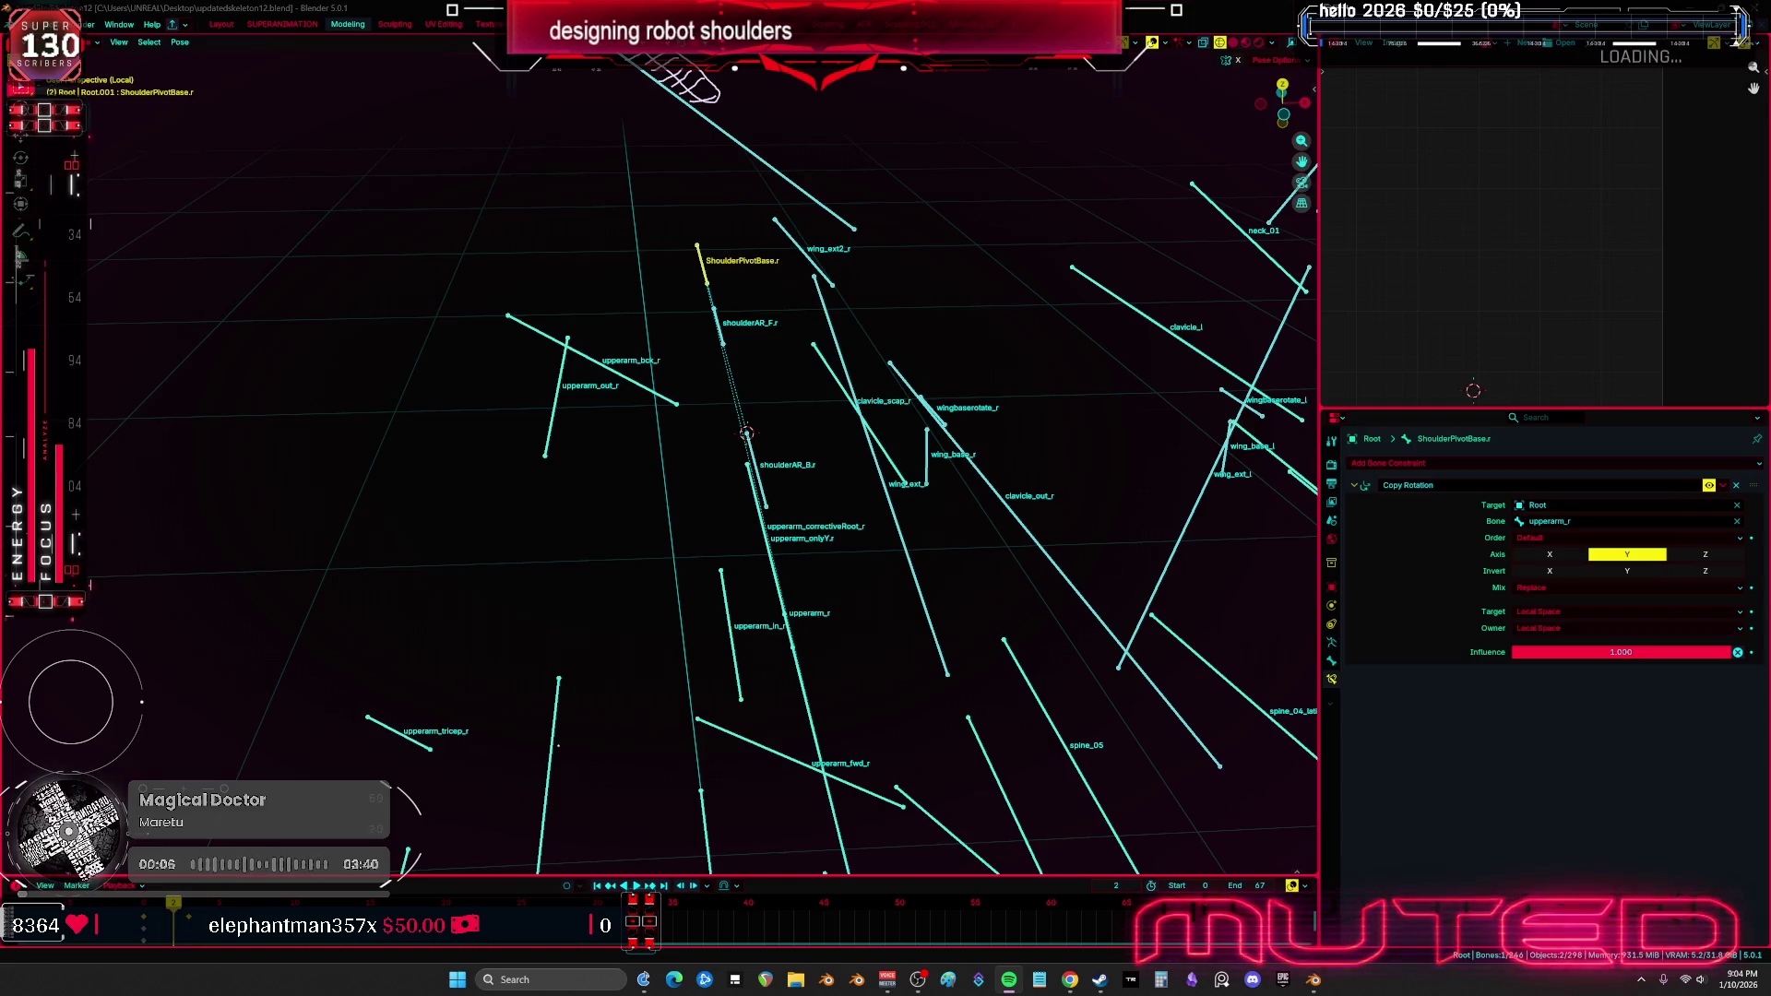
{"action": "key", "text": "XF86AudioNext"}
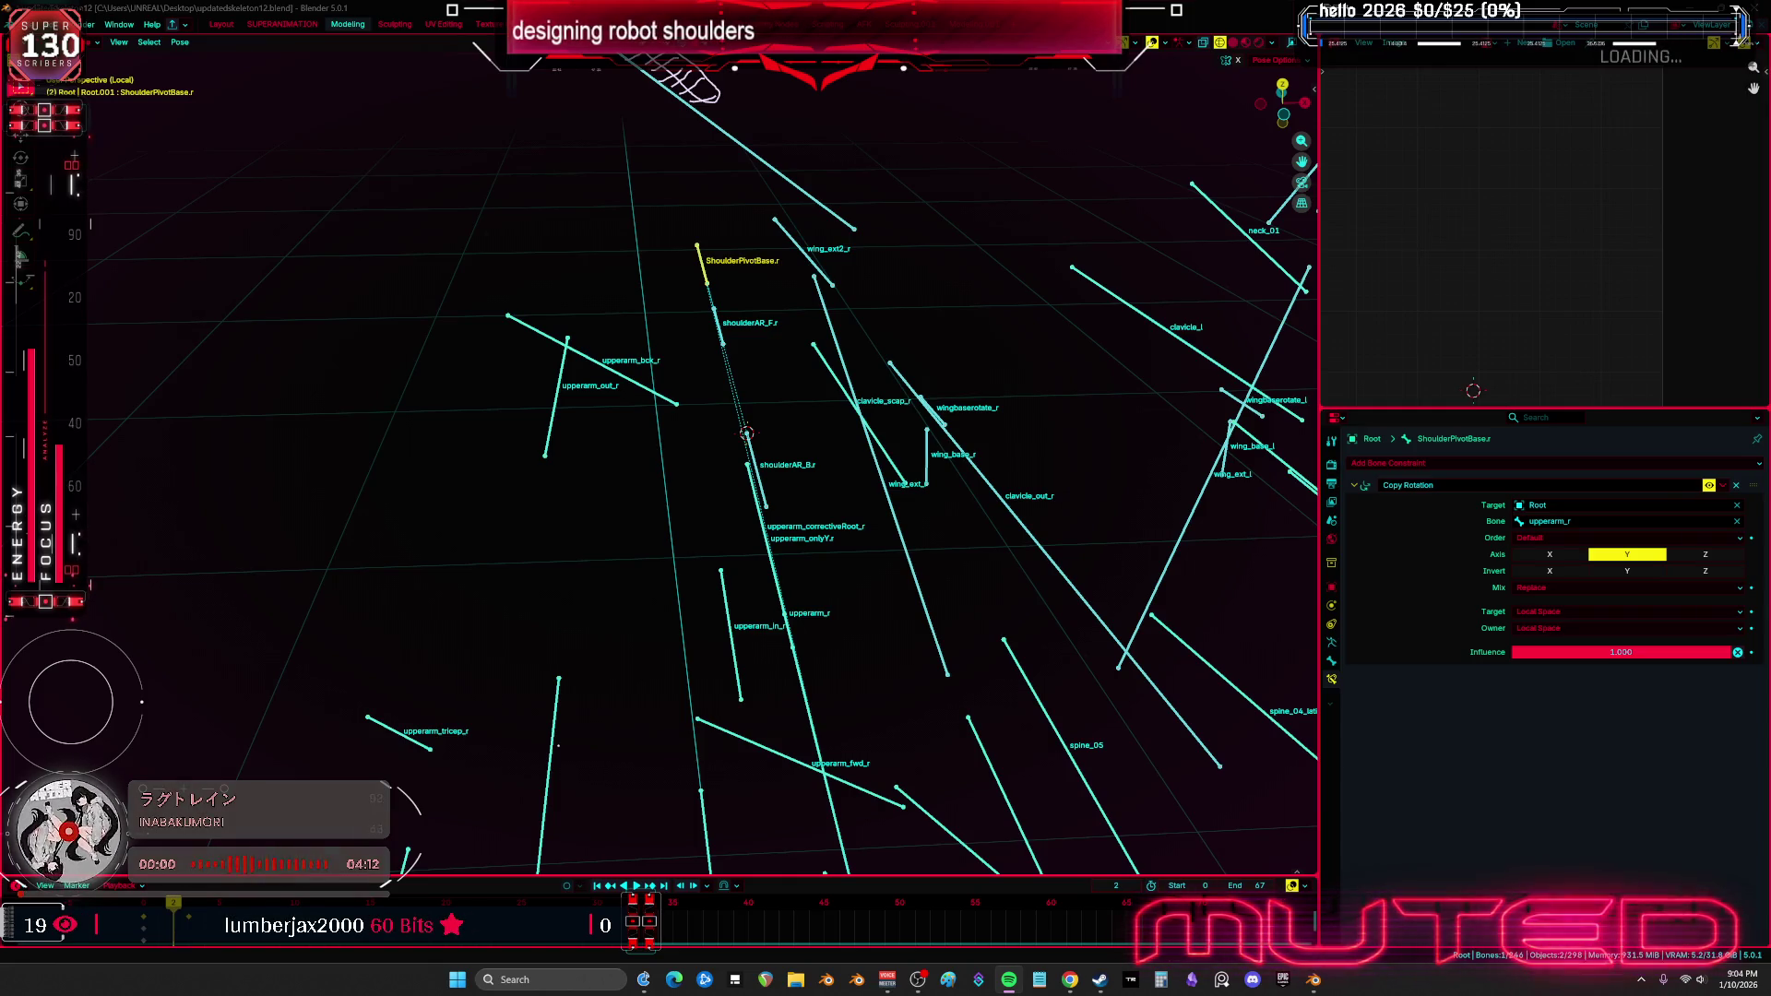
{"action": "key", "text": "XF86AudioNext"}
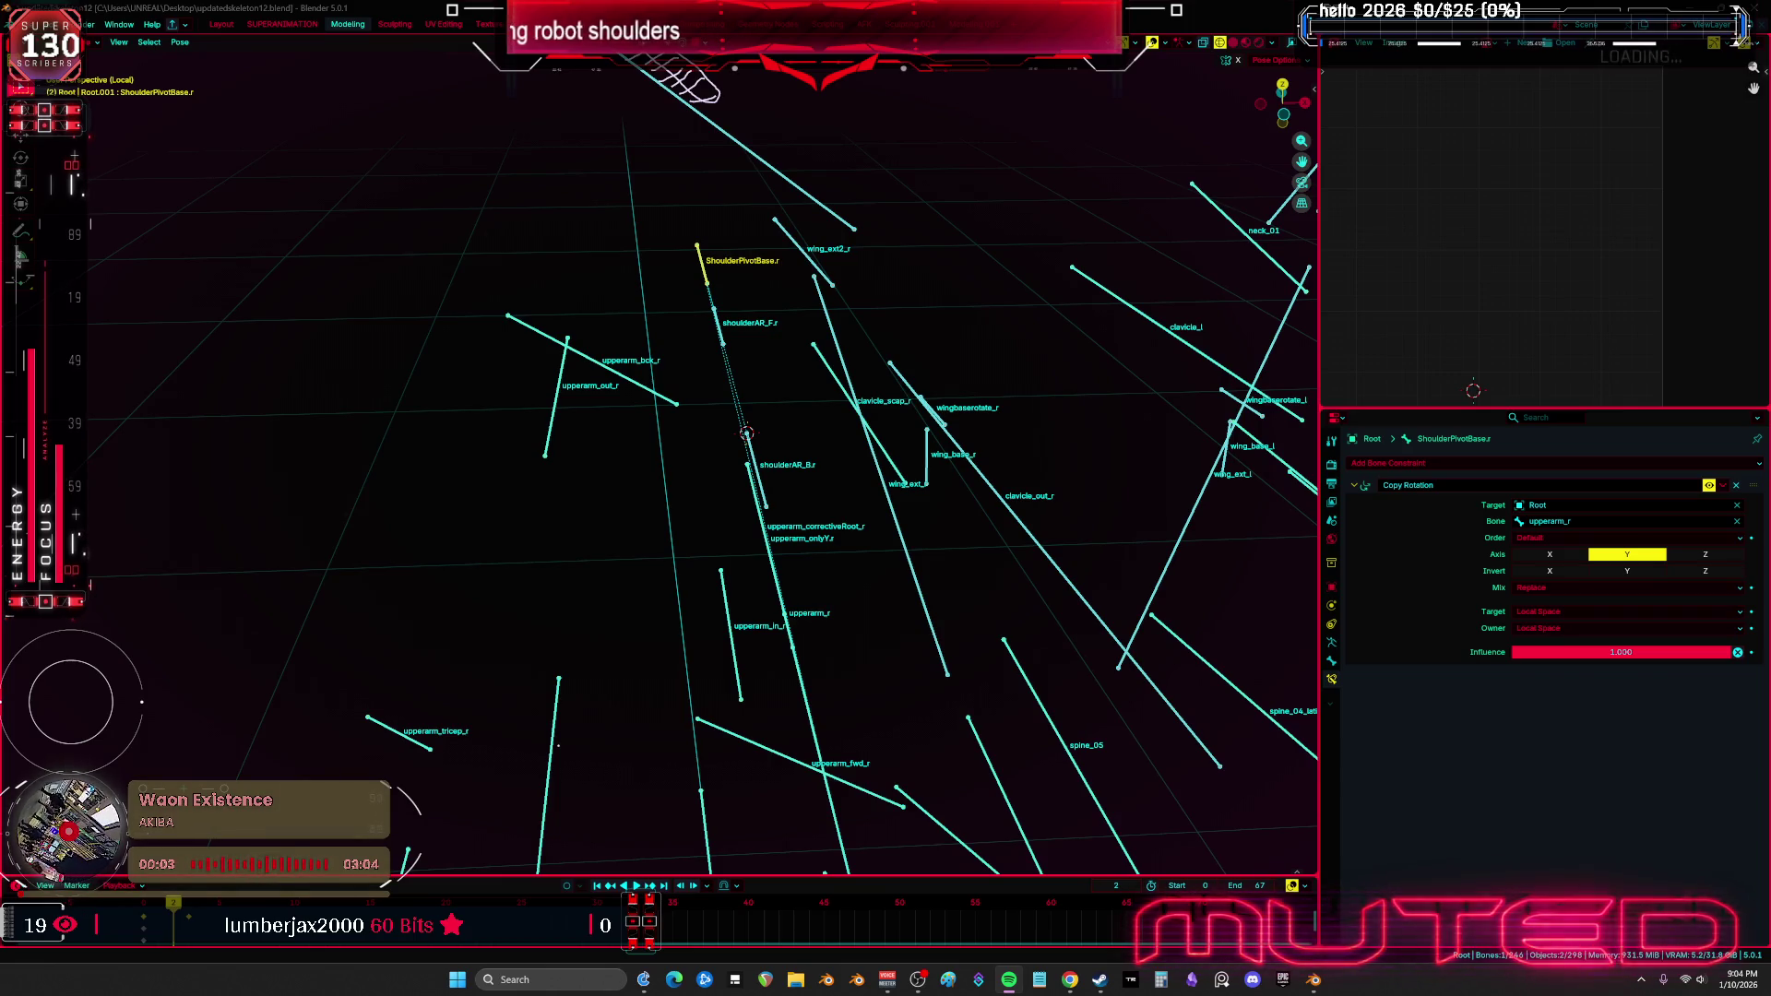
{"action": "key", "text": "XF86AudioNext"}
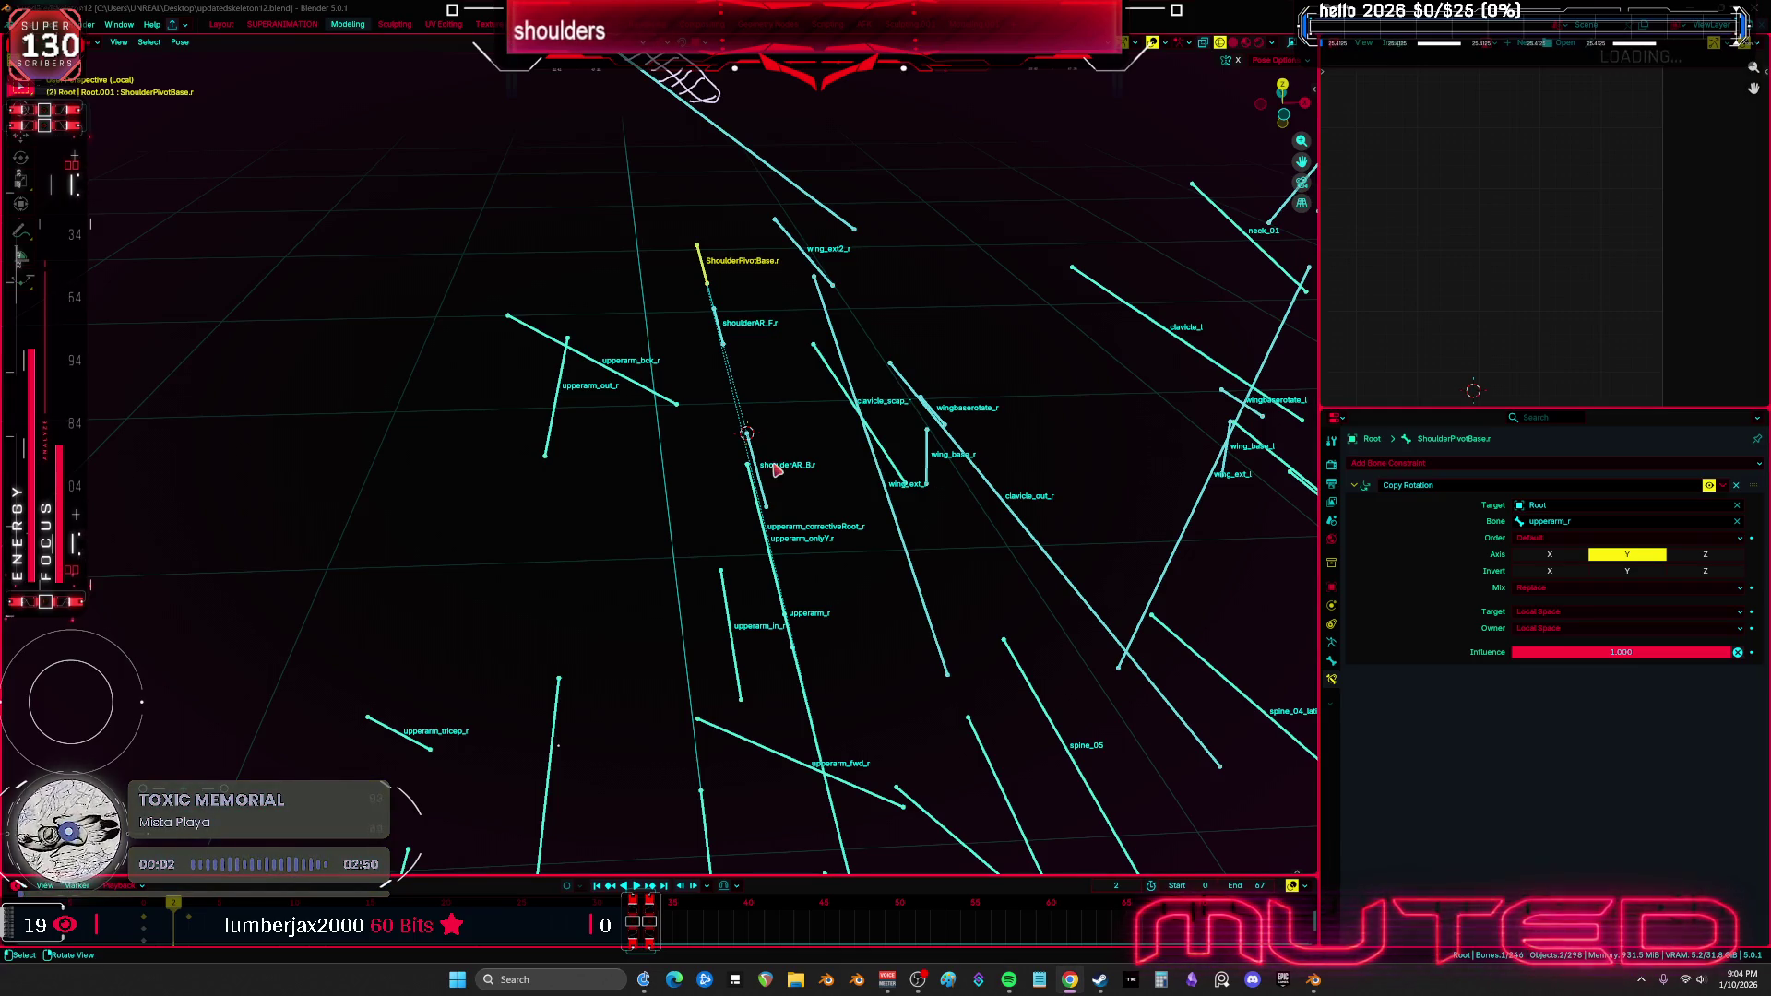
{"action": "mouse_move", "coordinate": [787, 504]}
{"action": "middle_mouse_down"}
{"action": "mouse_move", "coordinate": [752, 457]}
{"action": "mouse_move", "coordinate": [726, 470]}
{"action": "middle_mouse_up"}
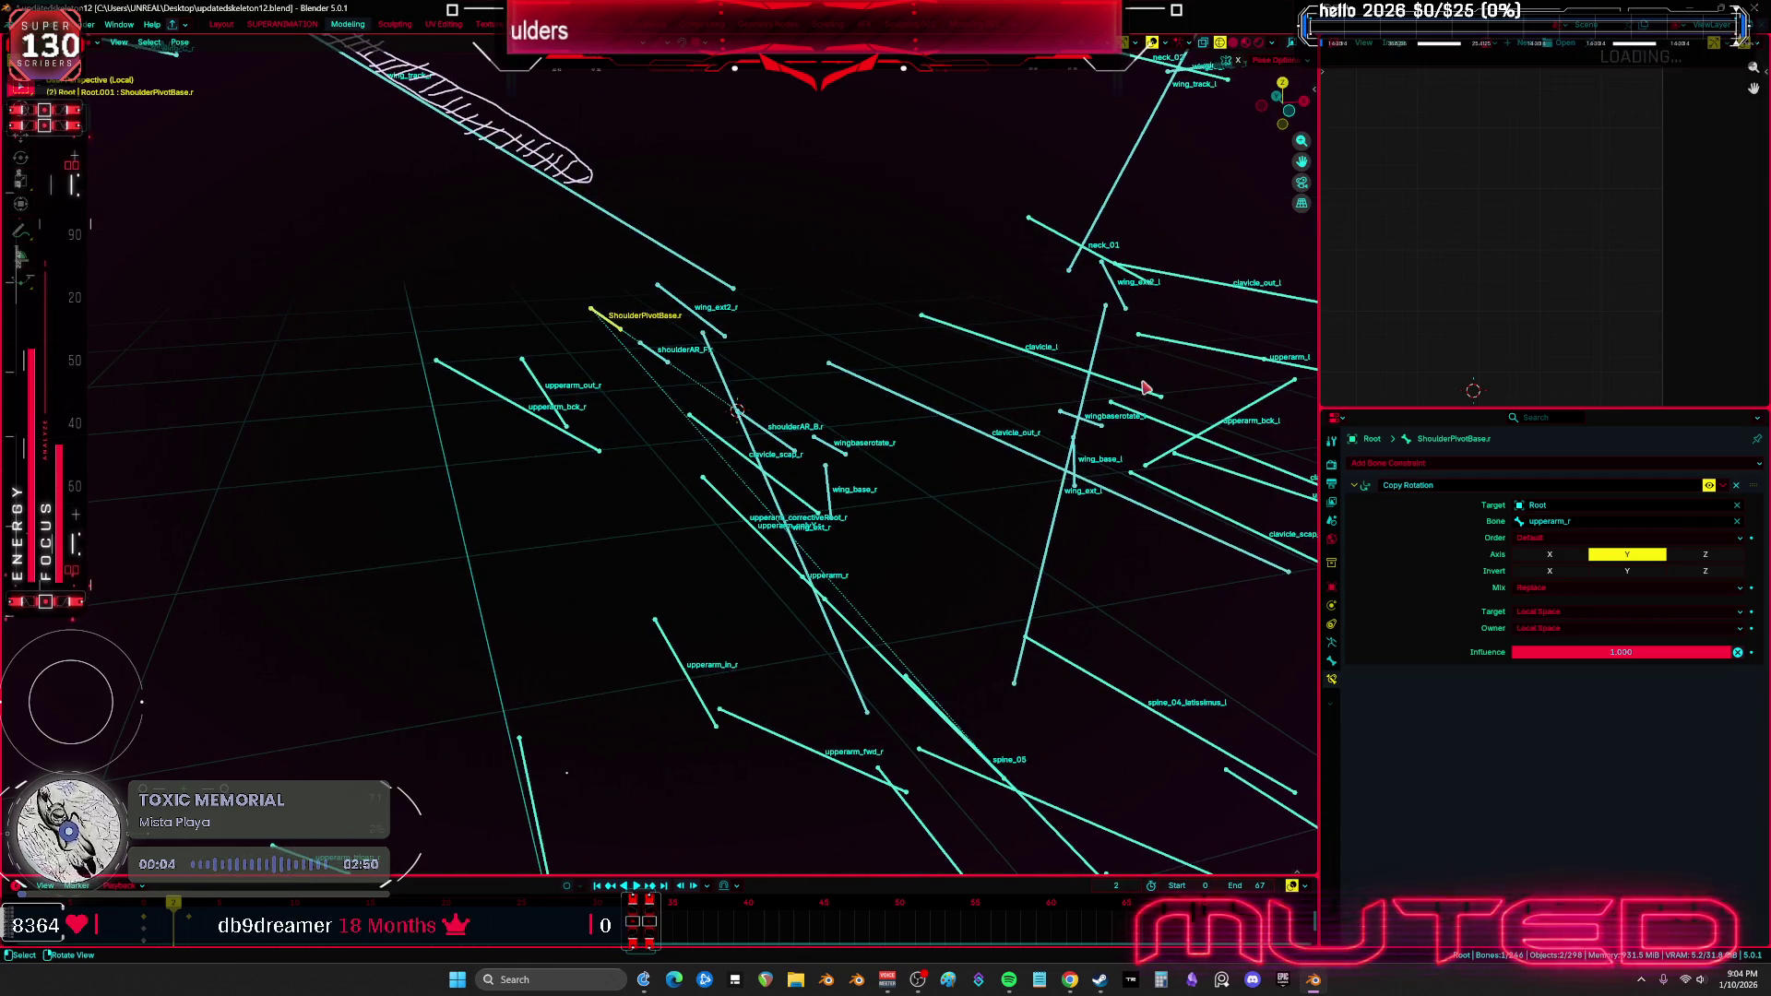
Widen the 3D view and test-rotate clavicle_r several times to check the shoulder helpers
{"action": "left_click_drag", "start_coordinate": [1321, 368], "coordinate": [1481, 369]}
{"action": "mouse_move", "coordinate": [833, 395]}
{"action": "middle_mouse_down"}
{"action": "mouse_move", "coordinate": [862, 502]}
{"action": "mouse_move", "coordinate": [804, 517]}
{"action": "mouse_move", "coordinate": [800, 457]}
{"action": "mouse_move", "coordinate": [917, 498]}
{"action": "mouse_move", "coordinate": [985, 482]}
{"action": "mouse_move", "coordinate": [957, 498]}
{"action": "mouse_move", "coordinate": [773, 459]}
{"action": "mouse_move", "coordinate": [716, 341]}
{"action": "mouse_move", "coordinate": [822, 399]}
{"action": "mouse_move", "coordinate": [922, 341]}
{"action": "middle_mouse_up"}
{"action": "scroll", "coordinate": [798, 461], "scroll_direction": "down", "scroll_amount": 5}
{"action": "left_click", "coordinate": [821, 398]}
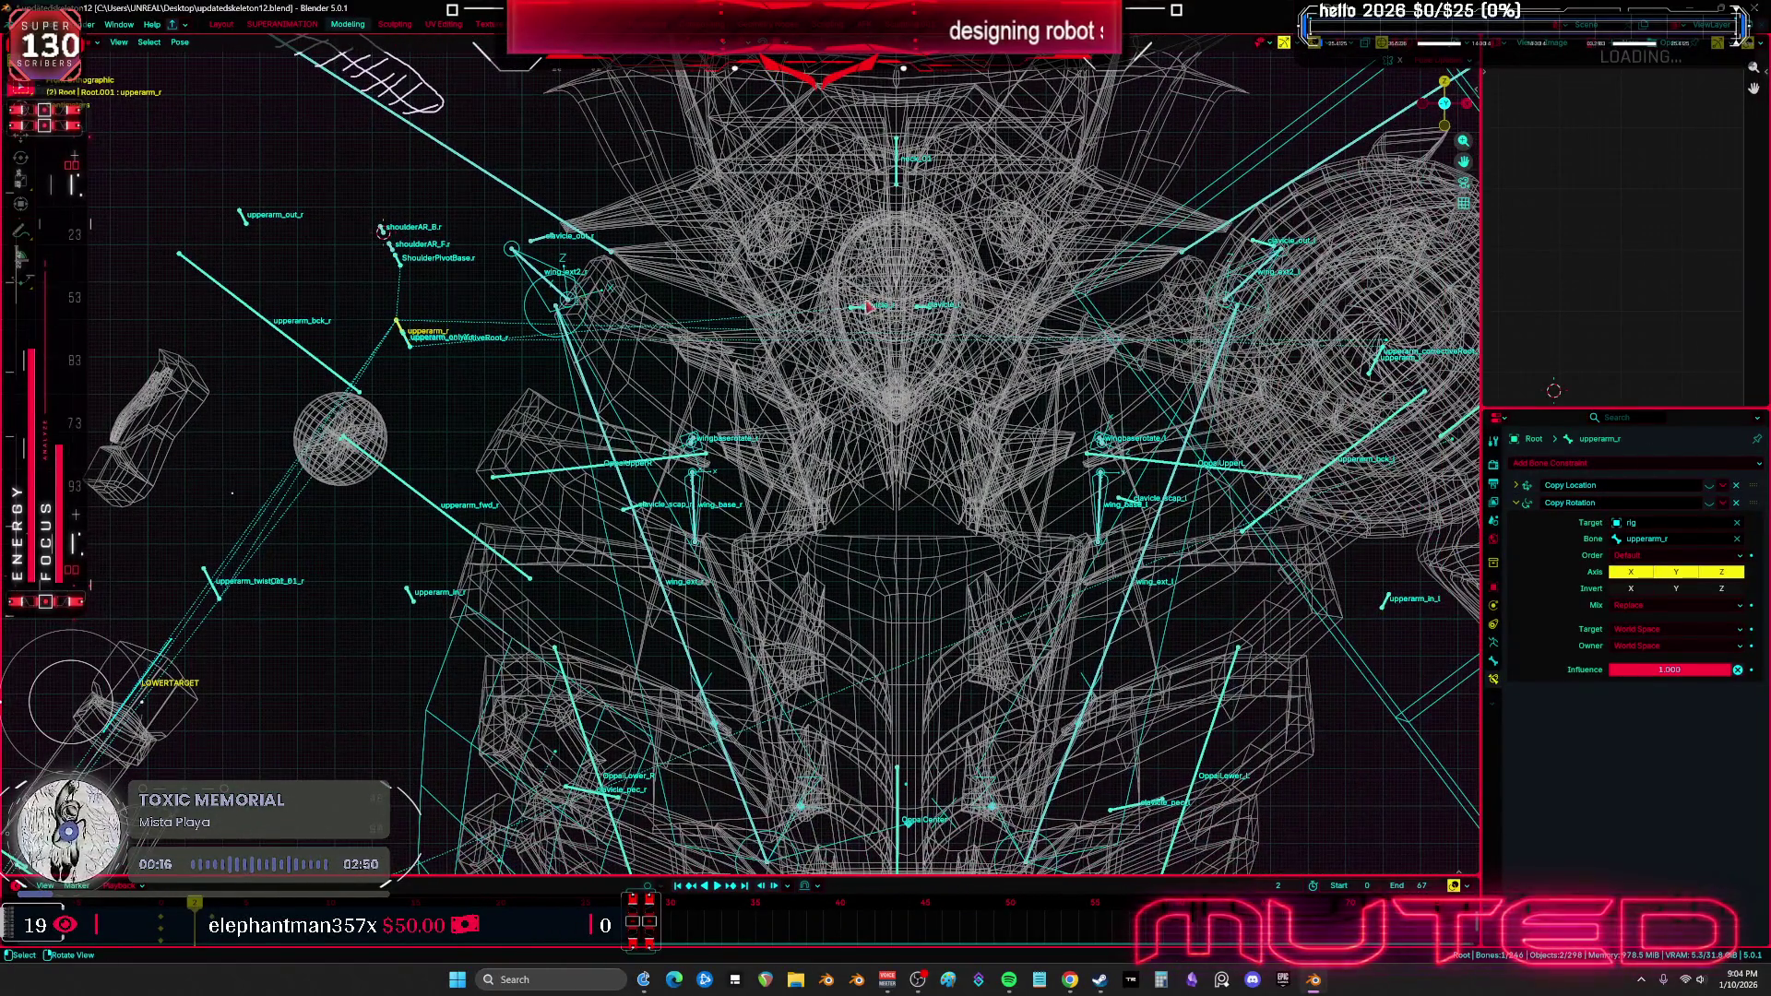
{"action": "left_click", "coordinate": [925, 344]}
{"action": "key", "text": "r"}
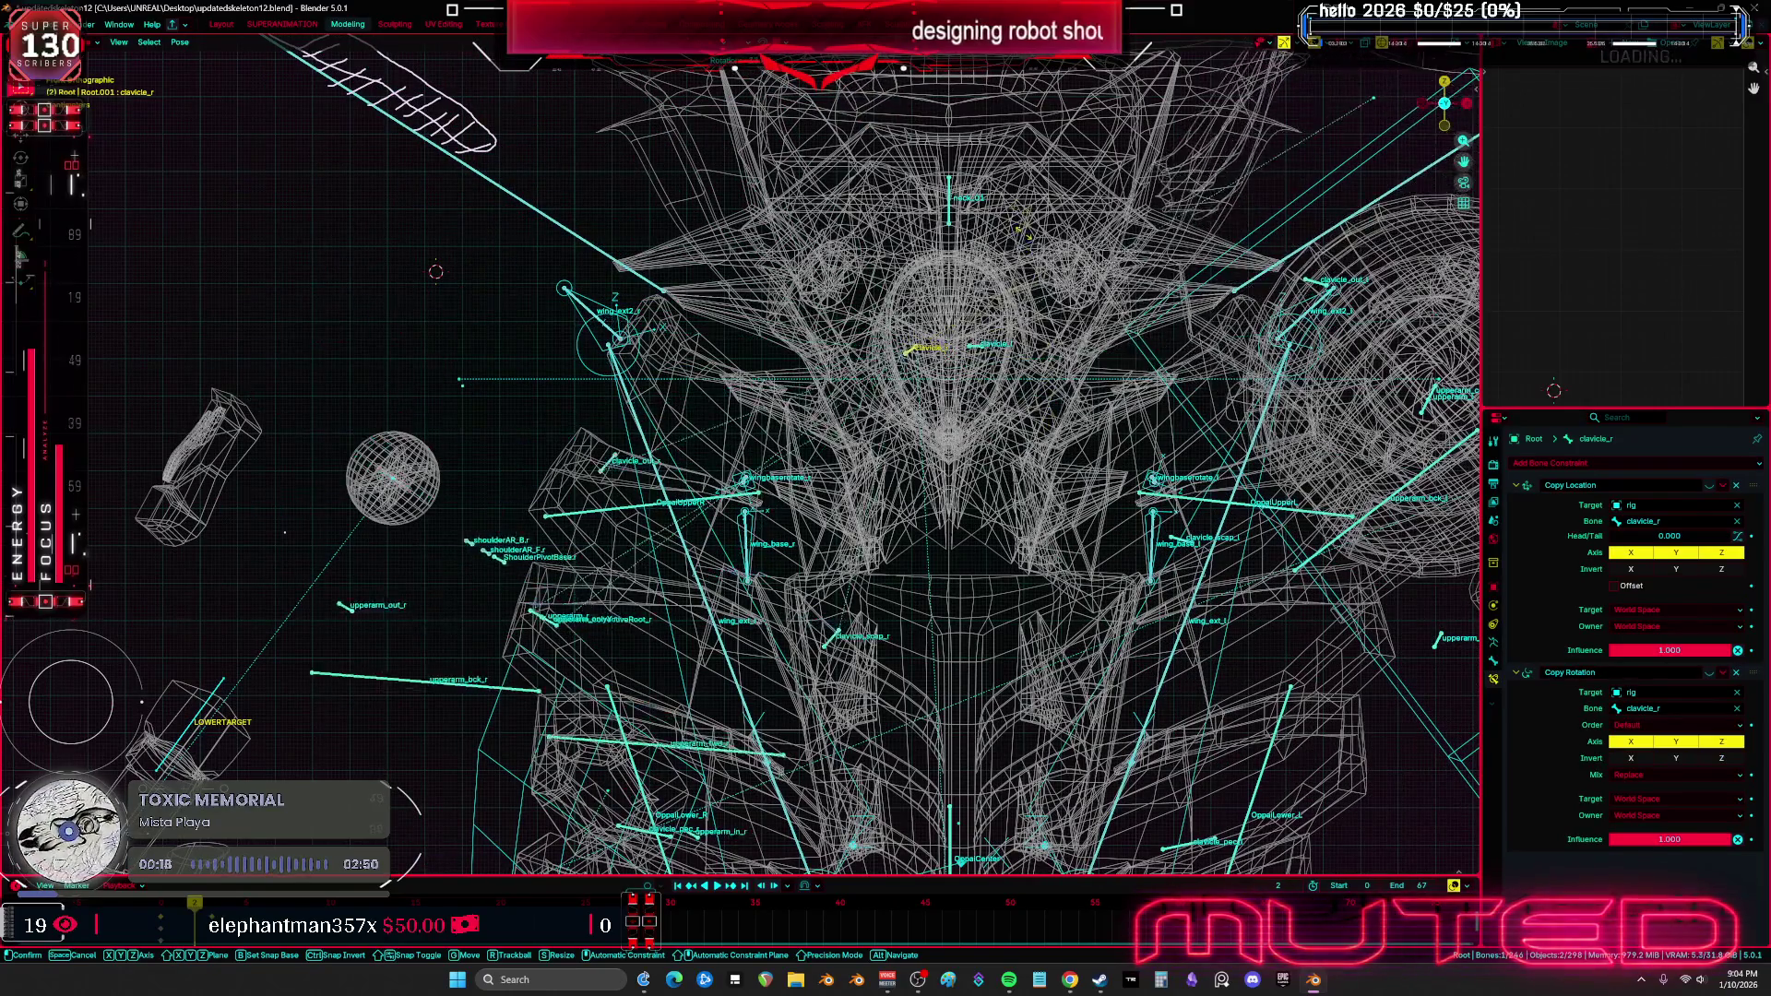
{"action": "left_click", "coordinate": [742, 368]}
{"action": "mouse_move", "coordinate": [741, 368]}
{"action": "middle_mouse_down"}
{"action": "mouse_move", "coordinate": [852, 371]}
{"action": "mouse_move", "coordinate": [818, 406]}
{"action": "mouse_move", "coordinate": [913, 245]}
{"action": "mouse_move", "coordinate": [688, 621]}
{"action": "mouse_move", "coordinate": [727, 417]}
{"action": "middle_mouse_up"}
{"action": "scroll", "coordinate": [852, 371], "scroll_direction": "up", "scroll_amount": 2}
{"action": "key", "text": "r"}
{"action": "left_click", "coordinate": [929, 397]}
{"action": "key", "text": "r"}
{"action": "left_click", "coordinate": [706, 535]}
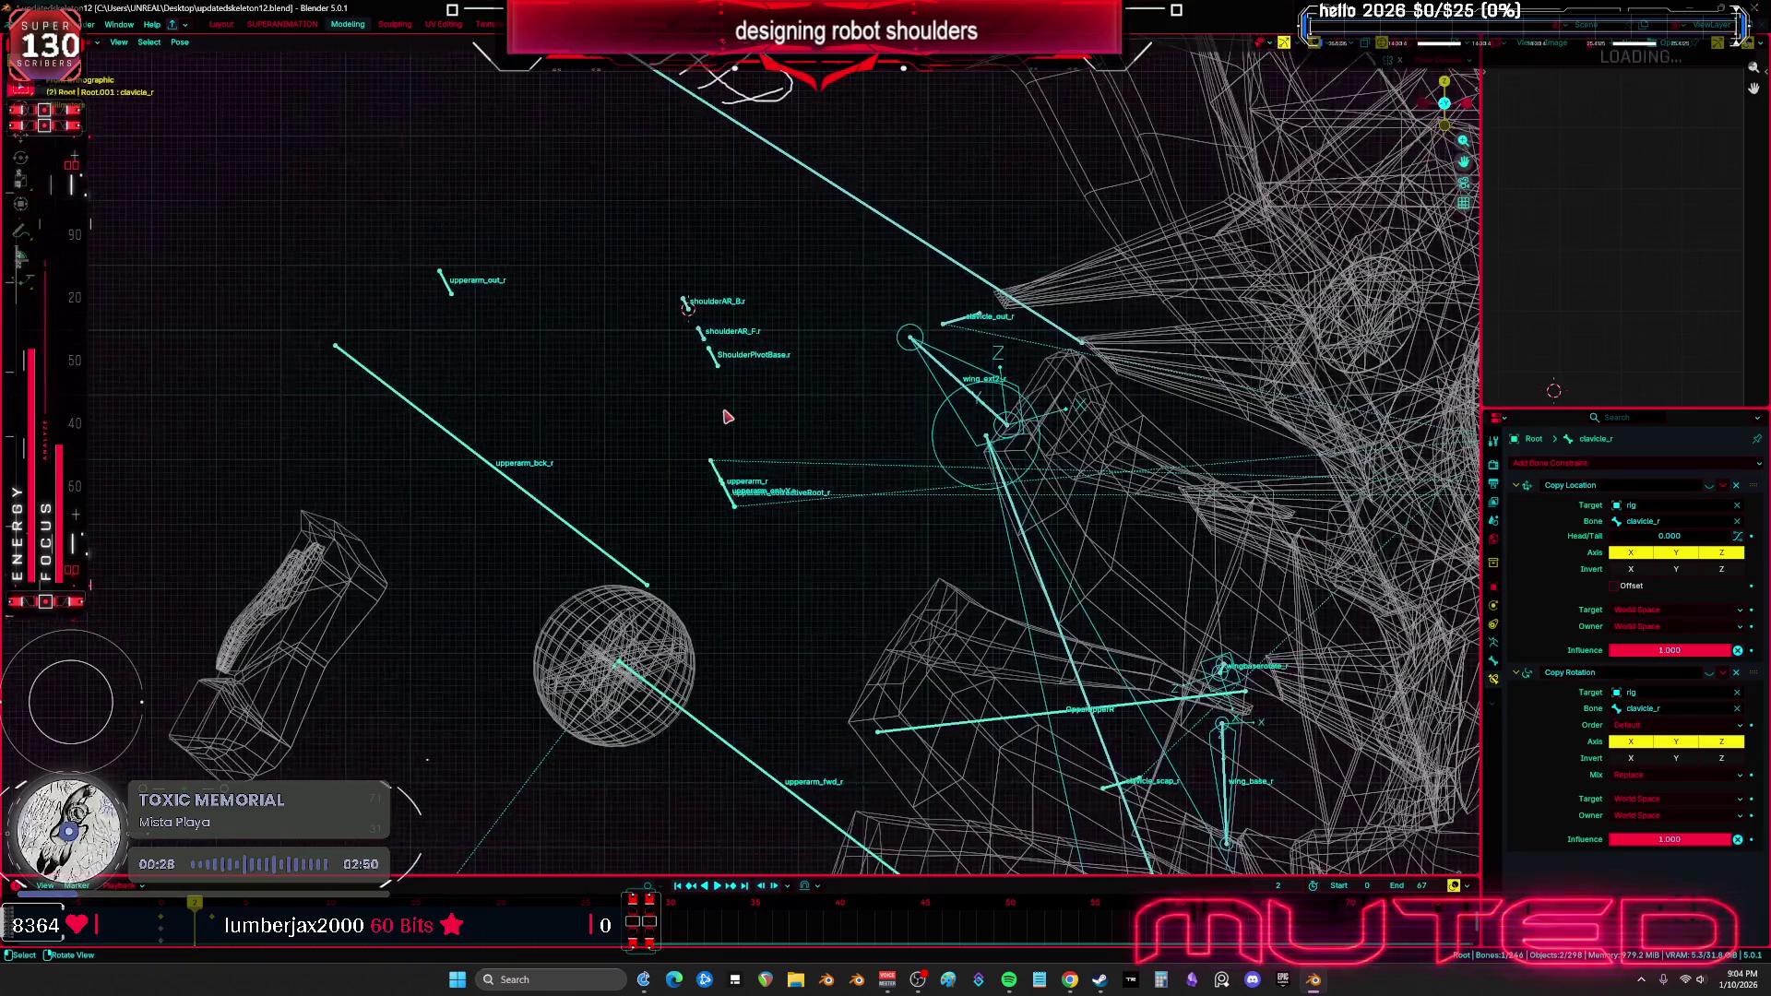
Test-rotate upperarm_r, cancel, go to front local view, and return to Object mode
{"action": "left_click", "coordinate": [734, 507]}
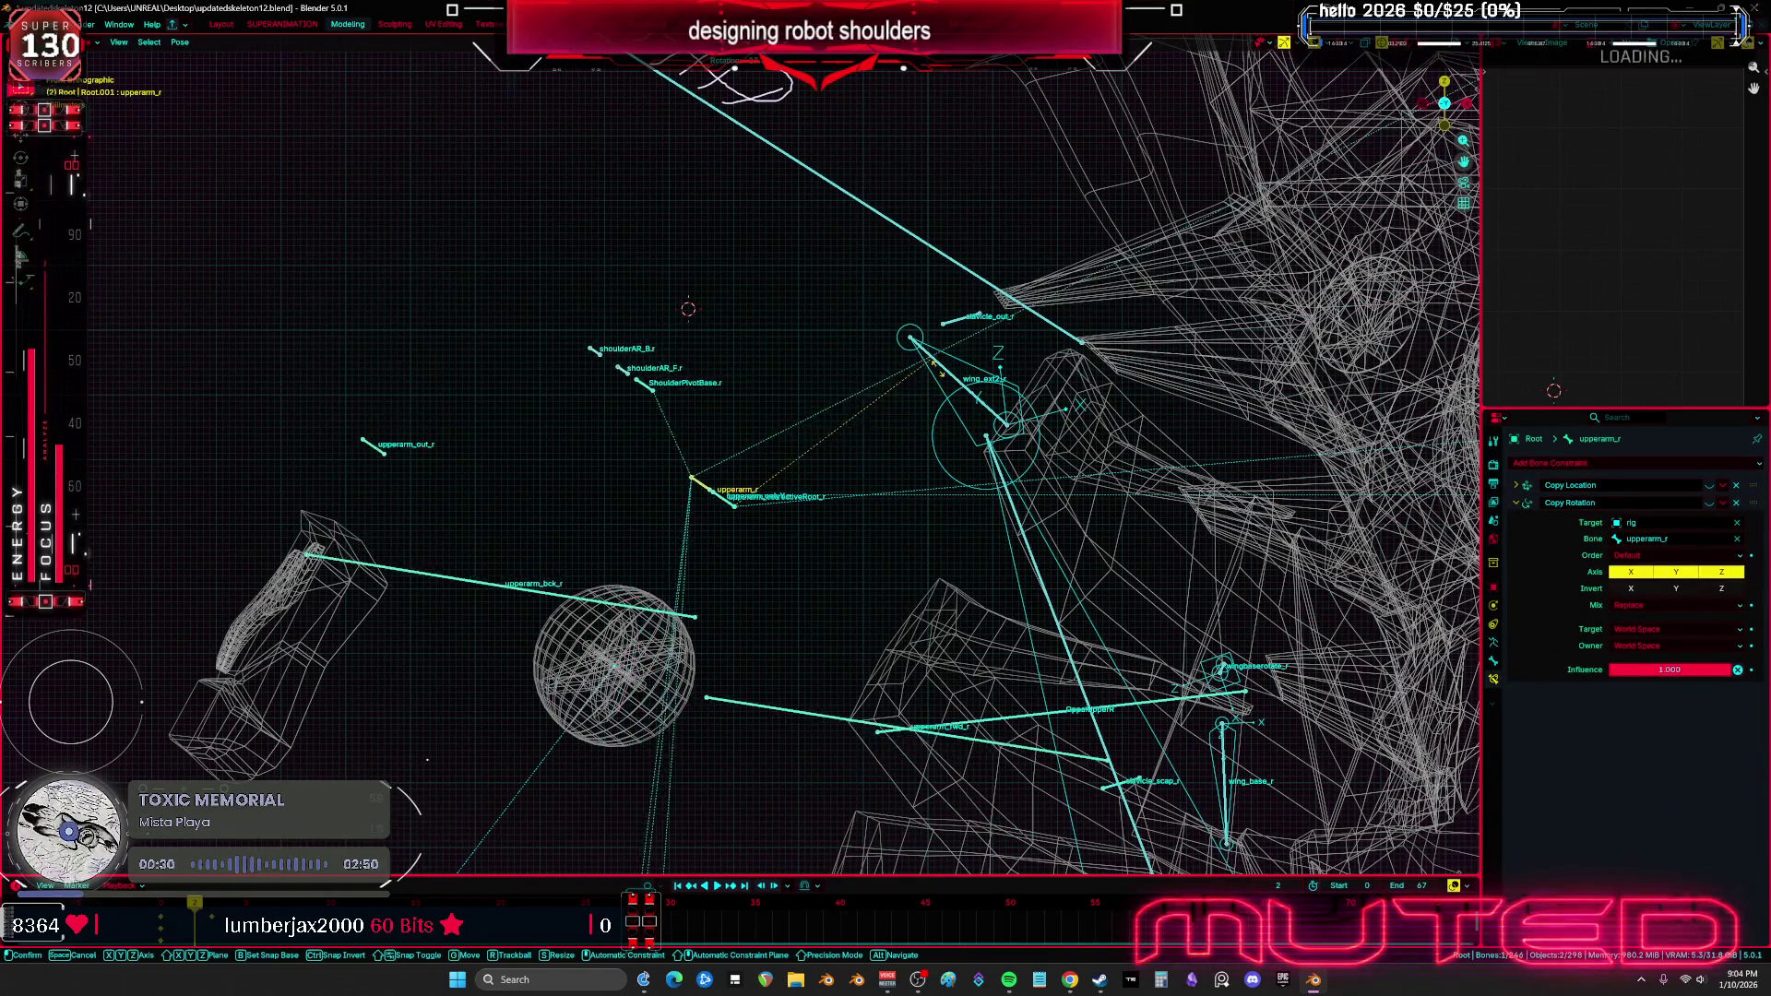
{"action": "key", "text": "r"}
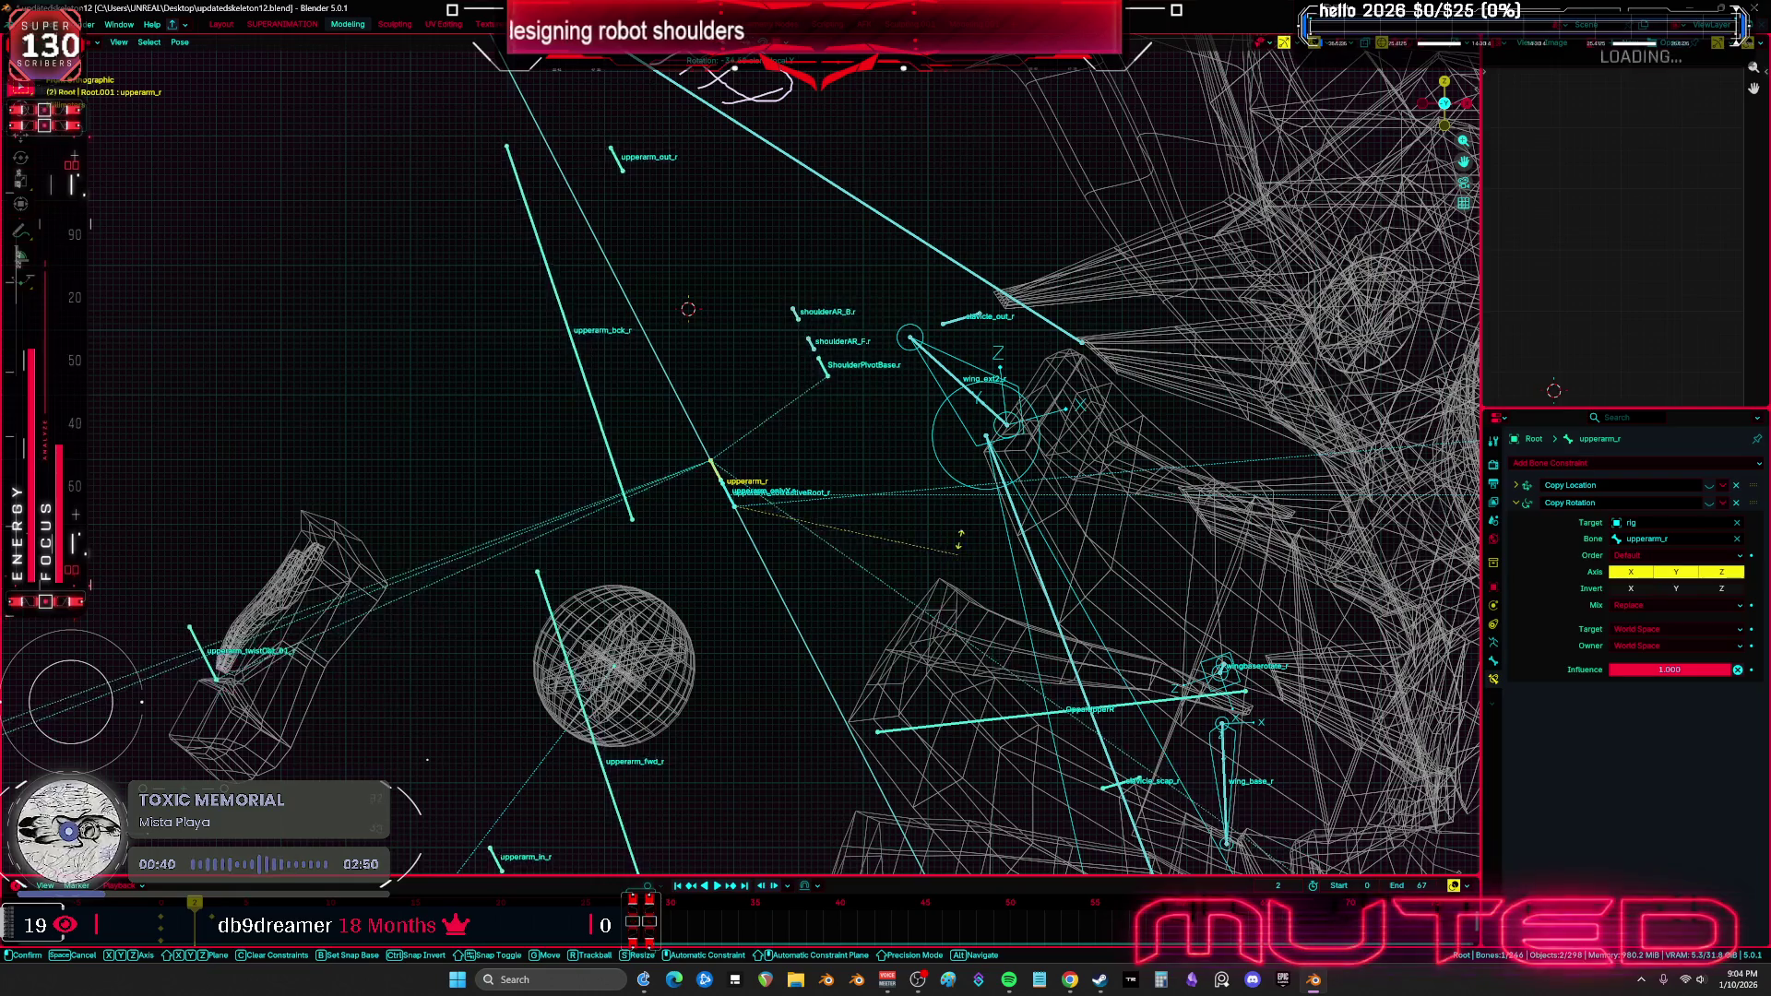
{"action": "key", "text": "KP_1"}
{"action": "key", "text": "Return"}
{"action": "key", "text": "KP_Divide"}
{"action": "key", "text": "KP_Divide"}
{"action": "key", "text": "ctrl+Tab"}
{"action": "middle_click_drag", "start_coordinate": [842, 486], "coordinate": [740, 435]}
Frame shoulder armor copyover.005 and remove its Smooth by Angle.002 modifier
{"action": "left_click", "coordinate": [706, 431]}
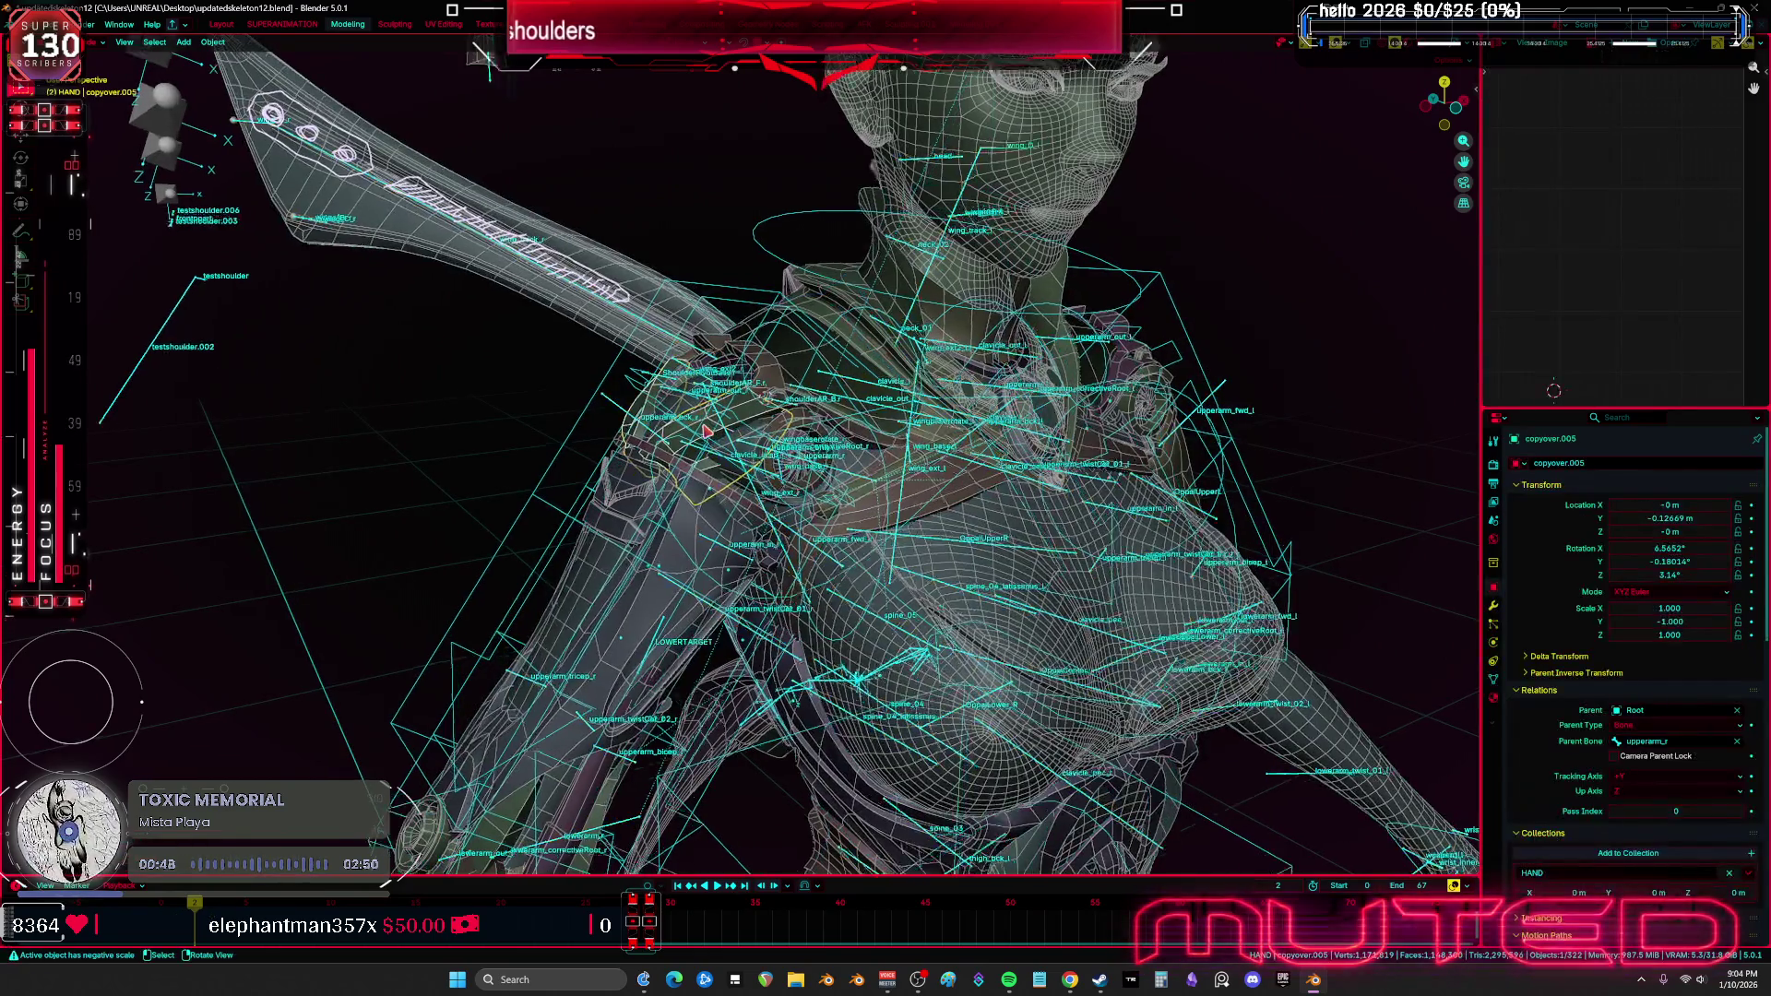
{"action": "key", "text": "KP_Decimal"}
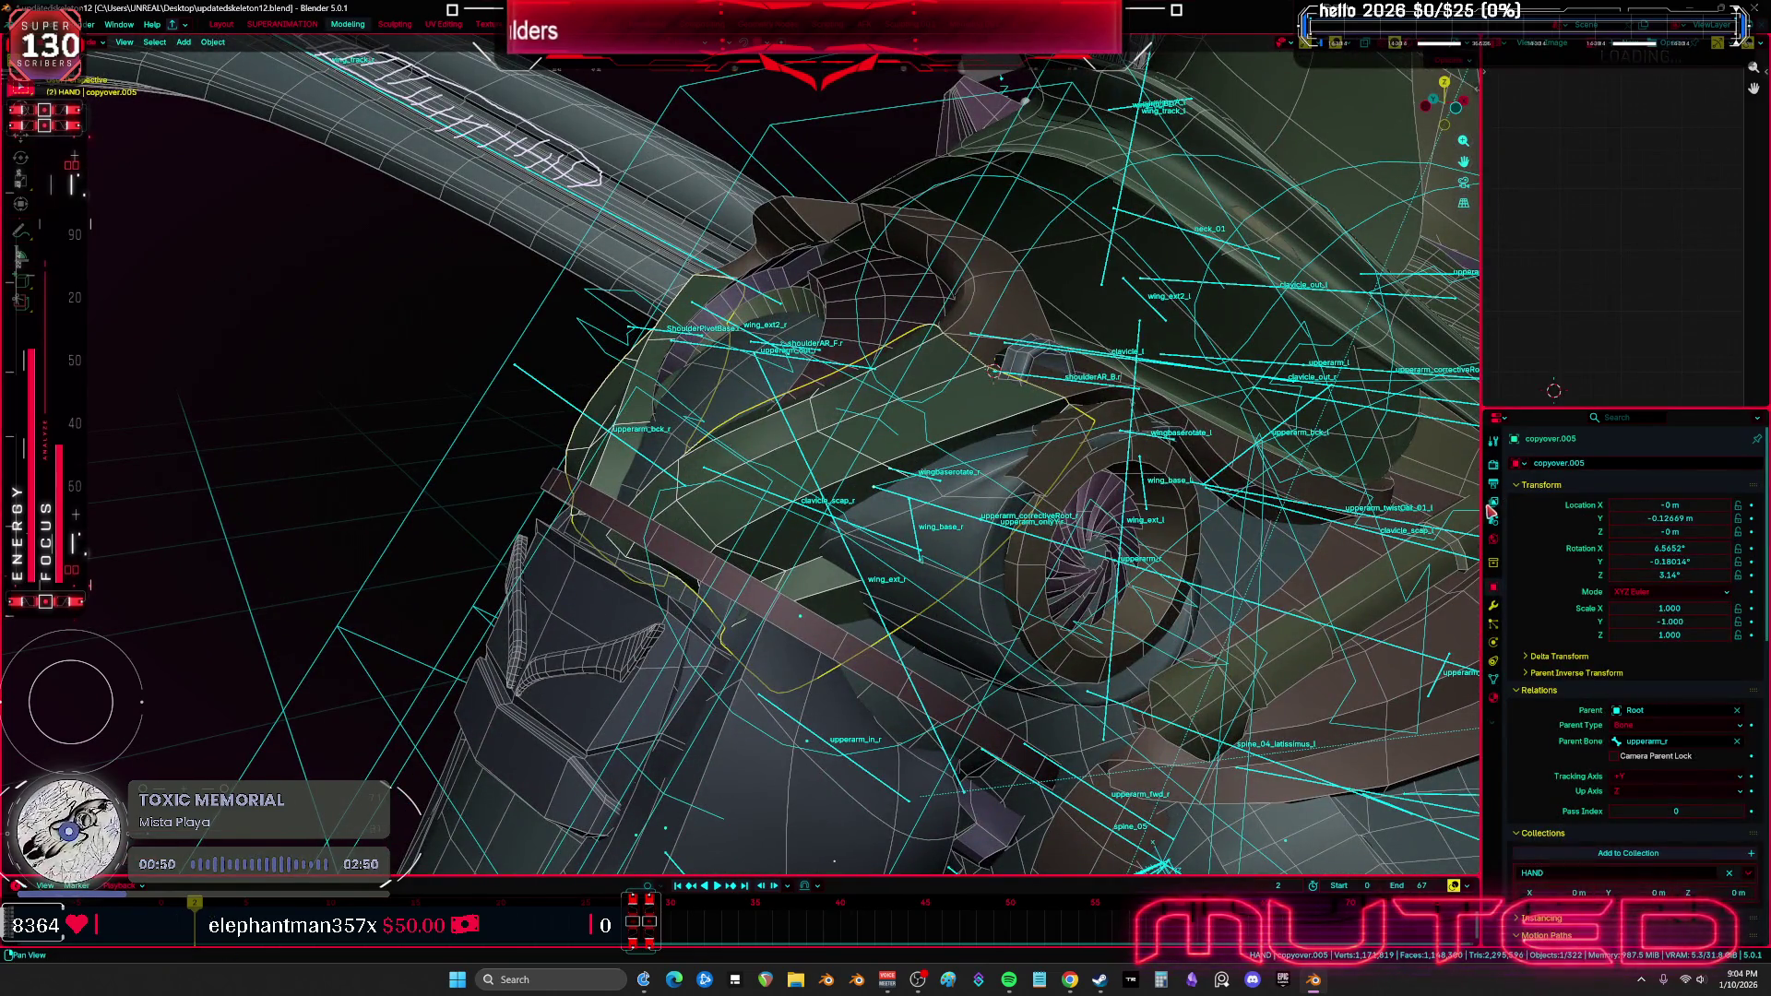
{"action": "left_click_drag", "start_coordinate": [1482, 502], "coordinate": [1309, 503]}
{"action": "middle_click_drag", "start_coordinate": [881, 415], "coordinate": [1199, 475]}
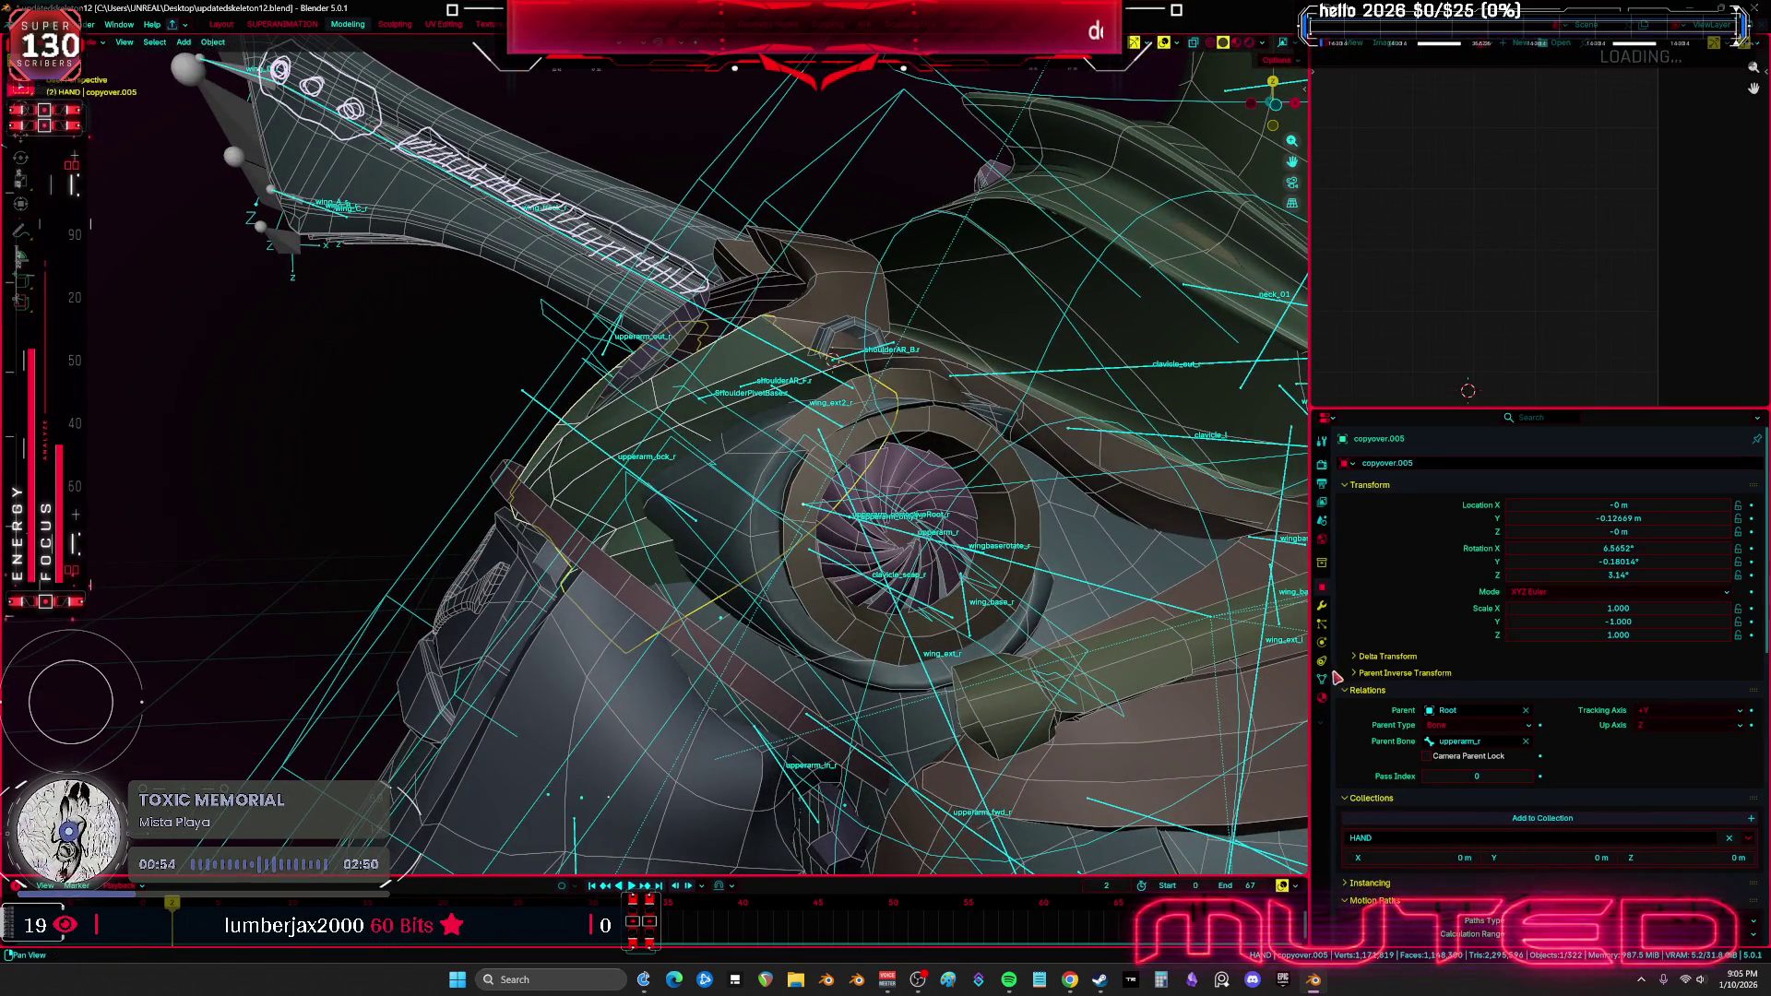
{"action": "left_click", "coordinate": [1319, 606]}
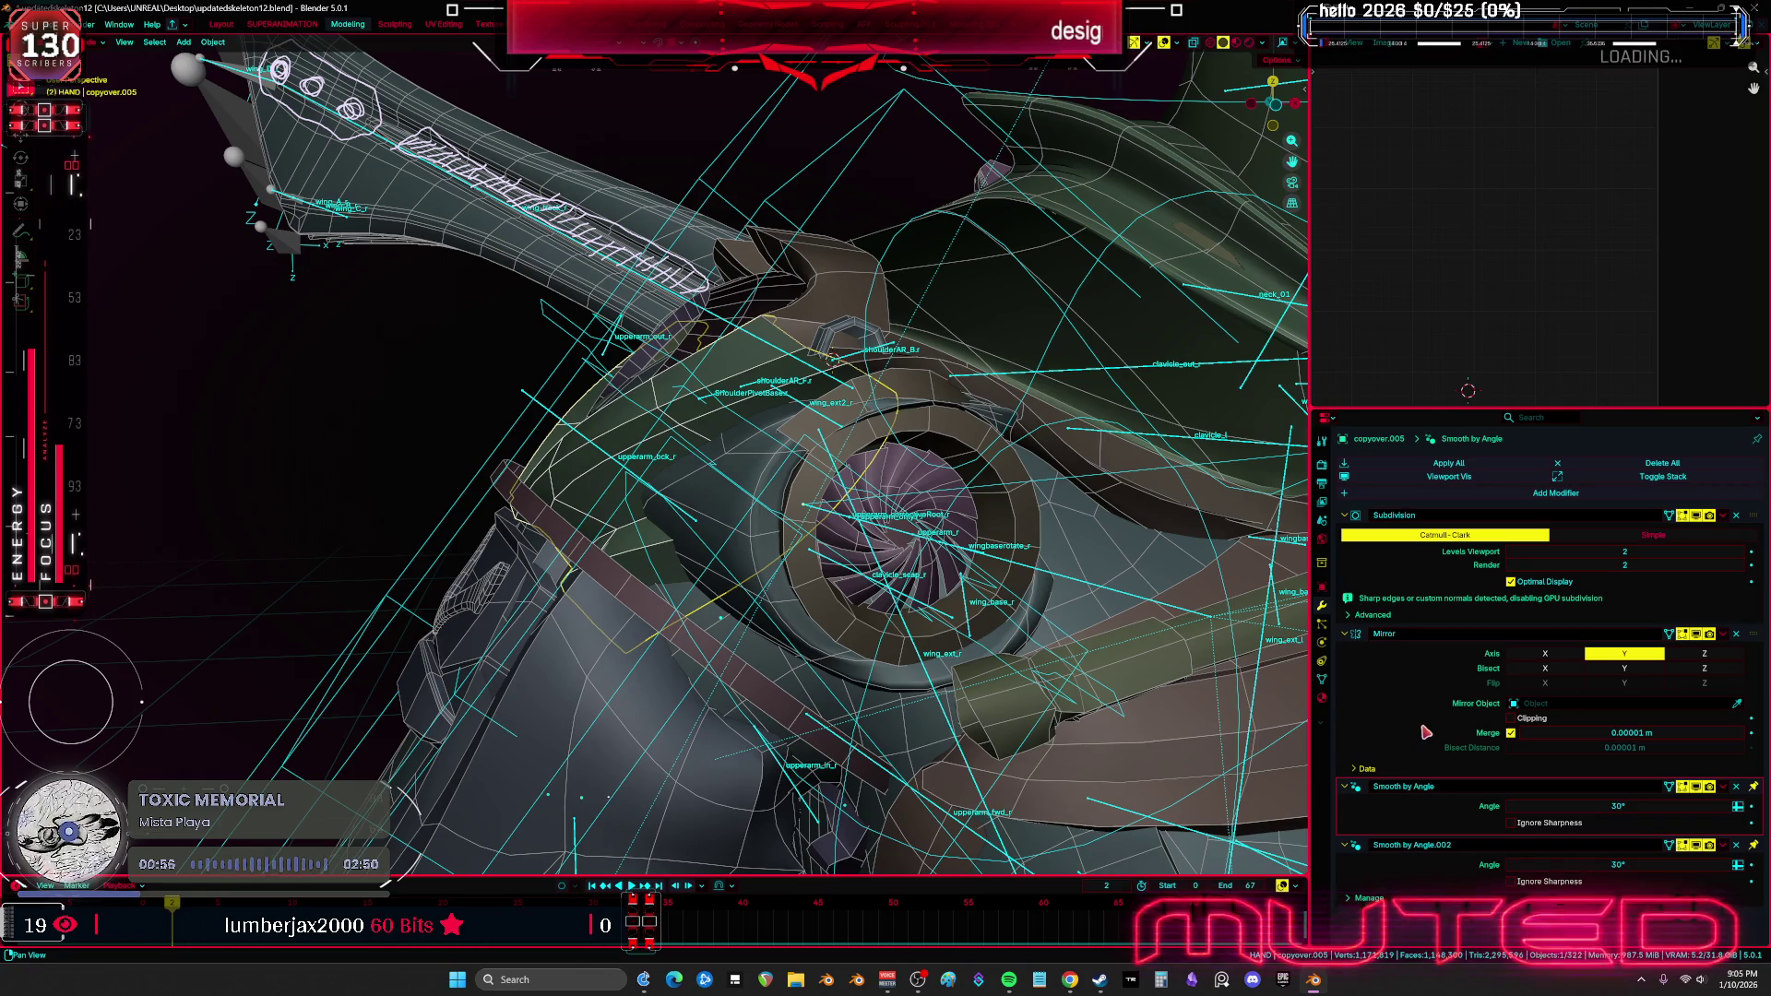
{"action": "key", "text": "ctrl+x"}
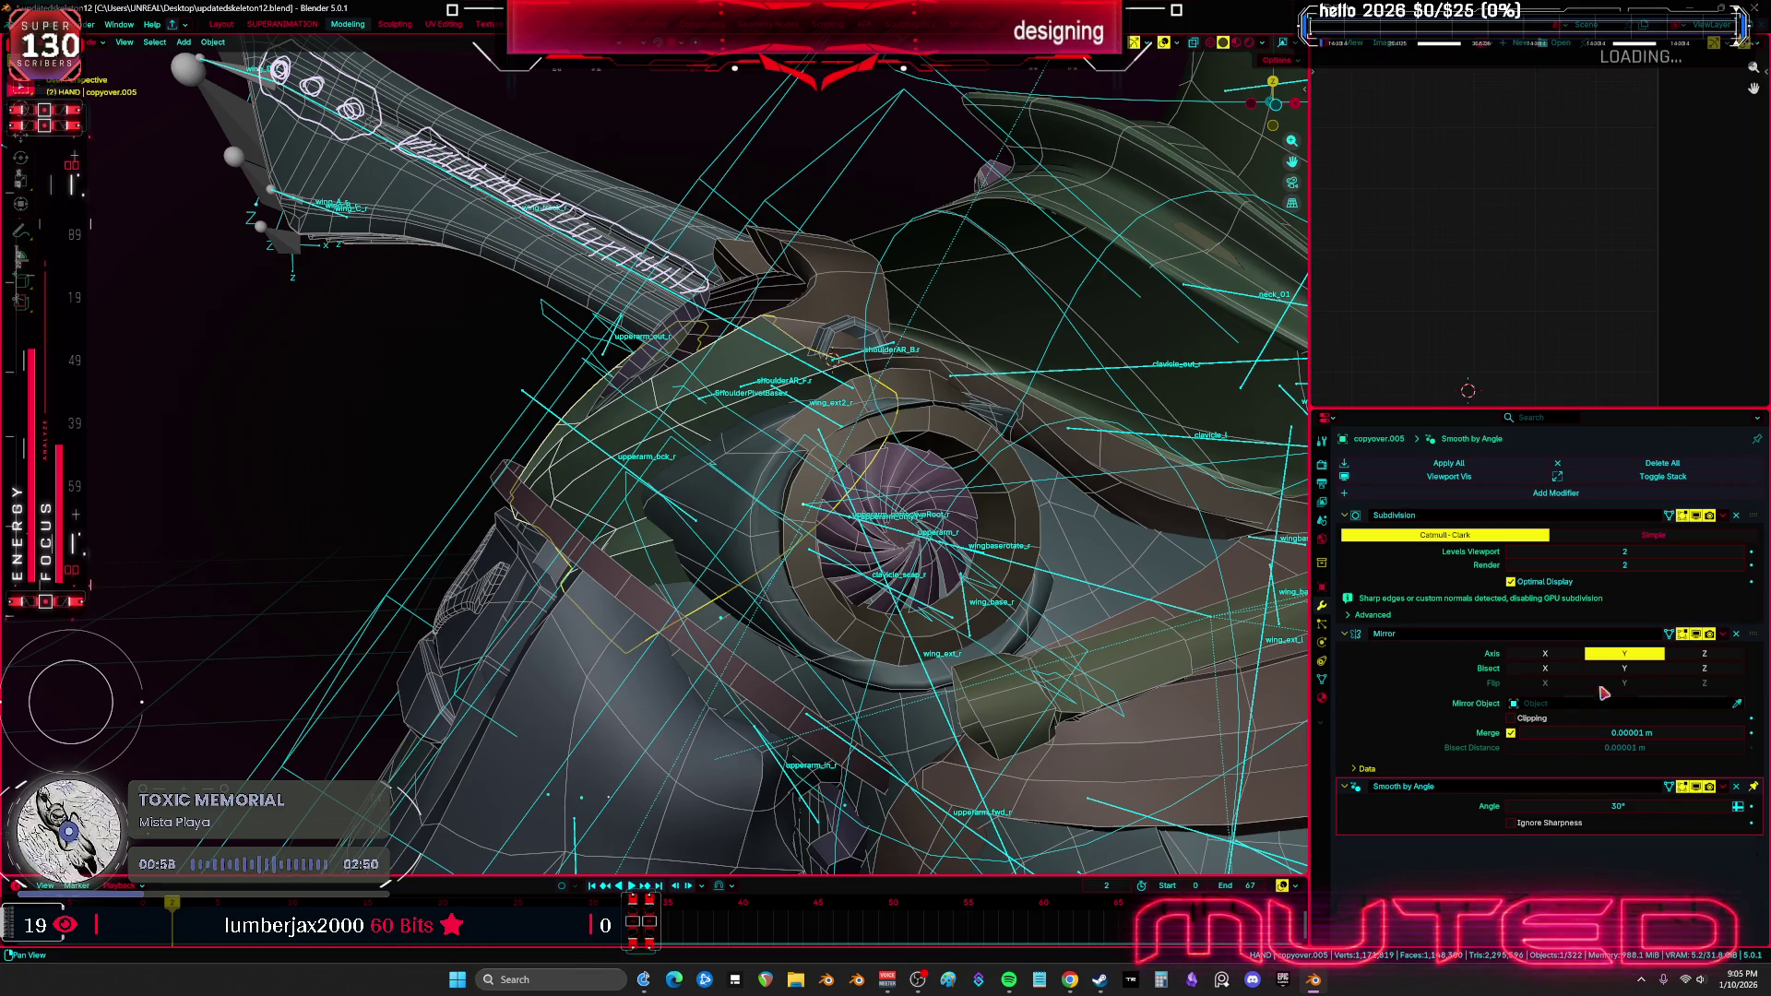
Hide Cube.002, then remove SKM_BewmV4.002's DataTransfer modifier and hide it
{"action": "middle_click_drag", "start_coordinate": [853, 533], "coordinate": [619, 657]}
{"action": "left_click", "coordinate": [612, 659]}
{"action": "key", "text": "h"}
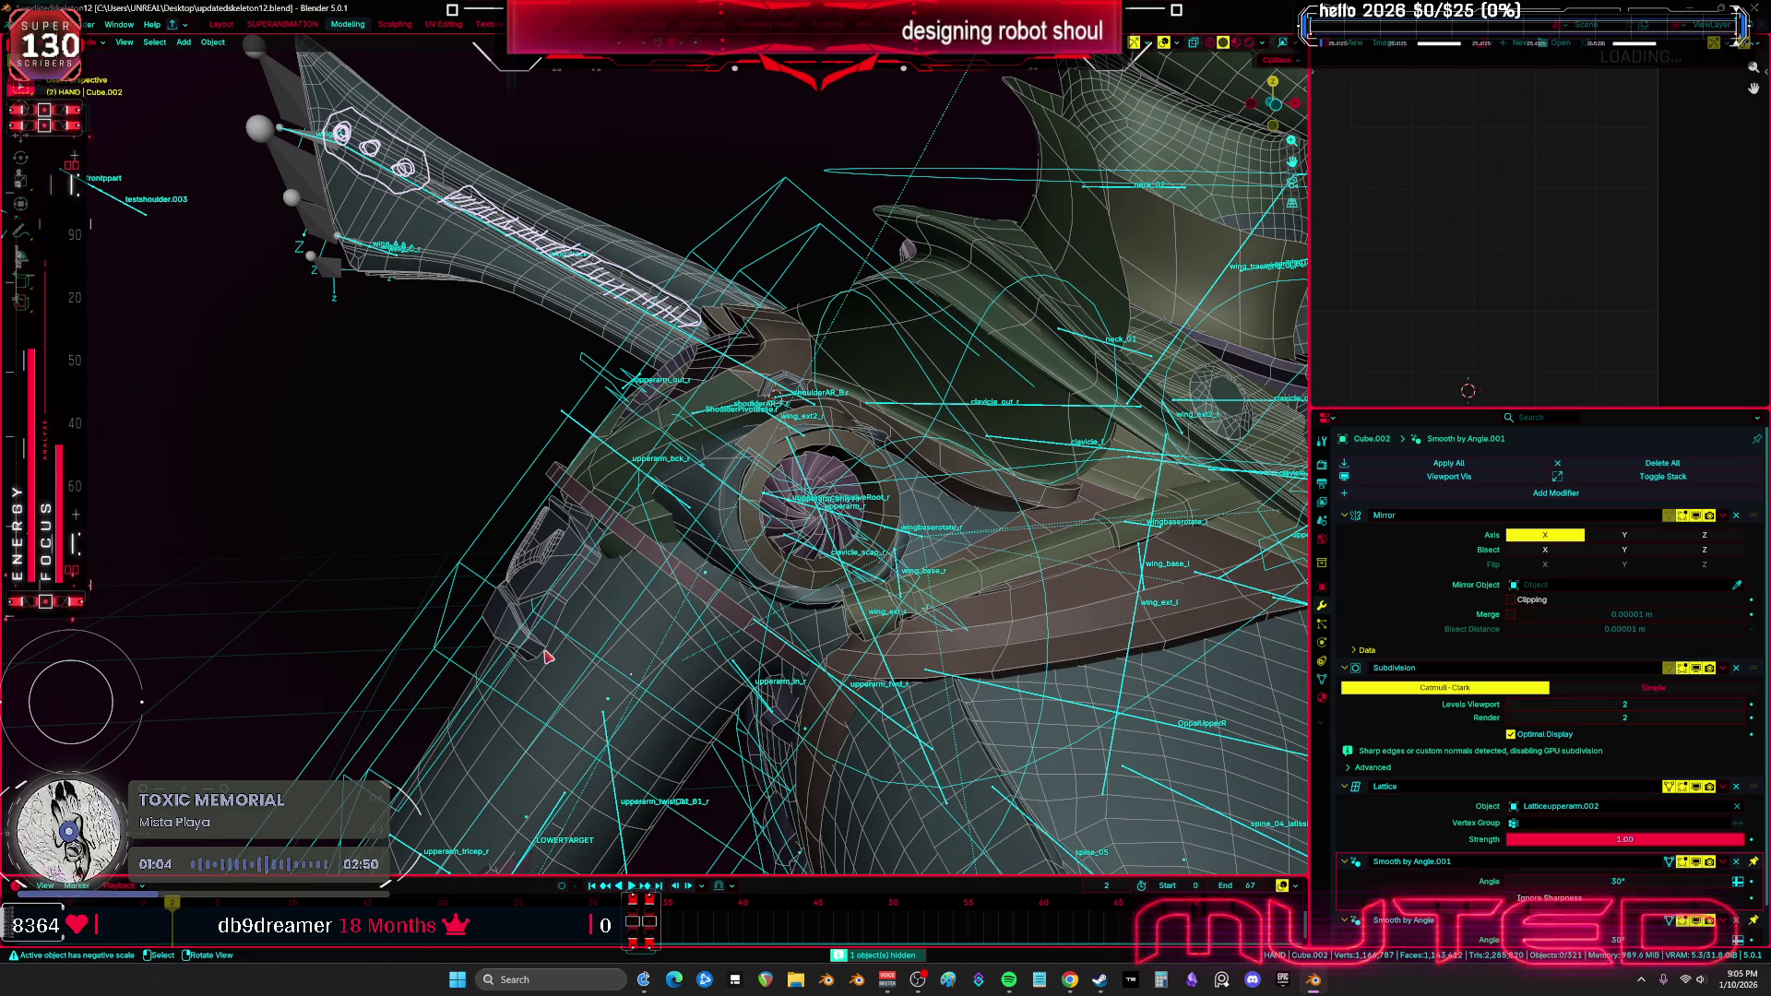
{"action": "left_click", "coordinate": [547, 657]}
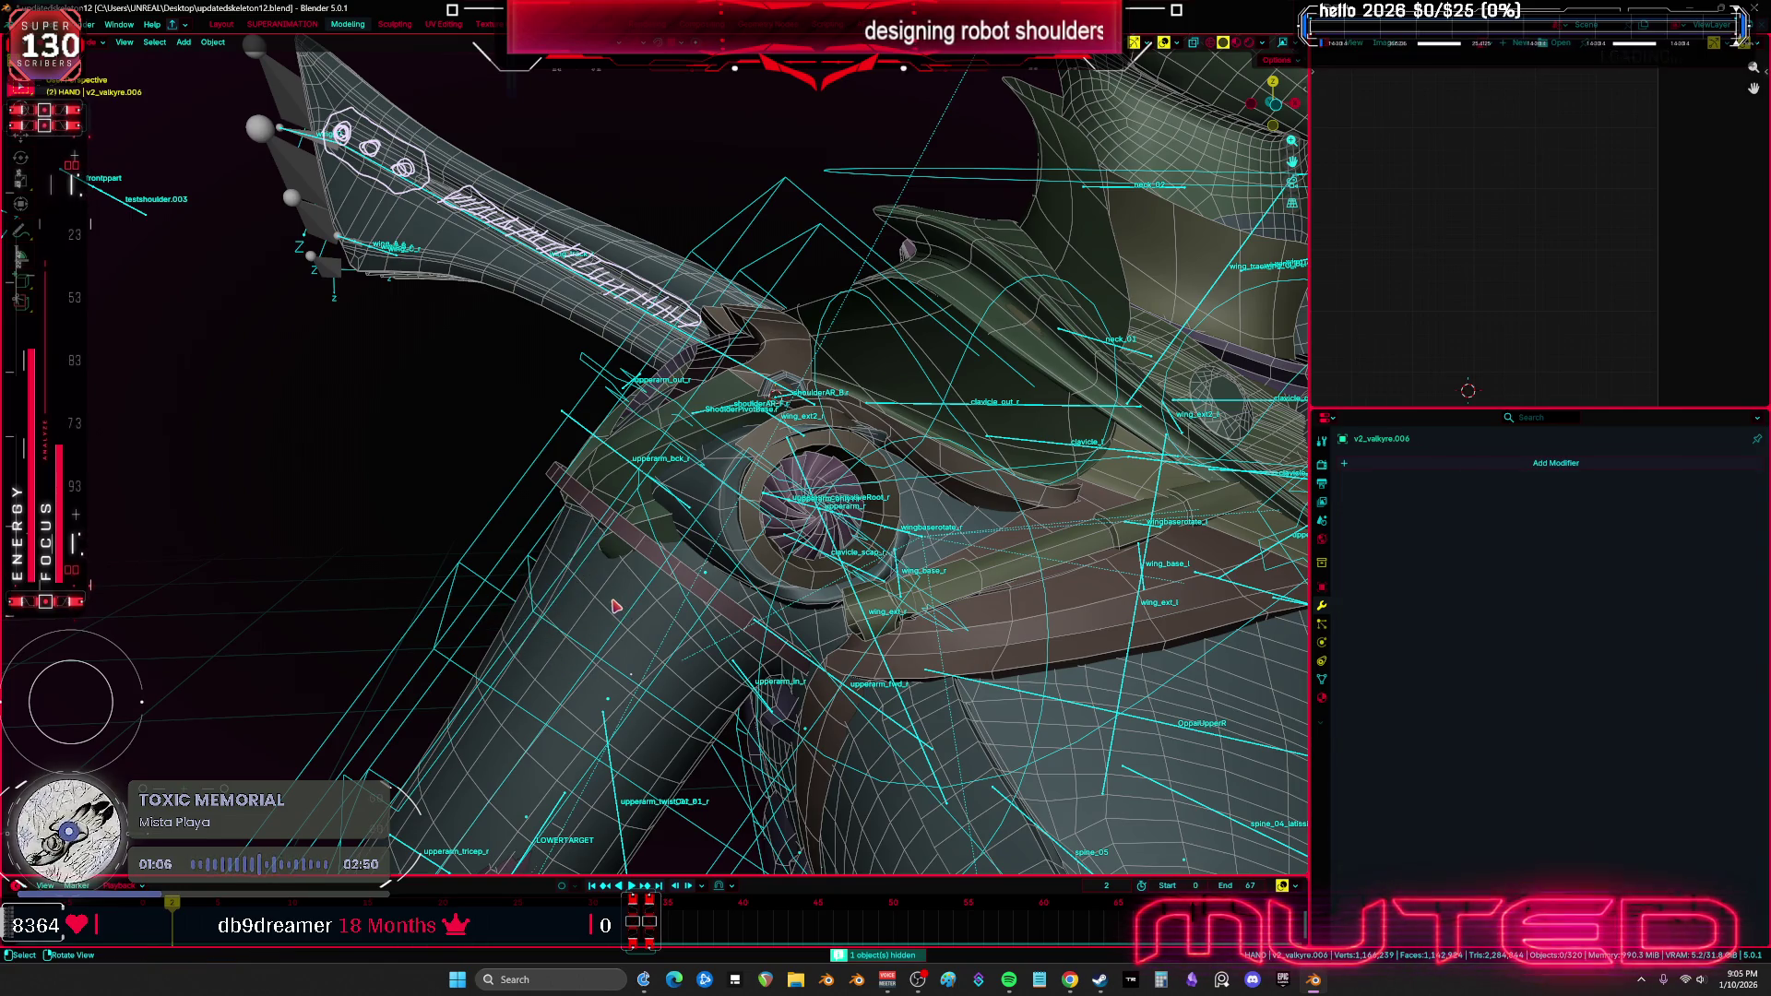
{"action": "left_click", "coordinate": [616, 606]}
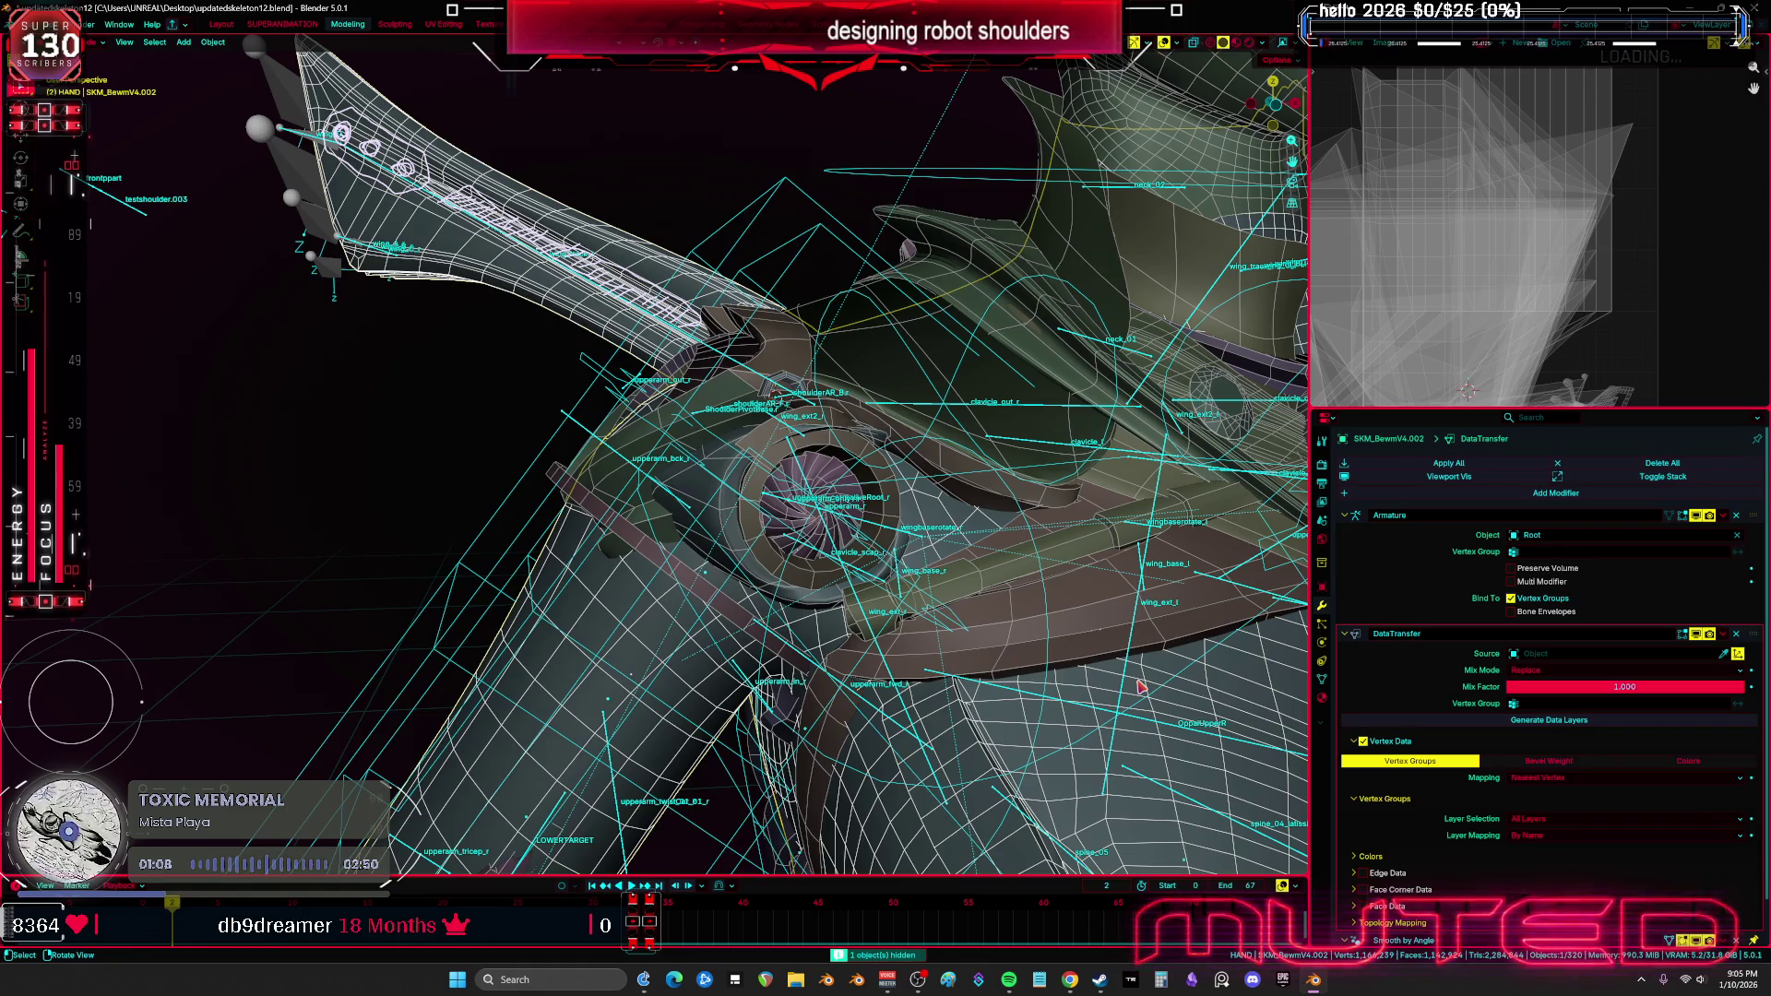
{"action": "left_click", "coordinate": [1737, 634]}
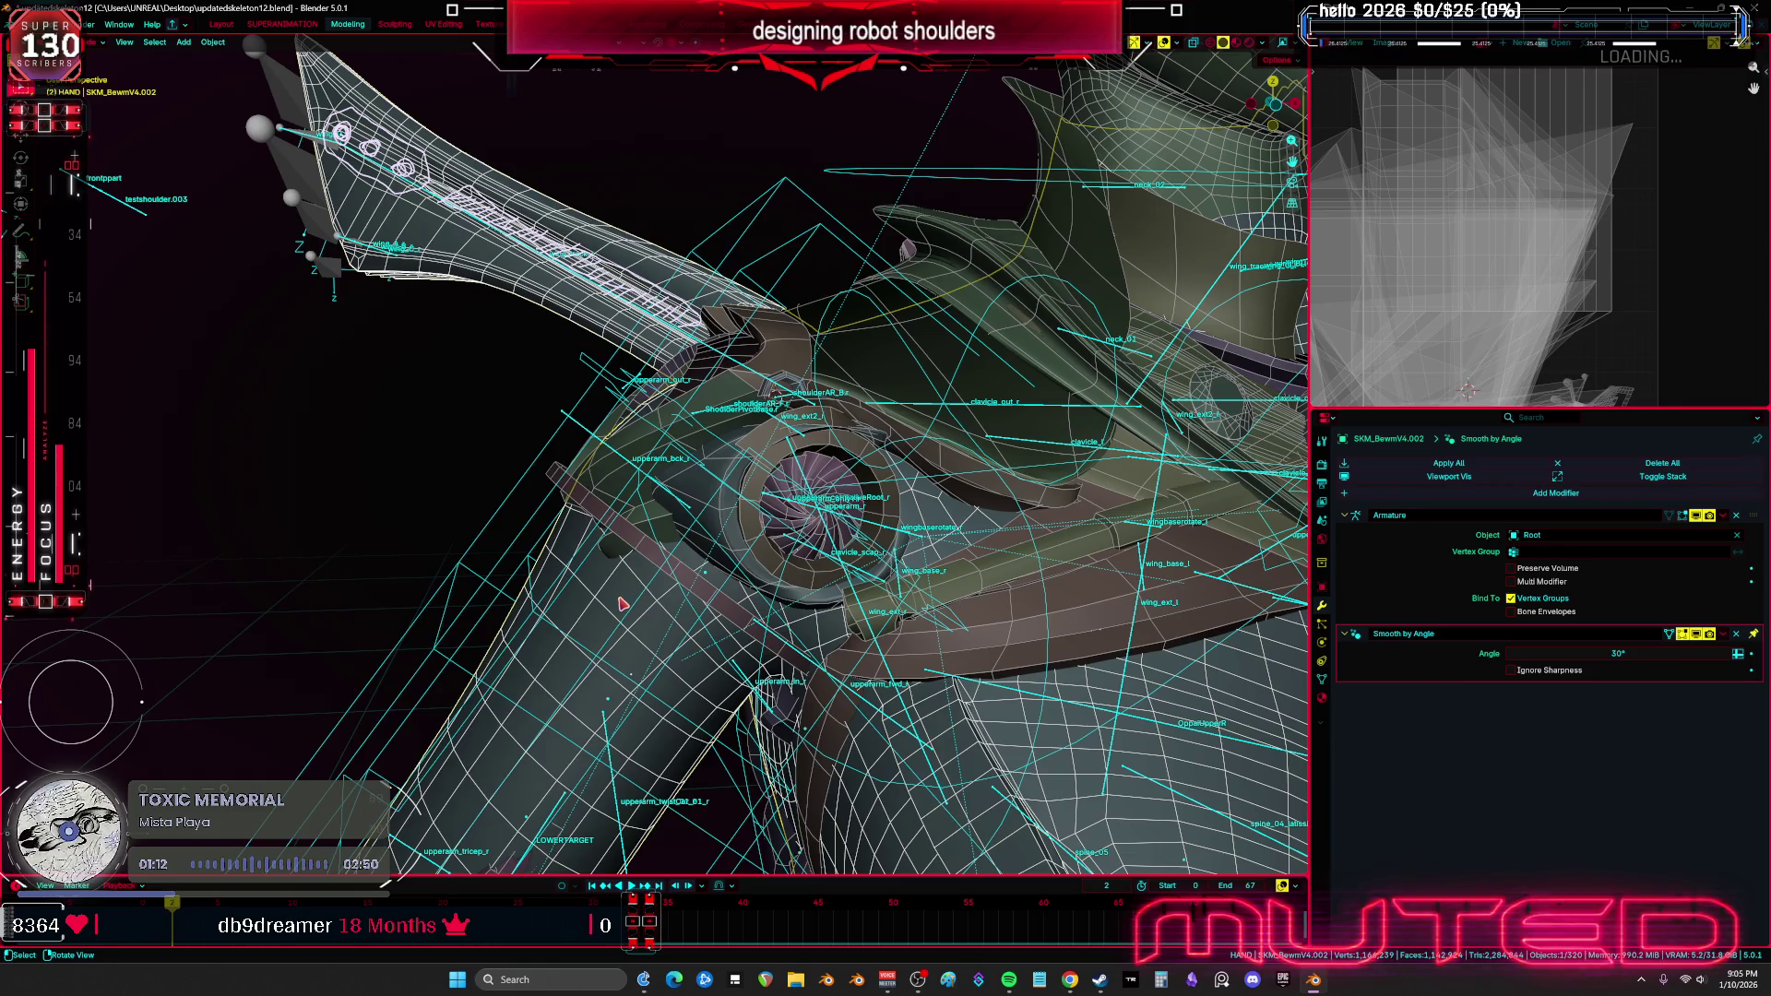
{"action": "key", "text": "h"}
Hide the v2_Valk.004 body mesh and the Cube.019 shoulder piece
{"action": "left_click", "coordinate": [648, 562]}
{"action": "mouse_move", "coordinate": [649, 562]}
{"action": "middle_mouse_down"}
{"action": "mouse_move", "coordinate": [816, 606]}
{"action": "mouse_move", "coordinate": [809, 534]}
{"action": "mouse_move", "coordinate": [787, 518]}
{"action": "middle_mouse_up"}
{"action": "left_click", "coordinate": [773, 513]}
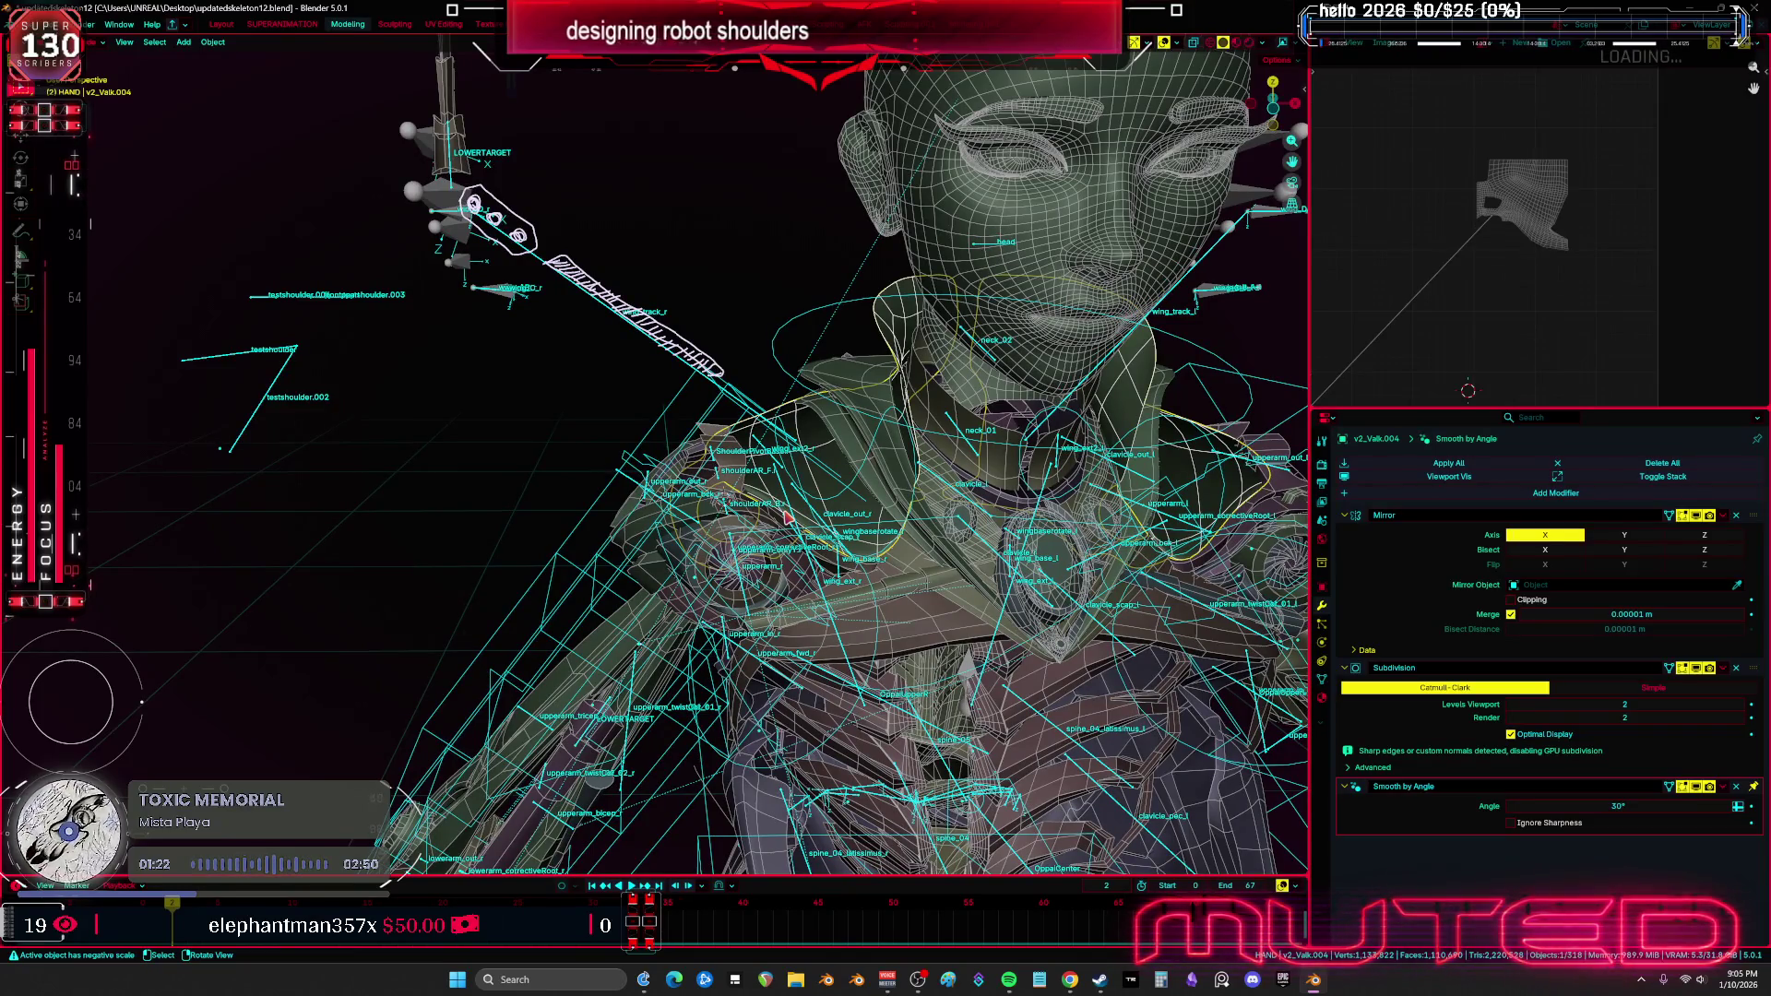
{"action": "middle_click_drag", "start_coordinate": [787, 518], "coordinate": [858, 459]}
{"action": "key", "text": "h"}
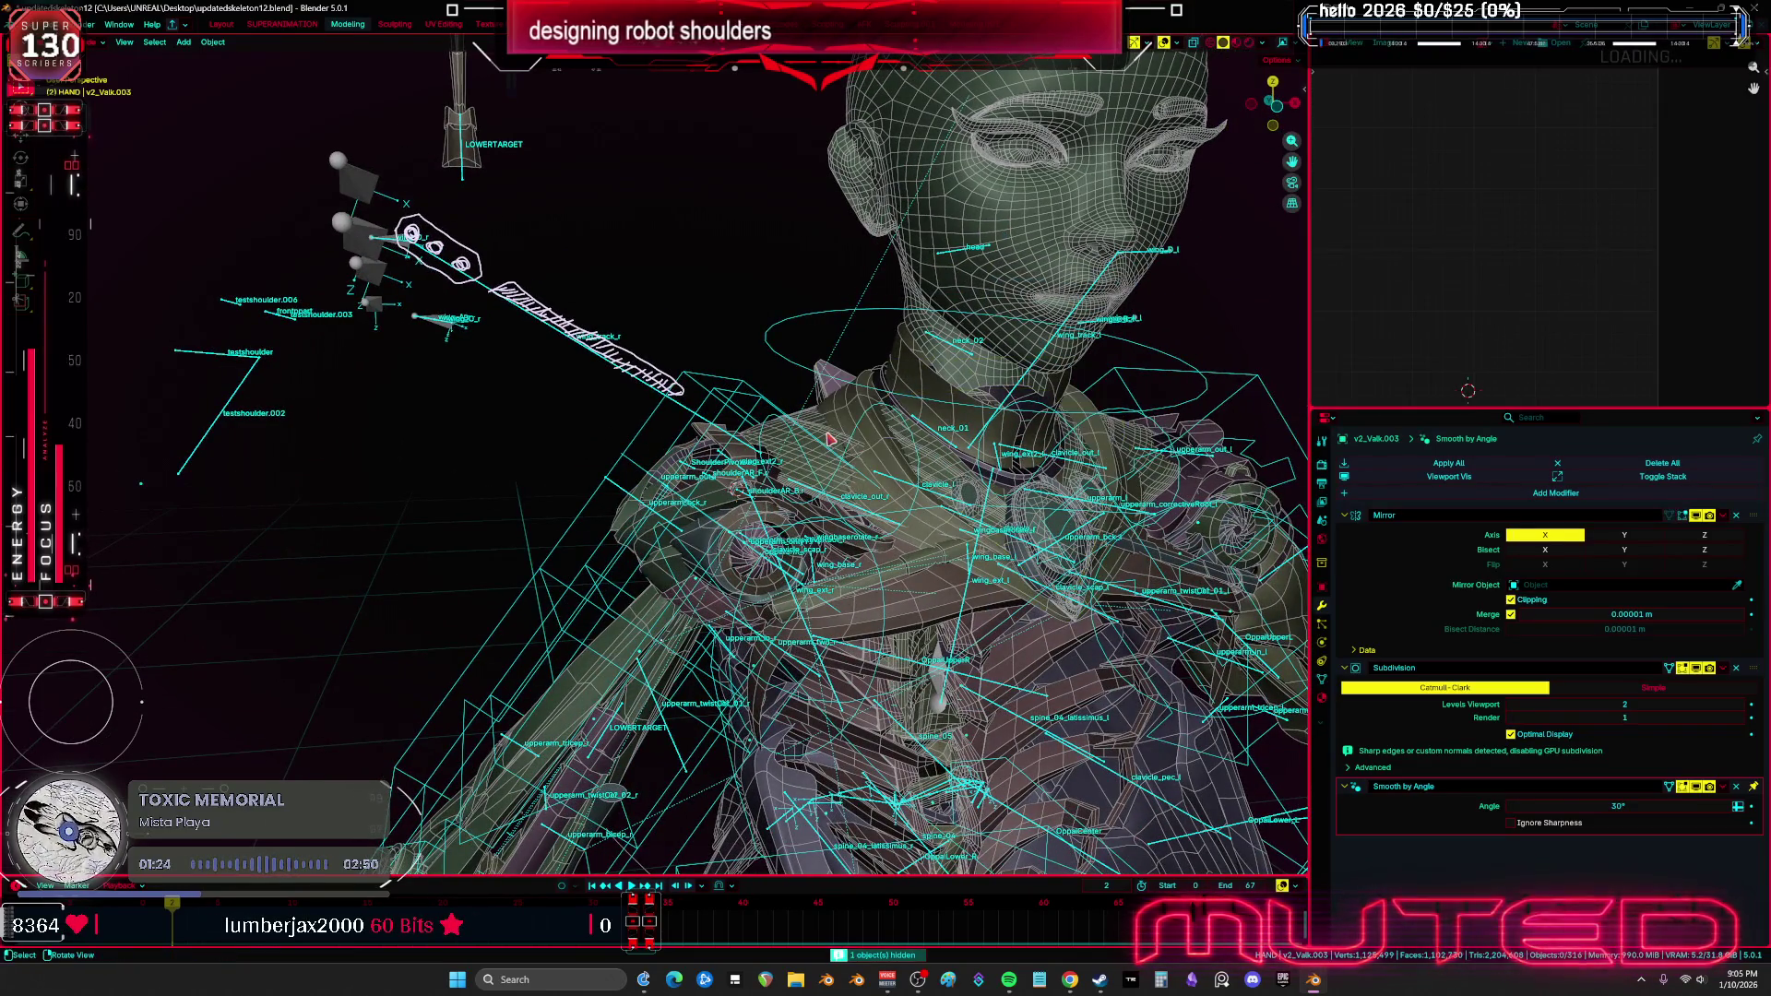
{"action": "left_click", "coordinate": [836, 391]}
{"action": "key", "text": "h"}
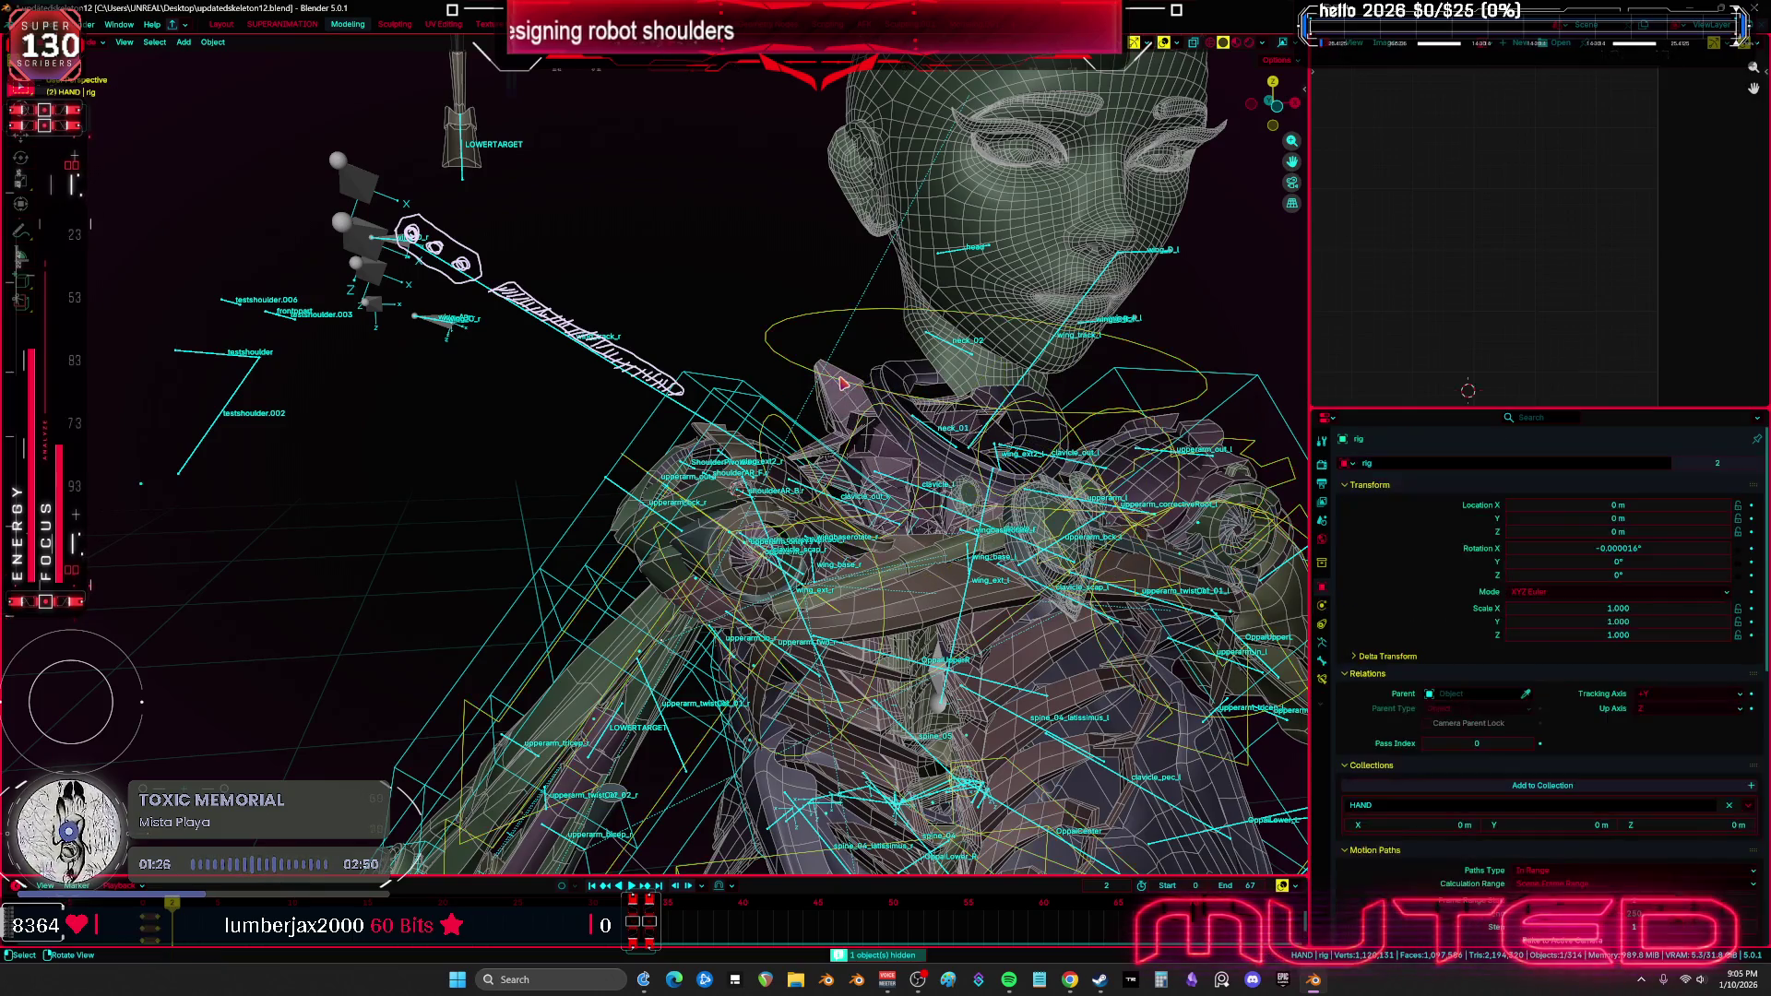
{"action": "key", "text": "ctrl+z"}
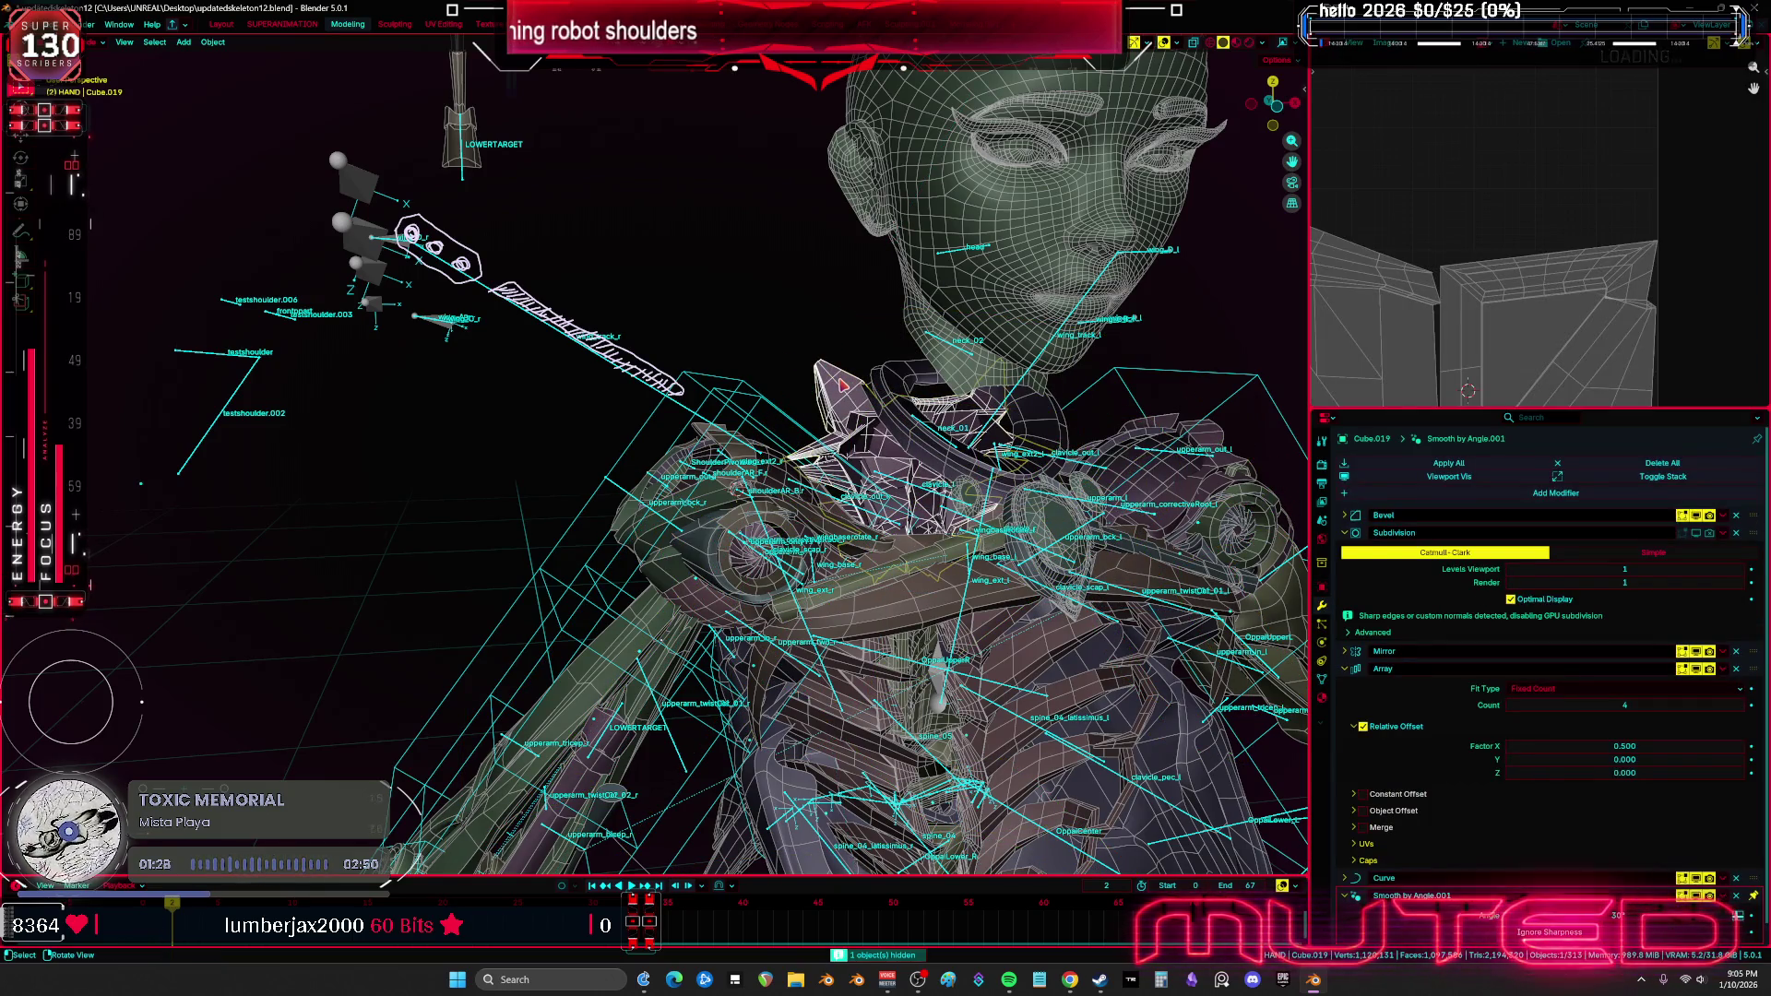
{"action": "key", "text": "h"}
Select the Latticeupperarm.002 object to view its modifier stack
{"action": "left_click", "coordinate": [815, 441]}
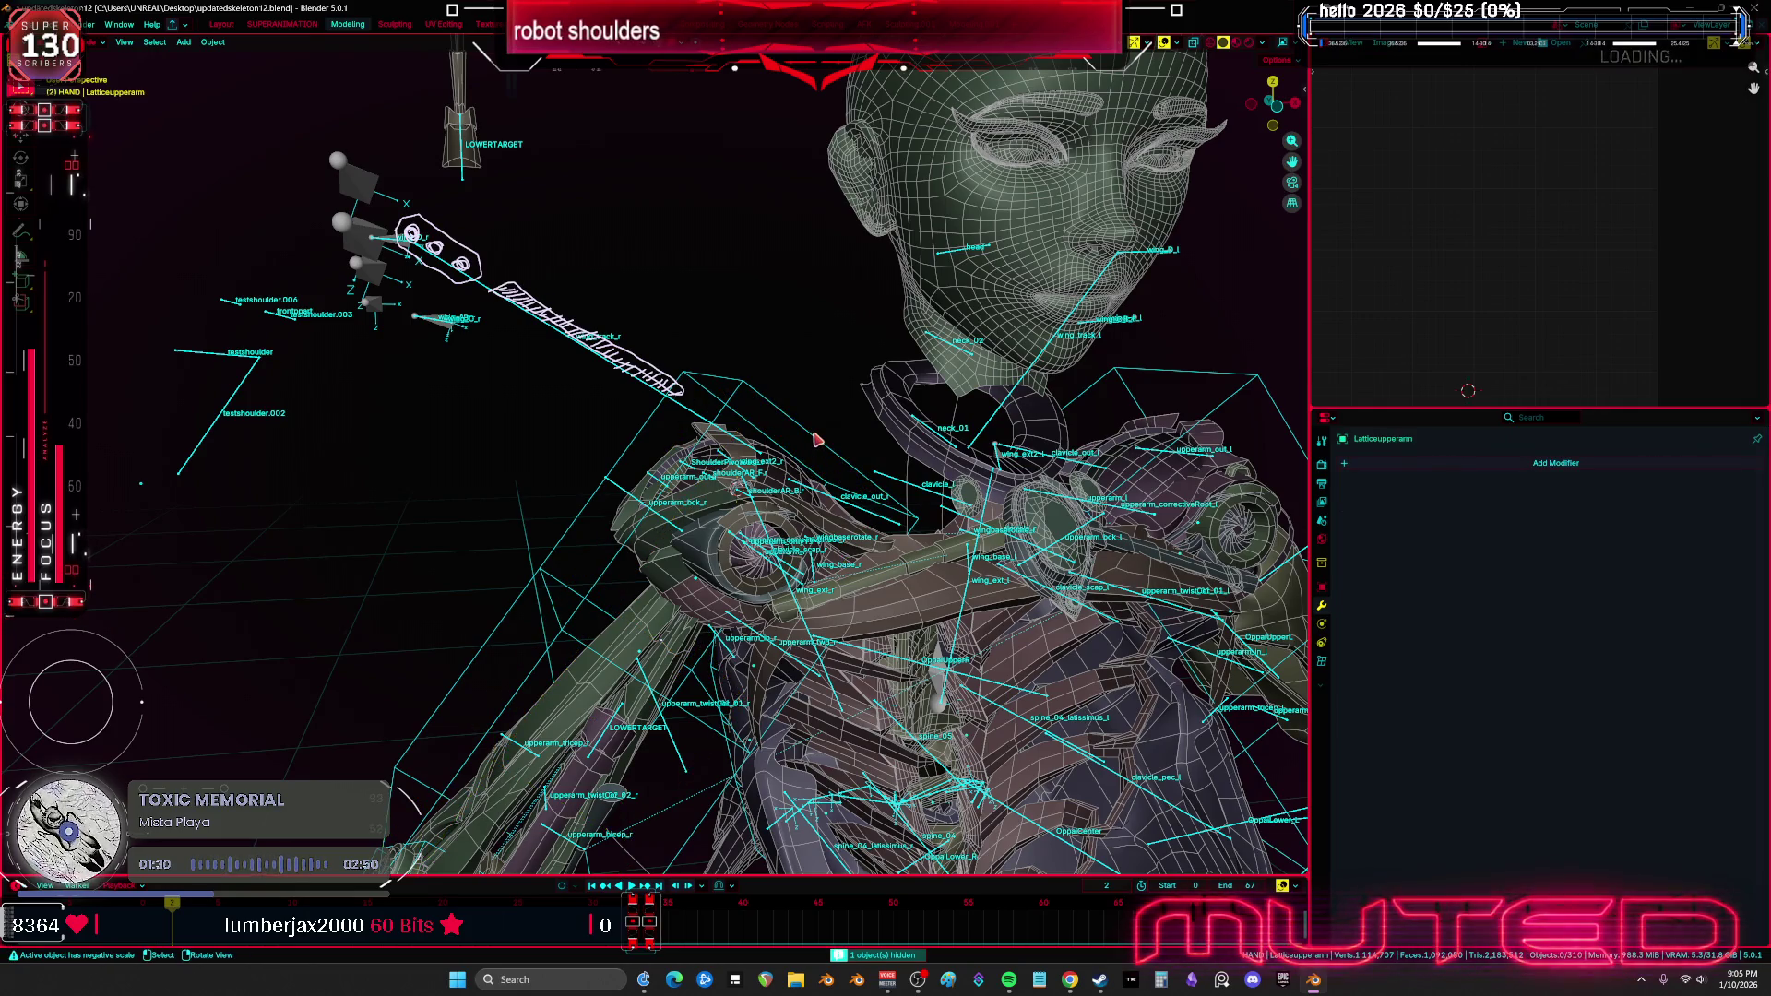
{"action": "left_click", "coordinate": [815, 444]}
{"action": "middle_click_drag", "start_coordinate": [817, 446], "coordinate": [931, 535]}
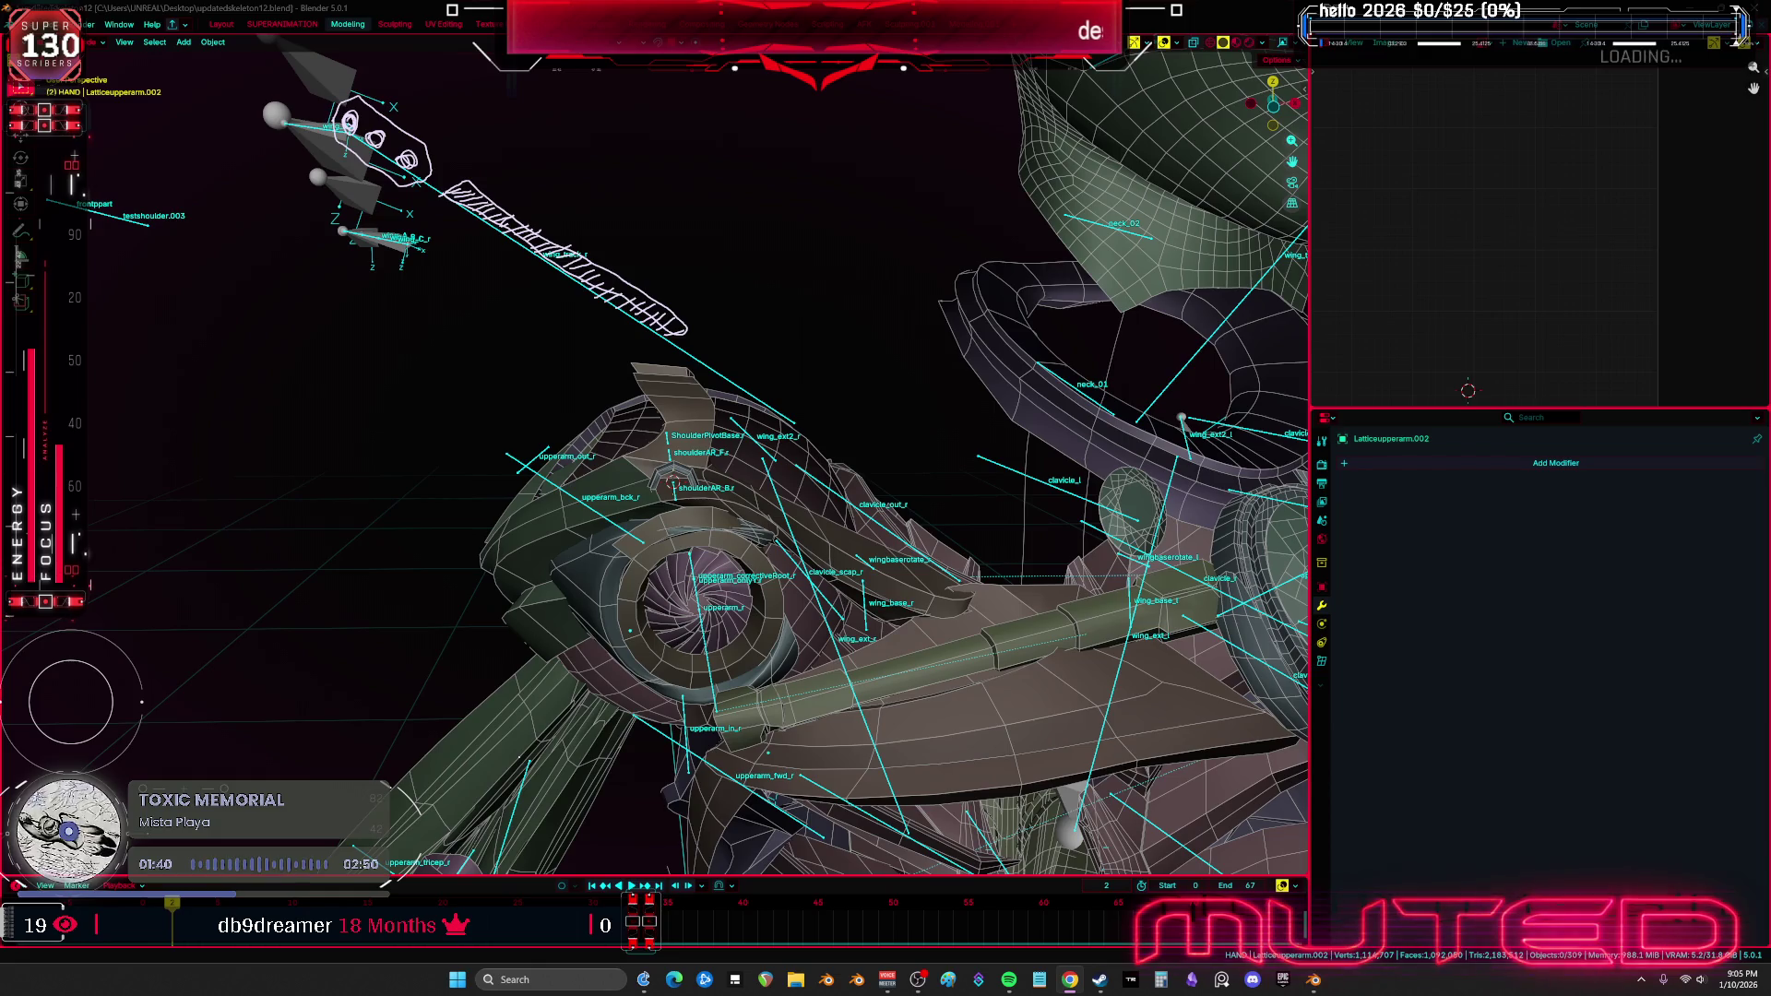
Set testshoulder_object's Armature modifier Object to Root and leave its Vertex Group empty
{"action": "left_click", "coordinate": [726, 506]}
{"action": "mouse_move", "coordinate": [726, 506]}
{"action": "middle_mouse_down"}
{"action": "mouse_move", "coordinate": [701, 489]}
{"action": "mouse_move", "coordinate": [830, 516]}
{"action": "middle_mouse_up"}
{"action": "left_click", "coordinate": [701, 489]}
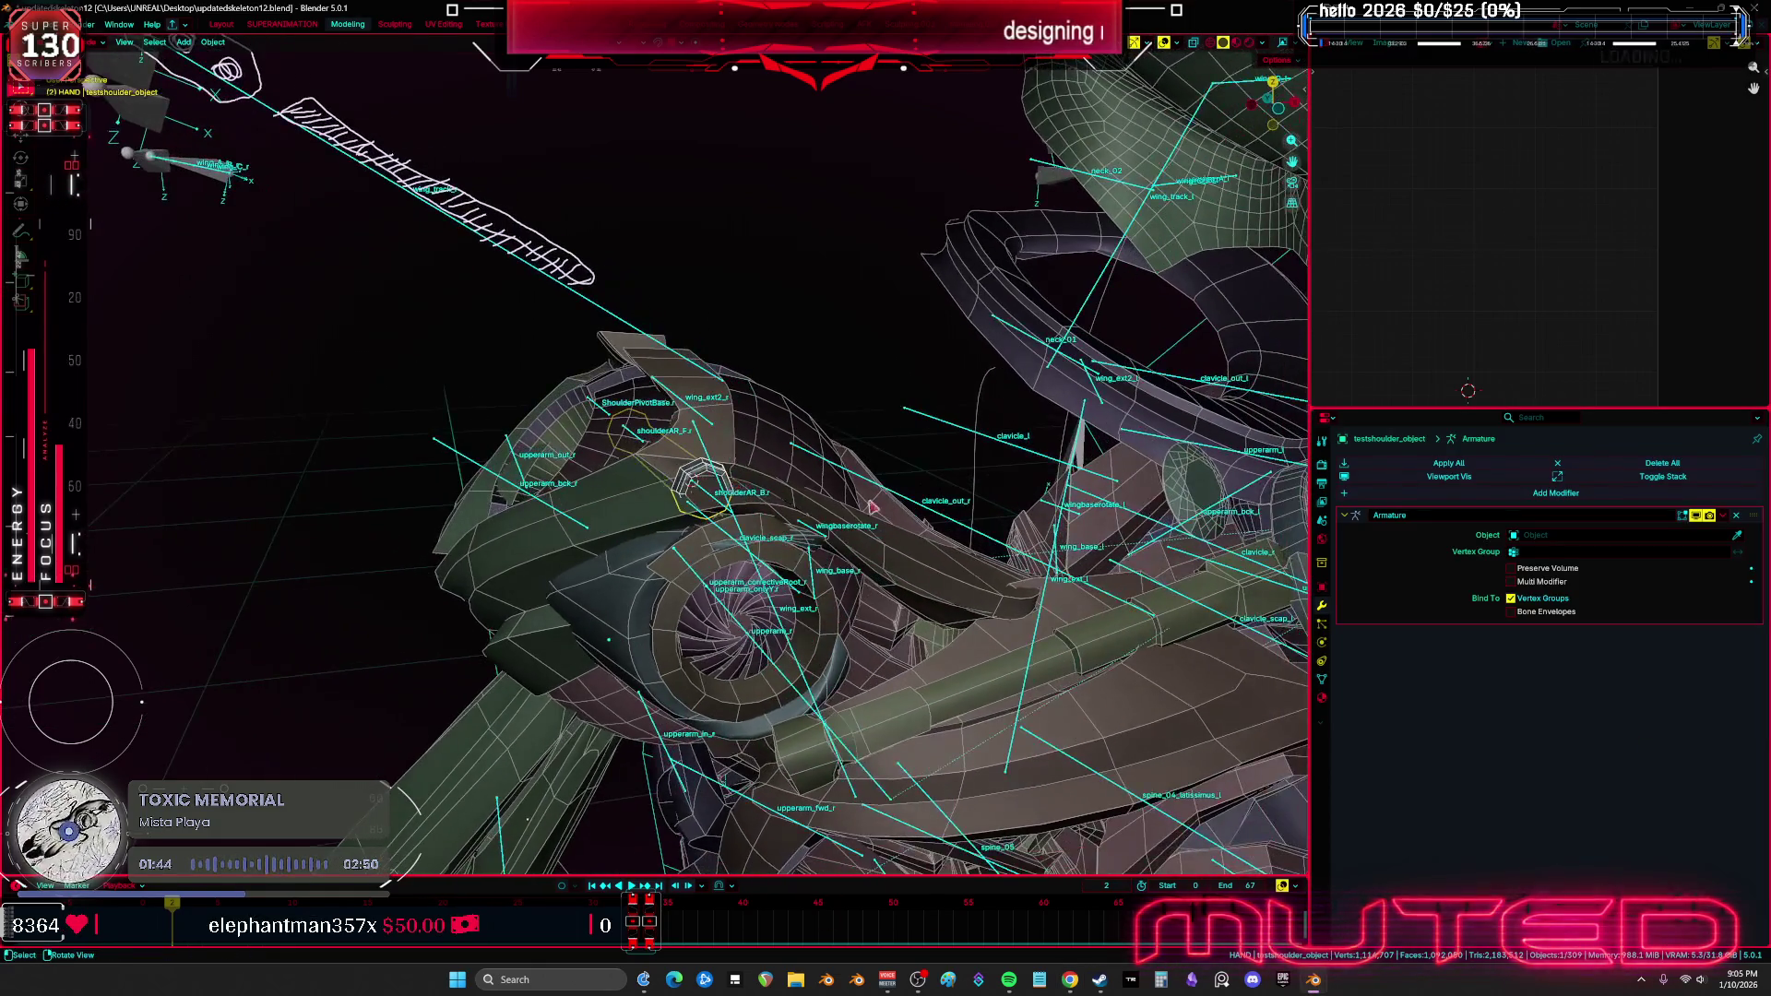
{"action": "left_click", "coordinate": [1545, 535]}
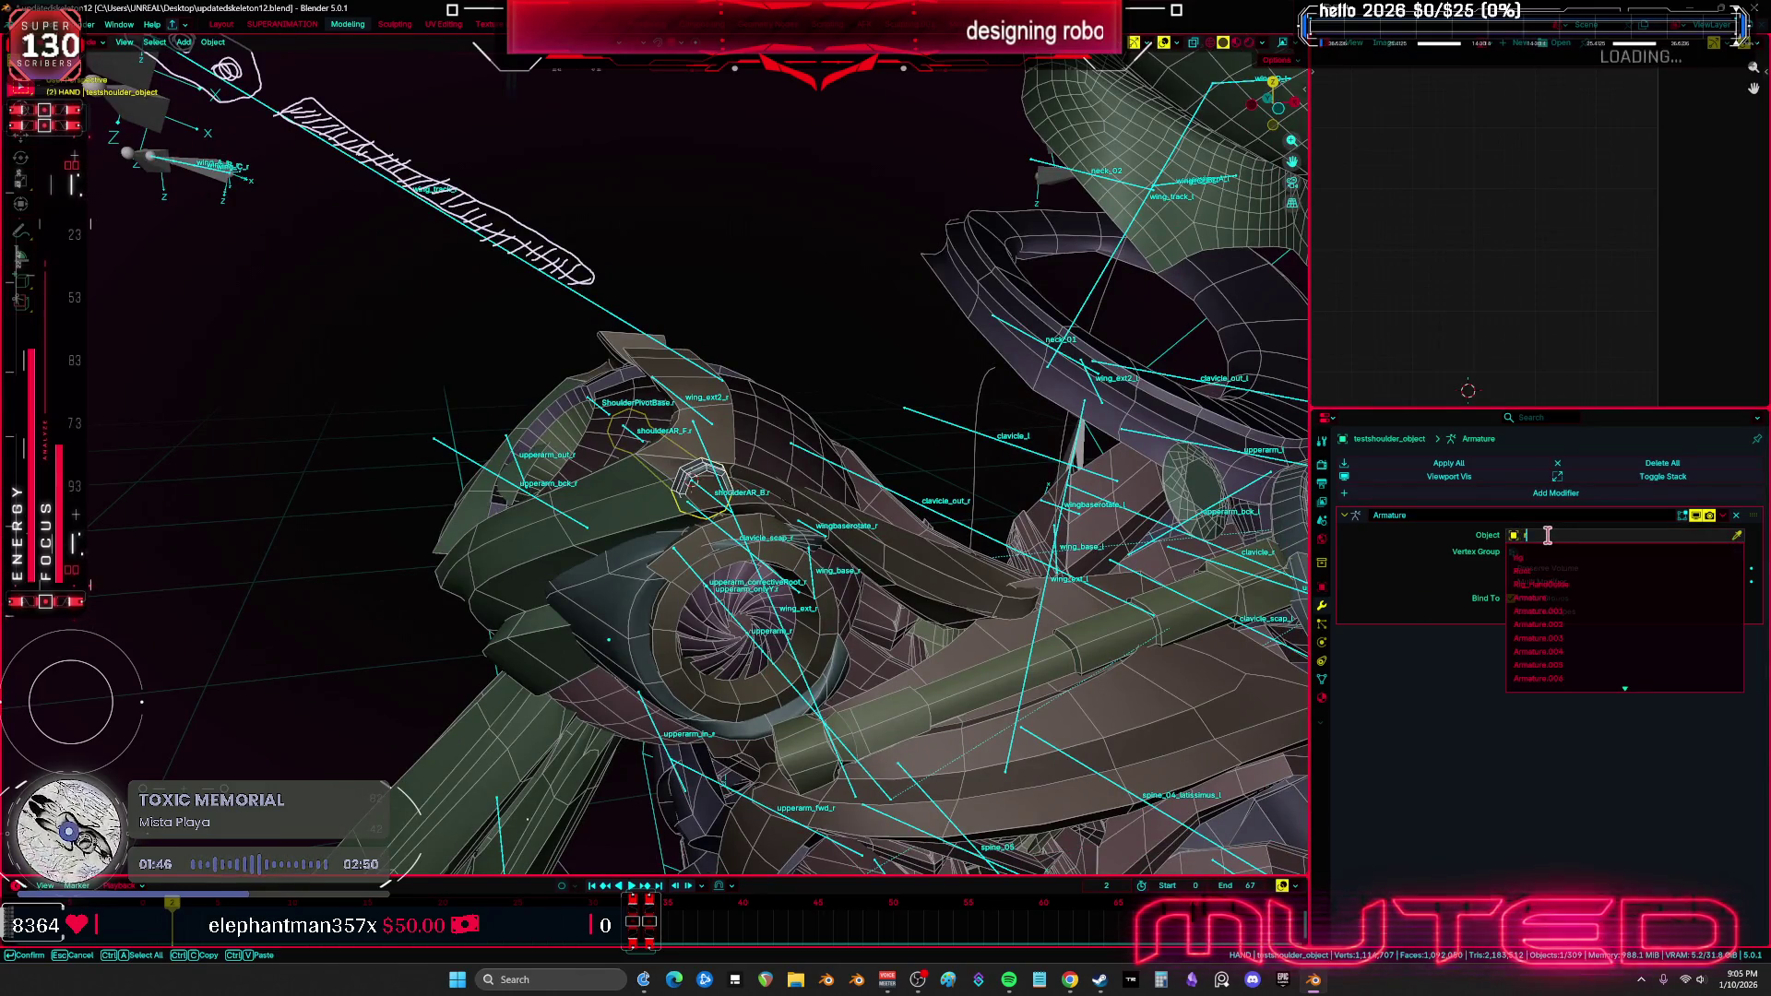
{"action": "type", "text": "root"}
{"action": "left_click", "coordinate": [1537, 559]}
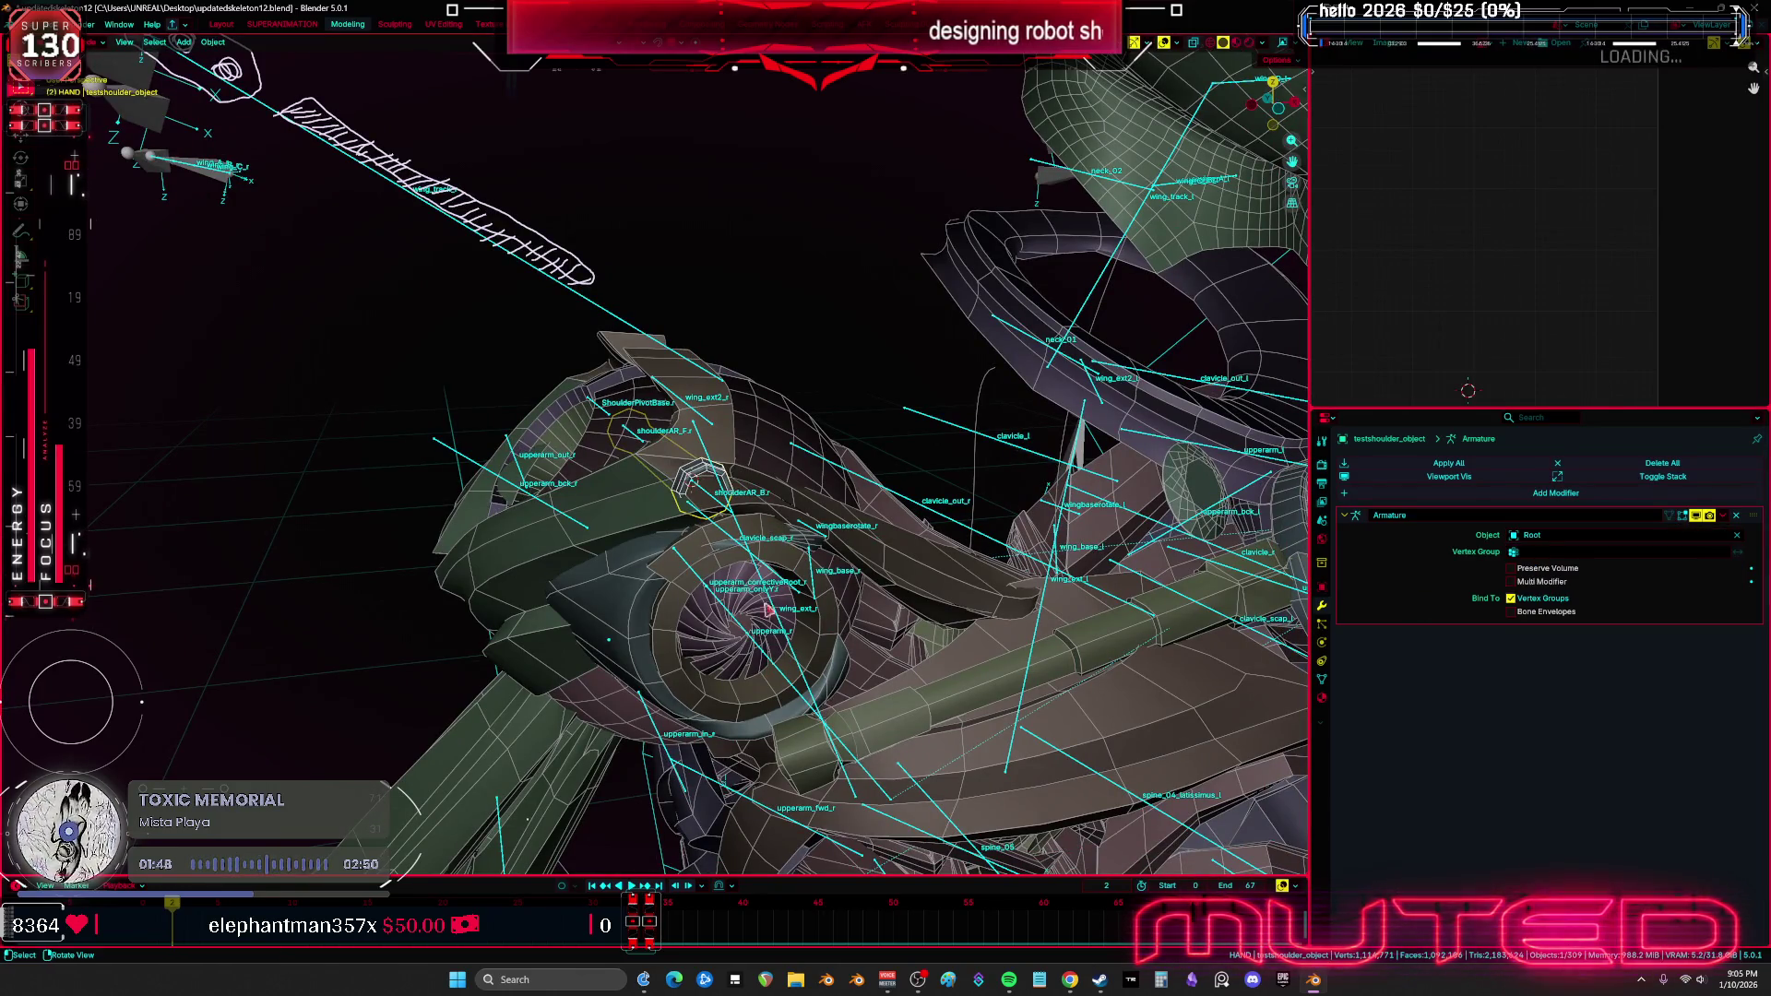
{"action": "left_click", "coordinate": [1567, 552]}
{"action": "type", "text": "pivoc"}
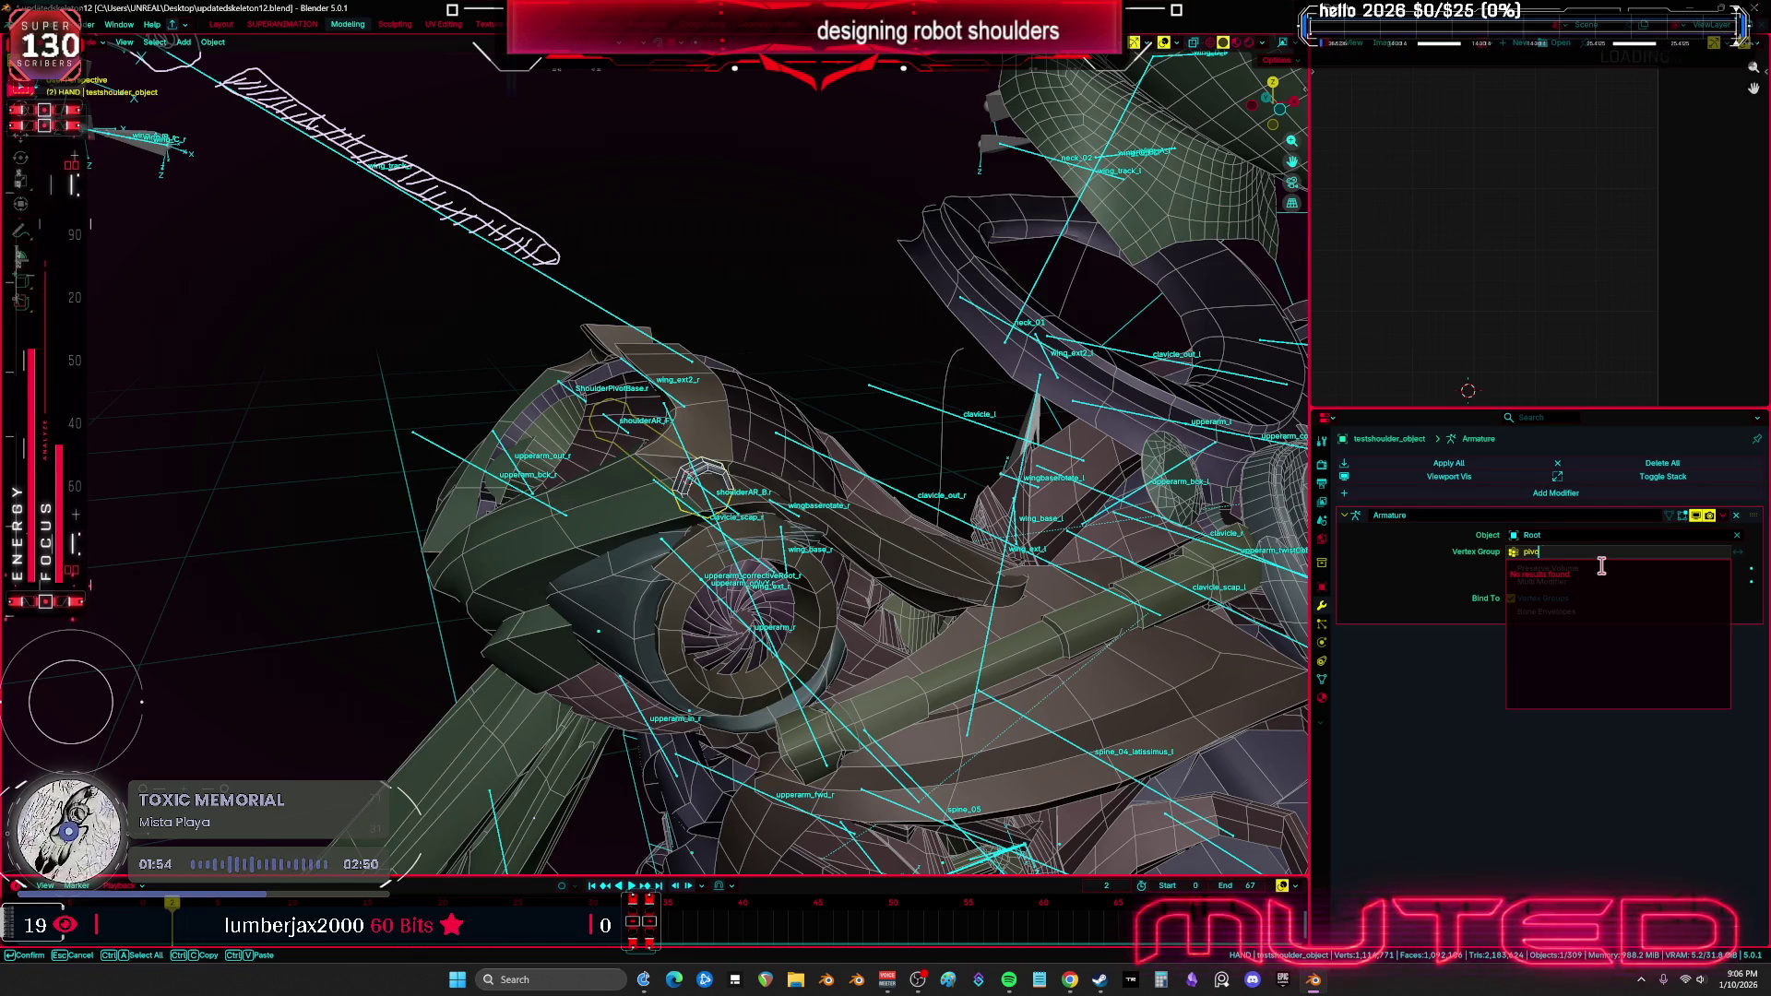
{"action": "key", "text": "BackSpace"}
{"action": "key", "text": "BackSpace"}
{"action": "key", "text": "BackSpace"}
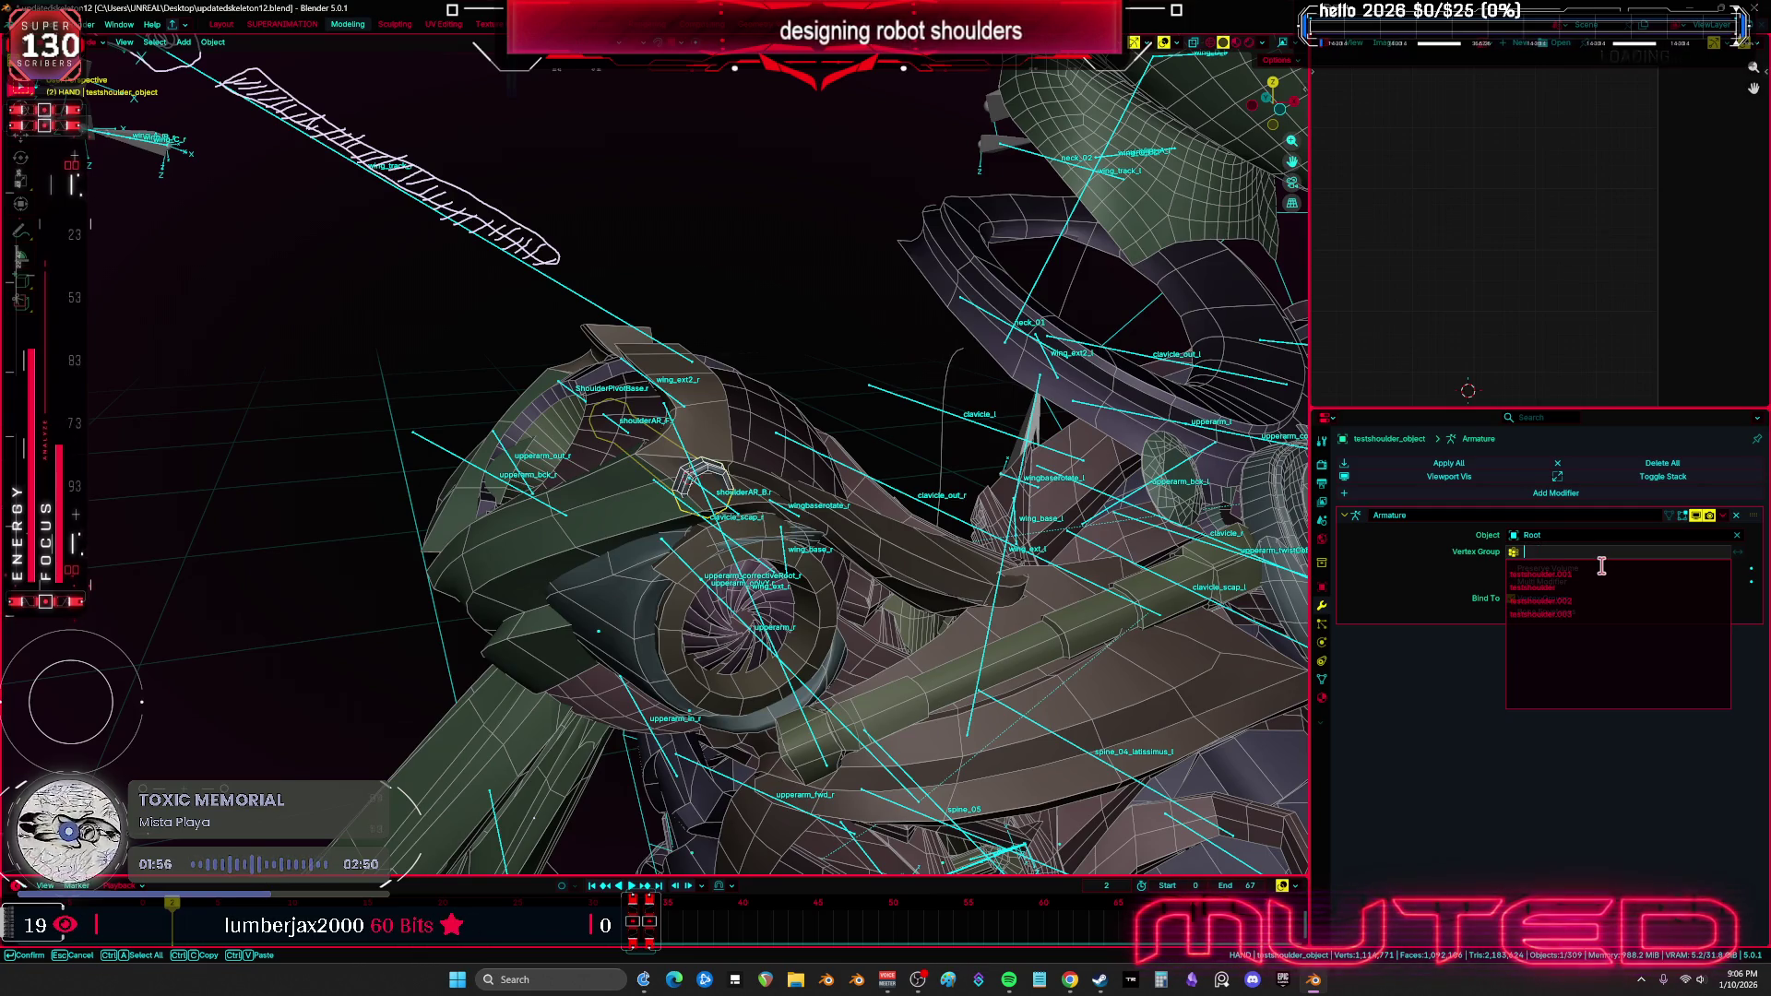
{"action": "key", "text": "Escape"}
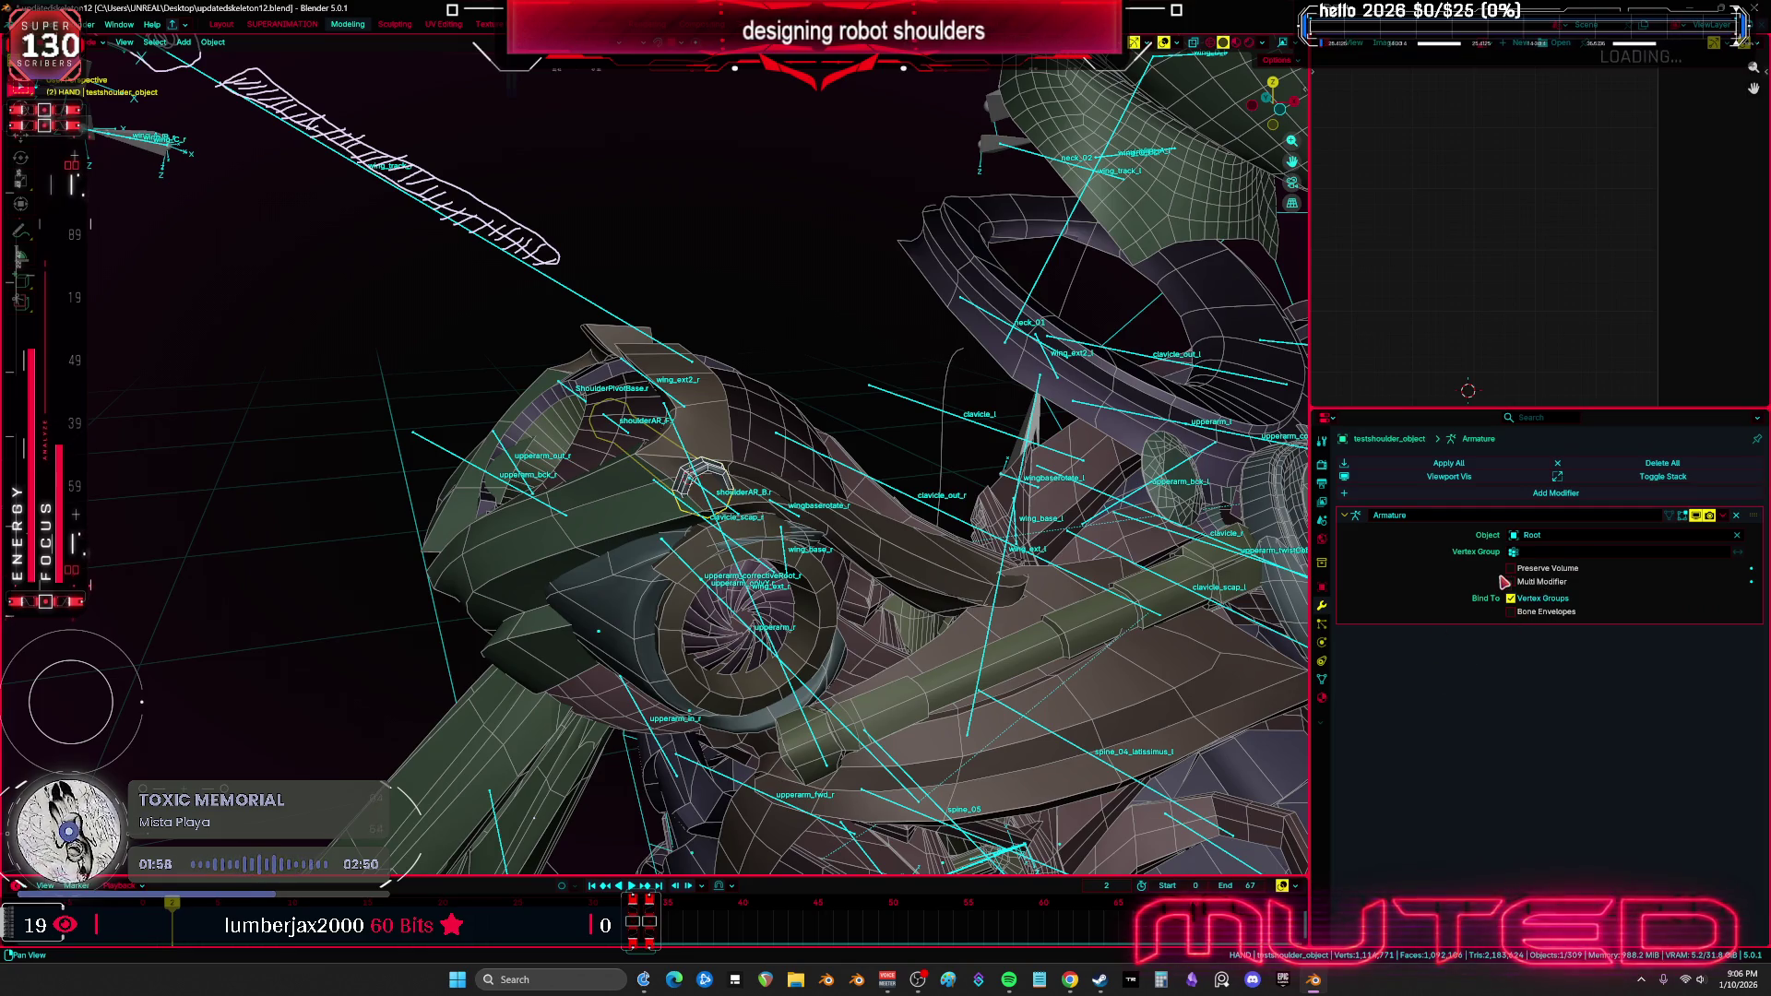
Switch selection between Root and testshoulder_object, dismissing the parenting options unused
{"action": "left_click", "coordinate": [733, 514]}
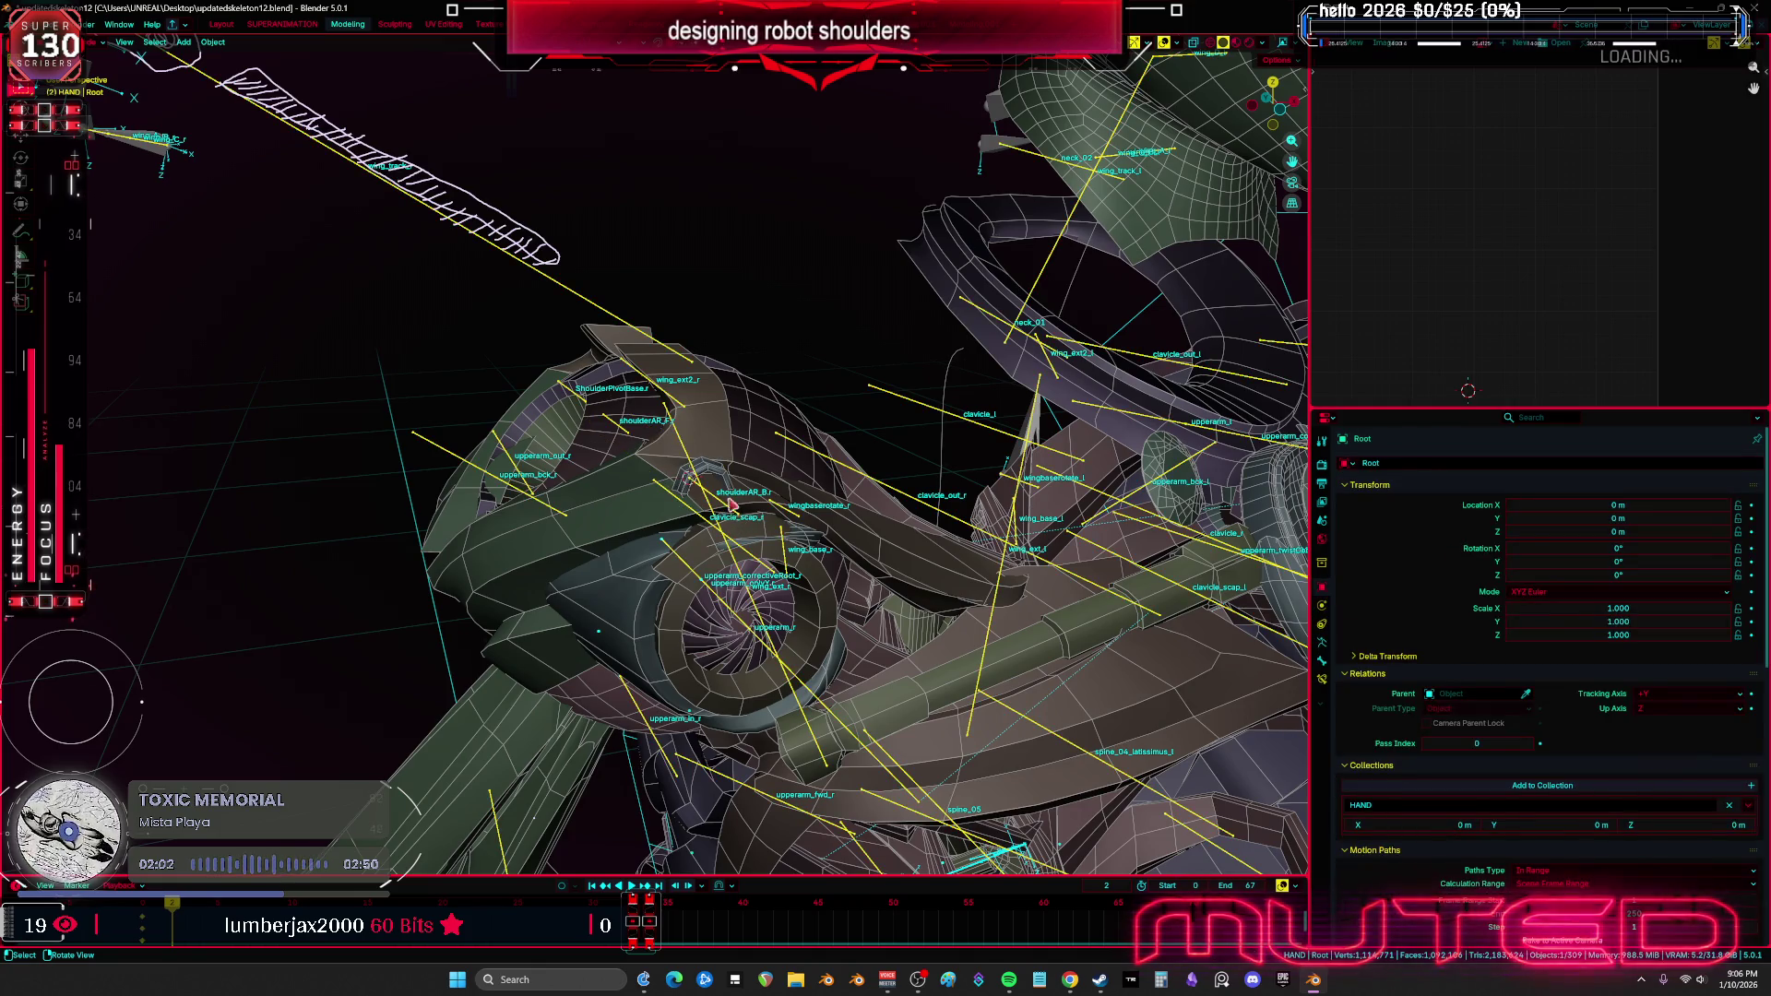
{"action": "left_click", "coordinate": [726, 505]}
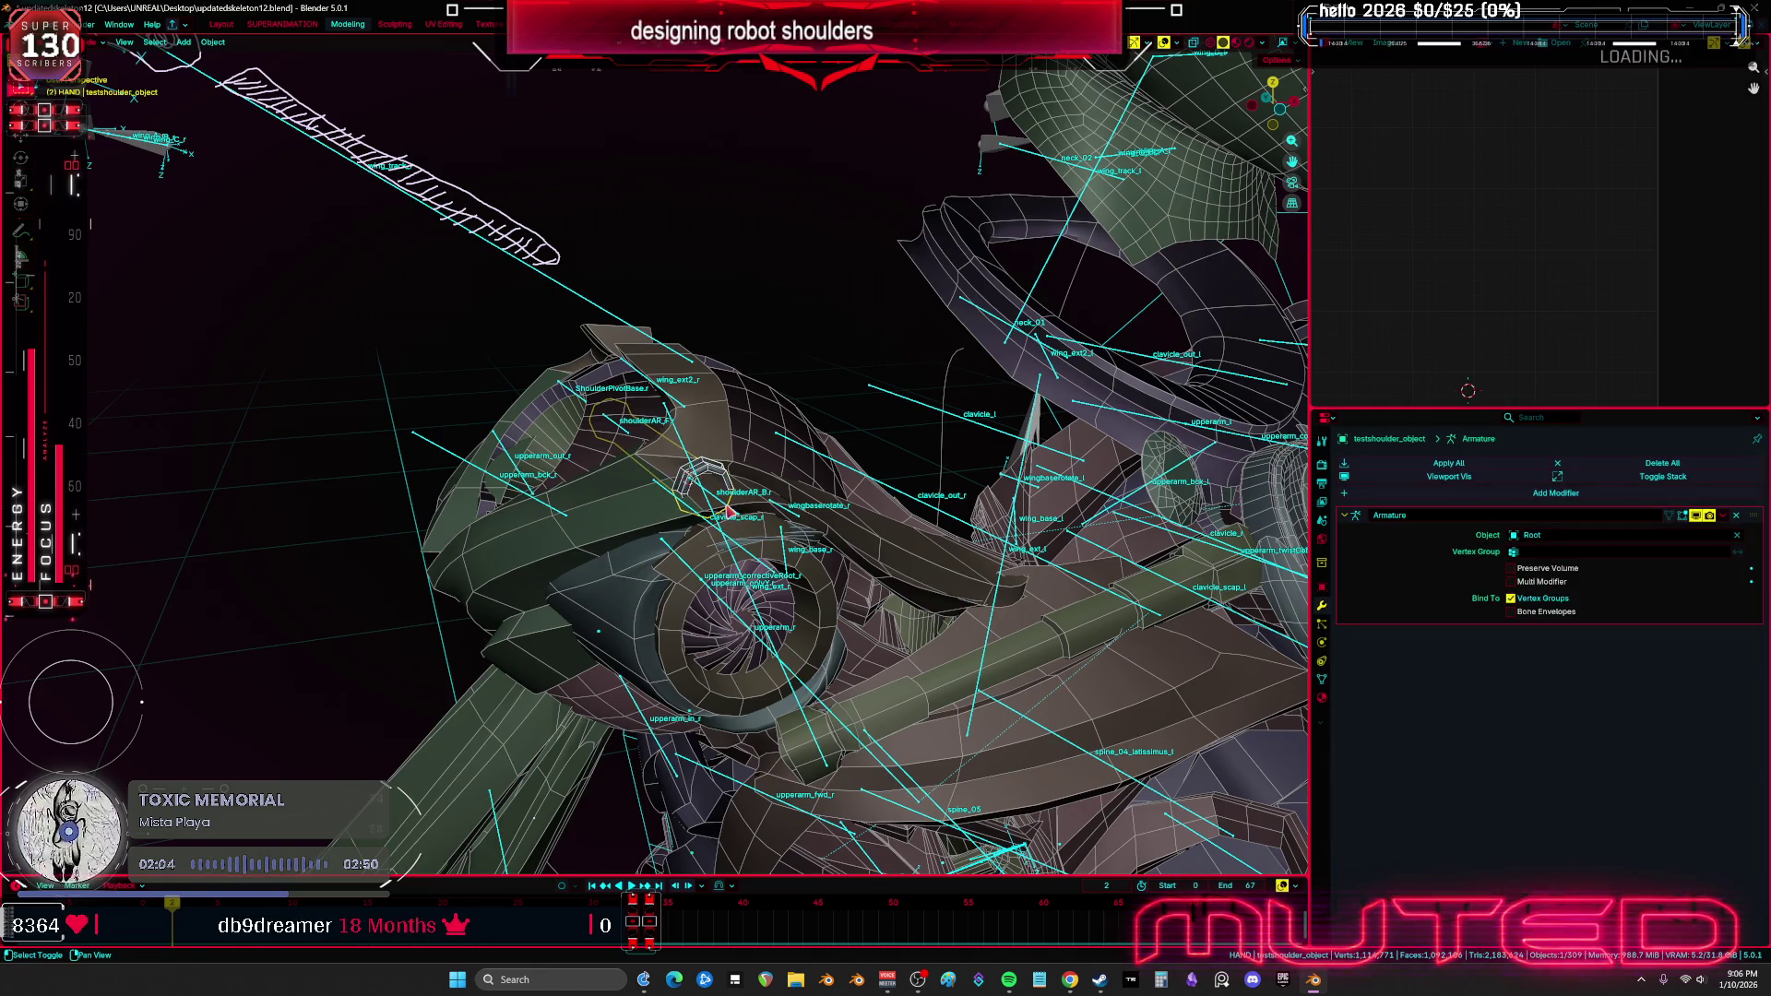
{"action": "left_click", "coordinate": [728, 509]}
{"action": "left_click", "coordinate": [727, 509], "text": "alt"}
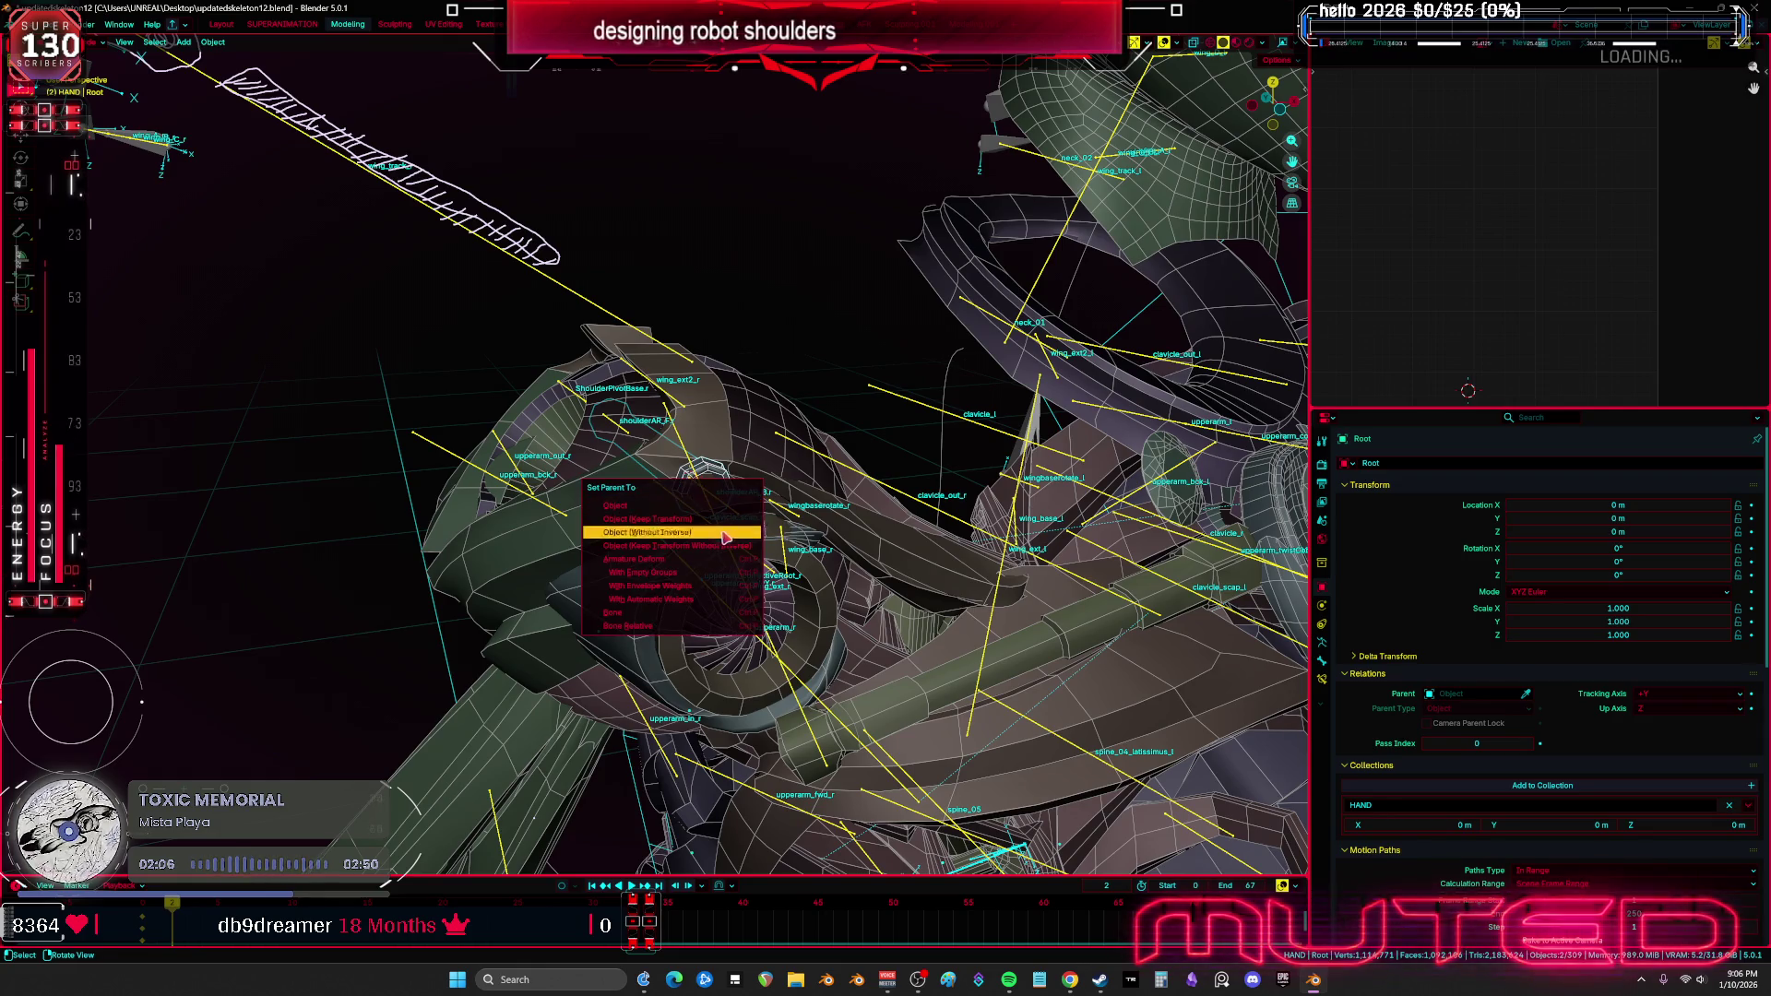
{"action": "left_click", "coordinate": [737, 518]}
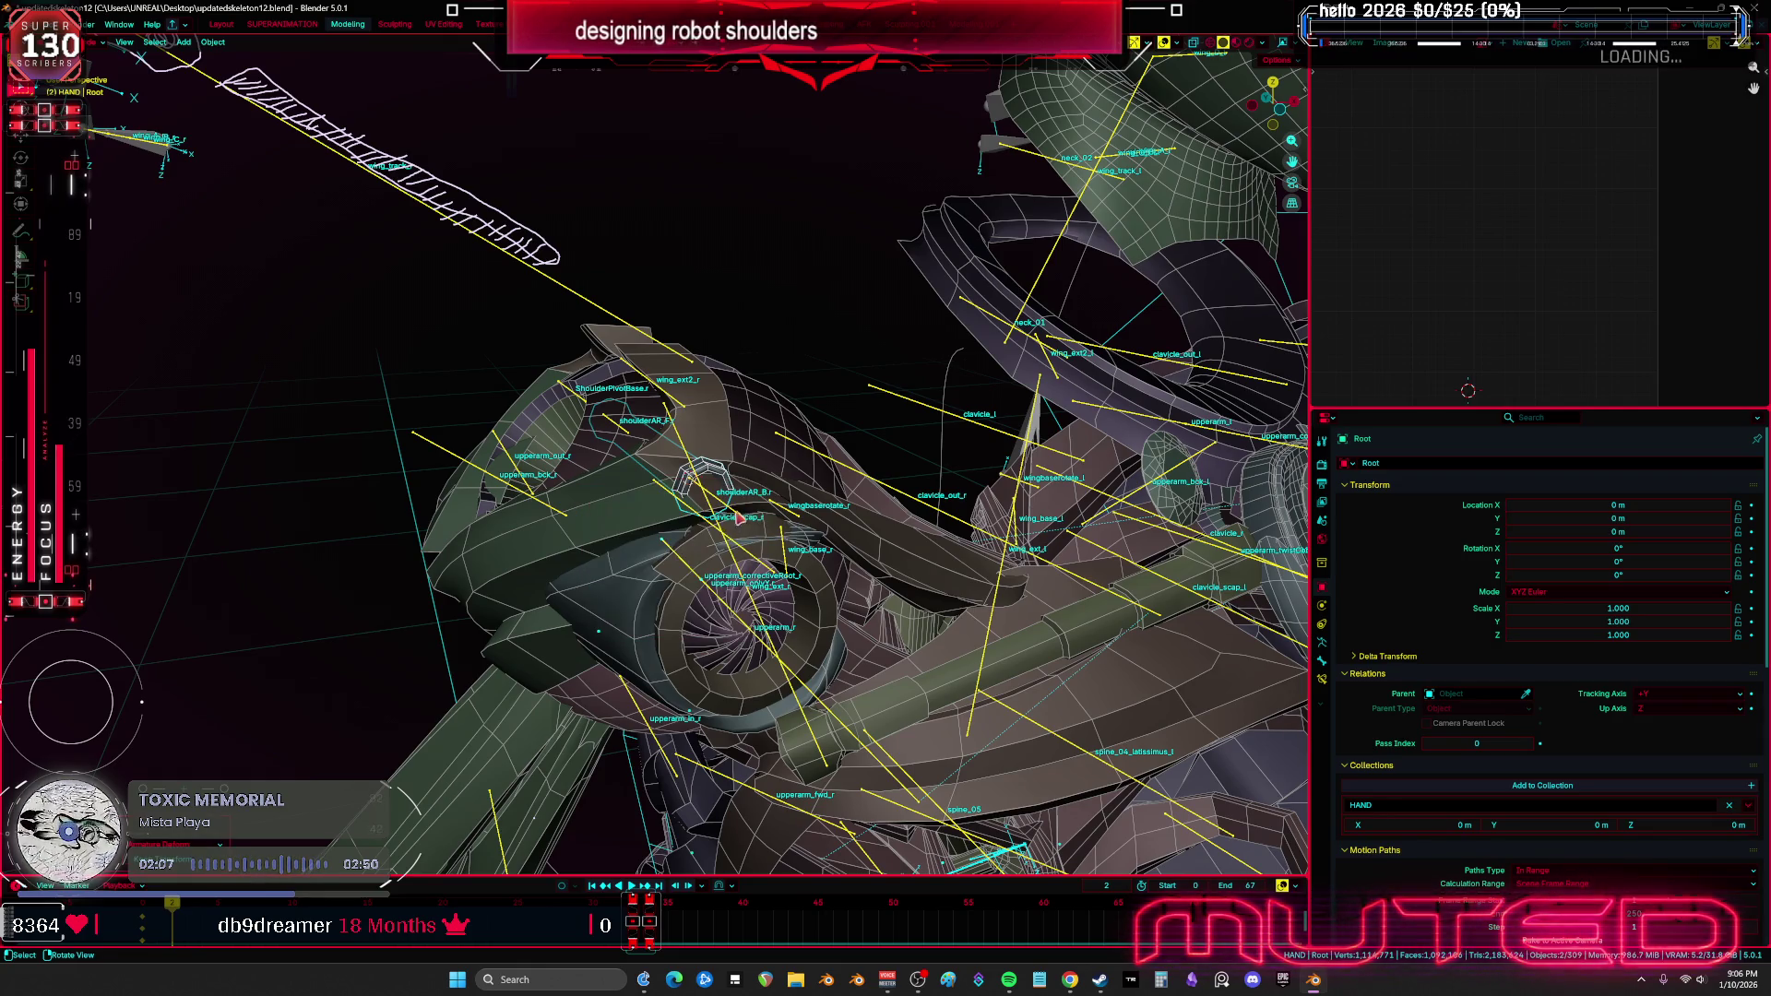
{"action": "left_click", "coordinate": [725, 458]}
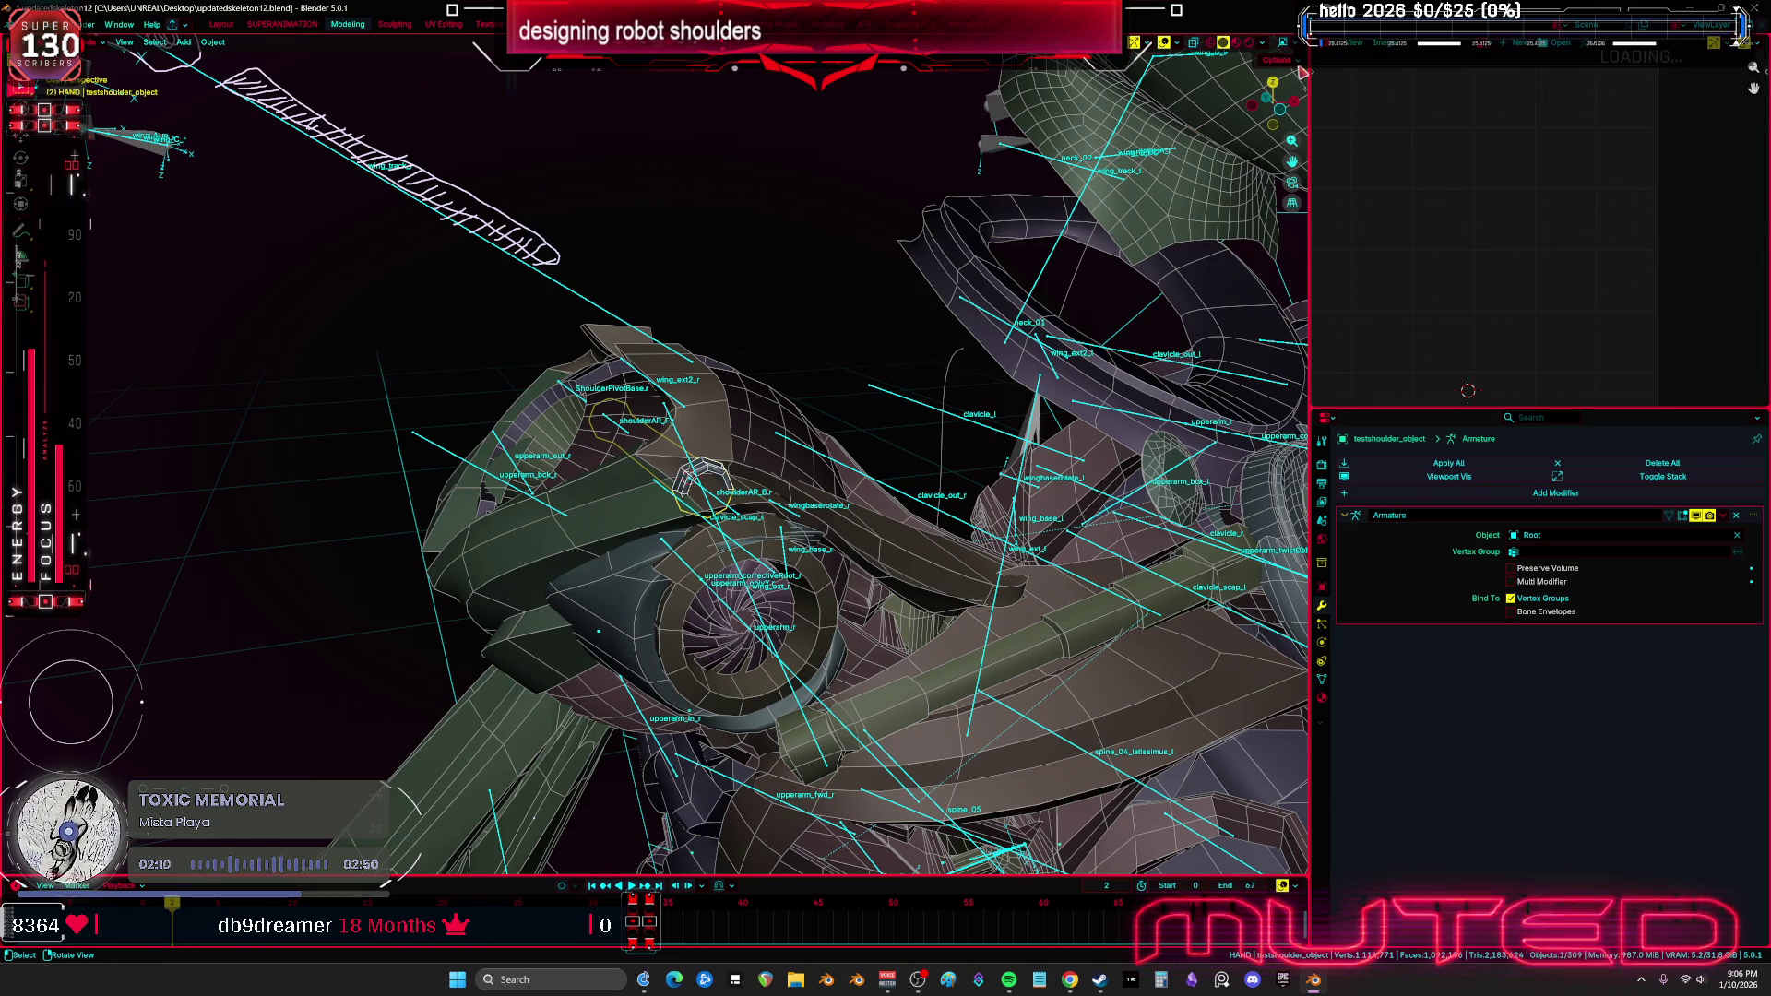
Check the shoulder weights for ShoulderPivotBase.r in Weight Paint, then return to Object Mode on copyover.005
{"action": "scroll", "coordinate": [724, 501], "scroll_direction": "up", "scroll_amount": 3}
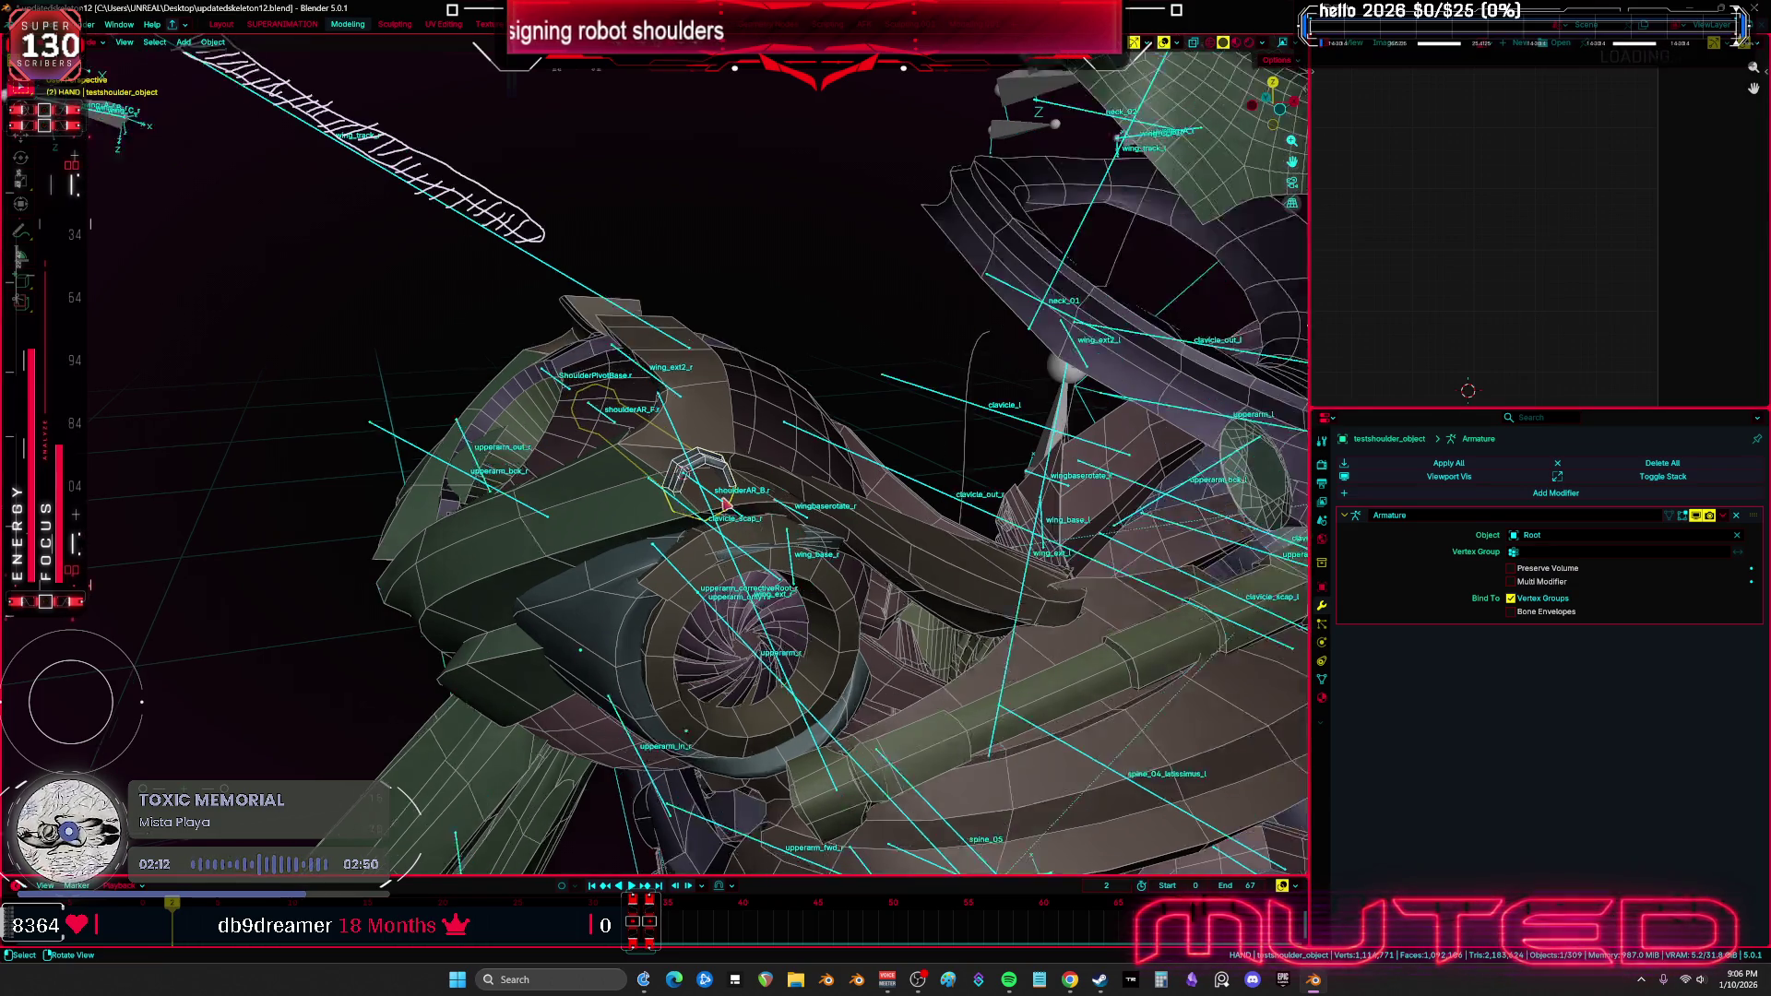
{"action": "left_click", "coordinate": [723, 465], "text": "shift"}
{"action": "left_click", "coordinate": [723, 465], "text": "shift"}
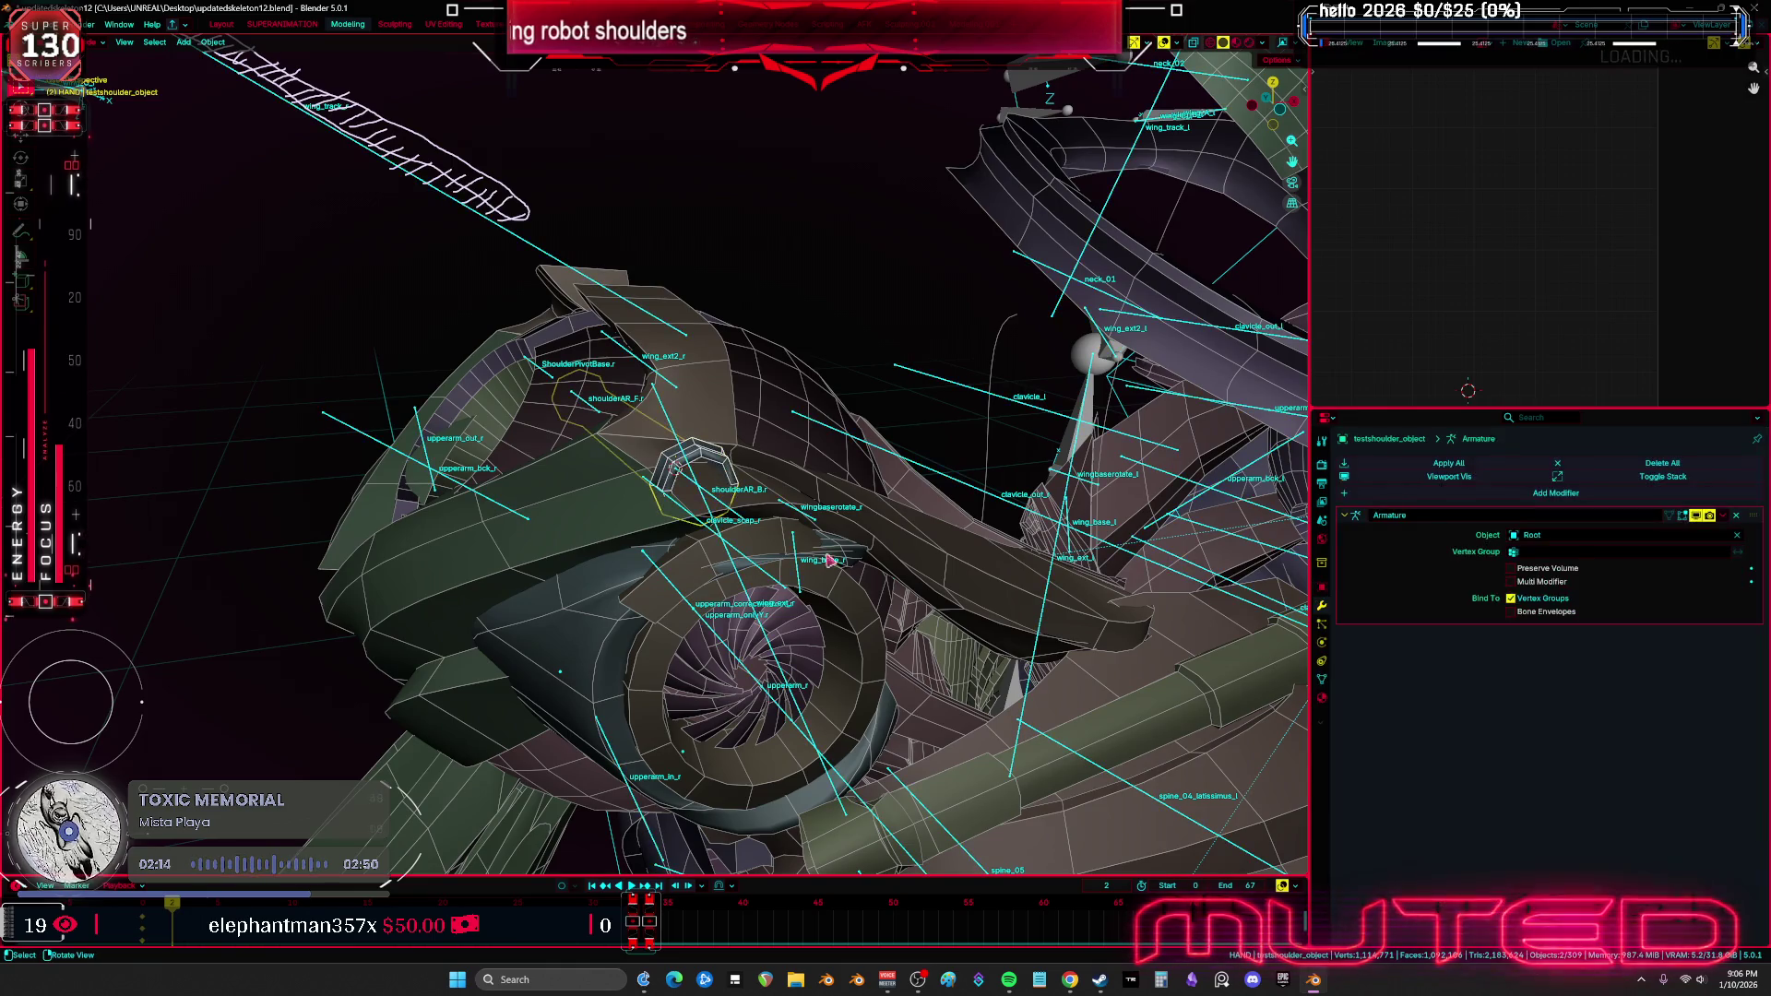
{"action": "key", "text": "ctrl+Tab"}
{"action": "middle_click_drag", "start_coordinate": [723, 466], "coordinate": [728, 461]}
{"action": "left_click", "coordinate": [489, 342], "text": "ctrl"}
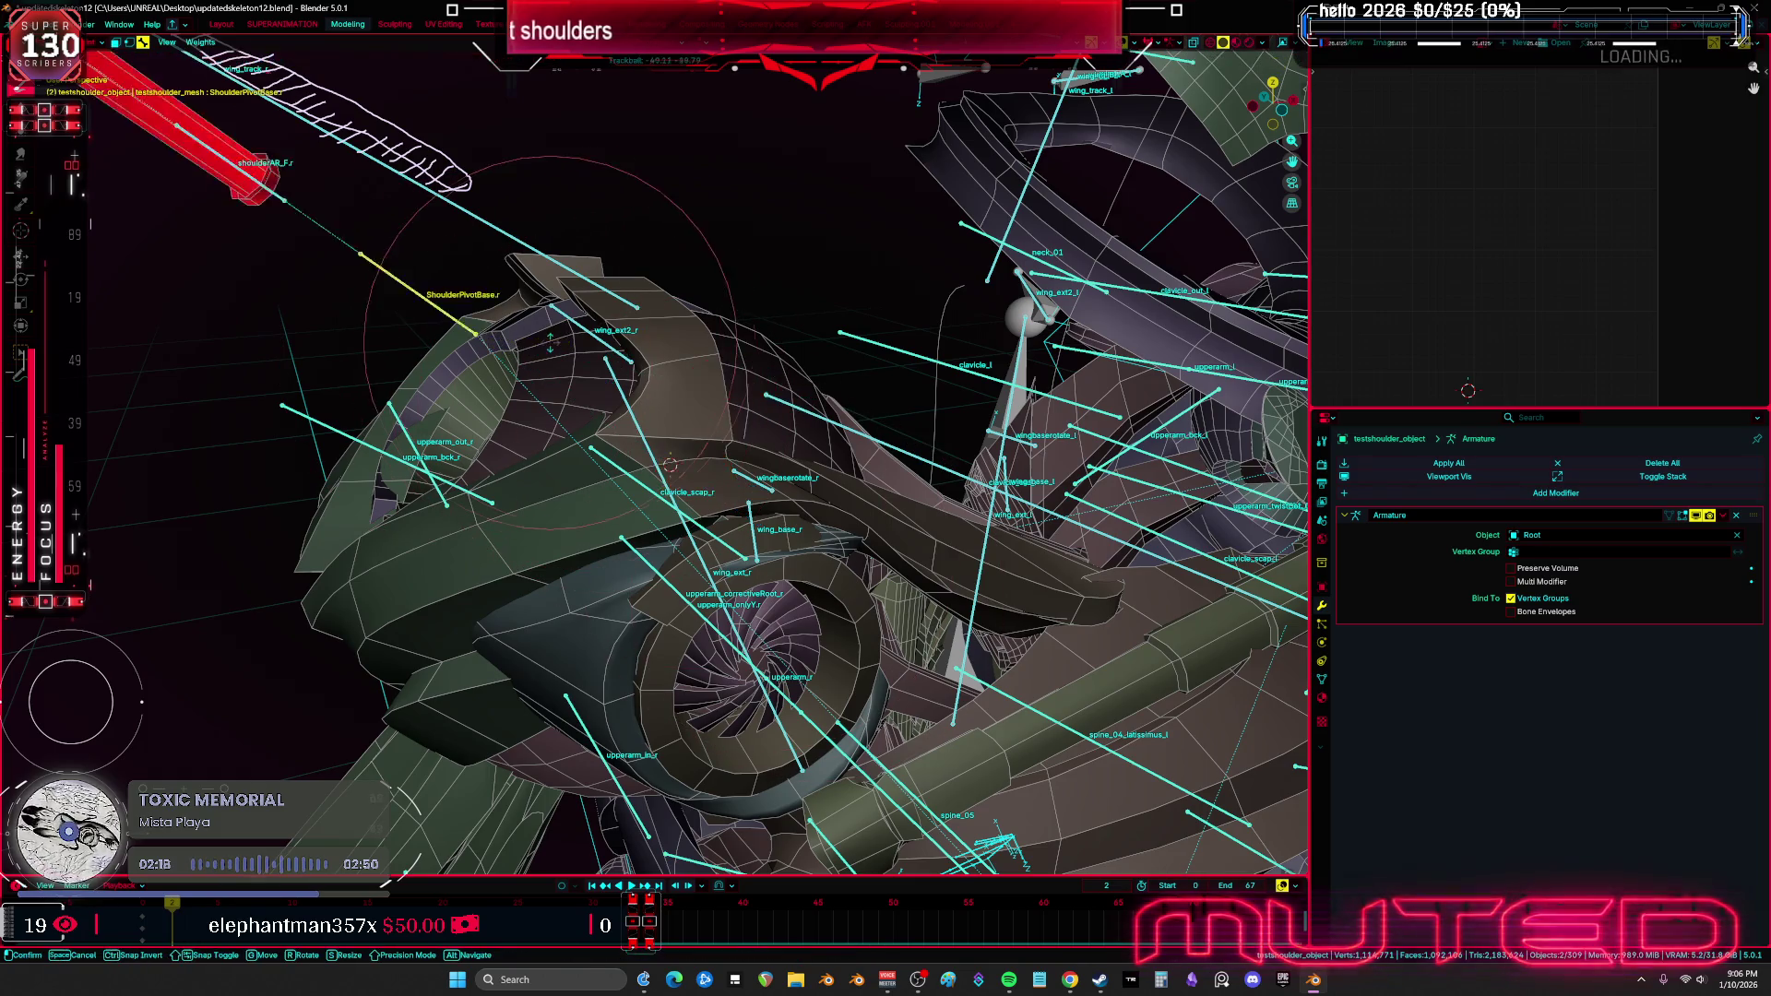
{"action": "key", "text": "ctrl+Tab"}
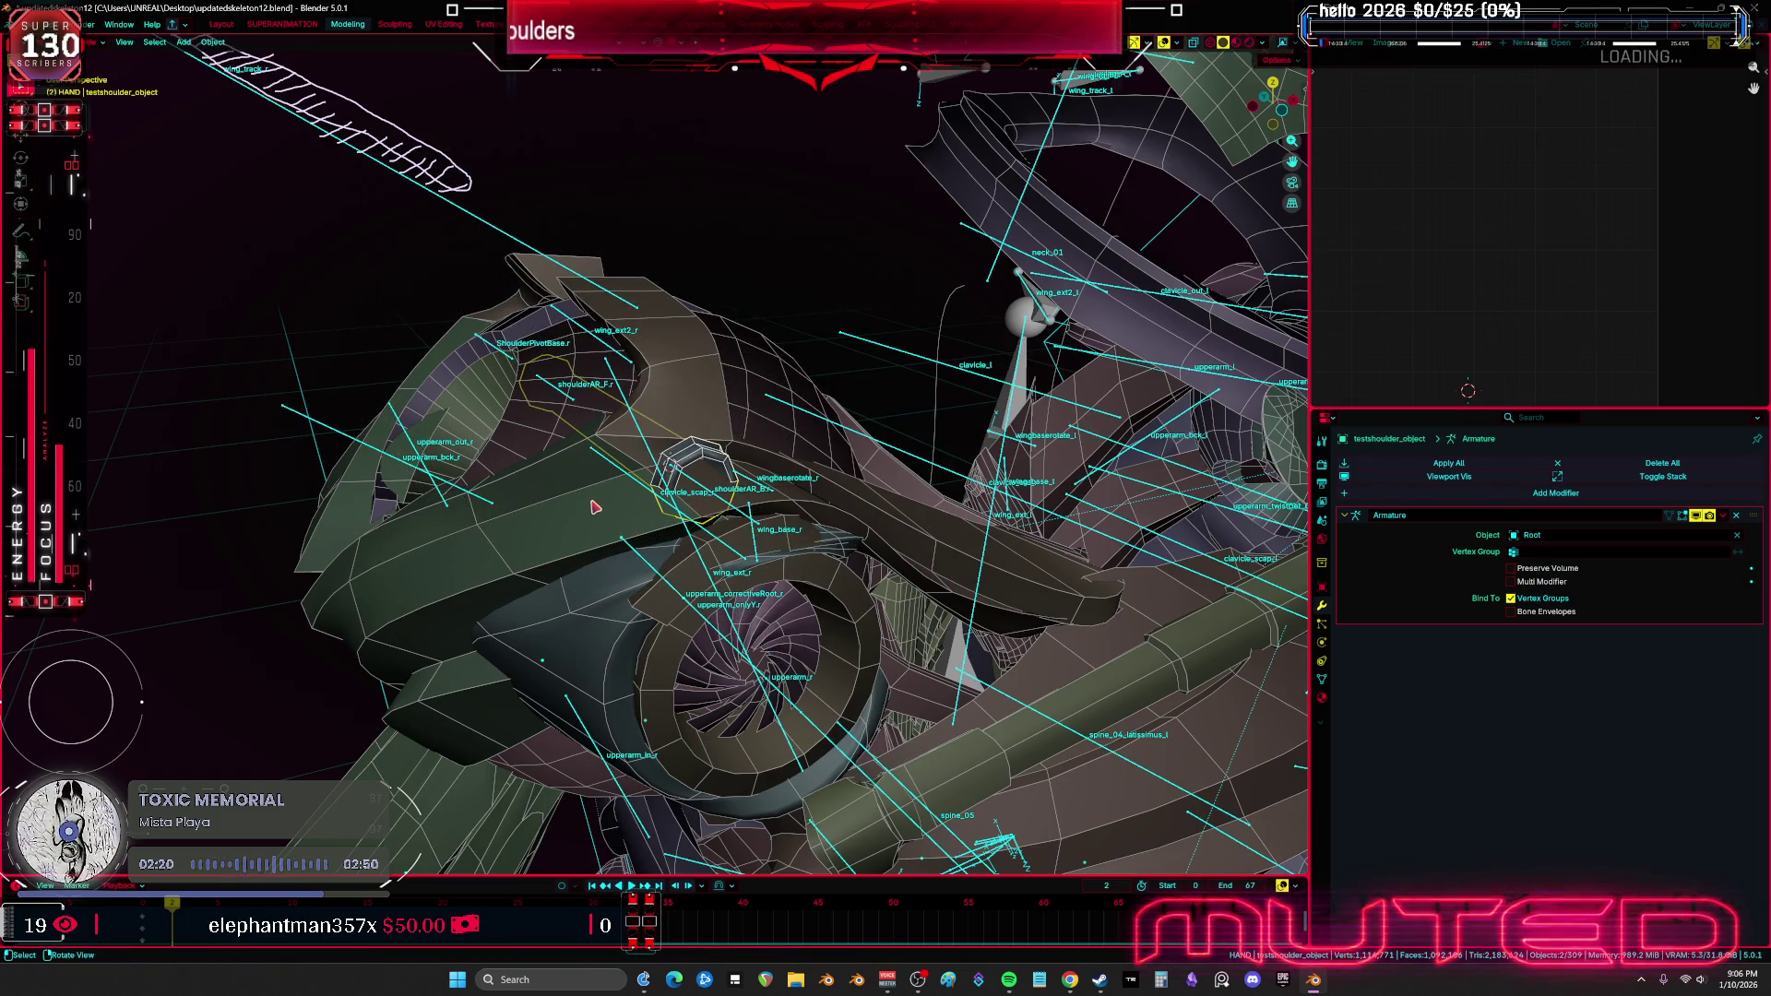
{"action": "left_click", "coordinate": [634, 514]}
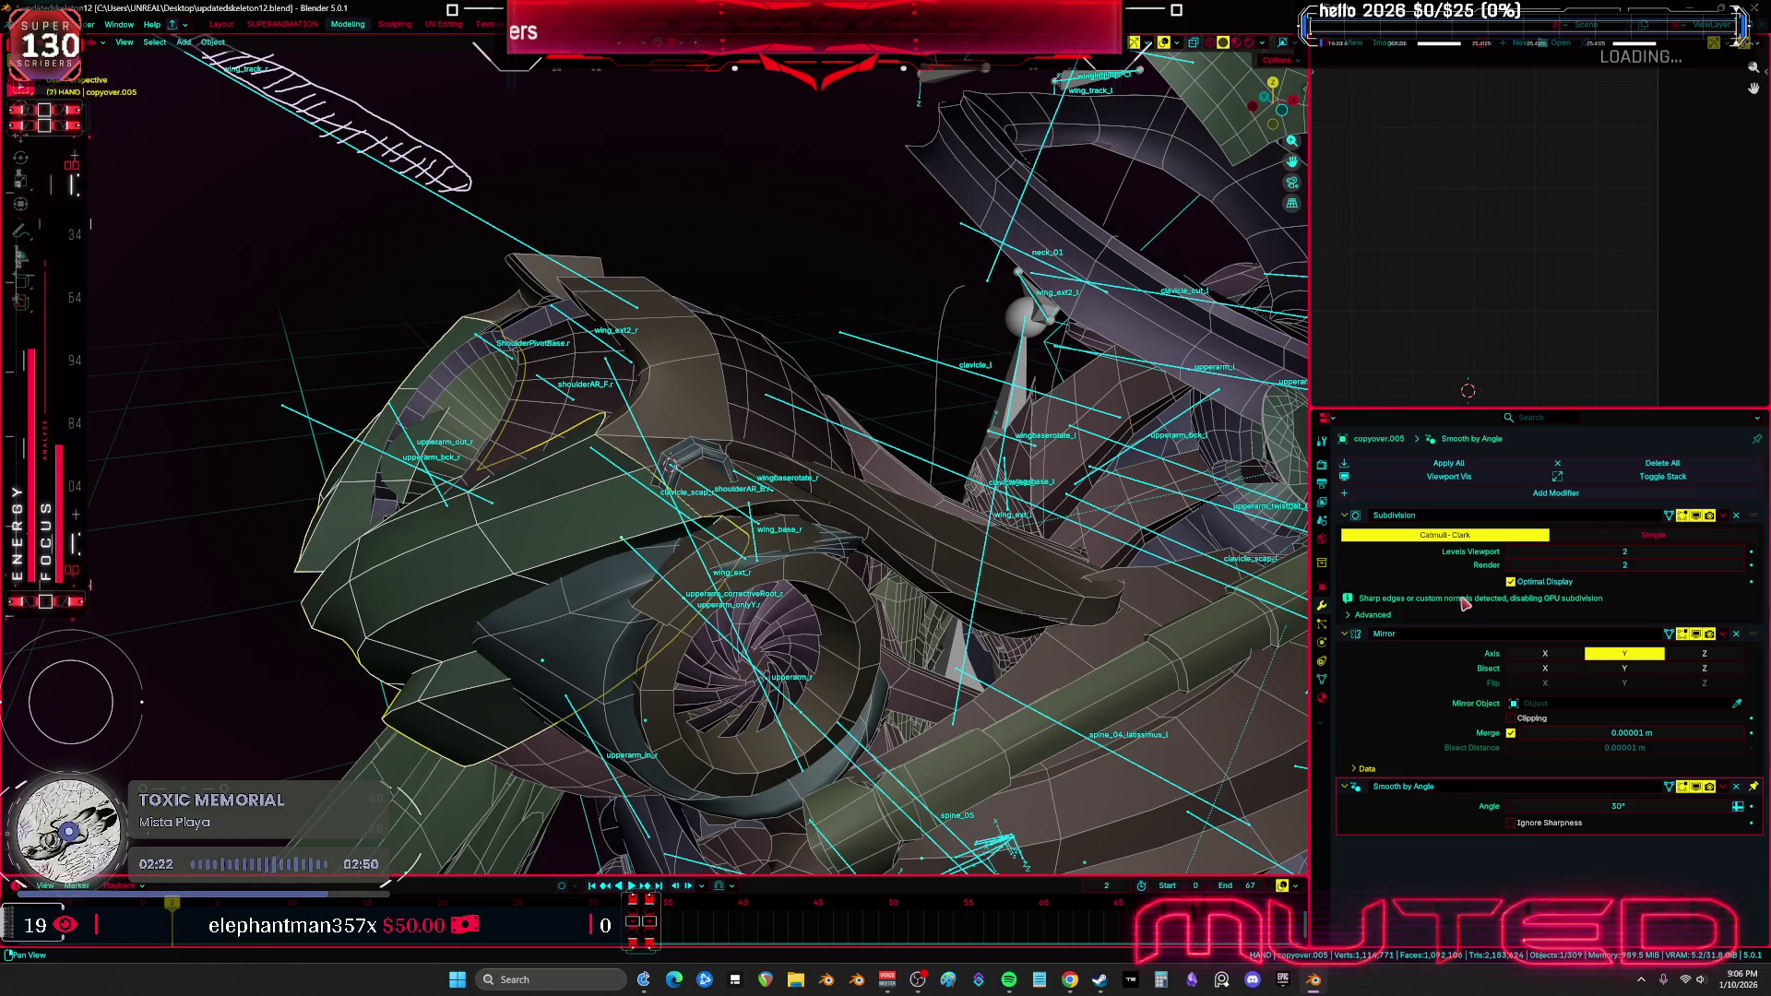
Duplicate the copyover.005 shoulder armor piece into copyover.008
{"action": "mouse_move", "coordinate": [645, 553]}
{"action": "middle_mouse_down"}
{"action": "mouse_move", "coordinate": [936, 526]}
{"action": "mouse_move", "coordinate": [859, 504]}
{"action": "mouse_move", "coordinate": [785, 533]}
{"action": "mouse_move", "coordinate": [717, 633]}
{"action": "mouse_move", "coordinate": [673, 753]}
{"action": "middle_mouse_up"}
{"action": "key", "text": "shift+d"}
{"action": "left_click", "coordinate": [710, 726]}
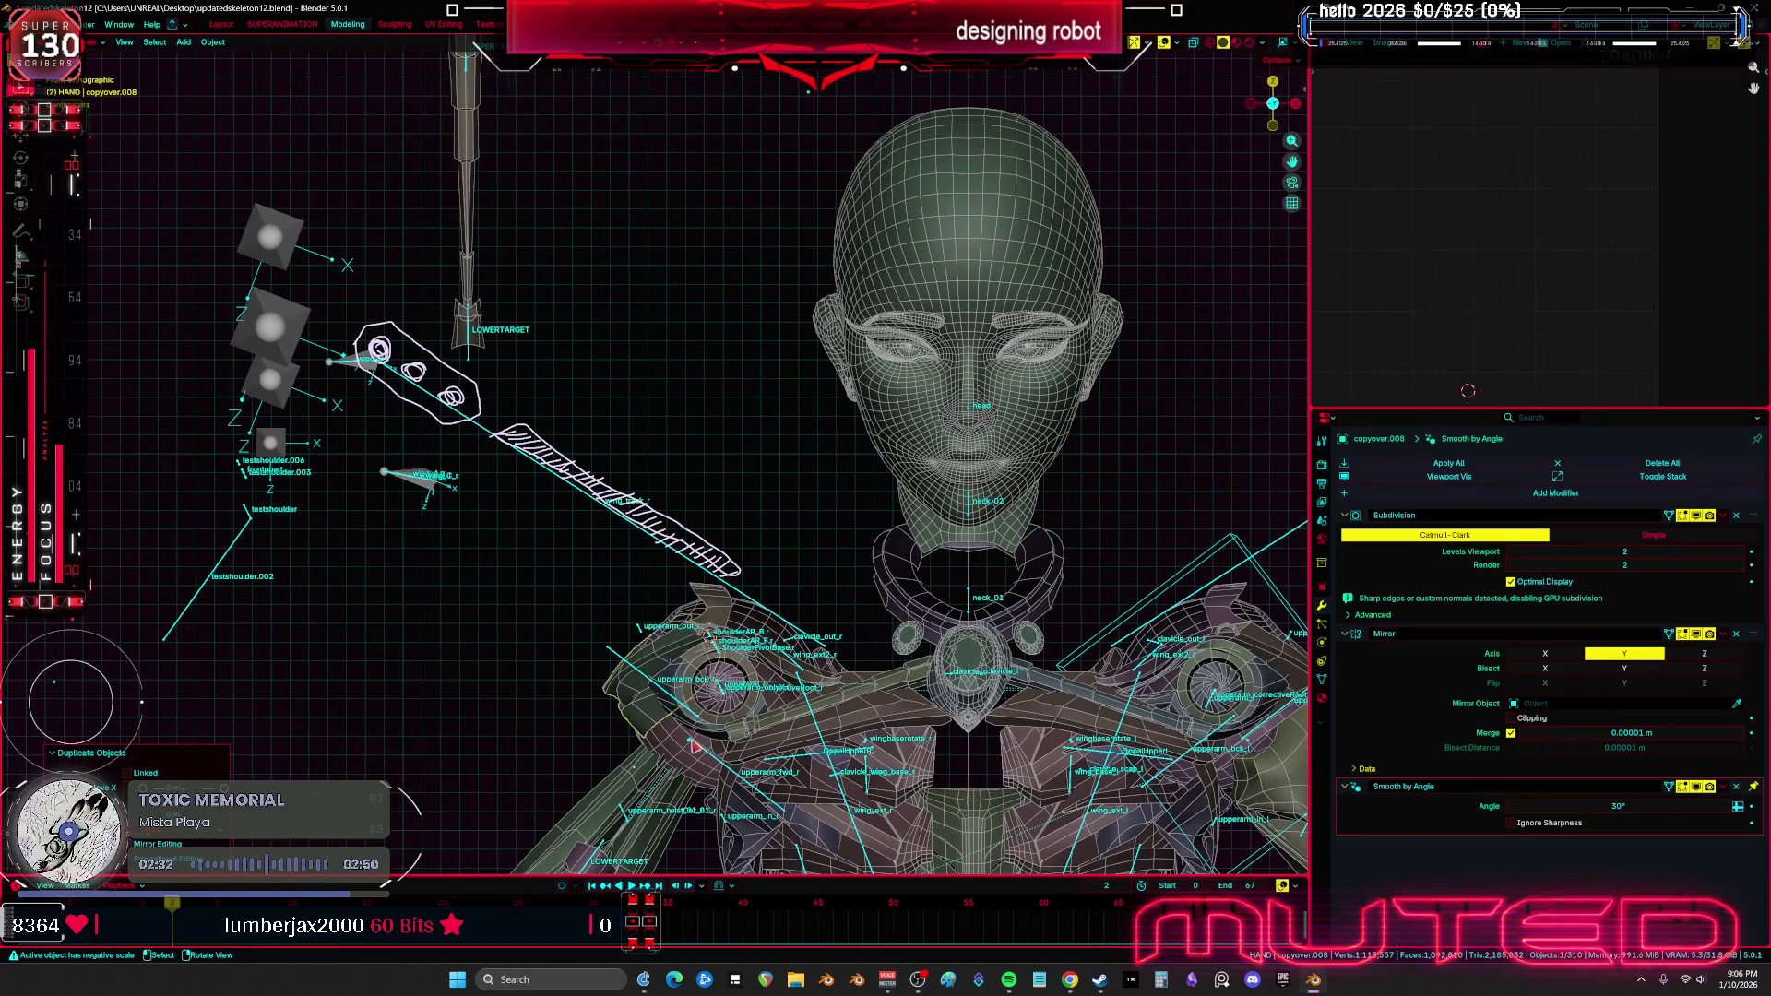
{"action": "key", "text": "n"}
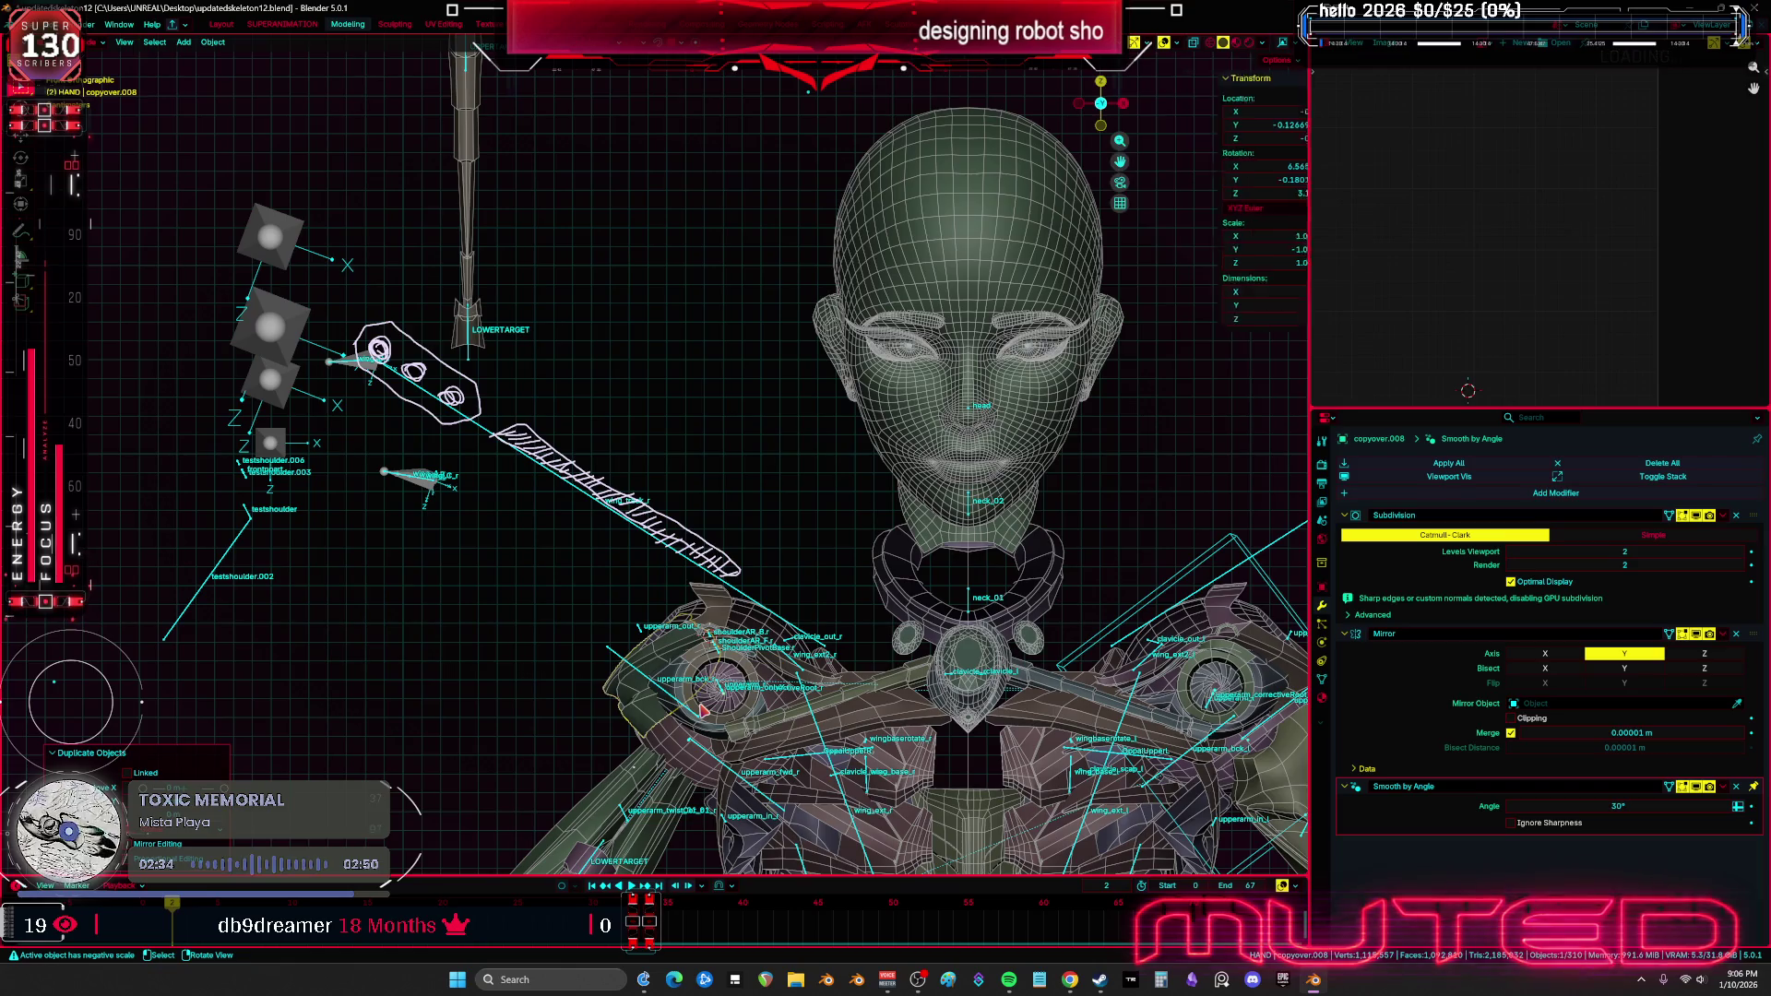
{"action": "key", "text": "n"}
Apply the duplicate's transforms, checking the mesh in local view
{"action": "mouse_move", "coordinate": [706, 708]}
{"action": "middle_mouse_down"}
{"action": "mouse_move", "coordinate": [843, 608]}
{"action": "mouse_move", "coordinate": [855, 630]}
{"action": "middle_mouse_up"}
{"action": "key", "text": "ctrl+a"}
{"action": "left_click", "coordinate": [845, 627]}
{"action": "key", "text": "KP_Divide"}
{"action": "key", "text": "ctrl+a"}
{"action": "left_click", "coordinate": [856, 630]}
{"action": "key", "text": "KP_Divide"}
Hide copyover.008 and select copyover.005 again
{"action": "mouse_move", "coordinate": [857, 628]}
{"action": "middle_mouse_down"}
{"action": "mouse_move", "coordinate": [852, 668]}
{"action": "mouse_move", "coordinate": [828, 668]}
{"action": "middle_mouse_up"}
{"action": "key", "text": "h"}
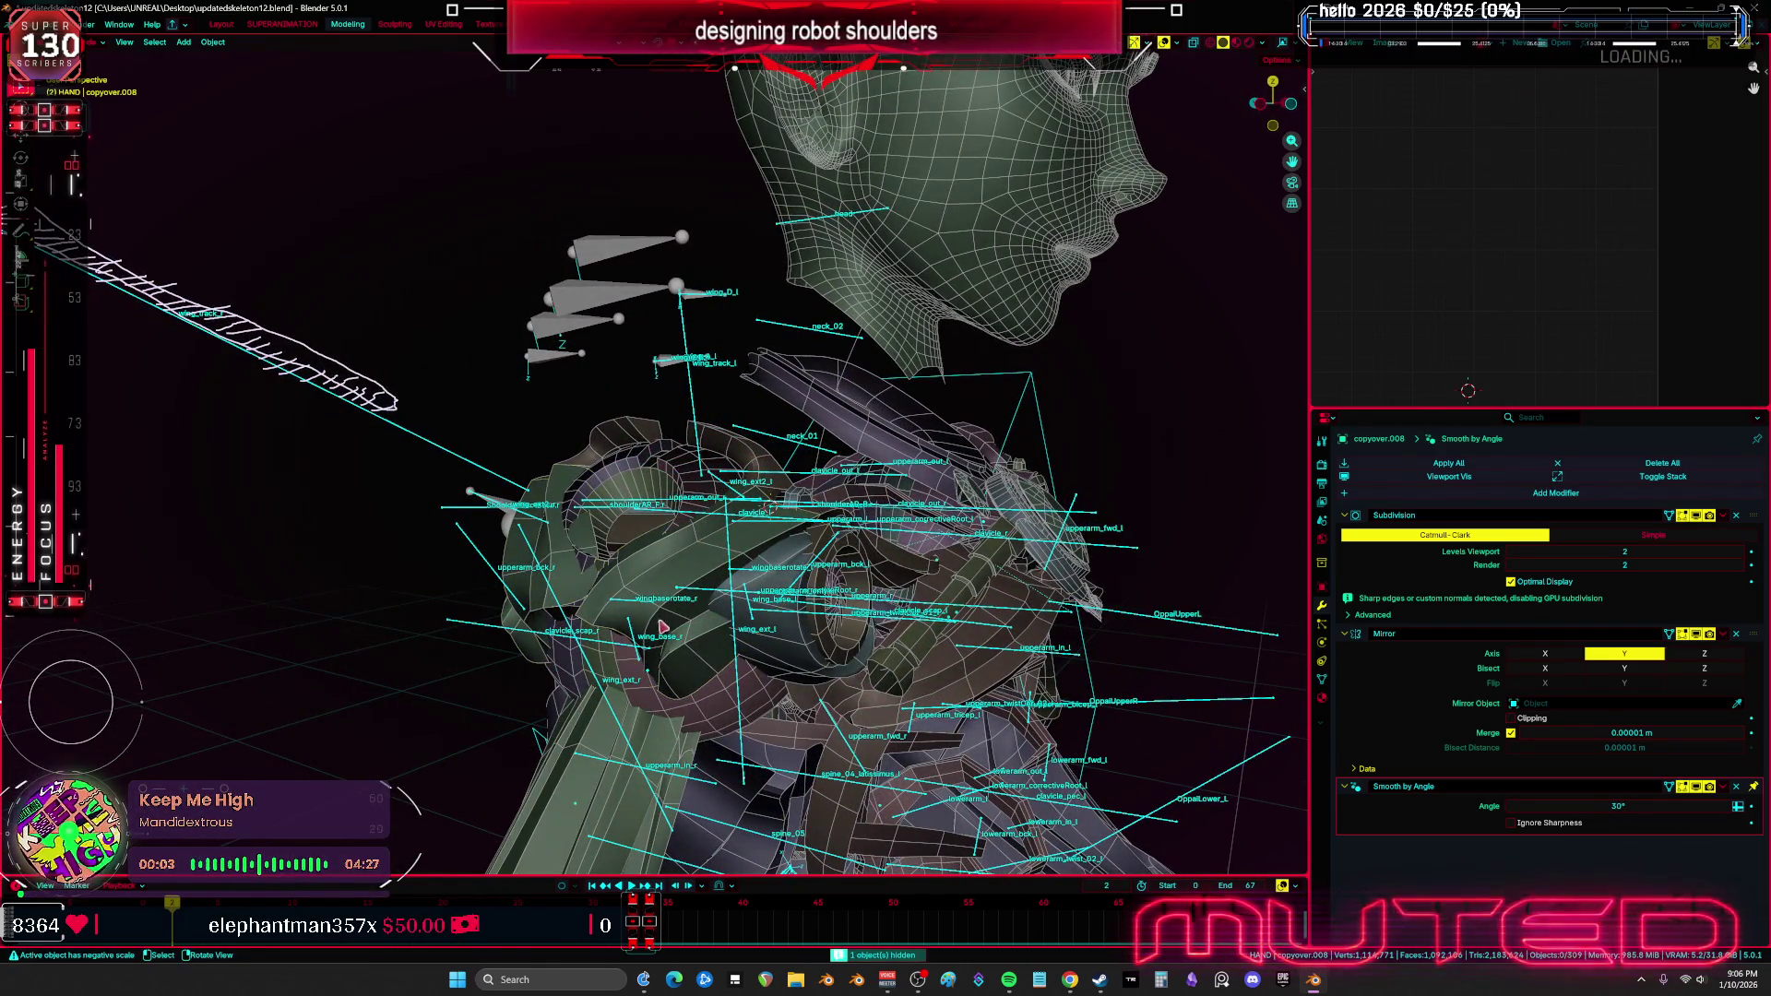
{"action": "left_click", "coordinate": [664, 627]}
Shade the armor piece smooth and apply its Mirror modifier
{"action": "middle_click_drag", "start_coordinate": [664, 628], "coordinate": [645, 585]}
{"action": "right_click", "coordinate": [646, 585]}
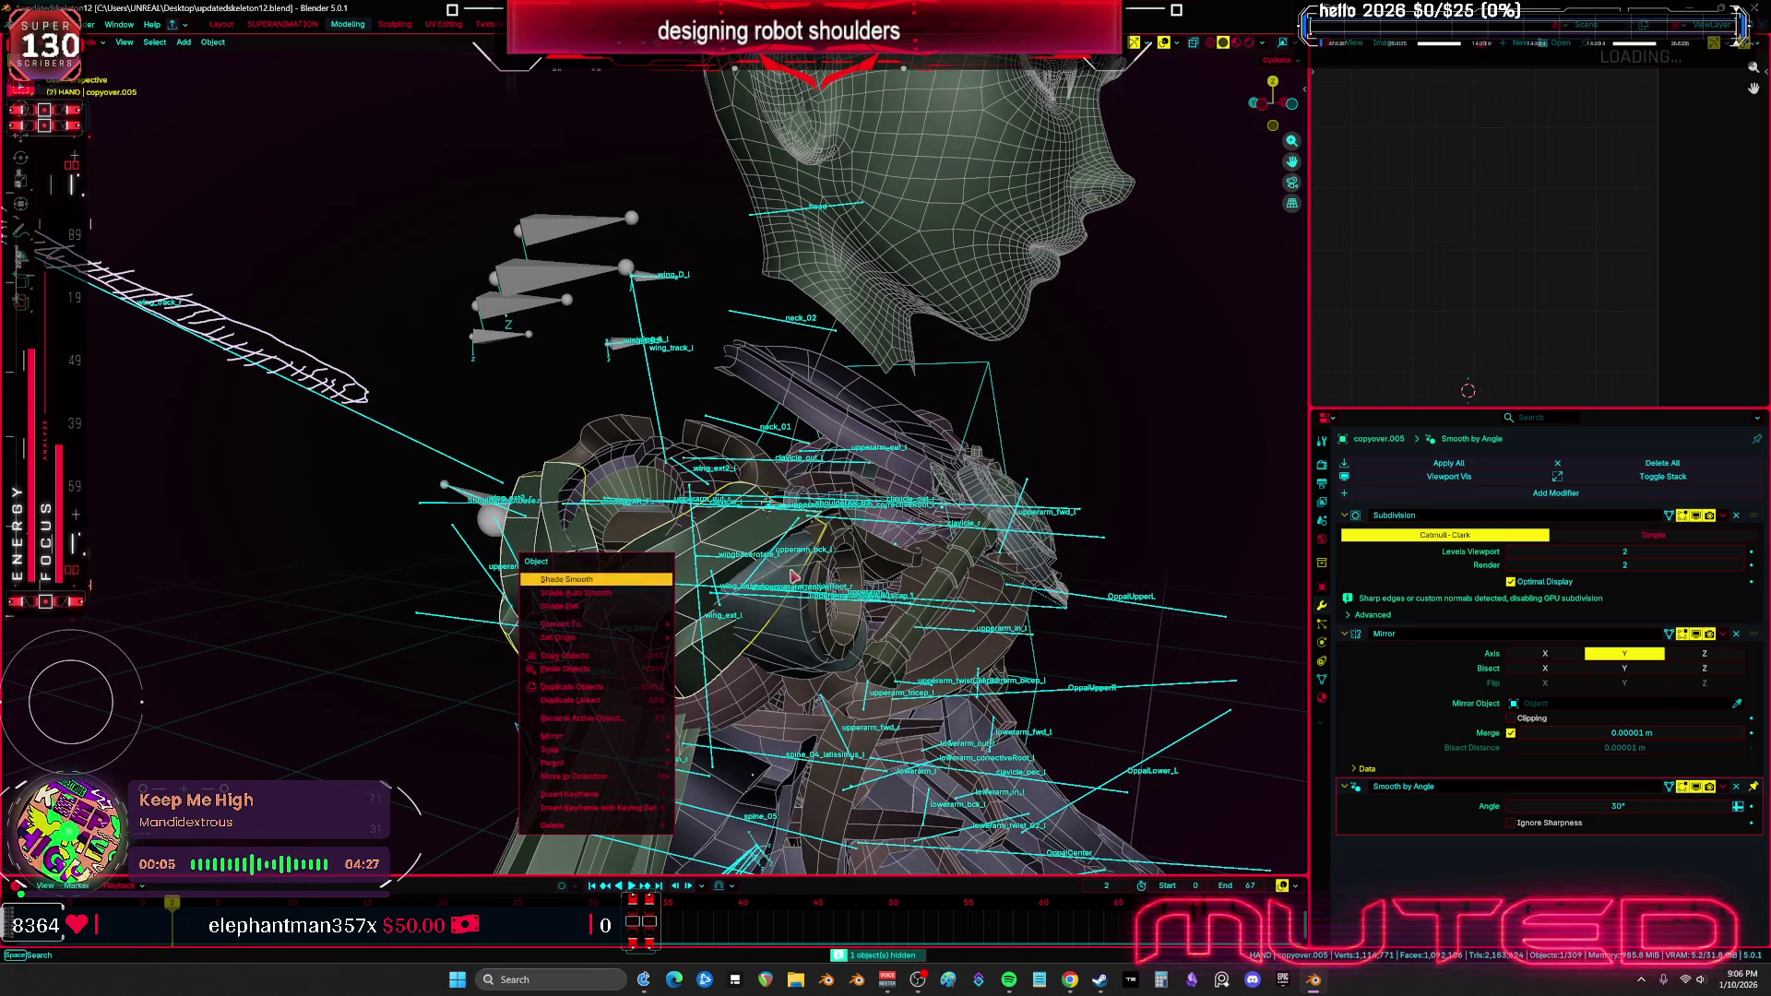
{"action": "left_click", "coordinate": [645, 581]}
{"action": "left_click", "coordinate": [1723, 634]}
{"action": "left_click", "coordinate": [1678, 649]}
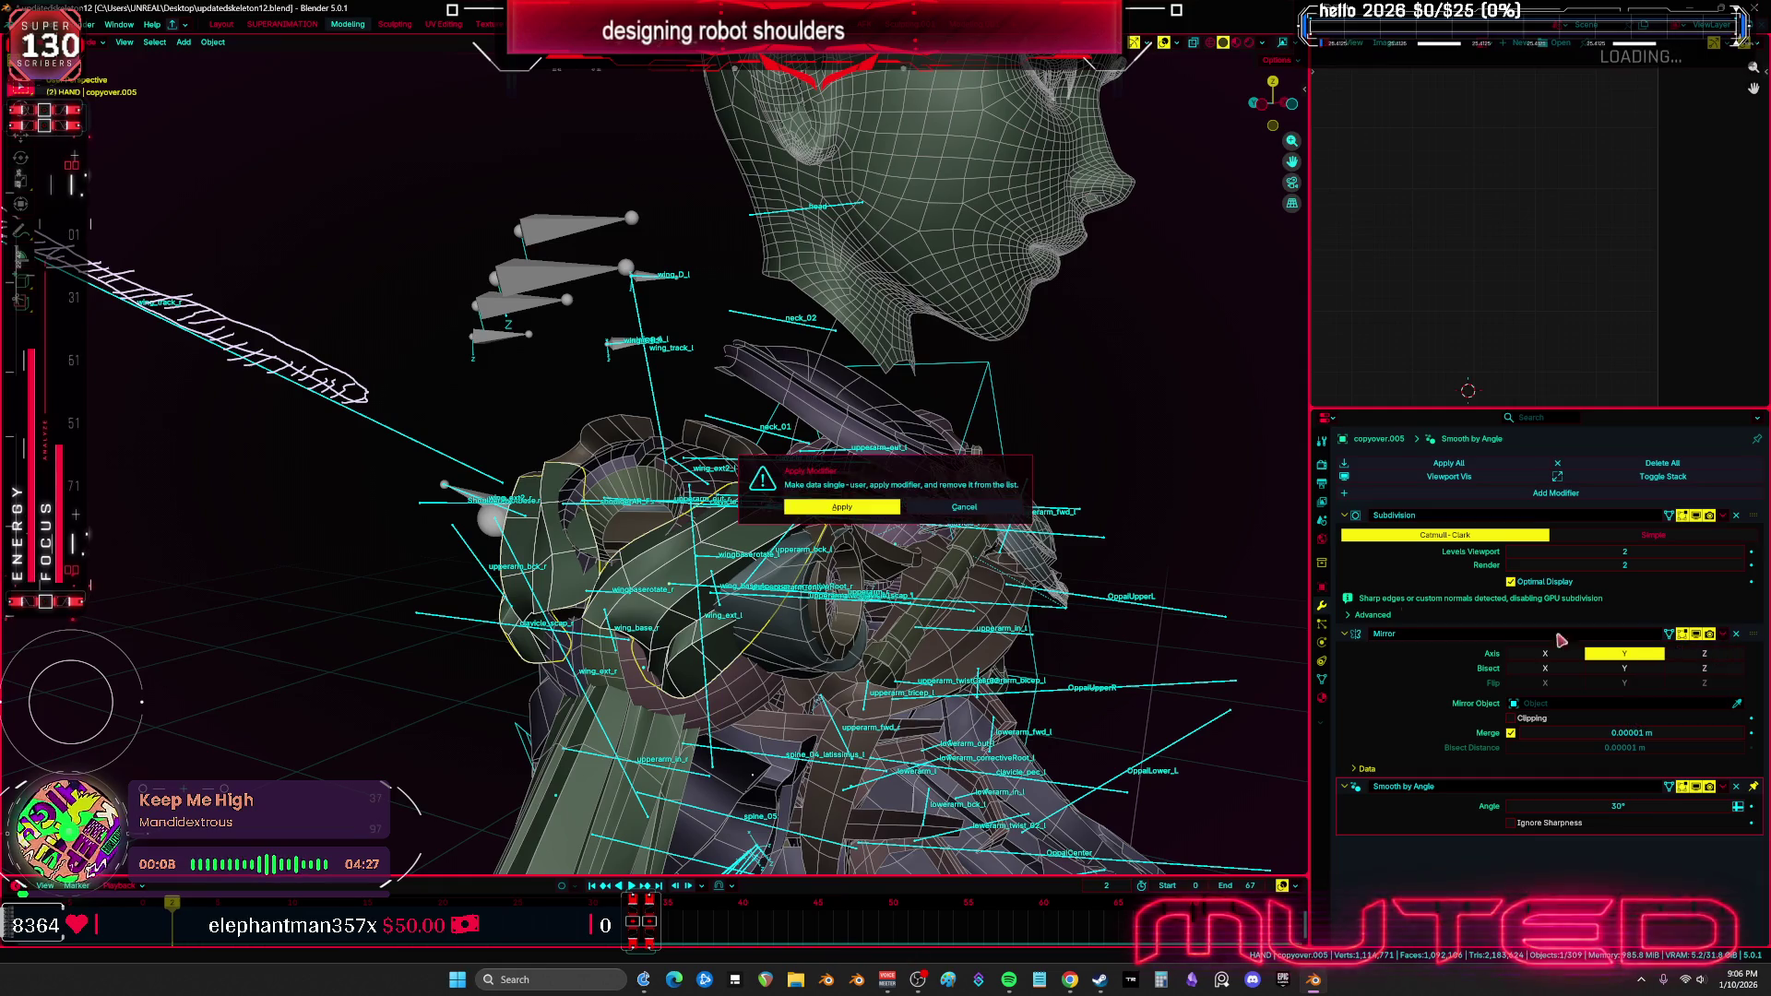
{"action": "left_click", "coordinate": [870, 513]}
Apply All Transforms to the shoulder armour piece
{"action": "right_click", "coordinate": [747, 545]}
{"action": "left_click", "coordinate": [747, 590]}
{"action": "mouse_move", "coordinate": [747, 591]}
{"action": "middle_mouse_down"}
{"action": "mouse_move", "coordinate": [802, 558]}
{"action": "mouse_move", "coordinate": [692, 540]}
{"action": "mouse_move", "coordinate": [824, 508]}
{"action": "mouse_move", "coordinate": [835, 443]}
{"action": "middle_mouse_up"}
{"action": "key", "text": "g"}
{"action": "right_click", "coordinate": [662, 532]}
{"action": "key", "text": "ctrl+a"}
{"action": "left_click", "coordinate": [823, 508]}
Undo a first Armature Deform parenting to Root and re-shade the mesh smooth
{"action": "left_click", "coordinate": [829, 393]}
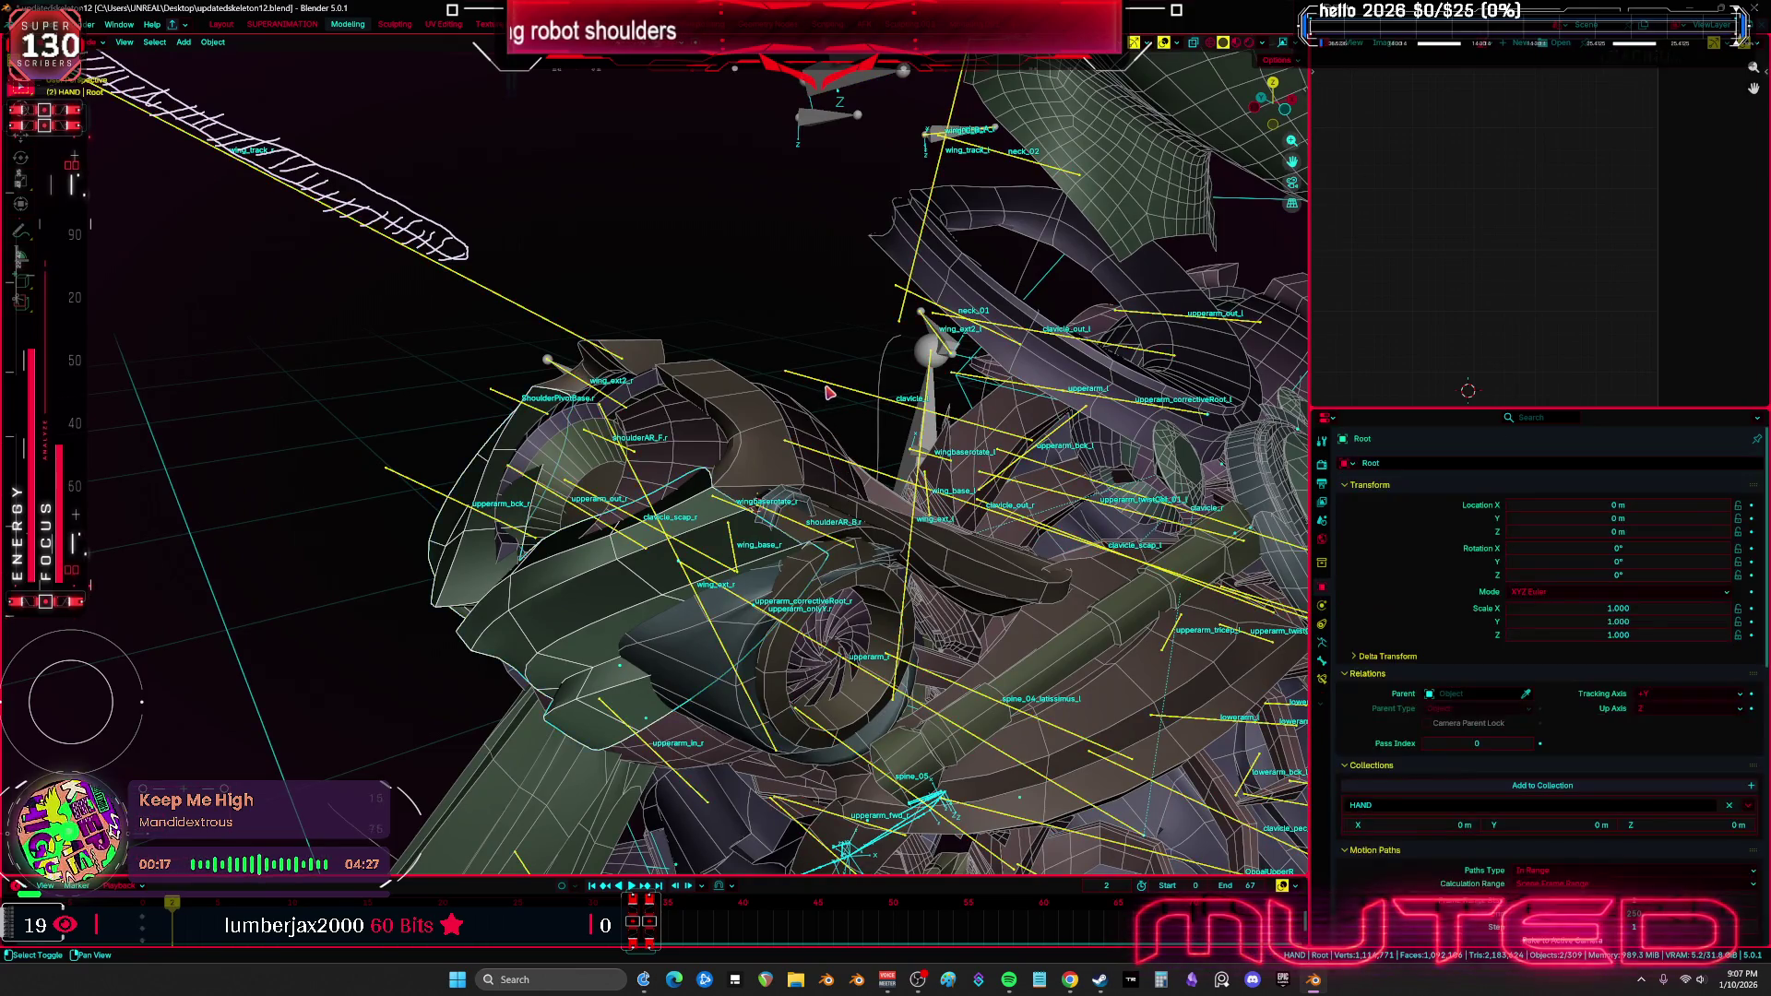
{"action": "key", "text": "ctrl+p"}
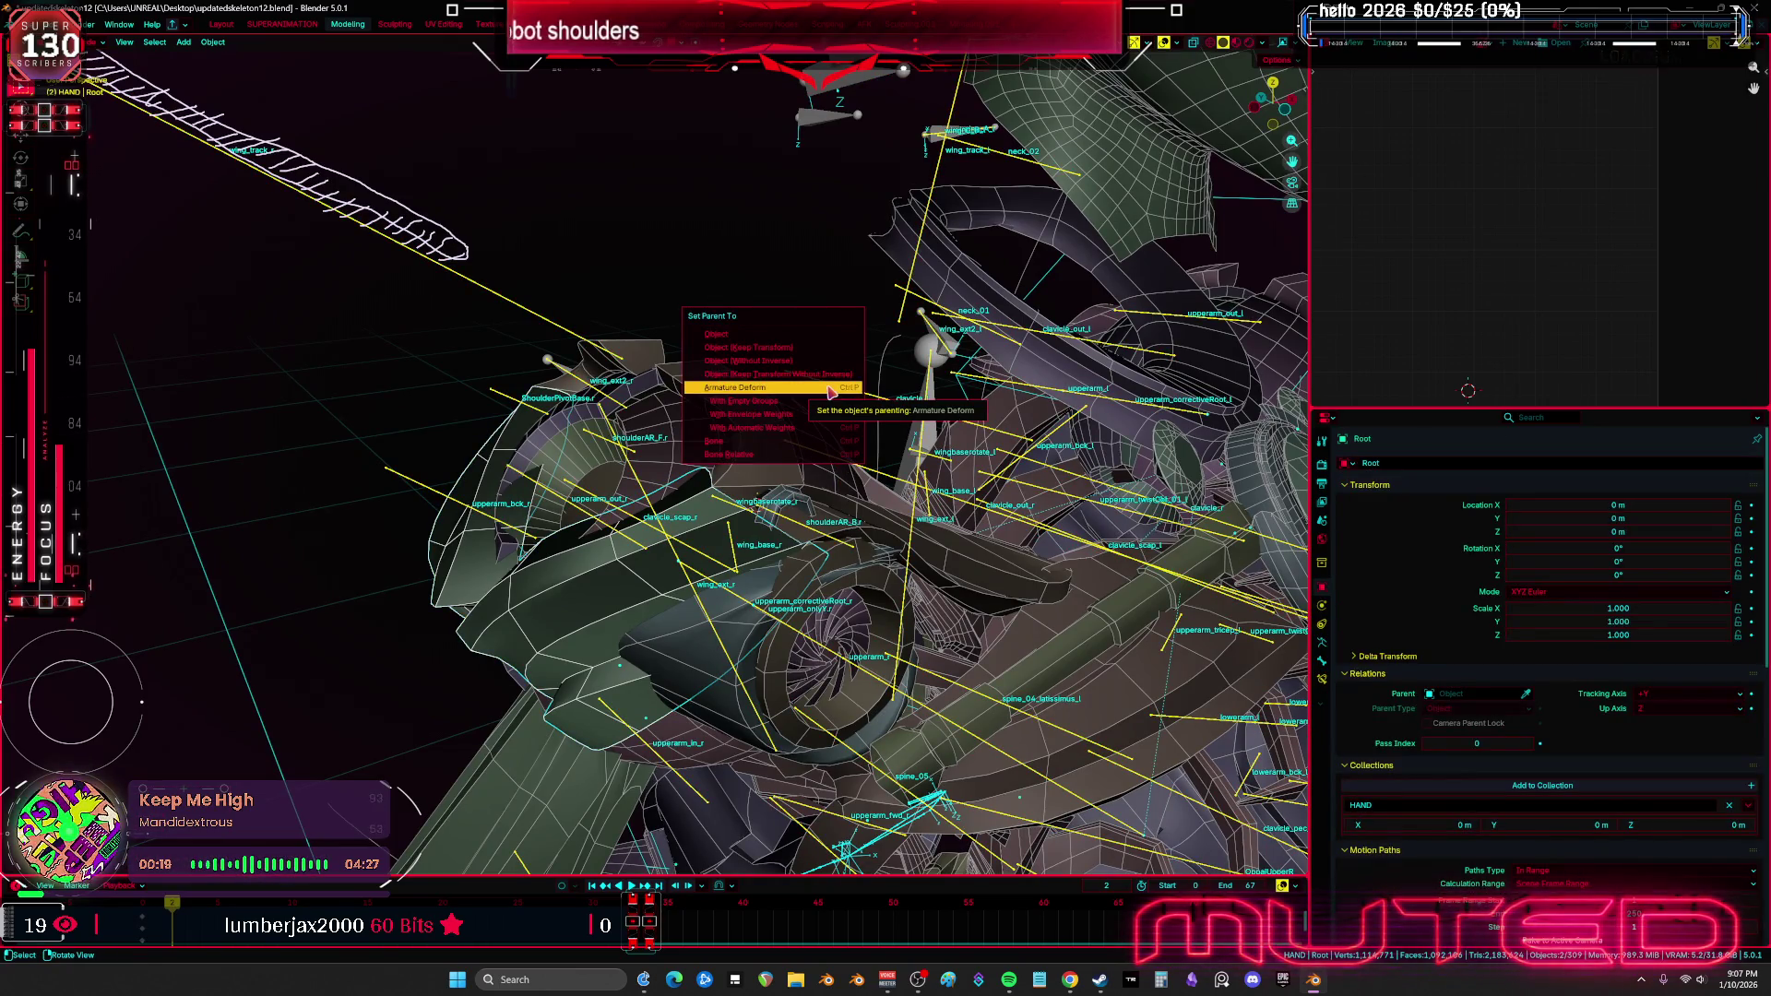
{"action": "left_click", "coordinate": [829, 388]}
{"action": "key", "text": "ctrl+z"}
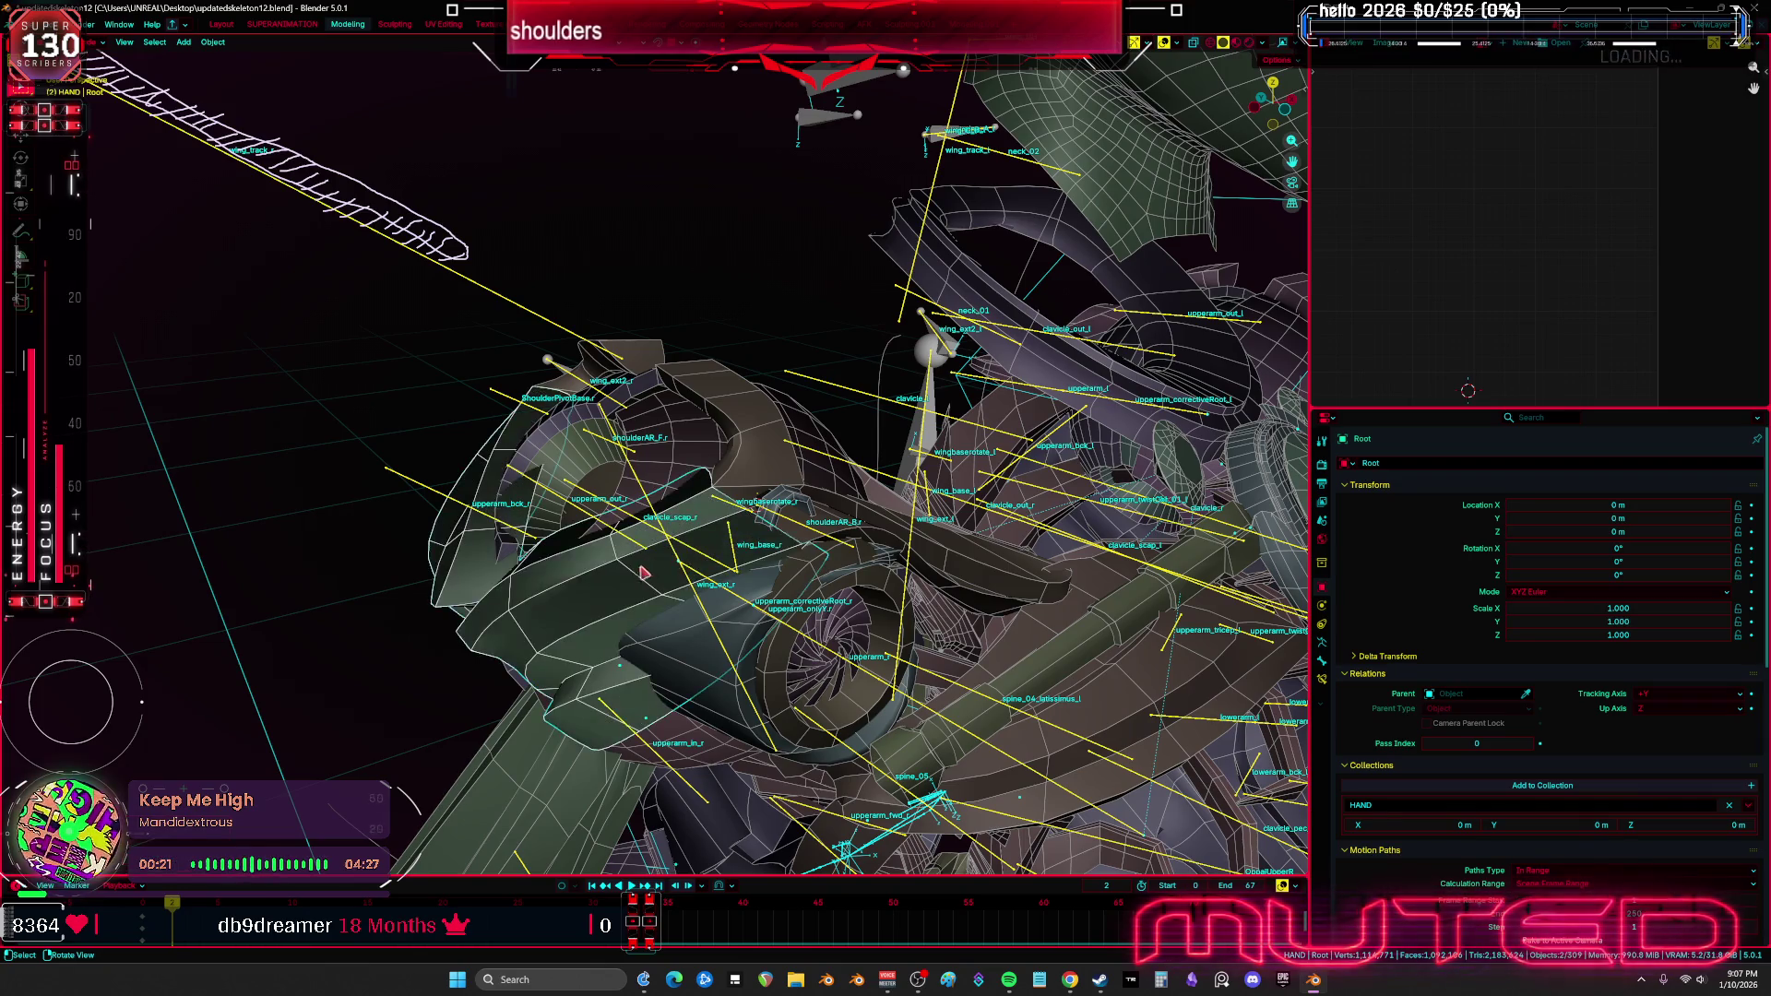
{"action": "left_click", "coordinate": [625, 591]}
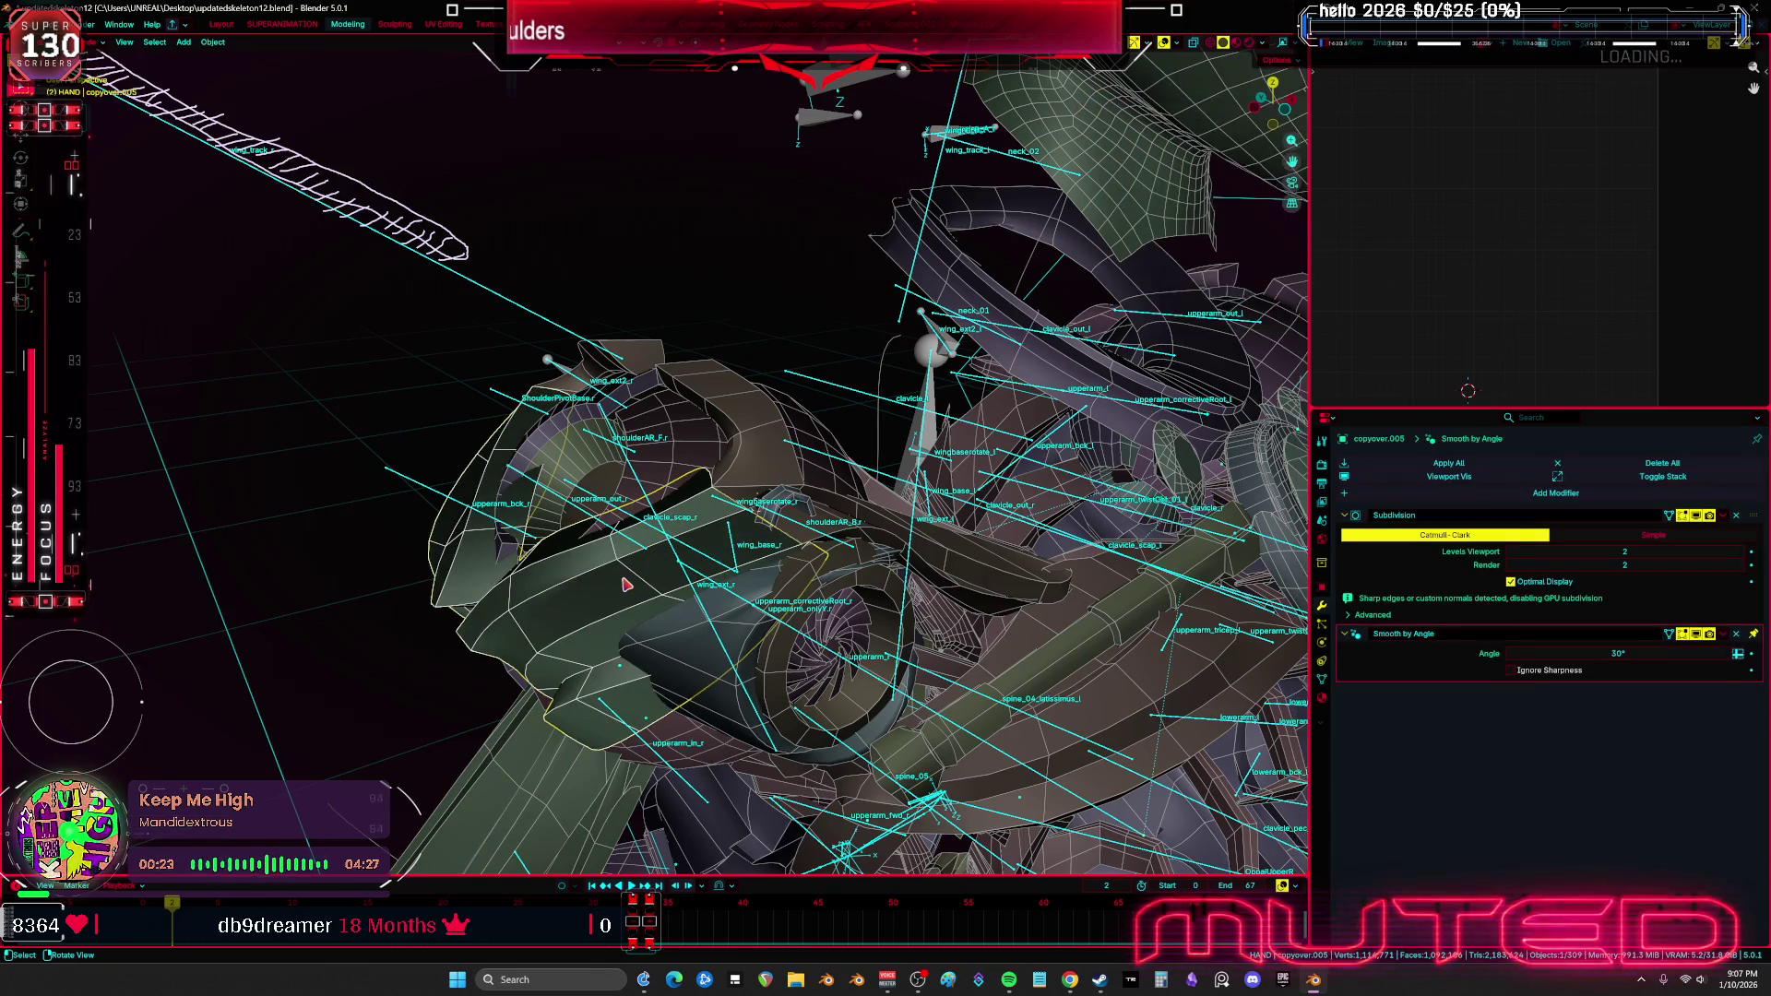
{"action": "right_click", "coordinate": [626, 585]}
{"action": "left_click", "coordinate": [624, 580]}
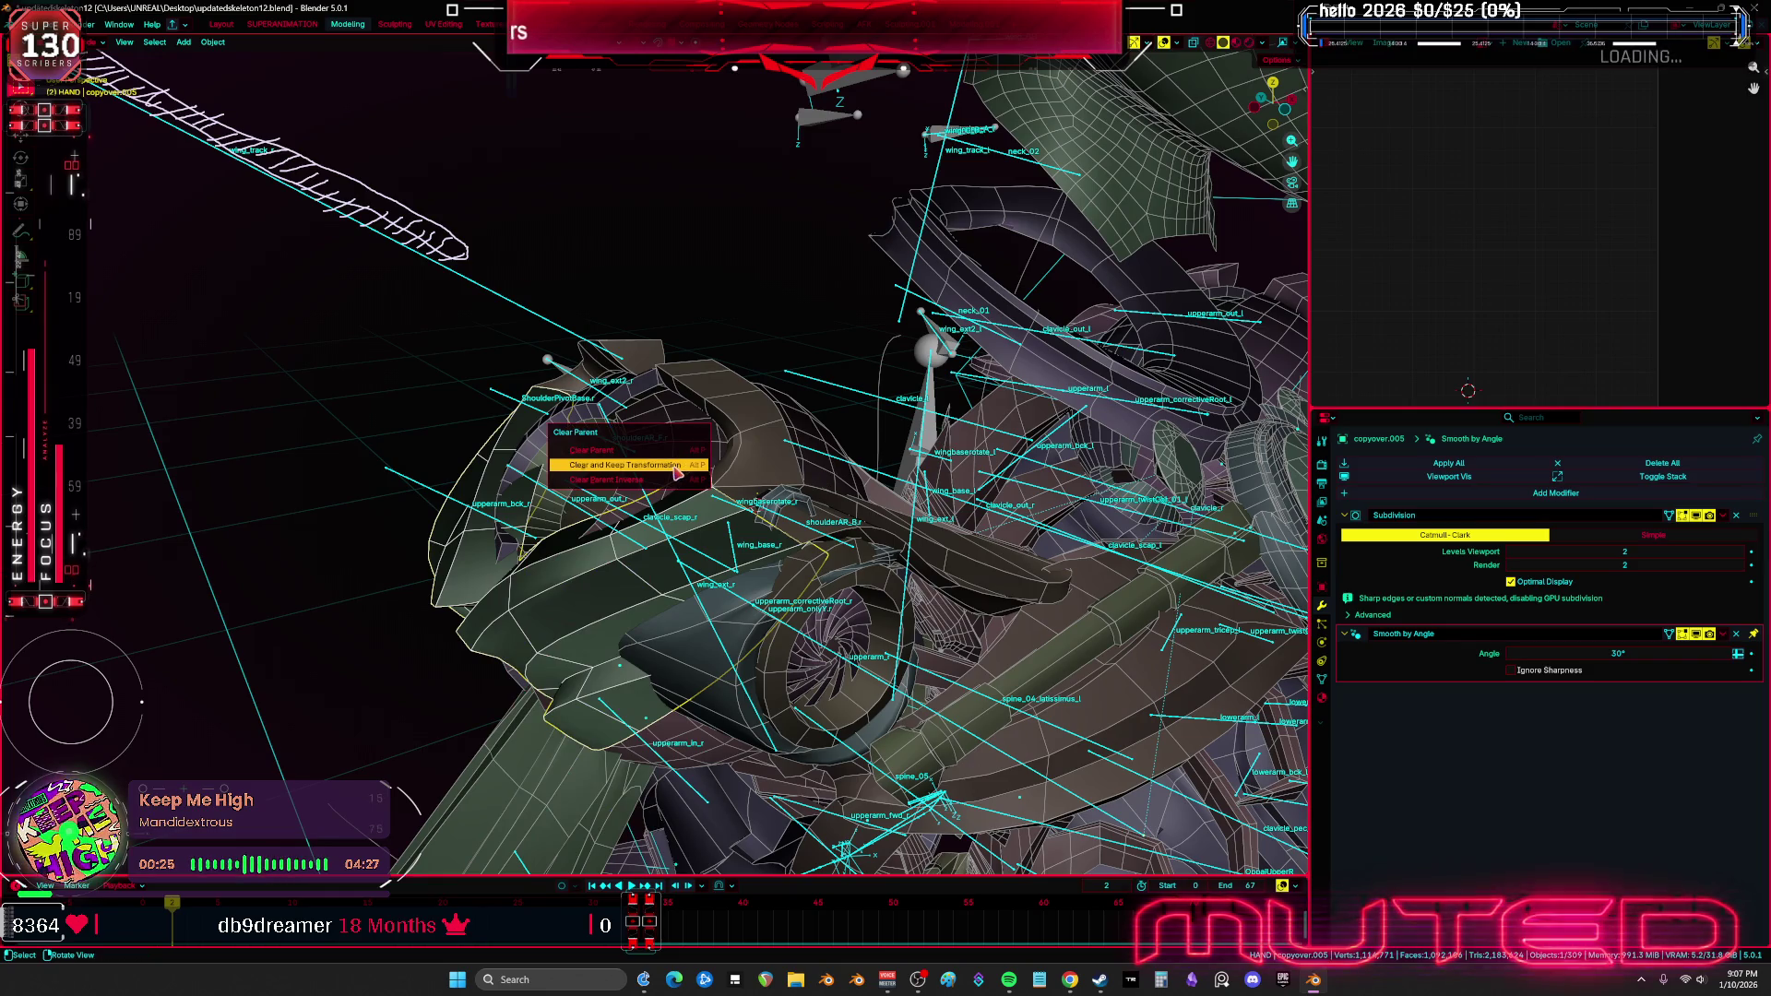
{"action": "right_click", "coordinate": [676, 473]}
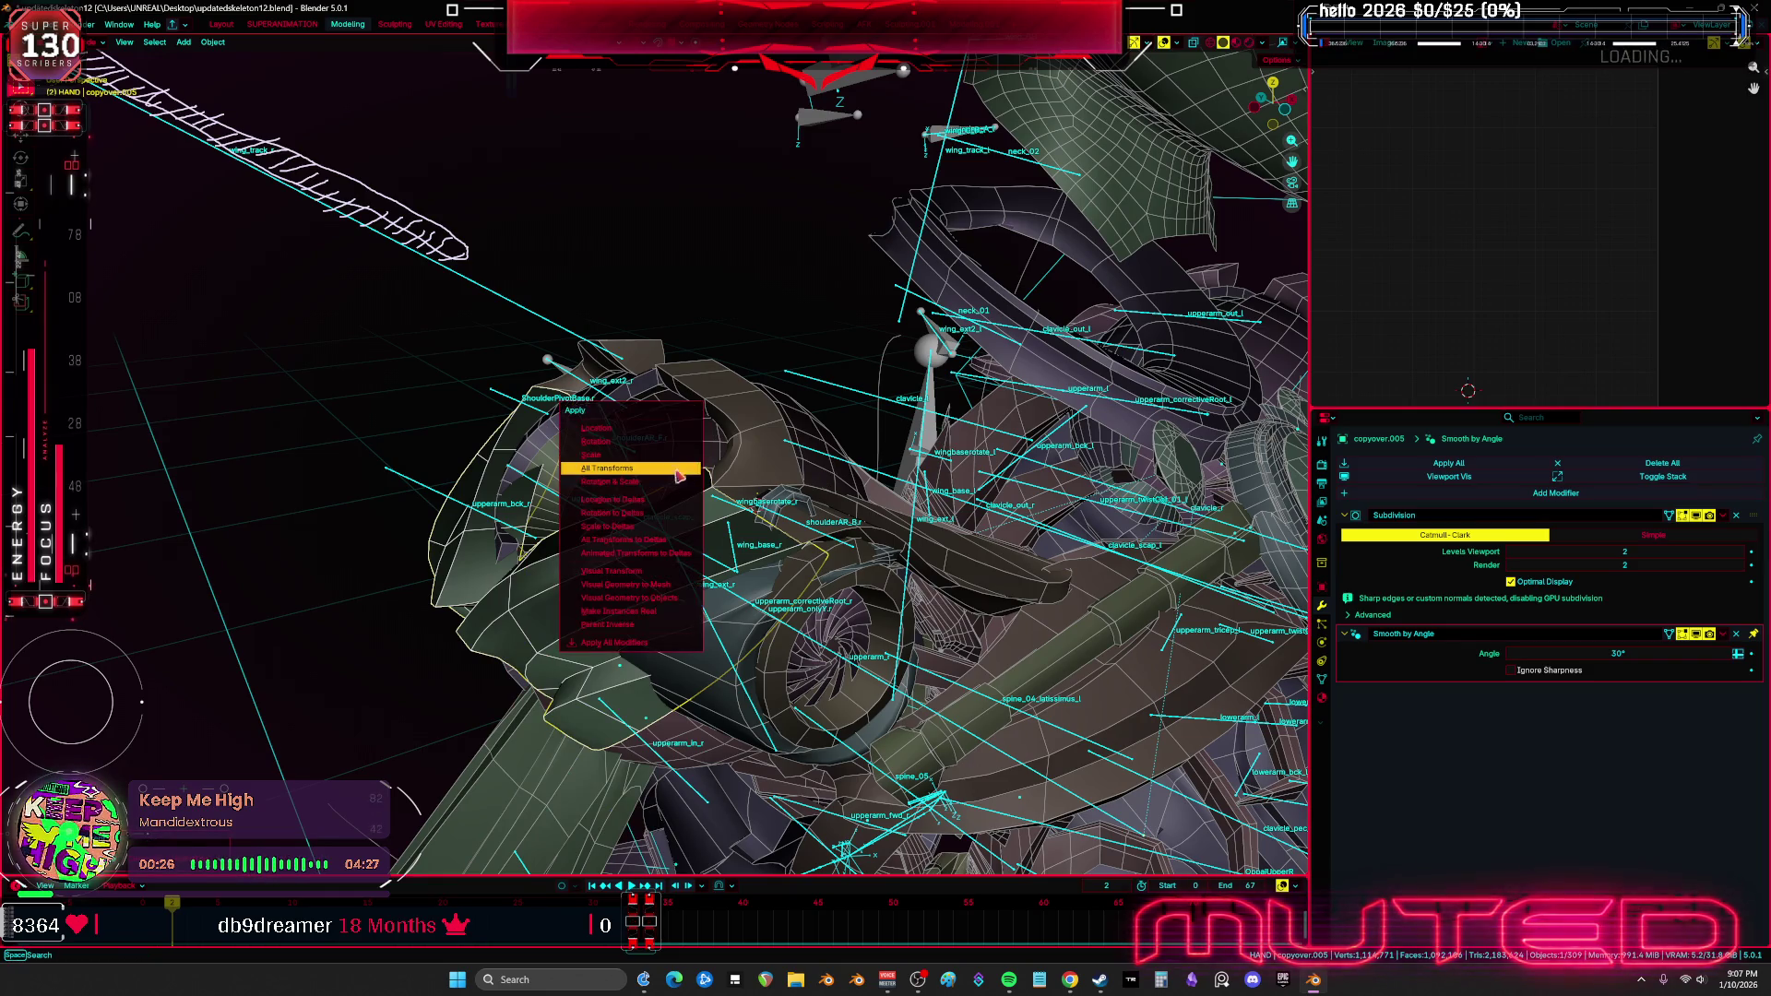
Parent the mesh to Root with Armature Deform and enter Weight Paint mode
{"action": "left_click", "coordinate": [816, 385], "text": "shift"}
{"action": "key", "text": "ctrl+p"}
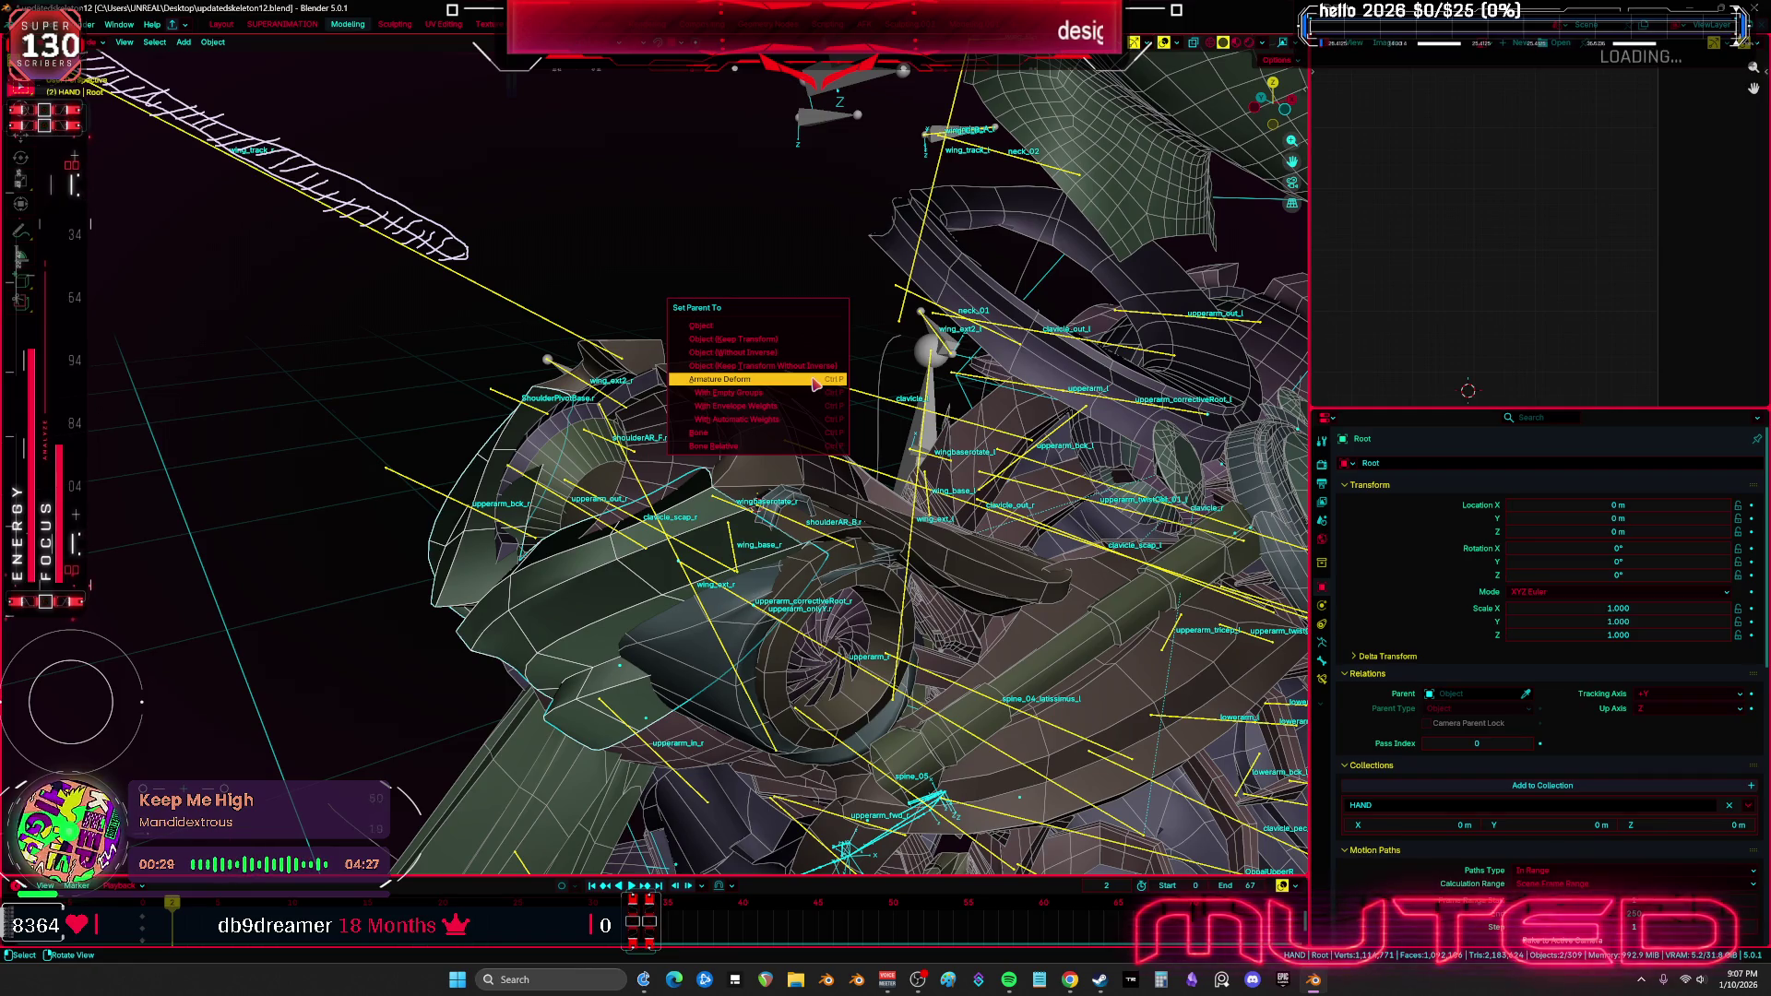
{"action": "left_click", "coordinate": [815, 386]}
{"action": "mouse_move", "coordinate": [815, 385]}
{"action": "middle_mouse_down"}
{"action": "mouse_move", "coordinate": [621, 560]}
{"action": "mouse_move", "coordinate": [728, 533]}
{"action": "mouse_move", "coordinate": [749, 484]}
{"action": "middle_mouse_up"}
{"action": "left_click", "coordinate": [709, 587]}
{"action": "key", "text": "ctrl+Tab"}
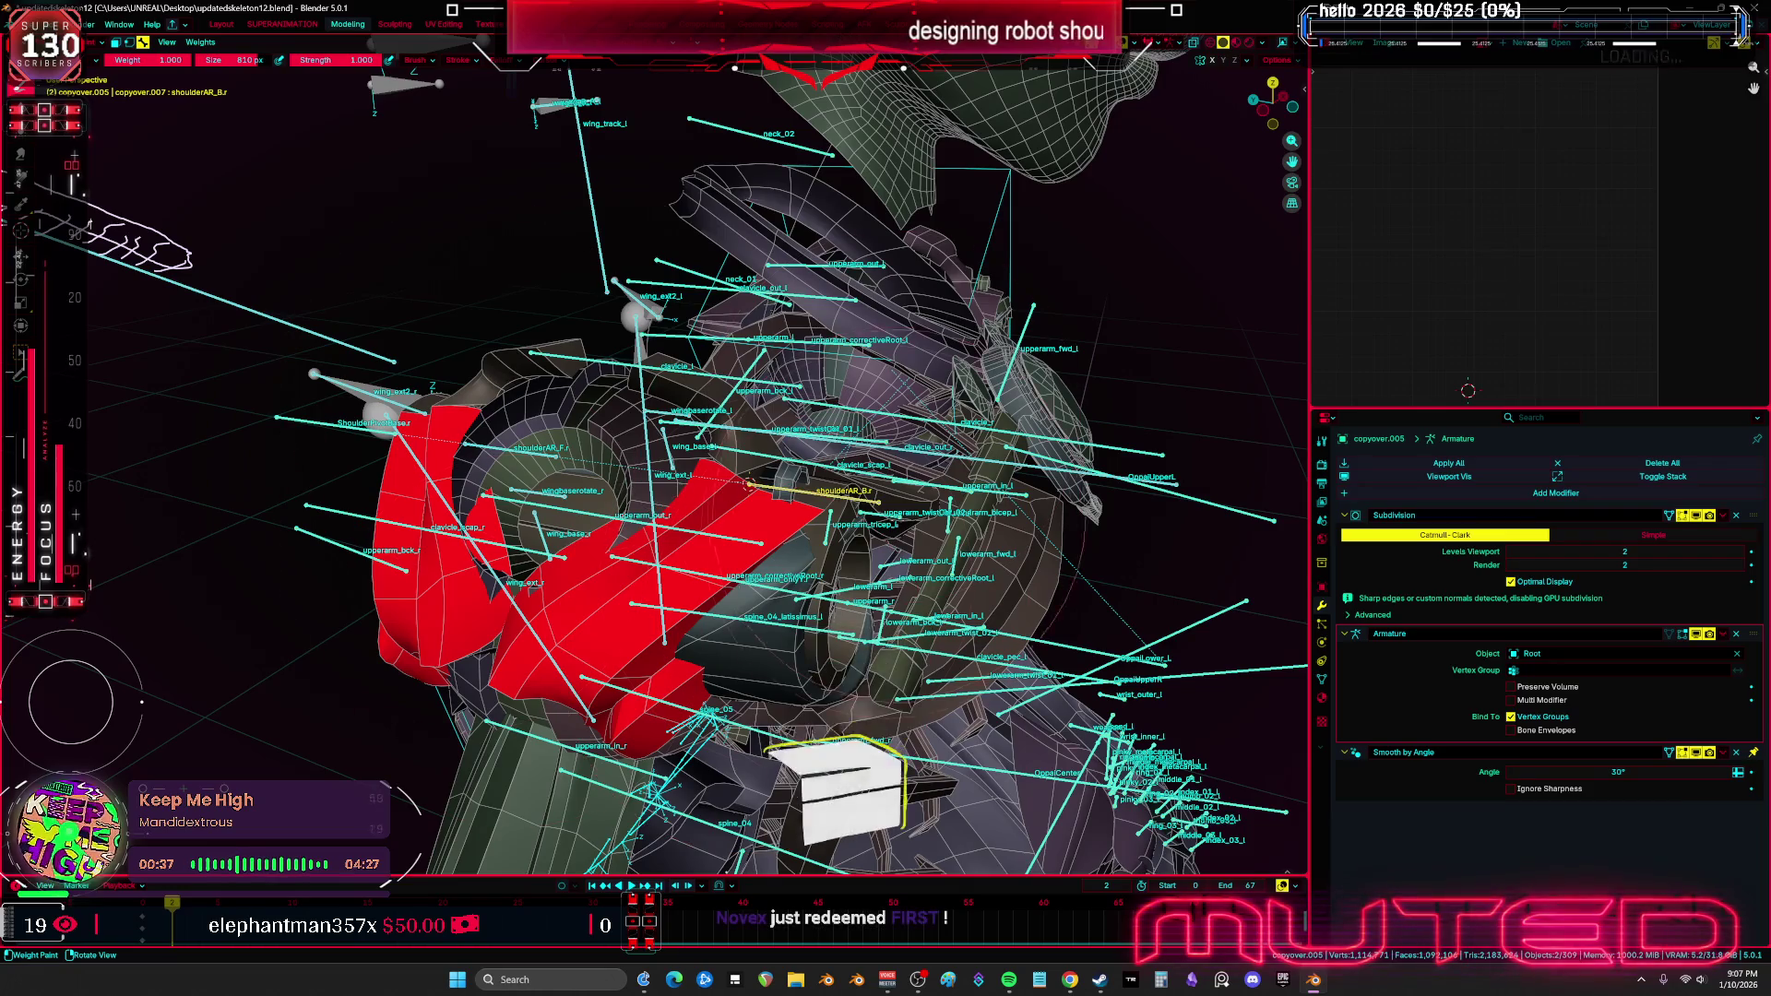
Put the copyover.007 shoulder armour piece into Weight Paint mode
{"action": "key", "text": "Tab"}
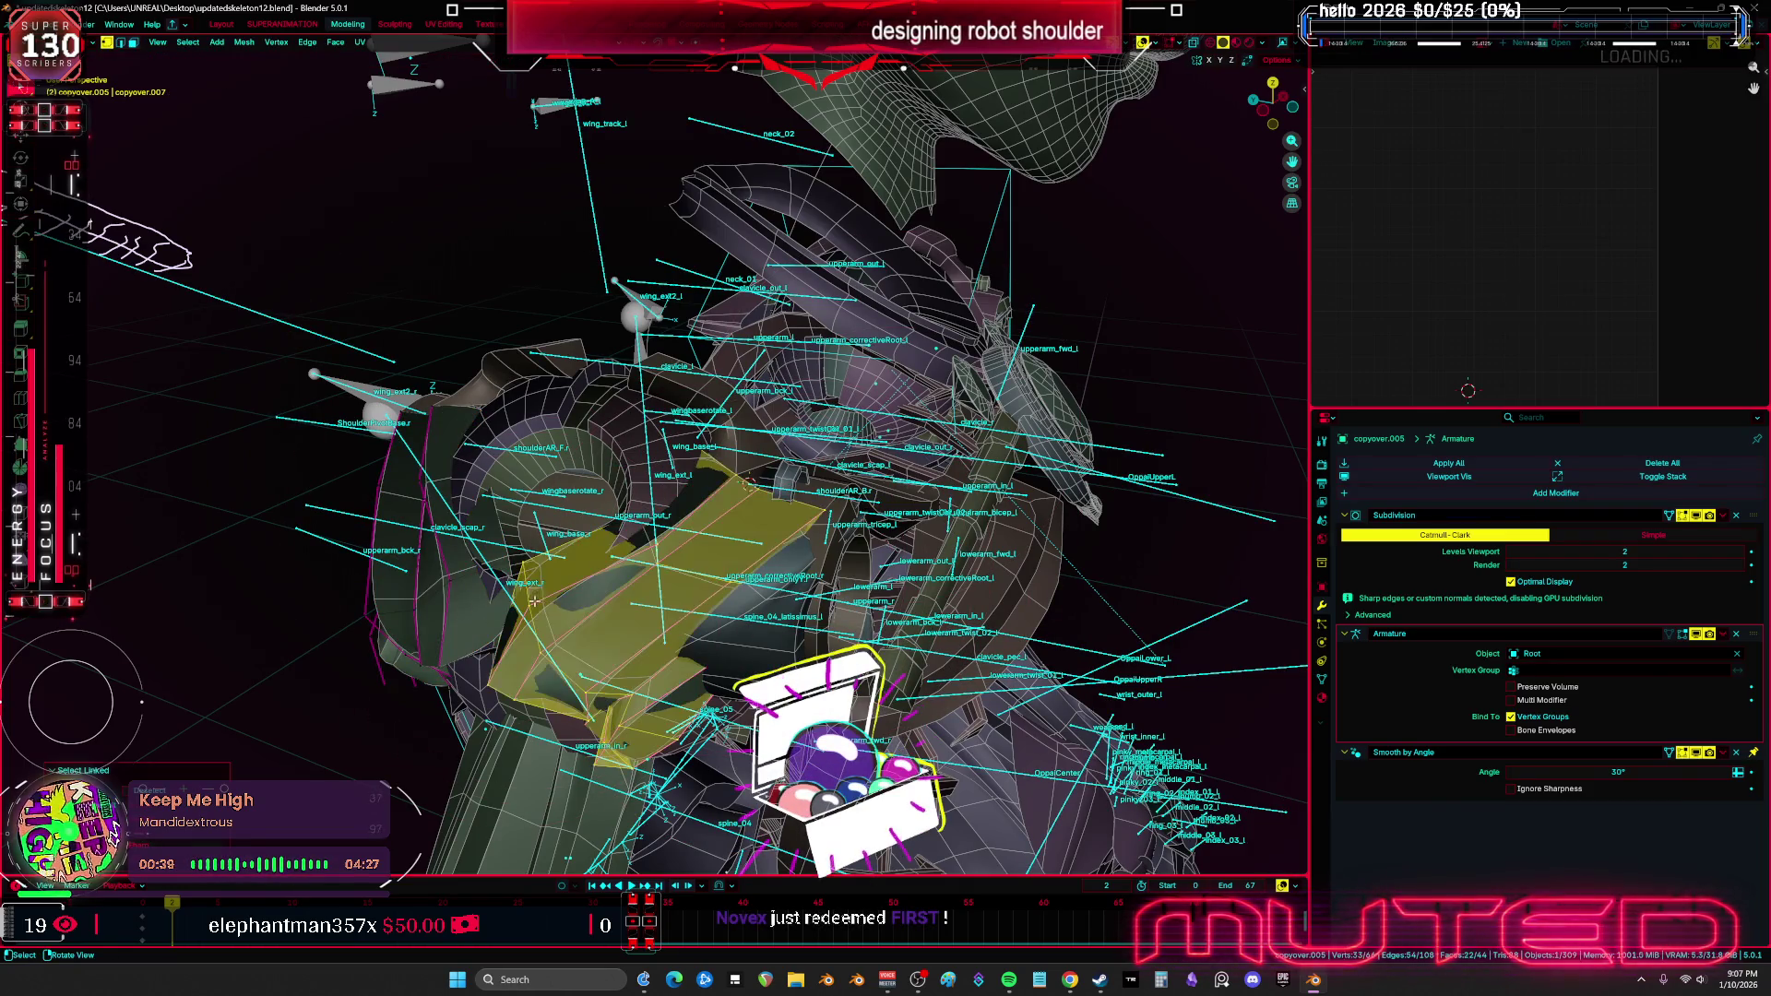
{"action": "key", "text": "Tab"}
{"action": "left_click", "coordinate": [418, 554]}
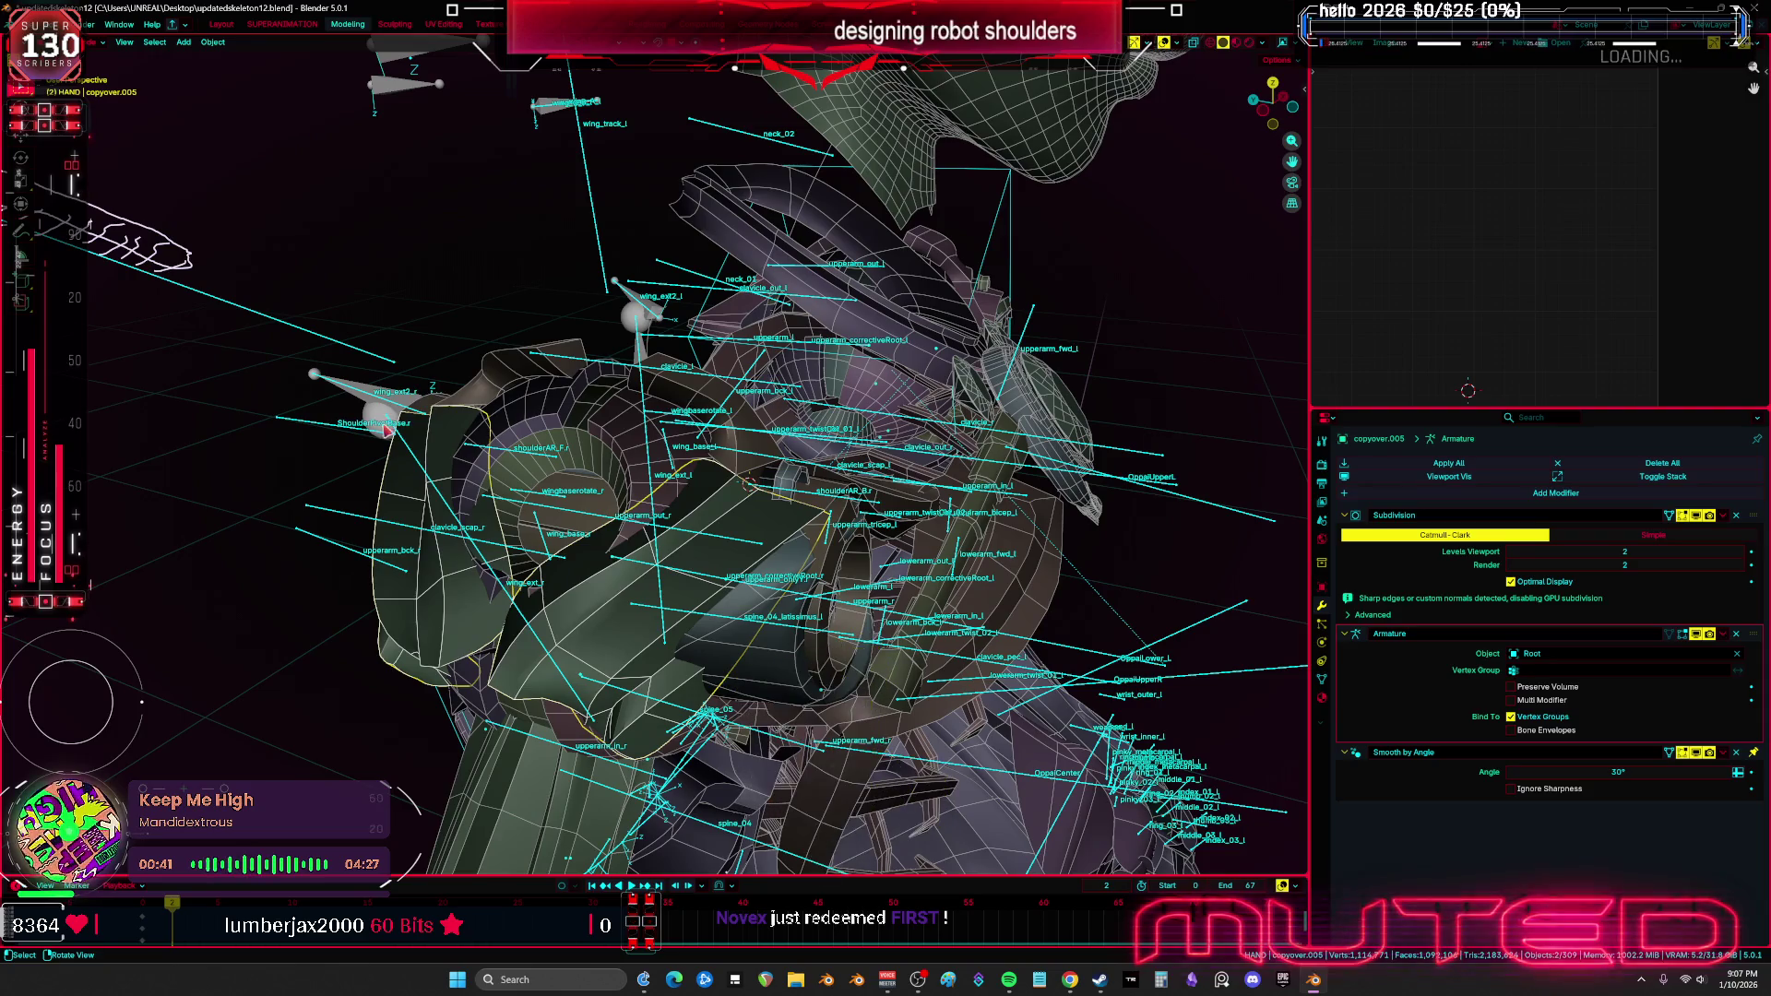
{"action": "key", "text": "ctrl+Tab"}
{"action": "middle_click_drag", "start_coordinate": [316, 429], "coordinate": [433, 452]}
Paint weight 1.0 for shoulderAR_F.r over the whole shoulder piece and check brush falloff
{"action": "left_click", "coordinate": [458, 429], "text": "ctrl"}
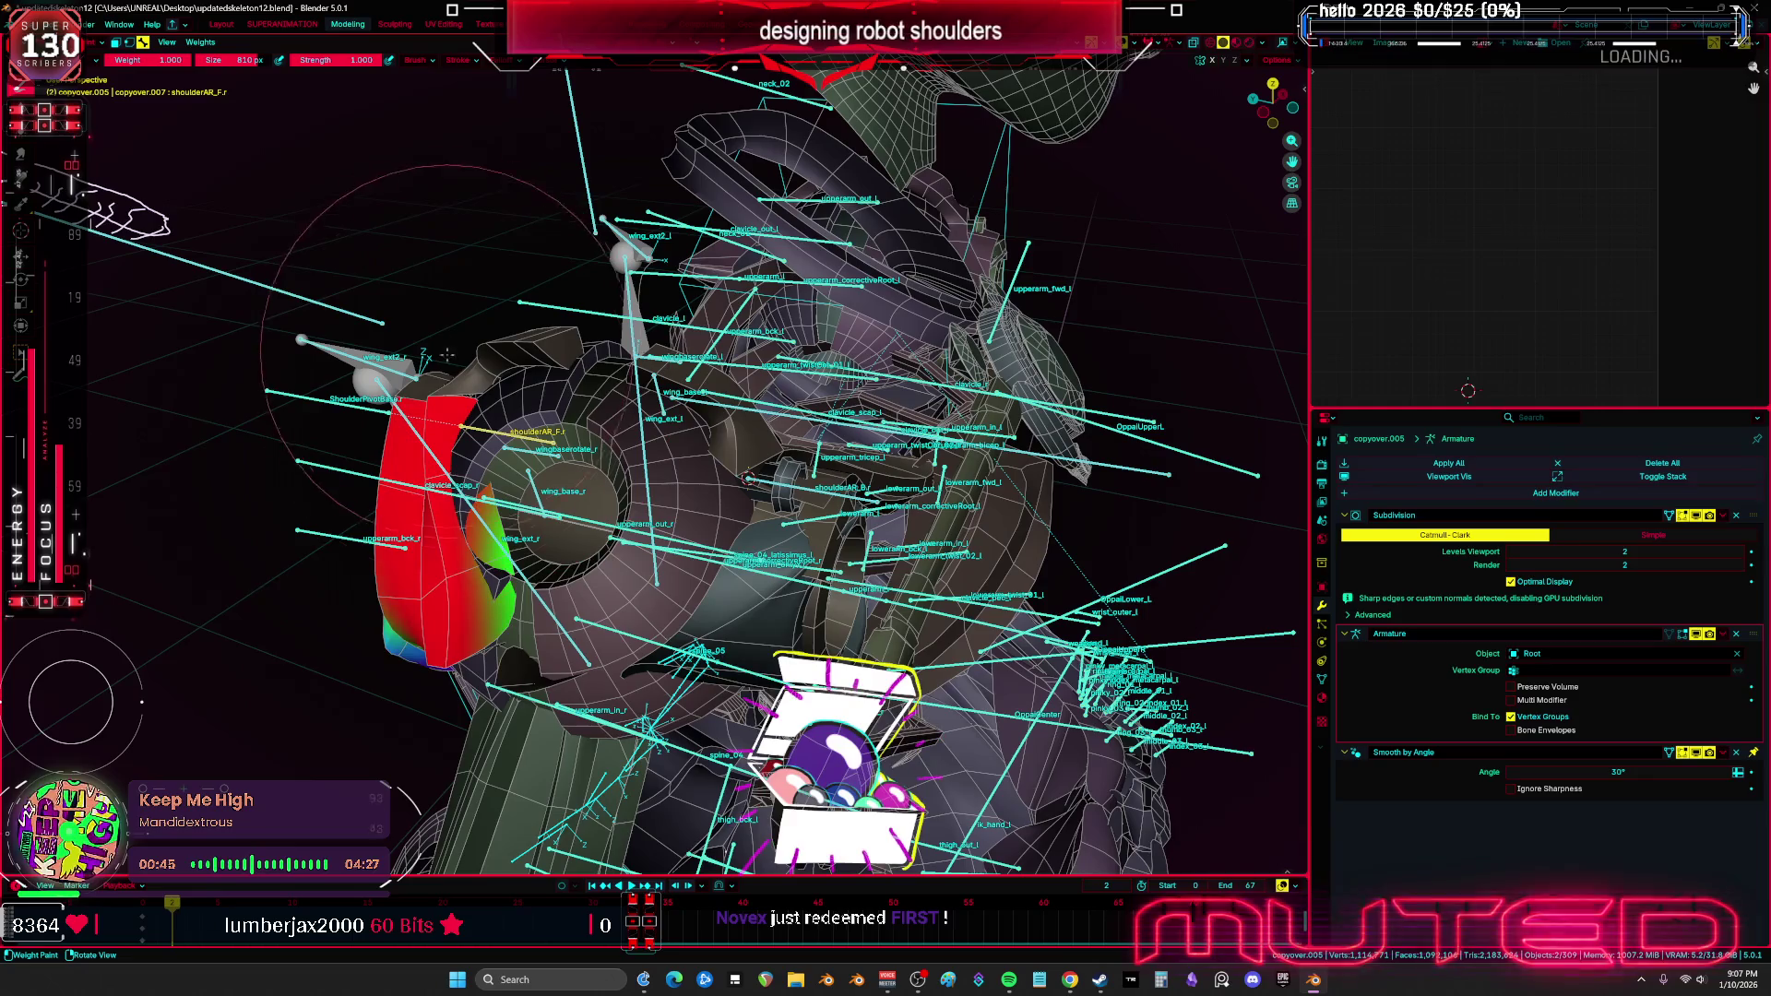
{"action": "left_click", "coordinate": [449, 484]}
{"action": "mouse_move", "coordinate": [449, 484]}
{"action": "middle_mouse_down"}
{"action": "mouse_move", "coordinate": [539, 387]}
{"action": "mouse_move", "coordinate": [461, 516]}
{"action": "middle_mouse_up"}
{"action": "left_click_drag", "start_coordinate": [388, 664], "coordinate": [480, 766]}
{"action": "mouse_move", "coordinate": [480, 765]}
{"action": "middle_mouse_down"}
{"action": "mouse_move", "coordinate": [490, 459]}
{"action": "mouse_move", "coordinate": [516, 636]}
{"action": "middle_mouse_up"}
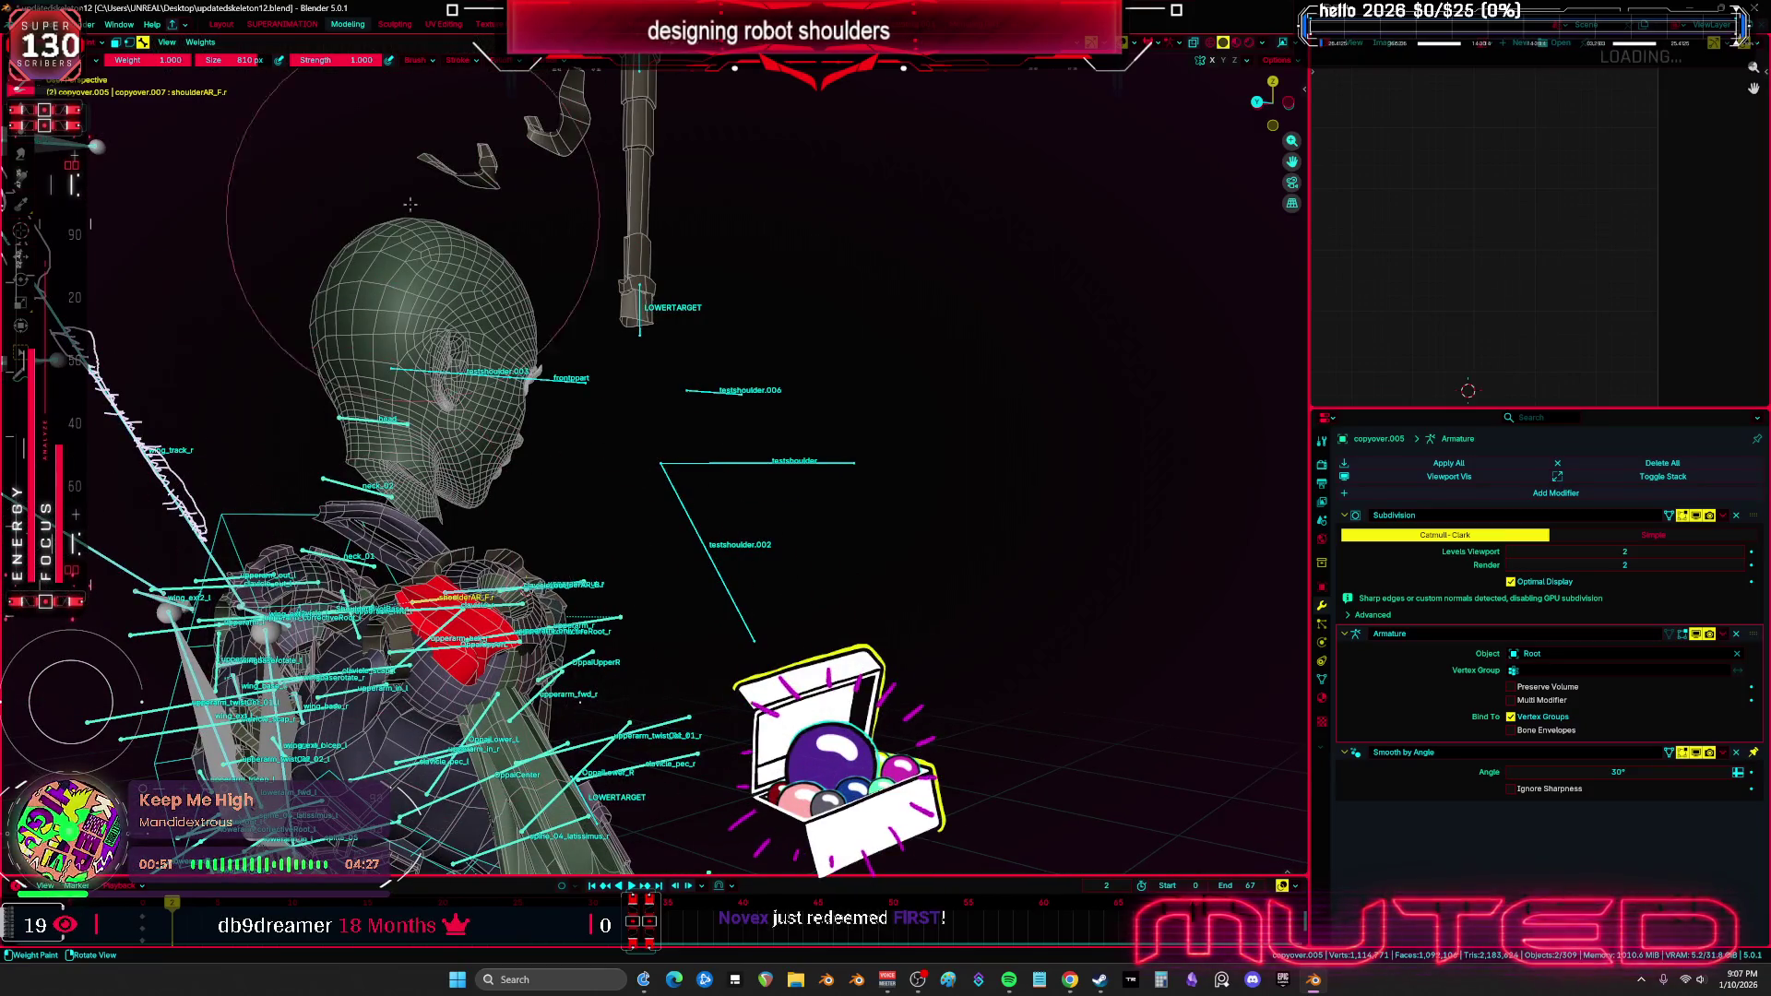
{"action": "left_click", "coordinate": [503, 60]}
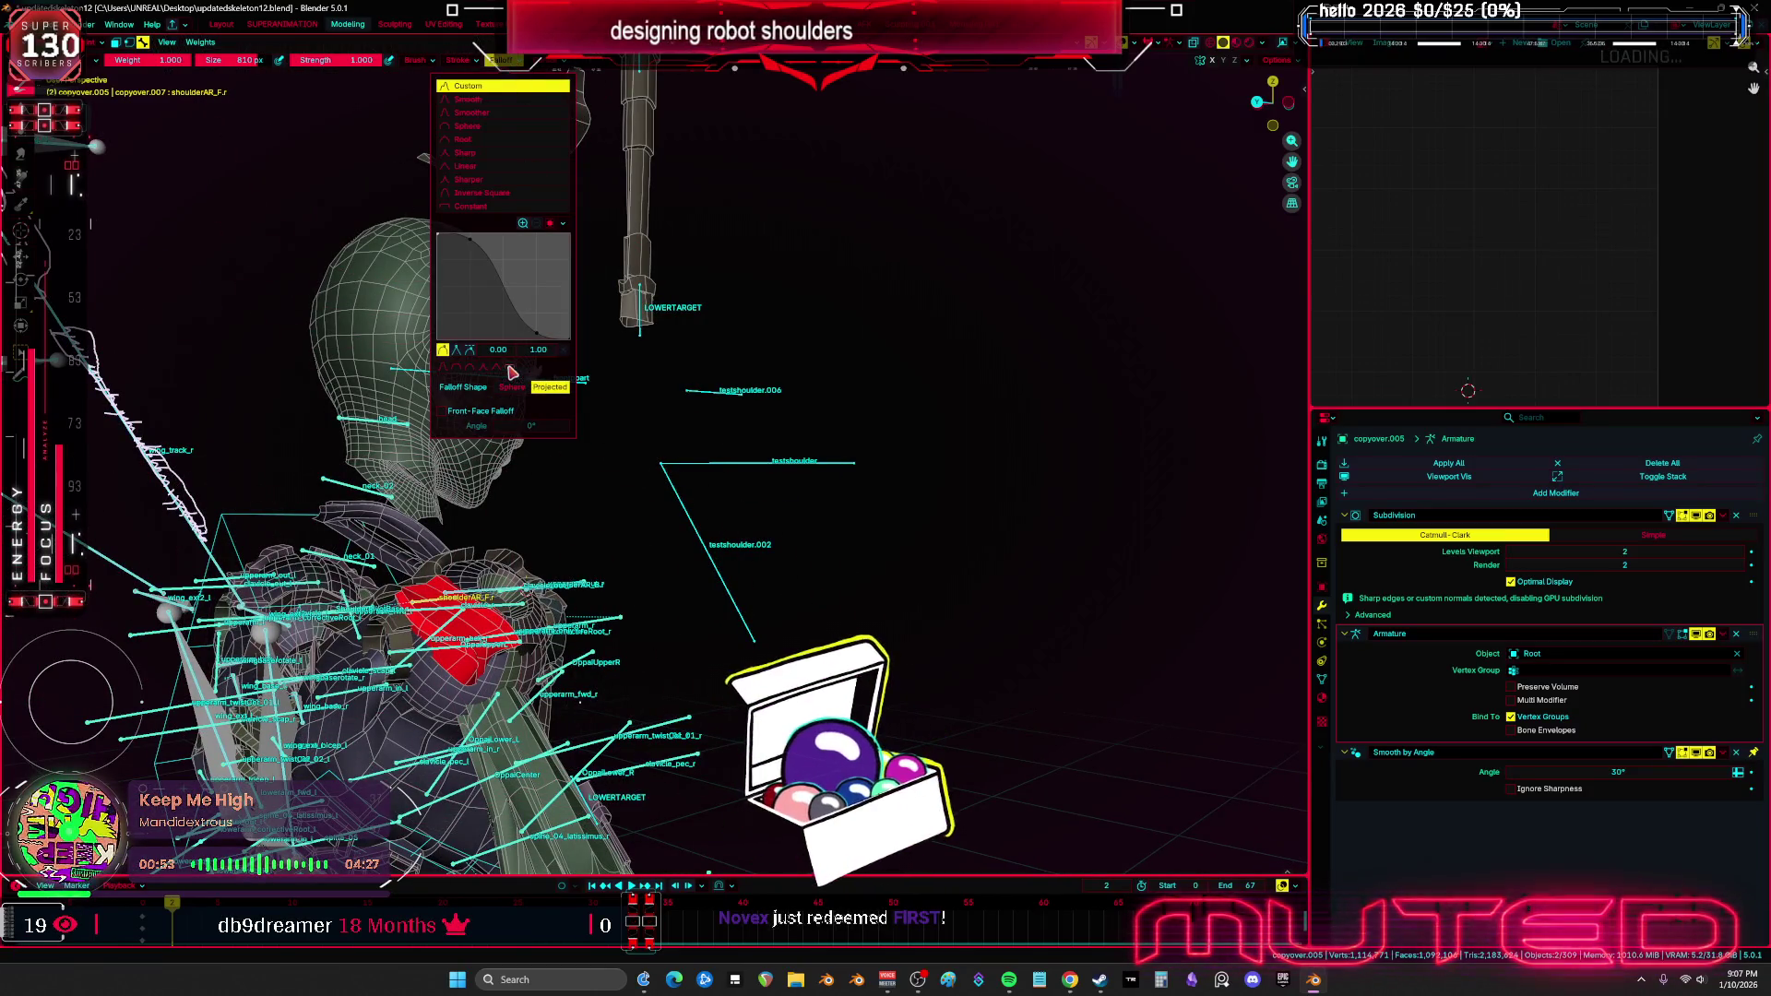
{"action": "mouse_move", "coordinate": [433, 609]}
{"action": "middle_mouse_down"}
{"action": "mouse_move", "coordinate": [599, 595]}
{"action": "mouse_move", "coordinate": [516, 604]}
{"action": "middle_mouse_up"}
Select half of the shoulder mesh with L in Edit Mode, then return to Object Mode
{"action": "key", "text": "Tab"}
{"action": "scroll", "coordinate": [673, 590], "scroll_direction": "up", "scroll_amount": 3}
{"action": "key", "text": "l"}
{"action": "key", "text": "ctrl+Tab"}
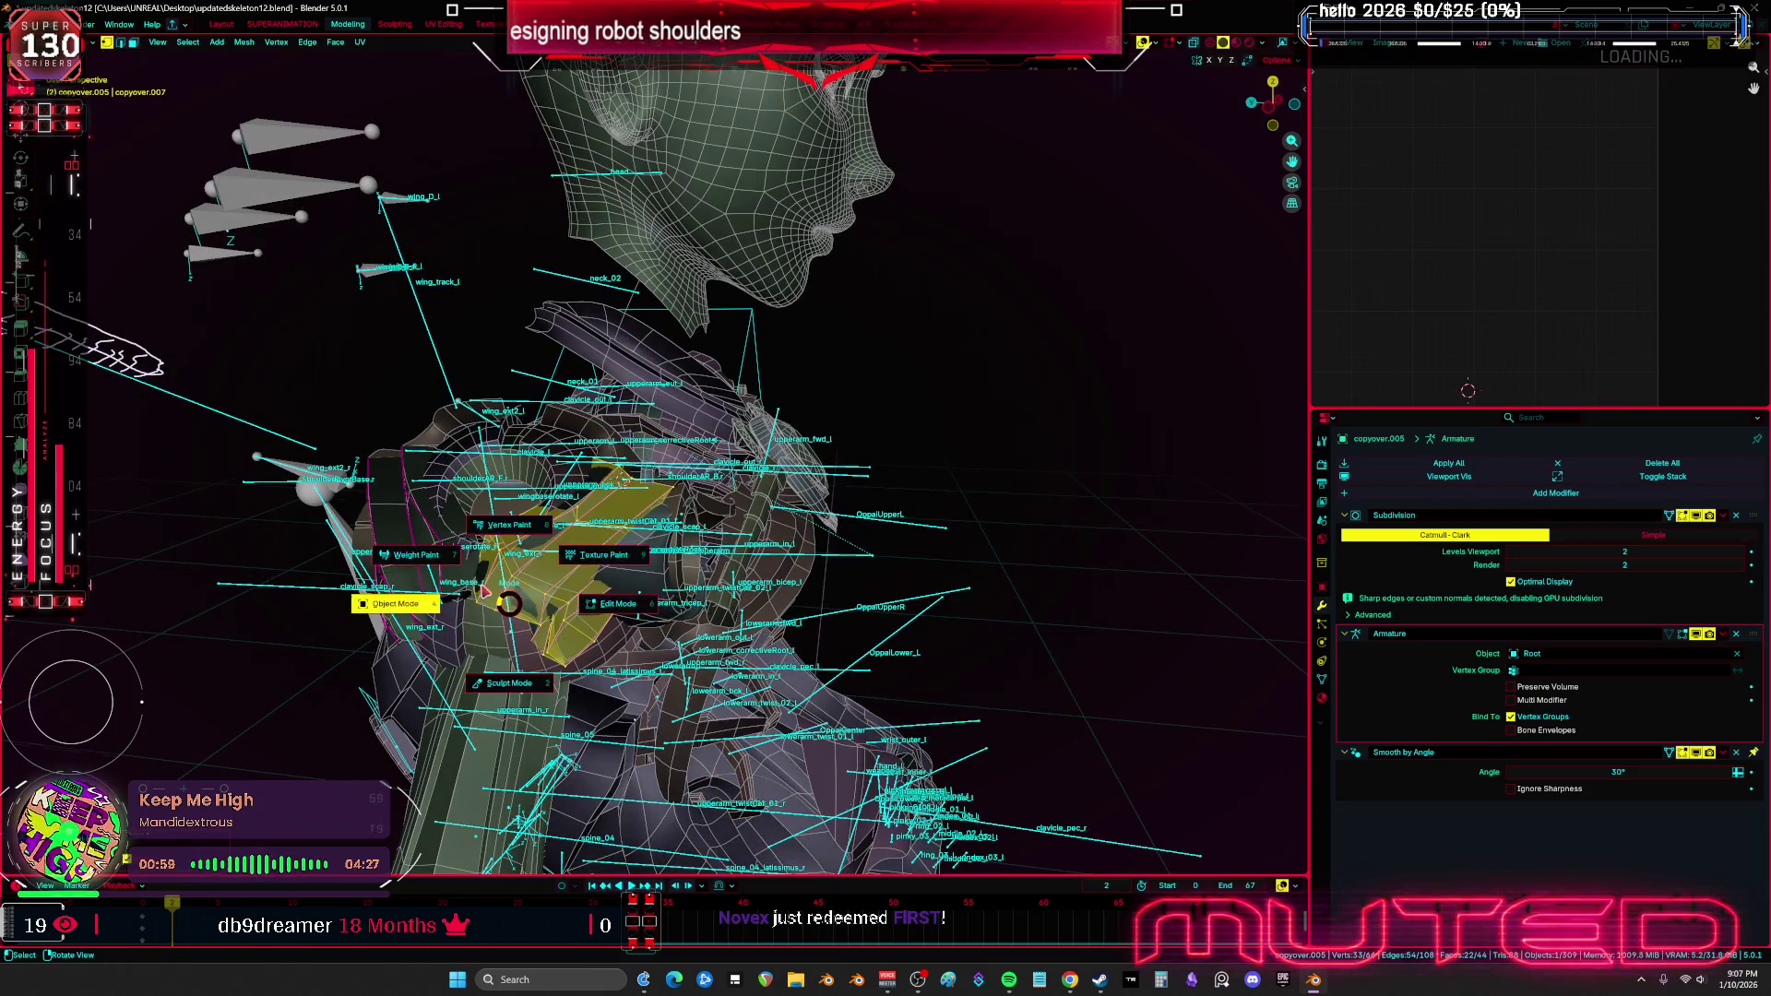
{"action": "left_click", "coordinate": [507, 604]}
Enter Root's Edit Mode and start renaming the shoulderAR_F bone
{"action": "left_click", "coordinate": [489, 470]}
{"action": "key", "text": "Tab"}
{"action": "mouse_move", "coordinate": [553, 479]}
{"action": "middle_mouse_down", "text": "shift"}
{"action": "mouse_move", "coordinate": [489, 470]}
{"action": "mouse_move", "coordinate": [453, 437]}
{"action": "middle_mouse_up", "text": "shift"}
{"action": "key", "text": "F2"}
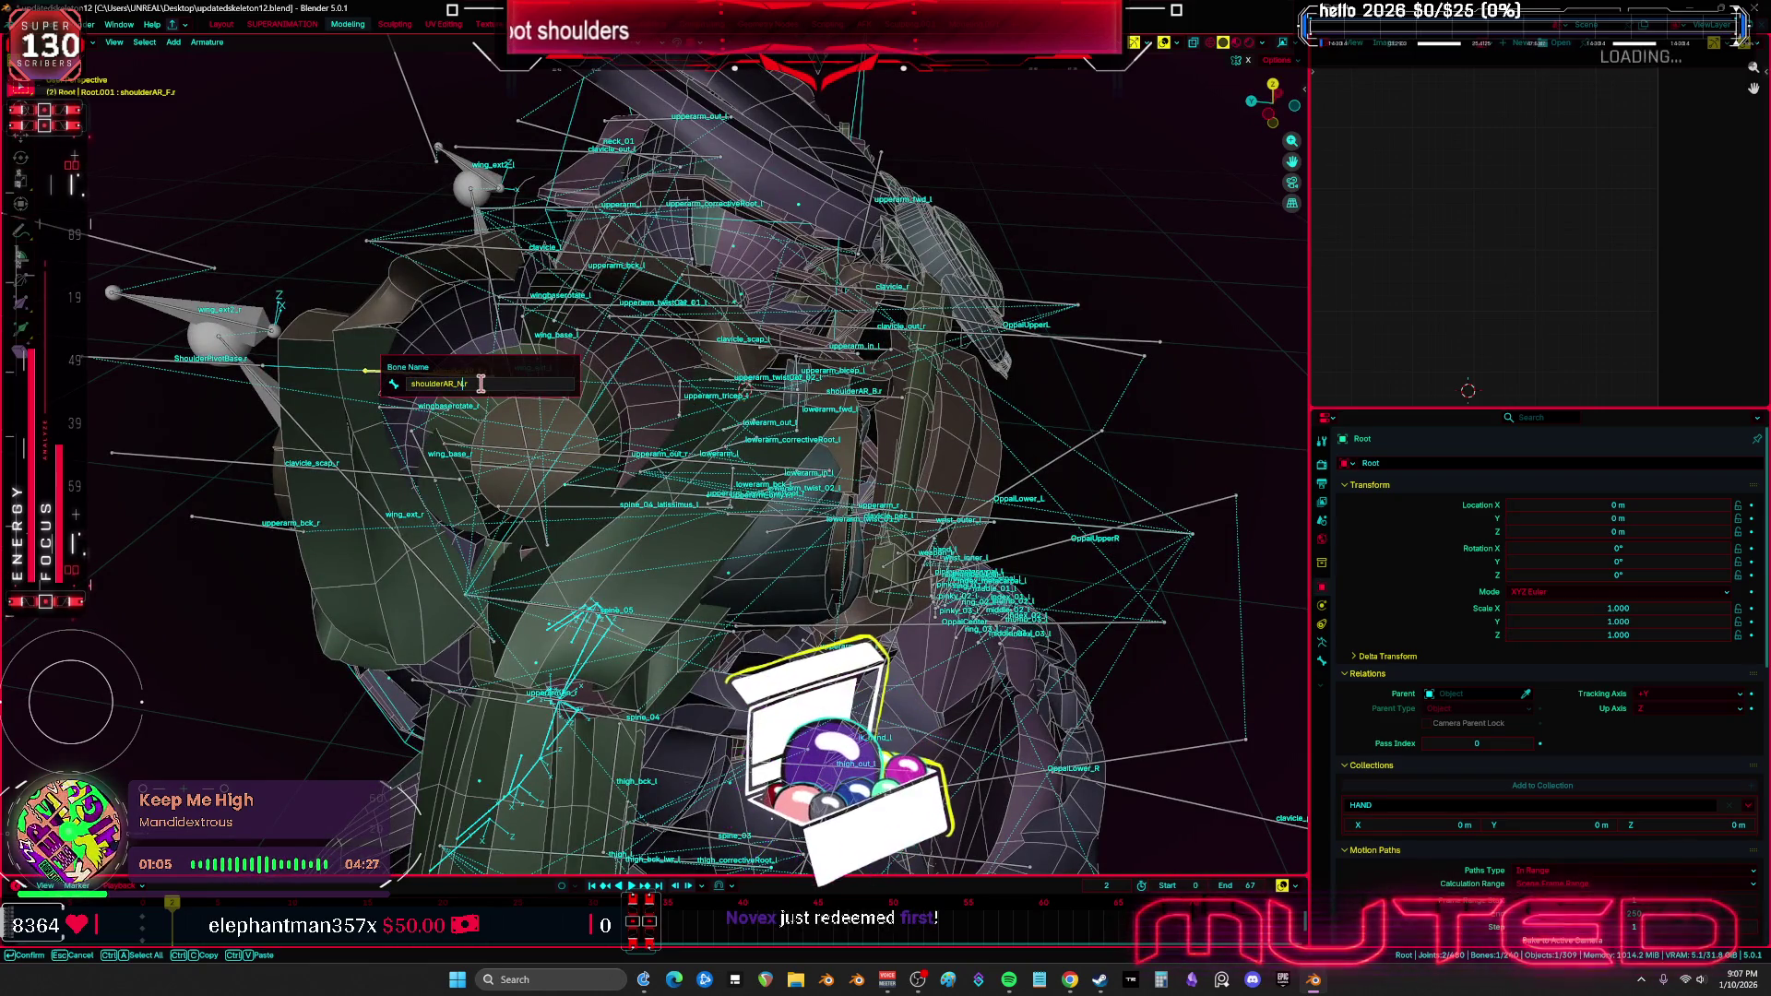
Swap bone names via temporary shoulderAR_BB.r, yielding shoulderAR_F.r and shoulderAR_B.r
{"action": "type", "text": "B"}
{"action": "key", "text": "Return"}
{"action": "mouse_move", "coordinate": [481, 382]}
{"action": "middle_mouse_down"}
{"action": "mouse_move", "coordinate": [560, 519]}
{"action": "mouse_move", "coordinate": [903, 450]}
{"action": "mouse_move", "coordinate": [251, 296]}
{"action": "middle_mouse_up"}
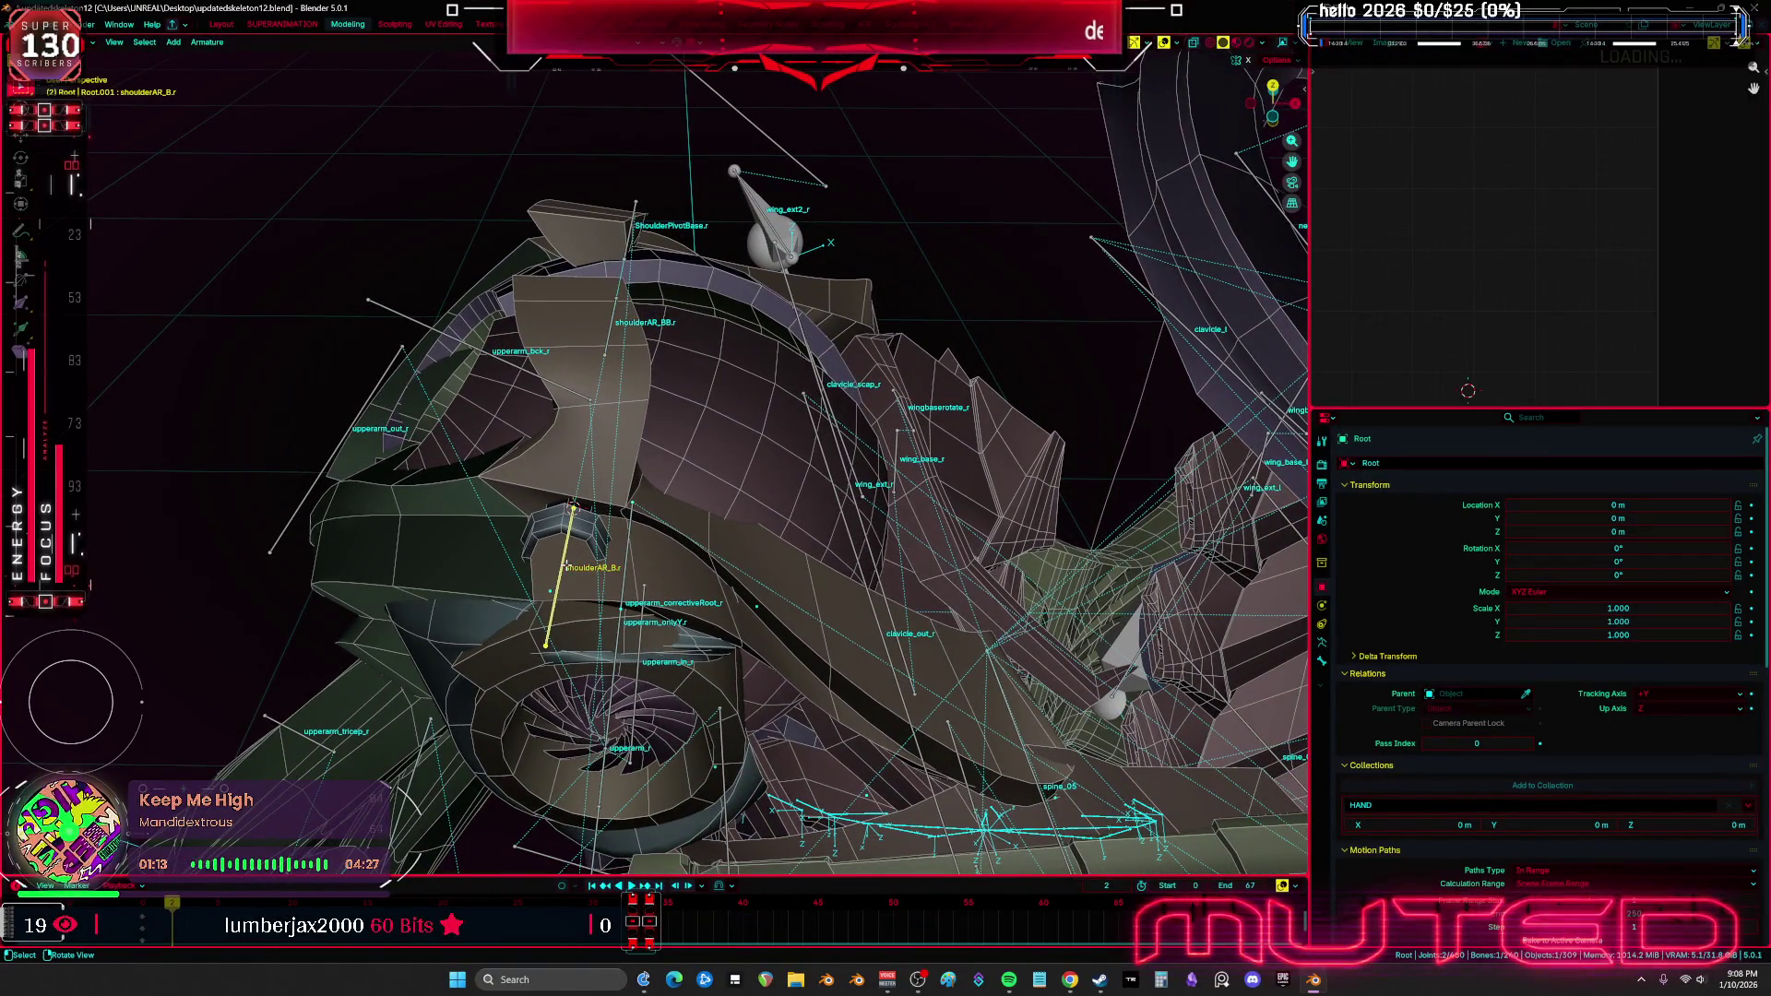
{"action": "key", "text": "F2"}
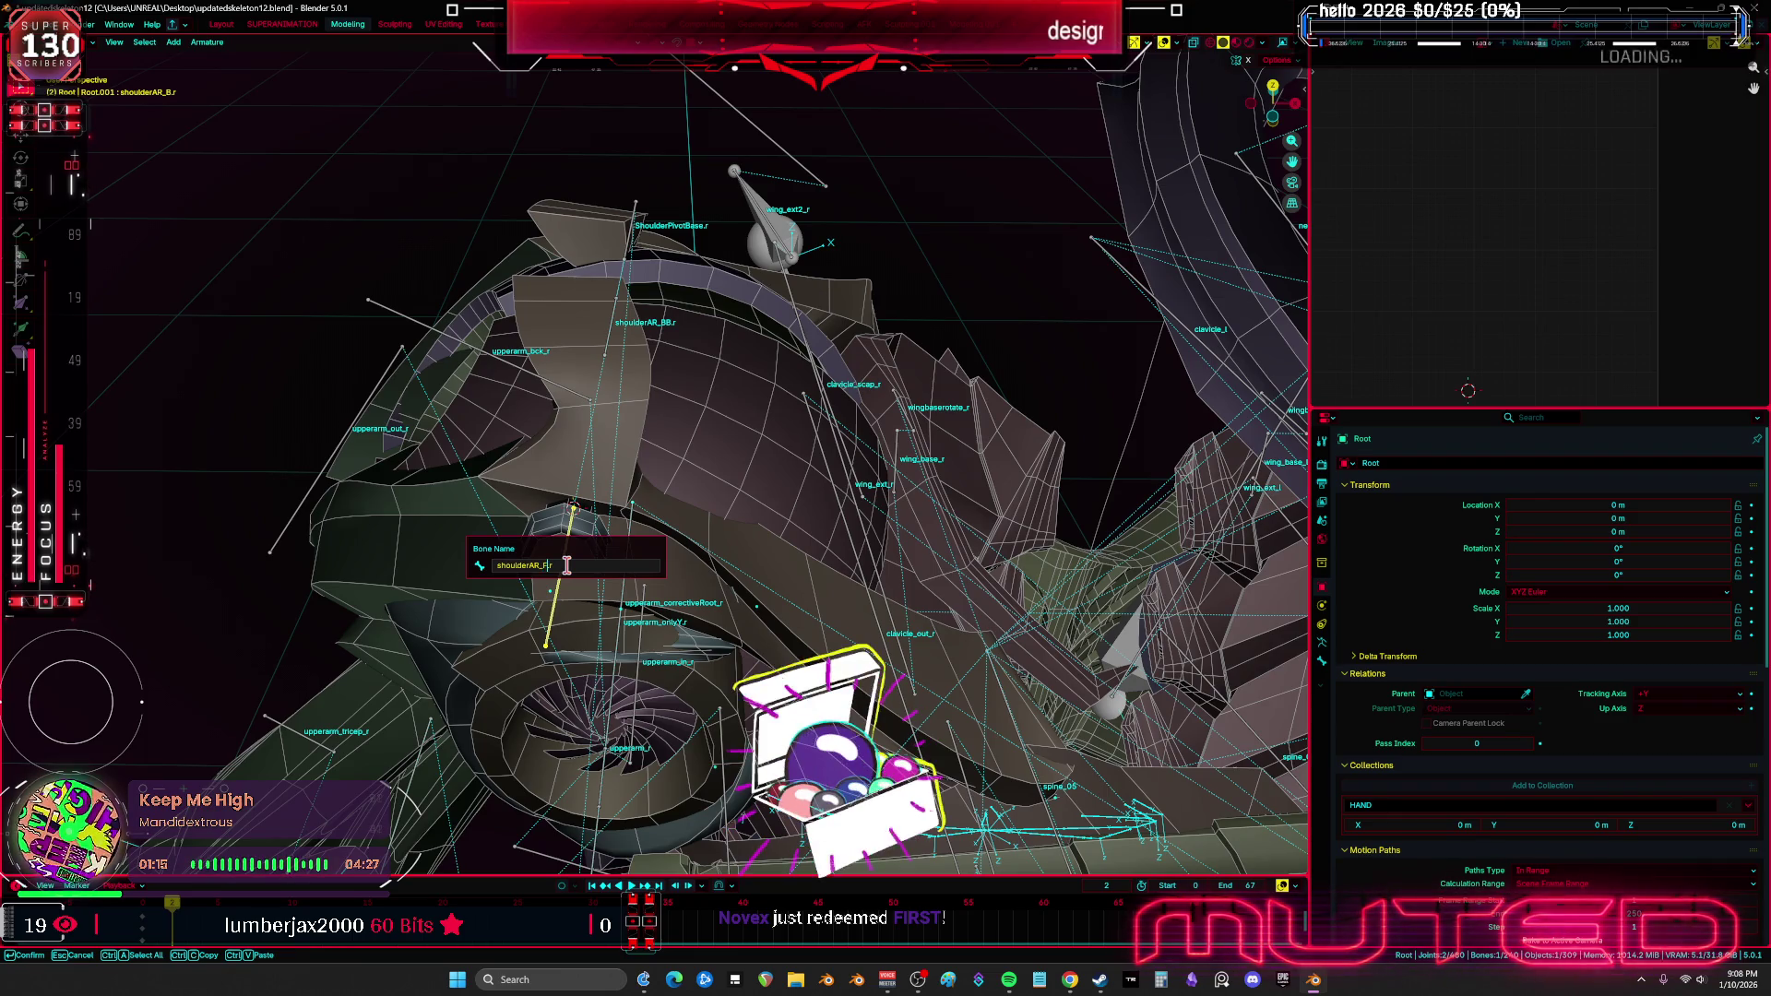
{"action": "key", "text": "Return"}
{"action": "scroll", "coordinate": [608, 338], "scroll_direction": "up", "scroll_amount": 1}
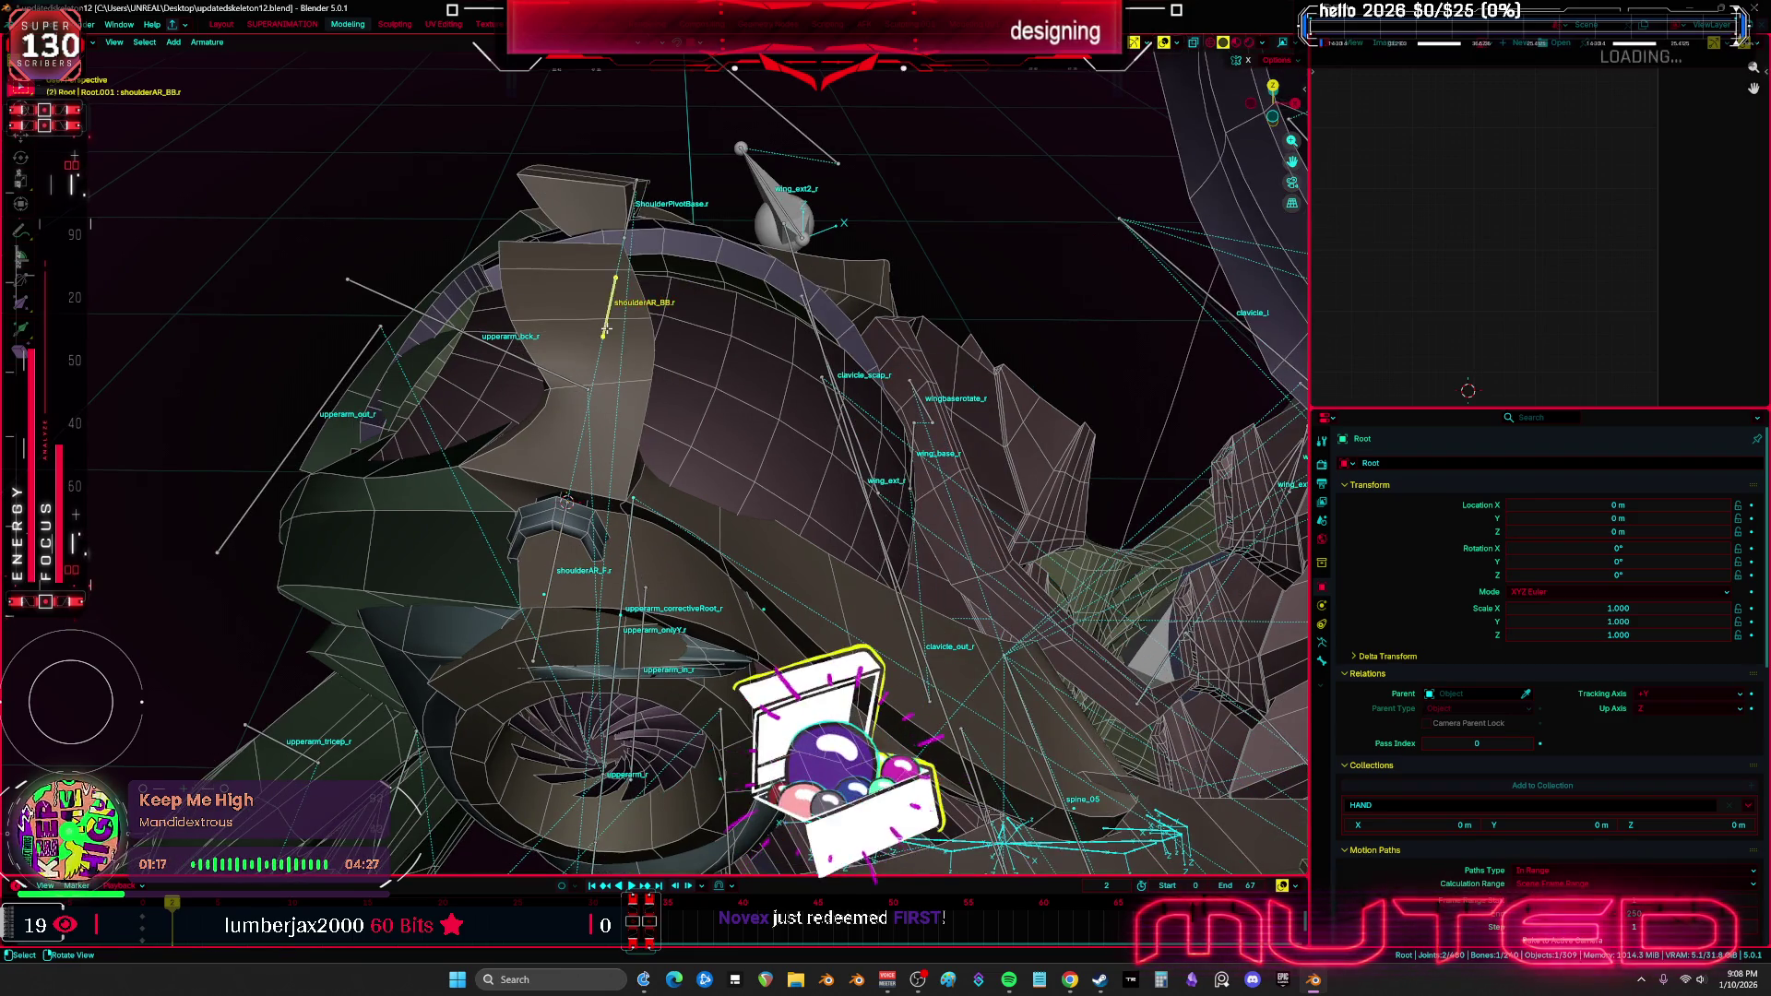
{"action": "key", "text": "F2"}
{"action": "key", "text": "BackSpace"}
{"action": "key", "text": "Return"}
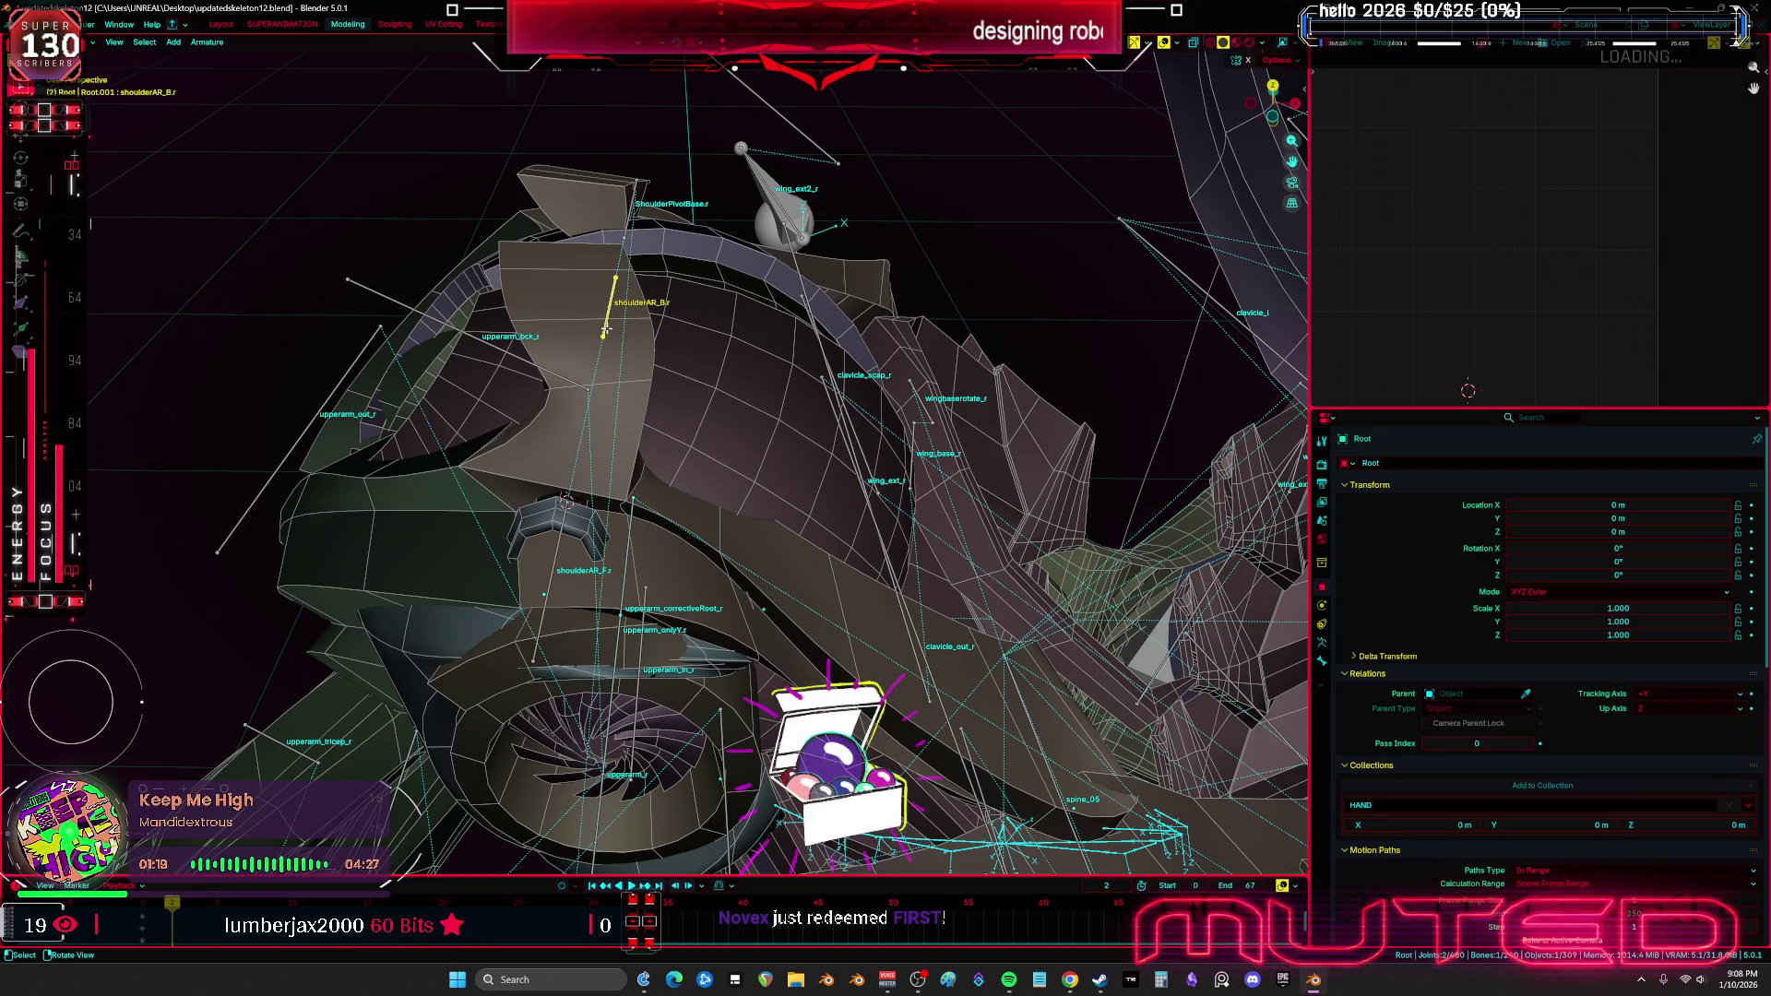
In Pose Mode, test-rotate the shoulderAR_B.r bone
{"action": "mouse_move", "coordinate": [725, 440]}
{"action": "middle_mouse_down"}
{"action": "mouse_move", "coordinate": [655, 475]}
{"action": "mouse_move", "coordinate": [599, 410]}
{"action": "middle_mouse_up"}
{"action": "key", "text": "ctrl+Tab"}
{"action": "left_click", "coordinate": [624, 494]}
{"action": "mouse_move", "coordinate": [624, 494]}
{"action": "middle_mouse_down"}
{"action": "mouse_move", "coordinate": [528, 390]}
{"action": "mouse_move", "coordinate": [765, 366]}
{"action": "middle_mouse_up"}
{"action": "left_click", "coordinate": [766, 367]}
{"action": "key", "text": "r"}
{"action": "left_click", "coordinate": [804, 379]}
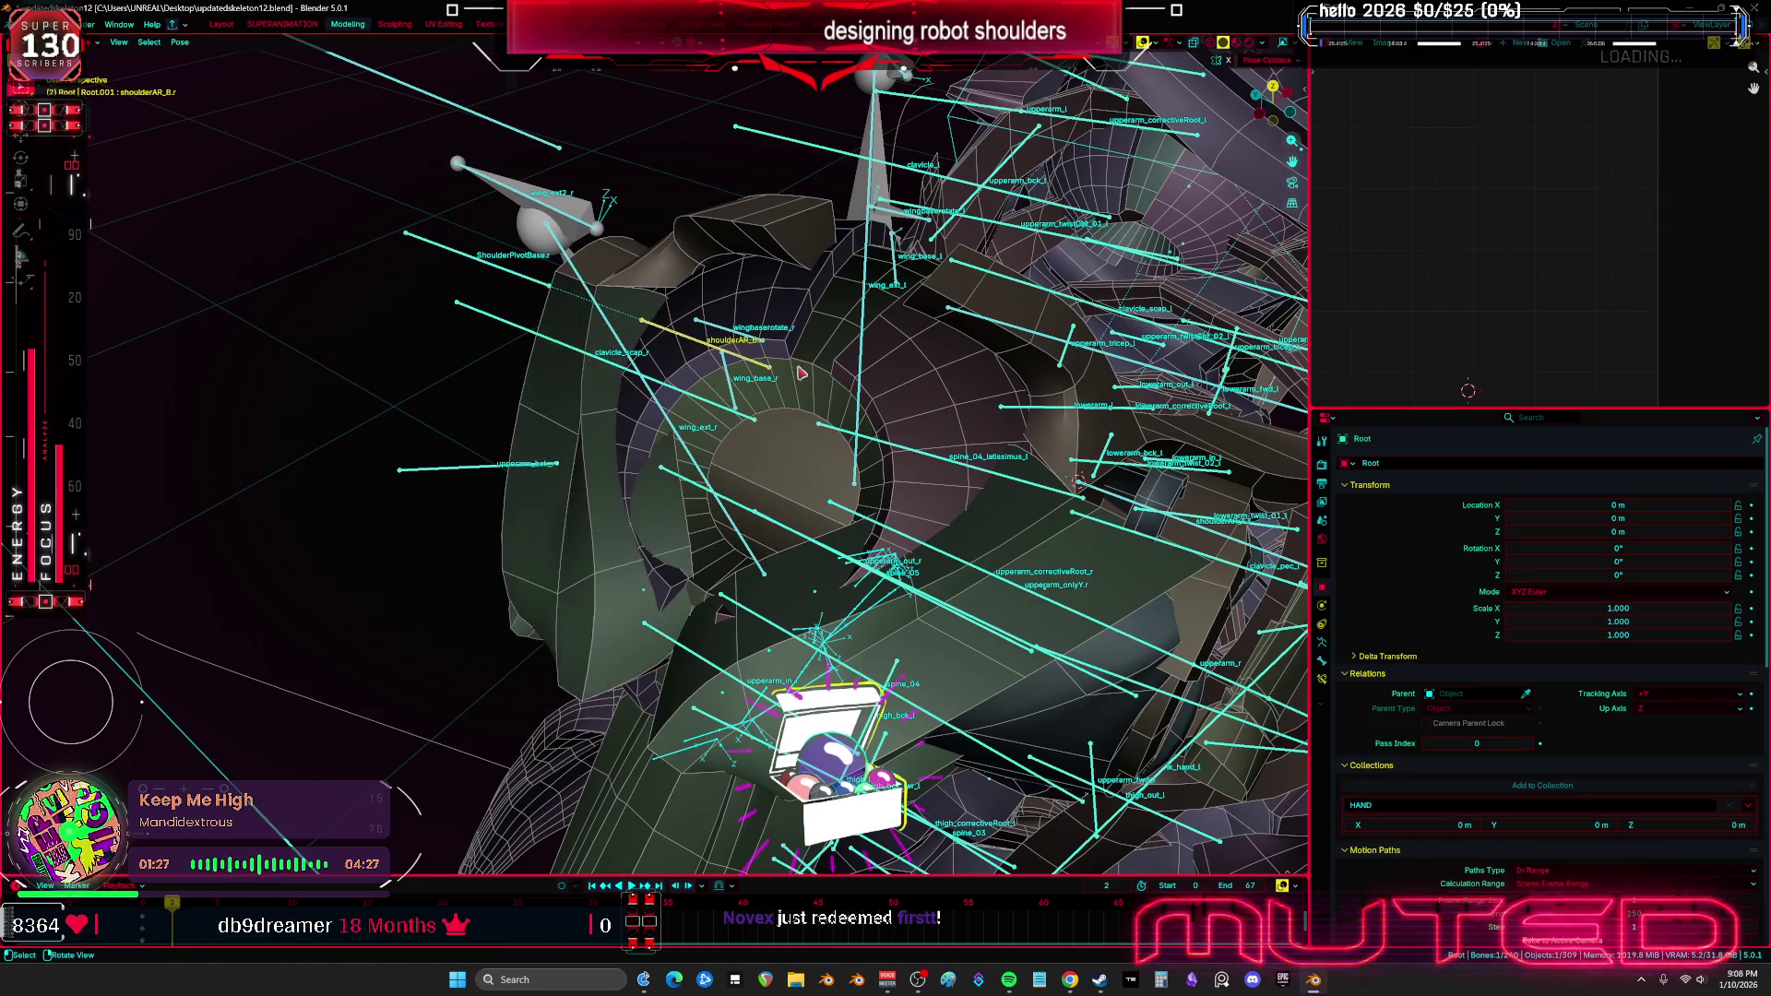
Rotate ShoulderPivotBase.r on local Y and view its Bone Constraints
{"action": "left_click", "coordinate": [524, 286]}
{"action": "key", "text": "r"}
{"action": "key", "text": "y"}
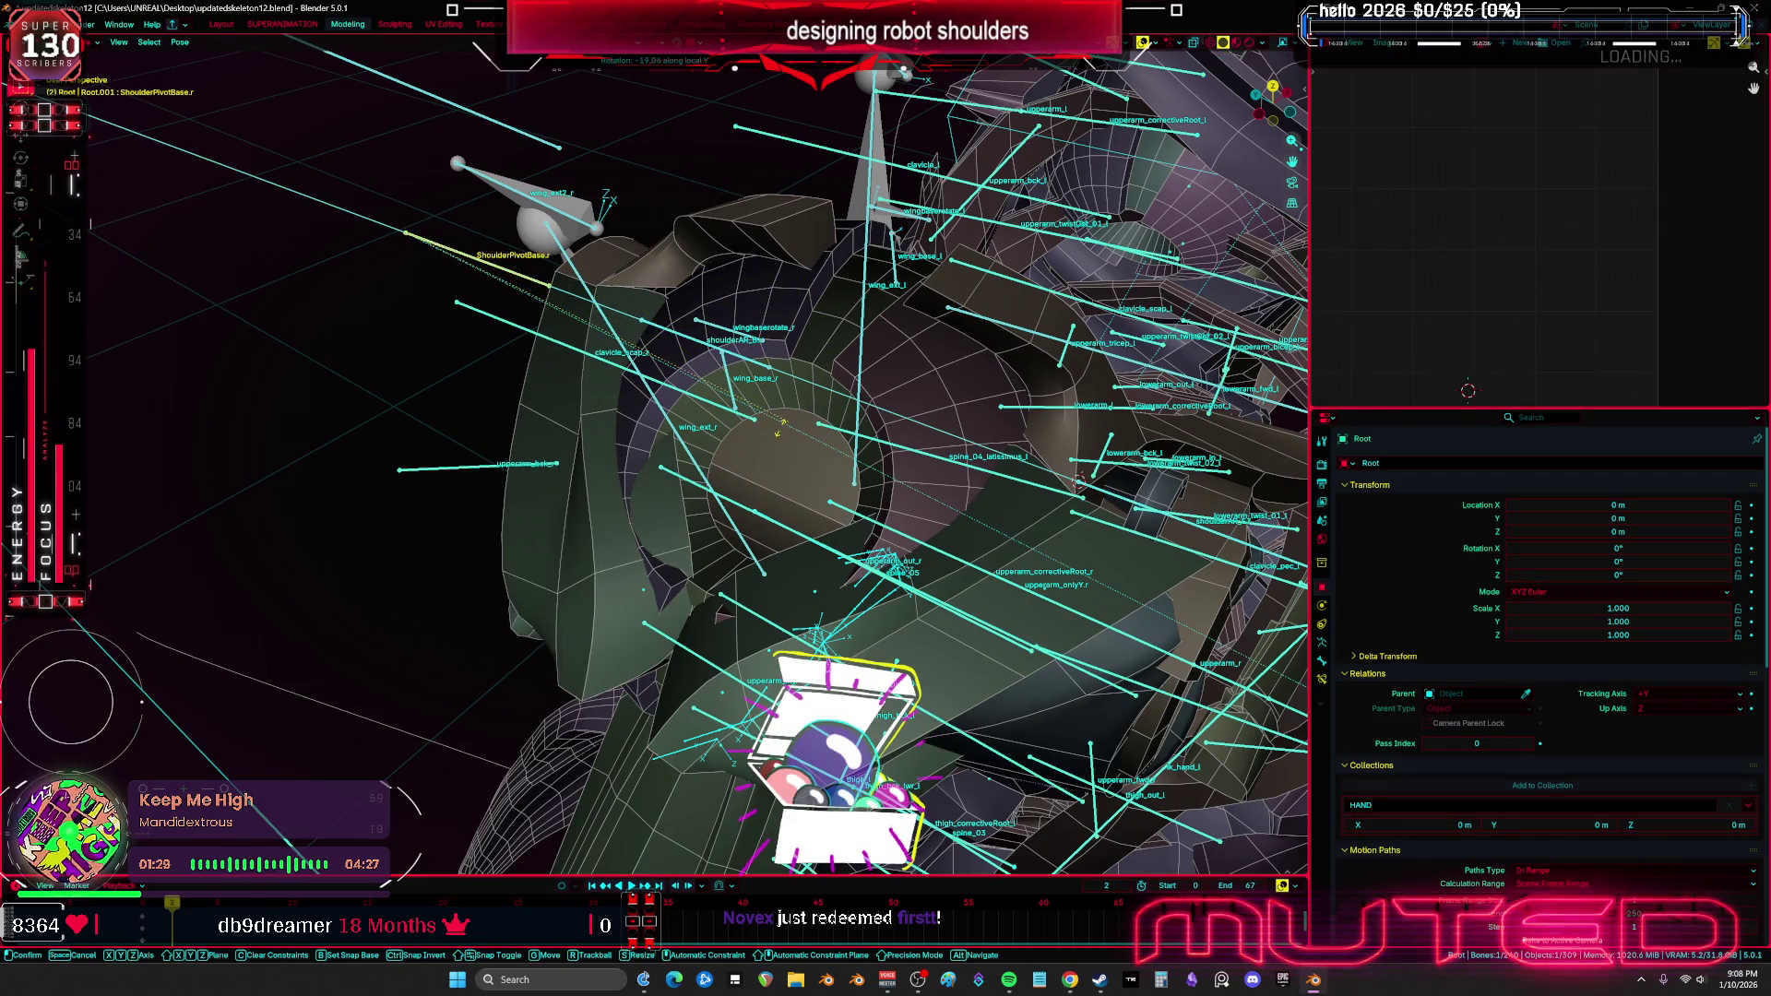
{"action": "key", "text": "x"}
{"action": "key", "text": "y"}
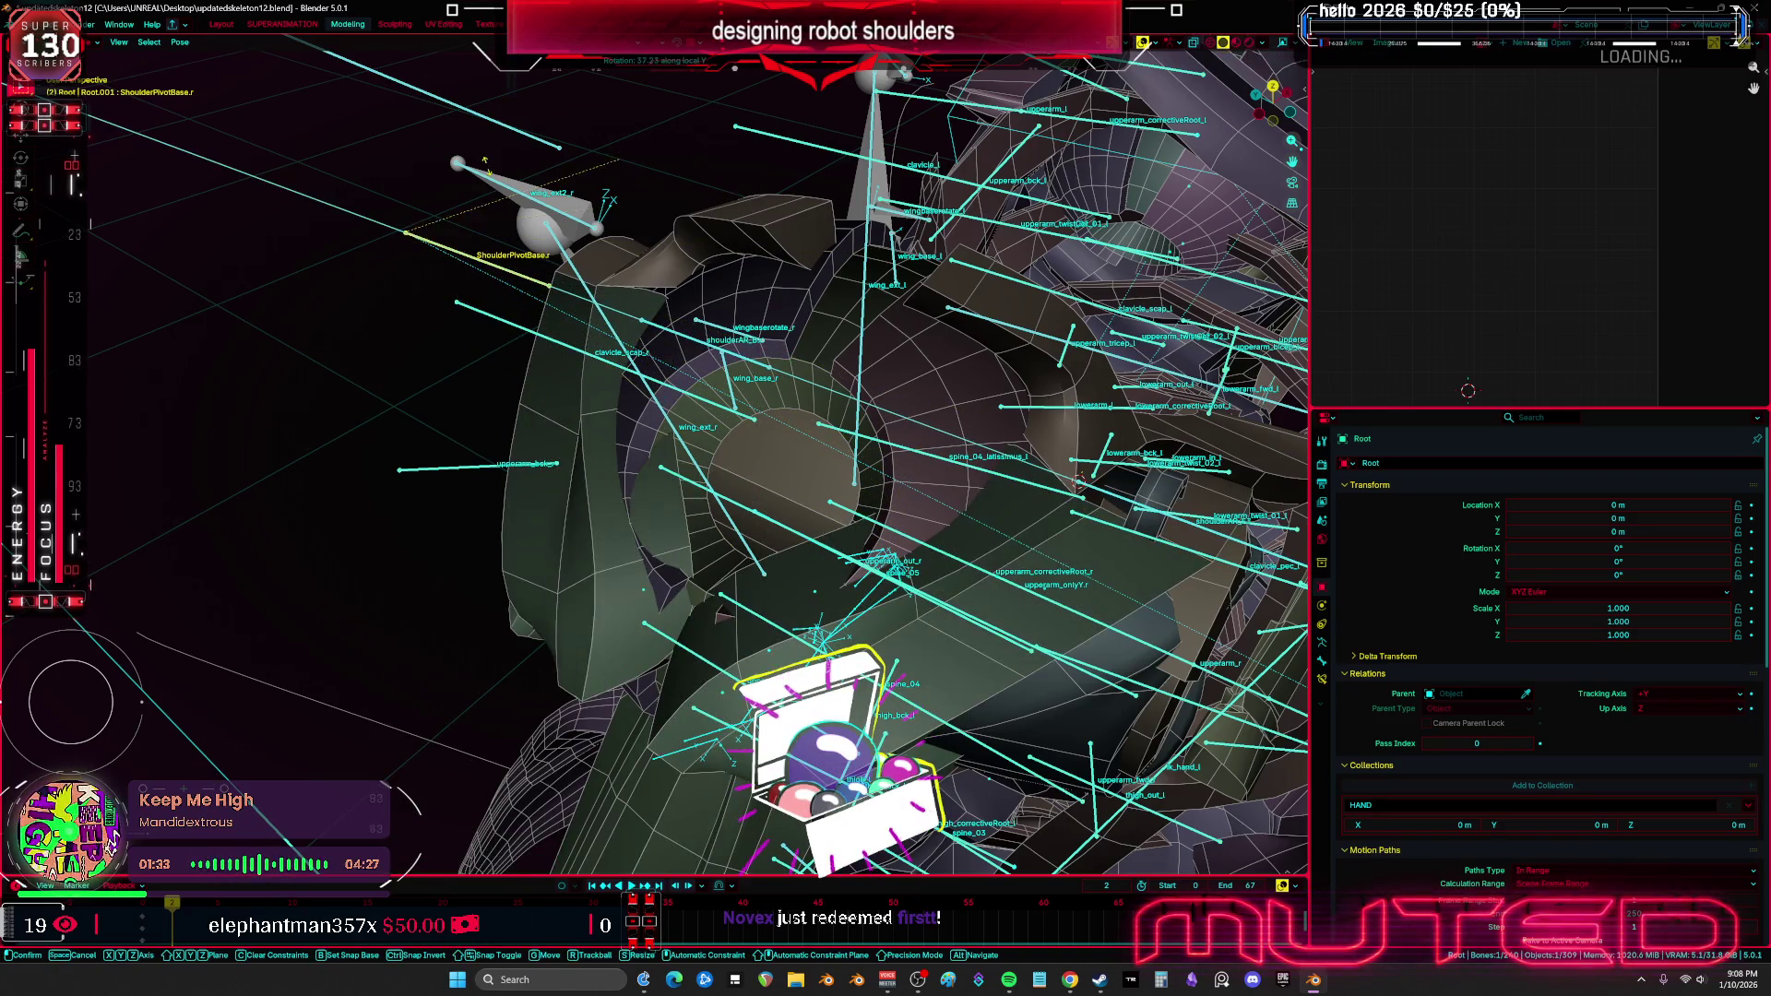
{"action": "left_click", "coordinate": [1274, 552]}
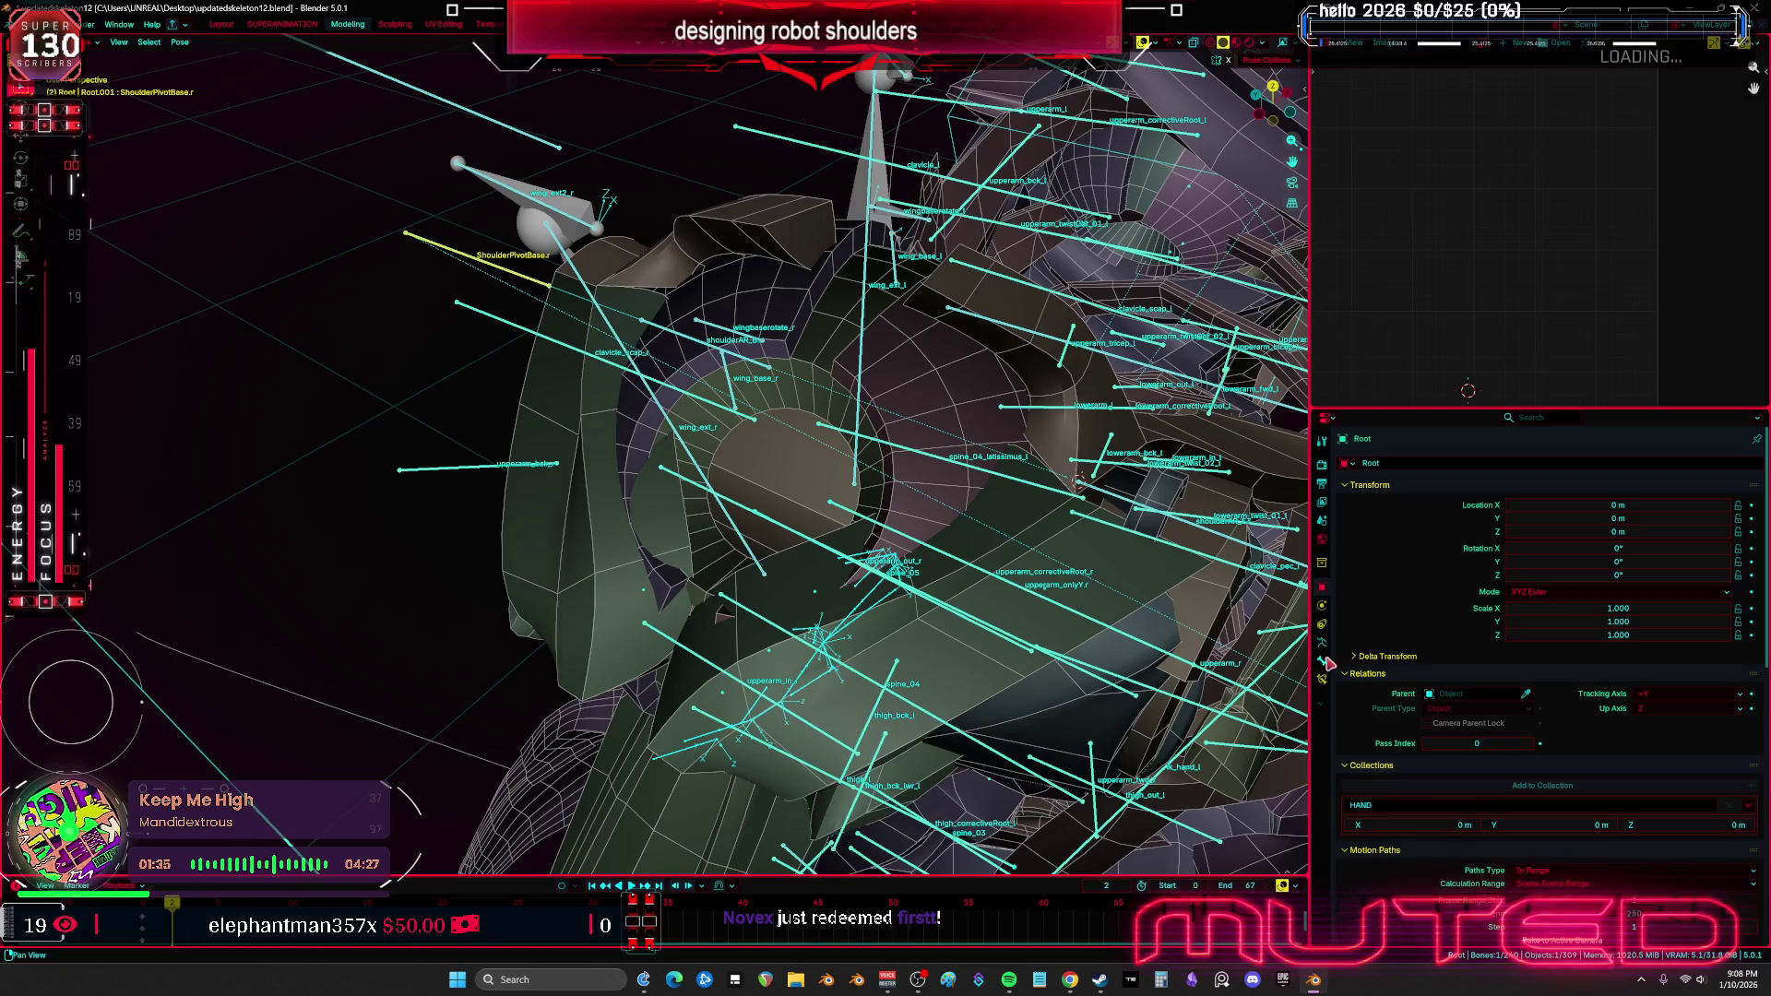
{"action": "left_click", "coordinate": [1322, 680]}
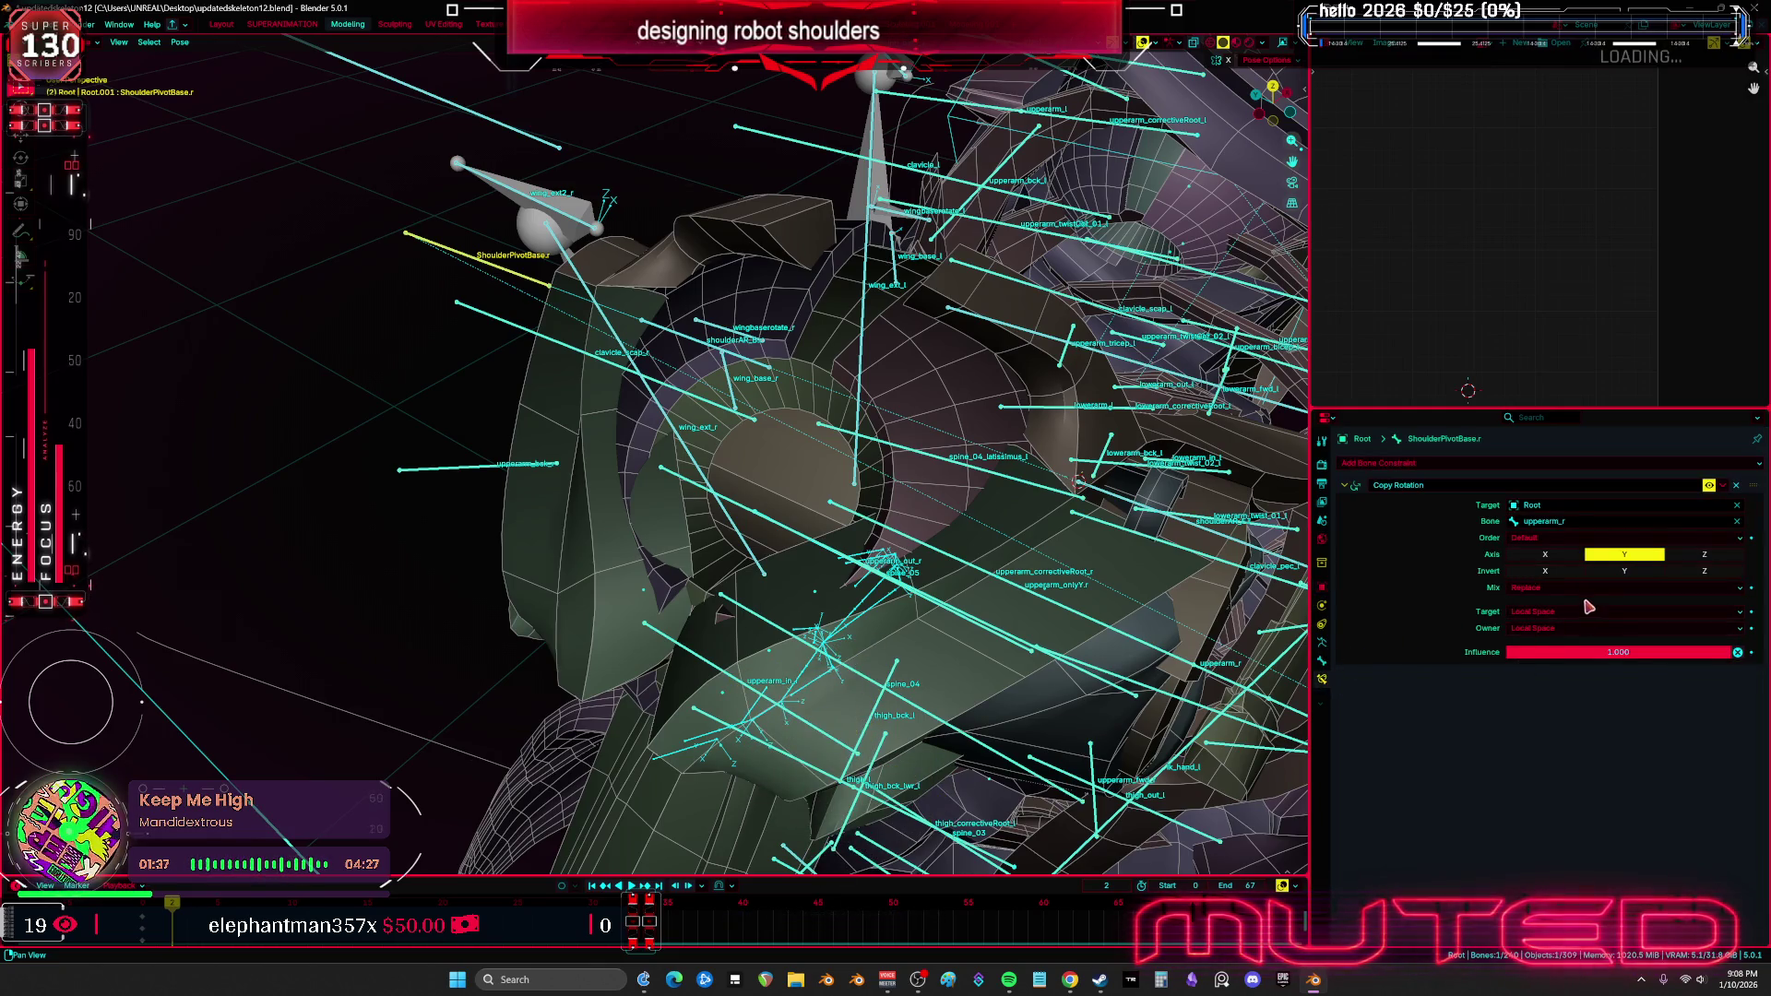
Pose upperarm_r with a trackball rotation to test the shoulder rig
{"action": "middle_click_drag", "start_coordinate": [978, 590], "coordinate": [846, 597]}
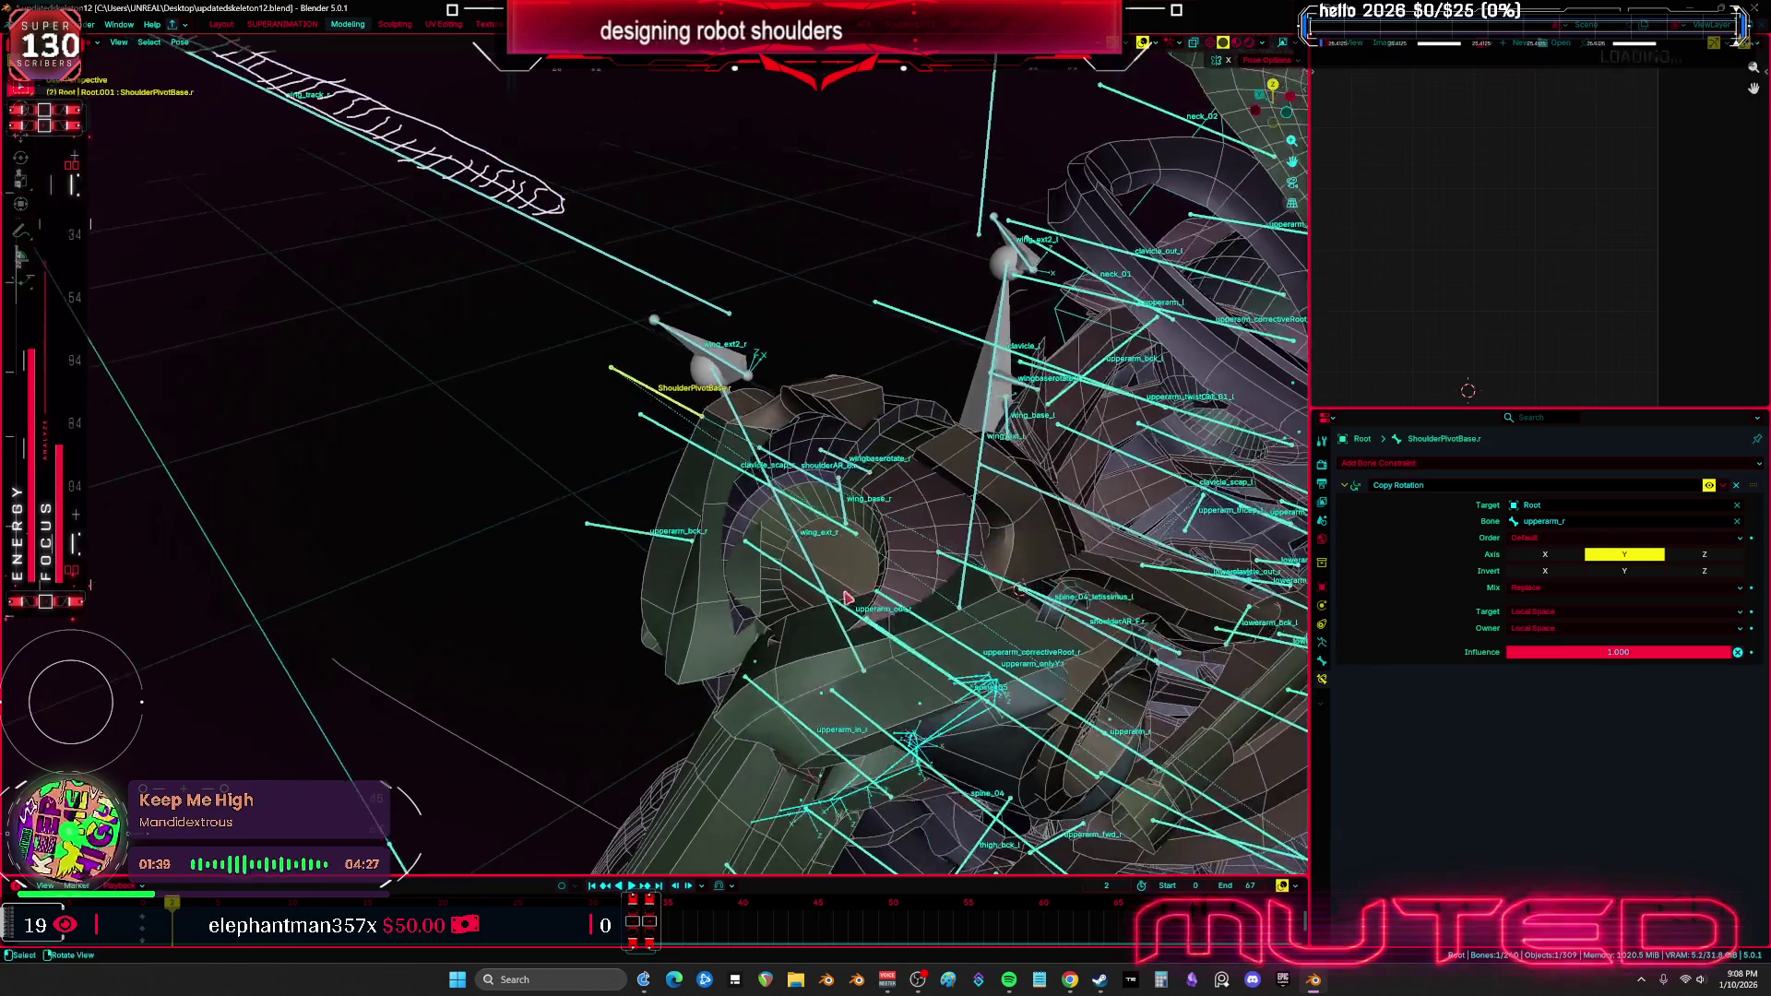
{"action": "mouse_move", "coordinate": [983, 690]}
{"action": "middle_mouse_down"}
{"action": "mouse_move", "coordinate": [861, 620]}
{"action": "mouse_move", "coordinate": [933, 498]}
{"action": "mouse_move", "coordinate": [891, 473]}
{"action": "middle_mouse_up"}
{"action": "left_click", "coordinate": [894, 453]}
{"action": "key", "text": "r"}
{"action": "key", "text": "y"}
{"action": "key", "text": "y"}
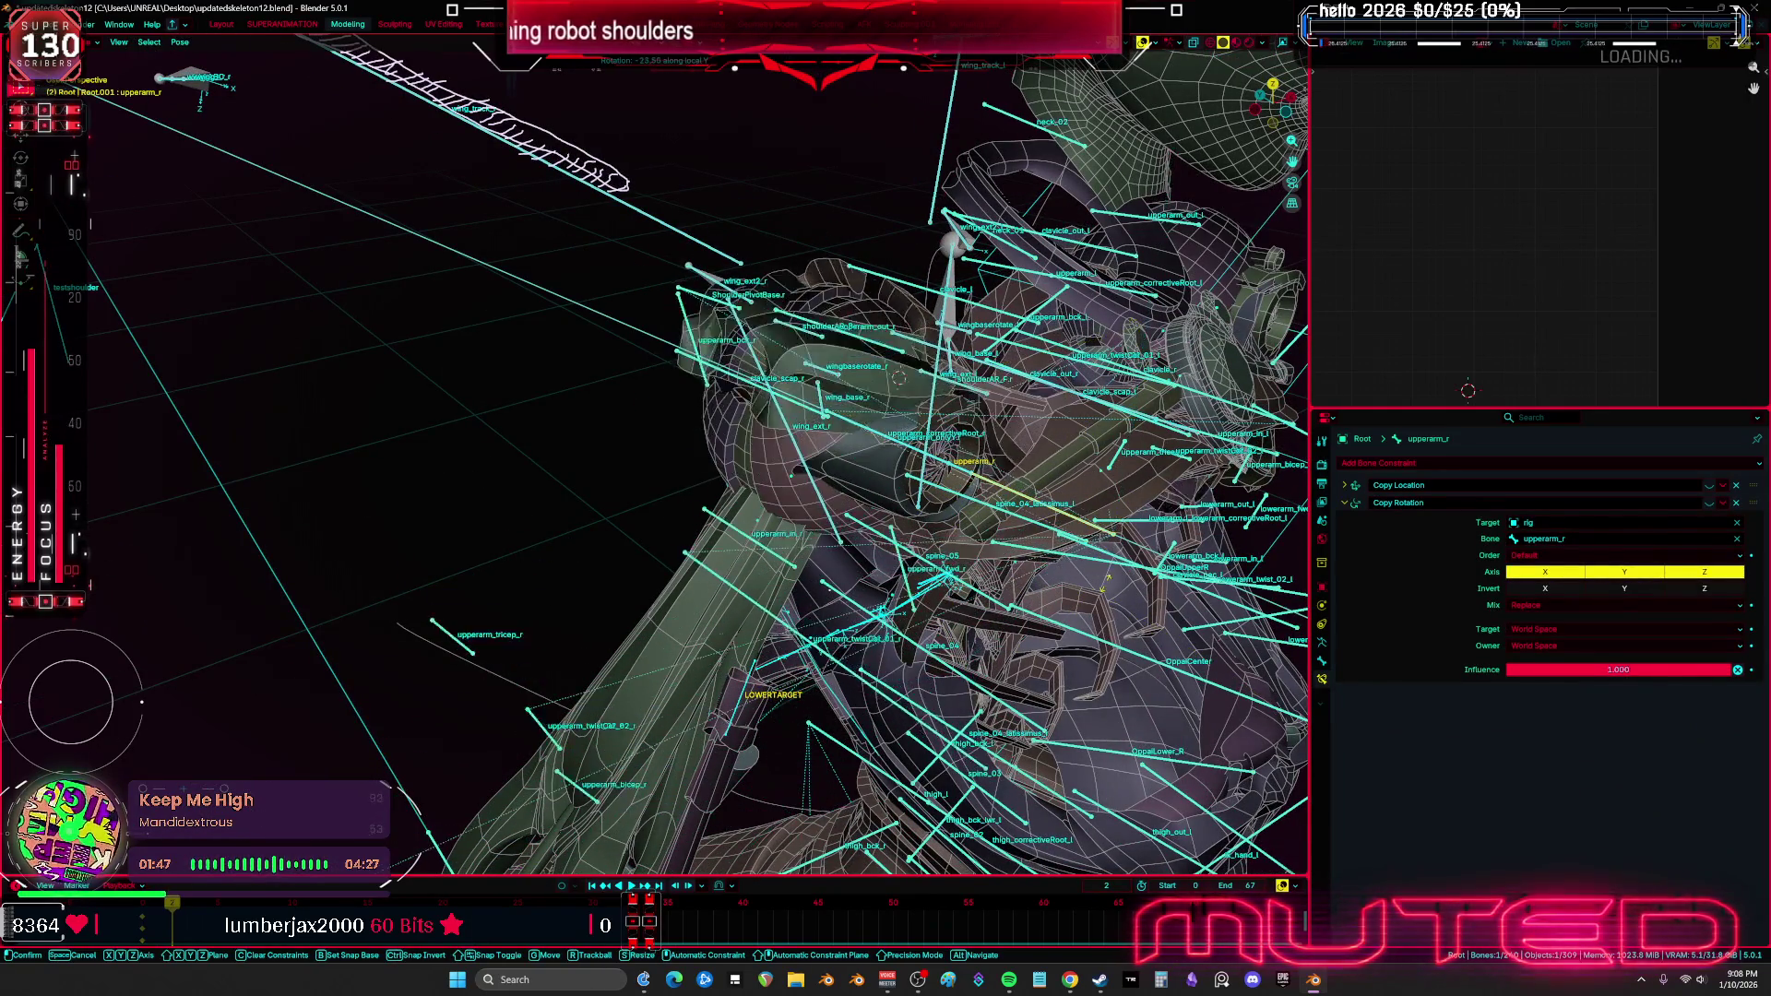
{"action": "key", "text": "r"}
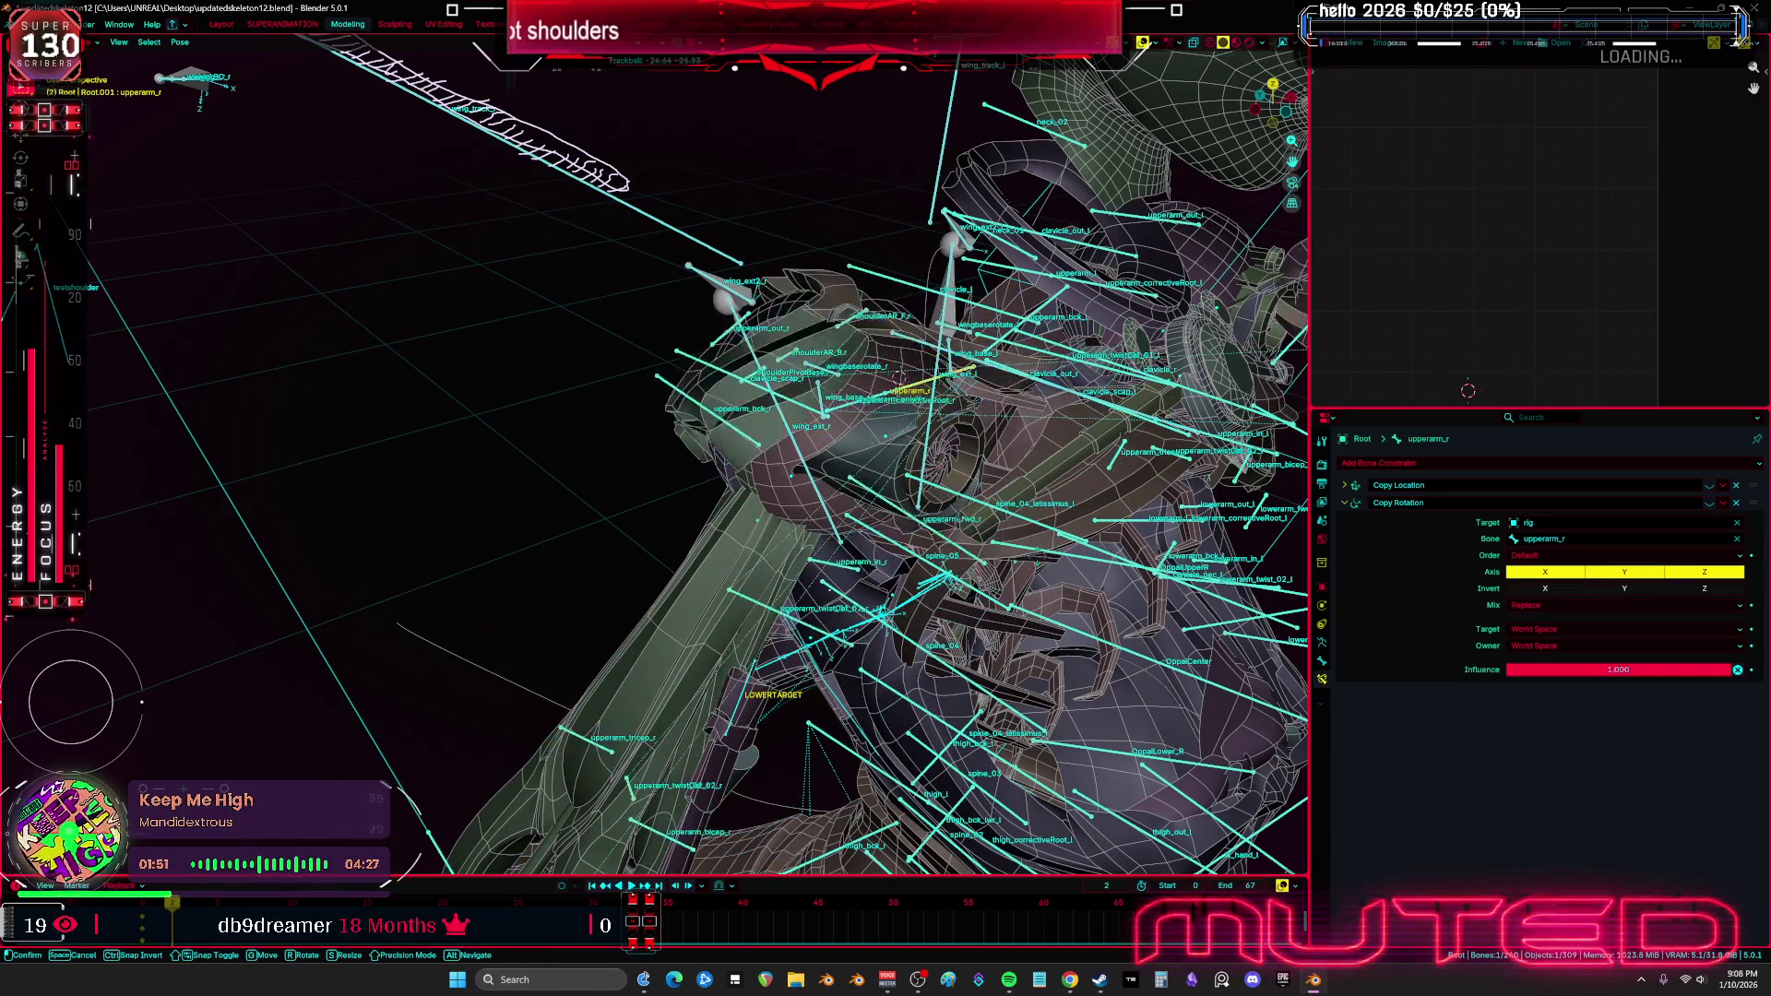
{"action": "left_click", "coordinate": [1067, 574]}
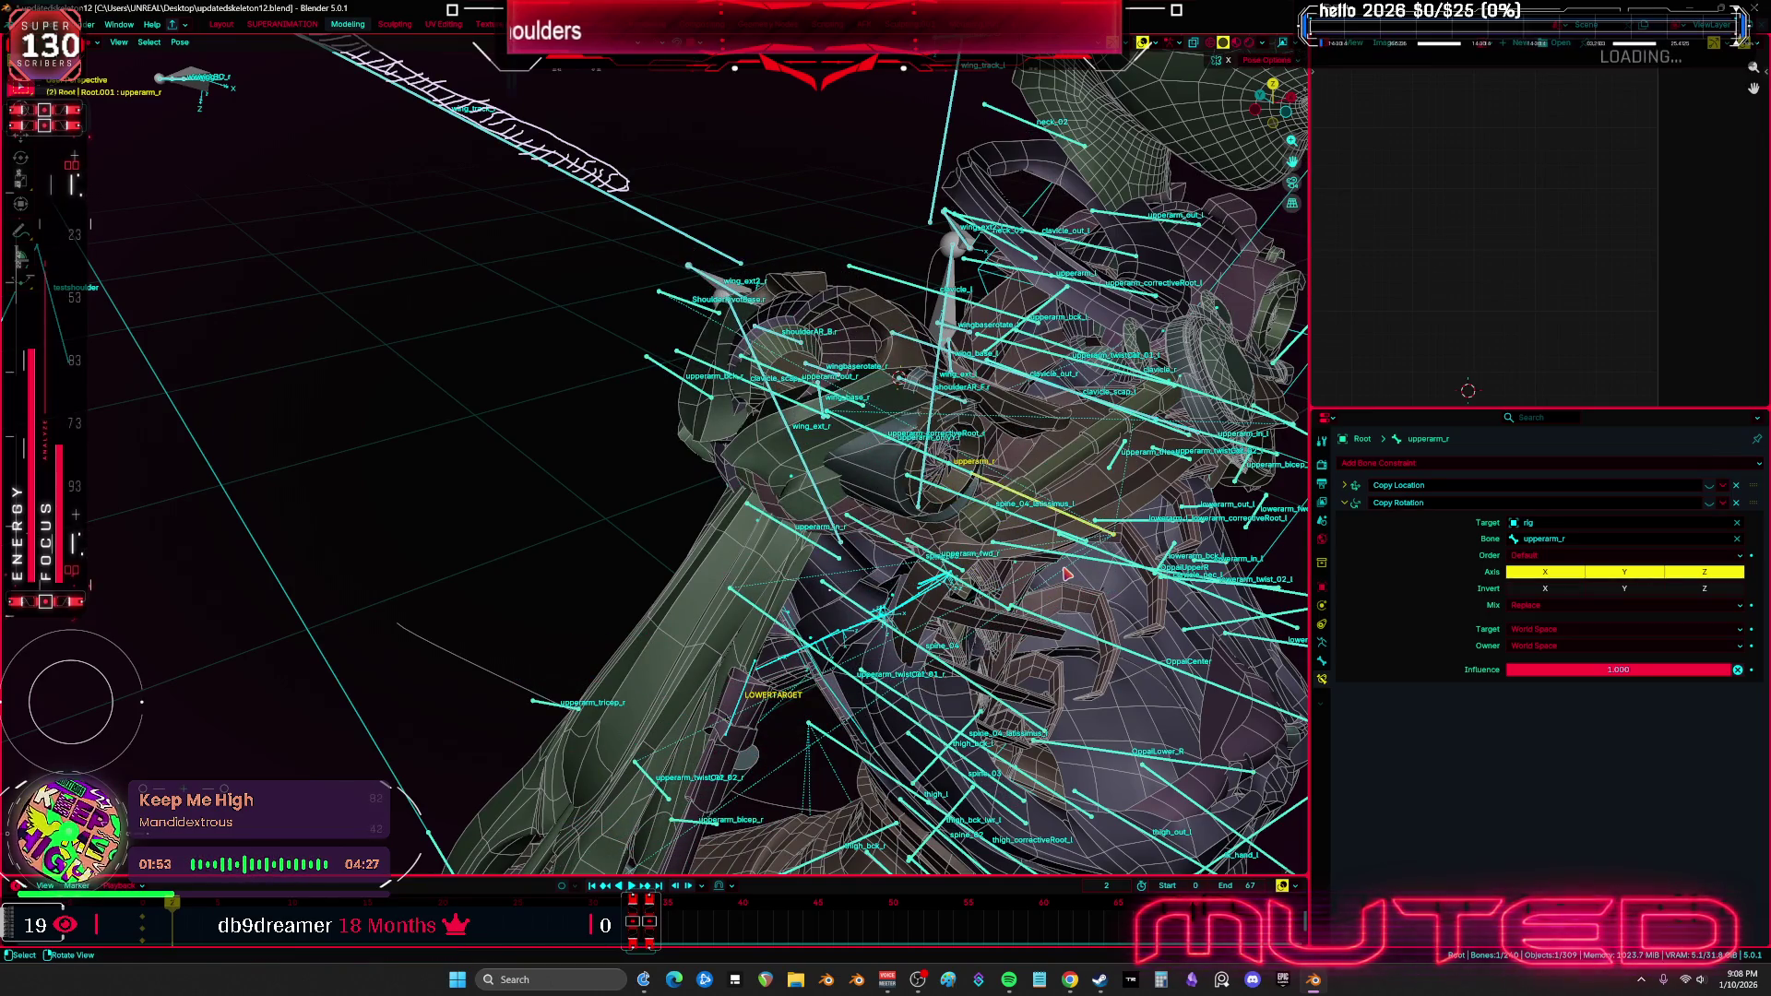
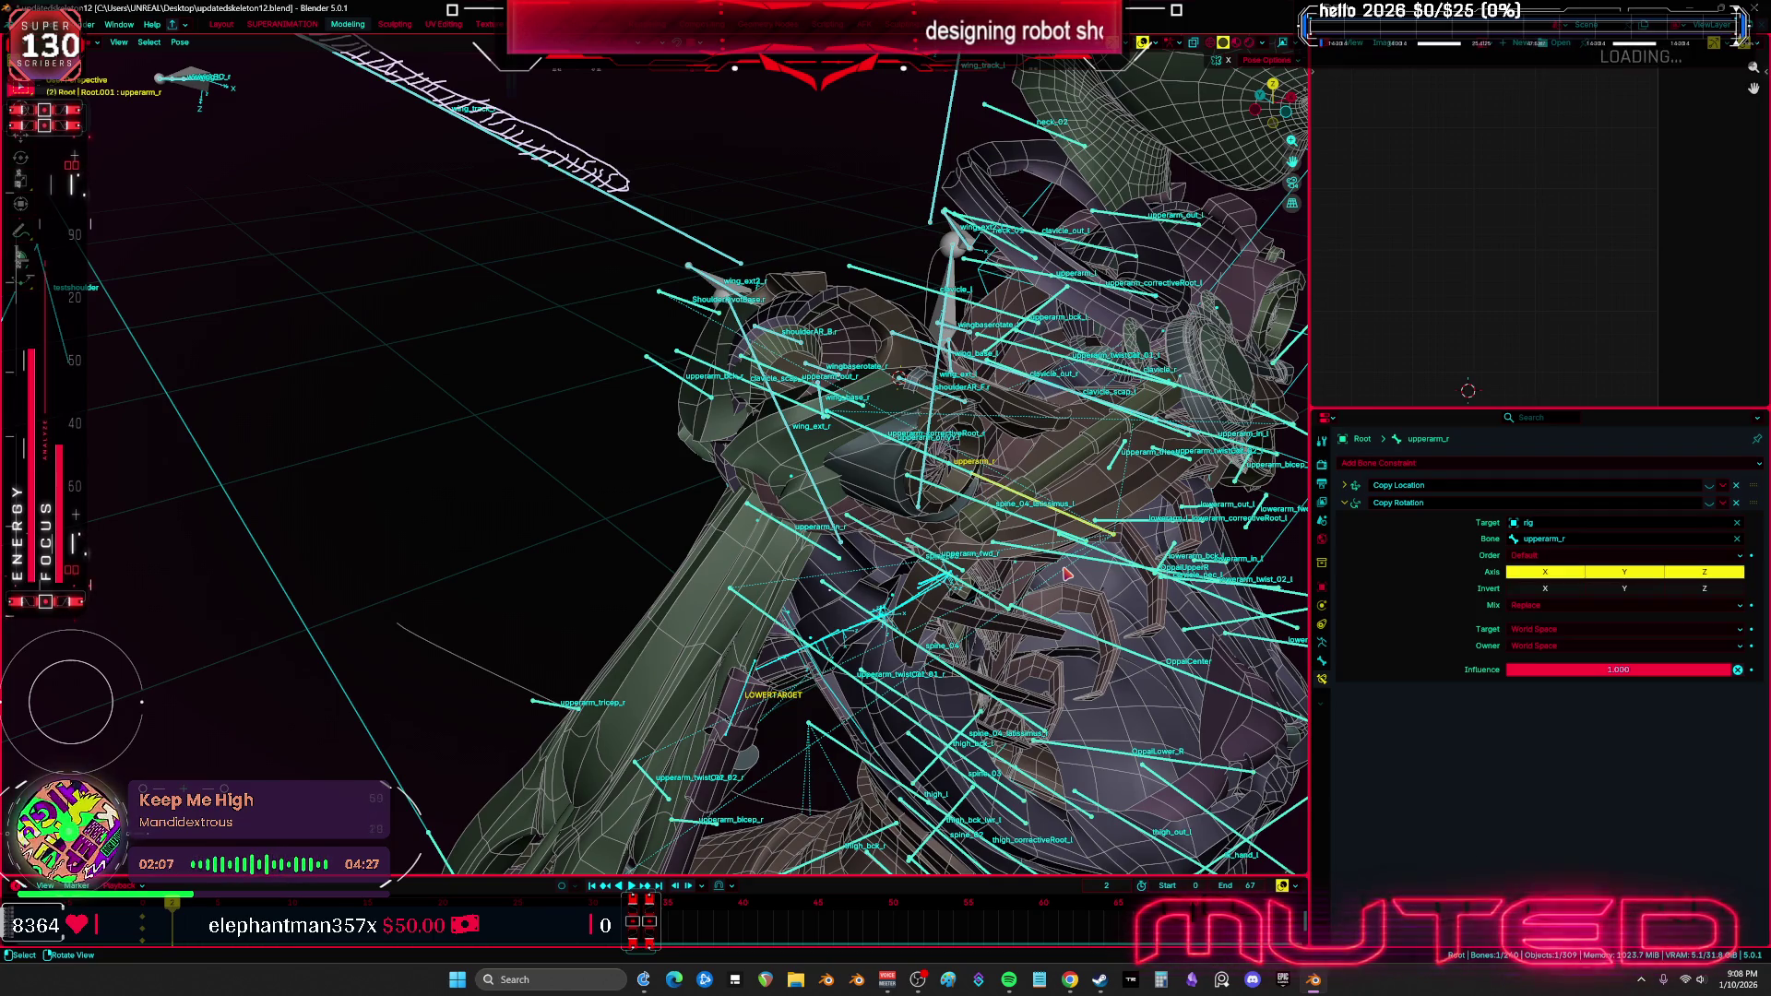
Leave pose mode, dismiss the parenting menu, and orbit to an oblique shoulder view
{"action": "mouse_move", "coordinate": [733, 478]}
{"action": "middle_mouse_down"}
{"action": "mouse_move", "coordinate": [560, 328]}
{"action": "mouse_move", "coordinate": [579, 299]}
{"action": "mouse_move", "coordinate": [539, 338]}
{"action": "mouse_move", "coordinate": [654, 489]}
{"action": "middle_mouse_up"}
{"action": "key", "text": "Tab"}
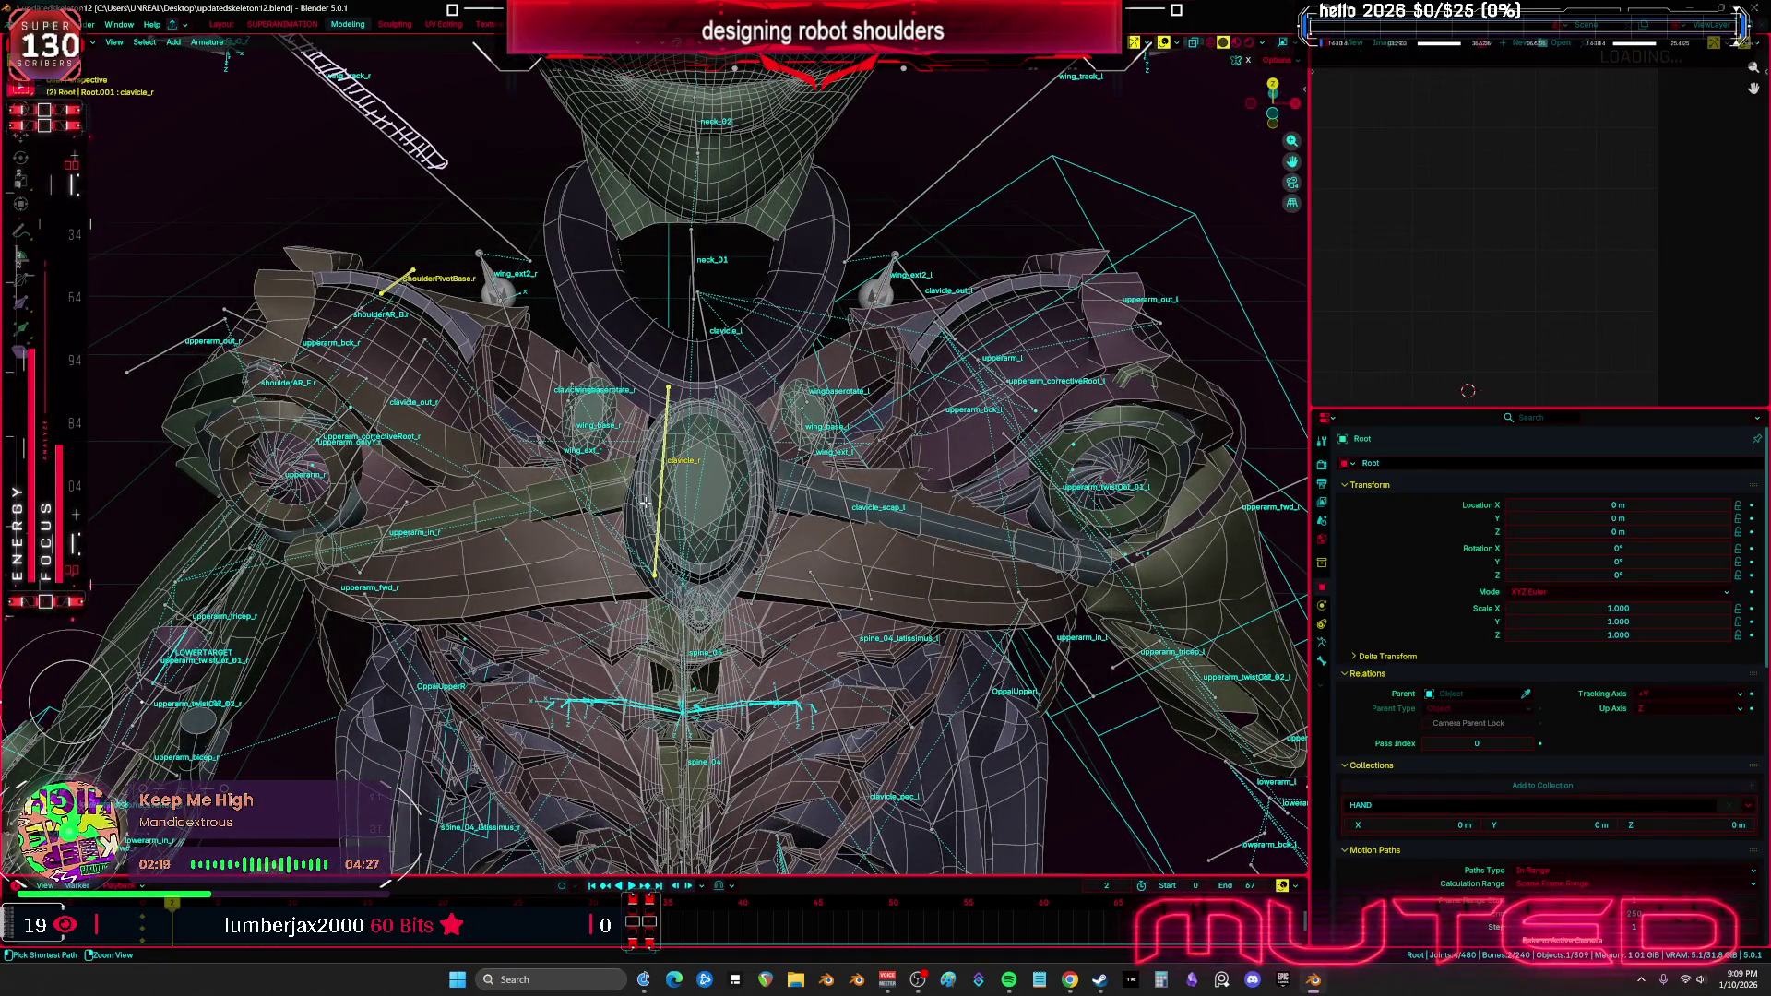
{"action": "left_click", "coordinate": [649, 507]}
{"action": "middle_click_drag", "start_coordinate": [648, 506], "coordinate": [550, 499]}
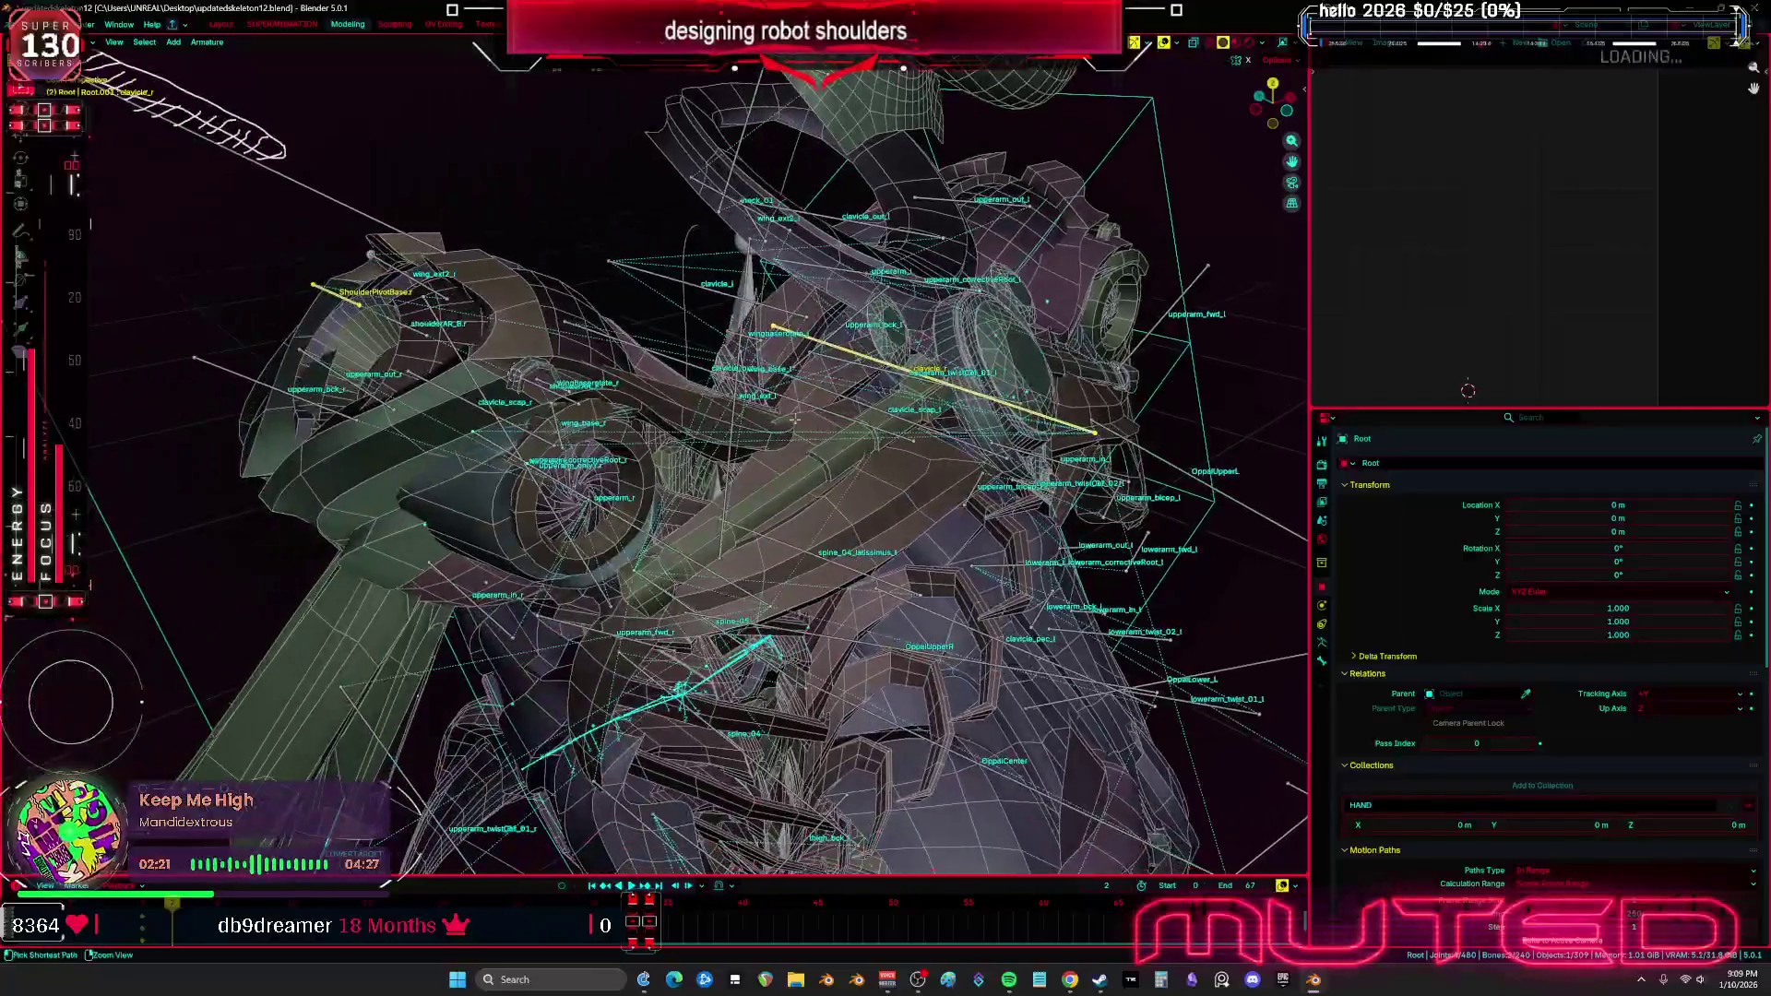
In pose mode, test-rotate upperarm_correctiveRoot_r about its local Z axis
{"action": "key", "text": "ctrl+Tab"}
{"action": "left_click", "coordinate": [905, 384]}
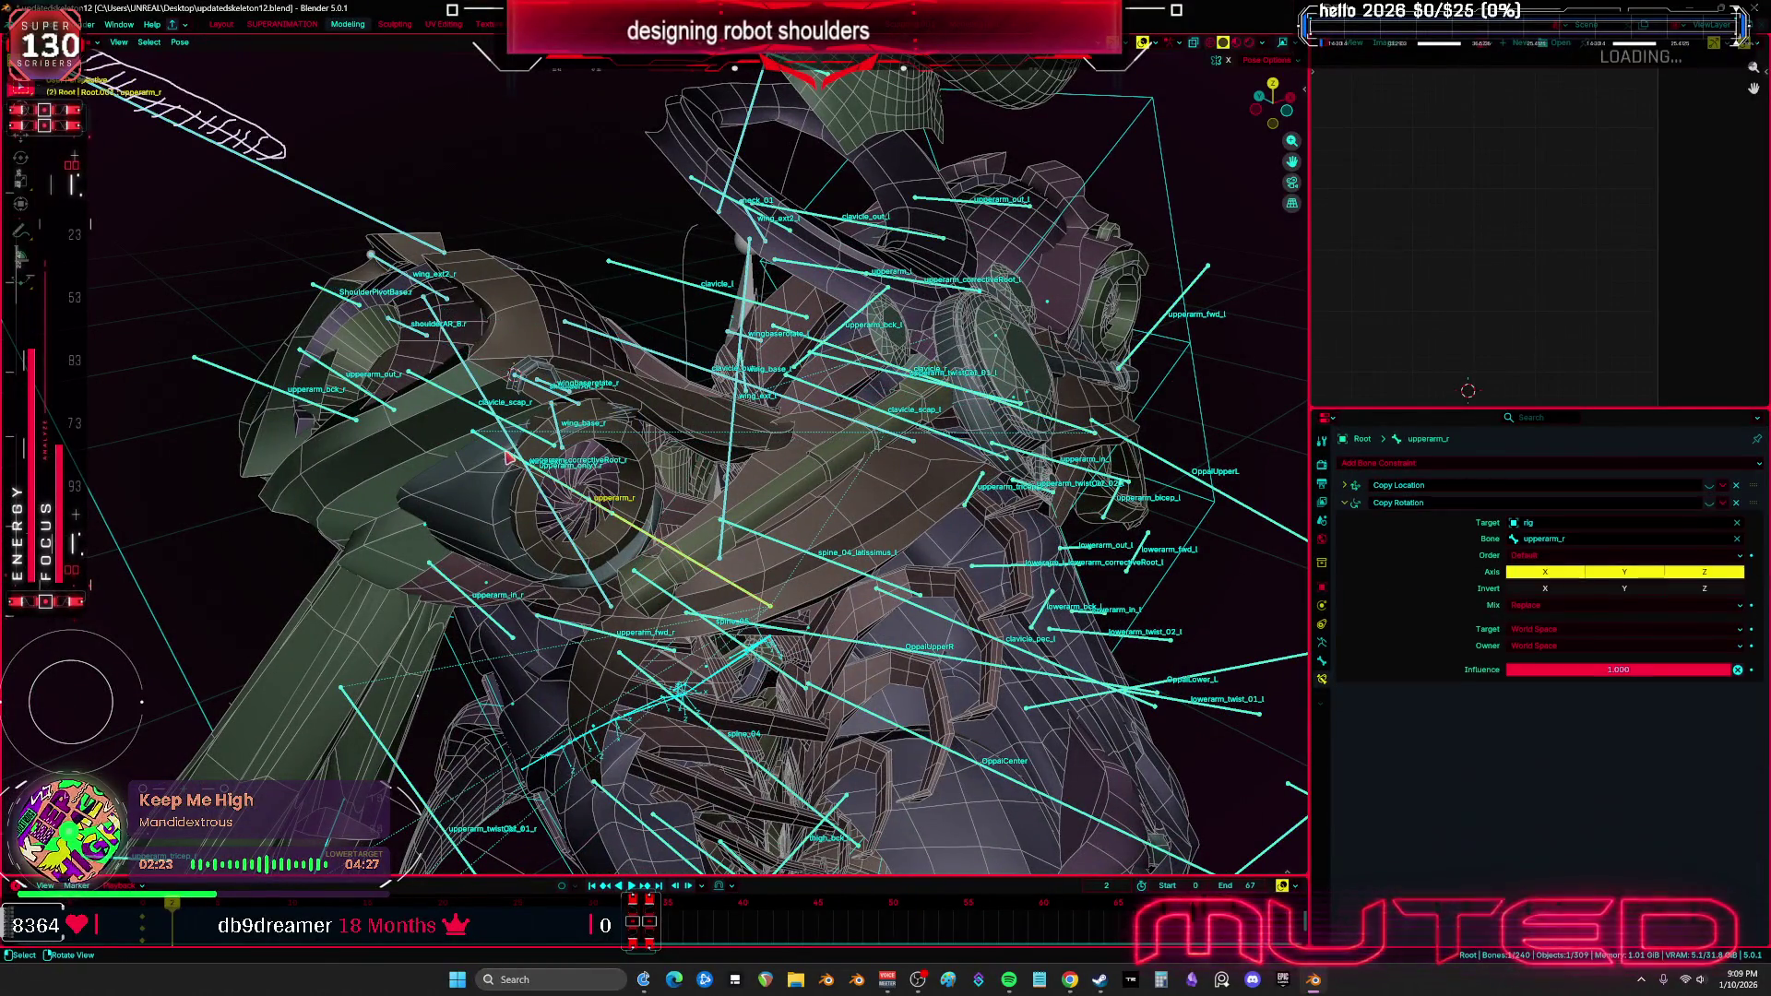
{"action": "key", "text": "r"}
{"action": "key", "text": "z"}
{"action": "key", "text": "z"}
{"action": "left_click", "coordinate": [744, 498]}
{"action": "middle_click_drag", "start_coordinate": [744, 498], "coordinate": [802, 513]}
Rotate upperarm_r on local Z then Y to check the shoulder bones follow, then return to object mode
{"action": "left_click", "coordinate": [802, 513]}
{"action": "key", "text": "r"}
{"action": "key", "text": "z"}
{"action": "key", "text": "z"}
{"action": "key", "text": "z"}
{"action": "key", "text": "z"}
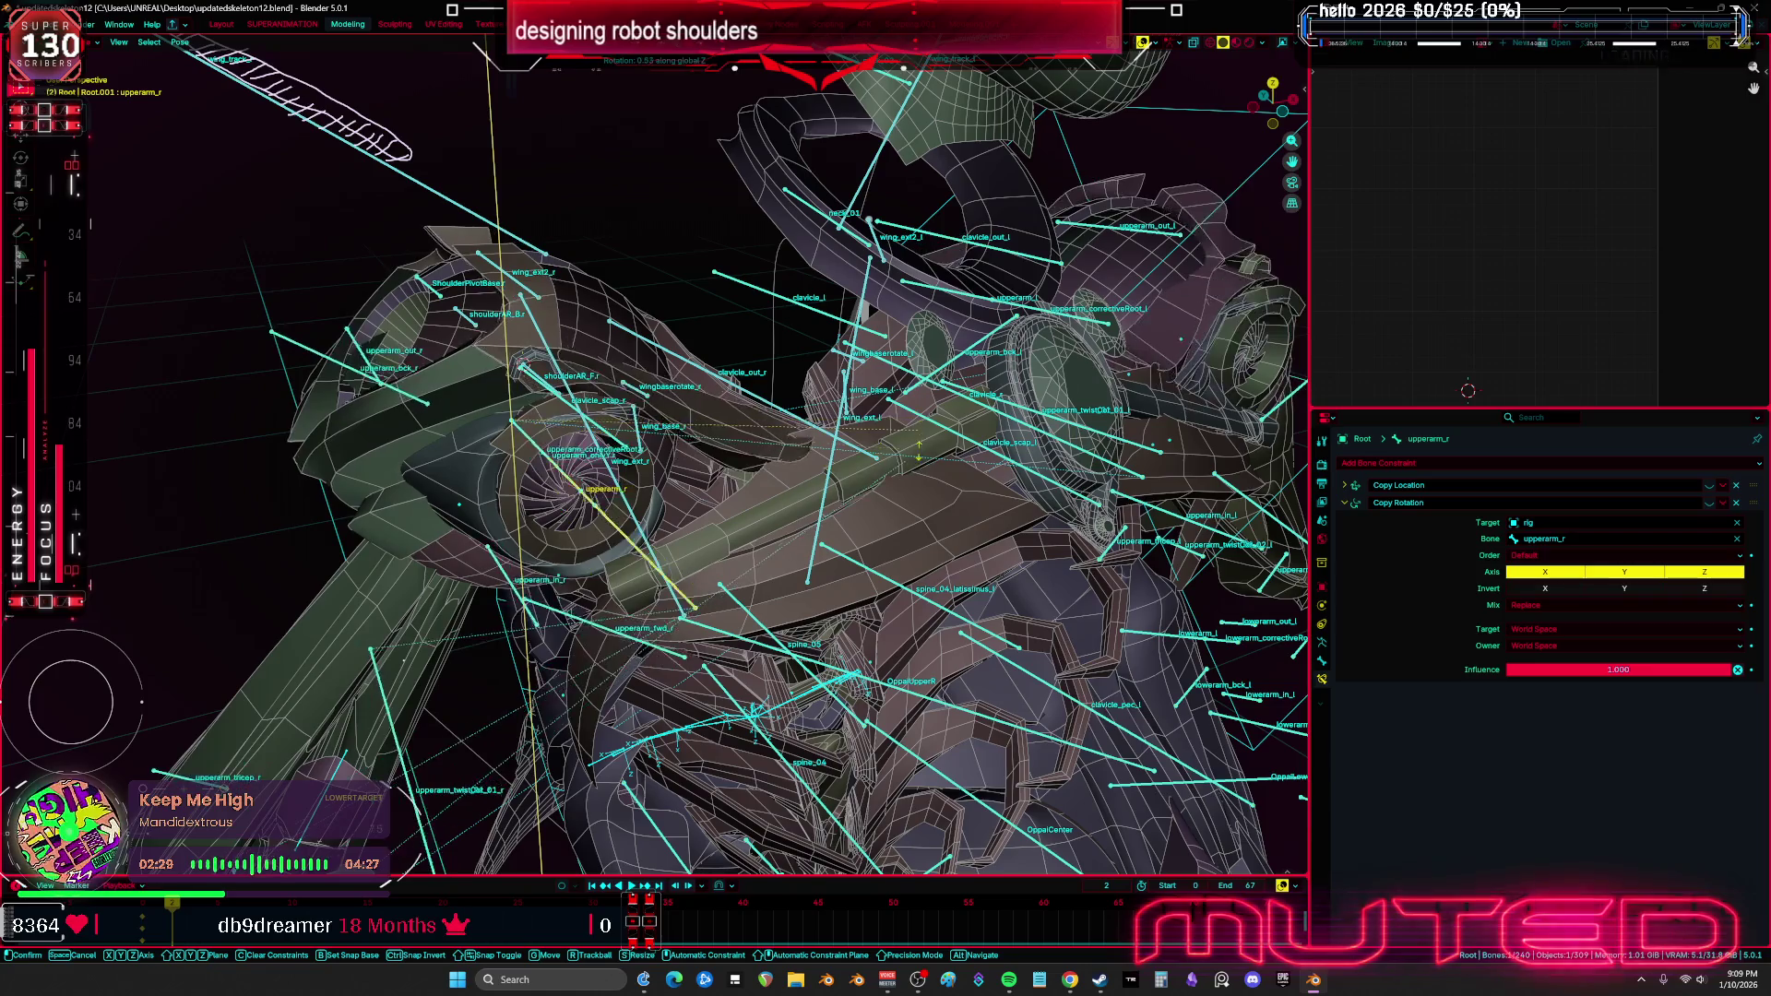
{"action": "key", "text": "y"}
{"action": "key", "text": "y"}
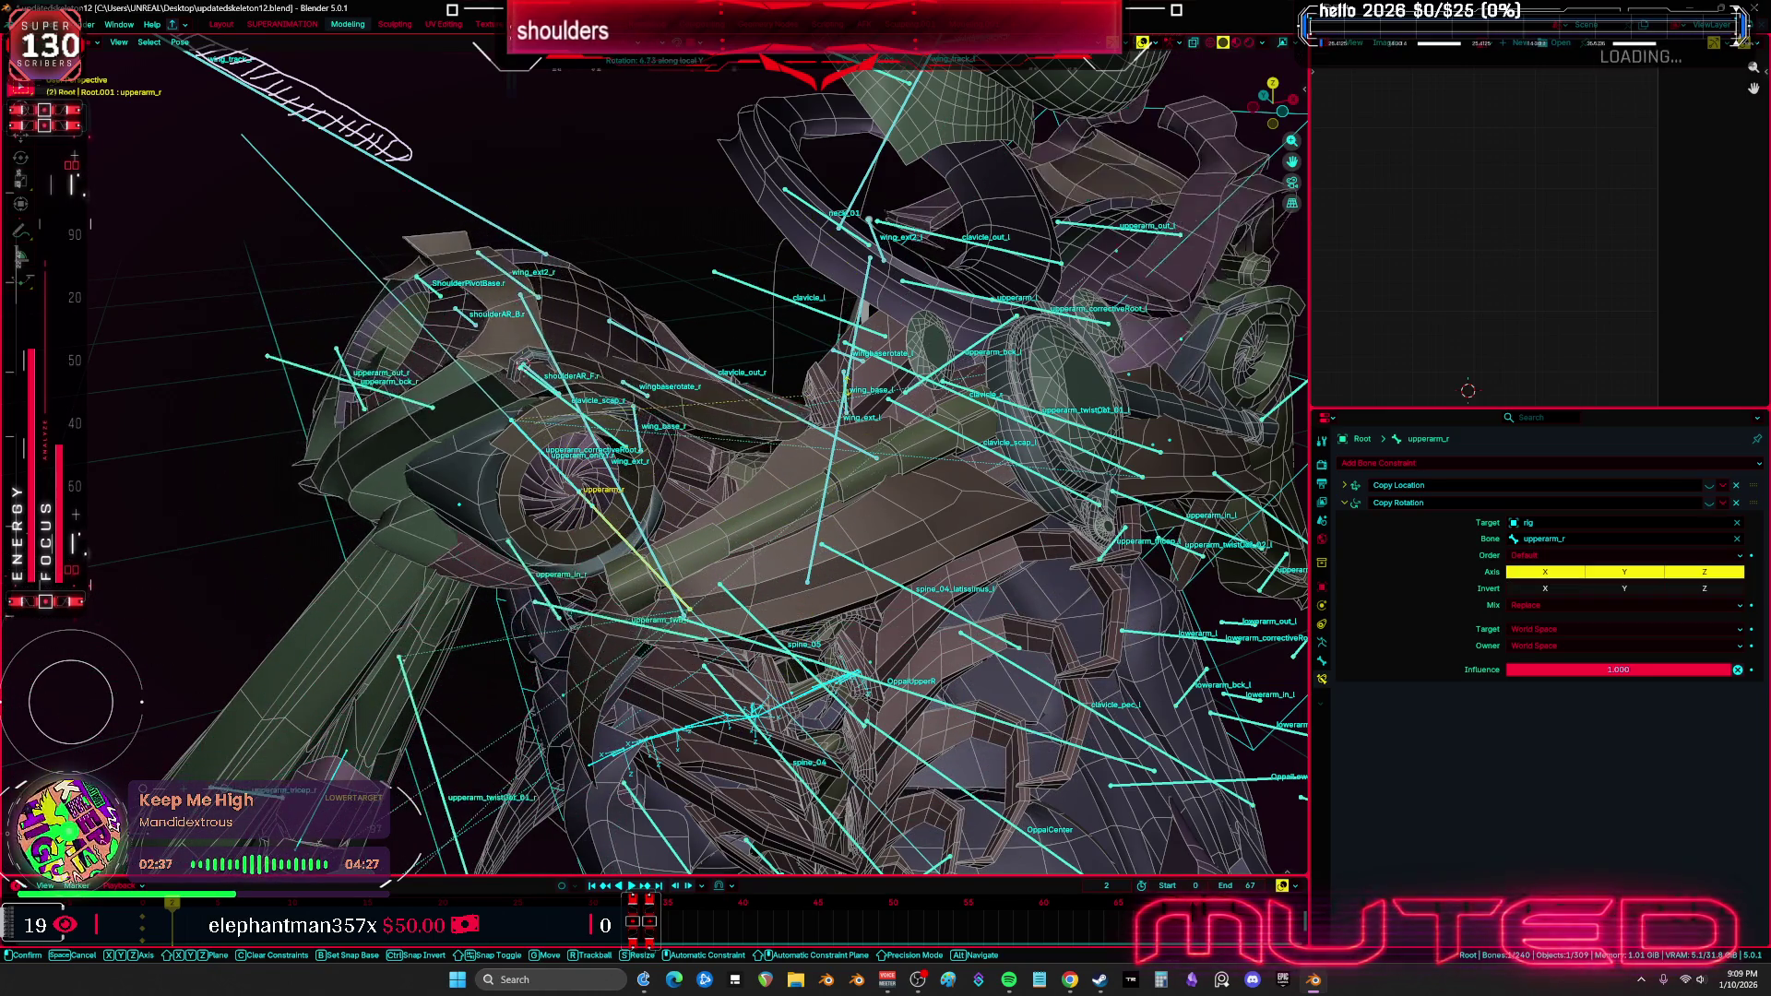
{"action": "left_click", "coordinate": [719, 452]}
{"action": "key", "text": "ctrl+Tab"}
{"action": "middle_click_drag", "start_coordinate": [690, 419], "coordinate": [683, 426]}
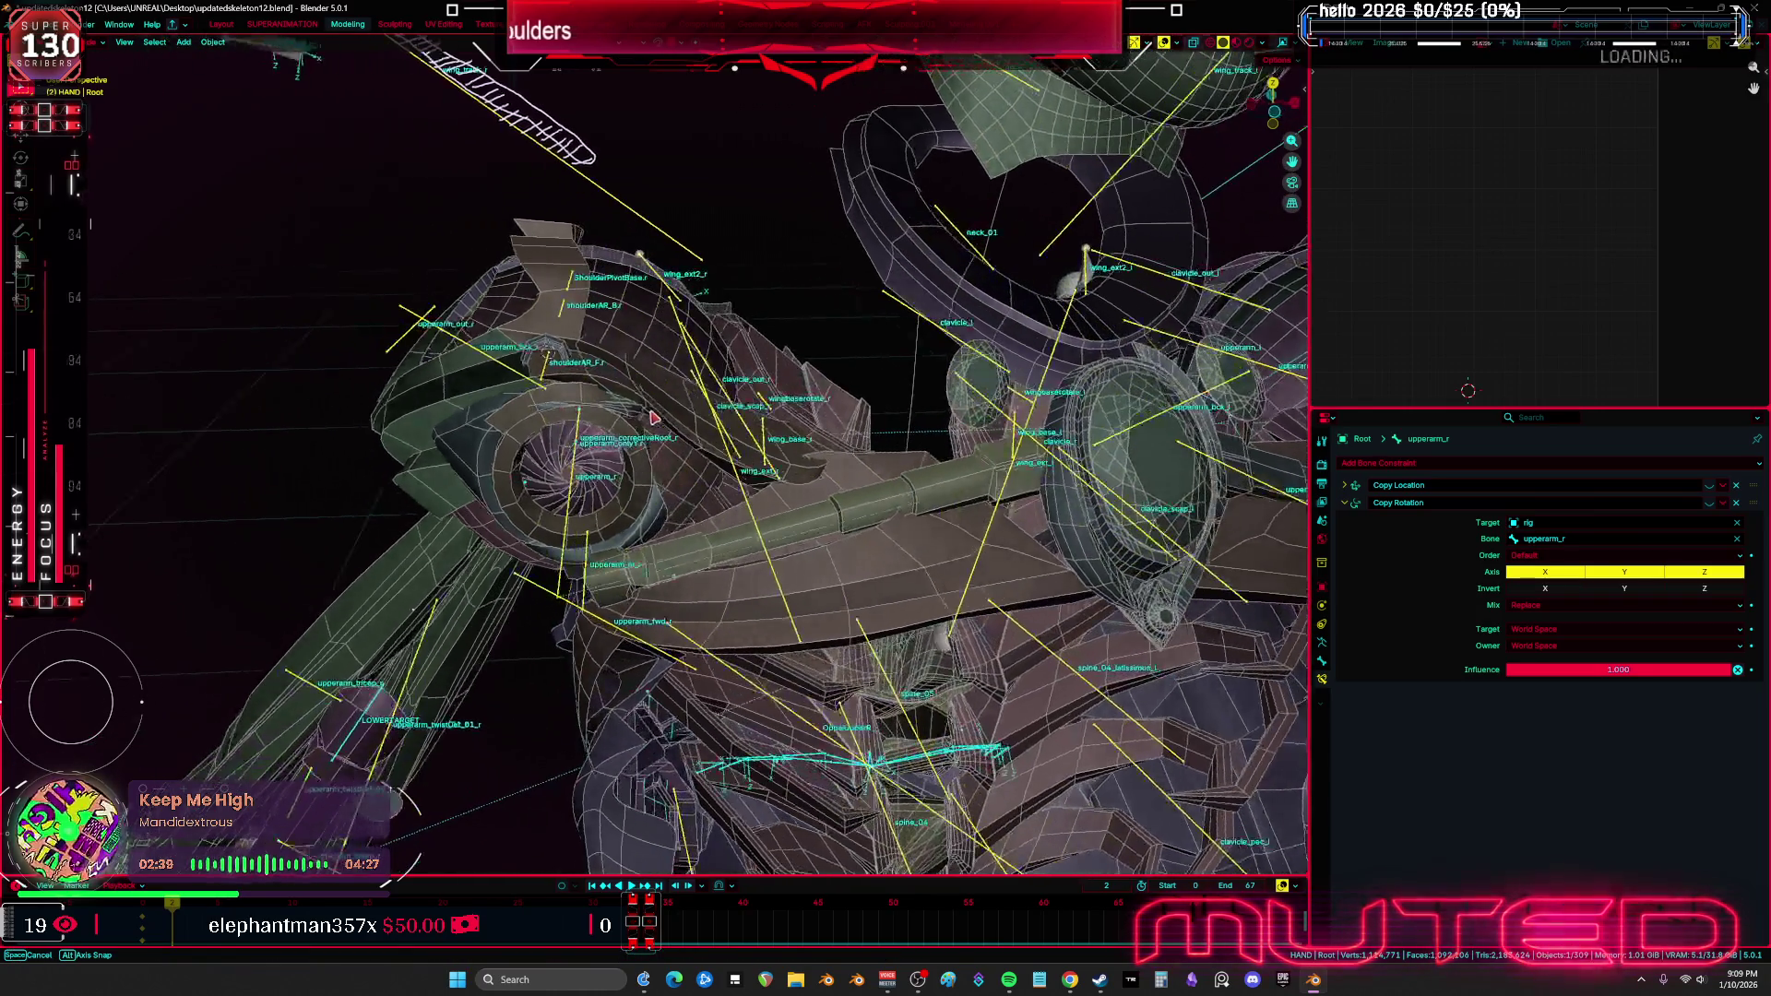
Select the copyover.001 shoulder armor, show its modifier stack, and view it see-through from the front
{"action": "left_click", "coordinate": [682, 427]}
{"action": "key", "text": "KP_1"}
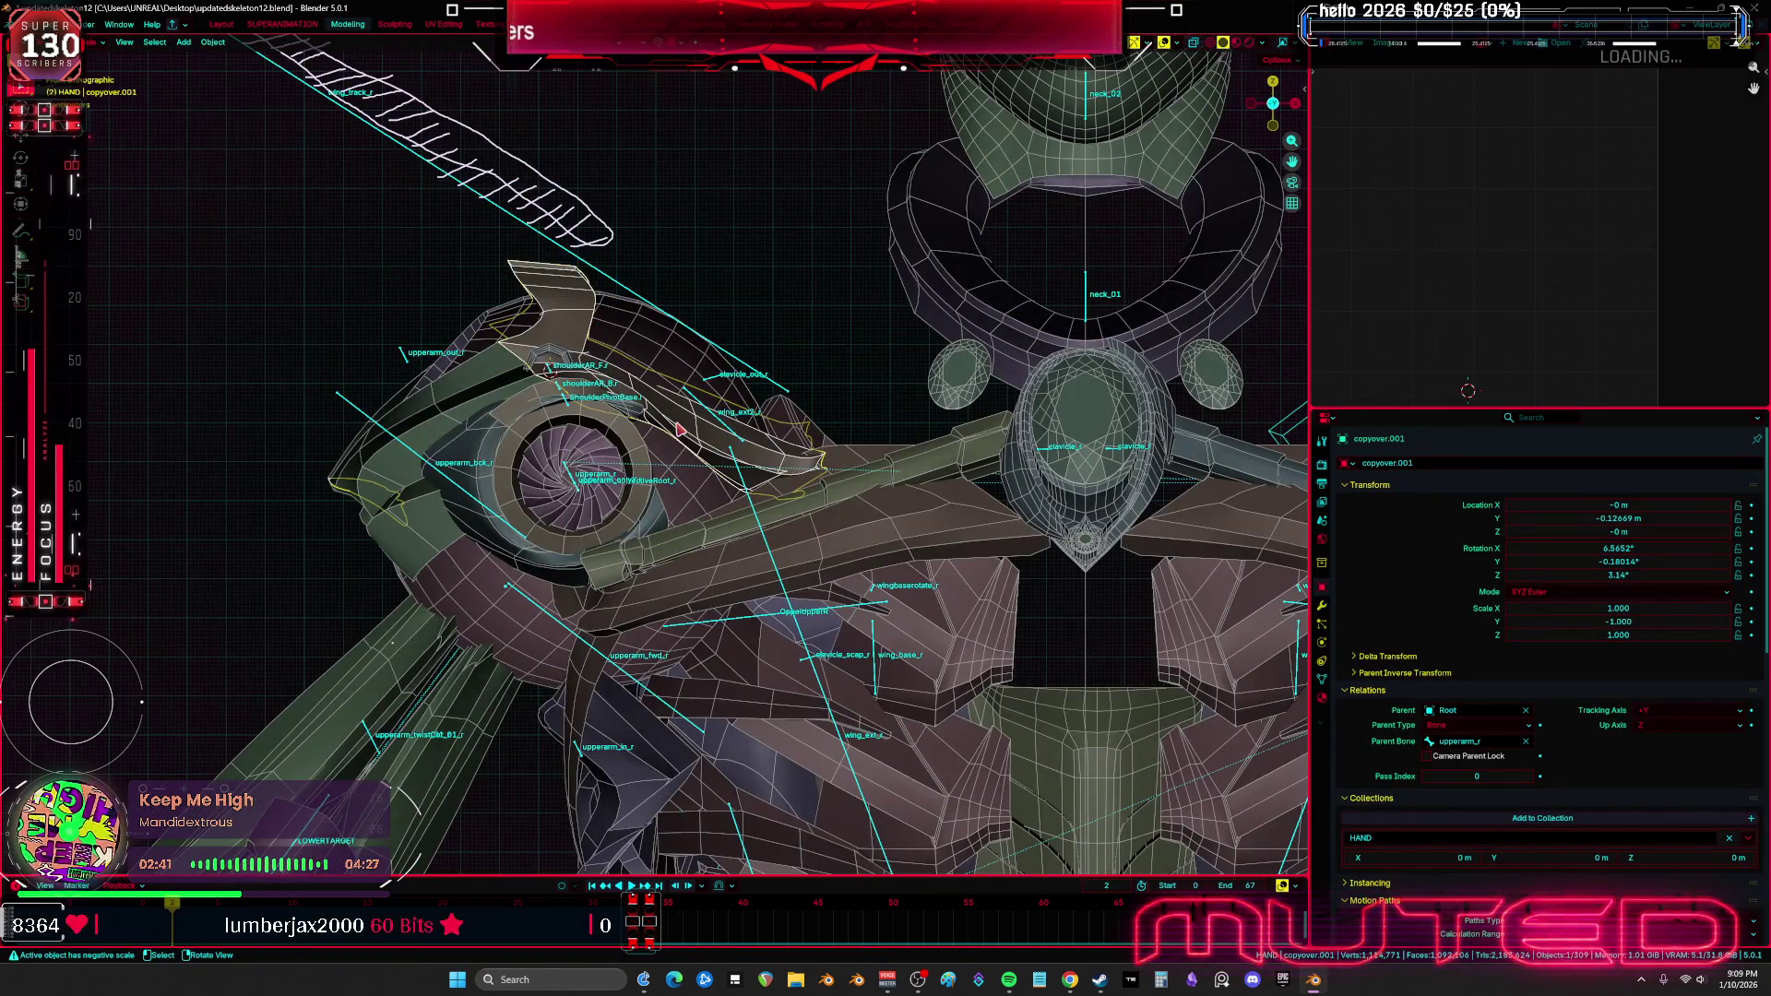
{"action": "middle_click_drag", "start_coordinate": [779, 424], "coordinate": [655, 328], "text": "shift"}
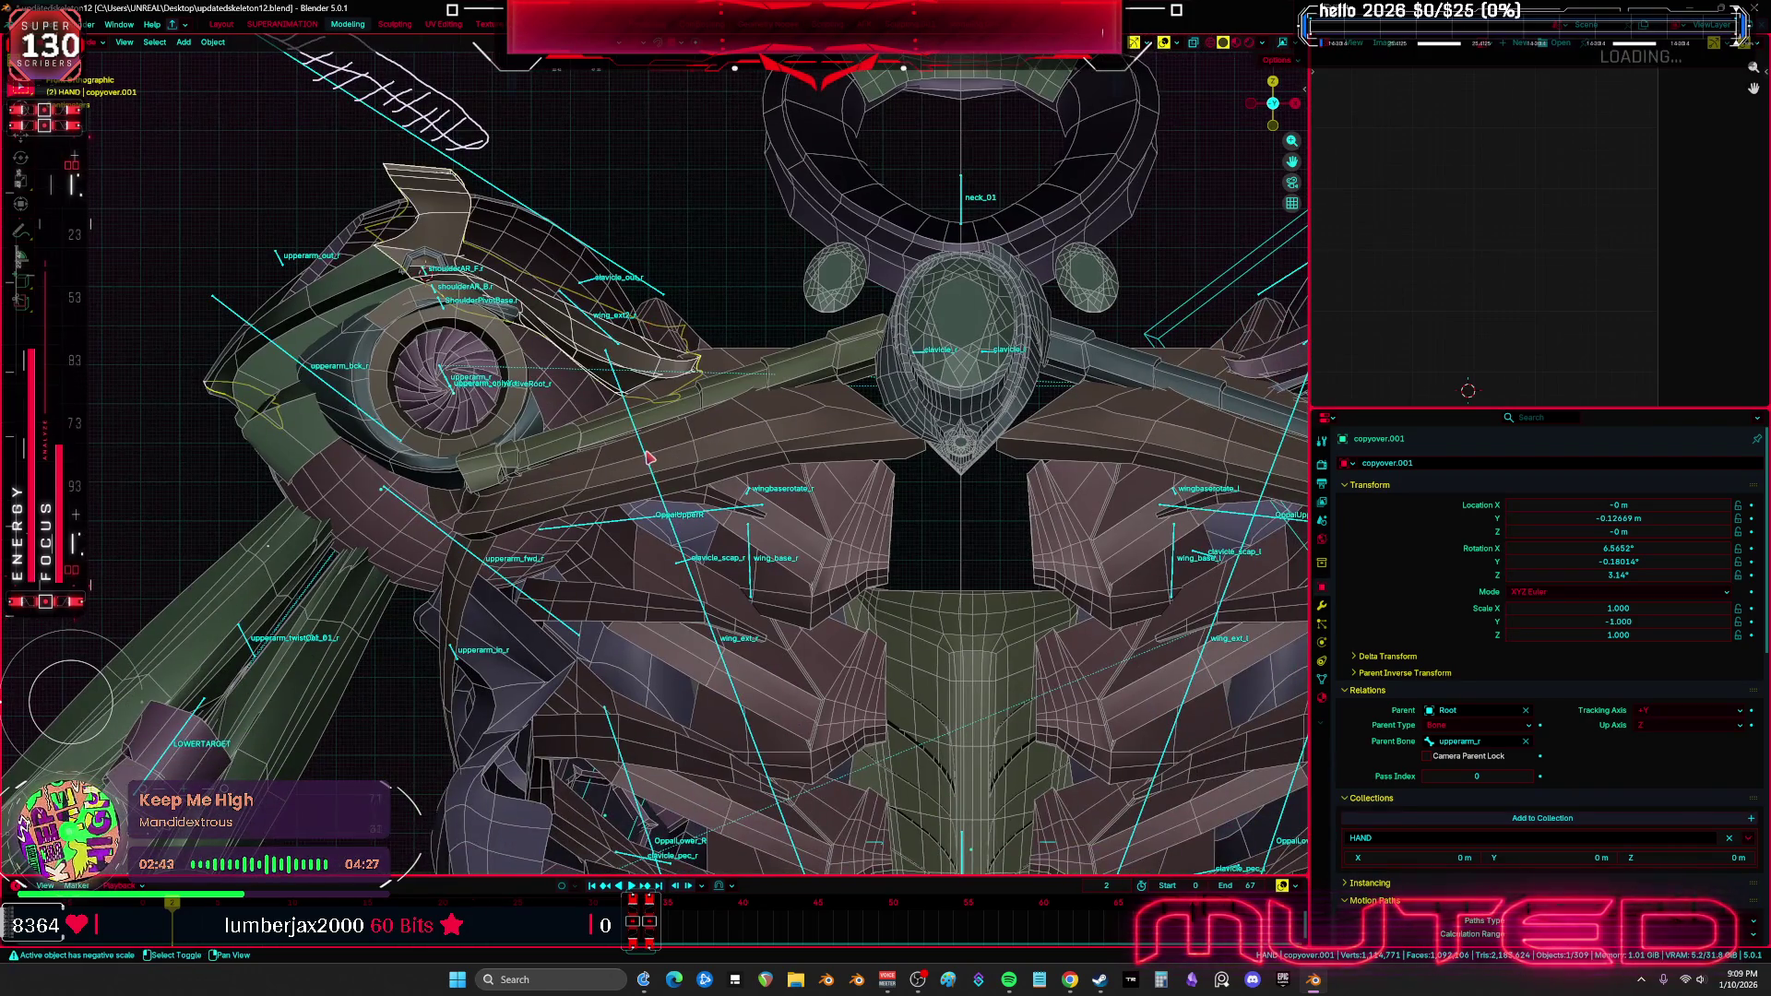
{"action": "left_click", "coordinate": [1322, 605]}
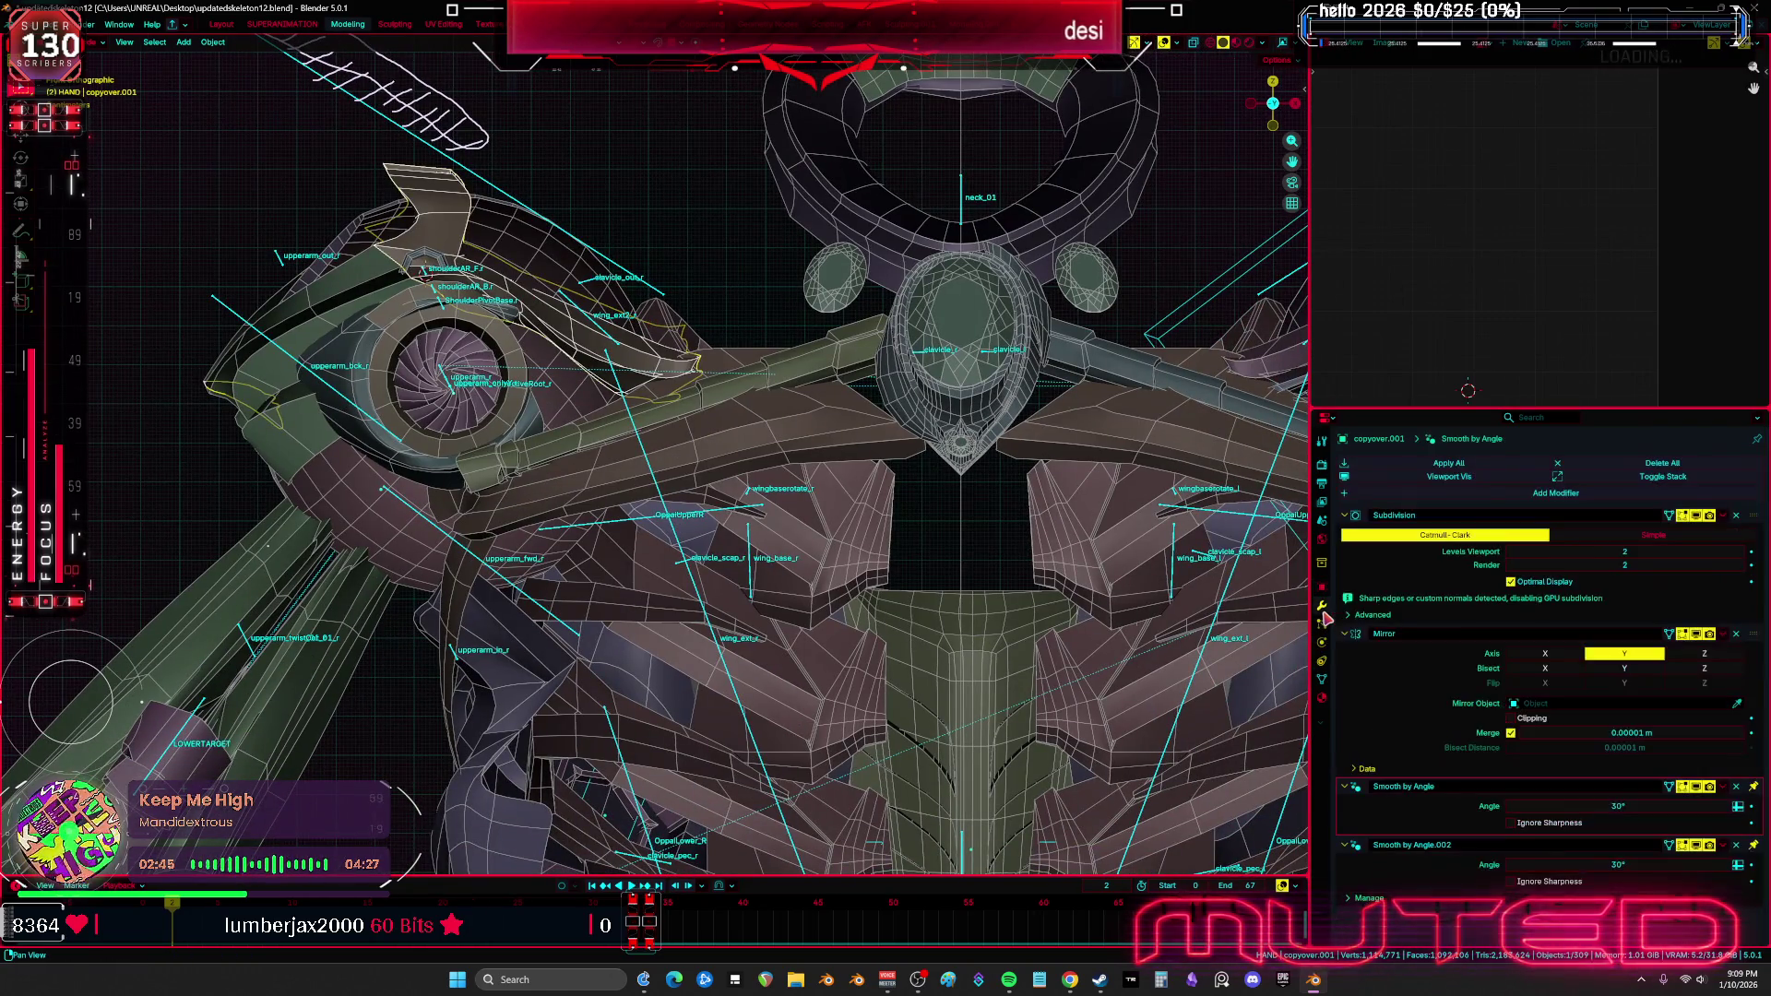
{"action": "mouse_move", "coordinate": [1014, 554]}
{"action": "middle_mouse_down"}
{"action": "mouse_move", "coordinate": [773, 510]}
{"action": "mouse_move", "coordinate": [885, 518]}
{"action": "middle_mouse_up"}
{"action": "key", "text": "alt+z"}
{"action": "key", "text": "KP_1"}
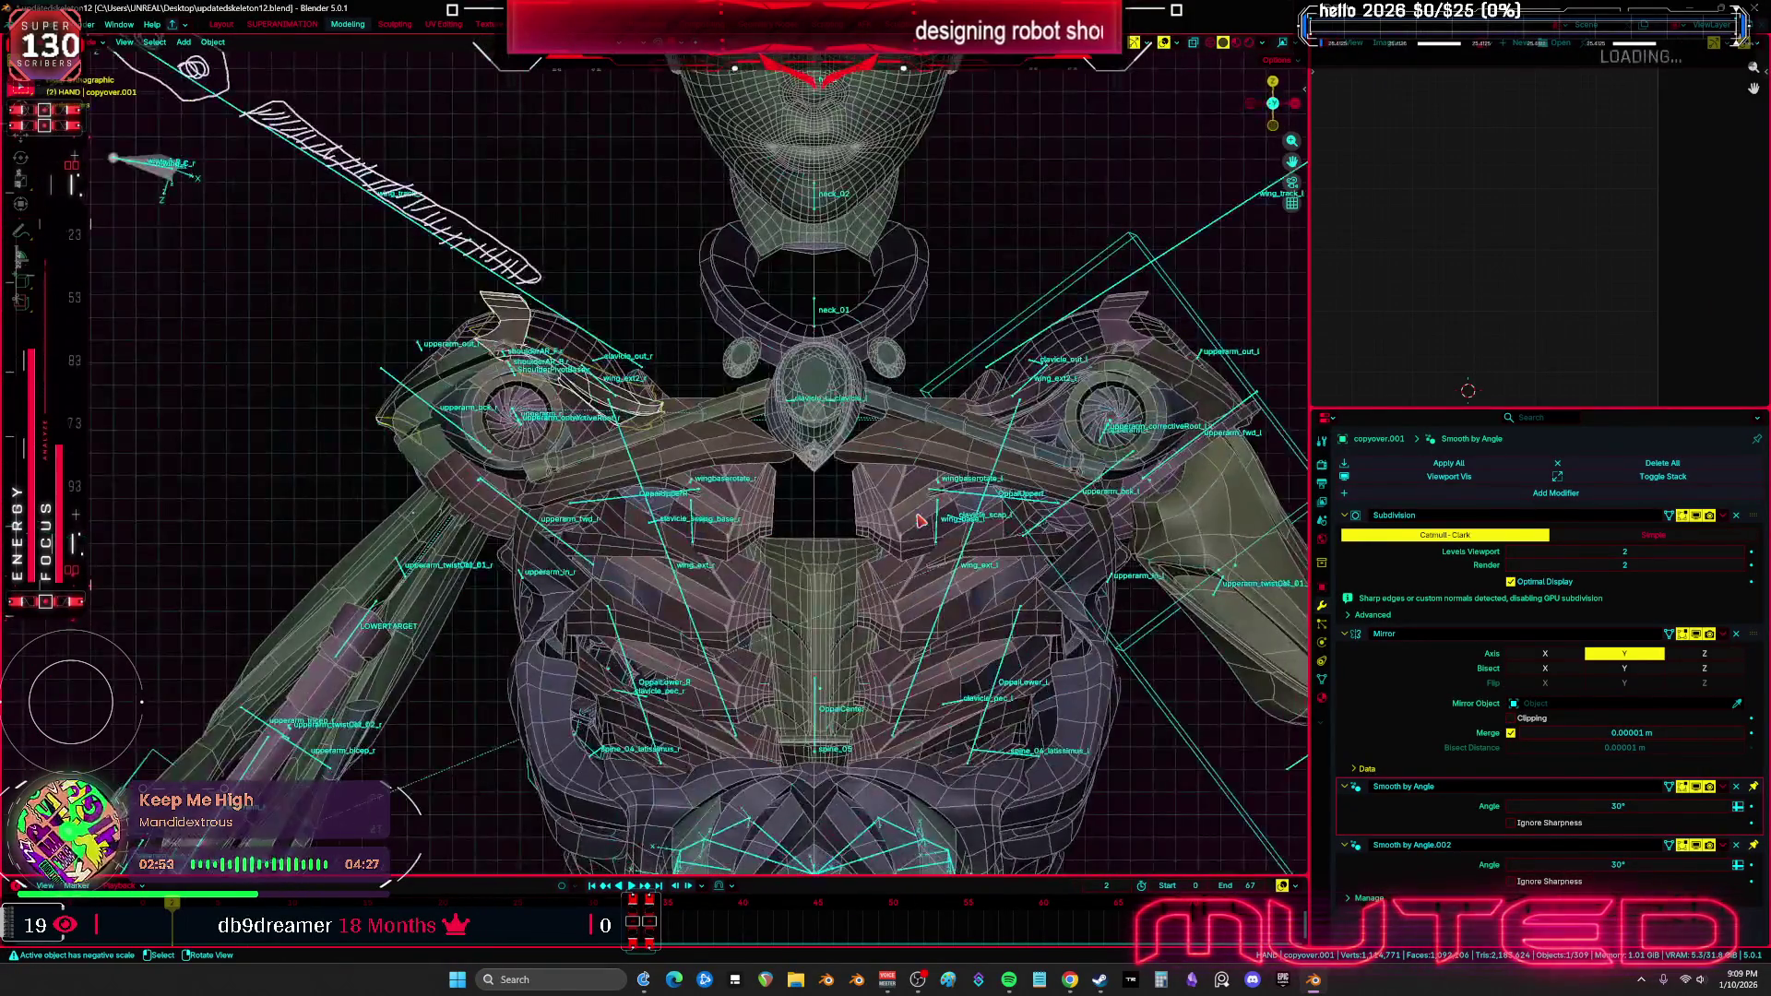
{"action": "scroll", "coordinate": [919, 521], "scroll_direction": "down", "scroll_amount": 4}
Duplicate the shoulder armor in place and hide the copy as a backup
{"action": "key", "text": "shift+d"}
{"action": "left_click", "coordinate": [777, 450]}
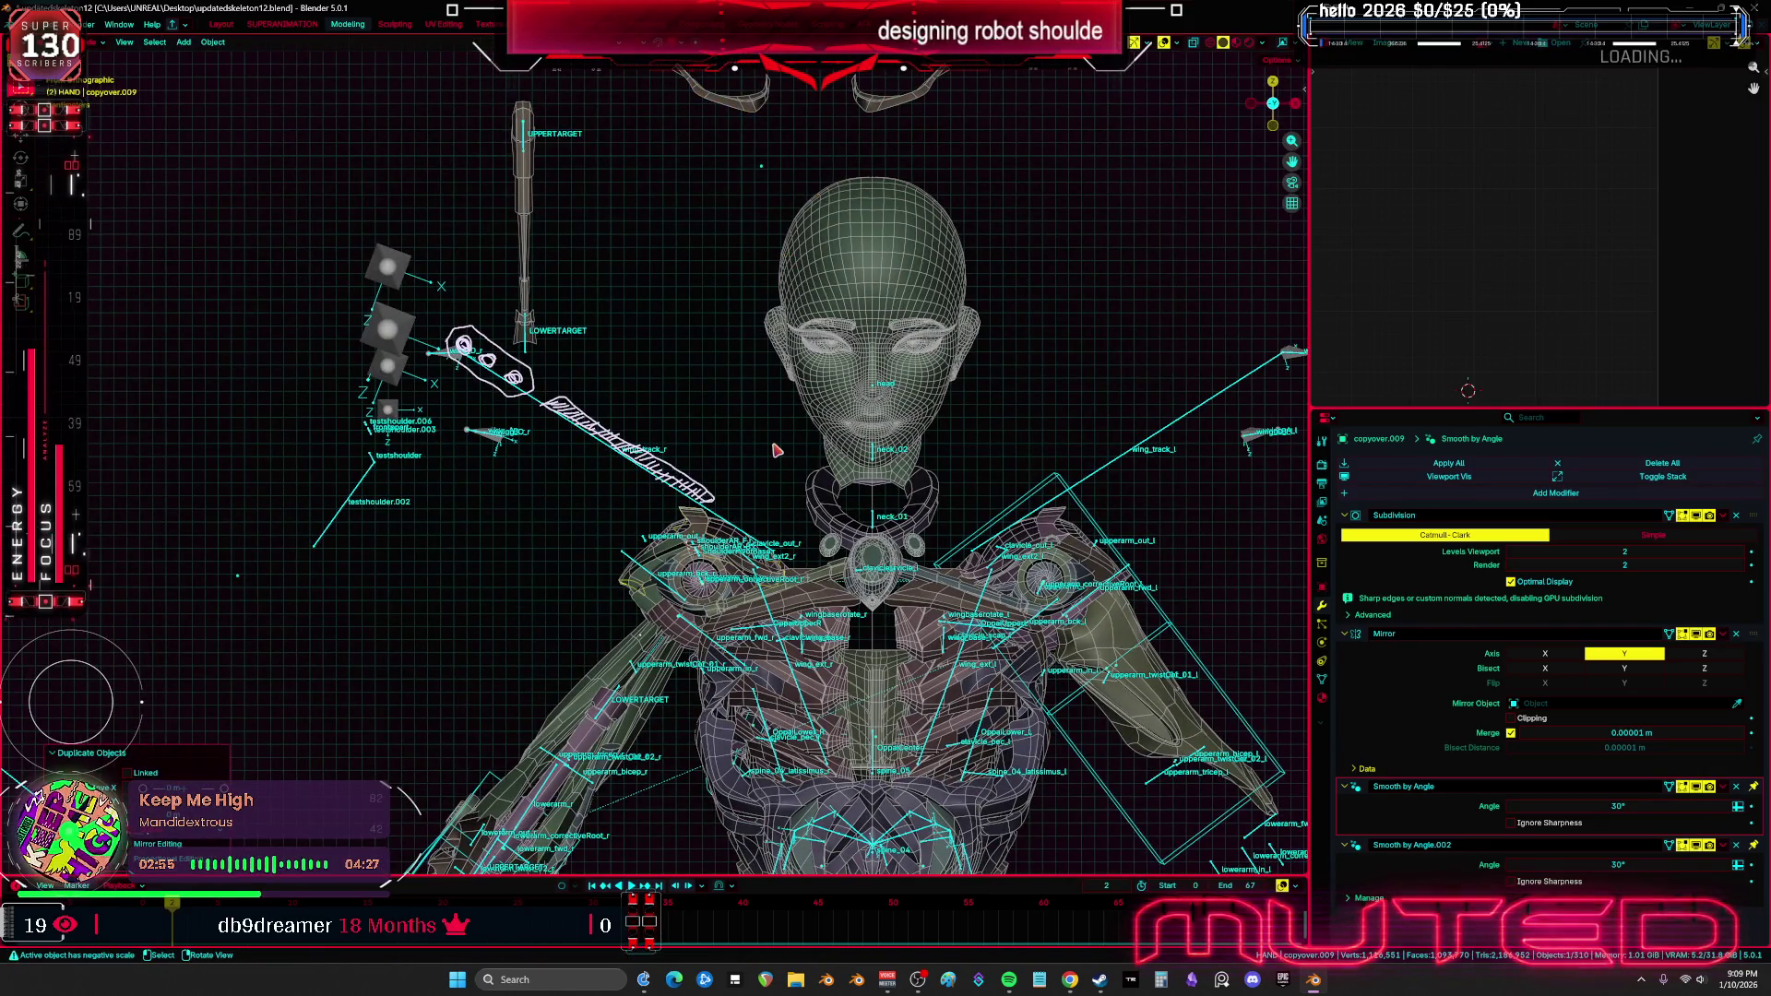
{"action": "key", "text": "h"}
{"action": "middle_click_drag", "start_coordinate": [779, 488], "coordinate": [791, 517]}
{"action": "key", "text": "alt+z"}
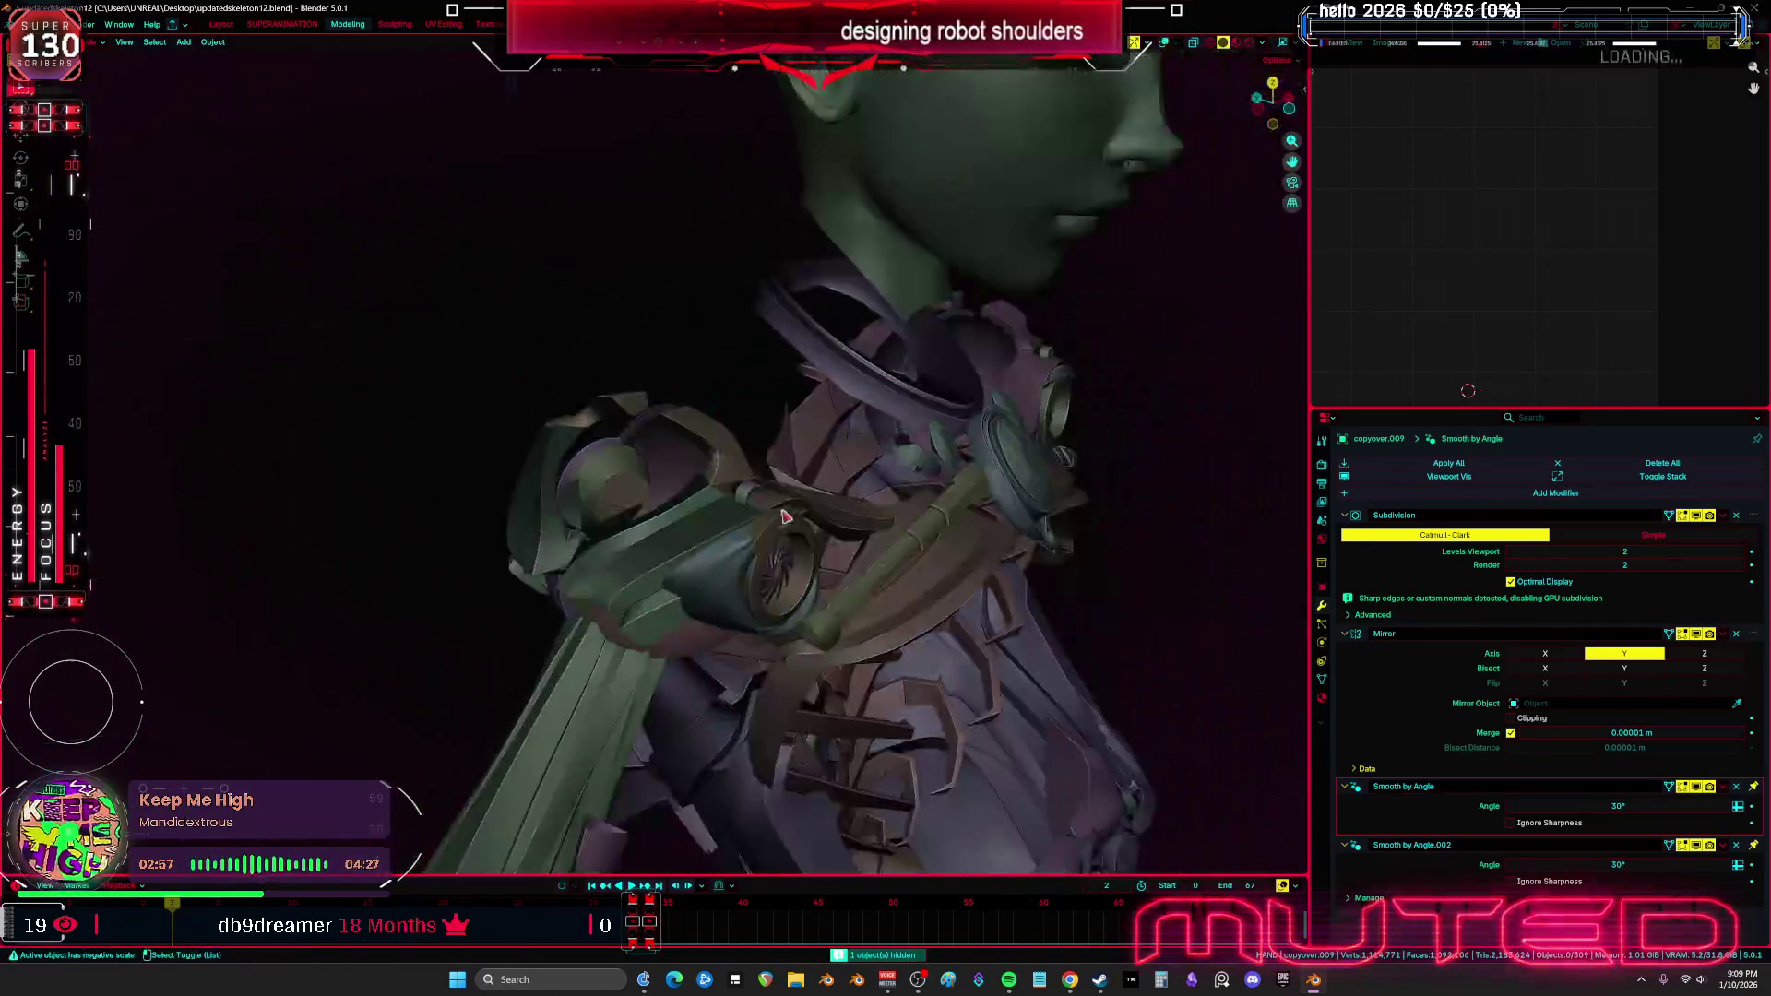
{"action": "key", "text": "shift+alt+z"}
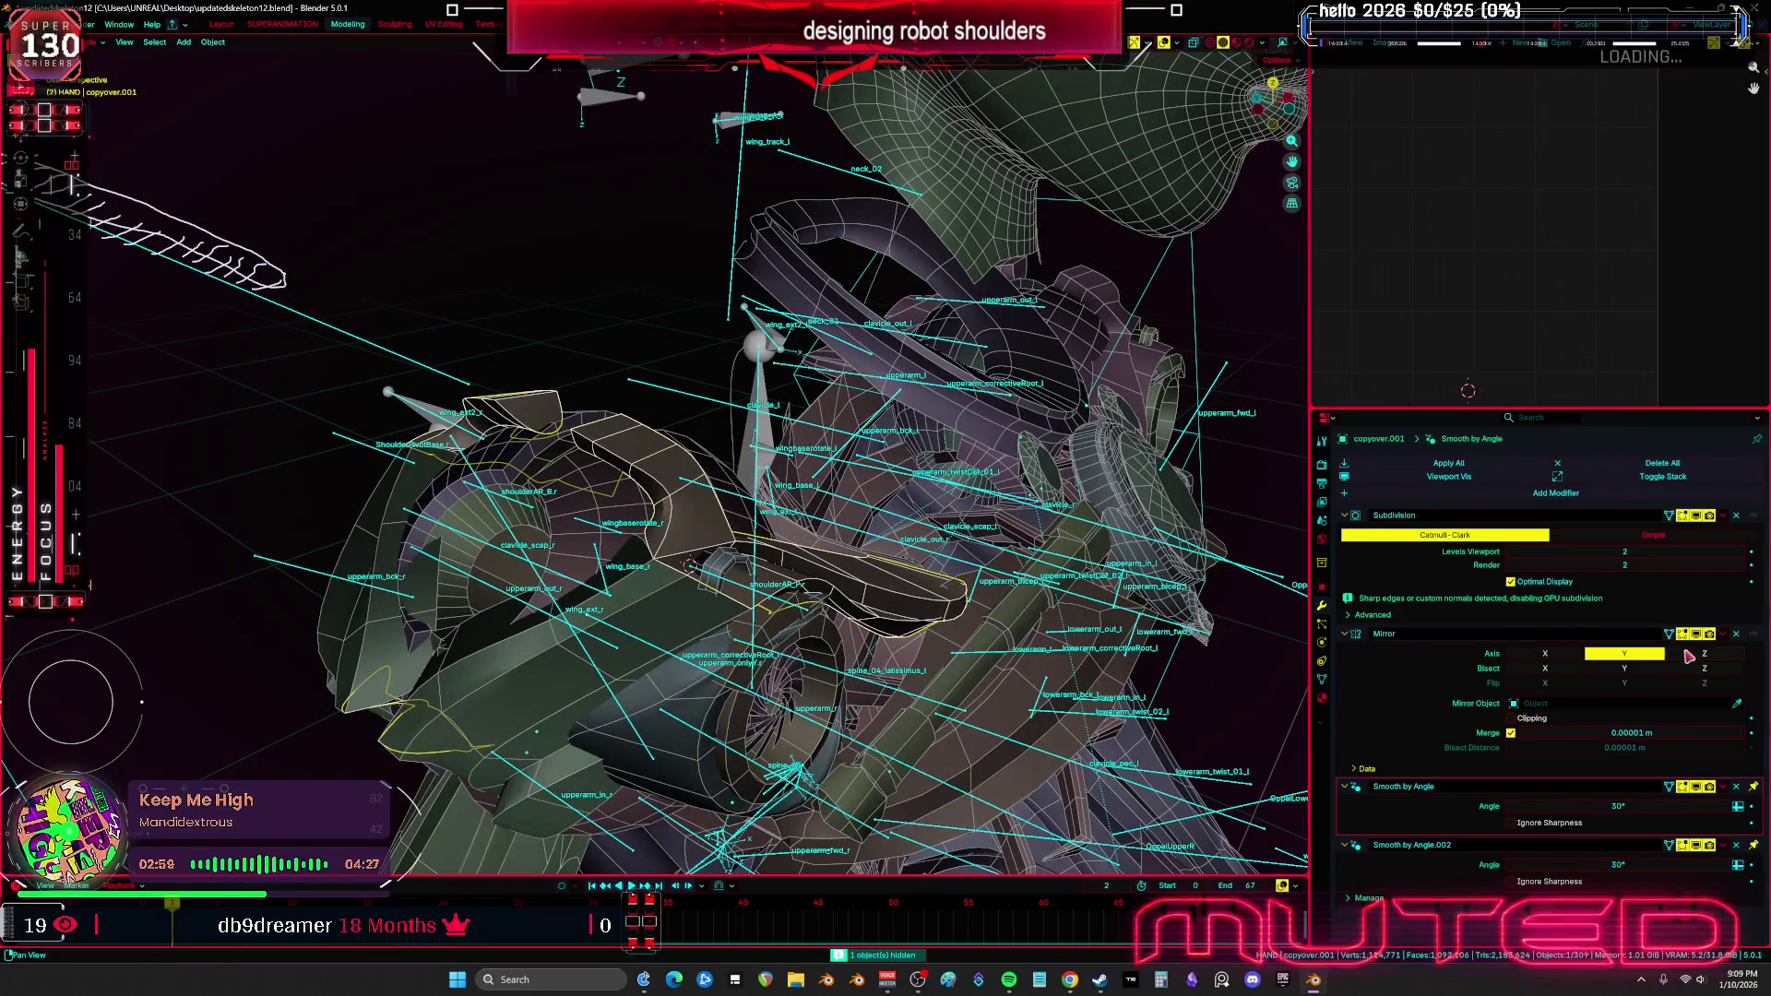
Apply the armor's Mirror modifier and clear its old bone parent
{"action": "key", "text": "ctrl+a"}
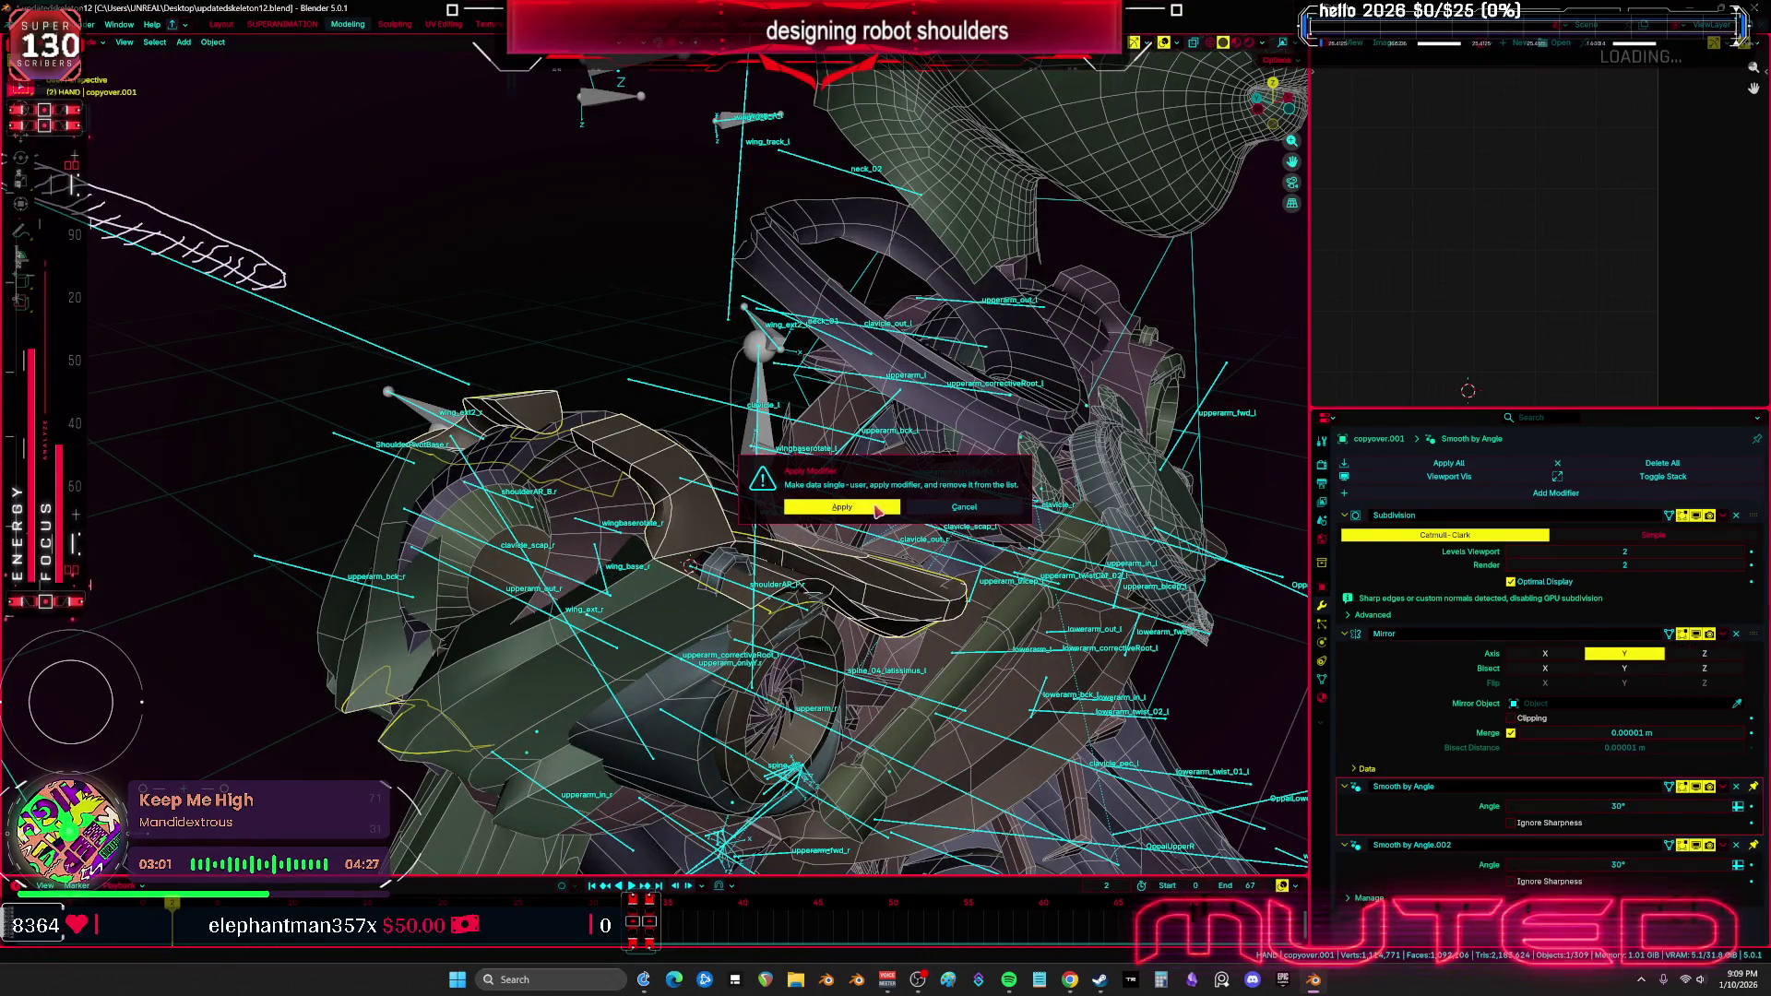
{"action": "left_click", "coordinate": [876, 509]}
{"action": "left_click", "coordinate": [856, 513]}
{"action": "middle_click_drag", "start_coordinate": [856, 513], "coordinate": [805, 533], "text": "shift"}
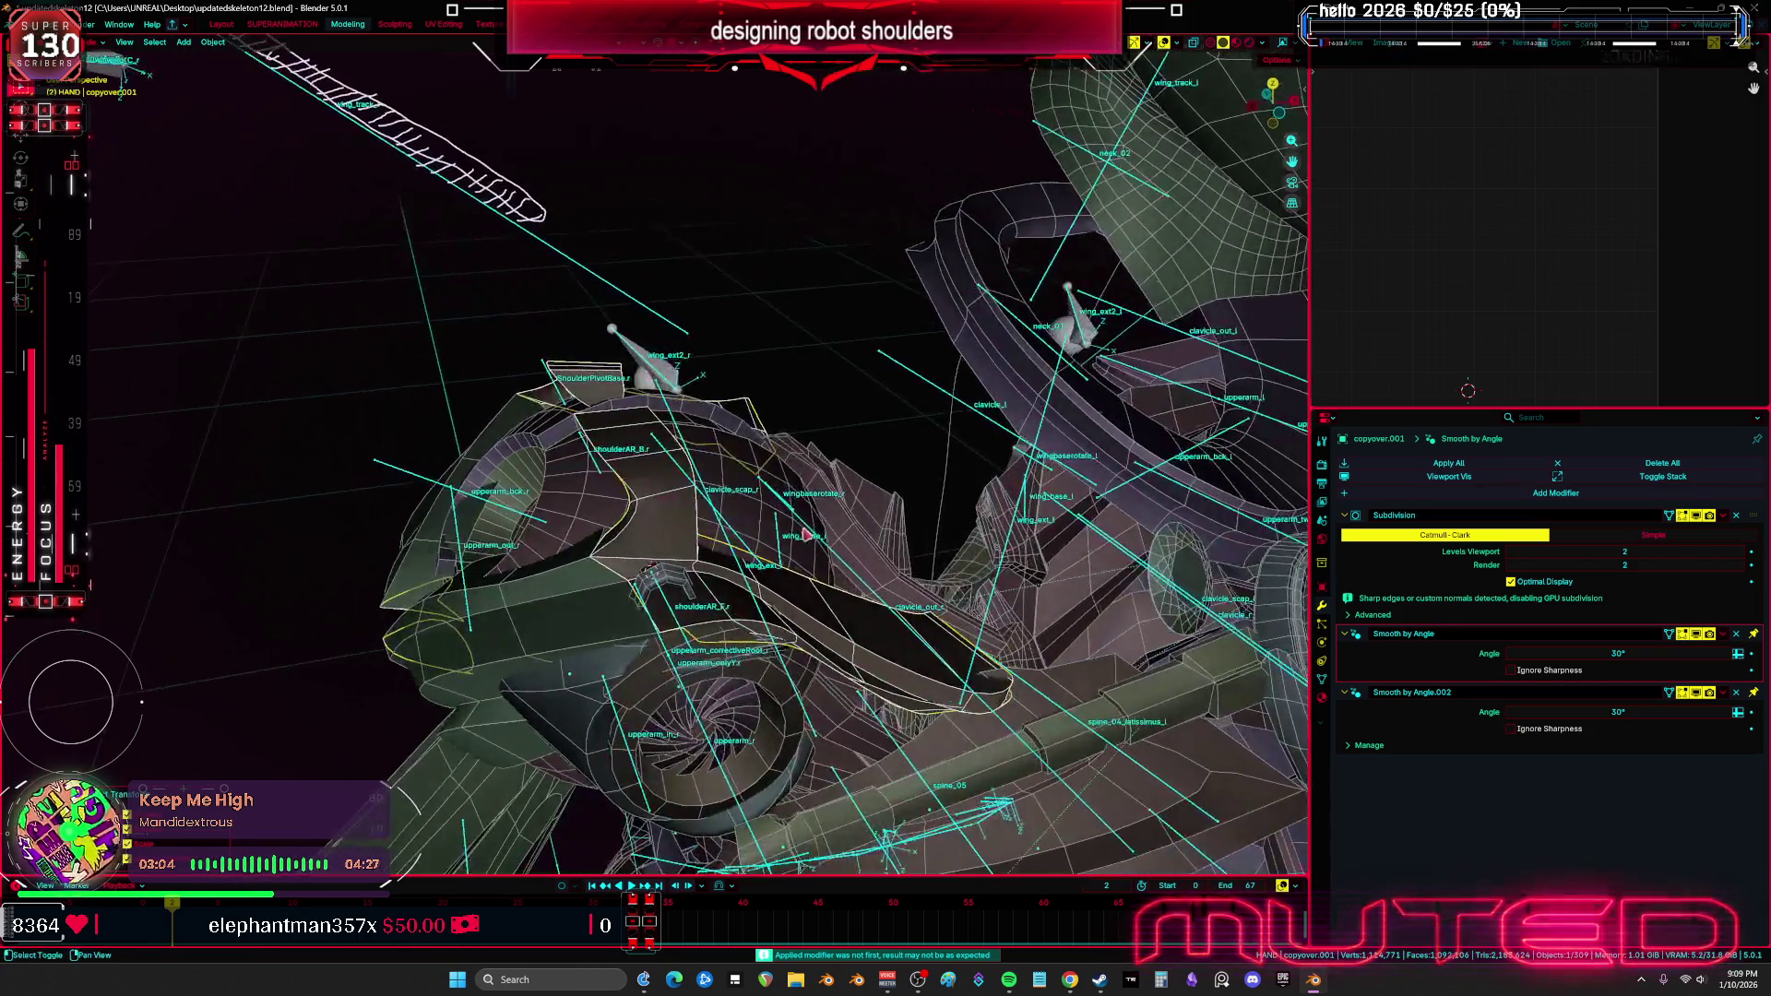
Parent the armor to the Root armature with Armature Deform
{"action": "left_click", "coordinate": [836, 563], "text": "shift"}
{"action": "key", "text": "ctrl+p"}
{"action": "left_click", "coordinate": [845, 562]}
{"action": "middle_click_drag", "start_coordinate": [844, 567], "coordinate": [649, 390]}
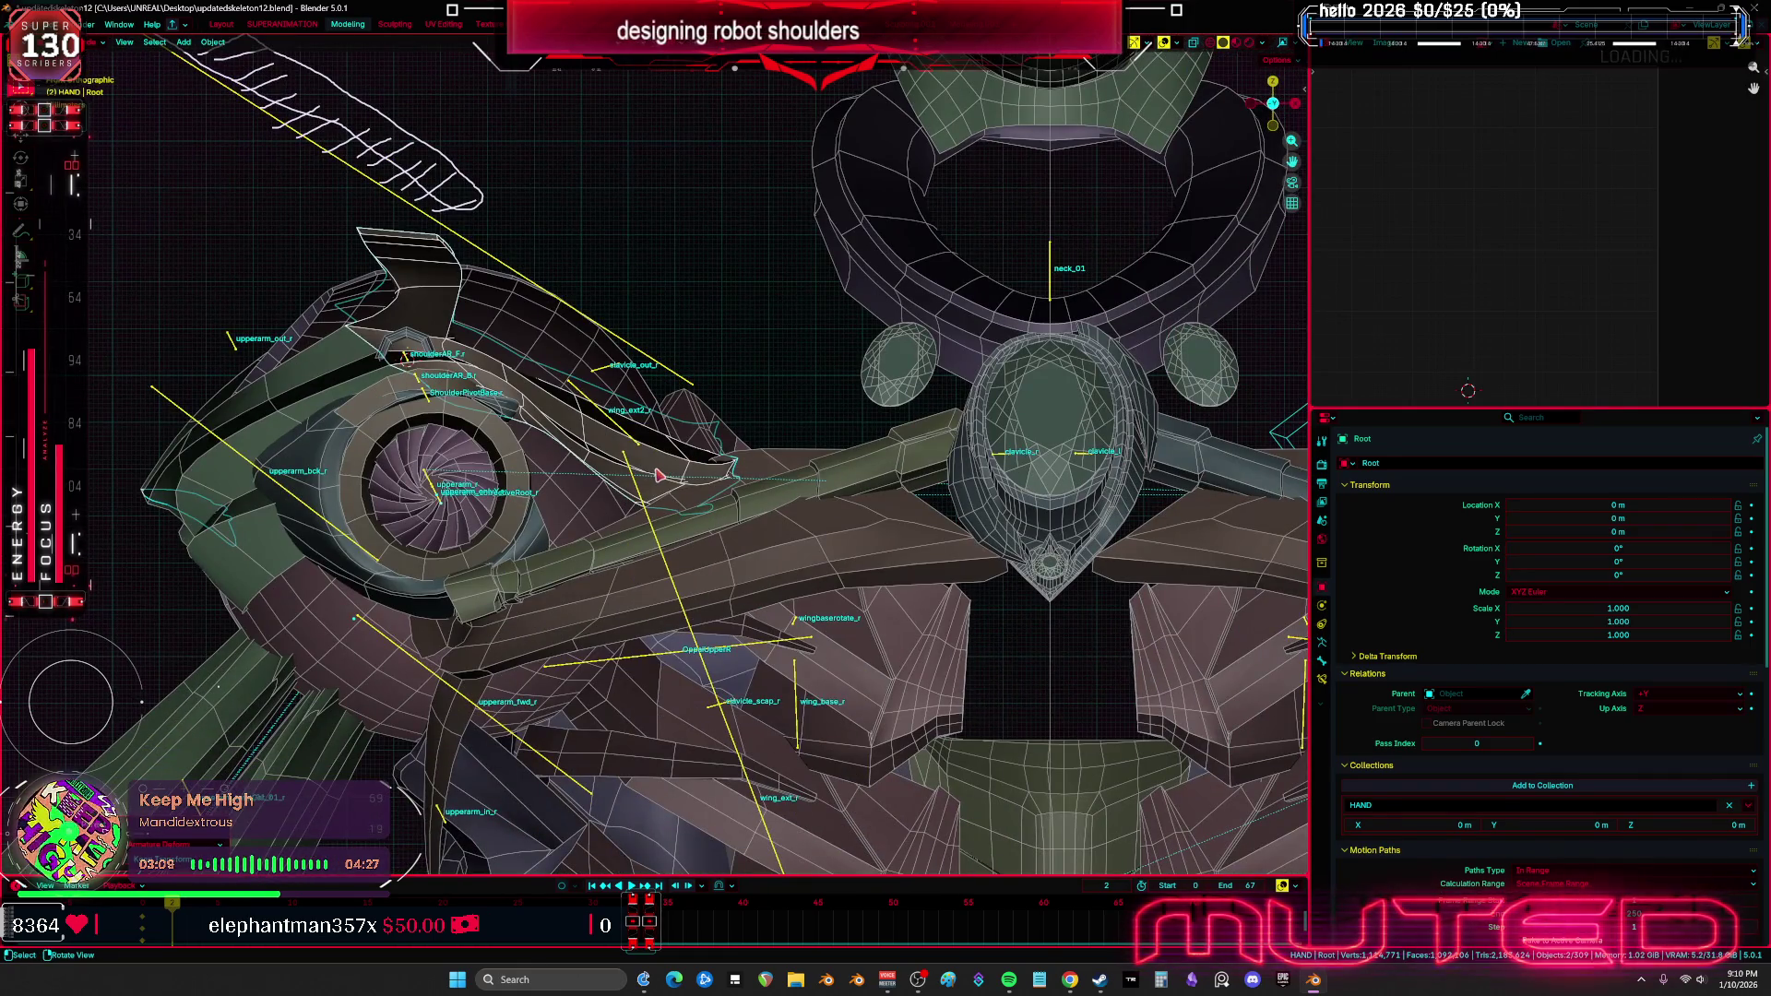
In Weight Paint, view clavicle_r's weights on the armor and rotate it to test deformation
{"action": "mouse_move", "coordinate": [659, 475]}
{"action": "middle_mouse_down", "text": "shift"}
{"action": "mouse_move", "coordinate": [641, 387]}
{"action": "mouse_move", "coordinate": [754, 480]}
{"action": "mouse_move", "coordinate": [710, 472]}
{"action": "middle_mouse_up", "text": "shift"}
{"action": "left_click", "coordinate": [653, 406], "text": "shift"}
{"action": "key", "text": "ctrl+Tab"}
{"action": "left_click", "coordinate": [835, 441], "text": "ctrl"}
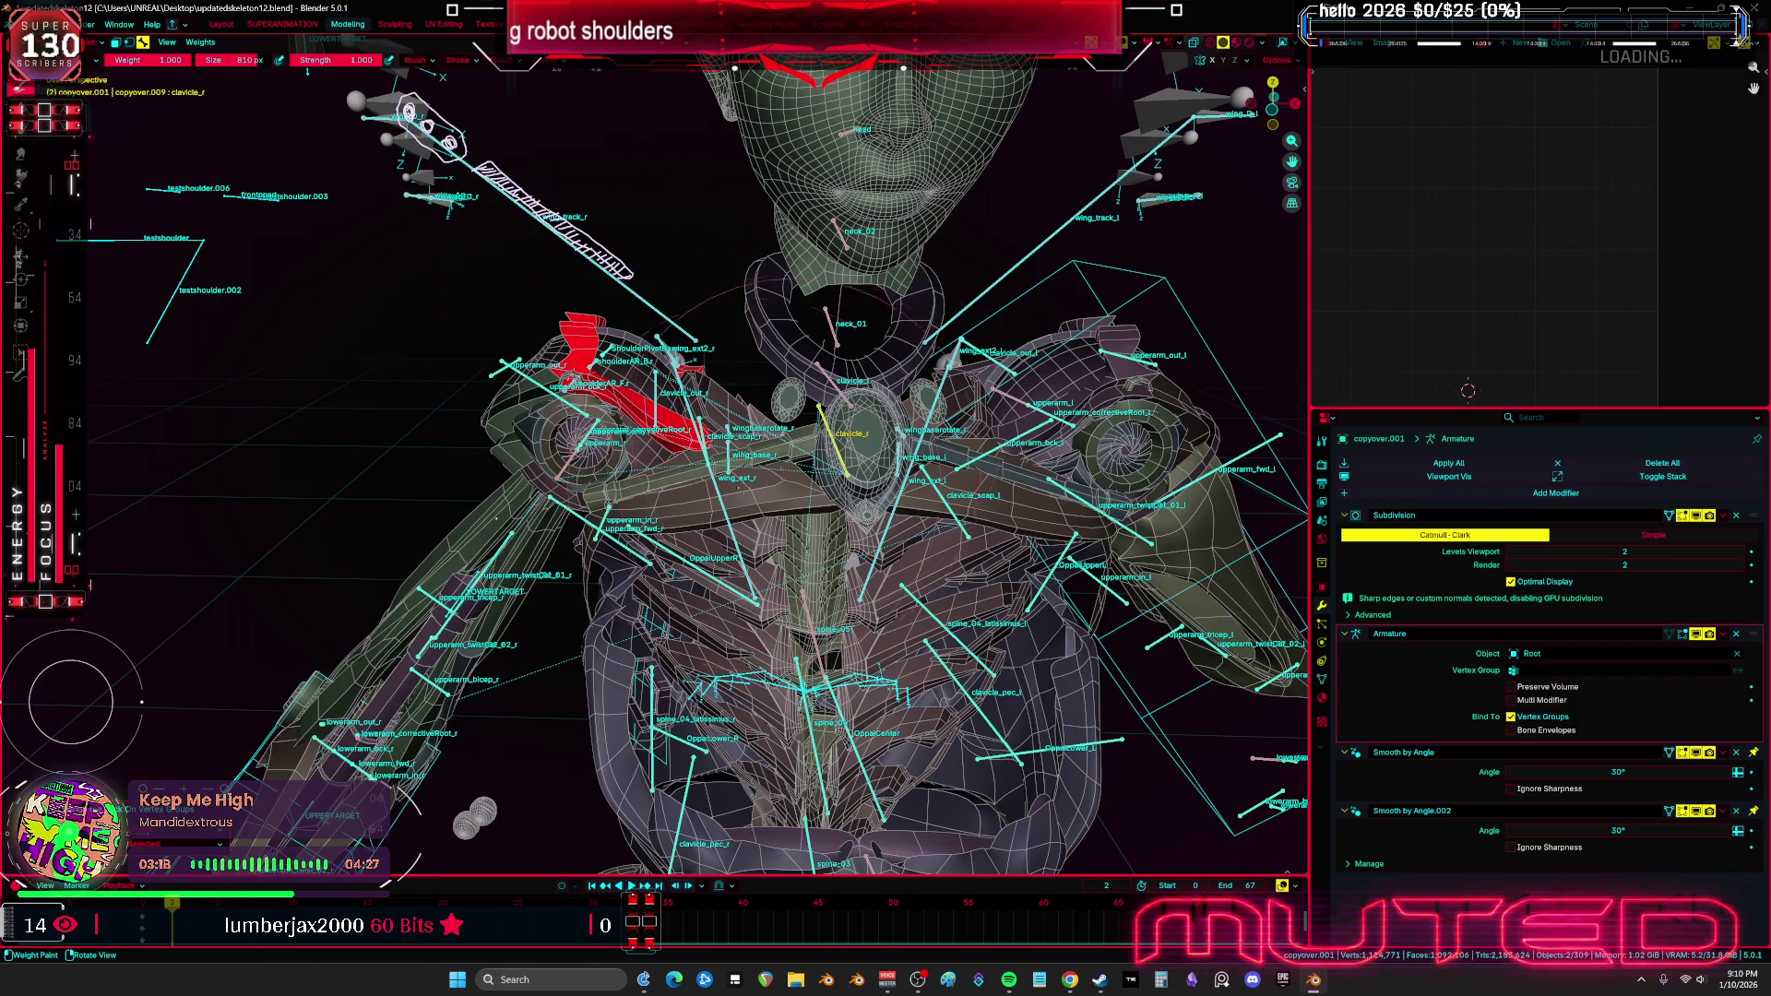
{"action": "key", "text": "KP_1"}
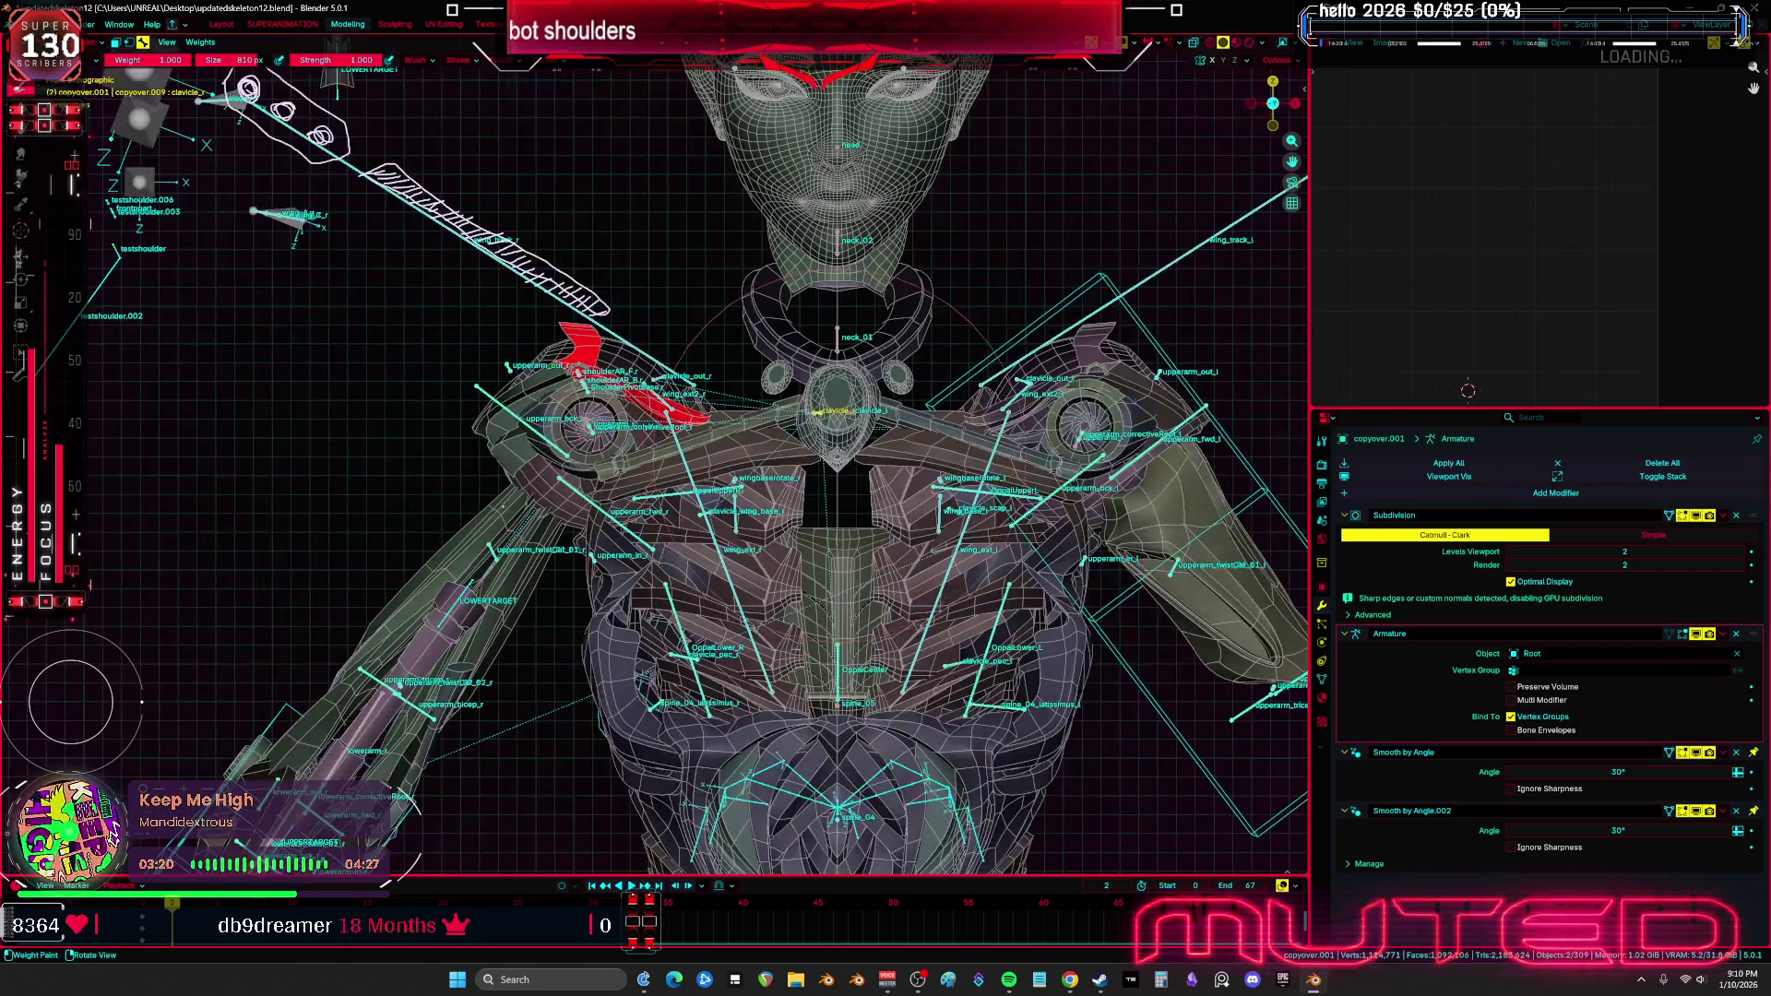
{"action": "key", "text": "r"}
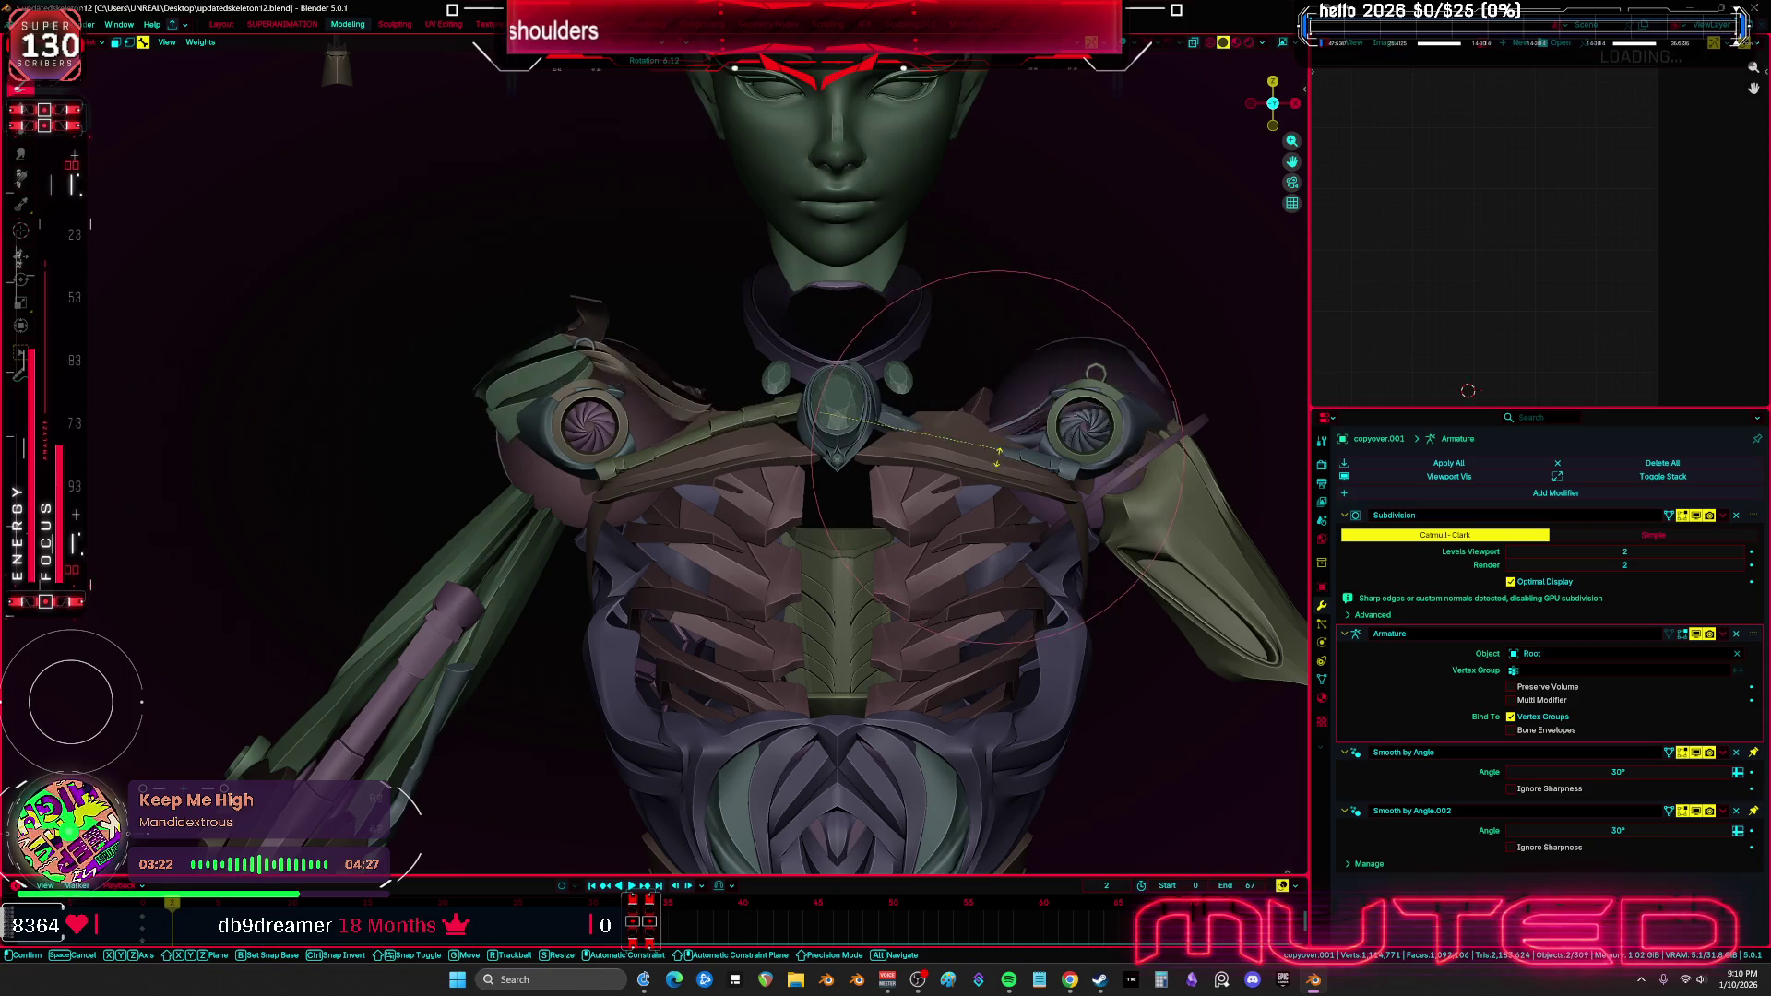
{"action": "left_click", "coordinate": [998, 457]}
Inspect the weights of upperarm_onlyY.r, upperarm_r and upperarm_correctiveRoot_r on the armor
{"action": "scroll", "coordinate": [828, 477], "scroll_direction": "up", "scroll_amount": 4}
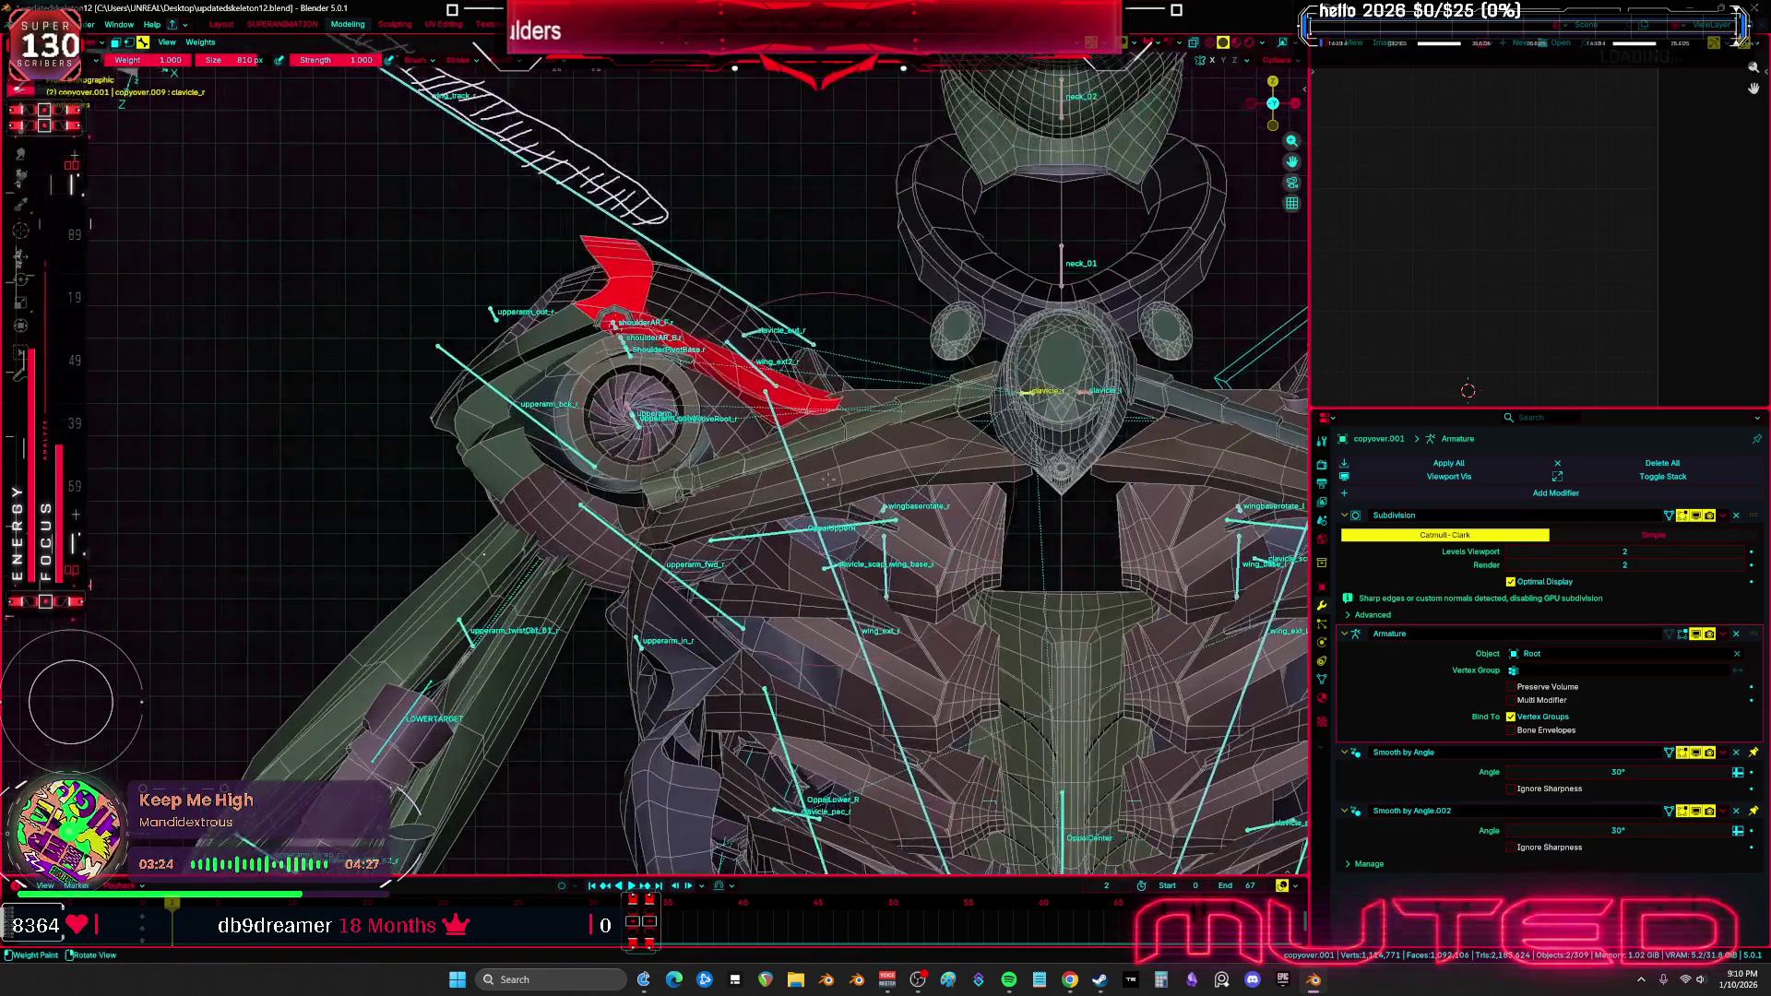
{"action": "left_click", "coordinate": [635, 417], "text": "ctrl"}
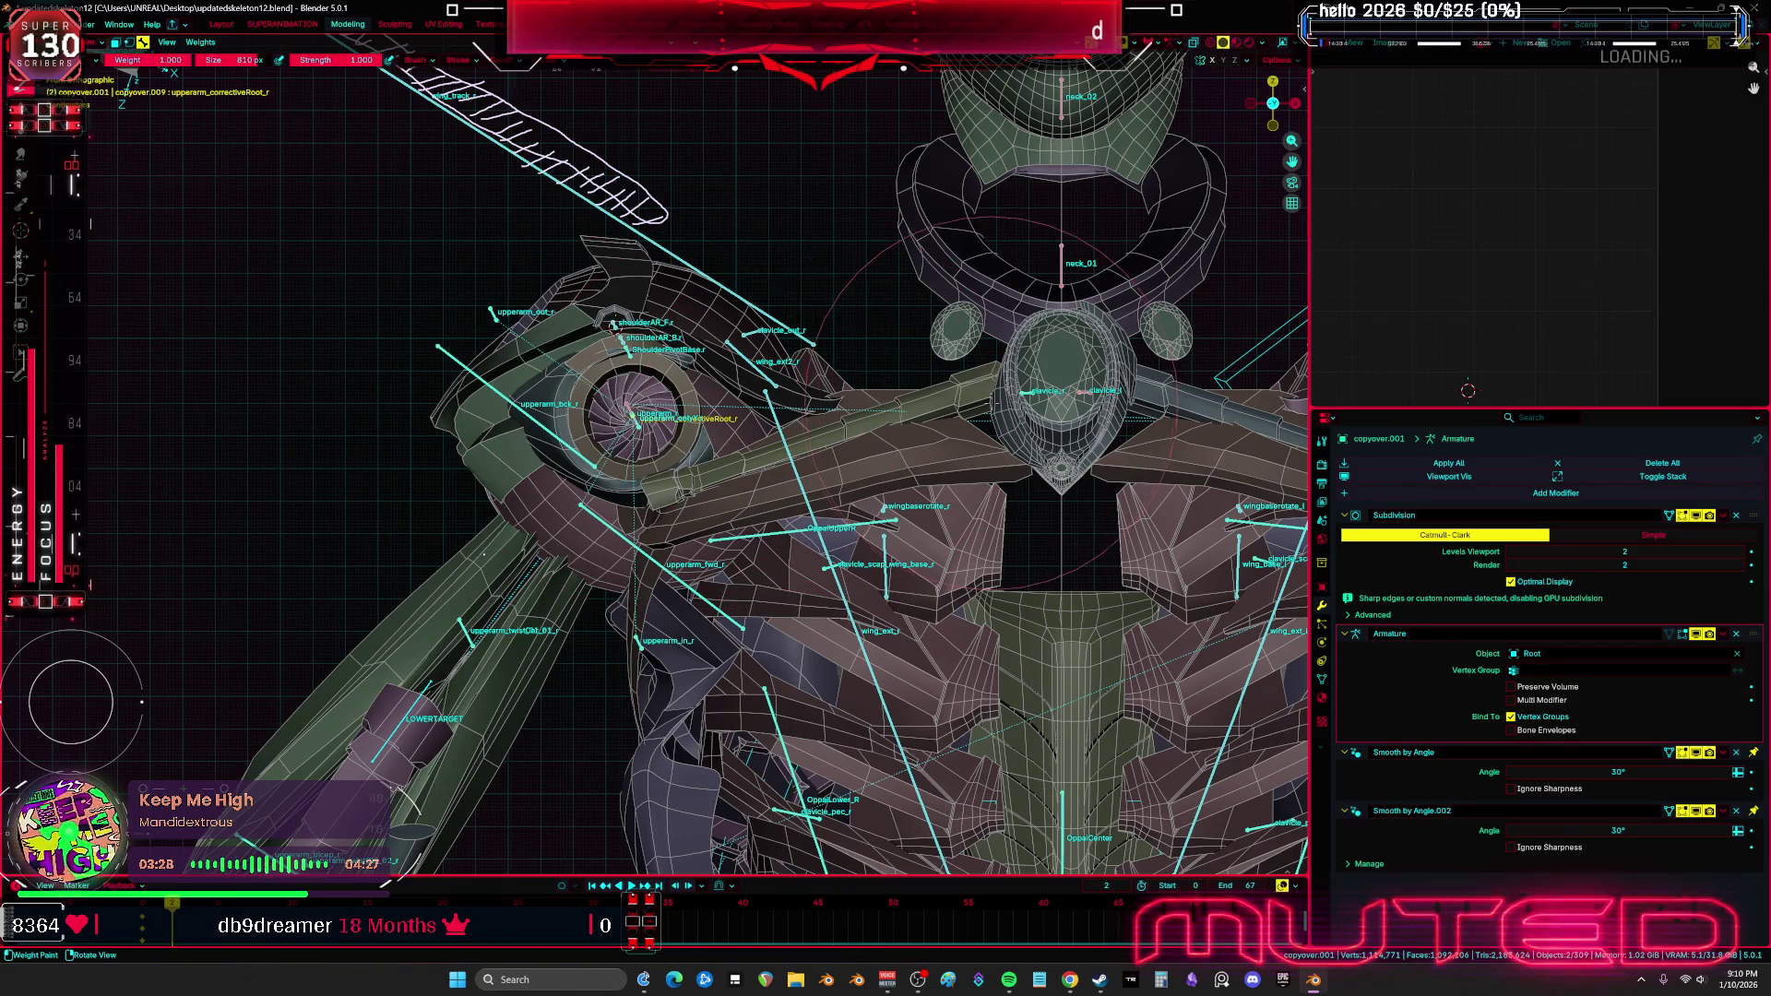
{"action": "left_click", "coordinate": [632, 413], "text": "ctrl"}
{"action": "left_click", "coordinate": [633, 413], "text": "ctrl"}
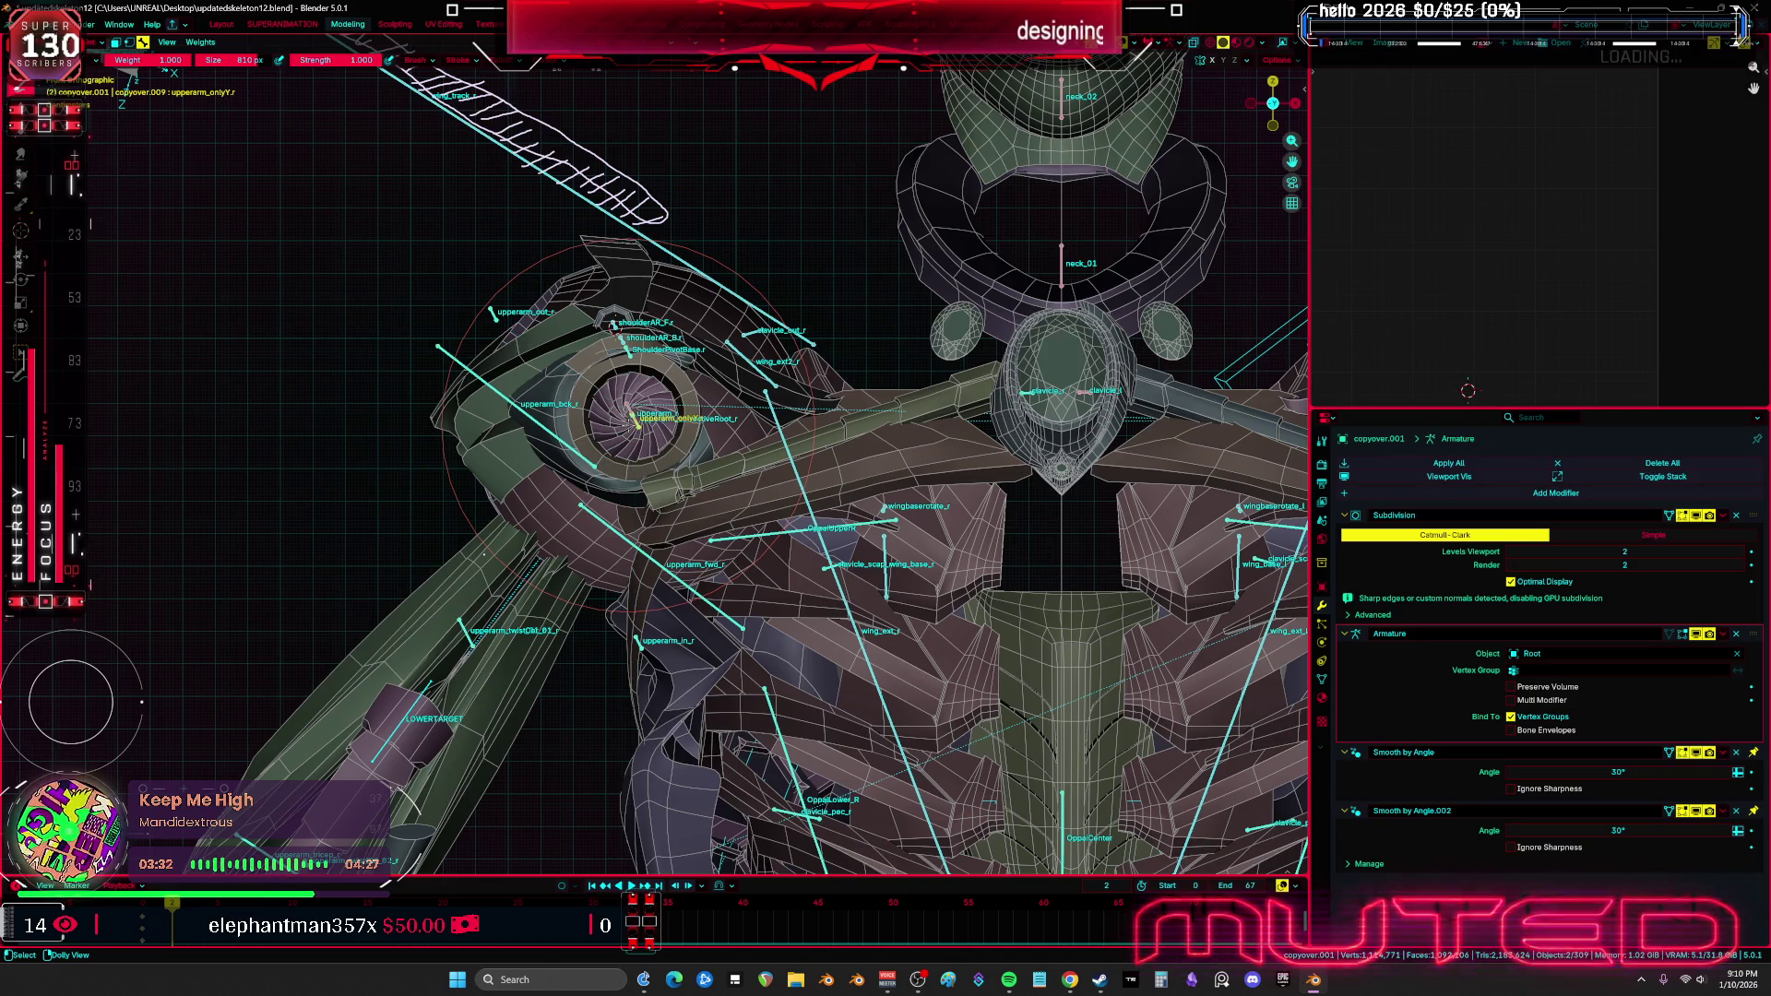
Rotate upperarm_r on local Z then Y to test deformation, then turn off overlays and X-ray
{"action": "left_click", "coordinate": [632, 415], "text": "ctrl"}
{"action": "key", "text": "r"}
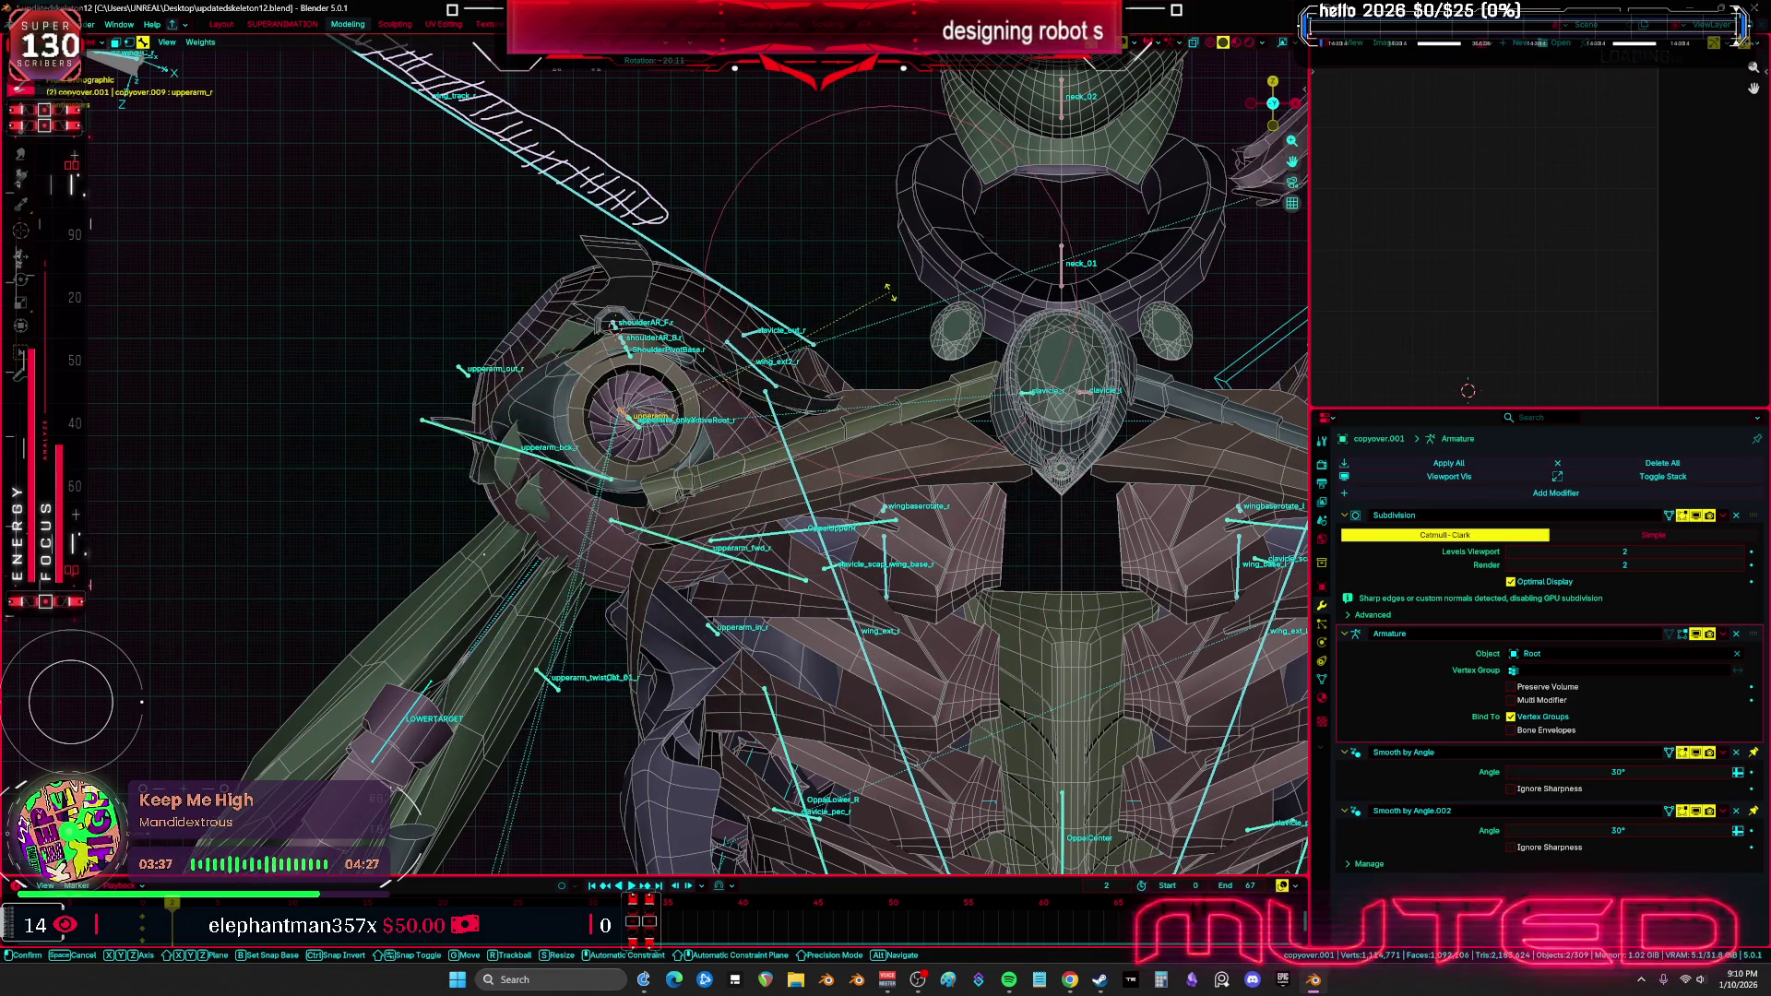
{"action": "key", "text": "z"}
{"action": "key", "text": "z"}
{"action": "middle_click_drag", "start_coordinate": [932, 260], "coordinate": [934, 313], "text": "alt"}
{"action": "key", "text": "y"}
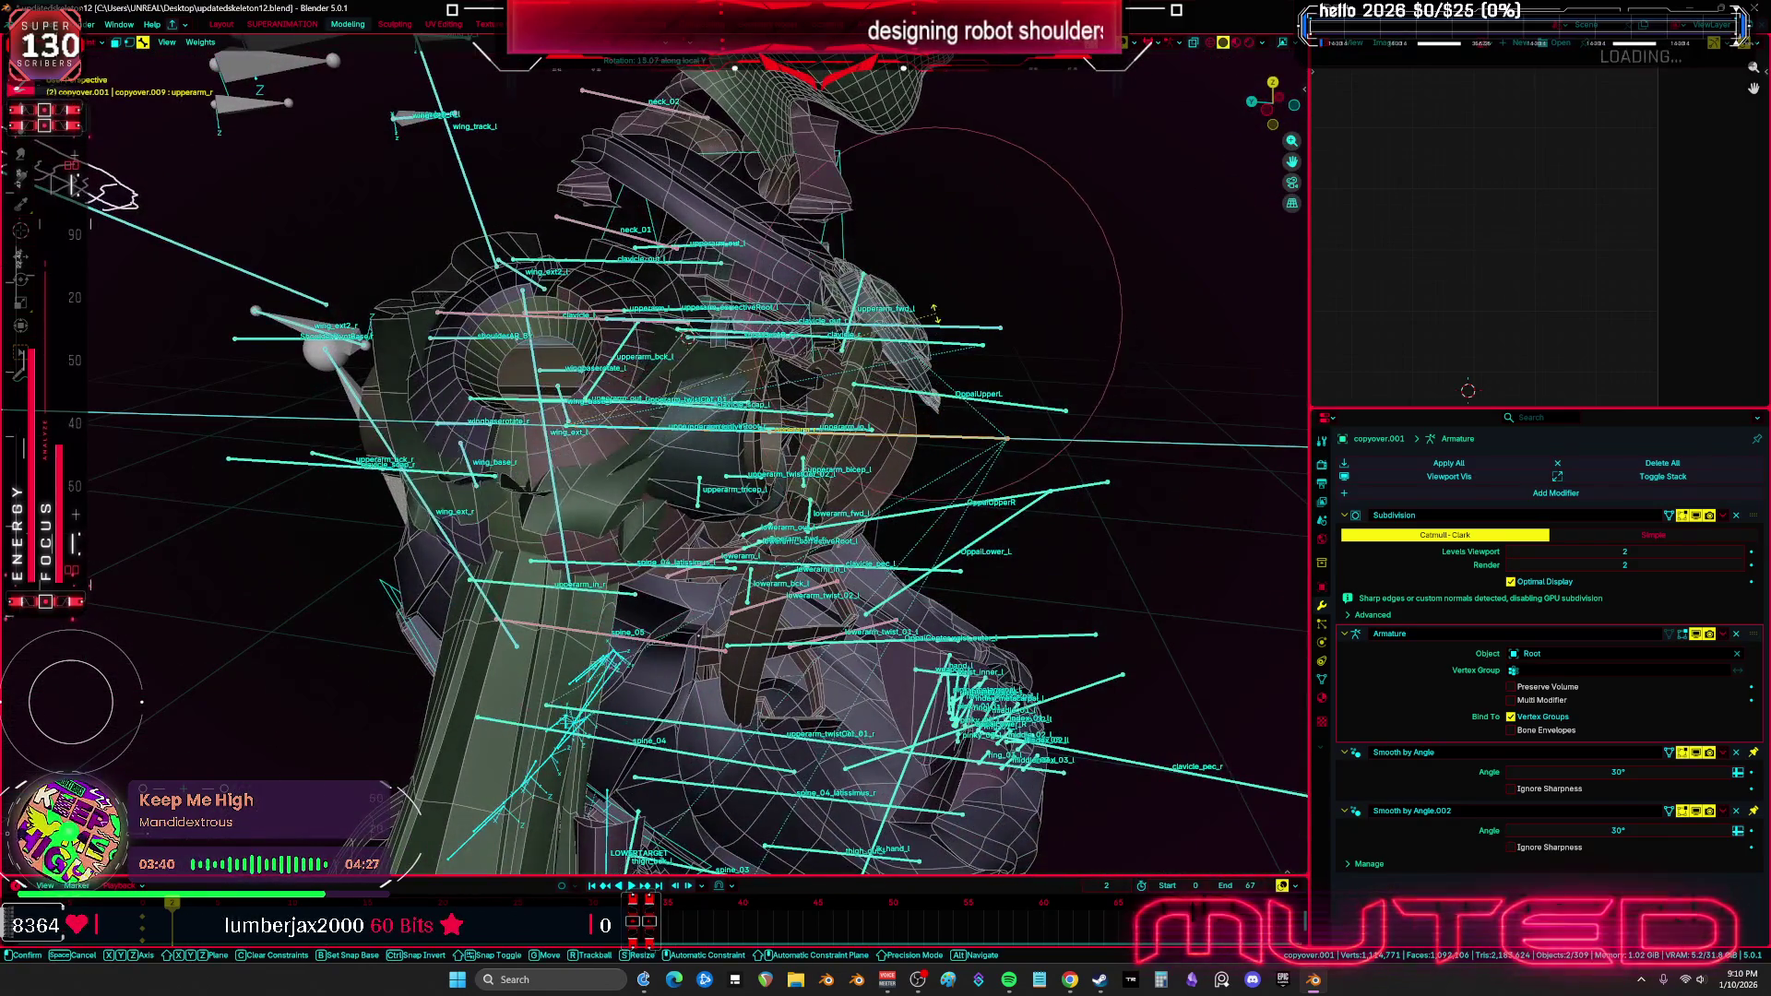
{"action": "left_click", "coordinate": [687, 338]}
{"action": "middle_click_drag", "start_coordinate": [687, 338], "coordinate": [655, 430]}
{"action": "key", "text": "shift+alt+z"}
{"action": "key", "text": "alt+z"}
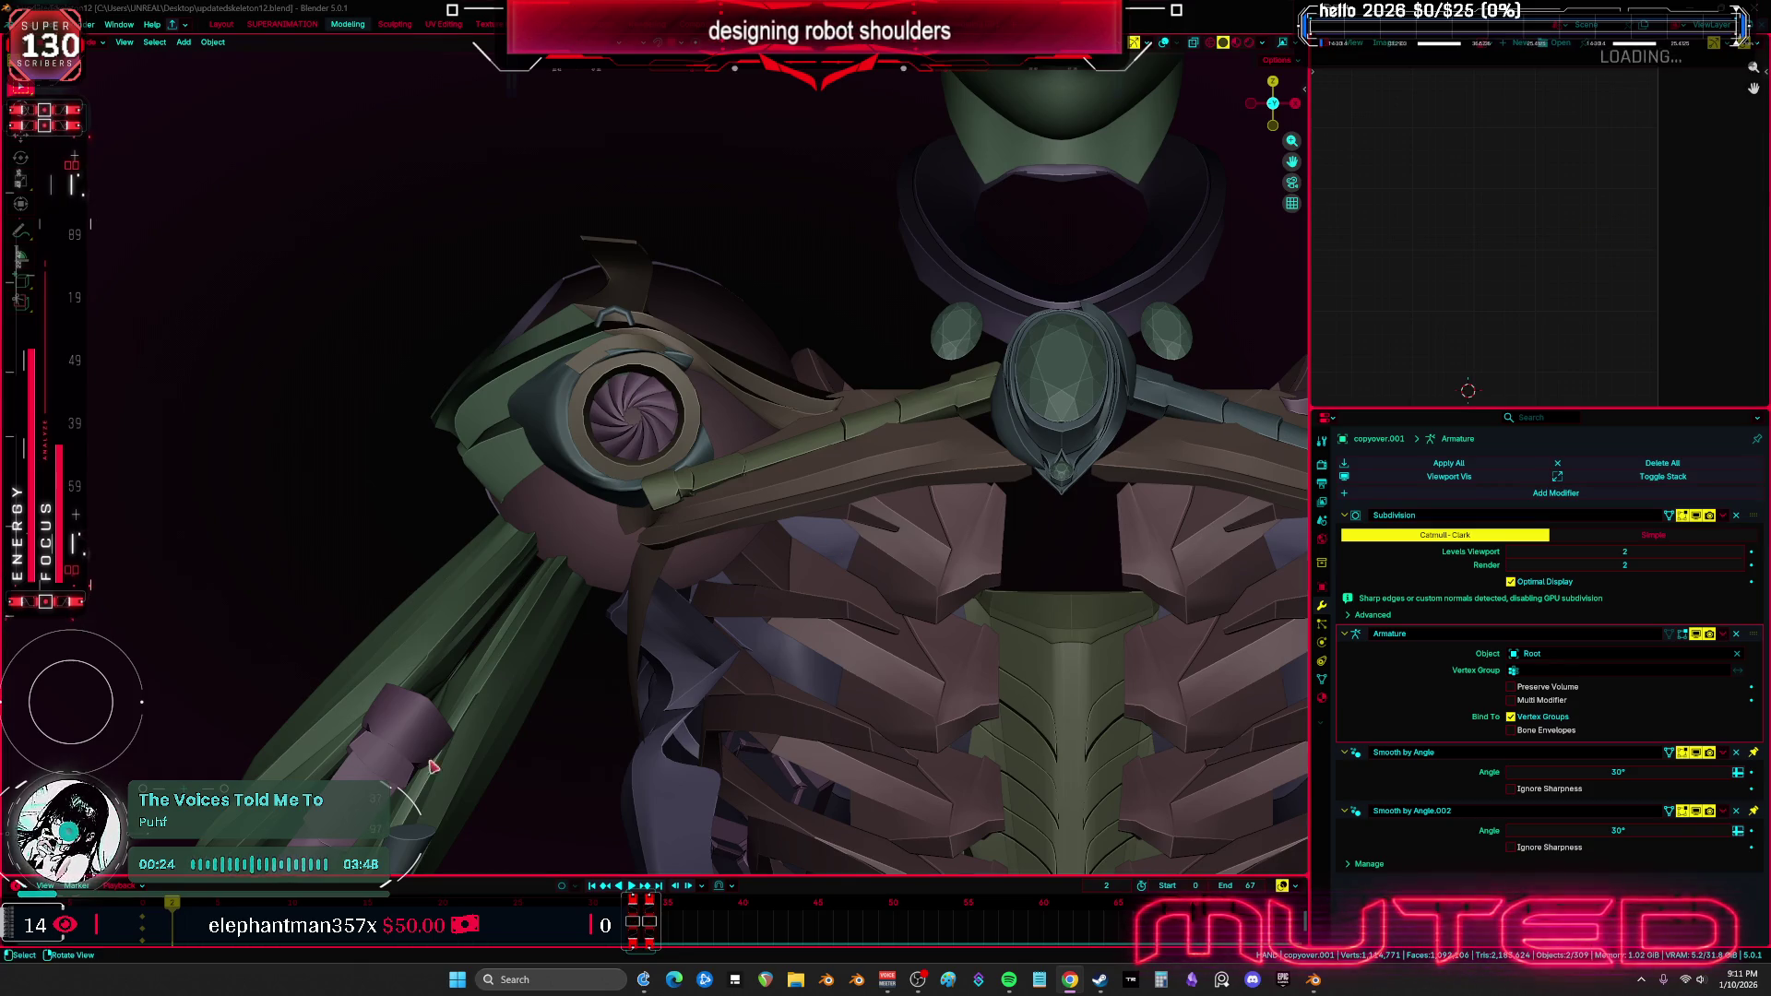
{"action": "mouse_move", "coordinate": [662, 577]}
{"action": "middle_mouse_down"}
{"action": "mouse_move", "coordinate": [711, 581]}
{"action": "mouse_move", "coordinate": [807, 529]}
{"action": "mouse_move", "coordinate": [723, 522]}
{"action": "middle_mouse_up"}
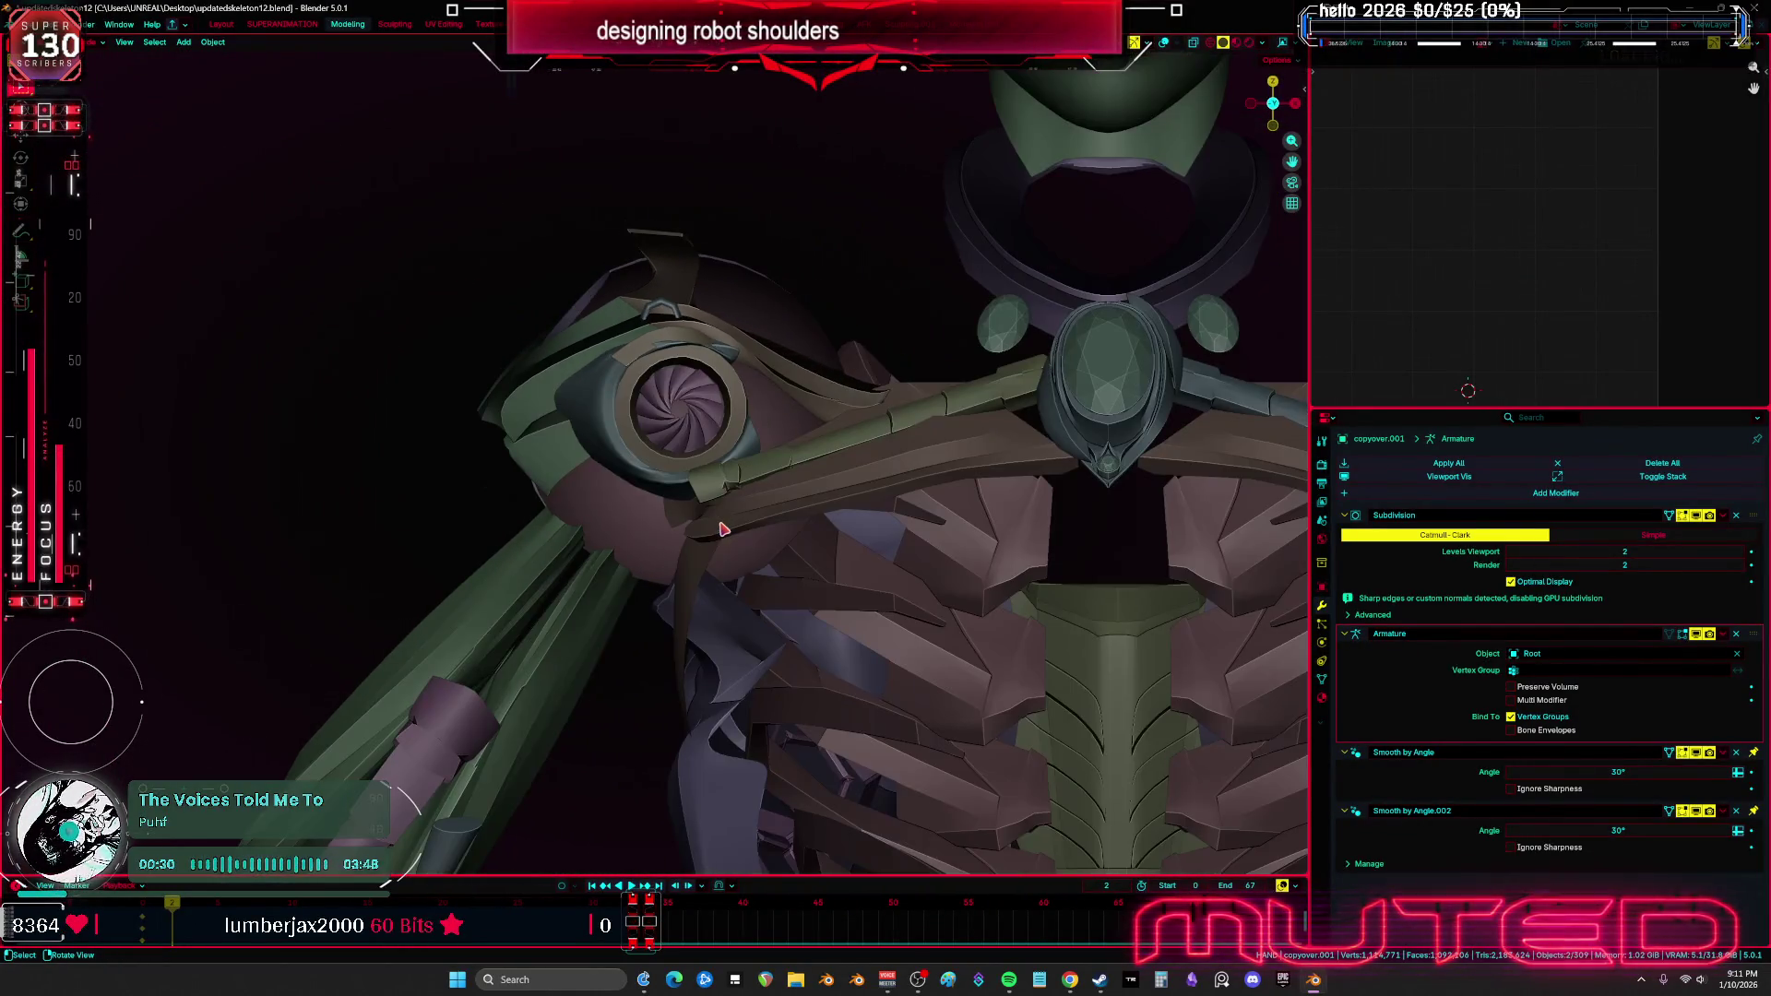
Switch to wireframe and hide the head mesh, the oval head piece and the chest mesh
{"action": "key", "text": "shift+z"}
{"action": "scroll", "coordinate": [766, 234], "scroll_direction": "down", "scroll_amount": 5}
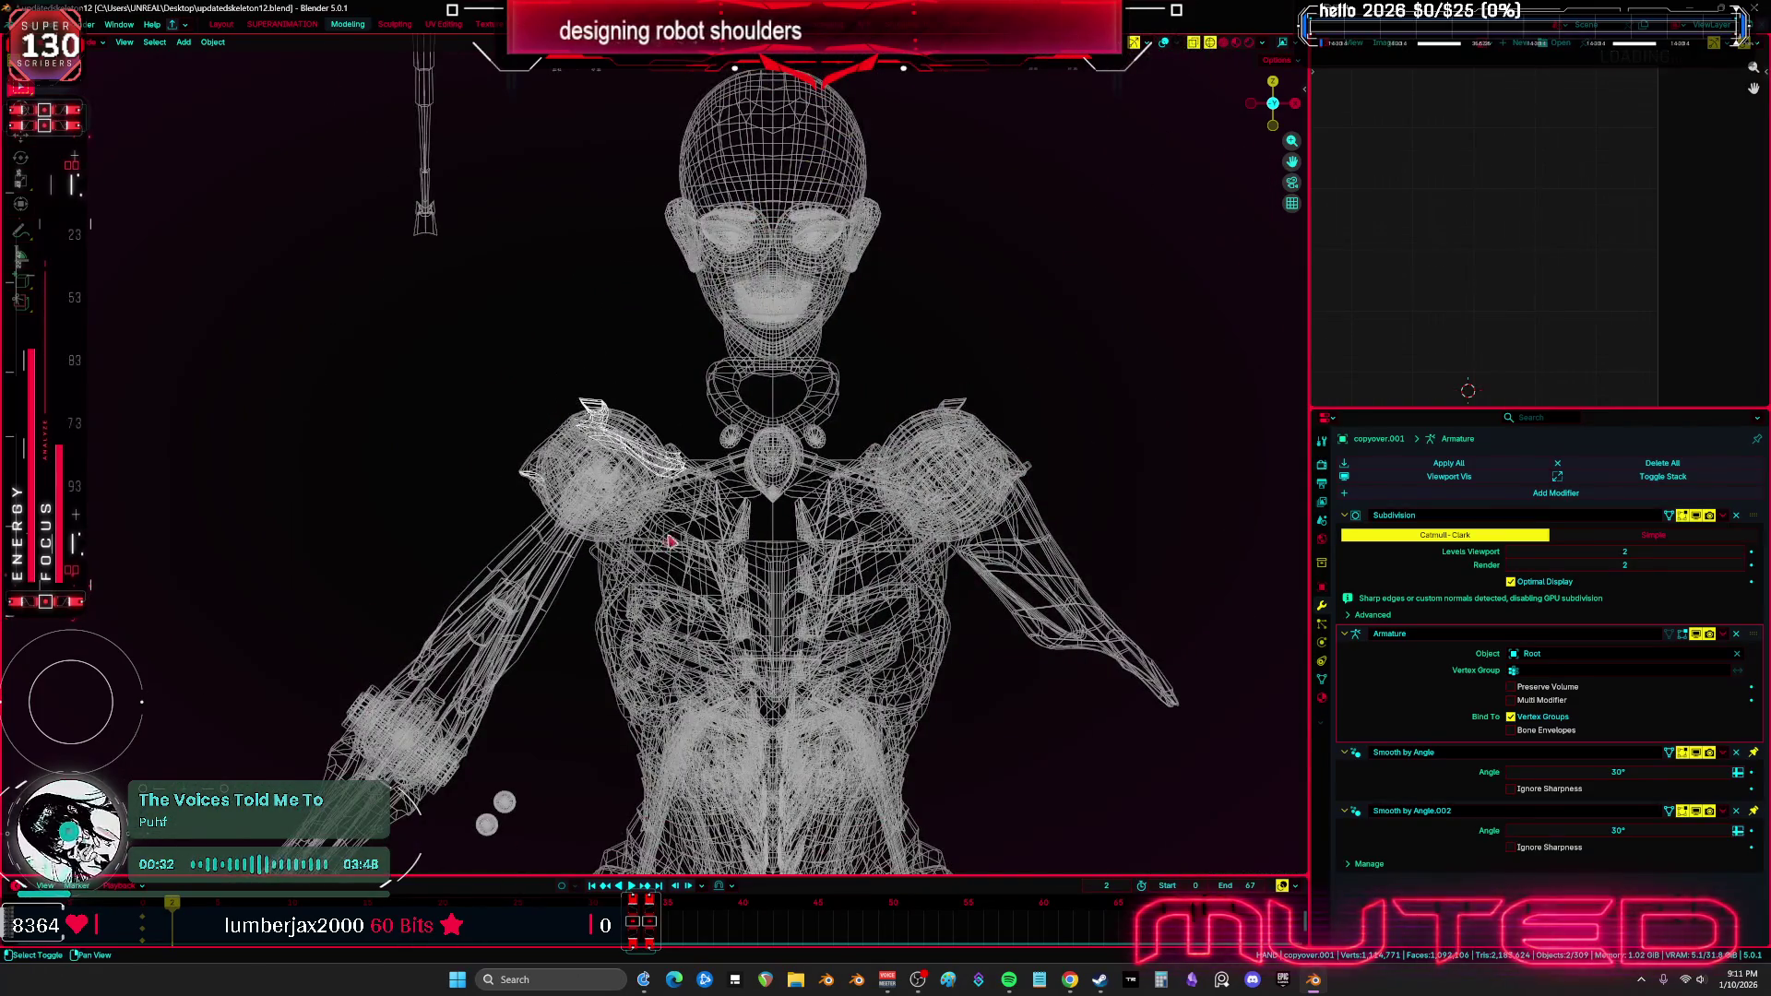
{"action": "left_click", "coordinate": [767, 236]}
{"action": "key", "text": "h"}
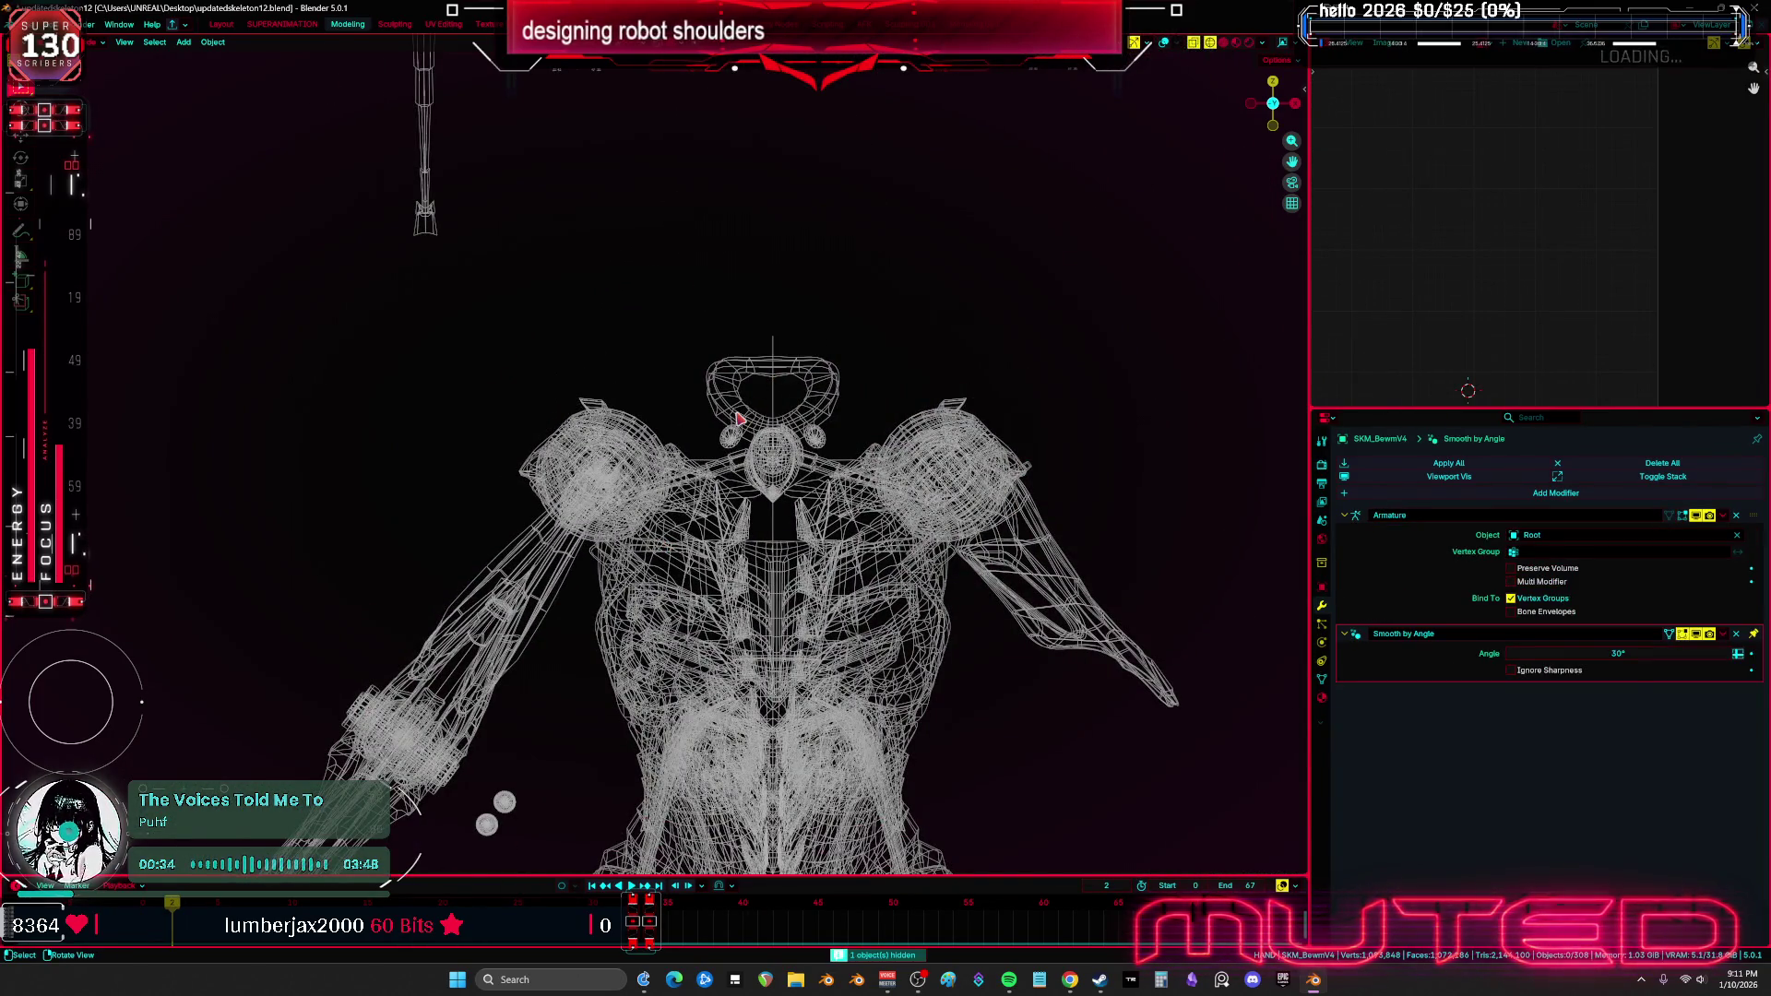
{"action": "scroll", "coordinate": [772, 426], "scroll_direction": "up", "scroll_amount": 4}
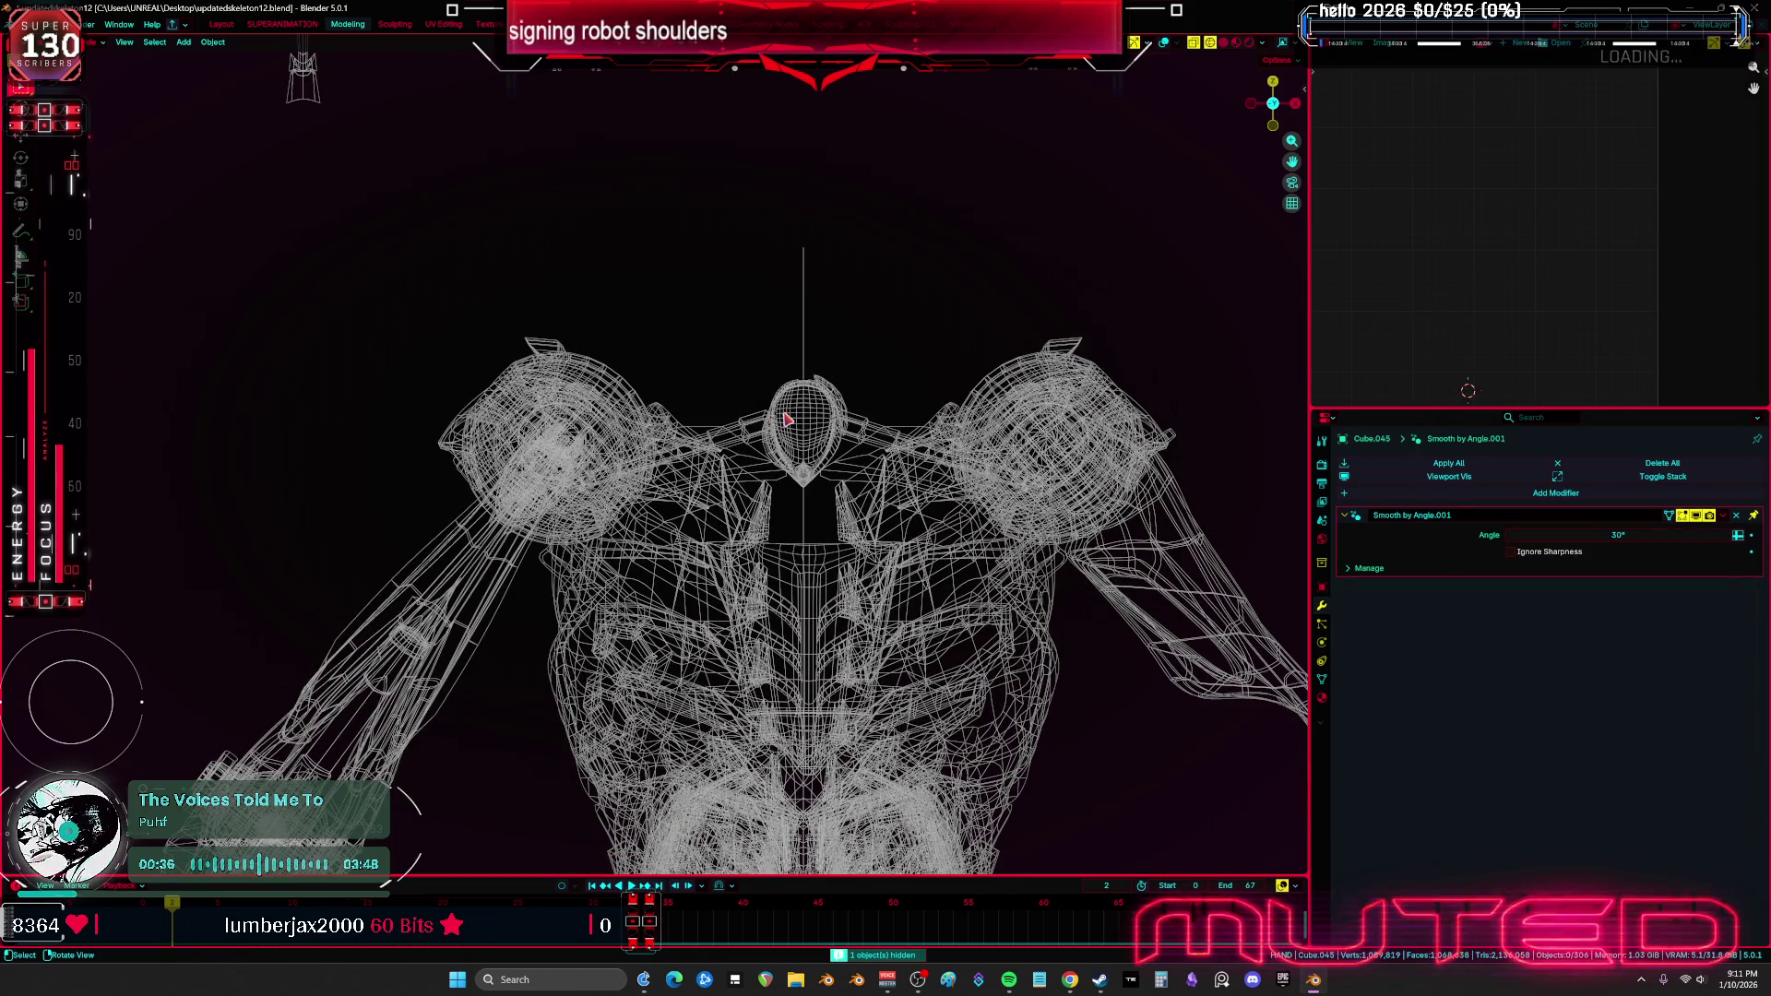
{"action": "key", "text": "h"}
{"action": "left_click", "coordinate": [846, 541]}
{"action": "key", "text": "h"}
Hide the rrf piece and central chest mesh, orbit into perspective, and hide aaa123.005
{"action": "left_click", "coordinate": [720, 664]}
{"action": "key", "text": "h"}
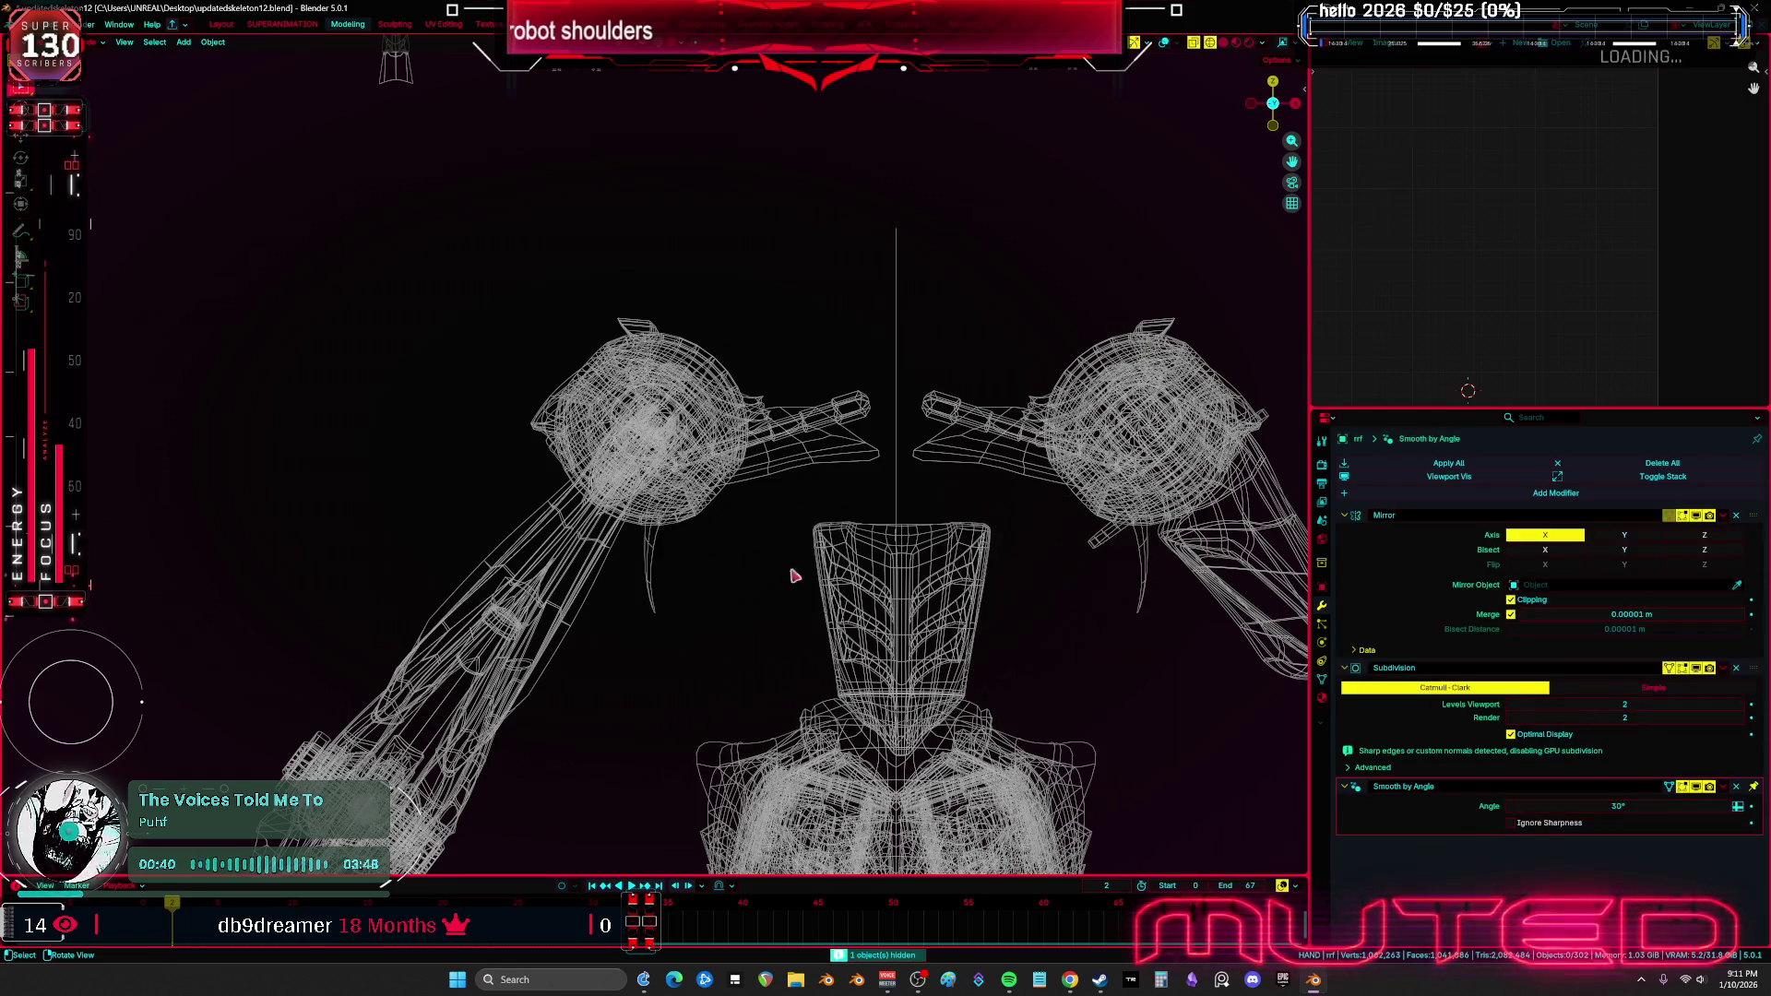
{"action": "left_click", "coordinate": [864, 569]}
{"action": "key", "text": "h"}
{"action": "left_click", "coordinate": [646, 587]}
{"action": "mouse_move", "coordinate": [645, 587]}
{"action": "middle_mouse_down"}
{"action": "mouse_move", "coordinate": [652, 554]}
{"action": "mouse_move", "coordinate": [704, 601]}
{"action": "mouse_move", "coordinate": [870, 539]}
{"action": "mouse_move", "coordinate": [704, 532]}
{"action": "mouse_move", "coordinate": [778, 526]}
{"action": "mouse_move", "coordinate": [691, 560]}
{"action": "middle_mouse_up"}
{"action": "key", "text": "h"}
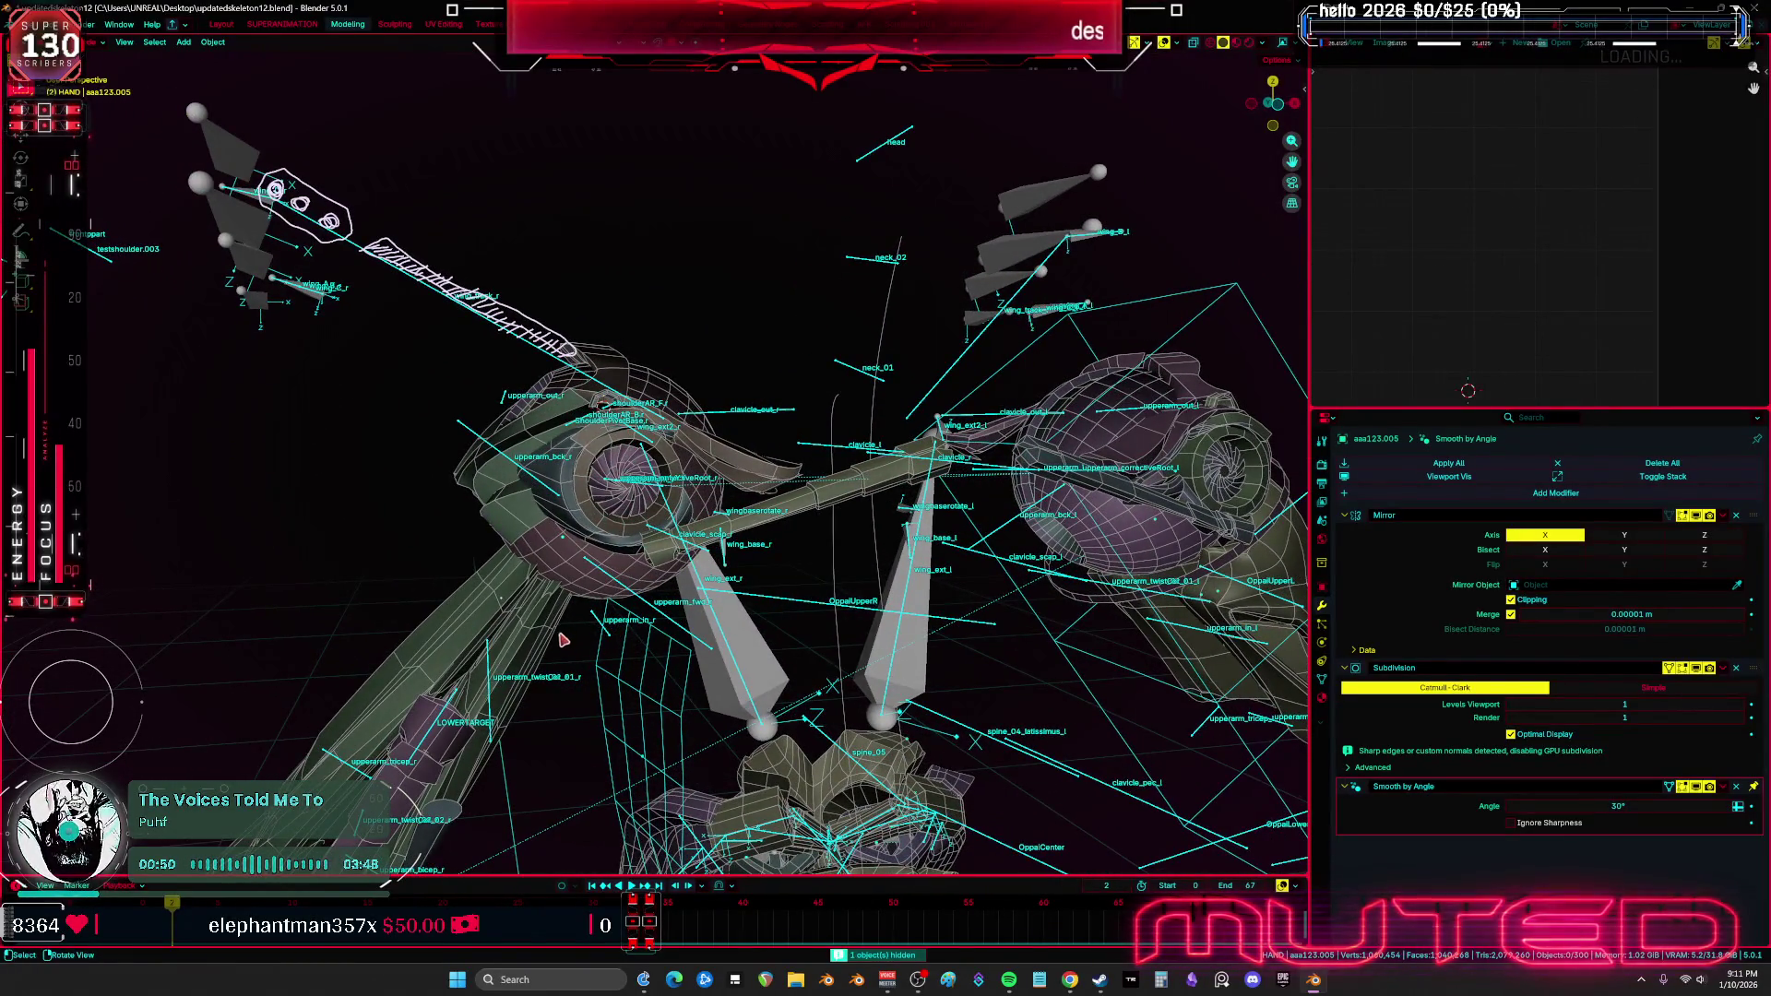
Duplicate the Sphere.010 shoulder armor sphere in place, creating Sphere.011
{"action": "scroll", "coordinate": [564, 640], "scroll_direction": "up", "scroll_amount": 3}
{"action": "left_click", "coordinate": [584, 545]}
{"action": "middle_click_drag", "start_coordinate": [585, 545], "coordinate": [694, 560]}
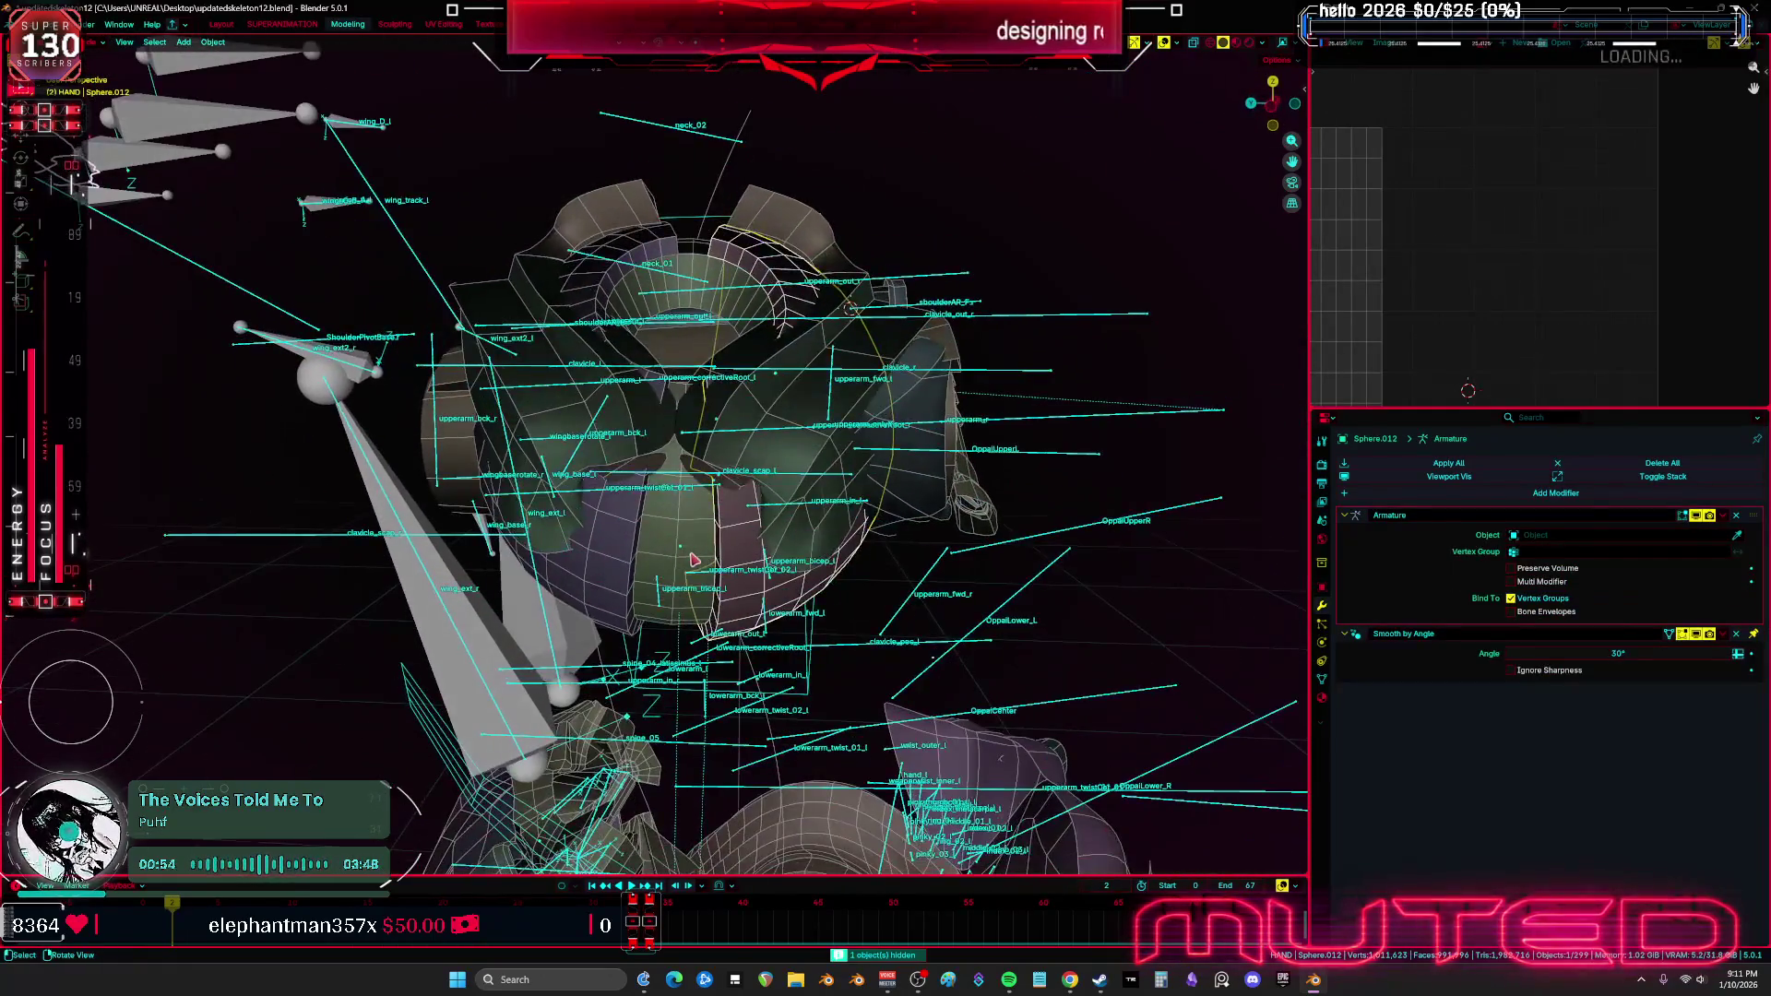
{"action": "left_click", "coordinate": [693, 559]}
{"action": "key", "text": "shift+d"}
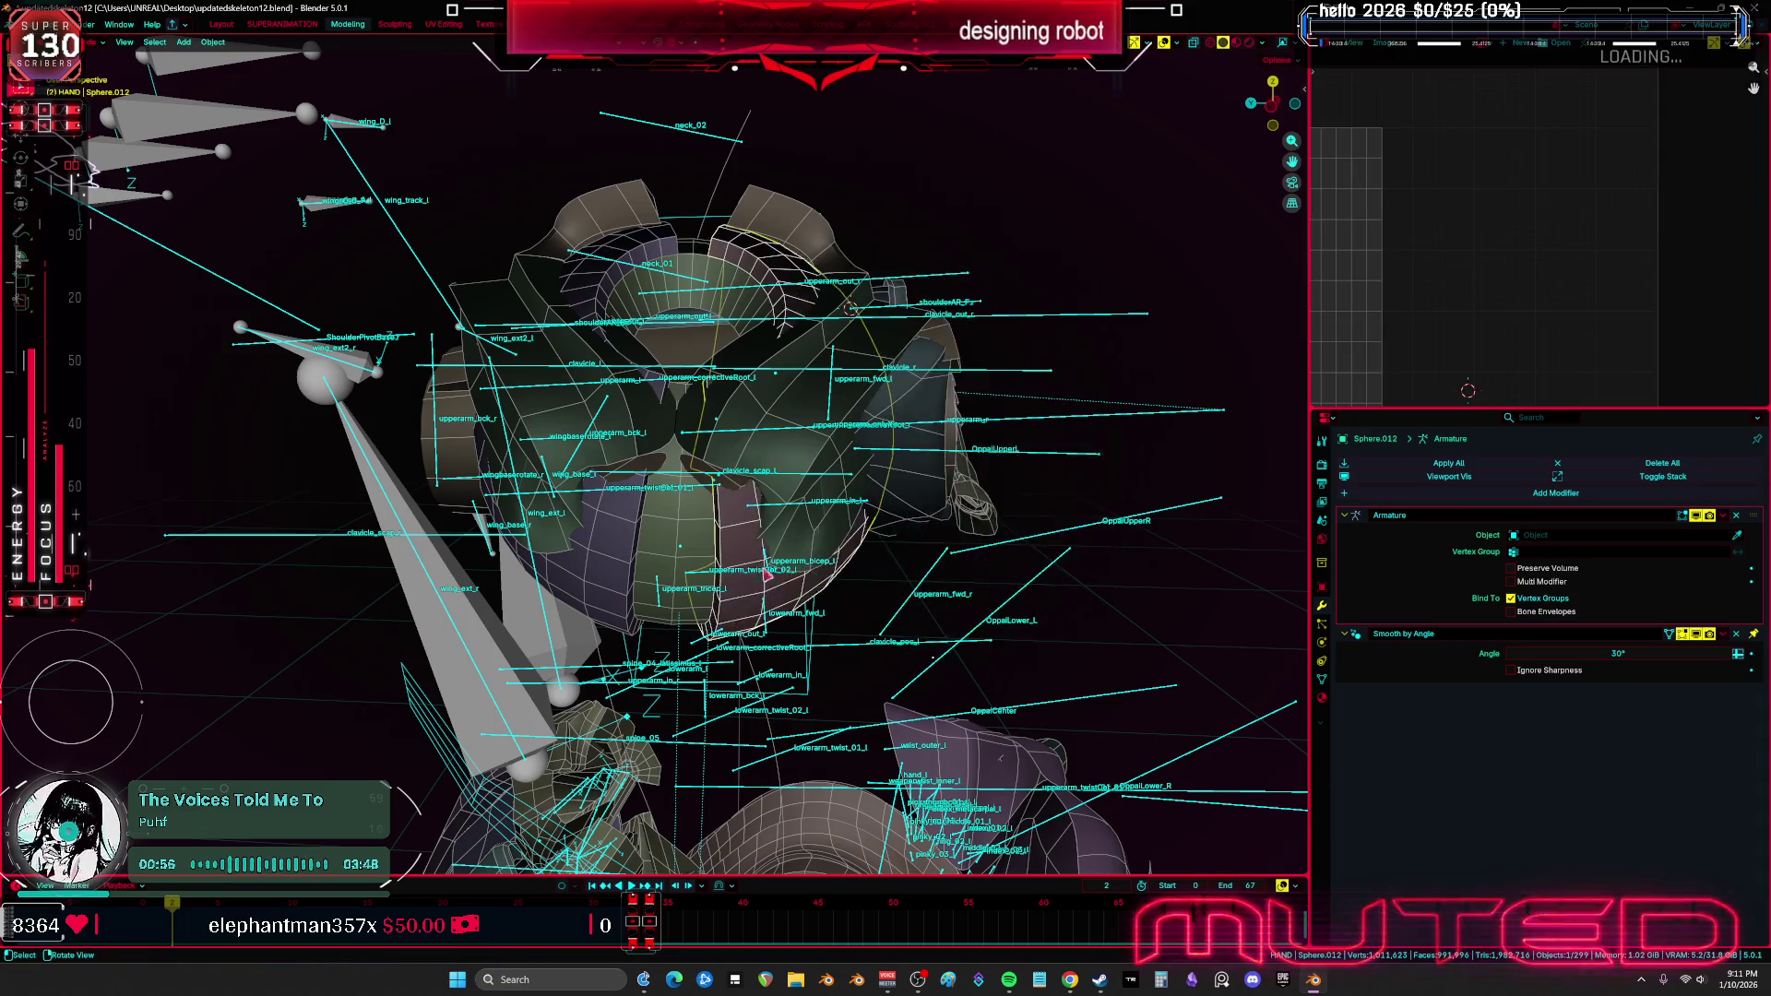
{"action": "left_click", "coordinate": [561, 572]}
{"action": "mouse_move", "coordinate": [561, 572]}
{"action": "middle_mouse_down"}
{"action": "mouse_move", "coordinate": [752, 579]}
{"action": "mouse_move", "coordinate": [859, 557]}
{"action": "mouse_move", "coordinate": [726, 565]}
{"action": "mouse_move", "coordinate": [727, 590]}
{"action": "middle_mouse_up"}
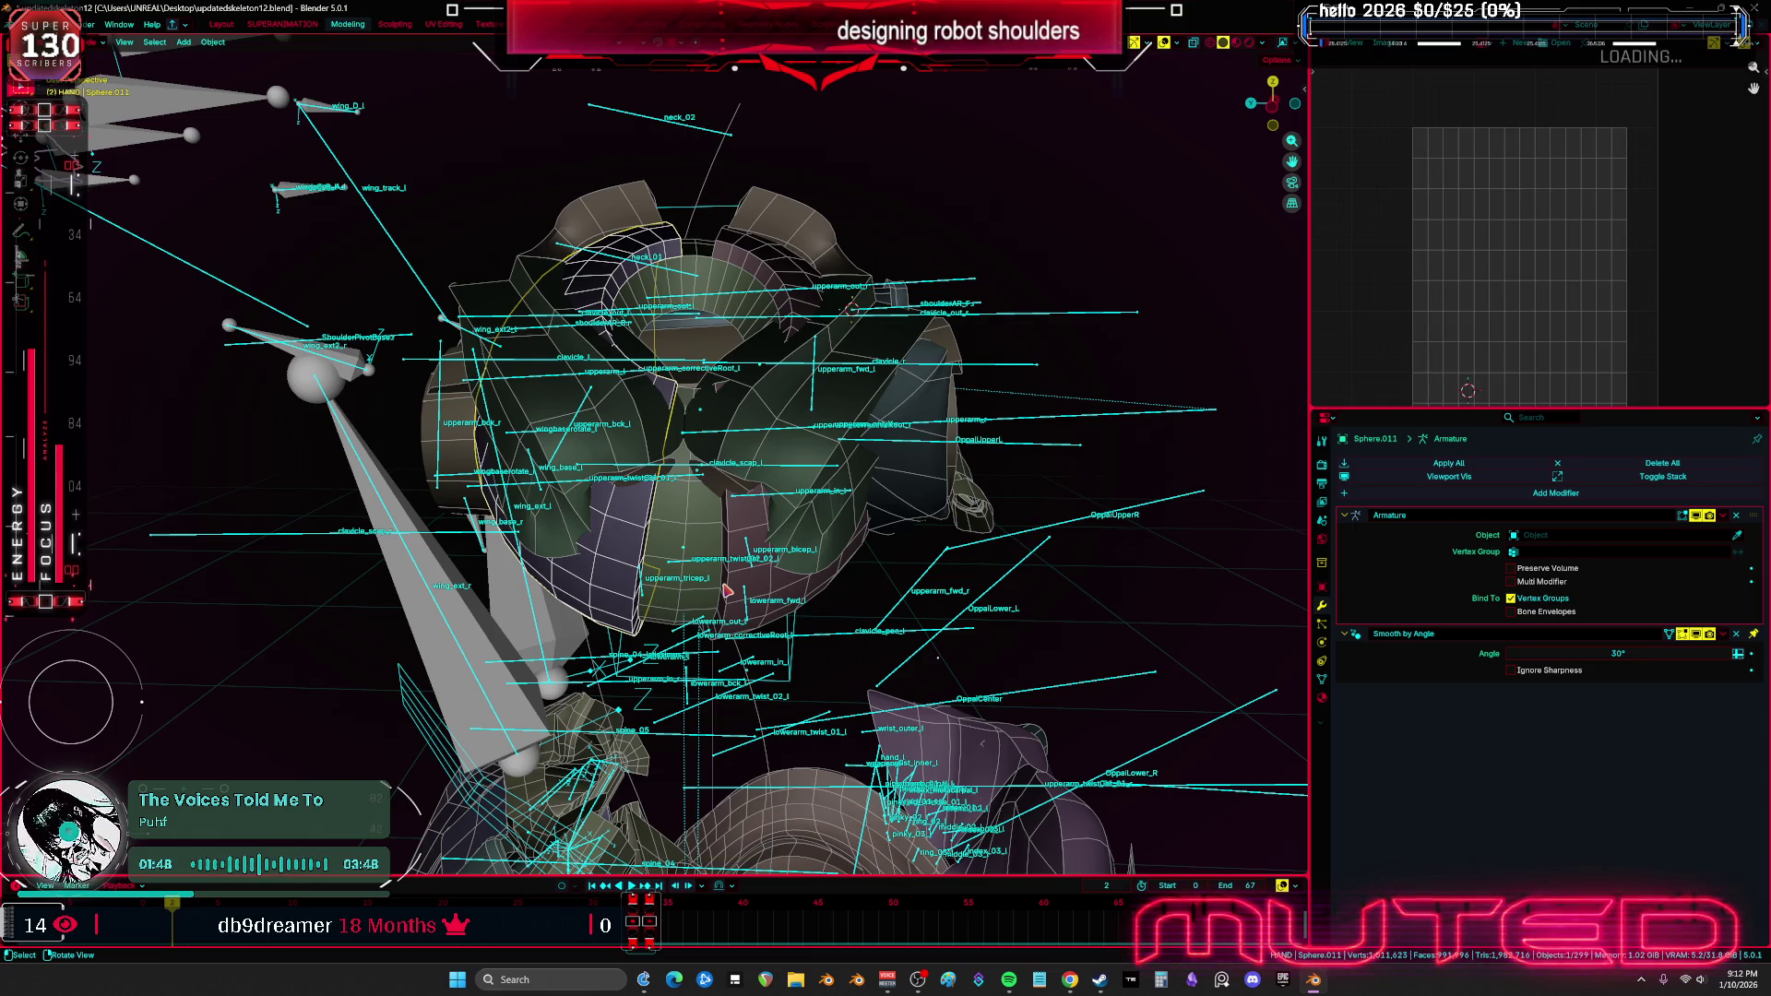
{"action": "middle_click_drag", "start_coordinate": [807, 432], "coordinate": [738, 421]}
Enter Edit Mode on the Root armature and select bones at the right shoulder
{"action": "key", "text": "Tab"}
{"action": "key", "text": "Tab"}
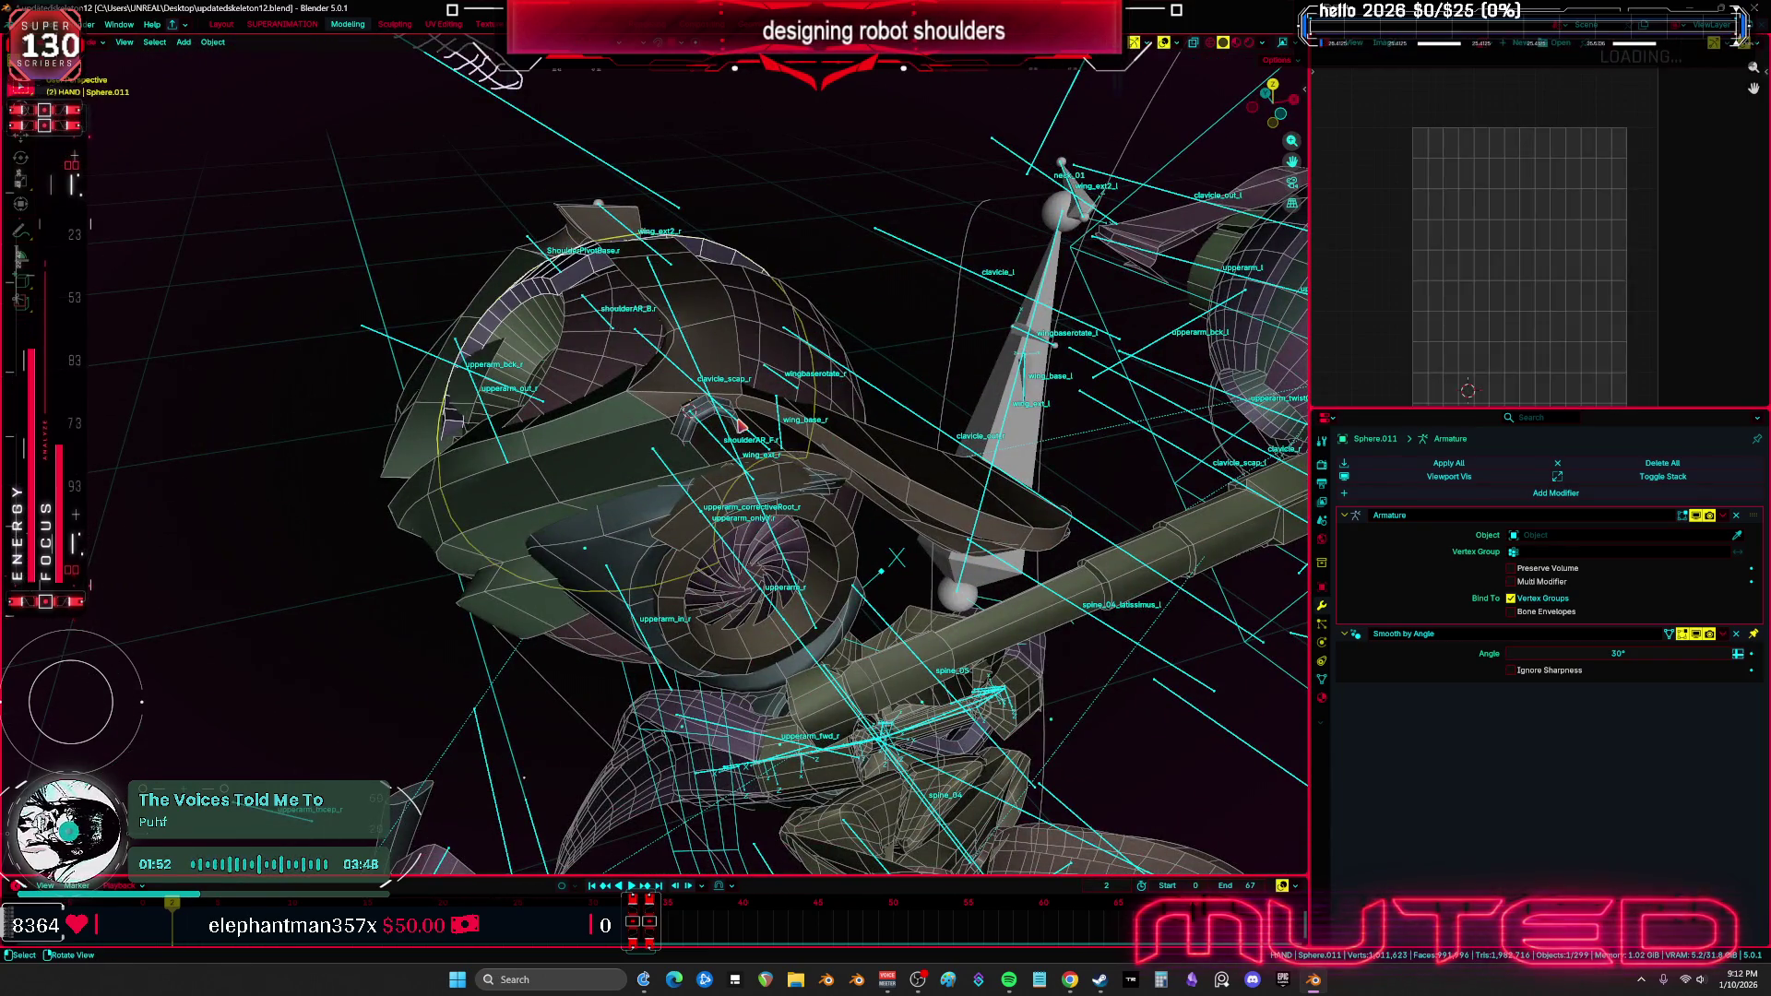
{"action": "left_click", "coordinate": [899, 409]}
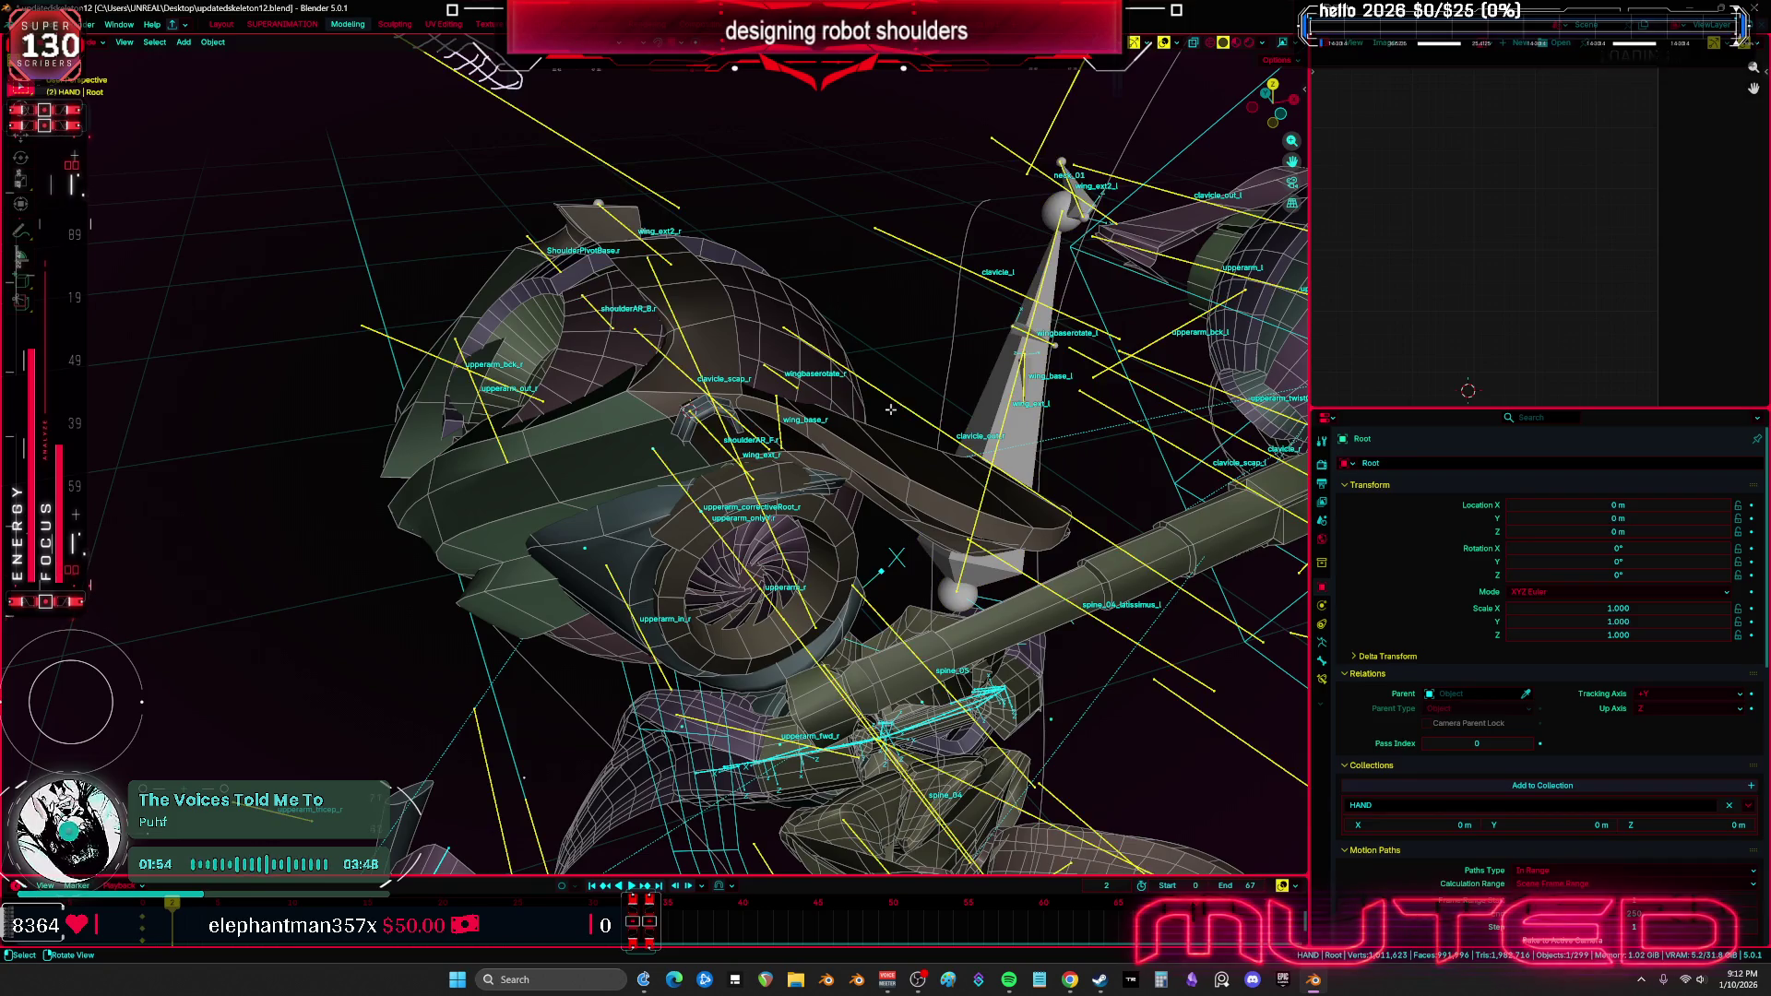
{"action": "left_click", "coordinate": [900, 410]}
{"action": "key", "text": "Tab"}
{"action": "mouse_move", "coordinate": [899, 409]}
{"action": "middle_mouse_down"}
{"action": "mouse_move", "coordinate": [554, 277]}
{"action": "mouse_move", "coordinate": [535, 305]}
{"action": "mouse_move", "coordinate": [548, 345]}
{"action": "mouse_move", "coordinate": [830, 387]}
{"action": "mouse_move", "coordinate": [696, 503]}
{"action": "middle_mouse_up"}
{"action": "left_click", "coordinate": [512, 255]}
{"action": "scroll", "coordinate": [845, 395], "scroll_direction": "up", "scroll_amount": 3}
{"action": "left_click", "coordinate": [718, 496]}
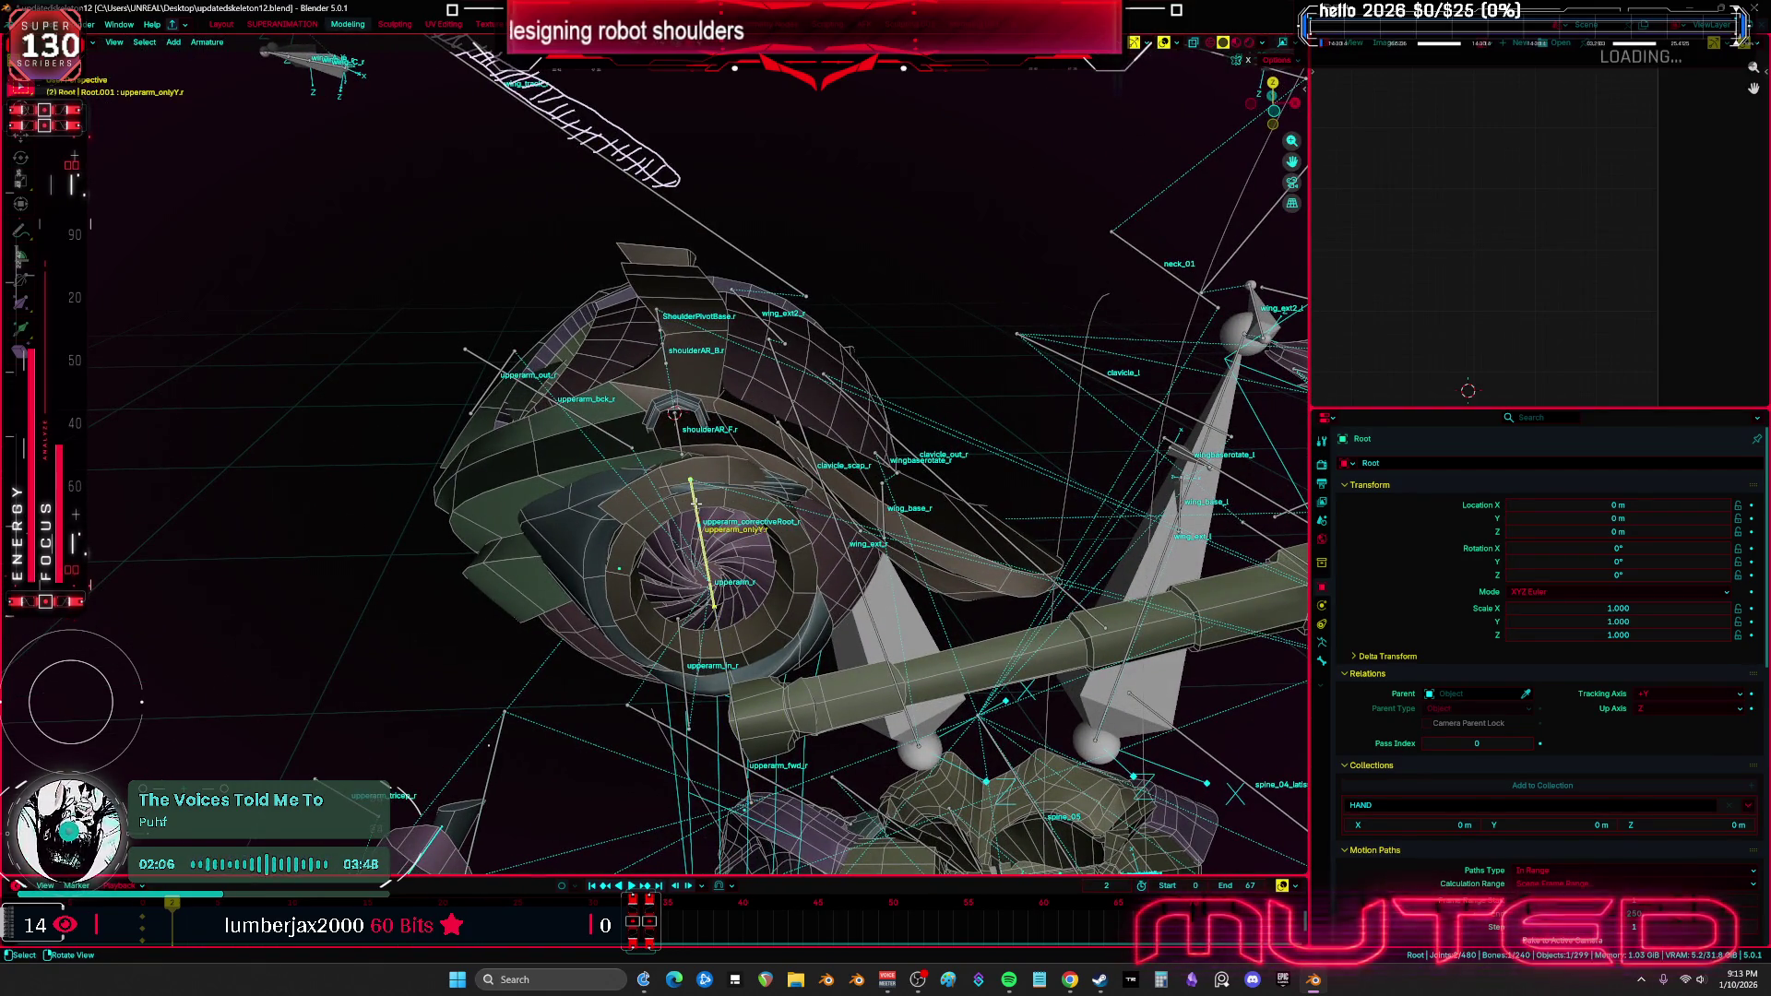
Try moving upperarm_onlyY.r and clavicle_r, cancelling each move
{"action": "key", "text": "g"}
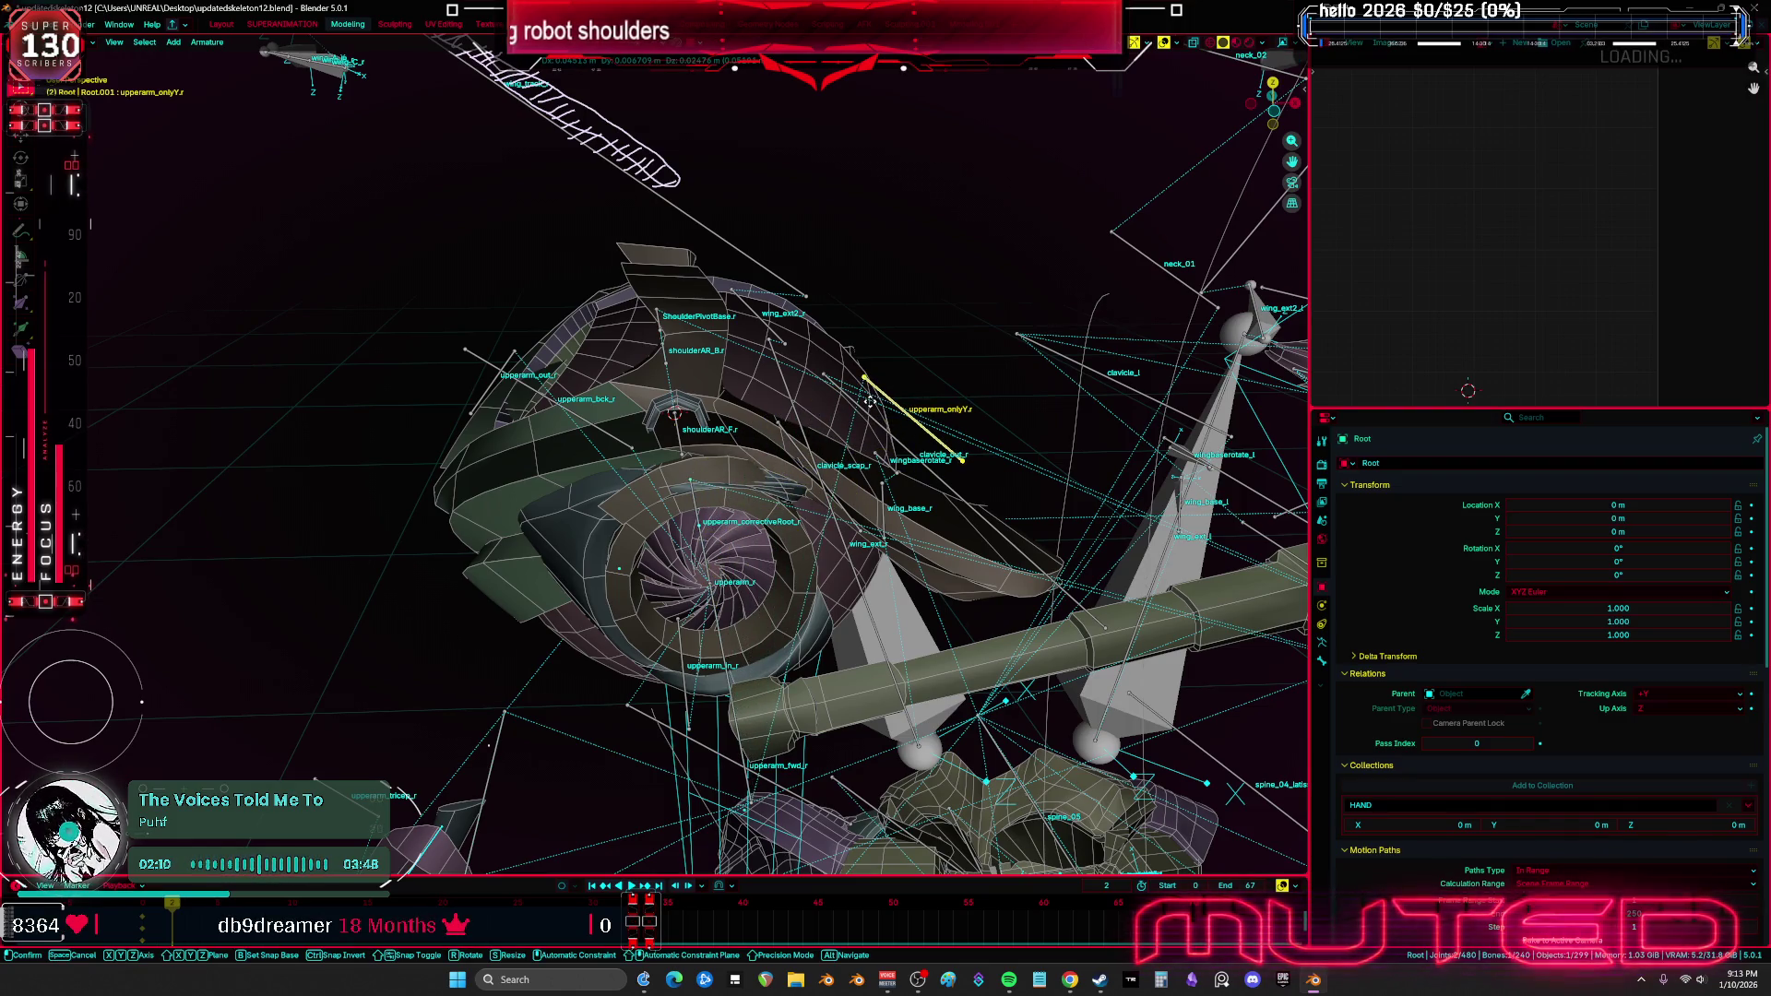
{"action": "key", "text": "Escape"}
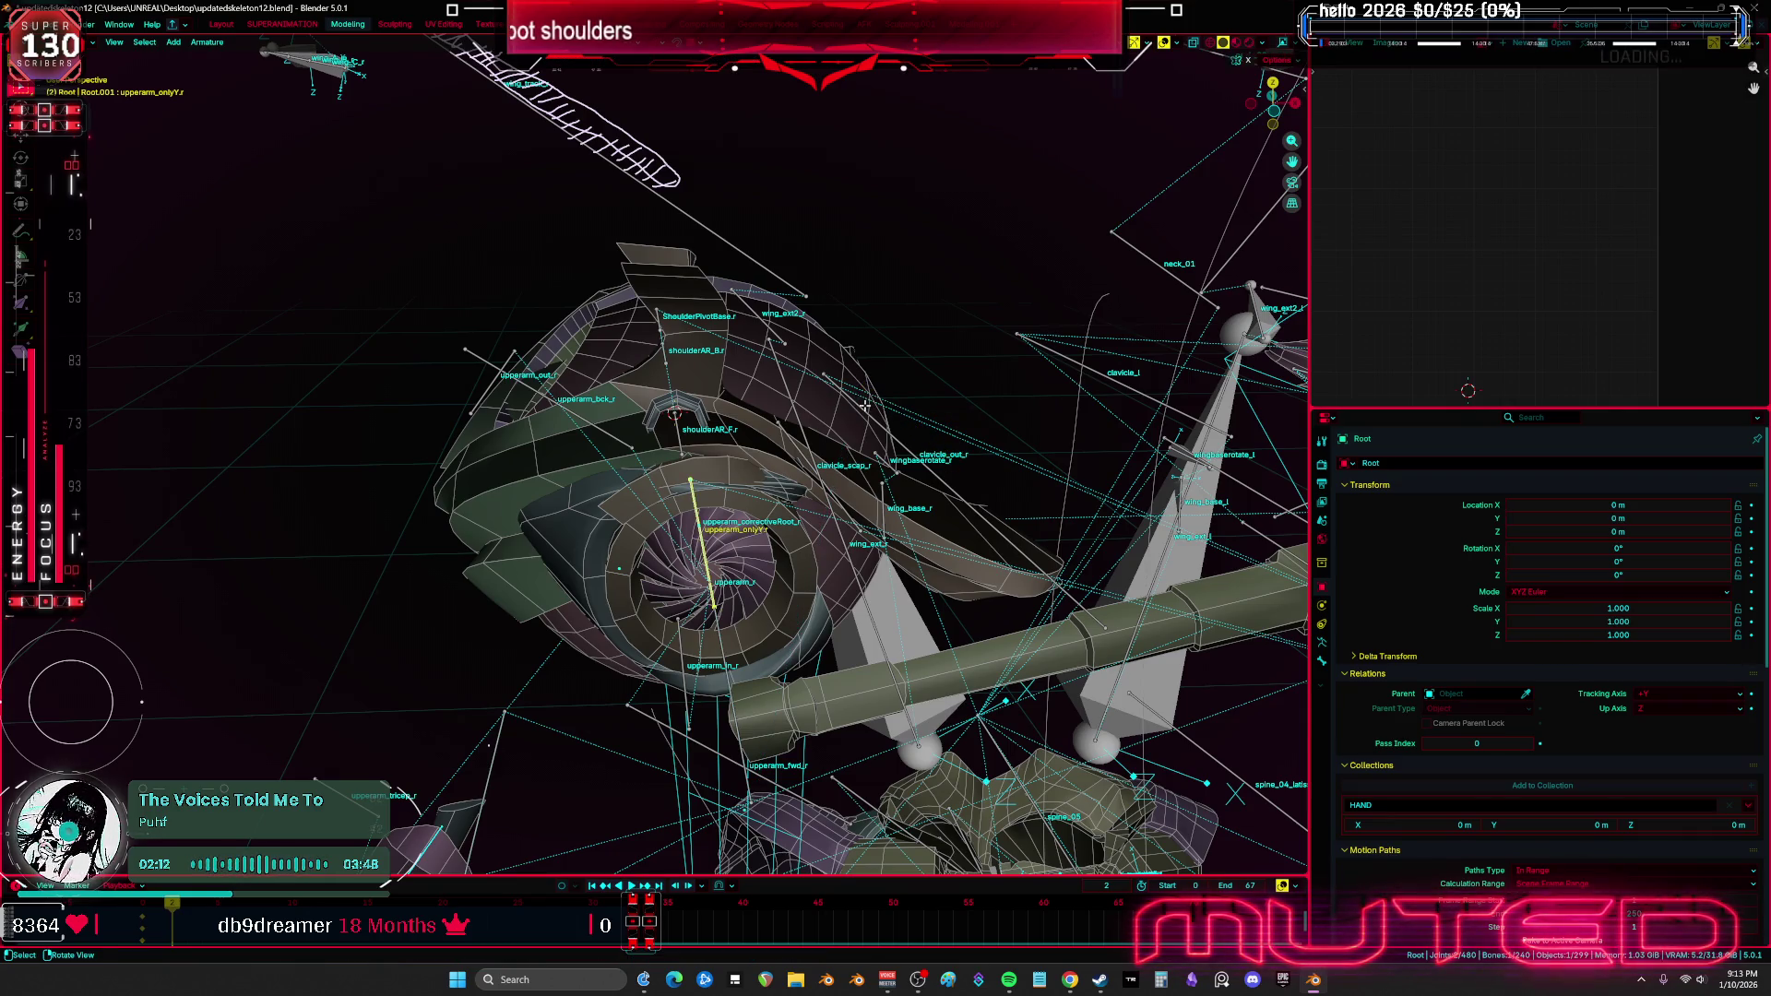
{"action": "mouse_move", "coordinate": [987, 547]}
{"action": "middle_mouse_down"}
{"action": "mouse_move", "coordinate": [738, 406]}
{"action": "mouse_move", "coordinate": [981, 545]}
{"action": "mouse_move", "coordinate": [970, 581]}
{"action": "middle_mouse_up"}
{"action": "key", "text": "g"}
{"action": "key", "text": "Escape"}
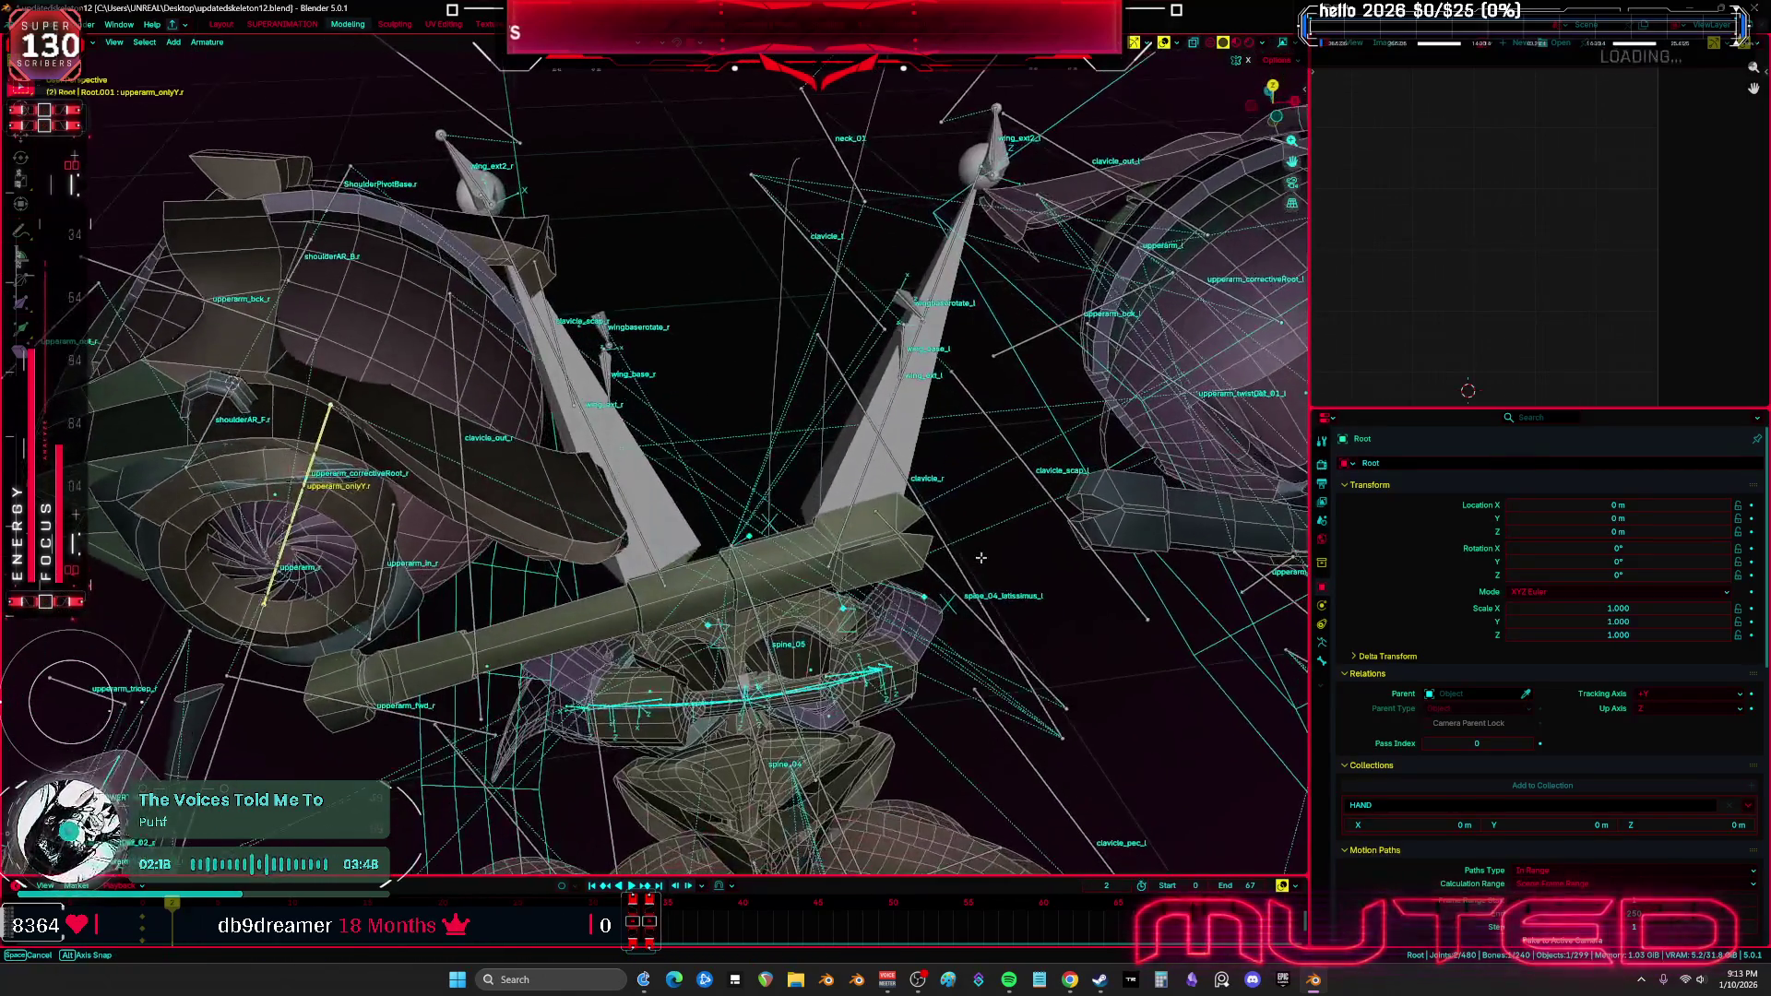
{"action": "left_click", "coordinate": [970, 583]}
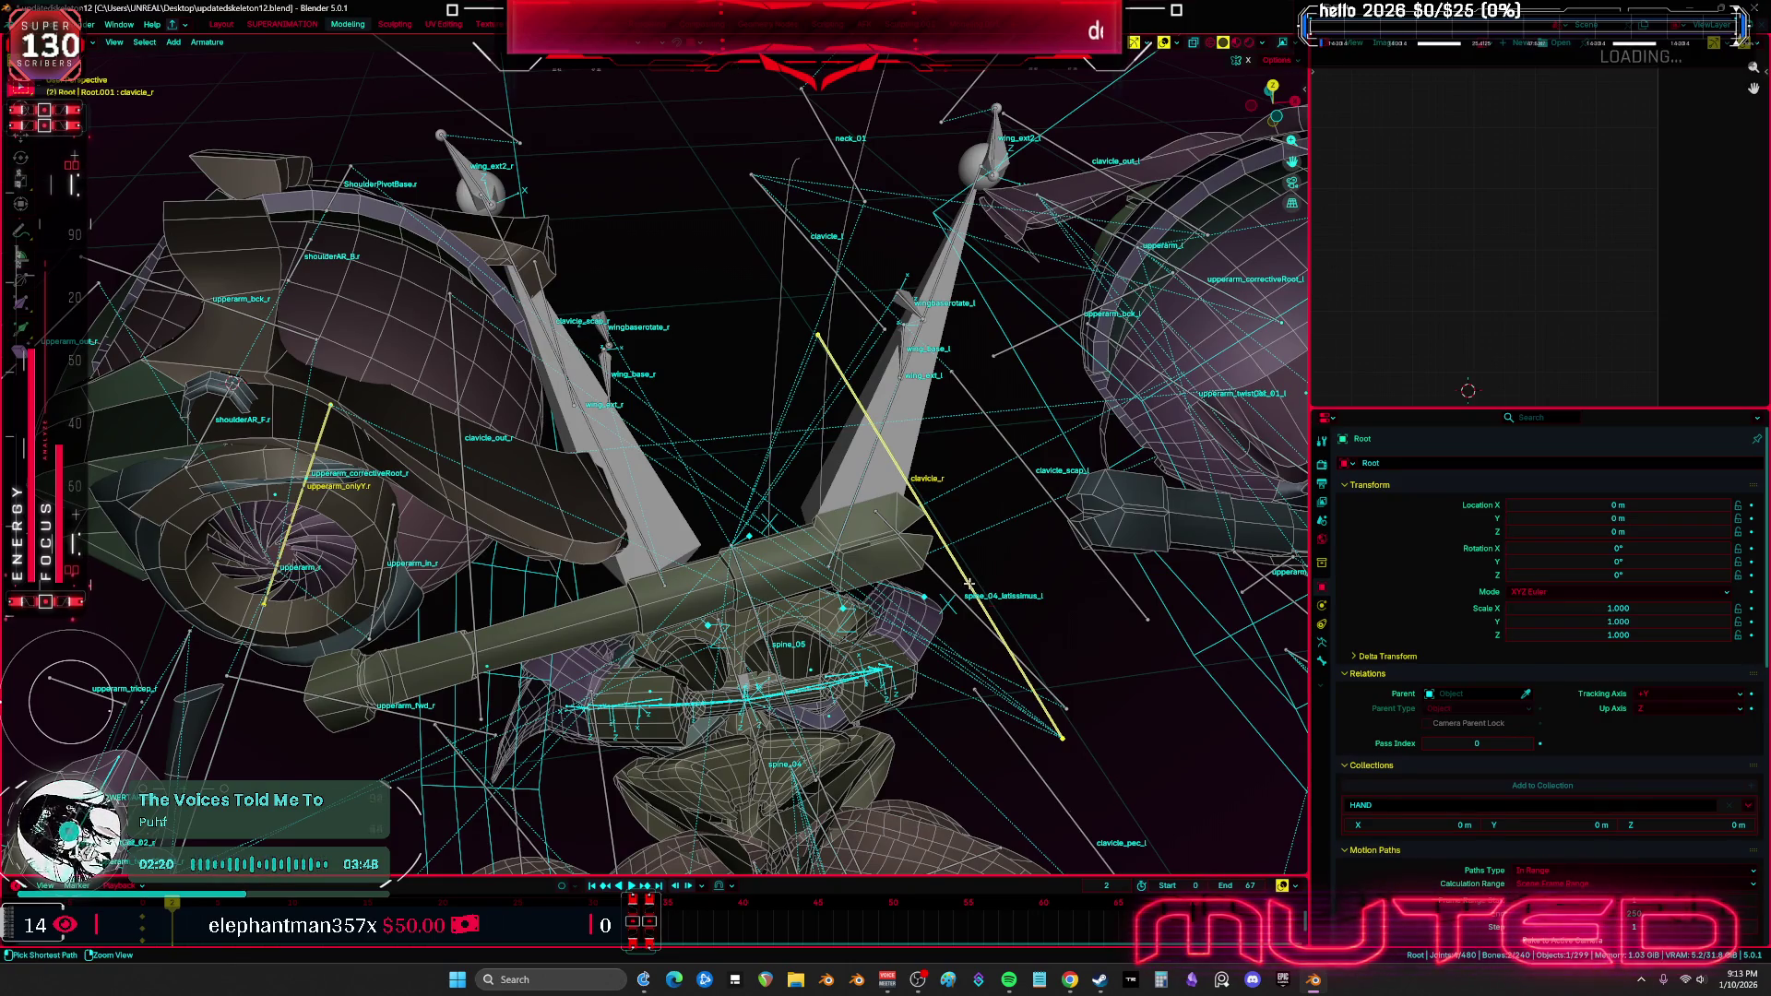
{"action": "middle_click_drag", "start_coordinate": [968, 583], "coordinate": [812, 452]}
{"action": "key", "text": "g"}
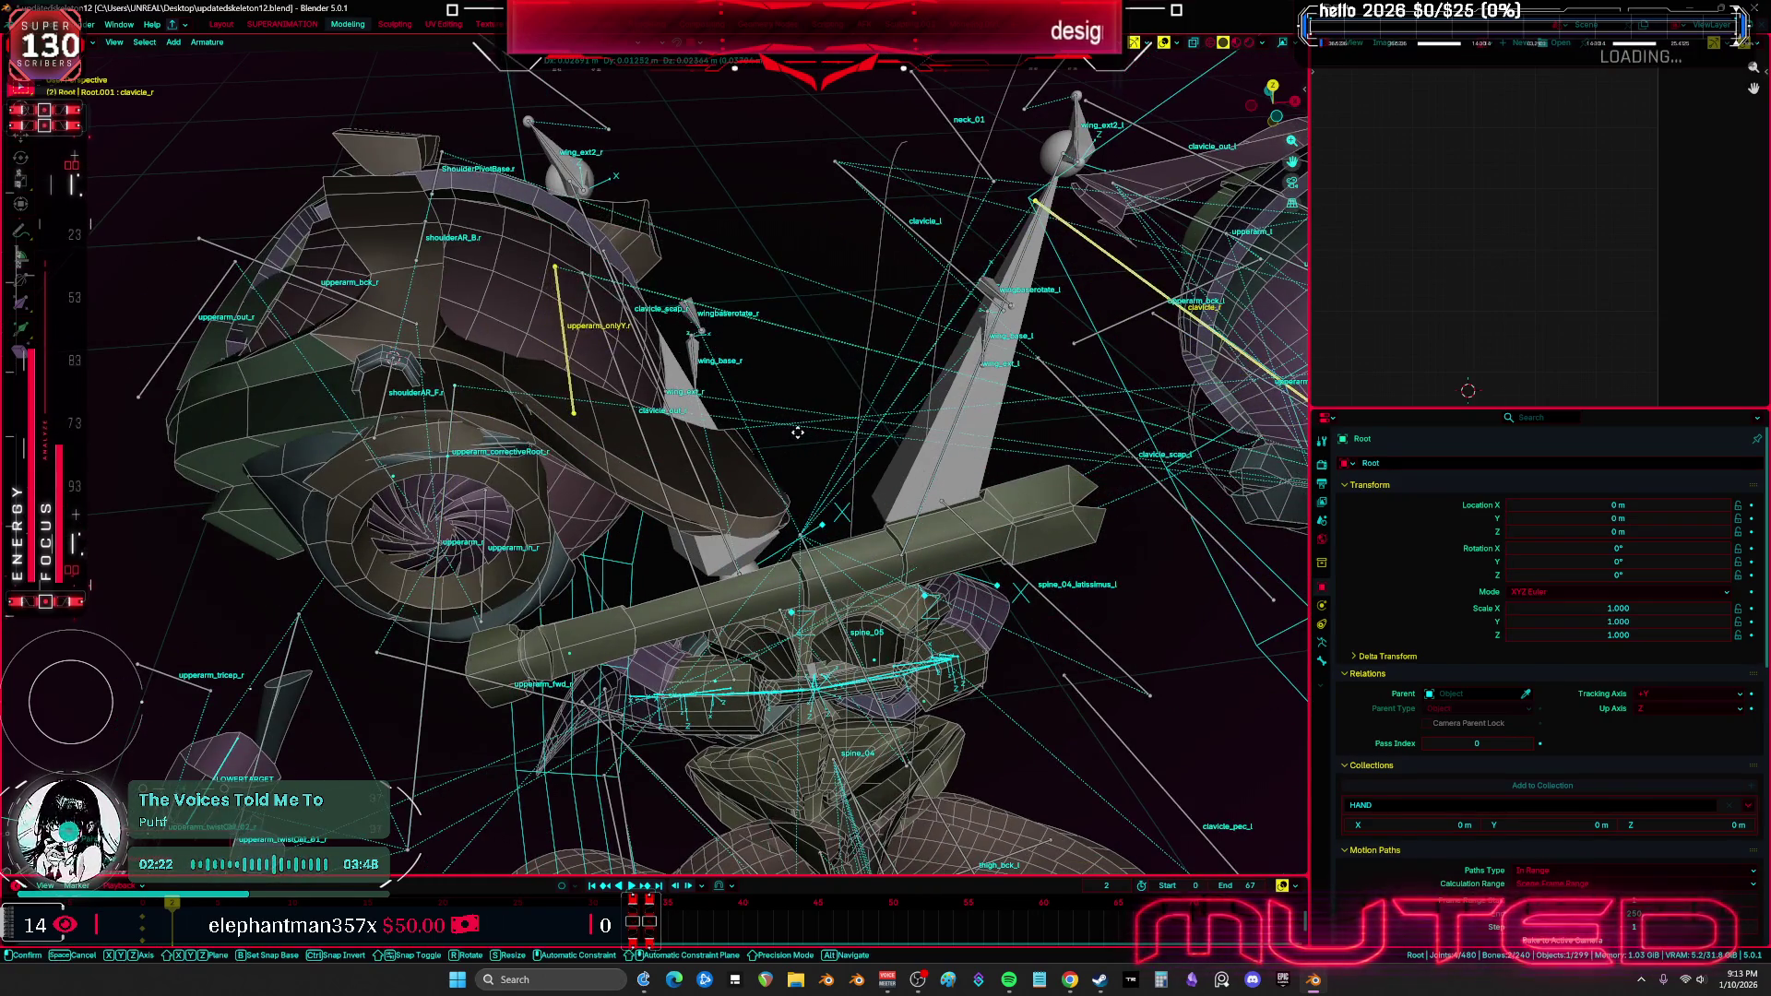
{"action": "key", "text": "Escape"}
Select the overlapping upperarm_onlyY.r bone and move it onto the upper shoulder
{"action": "middle_click_drag", "start_coordinate": [535, 450], "coordinate": [759, 489]}
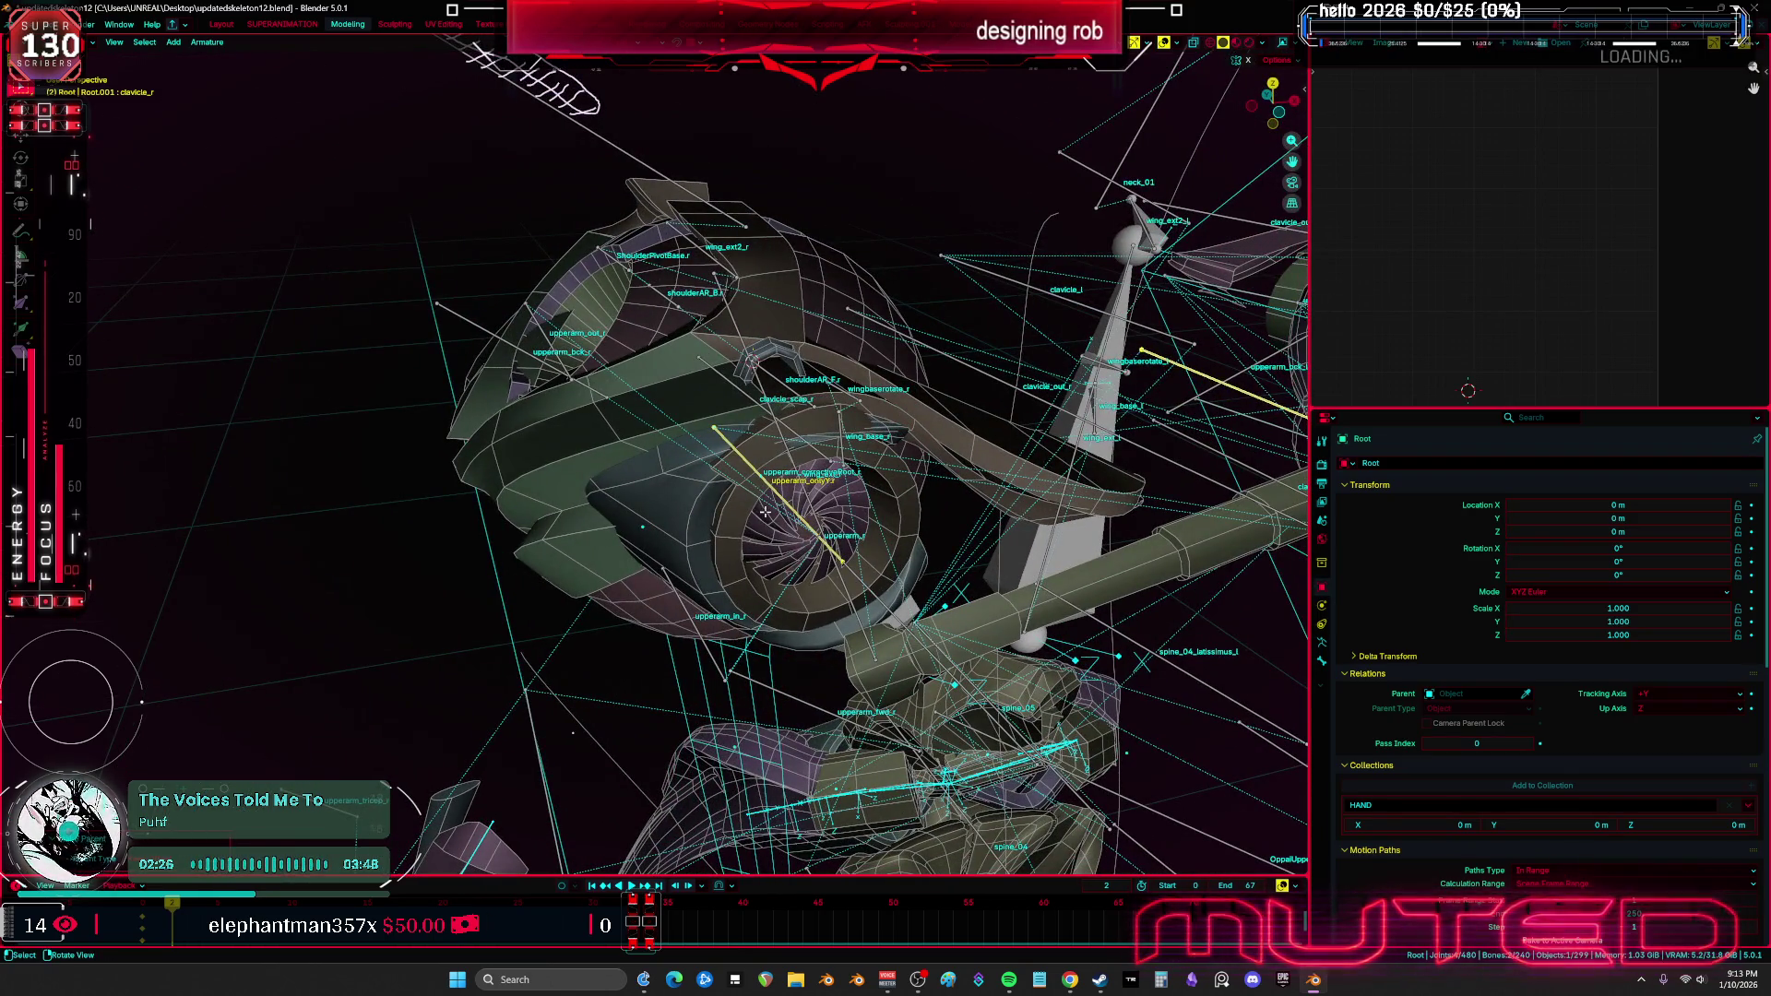
{"action": "scroll", "coordinate": [779, 491], "scroll_direction": "up", "scroll_amount": 2}
{"action": "left_click", "coordinate": [730, 479]}
{"action": "left_click", "coordinate": [730, 479]}
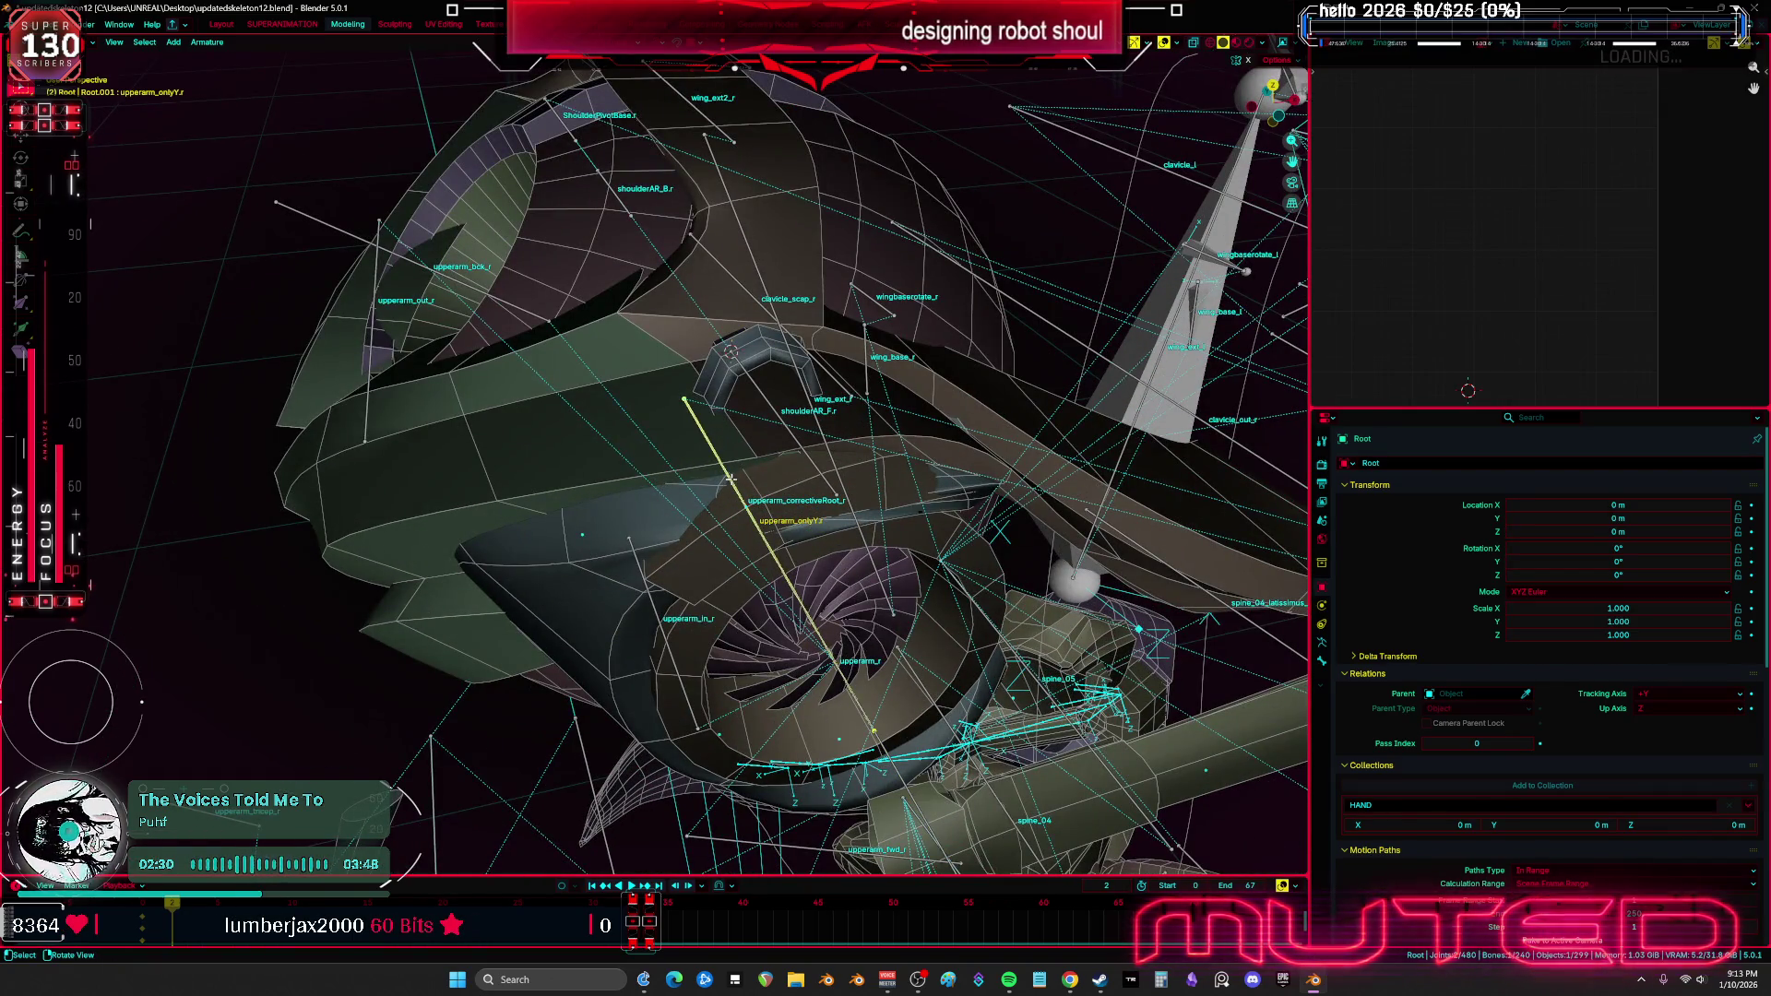
{"action": "key", "text": "g"}
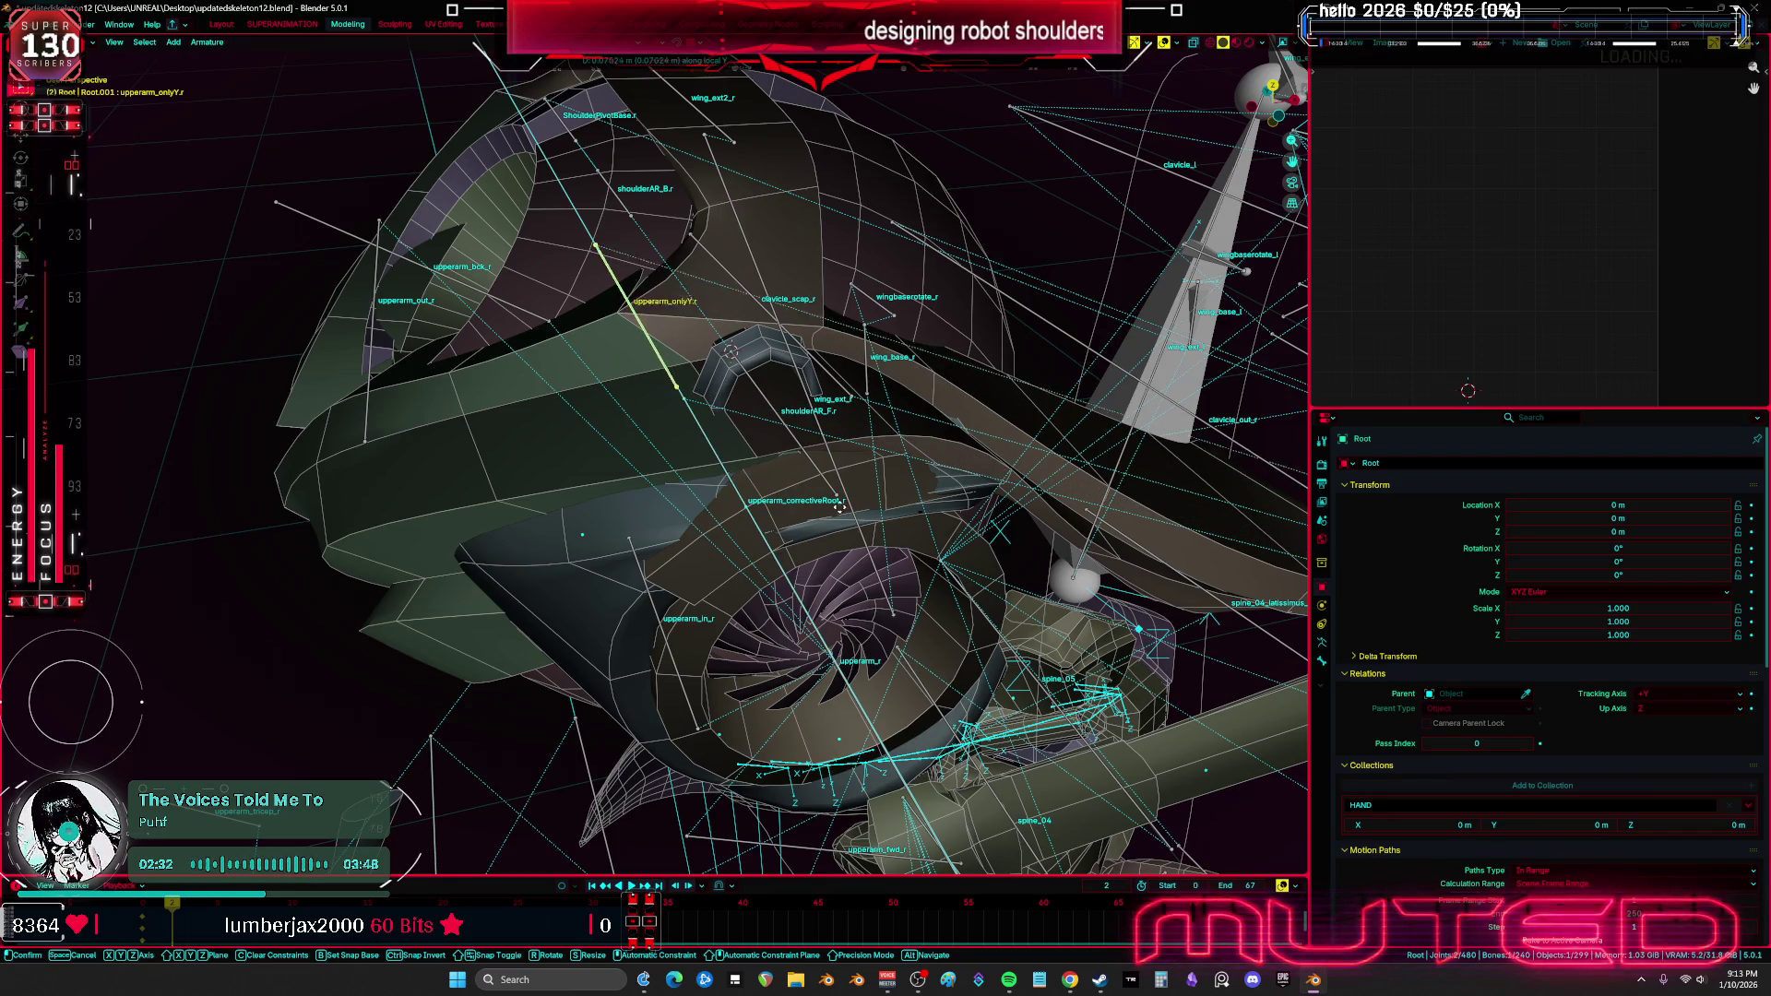
{"action": "left_click", "coordinate": [815, 467]}
{"action": "middle_click_drag", "start_coordinate": [815, 467], "coordinate": [1006, 508]}
Shorten upperarm_onlyY.r and slide it along its local Y axis to fit the shoulder
{"action": "key", "text": "s"}
{"action": "left_click", "coordinate": [475, 432]}
{"action": "key", "text": "g"}
{"action": "key", "text": "y"}
{"action": "left_click", "coordinate": [773, 440]}
{"action": "mouse_move", "coordinate": [772, 440]}
{"action": "middle_mouse_down"}
{"action": "mouse_move", "coordinate": [811, 479]}
{"action": "mouse_move", "coordinate": [769, 496]}
{"action": "mouse_move", "coordinate": [775, 514]}
{"action": "mouse_move", "coordinate": [721, 494]}
{"action": "mouse_move", "coordinate": [755, 491]}
{"action": "middle_mouse_up"}
{"action": "key", "text": "s"}
{"action": "left_click", "coordinate": [802, 524]}
{"action": "mouse_move", "coordinate": [604, 496]}
{"action": "middle_mouse_down"}
{"action": "mouse_move", "coordinate": [799, 490]}
{"action": "mouse_move", "coordinate": [828, 510]}
{"action": "mouse_move", "coordinate": [895, 472]}
{"action": "mouse_move", "coordinate": [578, 491]}
{"action": "mouse_move", "coordinate": [605, 510]}
{"action": "middle_mouse_up"}
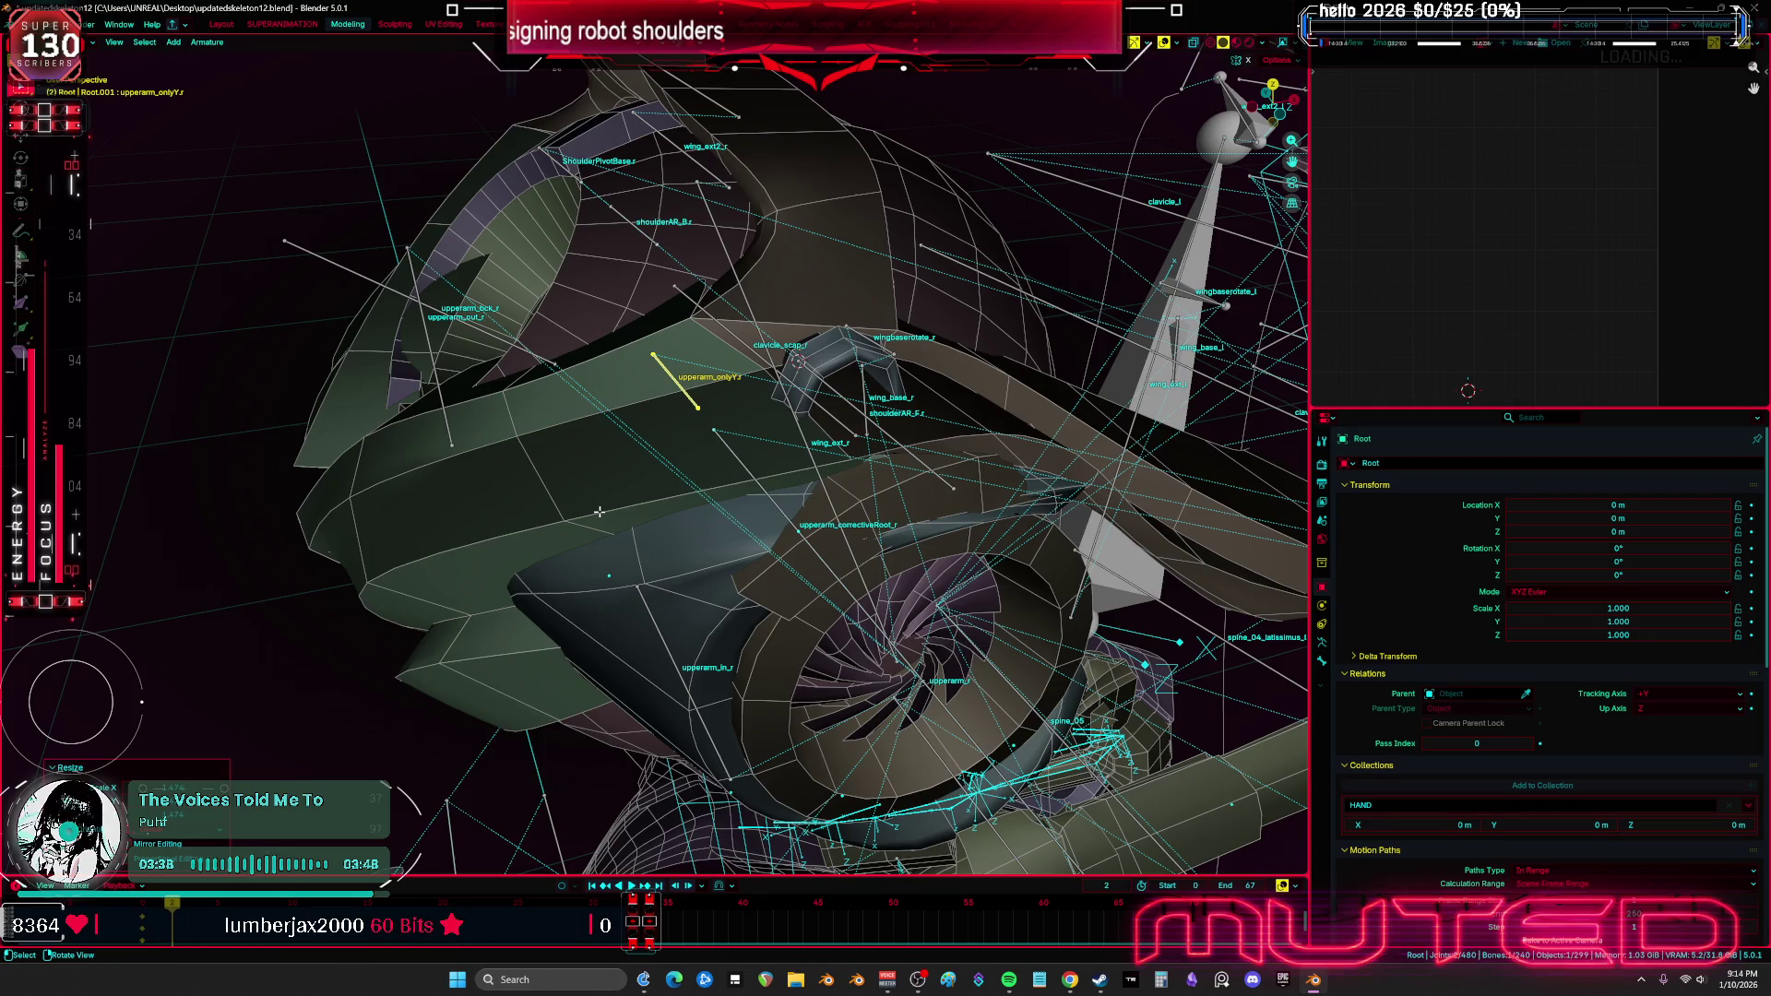
{"action": "middle_click_drag", "start_coordinate": [598, 503], "coordinate": [681, 403]}
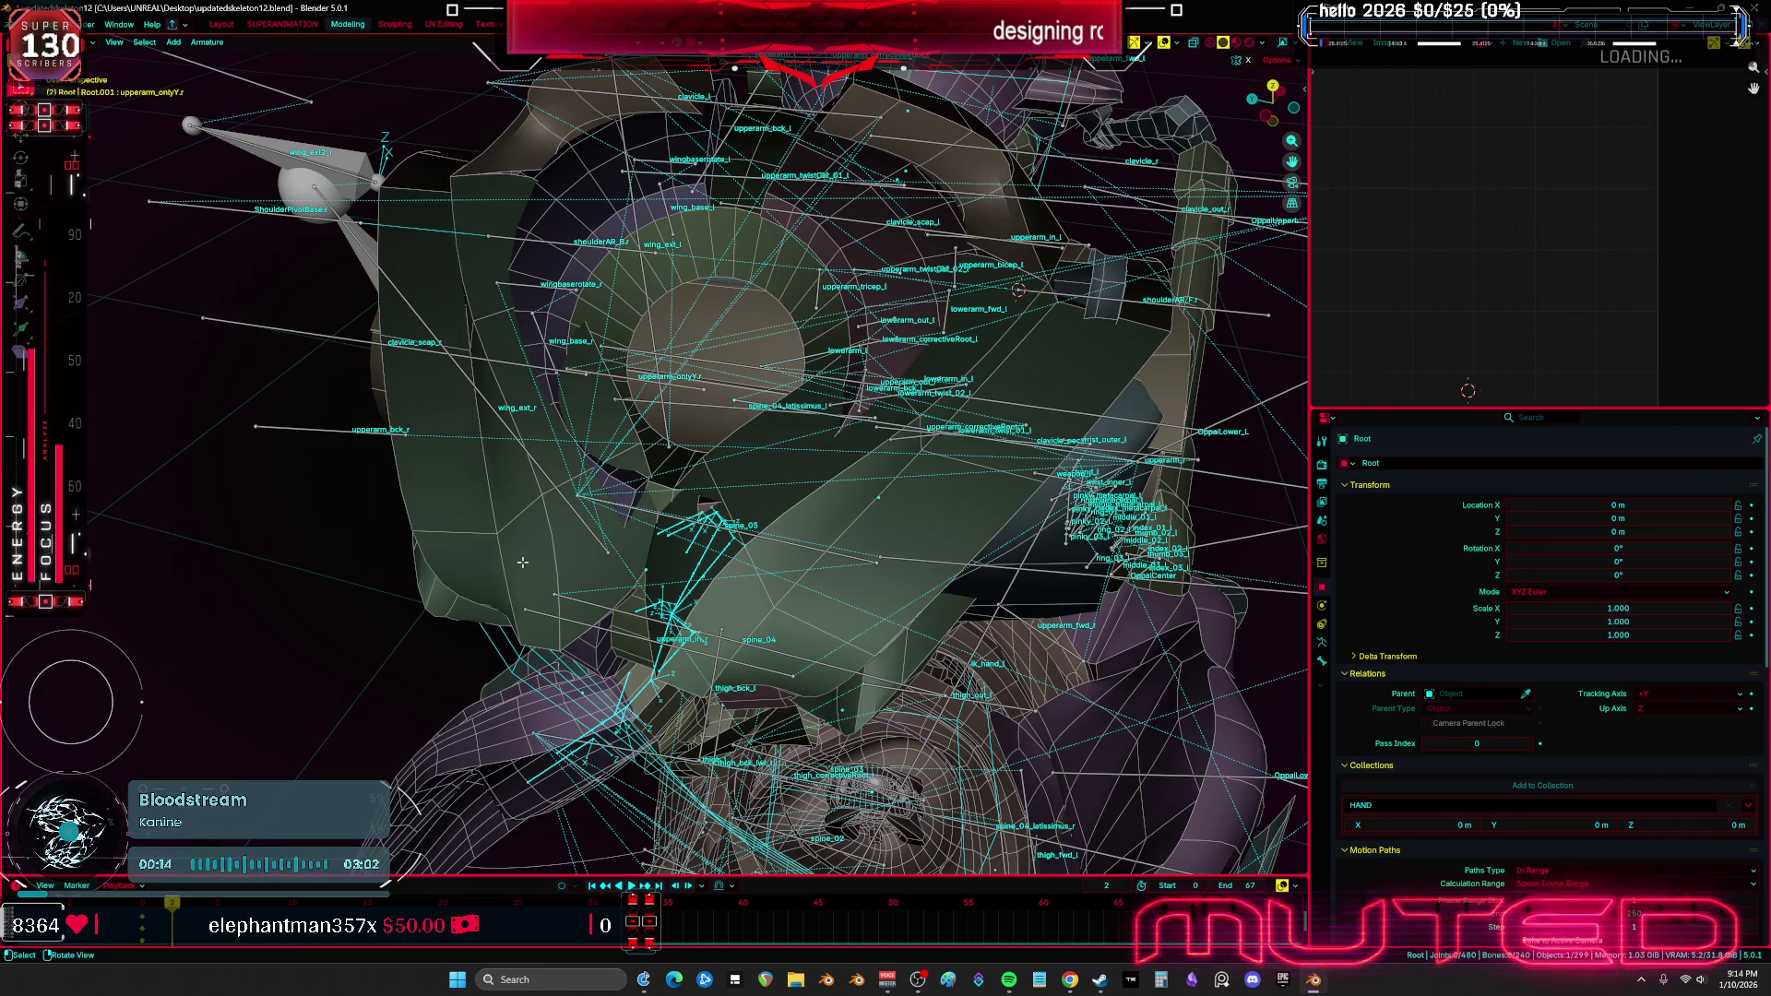
In Object Mode, hide the copyover.005 hand mesh and inspect Sphere.010 in local view
{"action": "key", "text": "Tab"}
{"action": "left_click", "coordinate": [775, 511]}
{"action": "middle_click_drag", "start_coordinate": [774, 511], "coordinate": [429, 564]}
{"action": "key", "text": "h"}
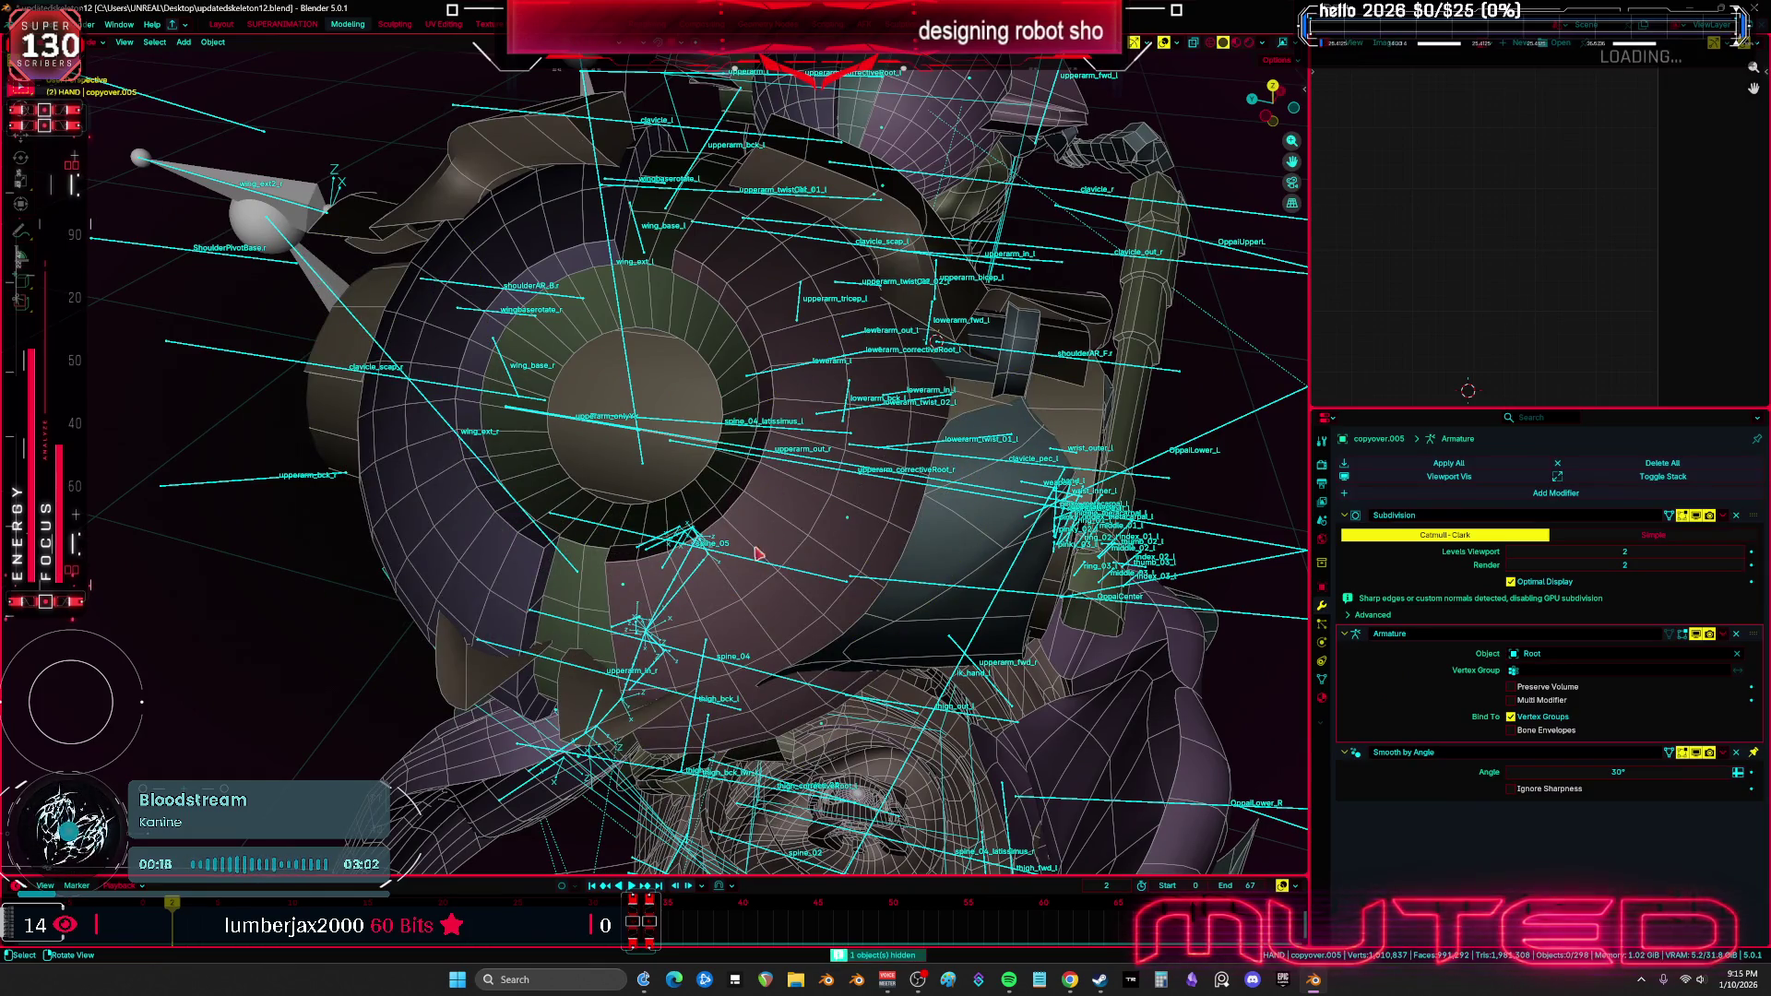
{"action": "left_click", "coordinate": [608, 575]}
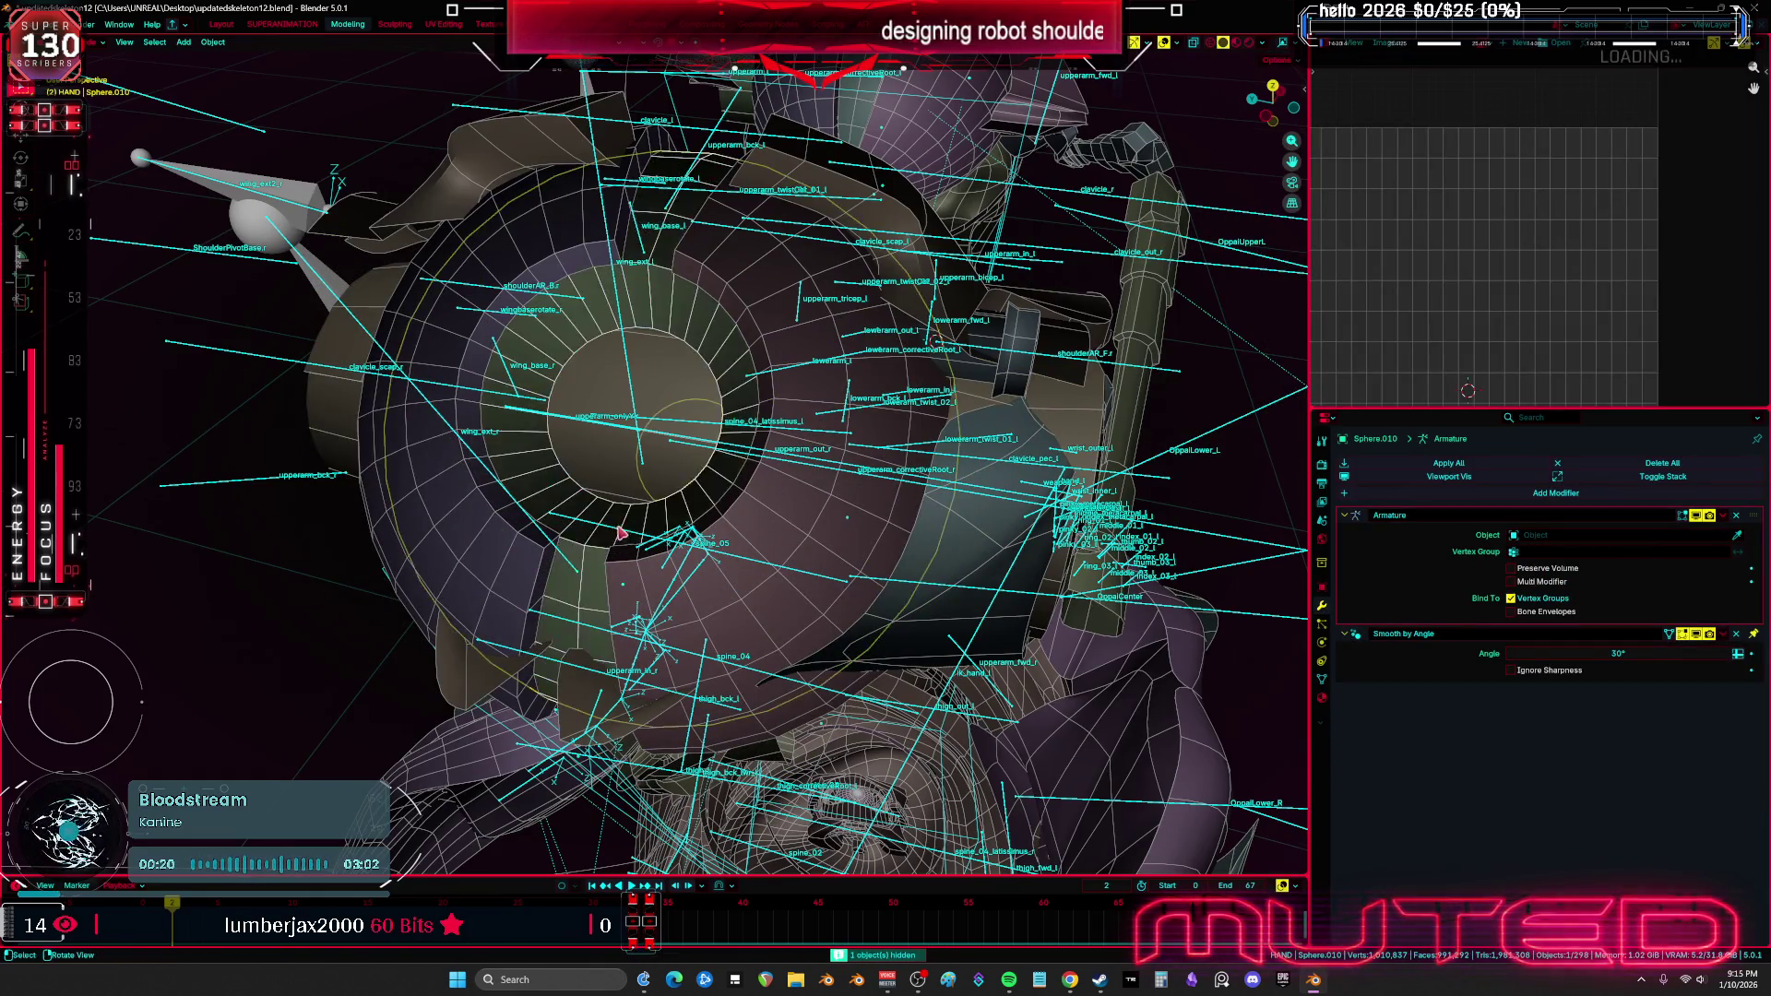
{"action": "key", "text": "KP_Divide"}
{"action": "mouse_move", "coordinate": [818, 506]}
{"action": "middle_mouse_down"}
{"action": "mouse_move", "coordinate": [772, 455]}
{"action": "mouse_move", "coordinate": [821, 516]}
{"action": "middle_mouse_up"}
{"action": "key", "text": "KP_Divide"}
Duplicate the shoulder sphere as Sphere.011 and try a free rotation, cancelling the last one
{"action": "key", "text": "shift+d"}
{"action": "key", "text": "r"}
{"action": "key", "text": "r"}
{"action": "left_click", "coordinate": [856, 573]}
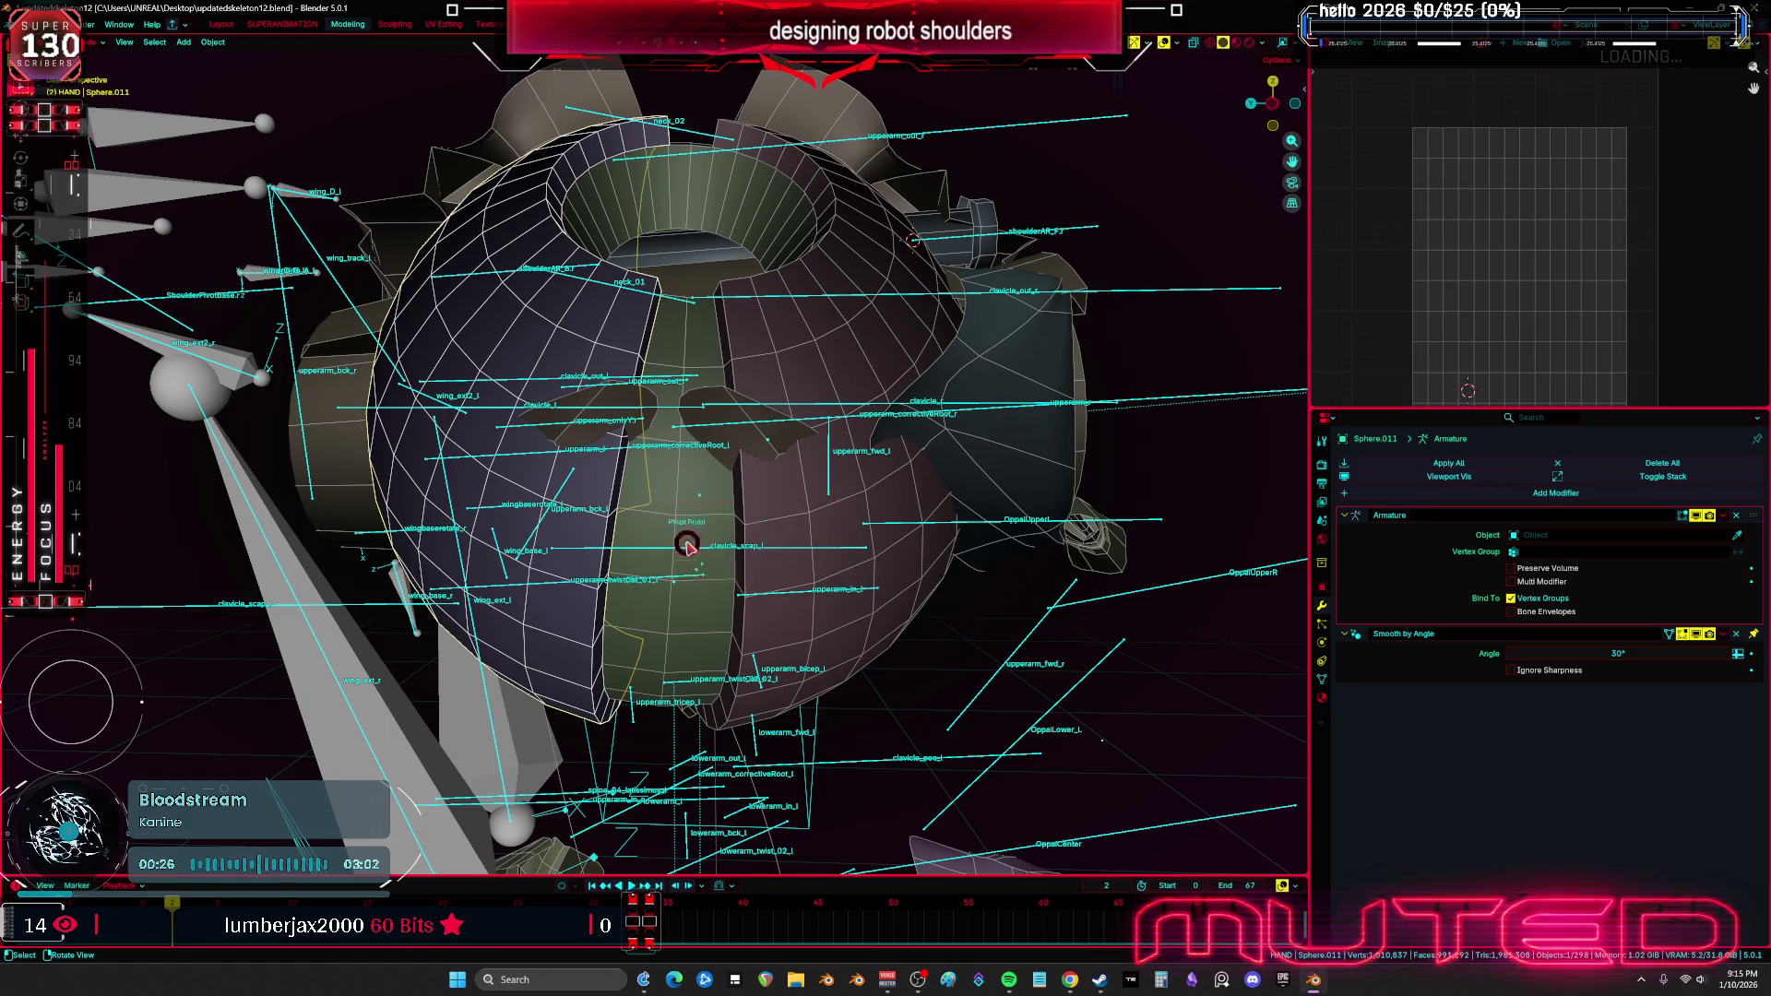
{"action": "key", "text": "r"}
{"action": "key", "text": "r"}
{"action": "right_click", "coordinate": [838, 585]}
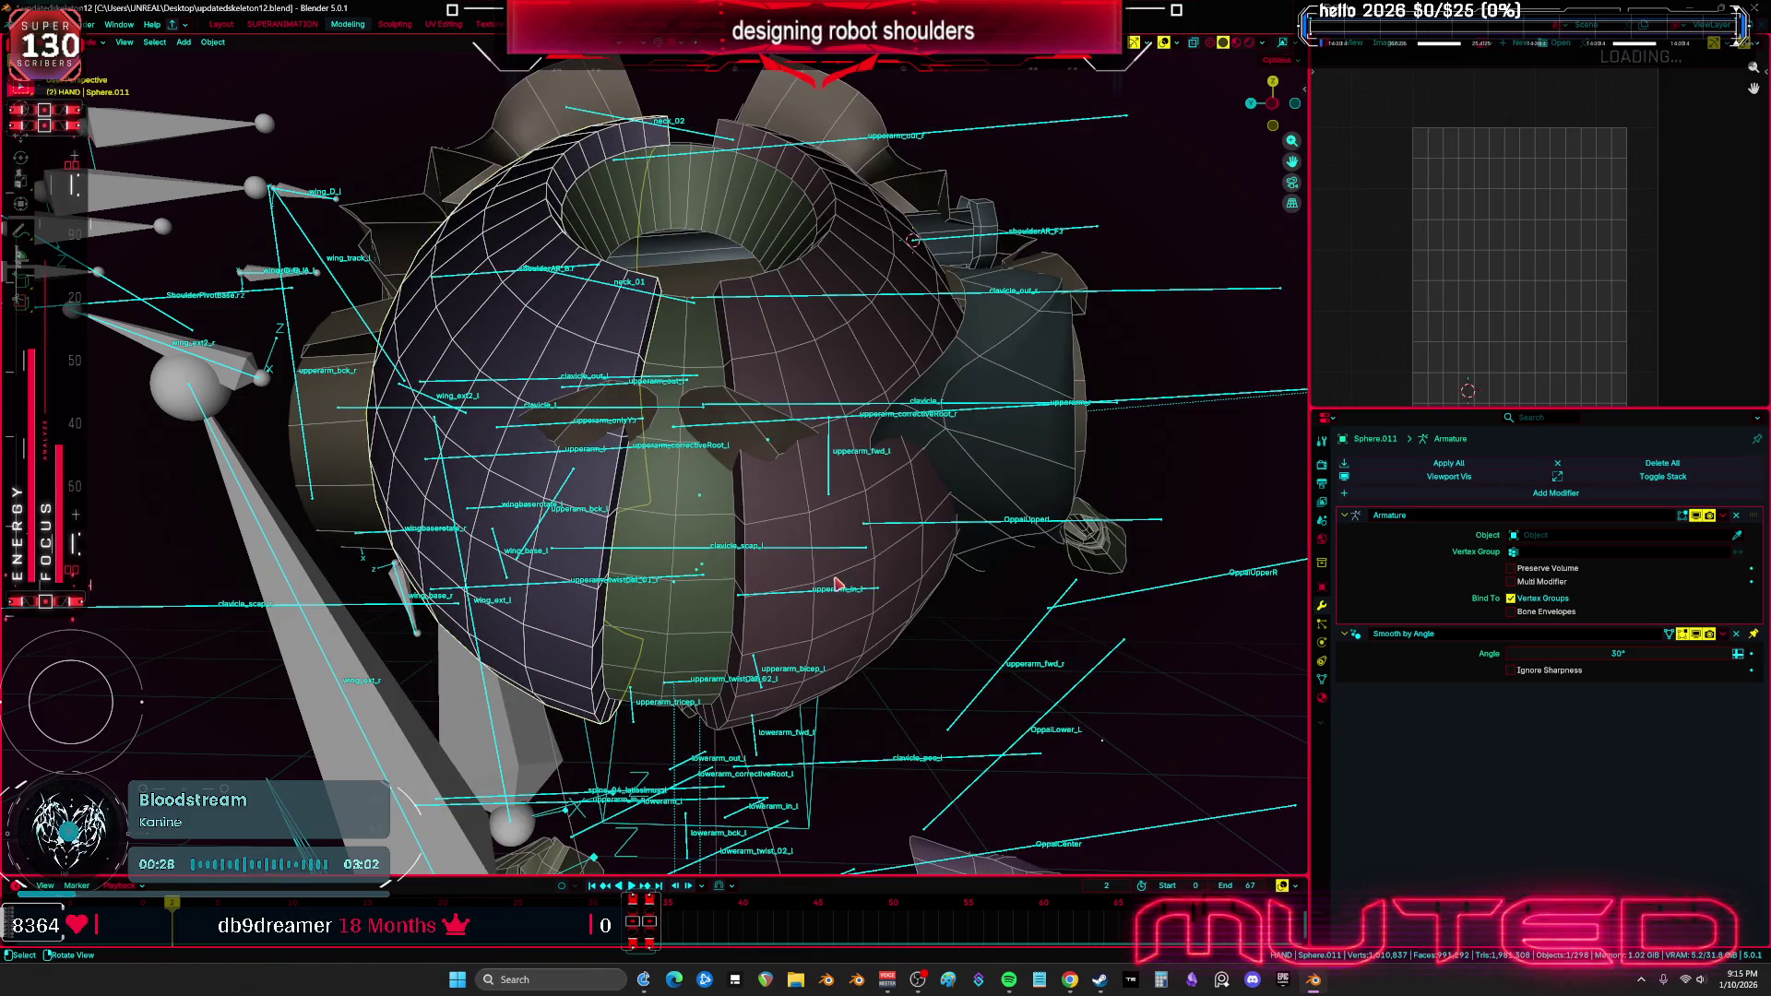
Set the transform orientation to Local, briefly toggling see-through and overlays
{"action": "key", "text": "comma"}
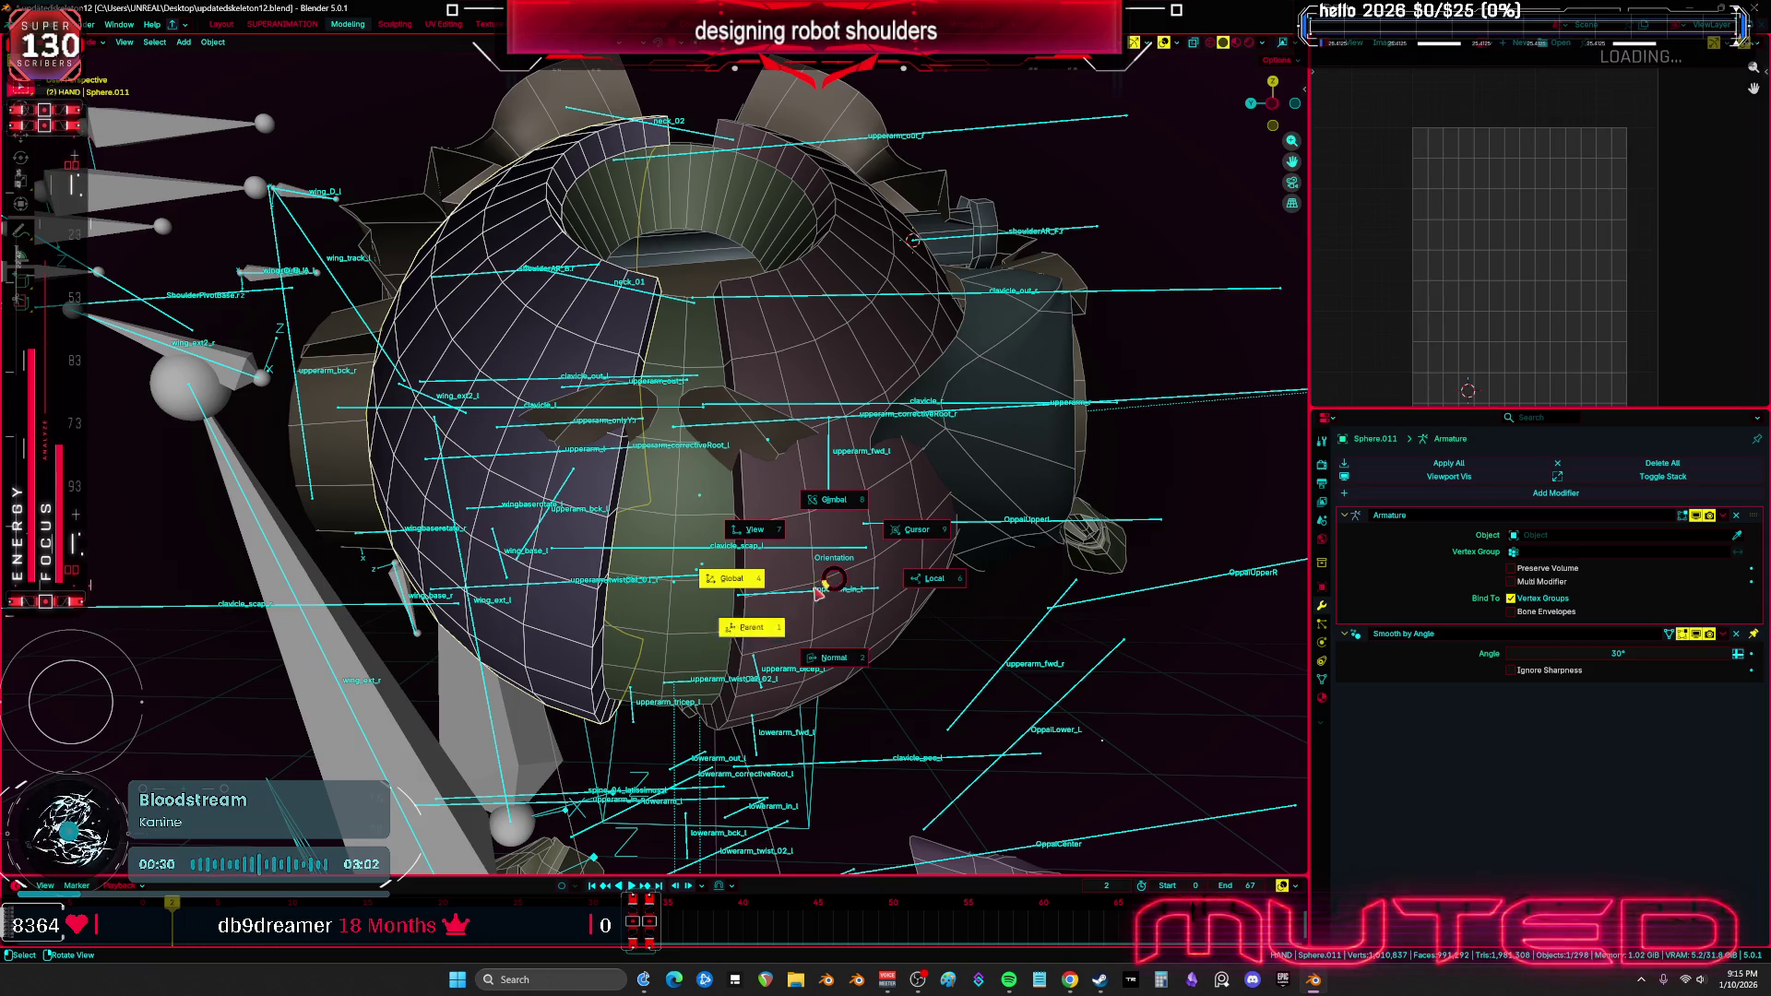
{"action": "key", "text": "Escape"}
{"action": "key", "text": "period"}
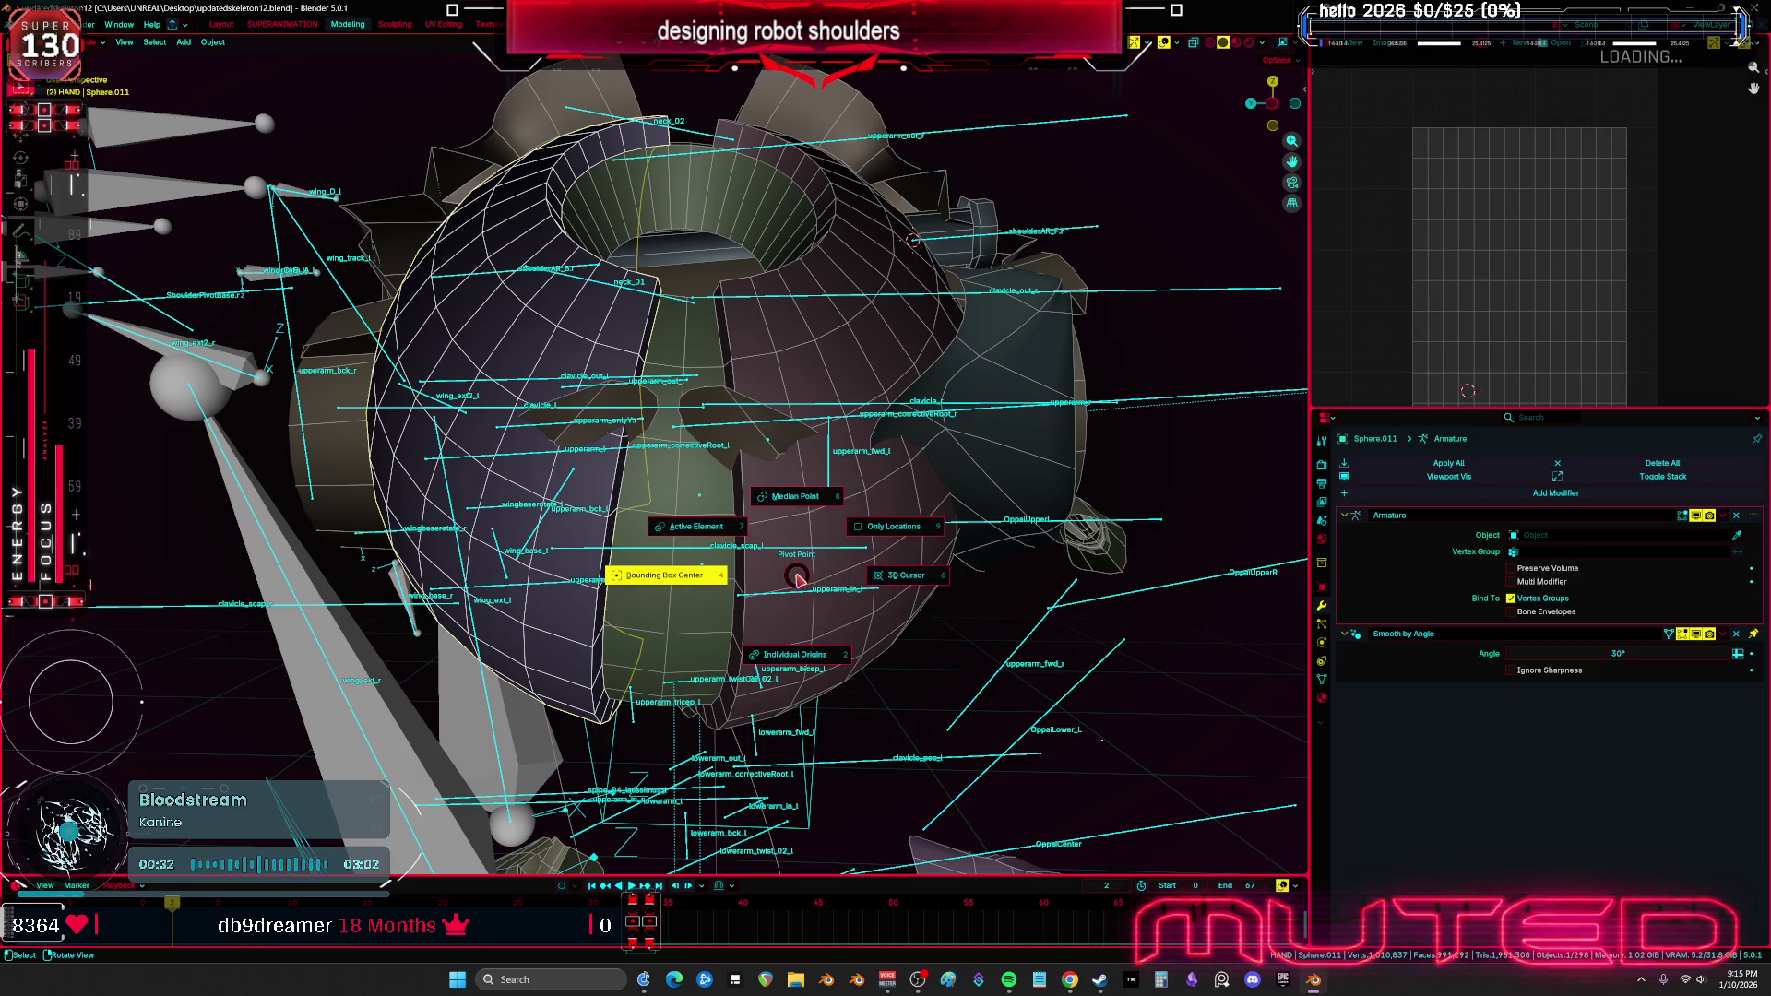
{"action": "left_click", "coordinate": [793, 620]}
{"action": "key", "text": "comma"}
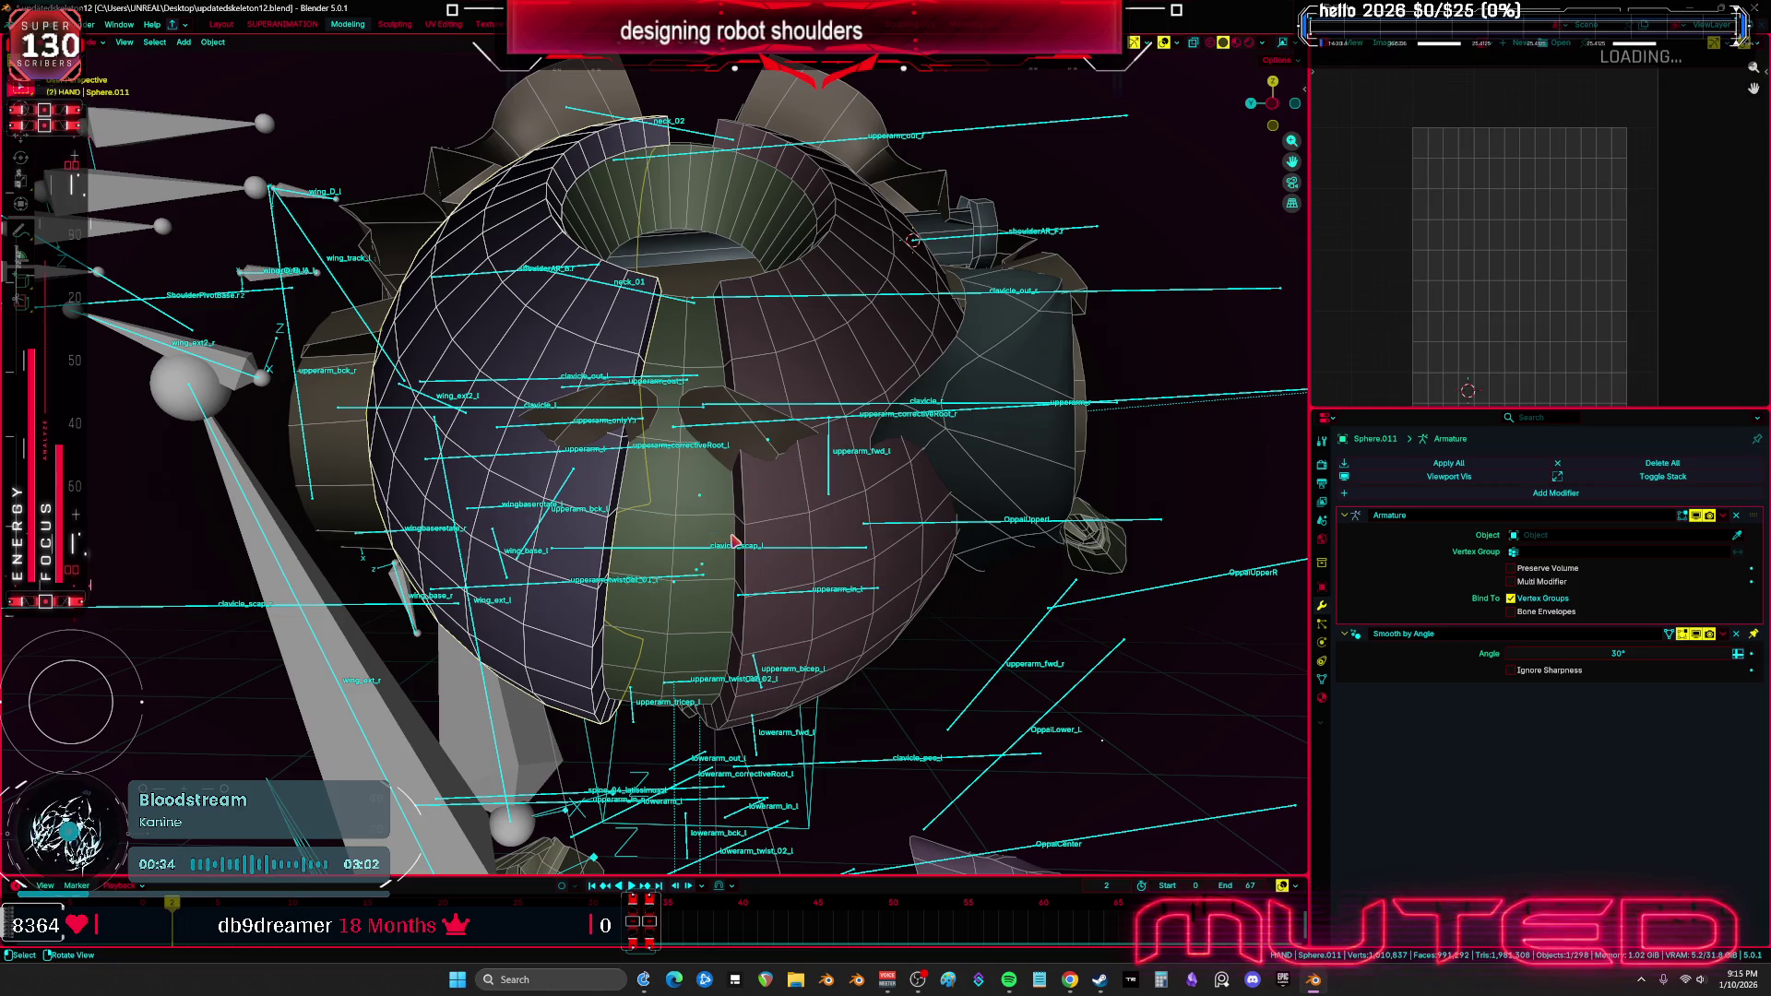
{"action": "left_click", "coordinate": [826, 539]}
{"action": "key", "text": "alt+z"}
{"action": "key", "text": "alt+z"}
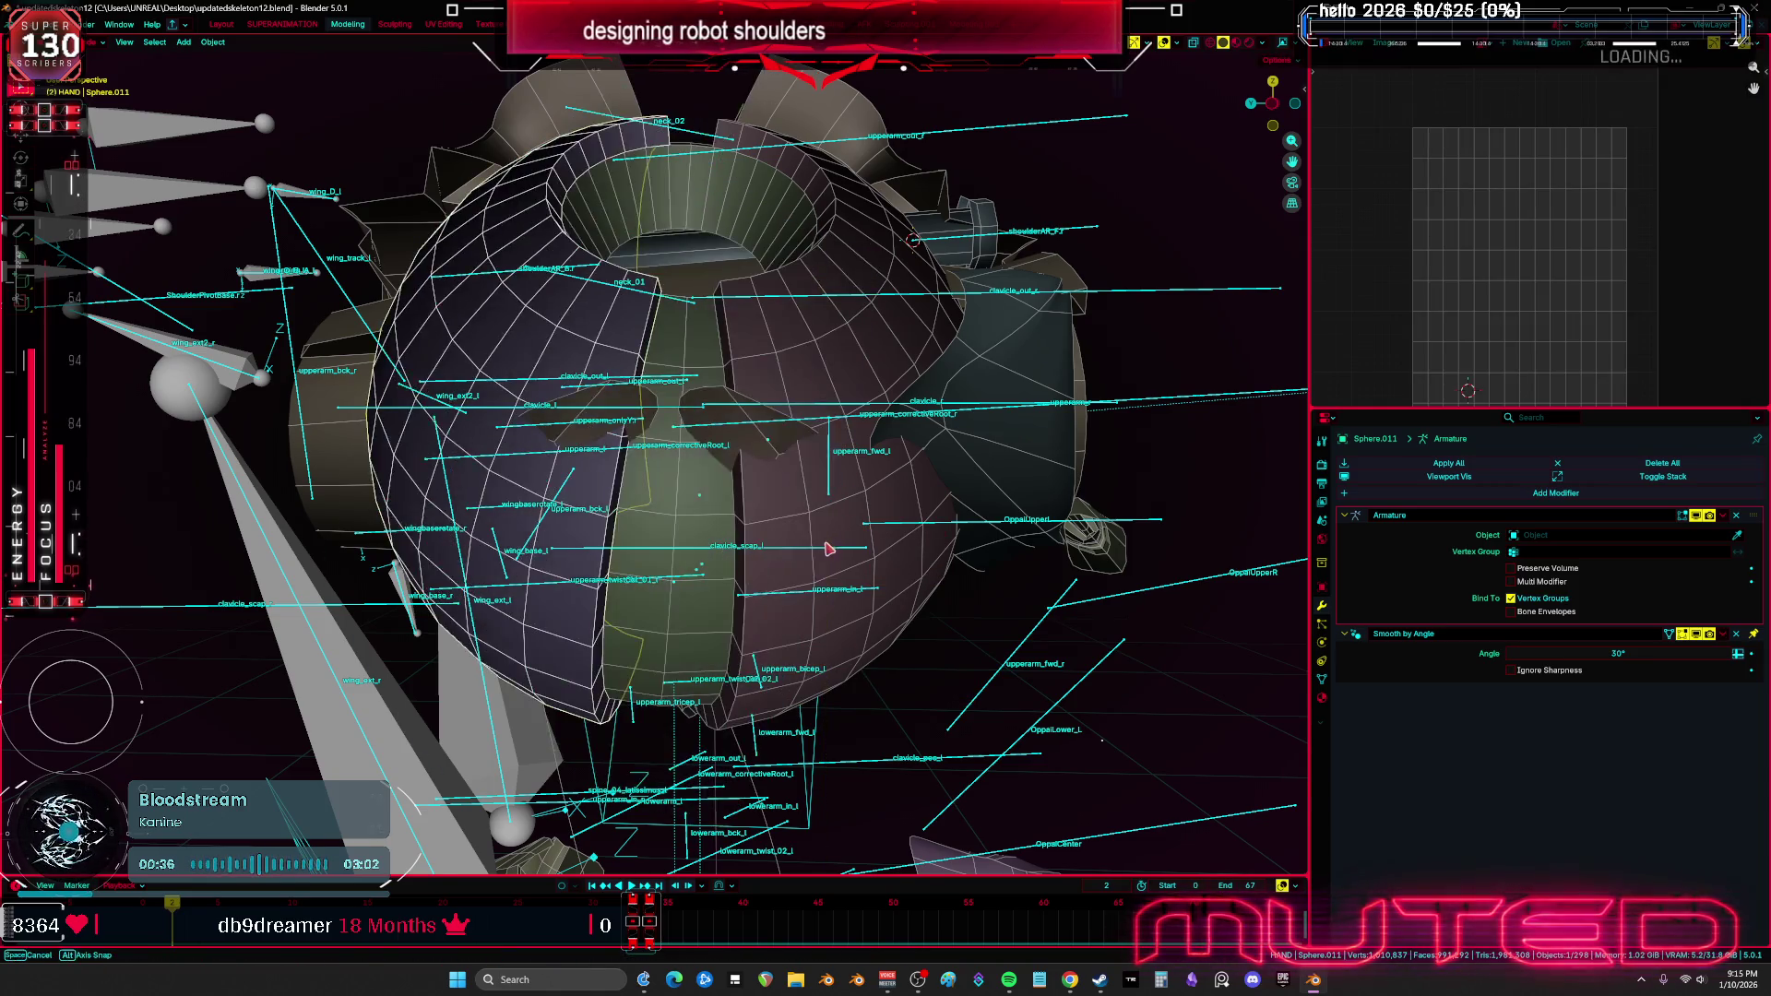
{"action": "key", "text": "shift+alt+z"}
{"action": "scroll", "coordinate": [825, 549], "scroll_direction": "down", "scroll_amount": 3}
{"action": "key", "text": "alt+z"}
{"action": "key", "text": "alt+z"}
{"action": "key", "text": "shift+alt+z"}
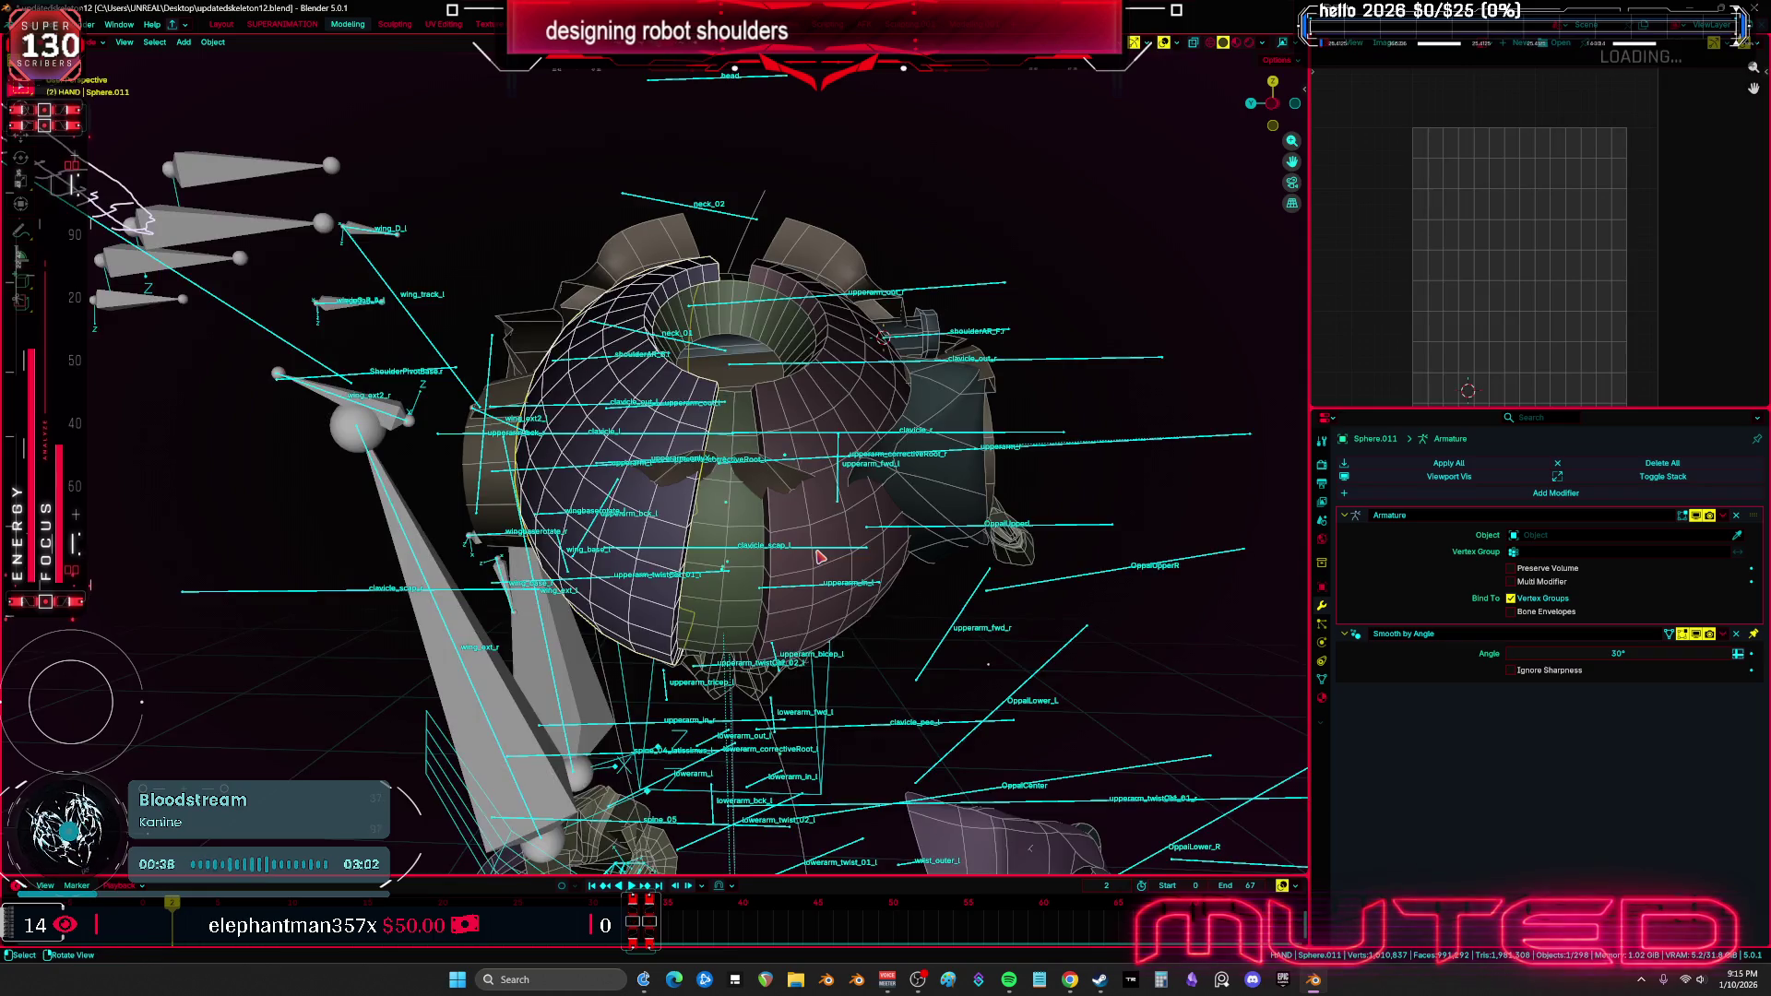
Select the clavicle_scap_l bone in the Root armature's Edit Mode, then return to Object Mode
{"action": "left_click", "coordinate": [970, 533]}
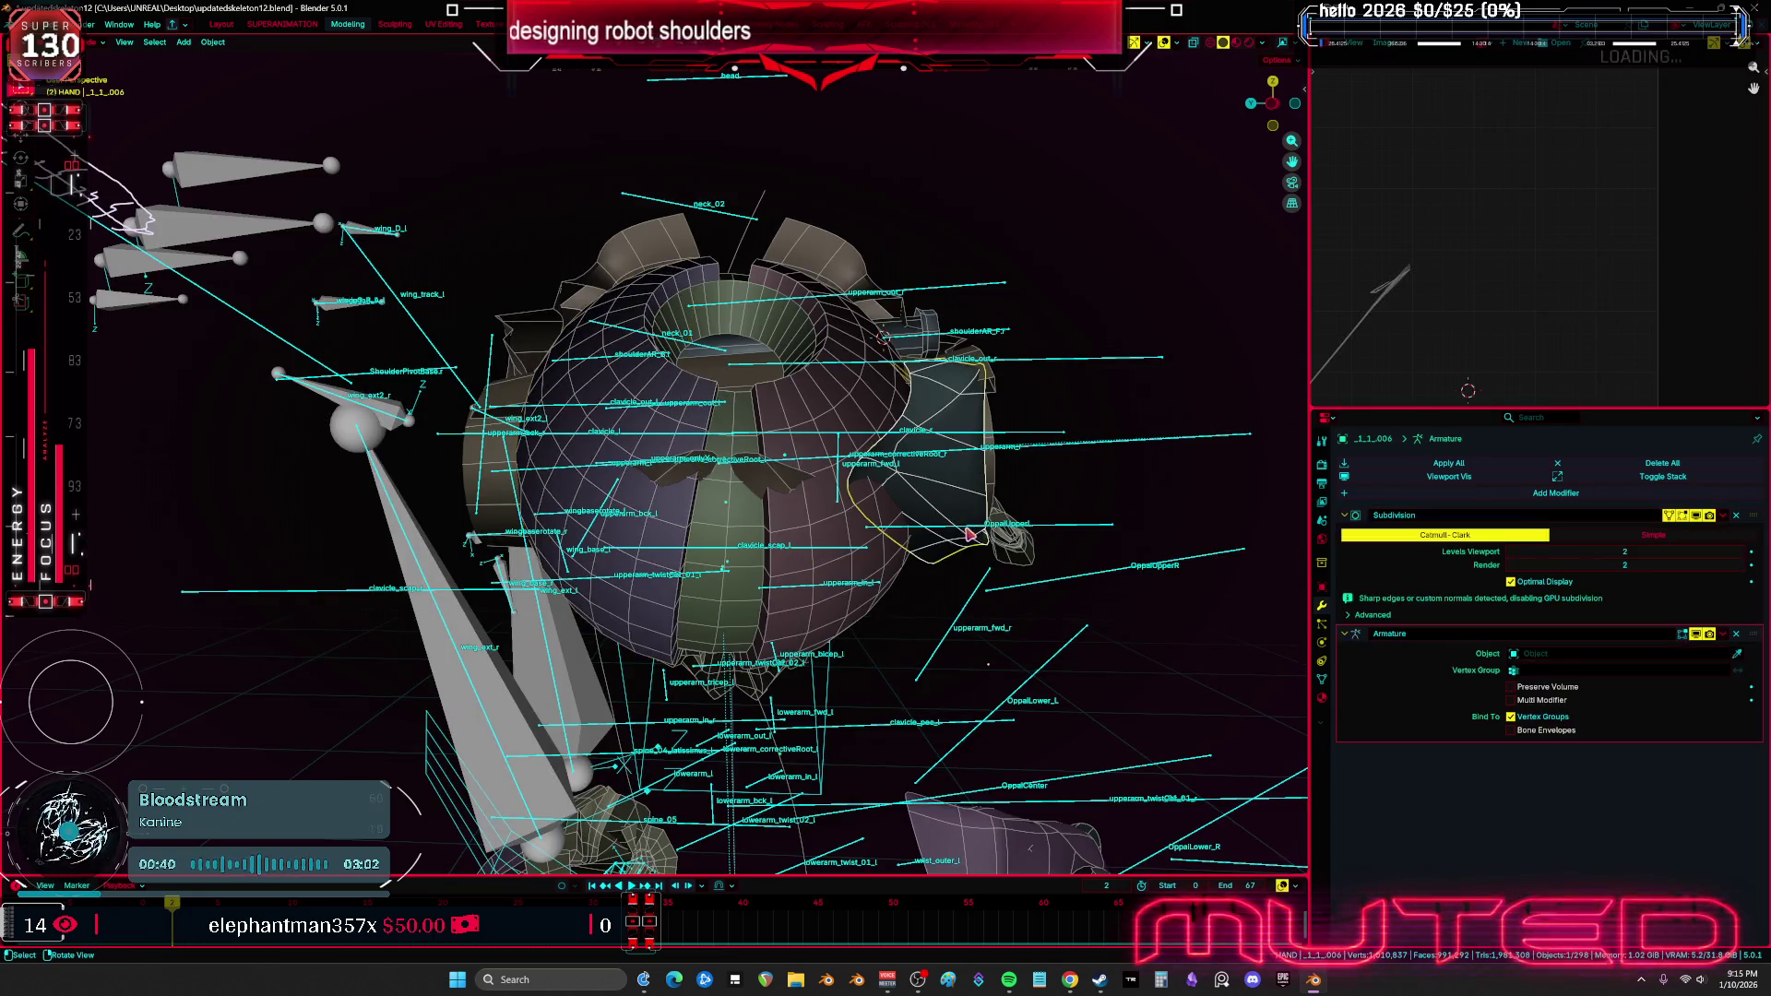
{"action": "key", "text": "Tab"}
{"action": "left_click", "coordinate": [1106, 434]}
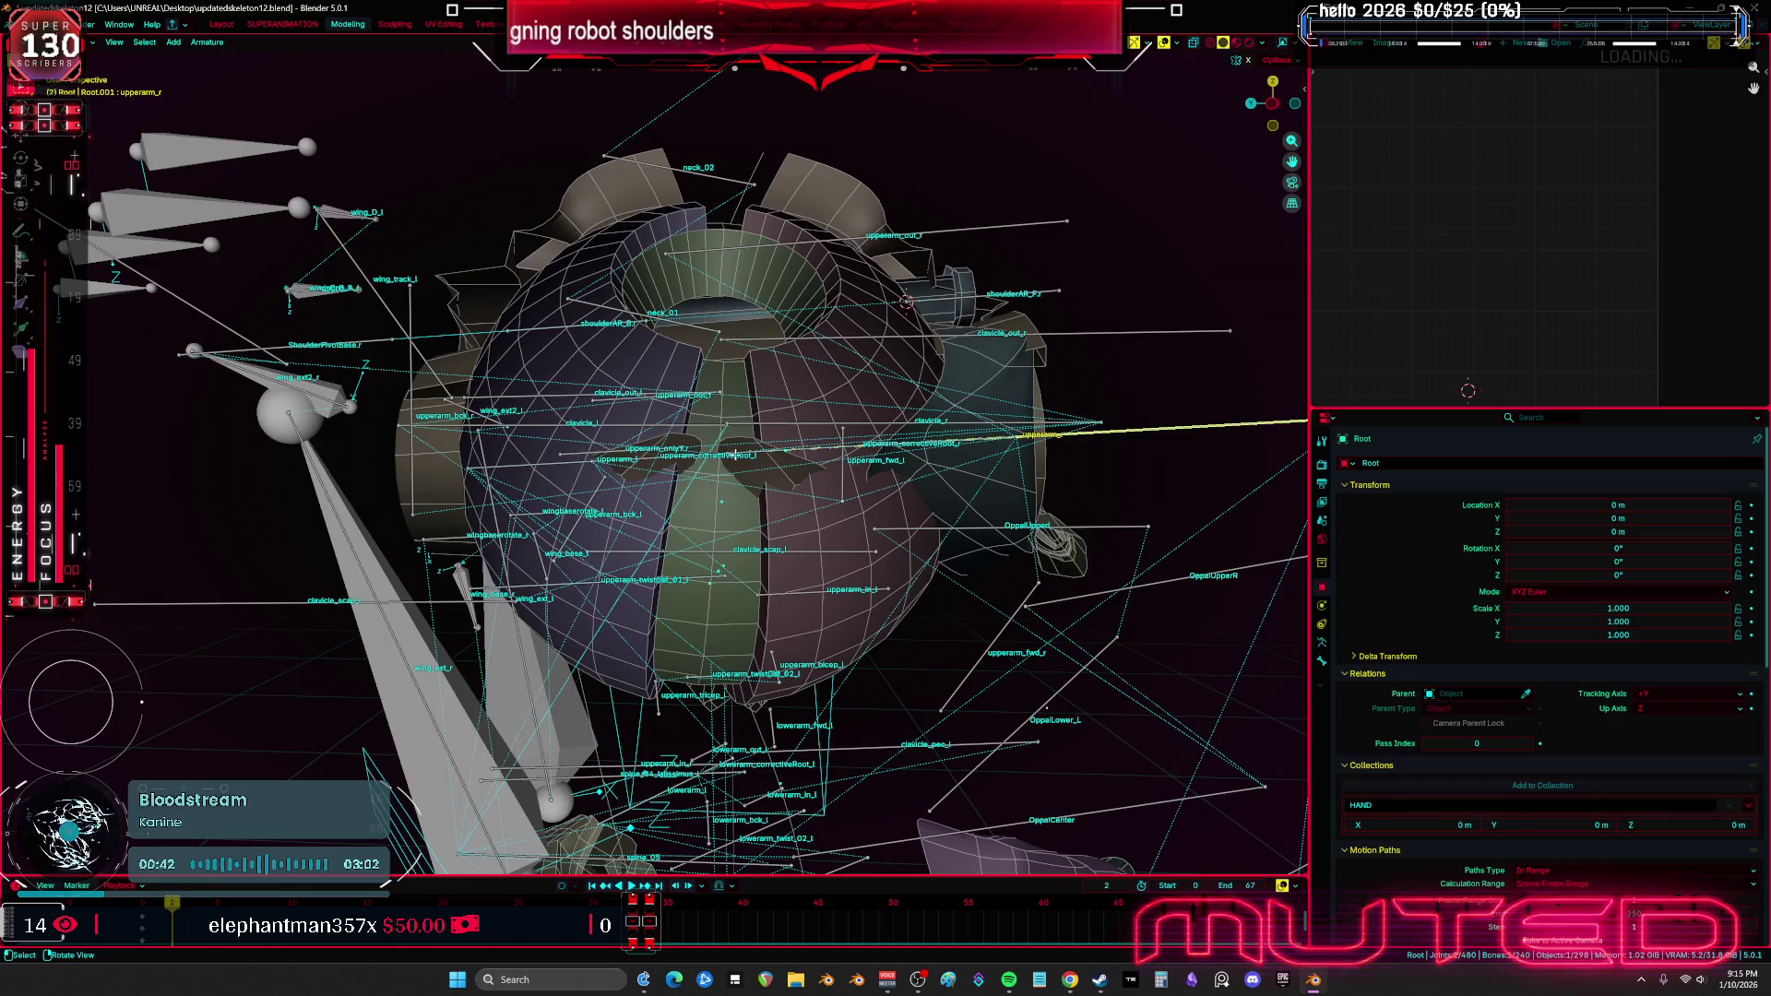
{"action": "middle_click_drag", "start_coordinate": [1106, 434], "coordinate": [701, 476]}
{"action": "left_click", "coordinate": [701, 475]}
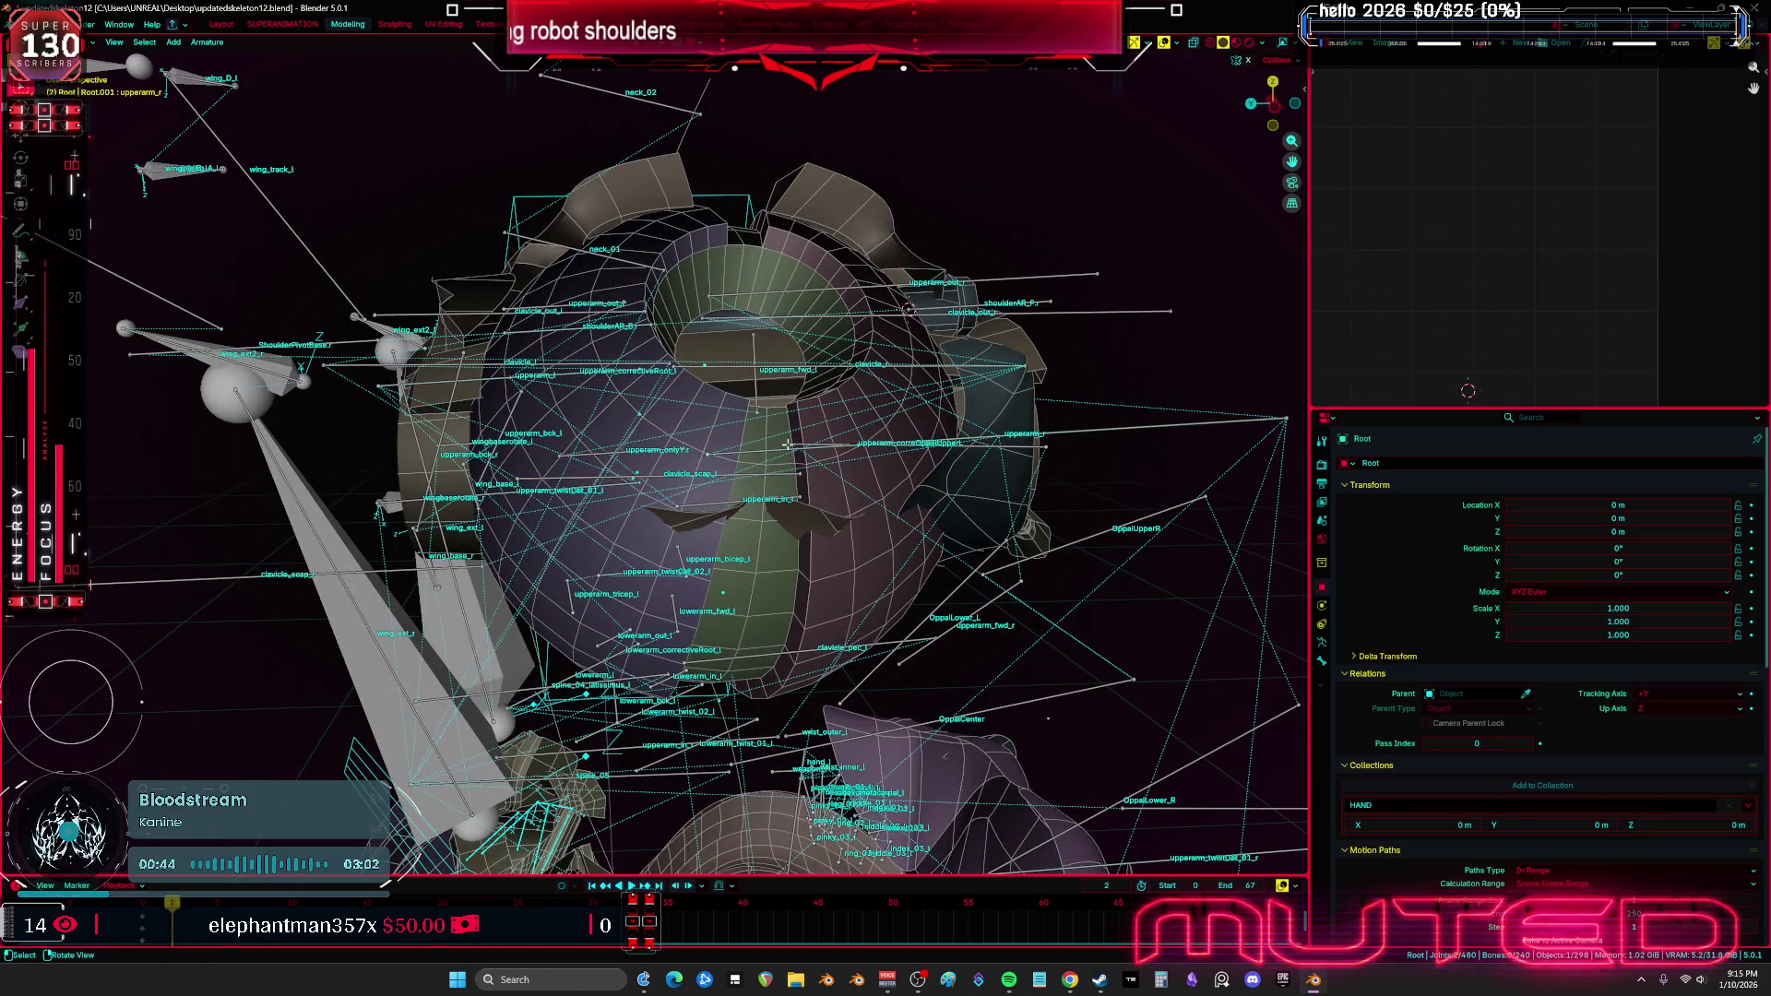
{"action": "key", "text": "Tab"}
Rotate Sphere.011 about its local Z axis, then rotate it further
{"action": "middle_click_drag", "start_coordinate": [779, 445], "coordinate": [568, 597]}
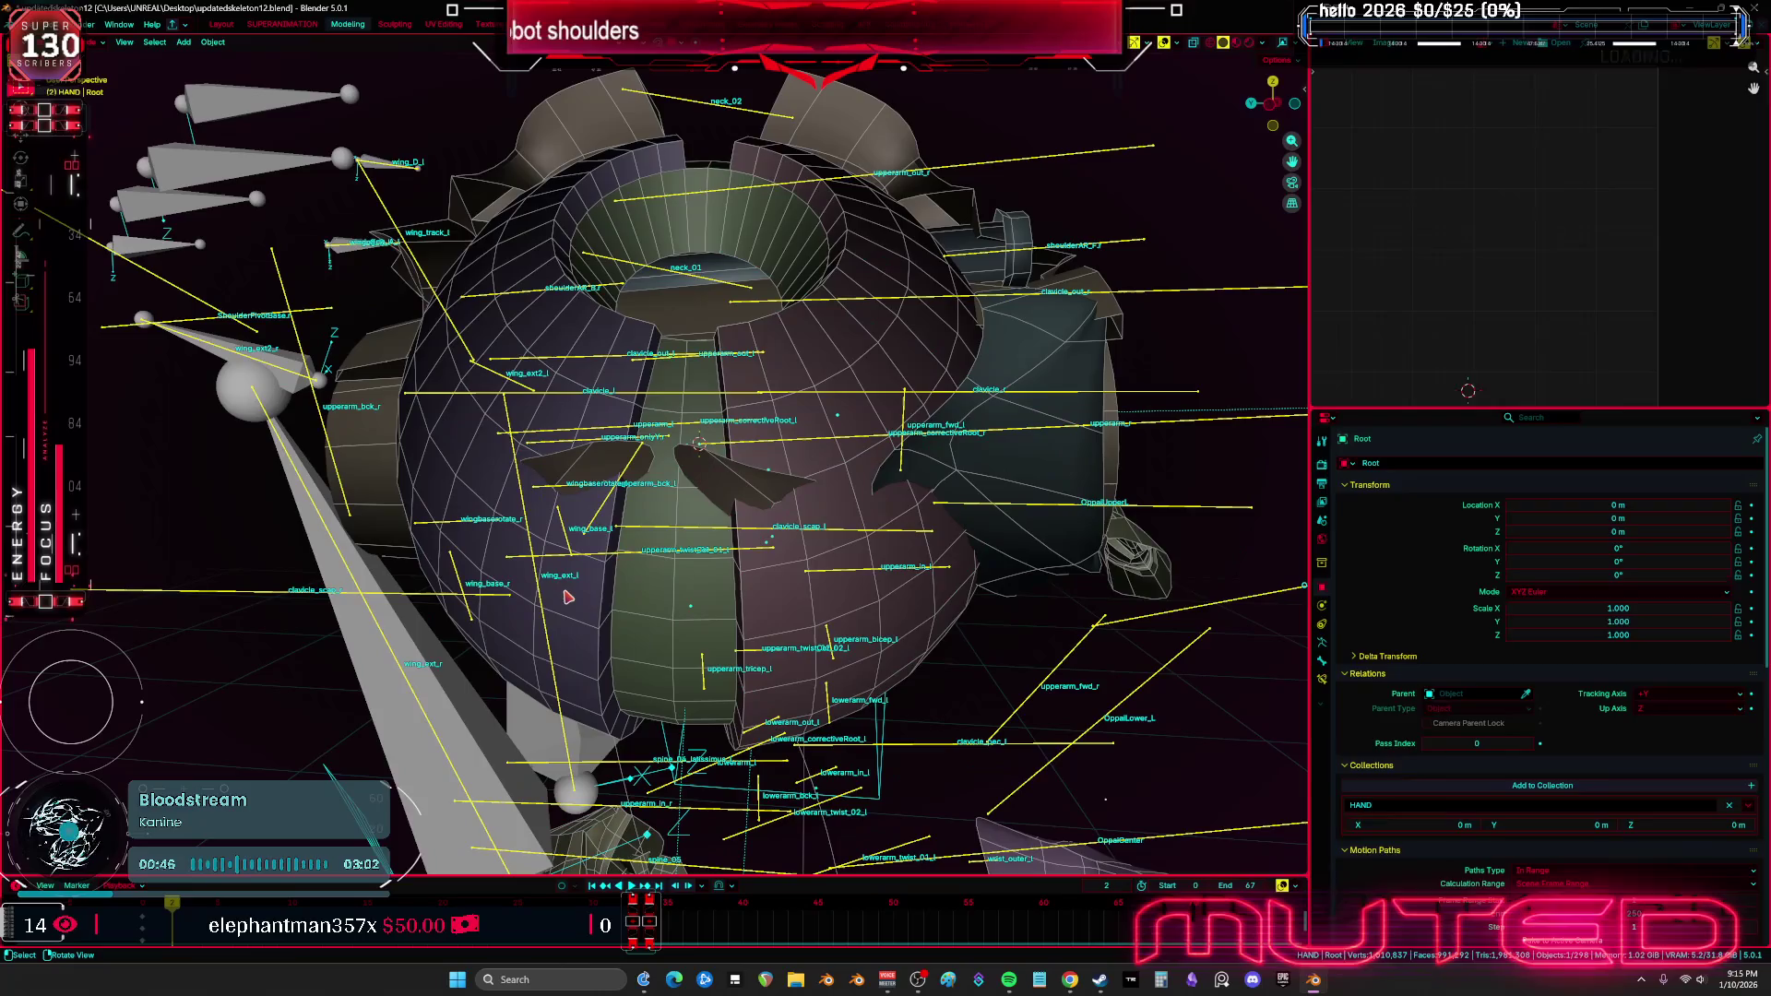
{"action": "left_click", "coordinate": [567, 597]}
{"action": "key", "text": "comma"}
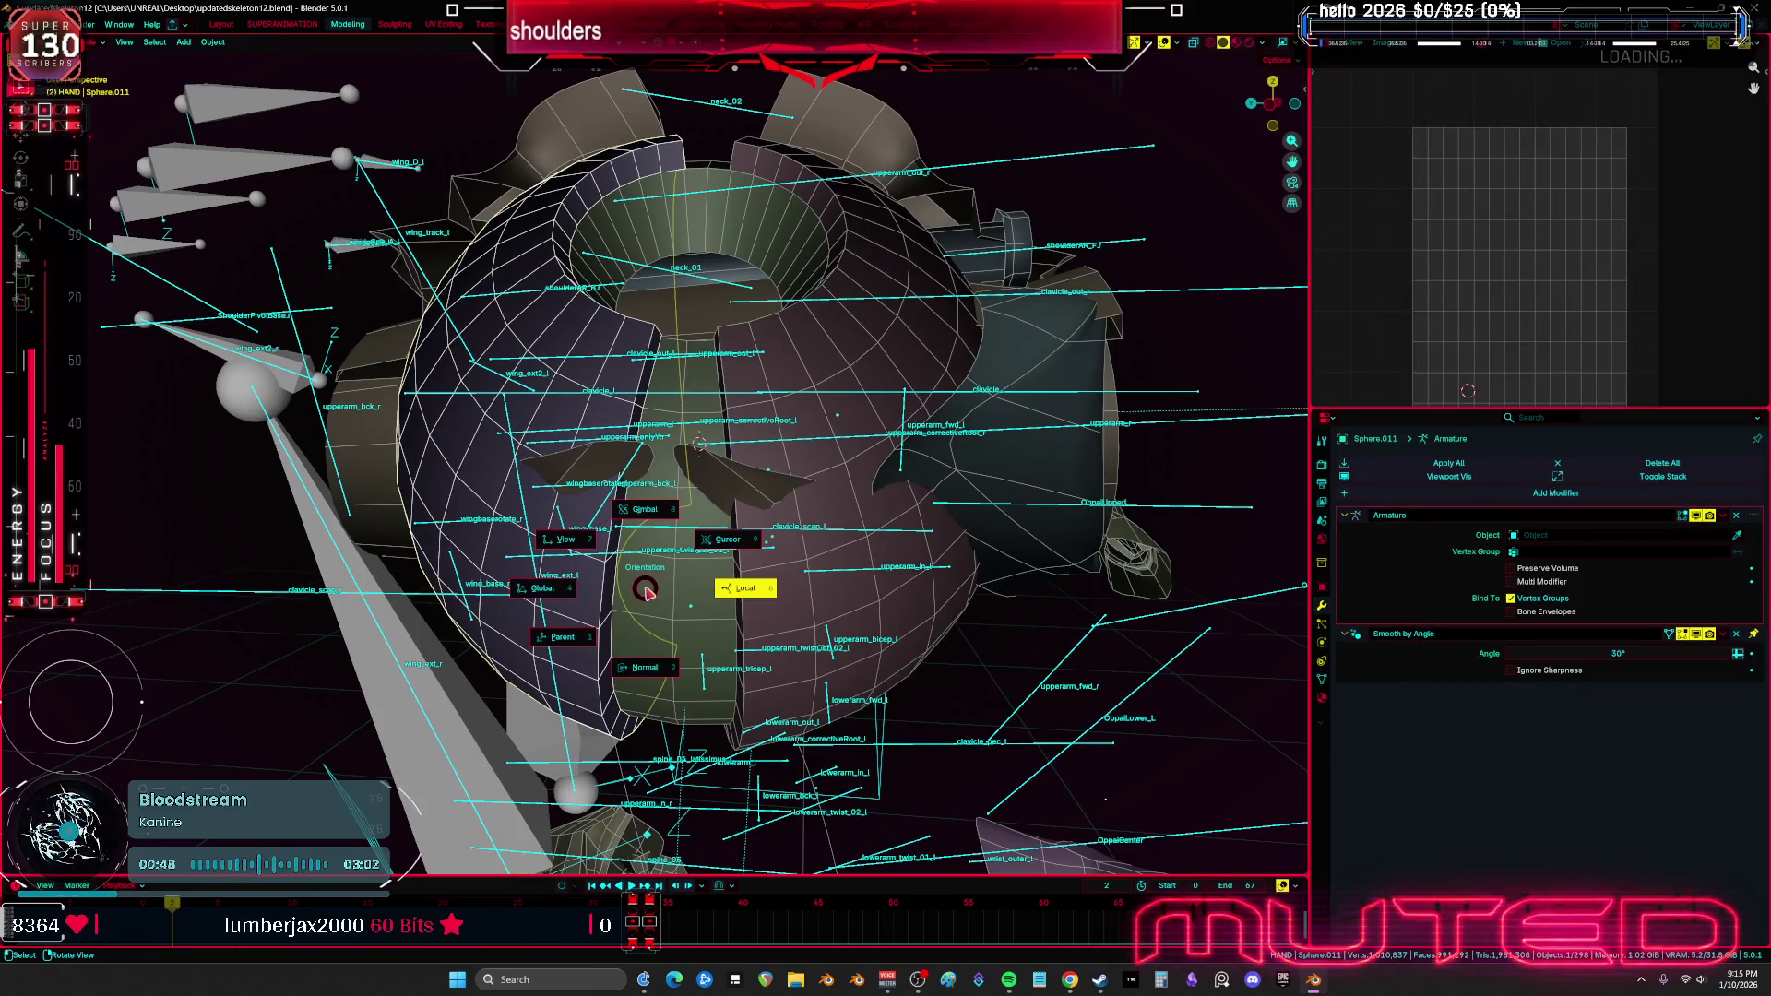
{"action": "key", "text": "r"}
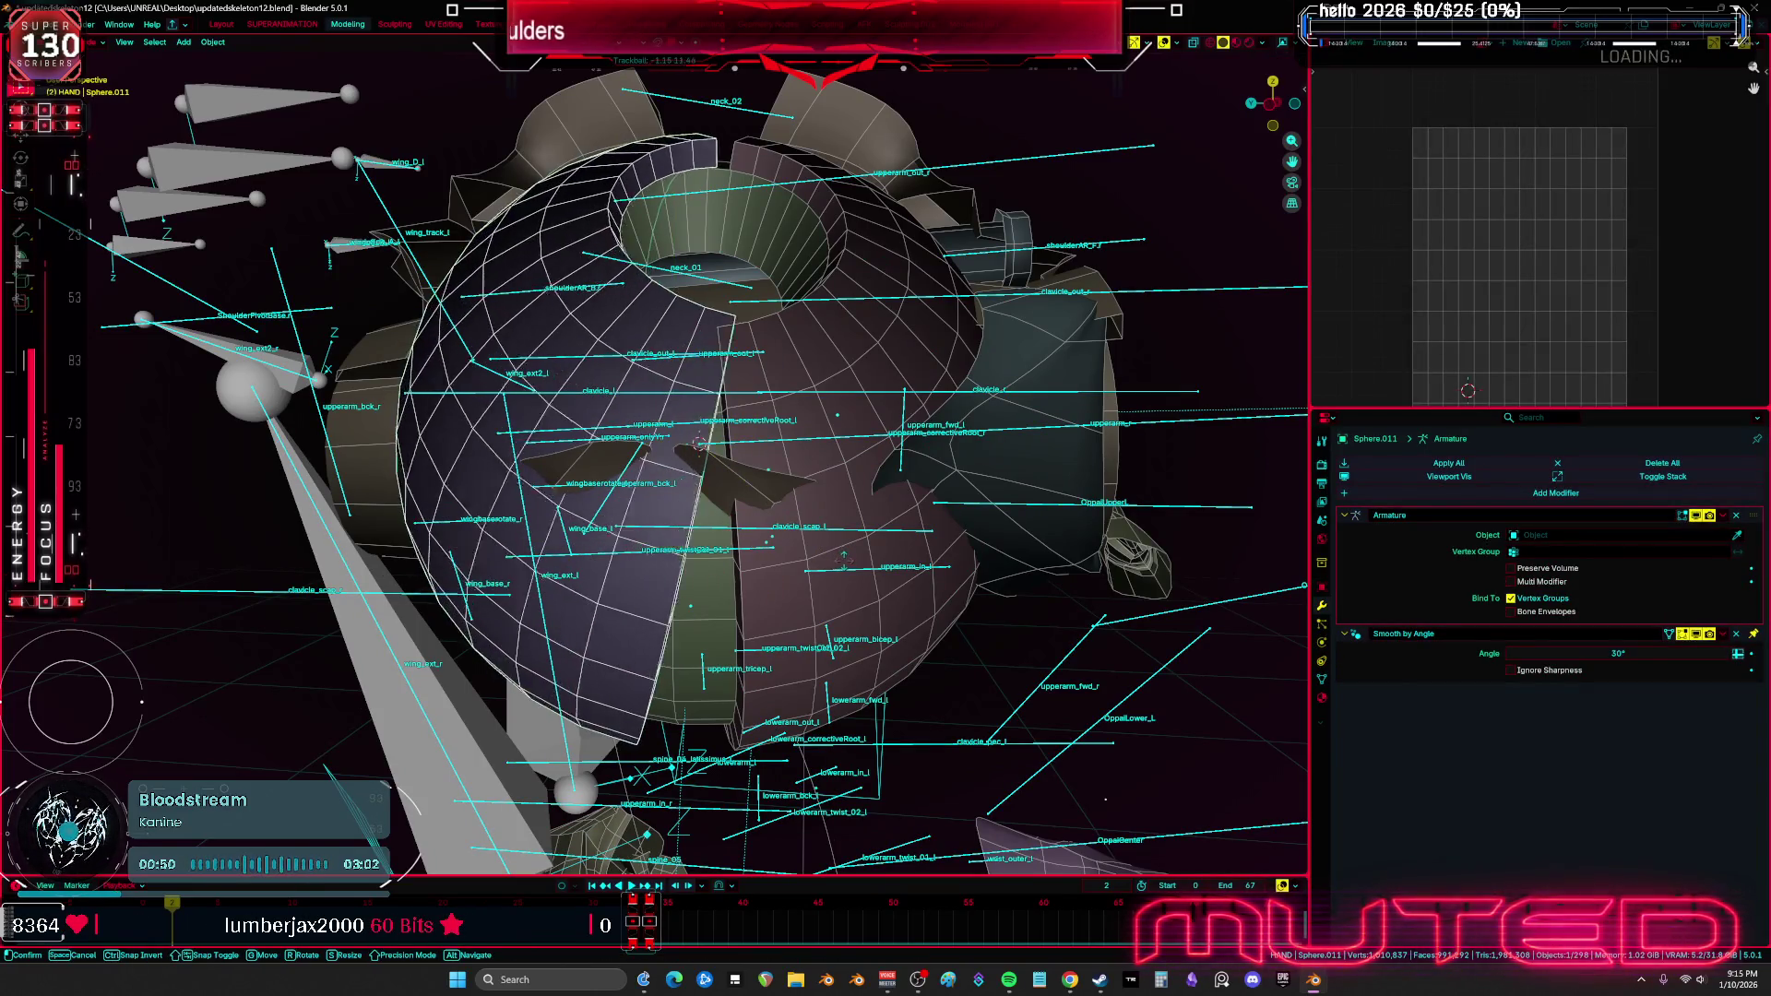
{"action": "key", "text": "z"}
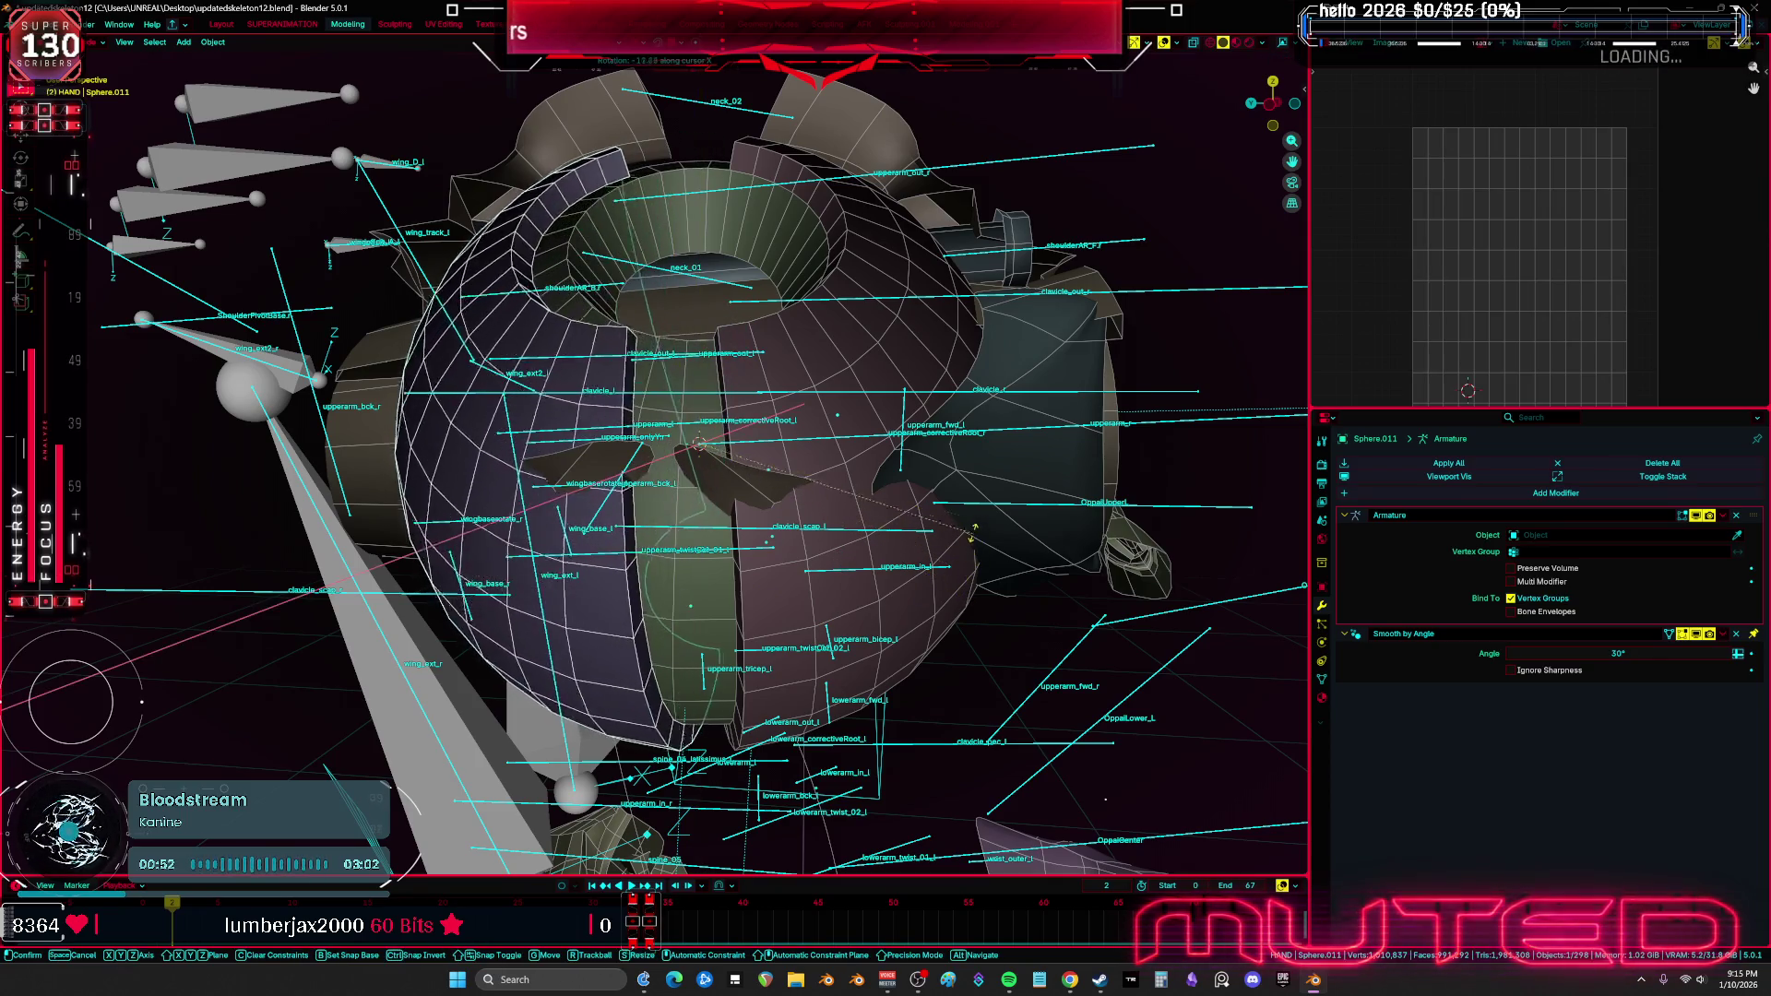
{"action": "left_click", "coordinate": [968, 590]}
{"action": "mouse_move", "coordinate": [968, 590]}
{"action": "middle_mouse_down"}
{"action": "mouse_move", "coordinate": [959, 658]}
{"action": "mouse_move", "coordinate": [775, 664]}
{"action": "middle_mouse_up"}
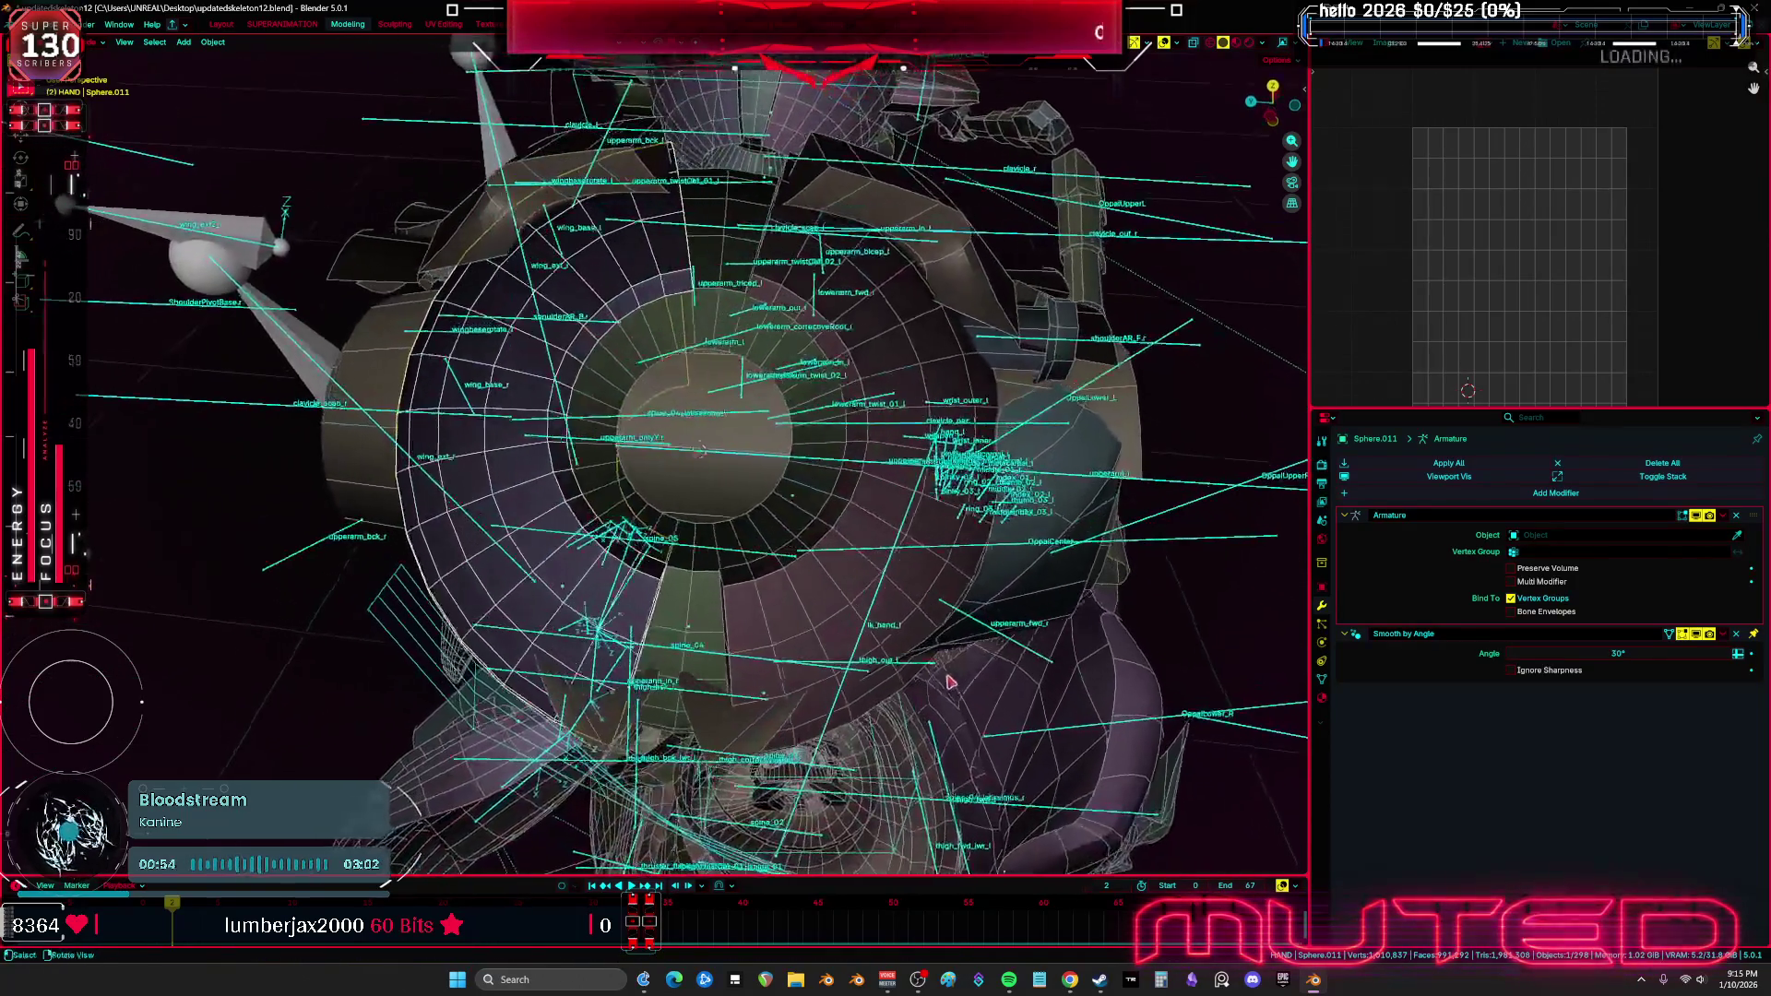
{"action": "key", "text": "r"}
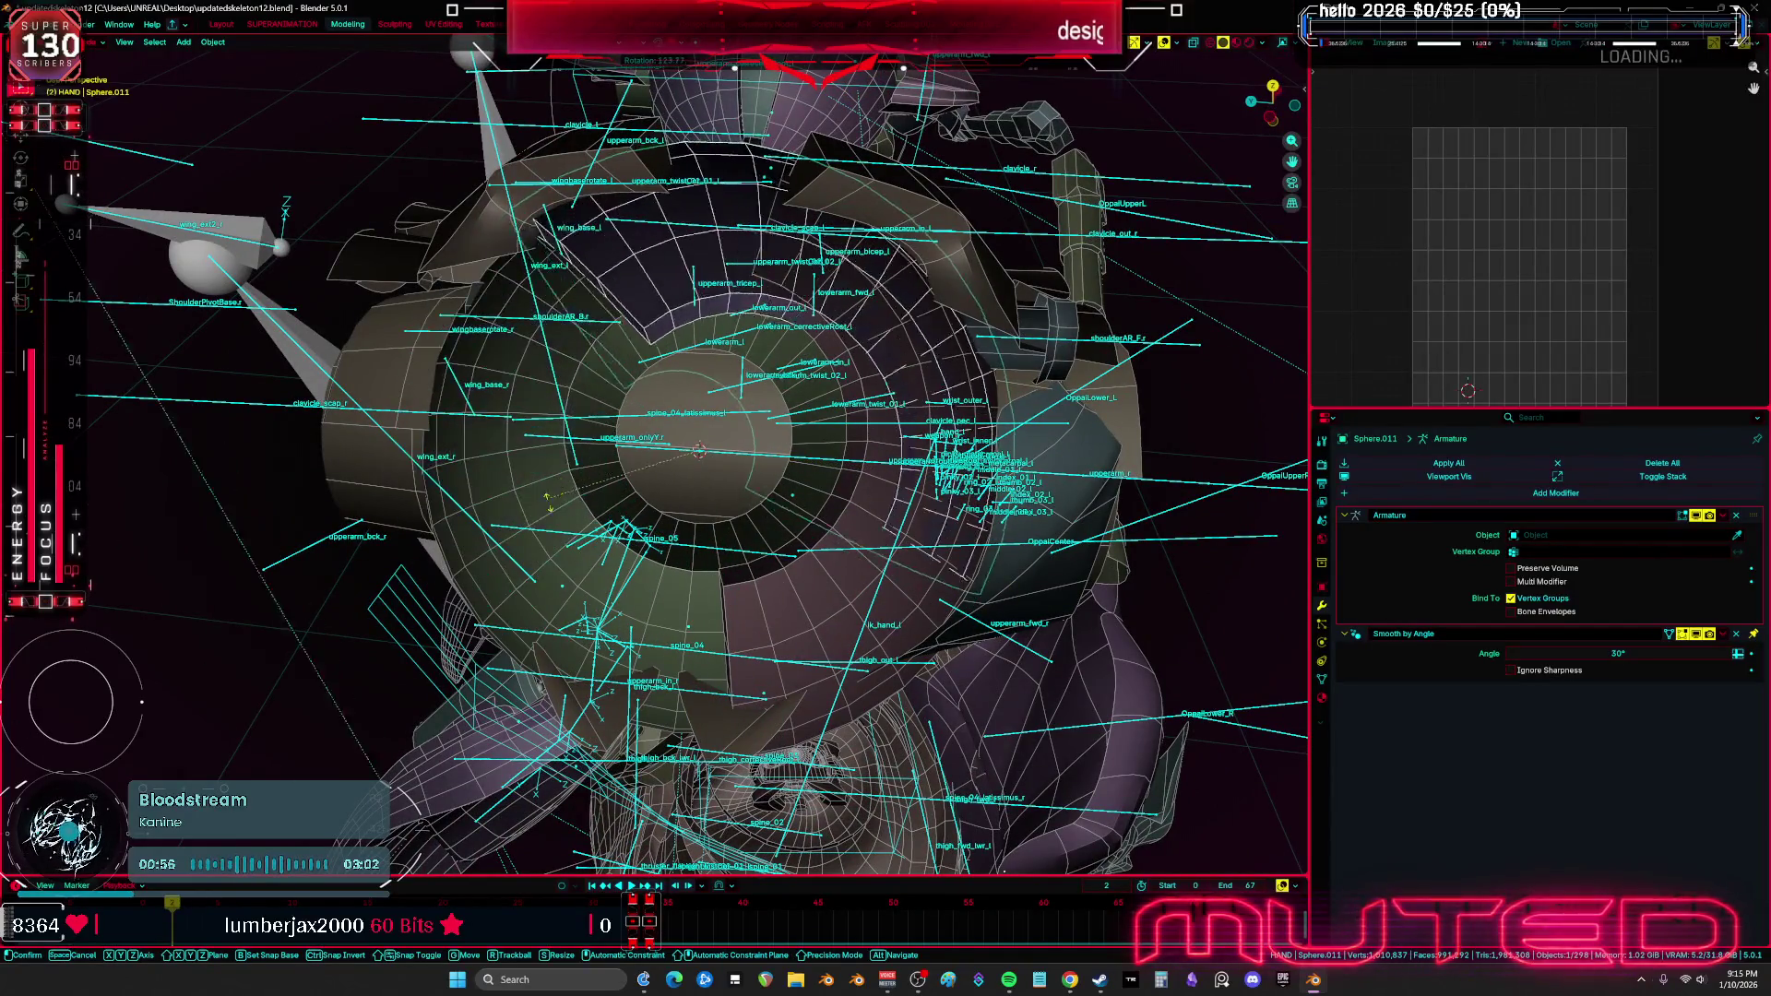
{"action": "left_click", "coordinate": [913, 611]}
Duplicate the sphere as Sphere.012, place it, and start rotating it
{"action": "key", "text": "shift+d"}
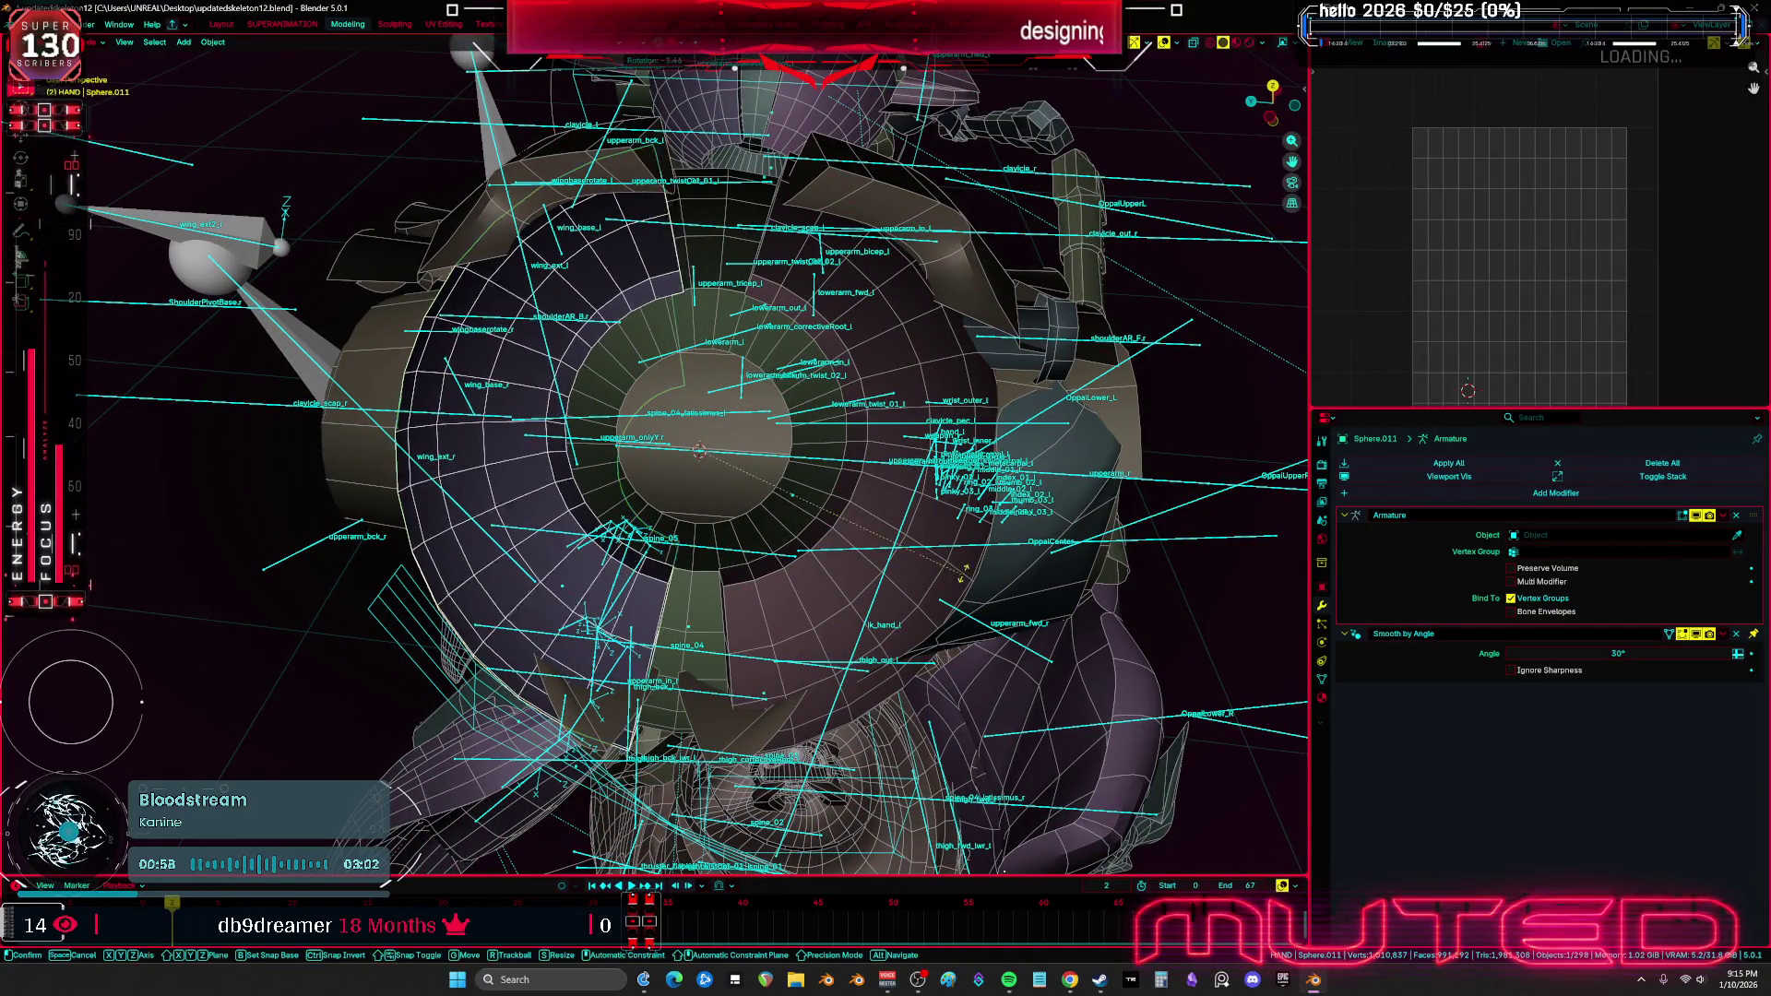
{"action": "left_click", "coordinate": [1031, 542]}
{"action": "key", "text": "r"}
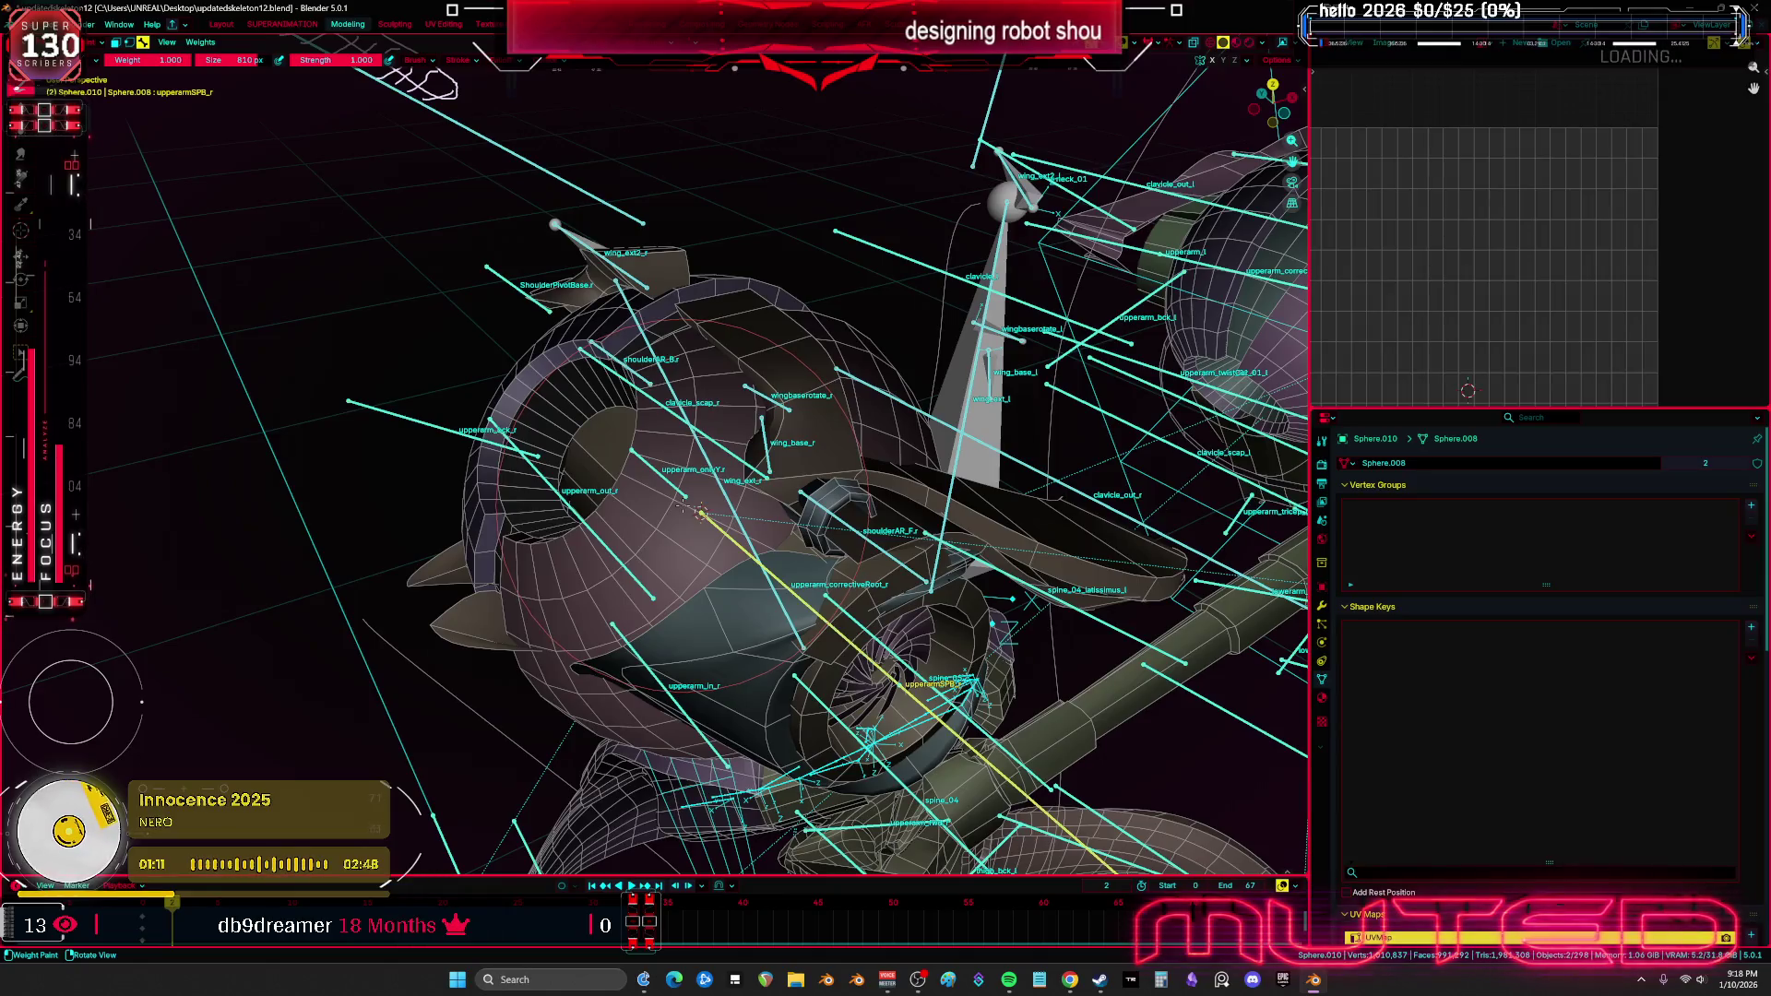
Switch between the _1_1_006 mesh, Root armature and Sphere.010 to reach weight painting
{"action": "middle_click_drag", "start_coordinate": [676, 523], "coordinate": [748, 557]}
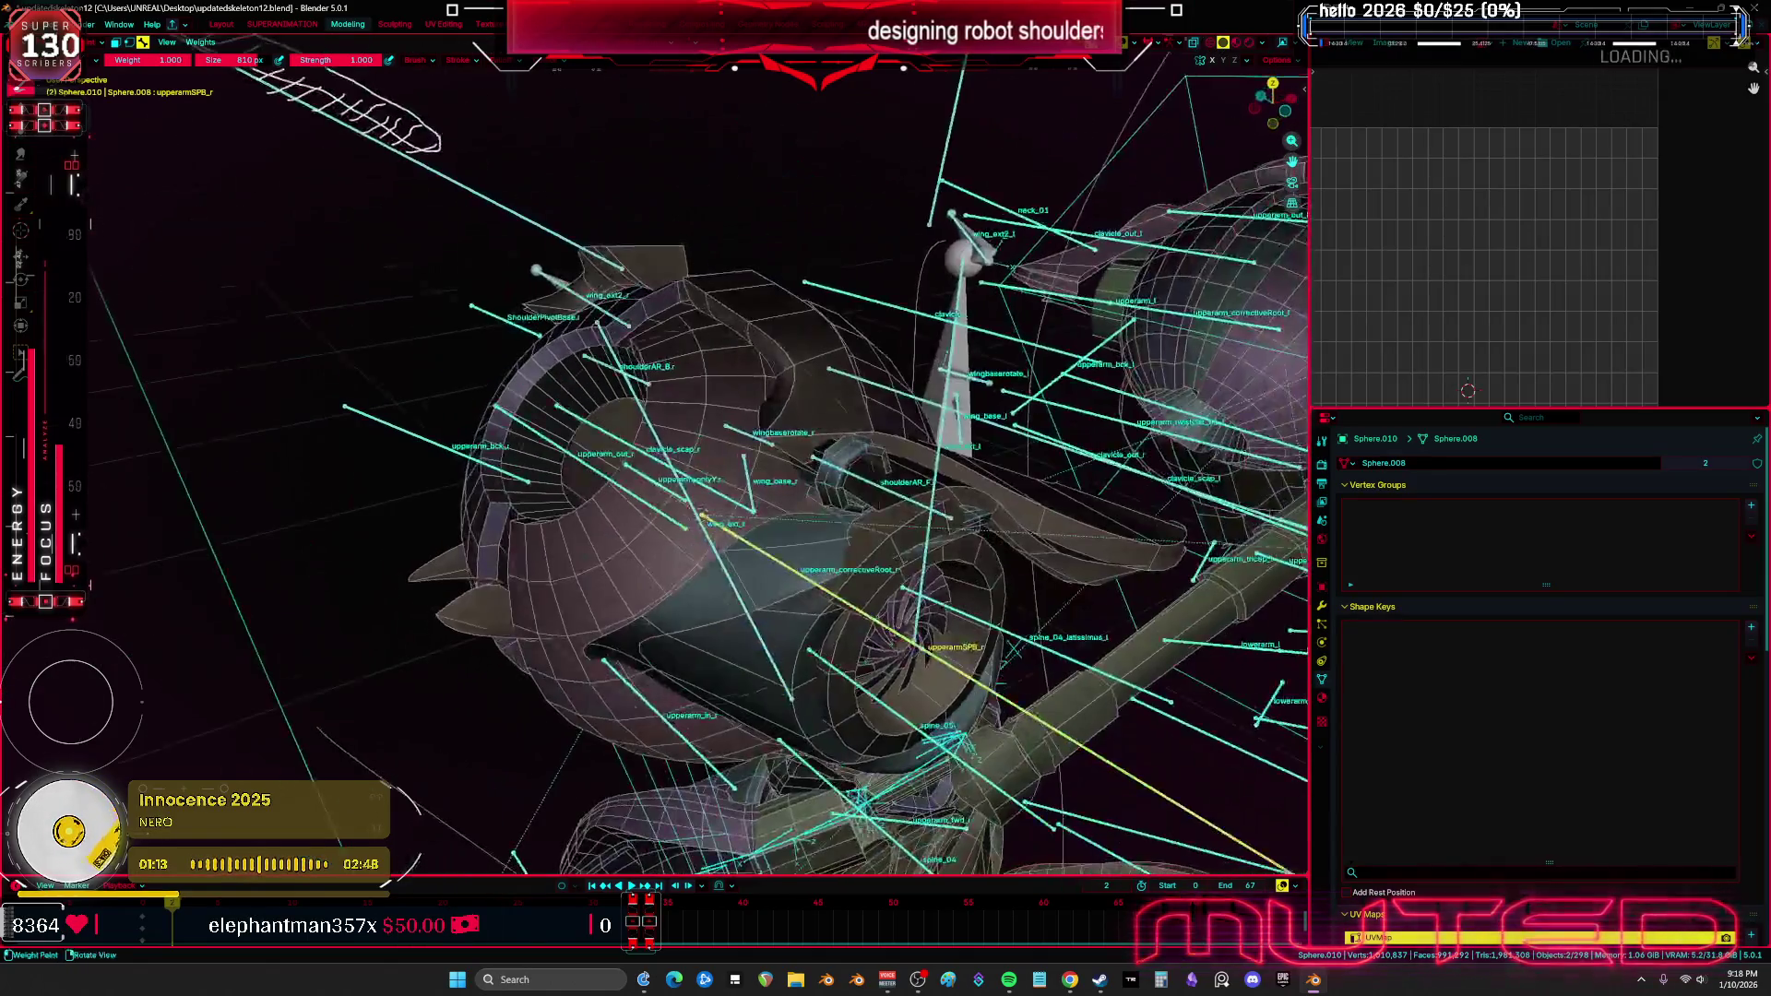
{"action": "key", "text": "ctrl+Tab"}
{"action": "left_click", "coordinate": [748, 557]}
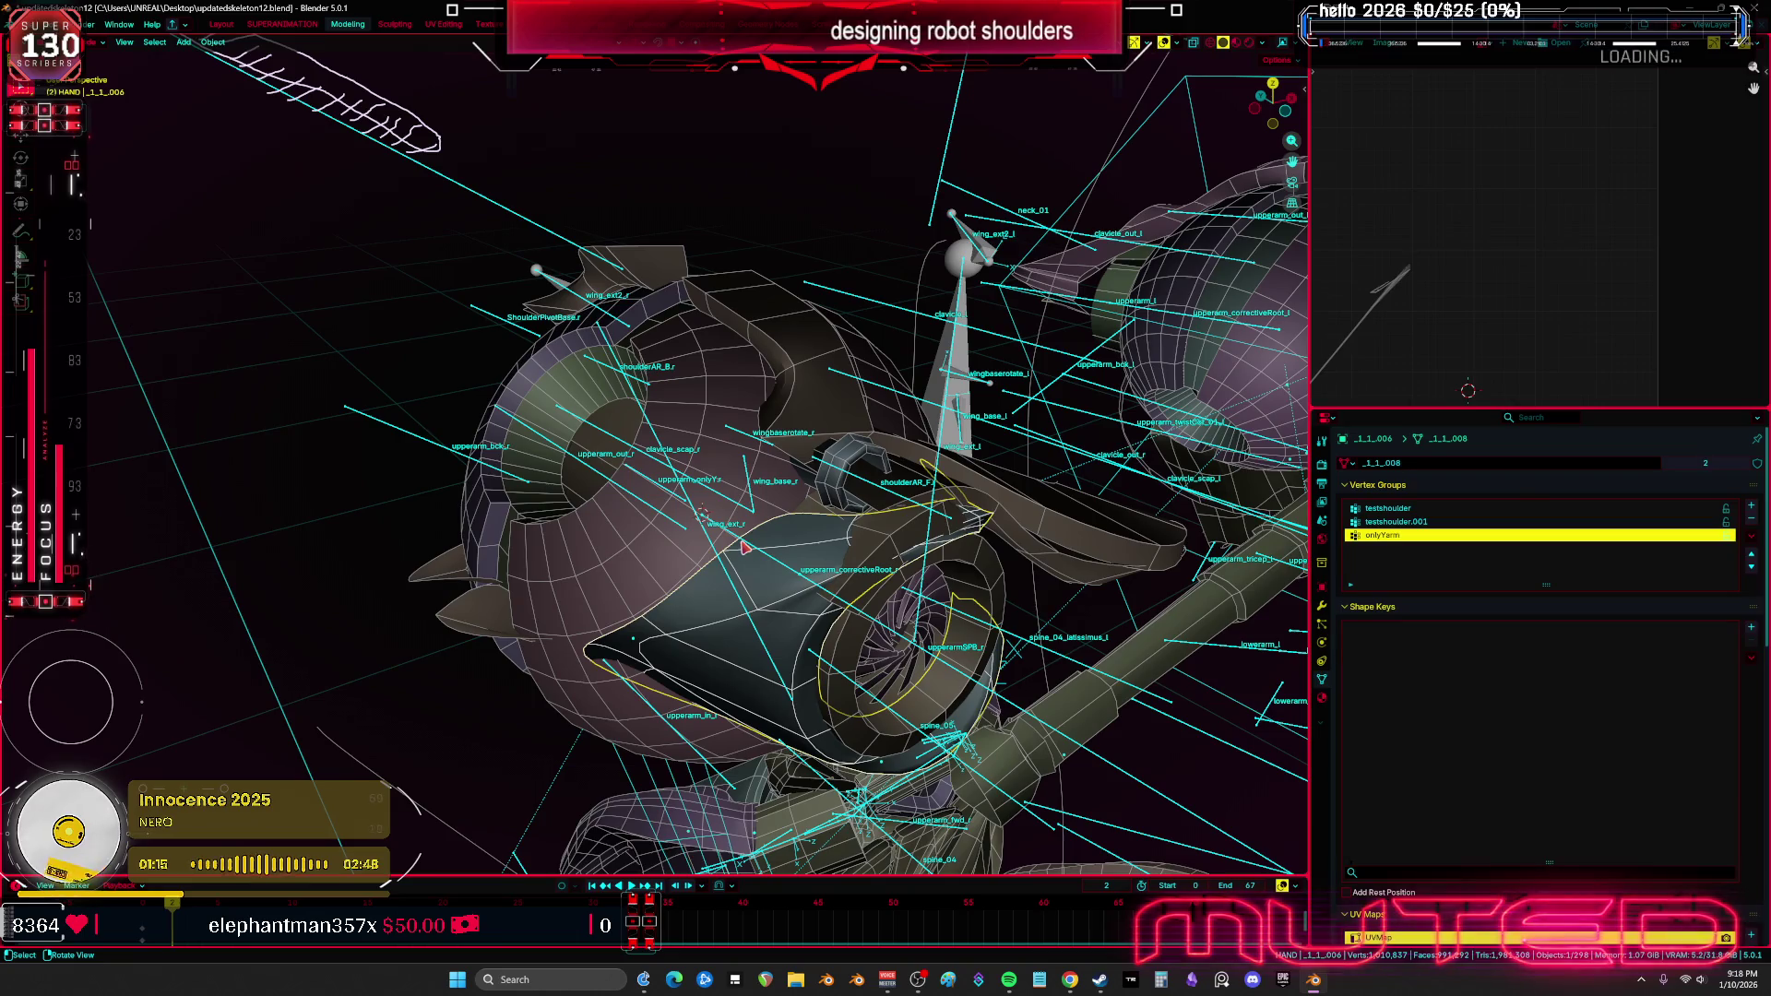
{"action": "left_click", "coordinate": [551, 490]}
{"action": "left_click", "coordinate": [551, 490], "text": "shift"}
{"action": "key", "text": "ctrl+Tab"}
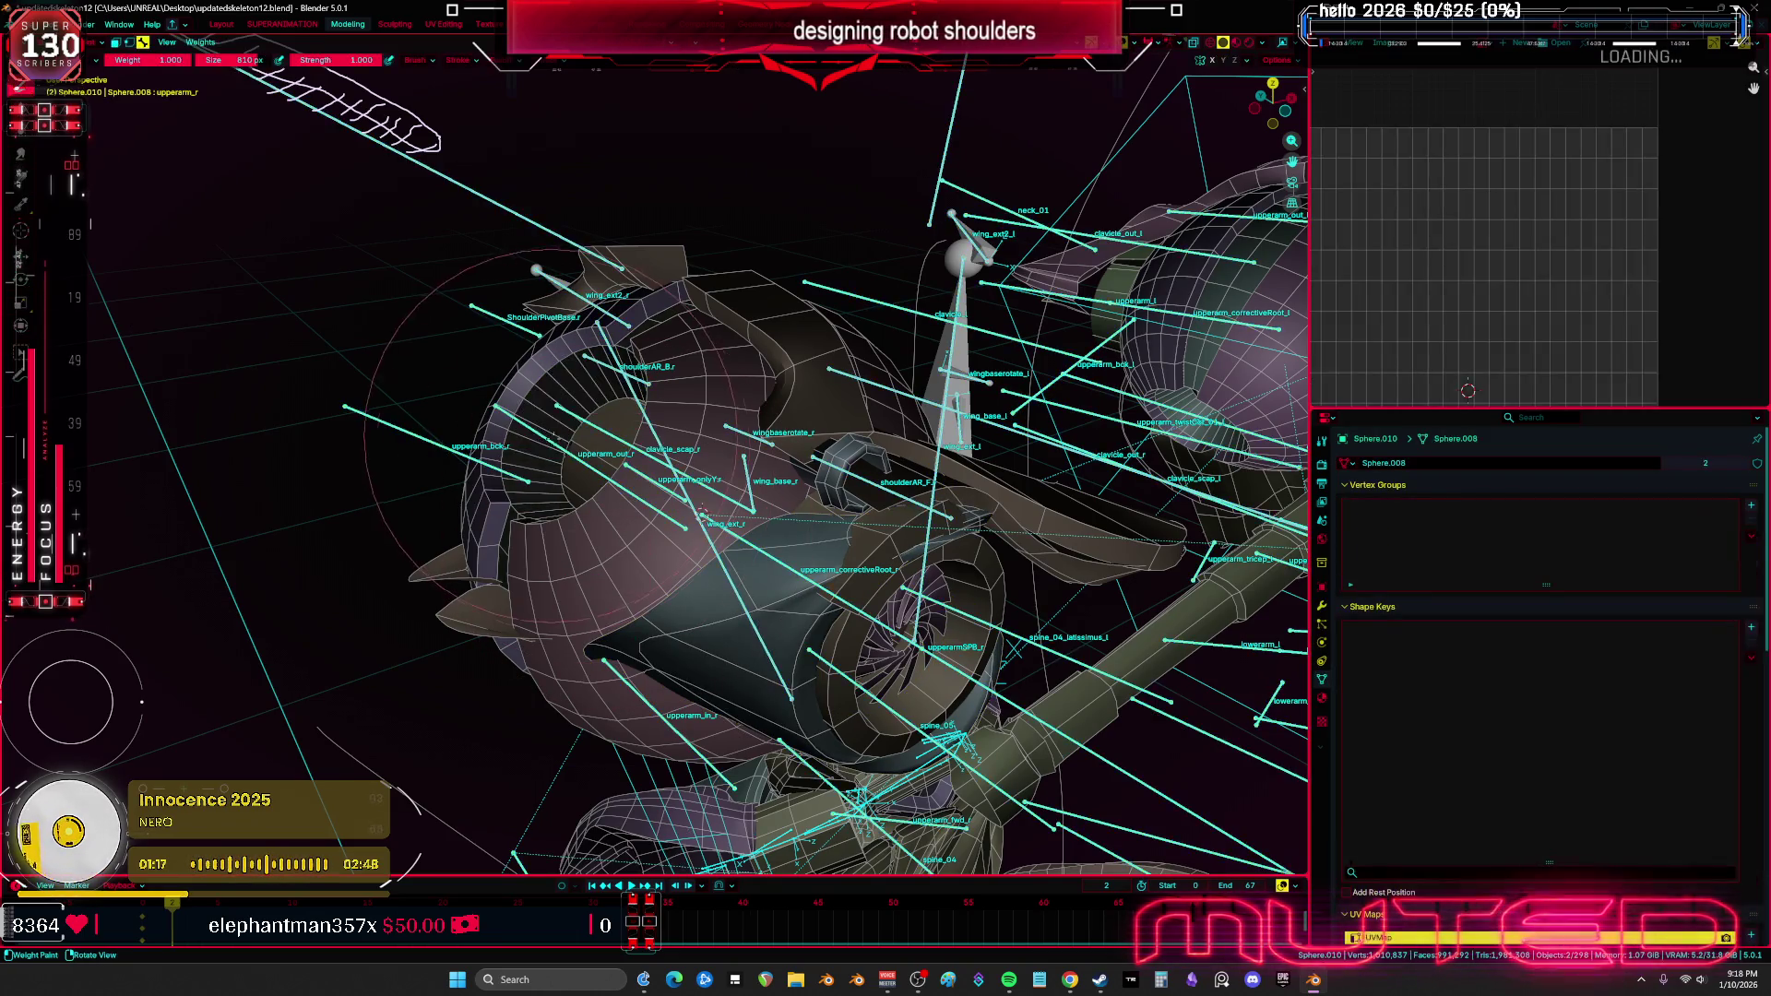
{"action": "key", "text": "ctrl+Tab"}
{"action": "left_click", "coordinate": [571, 456]}
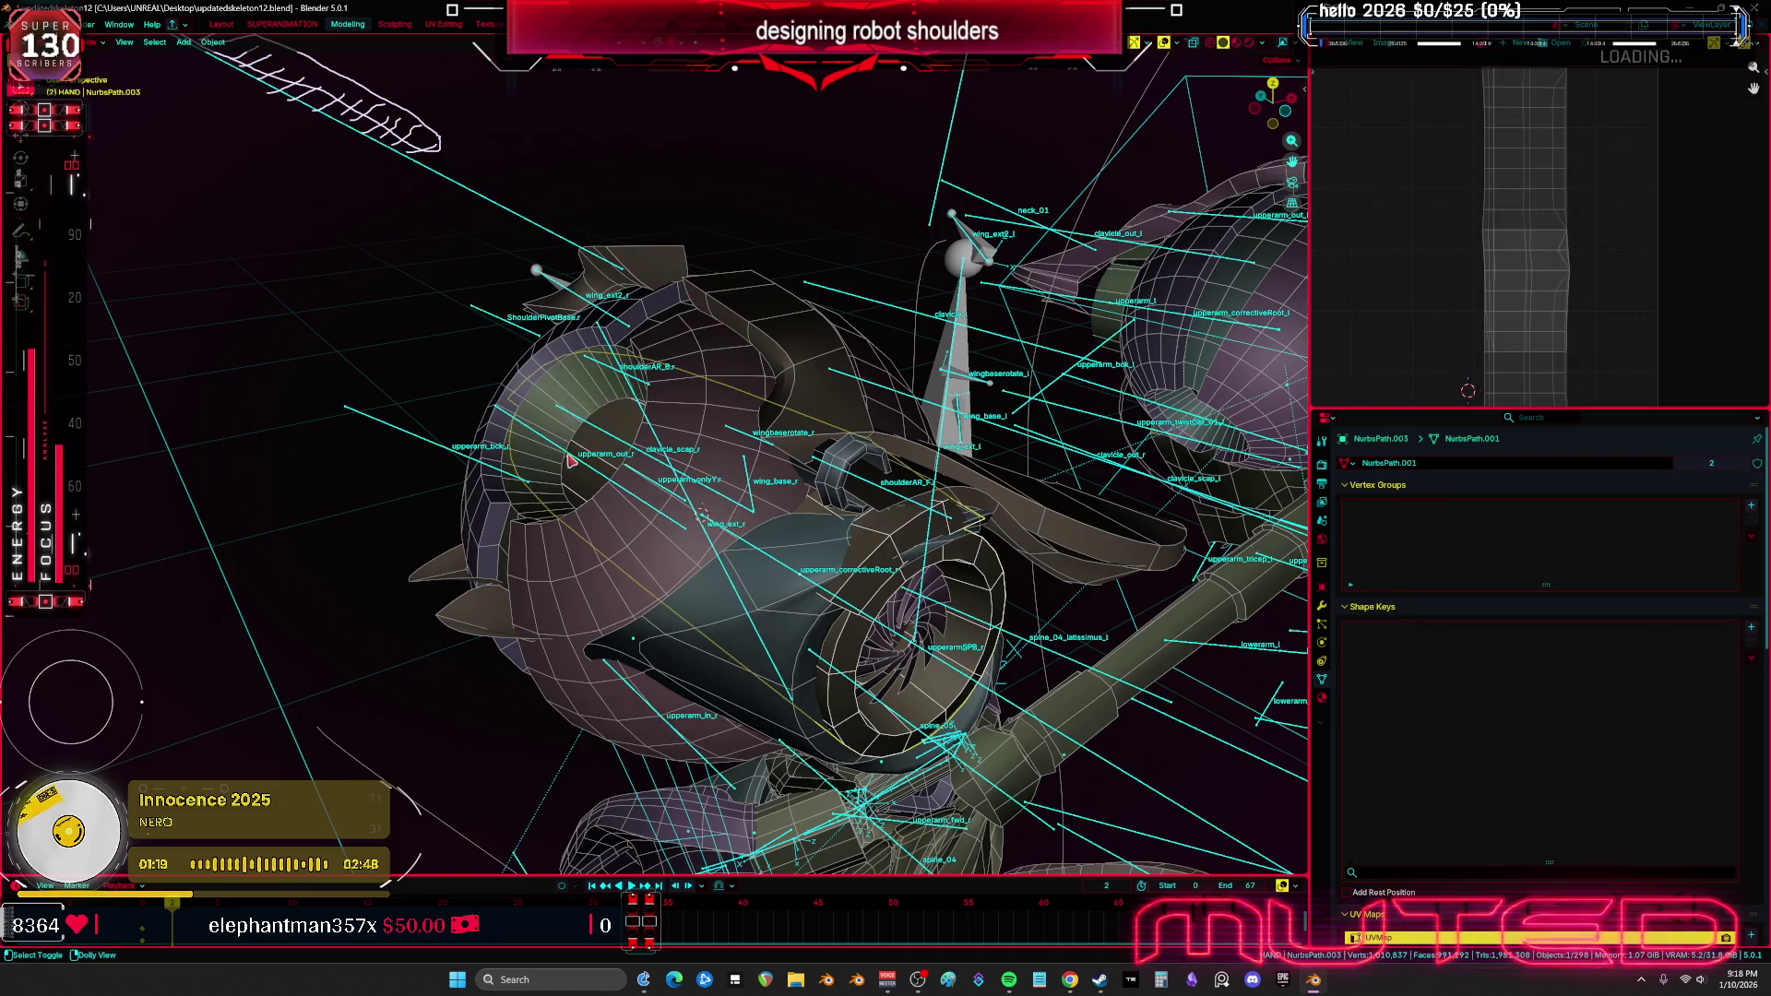
{"action": "left_click", "coordinate": [576, 464]}
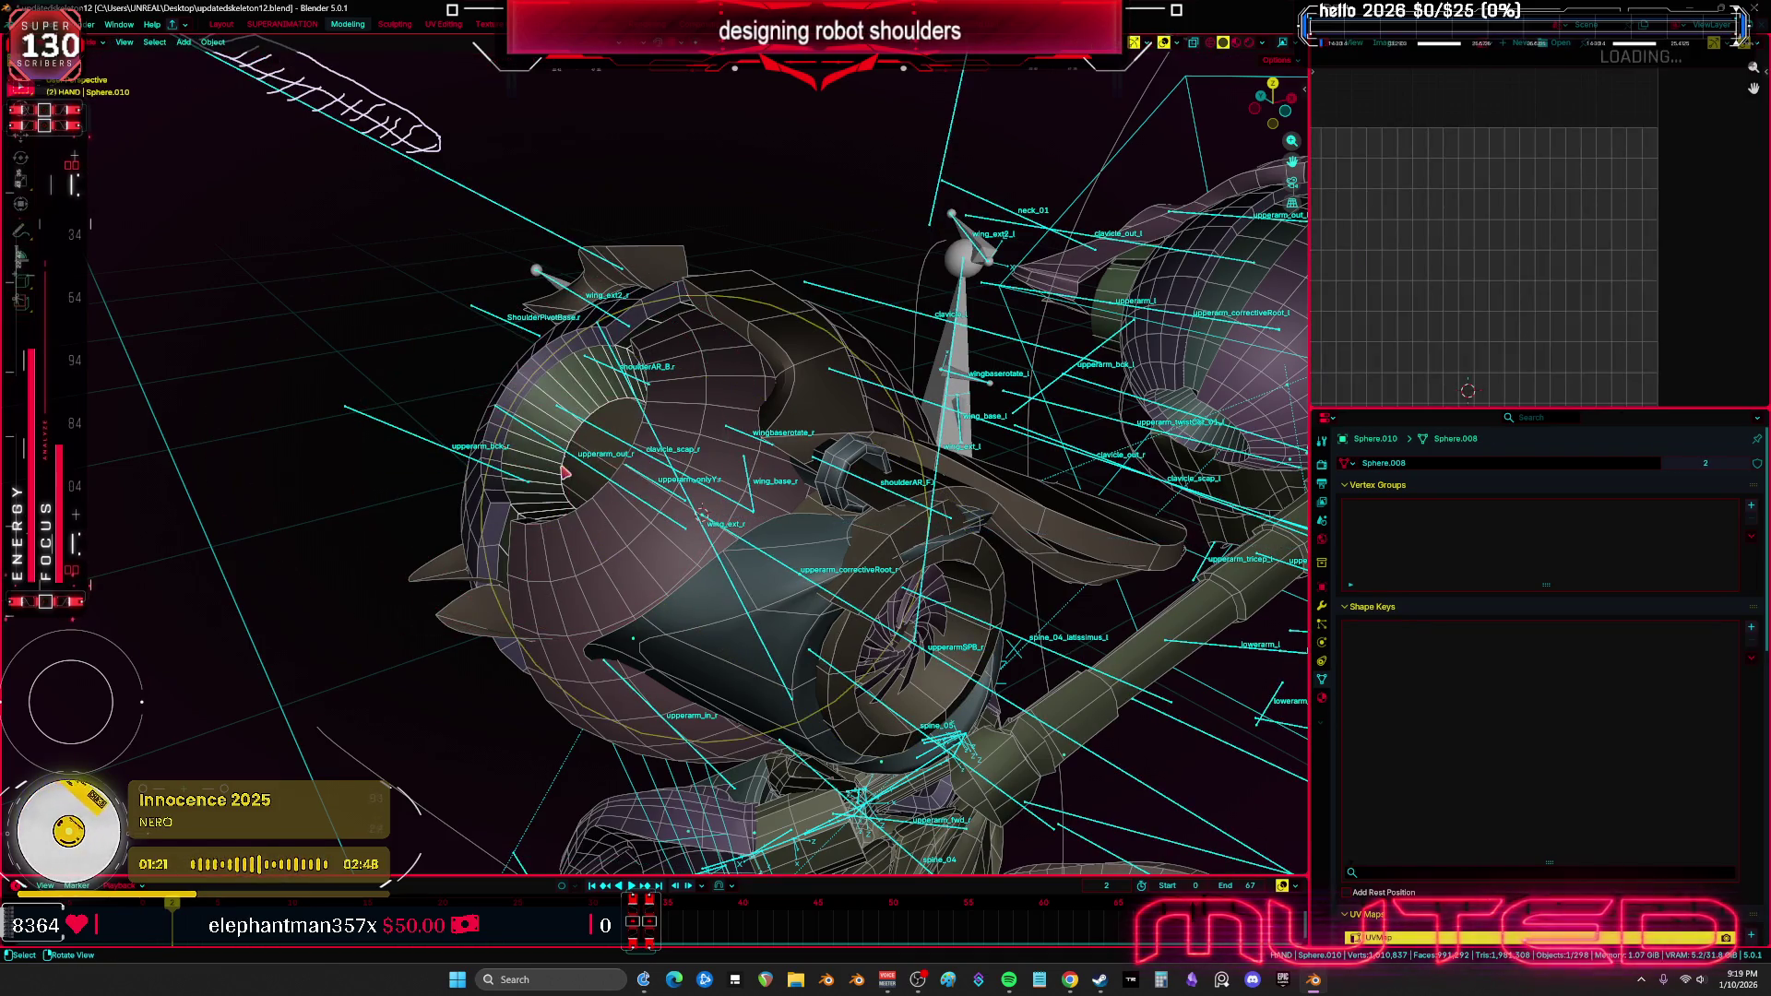
{"action": "key", "text": "ctrl+z"}
{"action": "key", "text": "ctrl+z"}
{"action": "key", "text": "ctrl+z"}
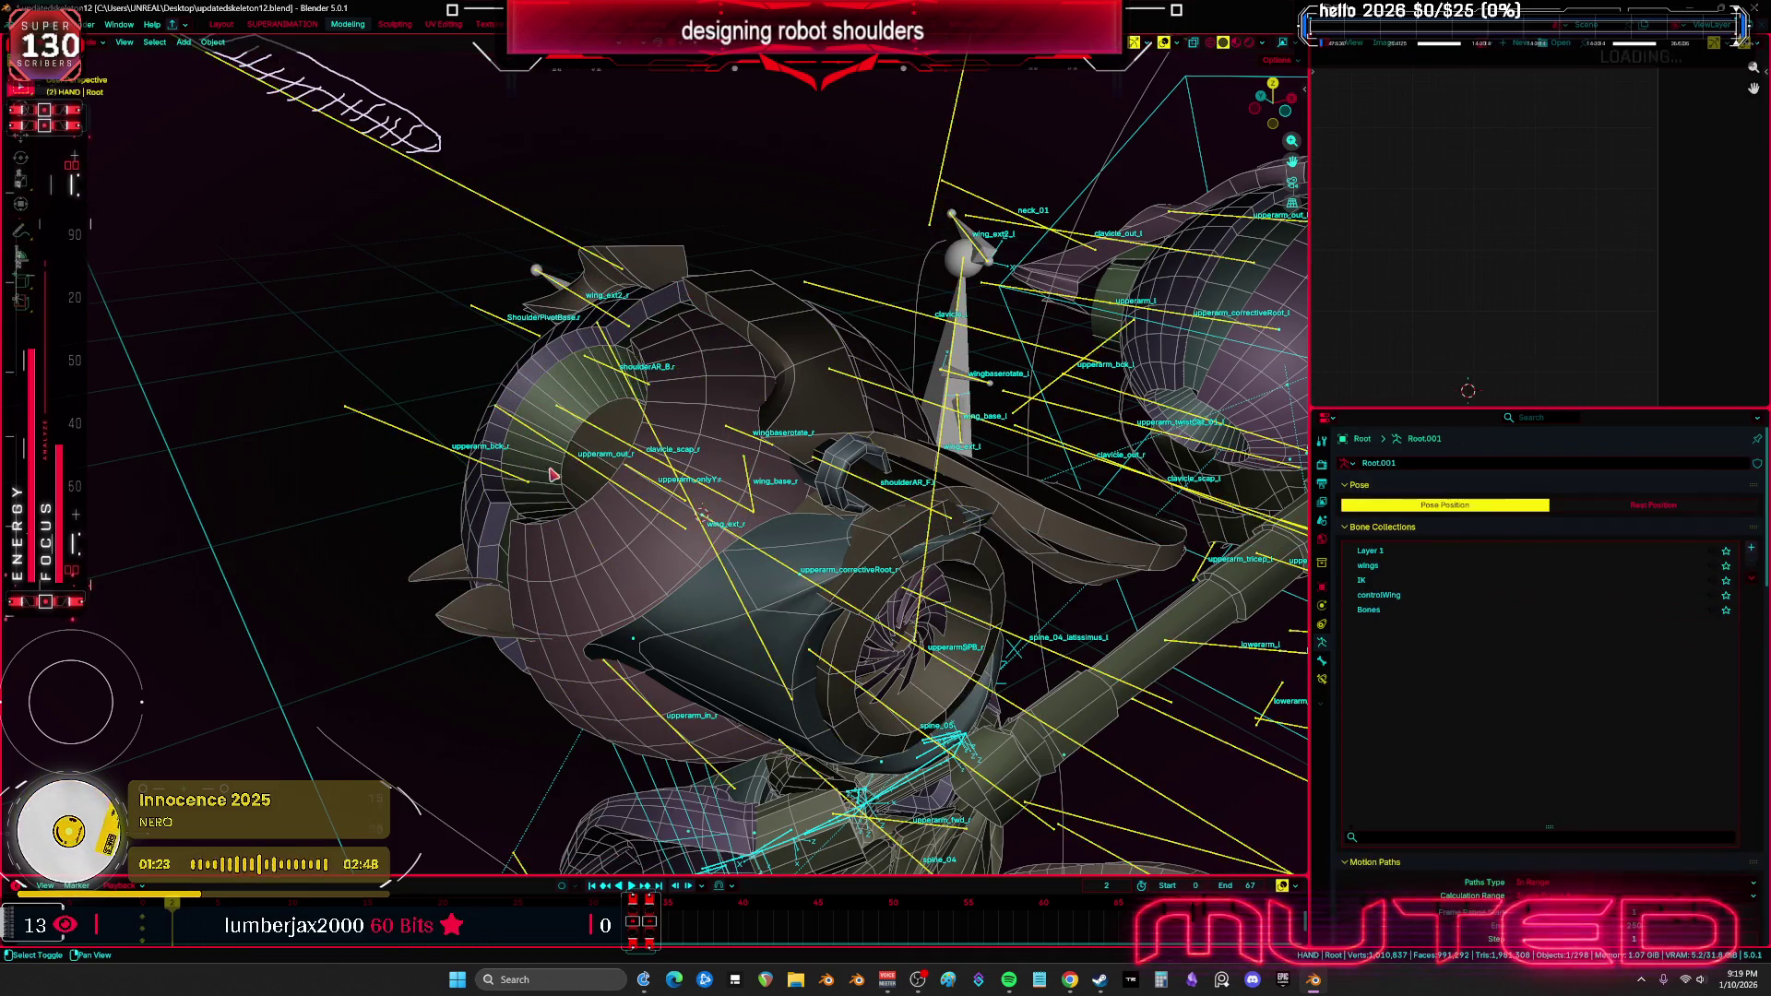
Show Sphere.010's upperarm_r weights and test-rotate the upperarm_r bone
{"action": "scroll", "coordinate": [699, 509], "scroll_direction": "up", "scroll_amount": 2}
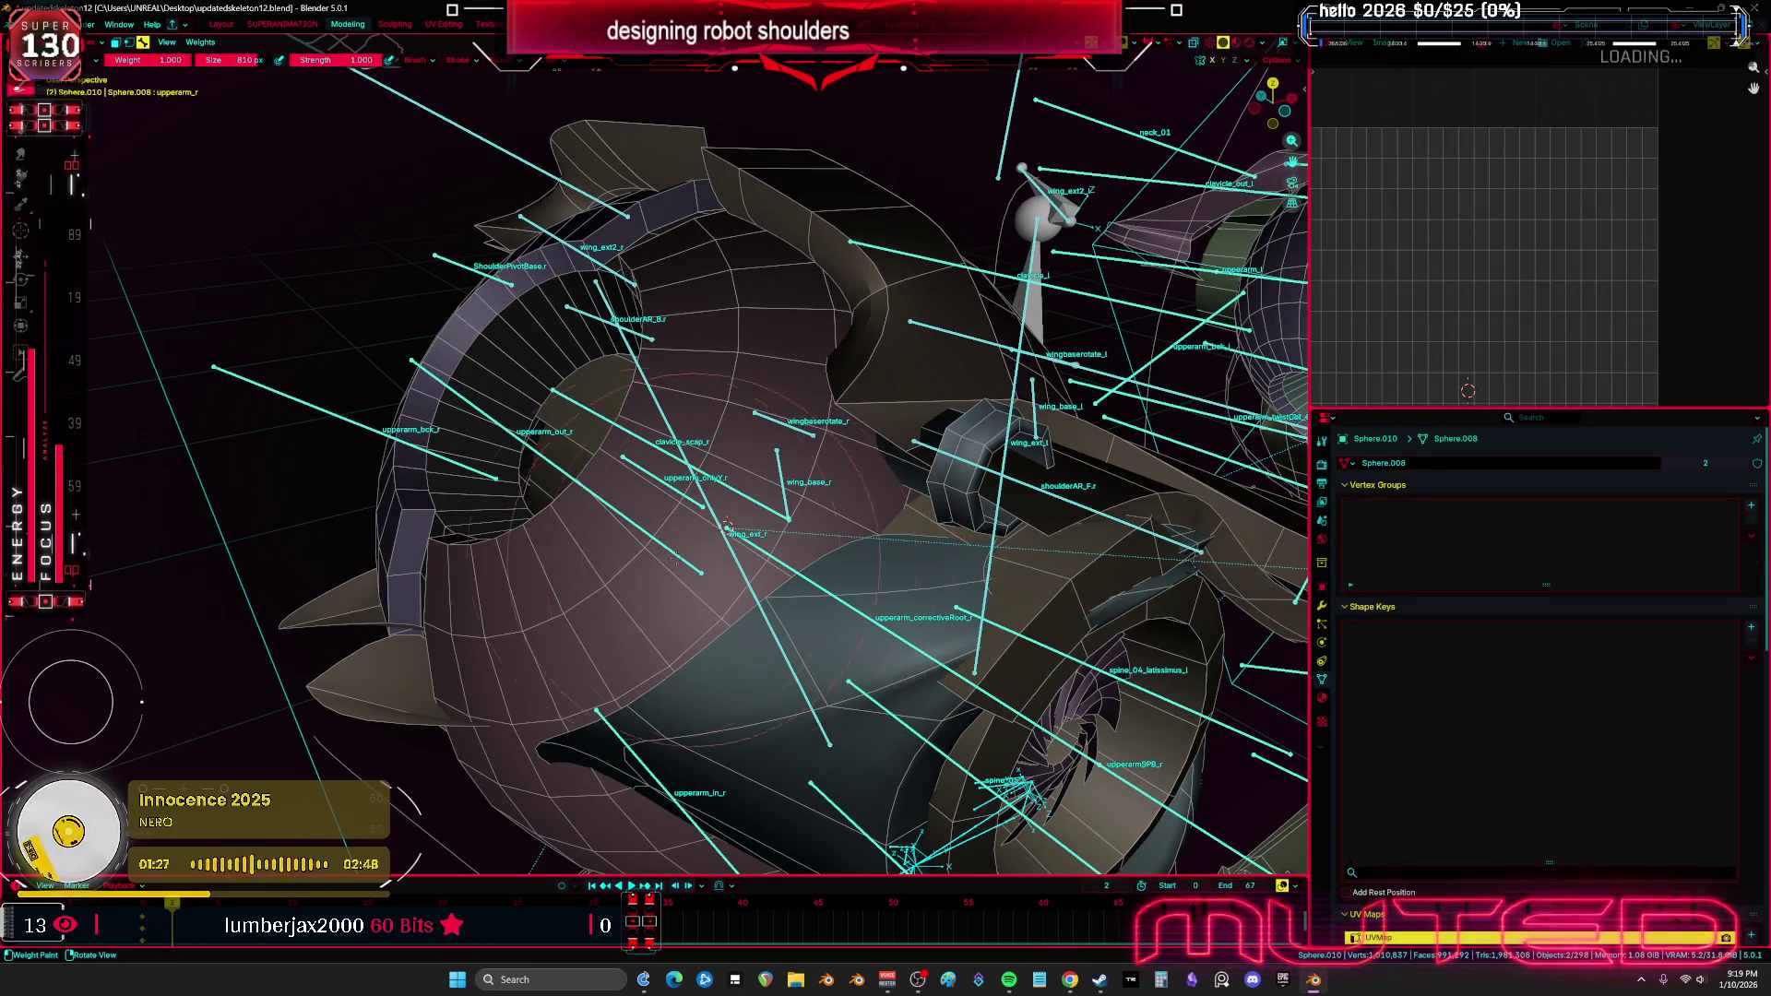
{"action": "left_click", "coordinate": [683, 434], "text": "ctrl"}
{"action": "scroll", "coordinate": [683, 434], "scroll_direction": "down", "scroll_amount": 3}
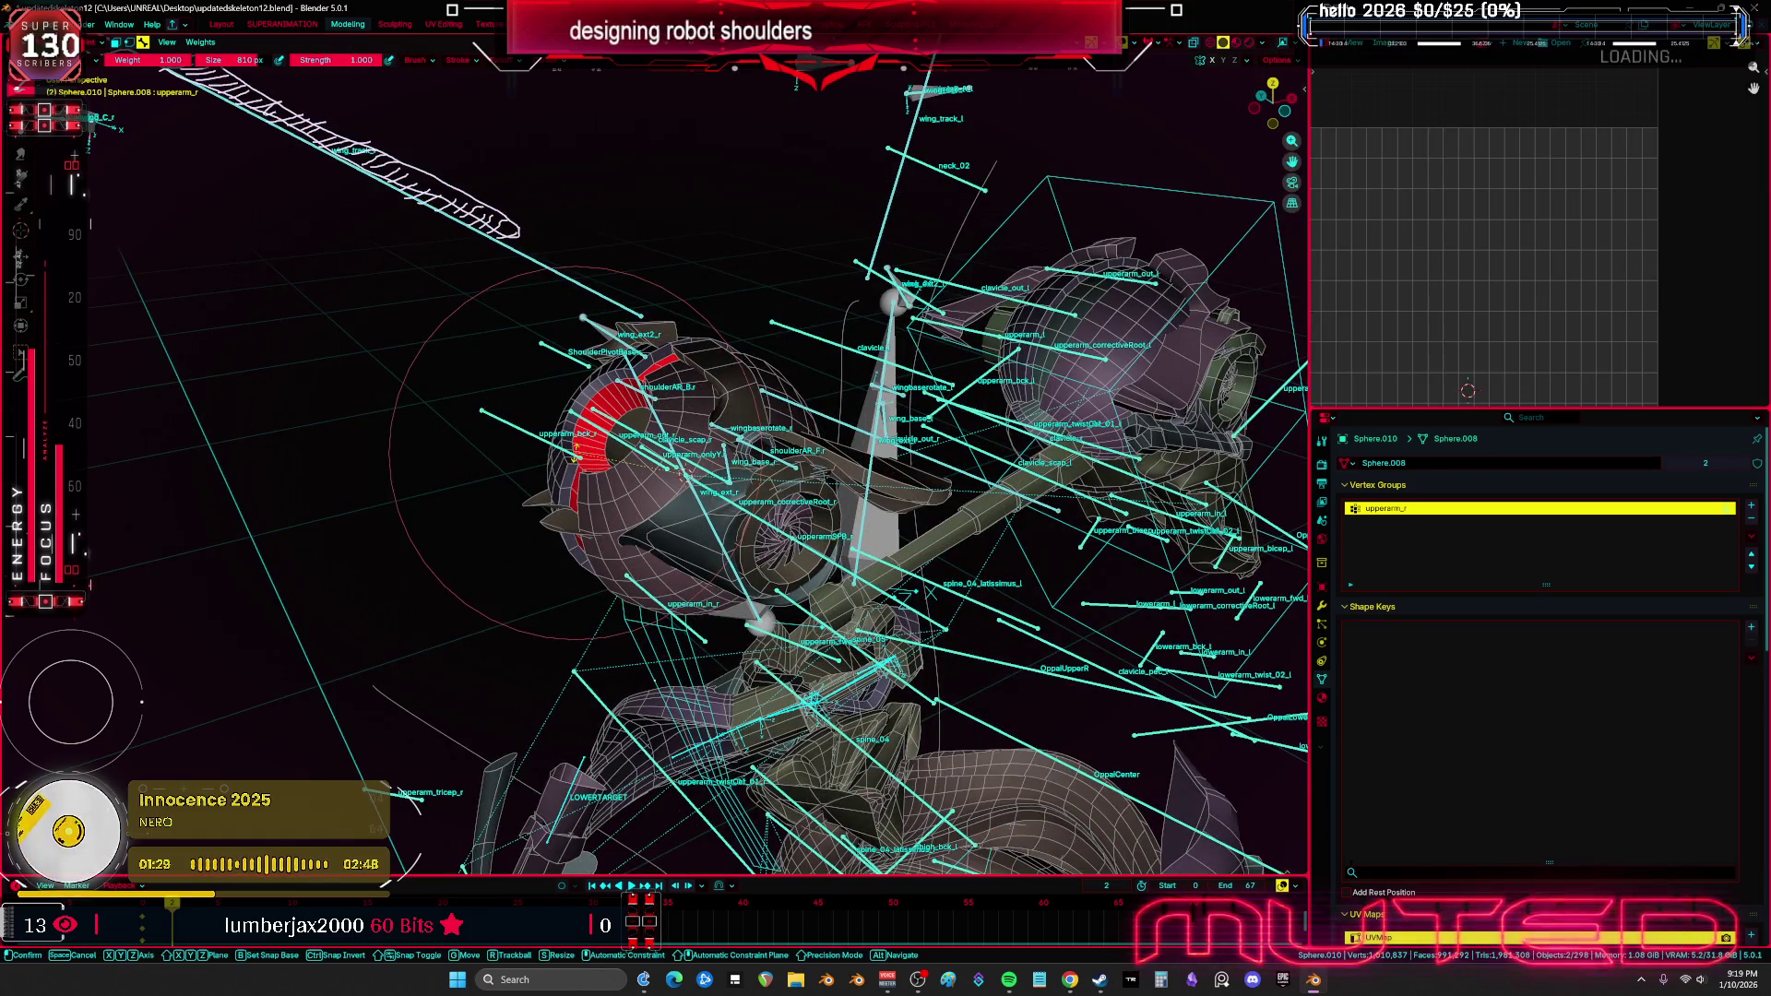
{"action": "key", "text": "r"}
{"action": "key", "text": "r"}
{"action": "key", "text": "Return"}
{"action": "key", "text": "ctrl+Tab"}
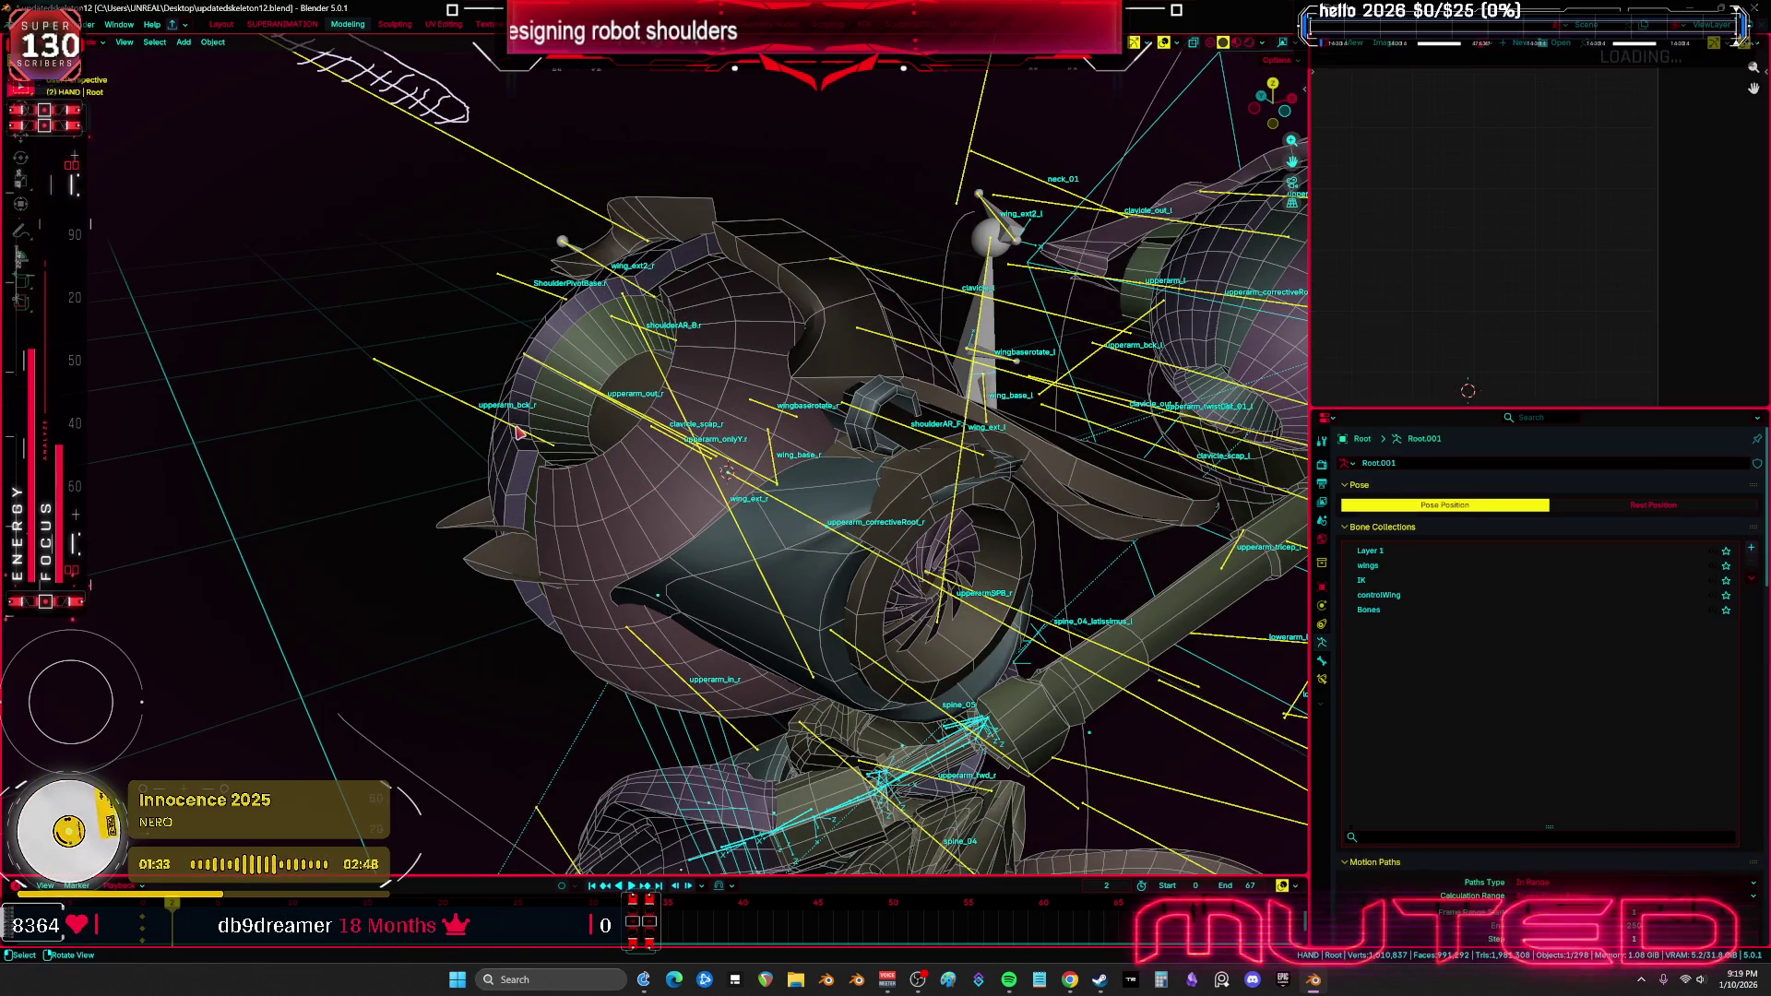
Weight-paint Sphere.011 and pick the upperarmSPF_r bone to view its weights
{"action": "left_click", "coordinate": [519, 432]}
{"action": "mouse_move", "coordinate": [519, 432]}
{"action": "middle_mouse_down"}
{"action": "mouse_move", "coordinate": [521, 415]}
{"action": "mouse_move", "coordinate": [642, 429]}
{"action": "mouse_move", "coordinate": [729, 472]}
{"action": "middle_mouse_up"}
{"action": "left_click", "coordinate": [728, 472], "text": "ctrl"}
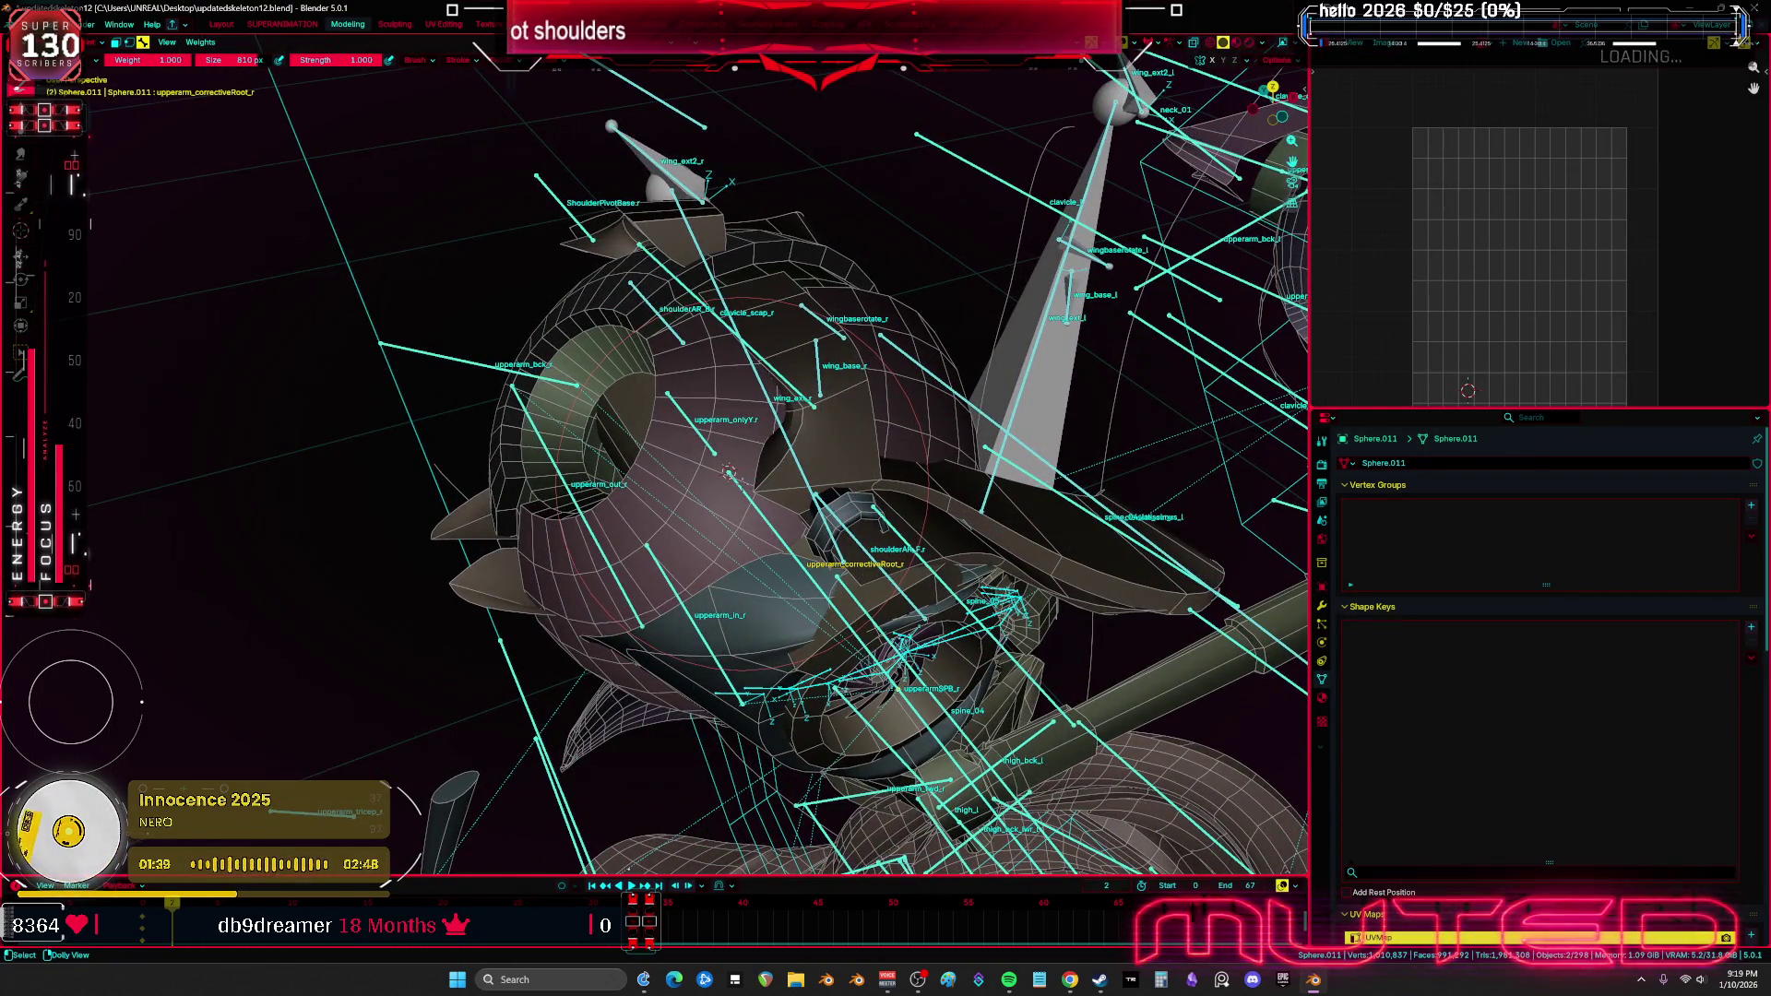
{"action": "left_click", "coordinate": [728, 473], "text": "ctrl"}
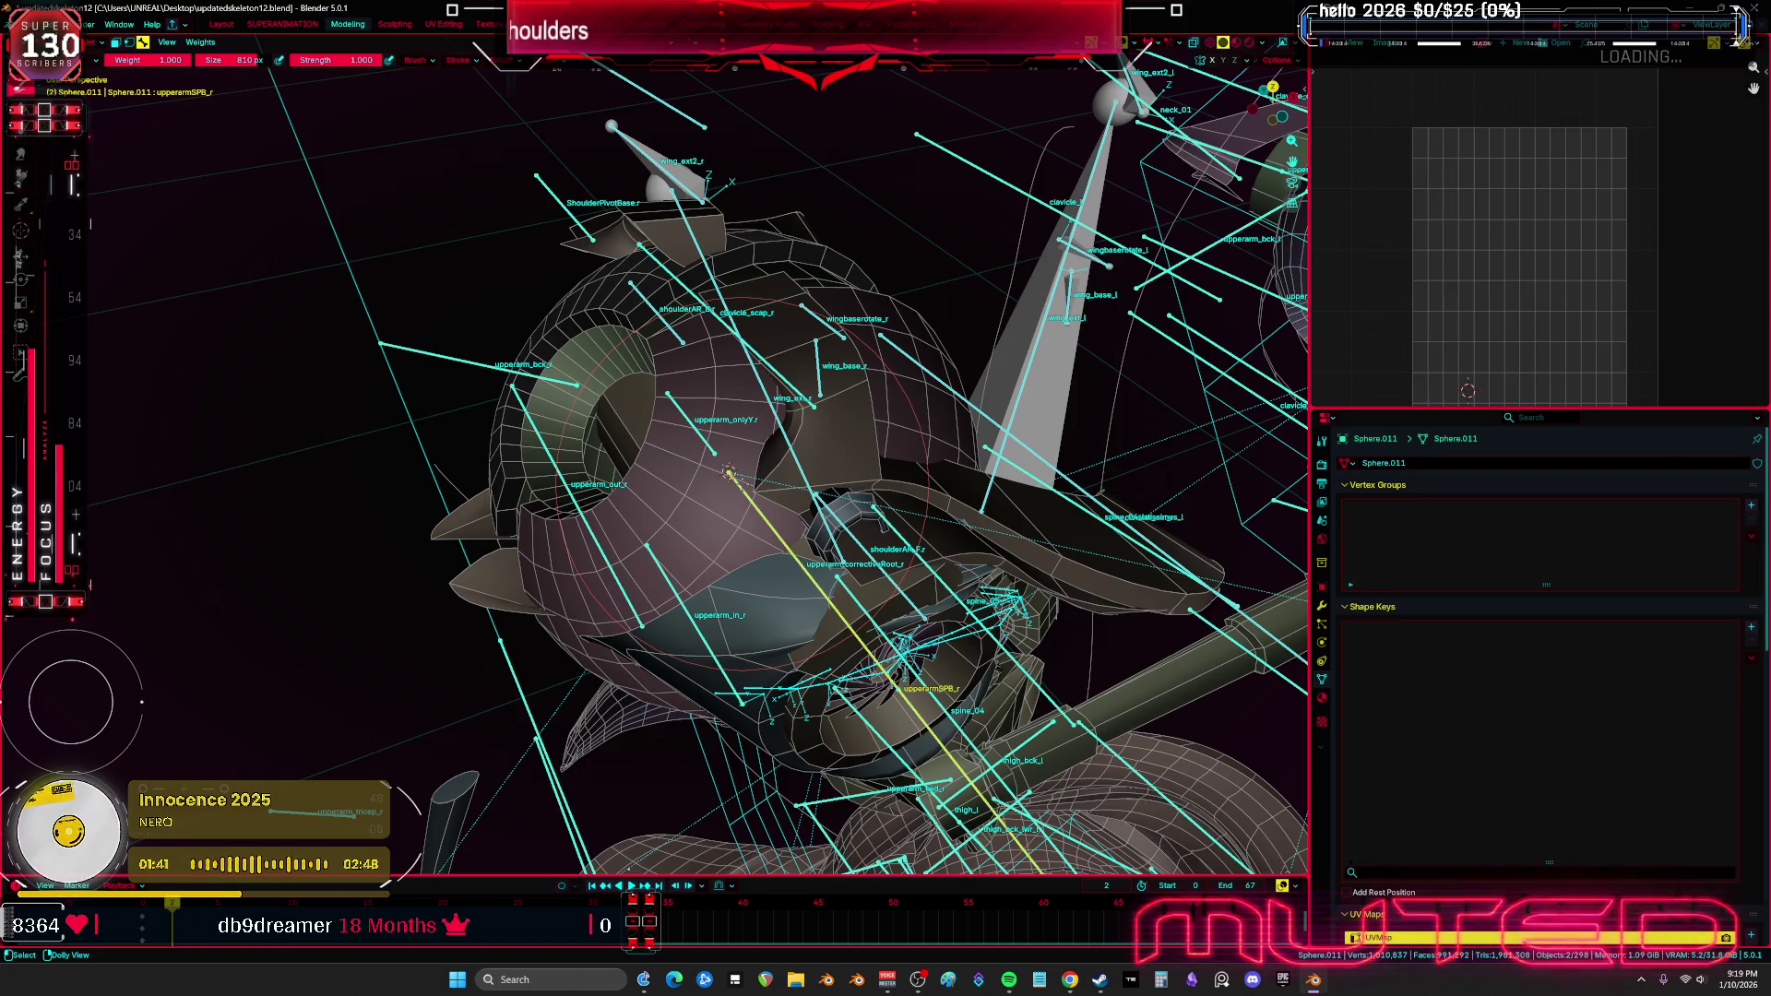
{"action": "middle_click_drag", "start_coordinate": [729, 473], "coordinate": [475, 489]}
{"action": "scroll", "coordinate": [475, 488], "scroll_direction": "up", "scroll_amount": 4}
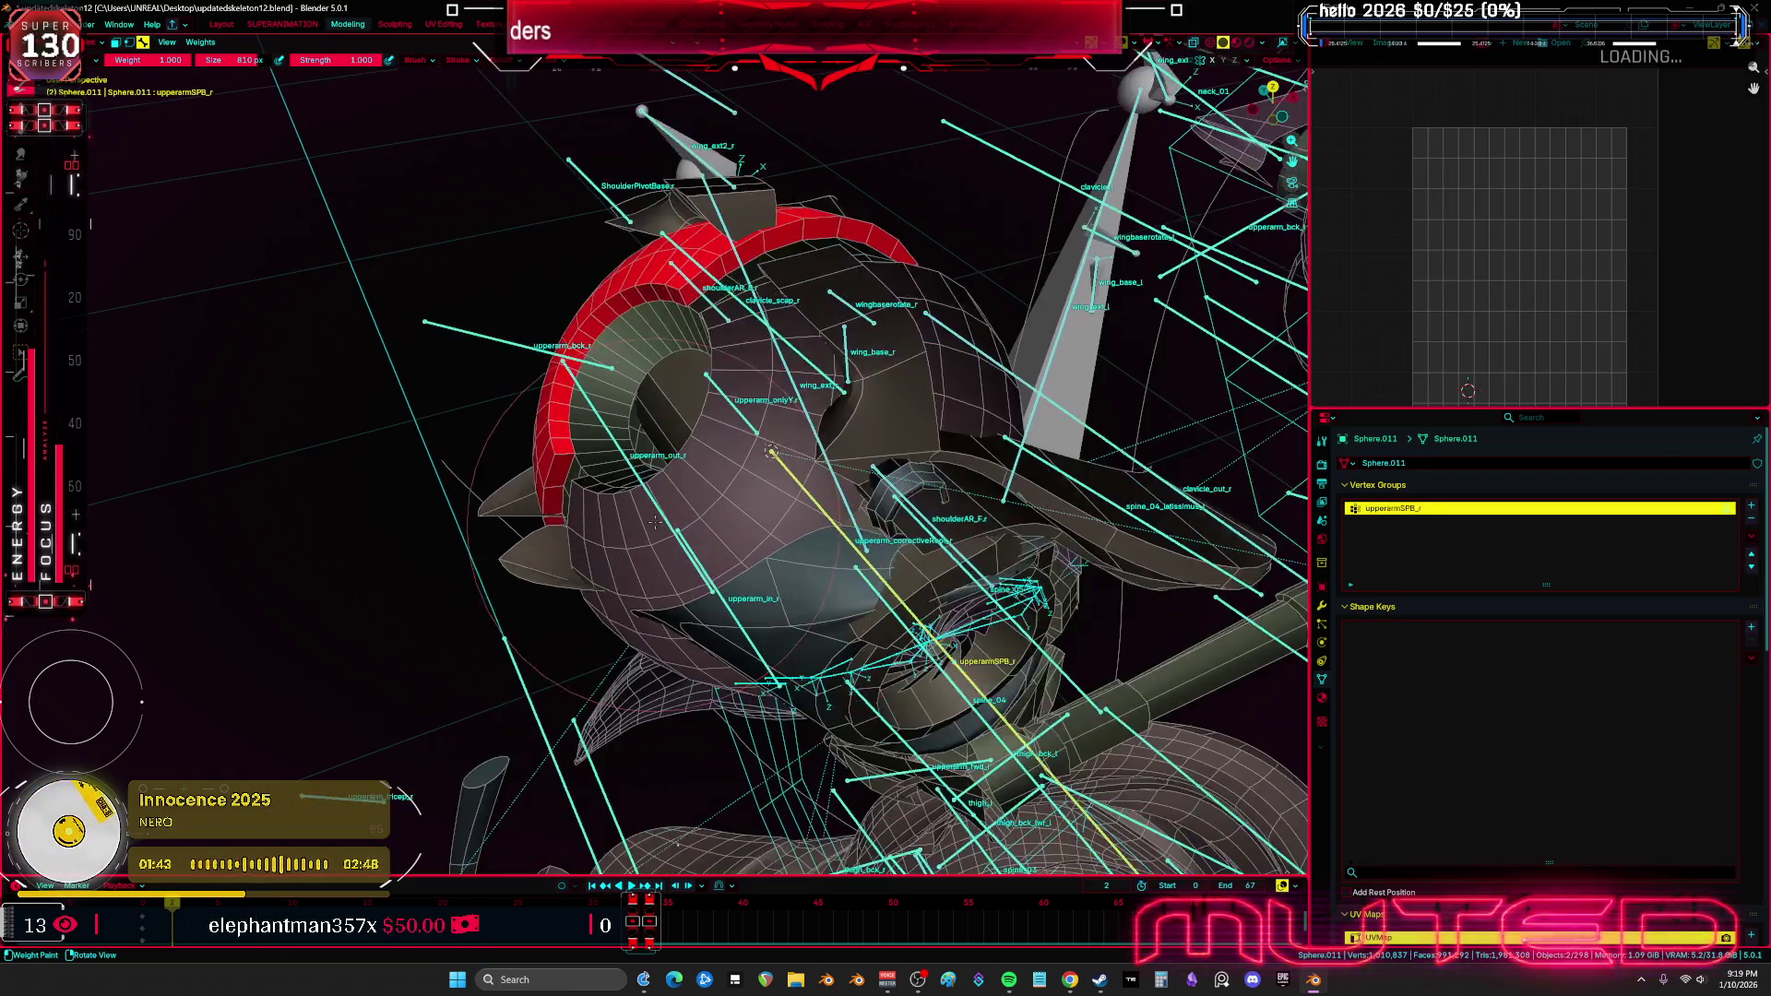
On Sphere.012, pick upperarmSPF_r and test-rotate it, cancelling the rotation
{"action": "key", "text": "ctrl+Tab"}
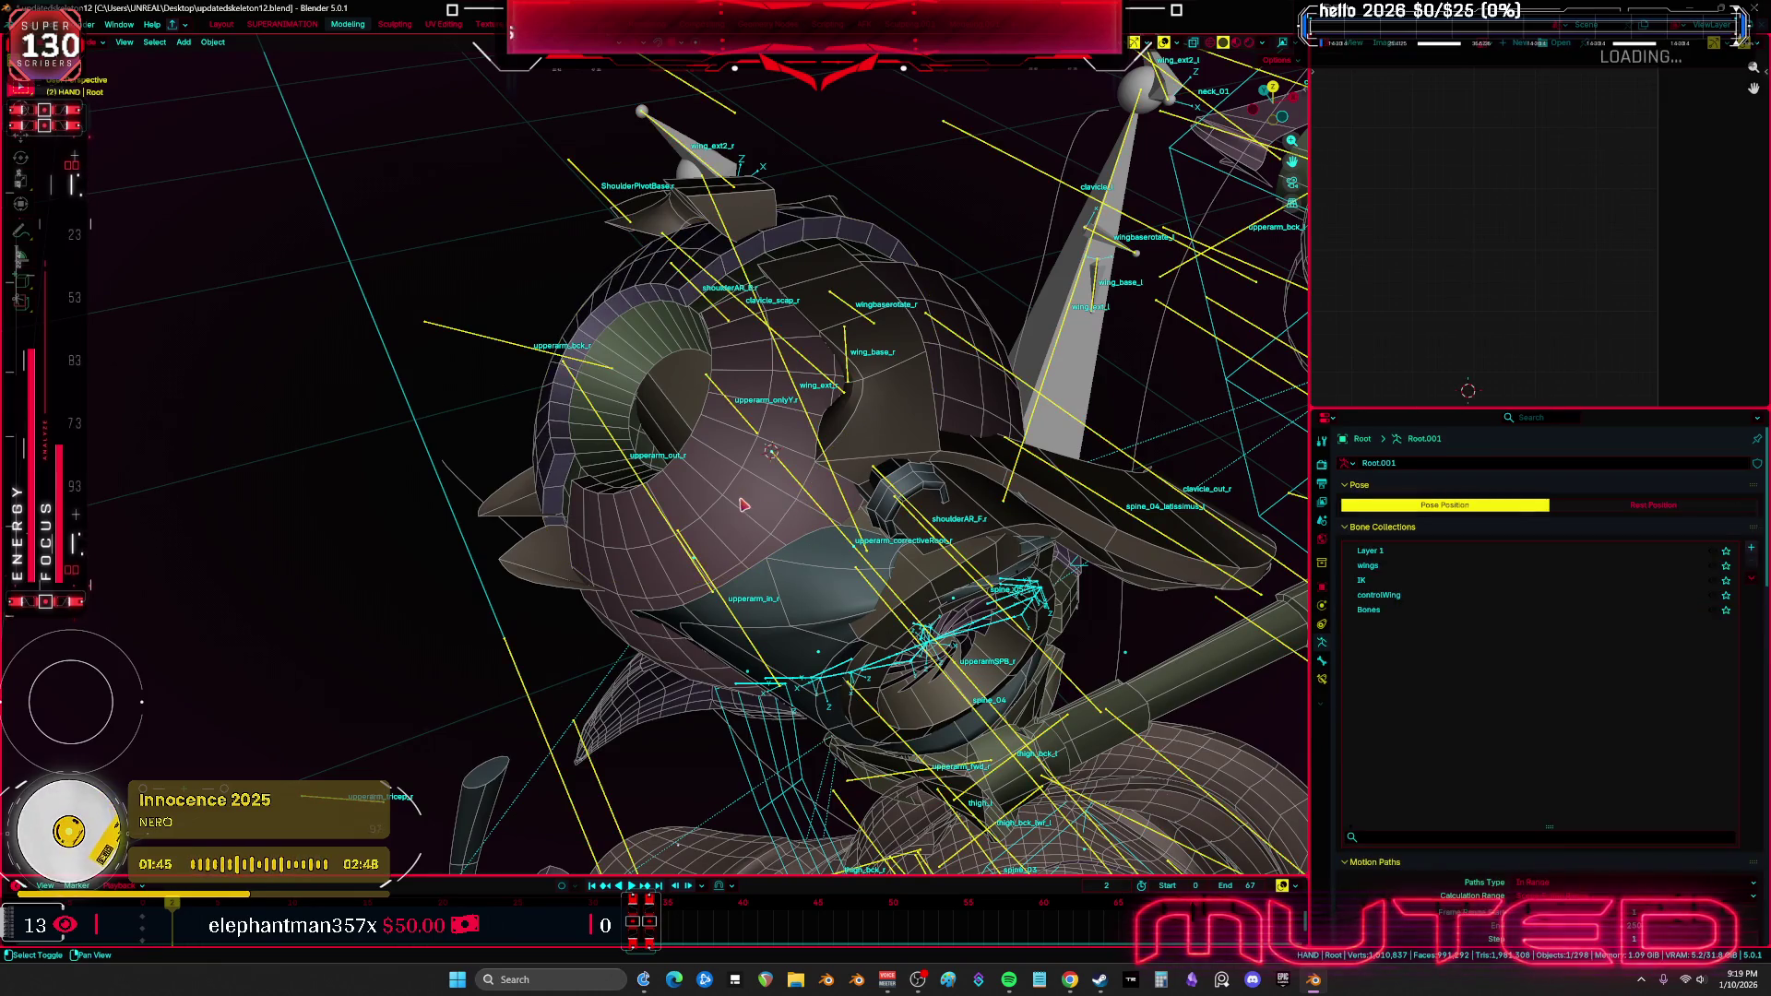
{"action": "key", "text": "ctrl+Tab"}
{"action": "left_click", "coordinate": [659, 465]}
{"action": "left_click", "coordinate": [793, 487], "text": "ctrl"}
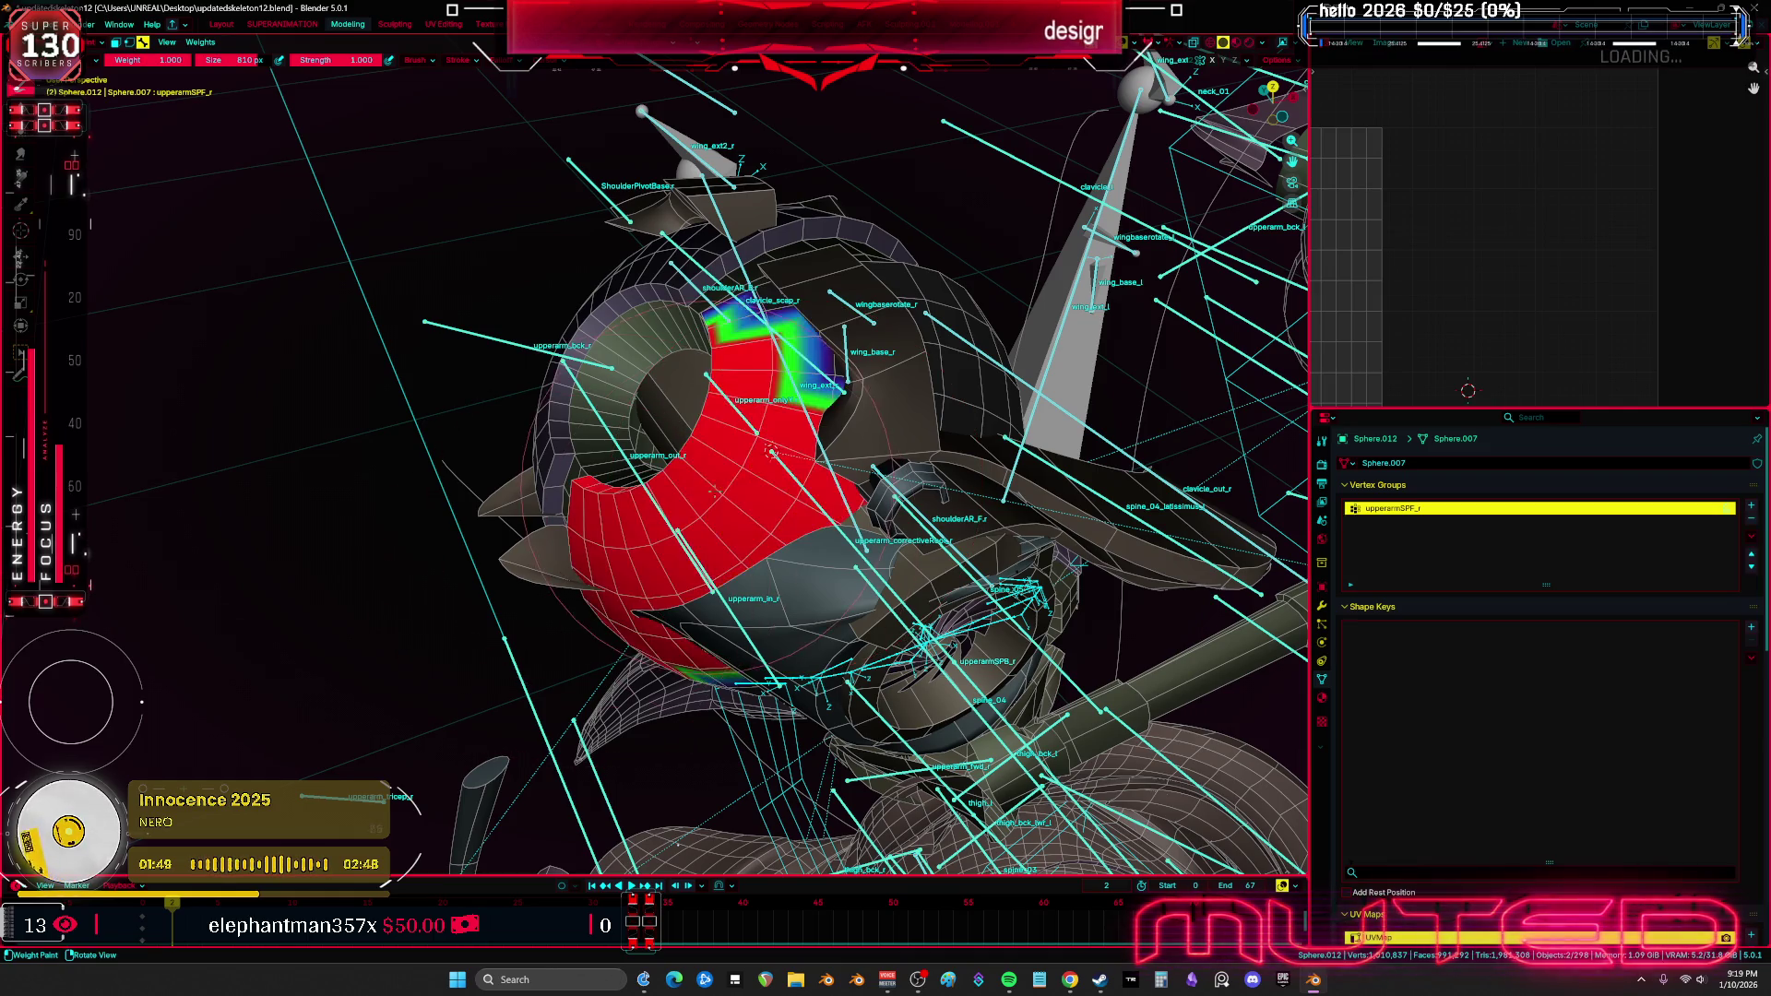
{"action": "scroll", "coordinate": [793, 486], "scroll_direction": "down", "scroll_amount": 3}
{"action": "key", "text": "r"}
{"action": "key", "text": "r"}
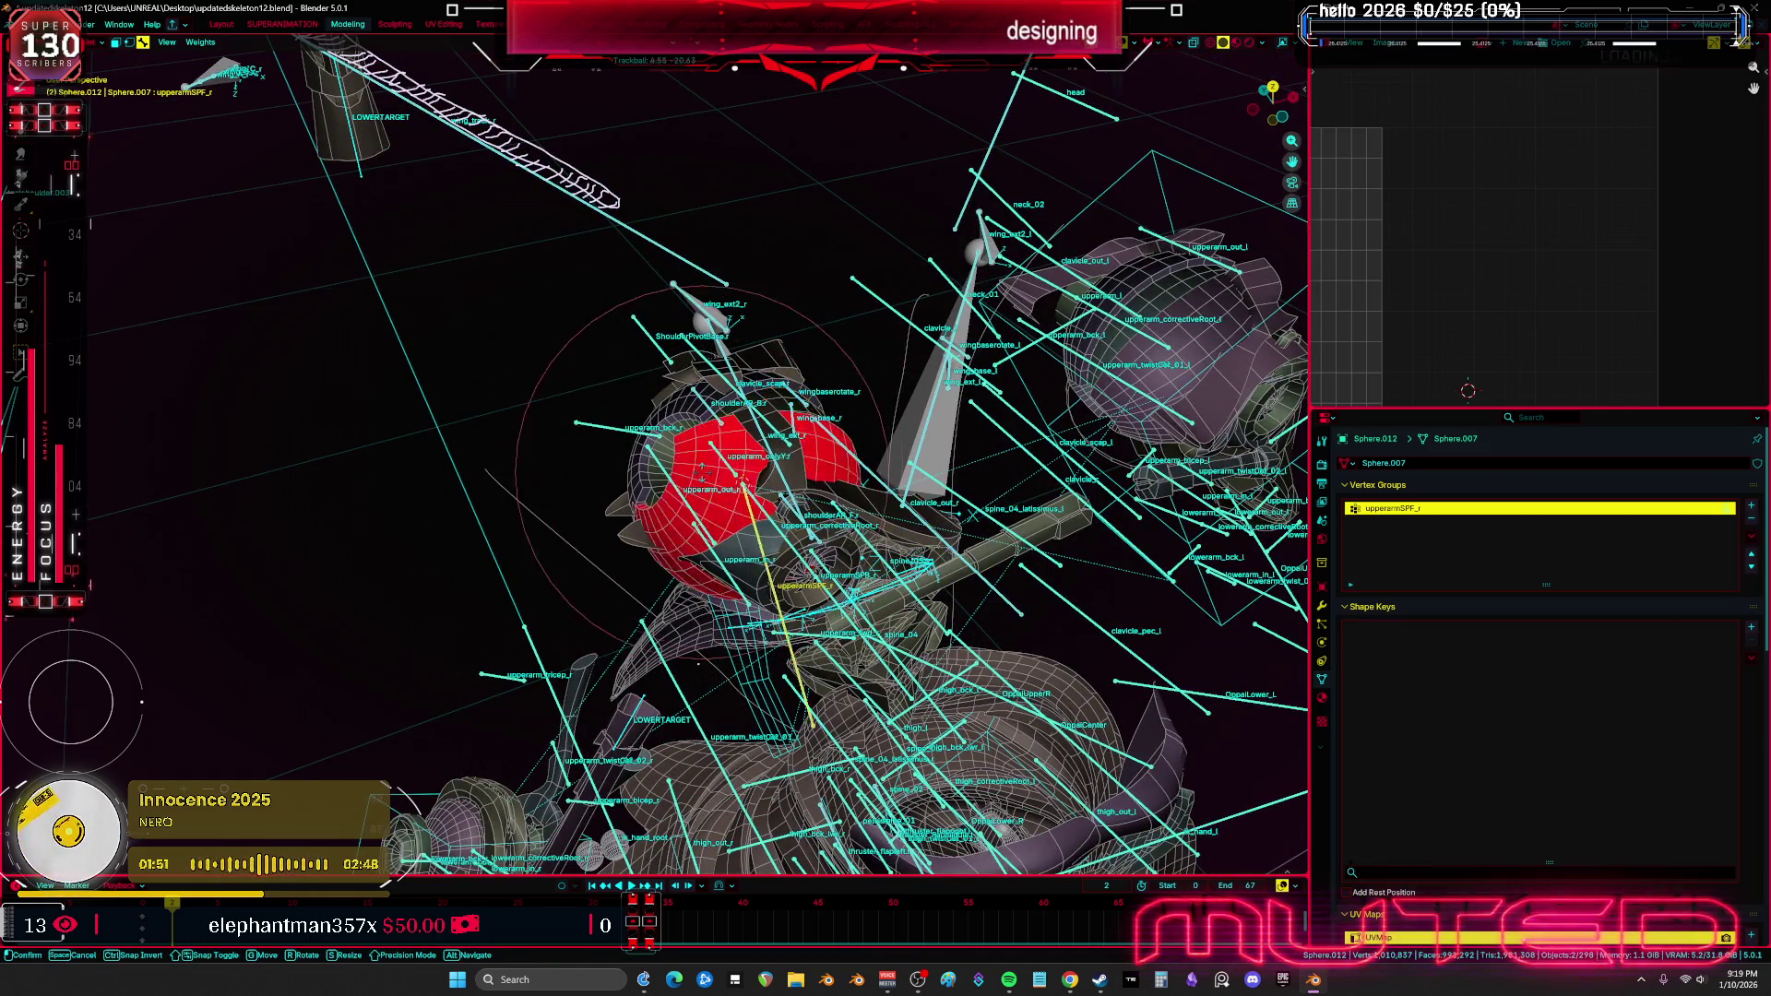
{"action": "right_click", "coordinate": [793, 487]}
{"action": "middle_click_drag", "start_coordinate": [793, 486], "coordinate": [846, 464]}
Return to Object Mode and start editing the Root.001 armature
{"action": "key", "text": "ctrl+Tab"}
{"action": "left_click", "coordinate": [733, 462]}
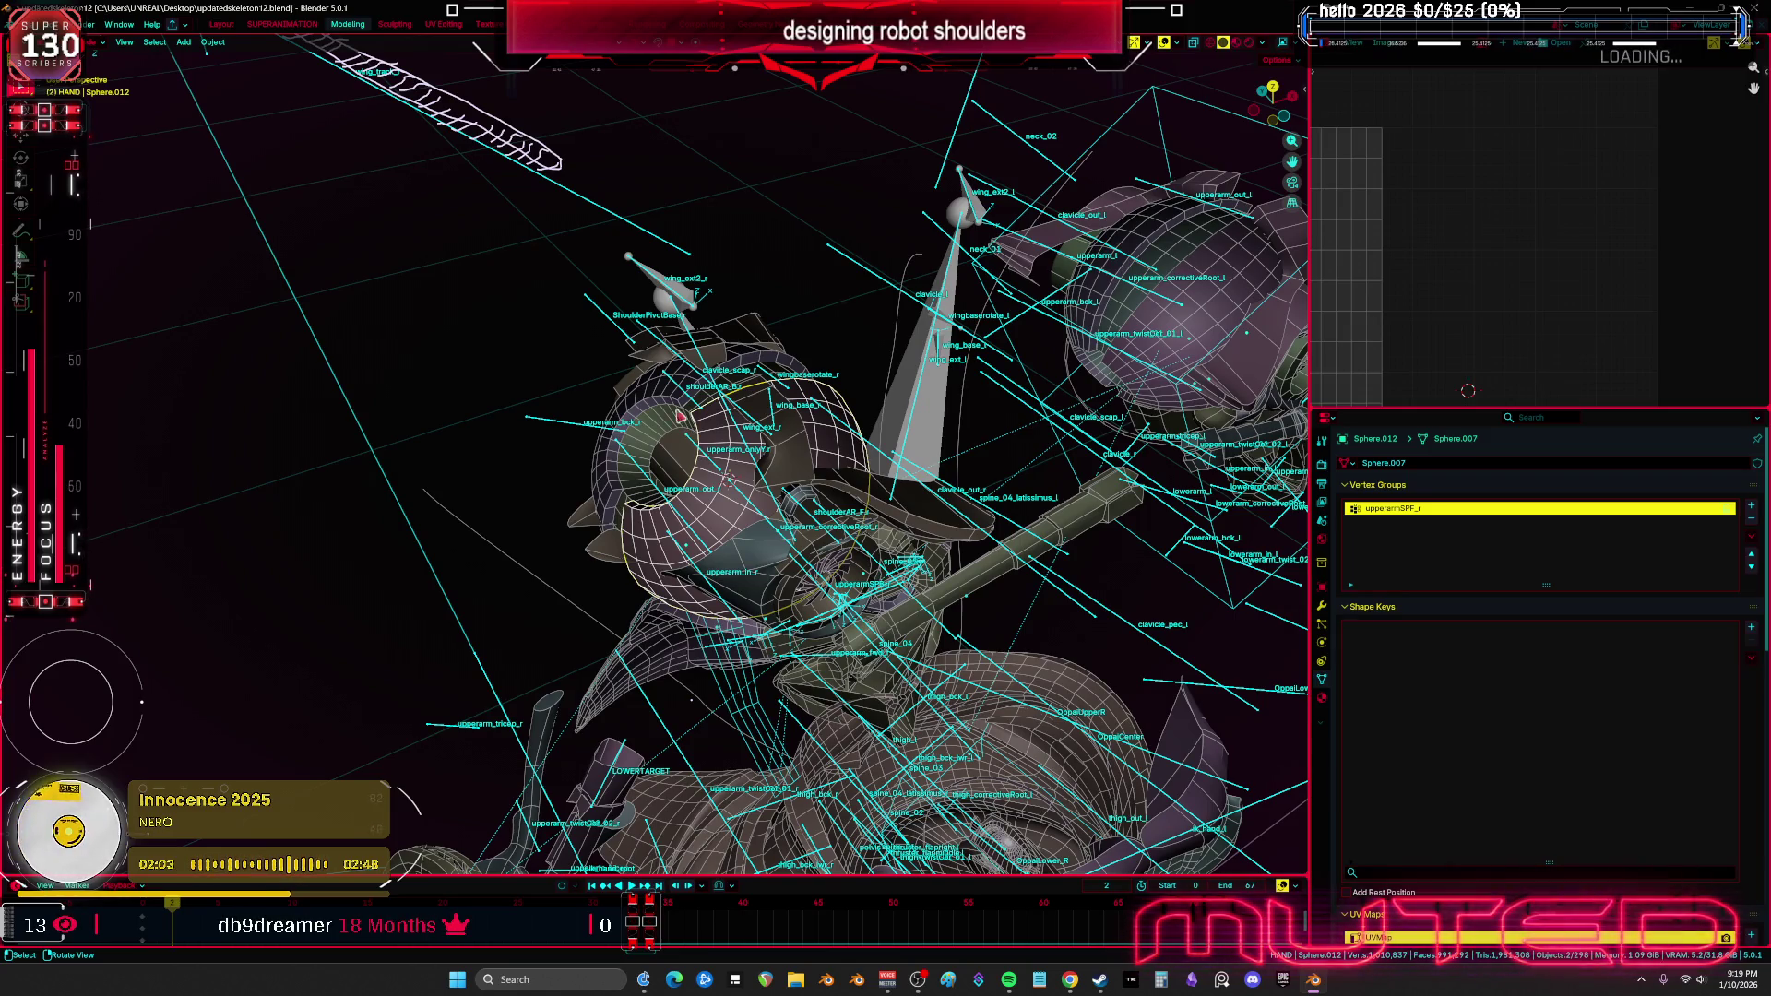
{"action": "left_click", "coordinate": [791, 558]}
{"action": "key", "text": "Tab"}
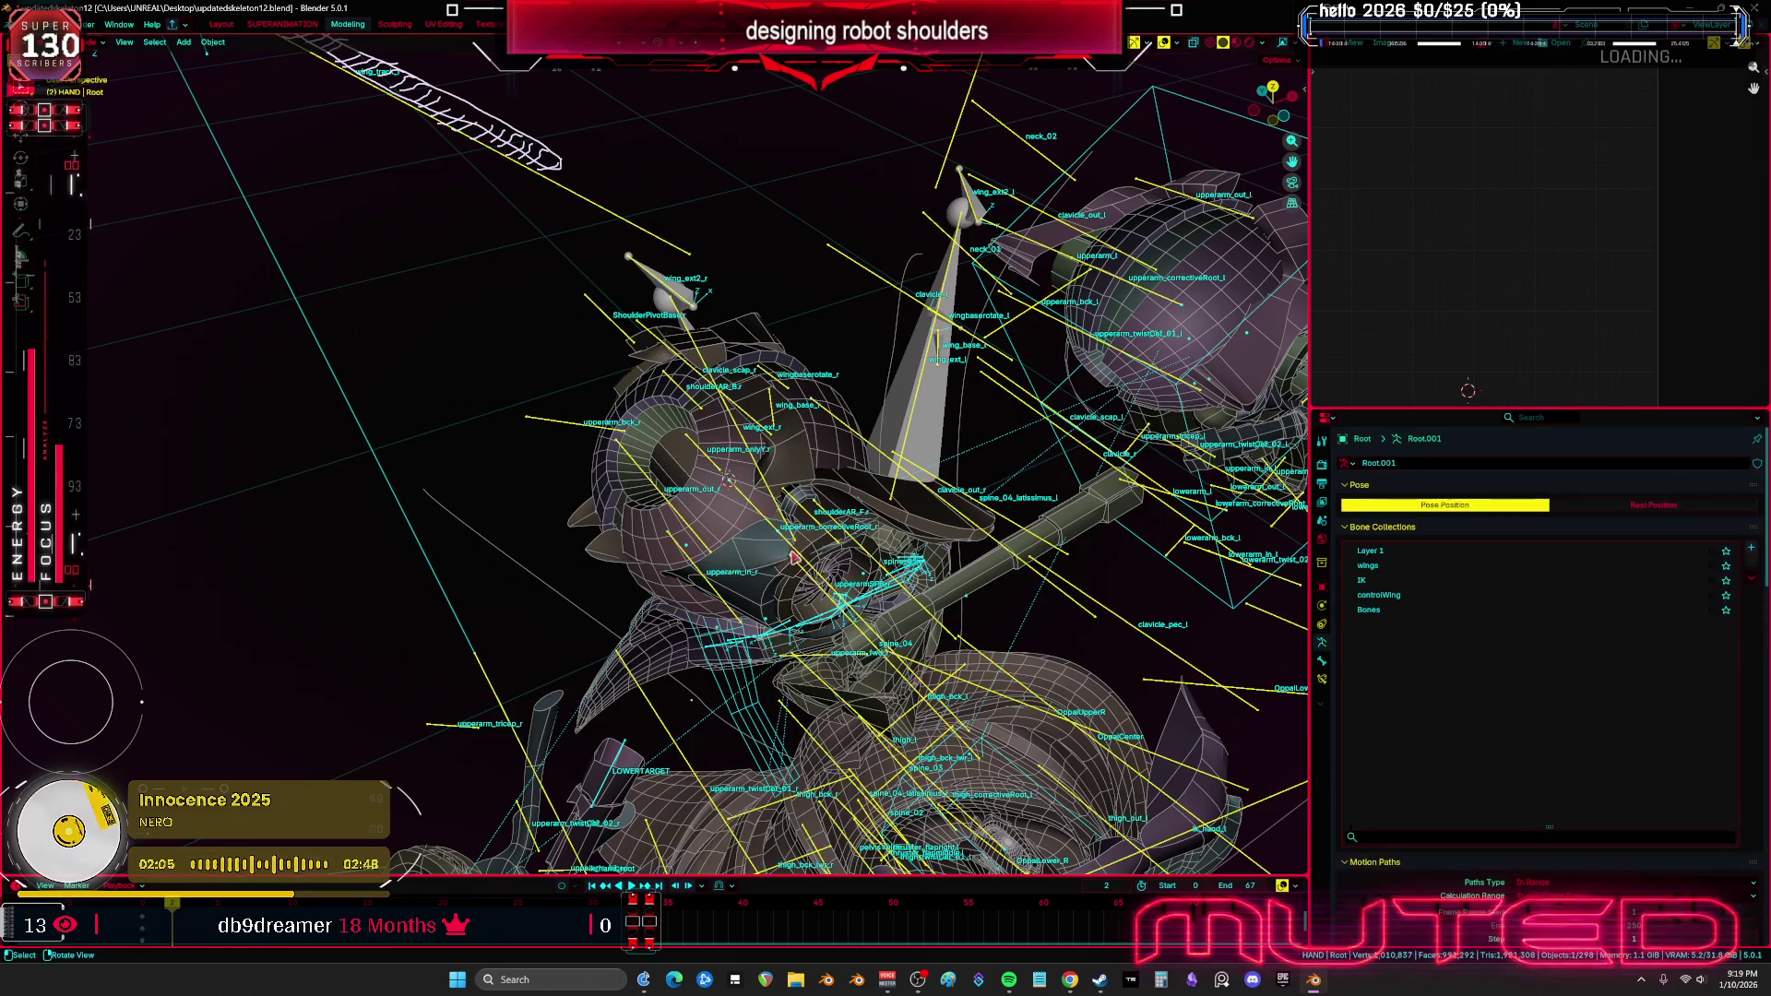
Choose Pose Mode for Root.001 from the Ctrl+Tab mode pie menu
{"action": "scroll", "coordinate": [797, 557], "scroll_direction": "up", "scroll_amount": 2}
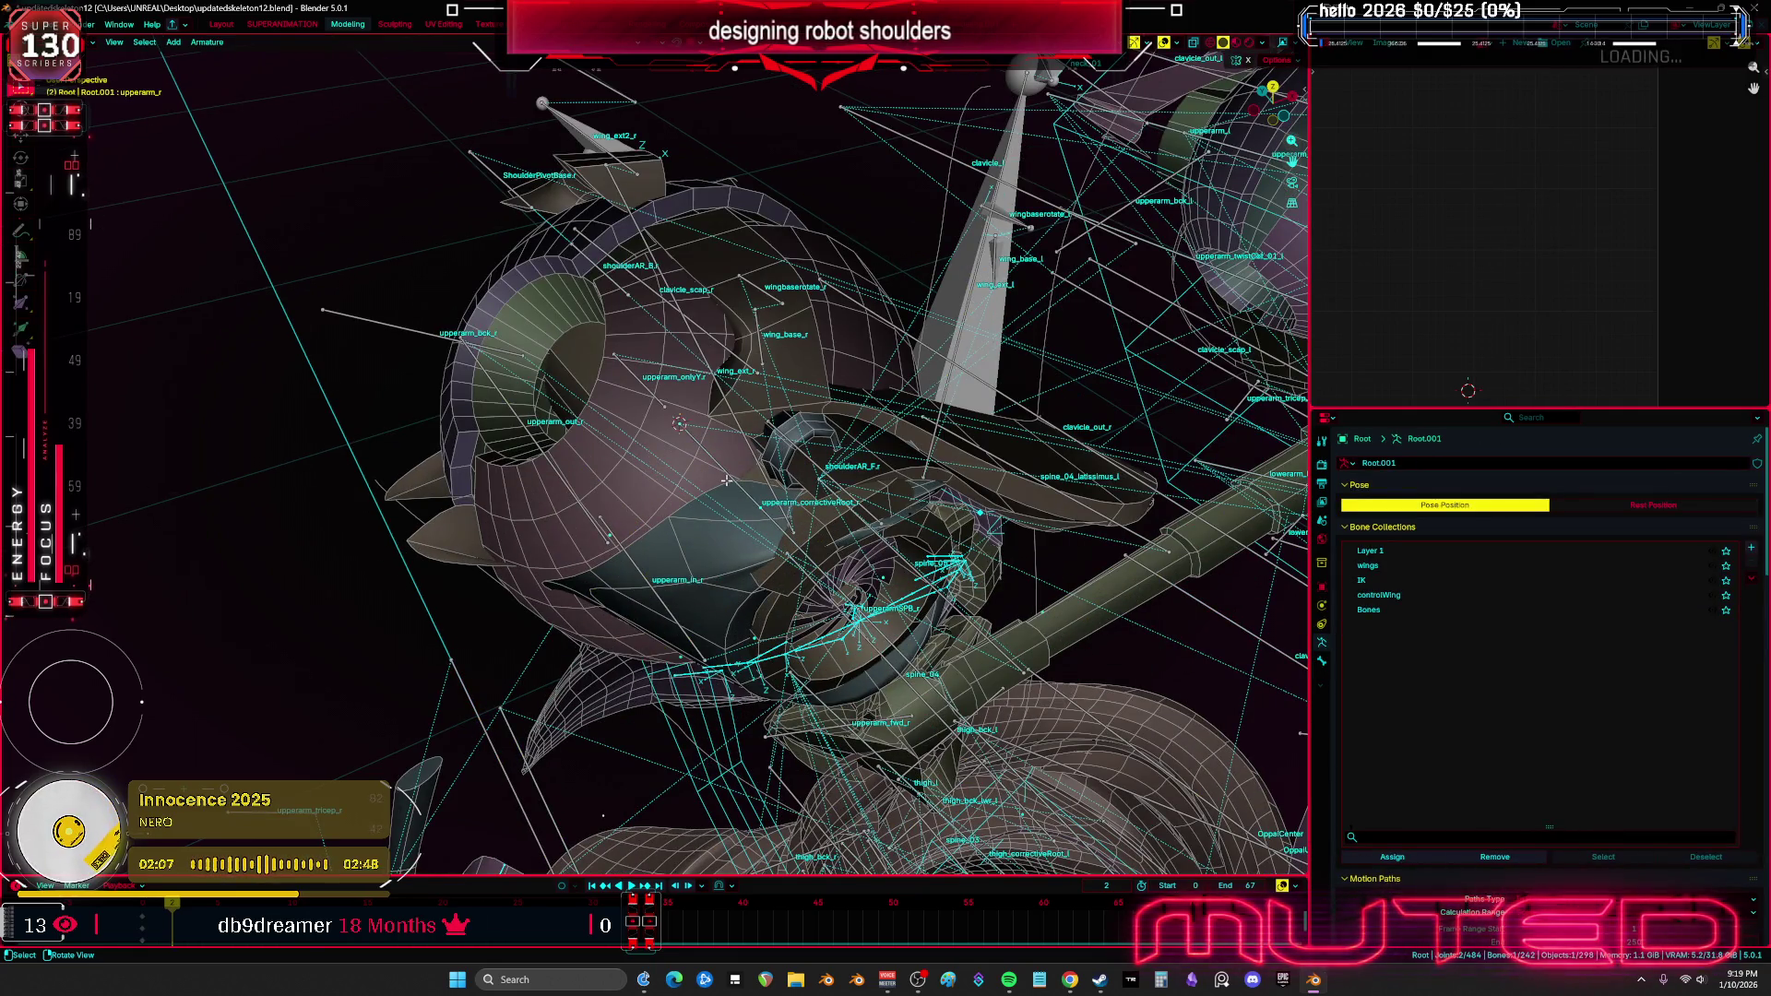
{"action": "middle_click_drag", "start_coordinate": [727, 481], "coordinate": [619, 477]}
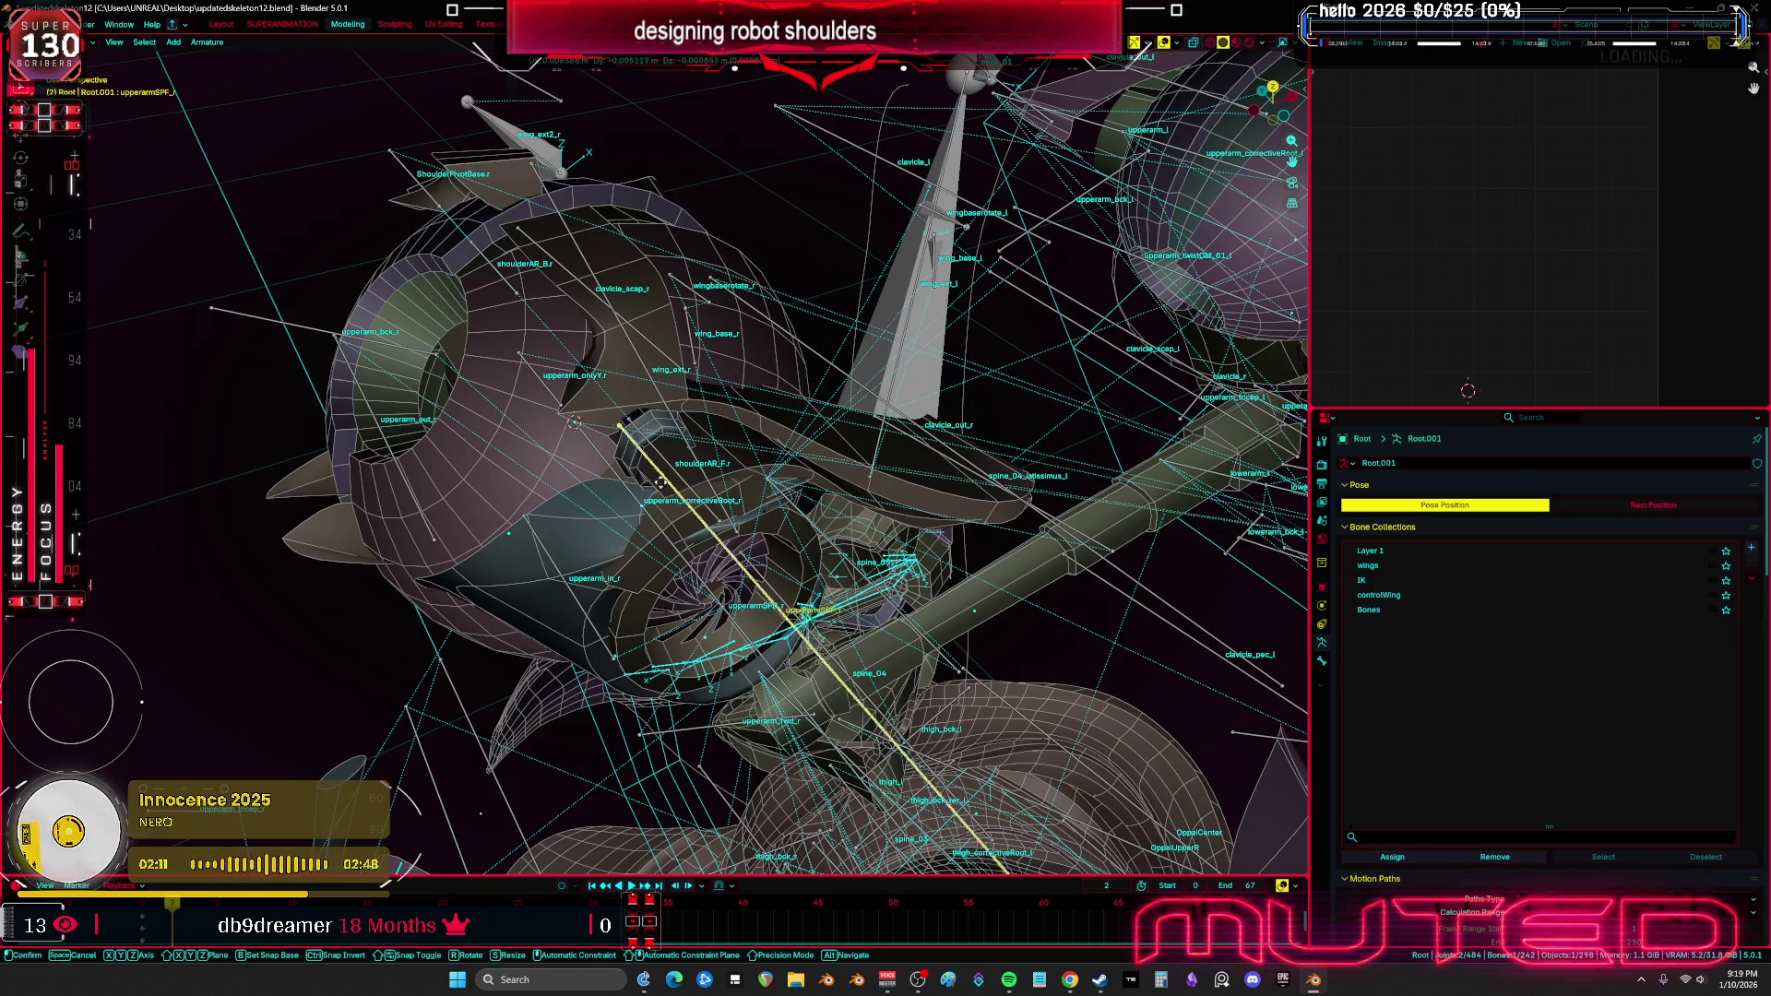
{"action": "key", "text": "ctrl+Tab"}
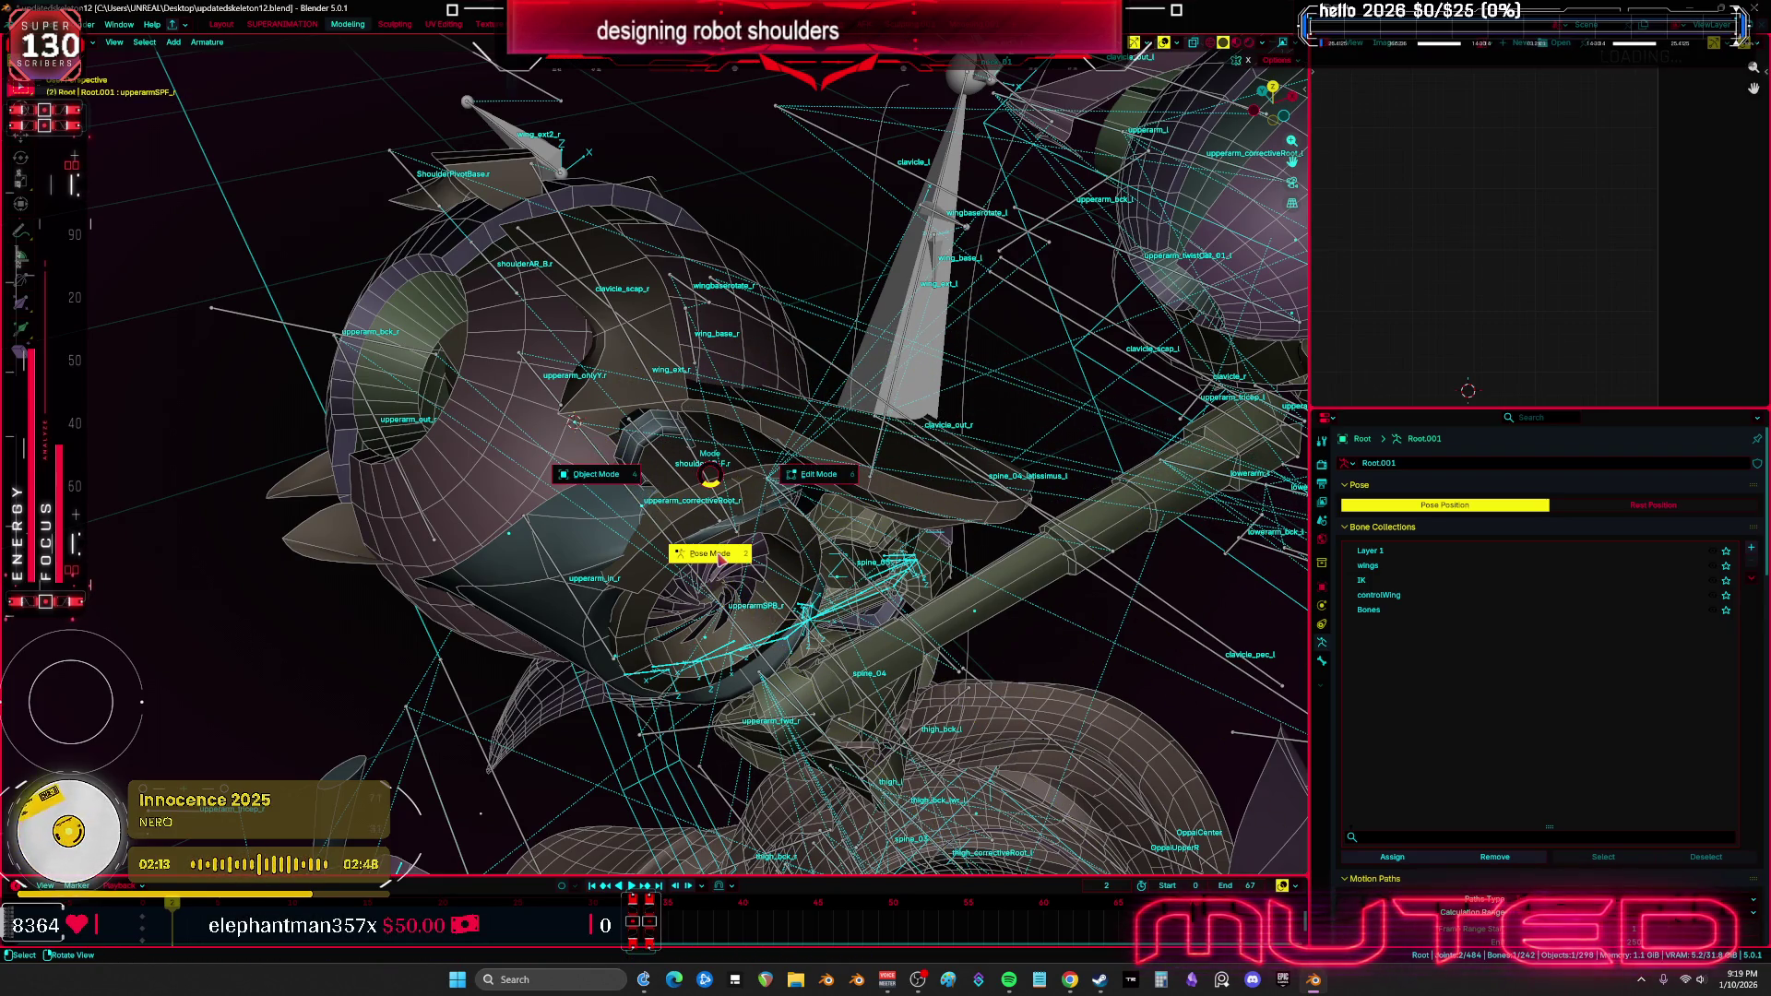
{"action": "left_click", "coordinate": [720, 557]}
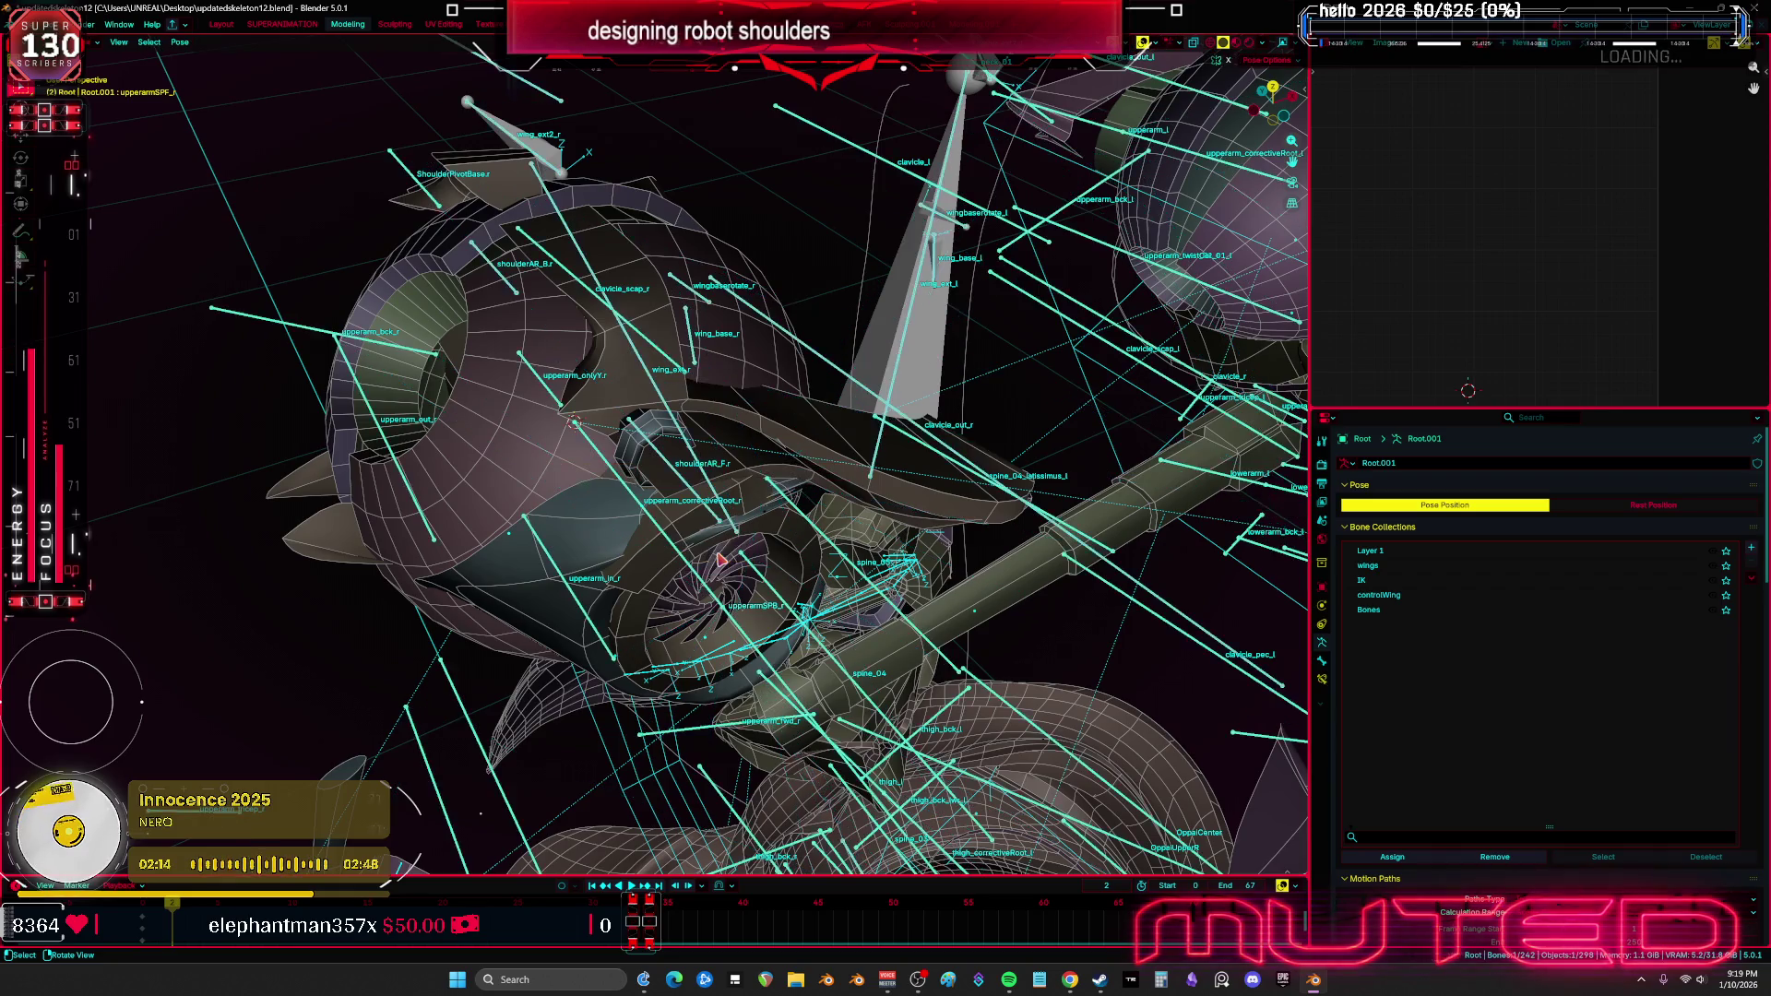
Select upperarmSPF_r and enable both its Copy Location and Copy Rotation constraints
{"action": "left_click", "coordinate": [648, 514]}
{"action": "left_click", "coordinate": [648, 514]}
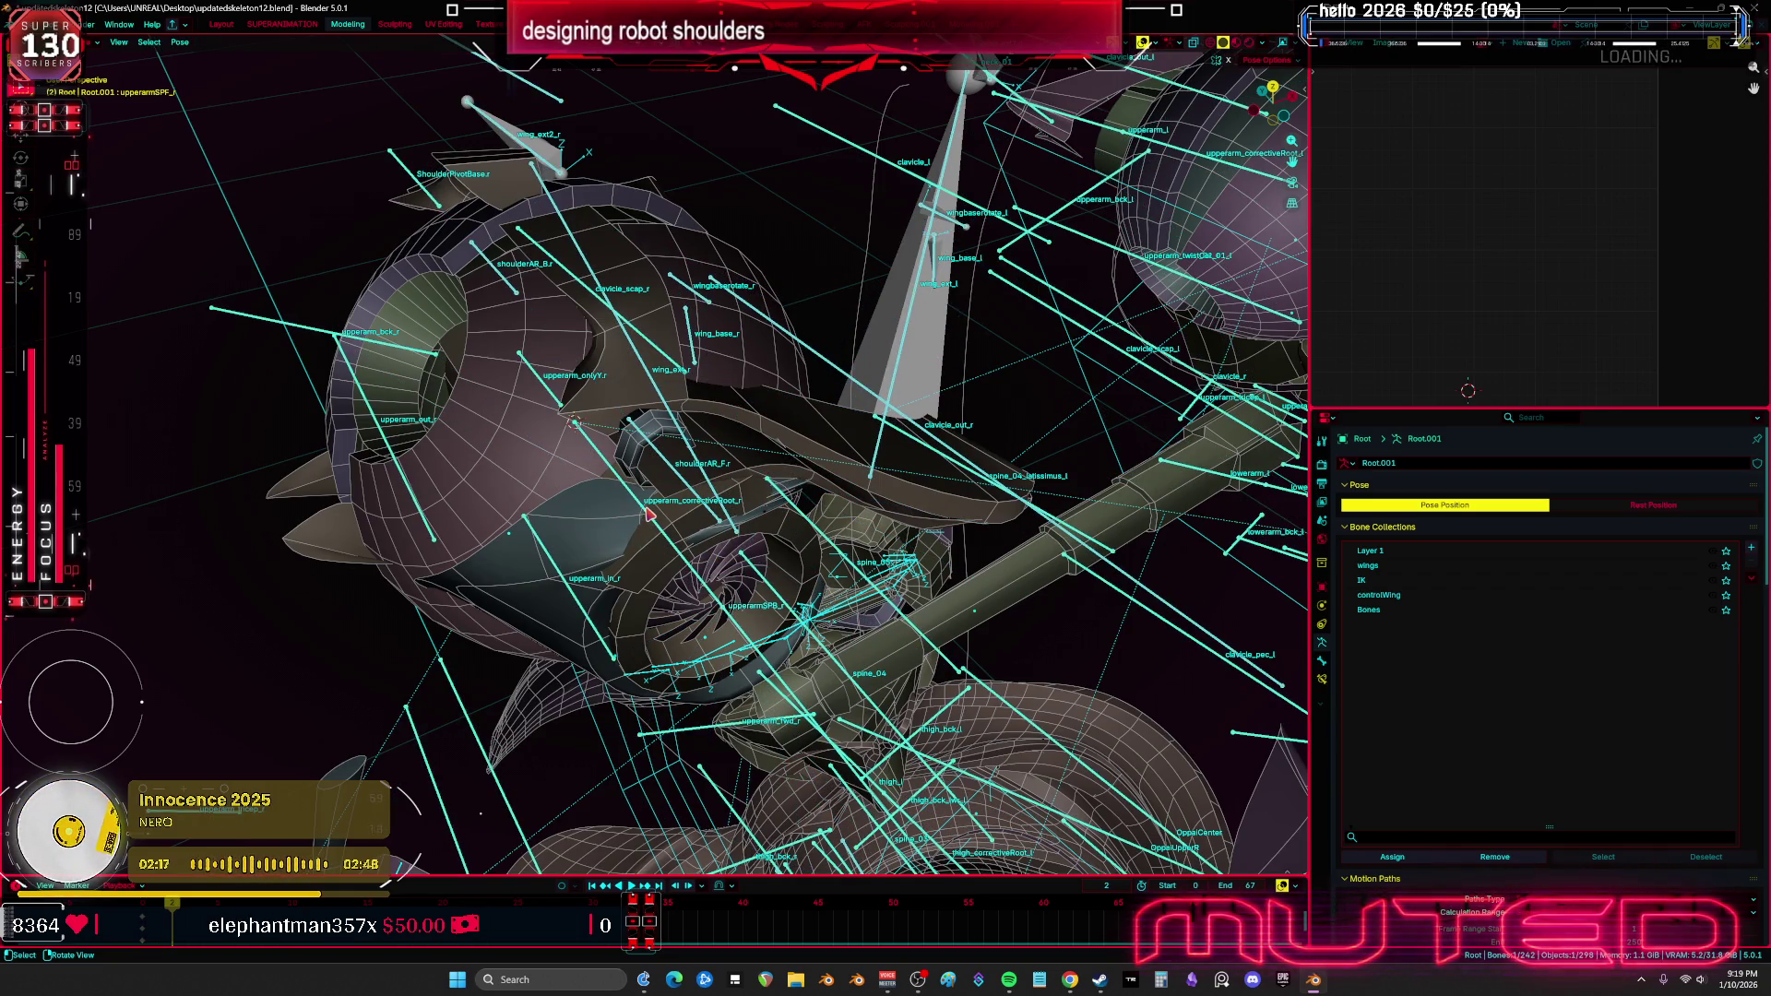
{"action": "left_click", "coordinate": [1322, 679]}
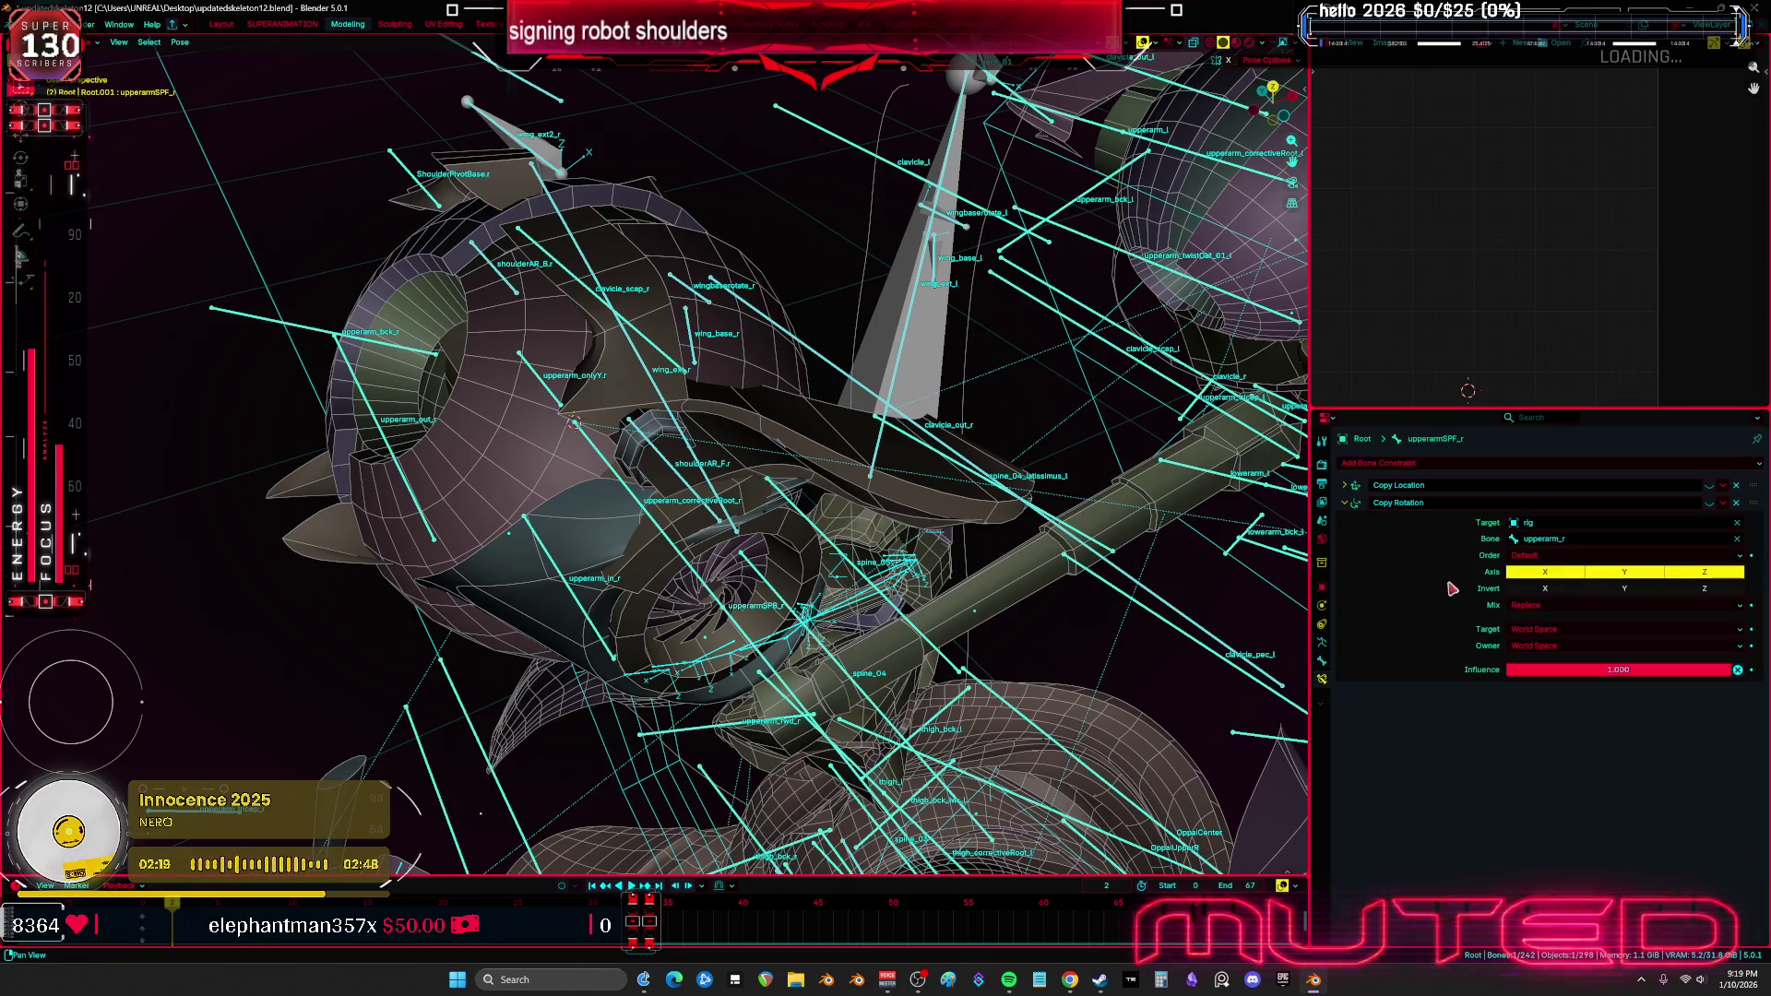
{"action": "left_click_drag", "start_coordinate": [1710, 503], "coordinate": [1711, 486]}
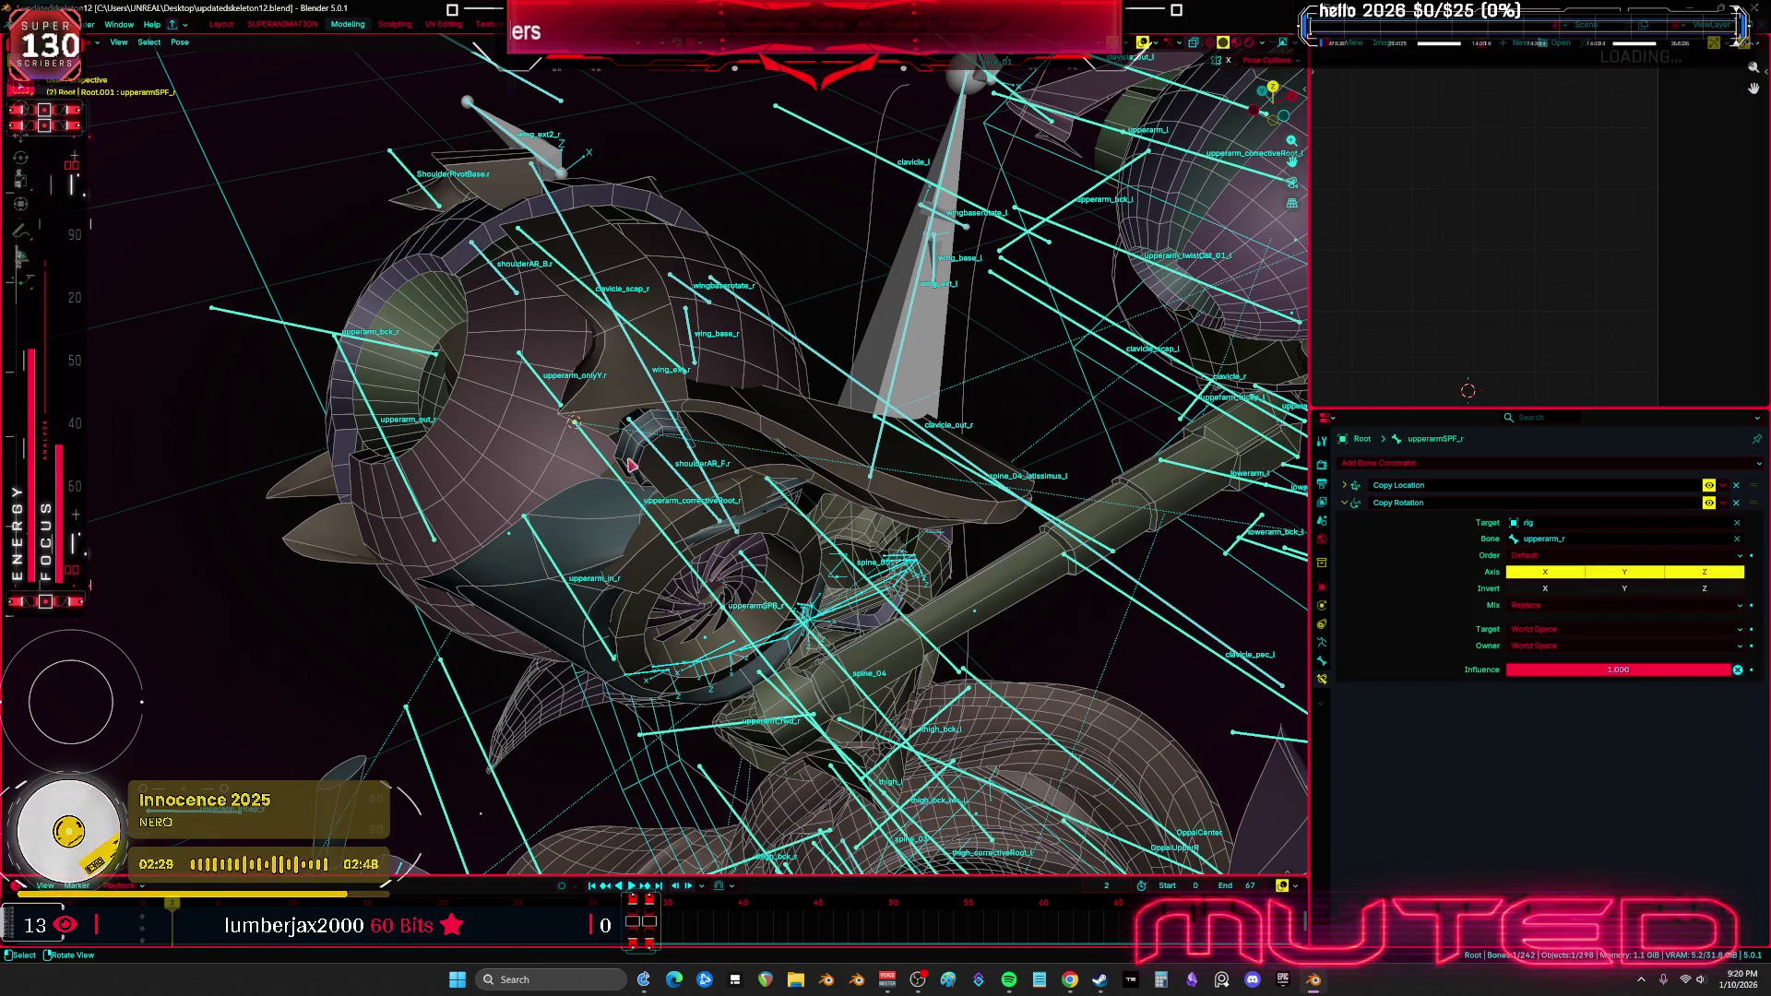
Make upperarm_r the active bone and set the transform orientation to Normal
{"action": "left_click", "coordinate": [620, 478]}
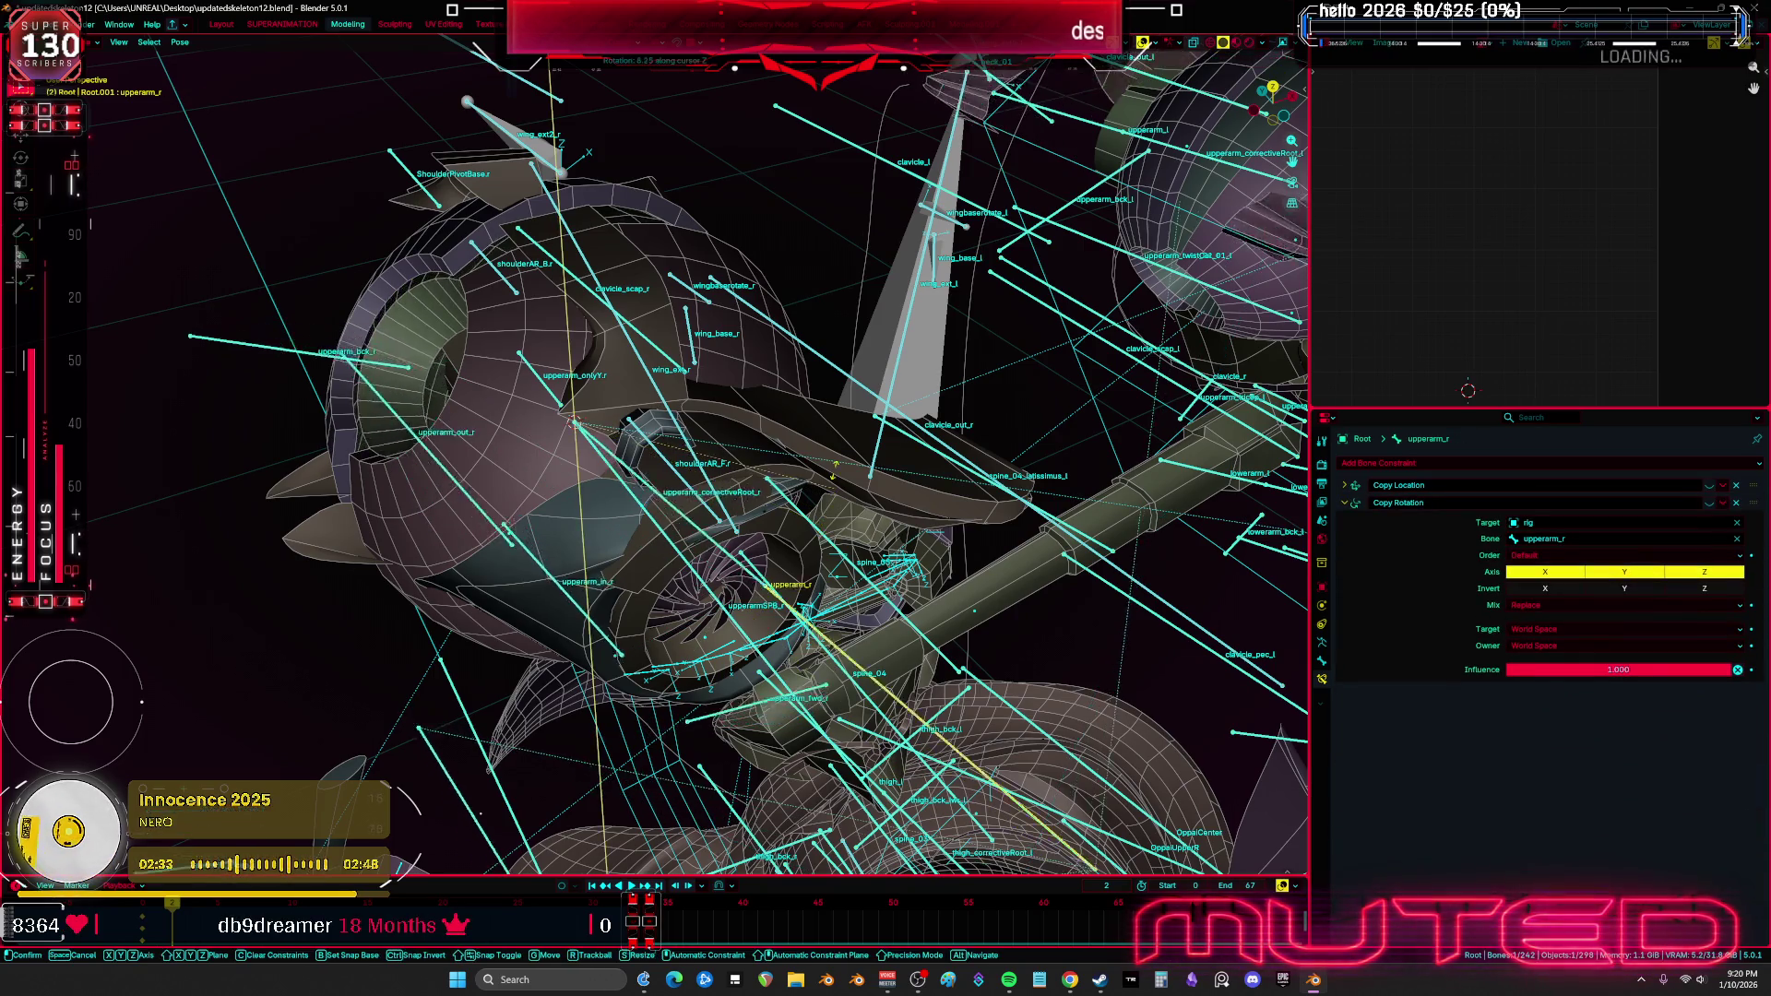
{"action": "key", "text": "period"}
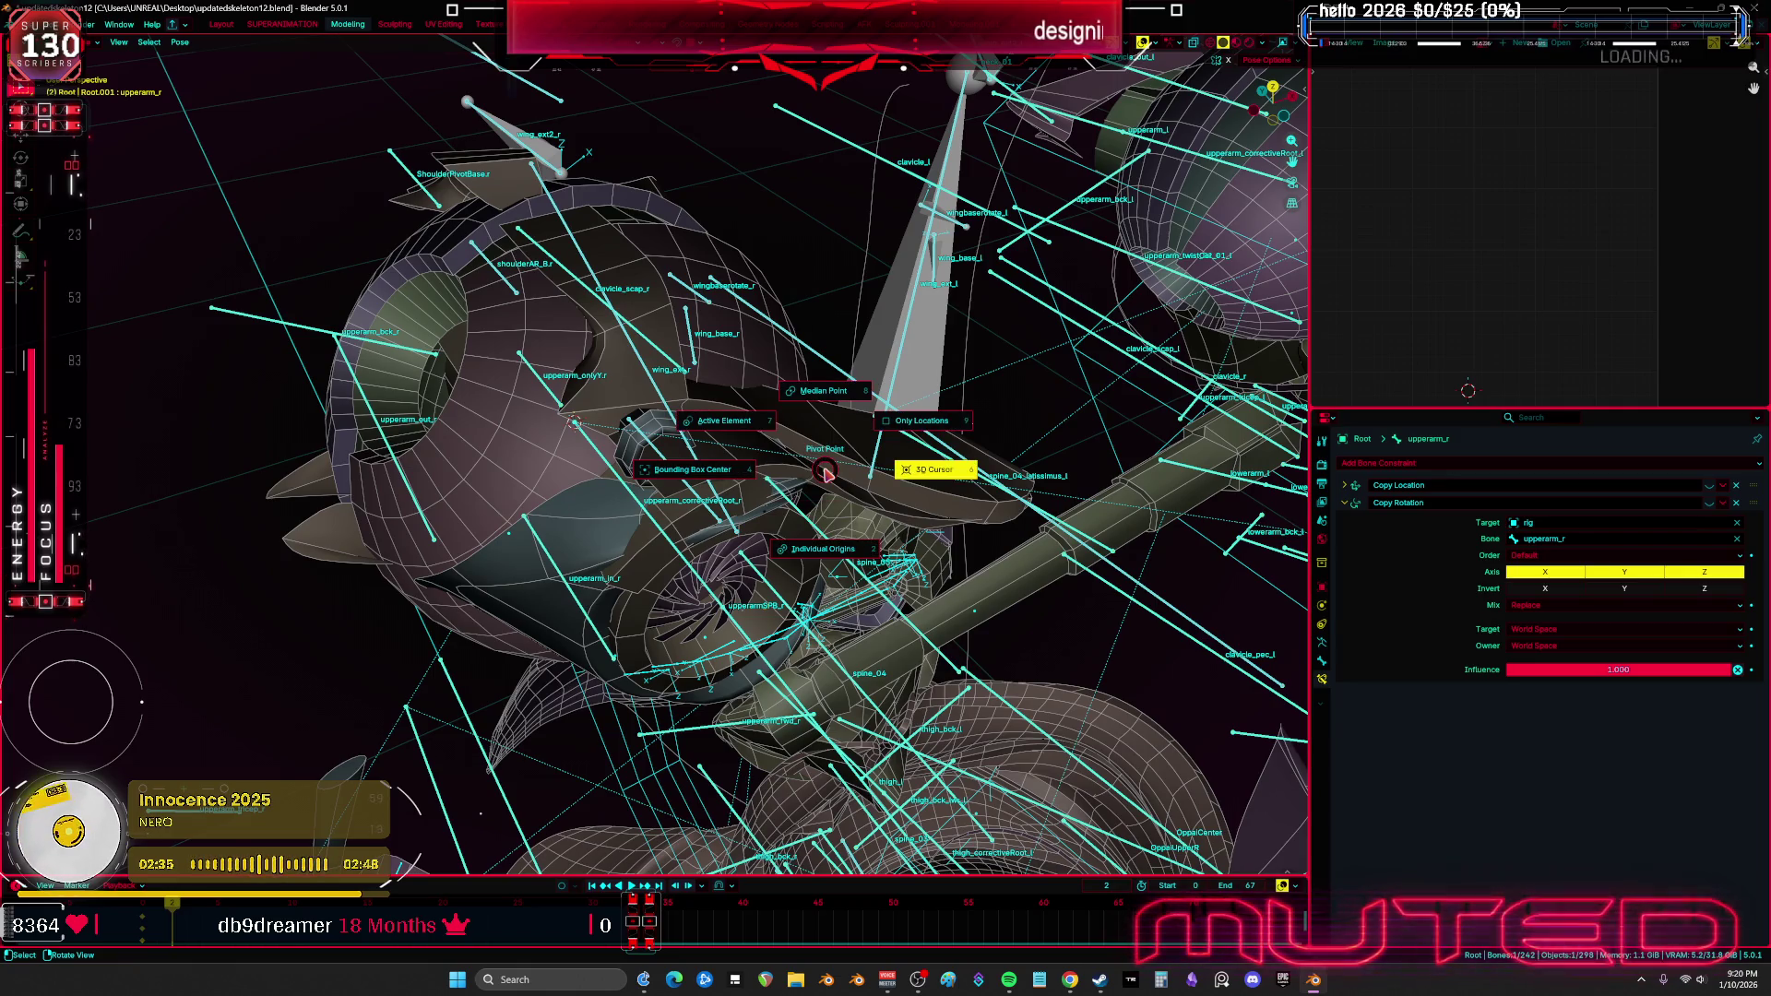
{"action": "key", "text": "Escape"}
{"action": "key", "text": "comma"}
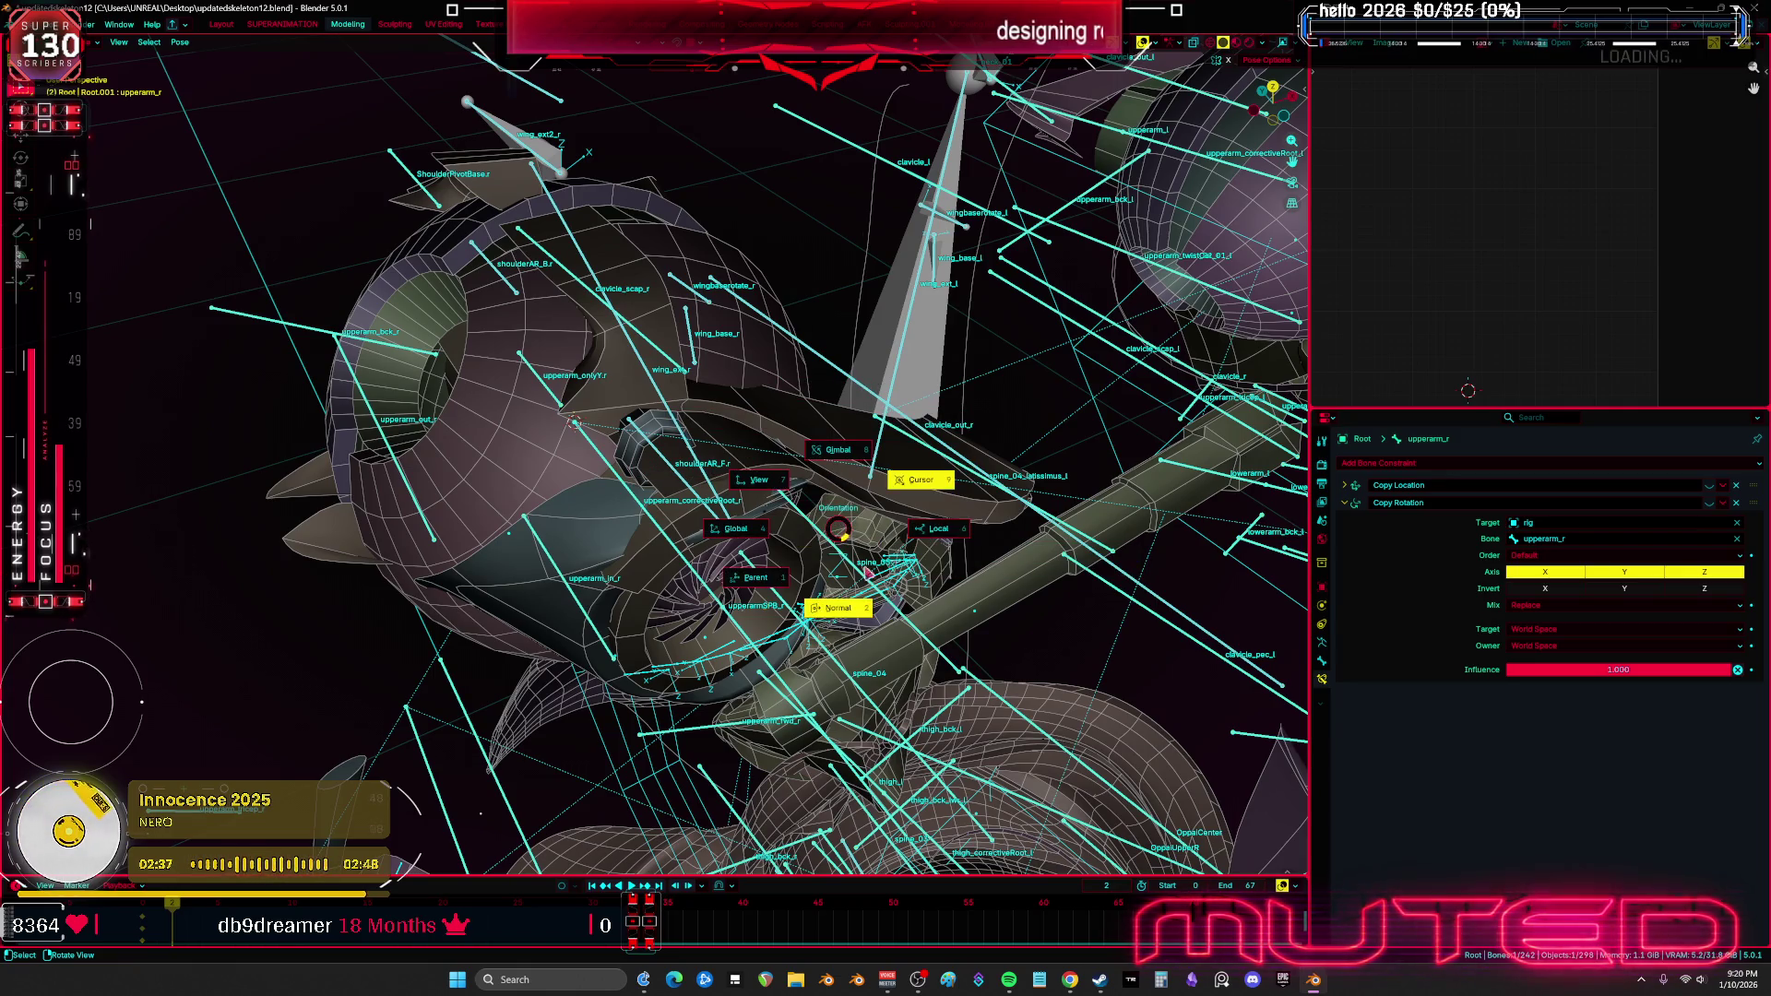
{"action": "left_click", "coordinate": [863, 606]}
Rotate upperarm_r, switching the axis lock through Z, Y and X, and confirm
{"action": "key", "text": "r"}
{"action": "key", "text": "z"}
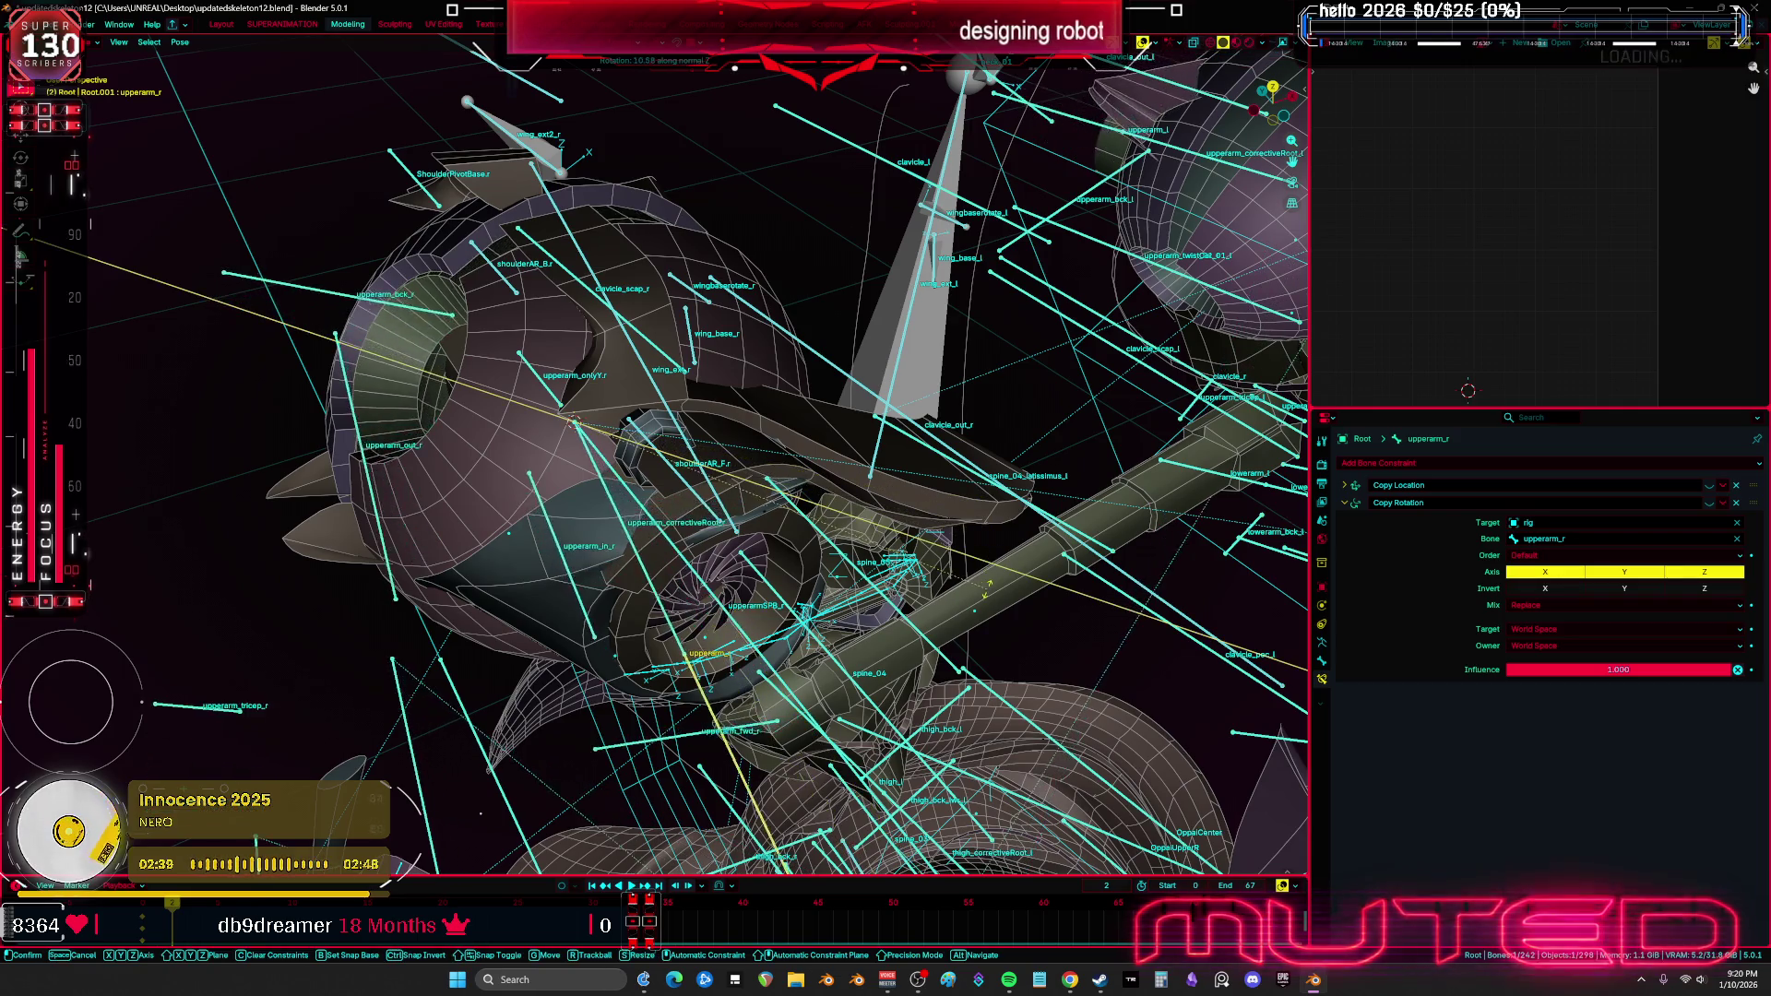
{"action": "key", "text": "y"}
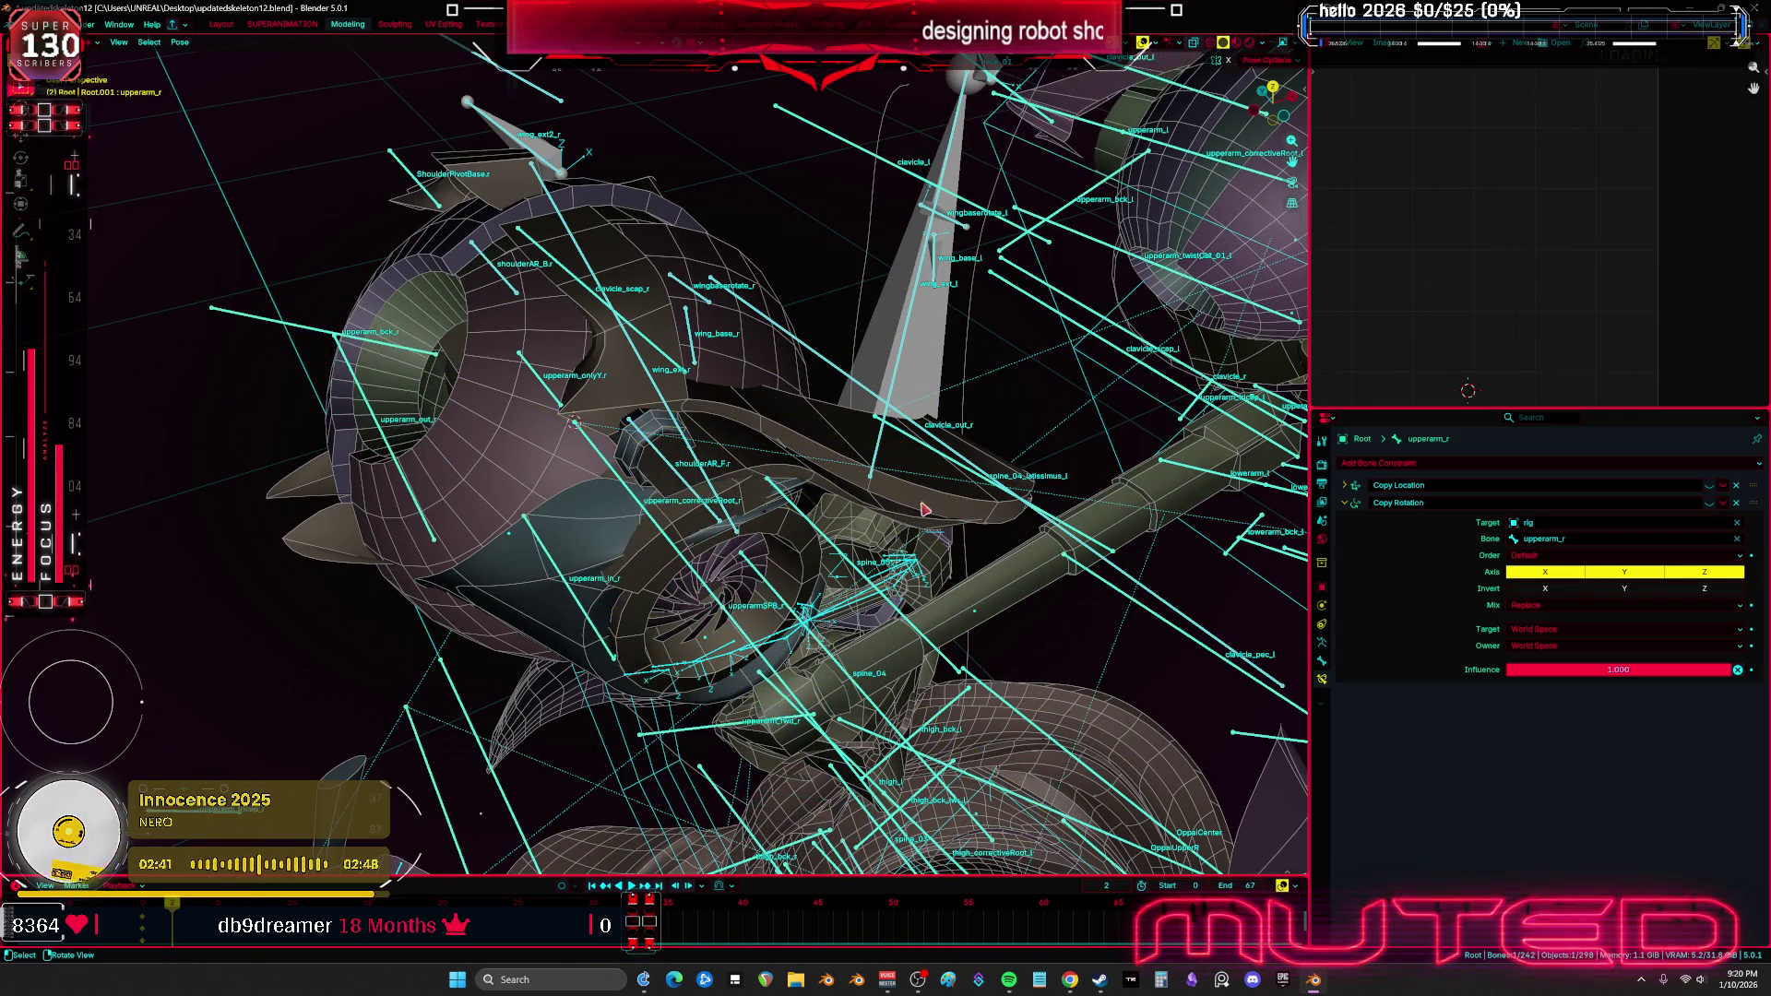
{"action": "key", "text": "x"}
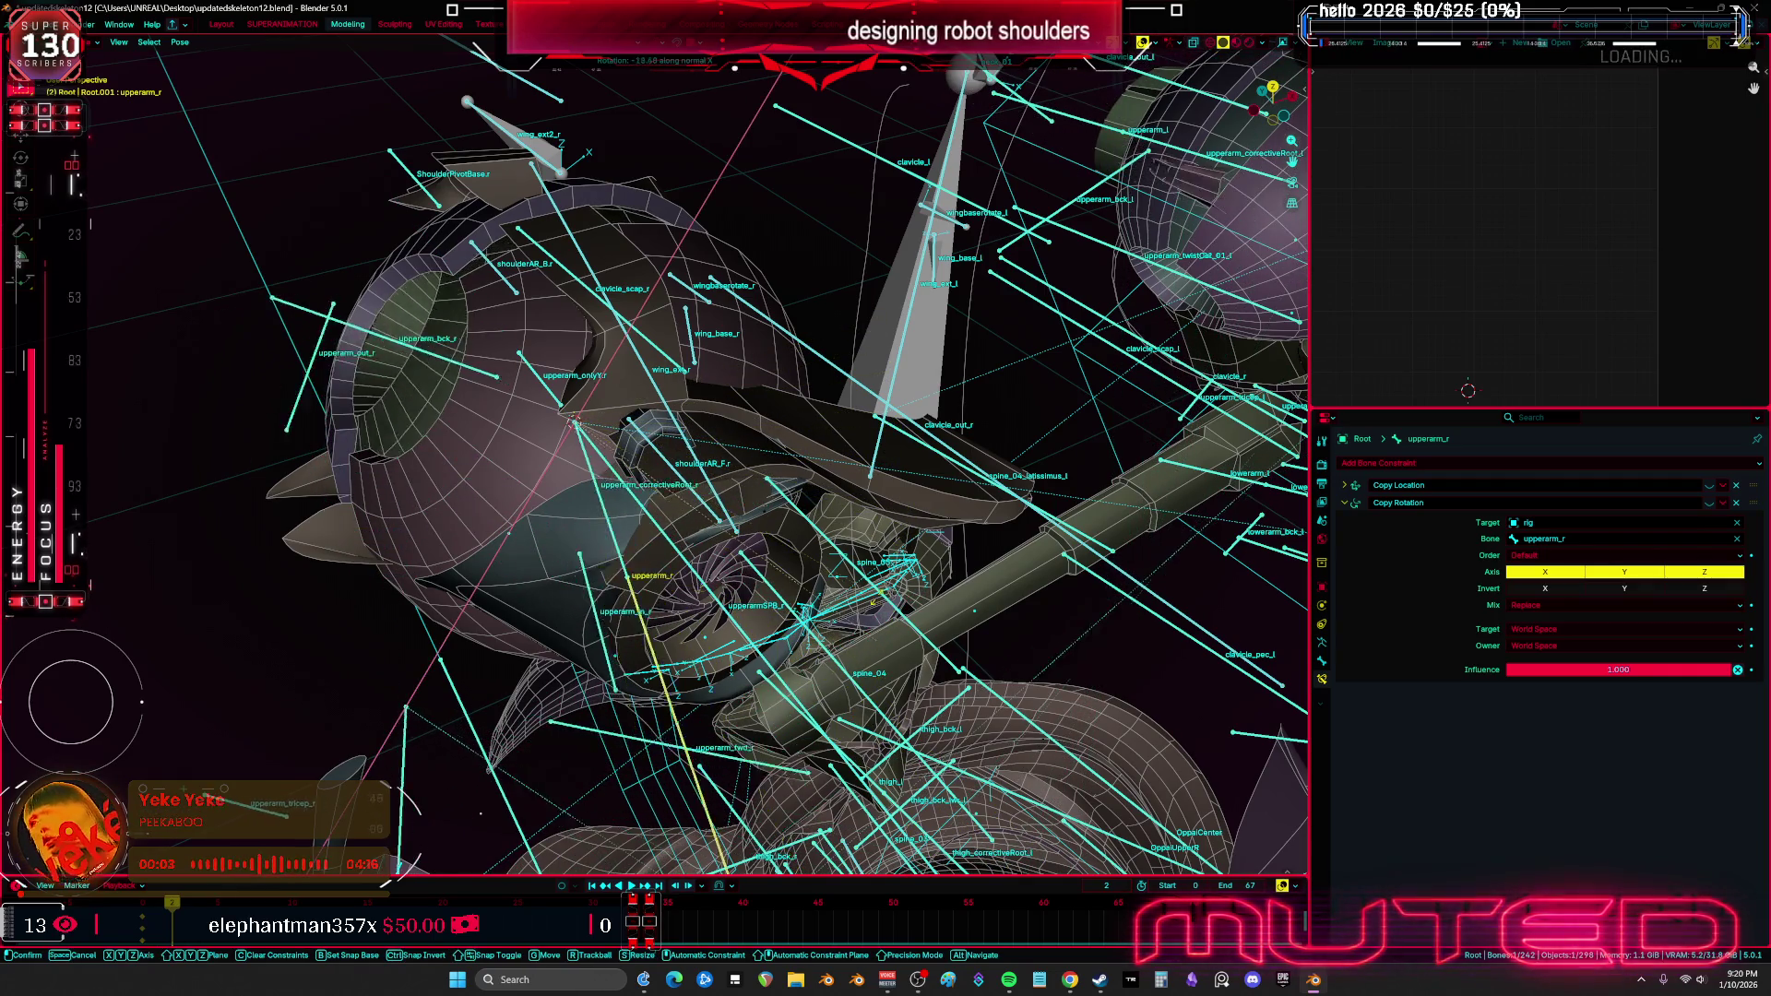
{"action": "left_click", "coordinate": [842, 582]}
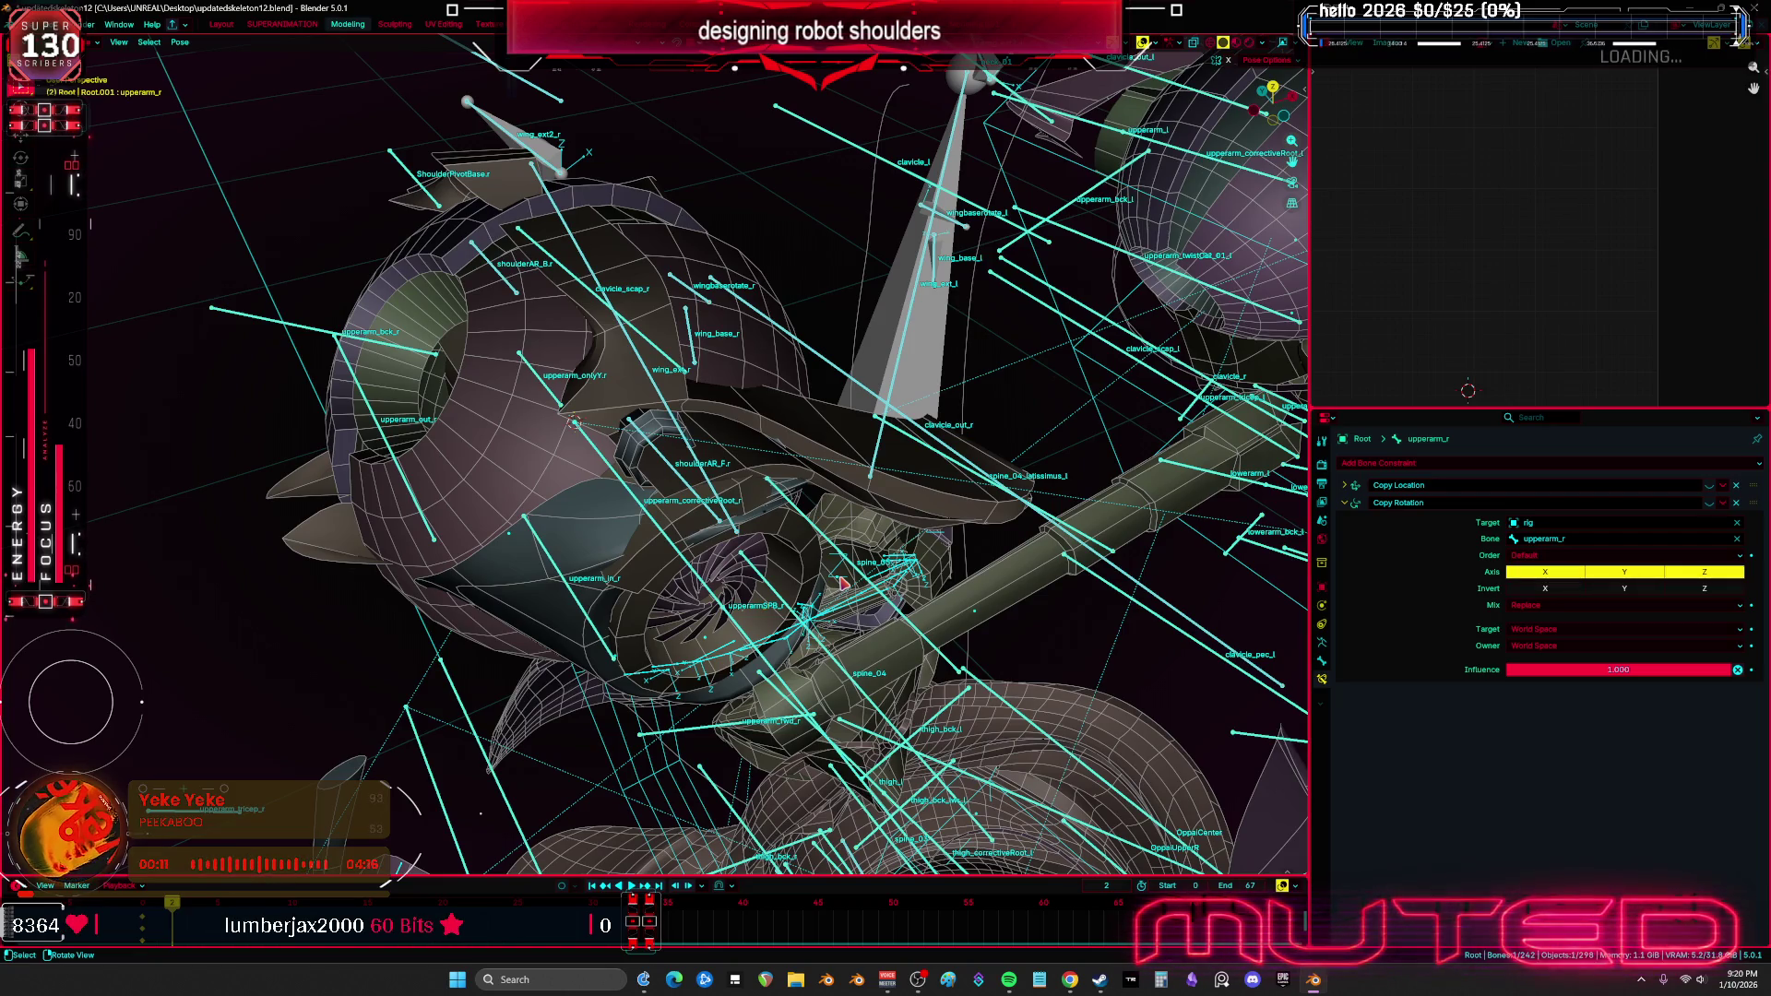
Rotate upperarm_r again, cycling Z through global, normal and unlocked, then confirm
{"action": "key", "text": "r"}
{"action": "key", "text": "z"}
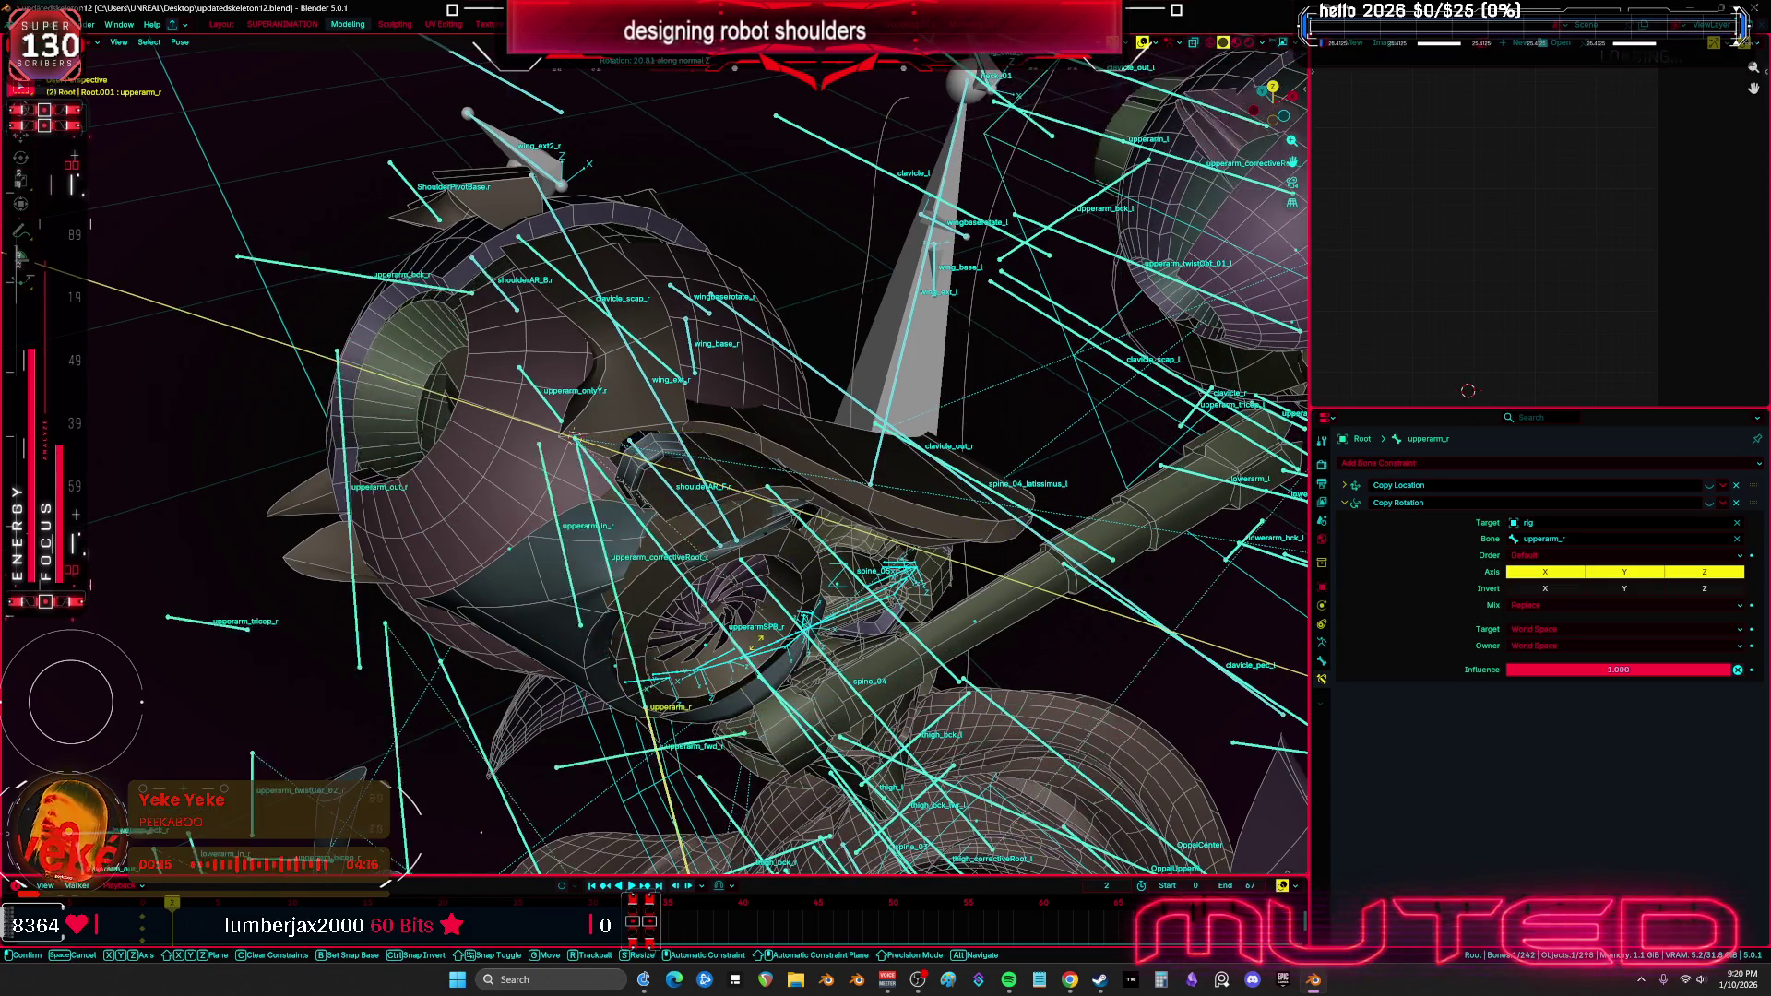
{"action": "left_click", "coordinate": [701, 426]}
{"action": "mouse_move", "coordinate": [701, 426]}
{"action": "middle_mouse_down"}
{"action": "mouse_move", "coordinate": [824, 413]}
{"action": "mouse_move", "coordinate": [865, 650]}
{"action": "middle_mouse_up"}
{"action": "key", "text": "z"}
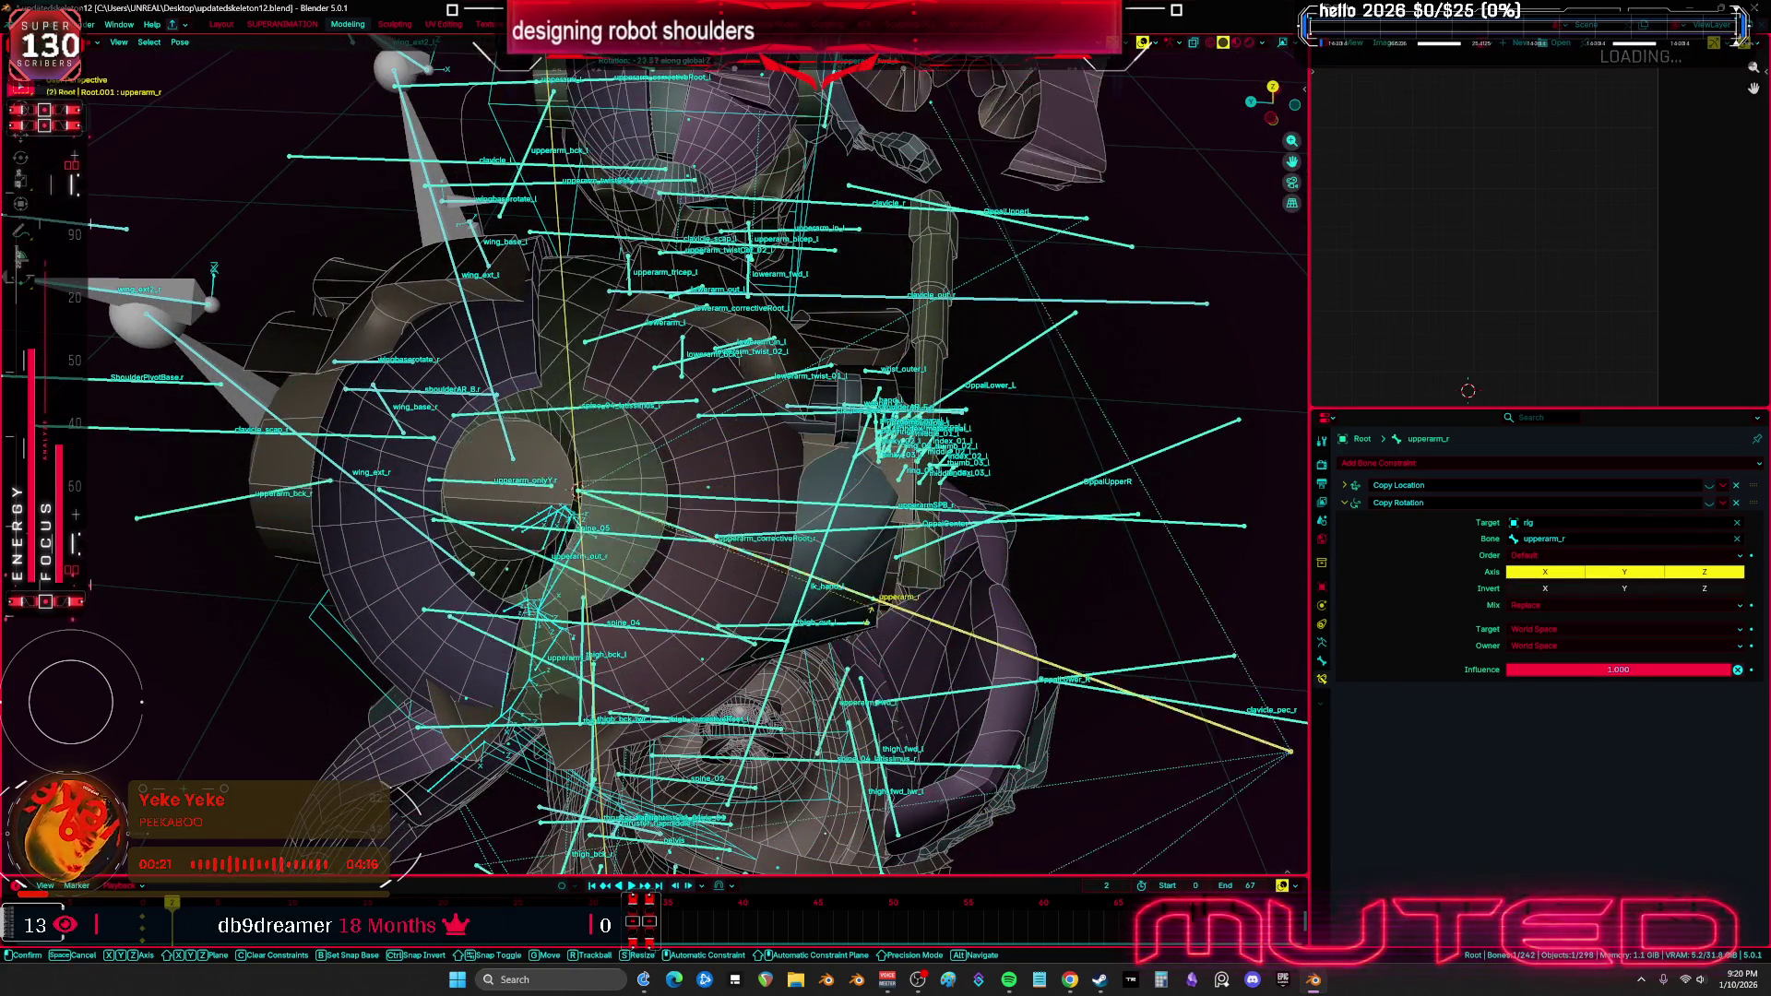
{"action": "key", "text": "z"}
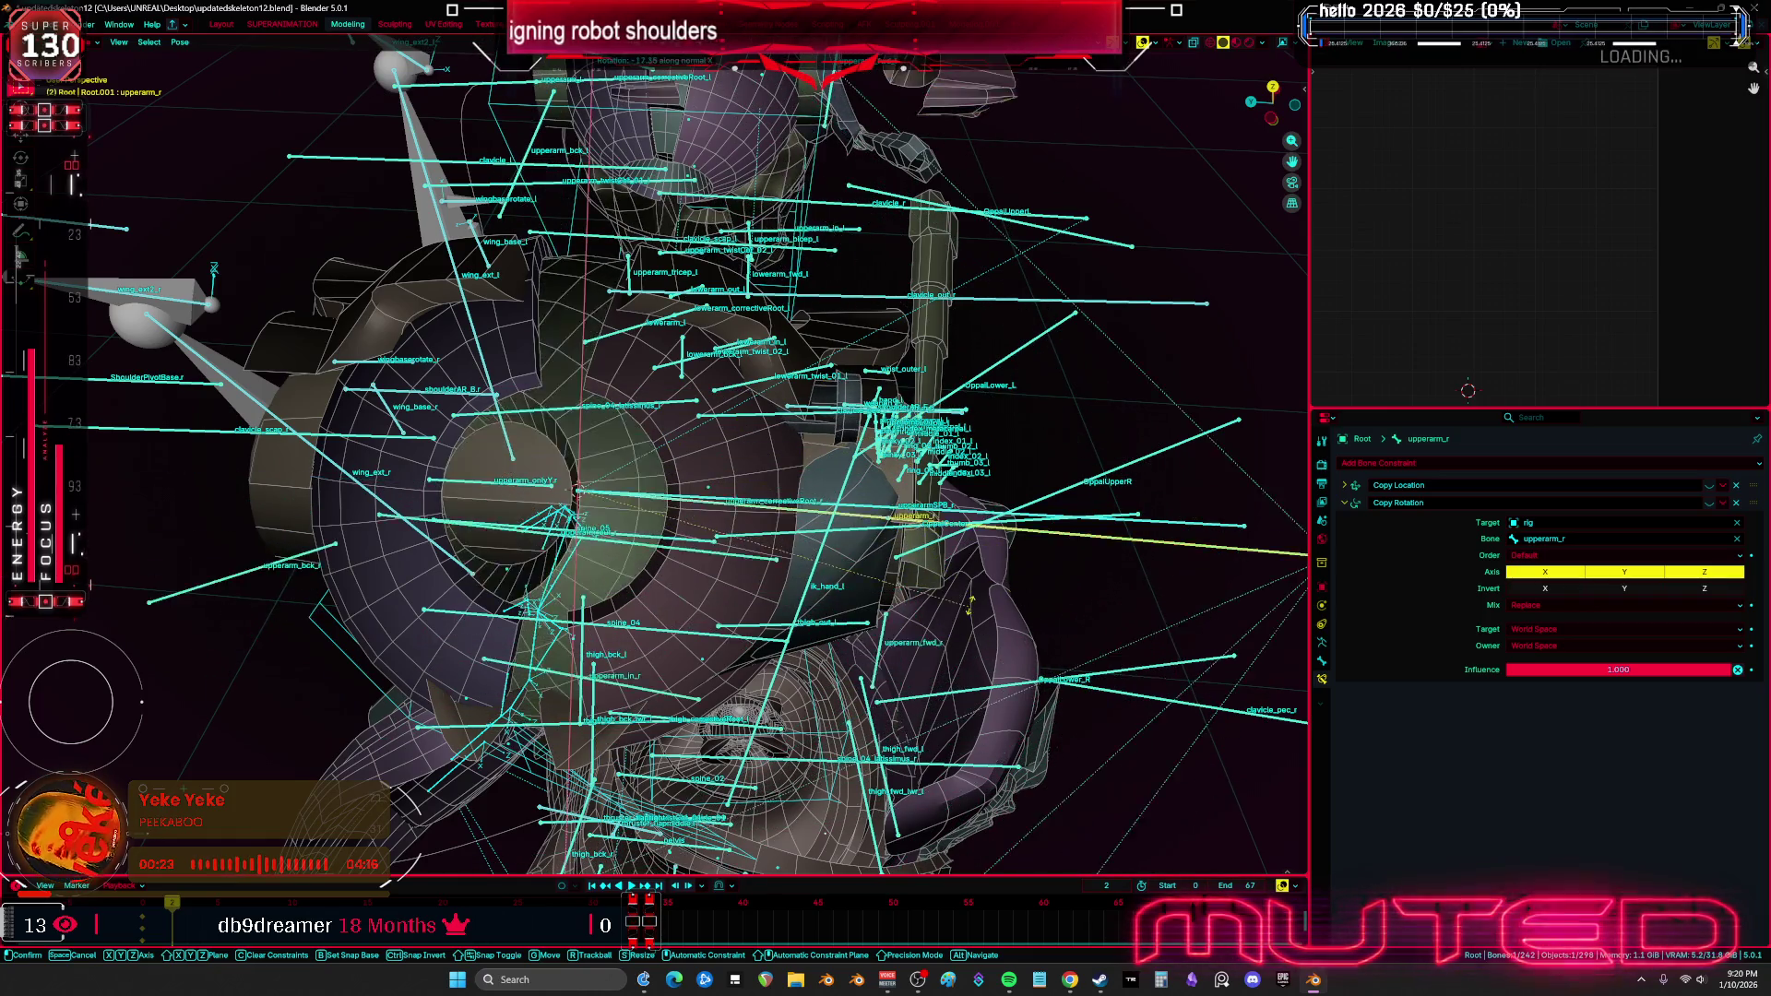
{"action": "key", "text": "z"}
{"action": "left_click", "coordinate": [1222, 664]}
{"action": "middle_click_drag", "start_coordinate": [1221, 664], "coordinate": [658, 506]}
{"action": "key", "text": "ctrl+Tab"}
Limit upperarmSPF_r's Copy Rotation to the X axis only
{"action": "left_click", "coordinate": [657, 505]}
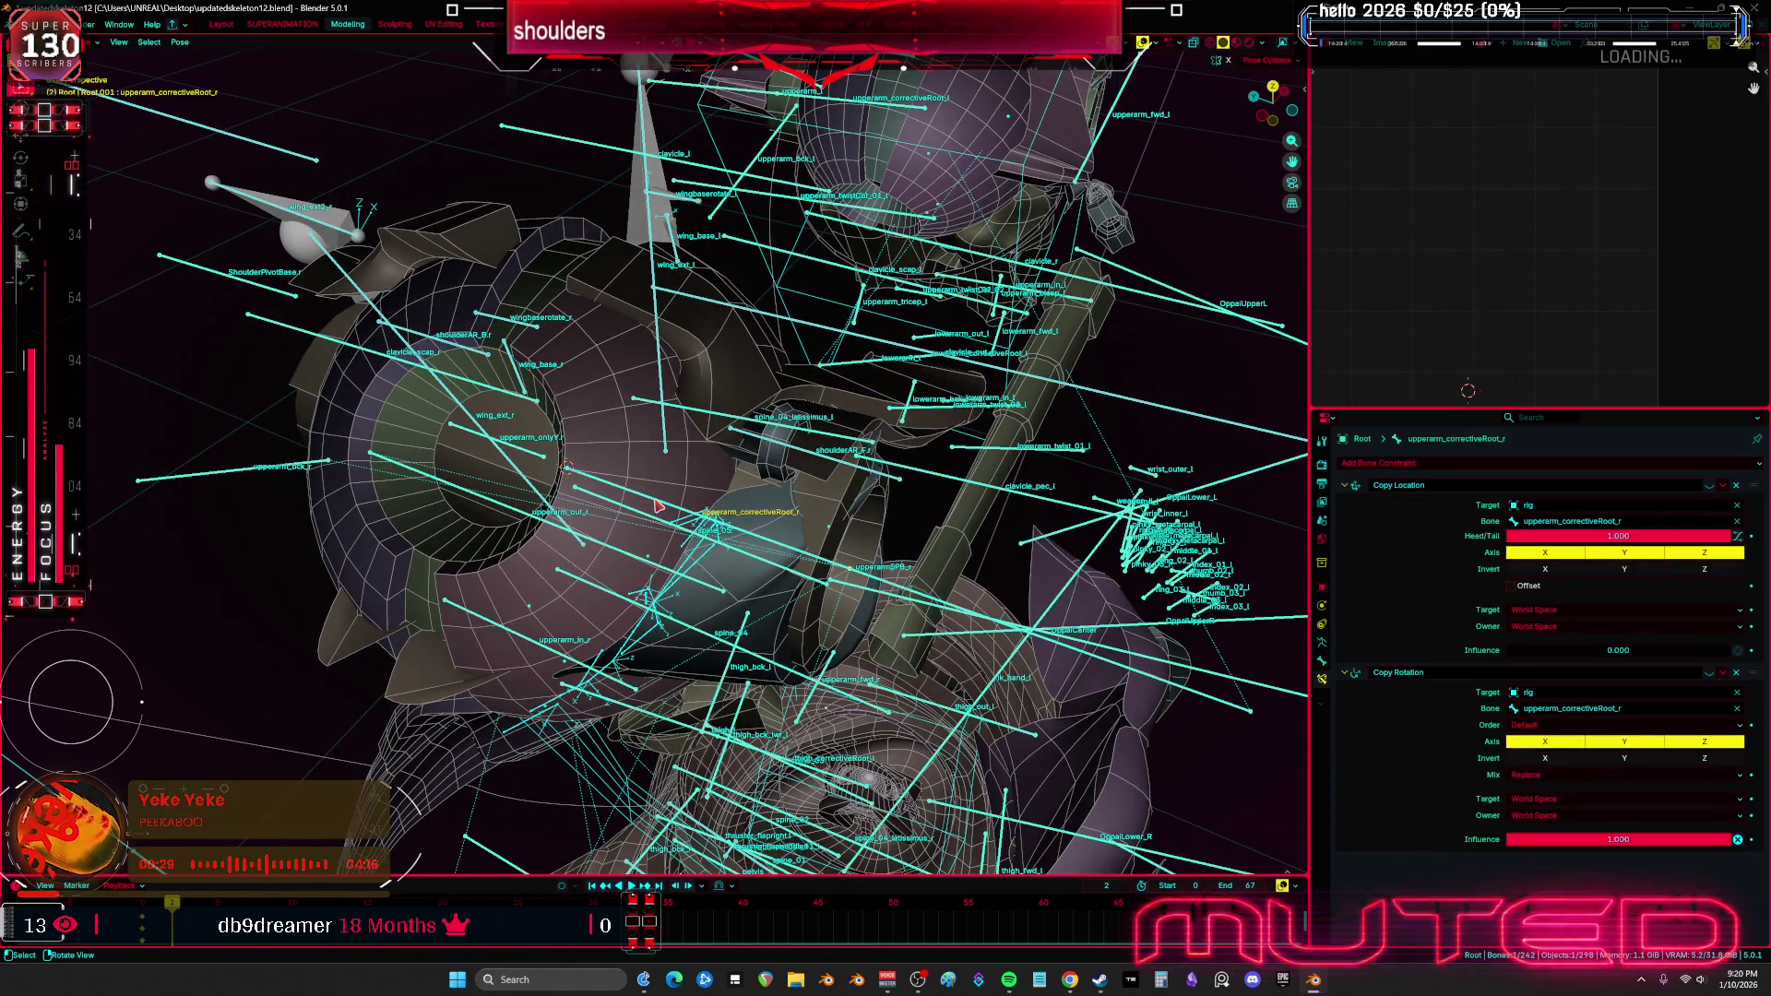
{"action": "left_click", "coordinate": [657, 505]}
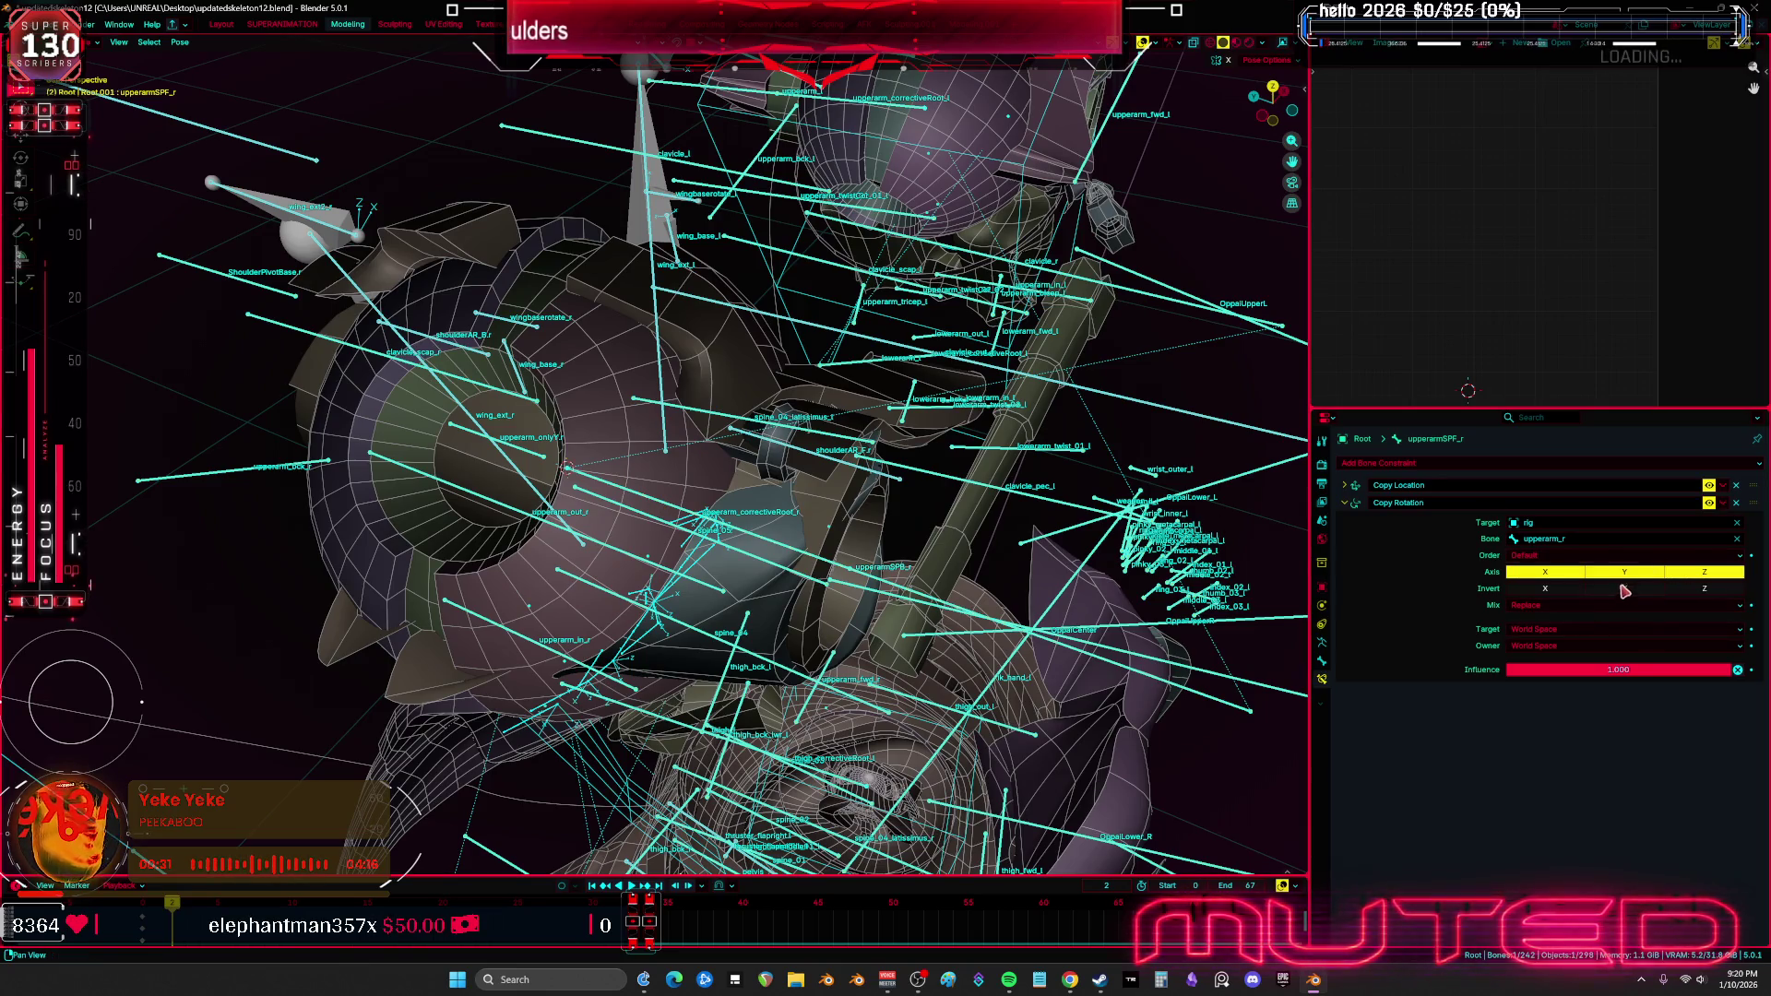
{"action": "left_click_drag", "start_coordinate": [1625, 572], "coordinate": [1704, 571]}
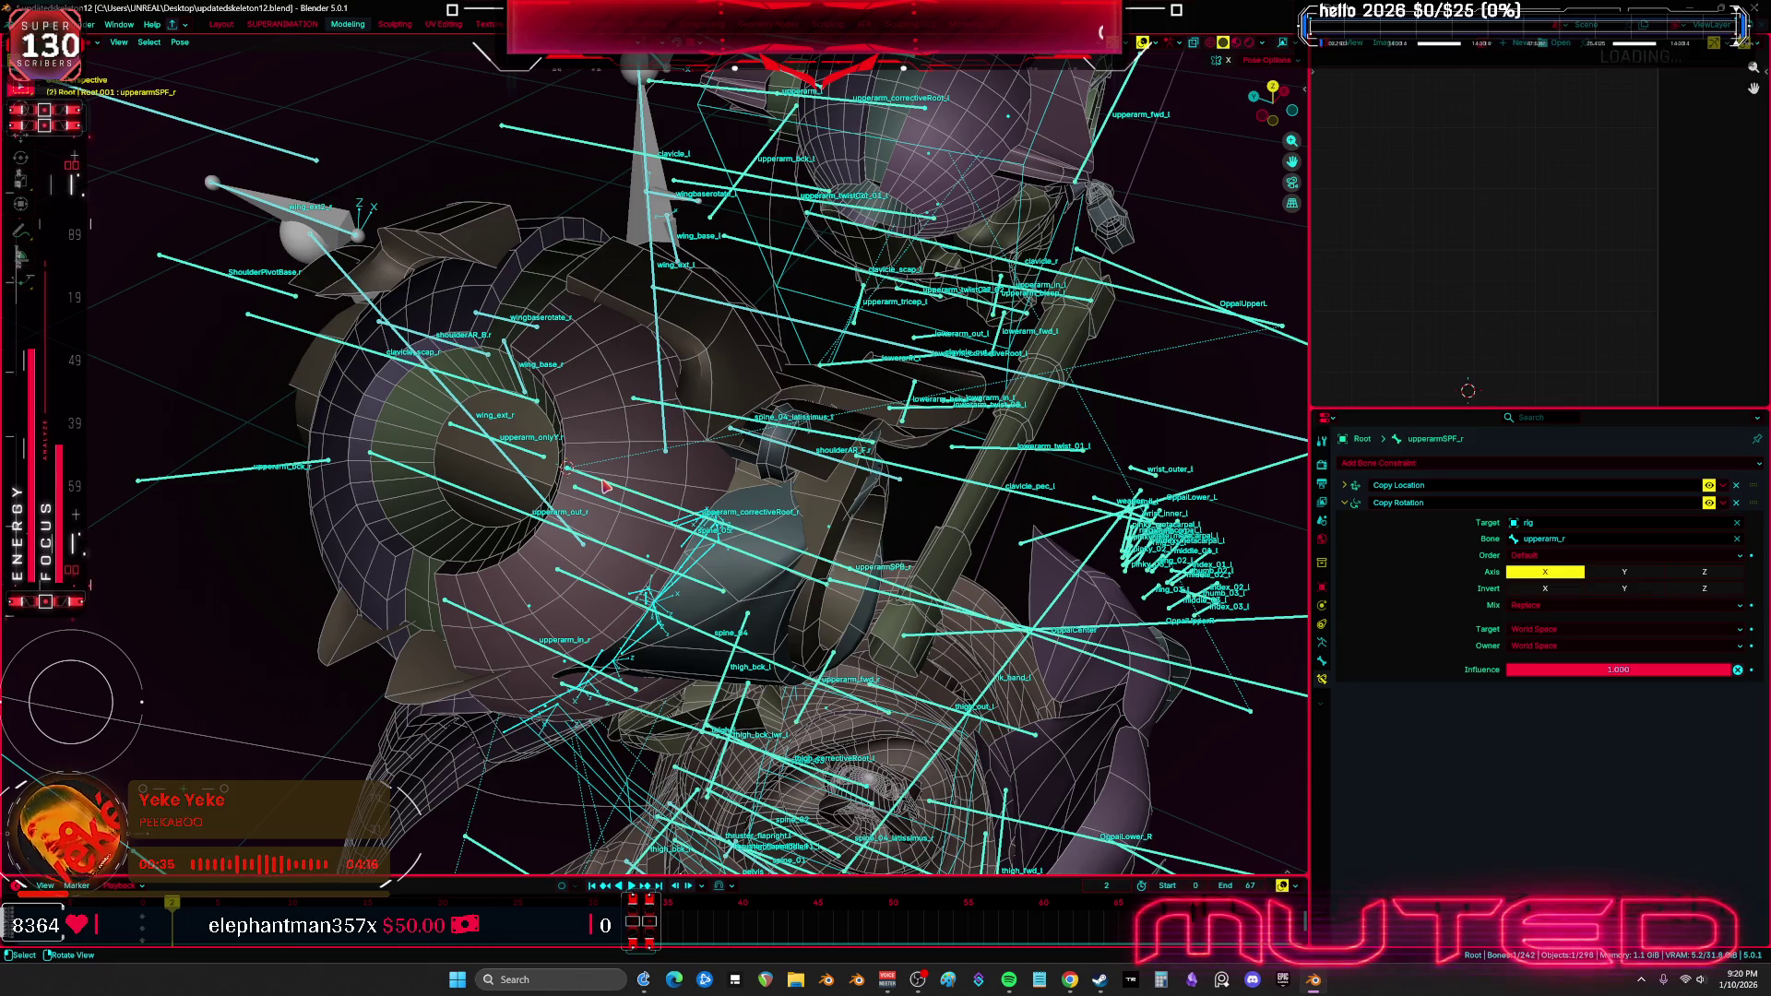
{"action": "key", "text": "ctrl+z"}
{"action": "key", "text": "ctrl+z"}
{"action": "key", "text": "ctrl+z"}
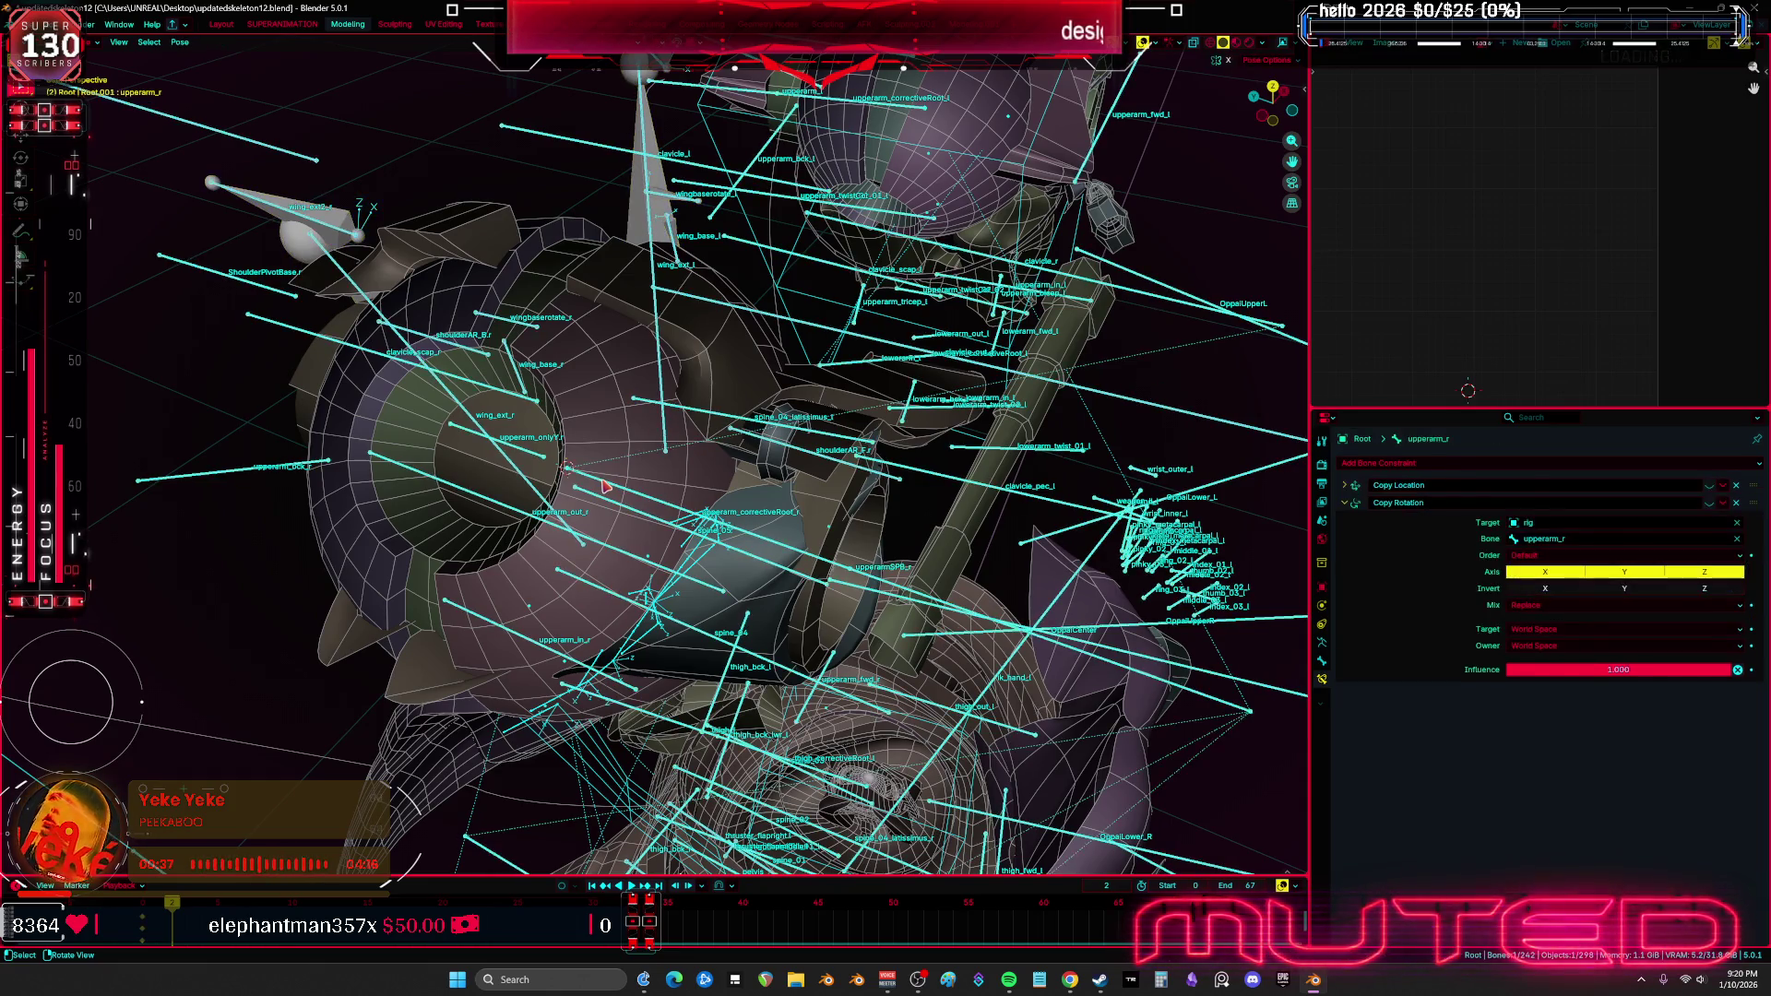
{"action": "key", "text": "ctrl+shift+z"}
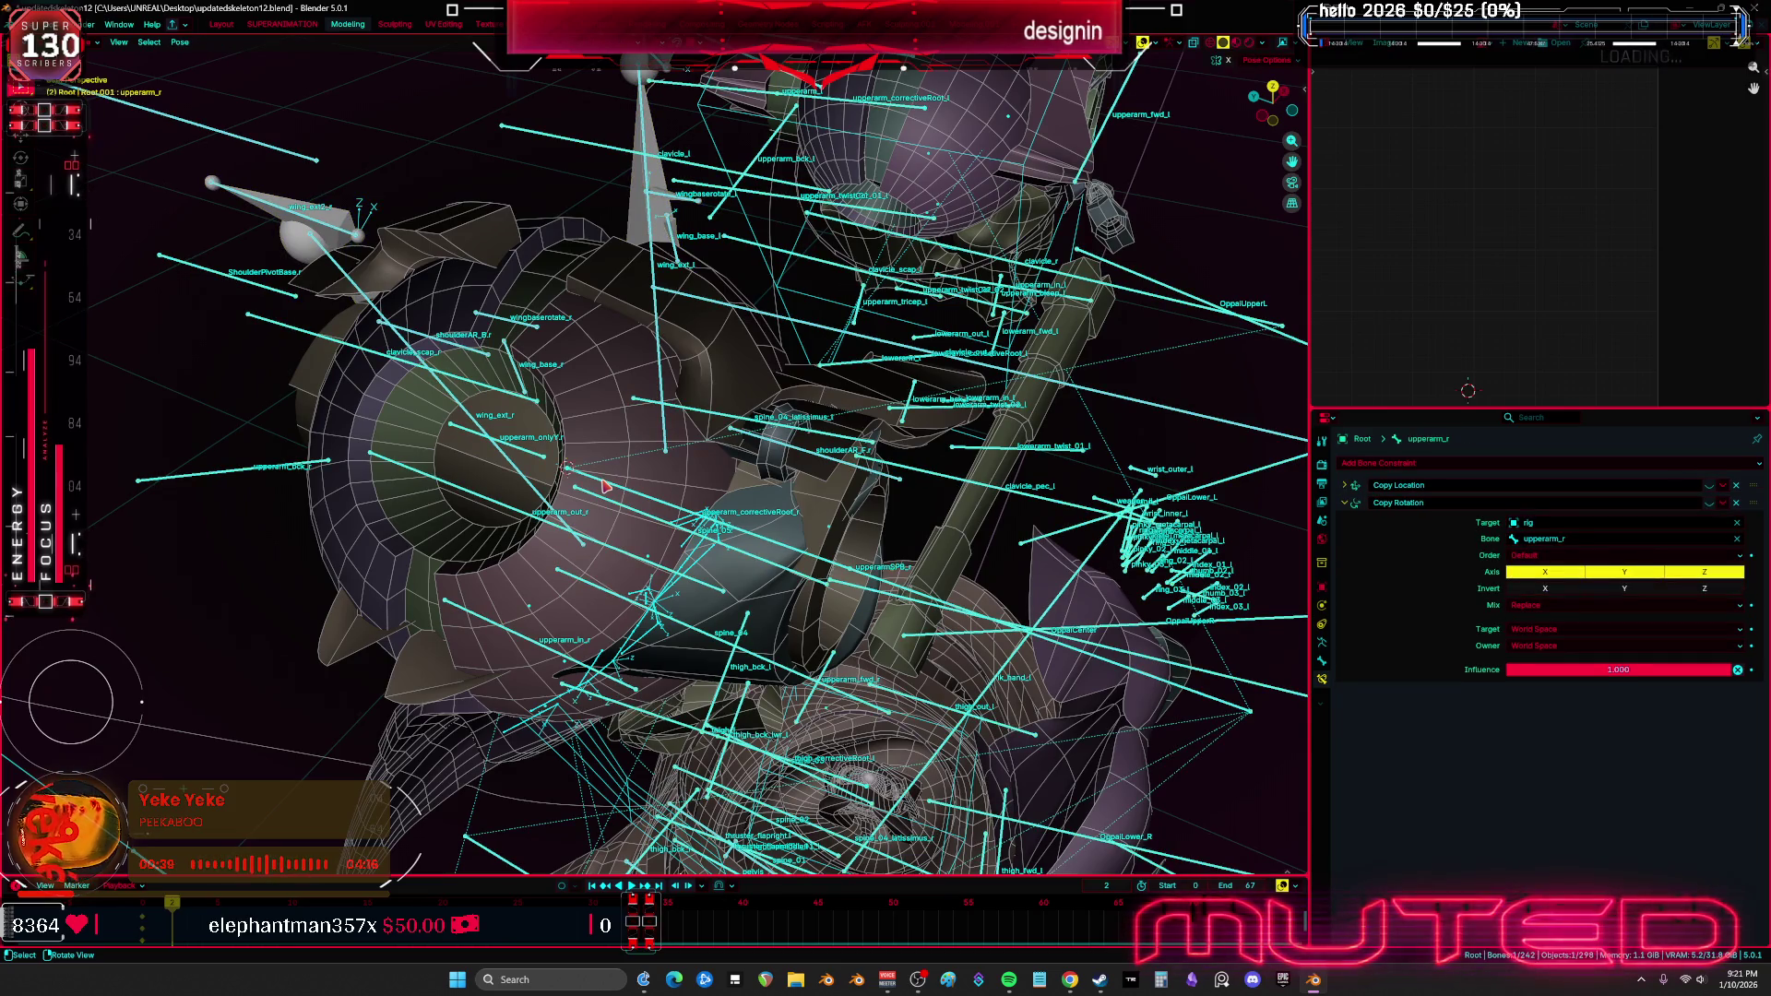
{"action": "middle_click_drag", "start_coordinate": [604, 486], "coordinate": [676, 522]}
Select upperarmSPB_r and limit its Copy Rotation to the X axis only
{"action": "left_click", "coordinate": [678, 524]}
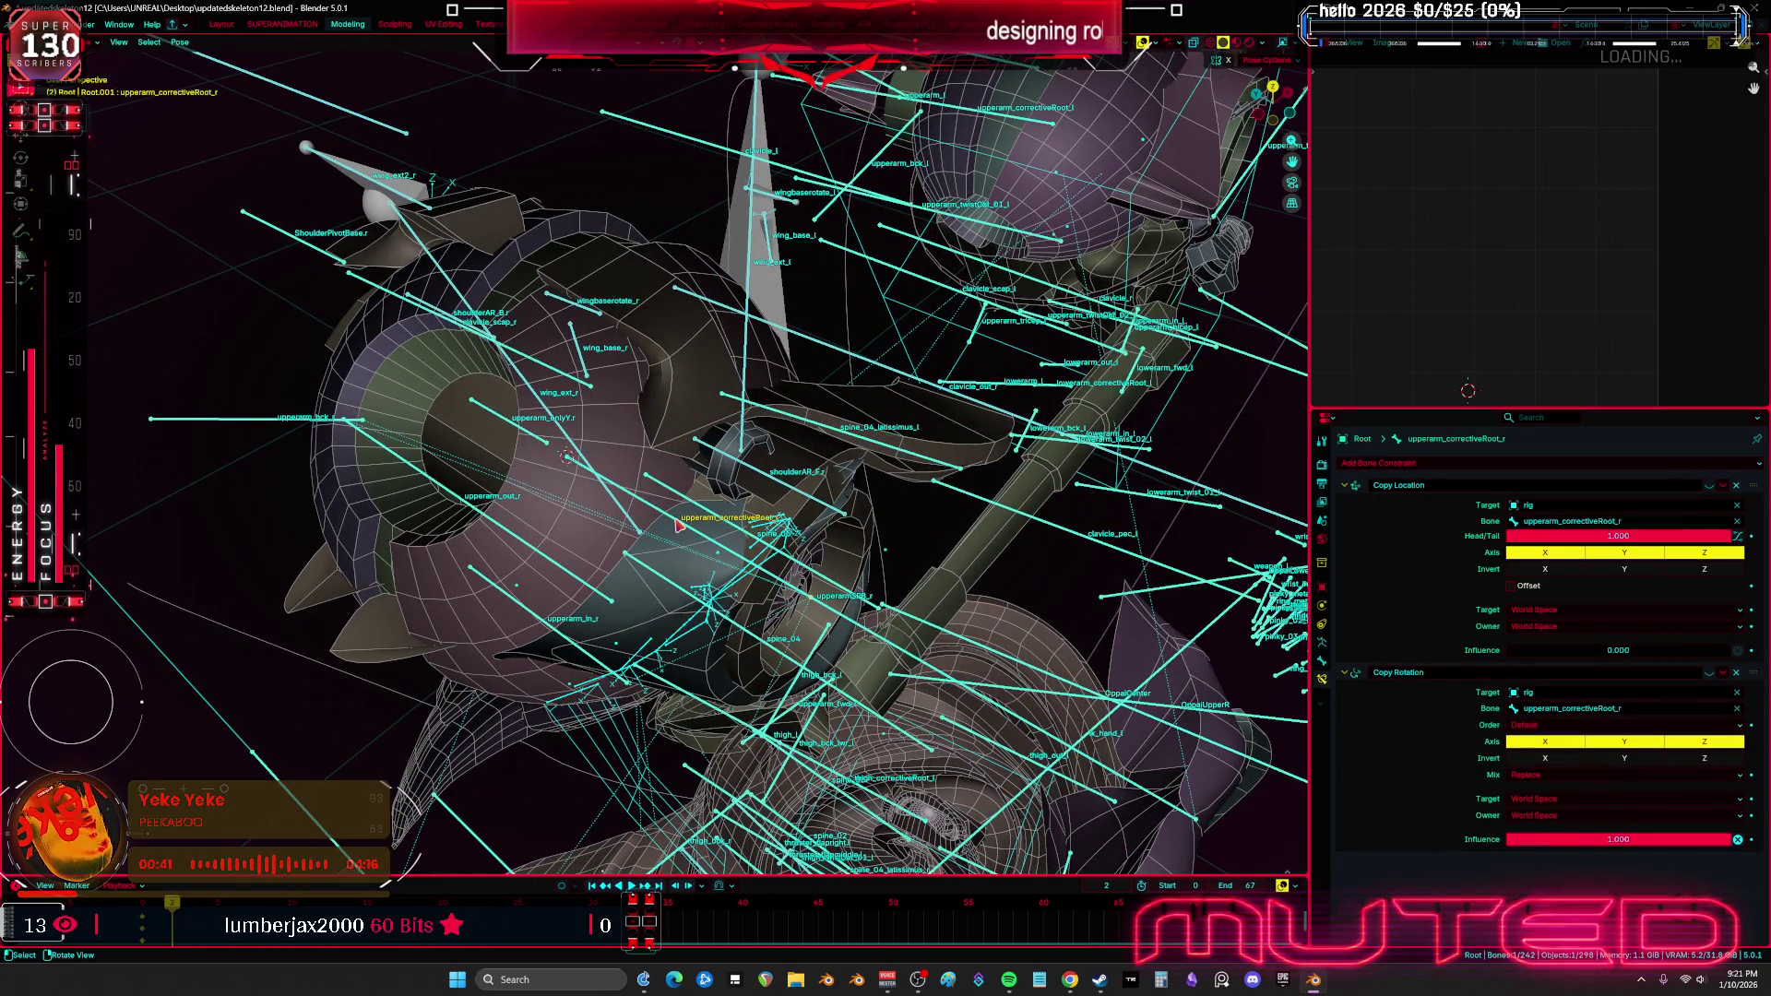
{"action": "left_click", "coordinate": [678, 524]}
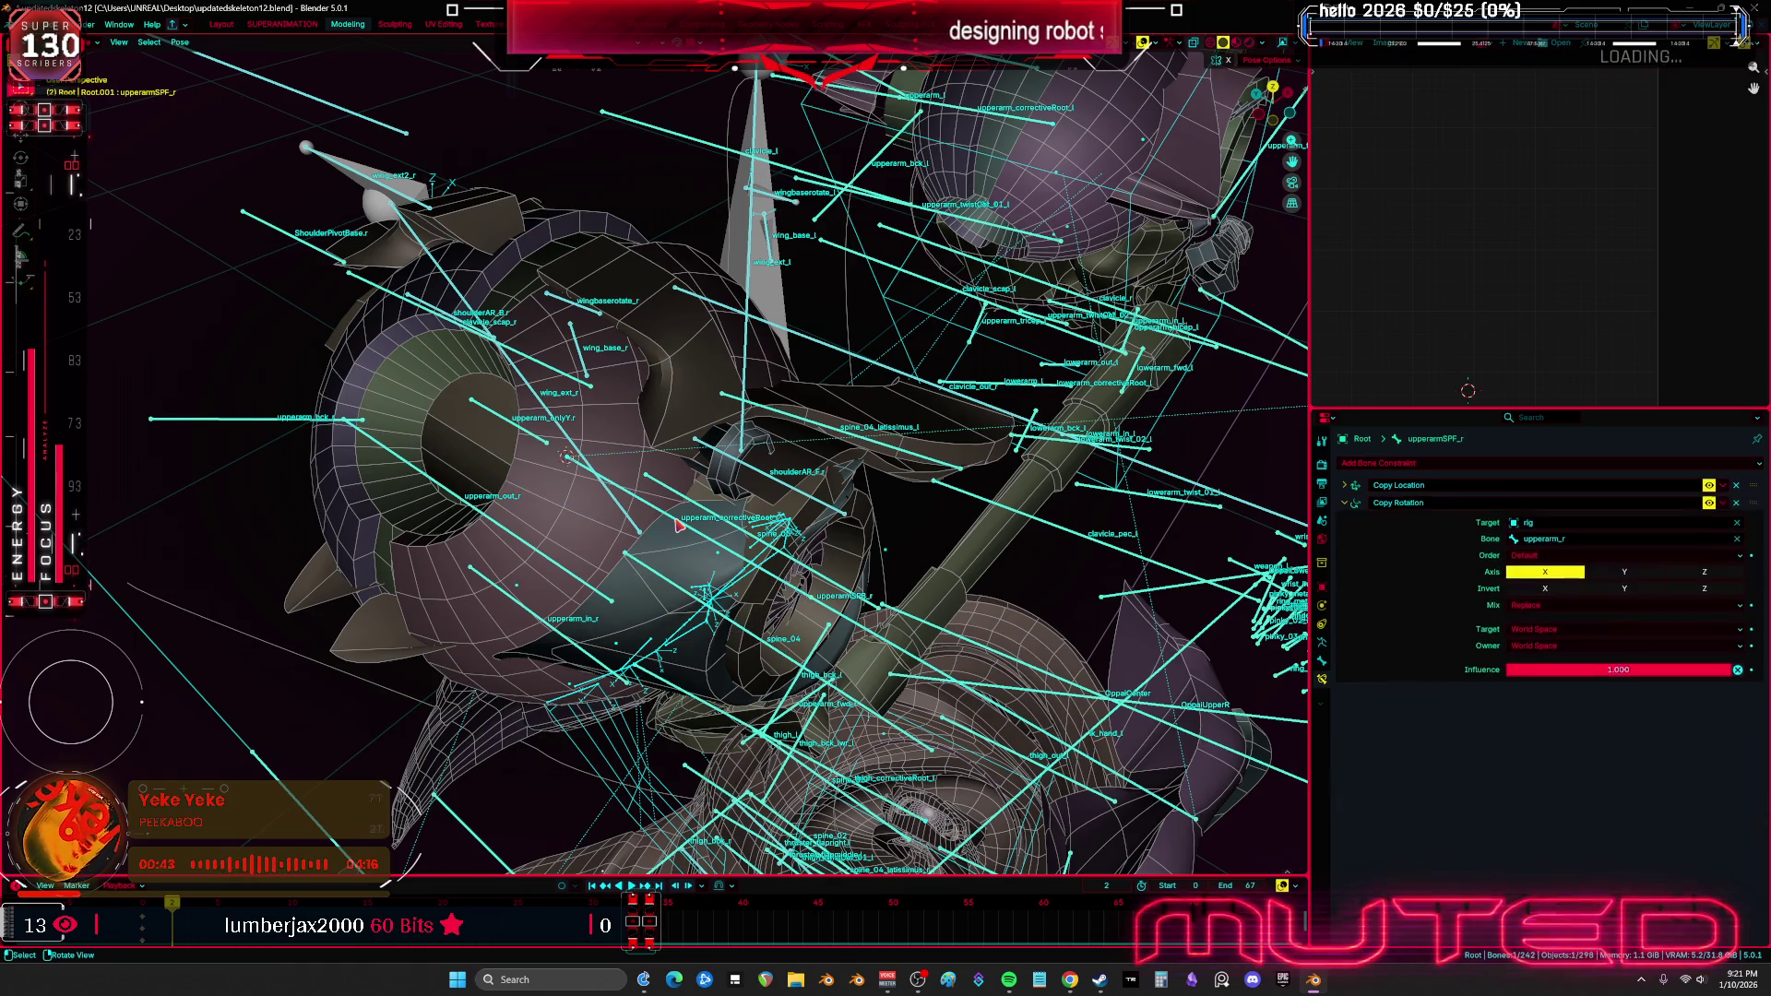
{"action": "left_click", "coordinate": [678, 523]}
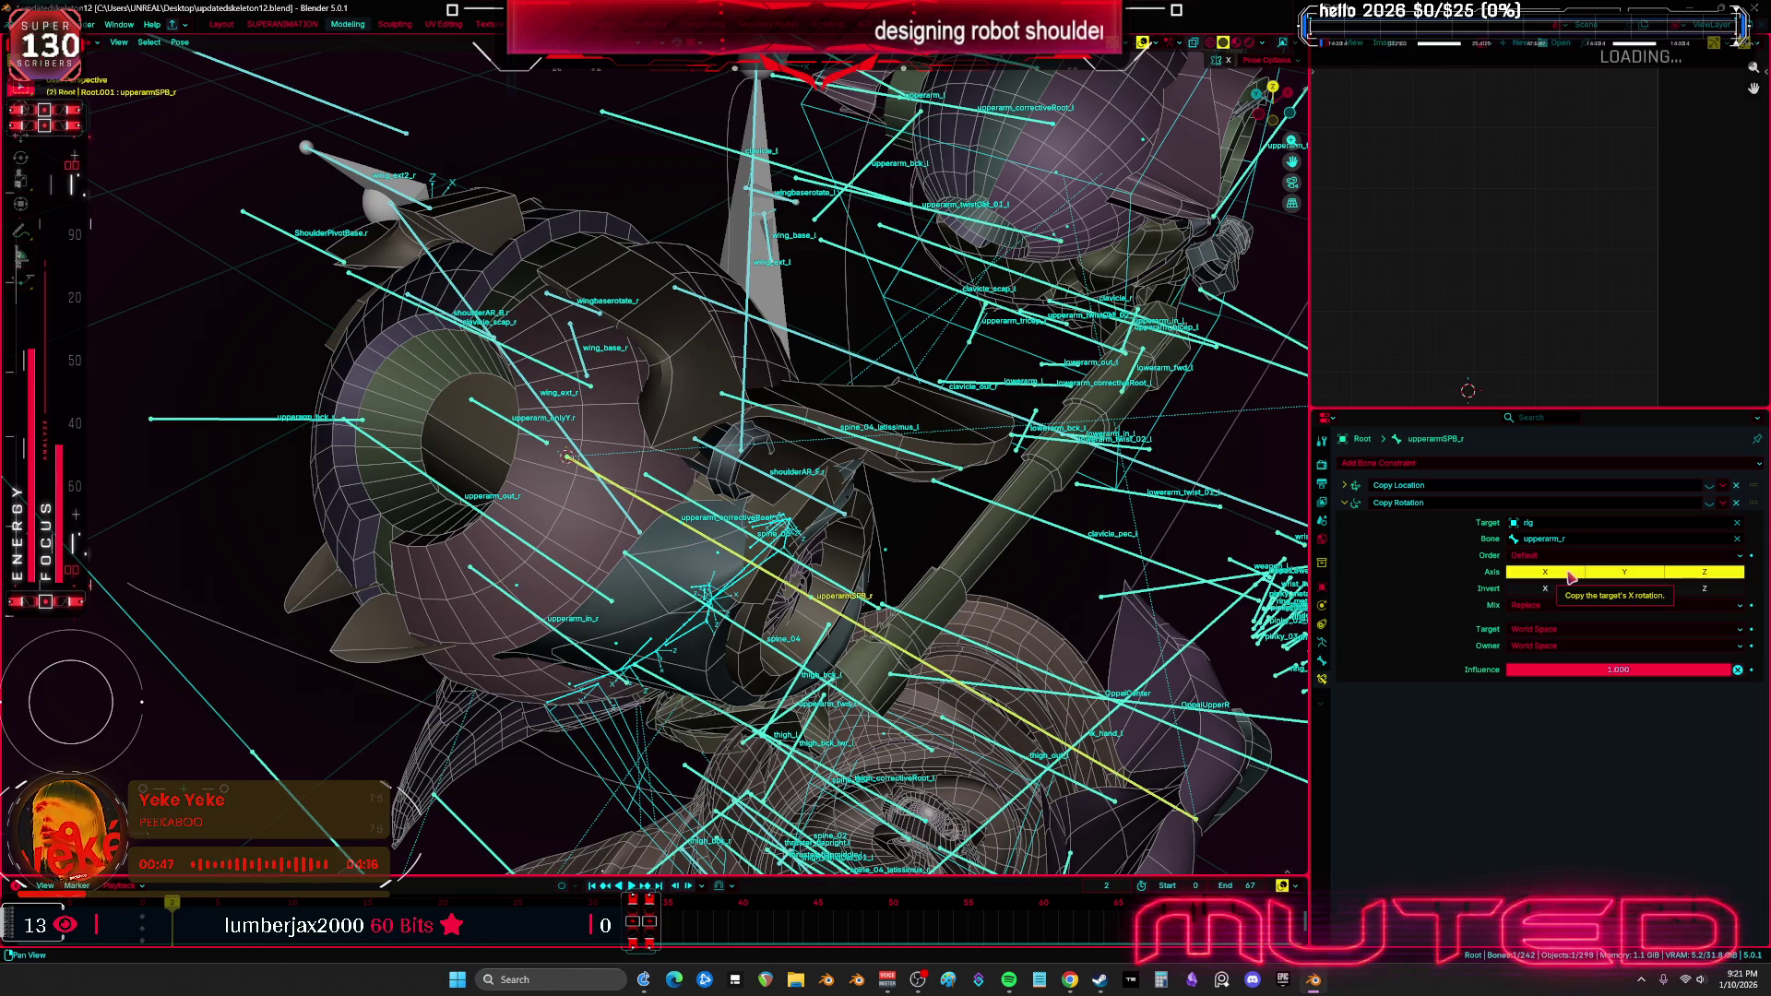
{"action": "left_click_drag", "start_coordinate": [1624, 573], "coordinate": [1704, 575]}
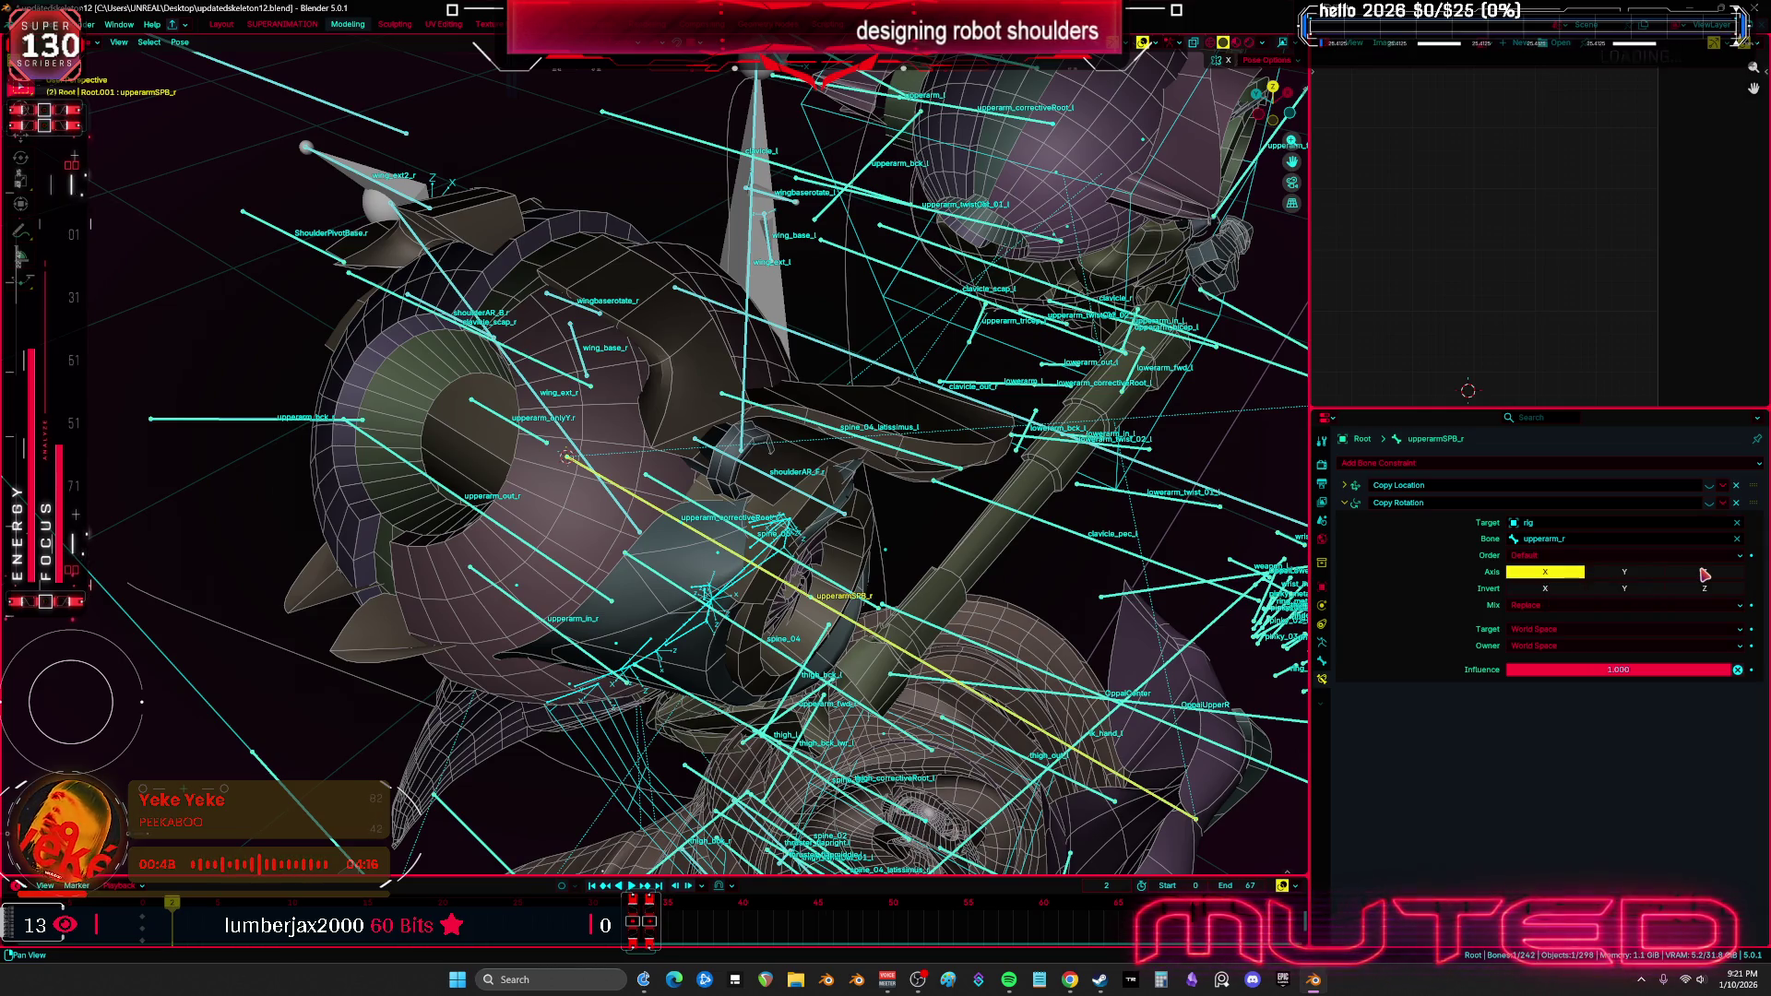
Cycle through upperarm_r, upperarmSPF_r and upperarmSPB_r to verify the X-only settings
{"action": "left_click", "coordinate": [717, 546]}
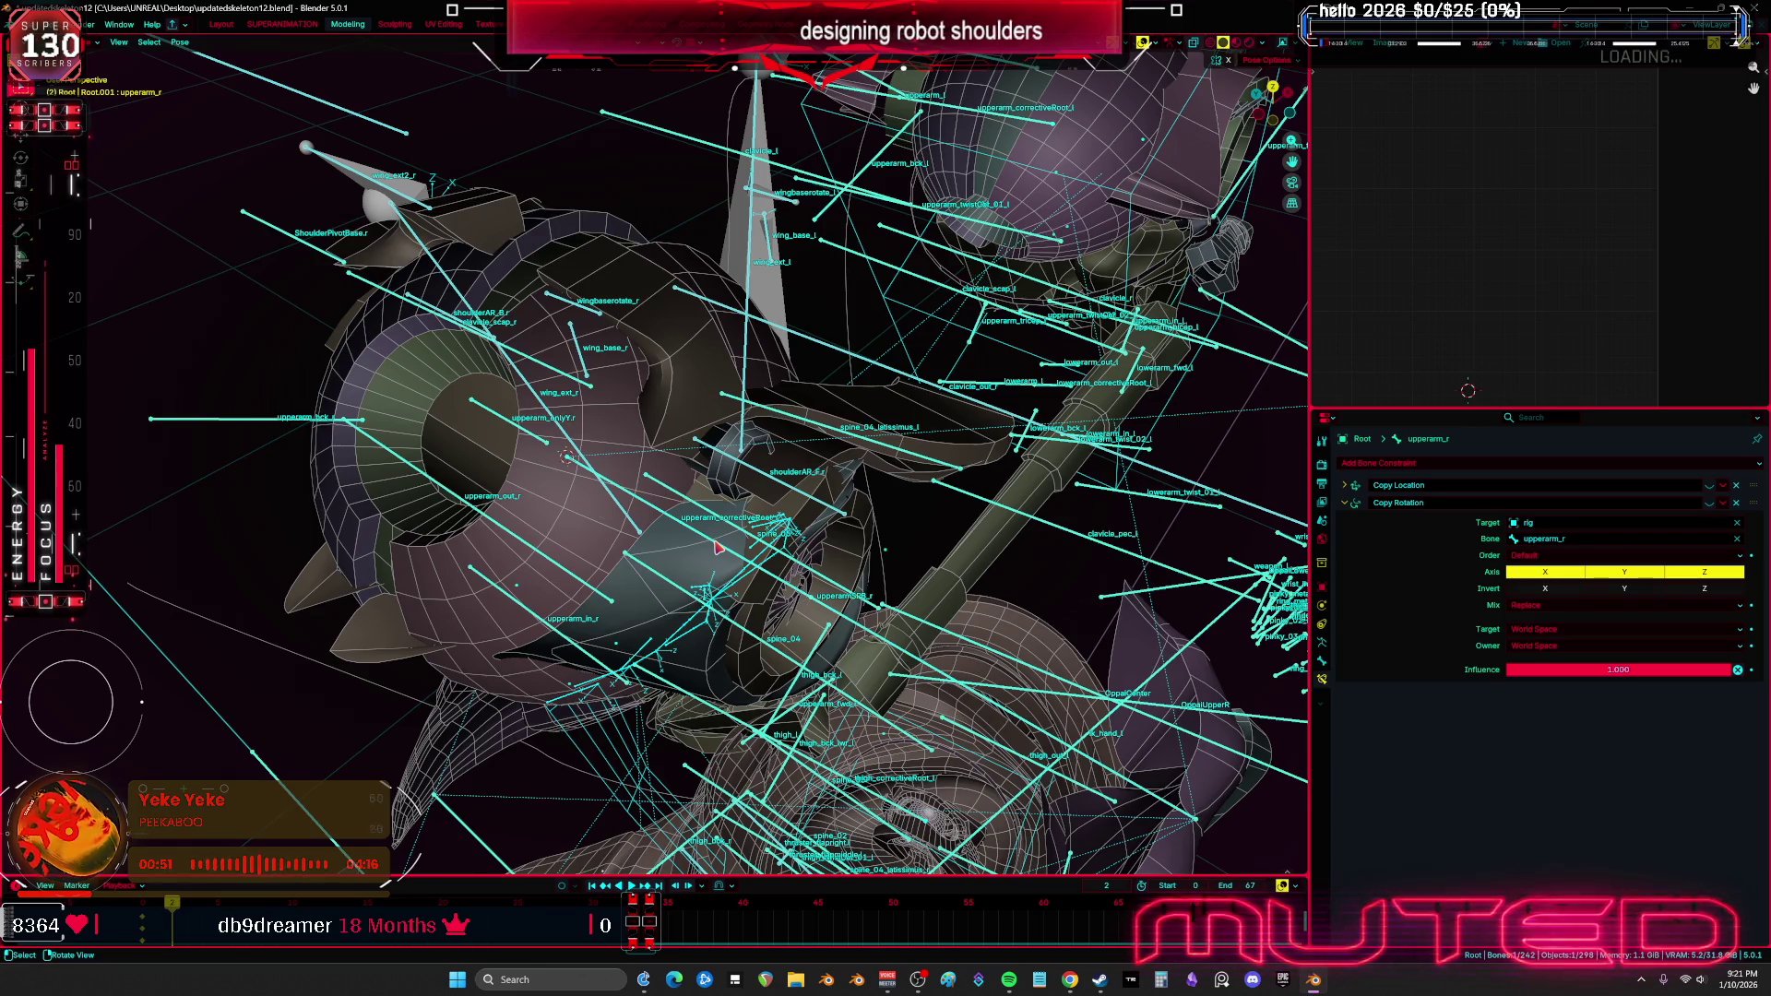
{"action": "left_click", "coordinate": [717, 546]}
{"action": "left_click", "coordinate": [718, 546]}
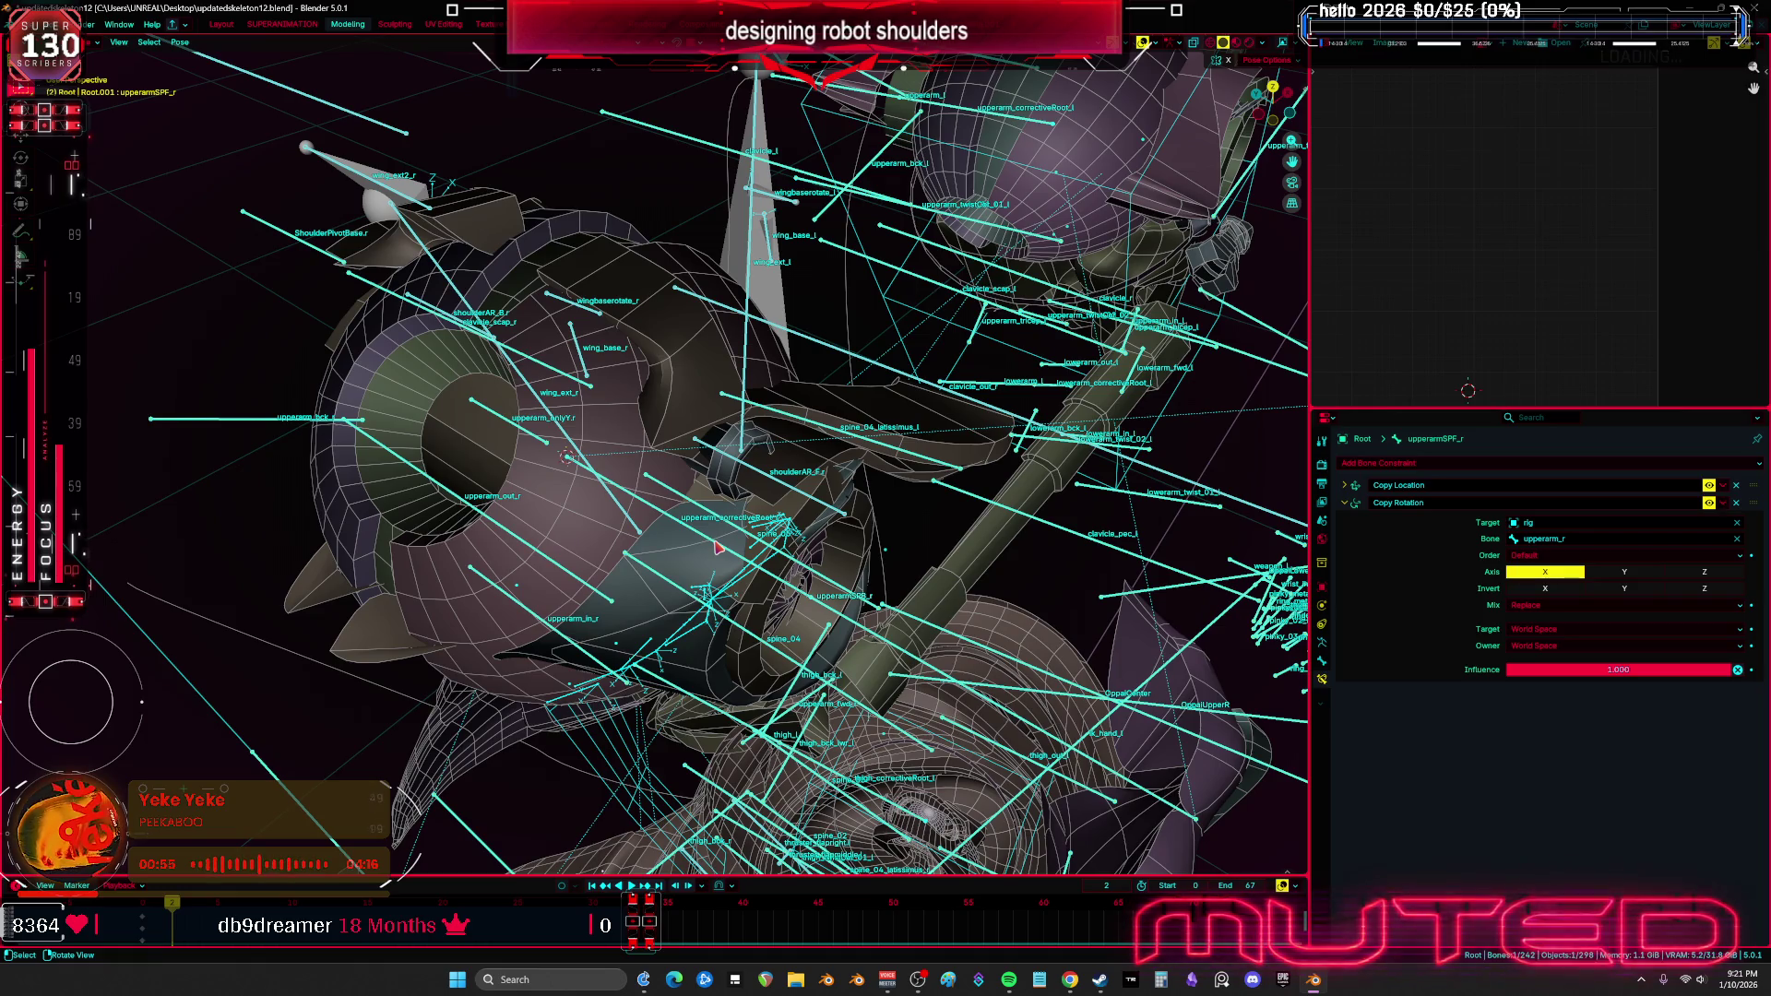
{"action": "left_click", "coordinate": [717, 546]}
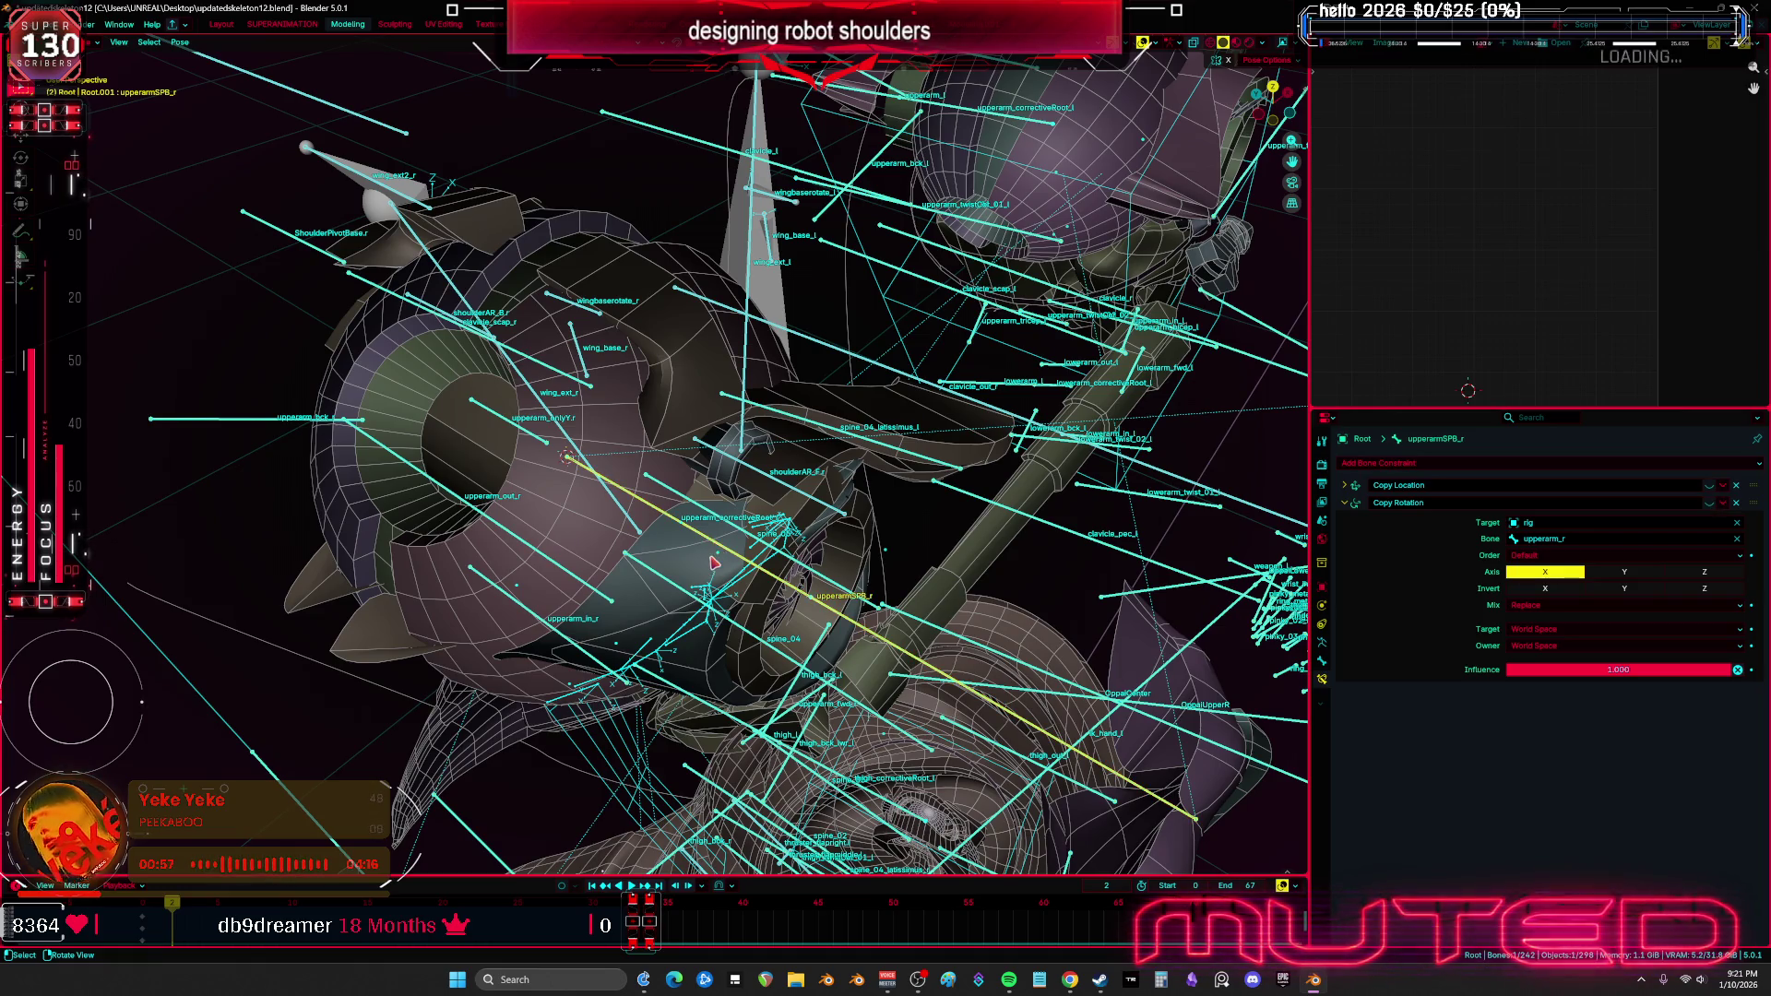
{"action": "left_click", "coordinate": [1560, 628]}
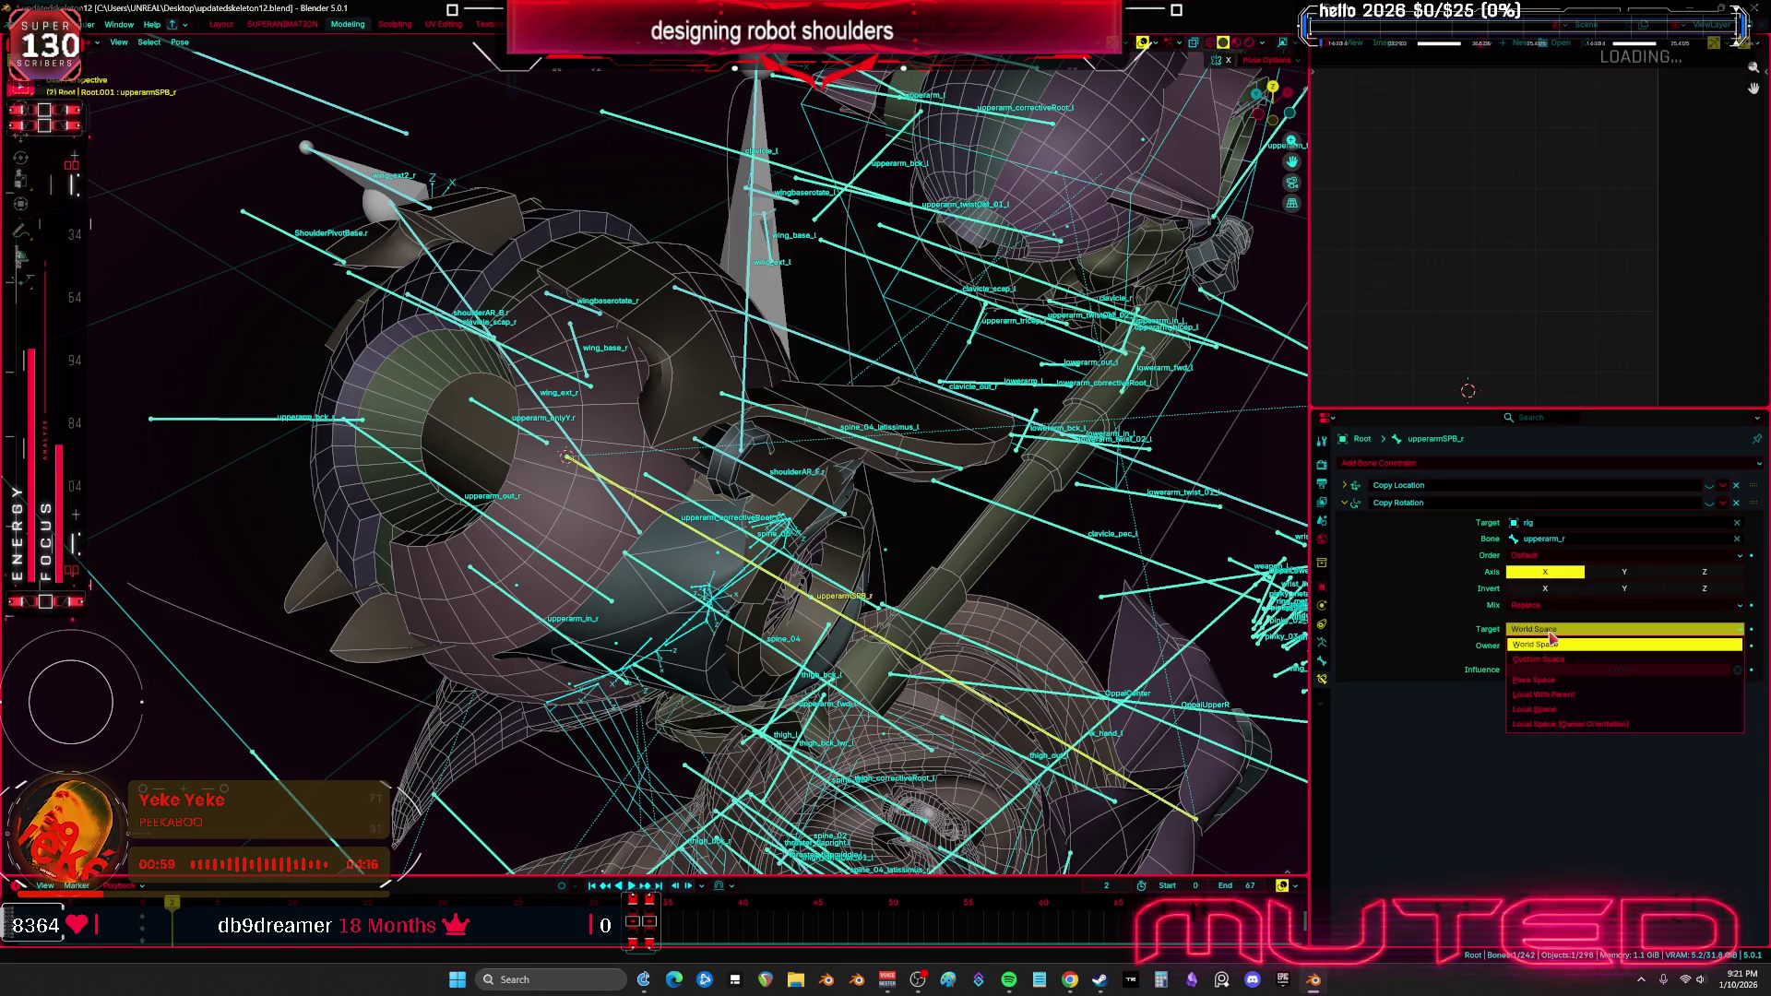
Set upperarmSPB_r's Copy Rotation target and owner spaces to Local Space, then reselect upperarmSPF_r
{"action": "left_click", "coordinate": [1549, 709]}
{"action": "left_click", "coordinate": [1562, 648]}
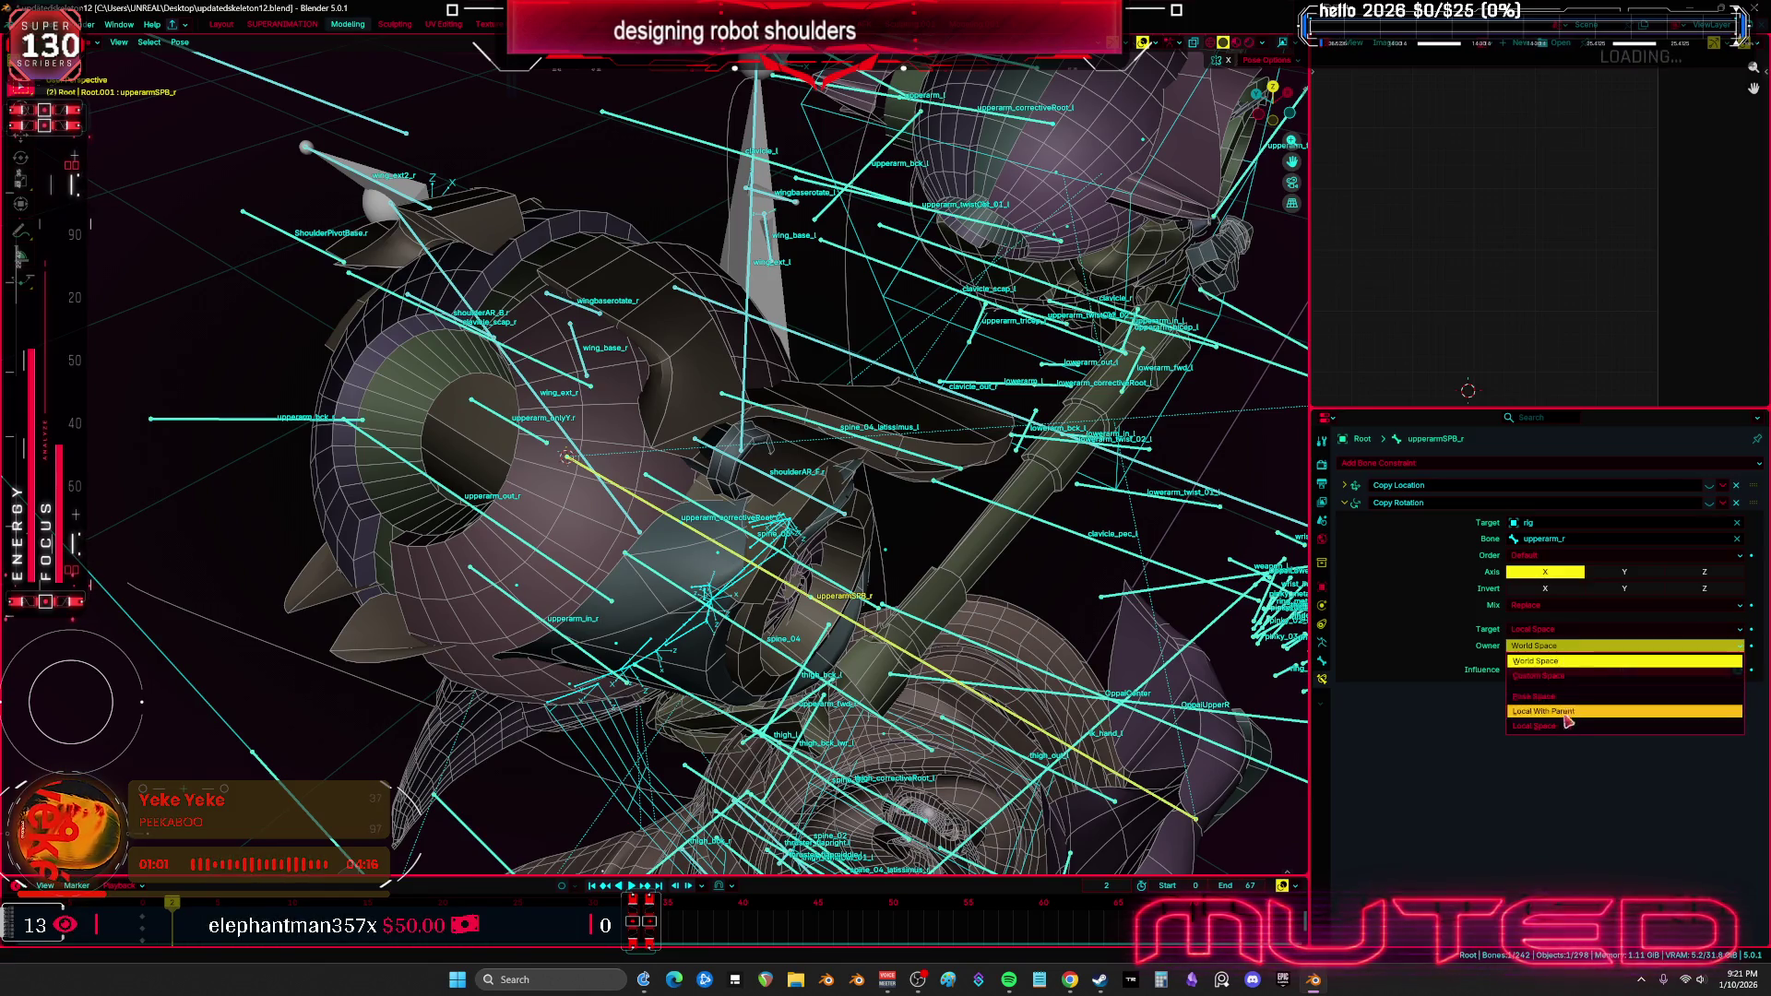
{"action": "left_click", "coordinate": [1533, 726]}
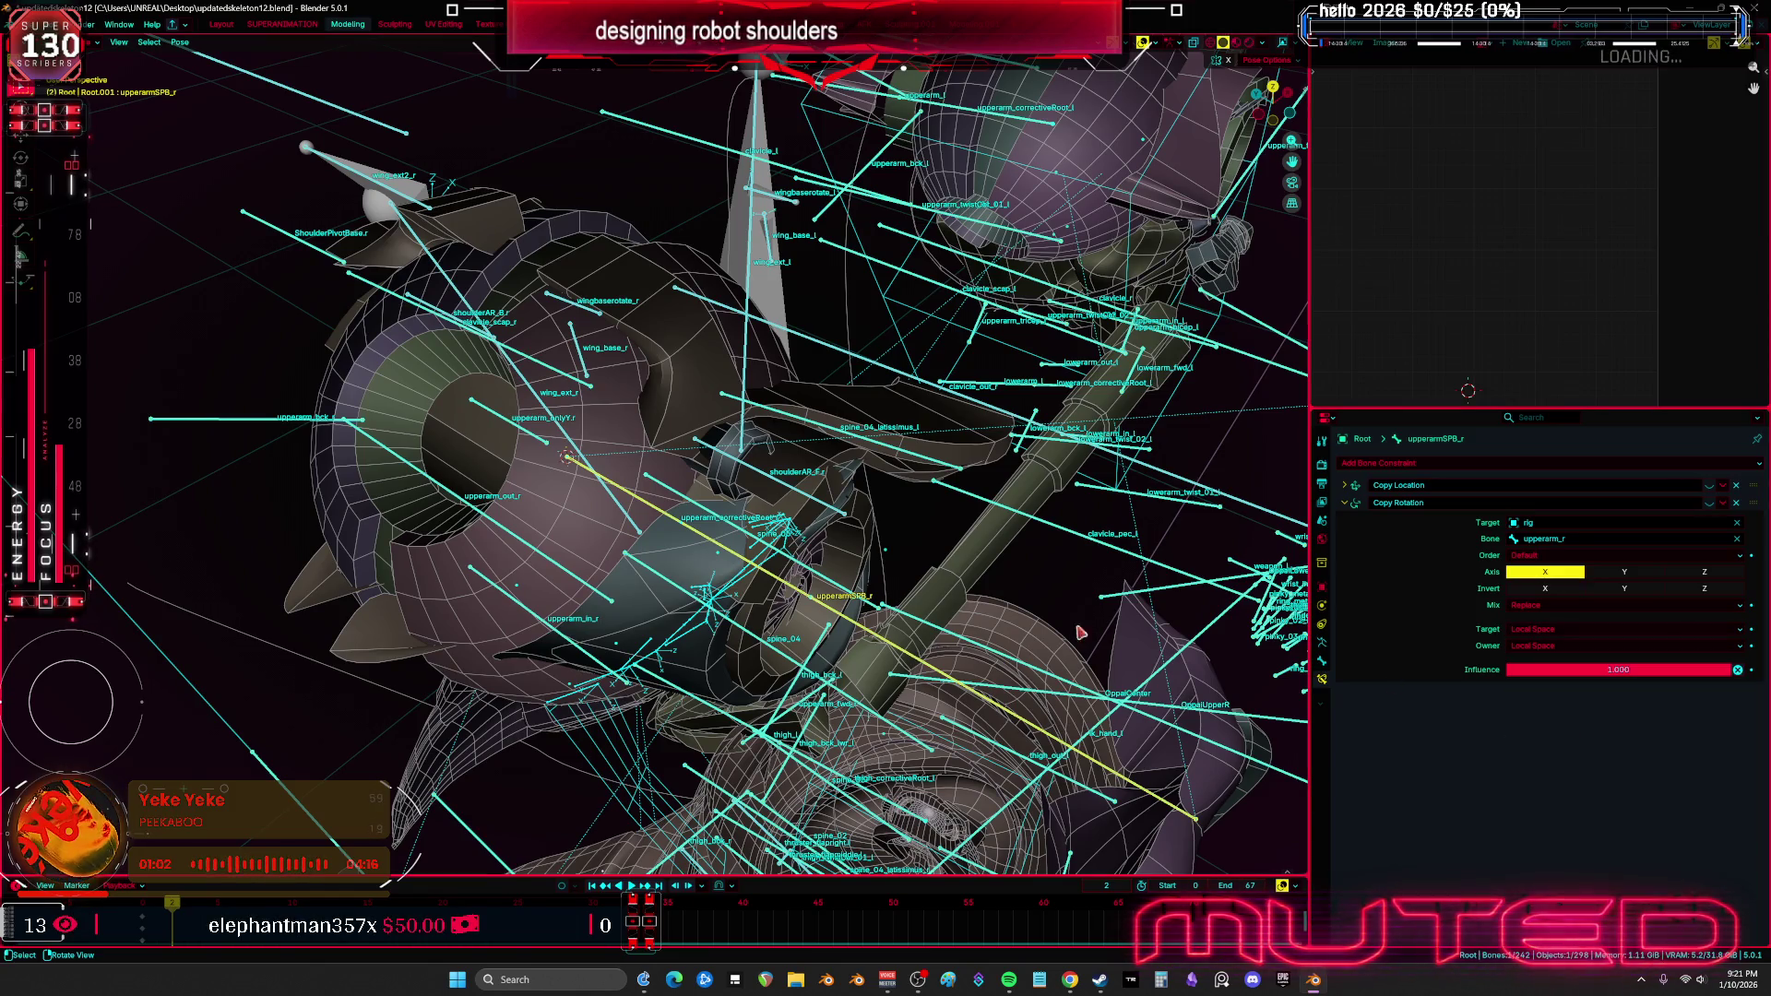
{"action": "left_click", "coordinate": [661, 517]}
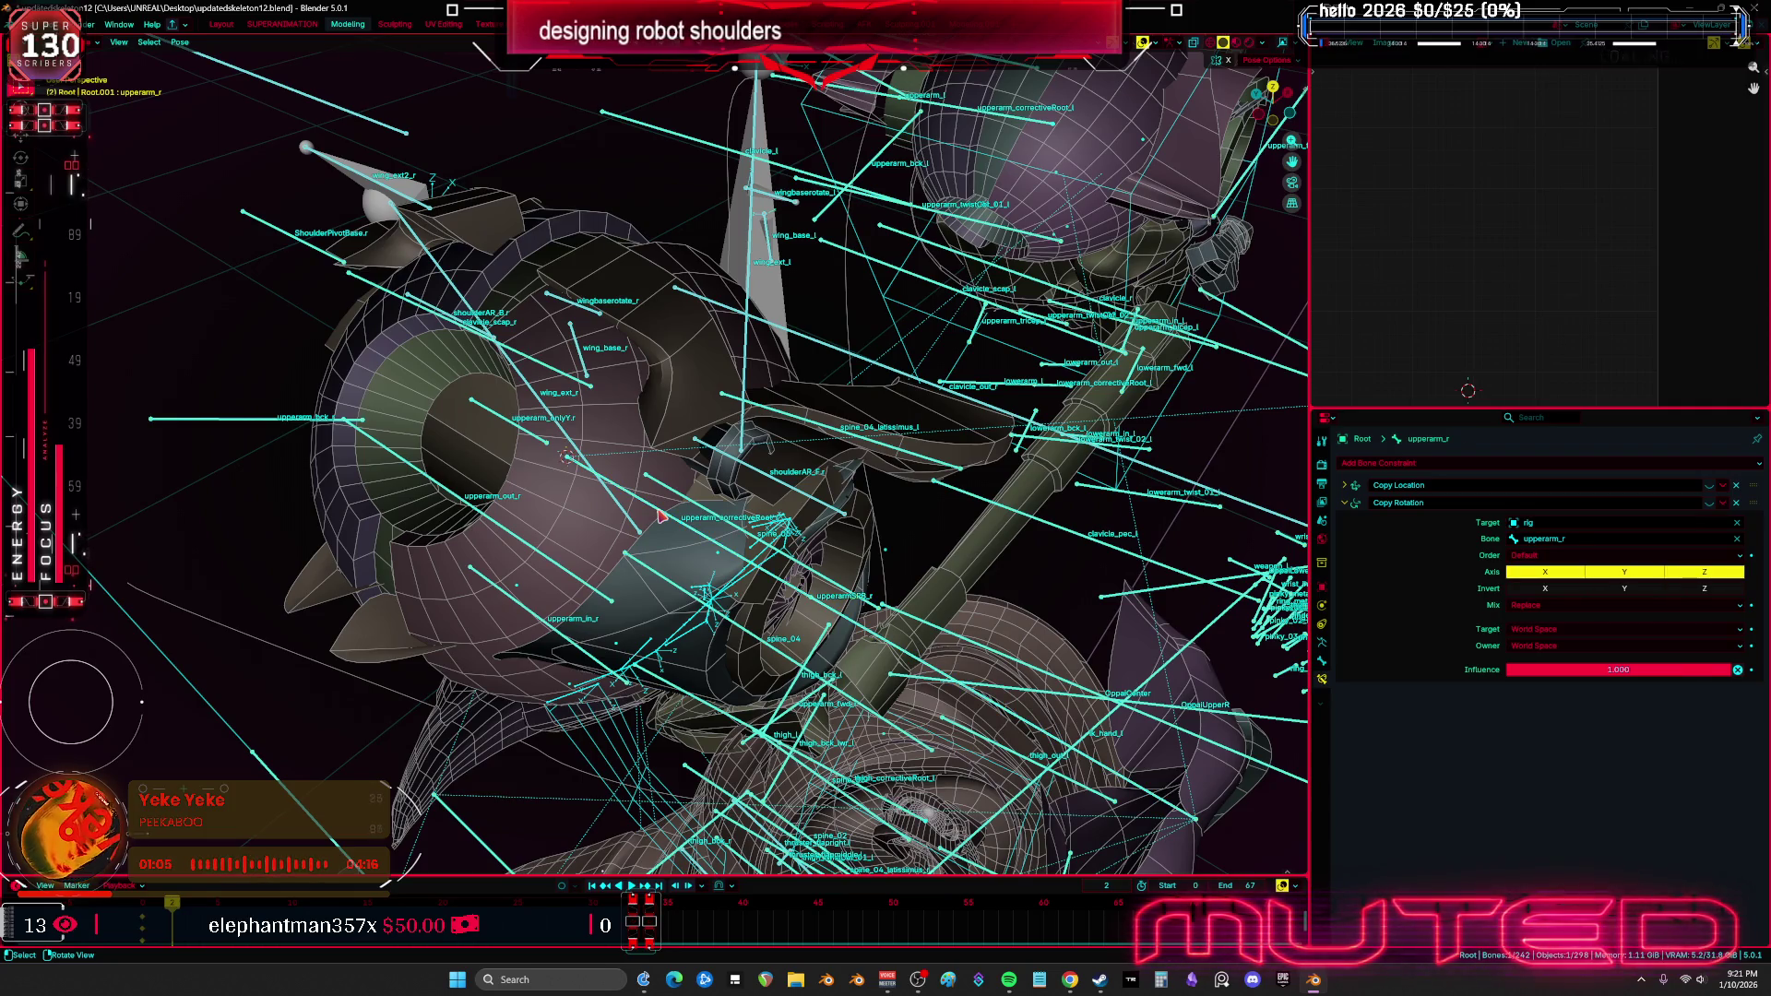
{"action": "left_click", "coordinate": [660, 517]}
{"action": "left_click", "coordinate": [660, 517]}
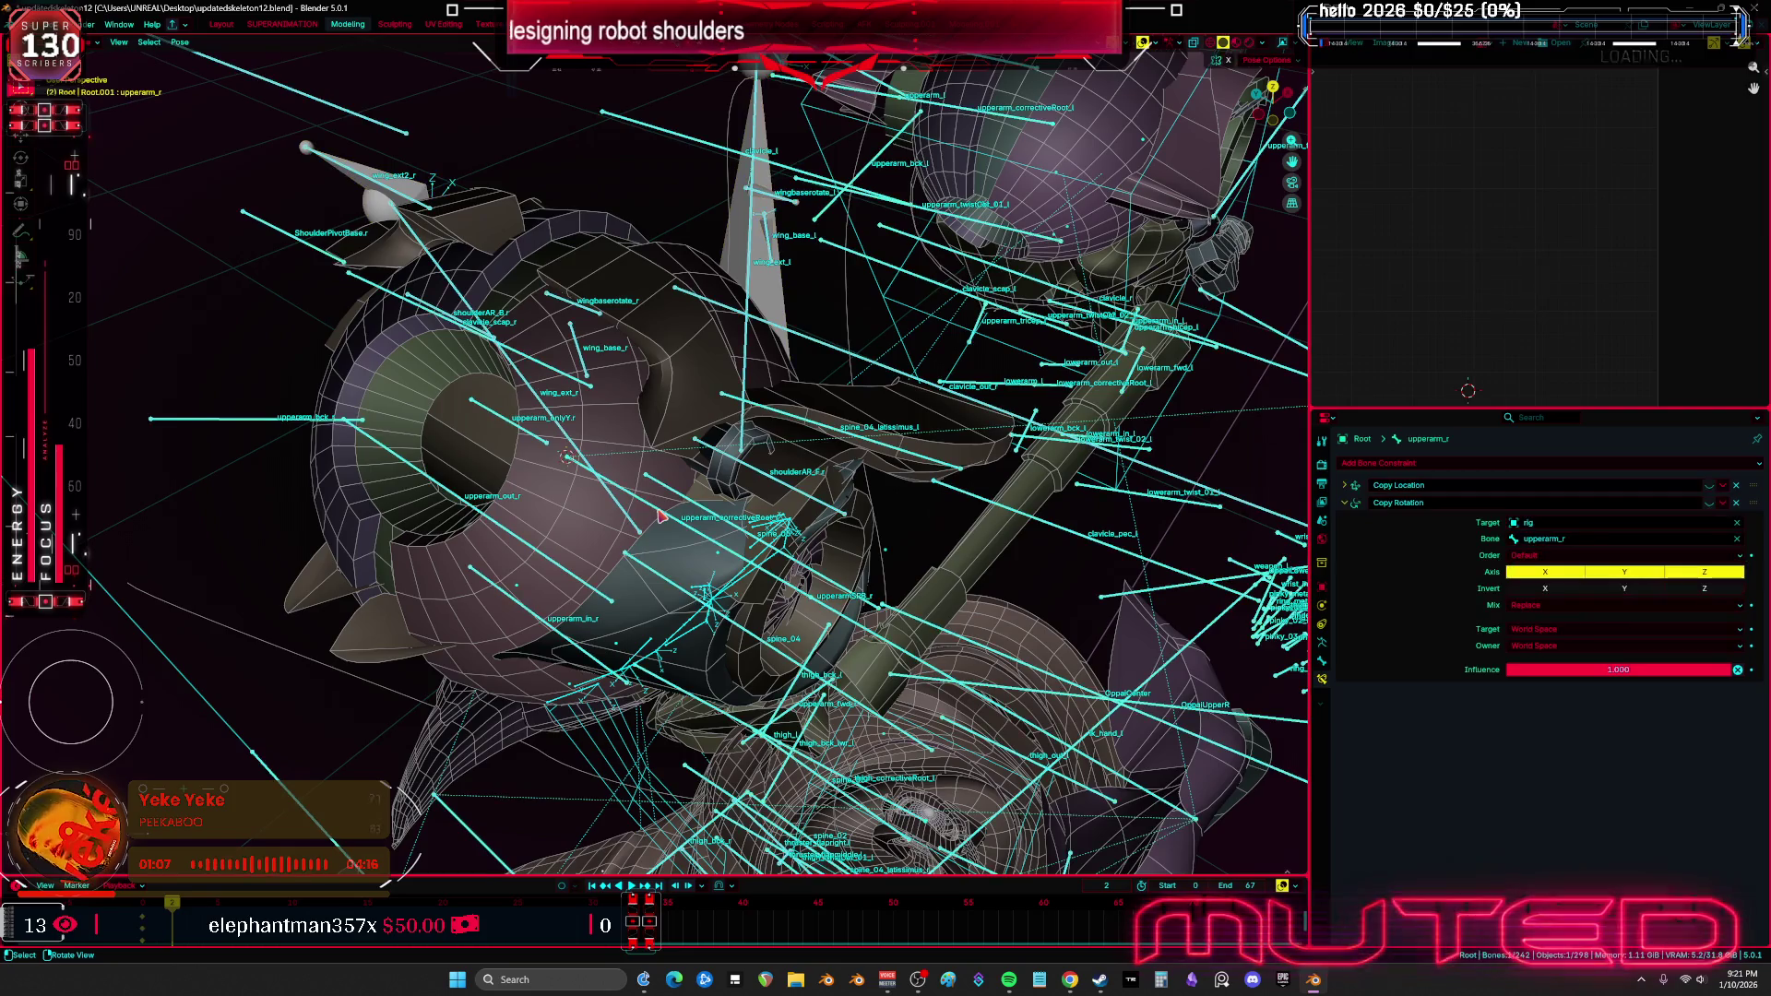
{"action": "left_click", "coordinate": [666, 516]}
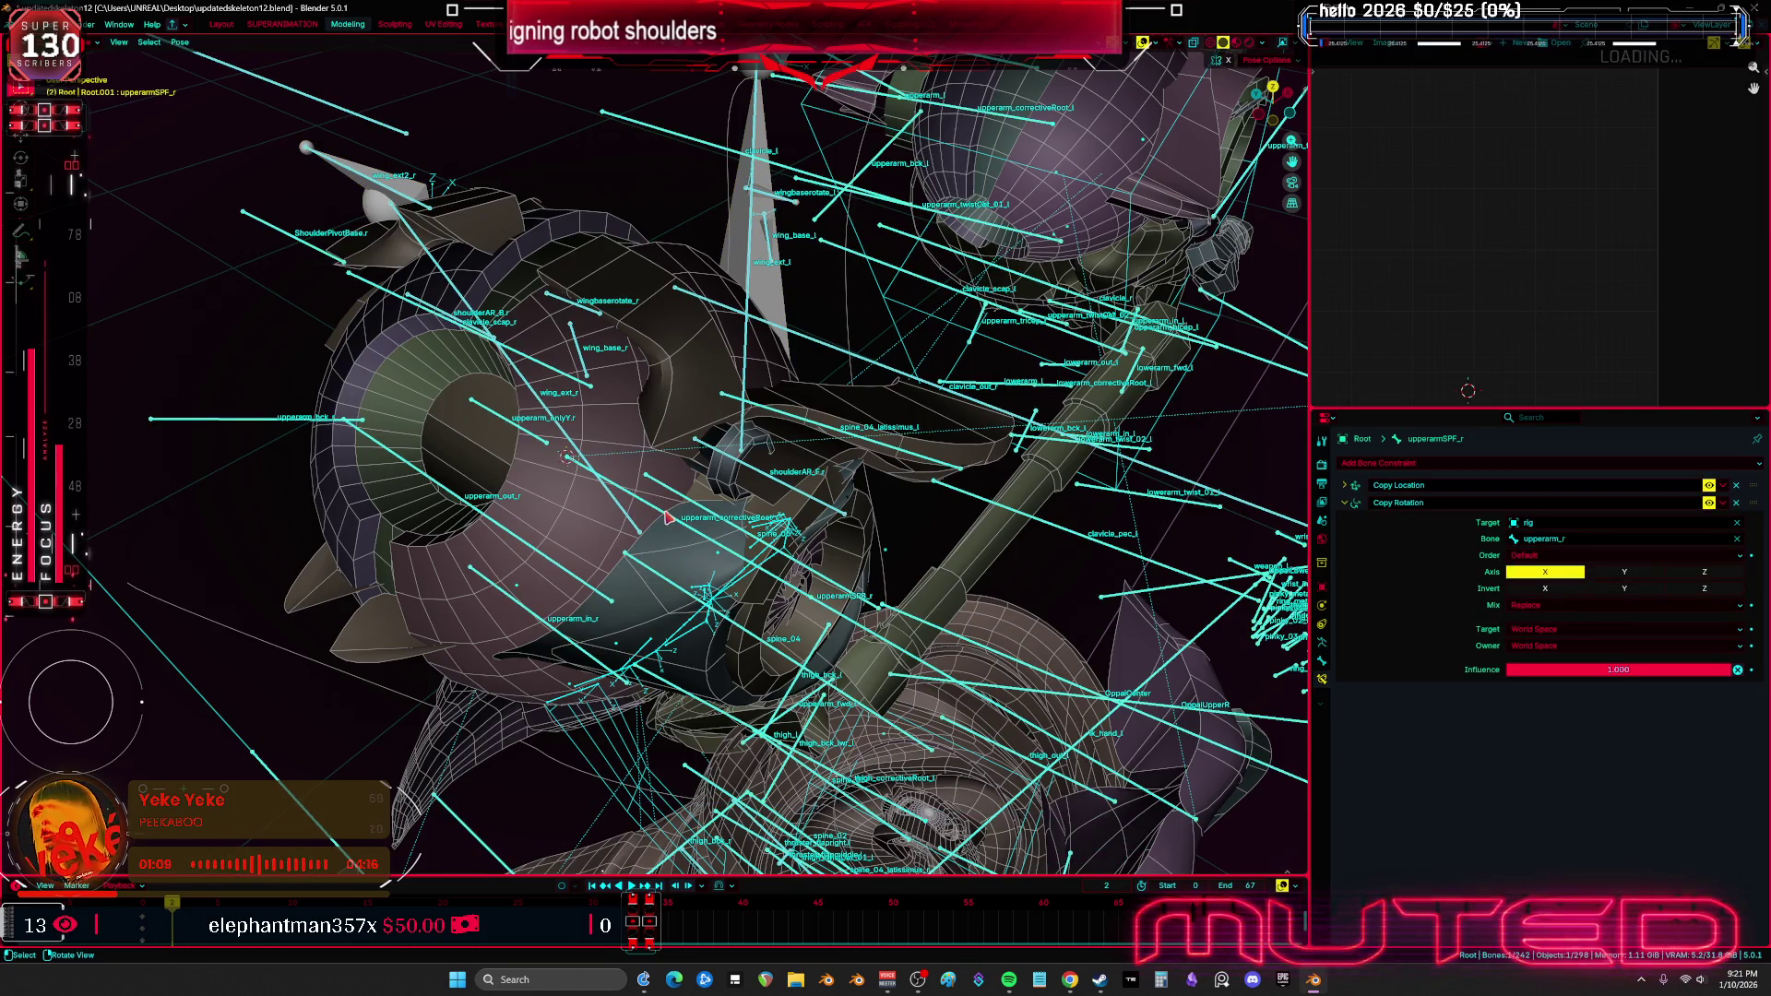
{"action": "left_click", "coordinate": [676, 524]}
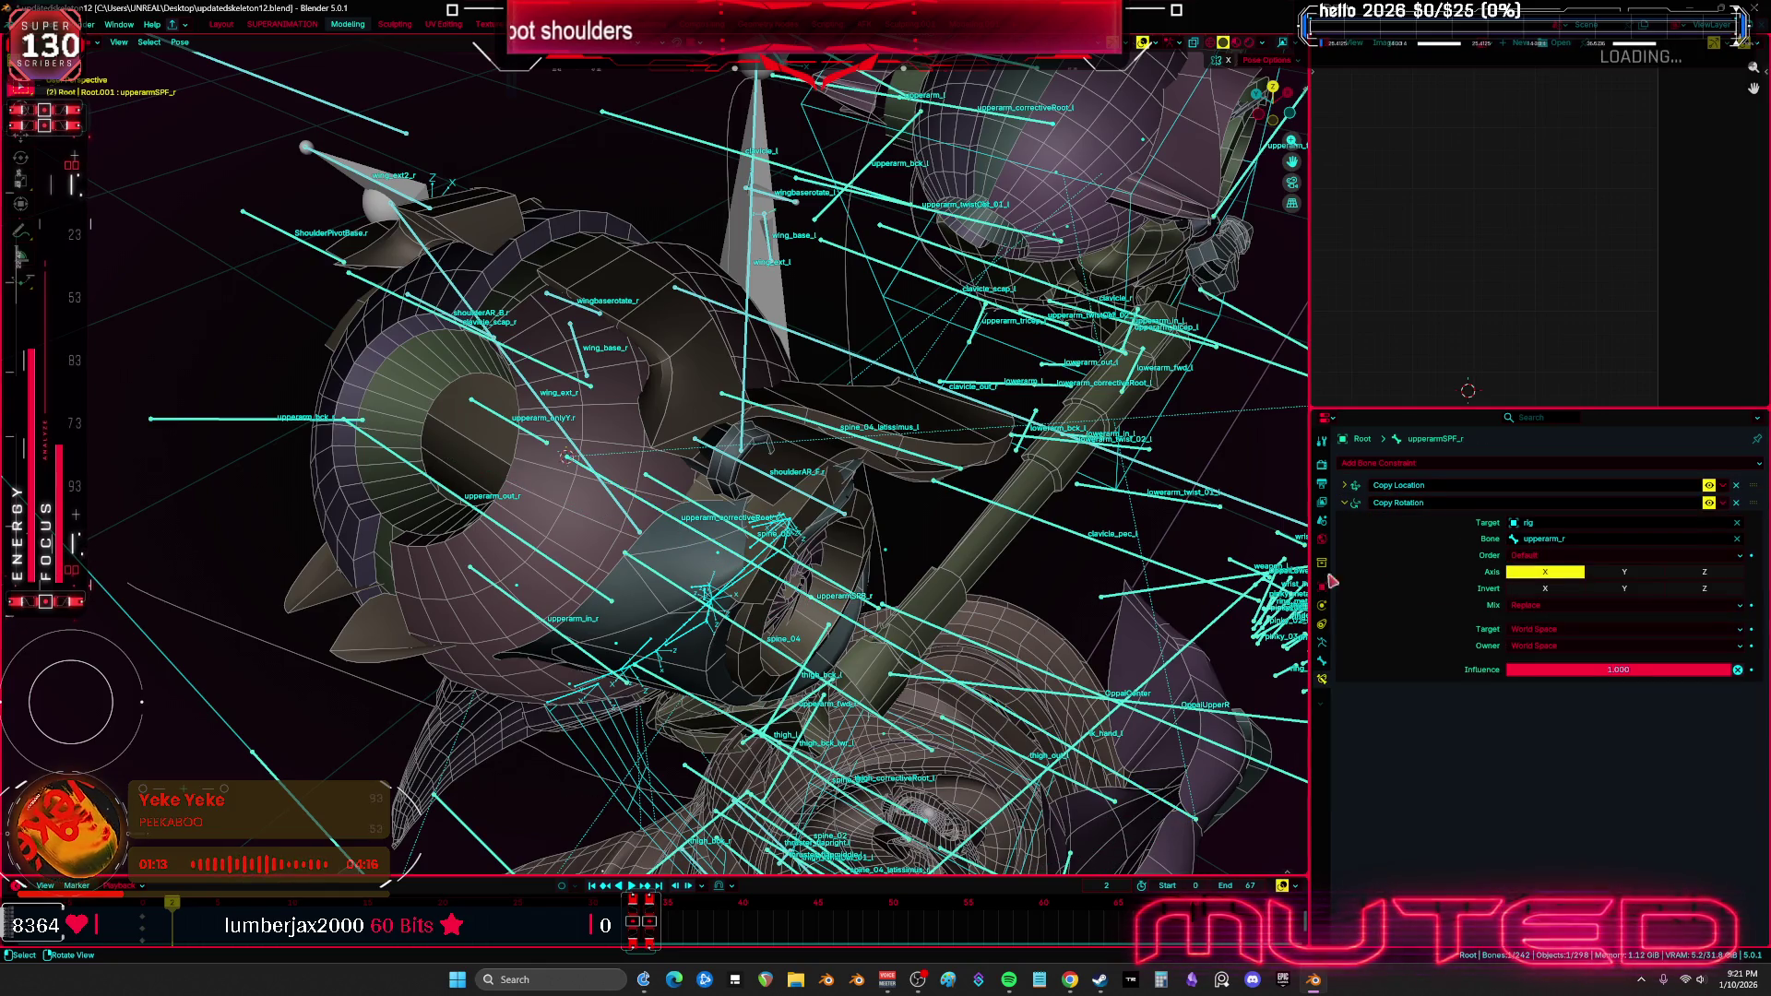
Set upperarmSPF_r's Copy Rotation Target and Owner space both to Local Space
{"action": "left_click", "coordinate": [1540, 629]}
{"action": "left_click", "coordinate": [1535, 709]}
{"action": "left_click", "coordinate": [1542, 646]}
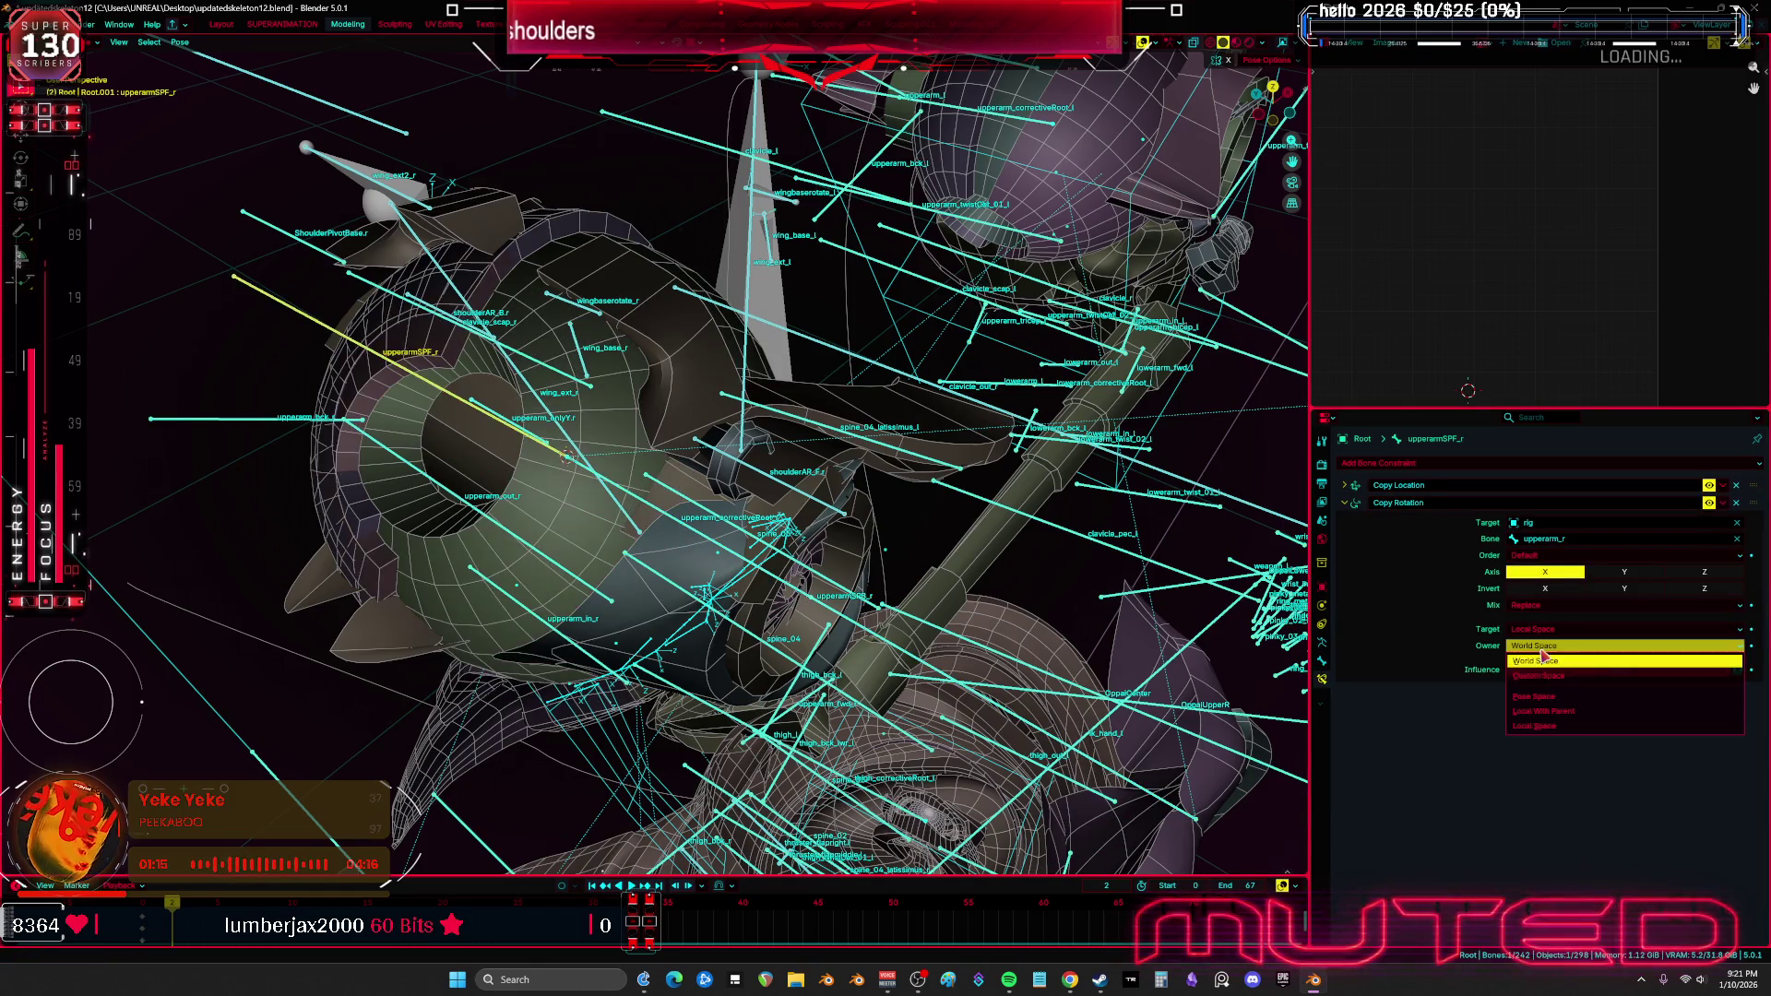
{"action": "left_click", "coordinate": [1549, 725]}
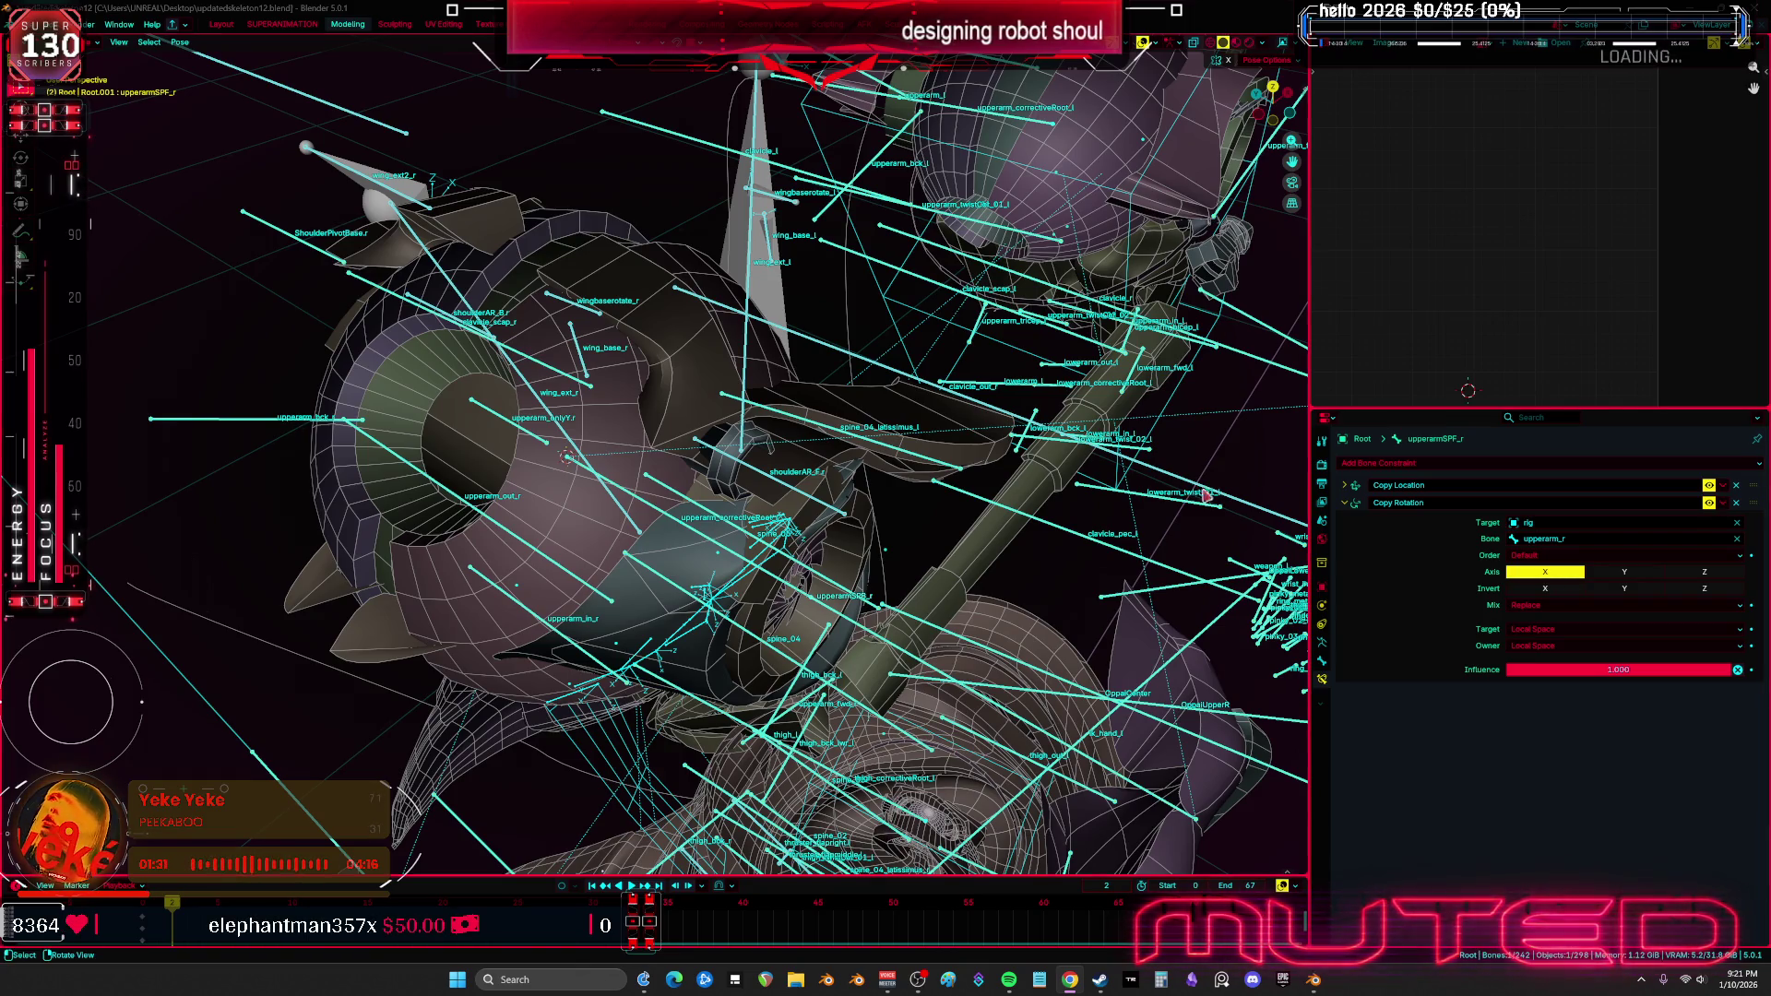
{"action": "mouse_move", "coordinate": [808, 443]}
{"action": "middle_mouse_down"}
{"action": "mouse_move", "coordinate": [737, 415]}
{"action": "mouse_move", "coordinate": [867, 461]}
{"action": "mouse_move", "coordinate": [611, 417]}
{"action": "middle_mouse_up"}
Test-rotate and move upperarm_r, watching the shoulder armor from a front orthographic view
{"action": "key", "text": "r"}
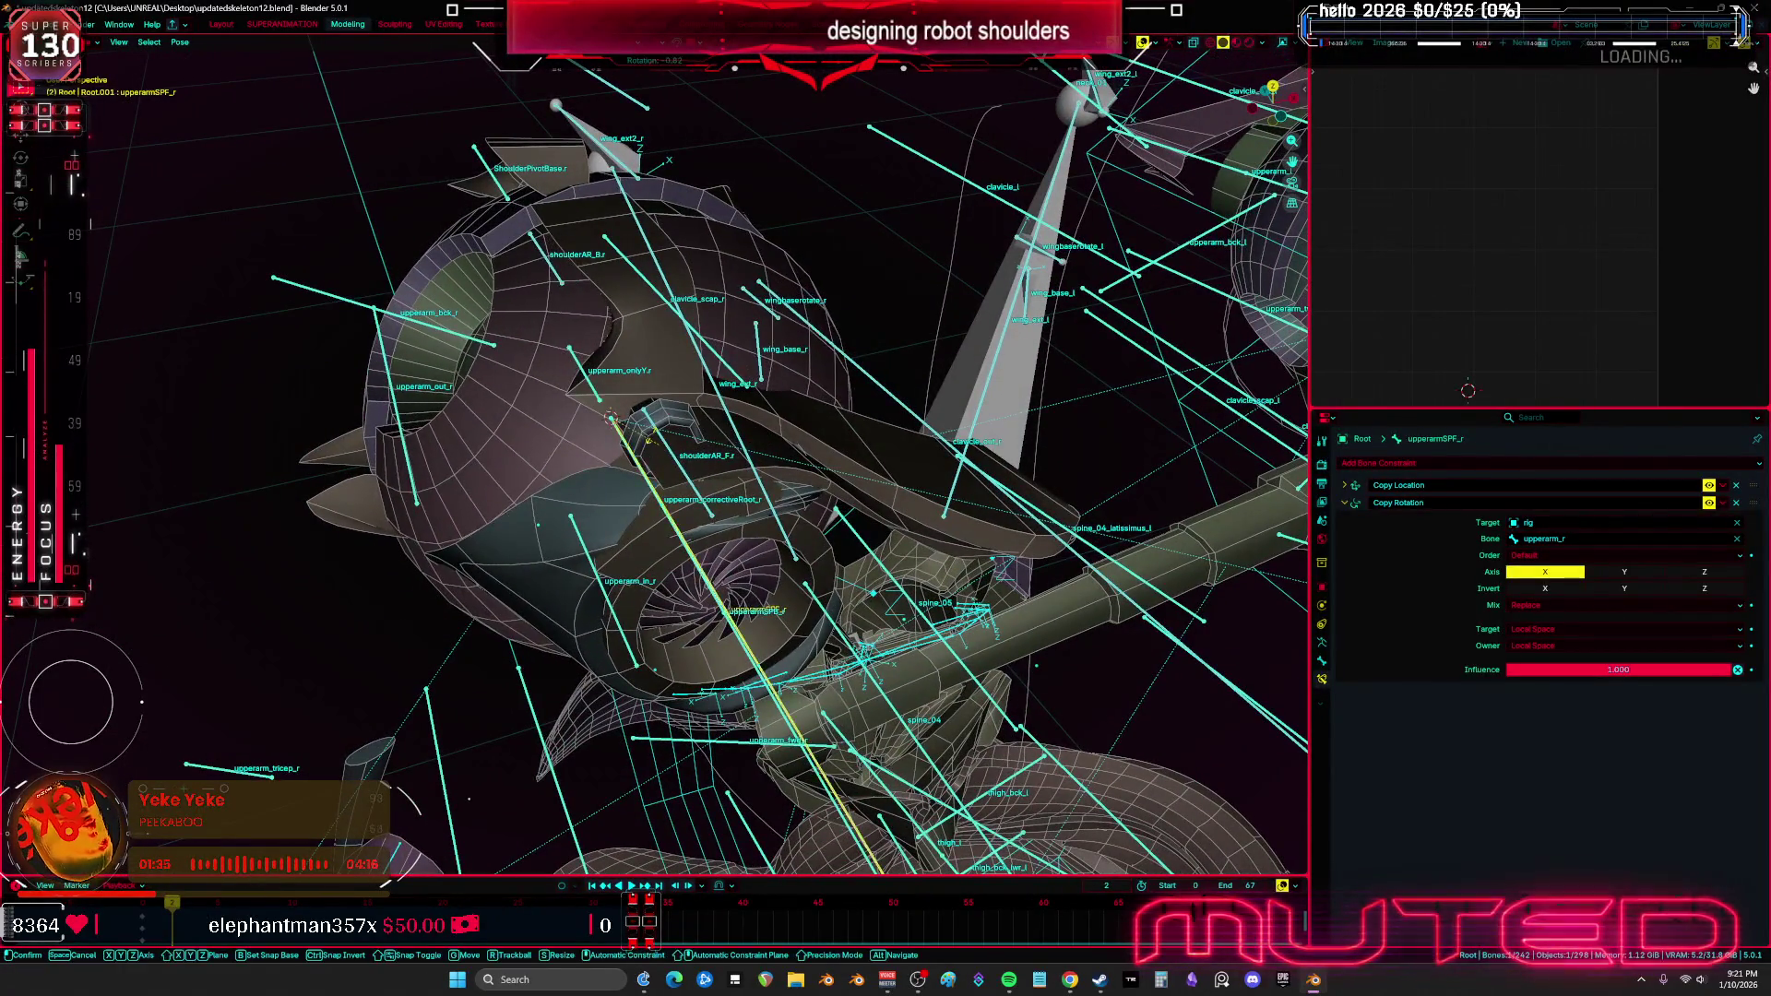
{"action": "left_click", "coordinate": [610, 418]}
{"action": "left_click", "coordinate": [634, 452]}
{"action": "key", "text": "r"}
{"action": "key", "text": "r"}
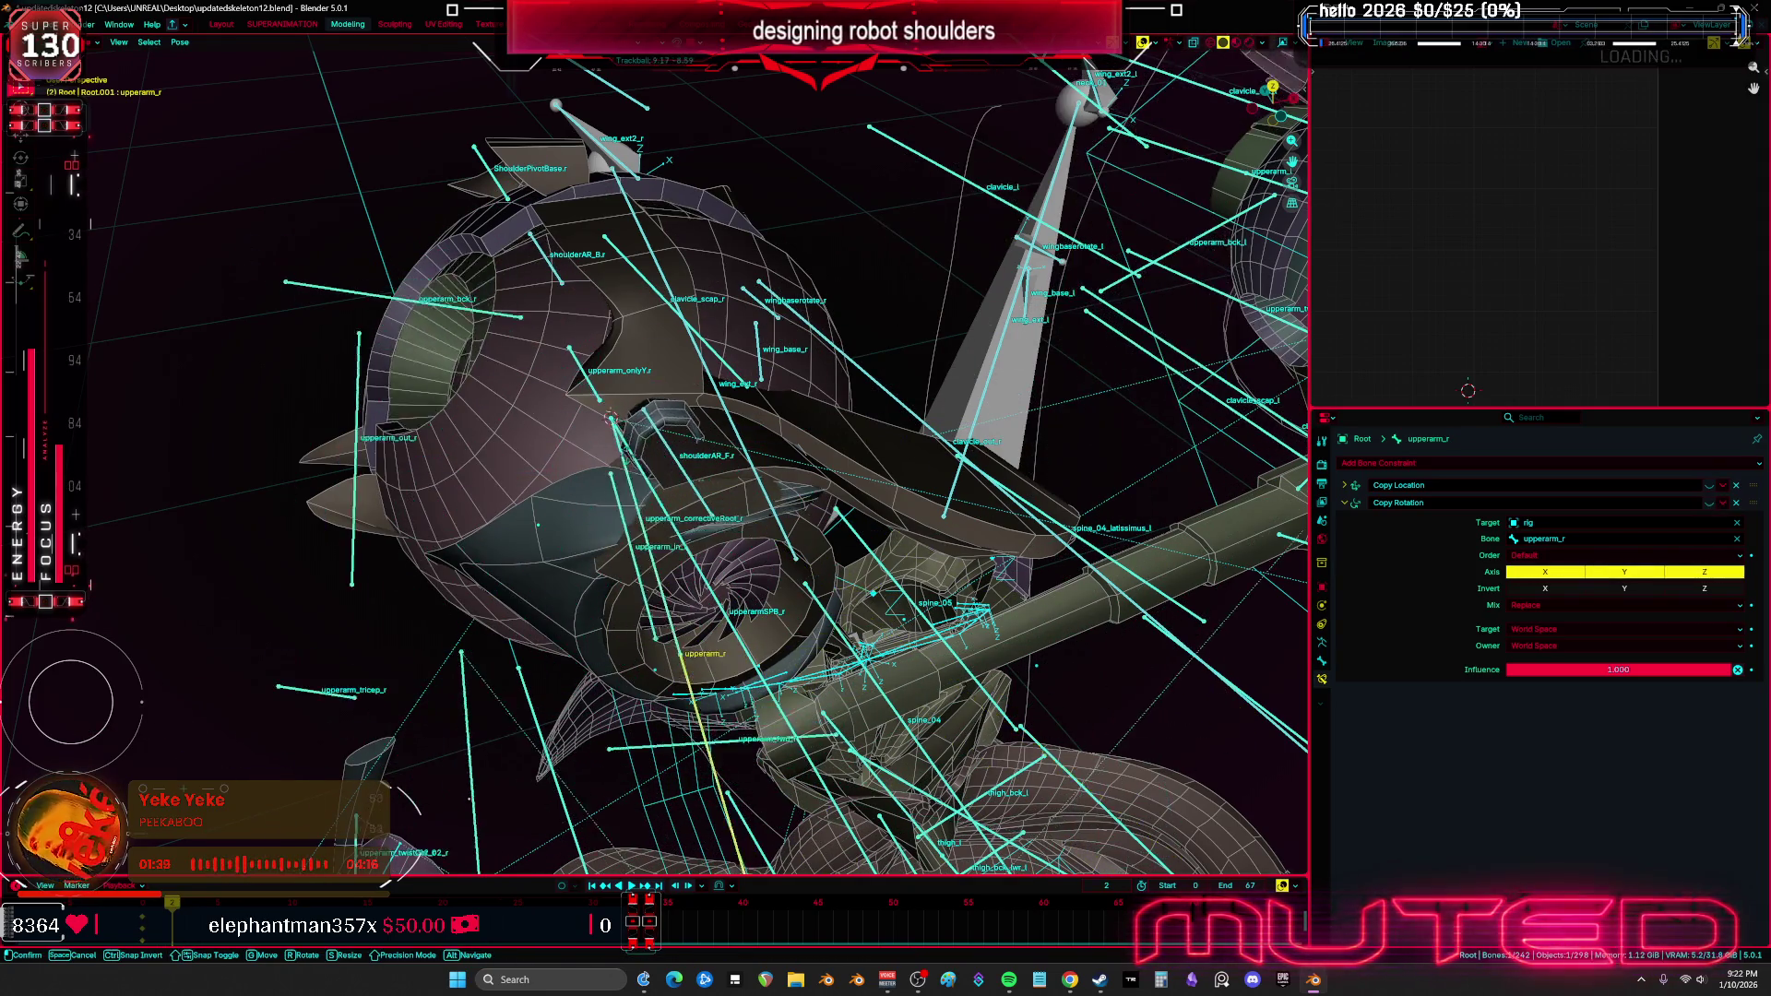
{"action": "key", "text": "g"}
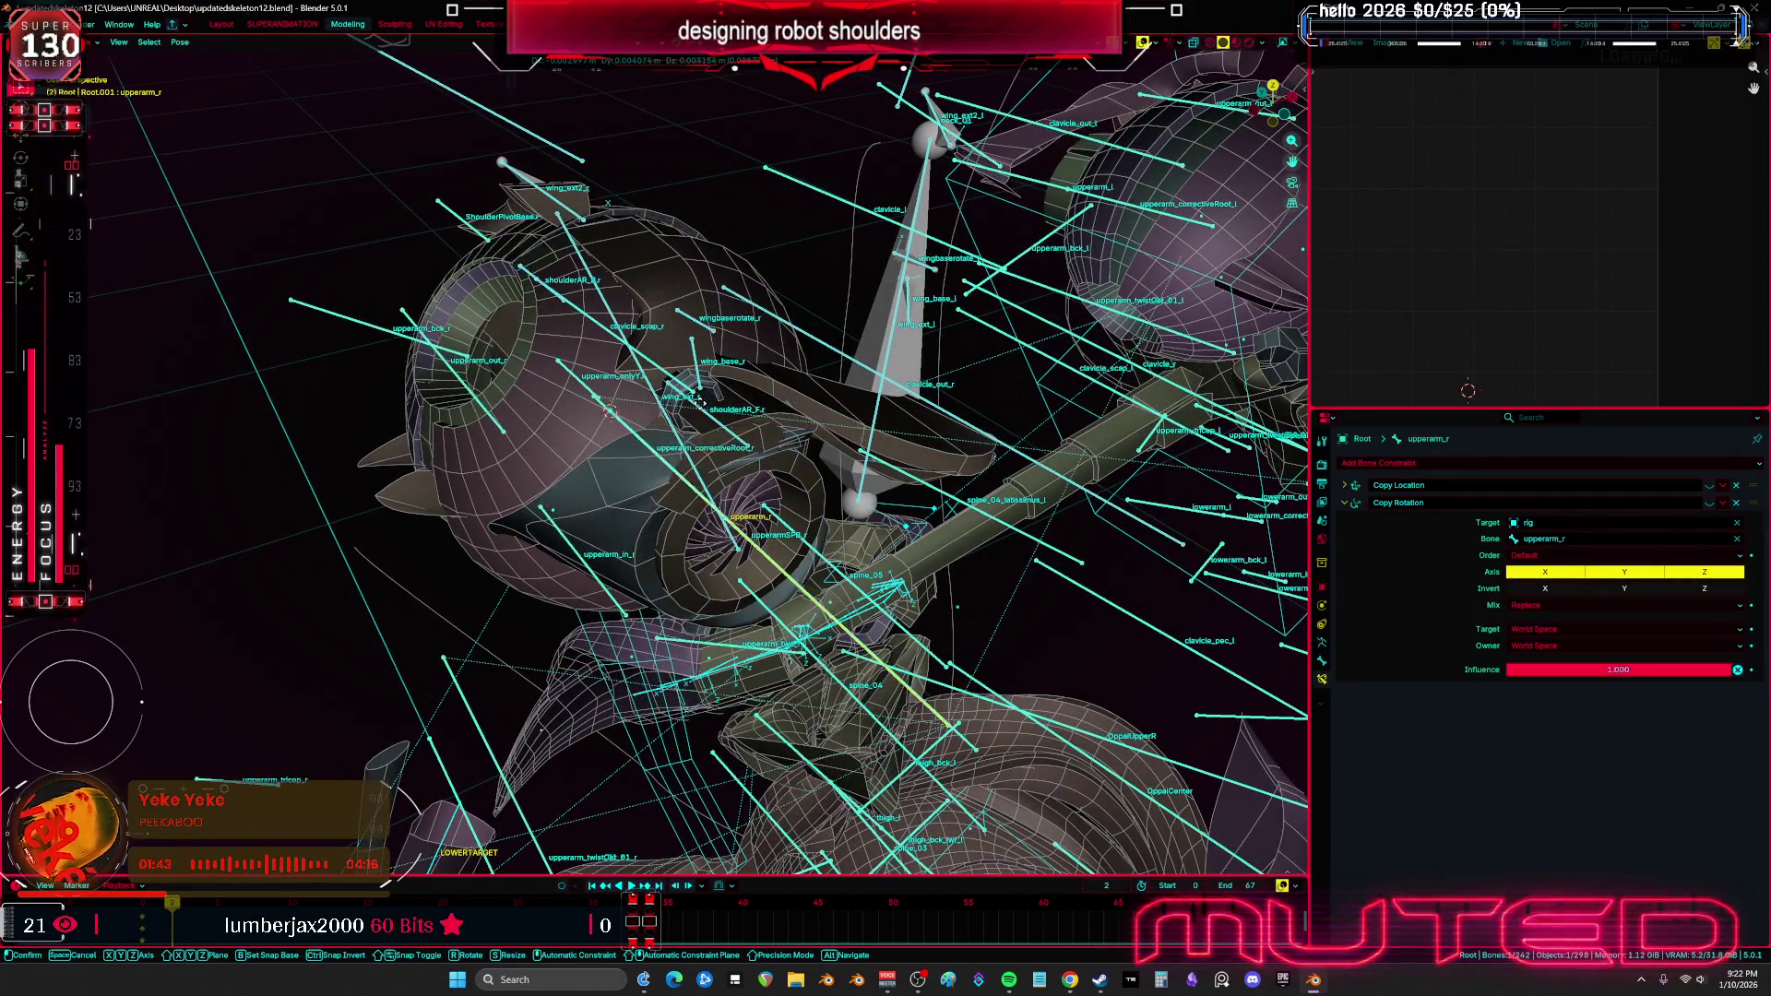
{"action": "left_click", "coordinate": [722, 415]}
{"action": "key", "text": "KP_1"}
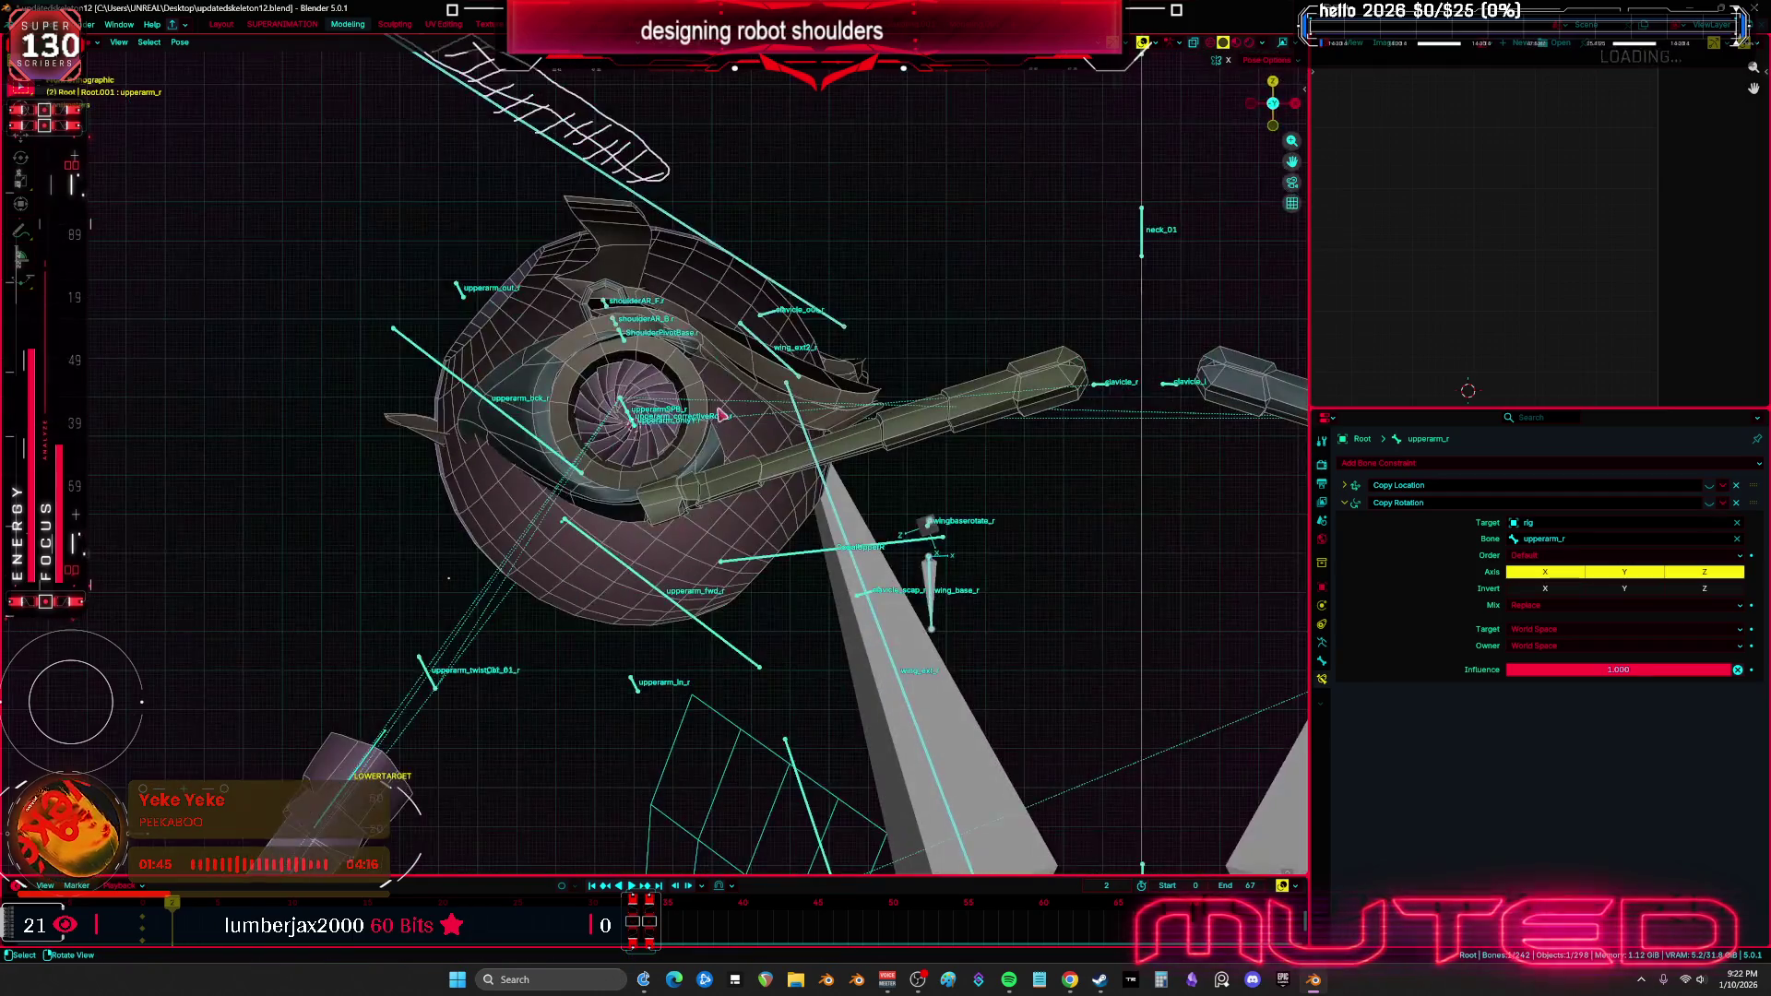
{"action": "key", "text": "r"}
{"action": "left_click", "coordinate": [754, 325]}
{"action": "middle_click_drag", "start_coordinate": [754, 324], "coordinate": [681, 446]}
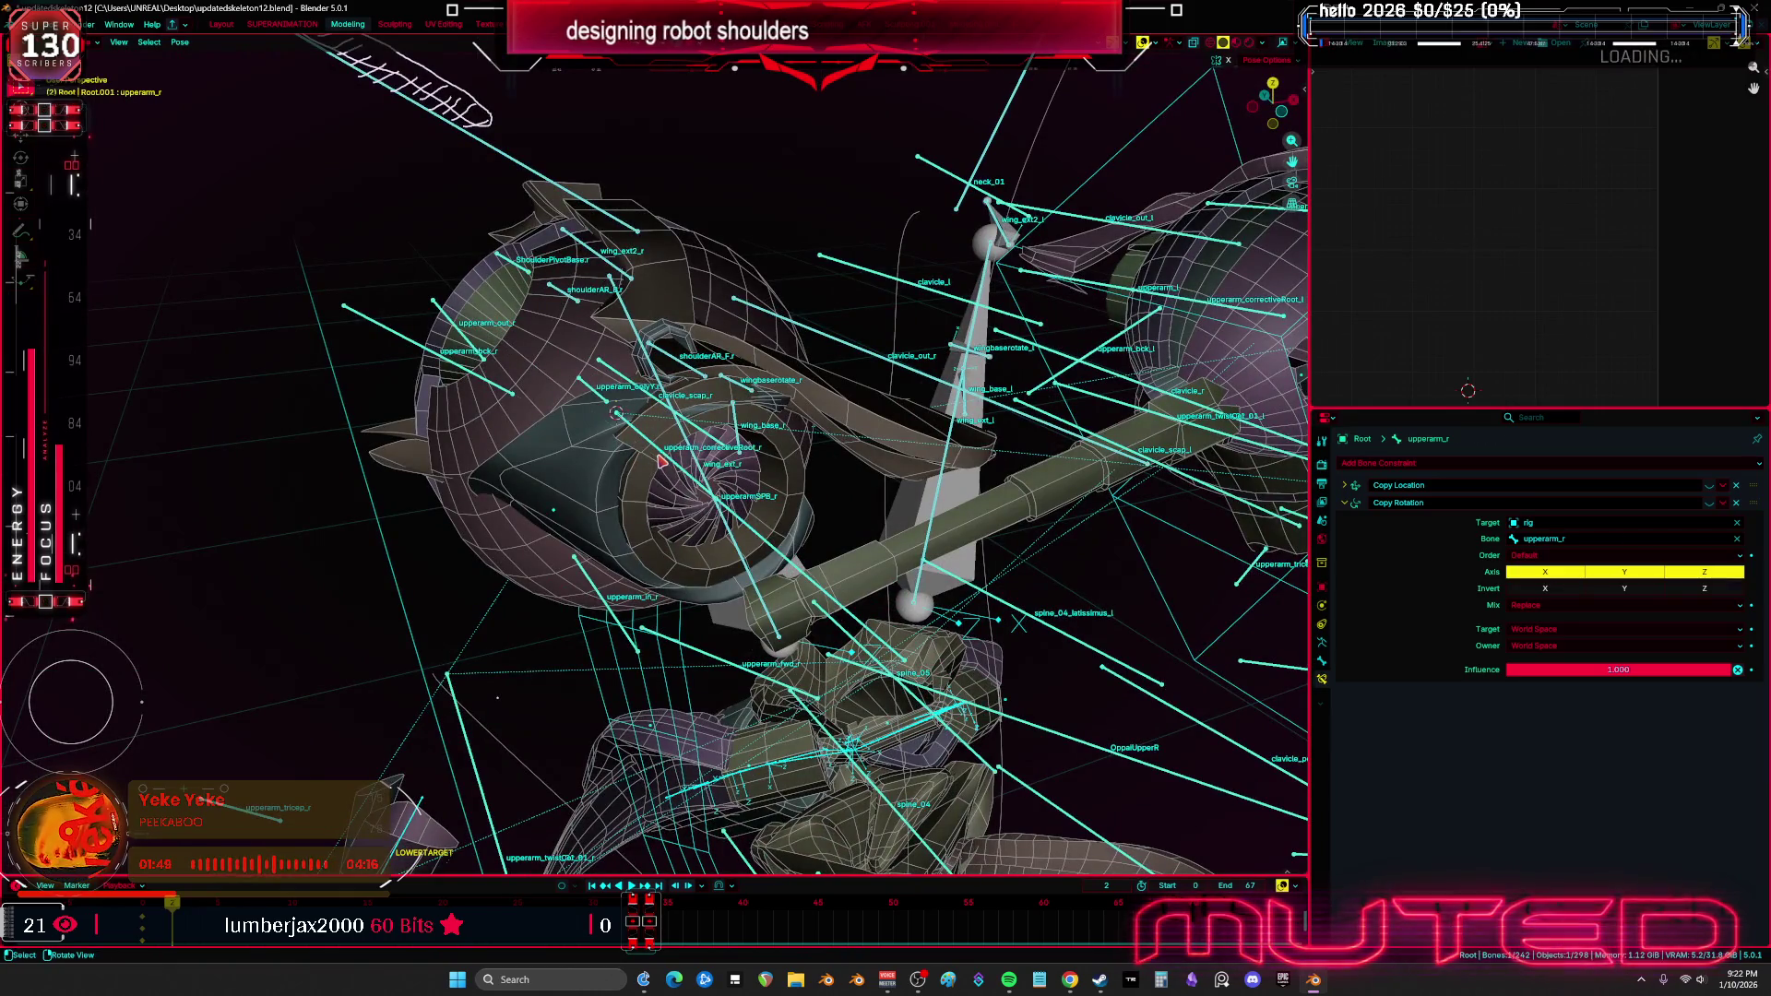
Select the upperarm_correctiveRoot_r bone in Pose mode and frame the view on it
{"action": "left_click", "coordinate": [661, 461]}
{"action": "left_click", "coordinate": [661, 462]}
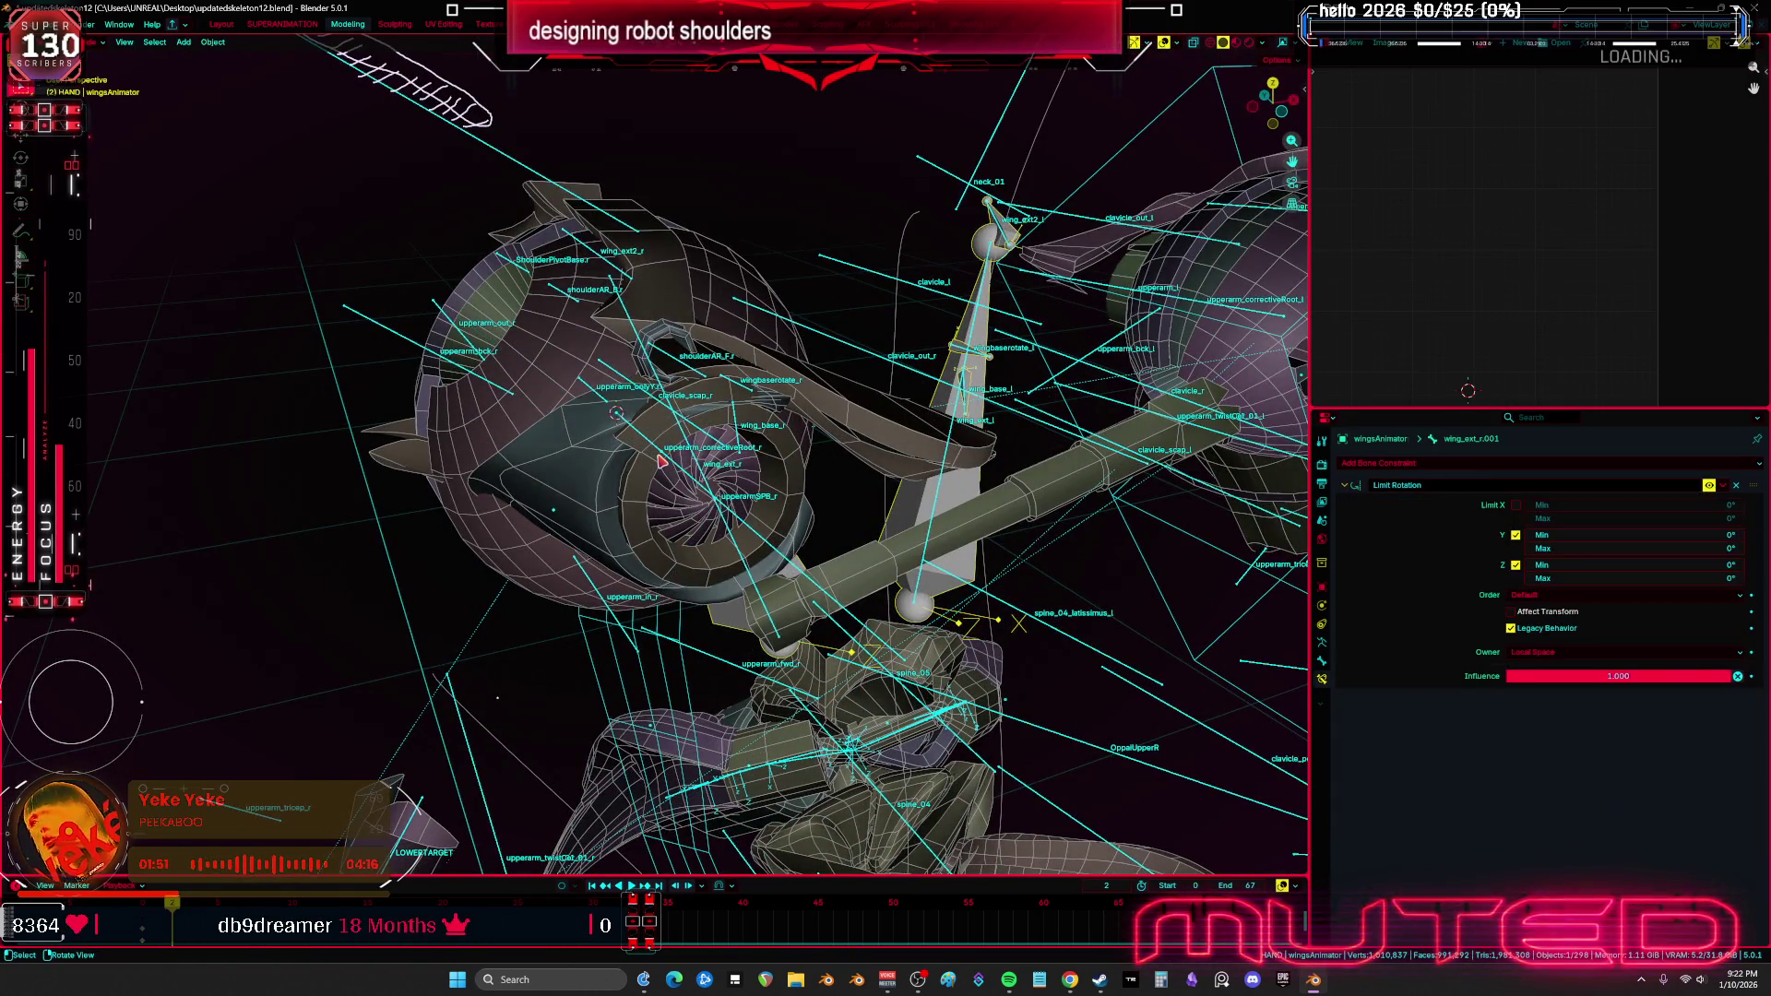
{"action": "left_click", "coordinate": [661, 461]}
{"action": "scroll", "coordinate": [661, 457], "scroll_direction": "up", "scroll_amount": 2}
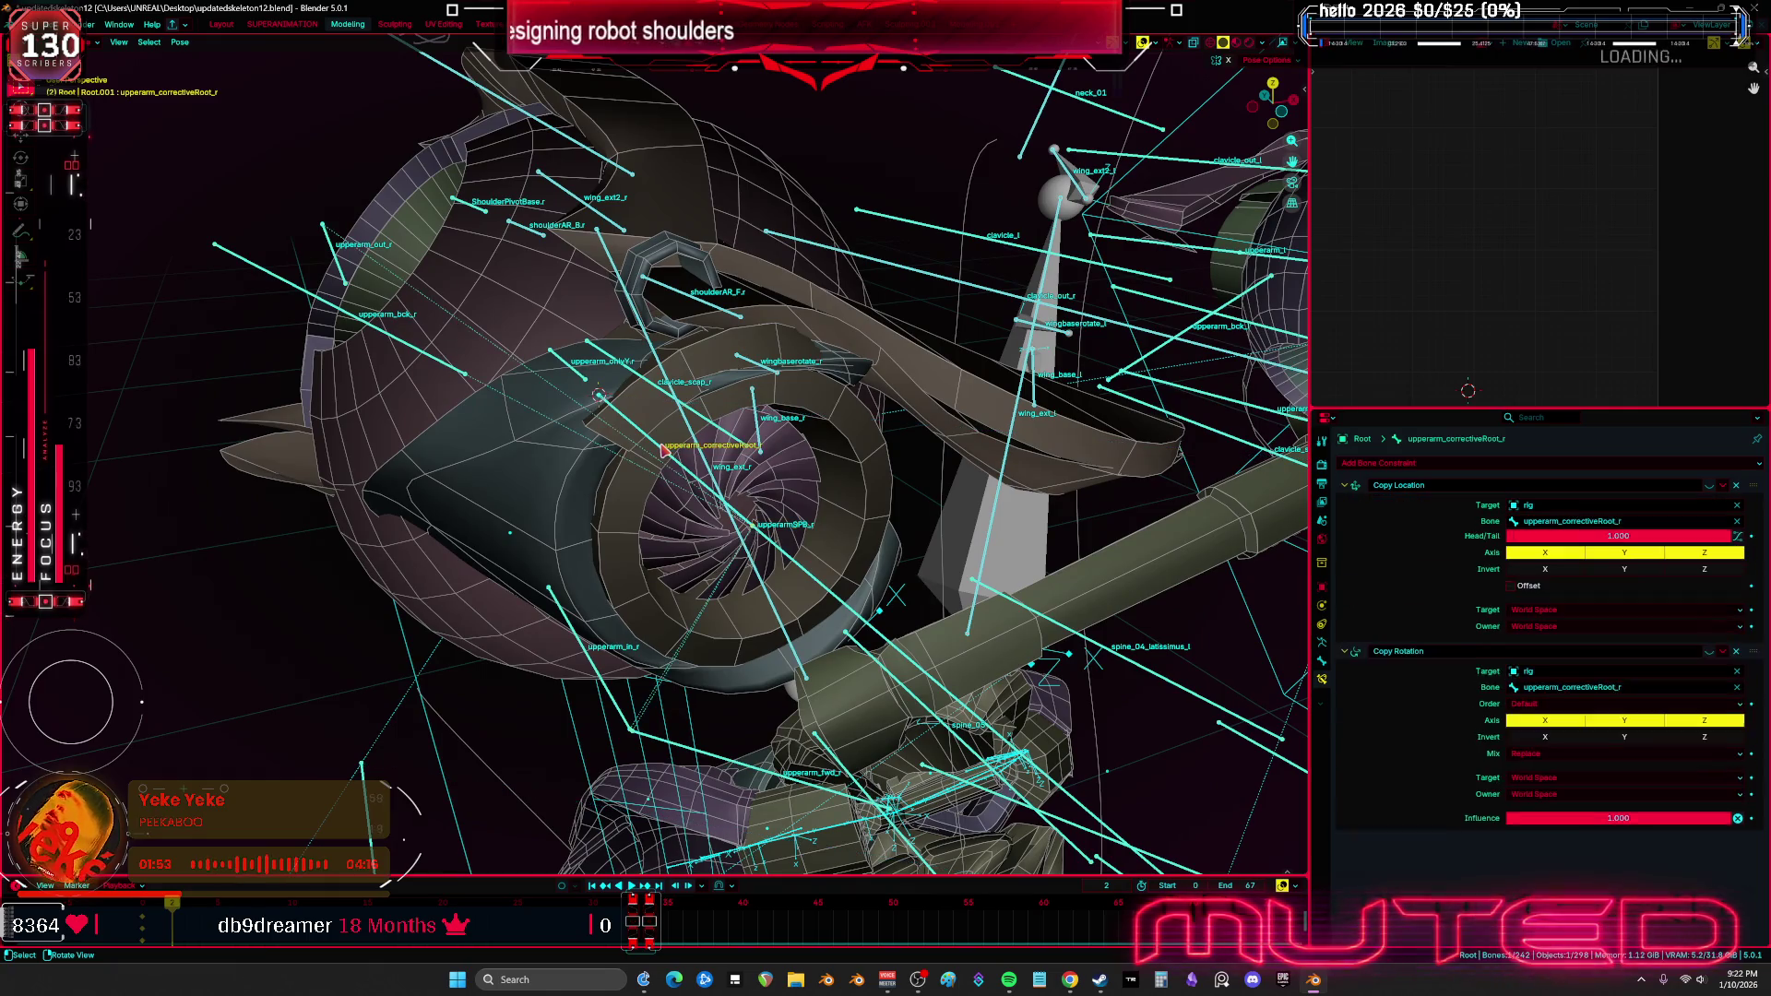
{"action": "left_click", "coordinate": [661, 450]}
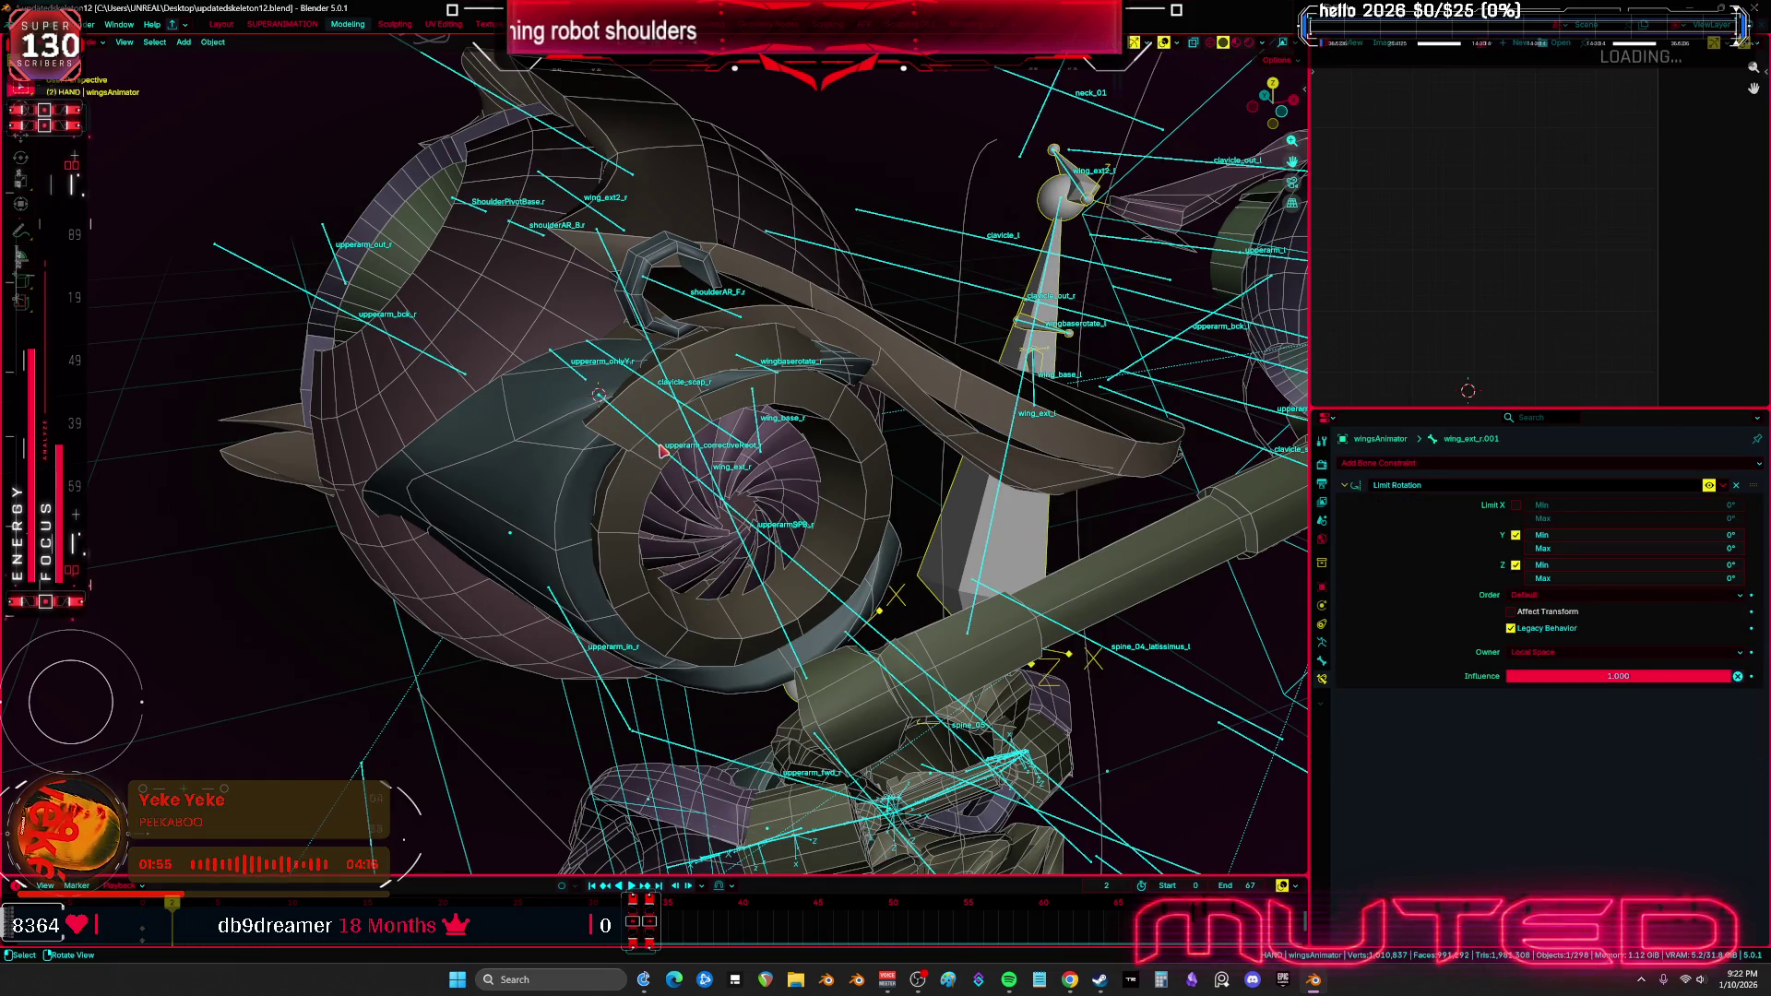
{"action": "left_click", "coordinate": [661, 450]}
{"action": "key", "text": "KP_Decimal"}
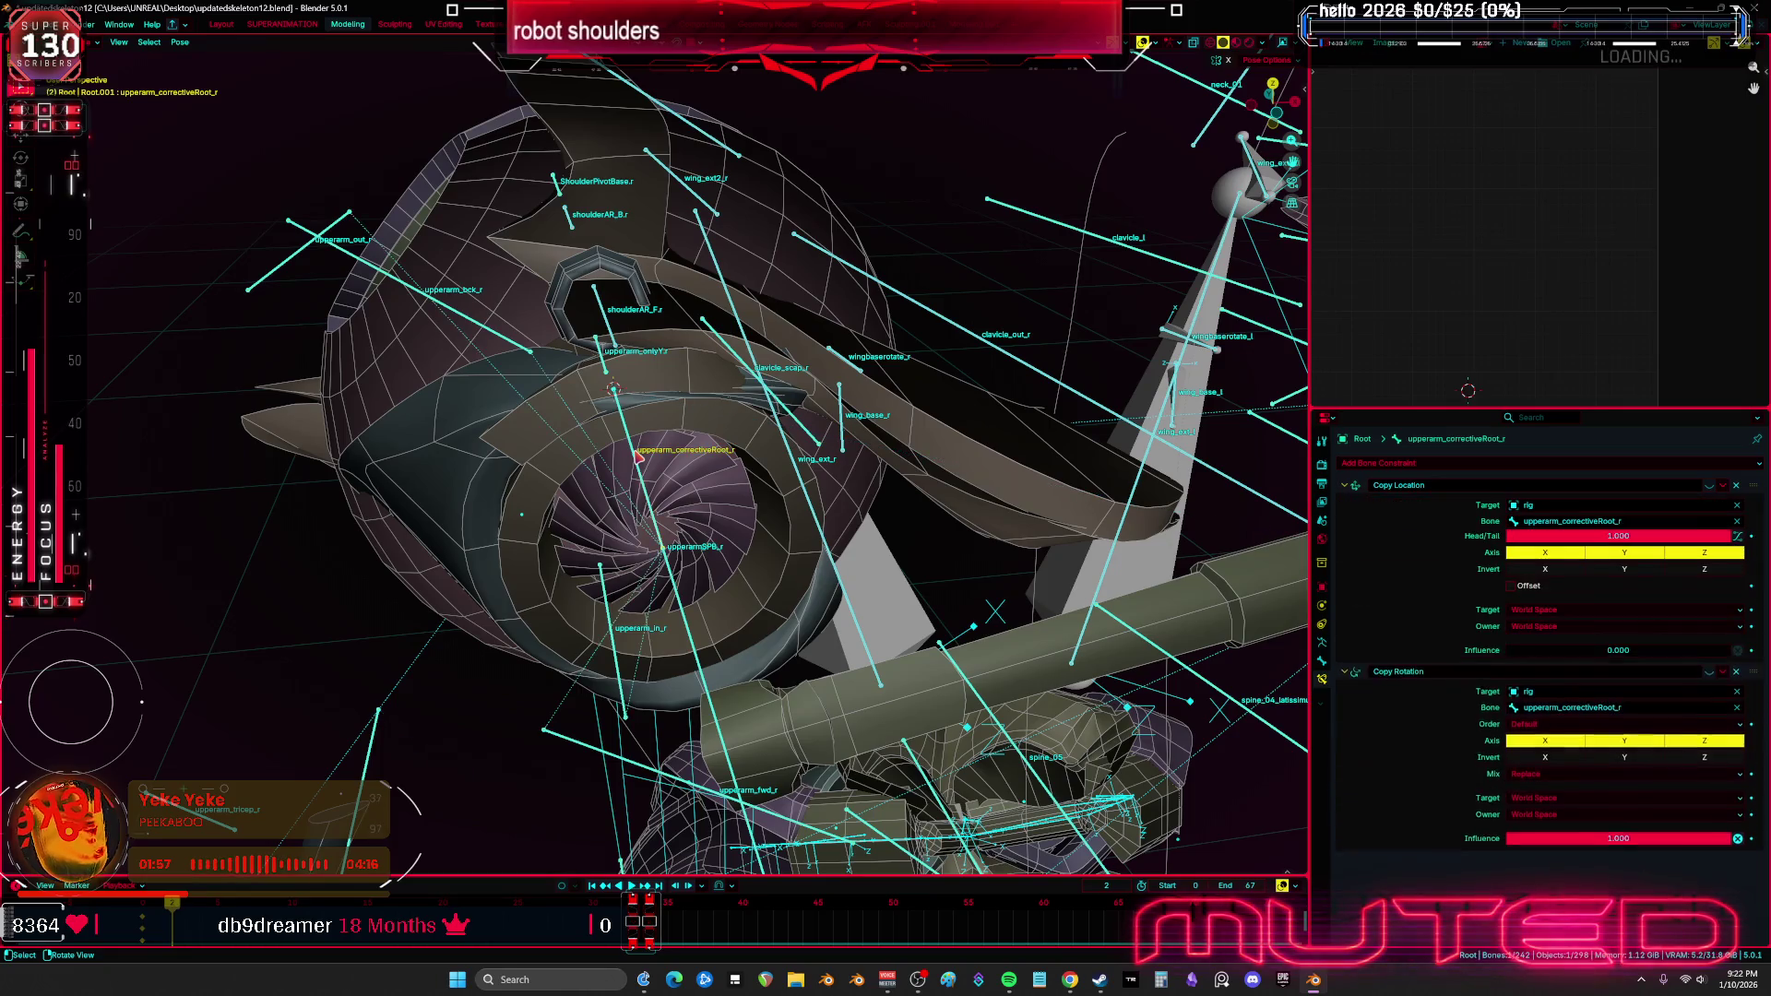
Inspect upperarm_onlyY.r's constraints: Copy Location and a Y-only Copy Rotation from upperarm_r
{"action": "left_click", "coordinate": [636, 456]}
{"action": "left_click", "coordinate": [636, 456]}
{"action": "mouse_move", "coordinate": [636, 456]}
{"action": "middle_mouse_down"}
{"action": "mouse_move", "coordinate": [523, 381]}
{"action": "mouse_move", "coordinate": [568, 403]}
{"action": "middle_mouse_up"}
{"action": "left_click", "coordinate": [523, 381]}
Set ShoulderPivotBase.r's Copy Rotation source bone to upperarm_onlyY.r
{"action": "key", "text": "F2"}
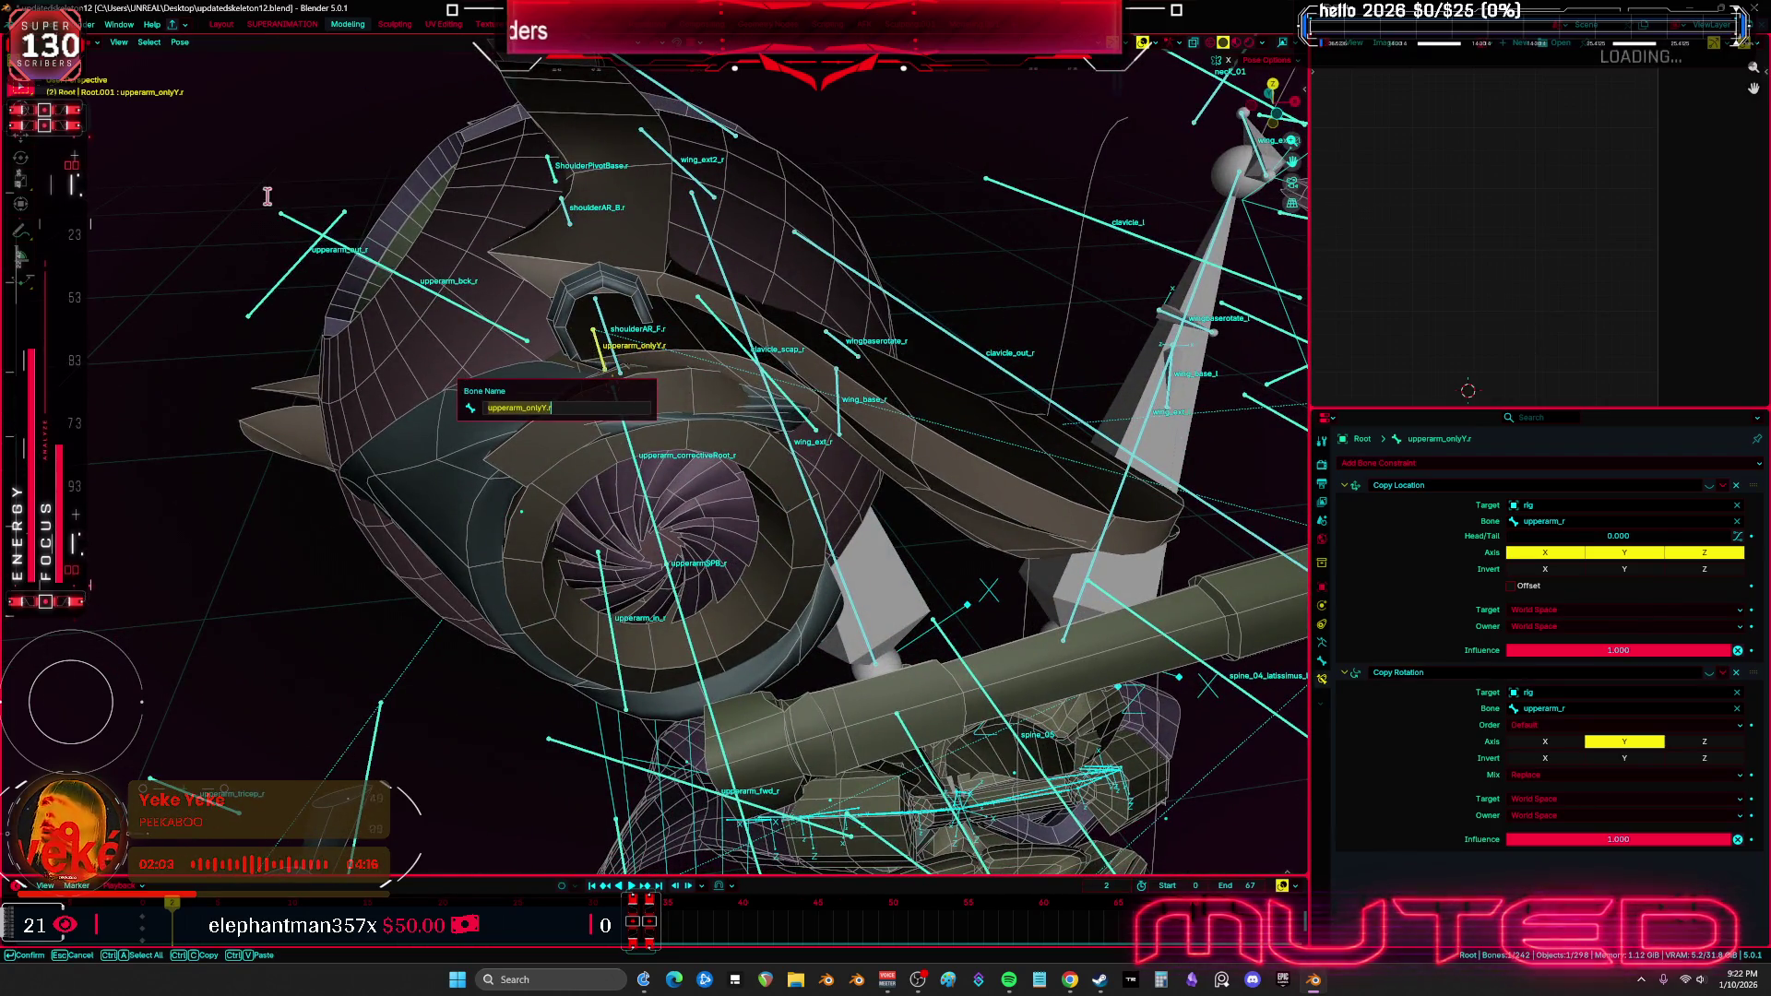
{"action": "key", "text": "Return"}
{"action": "middle_click_drag", "start_coordinate": [277, 203], "coordinate": [471, 289]}
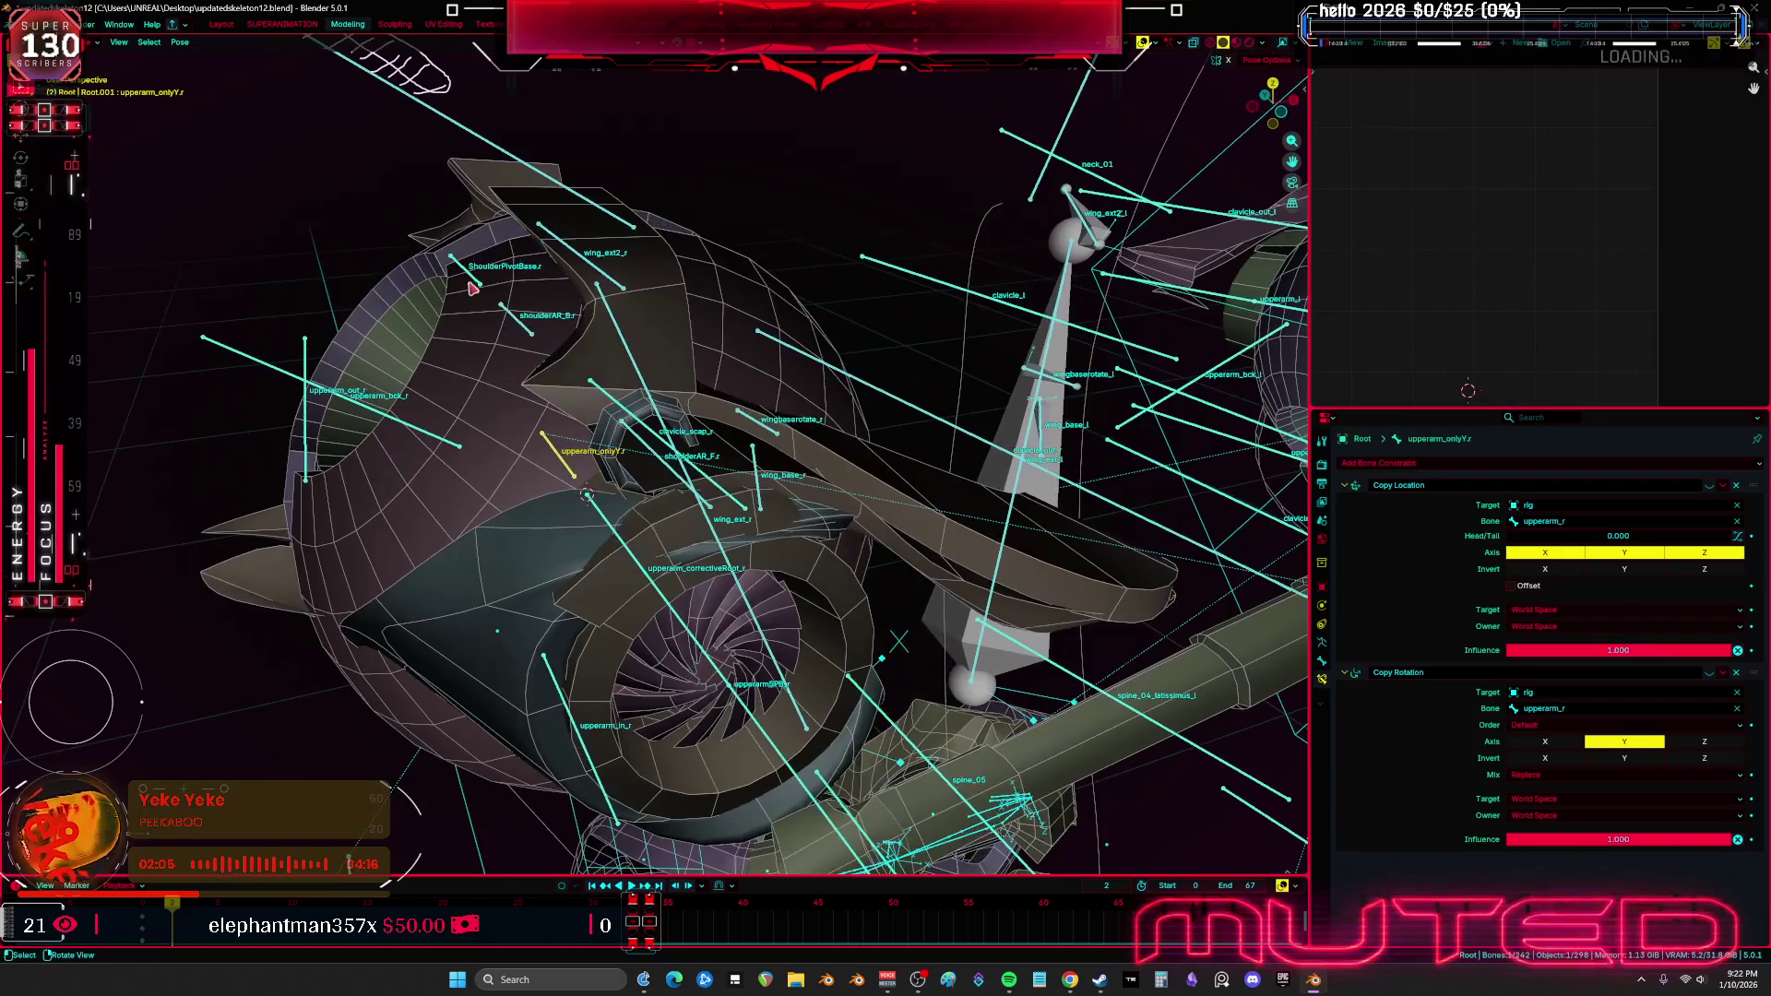
{"action": "left_click", "coordinate": [480, 281]}
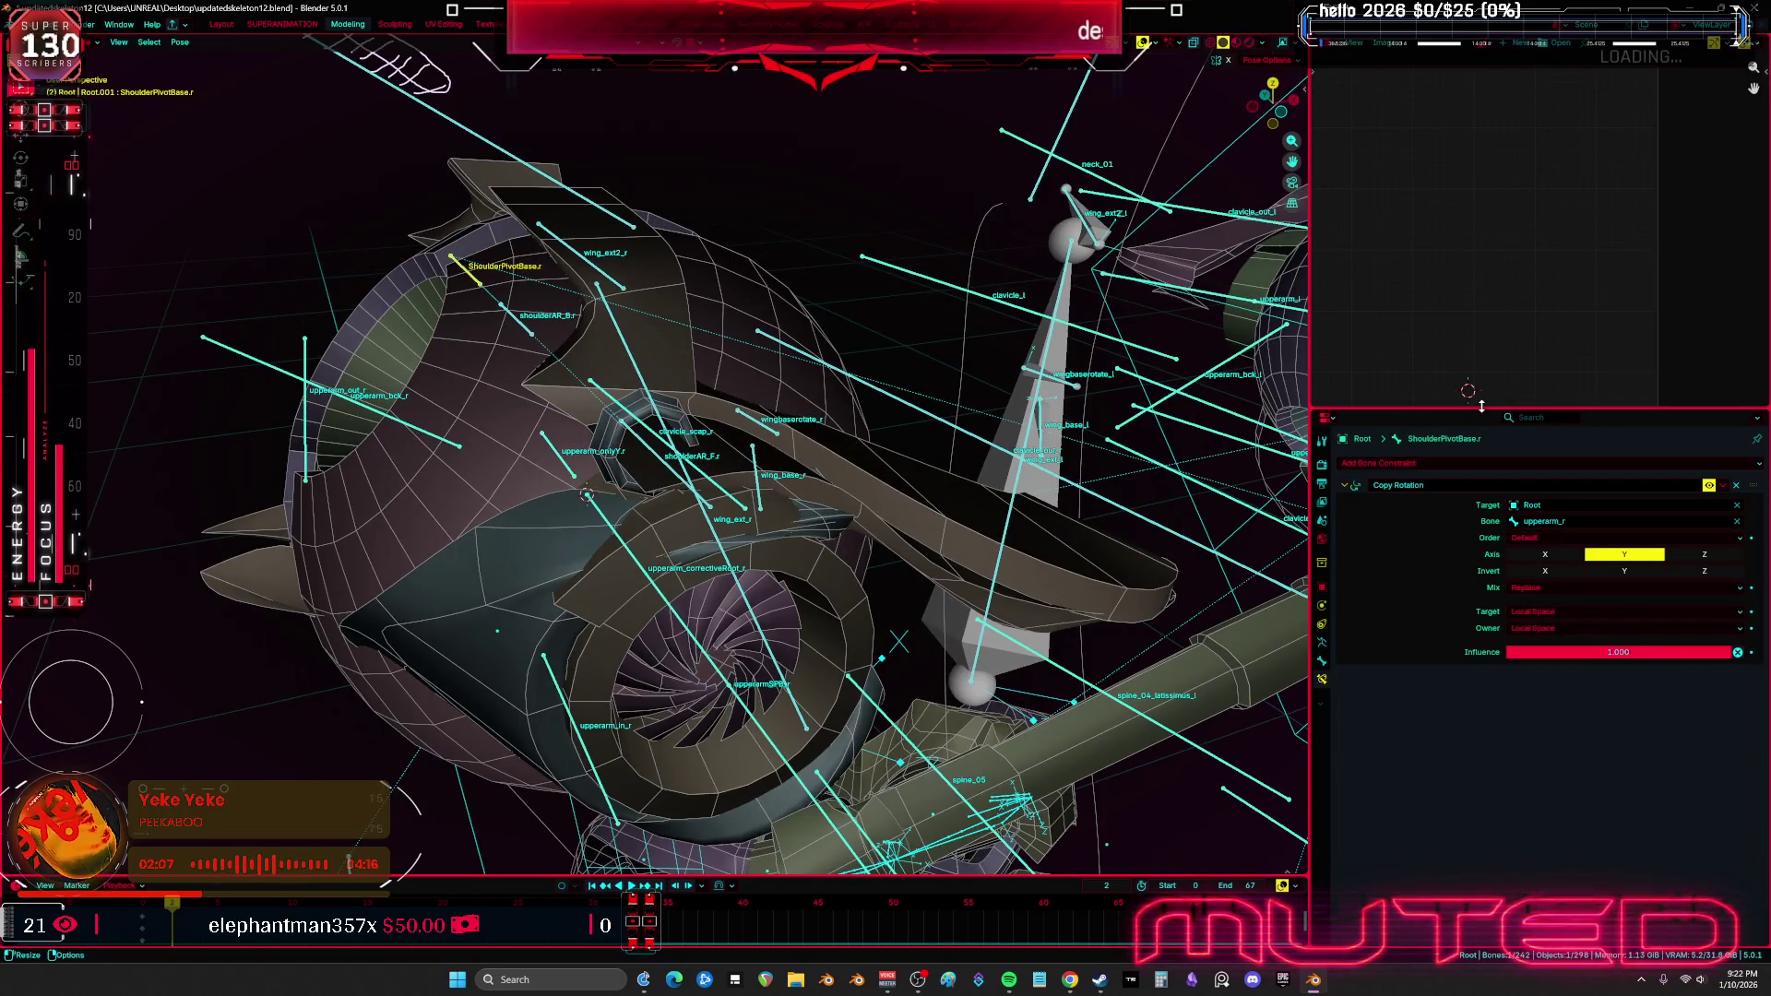
{"action": "middle_click_drag", "start_coordinate": [728, 360], "coordinate": [780, 383]}
{"action": "left_click", "coordinate": [1595, 524]}
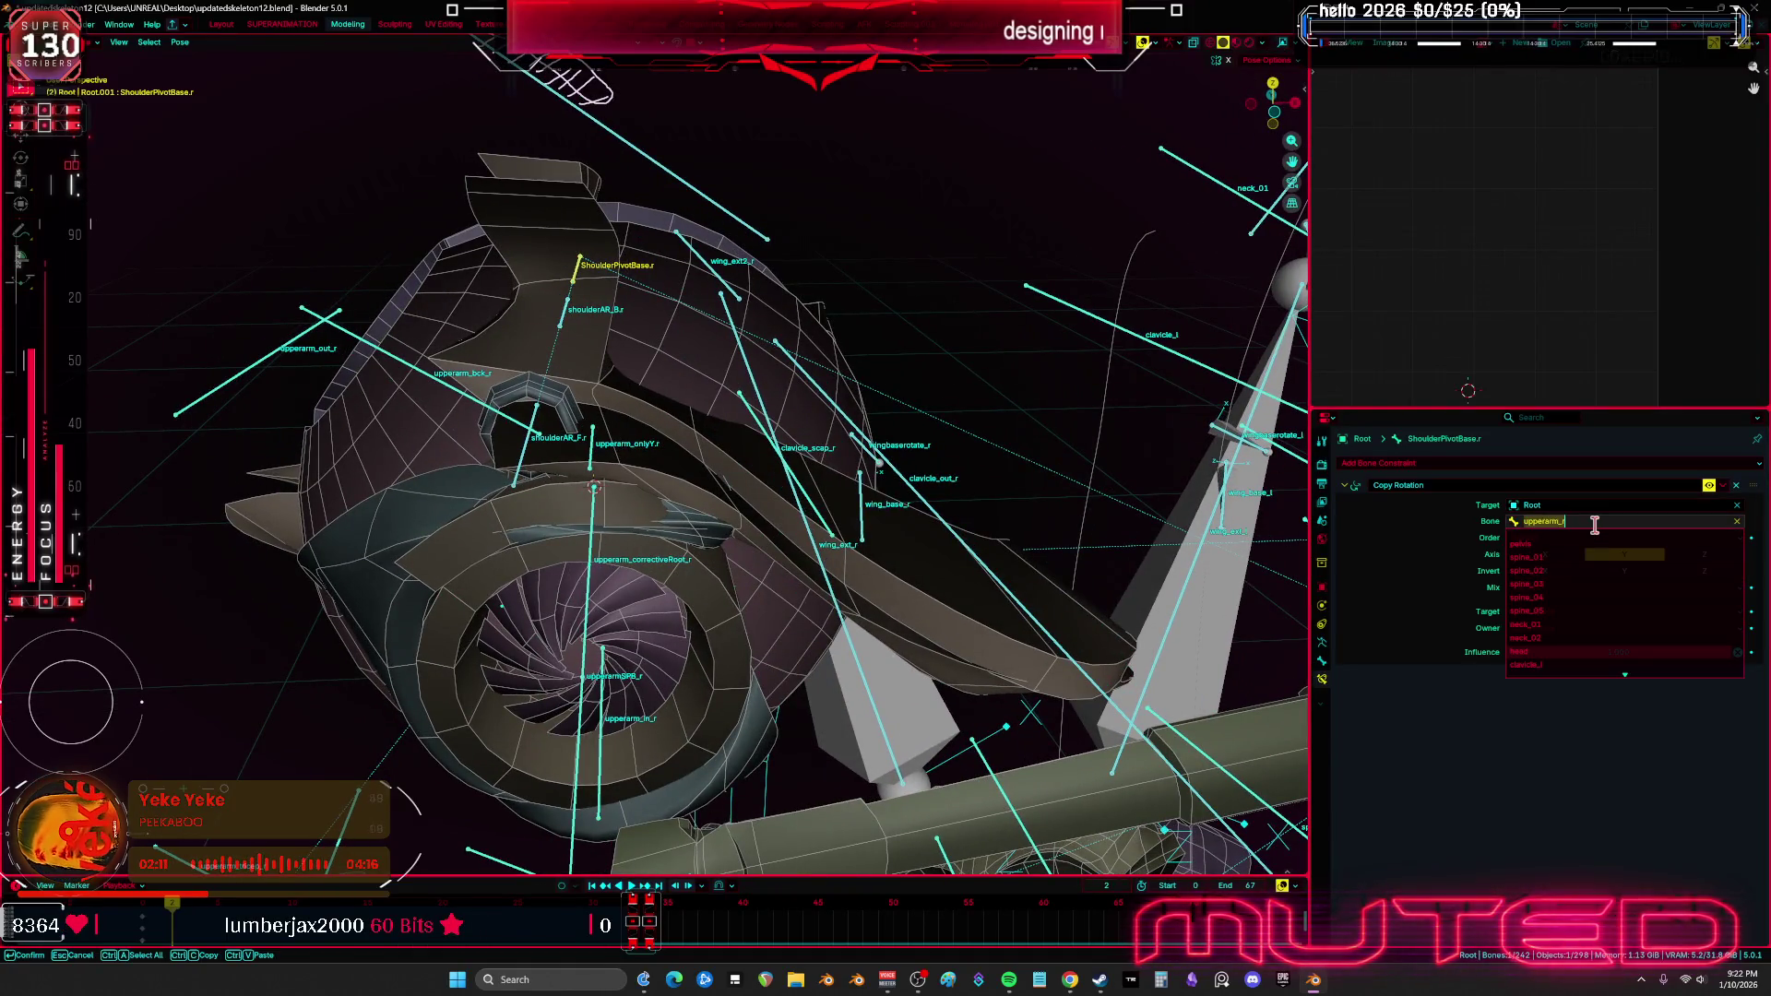
{"action": "type", "text": "onlyY.r"}
{"action": "key", "text": "Return"}
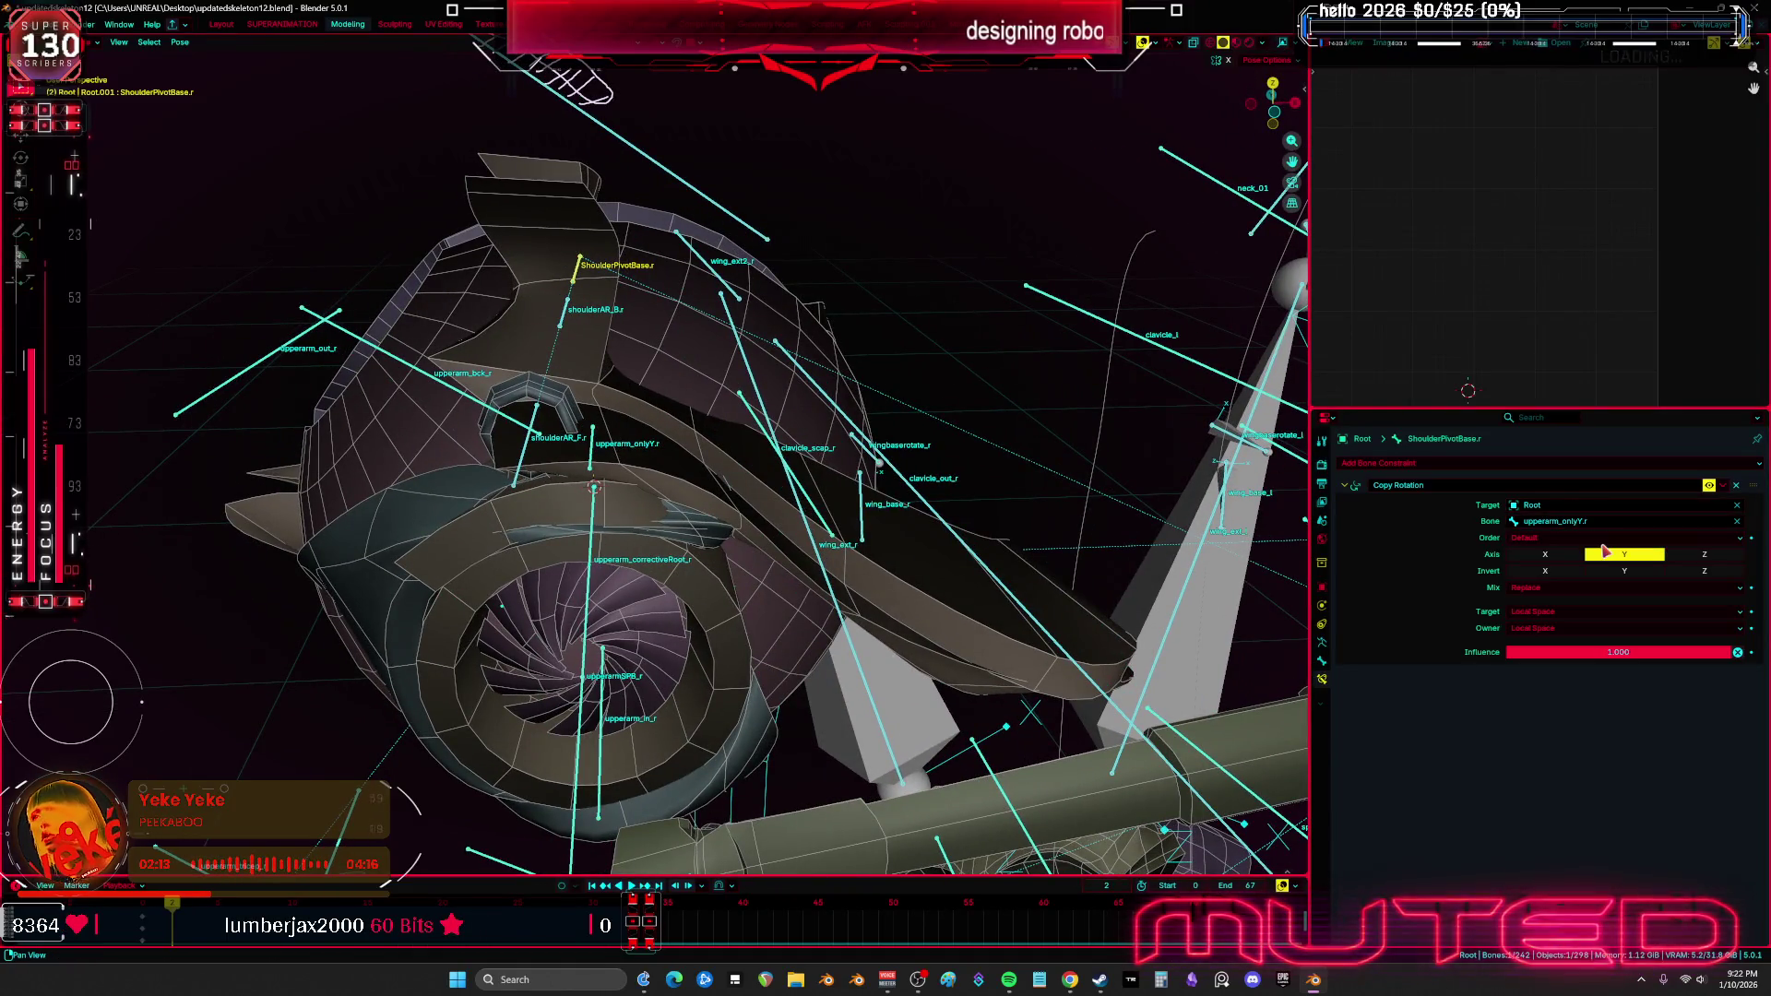
Delete the Copy Location constraint from upperarm_onlyY.r, then select upperarm_r
{"action": "middle_click_drag", "start_coordinate": [903, 476], "coordinate": [661, 553]}
{"action": "middle_click_drag", "start_coordinate": [505, 437], "coordinate": [595, 471]}
{"action": "left_click", "coordinate": [595, 468]}
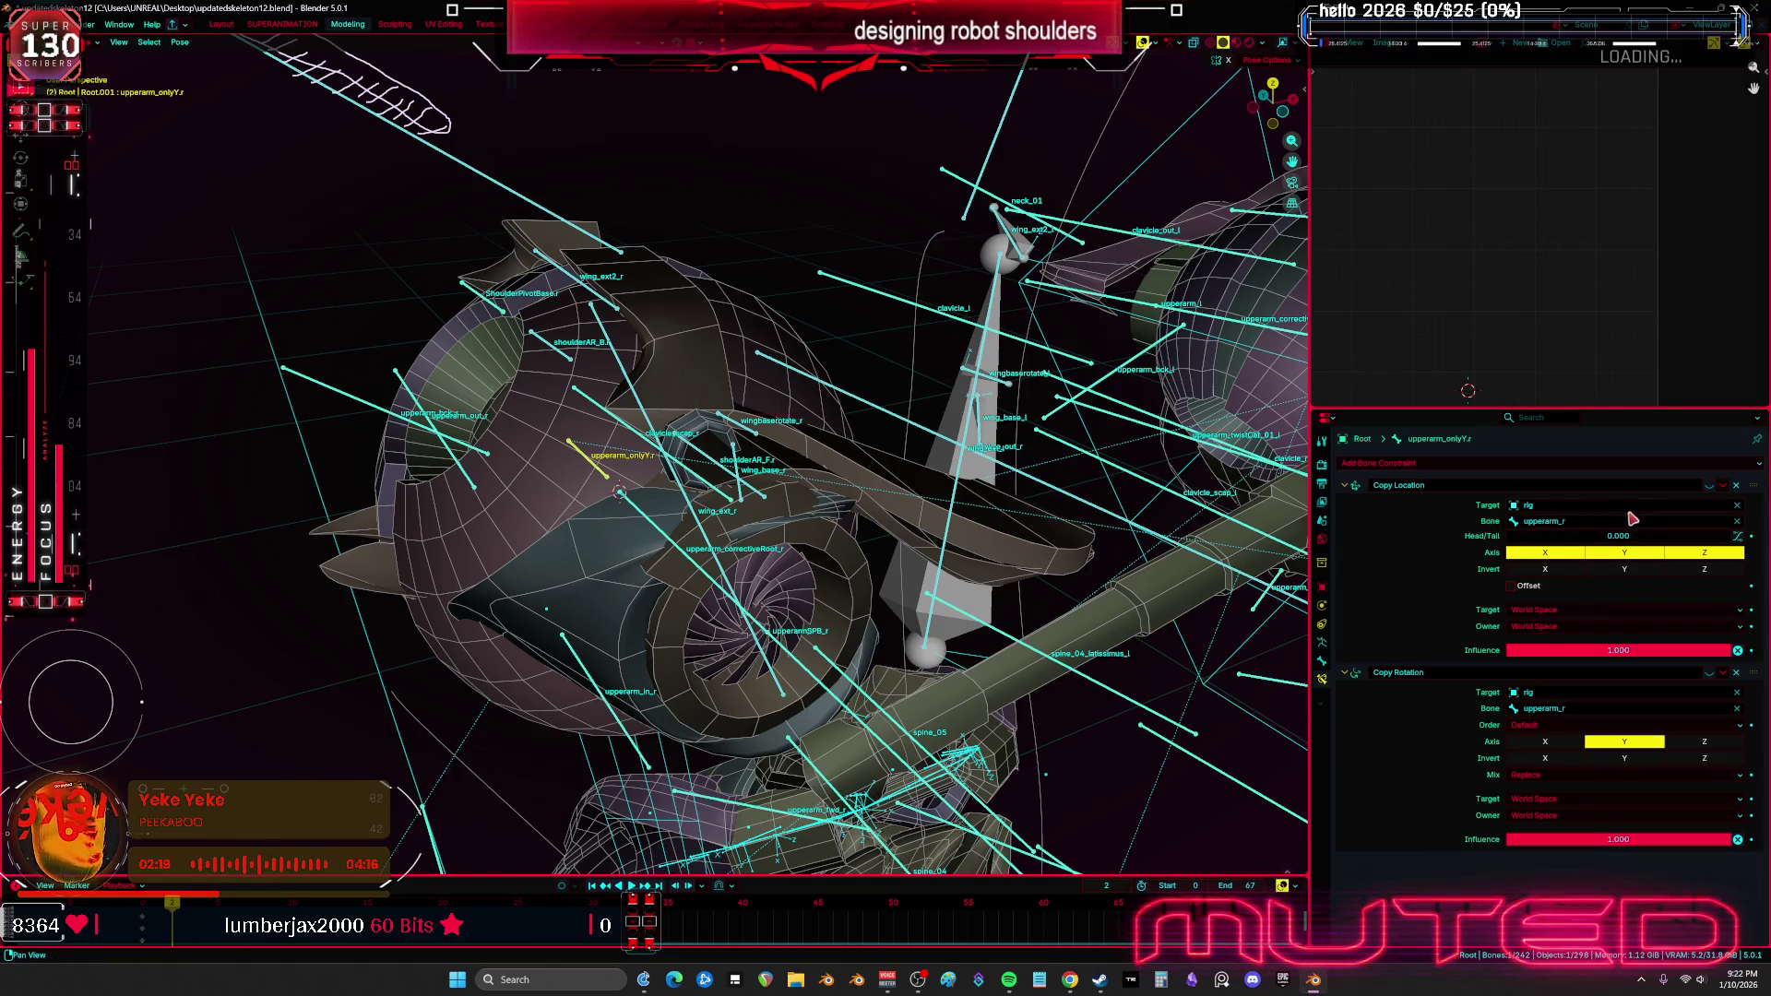
{"action": "left_click", "coordinate": [1736, 486]}
{"action": "mouse_move", "coordinate": [812, 517]}
{"action": "middle_mouse_down"}
{"action": "mouse_move", "coordinate": [779, 544]}
{"action": "mouse_move", "coordinate": [764, 527]}
{"action": "mouse_move", "coordinate": [858, 472]}
{"action": "middle_mouse_up"}
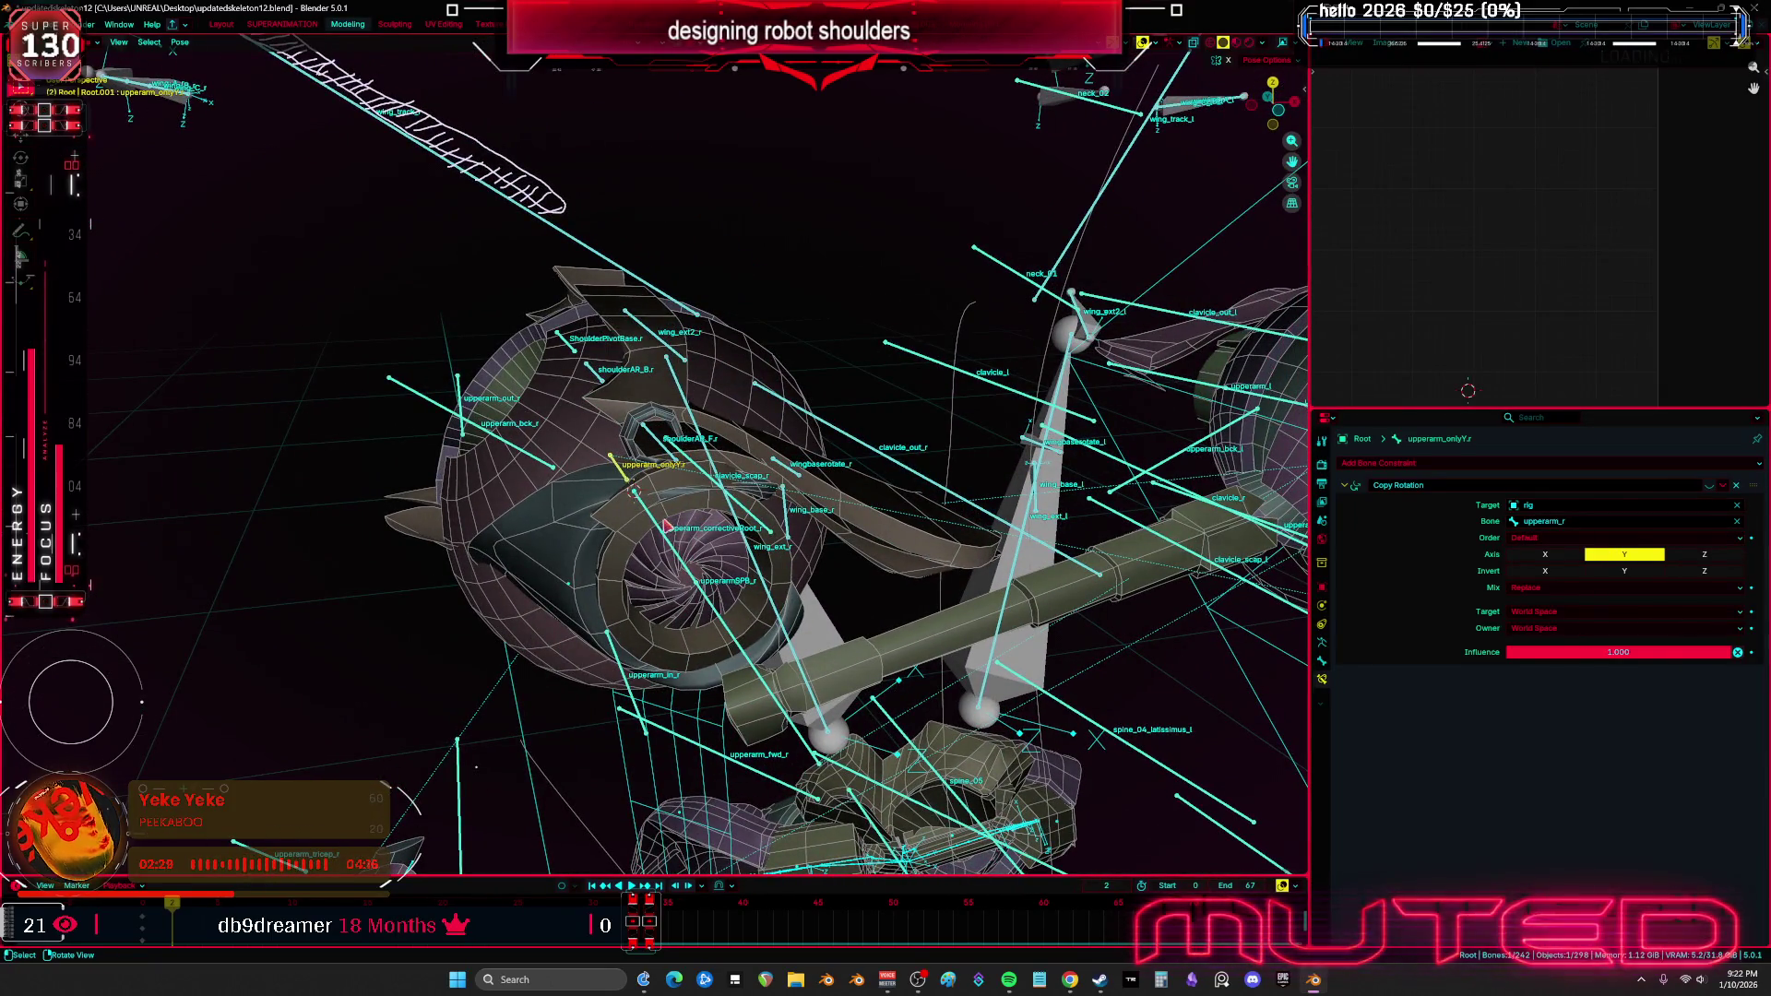
{"action": "left_click", "coordinate": [675, 551]}
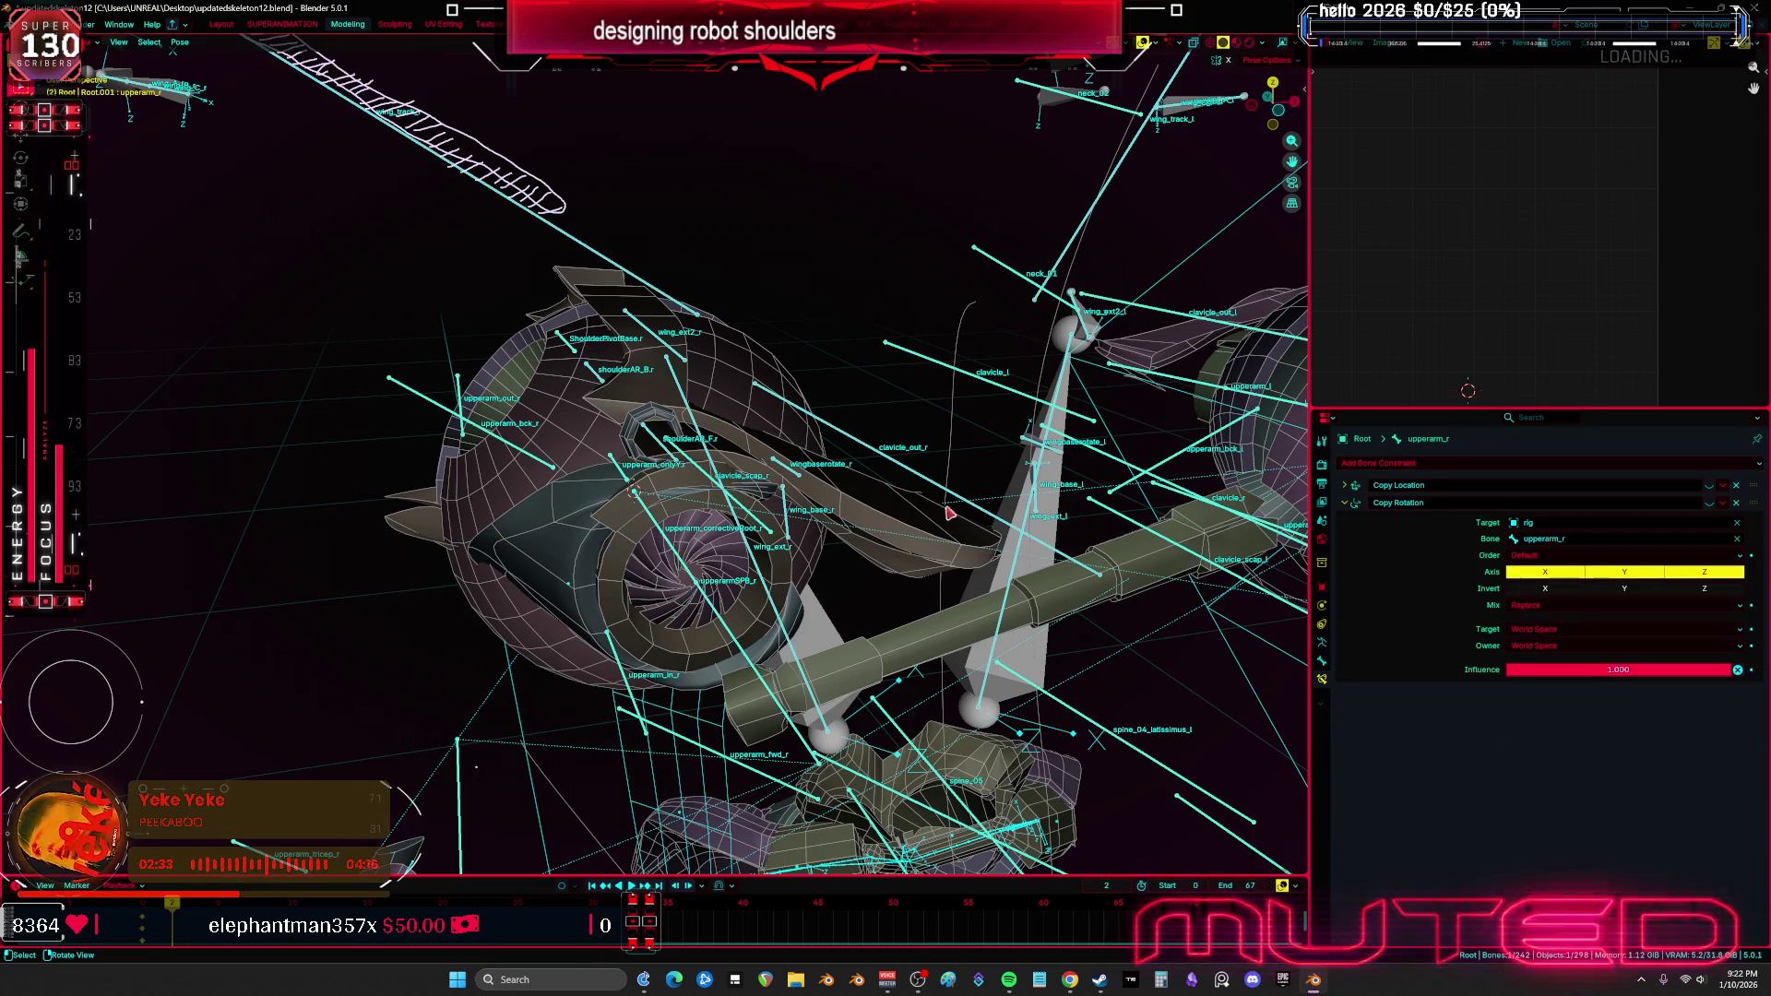
Test-rotate upperarm_r on the Z, X and Y axes, then cancel the rotation
{"action": "key", "text": "r"}
{"action": "key", "text": "z"}
{"action": "key", "text": "x"}
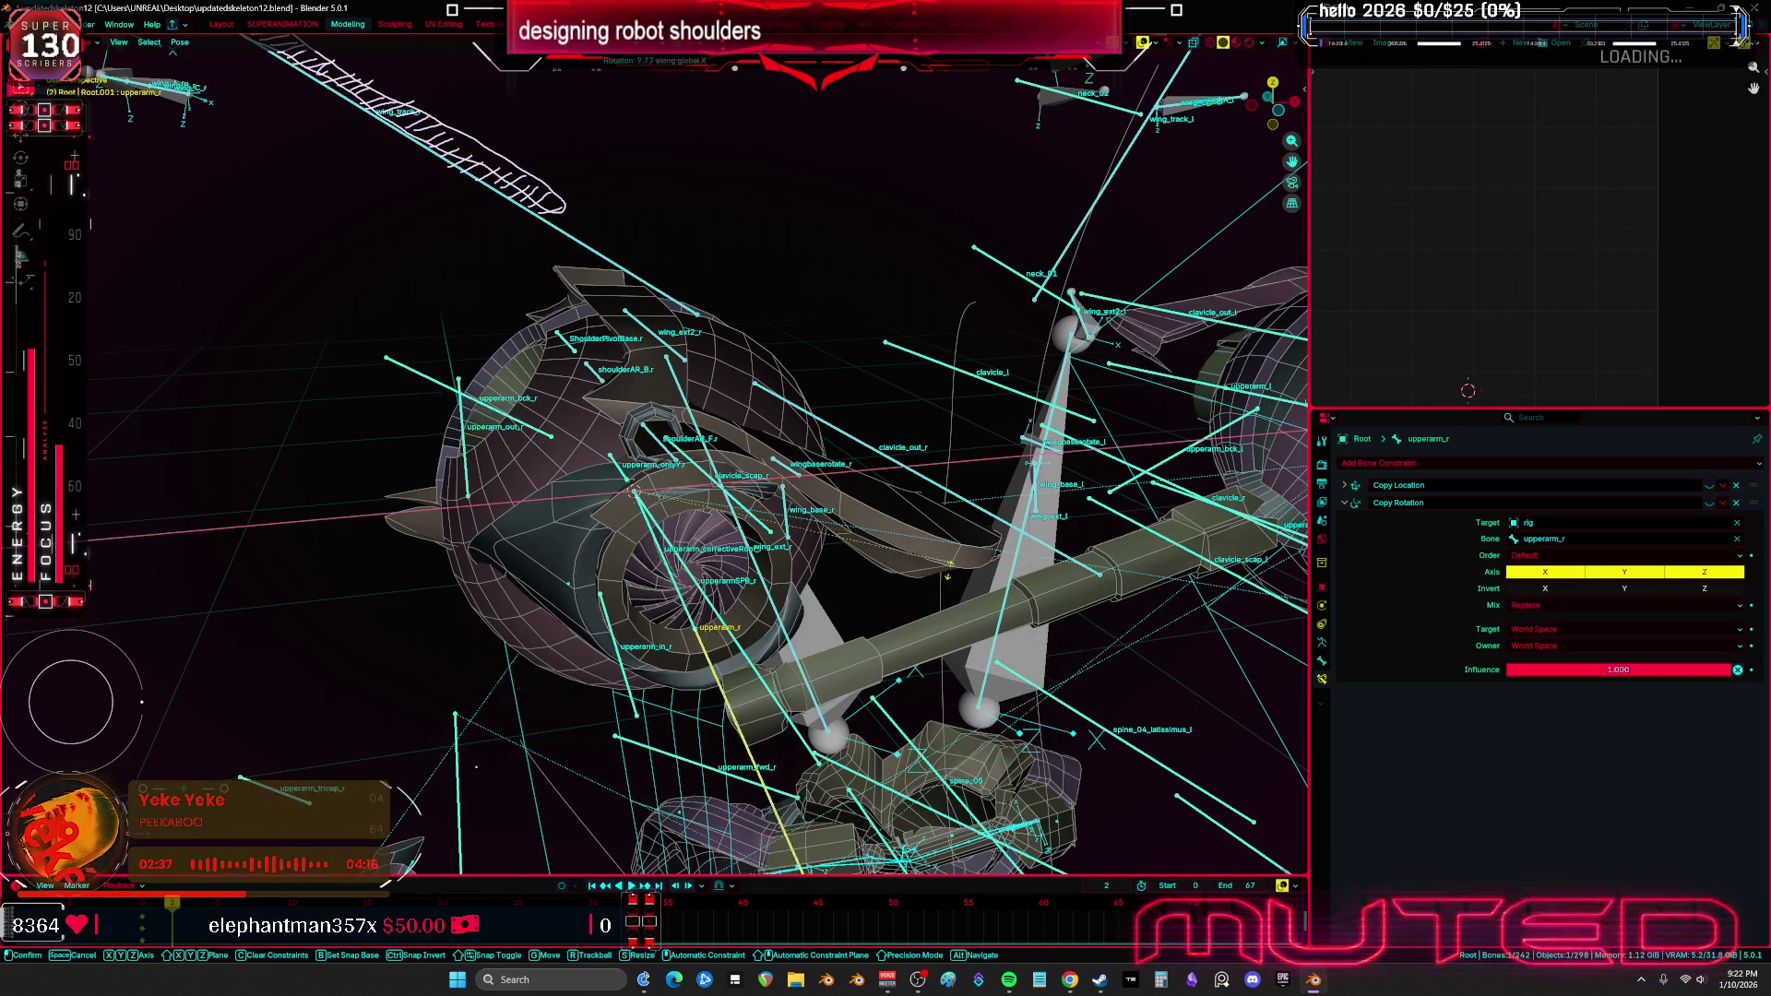
{"action": "key", "text": "y"}
{"action": "key", "text": "y"}
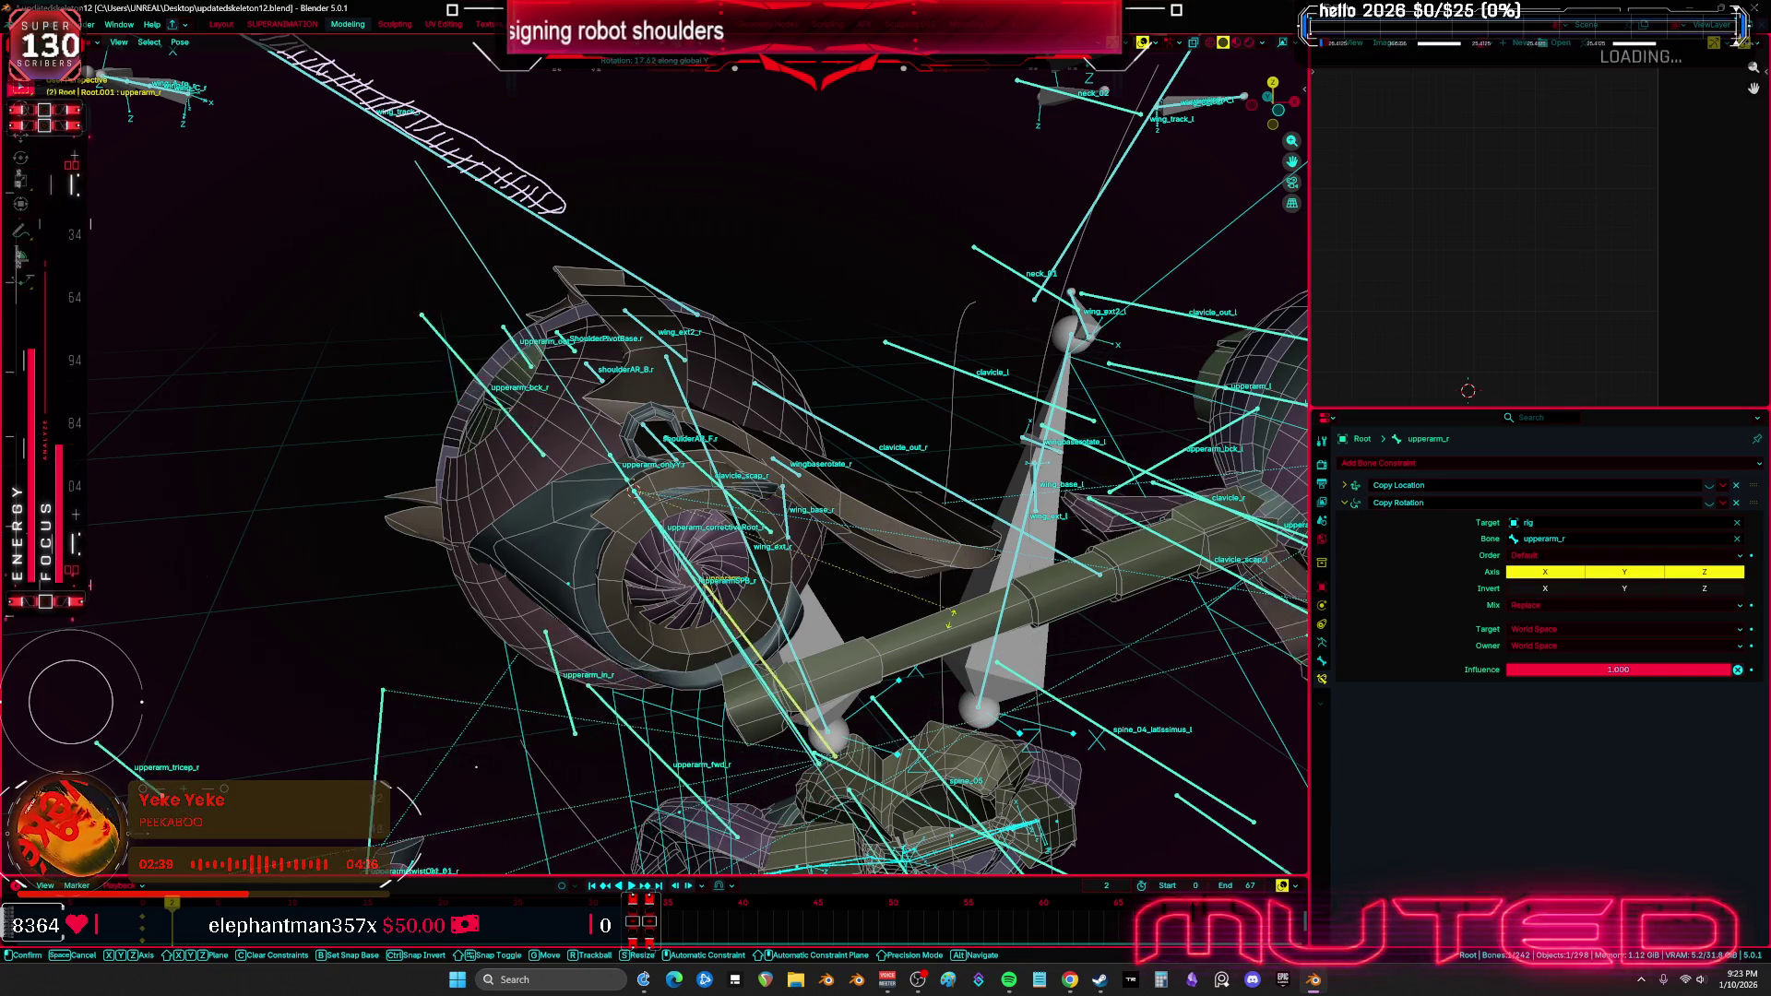
{"action": "key", "text": "Escape"}
Set upperarm_onlyY.r's Copy Rotation target and owner spaces to Local Space
{"action": "left_click", "coordinate": [623, 472]}
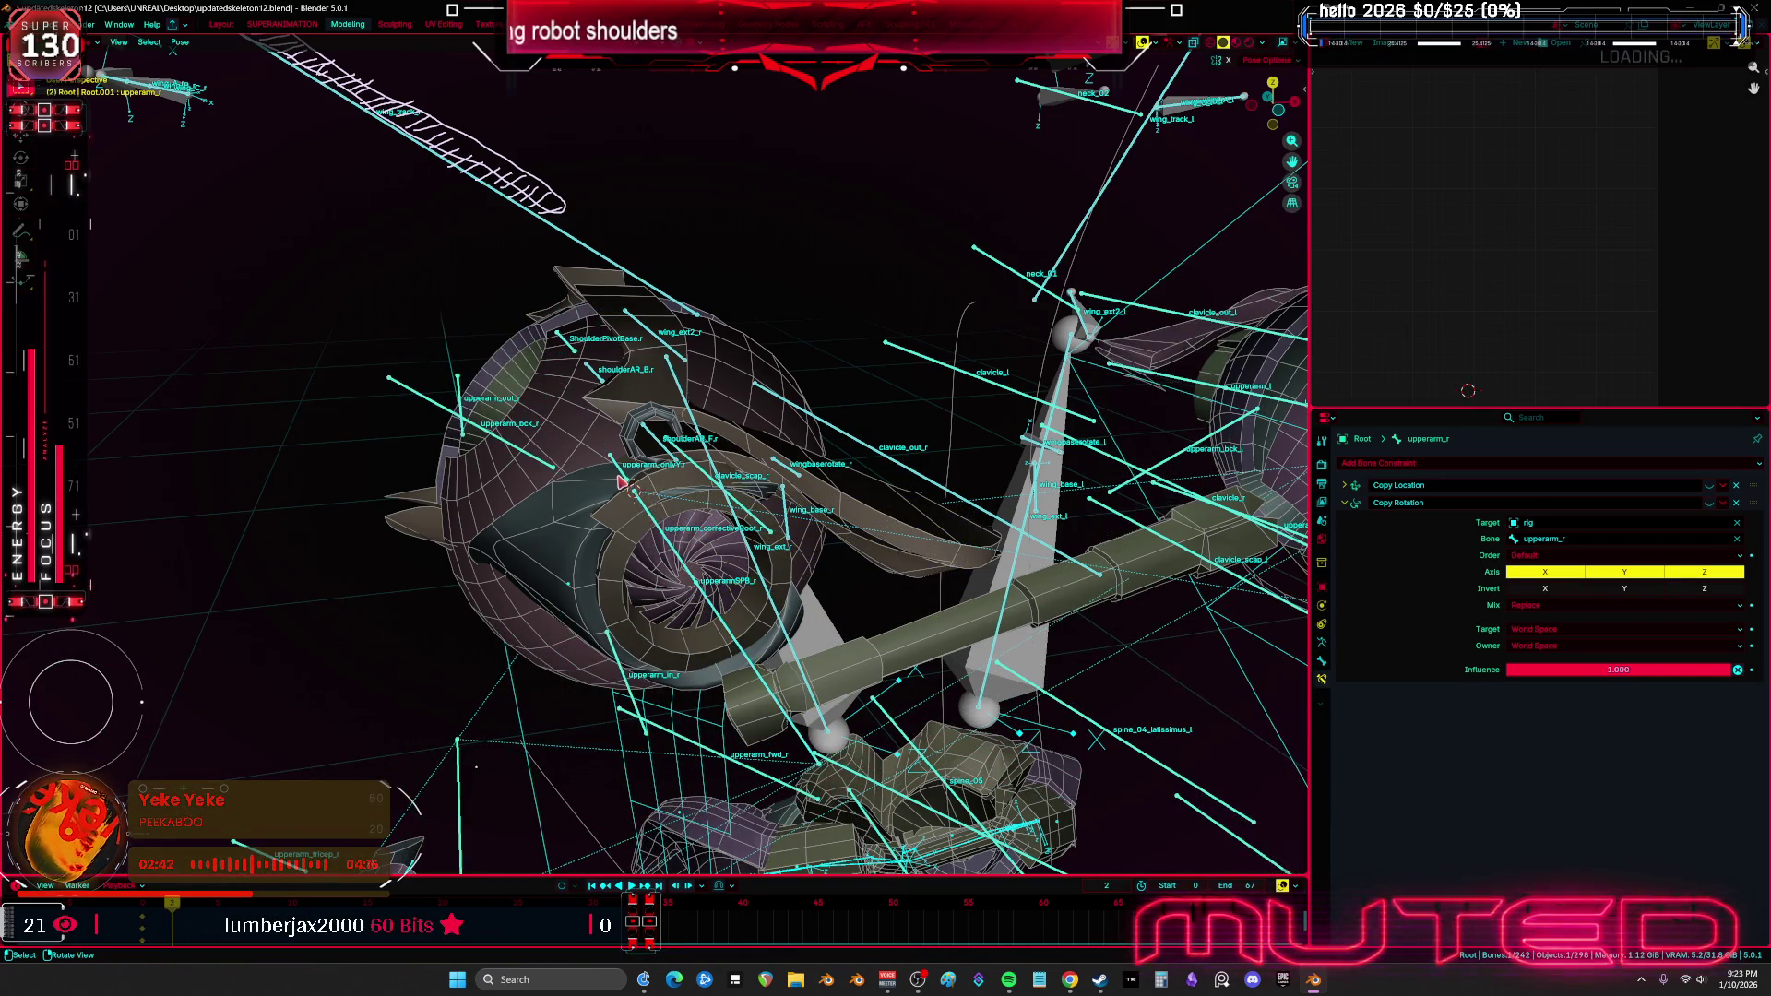
{"action": "left_click", "coordinate": [1568, 612]}
{"action": "left_click", "coordinate": [1565, 691]}
{"action": "left_click", "coordinate": [1561, 628]}
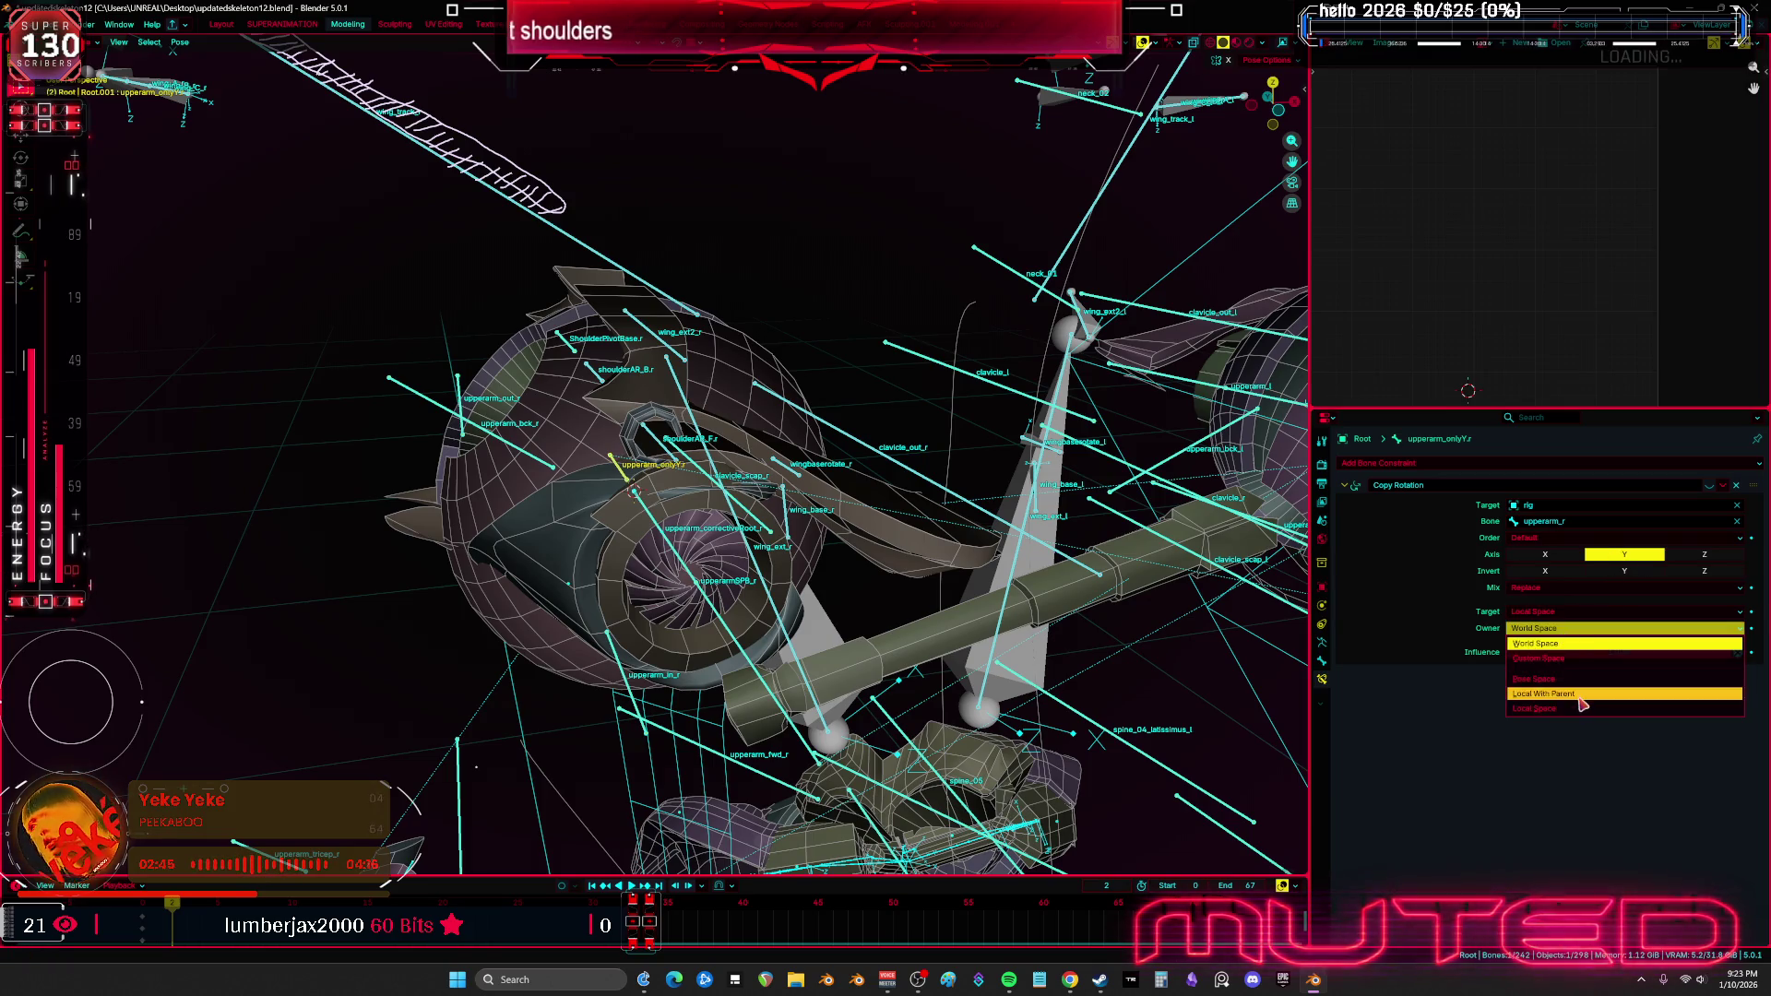
{"action": "left_click", "coordinate": [1567, 708]}
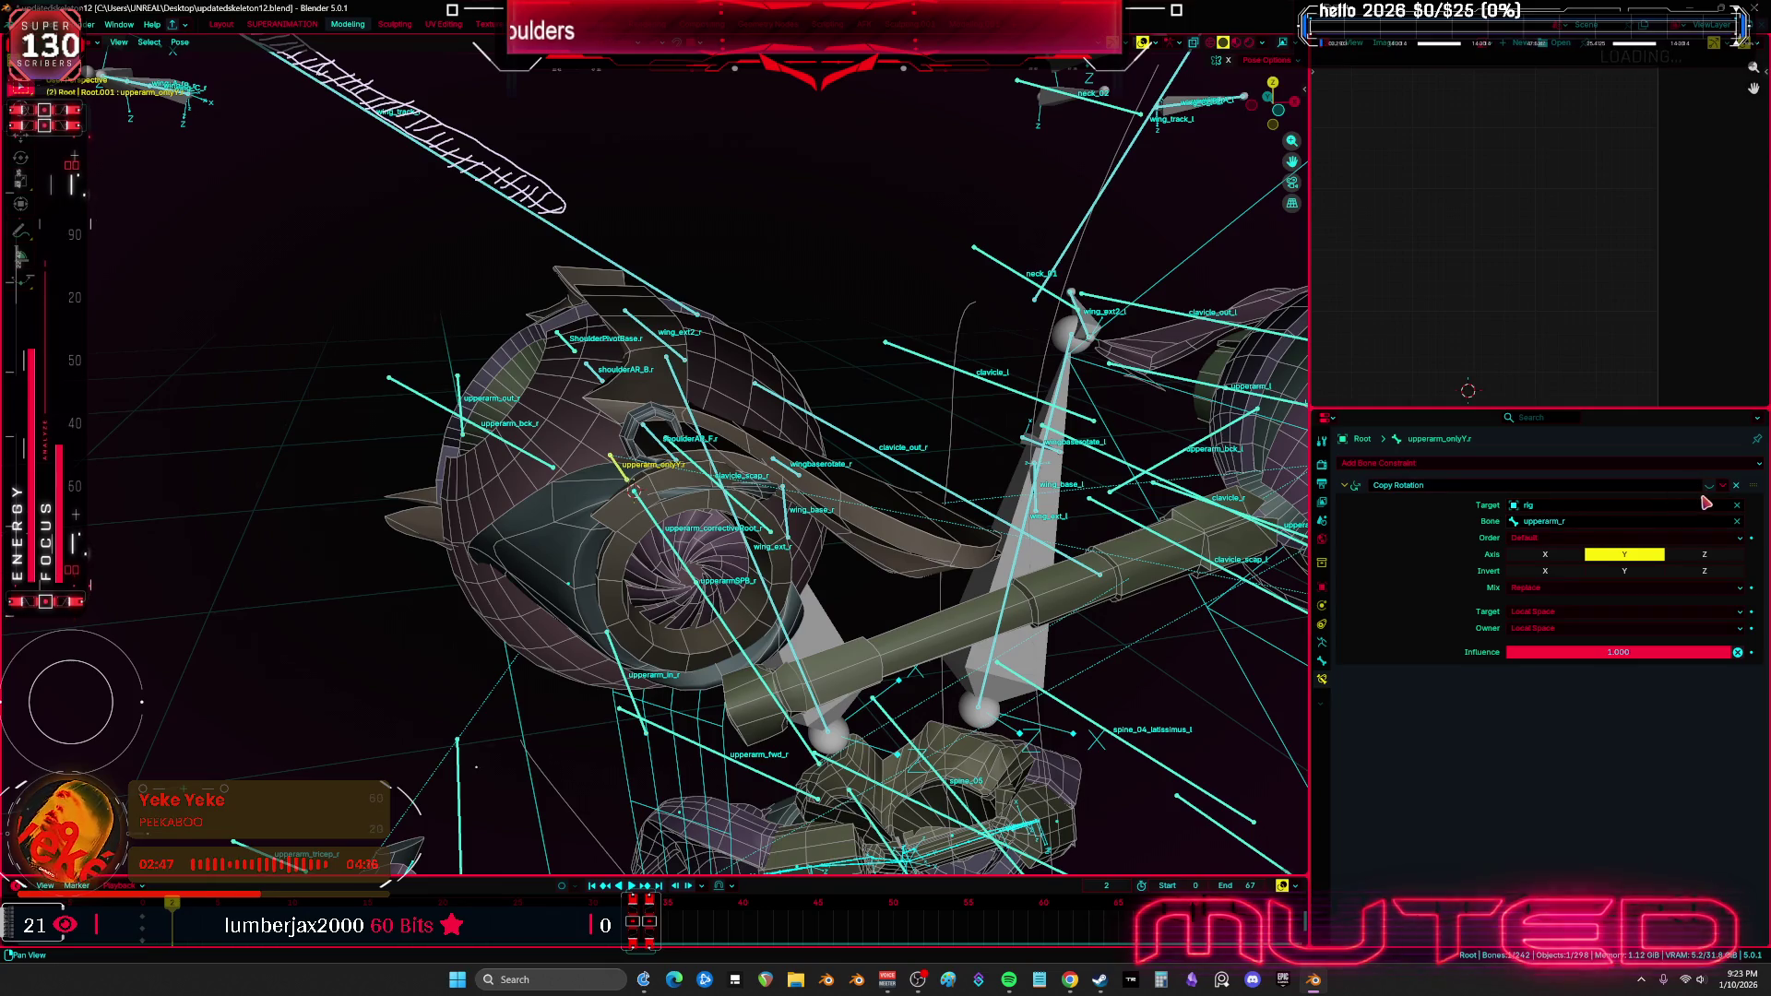
{"action": "middle_click_drag", "start_coordinate": [627, 502], "coordinate": [648, 498]}
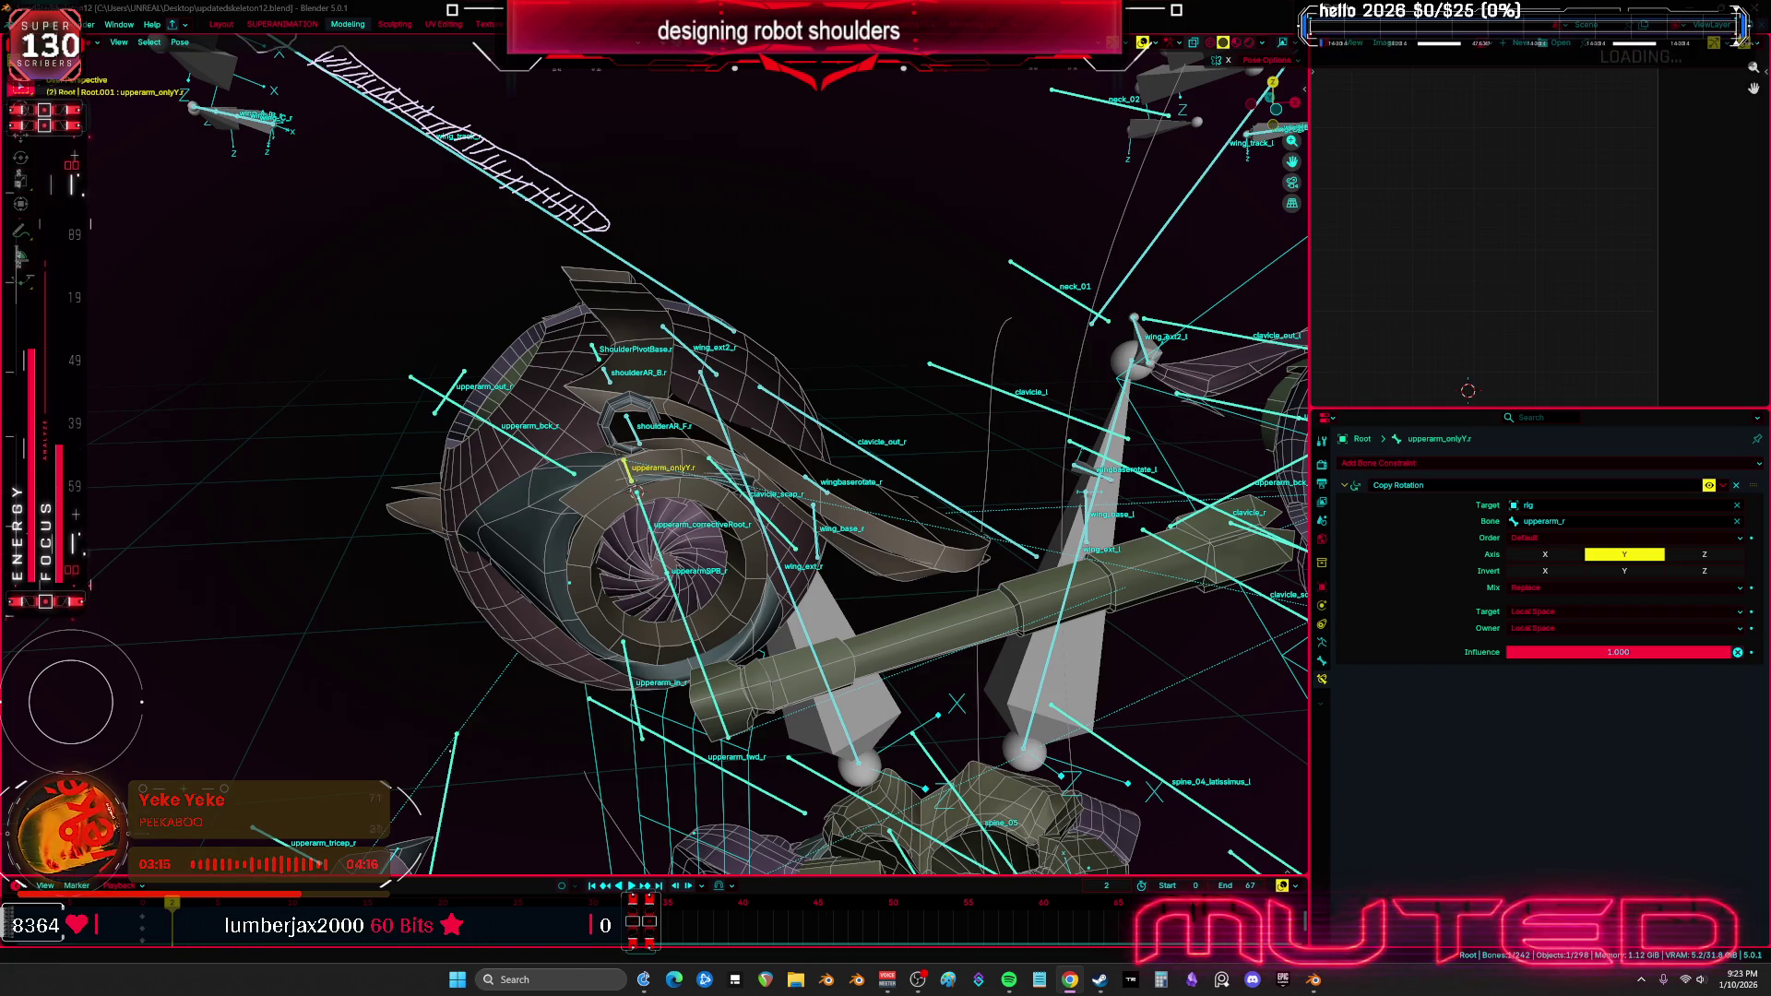
{"action": "mouse_move", "coordinate": [632, 492]}
{"action": "middle_mouse_down"}
{"action": "mouse_move", "coordinate": [625, 427]}
{"action": "mouse_move", "coordinate": [687, 472]}
{"action": "mouse_move", "coordinate": [875, 483]}
{"action": "middle_mouse_up"}
Test a Y rotation on upperarm_r, cancel it, then rotate ShoulderPivotBase.r on Y
{"action": "left_click", "coordinate": [624, 469]}
{"action": "key", "text": "r"}
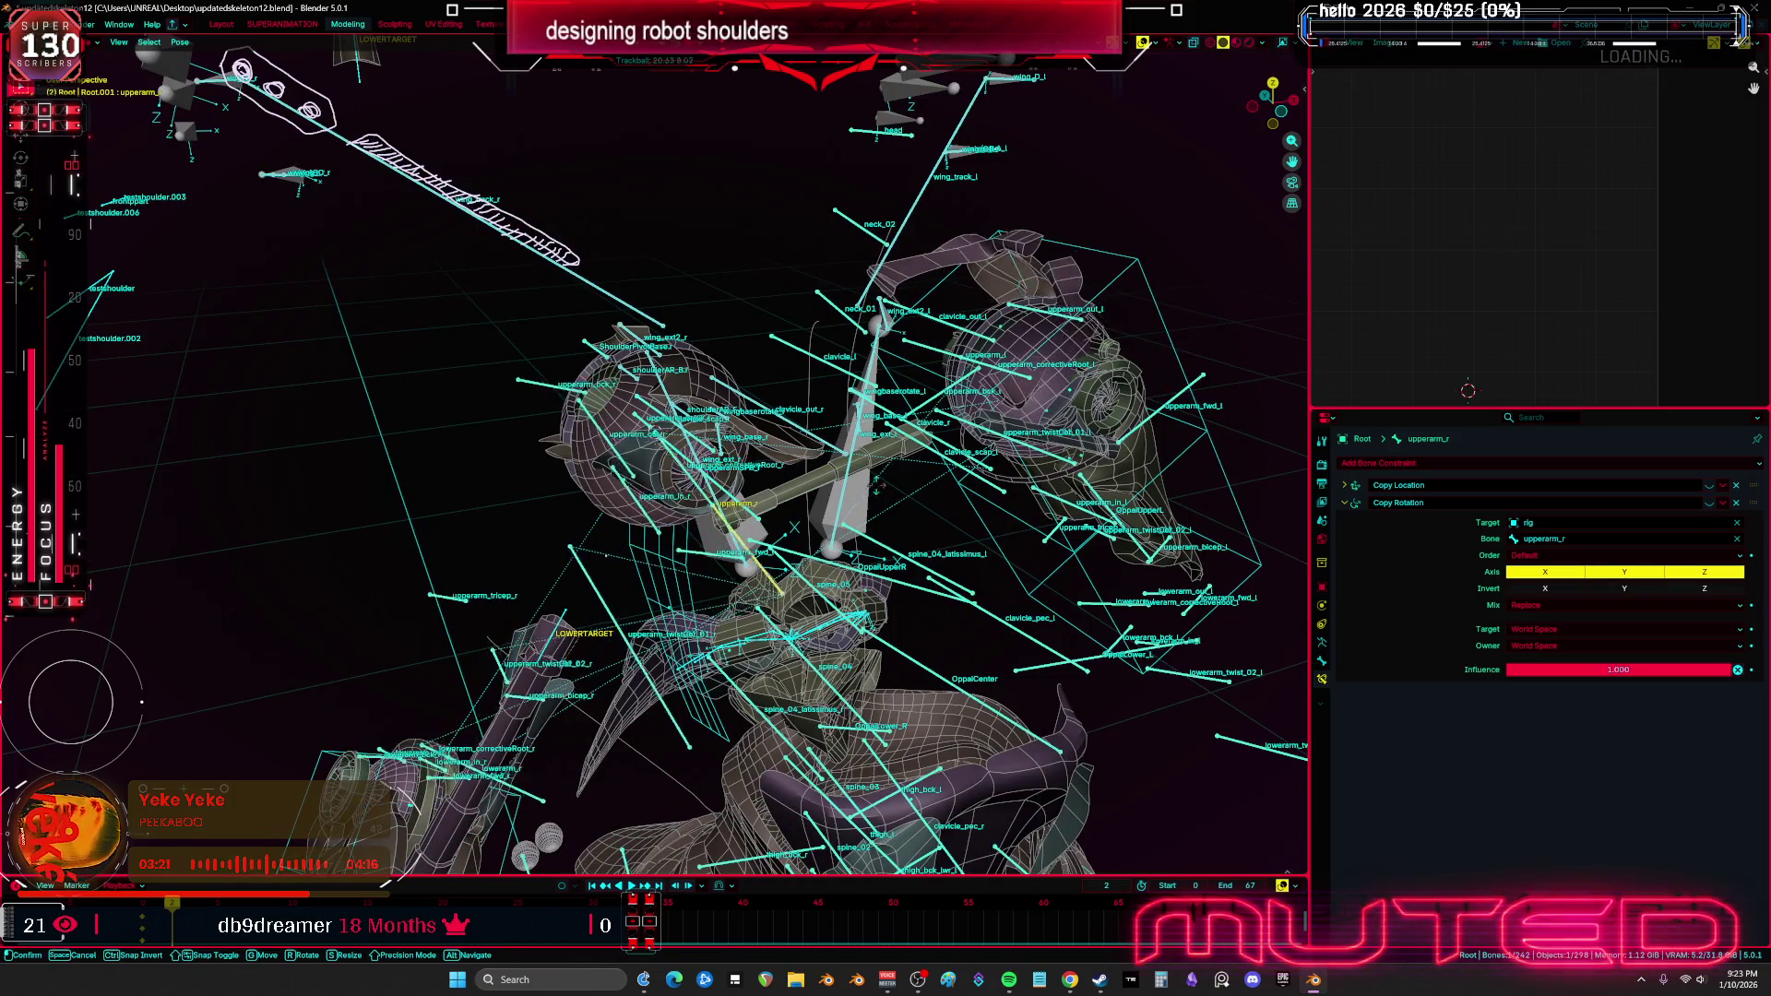
{"action": "scroll", "coordinate": [881, 505], "scroll_direction": "up", "scroll_amount": 2}
{"action": "key", "text": "y"}
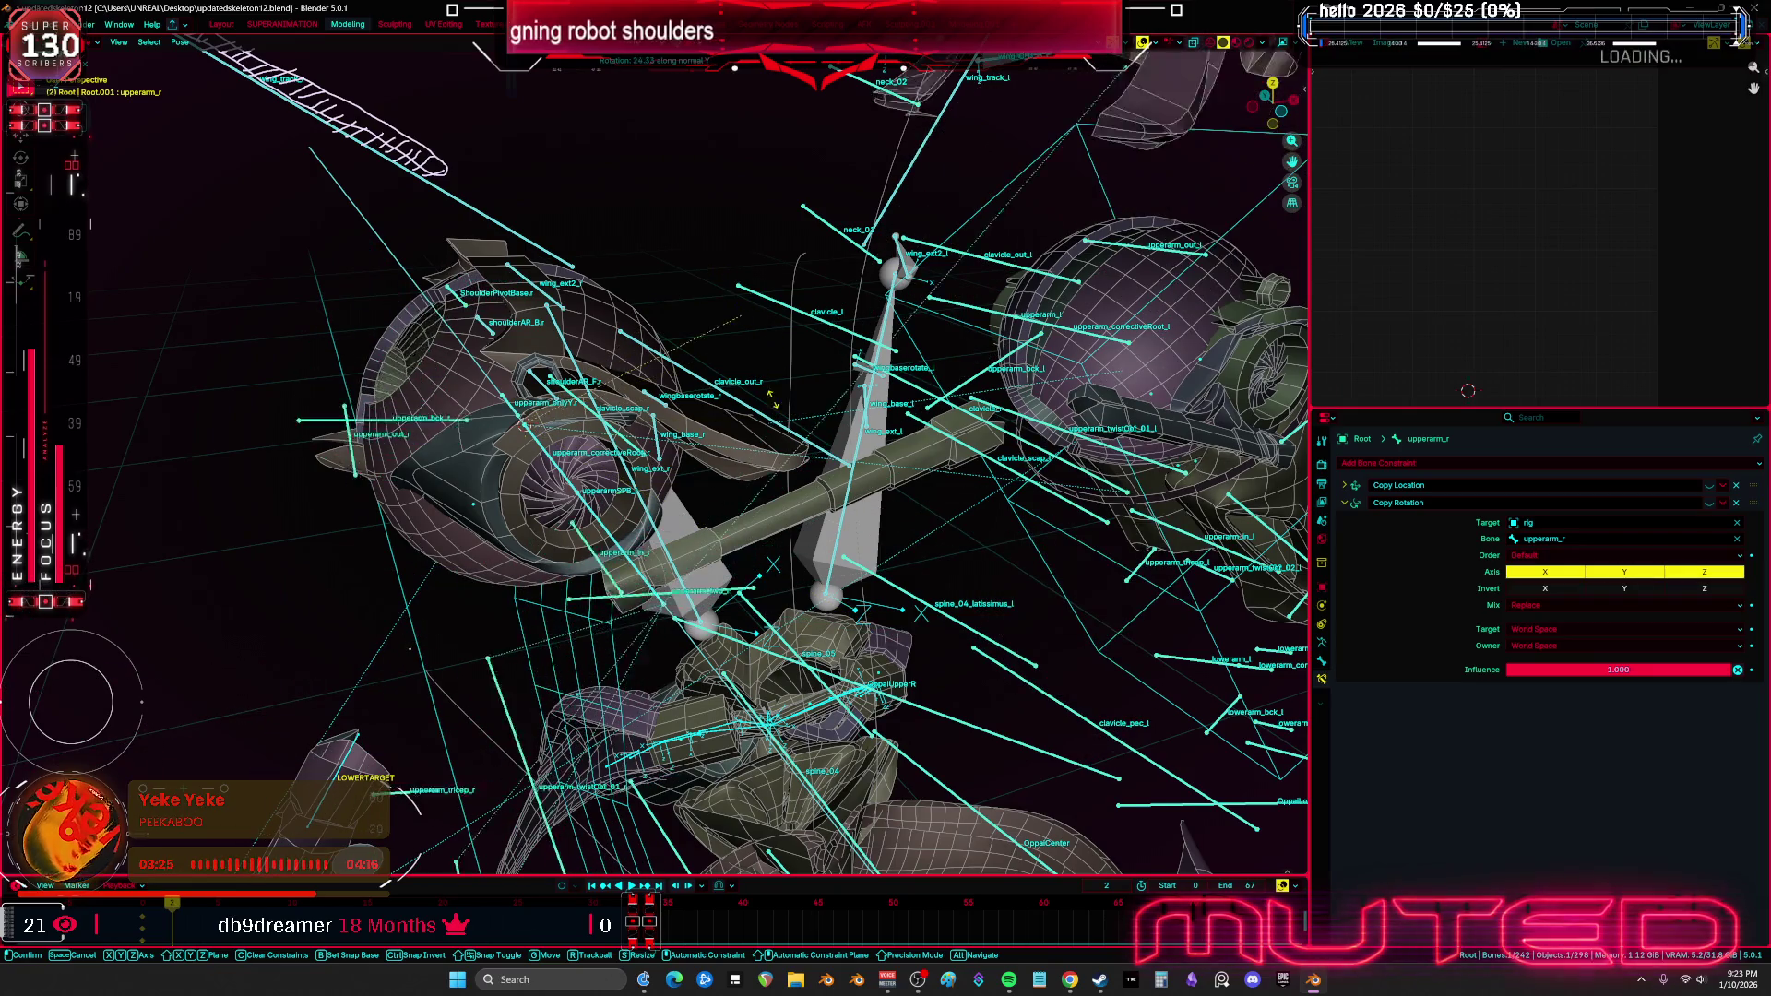
{"action": "right_click", "coordinate": [759, 347]}
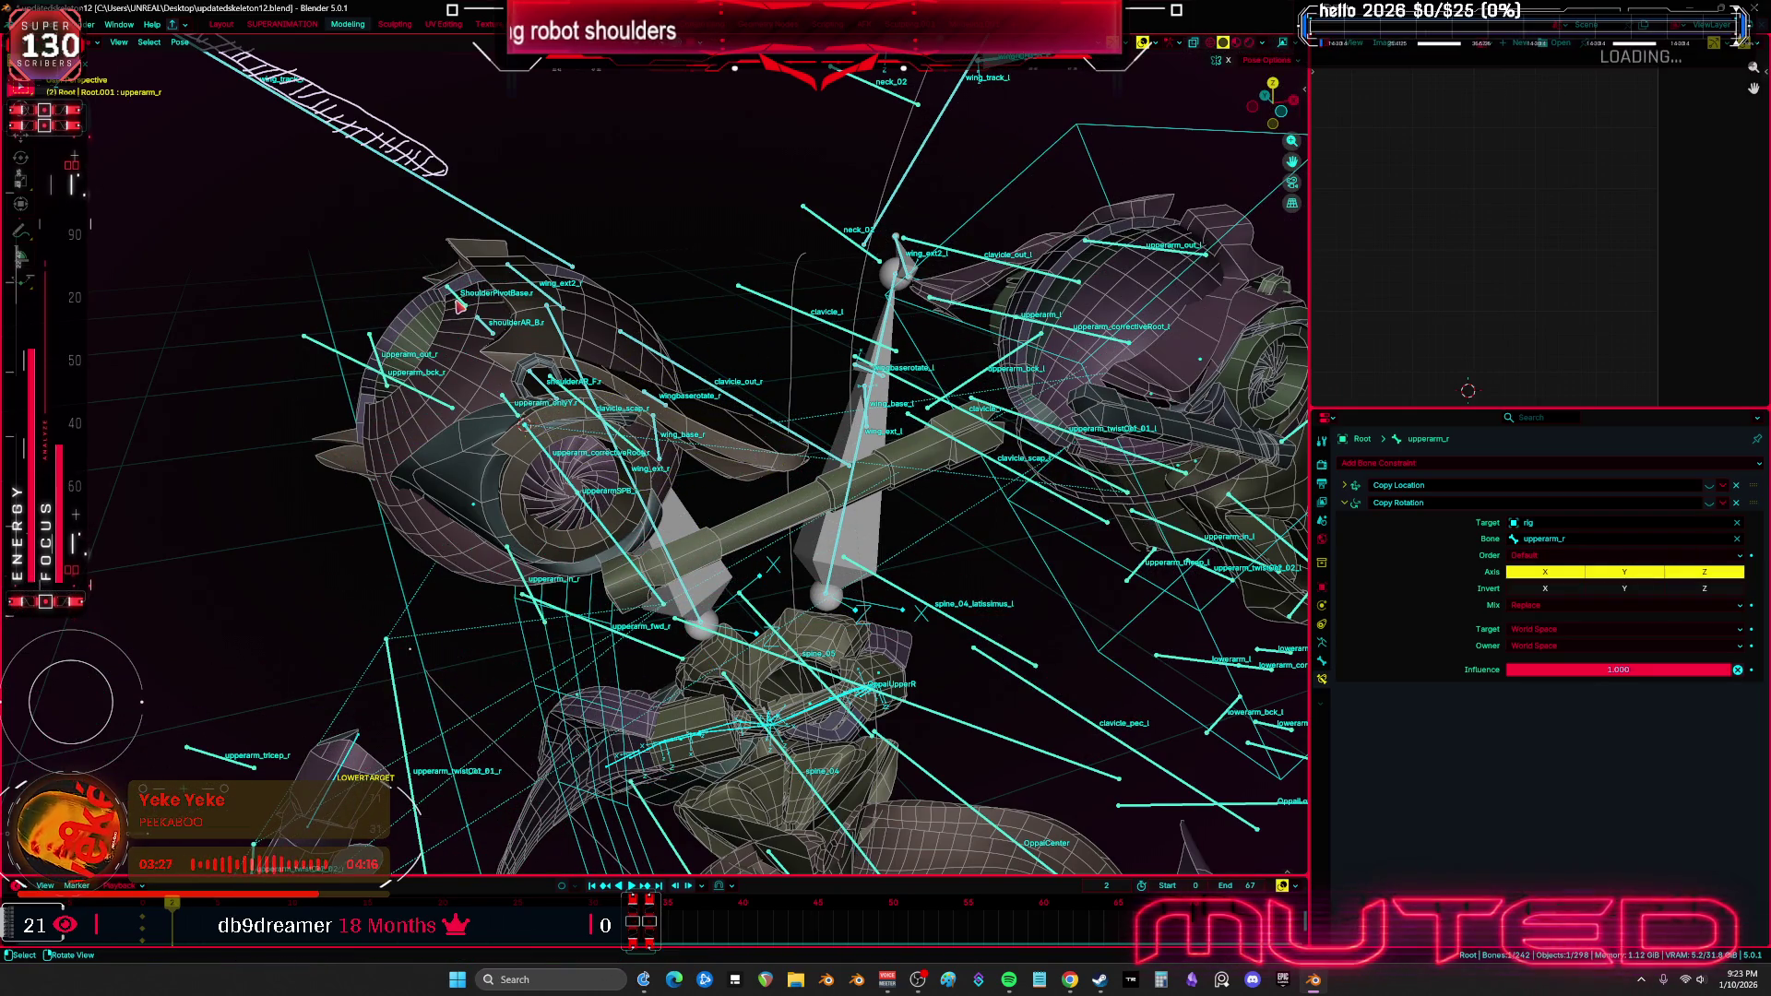
{"action": "left_click", "coordinate": [457, 297]}
{"action": "key", "text": "r"}
{"action": "key", "text": "y"}
{"action": "left_click", "coordinate": [722, 363]}
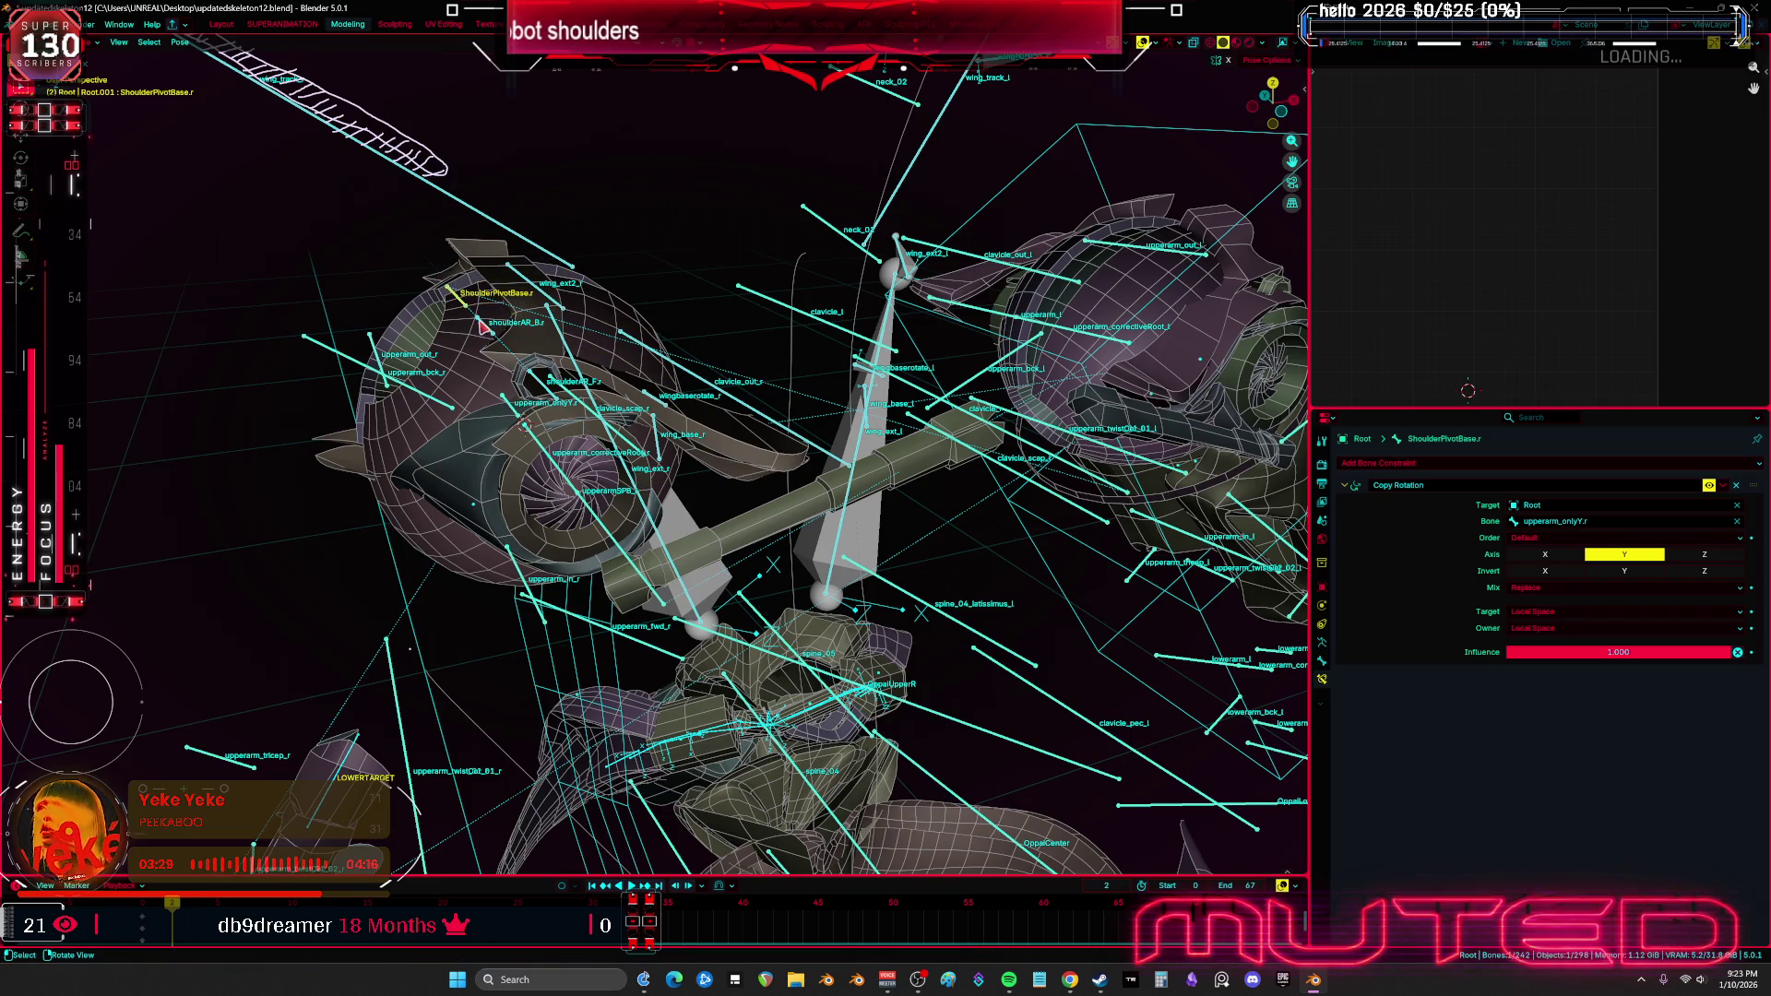
Select shoulderAR_B.r, save the rig file, and frame the shoulder and wing bones full-width
{"action": "left_click", "coordinate": [624, 295]}
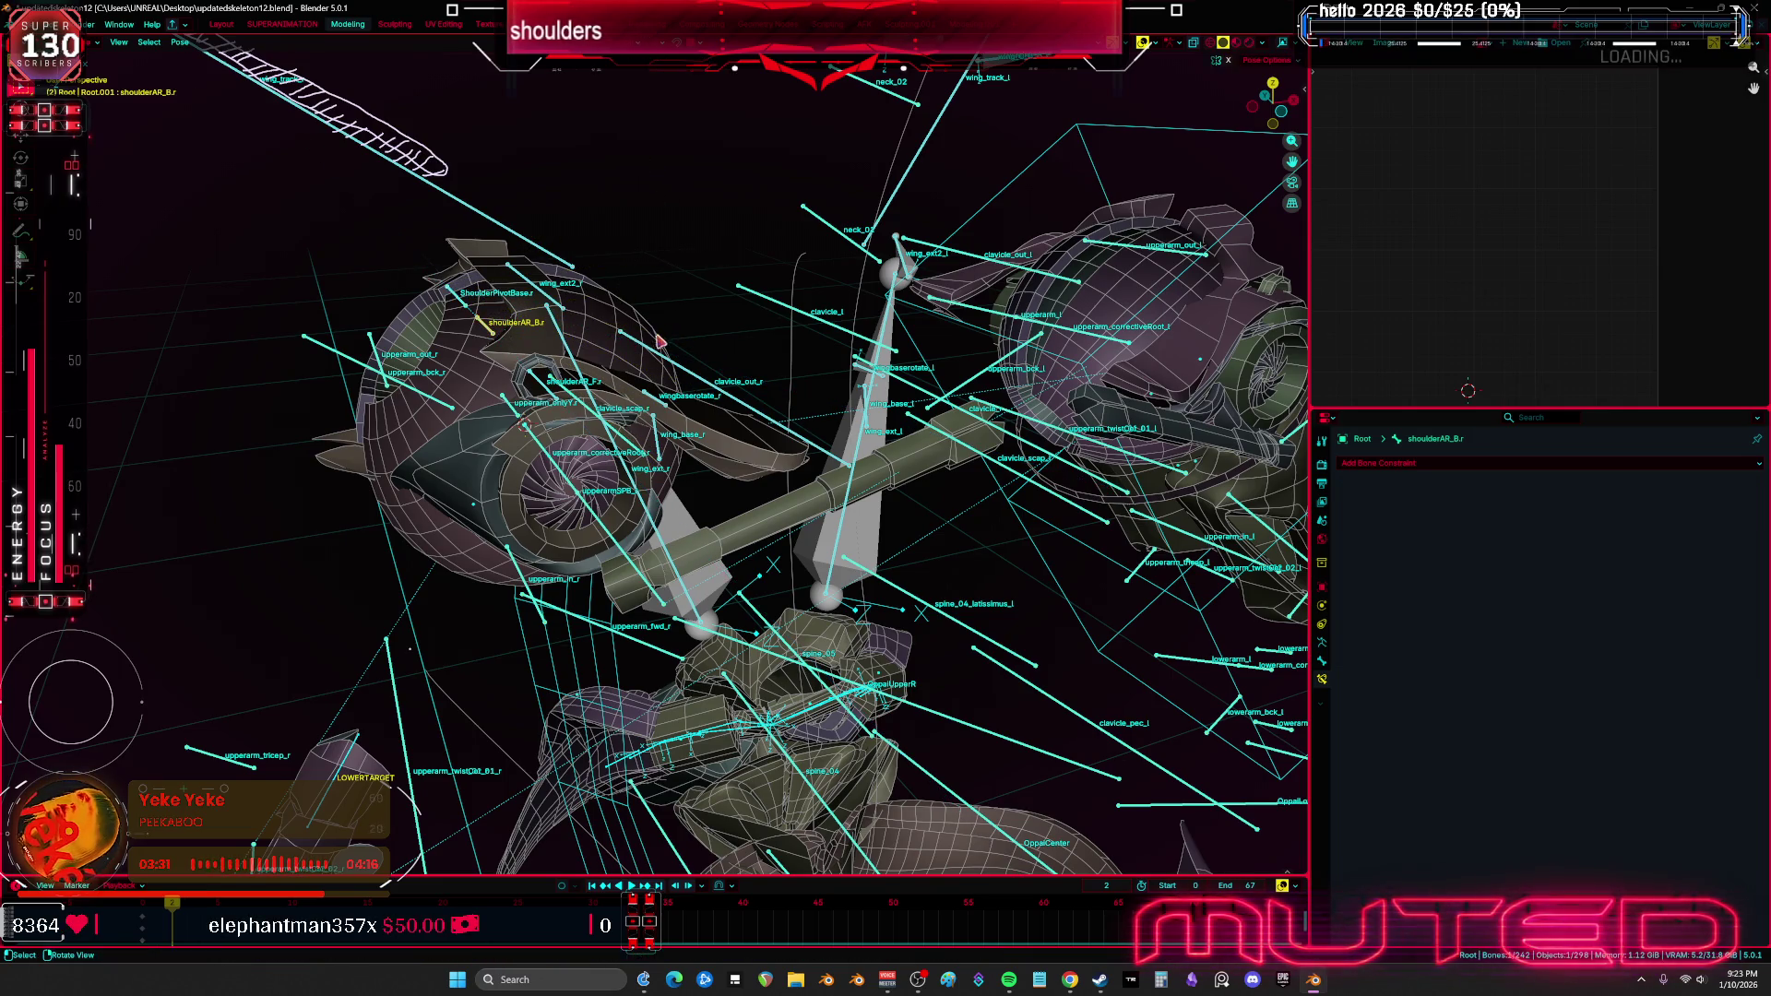
{"action": "mouse_move", "coordinate": [553, 353]}
{"action": "middle_mouse_down"}
{"action": "mouse_move", "coordinate": [867, 395]}
{"action": "mouse_move", "coordinate": [701, 373]}
{"action": "middle_mouse_up"}
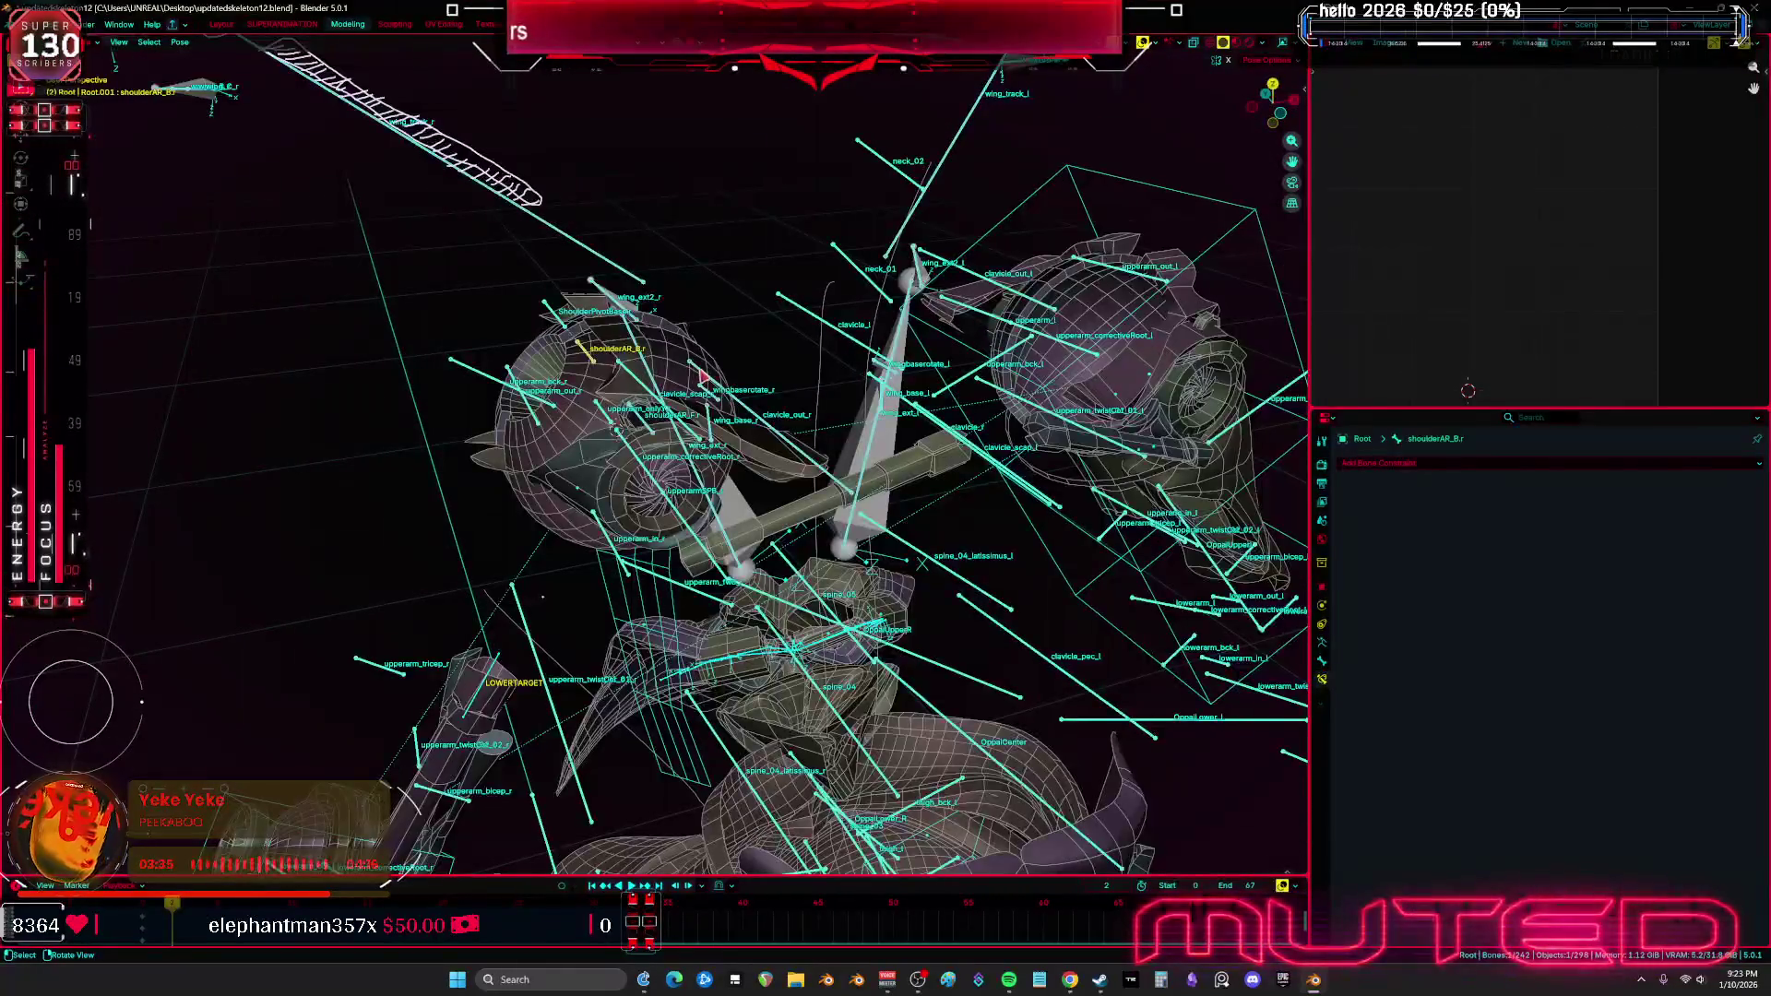
{"action": "key", "text": "ctrl+s"}
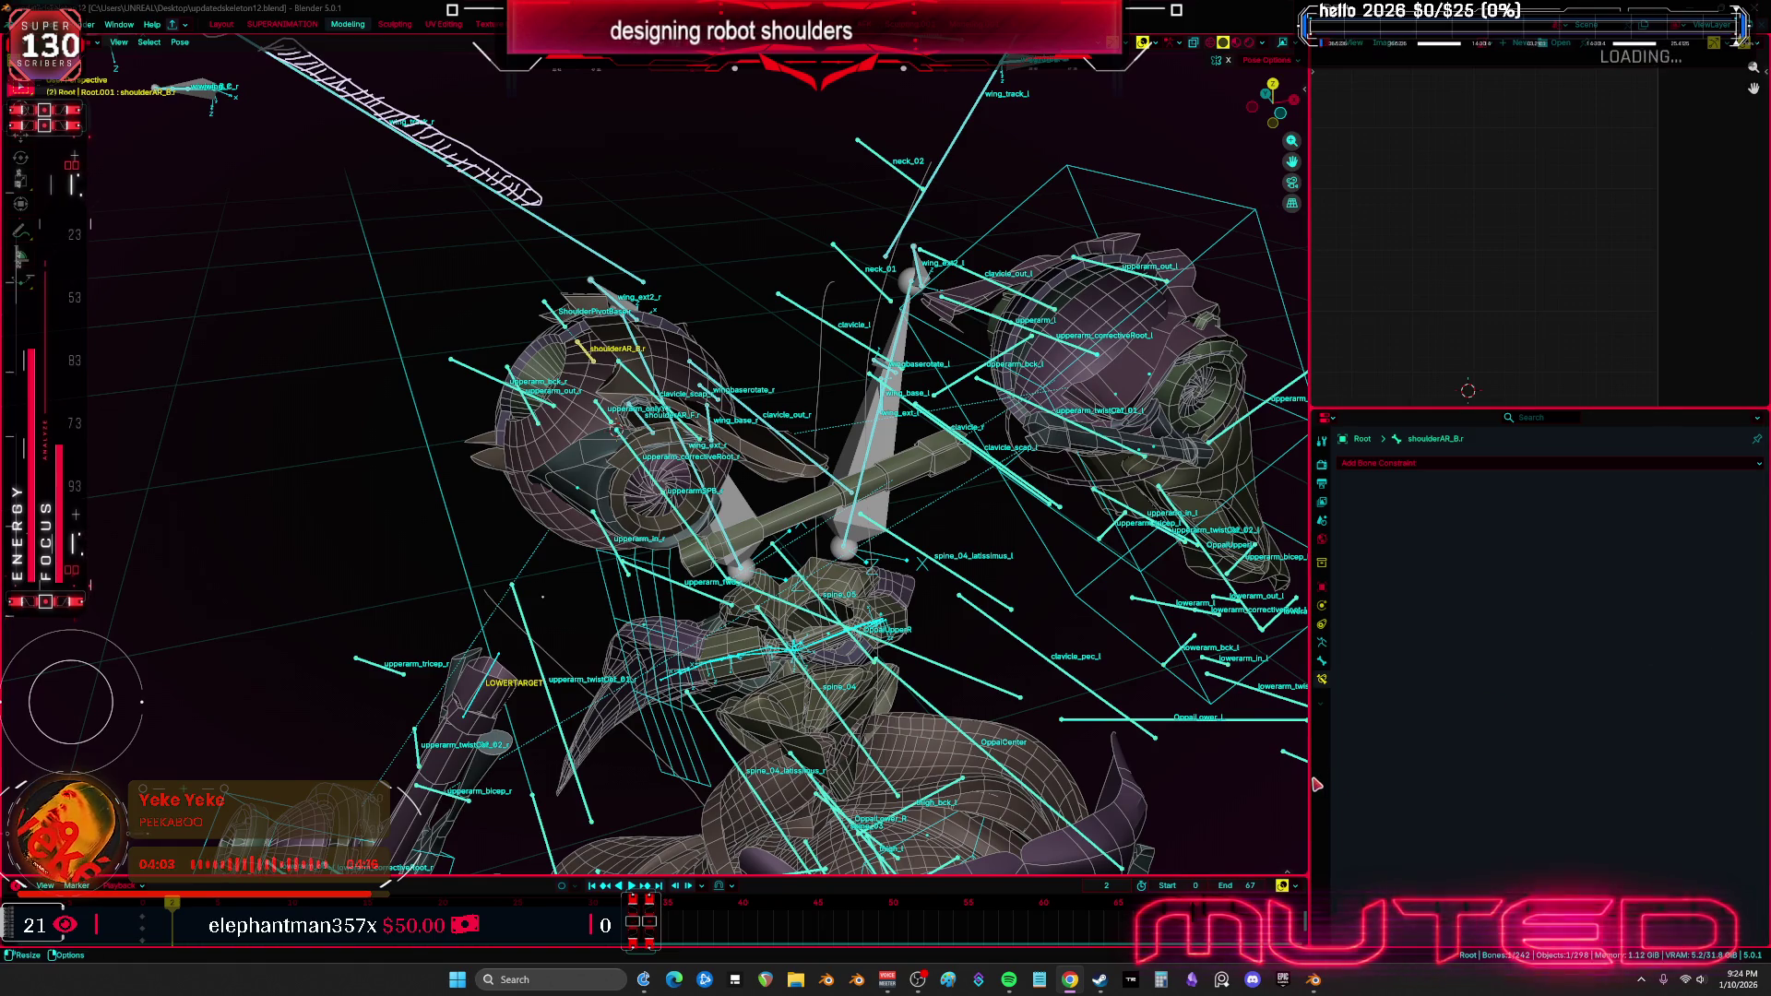
{"action": "left_click_drag", "start_coordinate": [1309, 778], "coordinate": [1572, 791]}
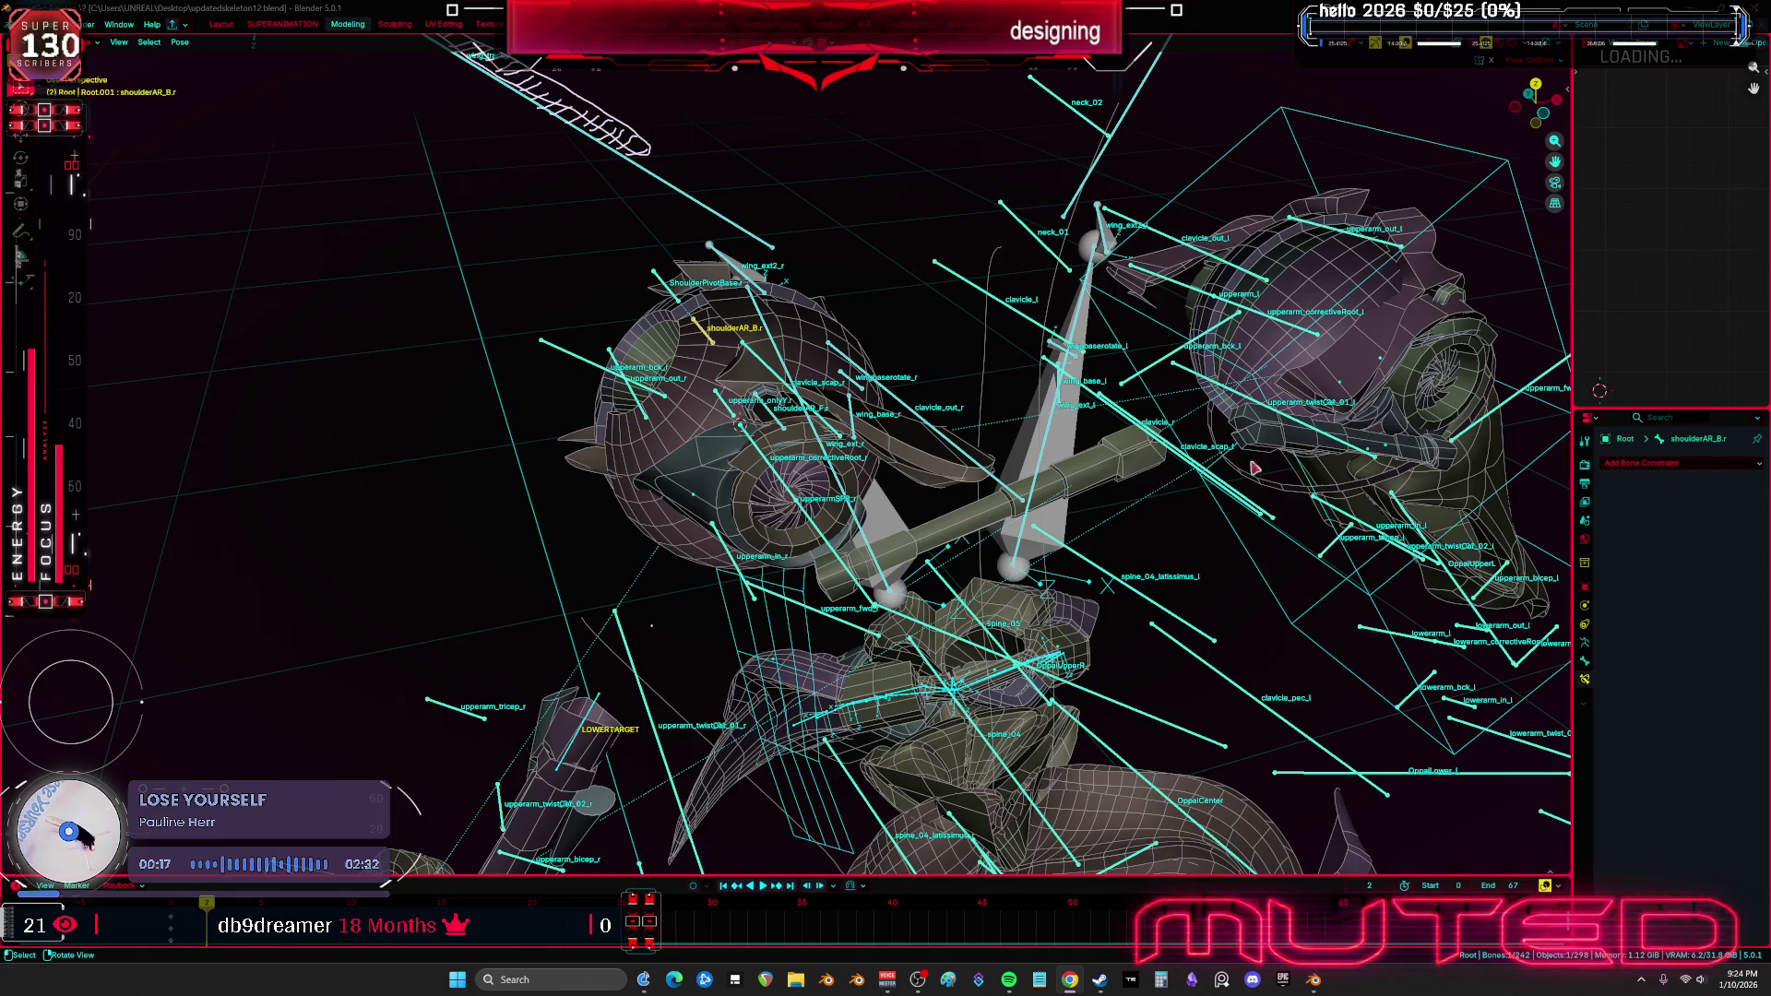
{"action": "mouse_move", "coordinate": [747, 319]}
{"action": "middle_mouse_down"}
{"action": "mouse_move", "coordinate": [870, 454]}
{"action": "mouse_move", "coordinate": [754, 450]}
{"action": "middle_mouse_up"}
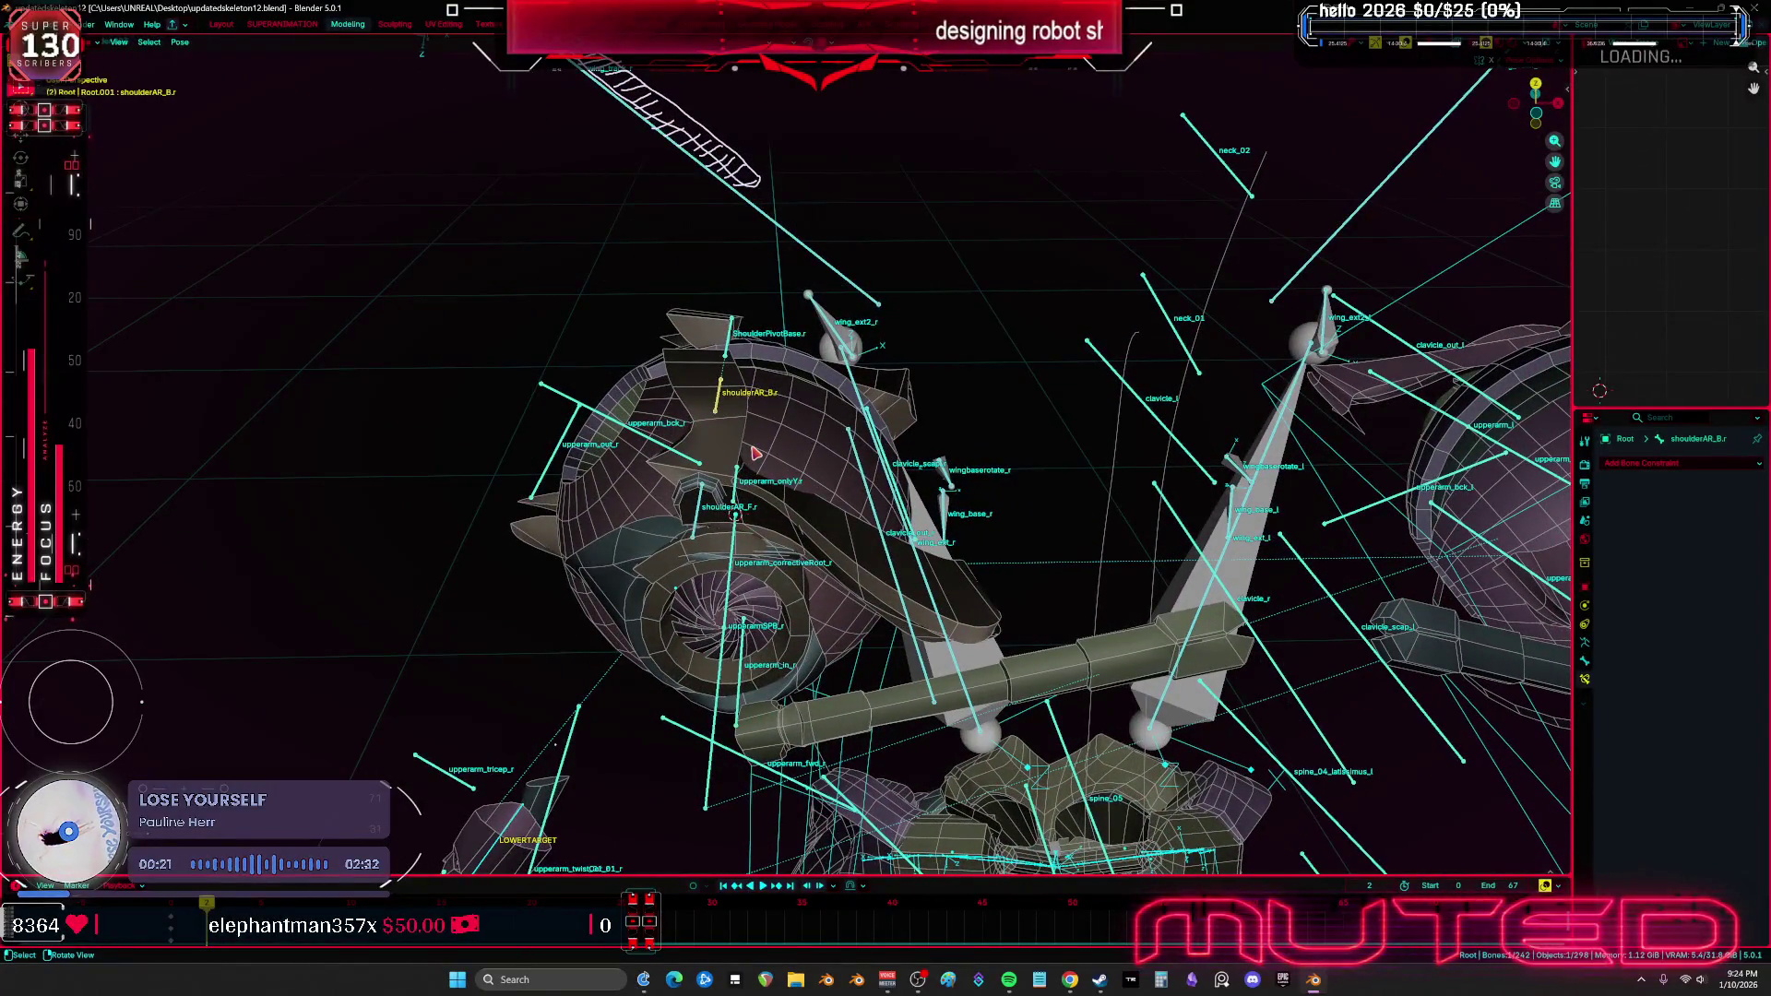
{"action": "key", "text": "ctrl+space"}
{"action": "key", "text": "ctrl+space"}
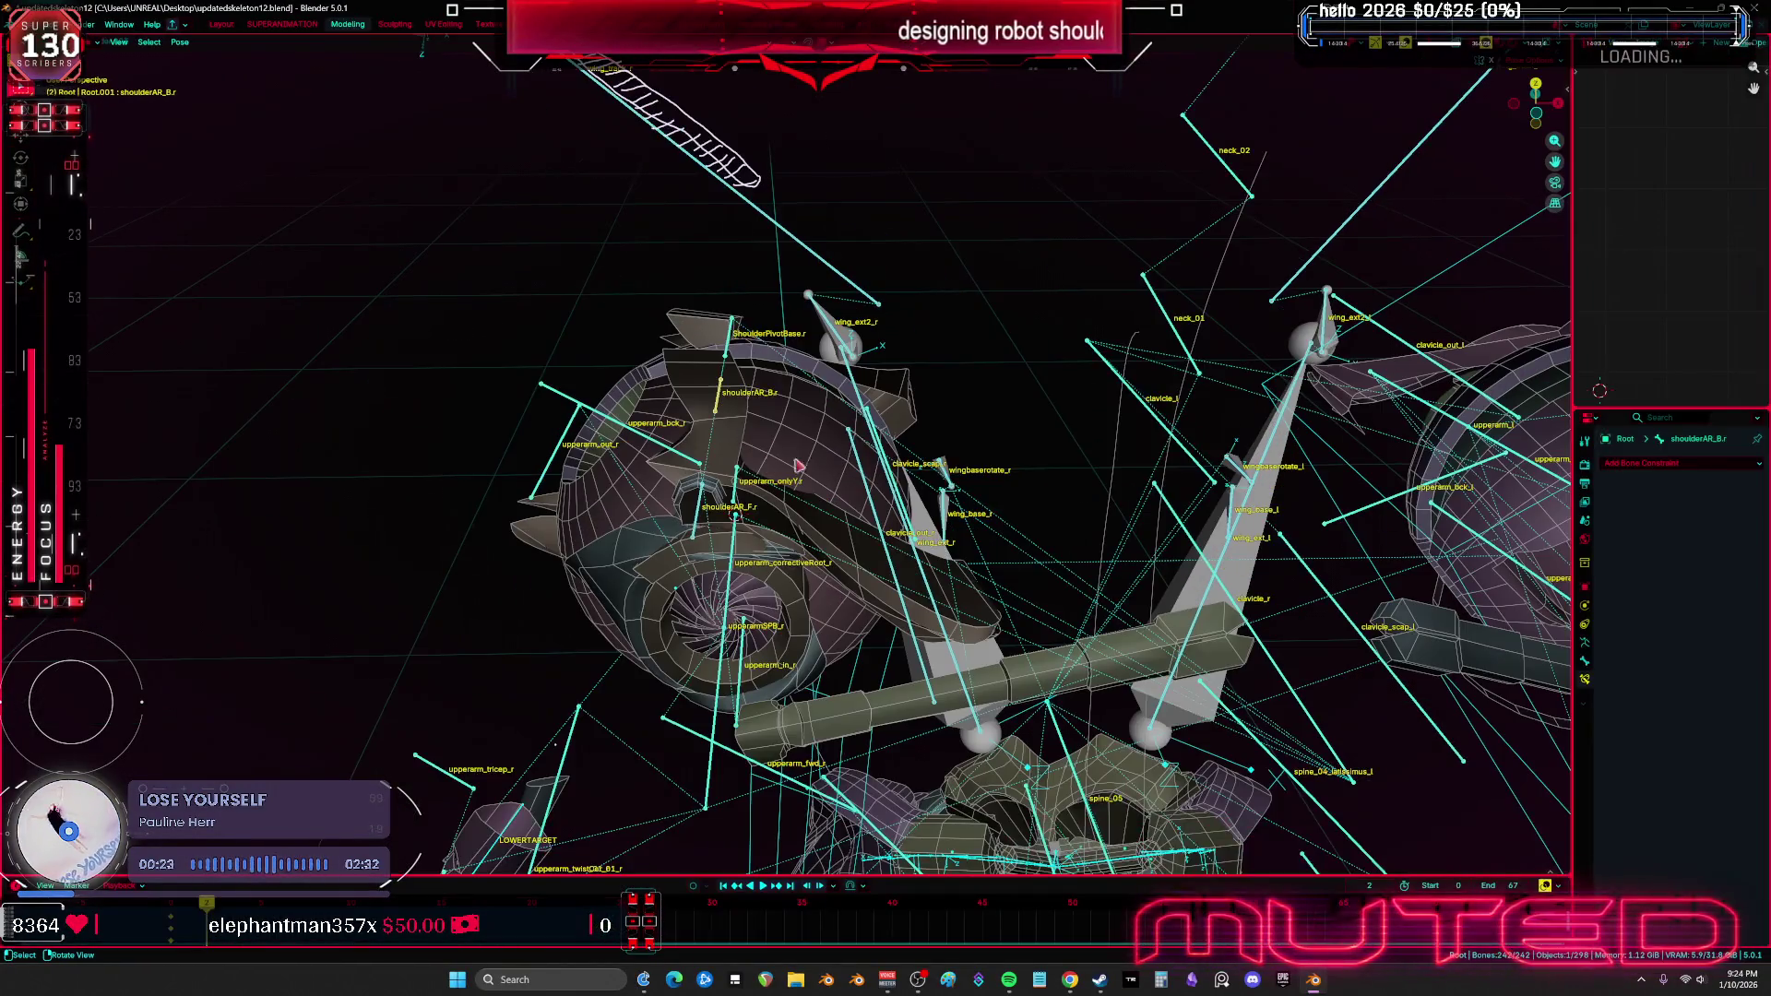
{"action": "left_click_drag", "start_coordinate": [1575, 590], "coordinate": [1210, 591]}
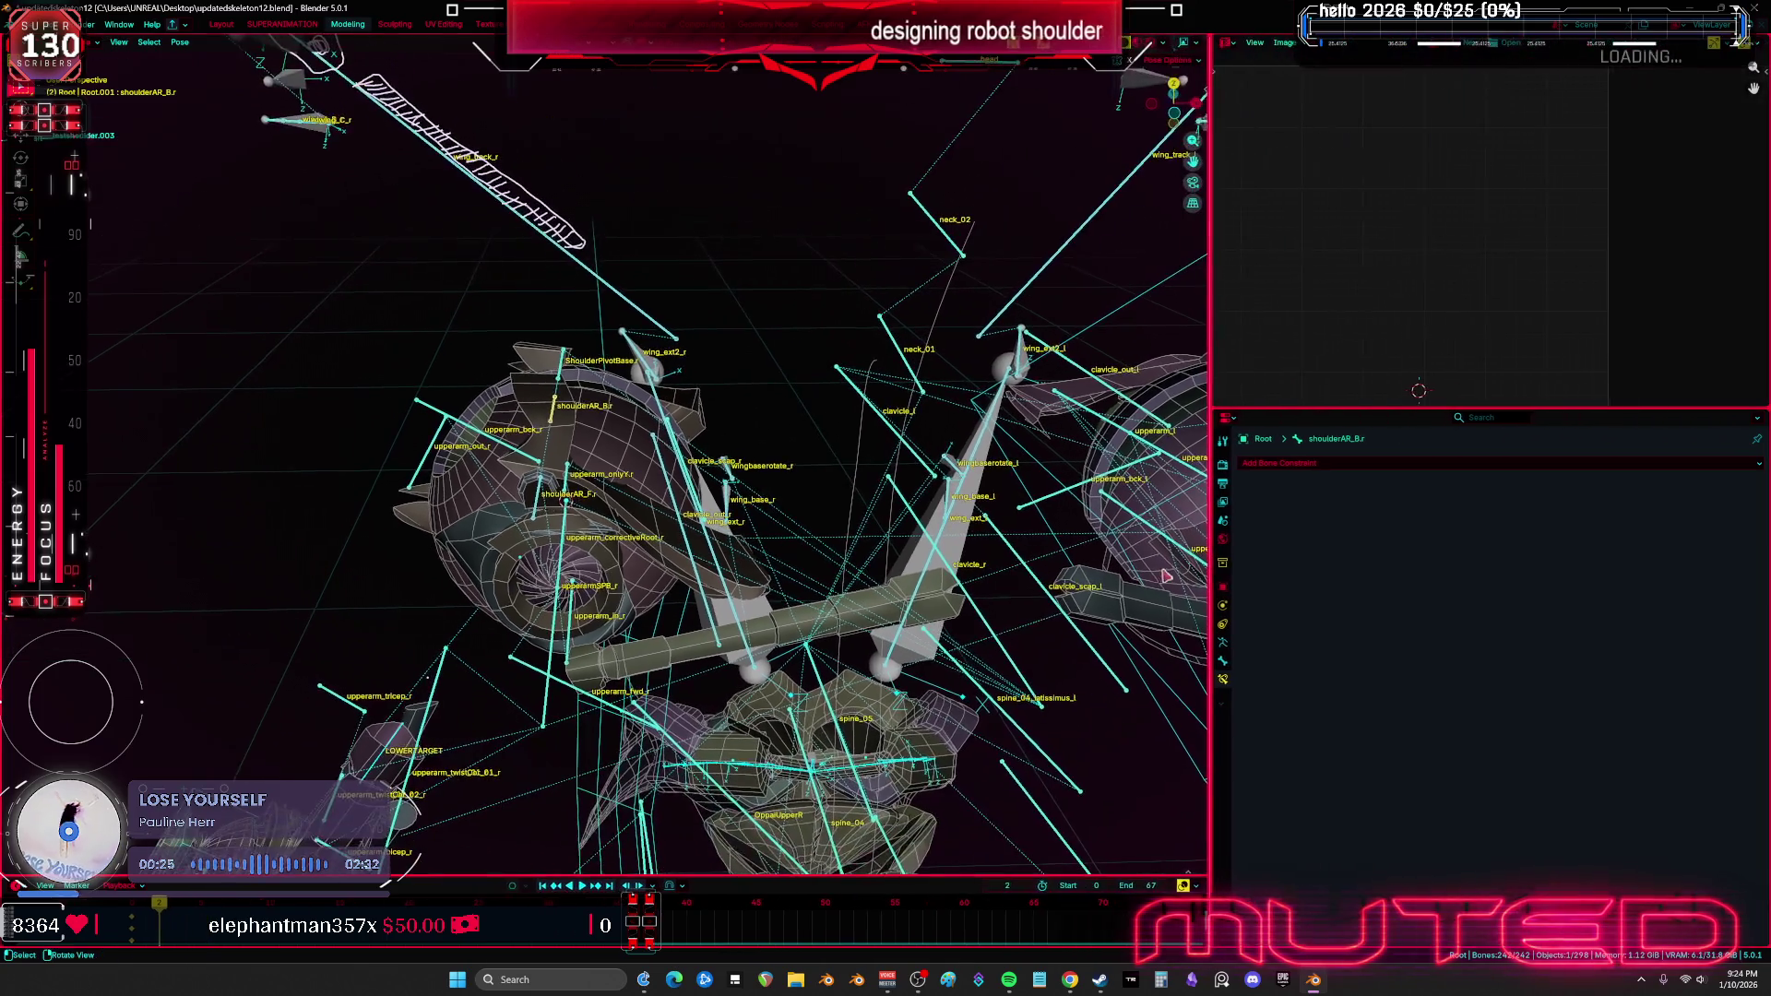
Set the armature's Viewport Display to Octahedral bones and check the result in the viewport
{"action": "left_click", "coordinate": [1225, 656]}
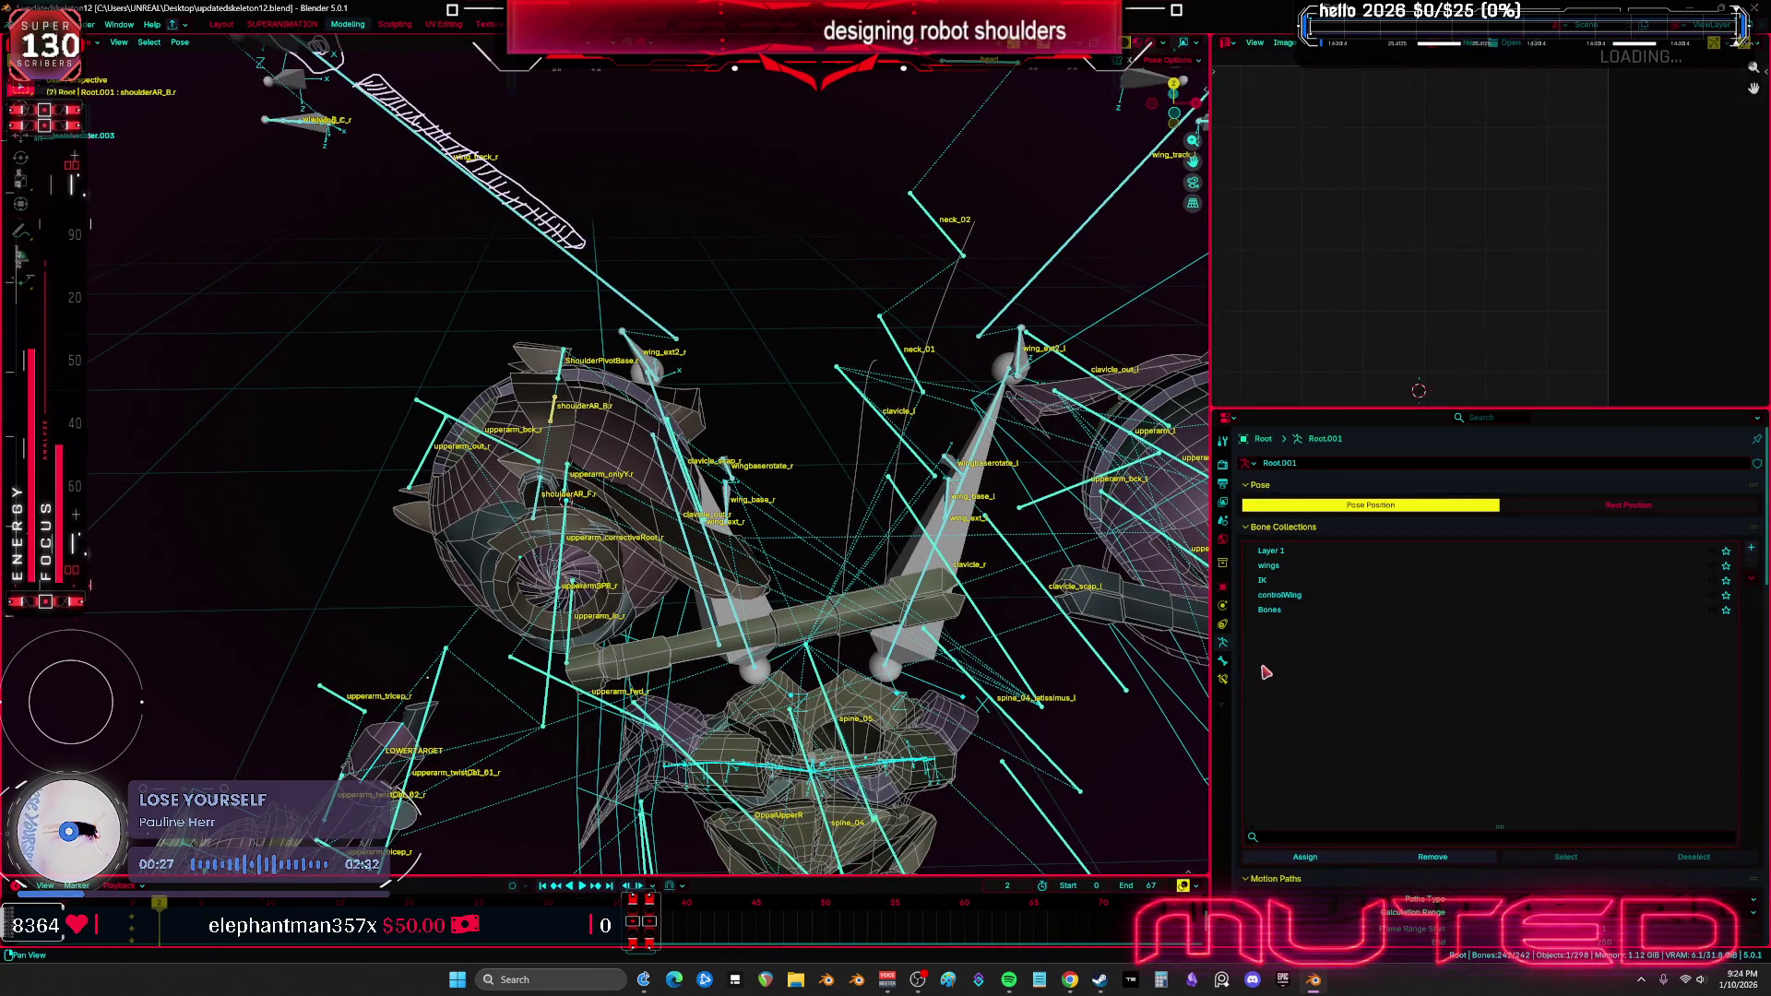
{"action": "left_click", "coordinate": [1224, 660]}
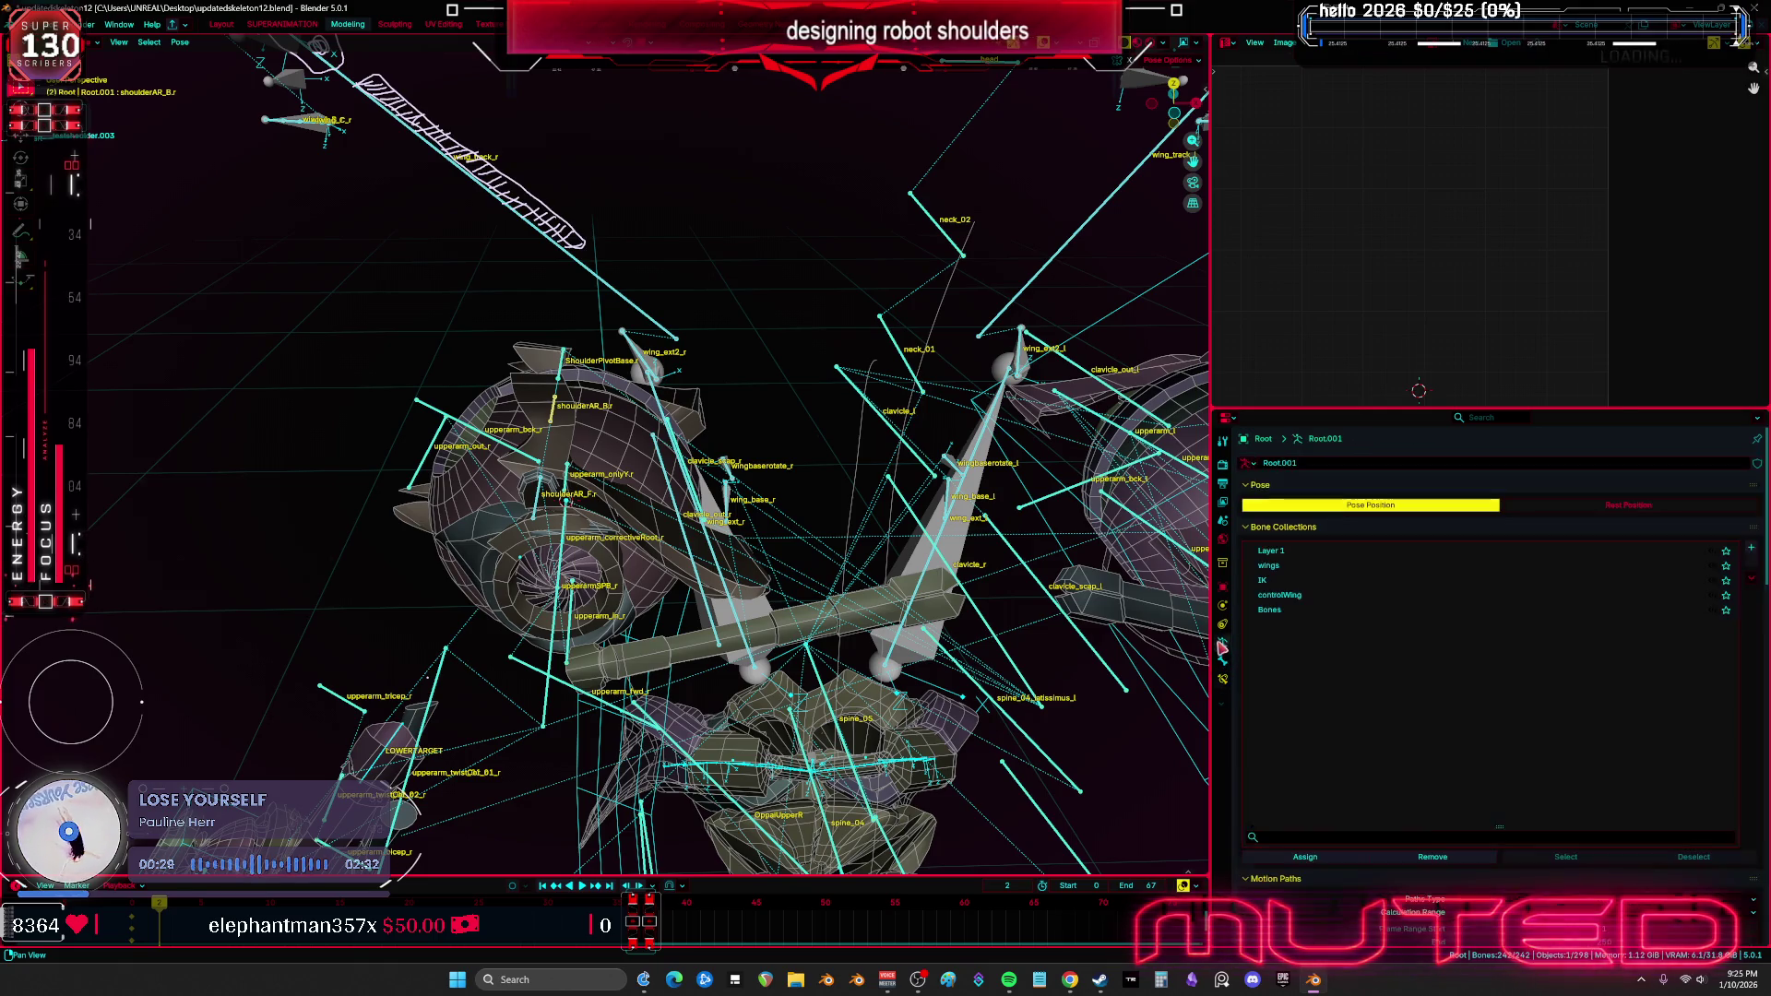
{"action": "left_click", "coordinate": [1228, 648]}
{"action": "scroll", "coordinate": [1476, 719], "scroll_direction": "down", "scroll_amount": 10}
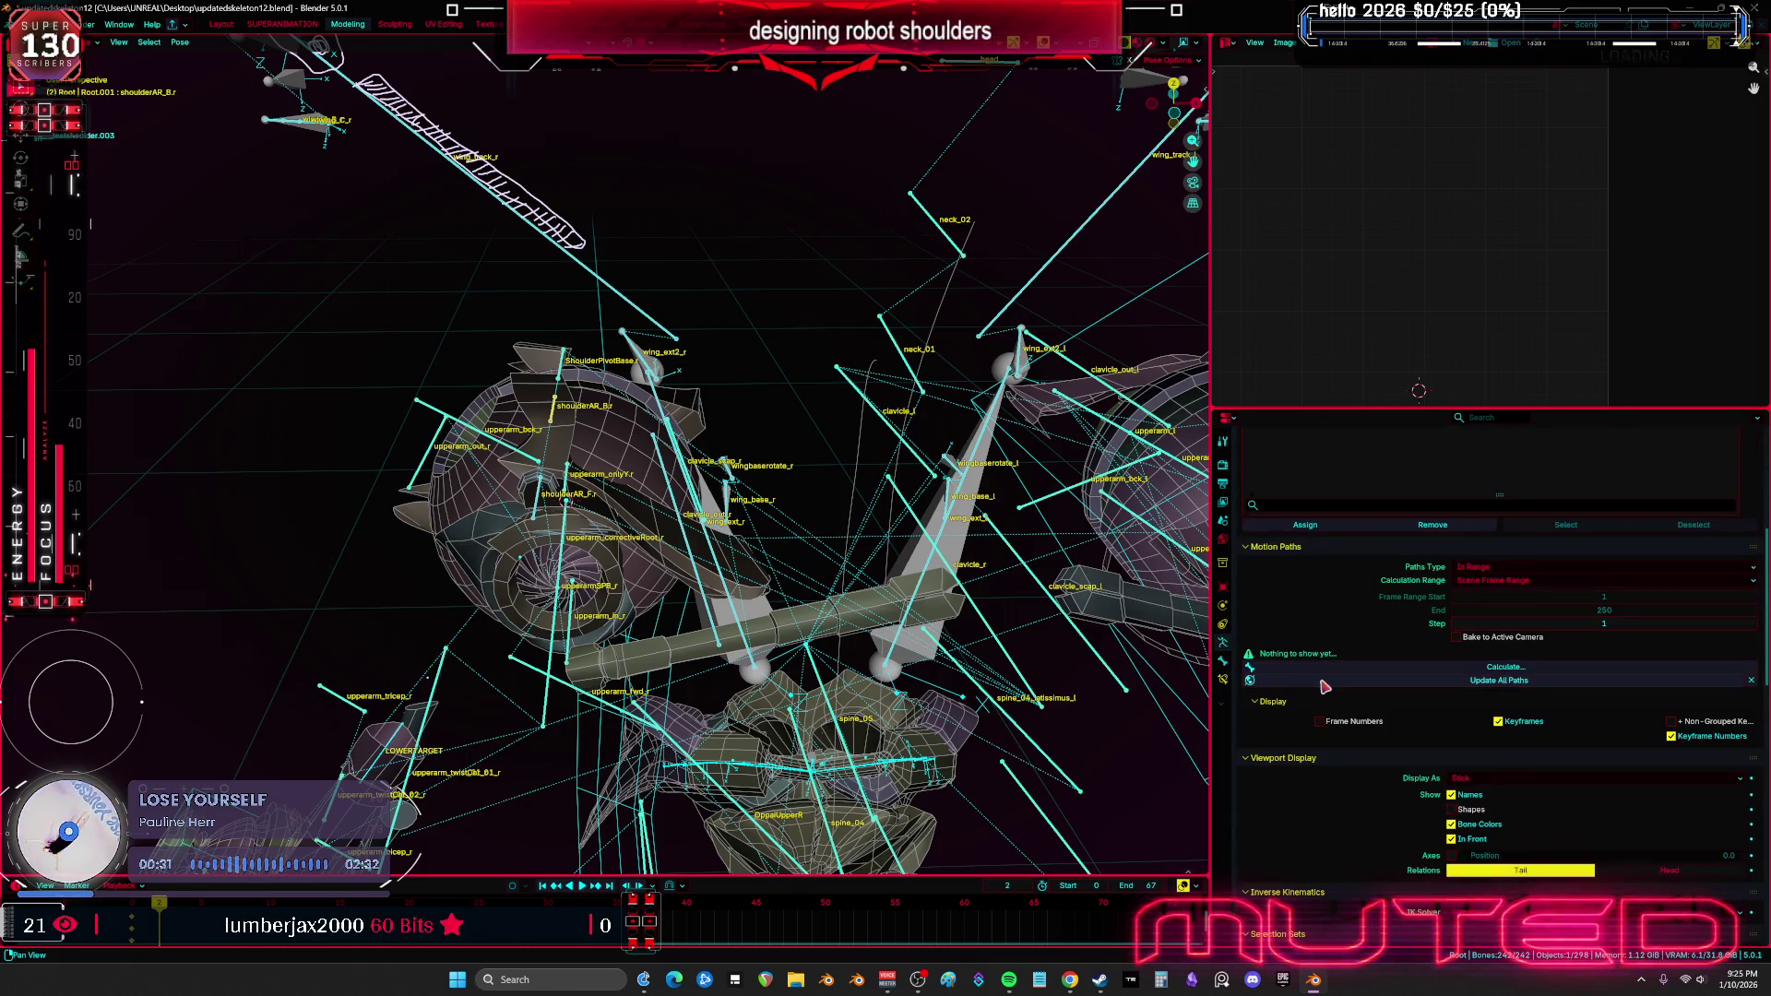
{"action": "left_click", "coordinate": [1491, 752]}
{"action": "left_click", "coordinate": [1491, 738]}
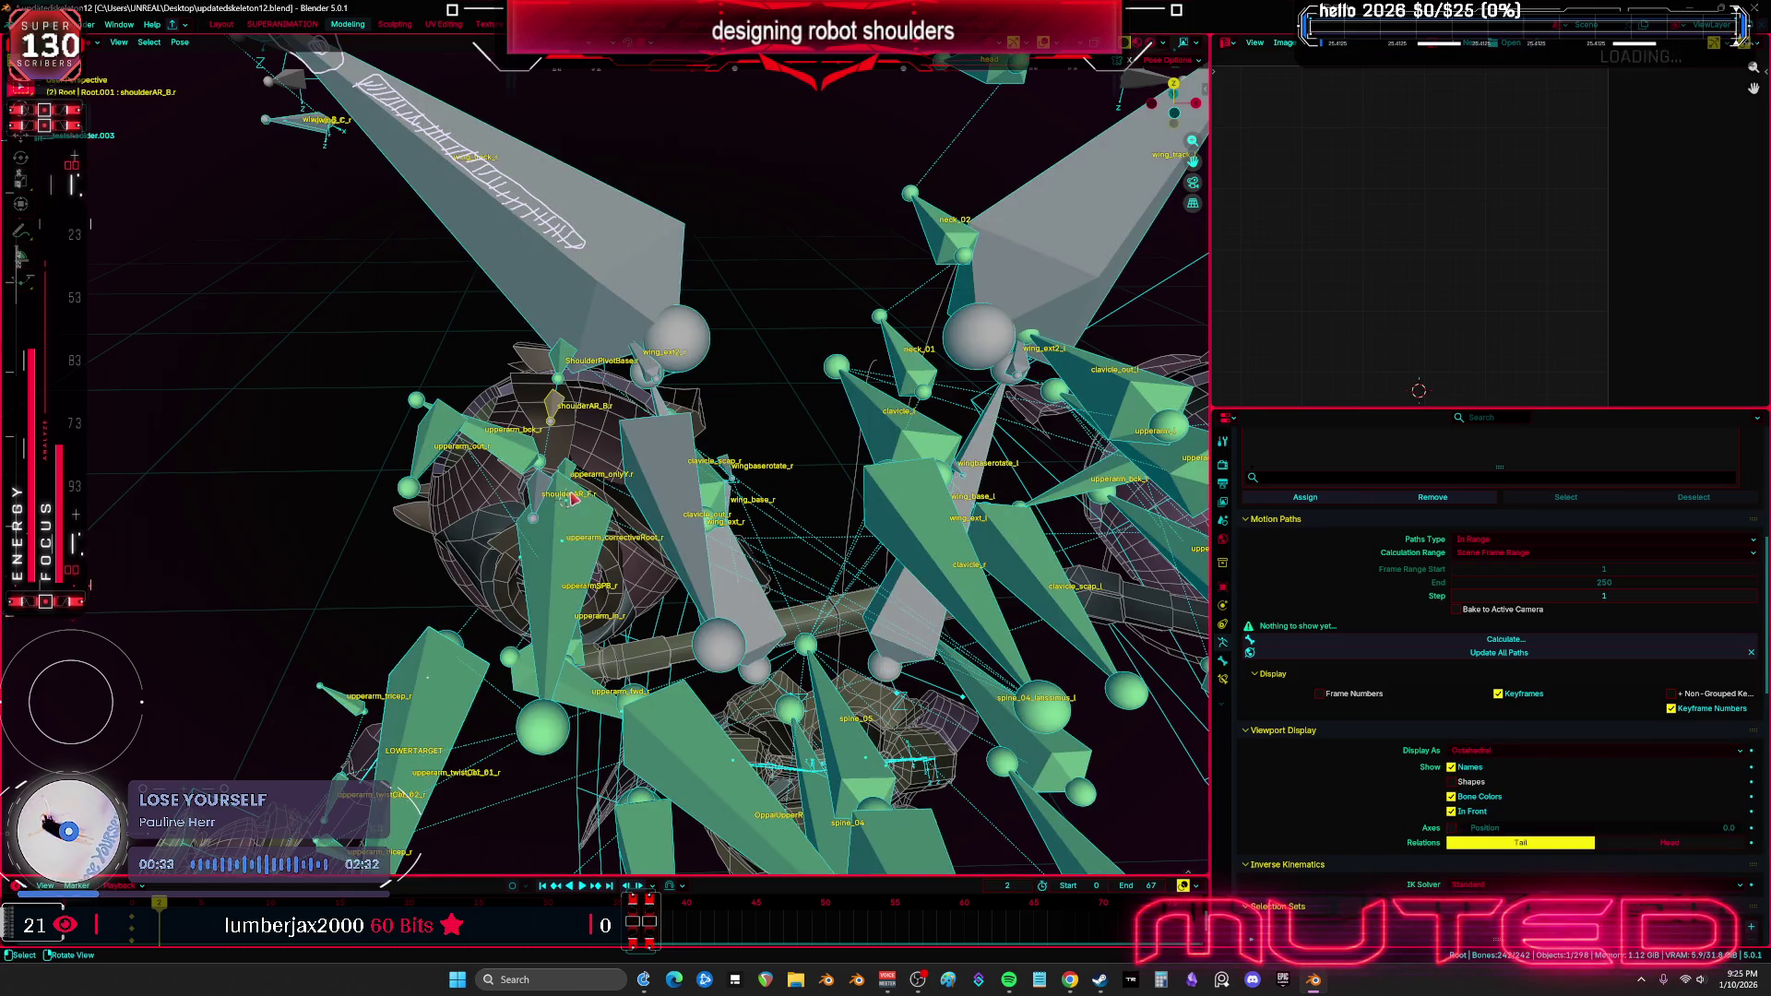
{"action": "middle_click_drag", "start_coordinate": [664, 517], "coordinate": [616, 506]}
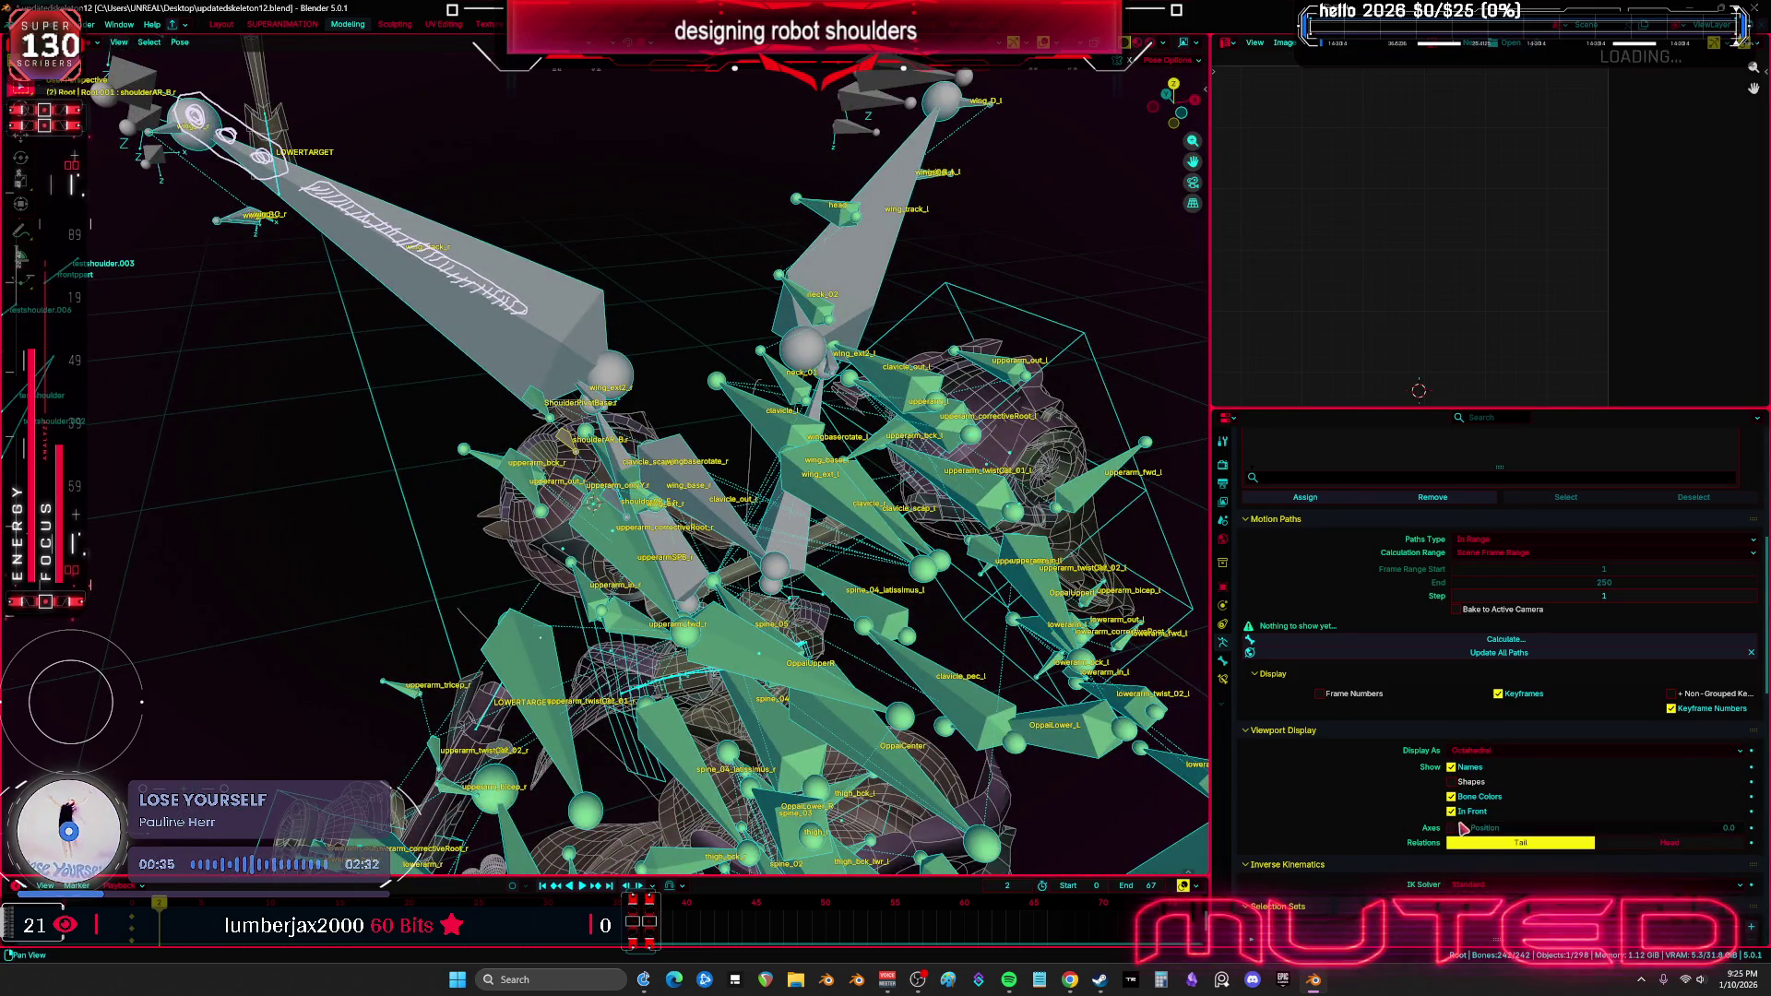
{"action": "scroll", "coordinate": [1411, 804], "scroll_direction": "down", "scroll_amount": 2}
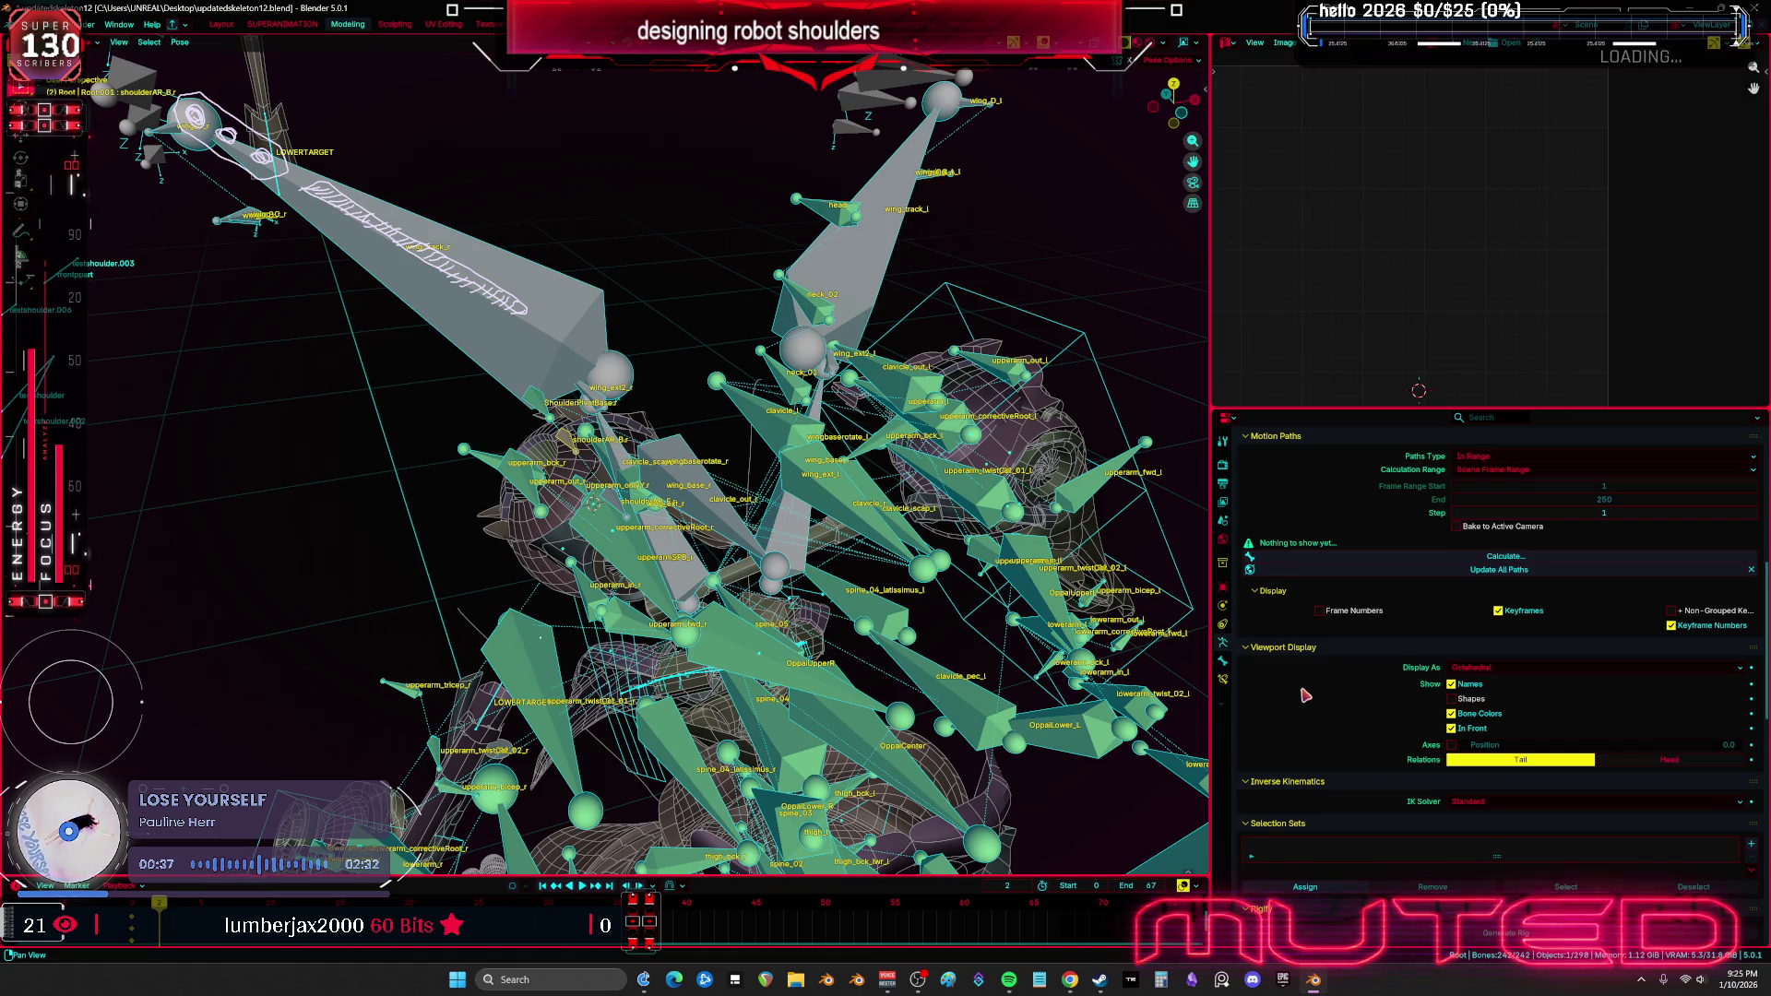
{"action": "scroll", "coordinate": [1305, 695], "scroll_direction": "down", "scroll_amount": 12}
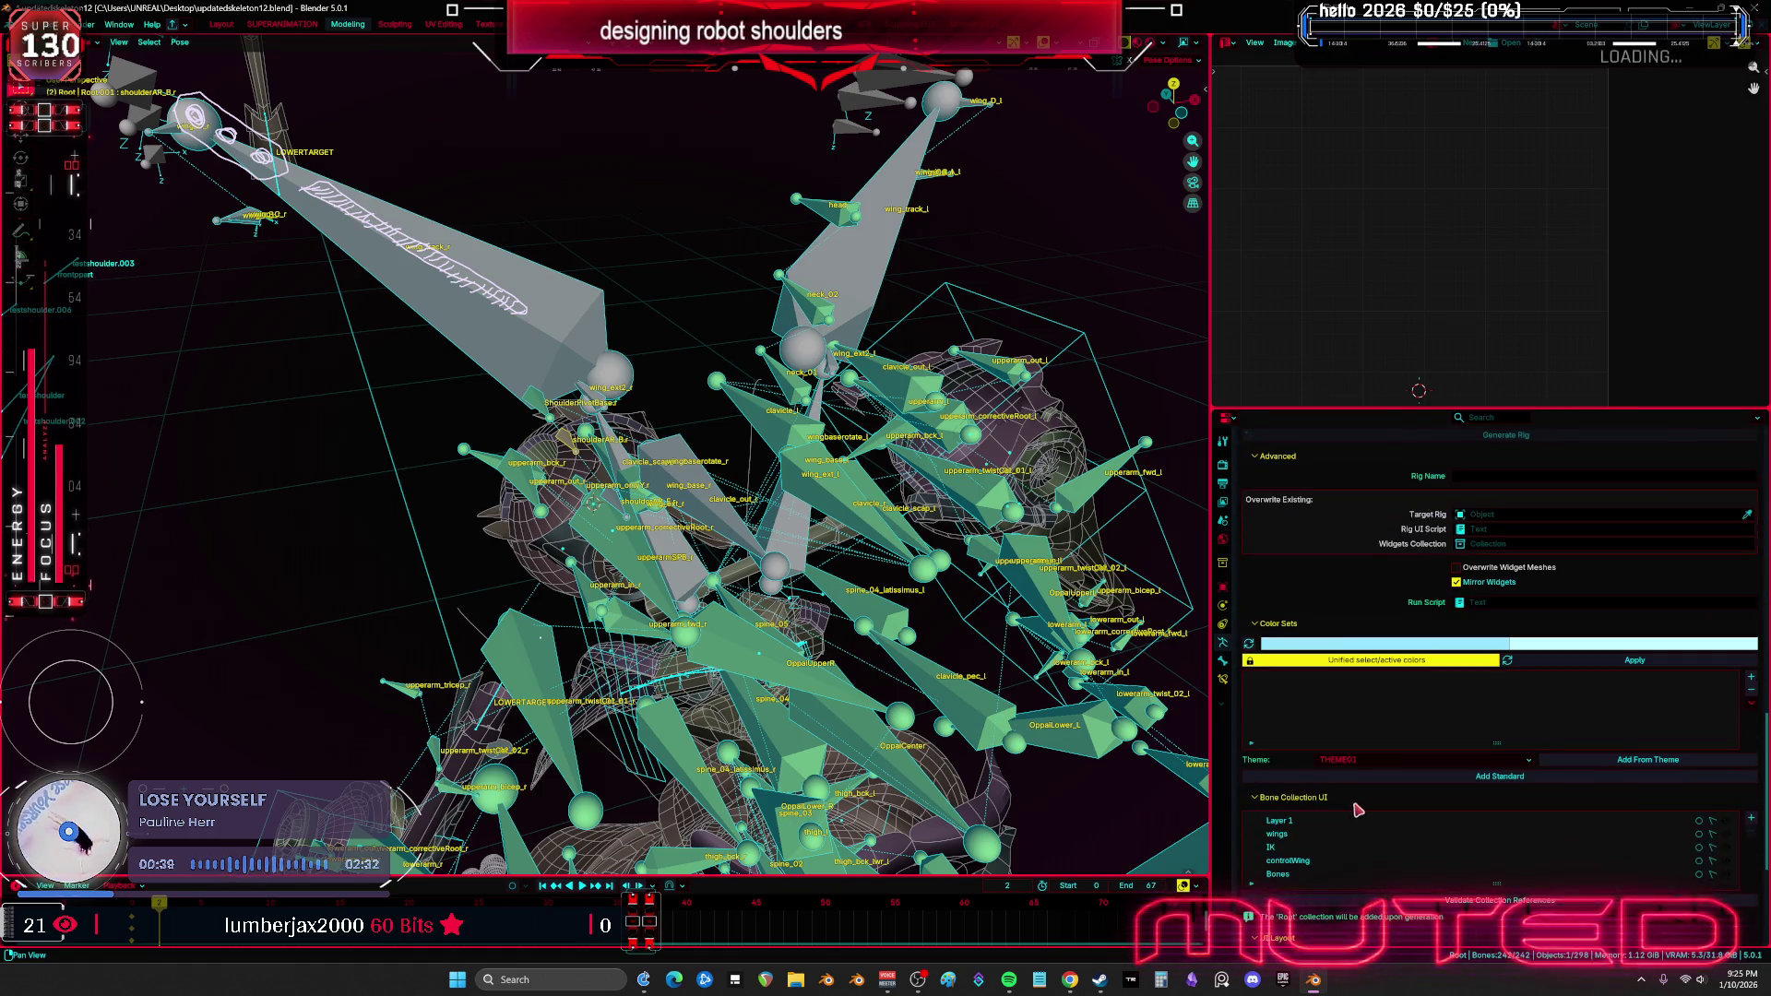
{"action": "scroll", "coordinate": [1357, 810], "scroll_direction": "down", "scroll_amount": 5}
{"action": "scroll", "coordinate": [1393, 757], "scroll_direction": "up", "scroll_amount": 15}
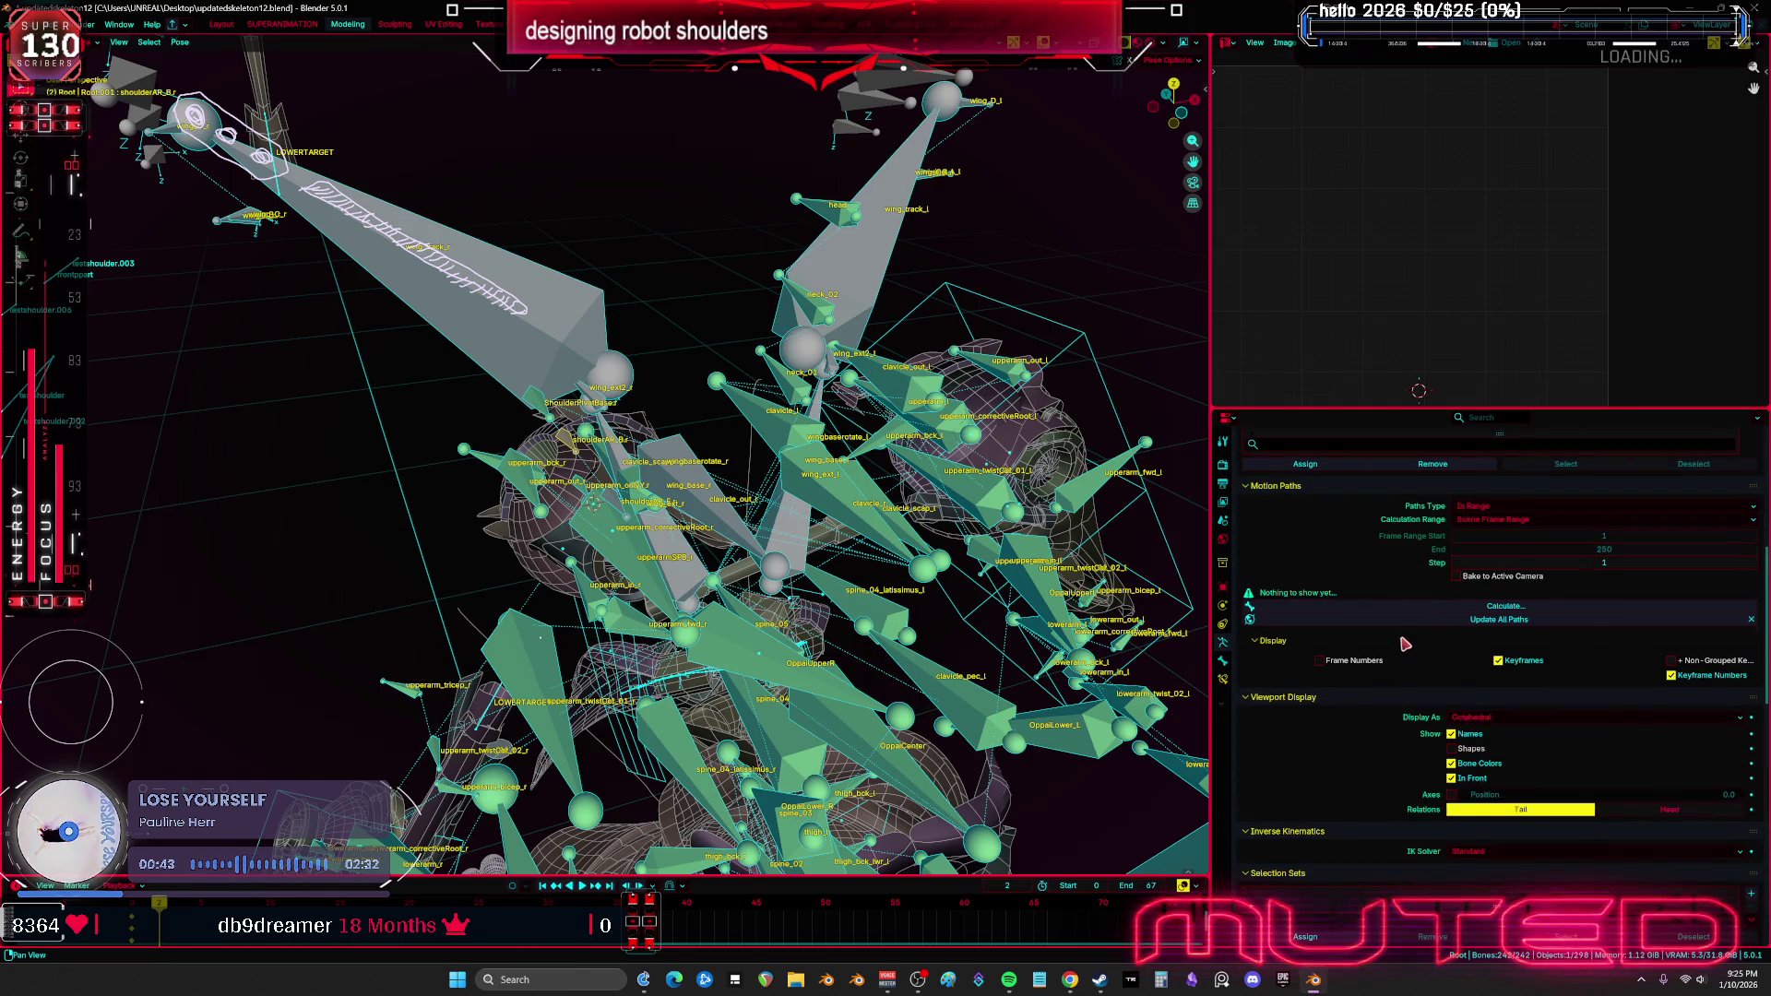
{"action": "scroll", "coordinate": [1399, 701], "scroll_direction": "up", "scroll_amount": 8}
{"action": "key", "text": "alt+Tab"}
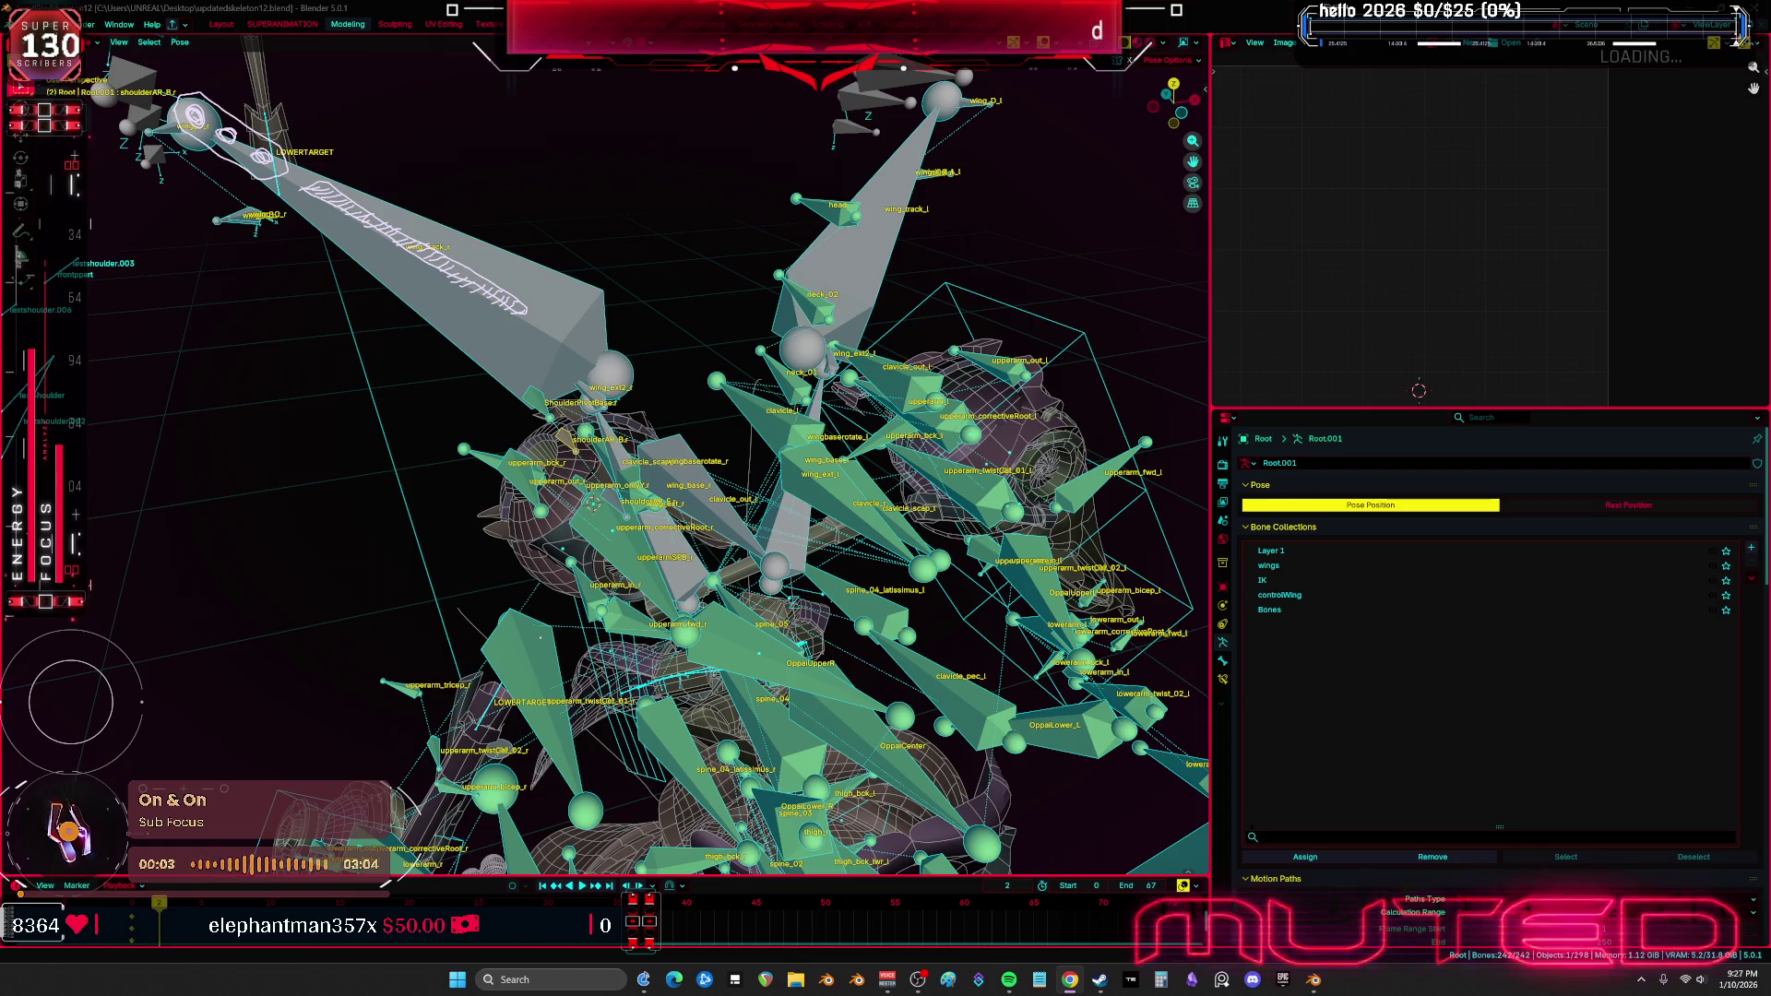
{"action": "scroll", "coordinate": [864, 439], "scroll_direction": "down", "scroll_amount": 4}
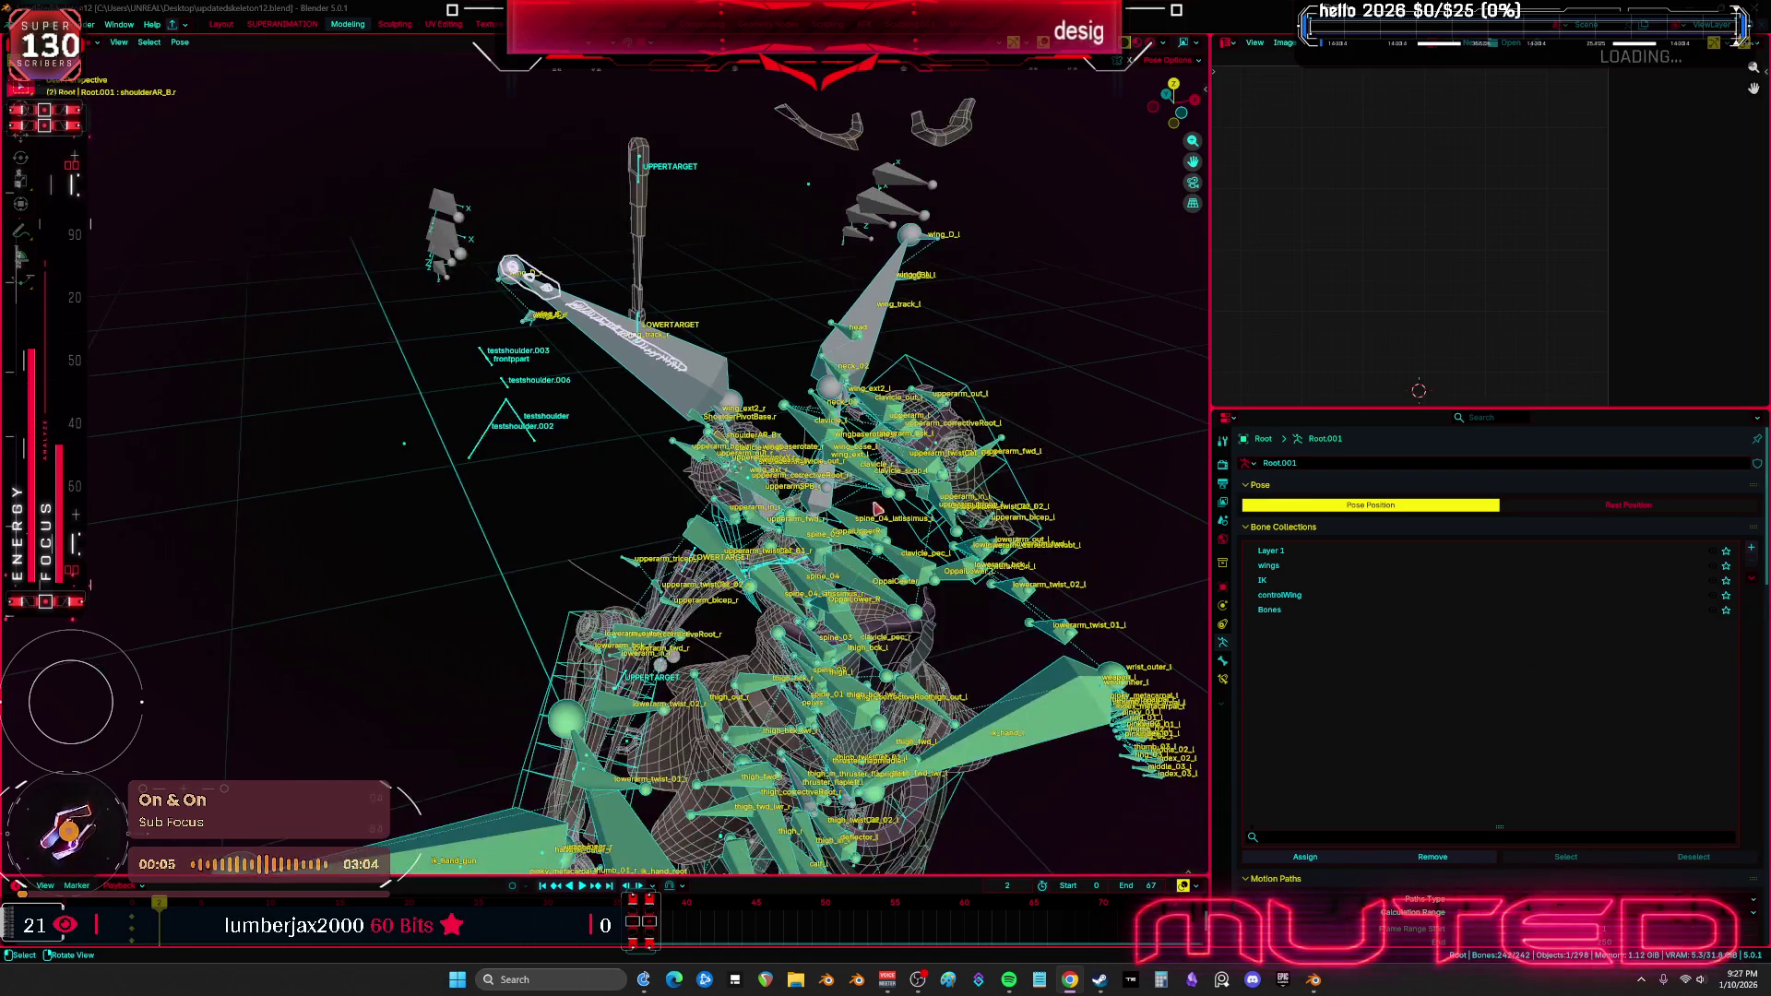
From a front orthographic view, select the right upper arm and try a Z rotation, then cancel
{"action": "mouse_move", "coordinate": [981, 496]}
{"action": "middle_mouse_down"}
{"action": "mouse_move", "coordinate": [347, 442]}
{"action": "mouse_move", "coordinate": [1020, 446]}
{"action": "mouse_move", "coordinate": [801, 479]}
{"action": "mouse_move", "coordinate": [834, 603]}
{"action": "middle_mouse_up"}
{"action": "key", "text": "KP_1"}
{"action": "scroll", "coordinate": [693, 387], "scroll_direction": "up", "scroll_amount": 5}
{"action": "mouse_move", "coordinate": [693, 387]}
{"action": "middle_mouse_down"}
{"action": "mouse_move", "coordinate": [545, 498]}
{"action": "mouse_move", "coordinate": [566, 445]}
{"action": "middle_mouse_up"}
{"action": "left_click", "coordinate": [565, 446]}
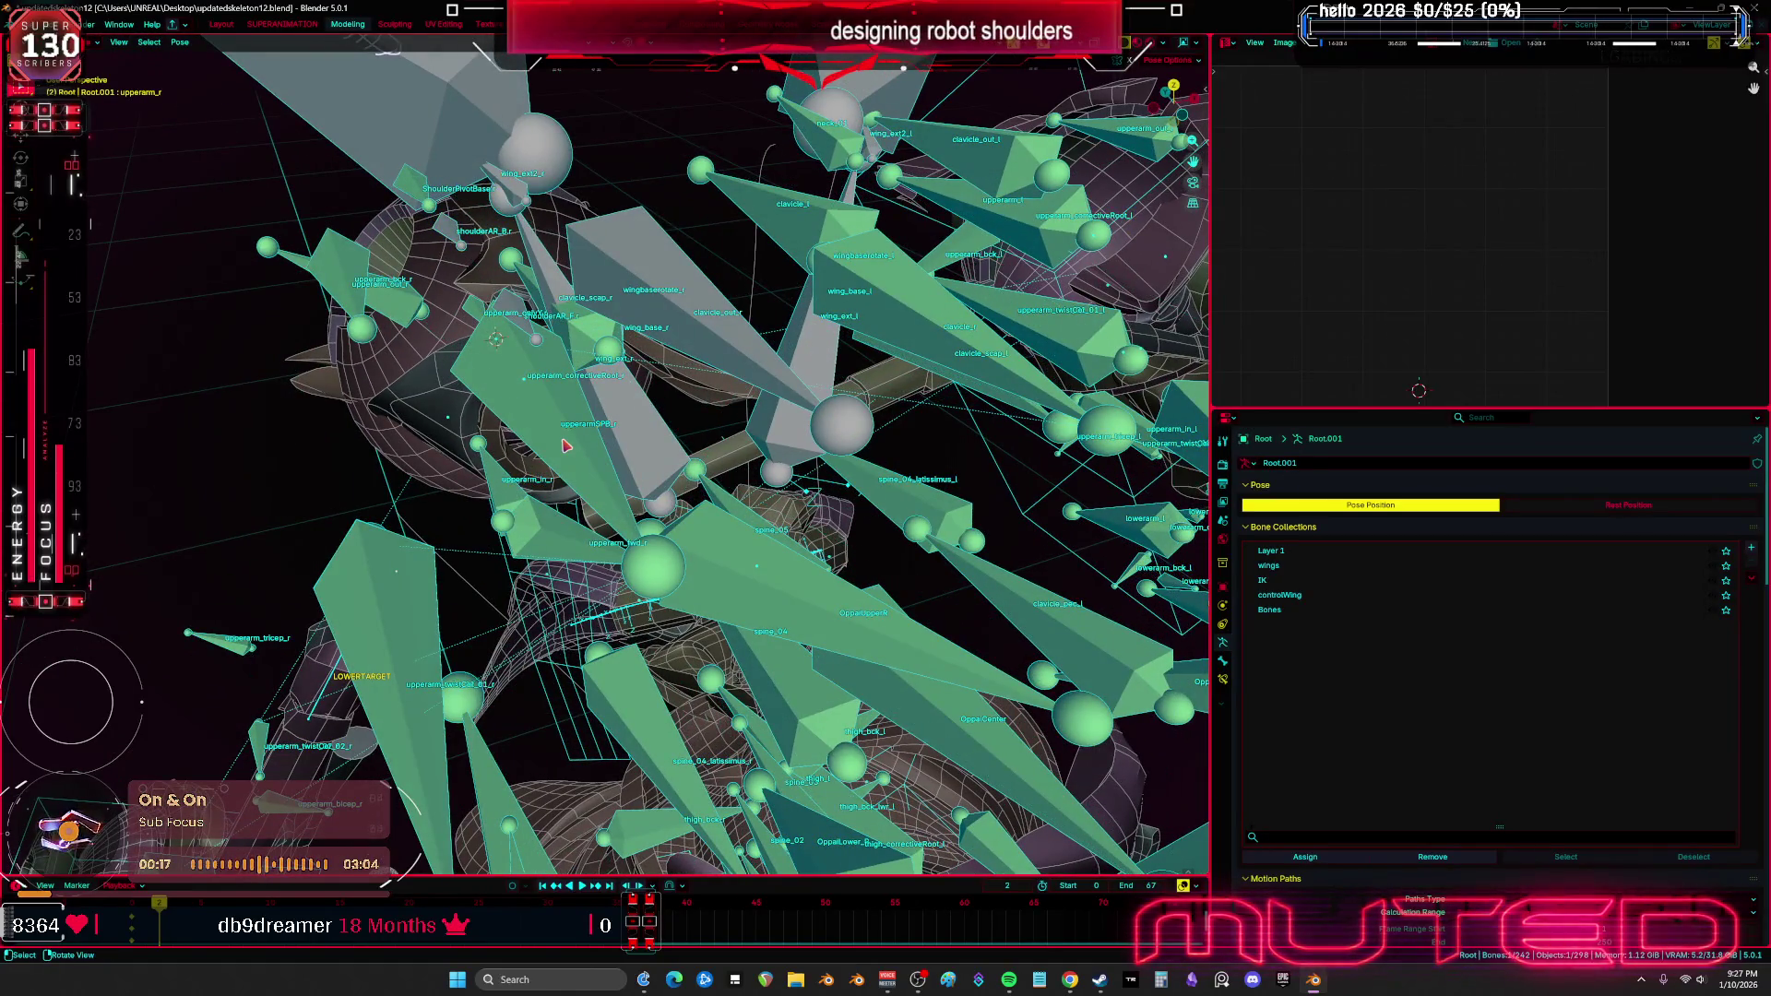
{"action": "key", "text": "r"}
{"action": "key", "text": "z"}
{"action": "key", "text": "z"}
{"action": "key", "text": "Escape"}
Rotate upperarm_r on X then Y into a test pose and confirm it
{"action": "mouse_move", "coordinate": [646, 369]}
{"action": "middle_mouse_down"}
{"action": "mouse_move", "coordinate": [720, 287]}
{"action": "mouse_move", "coordinate": [739, 427]}
{"action": "middle_mouse_up"}
{"action": "left_click", "coordinate": [731, 421]}
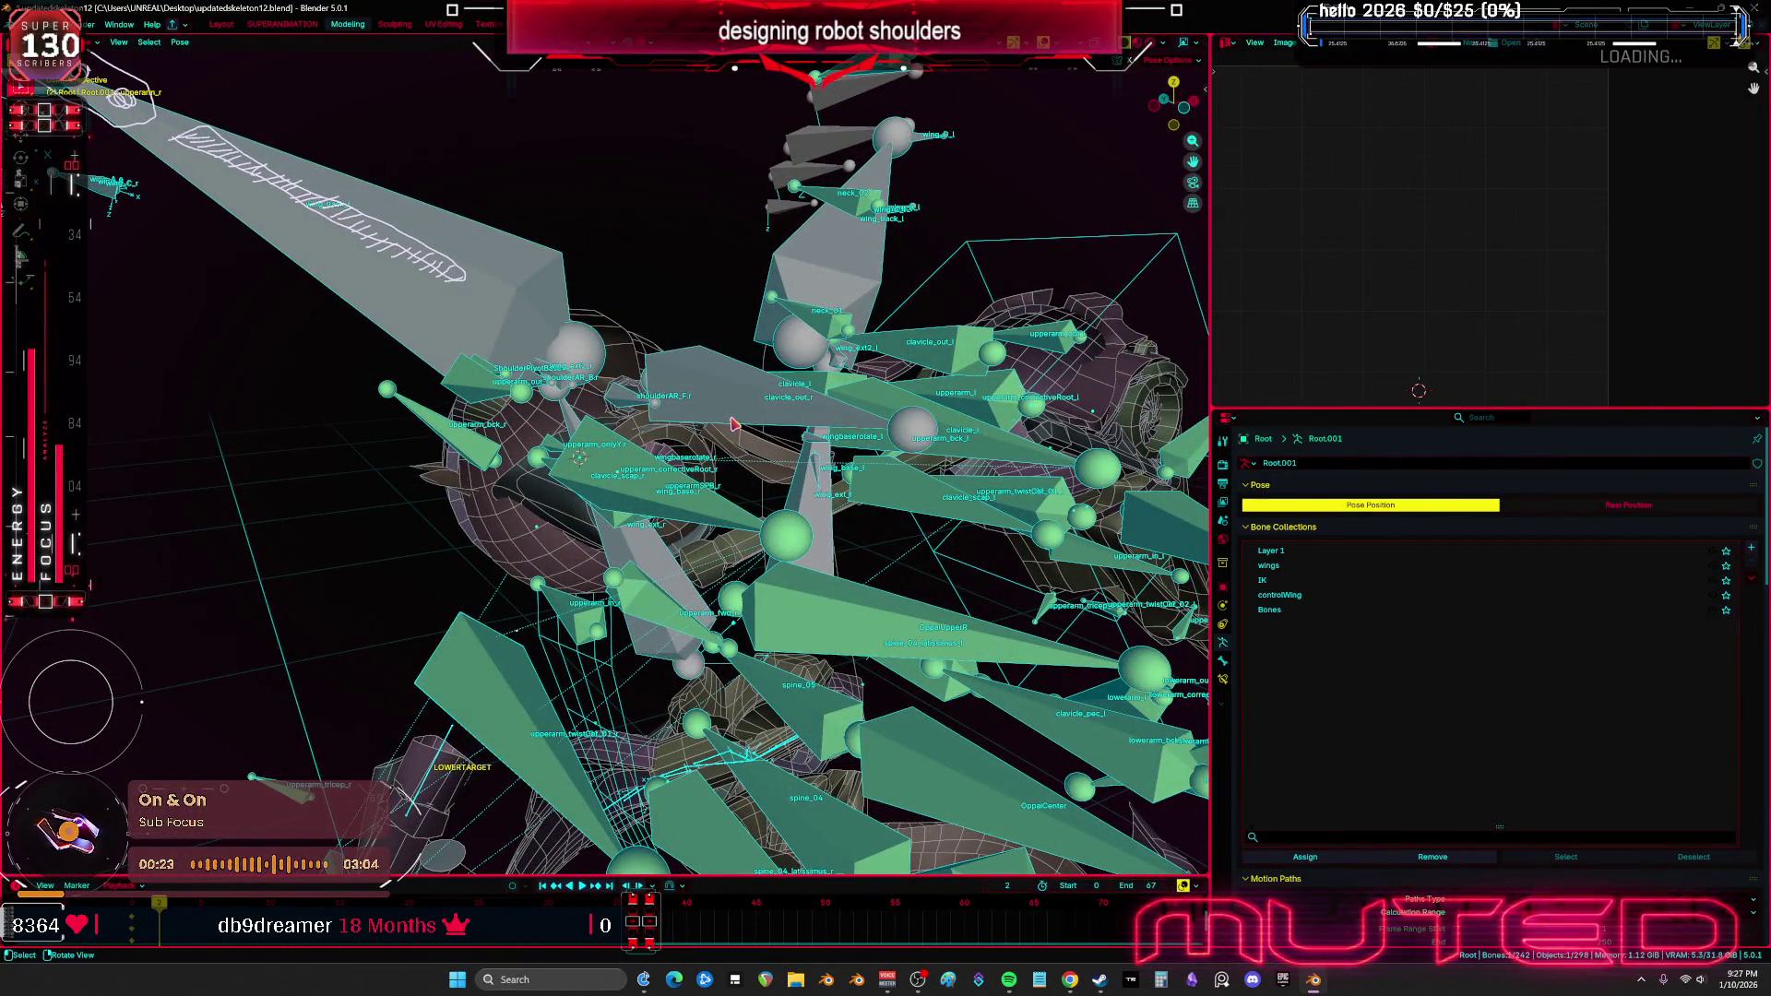
{"action": "key", "text": "r"}
{"action": "key", "text": "x"}
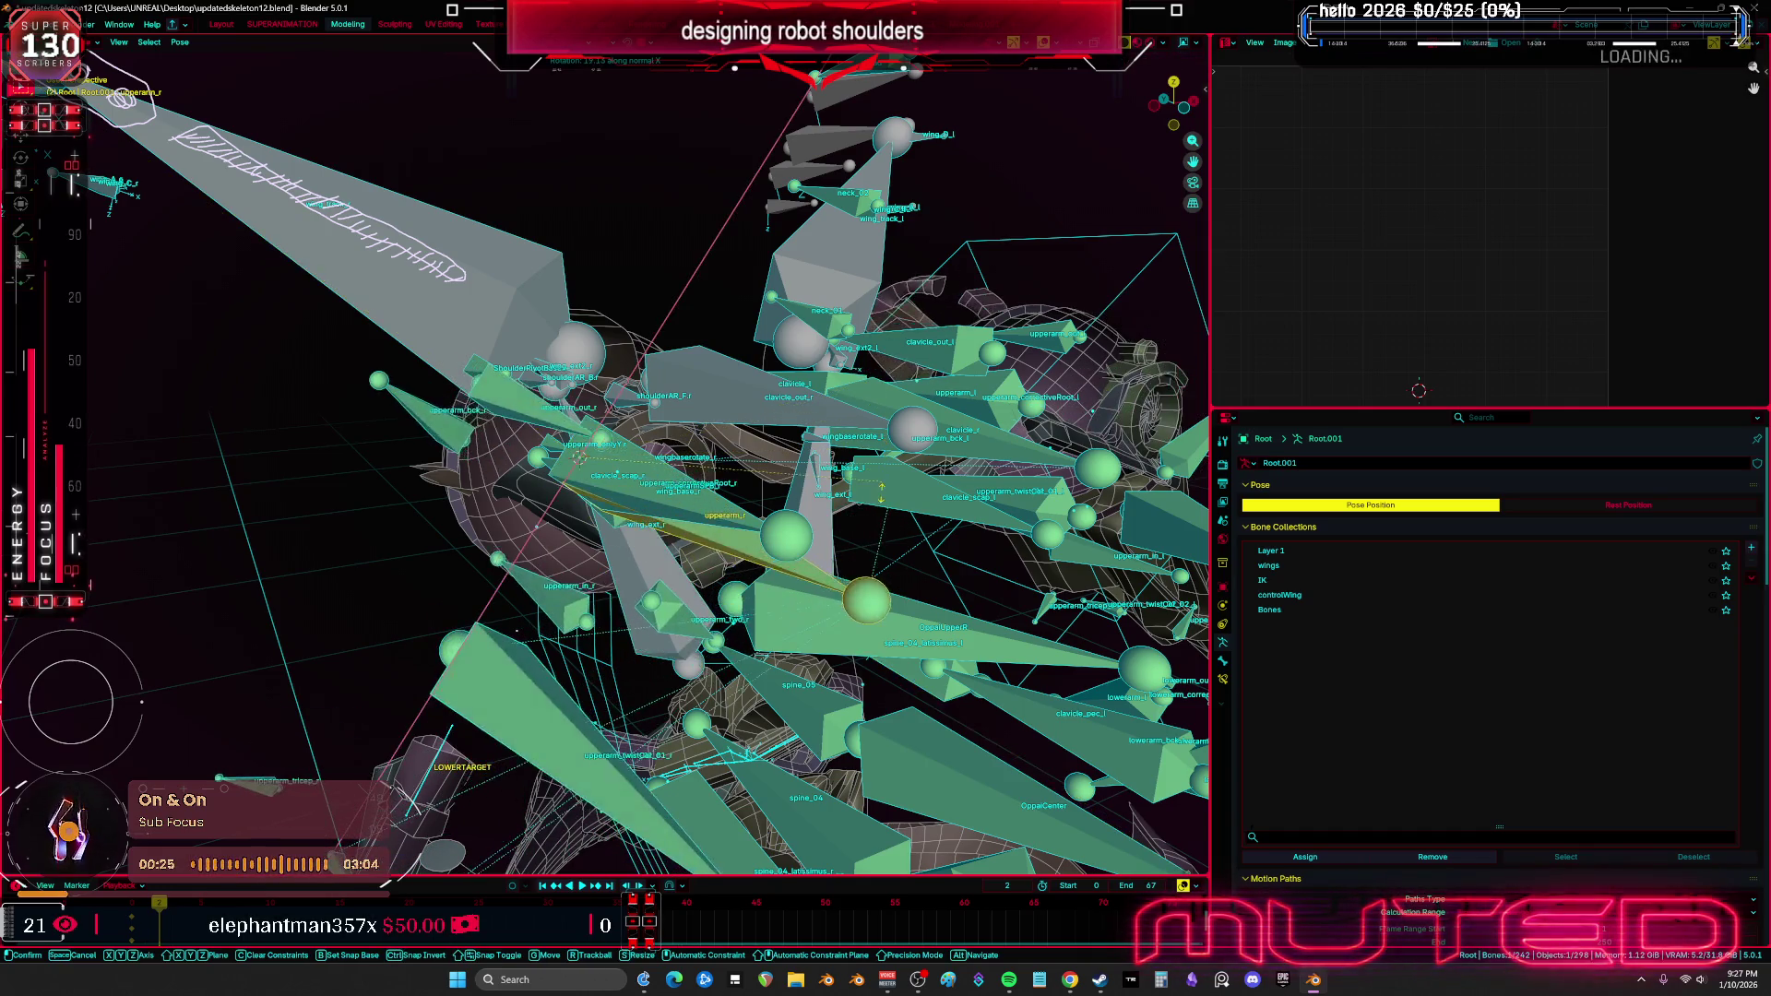
{"action": "key", "text": "y"}
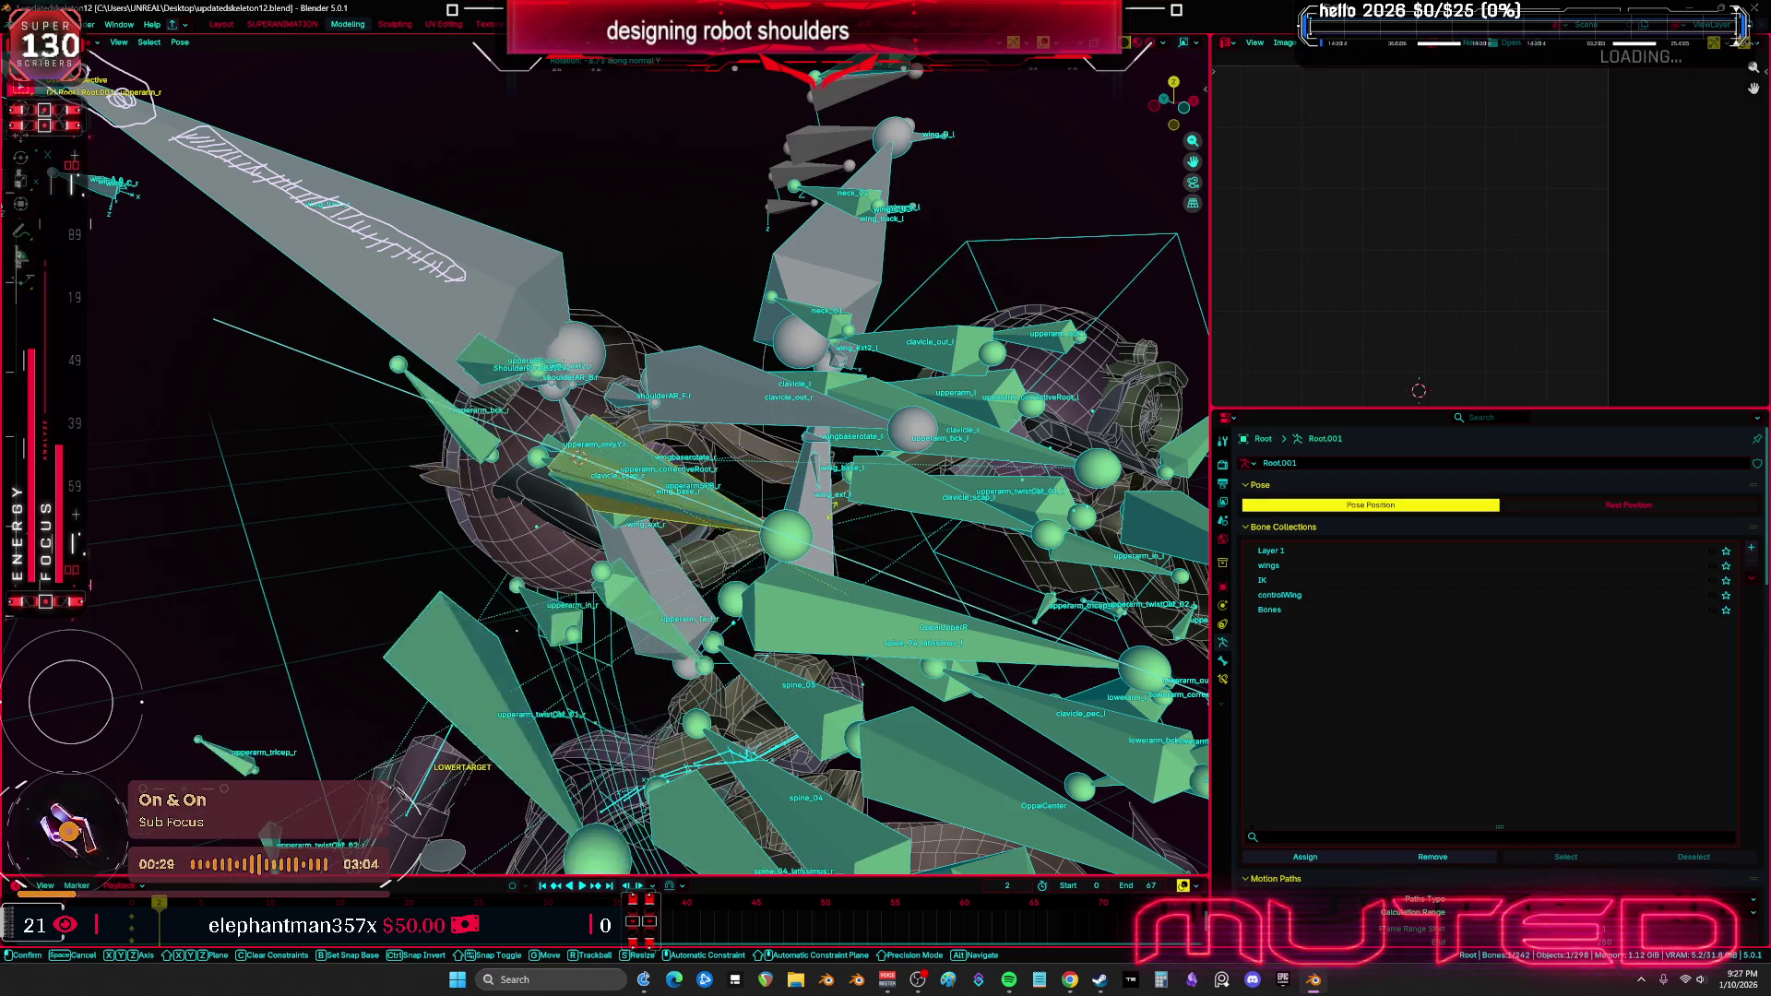
{"action": "left_click", "coordinate": [798, 611]}
{"action": "mouse_move", "coordinate": [799, 611]}
{"action": "middle_mouse_down"}
{"action": "mouse_move", "coordinate": [723, 496]}
{"action": "mouse_move", "coordinate": [773, 484]}
{"action": "mouse_move", "coordinate": [693, 483]}
{"action": "mouse_move", "coordinate": [659, 557]}
{"action": "mouse_move", "coordinate": [621, 486]}
{"action": "mouse_move", "coordinate": [747, 497]}
{"action": "mouse_move", "coordinate": [699, 519]}
{"action": "mouse_move", "coordinate": [730, 548]}
{"action": "mouse_move", "coordinate": [657, 540]}
{"action": "mouse_move", "coordinate": [574, 473]}
{"action": "mouse_move", "coordinate": [690, 547]}
{"action": "middle_mouse_up"}
Toggle X-ray, reselect the right upper arm via Edit mode, rotate it on X, then select upperarm_onlyY.r
{"action": "key", "text": "alt+z"}
{"action": "scroll", "coordinate": [747, 497], "scroll_direction": "up", "scroll_amount": 2}
{"action": "key", "text": "alt+z"}
{"action": "scroll", "coordinate": [684, 503], "scroll_direction": "down", "scroll_amount": 2}
{"action": "key", "text": "Tab"}
{"action": "left_click", "coordinate": [573, 473]}
{"action": "left_click", "coordinate": [690, 548]}
{"action": "left_click", "coordinate": [691, 548]}
{"action": "key", "text": "Tab"}
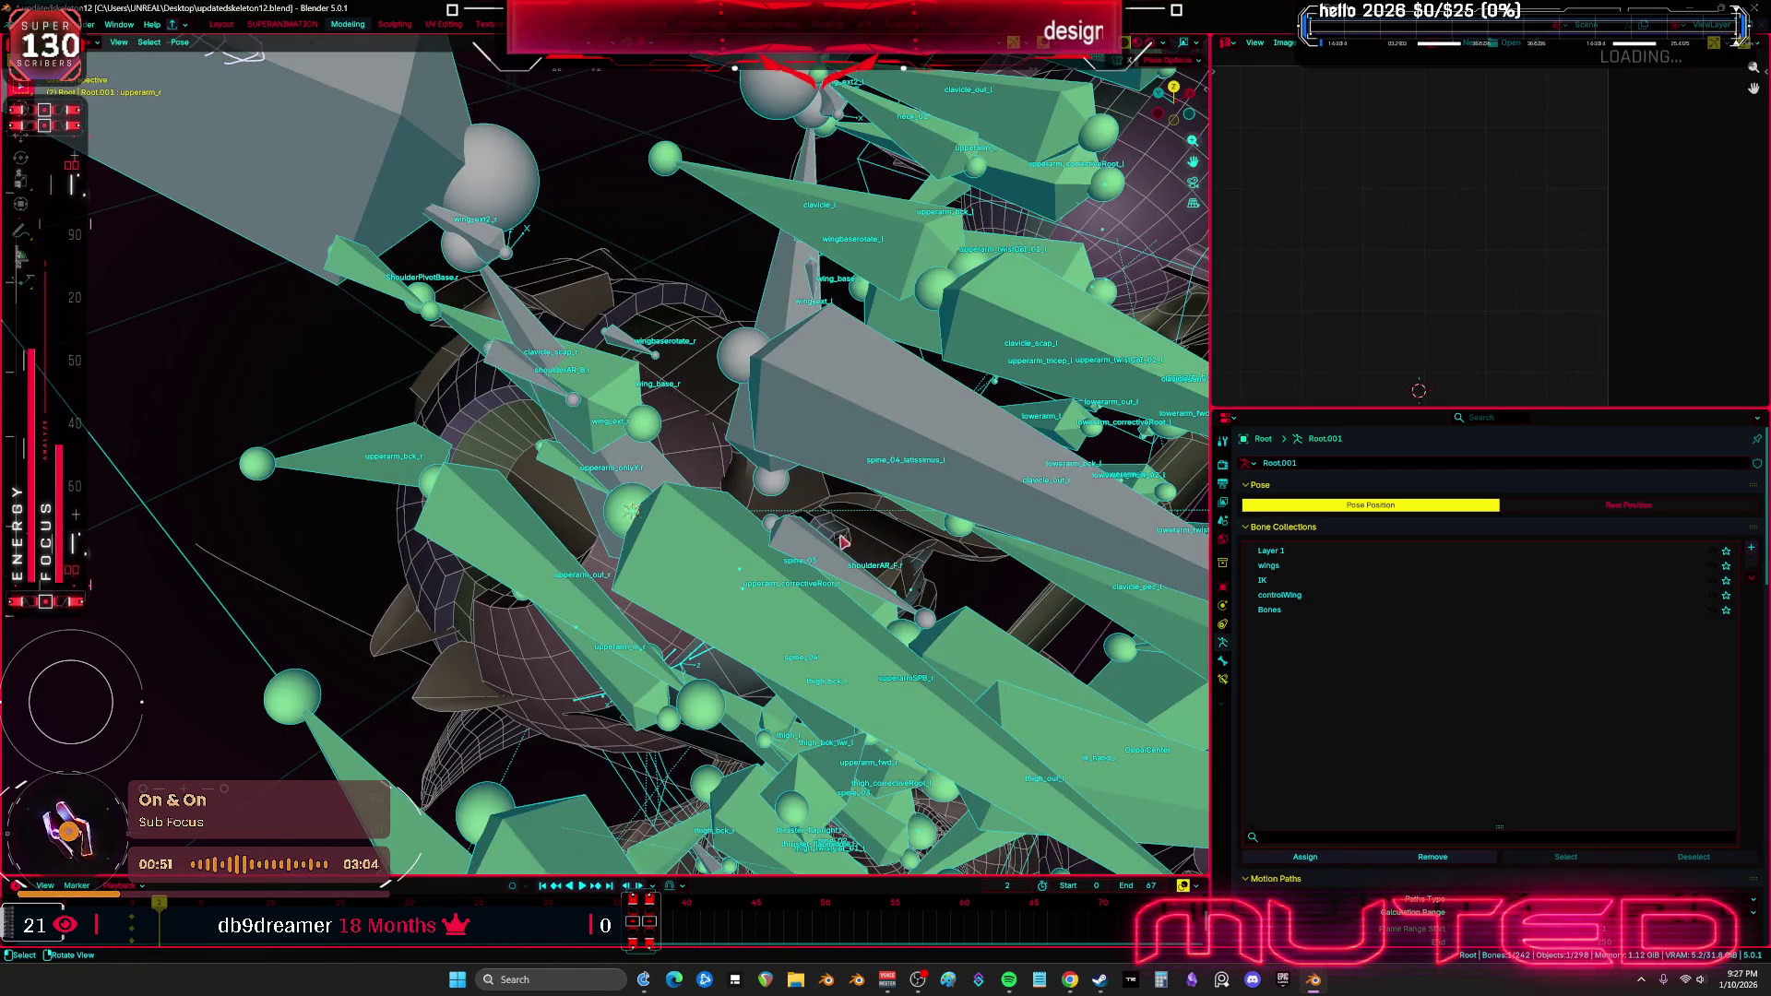
{"action": "key", "text": "r"}
{"action": "key", "text": "x"}
{"action": "left_click", "coordinate": [579, 476]}
{"action": "left_click", "coordinate": [579, 476]}
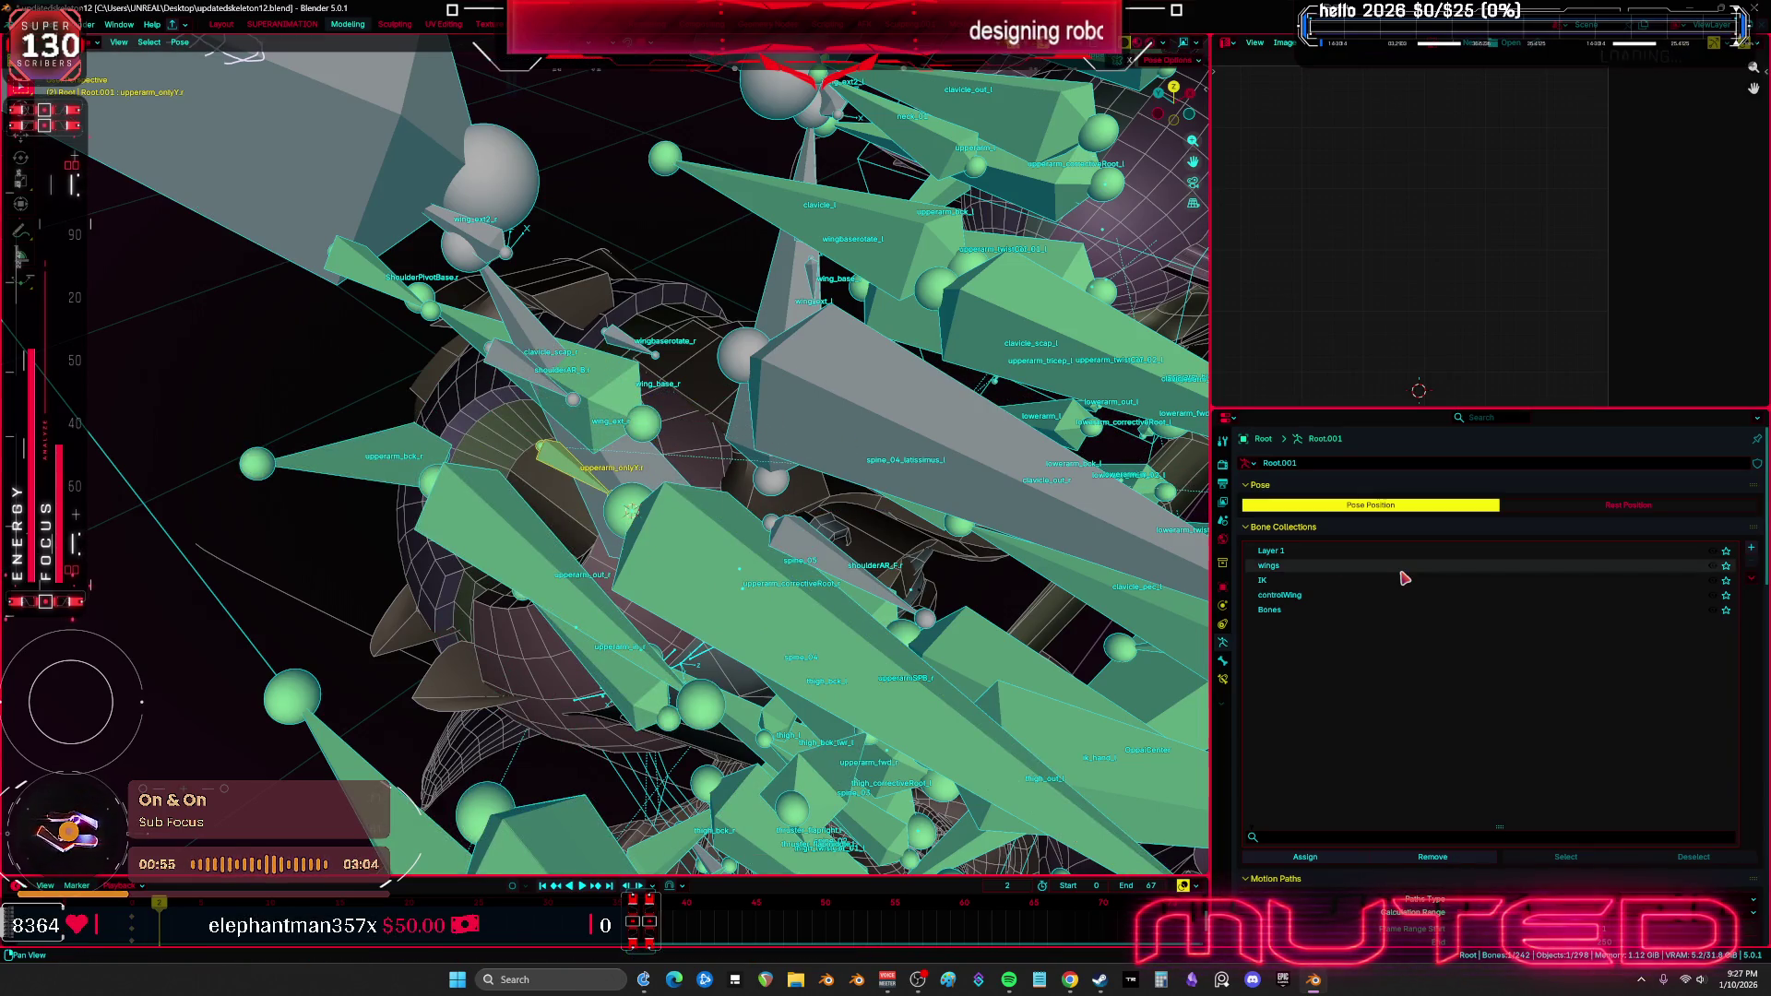
Rename the armature data to Root
{"action": "left_click", "coordinate": [1224, 680]}
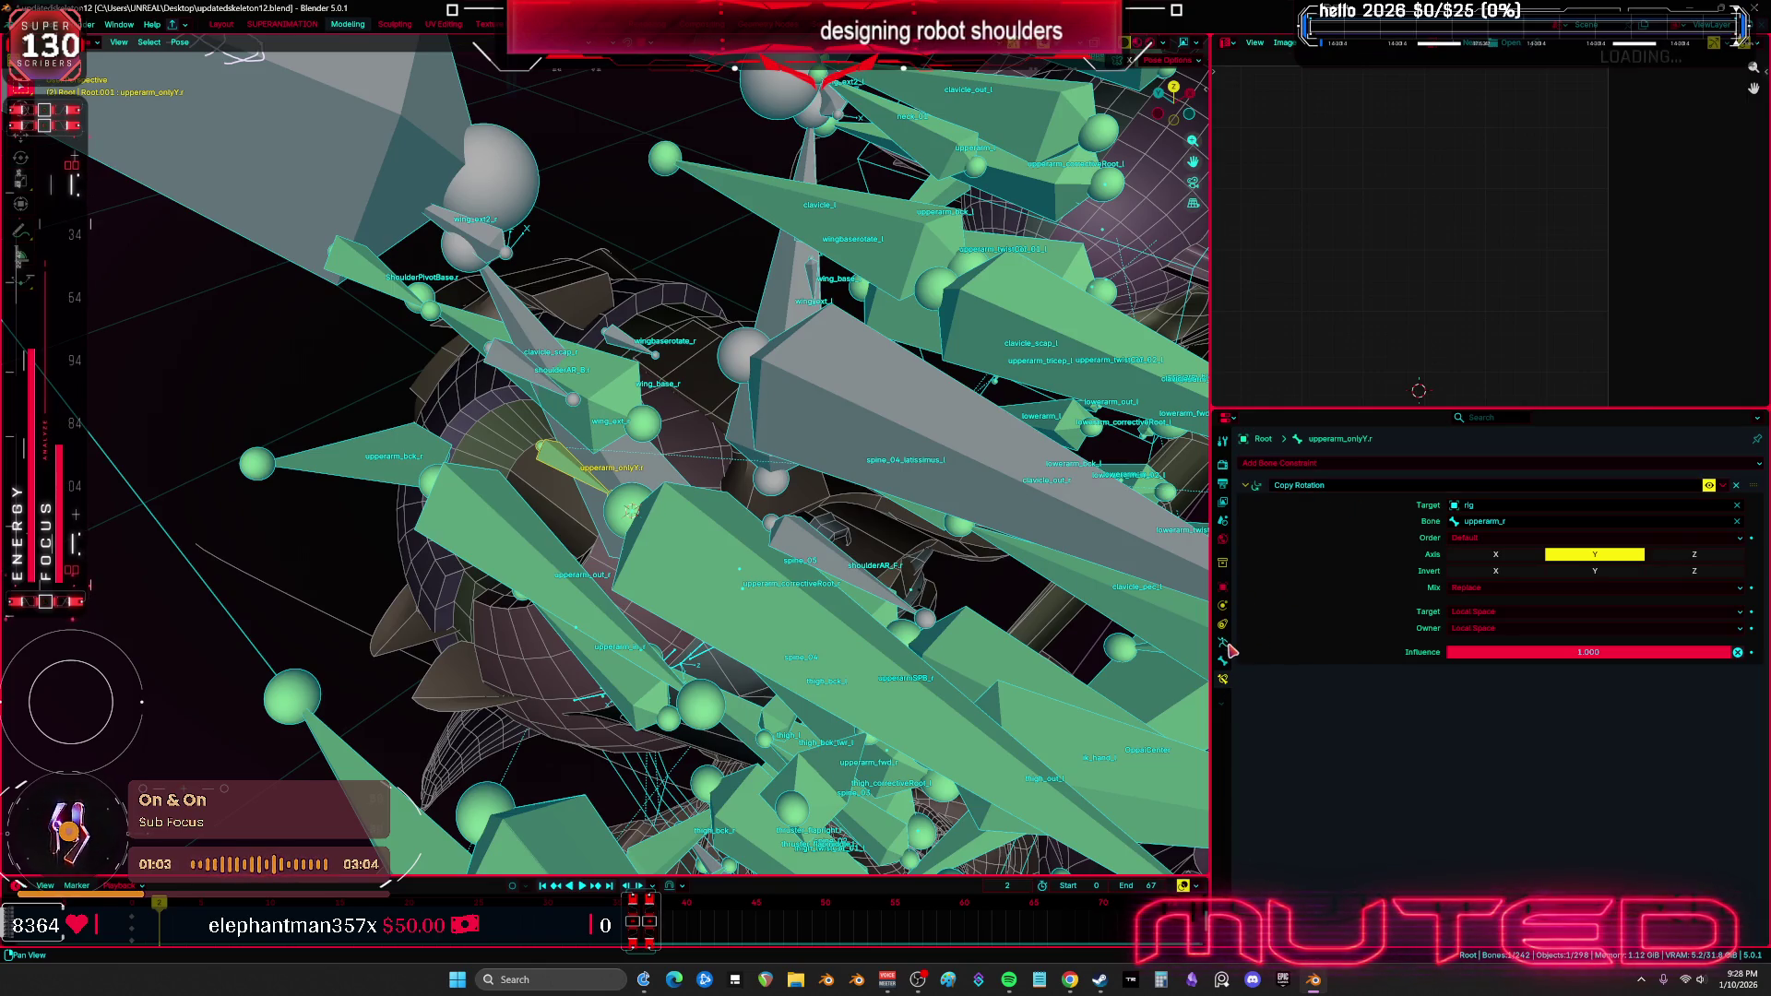
{"action": "left_click", "coordinate": [1223, 642]}
{"action": "left_click", "coordinate": [1331, 463]}
{"action": "key", "text": "BackSpace"}
{"action": "key", "text": "BackSpace"}
{"action": "key", "text": "BackSpace"}
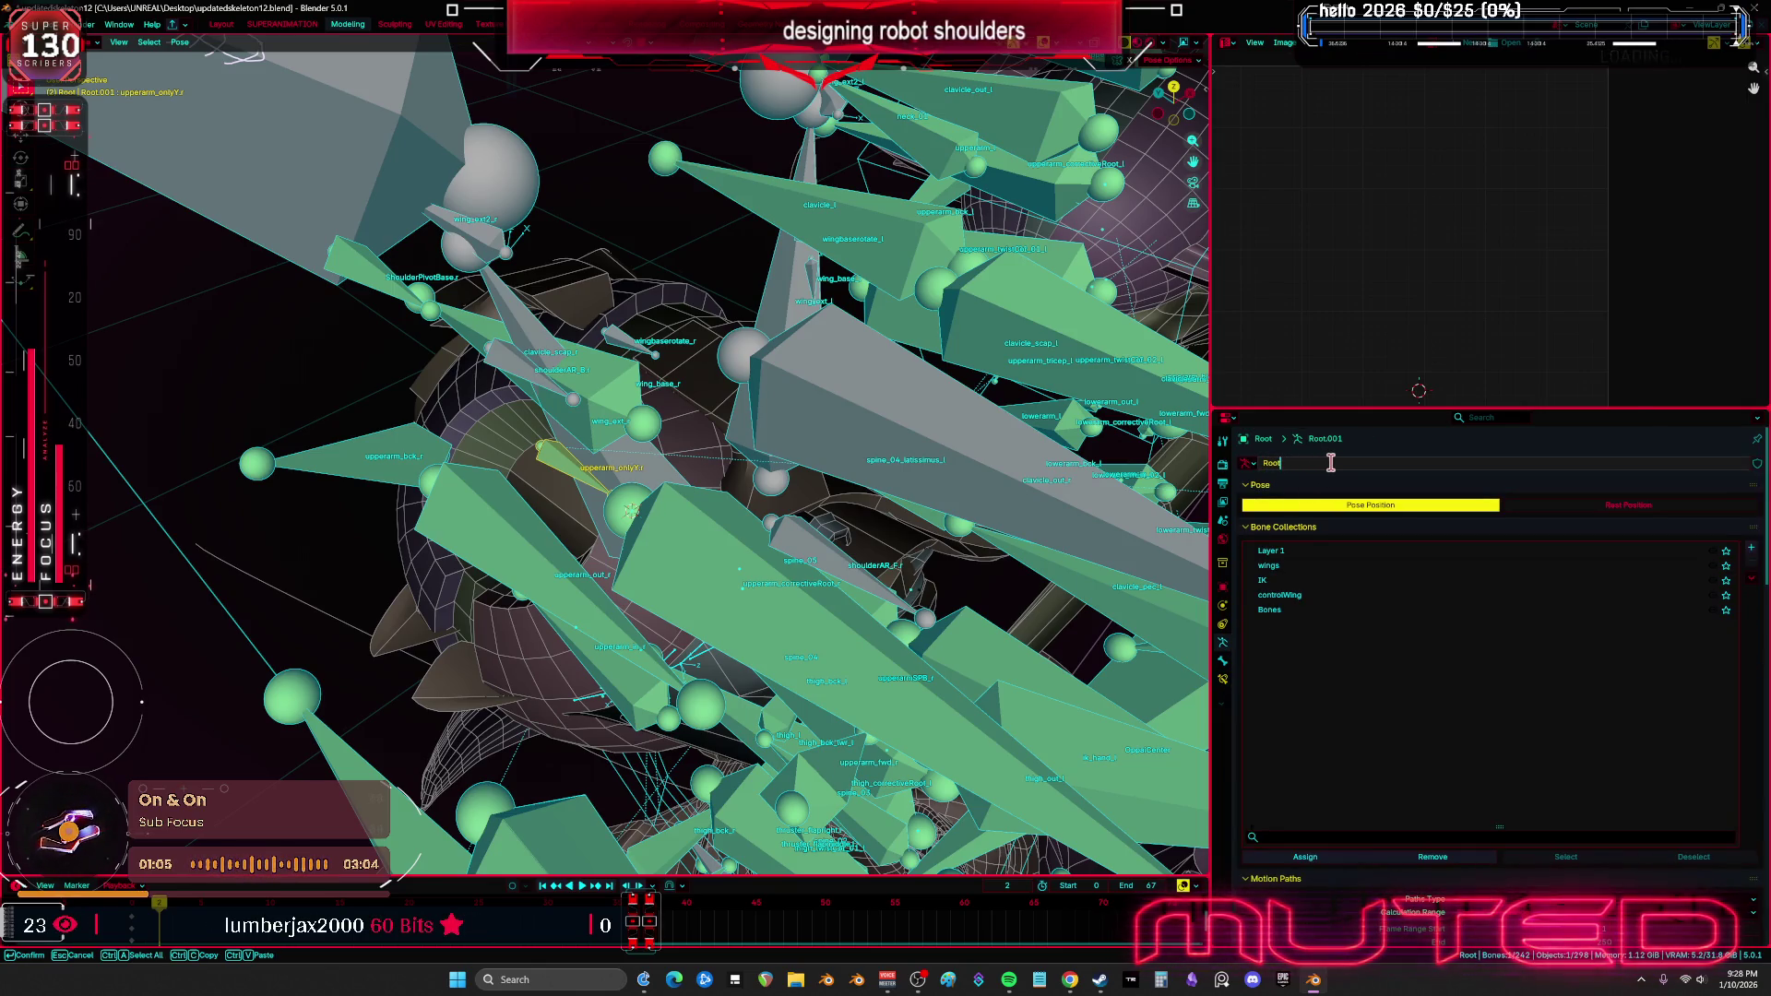
{"action": "key", "text": "Return"}
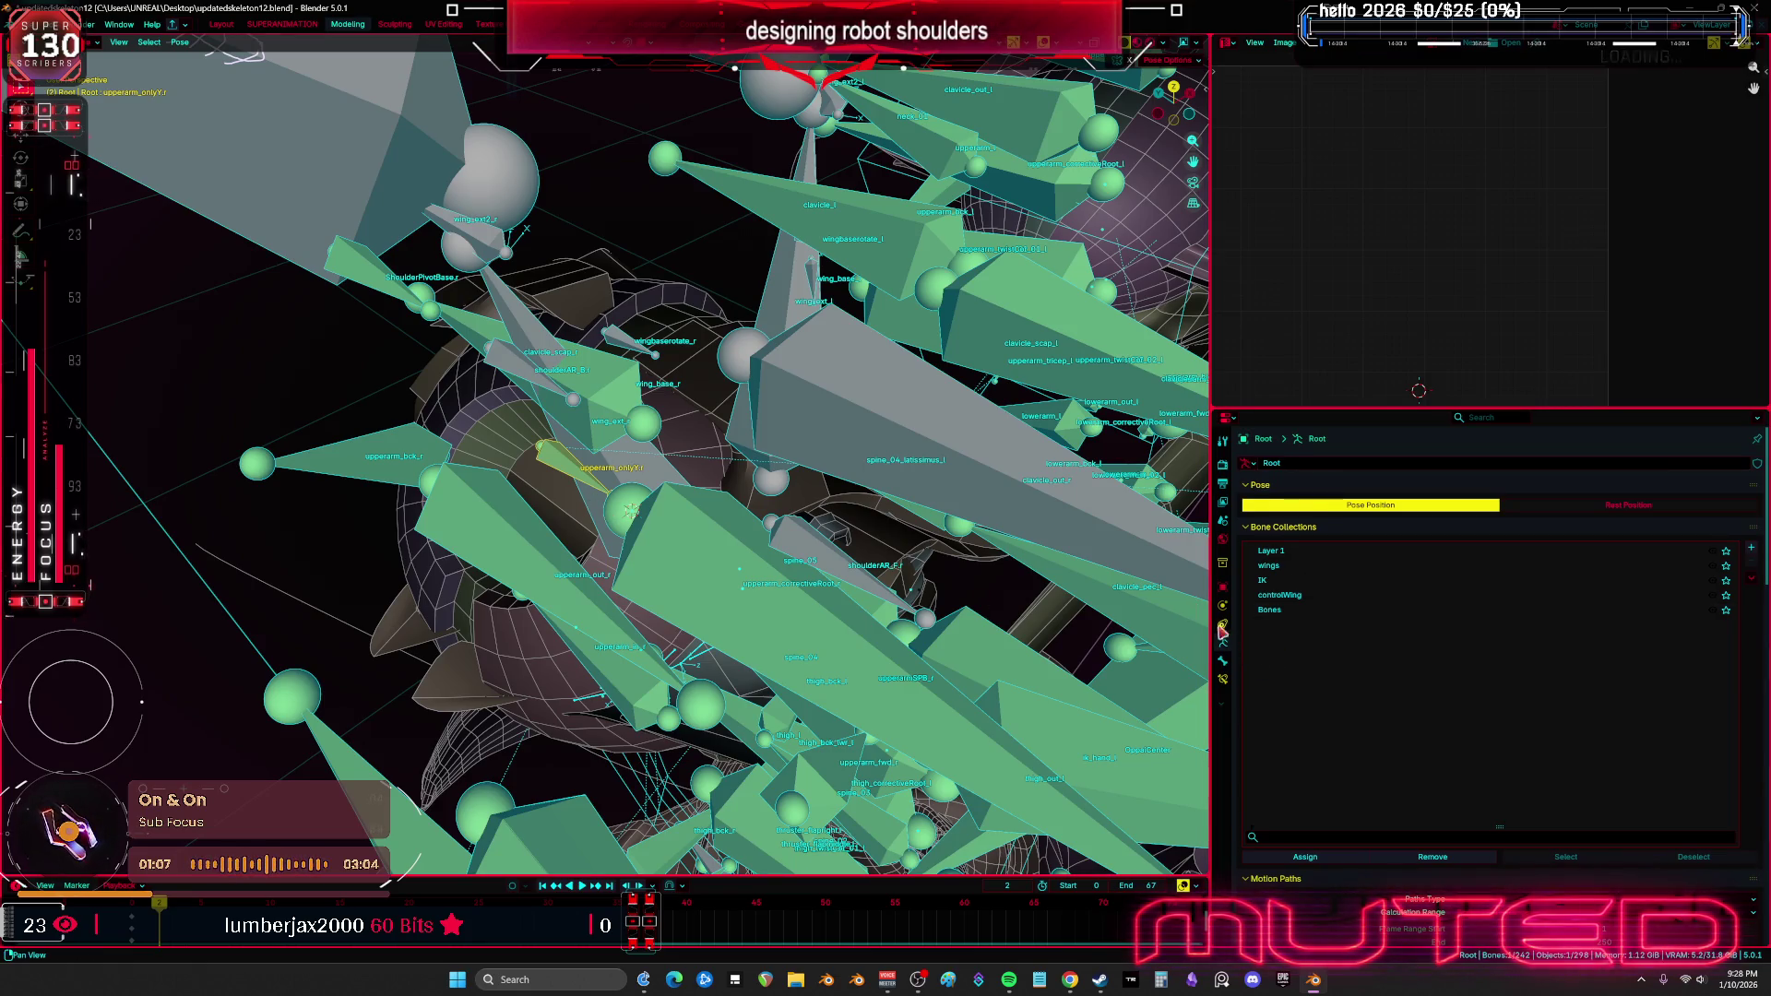
Set the Copy Rotation target to Root, copying only the Y axis, then select upperarm_r
{"action": "left_click", "coordinate": [1223, 679]}
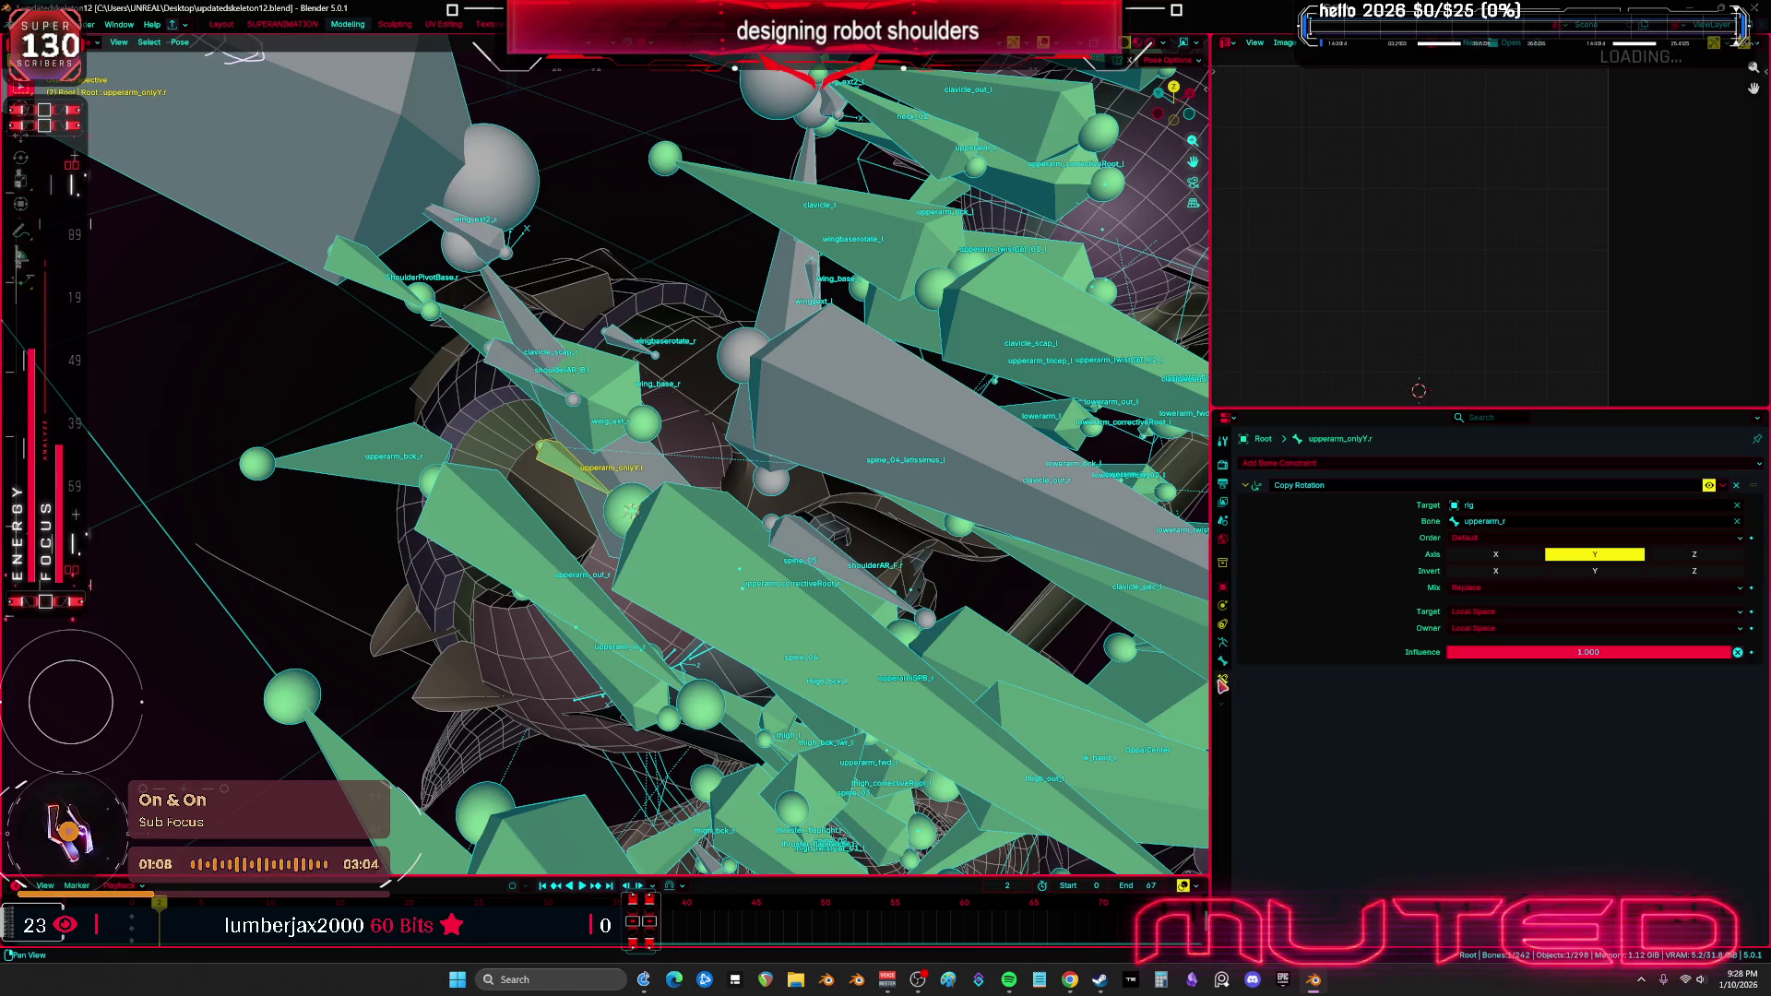
{"action": "left_click", "coordinate": [1516, 506]}
{"action": "key", "text": "BackSpace"}
{"action": "key", "text": "BackSpace"}
{"action": "key", "text": "BackSpace"}
{"action": "type", "text": "root"}
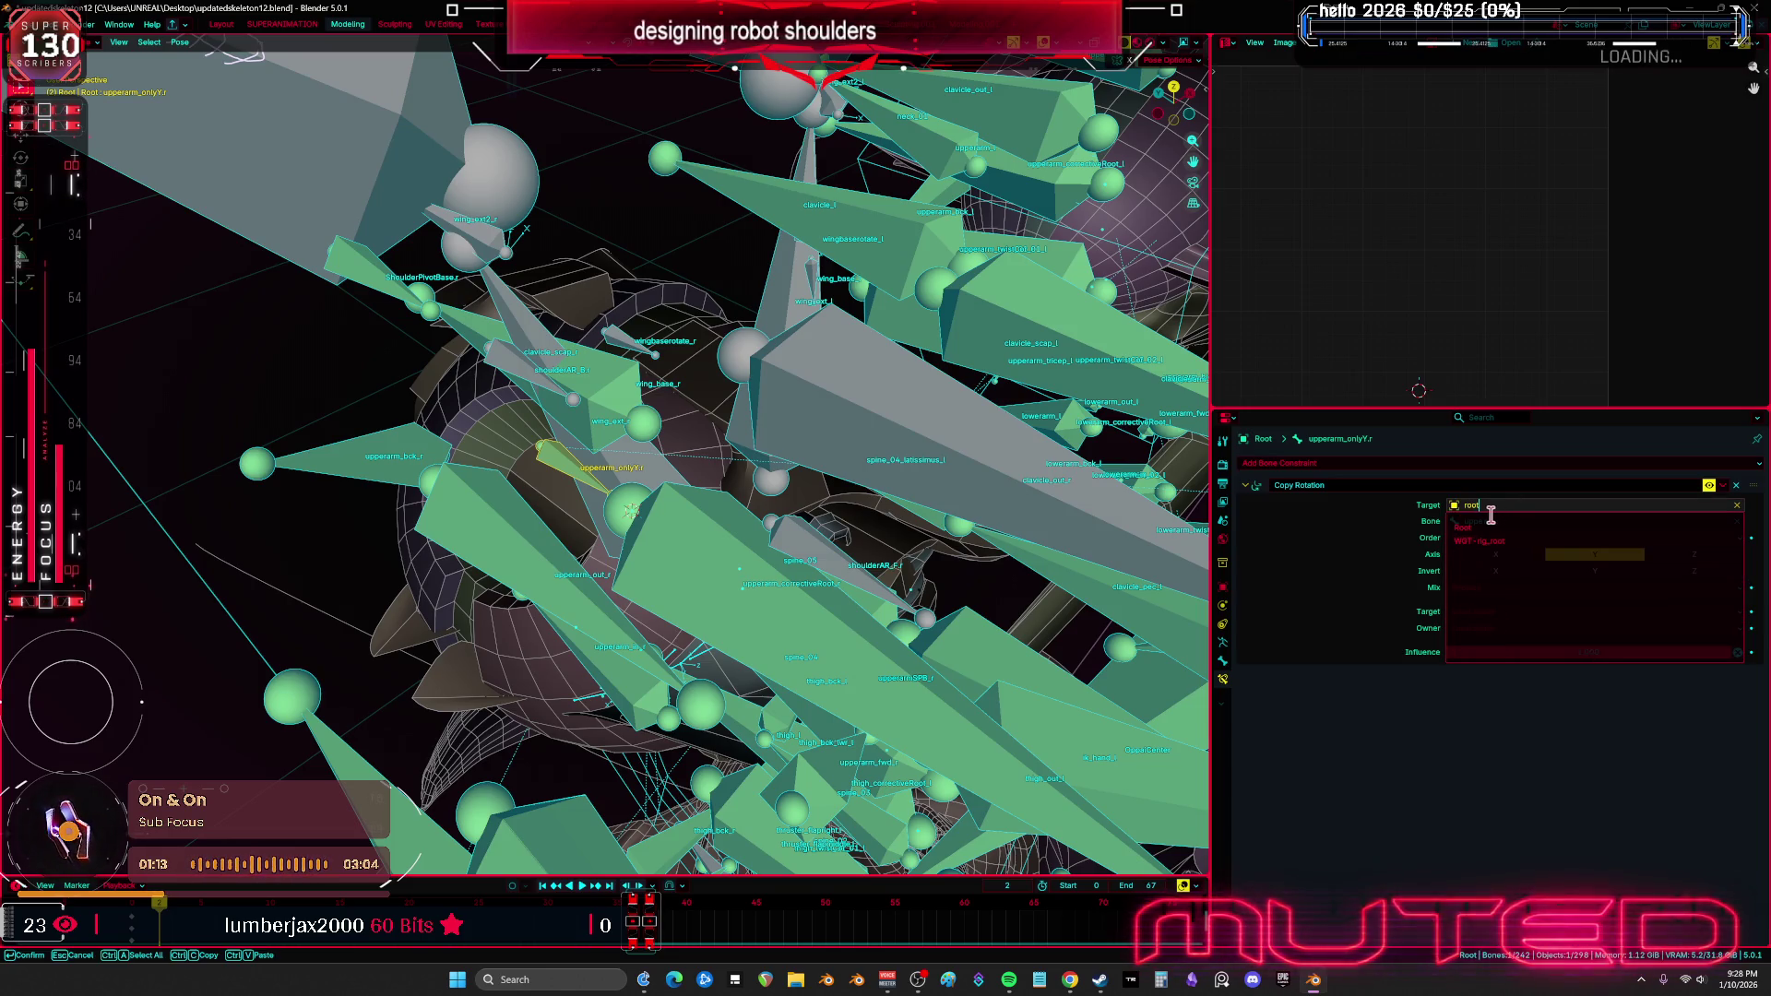
{"action": "left_click", "coordinate": [1511, 528]}
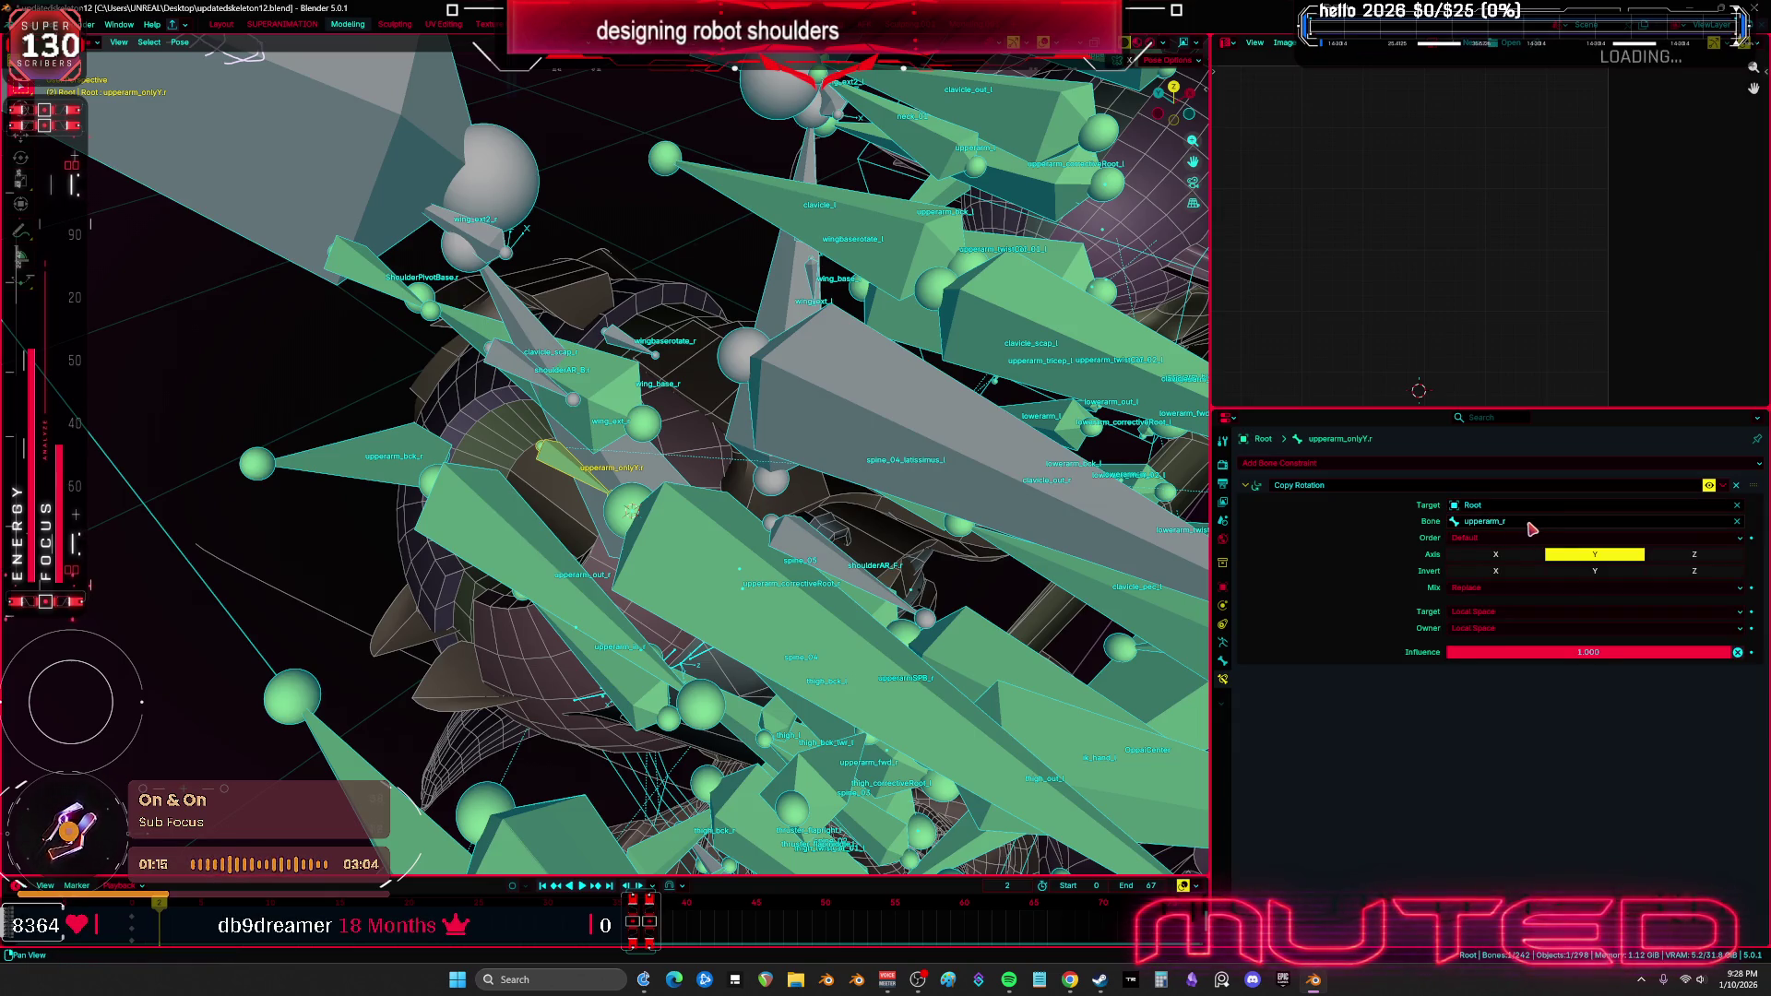
{"action": "left_click", "coordinate": [1586, 554]}
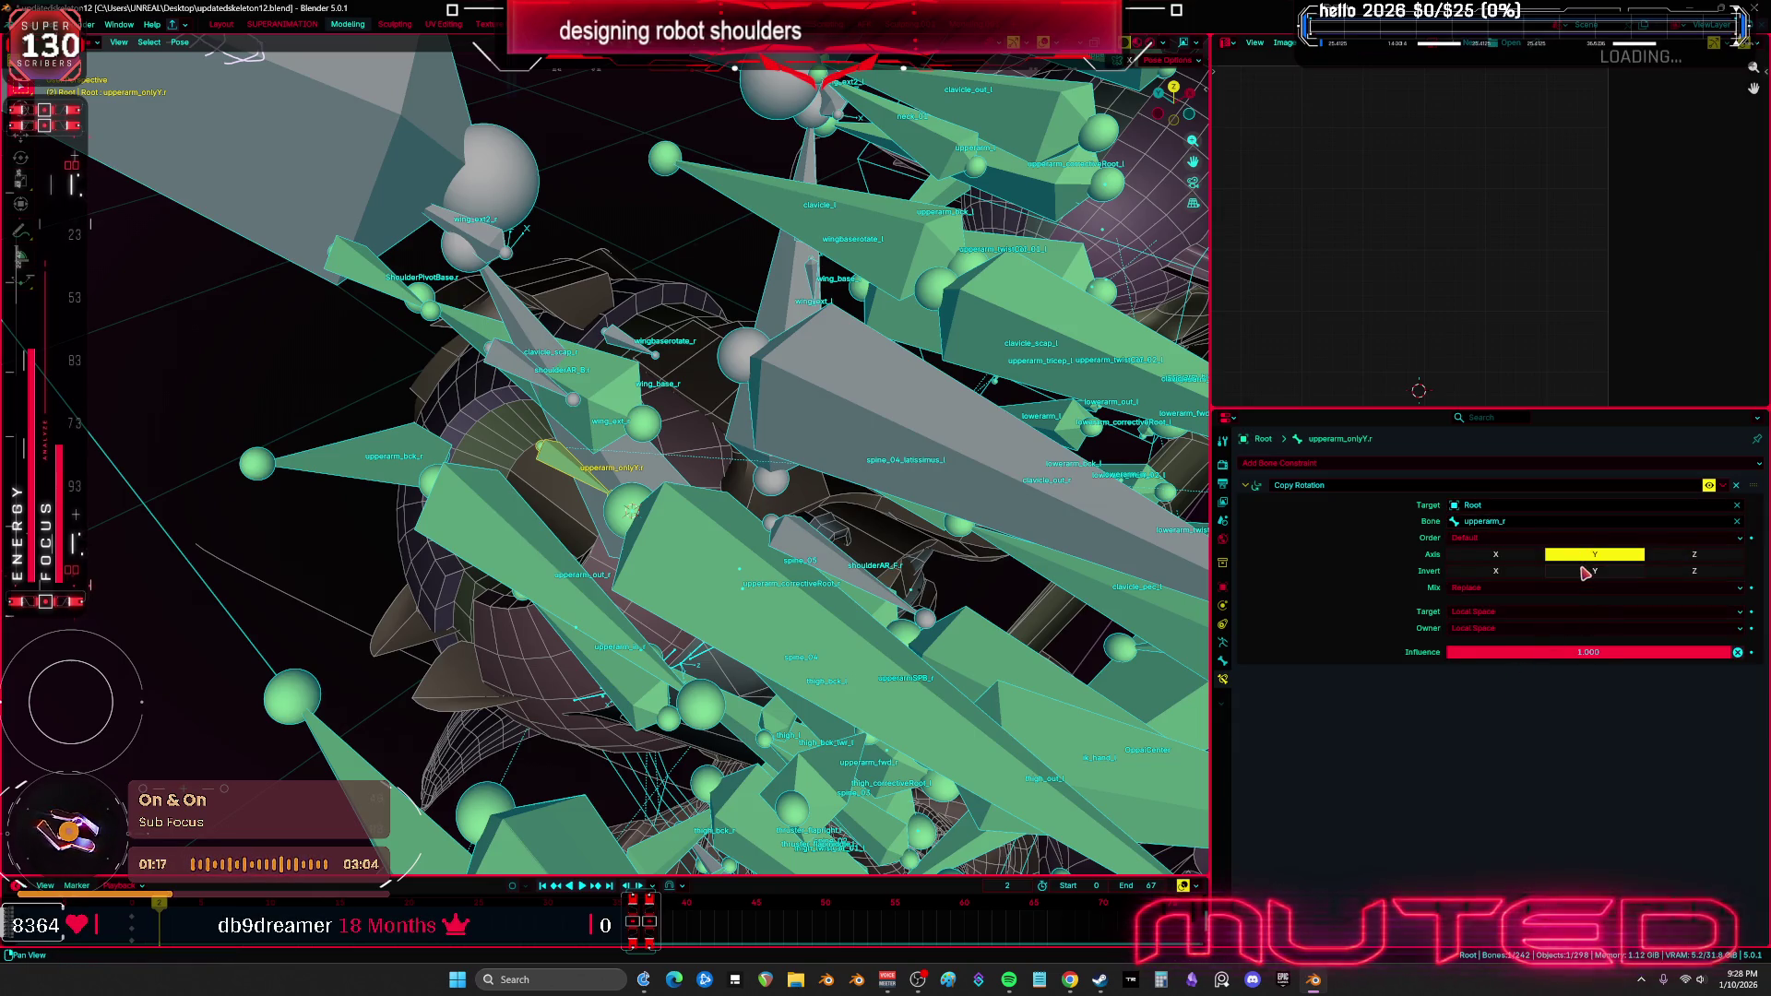
{"action": "left_click", "coordinate": [826, 593]}
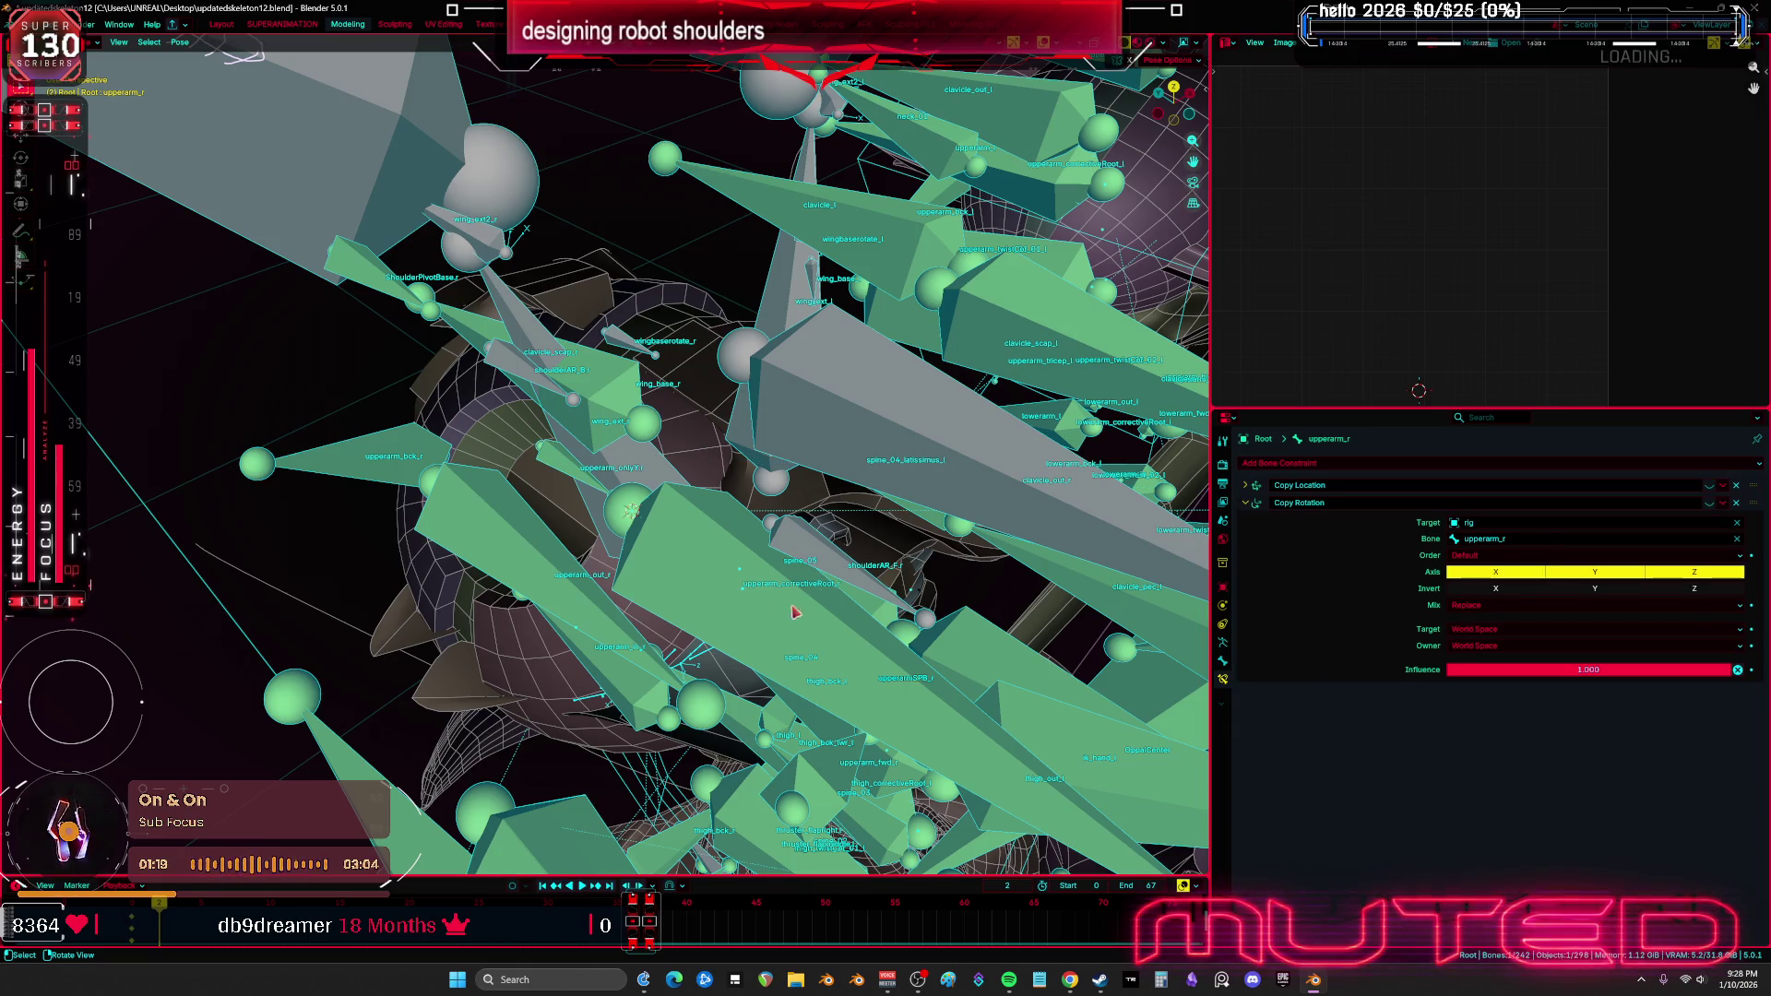
Test-rotate upperarm_r around Y, then rotate it freely while watching the shoulder
{"action": "key", "text": "r"}
{"action": "key", "text": "y"}
{"action": "middle_click_drag", "start_coordinate": [876, 704], "coordinate": [888, 579], "text": "alt"}
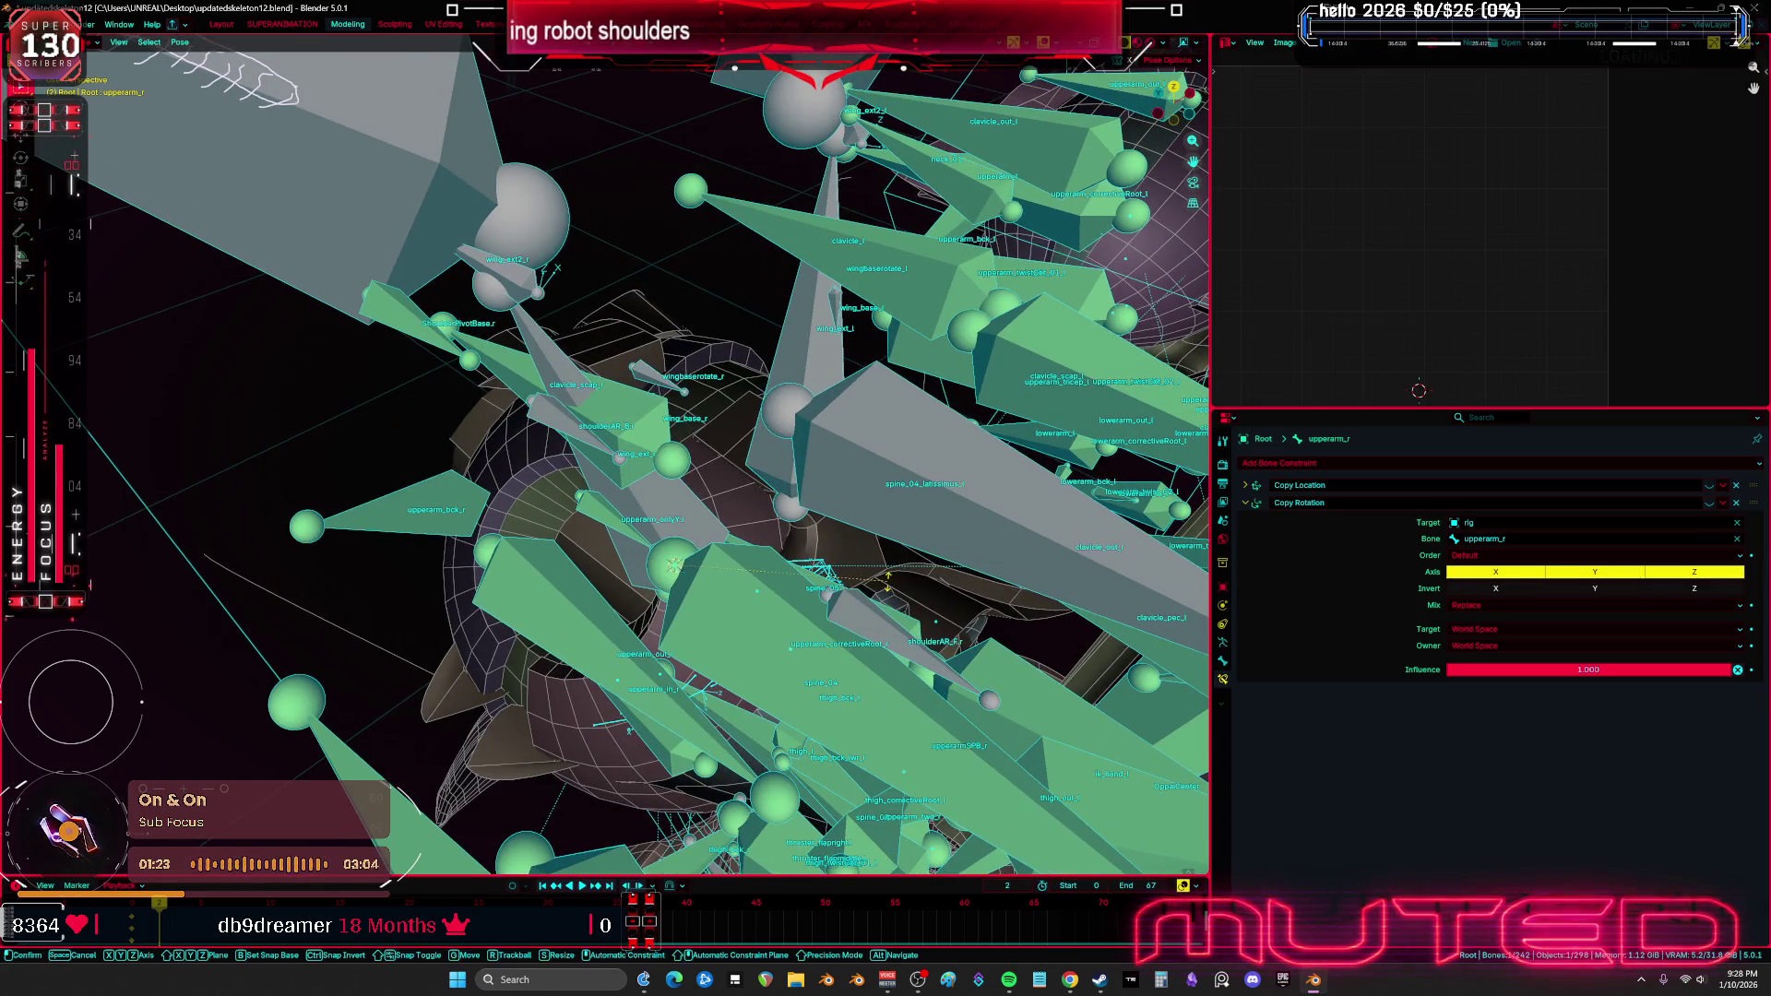
{"action": "middle_click_drag", "start_coordinate": [853, 662], "coordinate": [749, 521], "text": "alt"}
{"action": "left_click", "coordinate": [750, 521]}
{"action": "middle_click_drag", "start_coordinate": [777, 461], "coordinate": [872, 557]}
{"action": "key", "text": "r"}
{"action": "key", "text": "r"}
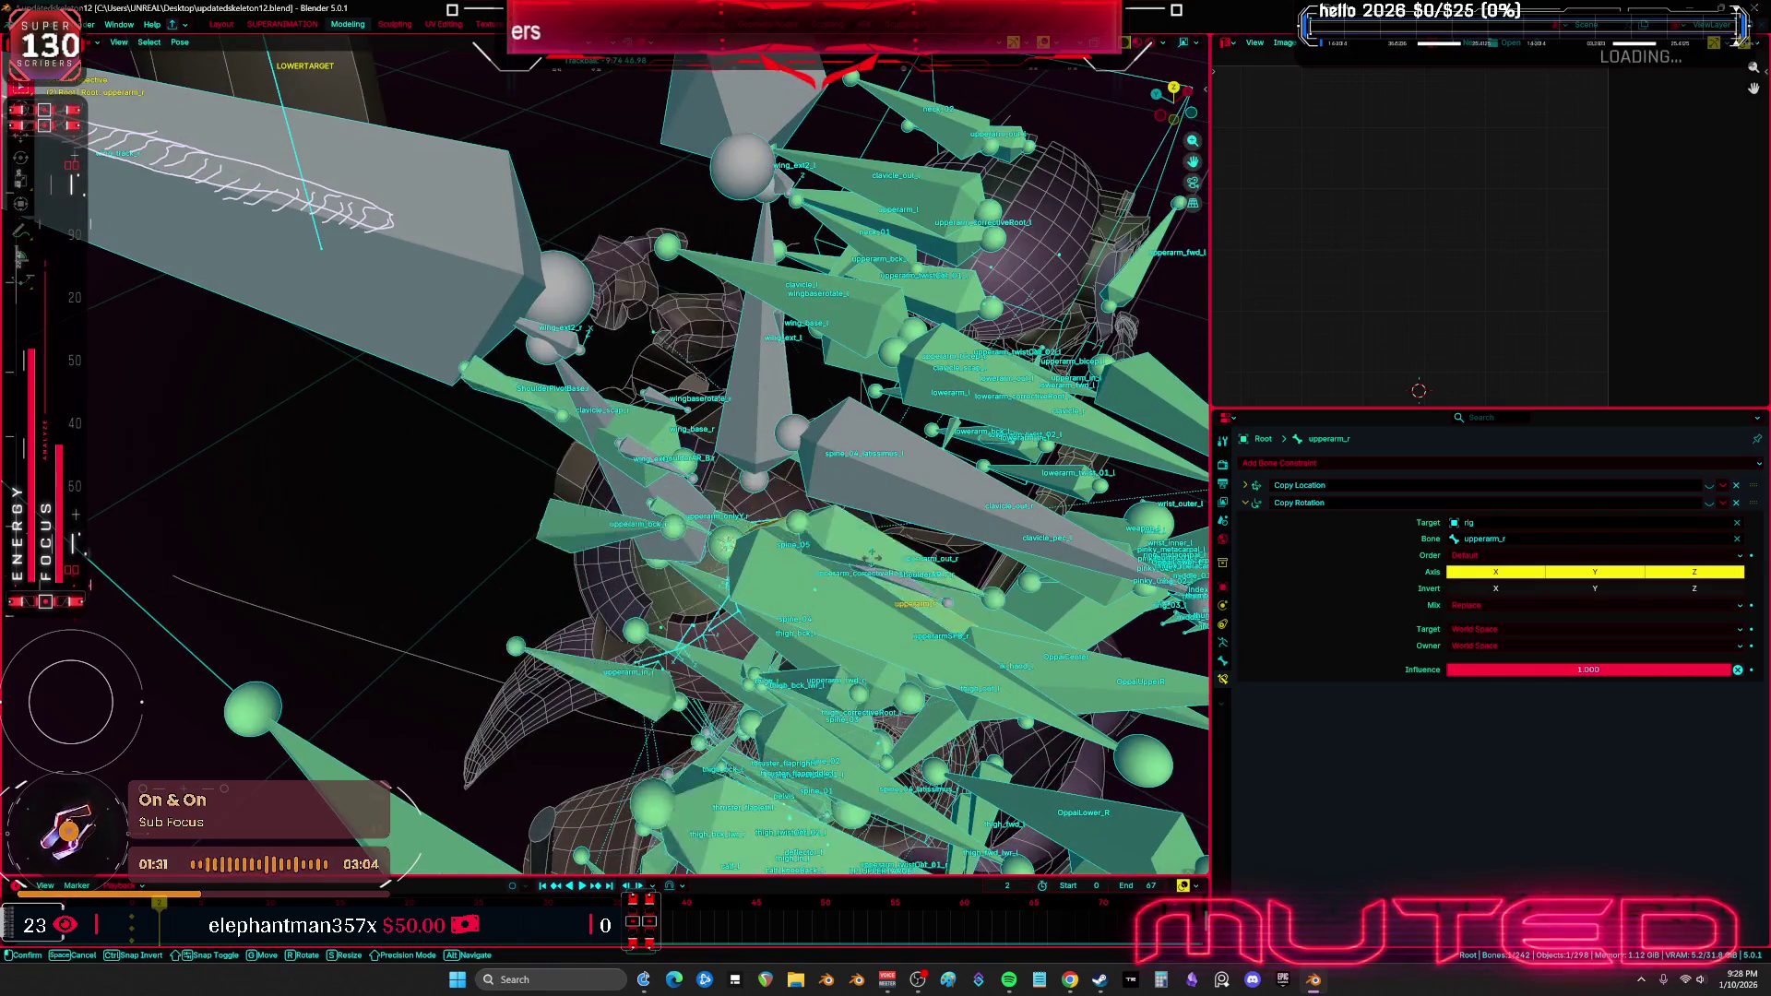
{"action": "left_click", "coordinate": [948, 573]}
Unhide all objects in Object mode, then return the rig to Pose mode
{"action": "key", "text": "ctrl+Tab"}
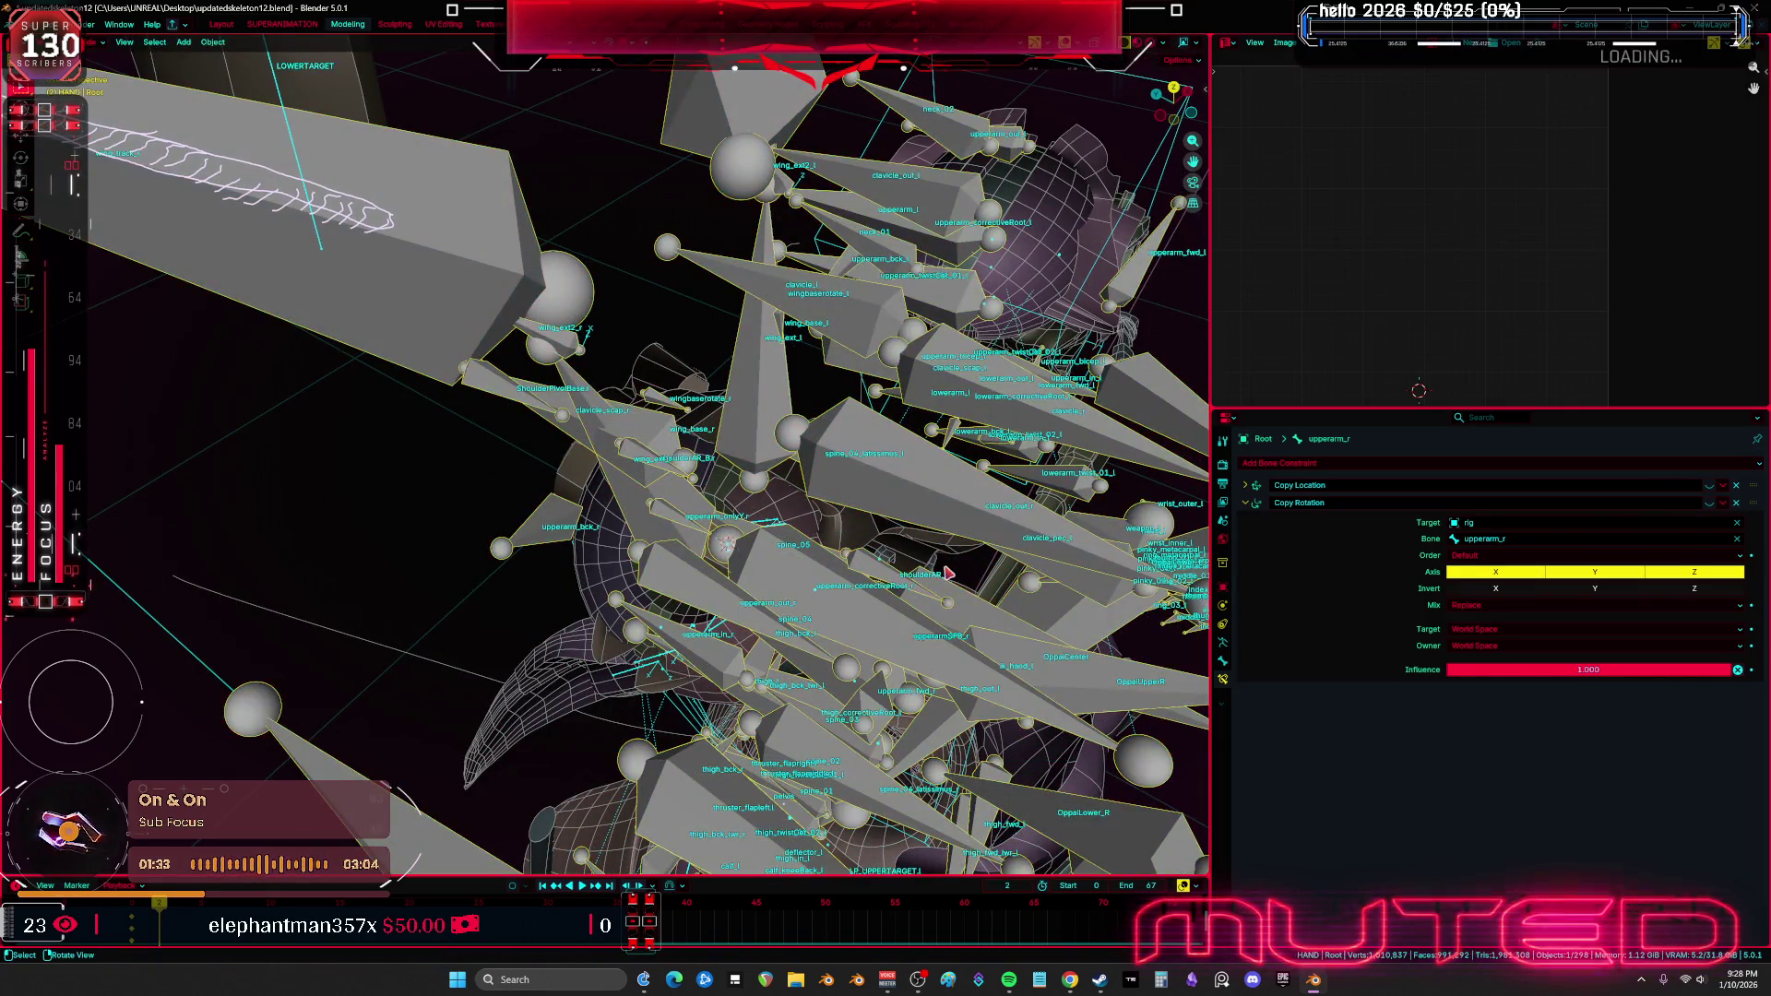
{"action": "key", "text": "alt+h"}
{"action": "mouse_move", "coordinate": [745, 465]}
{"action": "middle_mouse_down"}
{"action": "mouse_move", "coordinate": [705, 489]}
{"action": "mouse_move", "coordinate": [739, 494]}
{"action": "mouse_move", "coordinate": [782, 564]}
{"action": "middle_mouse_up"}
{"action": "key", "text": "ctrl+Tab"}
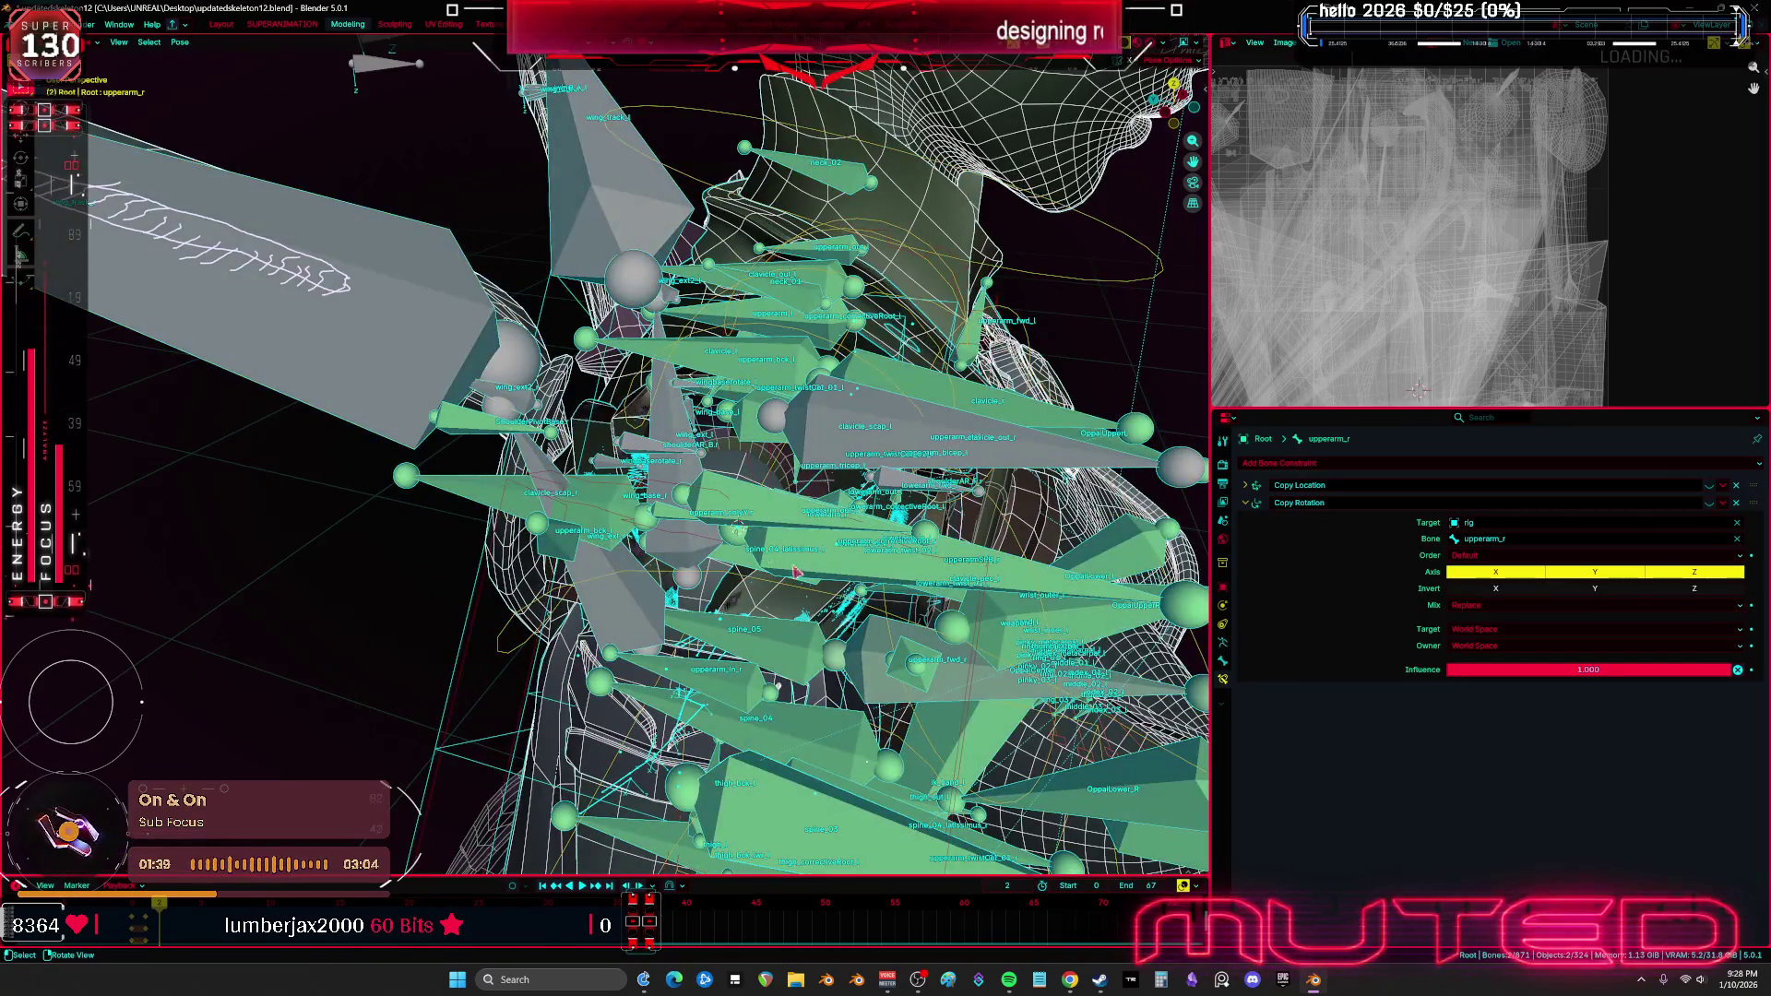
Test-rotate the upperarmSPF_r bone in solid shading to see how the shoulder armor follows
{"action": "left_click", "coordinate": [782, 564]}
{"action": "key", "text": "shift+z"}
{"action": "key", "text": "r"}
{"action": "key", "text": "r"}
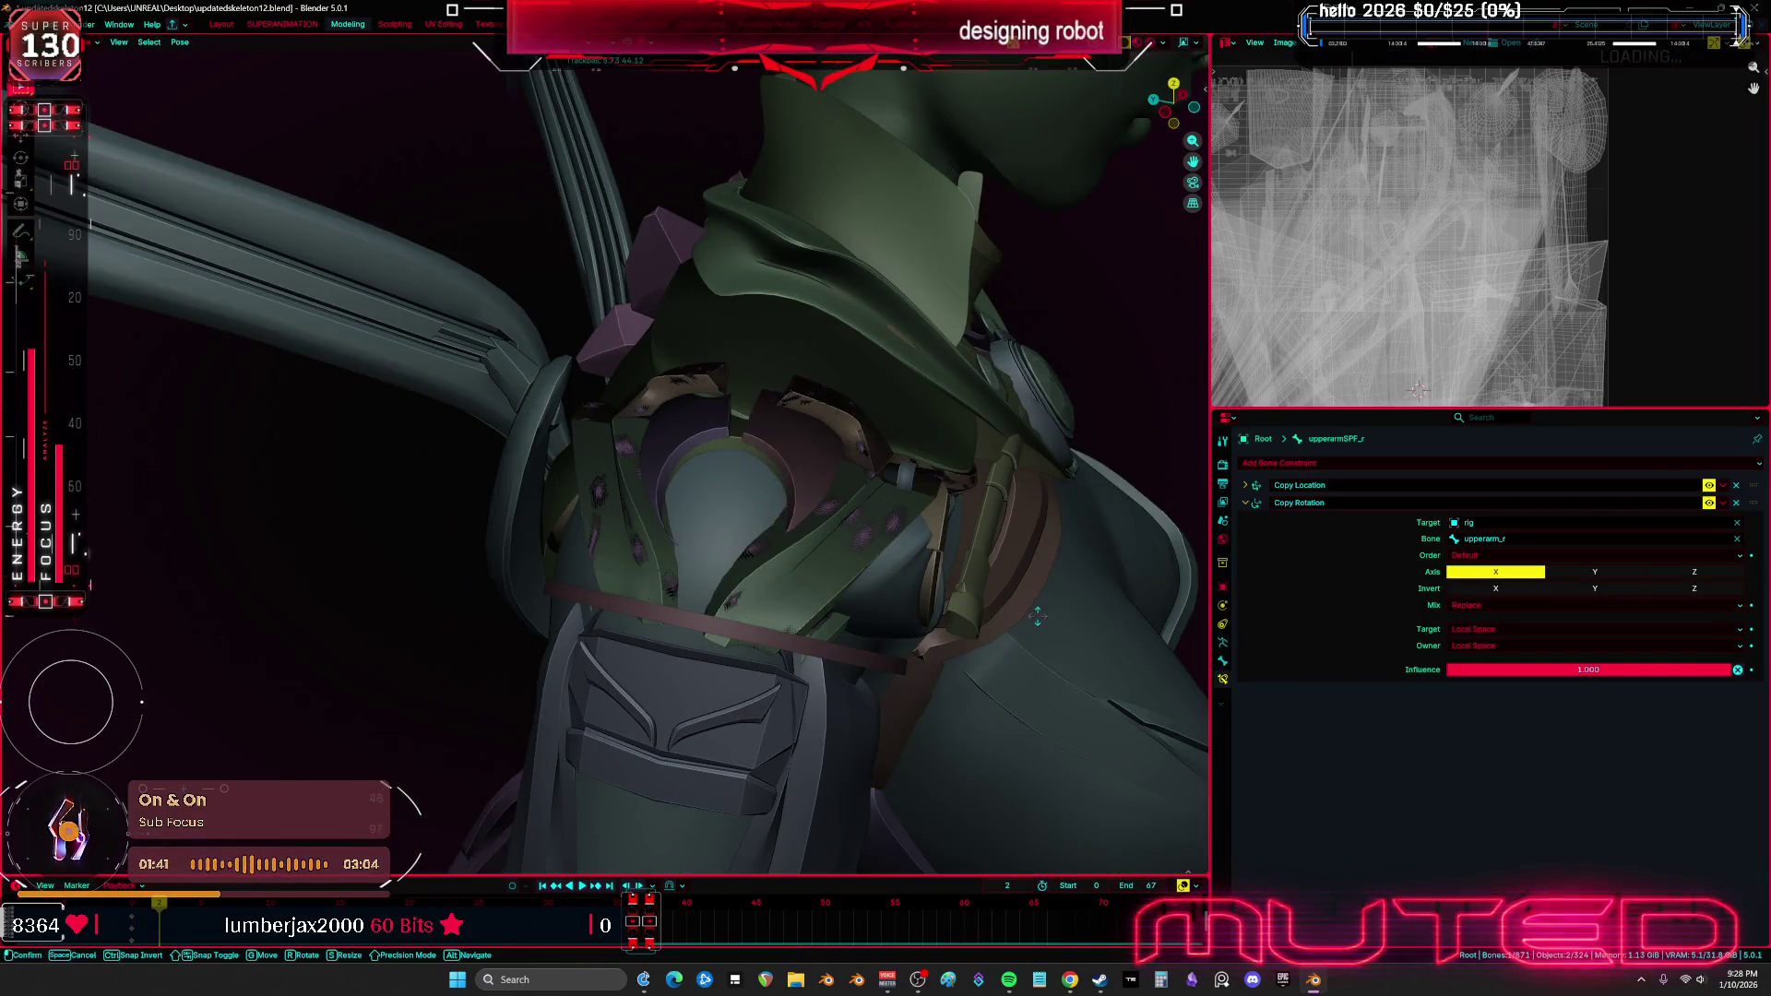
{"action": "key", "text": "shift+z"}
{"action": "key", "text": "r"}
{"action": "left_click", "coordinate": [867, 576]}
Trackball-rotate the upperarm_r bone twice, cancelling each time to restore the original pose
{"action": "left_click", "coordinate": [864, 584]}
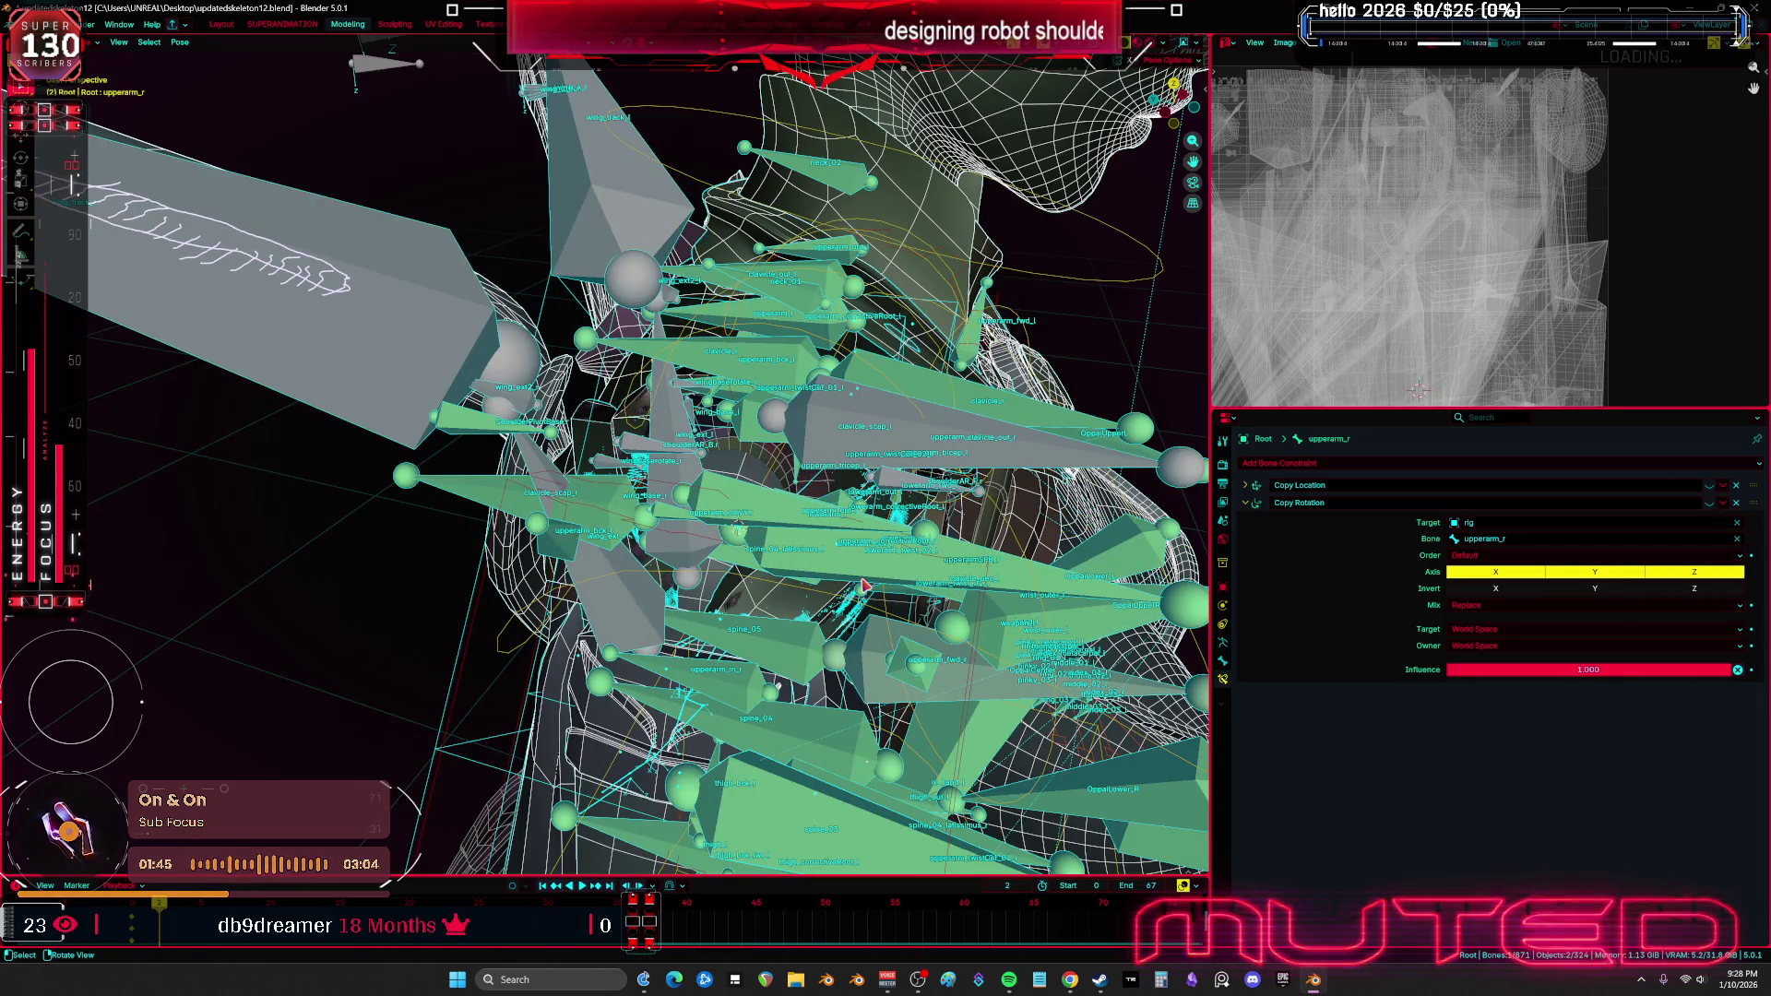
{"action": "key", "text": "r"}
{"action": "key", "text": "r"}
{"action": "key", "text": "shift+z"}
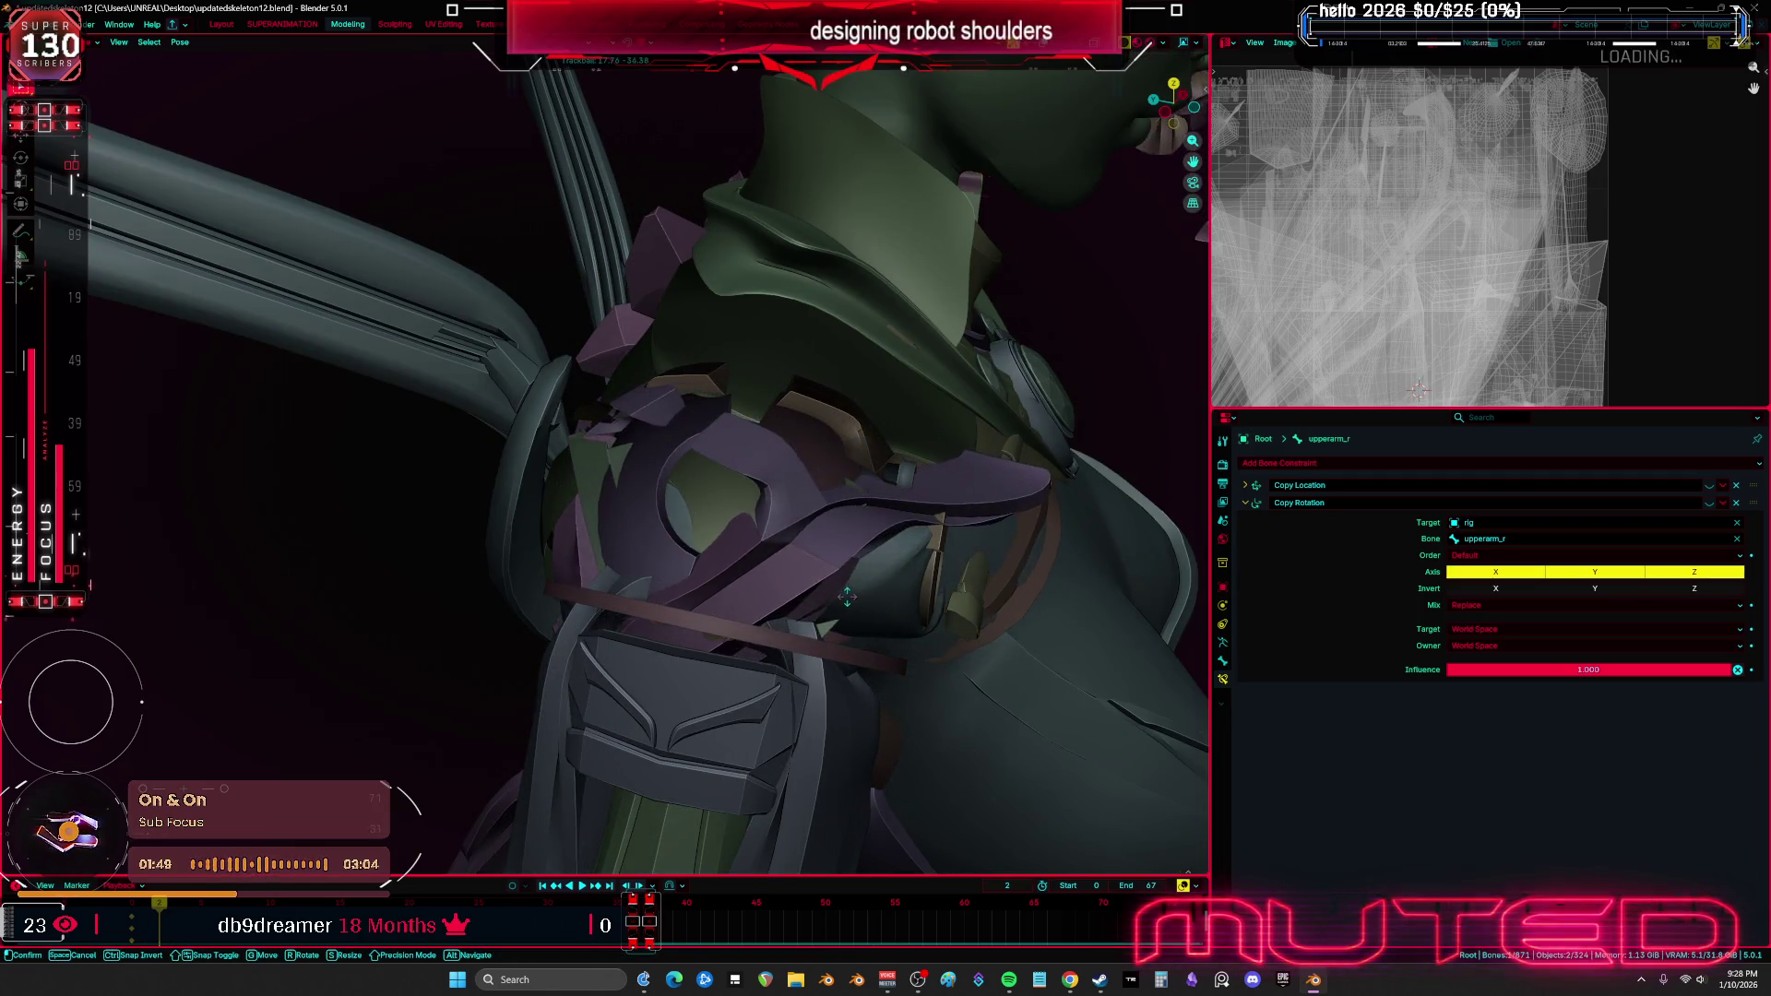
{"action": "right_click", "coordinate": [819, 508]}
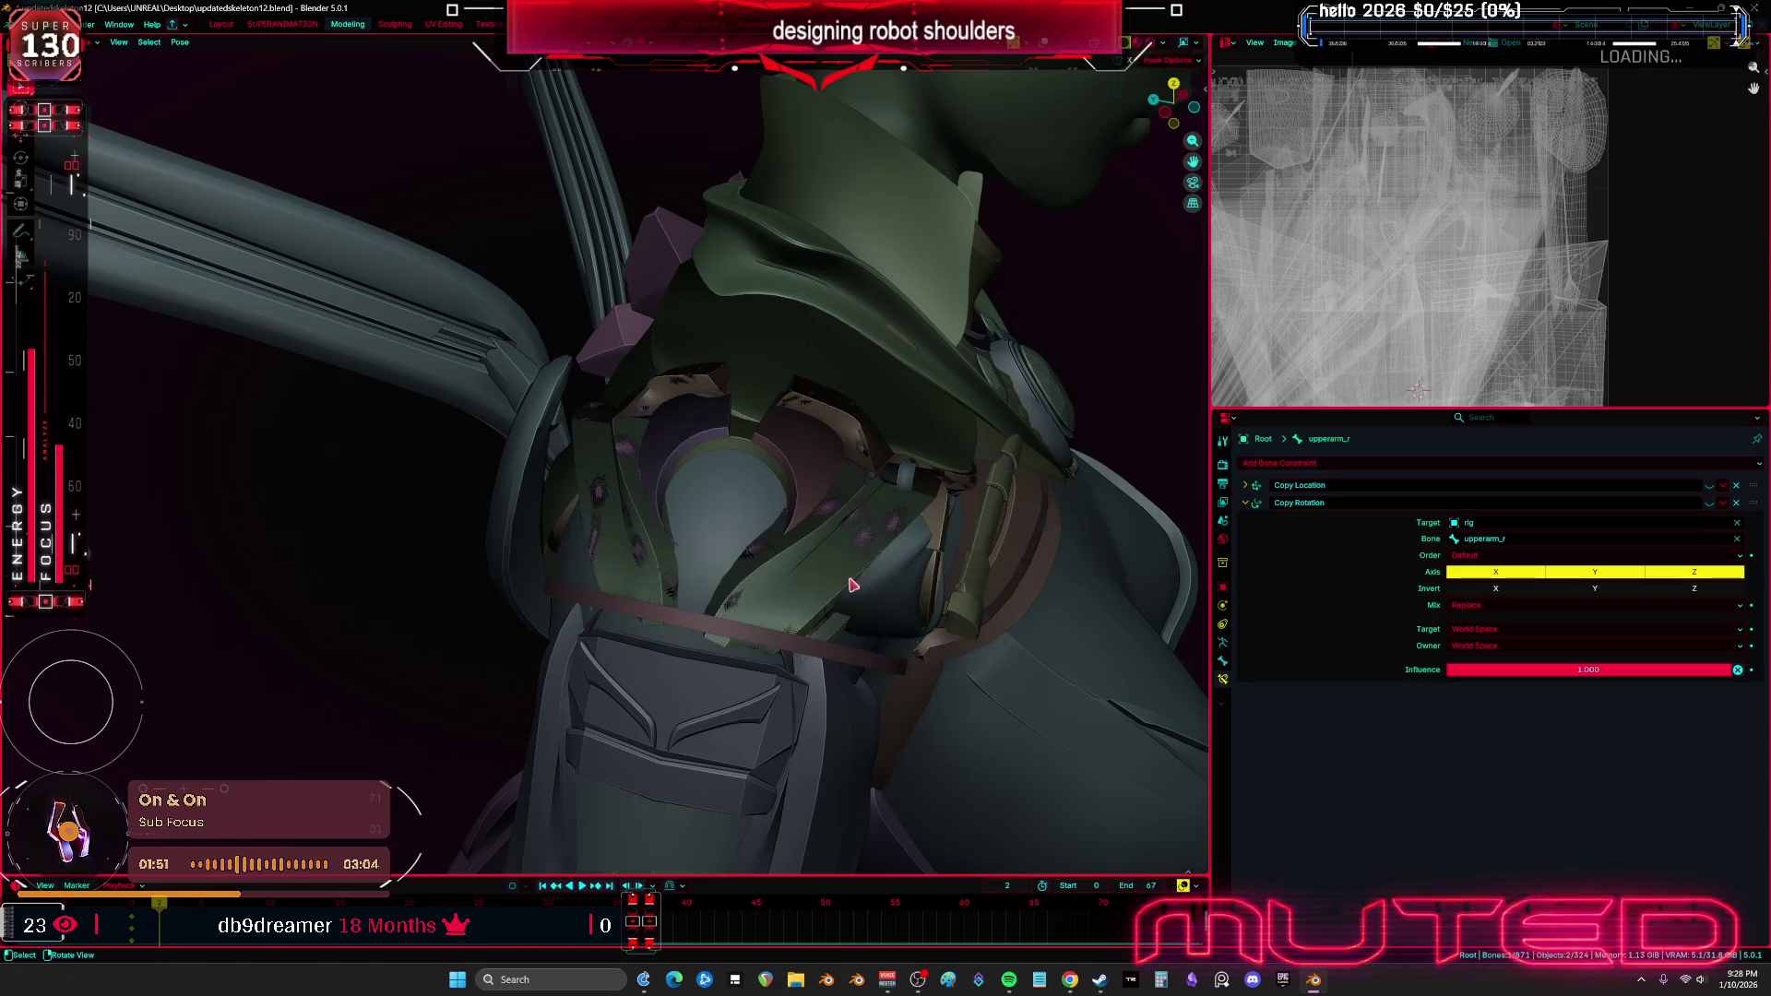
{"action": "key", "text": "r"}
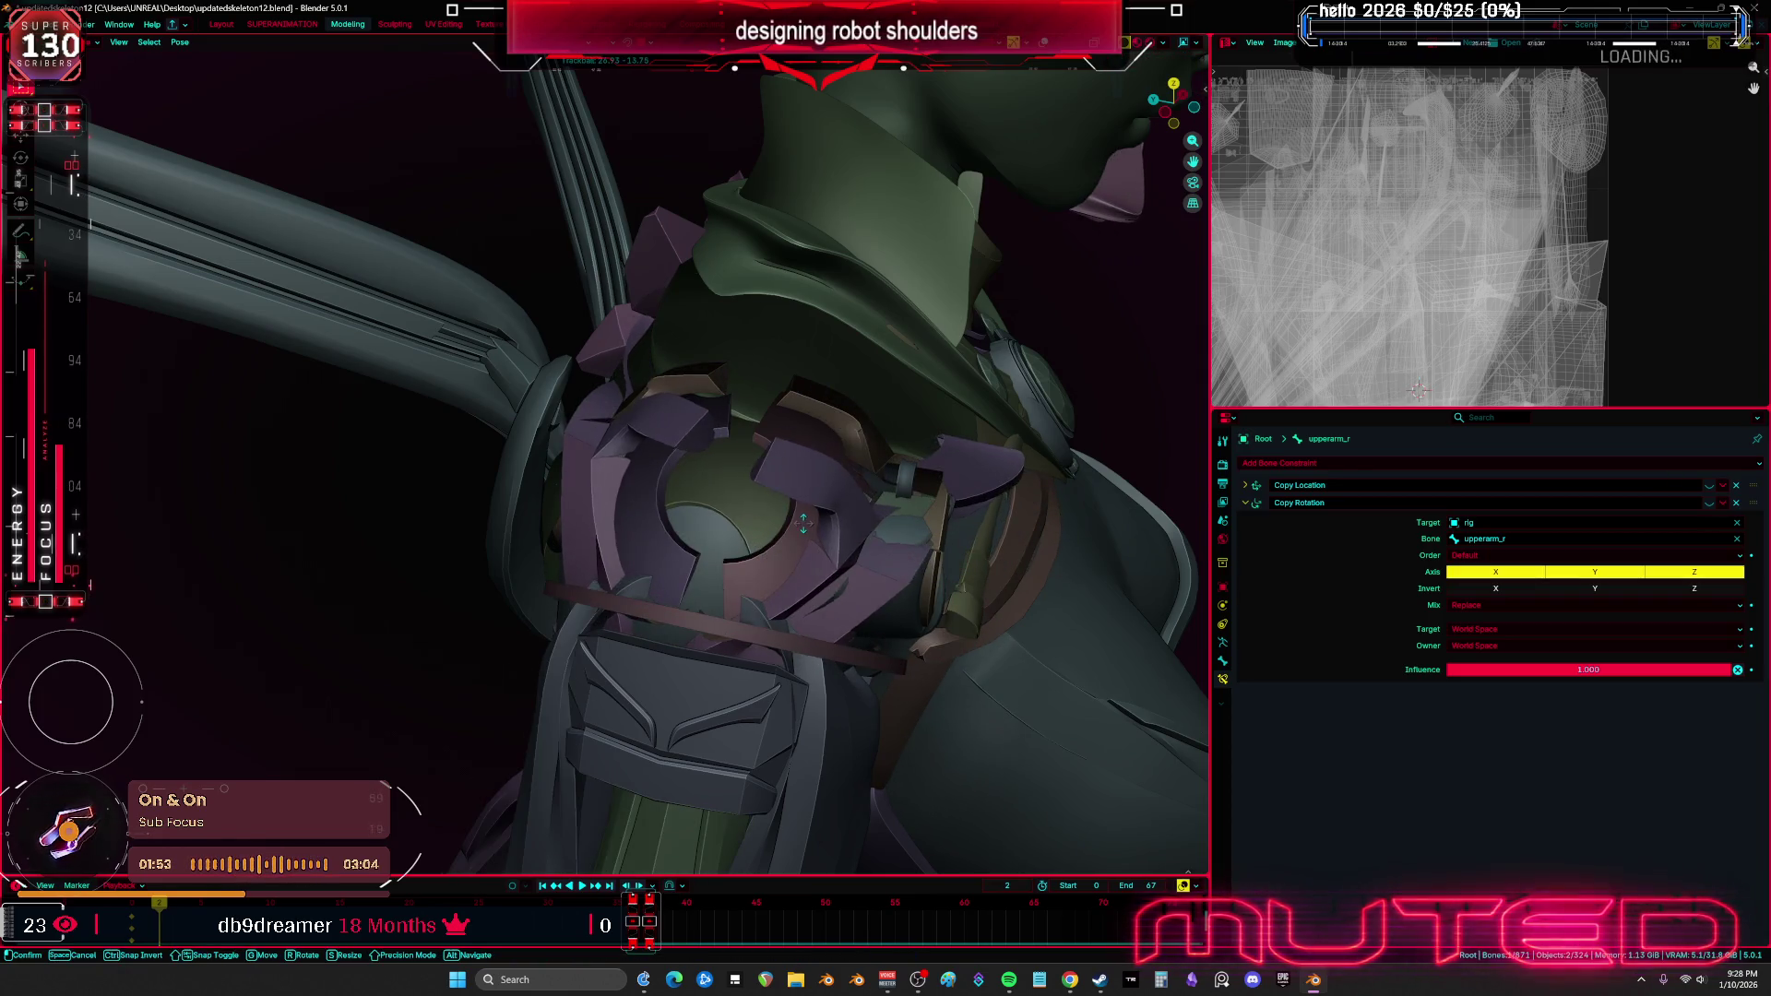
{"action": "right_click", "coordinate": [813, 503]}
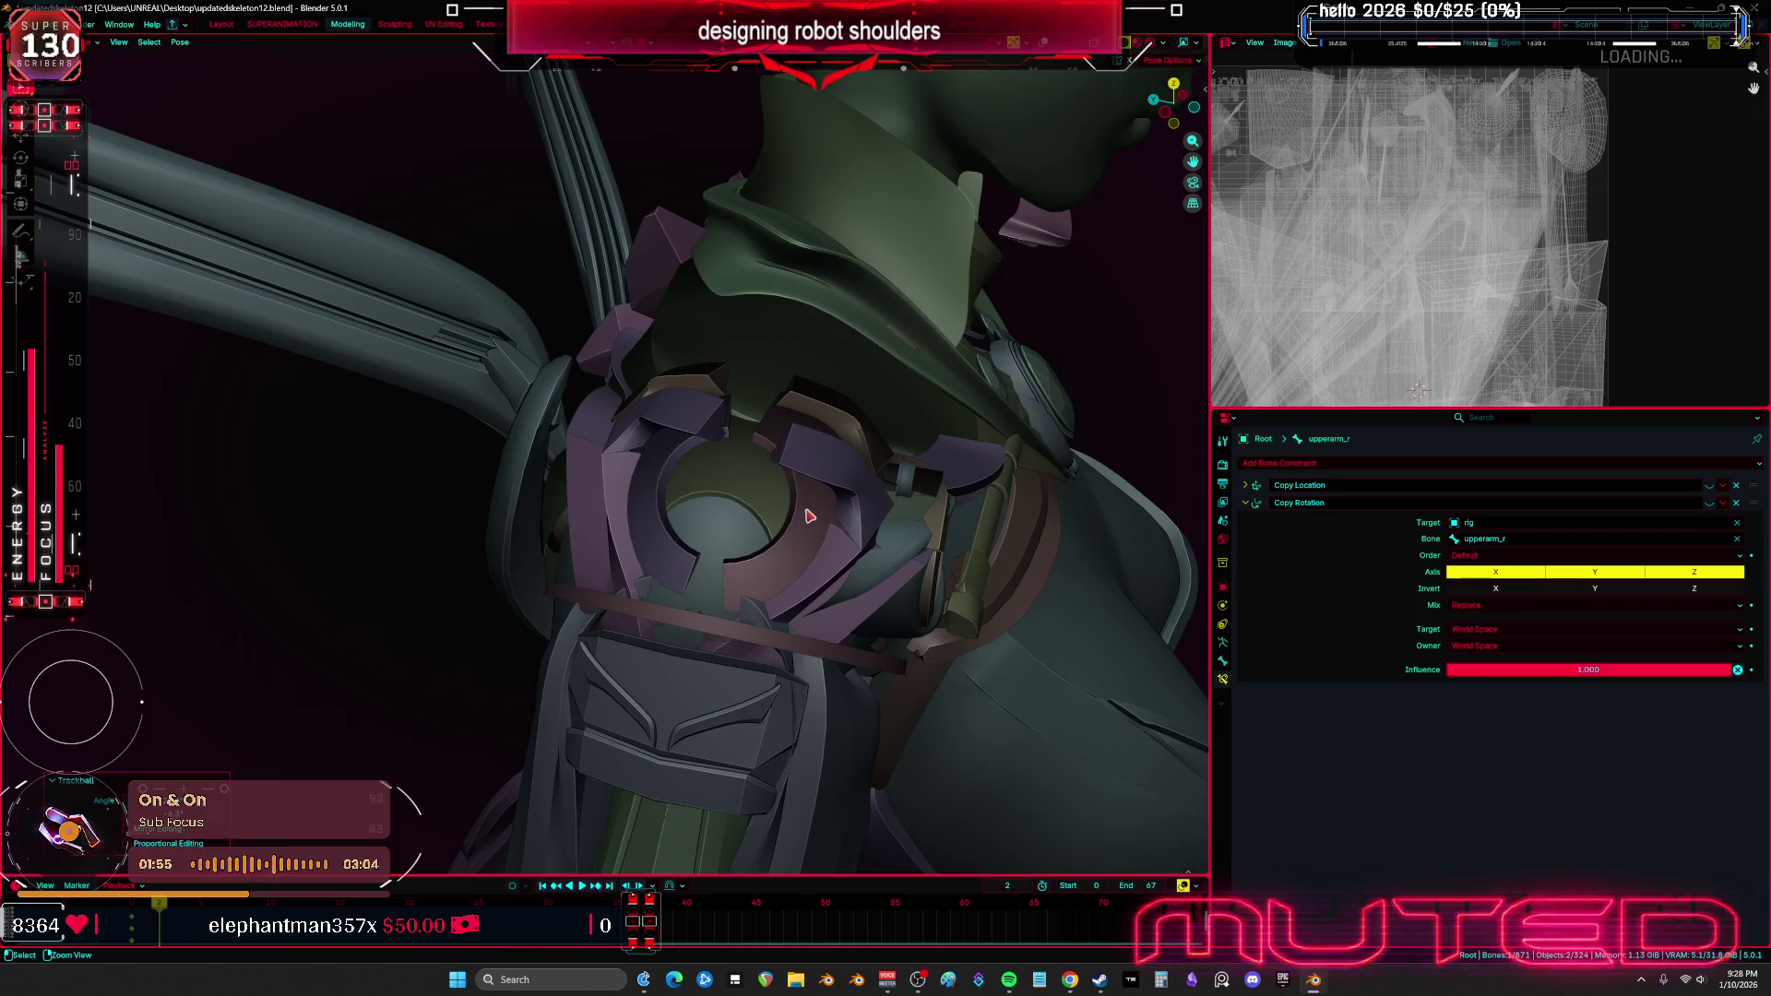
Select the copyover.009 armor piece and cancel a move on it
{"action": "left_click", "coordinate": [830, 468]}
{"action": "key", "text": "g"}
{"action": "right_click", "coordinate": [832, 464]}
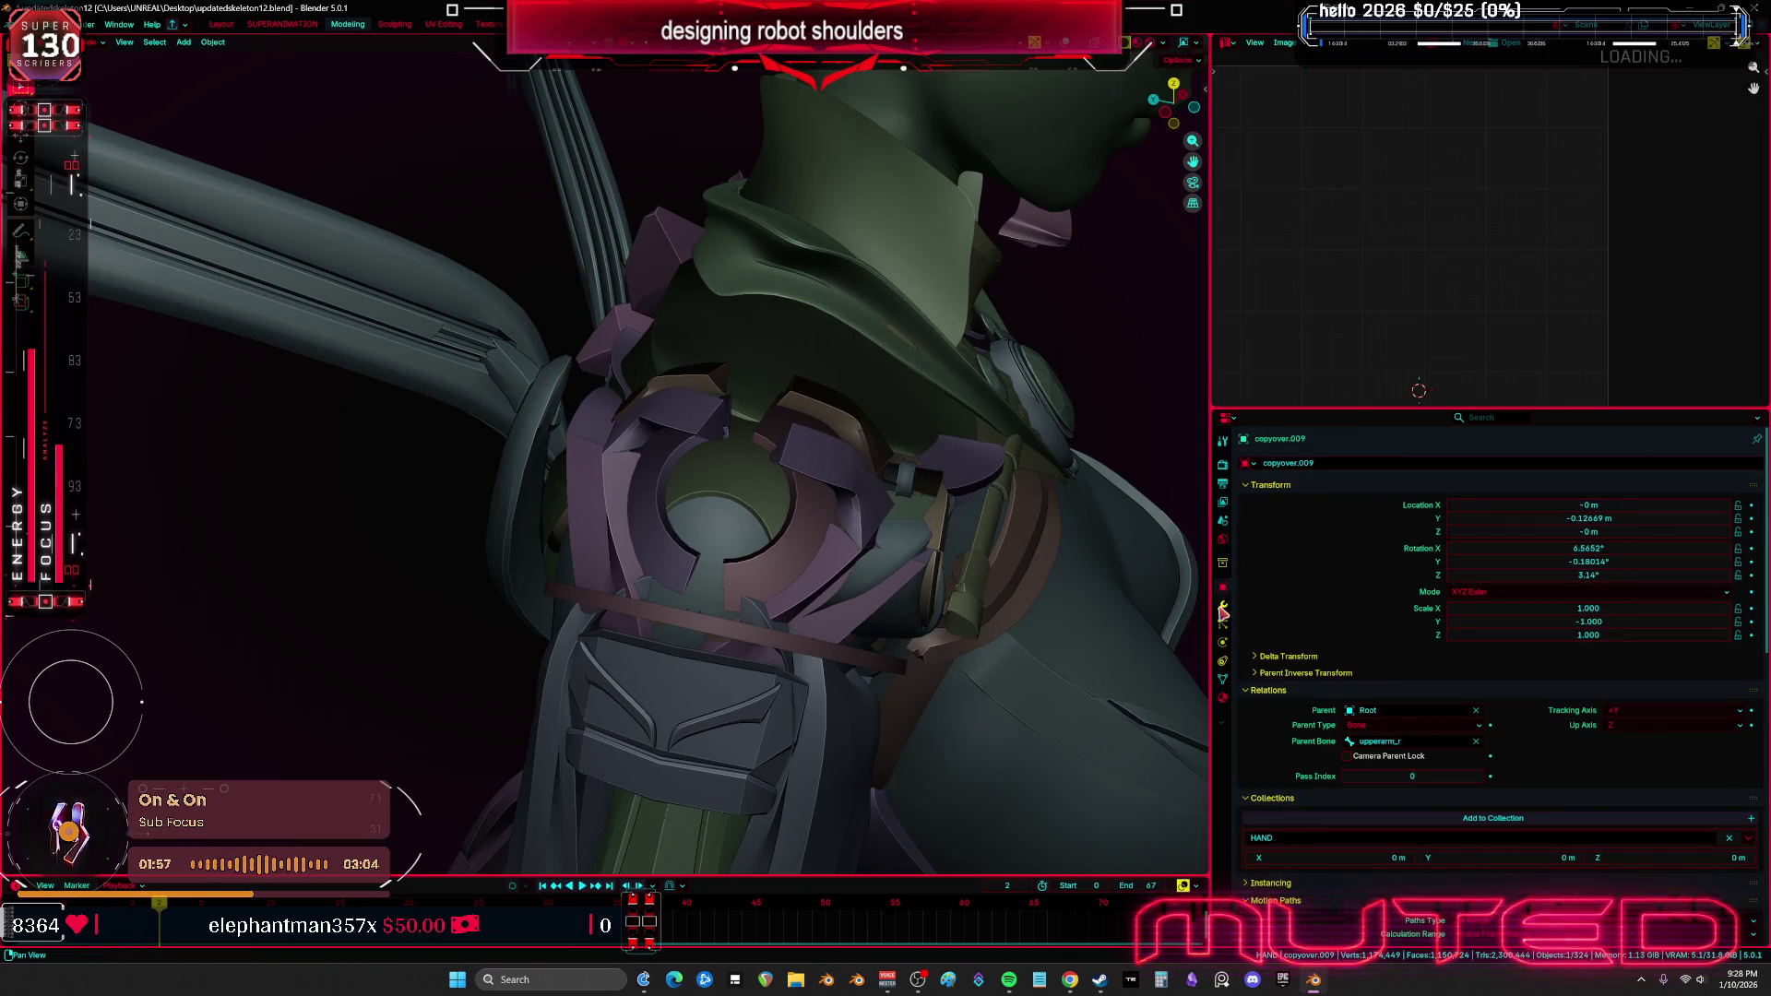
Show copyover.009's modifier stack, hide it, and orbit to inspect the shoulder beneath
{"action": "left_click", "coordinate": [1222, 605]}
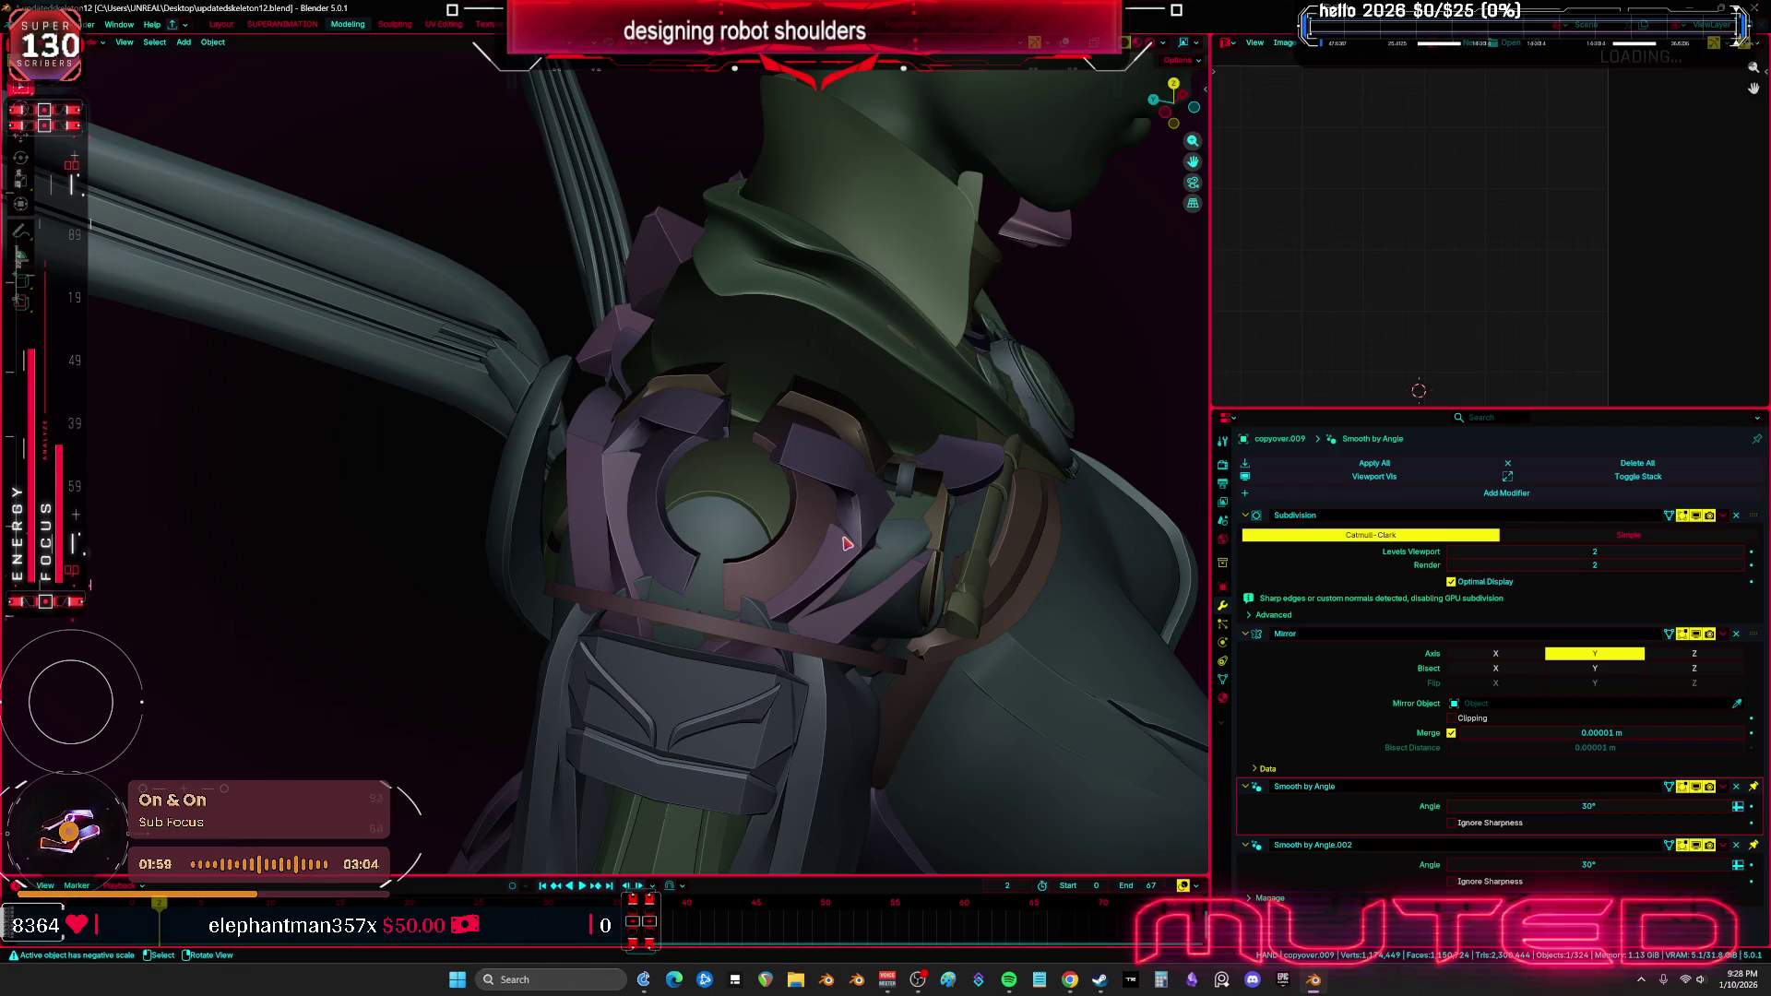
{"action": "key", "text": "h"}
{"action": "middle_click_drag", "start_coordinate": [825, 551], "coordinate": [780, 523]}
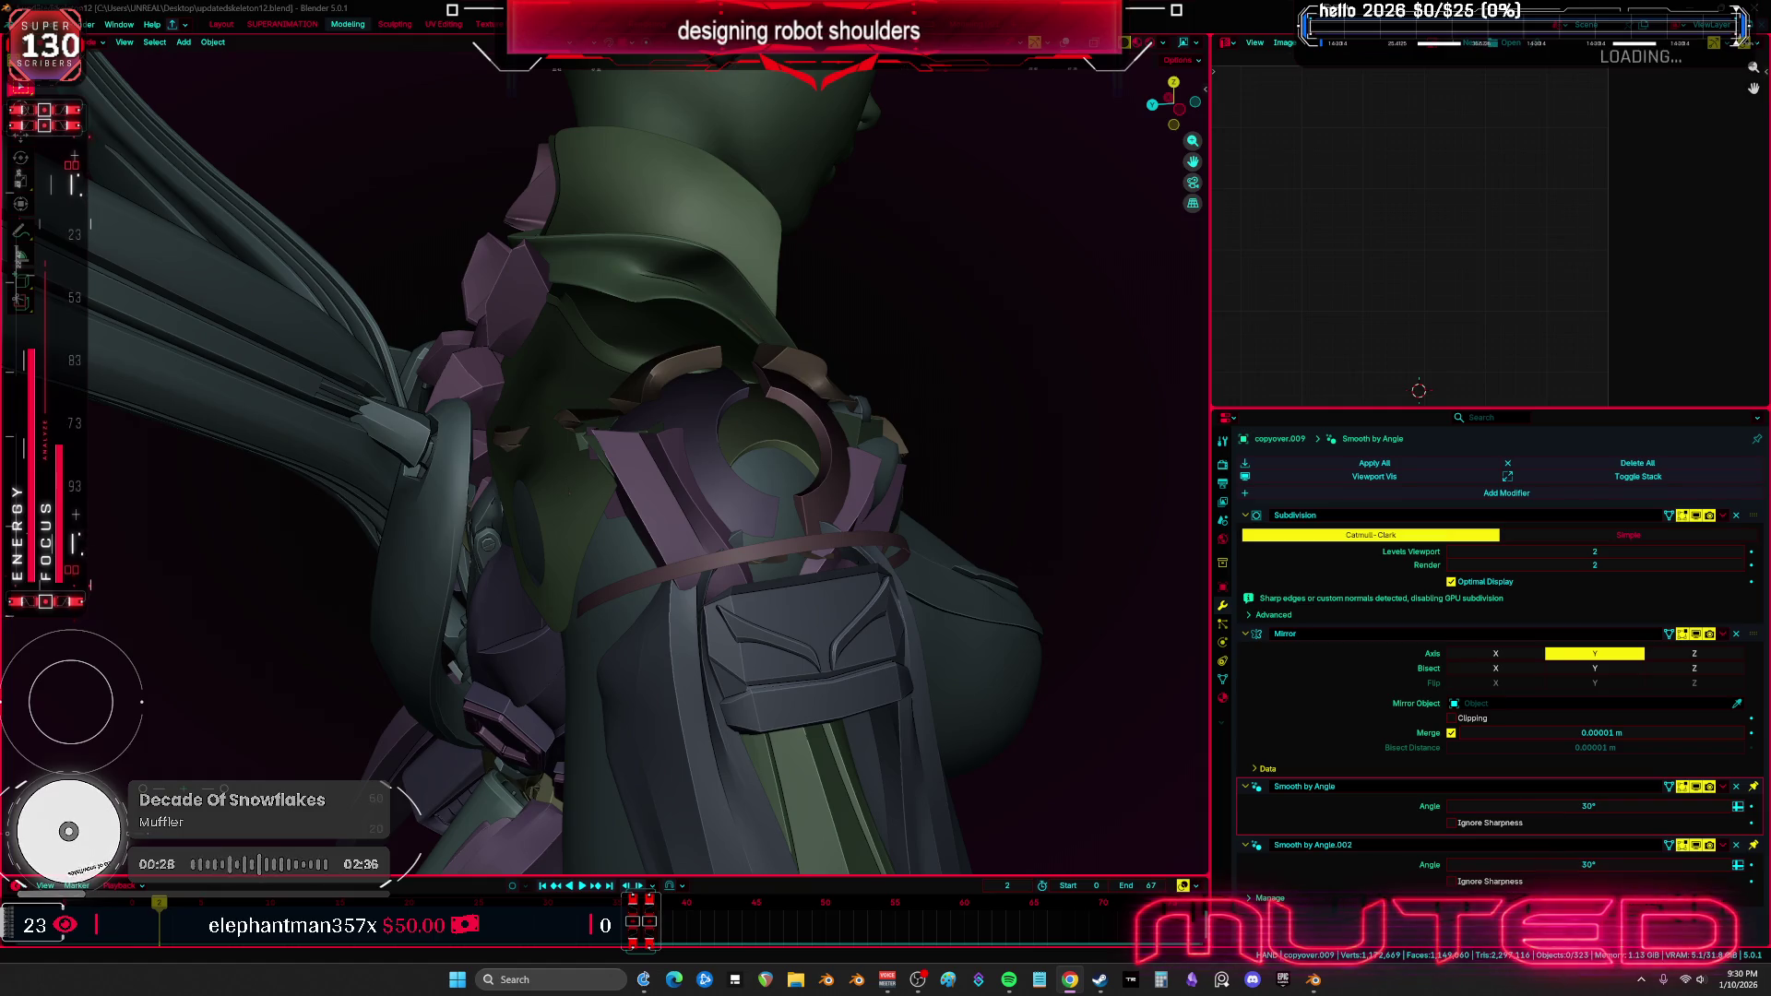
In X-ray view, put the Root armature in Pose Mode and clear user transforms
{"action": "mouse_move", "coordinate": [590, 443]}
{"action": "middle_mouse_down"}
{"action": "mouse_move", "coordinate": [637, 461]}
{"action": "mouse_move", "coordinate": [841, 650]}
{"action": "middle_mouse_up"}
{"action": "key", "text": "alt+z"}
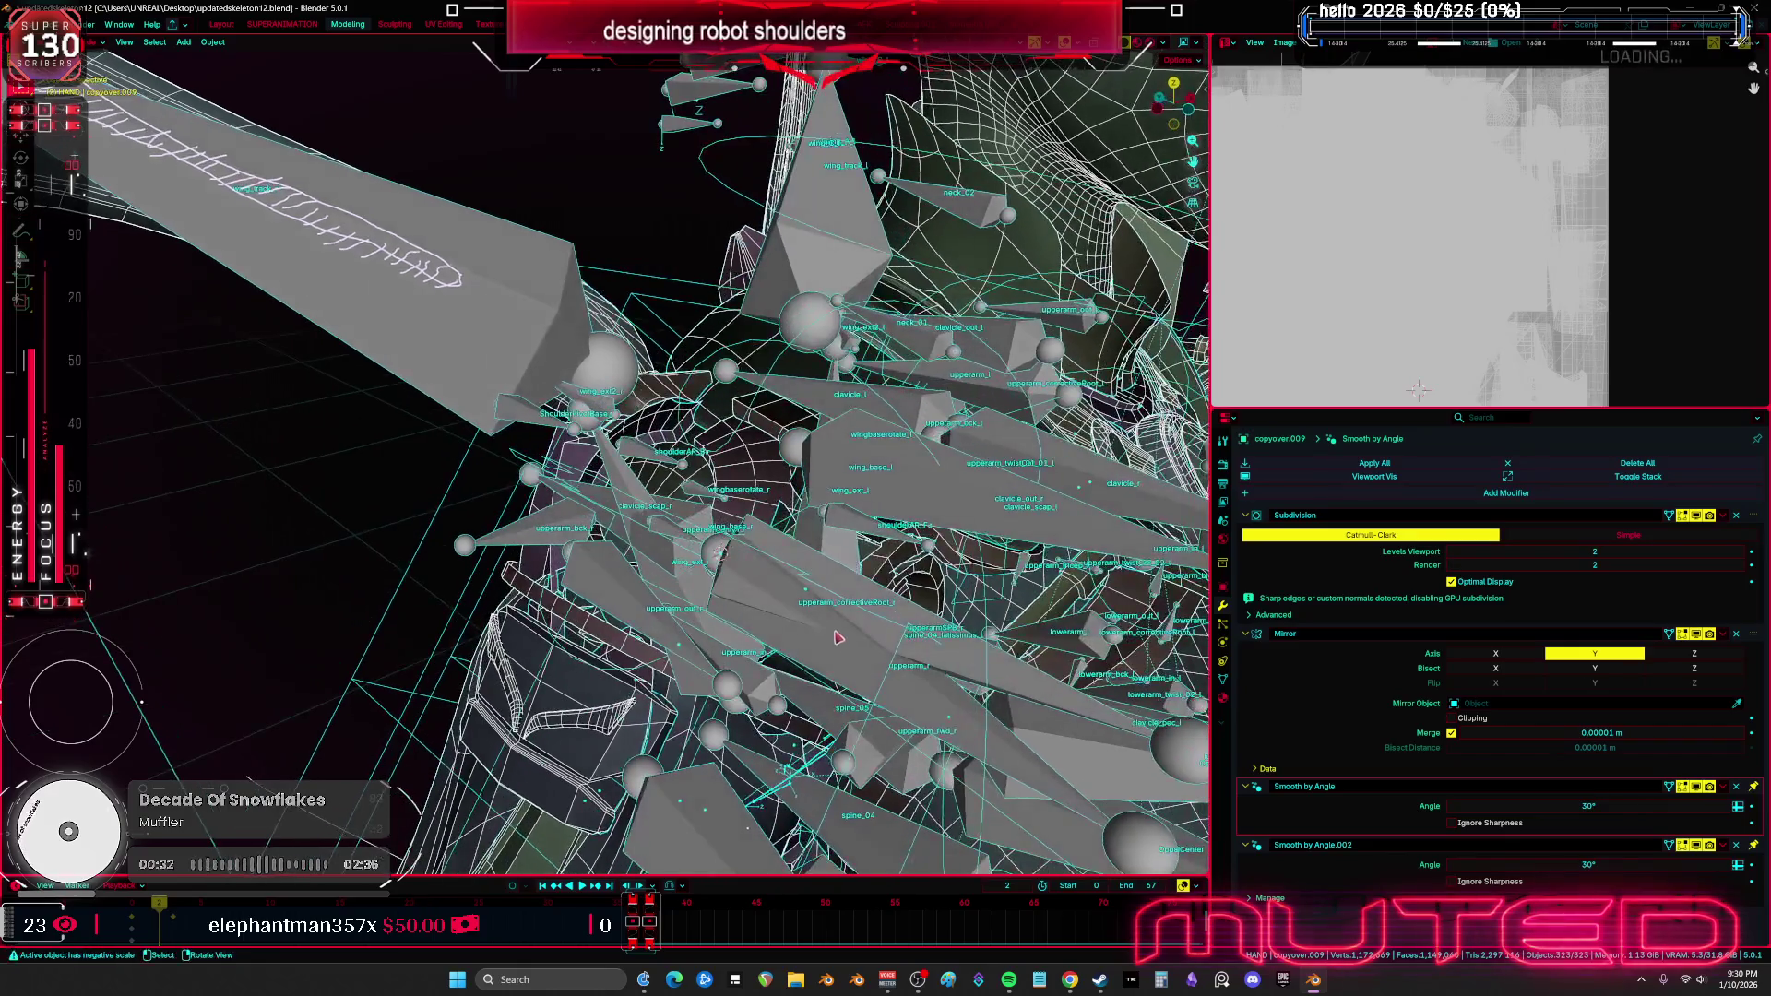
{"action": "left_click", "coordinate": [842, 650]}
{"action": "key", "text": "ctrl+Tab"}
{"action": "right_click", "coordinate": [791, 885]}
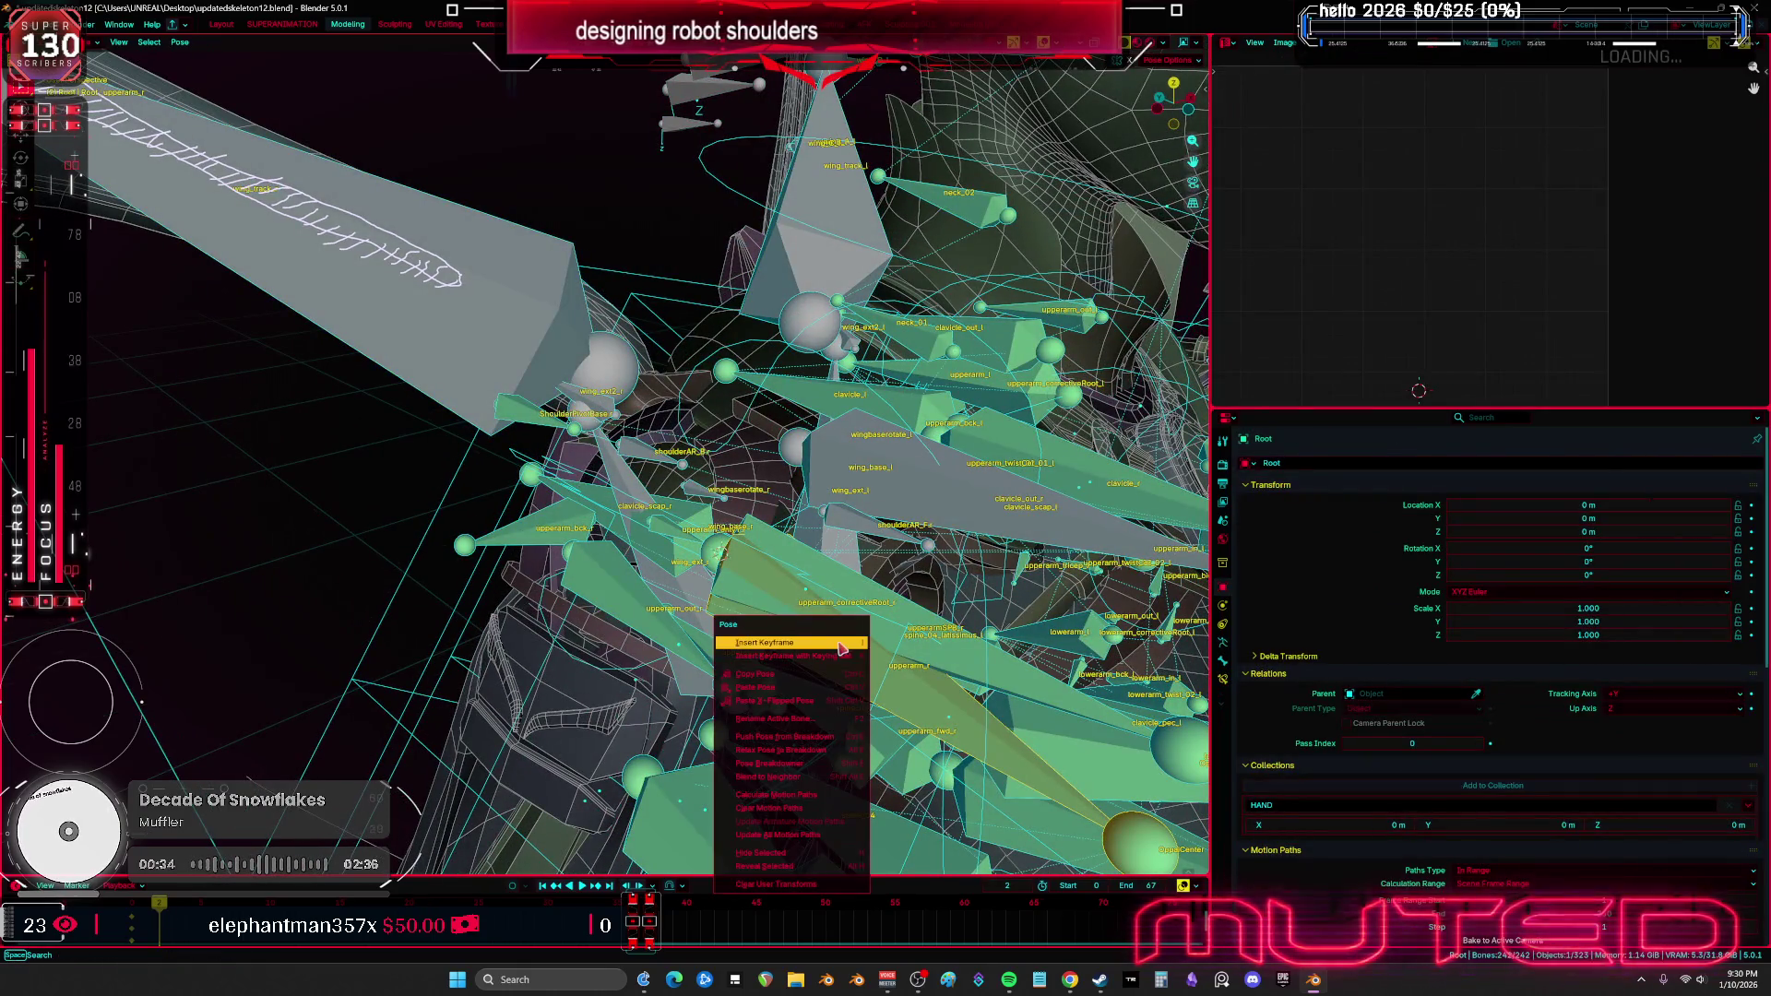
{"action": "left_click", "coordinate": [790, 887]}
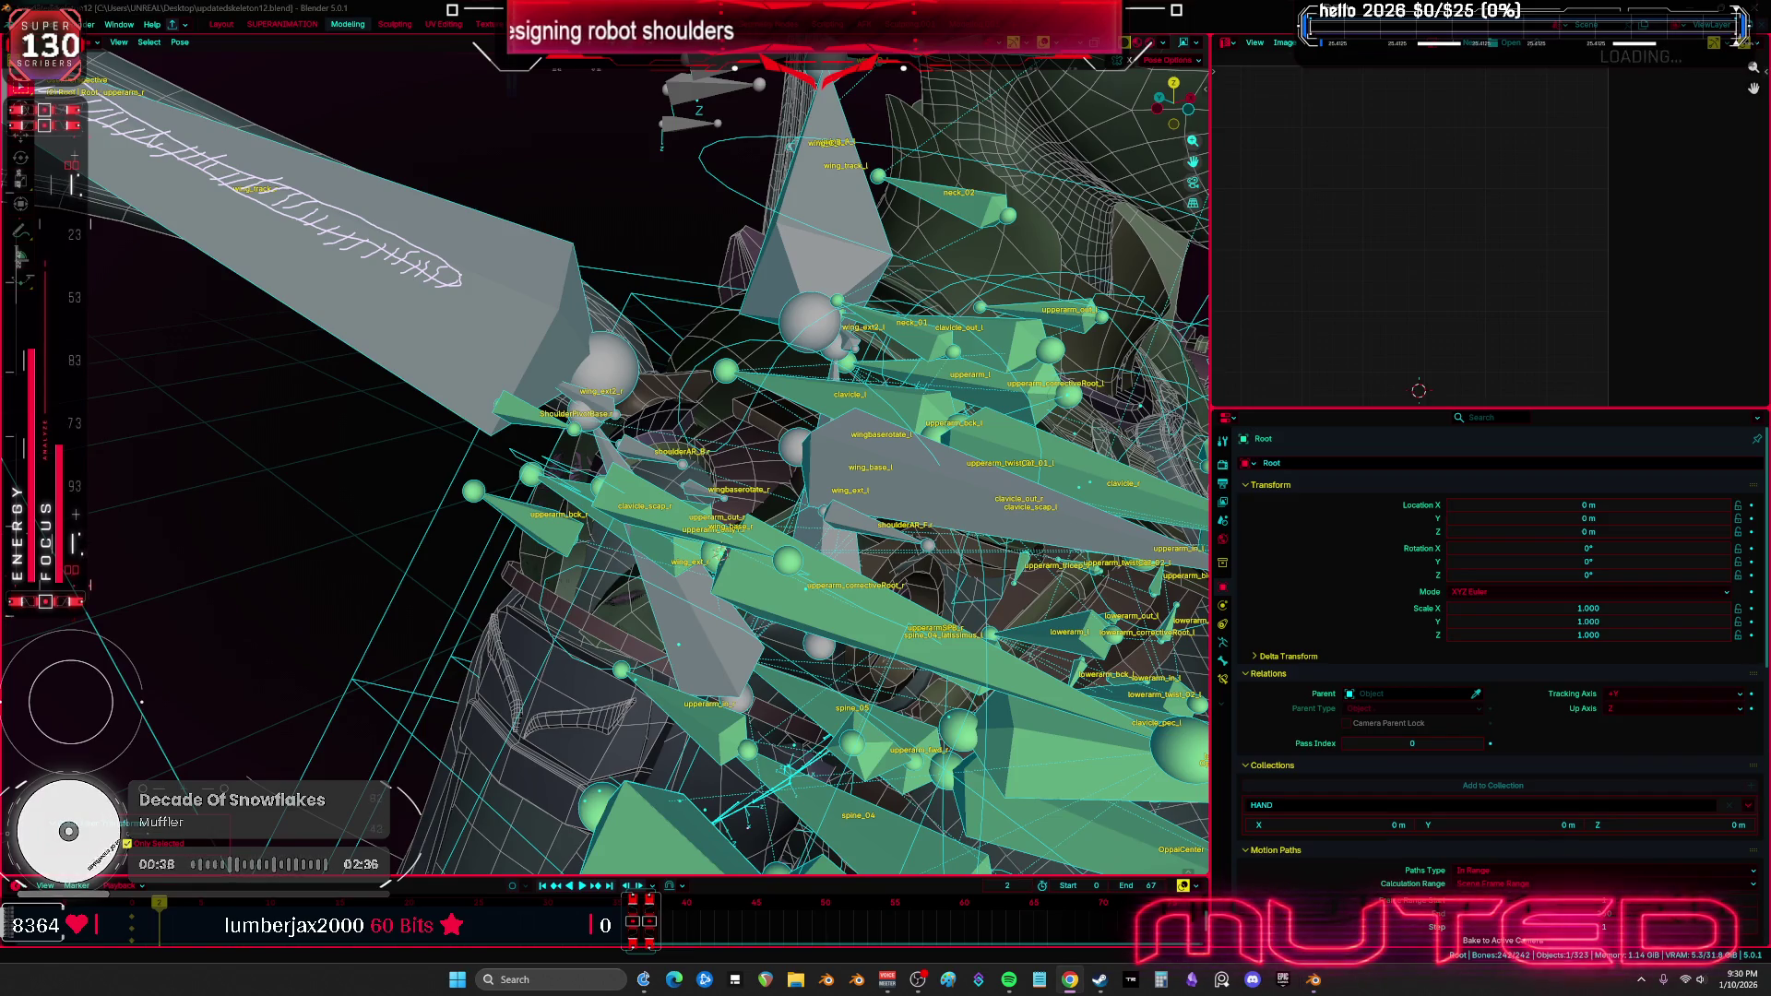
Test-rotate a bone against the armor, then revert
{"action": "middle_click_drag", "start_coordinate": [738, 544], "coordinate": [783, 558]}
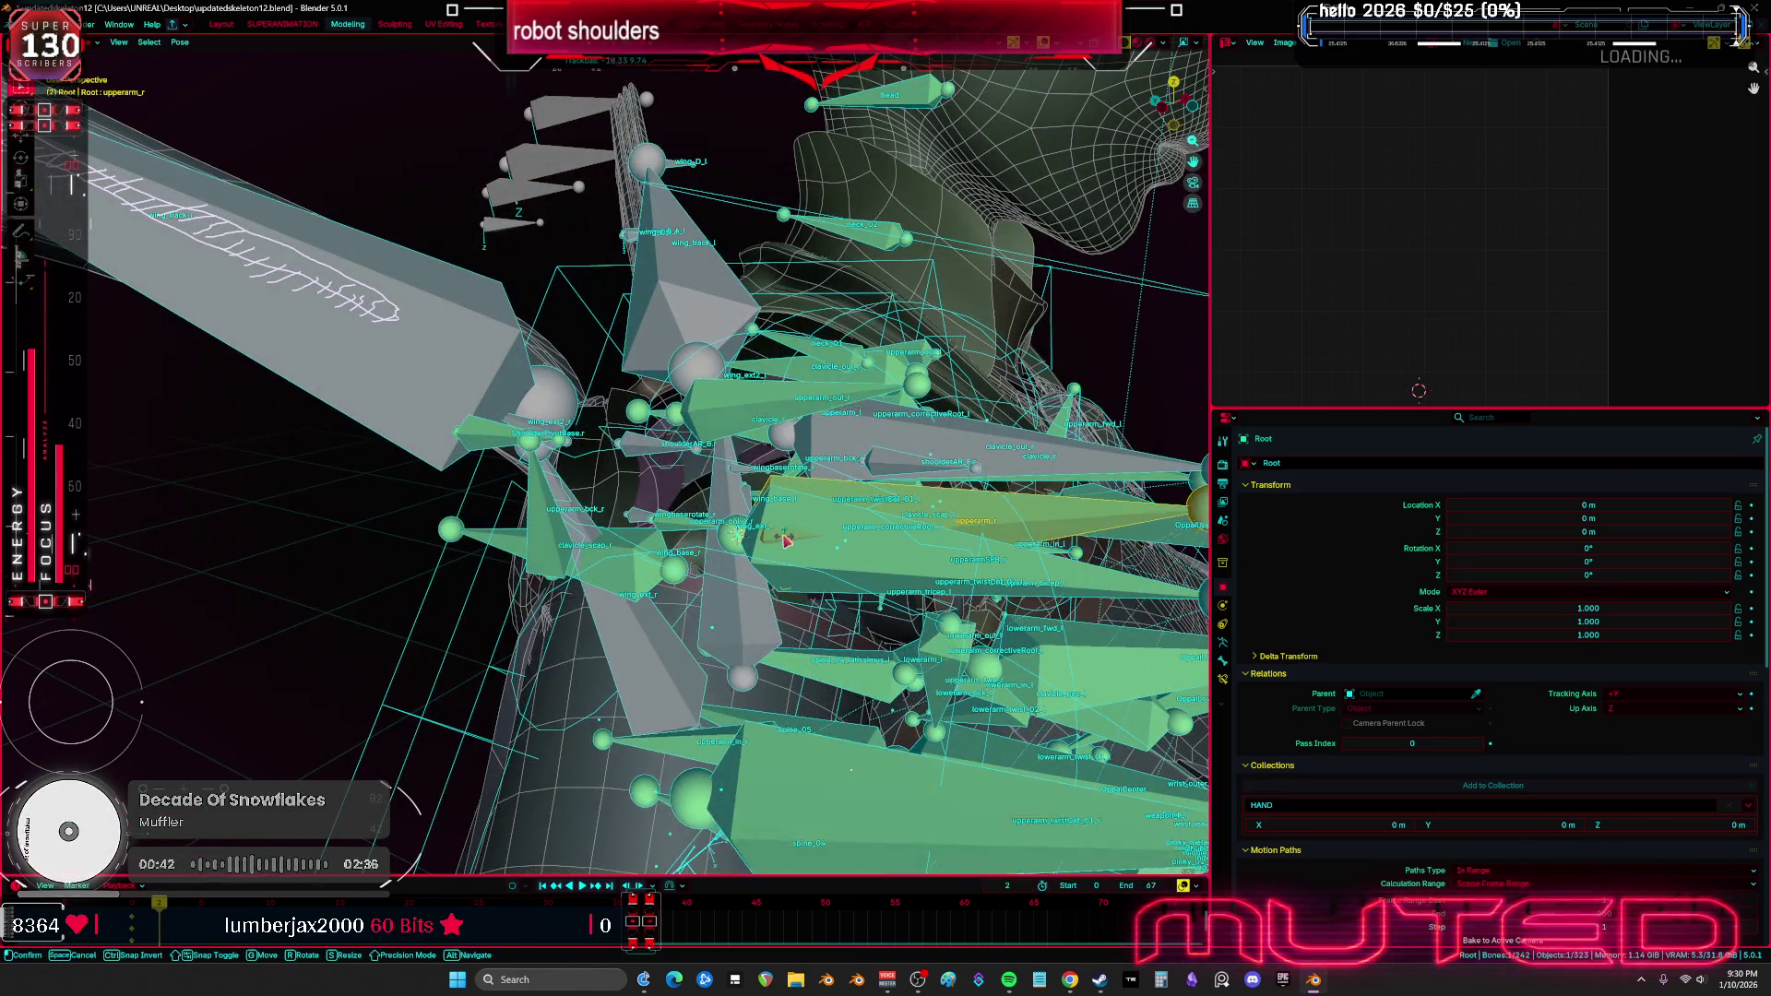
{"action": "key", "text": "r"}
{"action": "key", "text": "r"}
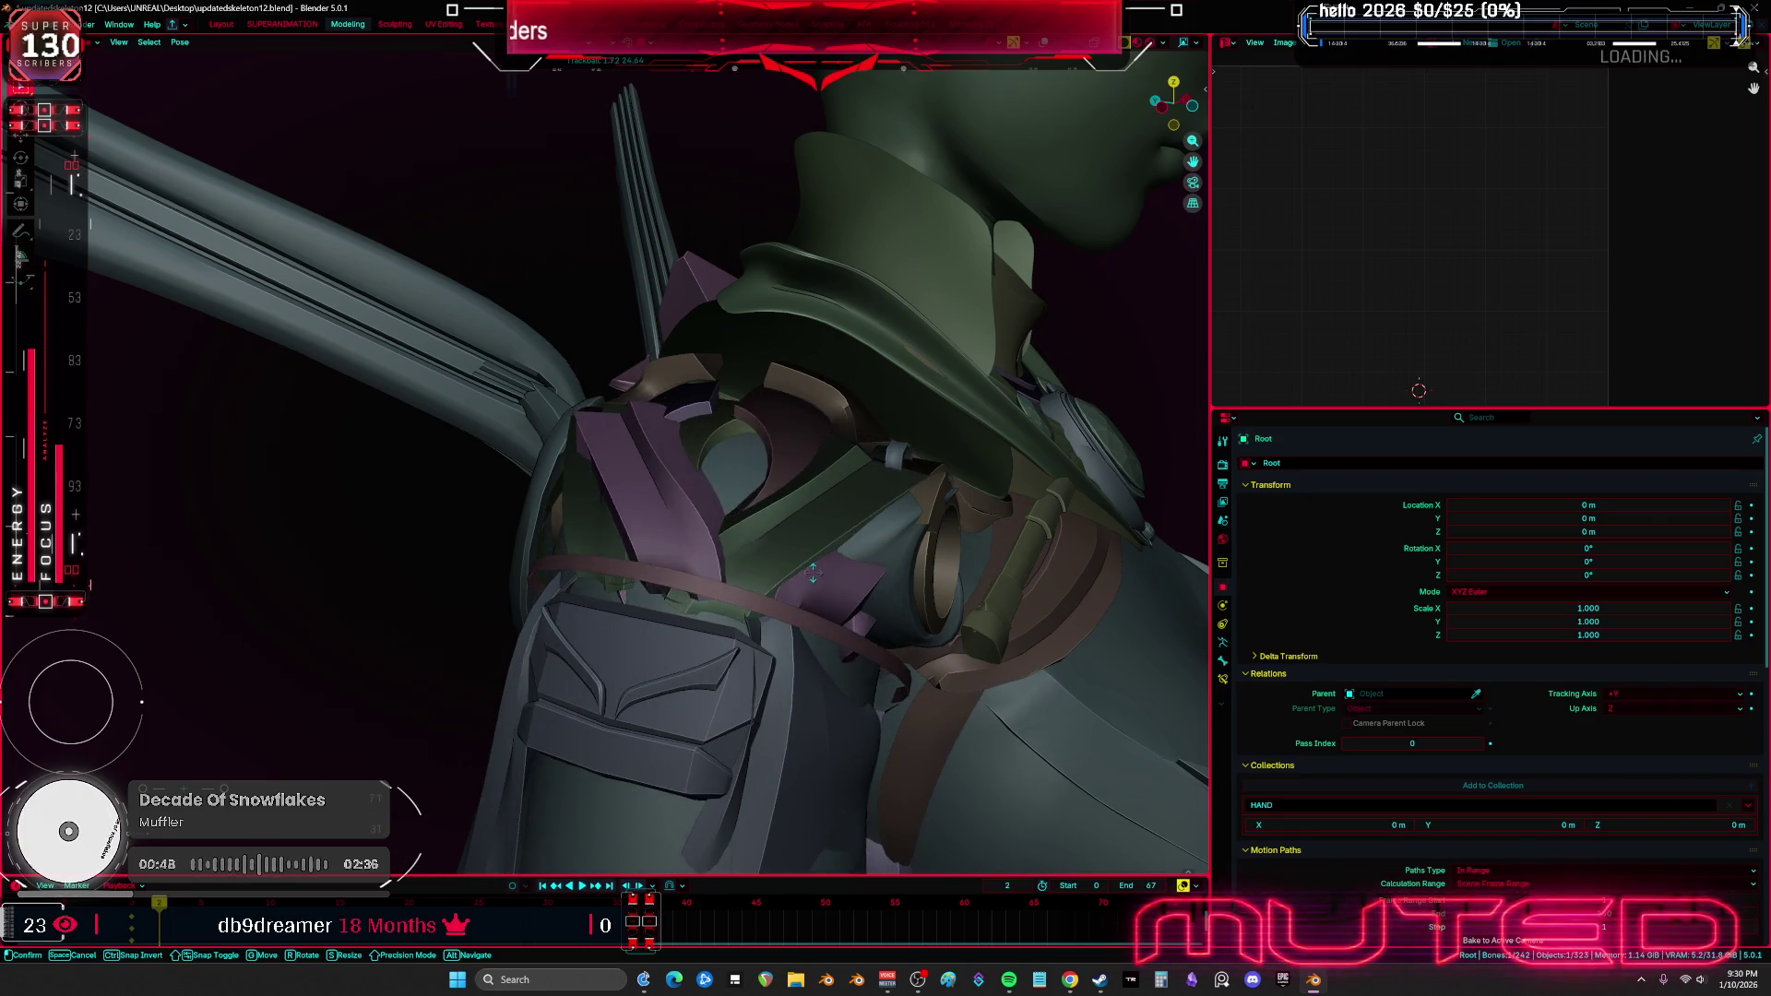
{"action": "left_click", "coordinate": [825, 576]}
{"action": "key", "text": "ctrl+z"}
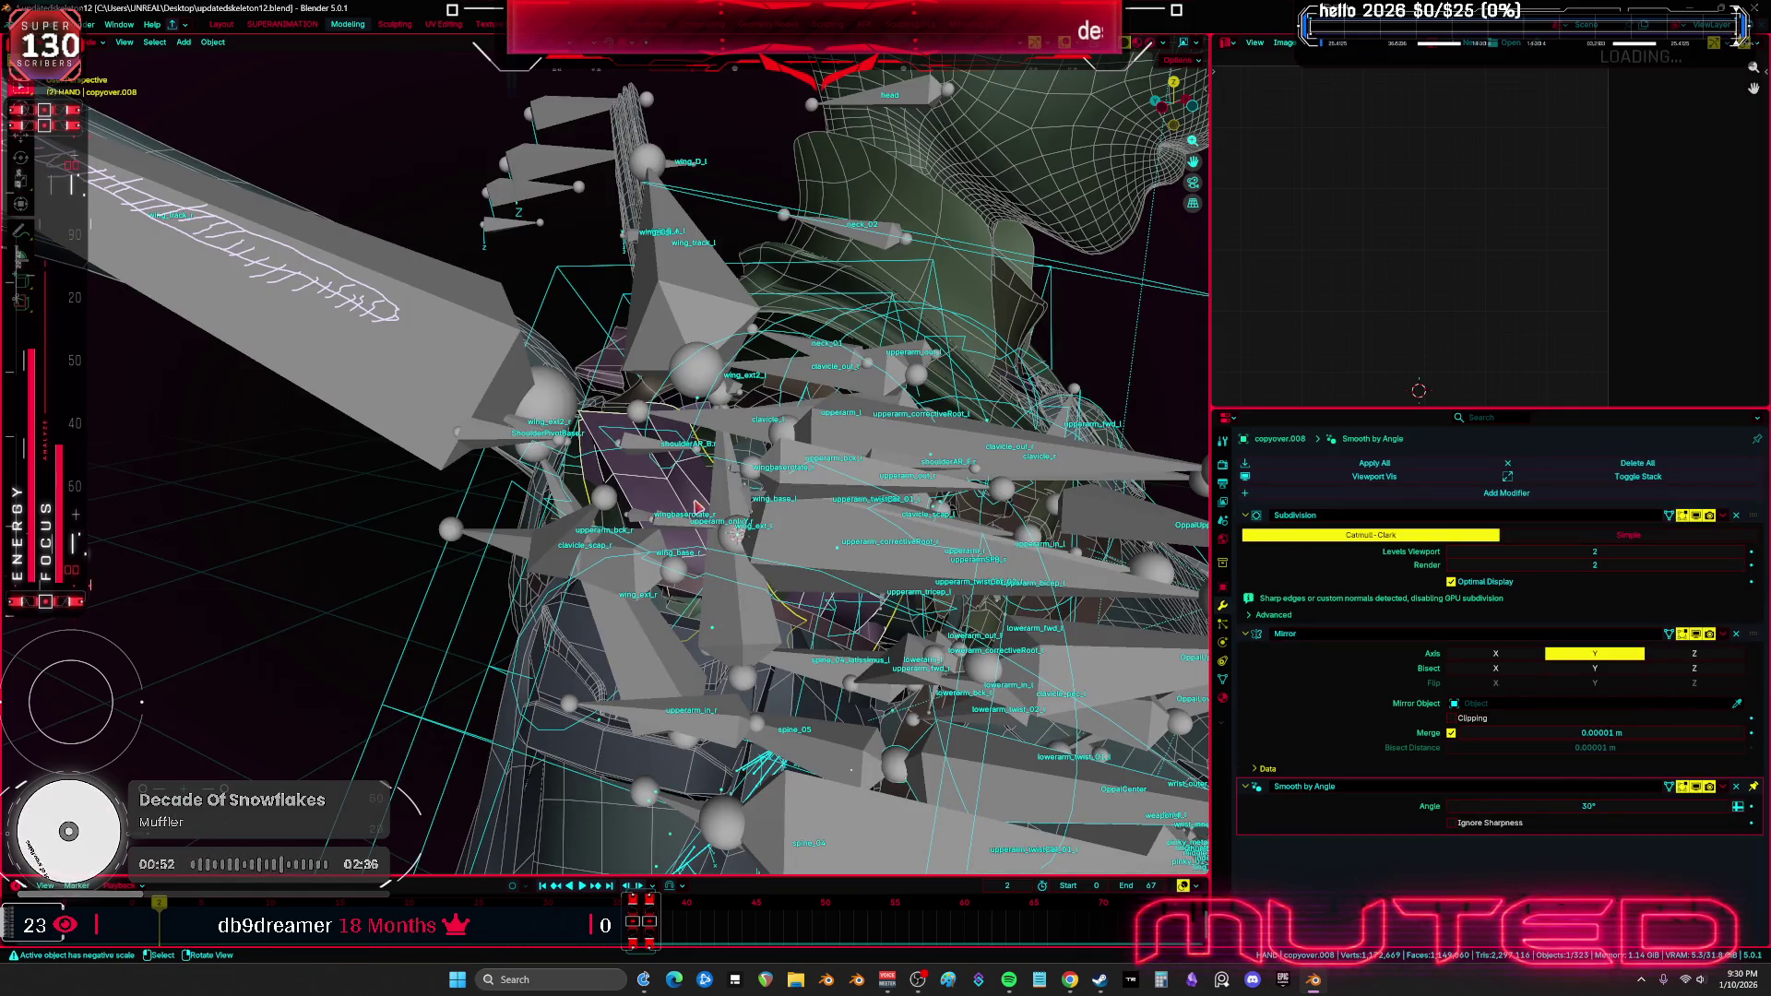
Select the copyover.008 armor piece and hide it
{"action": "middle_click_drag", "start_coordinate": [902, 399], "coordinate": [581, 495]}
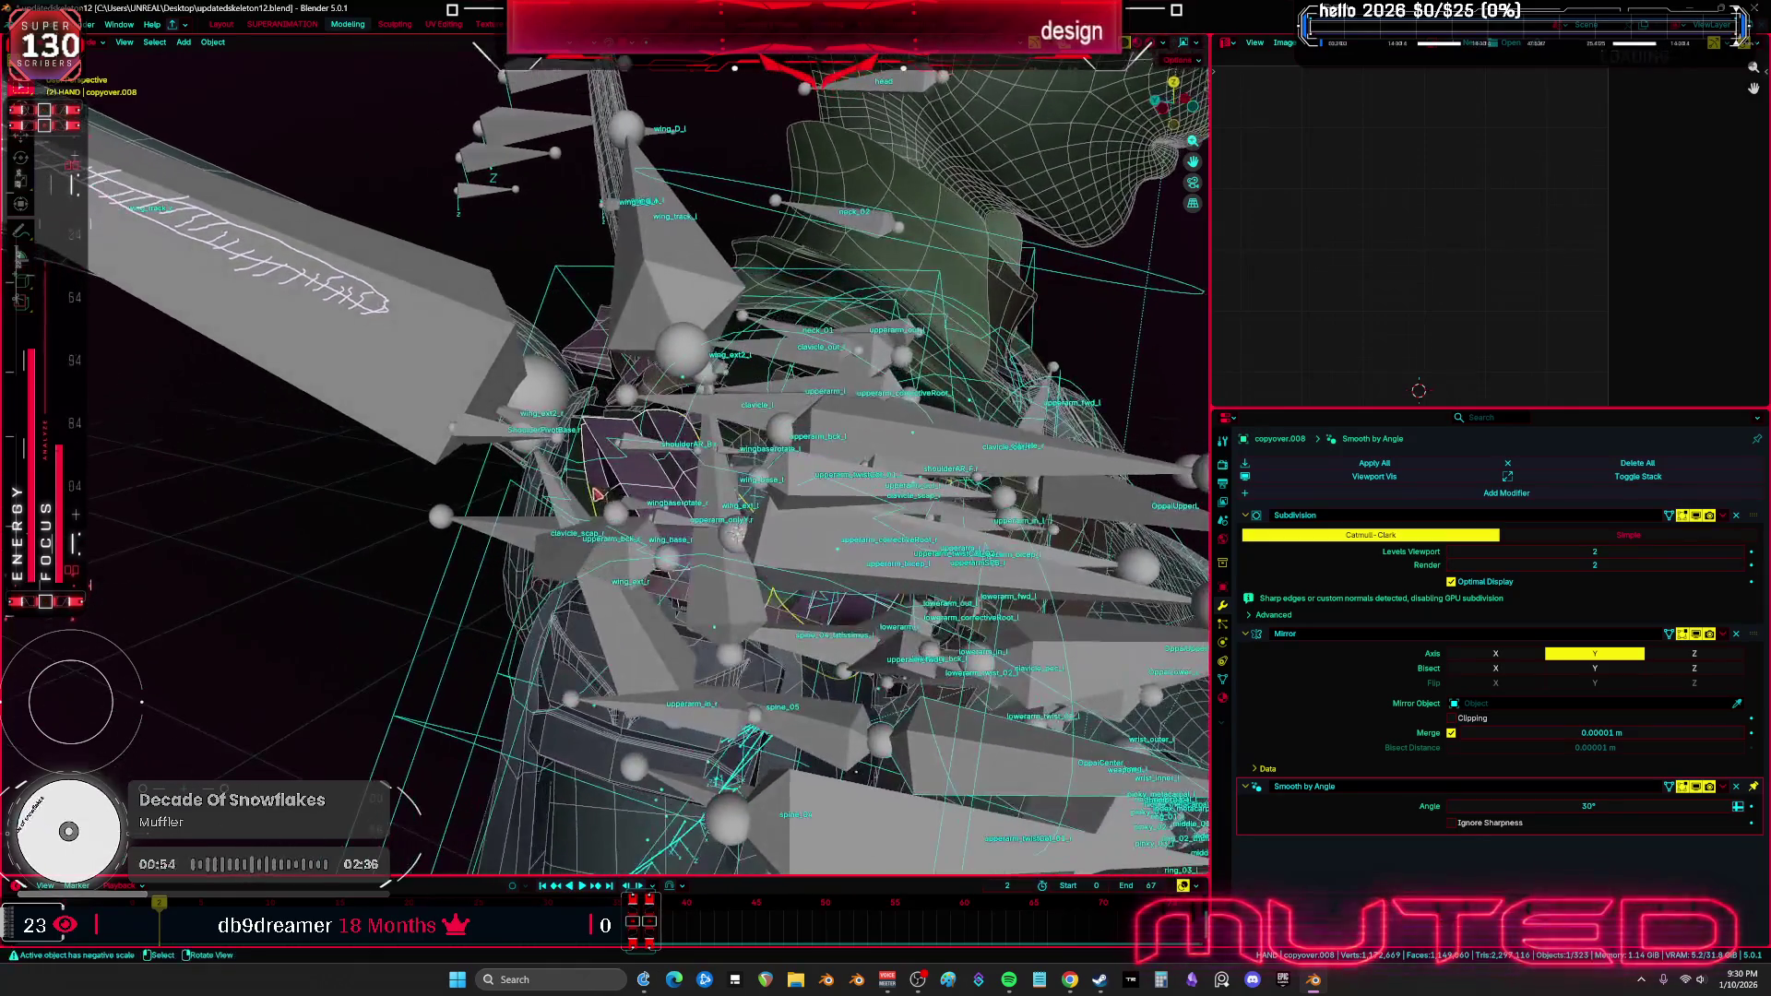
{"action": "left_click", "coordinate": [581, 496]}
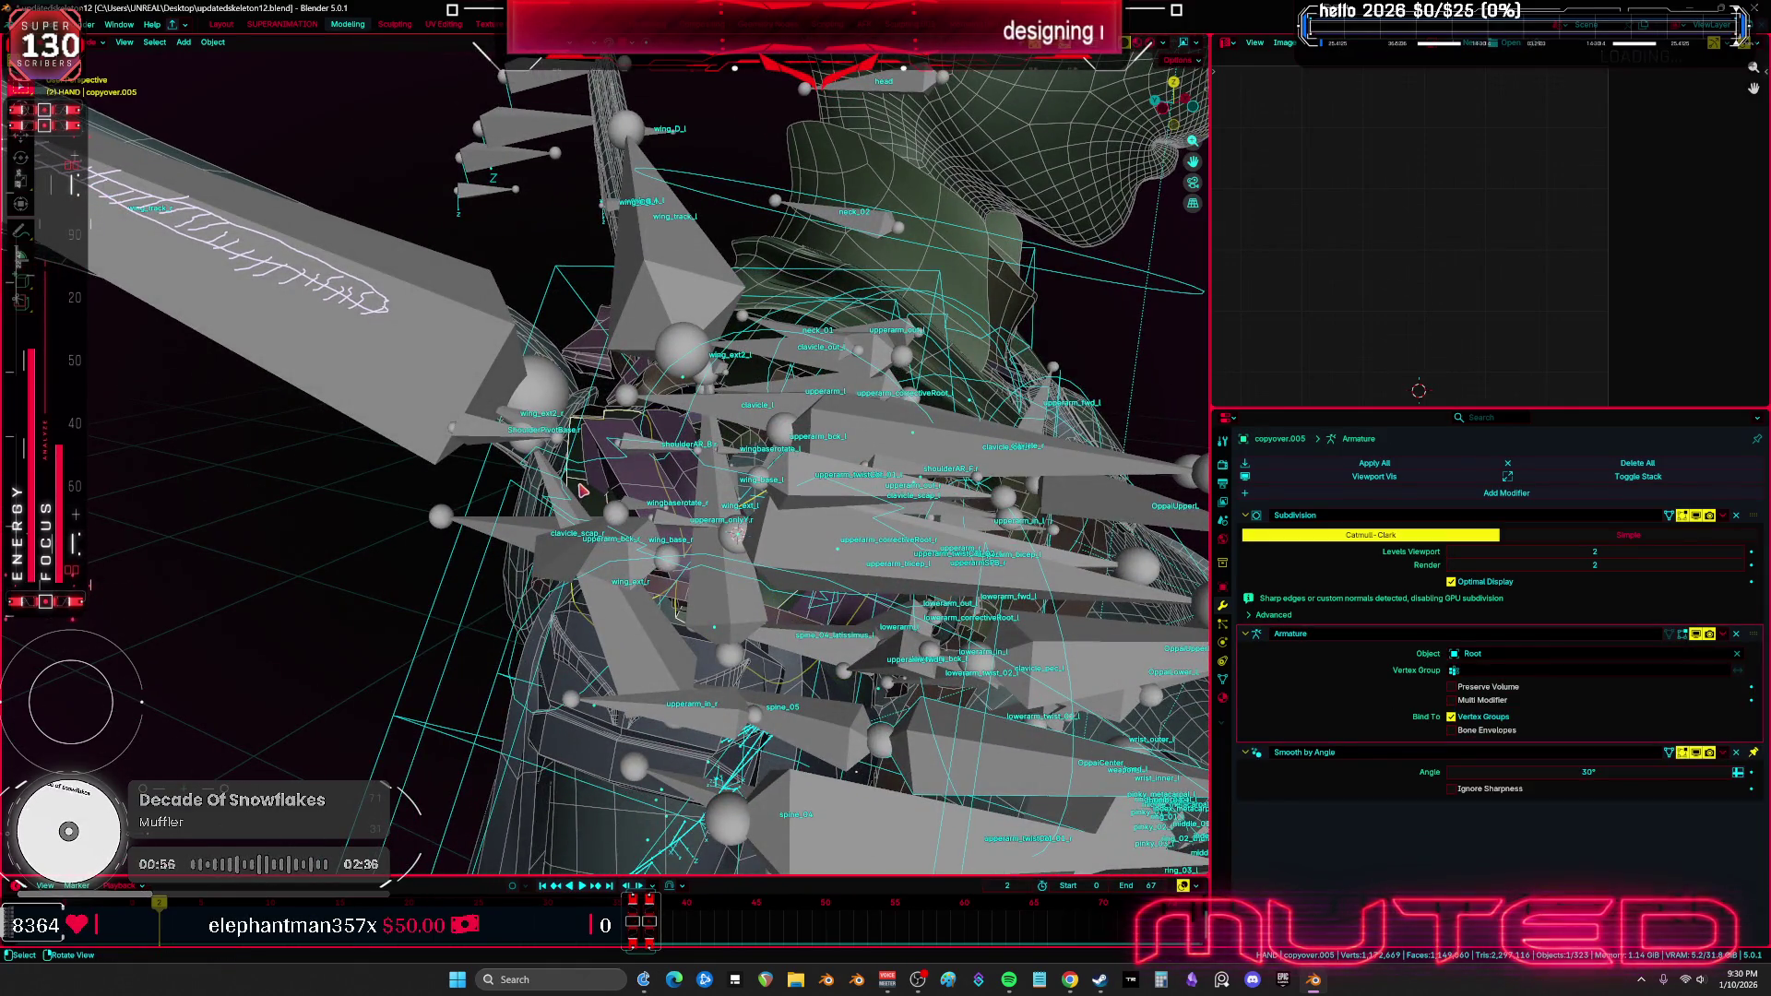
{"action": "left_click", "coordinate": [625, 482]}
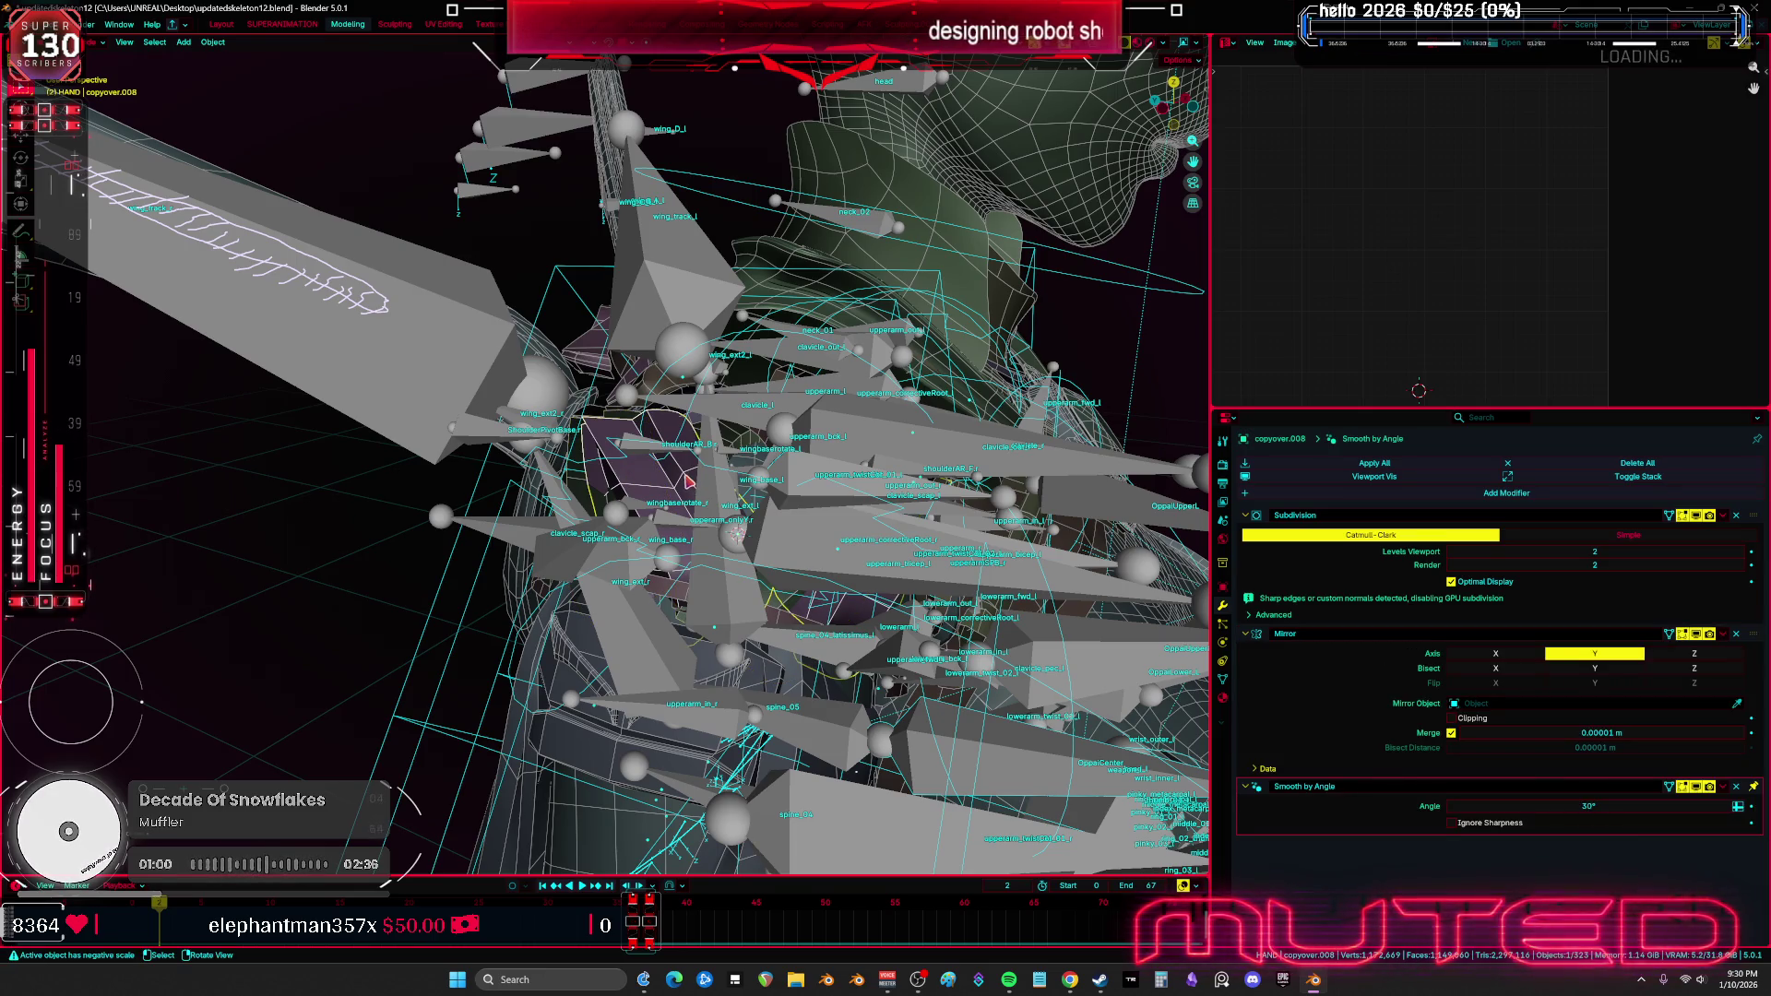
{"action": "left_click", "coordinate": [623, 490]}
{"action": "left_click", "coordinate": [646, 489]}
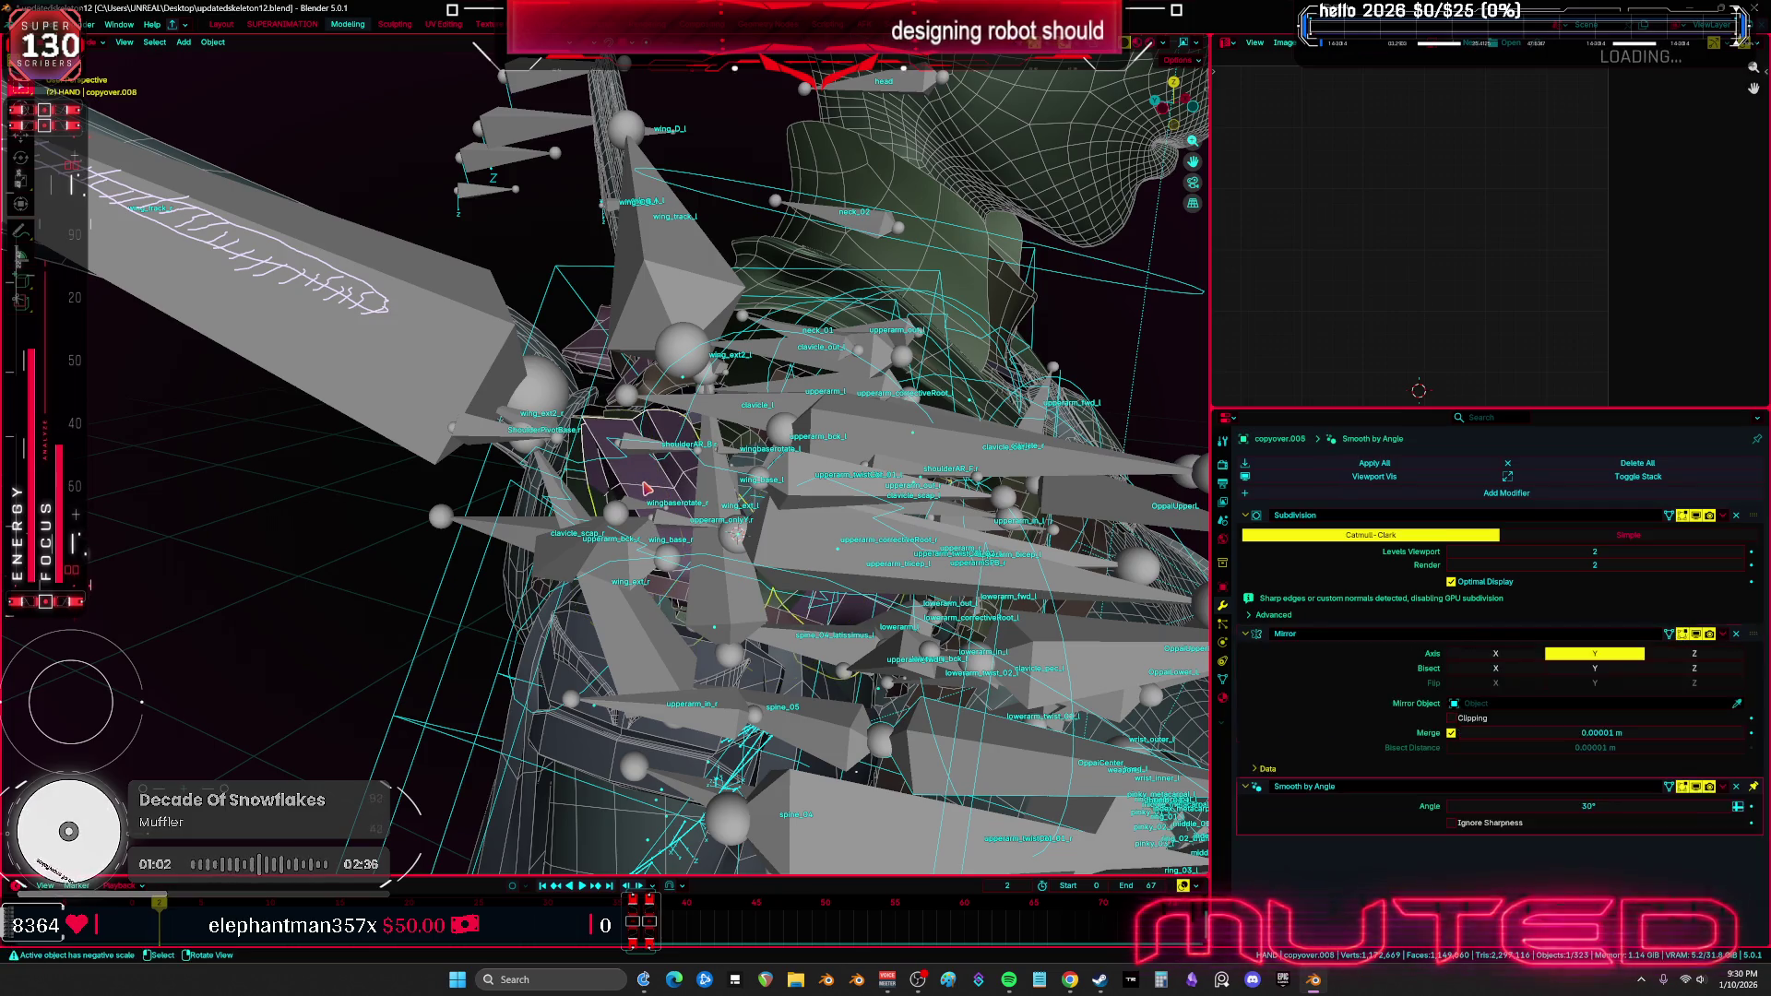
{"action": "key", "text": "h"}
Switch to wireframe and put the Root armature back into Pose Mode
{"action": "middle_click_drag", "start_coordinate": [646, 489], "coordinate": [799, 539]}
{"action": "key", "text": "shift+z"}
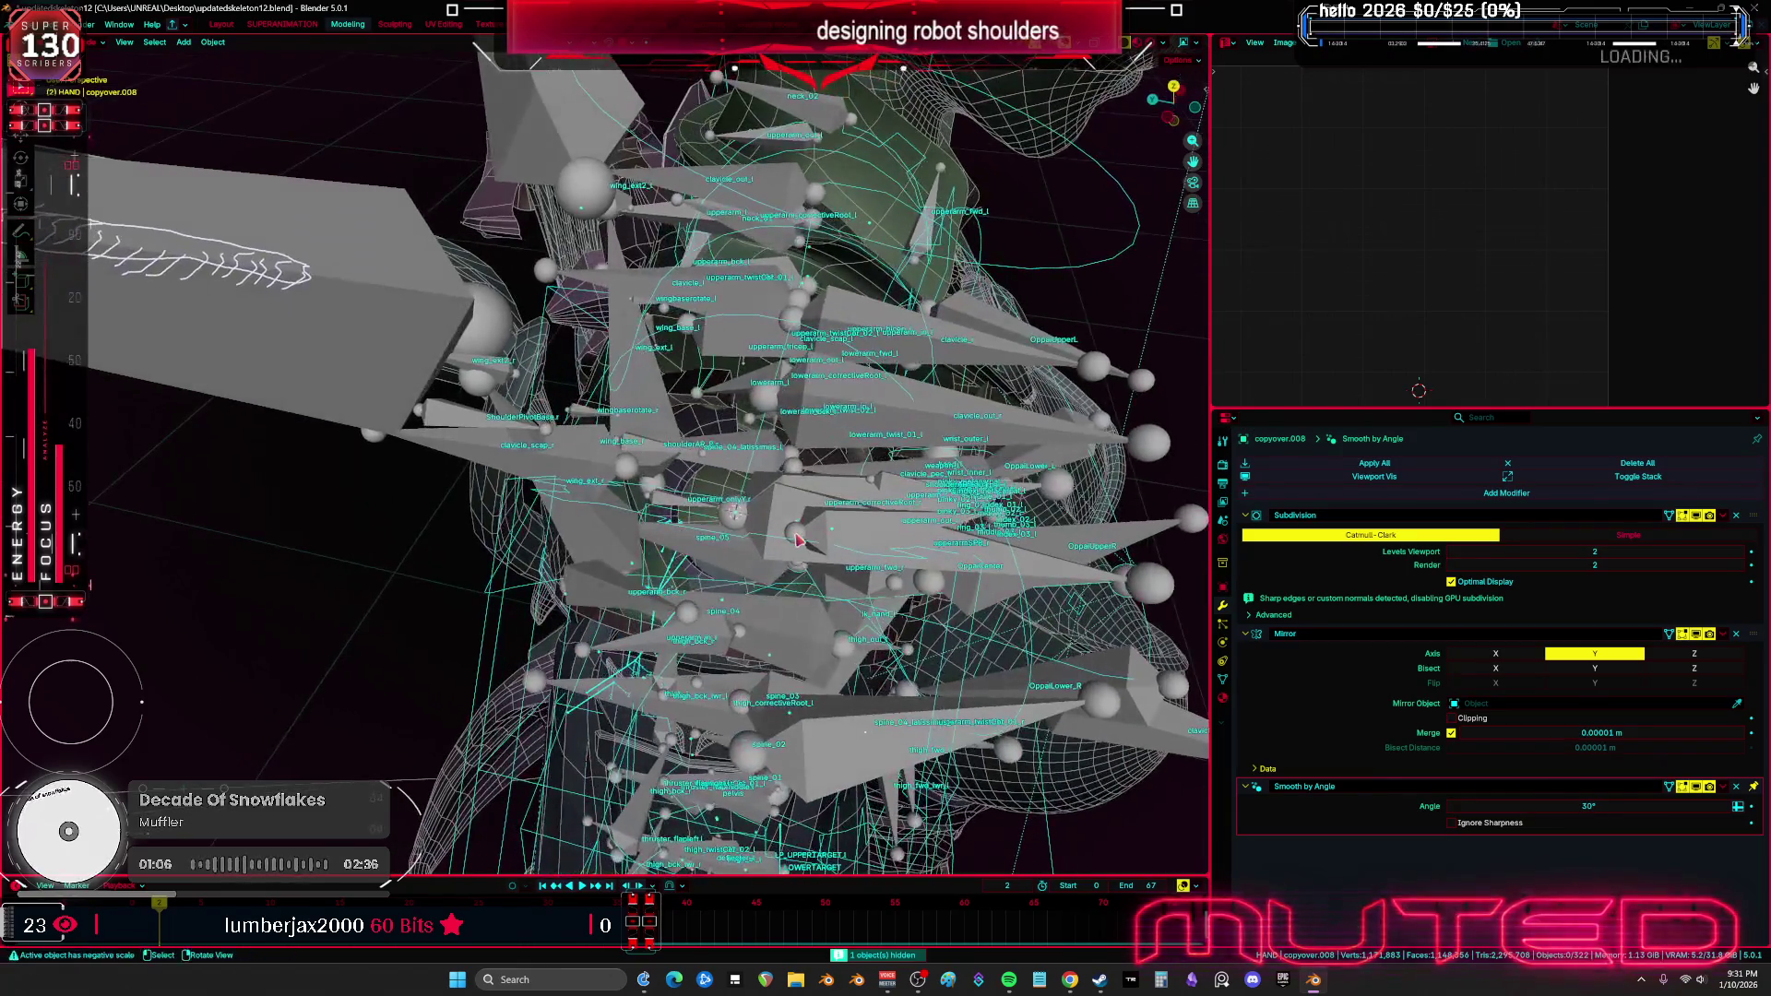
{"action": "left_click", "coordinate": [792, 538]}
{"action": "key", "text": "ctrl+Tab"}
Set the Root armature's bone Display As option to Stick
{"action": "left_click", "coordinate": [1223, 660]}
{"action": "left_click", "coordinate": [1223, 679]}
{"action": "left_click", "coordinate": [1223, 664]}
{"action": "left_click", "coordinate": [1224, 680]}
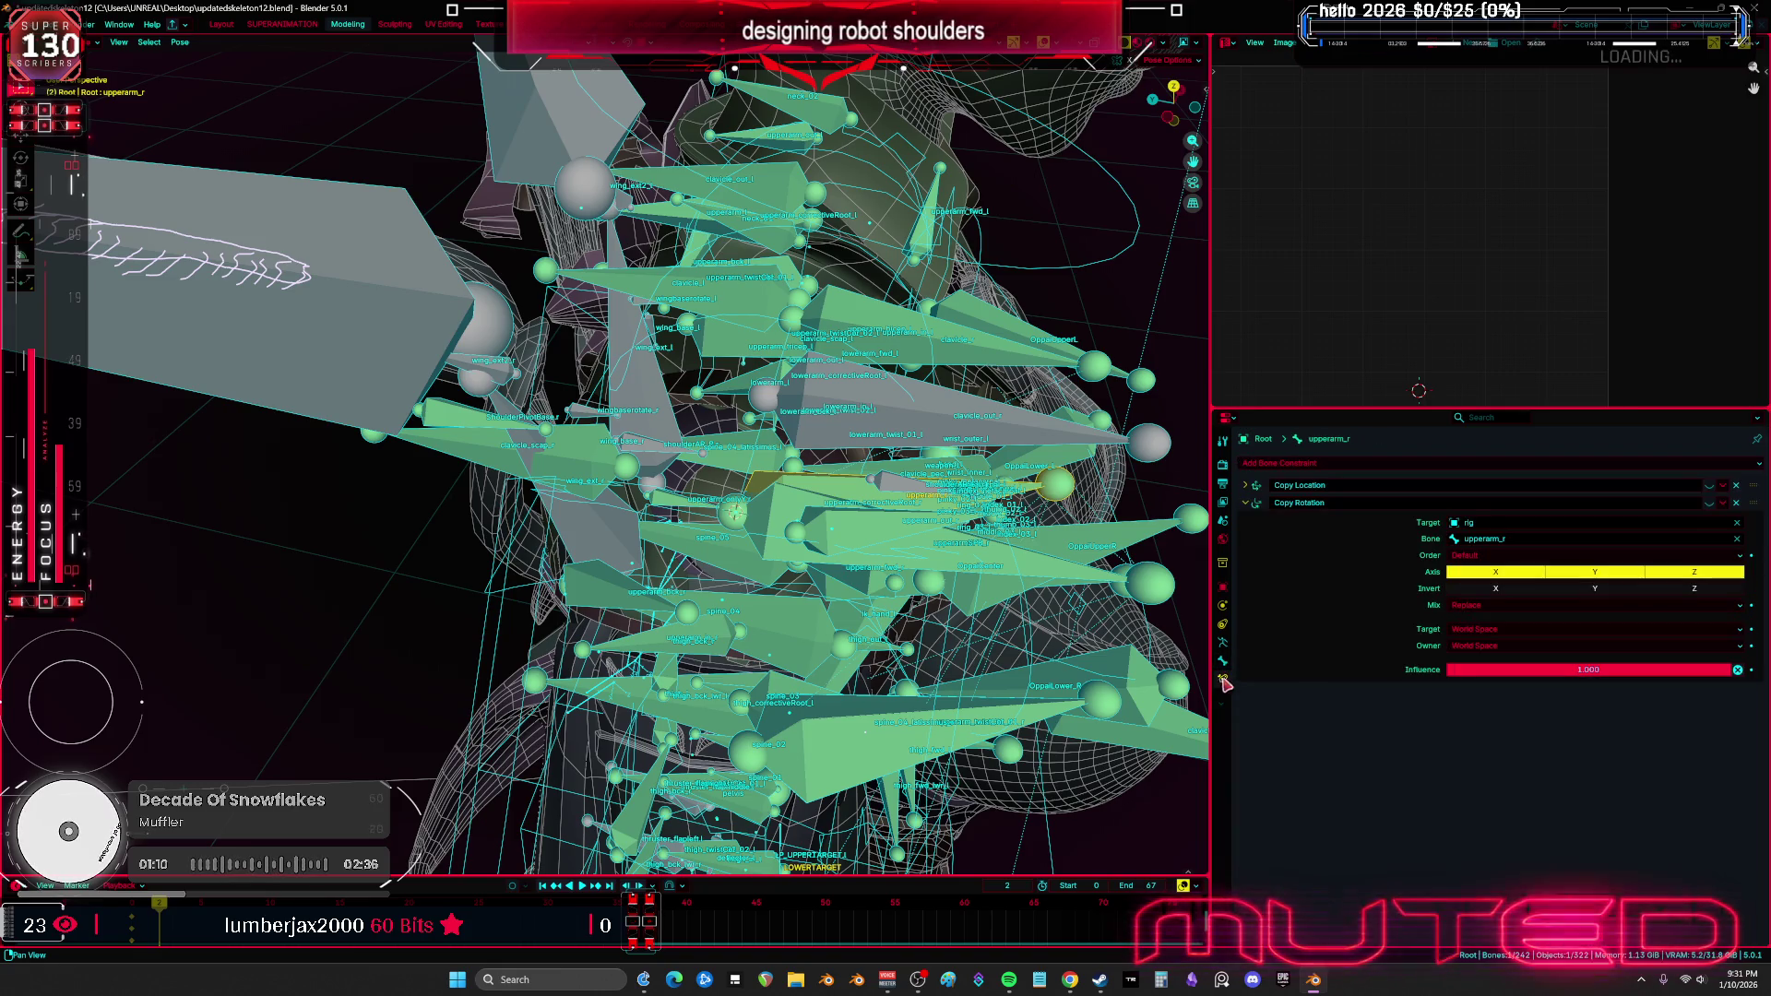
{"action": "left_click", "coordinate": [1223, 642]}
{"action": "scroll", "coordinate": [1383, 737], "scroll_direction": "down", "scroll_amount": 6}
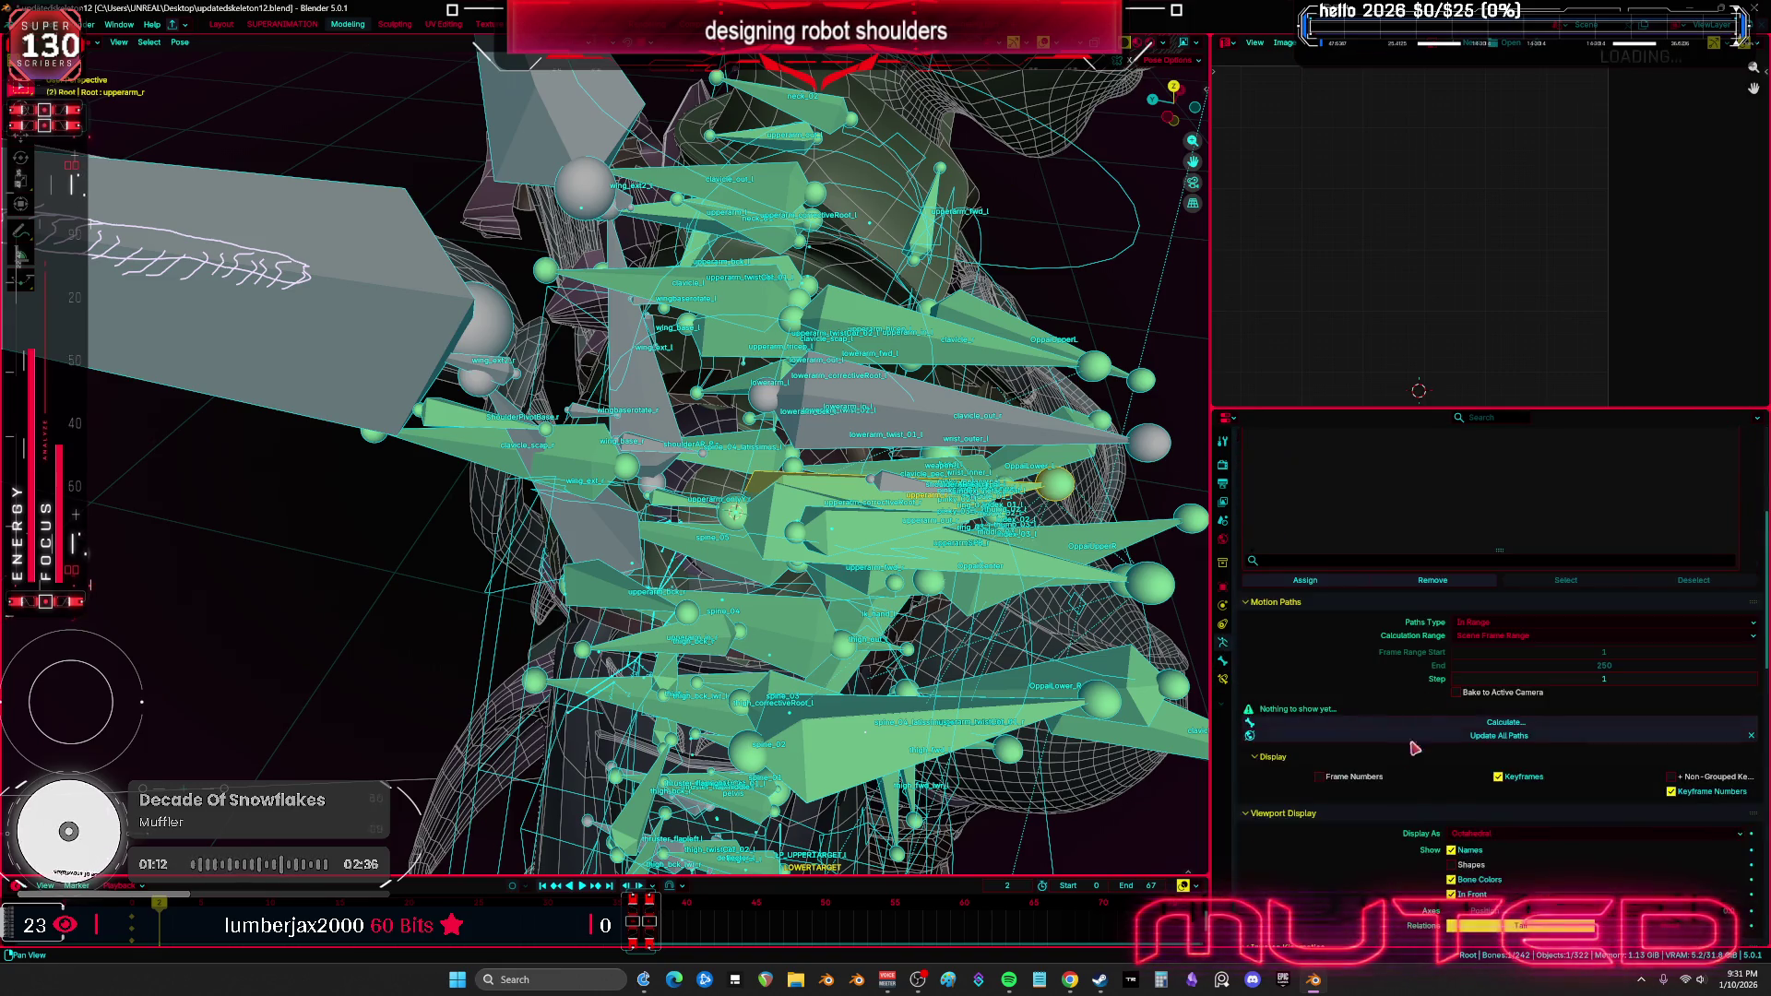
{"action": "left_click", "coordinate": [1595, 694]}
{"action": "left_click", "coordinate": [1595, 727]}
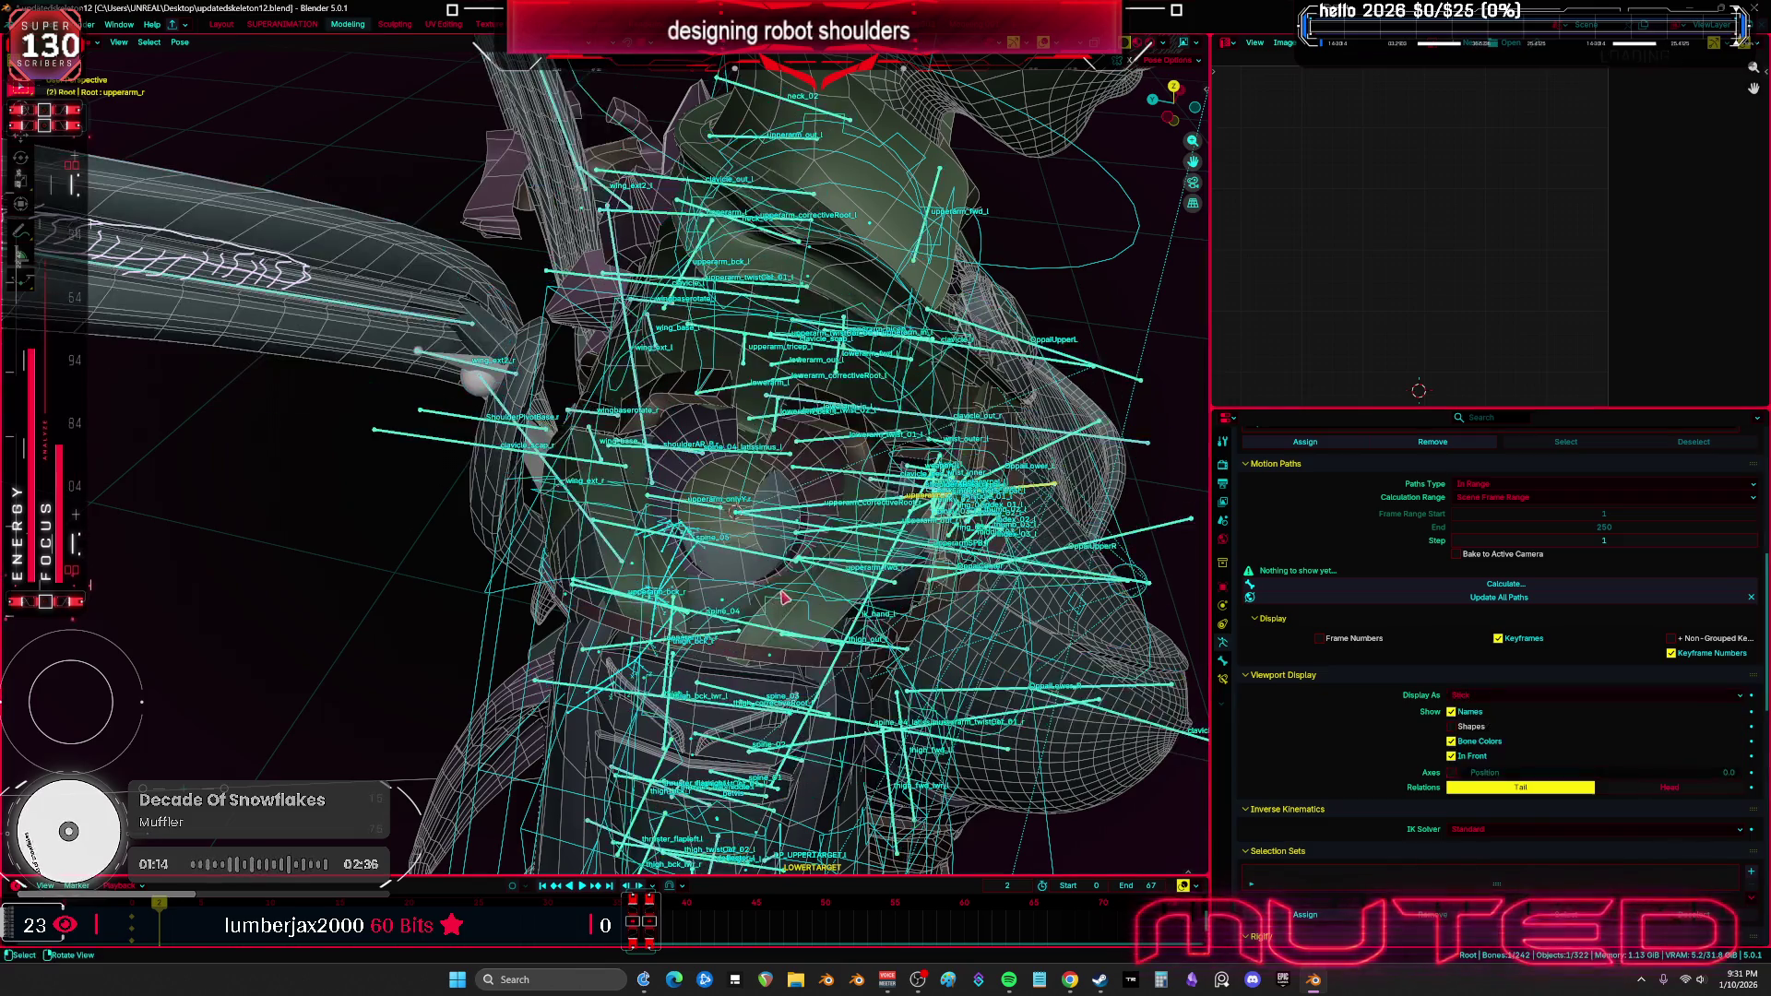
Select only the upperarm_r bone, hide overlays, and begin free-rotating it
{"action": "middle_click_drag", "start_coordinate": [782, 609], "coordinate": [778, 591]}
{"action": "right_click", "coordinate": [779, 572]}
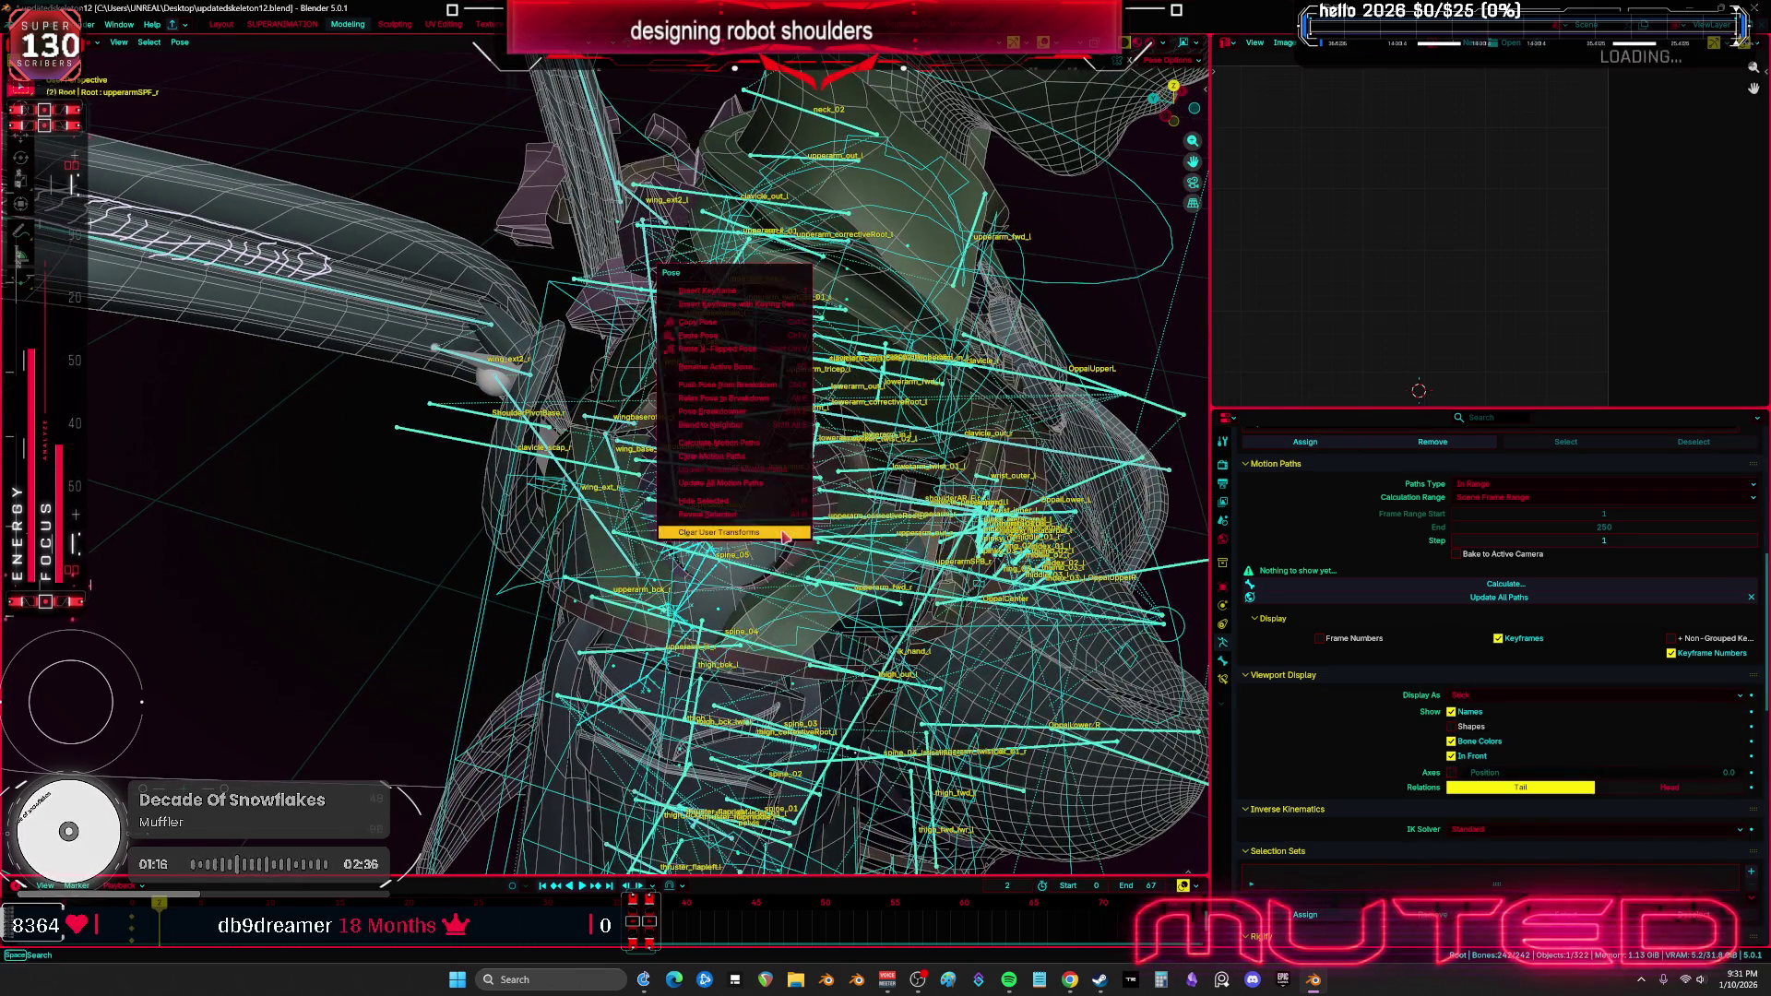
{"action": "left_click", "coordinate": [785, 537]}
{"action": "left_click", "coordinate": [785, 537]}
{"action": "key", "text": "shift+alt+z"}
{"action": "key", "text": "r"}
{"action": "key", "text": "r"}
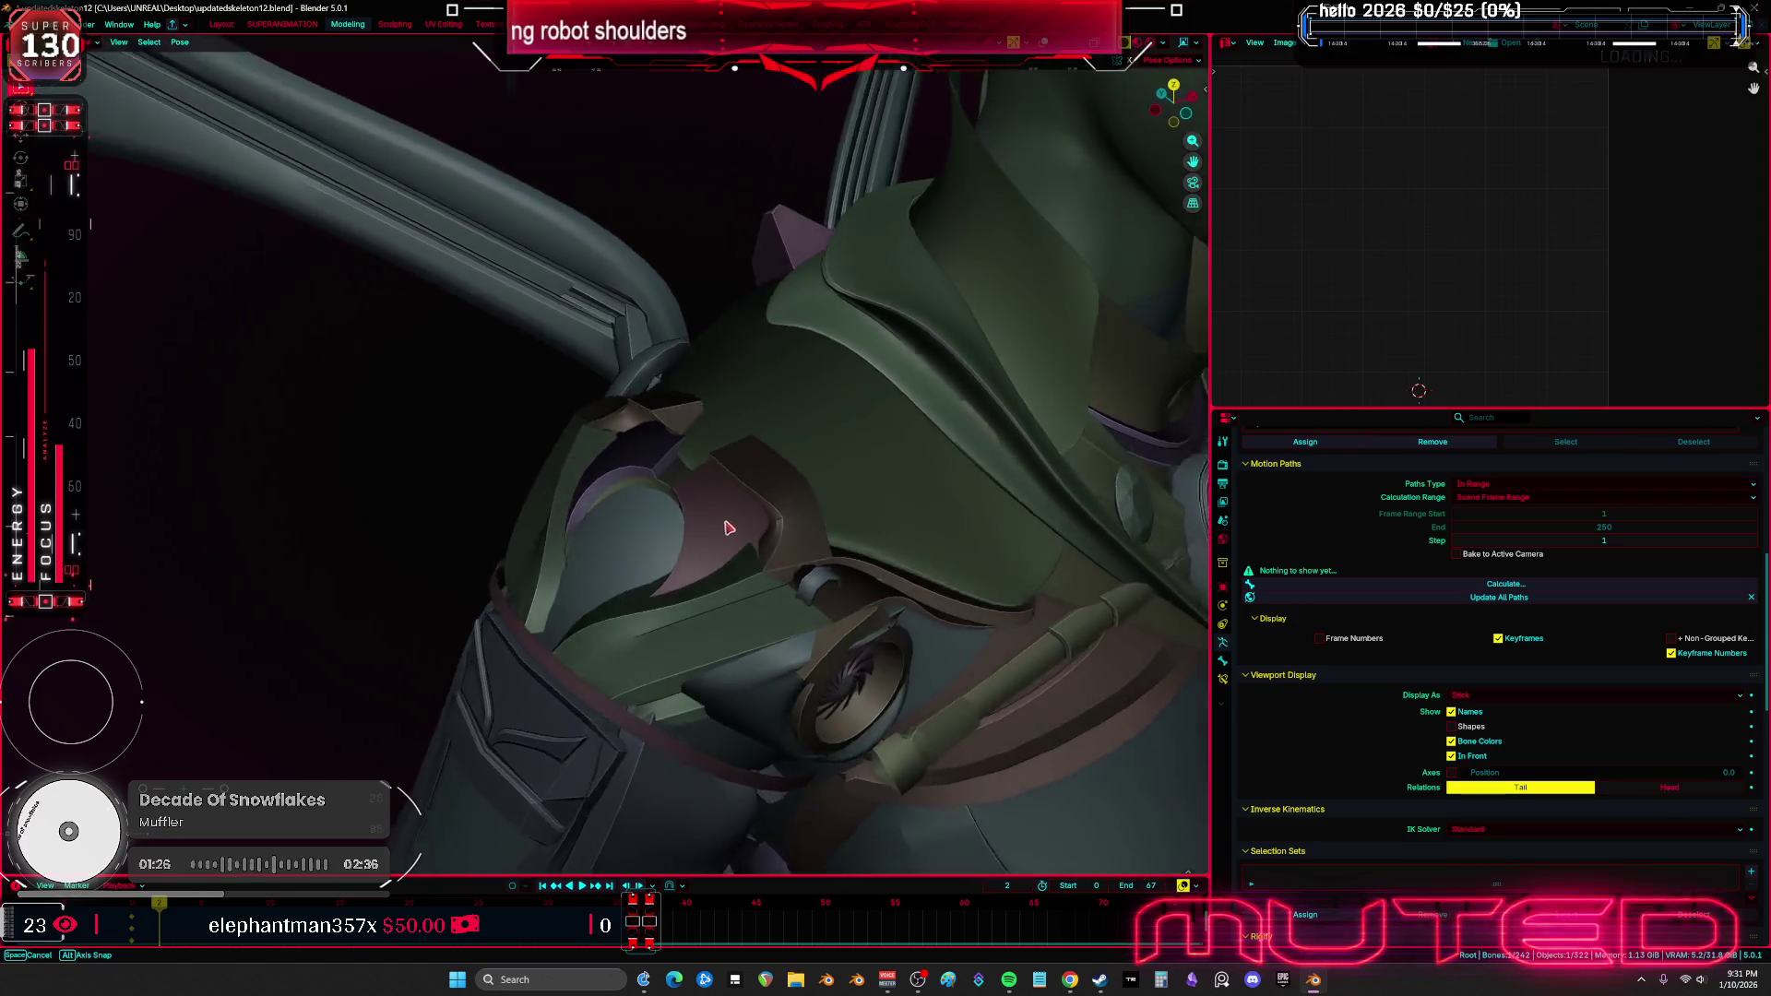
Rotate the arm bone into several new poses, confirming each, to watch the shoulder armor
{"action": "left_click", "coordinate": [712, 513]}
{"action": "key", "text": "r"}
{"action": "key", "text": "r"}
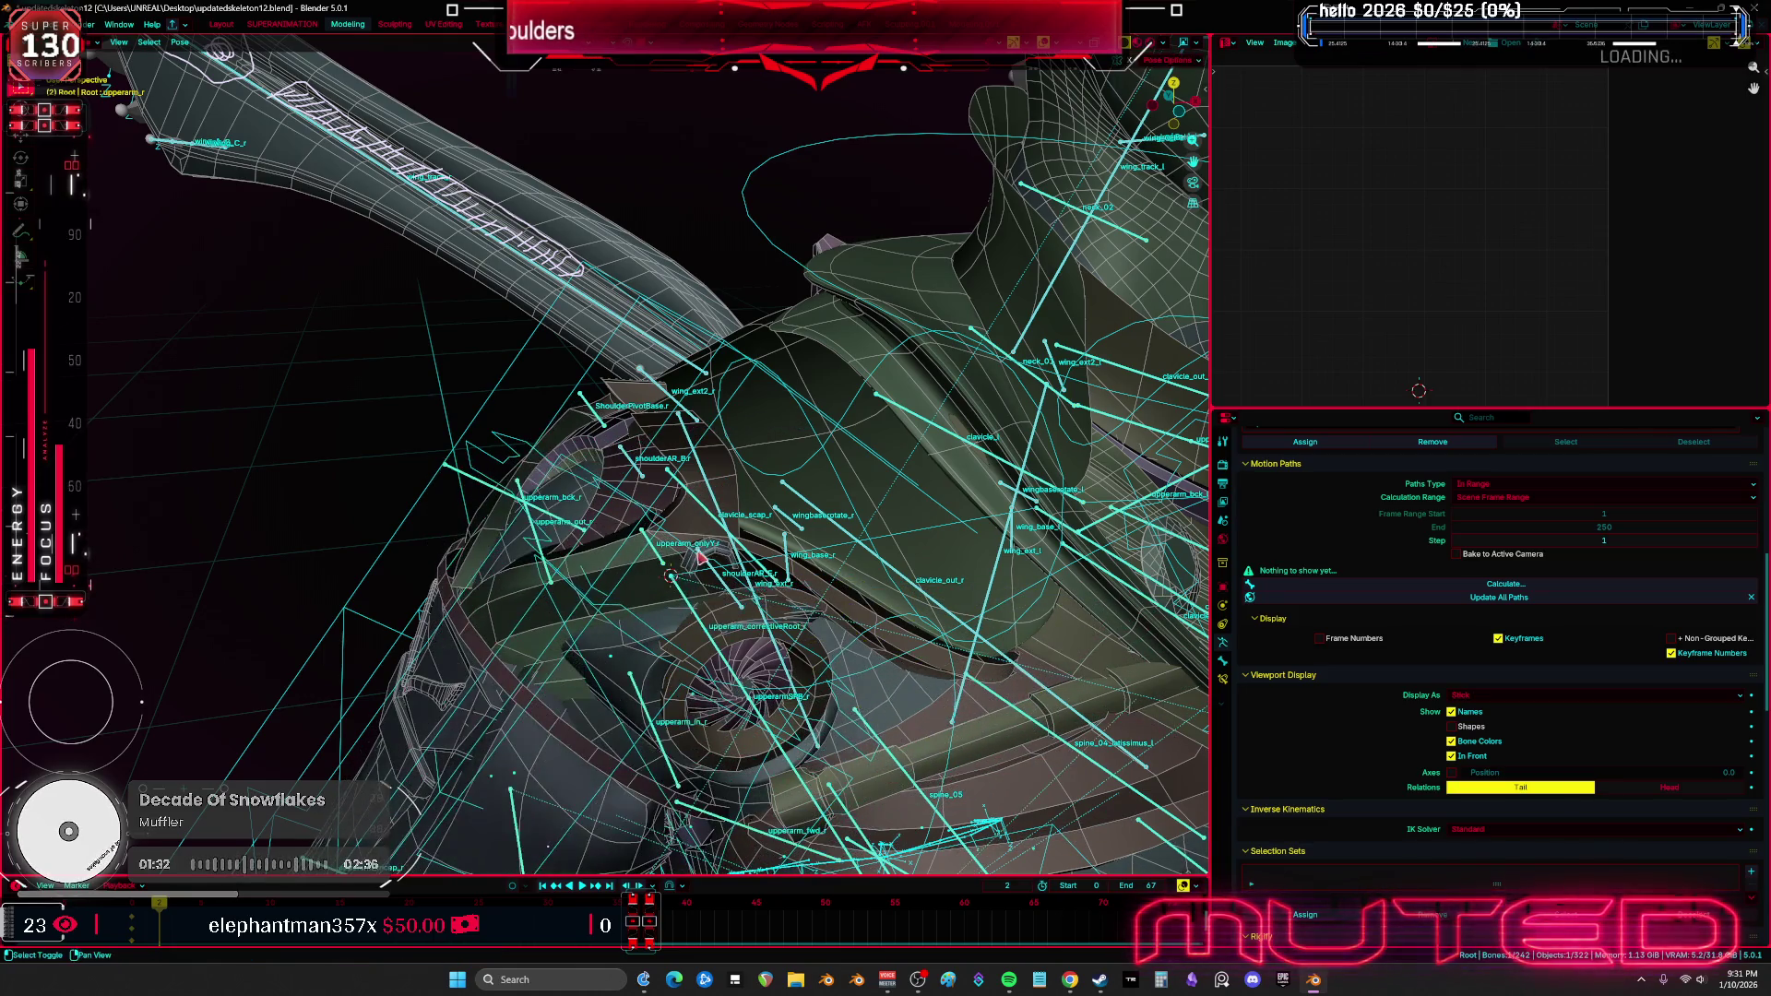
{"action": "left_click", "coordinate": [738, 502]}
{"action": "middle_click_drag", "start_coordinate": [756, 516], "coordinate": [779, 531]}
{"action": "key", "text": "r"}
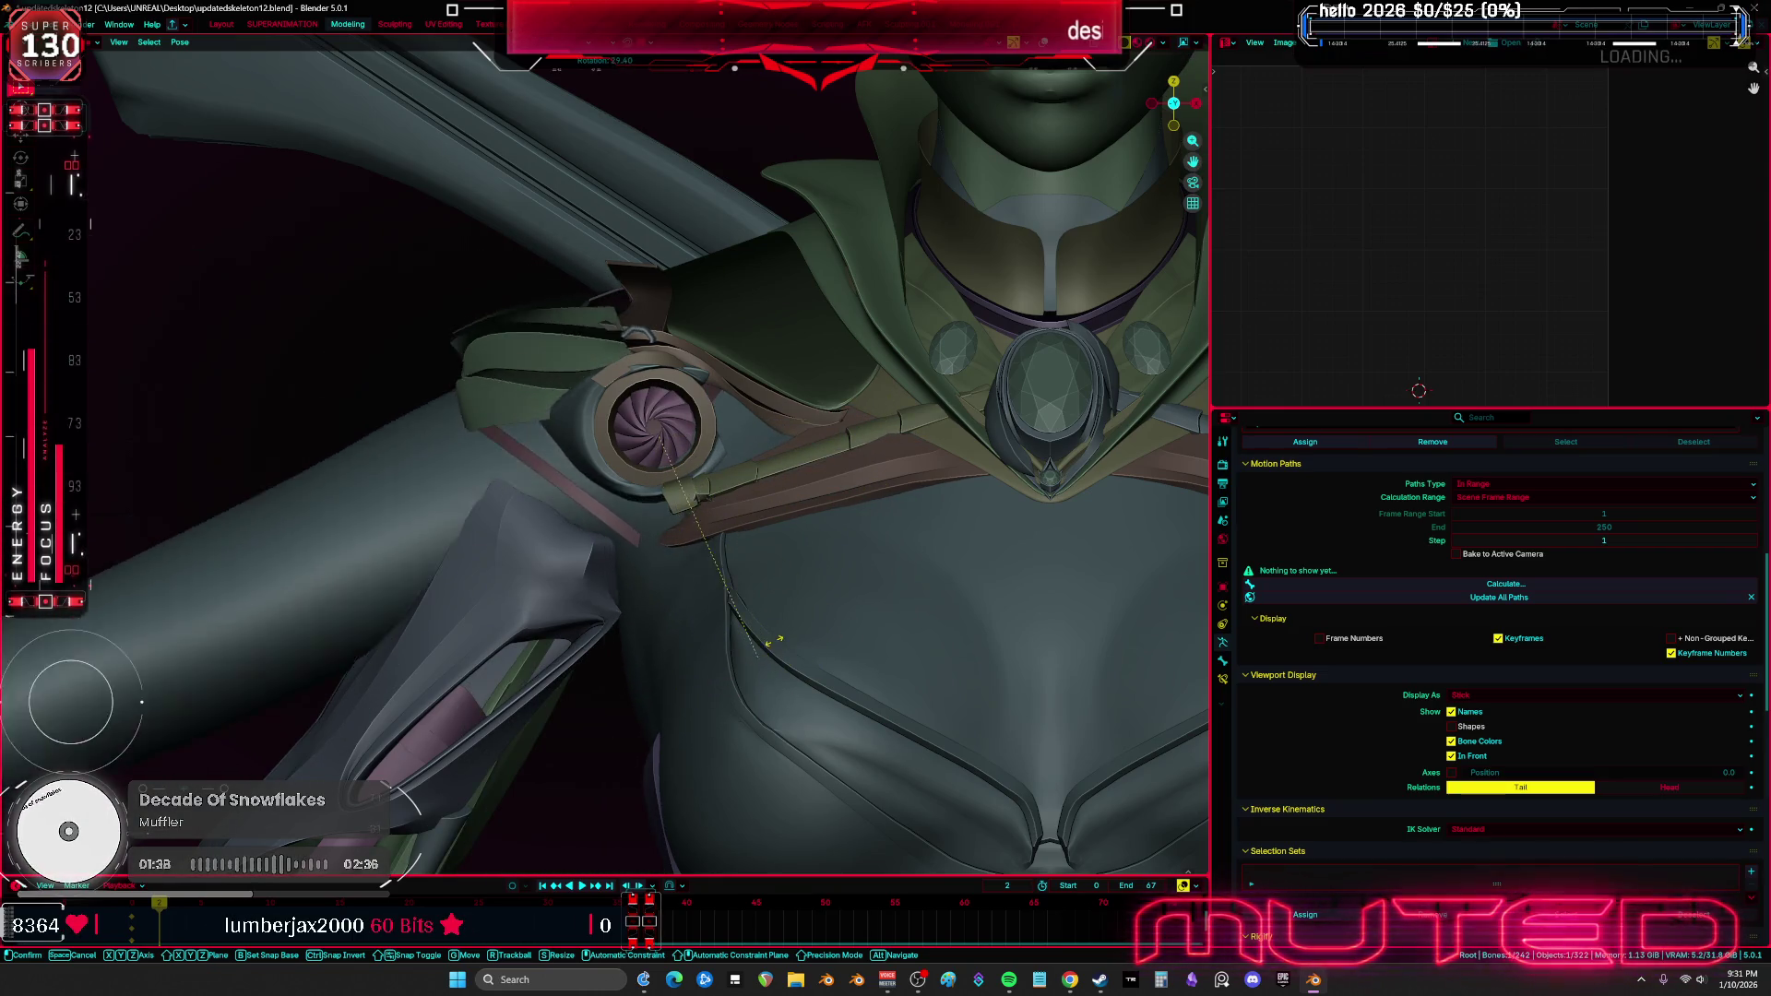
{"action": "left_click", "coordinate": [691, 577]}
{"action": "middle_click_drag", "start_coordinate": [692, 577], "coordinate": [718, 582]}
{"action": "key", "text": "r"}
{"action": "key", "text": "r"}
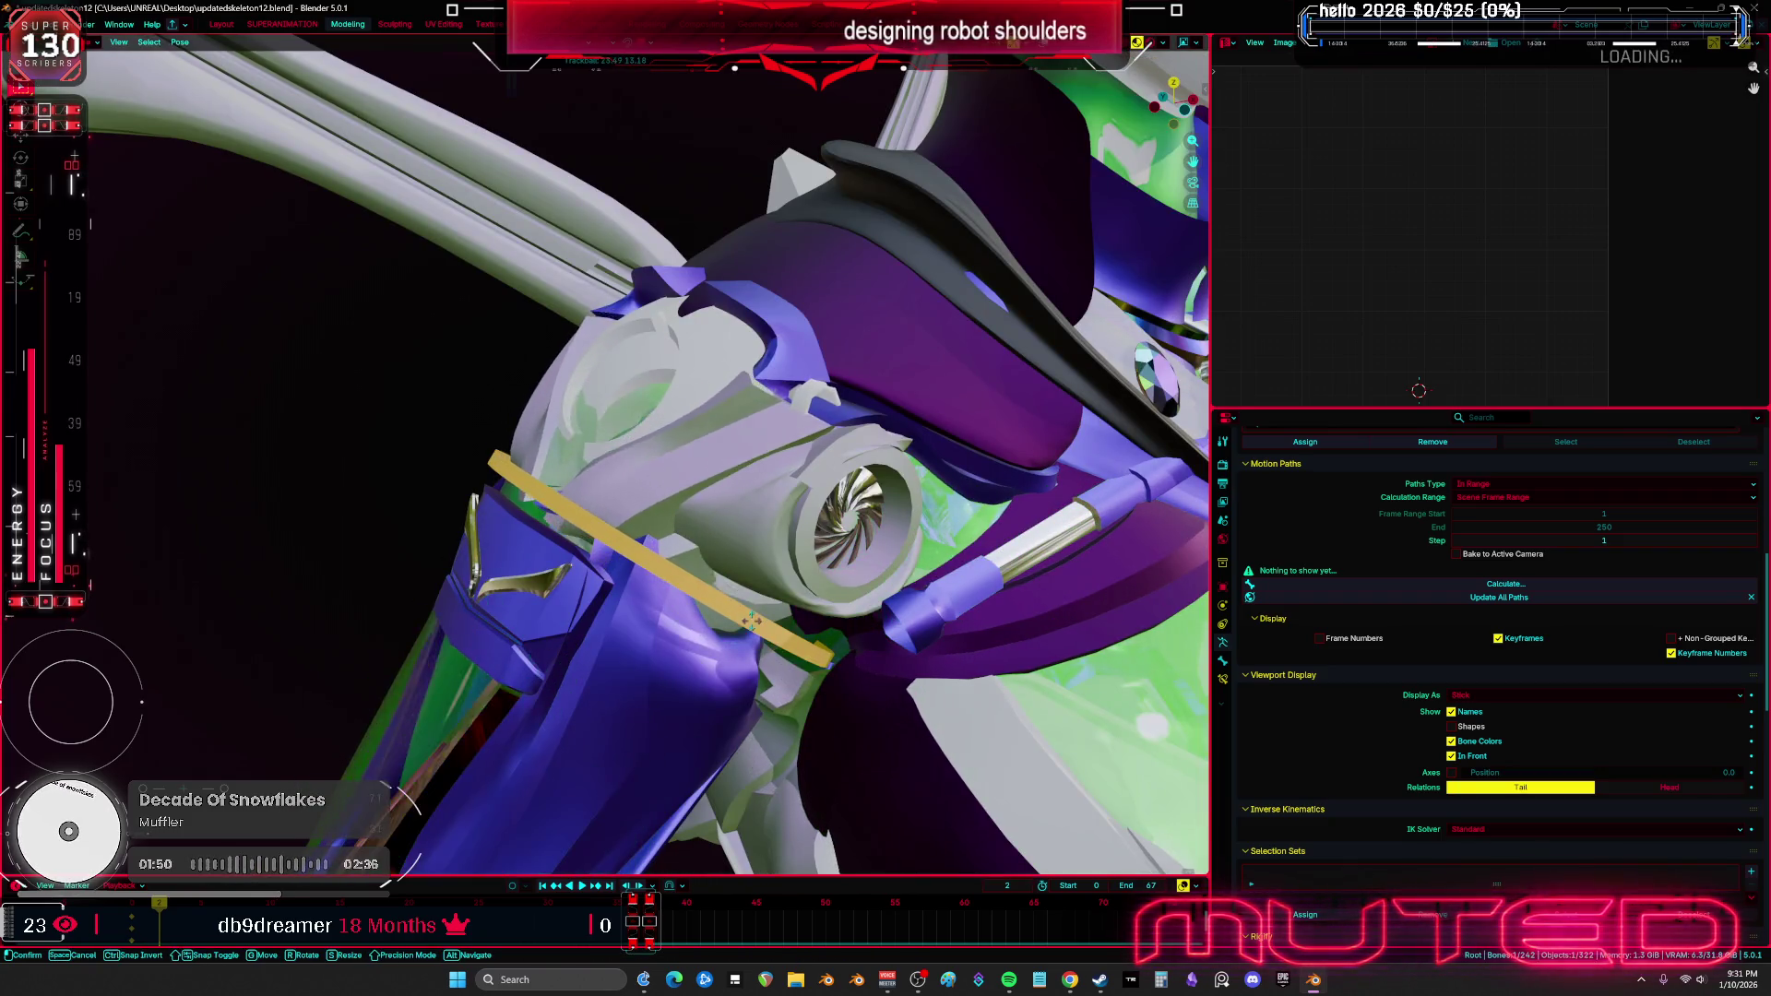
Confirm the arm pose, then select Sphere.010 in Object Mode and enter Edit Mode
{"action": "left_click", "coordinate": [682, 487]}
{"action": "key", "text": "ctrl+Tab"}
{"action": "middle_click_drag", "start_coordinate": [682, 487], "coordinate": [633, 371], "text": "ctrl"}
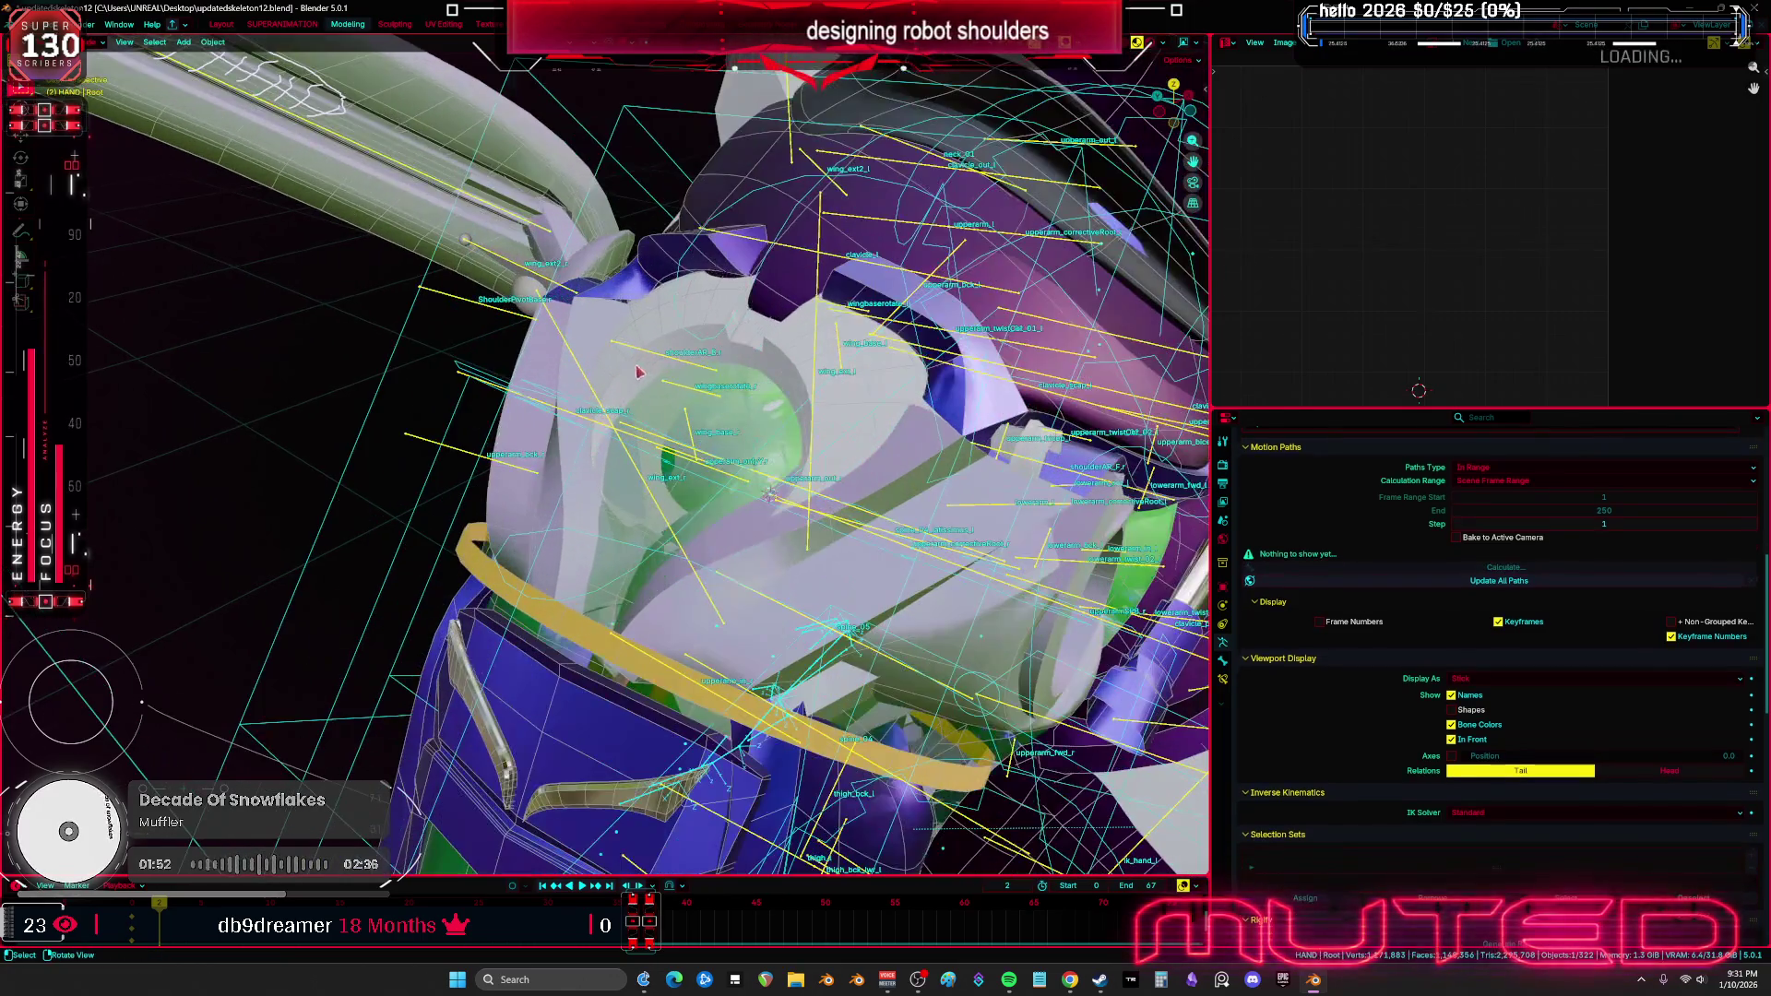
{"action": "left_click", "coordinate": [652, 384]}
{"action": "key", "text": "Tab"}
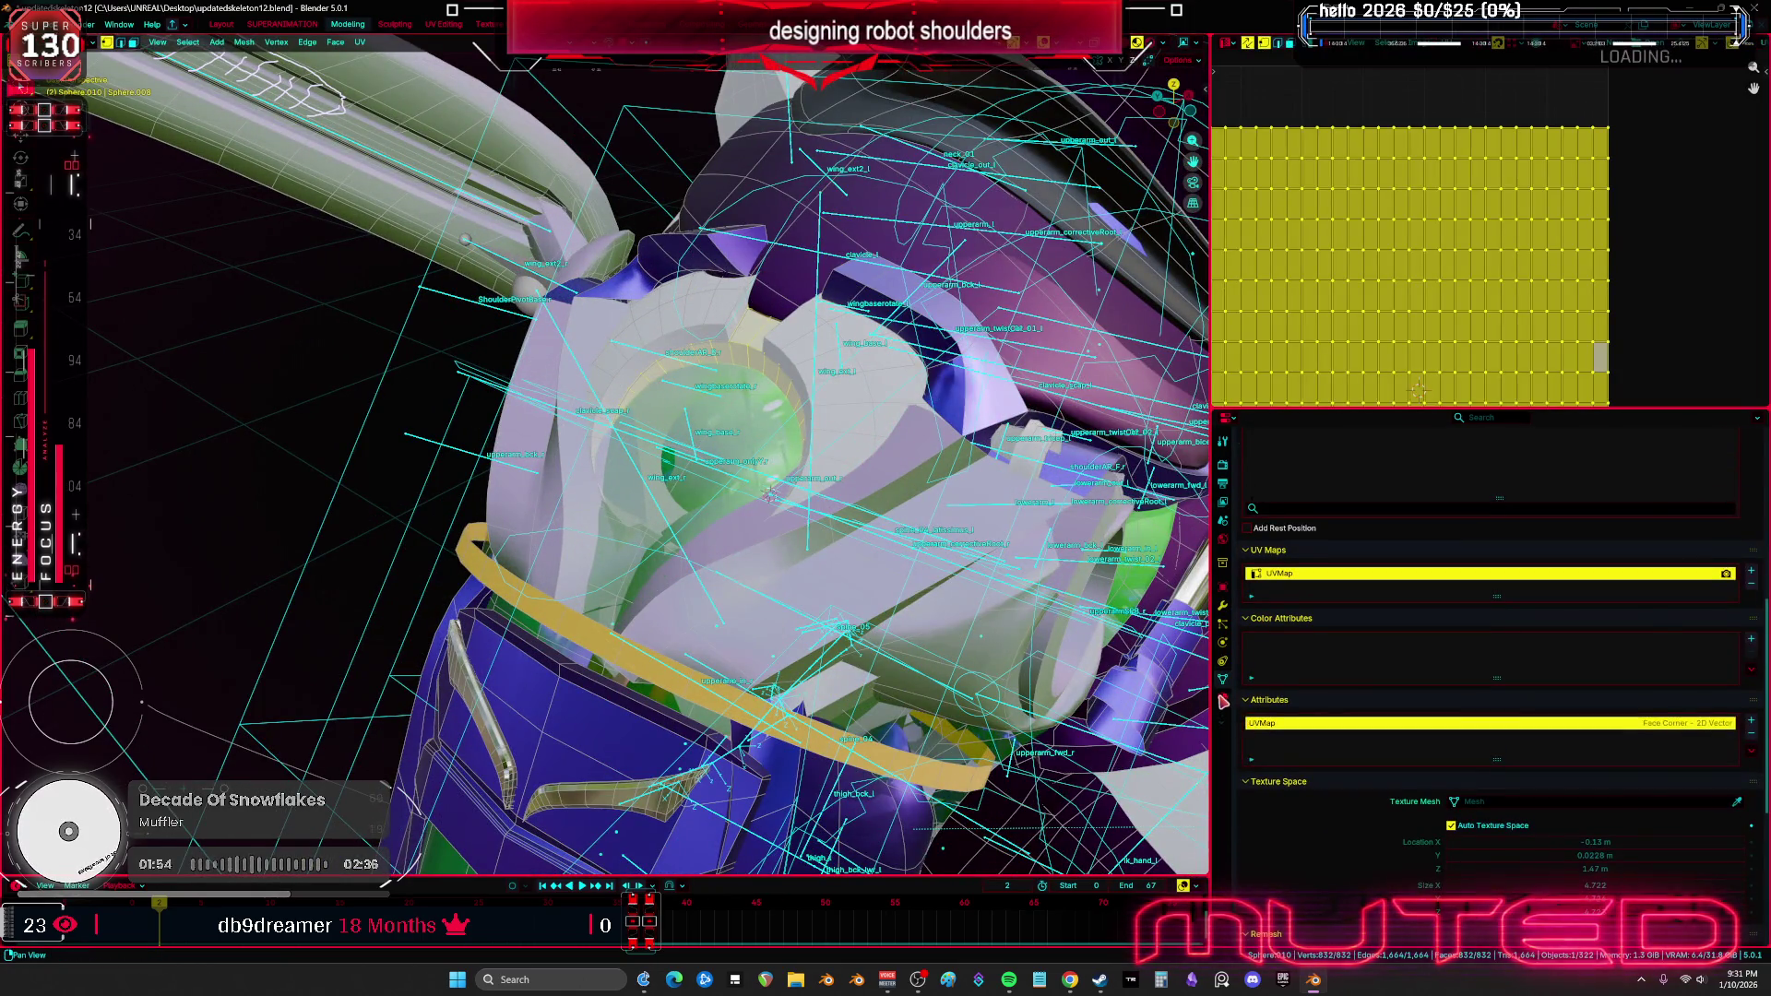
Assign the _METAL_LIGHT_PURPLE material to the selected faces and check the color
{"action": "left_click", "coordinate": [1247, 774]}
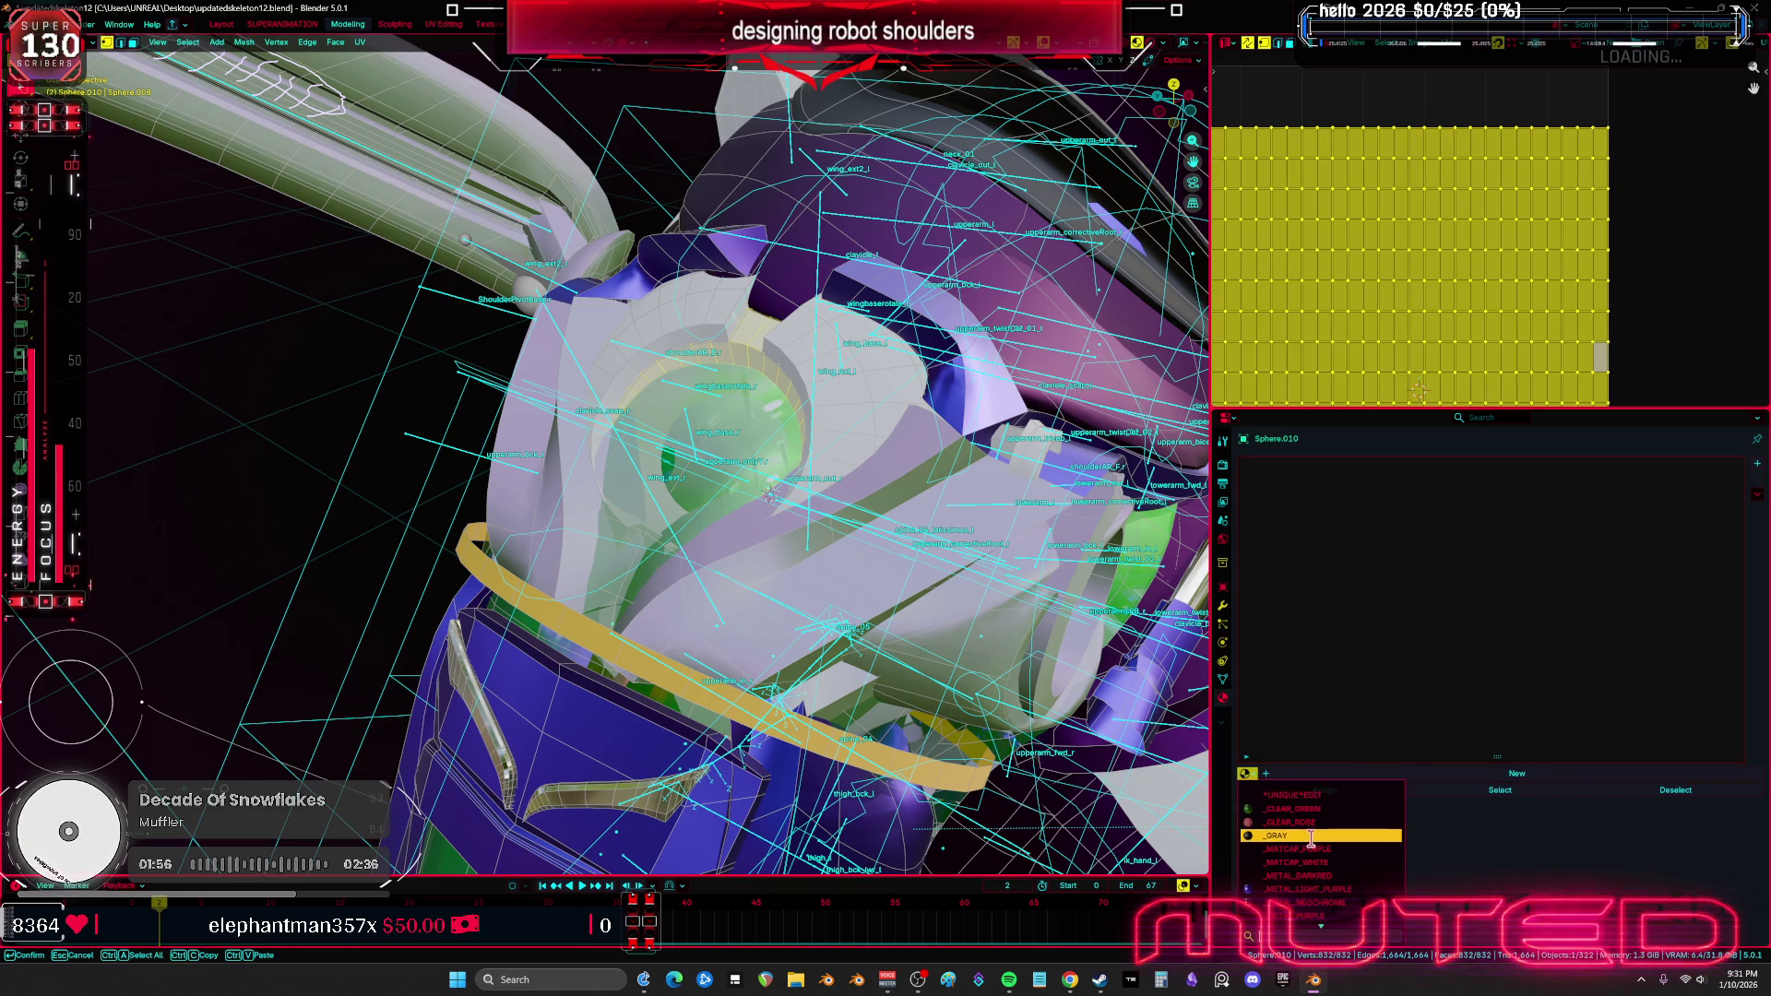
{"action": "left_click", "coordinate": [1309, 889]}
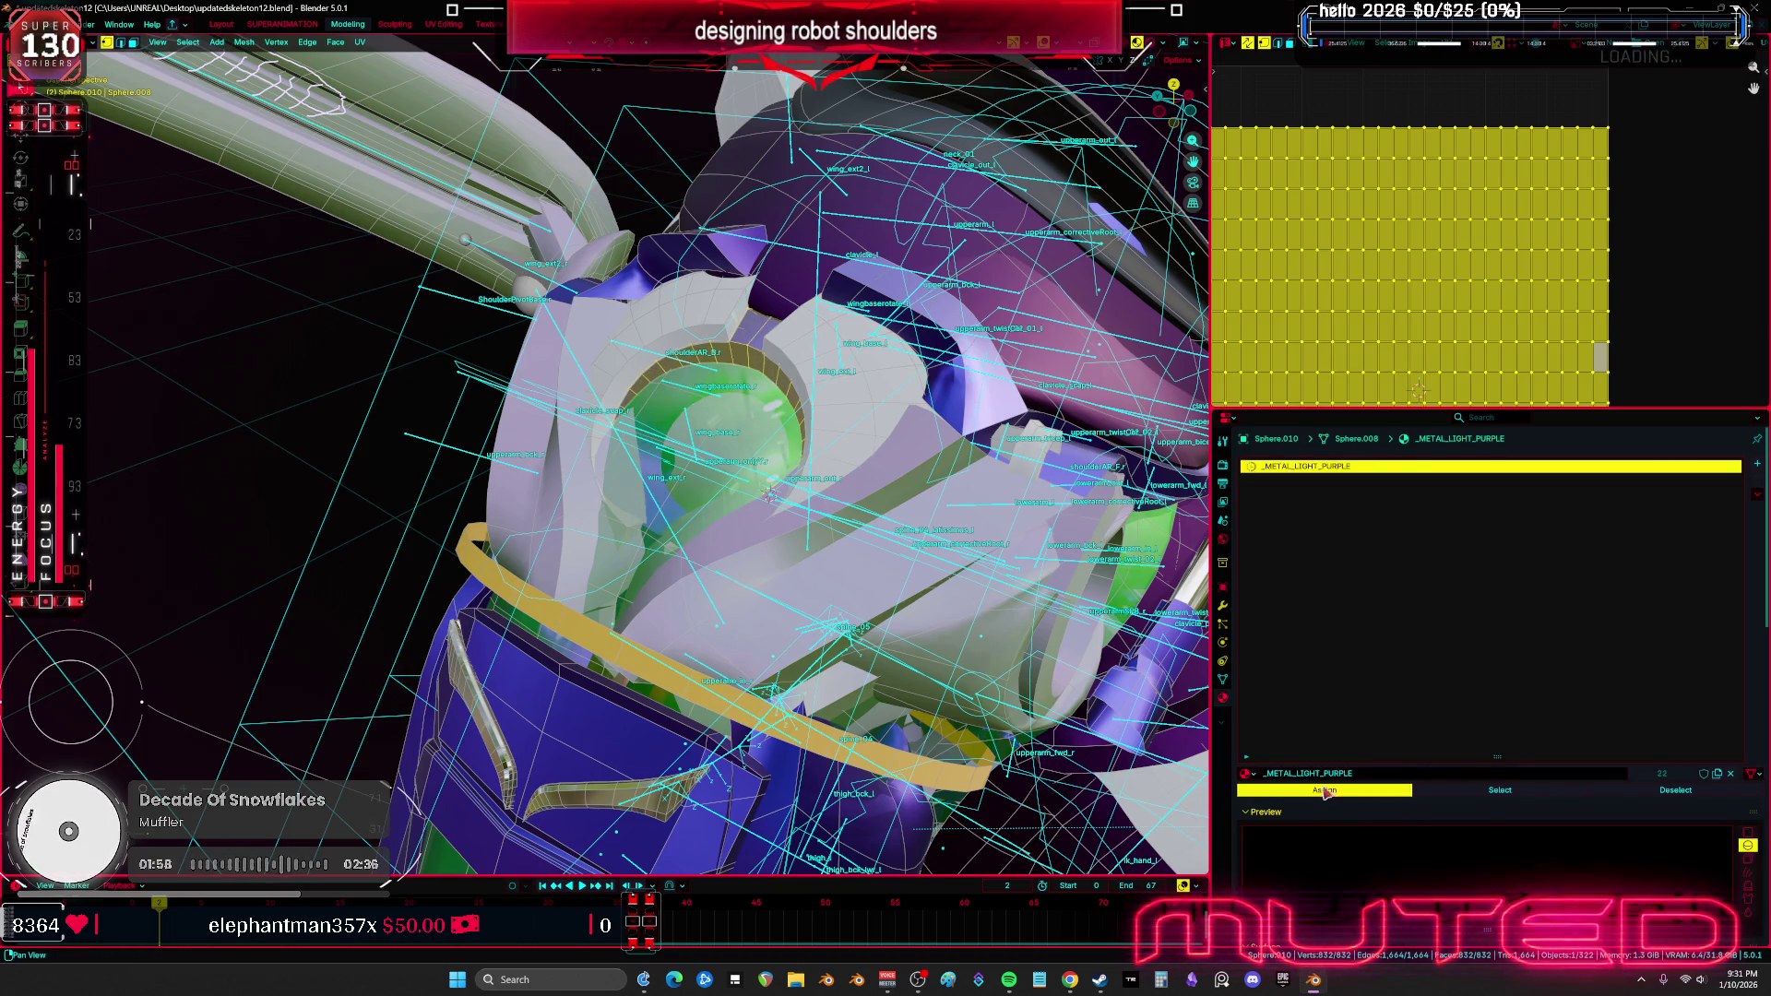
{"action": "key", "text": "shift+alt+z"}
{"action": "middle_click_drag", "start_coordinate": [803, 578], "coordinate": [747, 544]}
{"action": "key", "text": "shift+alt+z"}
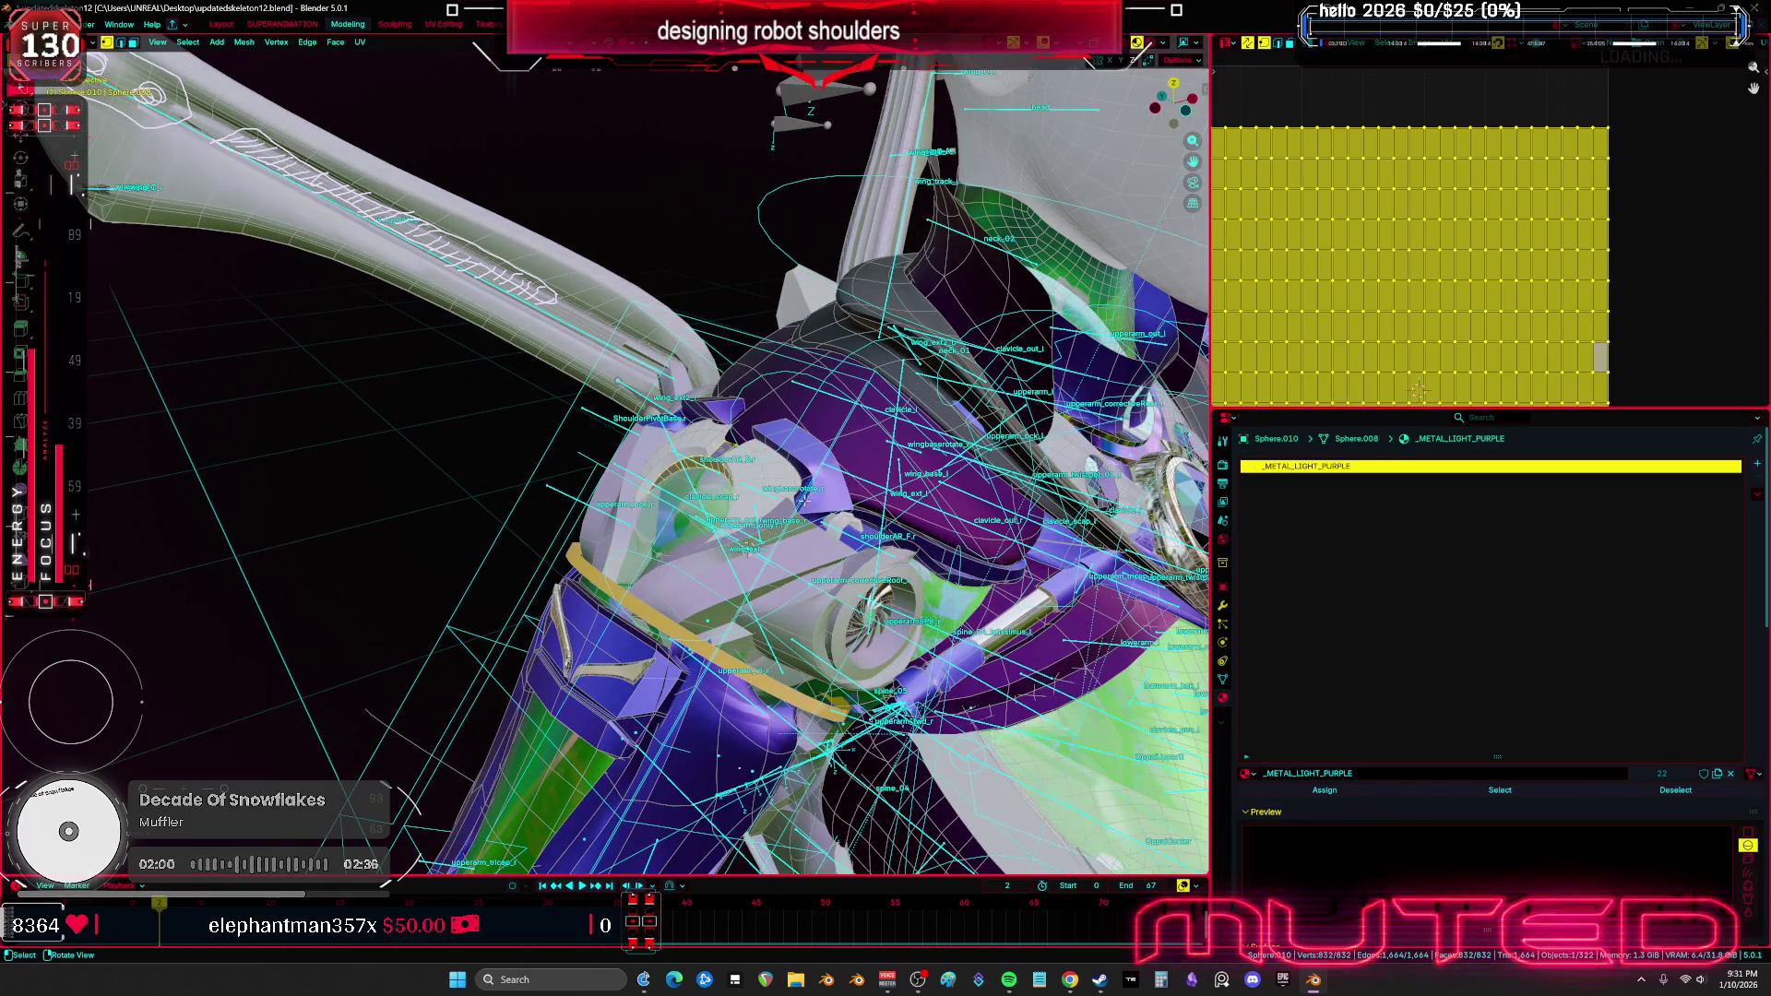
Exit Edit Mode and put the Root rig back into Pose Mode
{"action": "key", "text": "Tab"}
{"action": "left_click", "coordinate": [767, 609]}
{"action": "key", "text": "ctrl+Tab"}
Rotate the upperarm_r bone into a new pose and check the shoulder close up
{"action": "mouse_move", "coordinate": [766, 609]}
{"action": "middle_mouse_down"}
{"action": "mouse_move", "coordinate": [745, 559]}
{"action": "mouse_move", "coordinate": [723, 598]}
{"action": "mouse_move", "coordinate": [864, 604]}
{"action": "mouse_move", "coordinate": [850, 610]}
{"action": "middle_mouse_up"}
{"action": "left_click", "coordinate": [732, 601]}
{"action": "key", "text": "shift+alt+z"}
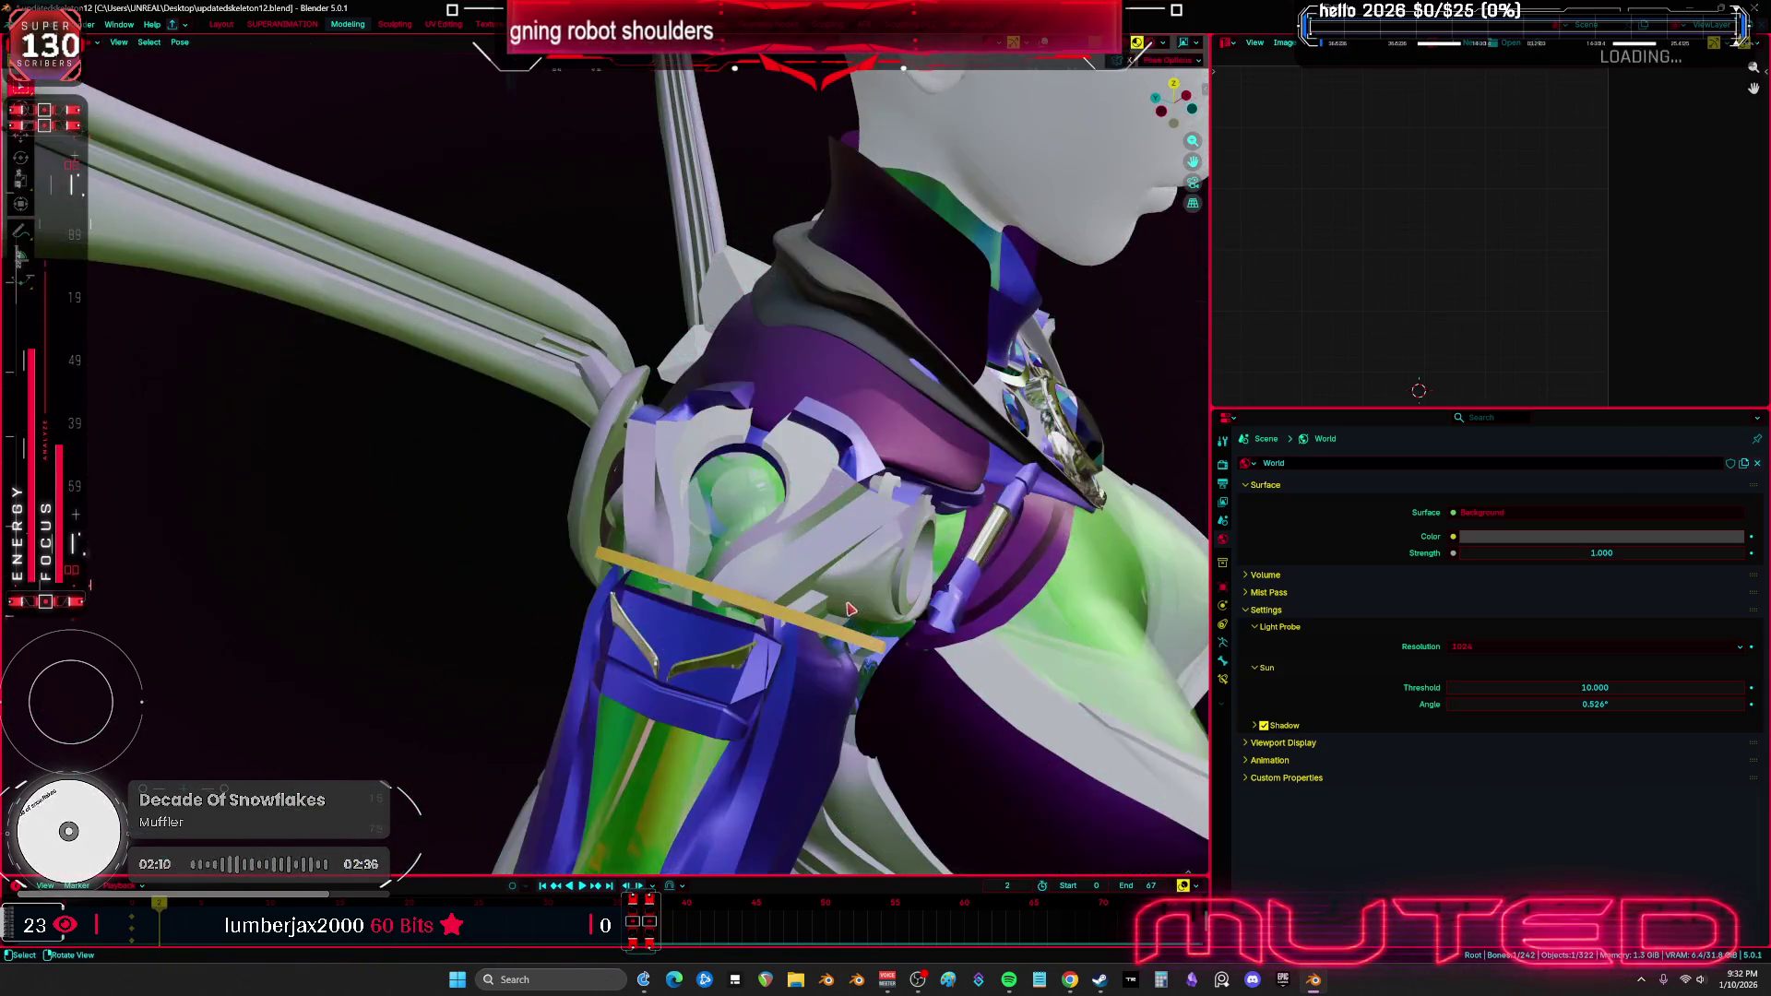
{"action": "key", "text": "r"}
{"action": "key", "text": "r"}
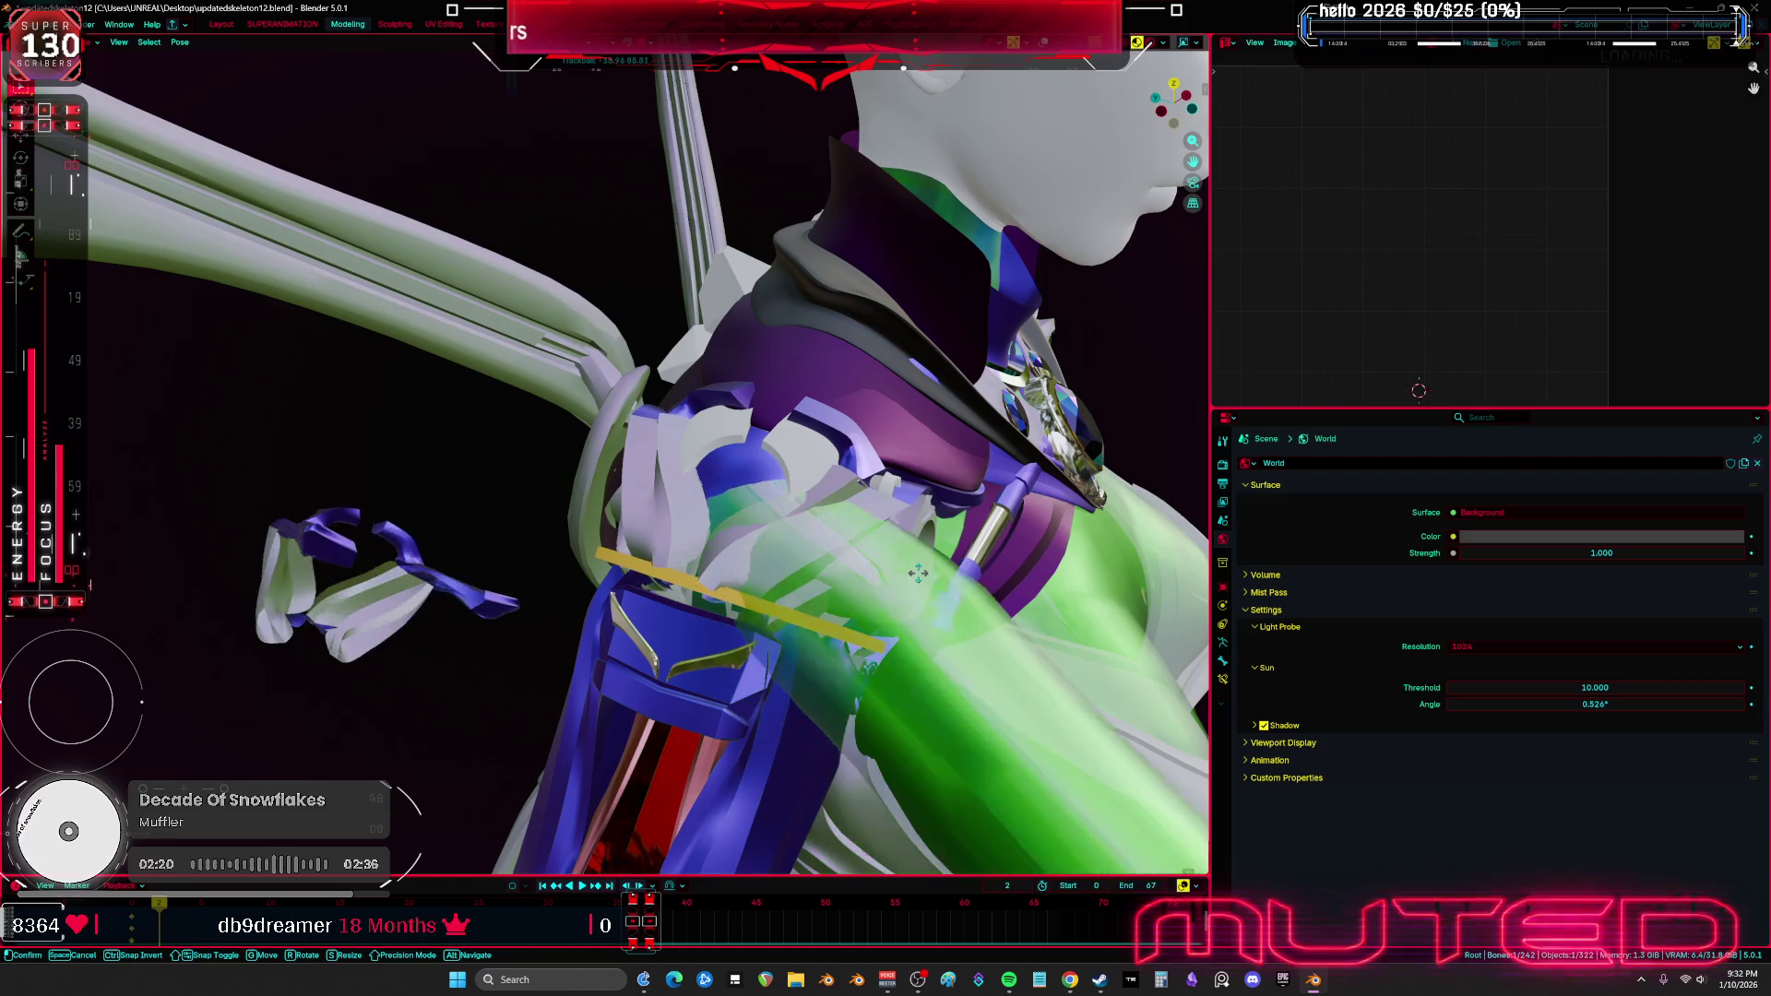
{"action": "left_click", "coordinate": [917, 573]}
{"action": "mouse_move", "coordinate": [918, 573]}
{"action": "middle_mouse_down"}
{"action": "mouse_move", "coordinate": [775, 613]}
{"action": "mouse_move", "coordinate": [758, 599]}
{"action": "mouse_move", "coordinate": [862, 502]}
{"action": "mouse_move", "coordinate": [651, 503]}
{"action": "middle_mouse_up"}
{"action": "key", "text": "shift+alt+z"}
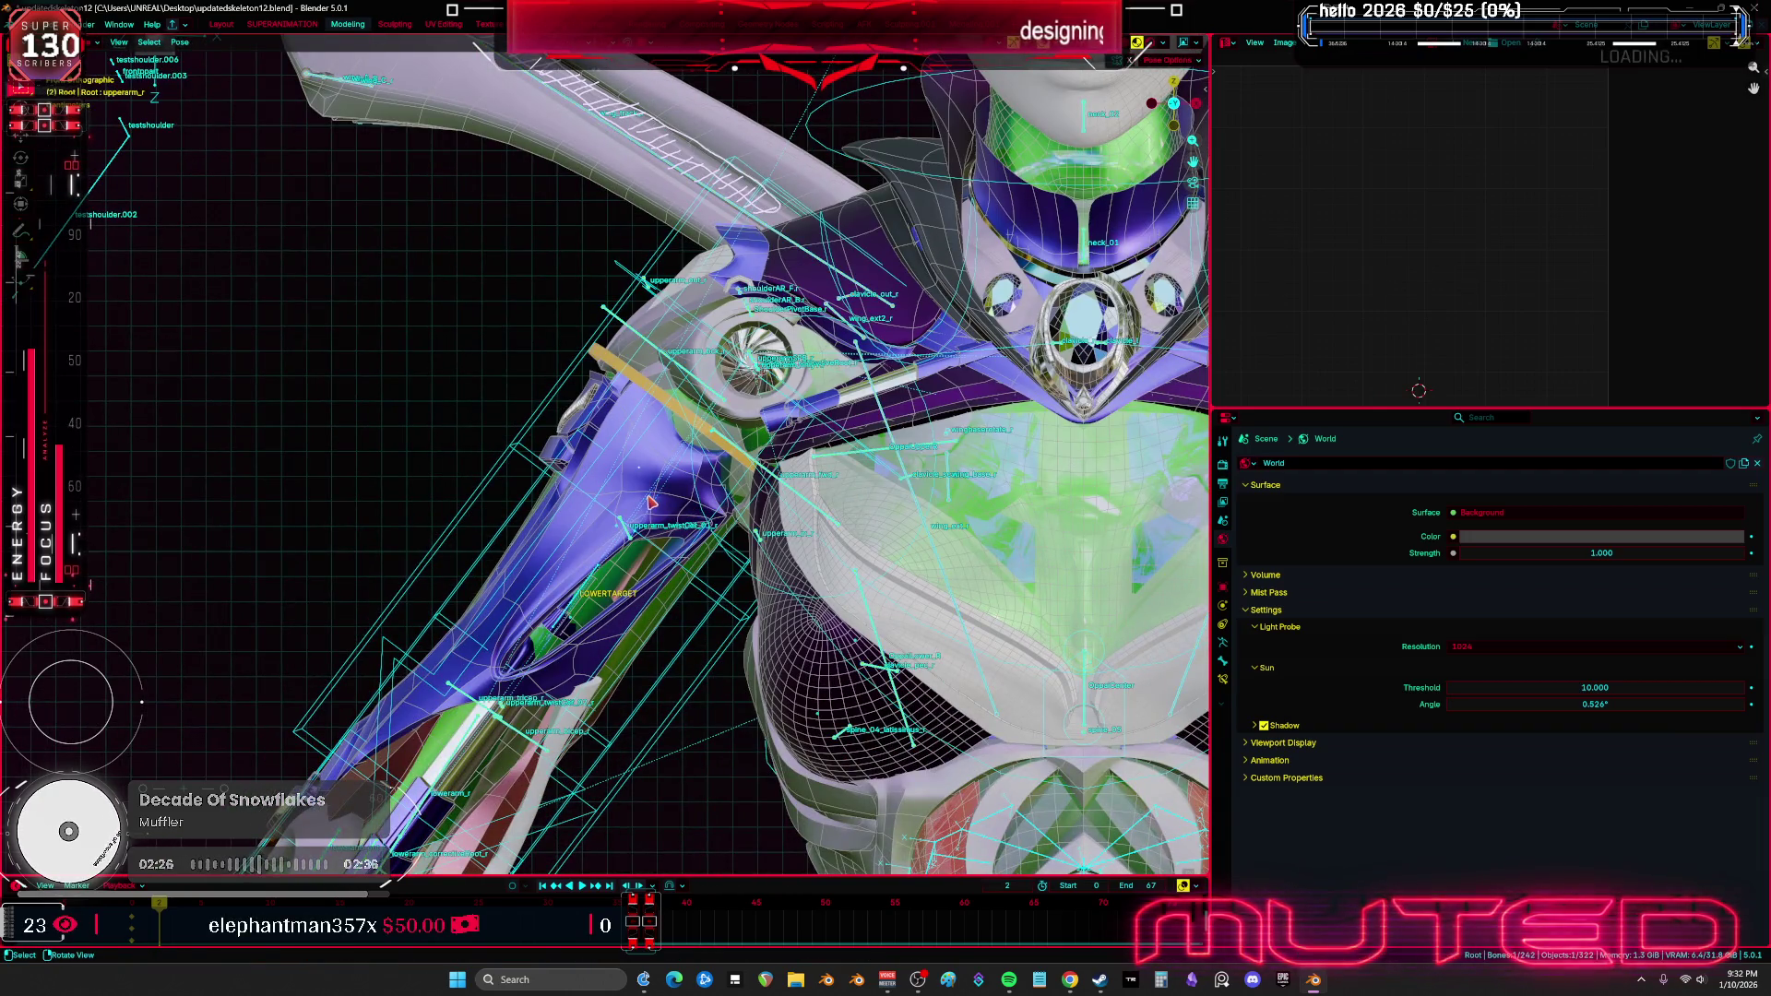
Hide Cube.002 and inspect v2_valkyre.006, the upper arm lattice, and Sphere.012
{"action": "left_click", "coordinate": [642, 491]}
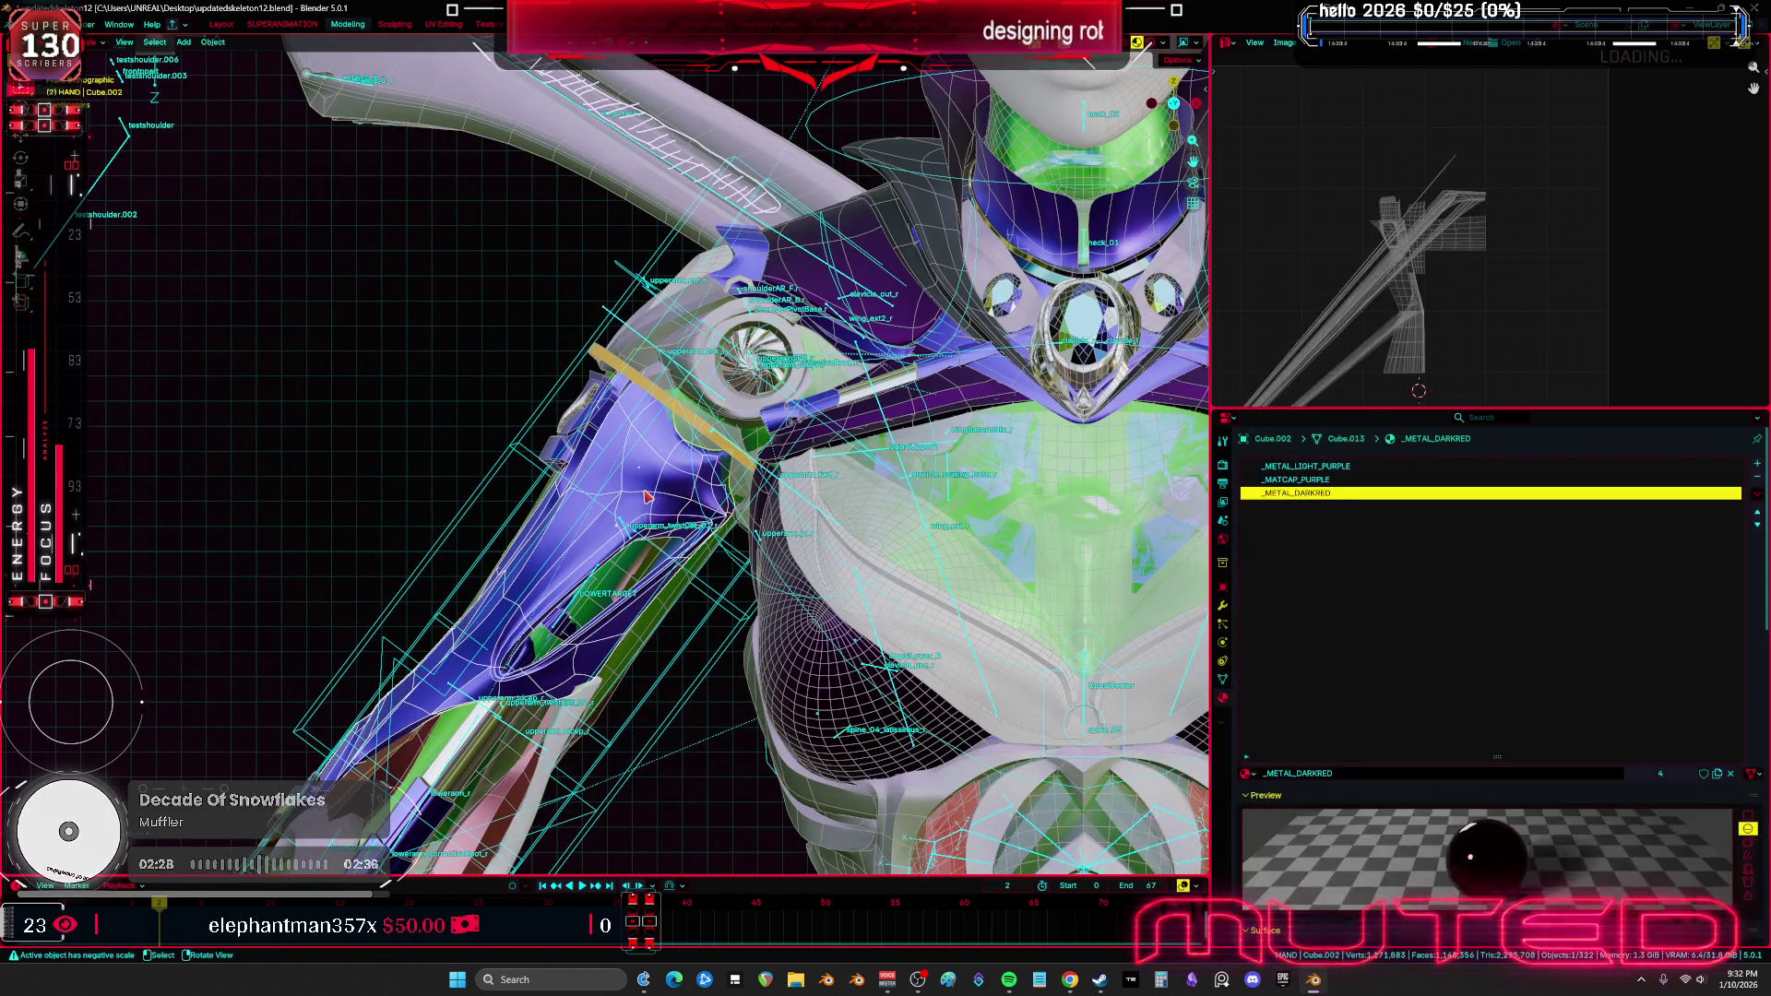
{"action": "key", "text": "h"}
{"action": "mouse_move", "coordinate": [643, 491]}
{"action": "middle_mouse_down"}
{"action": "mouse_move", "coordinate": [687, 465]}
{"action": "mouse_move", "coordinate": [560, 527]}
{"action": "mouse_move", "coordinate": [584, 479]}
{"action": "middle_mouse_up"}
{"action": "left_click", "coordinate": [687, 466]}
{"action": "left_click", "coordinate": [572, 486]}
{"action": "mouse_move", "coordinate": [573, 474]}
{"action": "middle_mouse_down"}
{"action": "mouse_move", "coordinate": [755, 474]}
{"action": "mouse_move", "coordinate": [754, 630]}
{"action": "mouse_move", "coordinate": [731, 604]}
{"action": "middle_mouse_up"}
{"action": "left_click", "coordinate": [754, 475]}
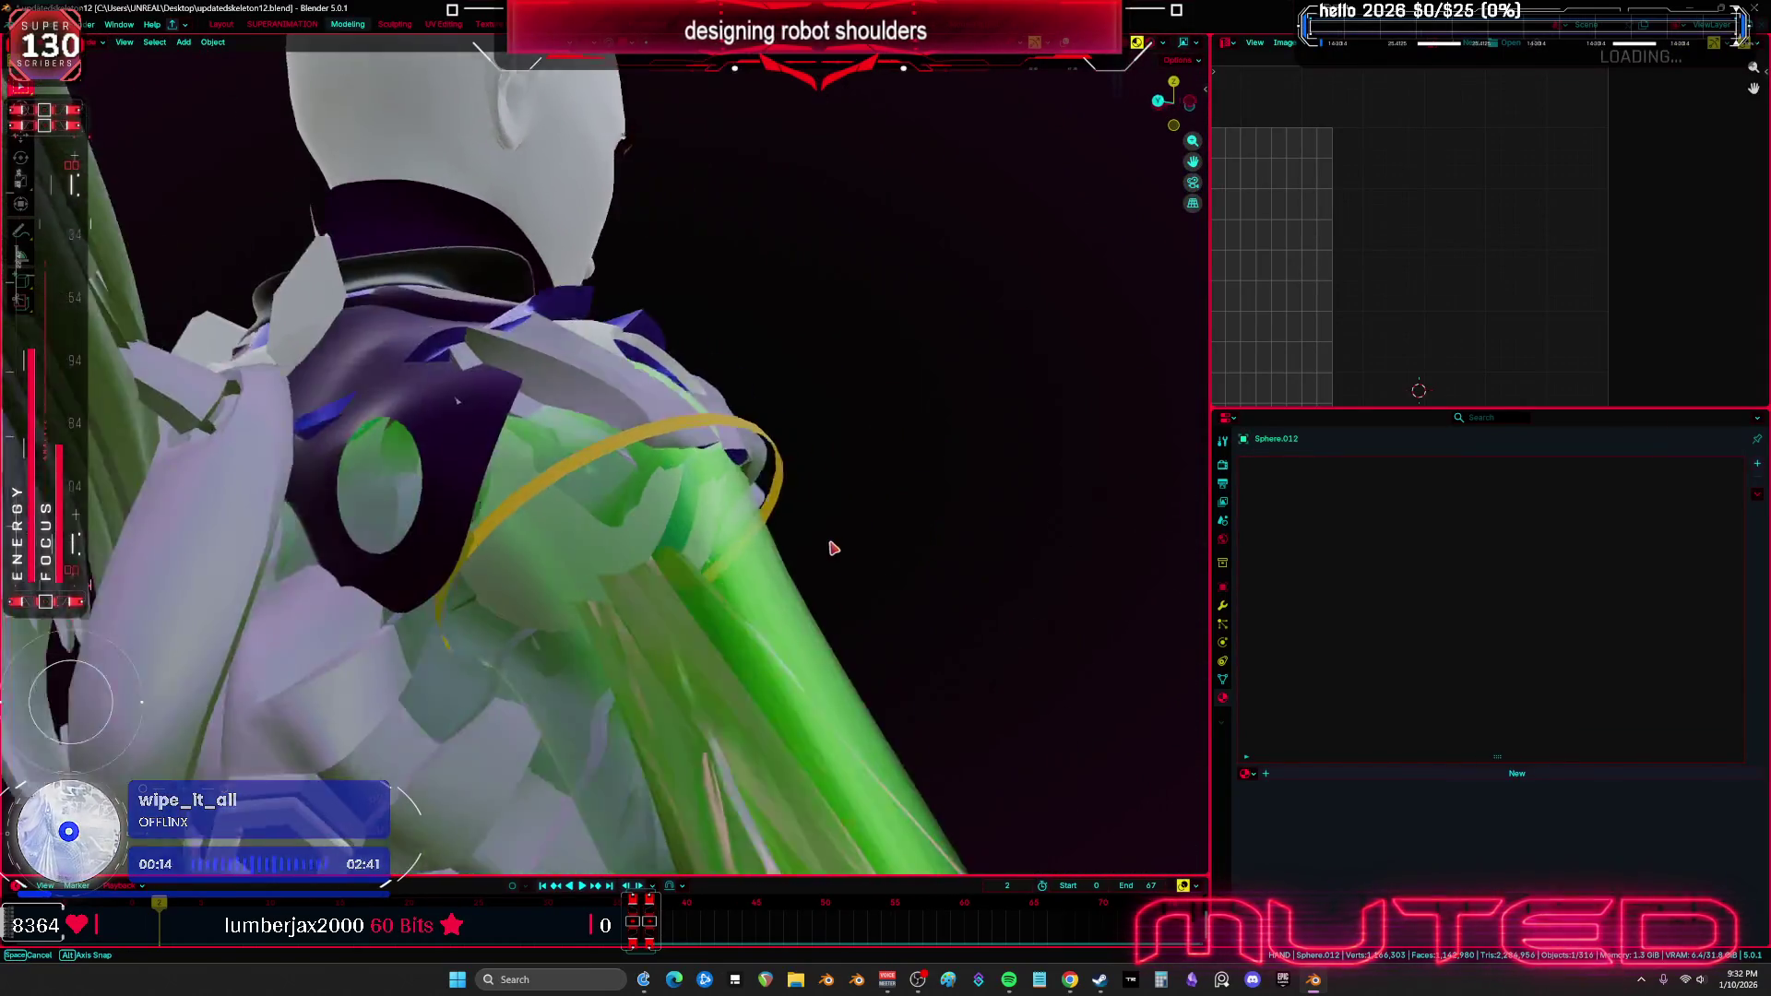
Select and nudge copyover.005, then inspect the shoulder turbine from several angles
{"action": "middle_click_drag", "start_coordinate": [626, 527], "coordinate": [516, 433]}
{"action": "left_click", "coordinate": [369, 387]}
{"action": "key", "text": "g"}
{"action": "left_click", "coordinate": [362, 389]}
{"action": "middle_click_drag", "start_coordinate": [369, 392], "coordinate": [743, 510]}
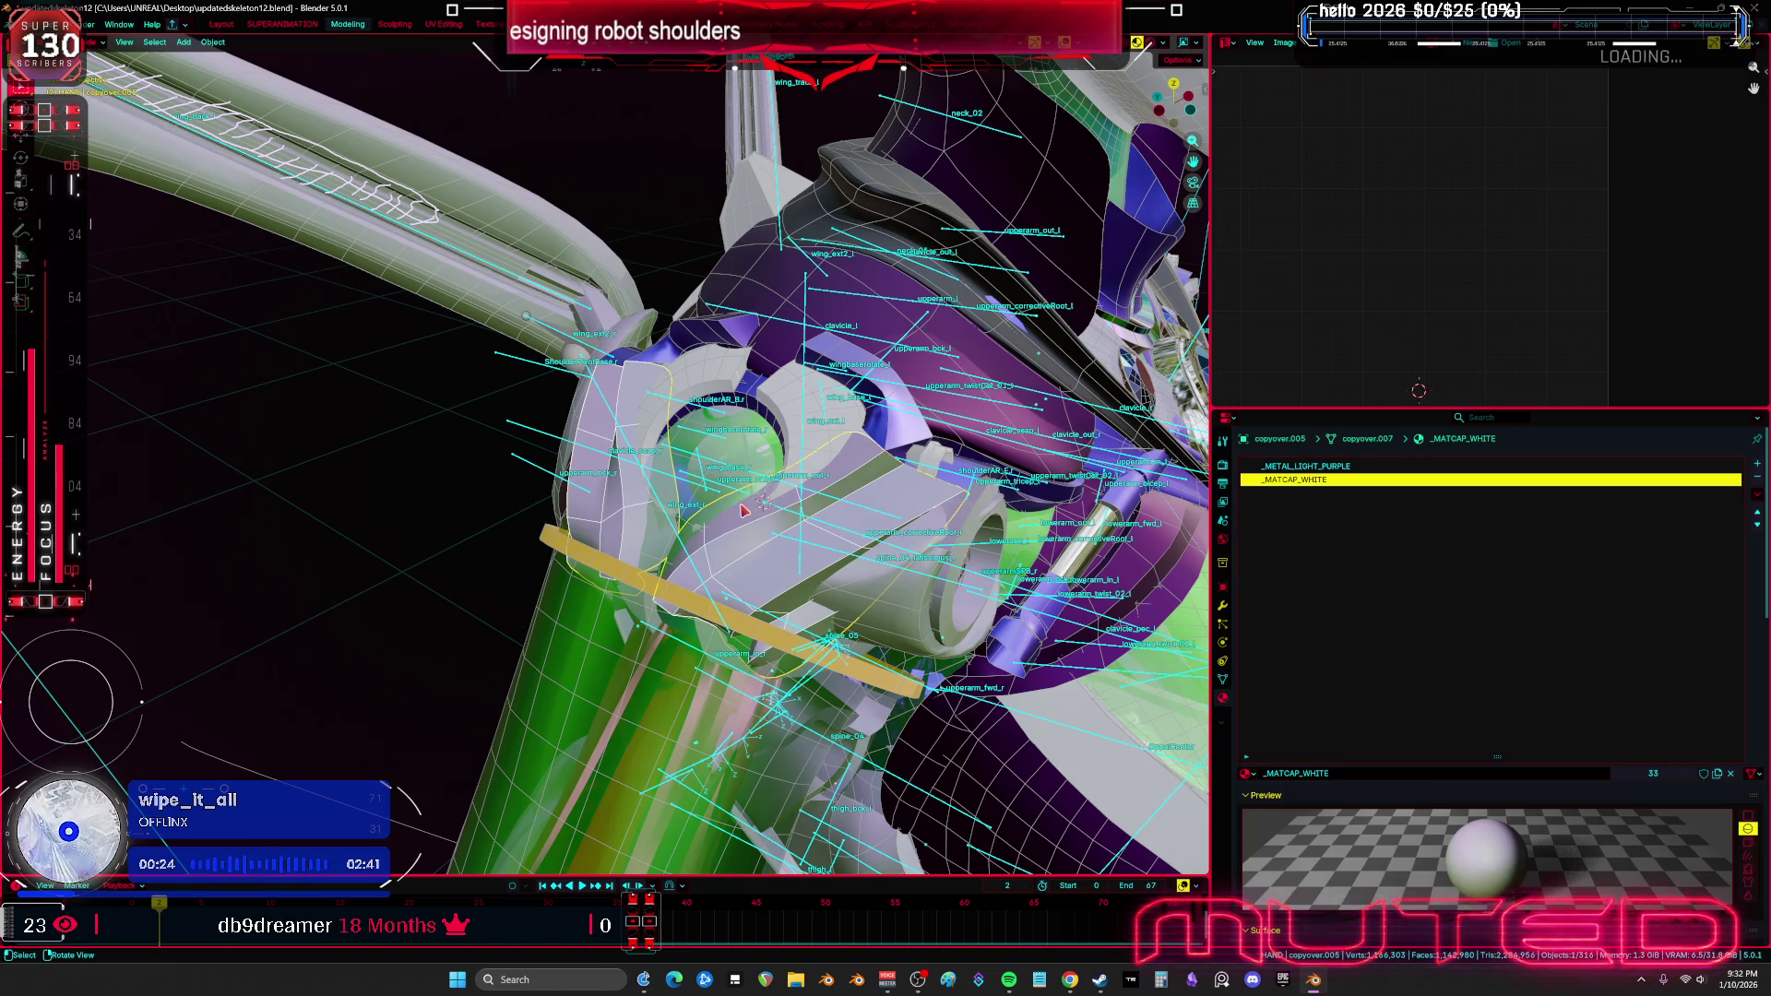
{"action": "mouse_move", "coordinate": [698, 493]}
{"action": "middle_mouse_down"}
{"action": "mouse_move", "coordinate": [513, 454]}
{"action": "mouse_move", "coordinate": [608, 444]}
{"action": "middle_mouse_up"}
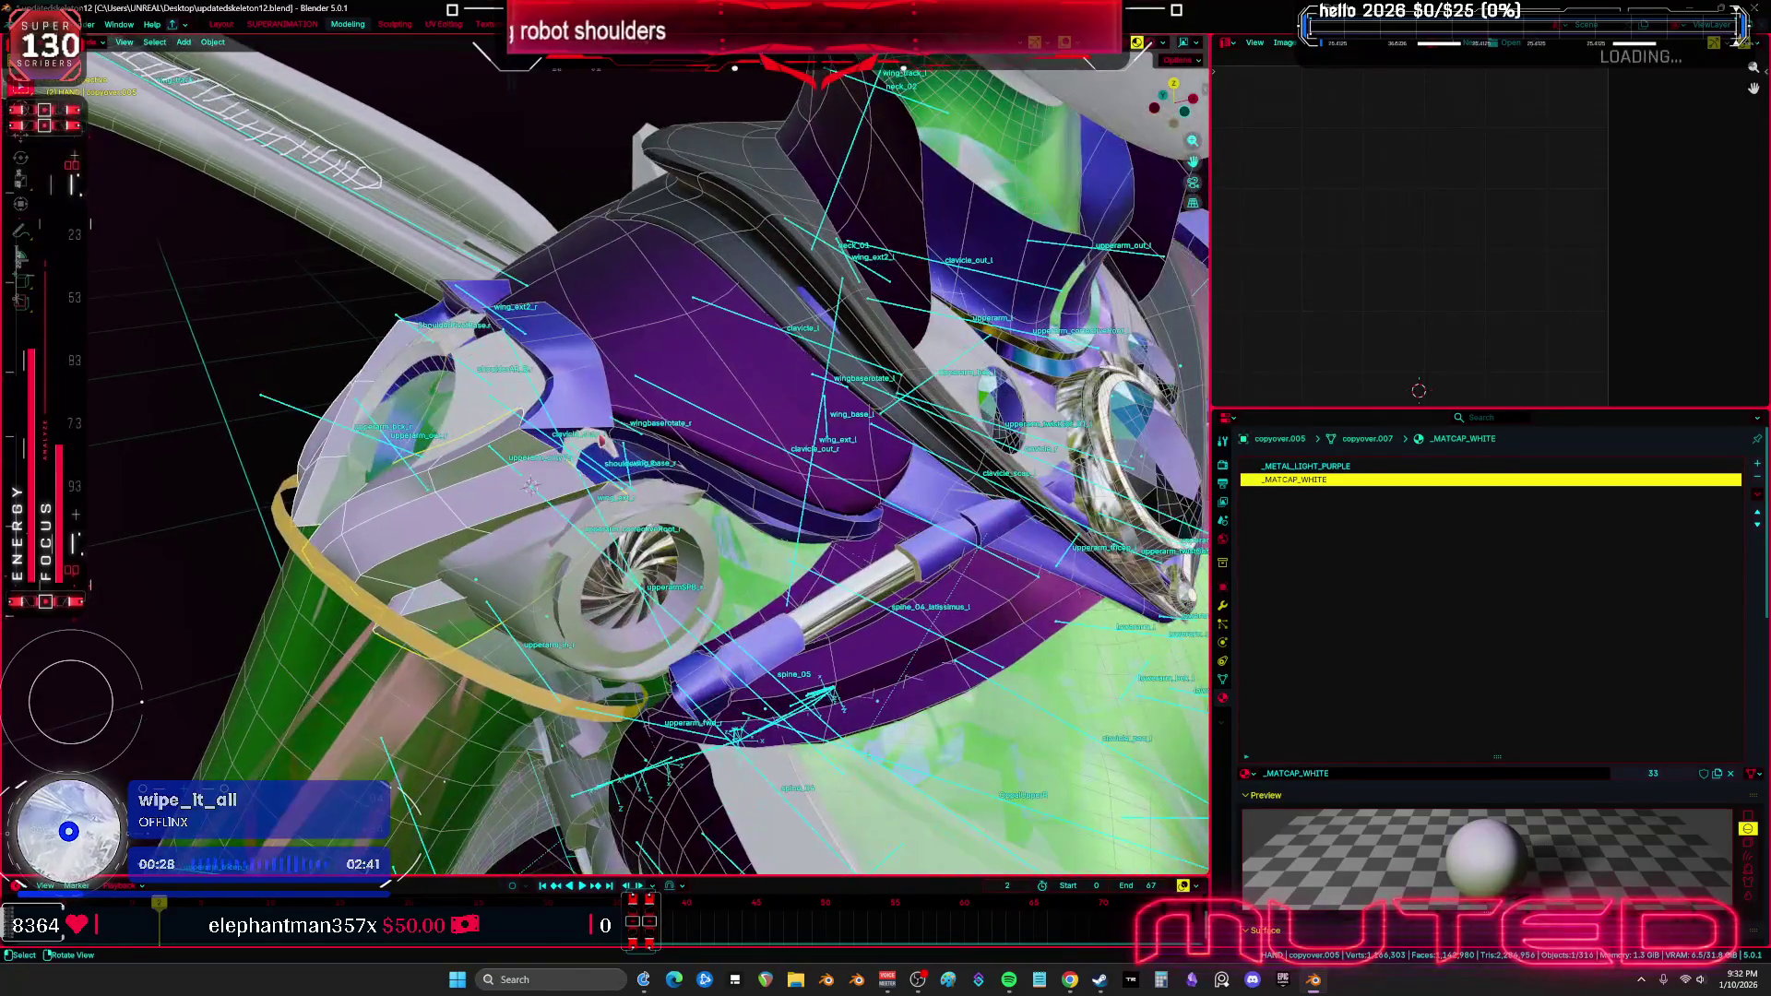
{"action": "middle_click_drag", "start_coordinate": [580, 364], "coordinate": [594, 379]}
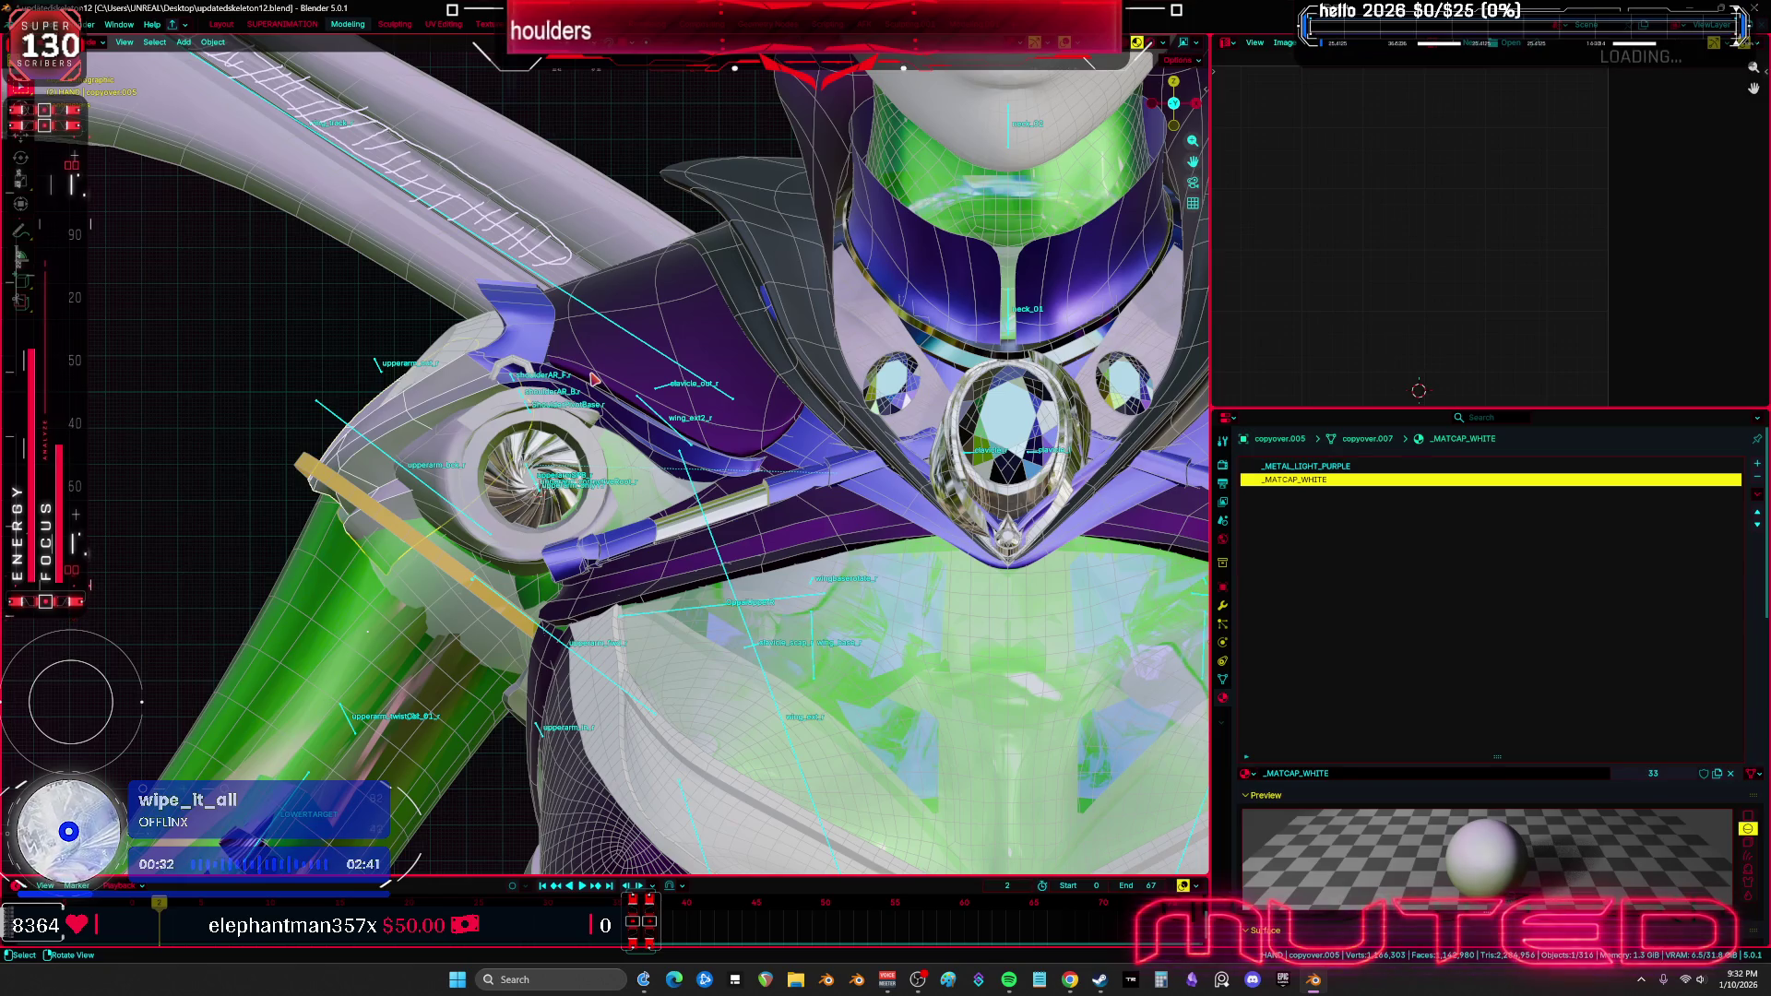
{"action": "middle_click_drag", "start_coordinate": [465, 255], "coordinate": [646, 443]}
Rotate the upperarmSPF_r and lower arm bones into new poses to test the armor
{"action": "left_click", "coordinate": [737, 472]}
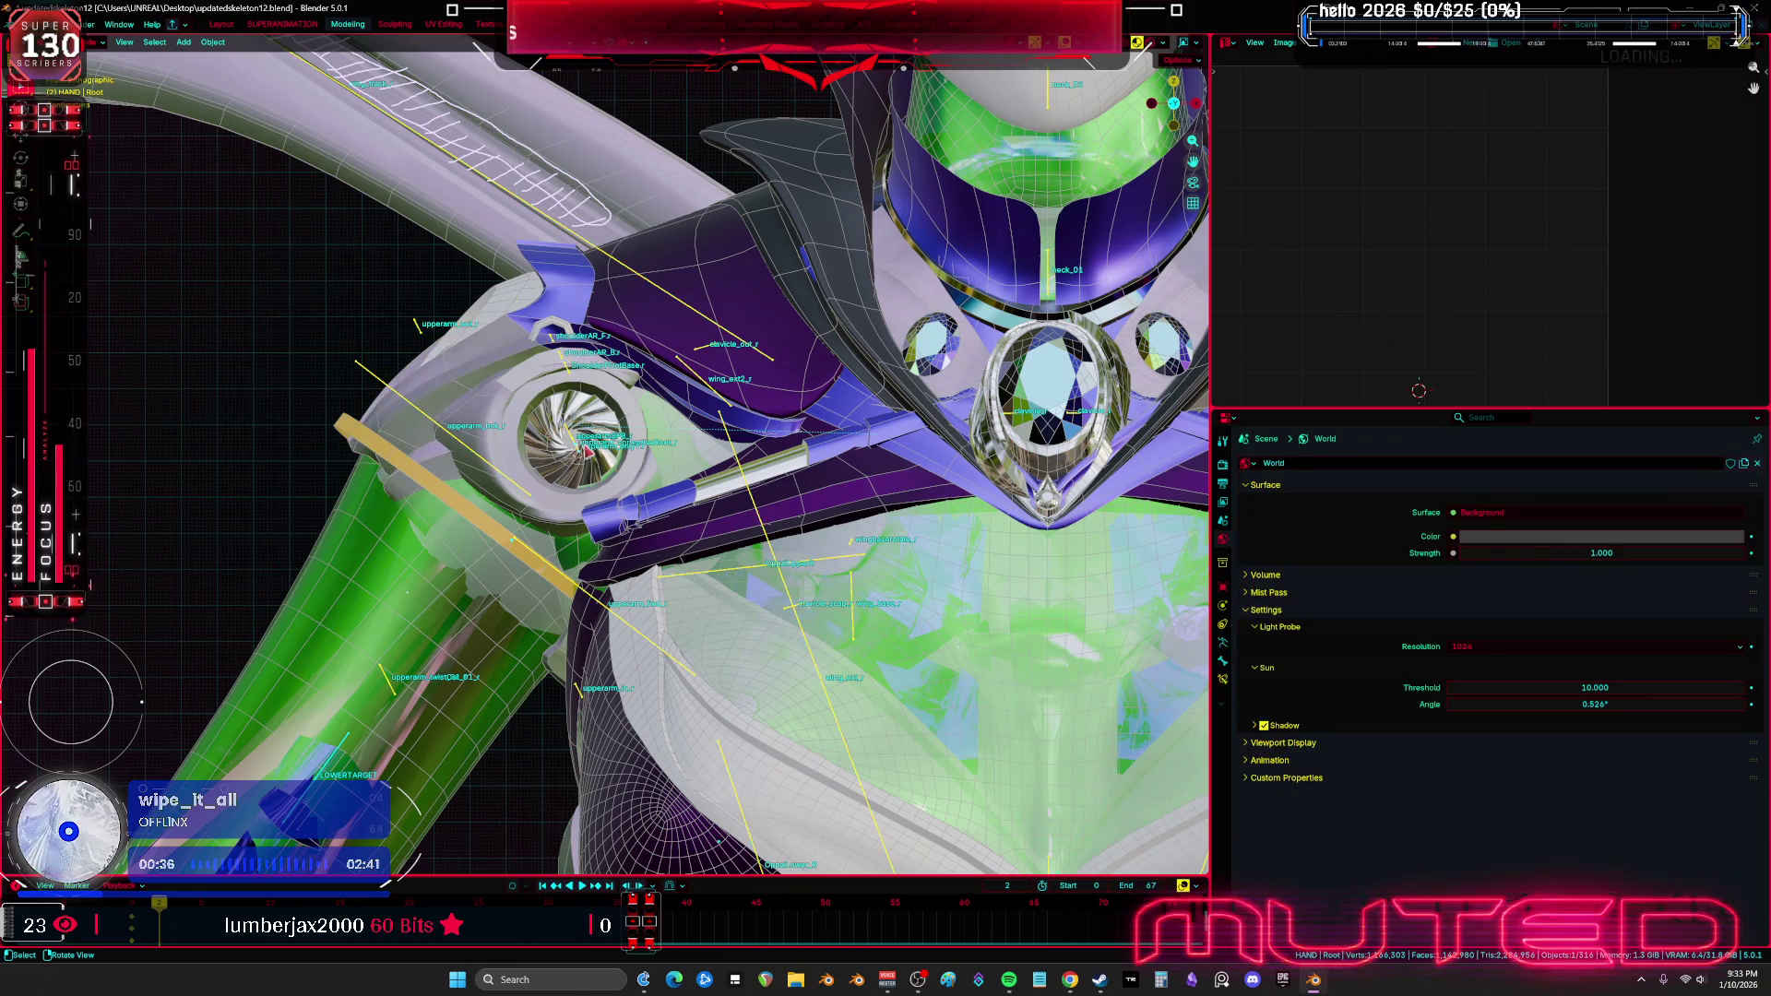
{"action": "key", "text": "r"}
{"action": "left_click", "coordinate": [576, 452]}
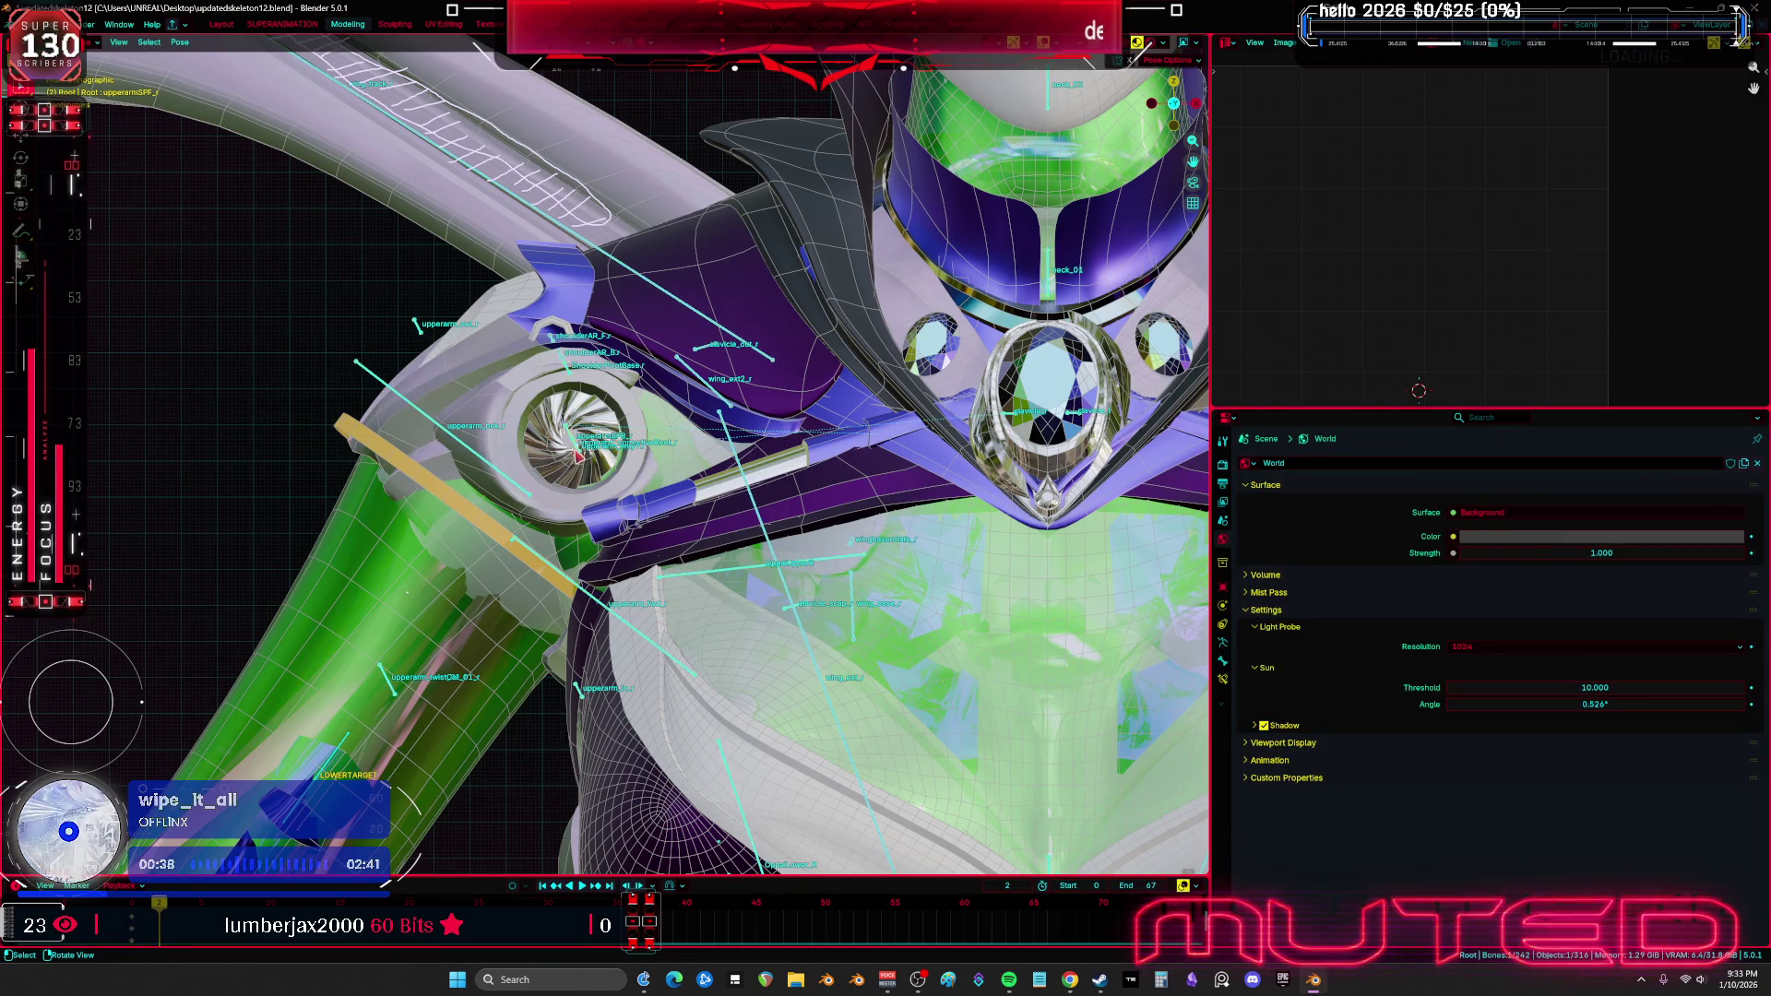
{"action": "key", "text": "r"}
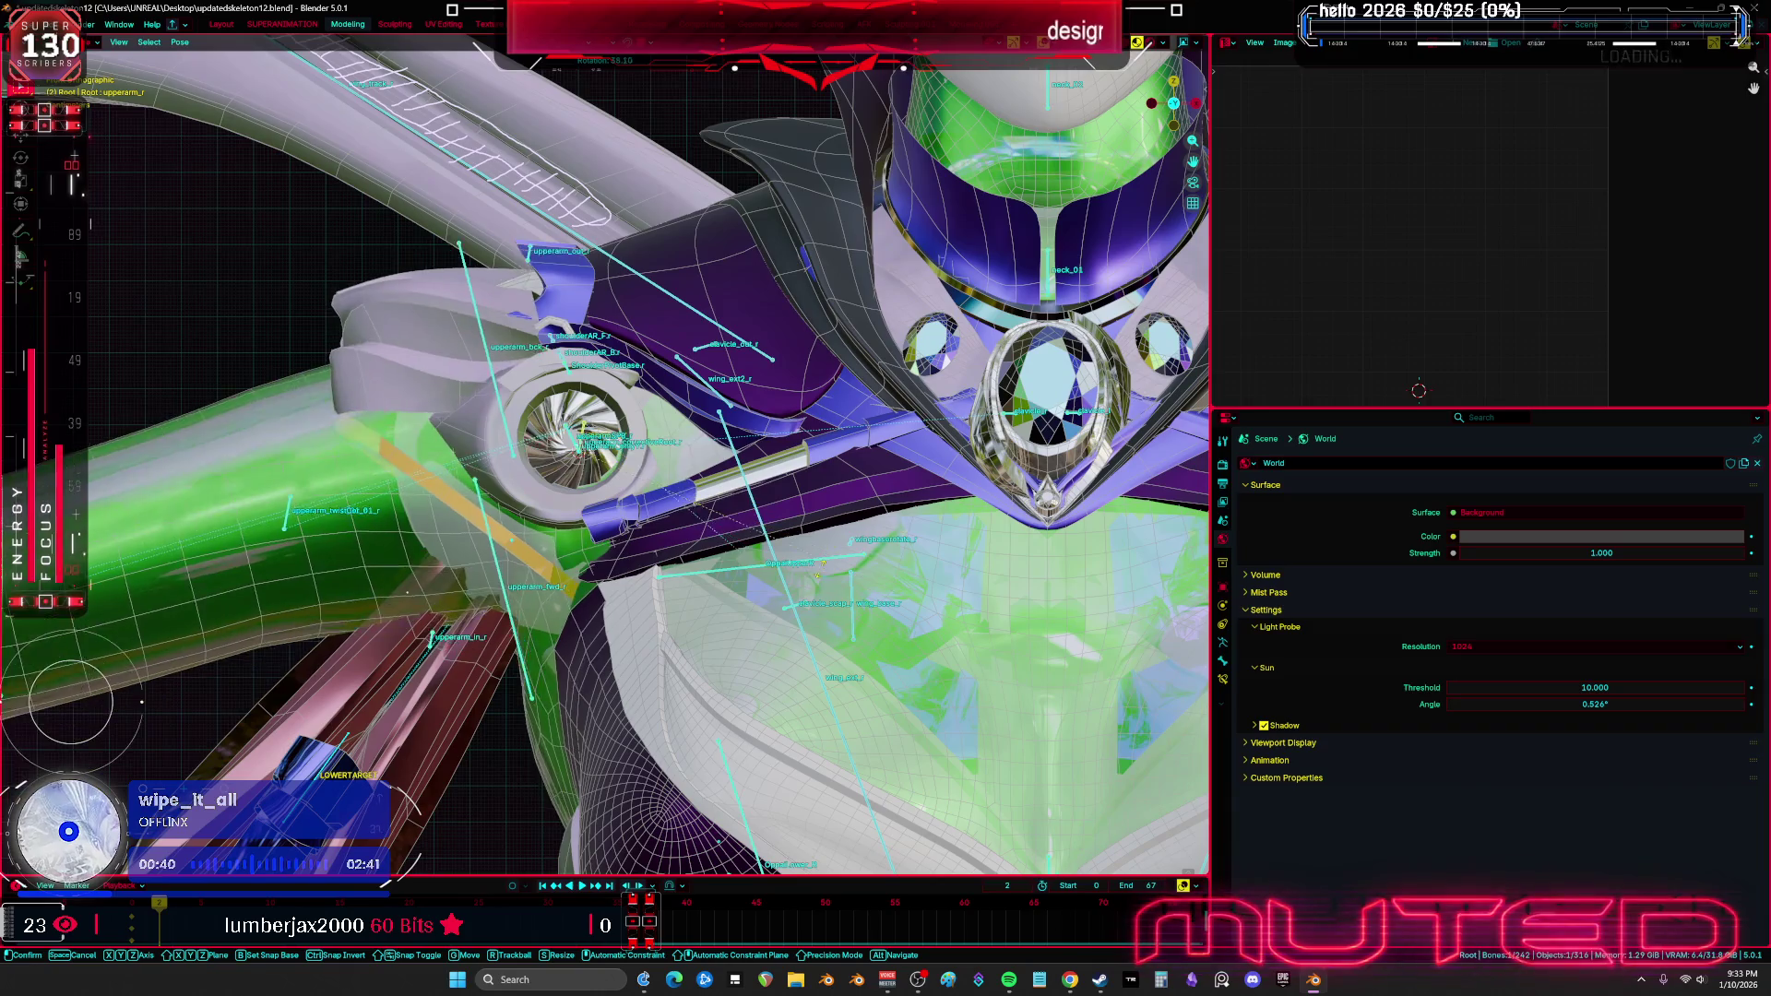
{"action": "left_click", "coordinate": [591, 402]}
{"action": "key", "text": "shift+alt+z"}
{"action": "middle_click_drag", "start_coordinate": [591, 402], "coordinate": [733, 471]}
{"action": "key", "text": "r"}
{"action": "key", "text": "r"}
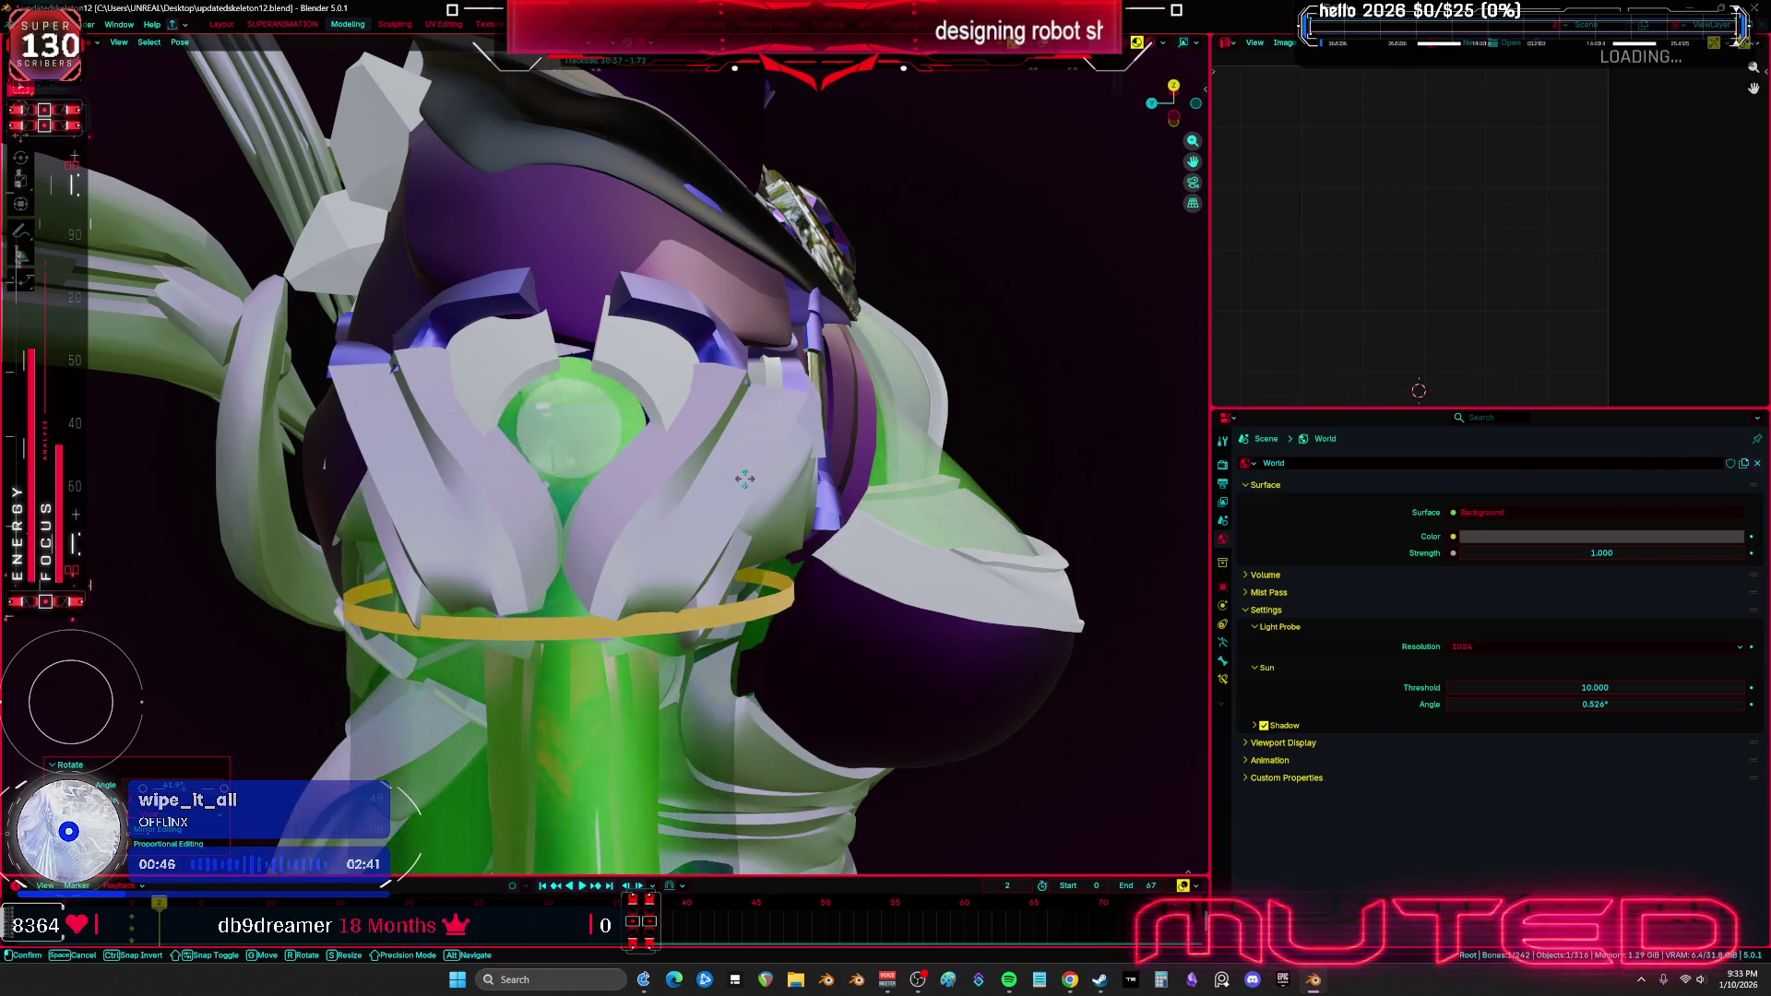
Test a rotation around the arm's local Z axis, cancel it, and leave Pose Mode
{"action": "key", "text": "r"}
{"action": "key", "text": "z"}
{"action": "key", "text": "z"}
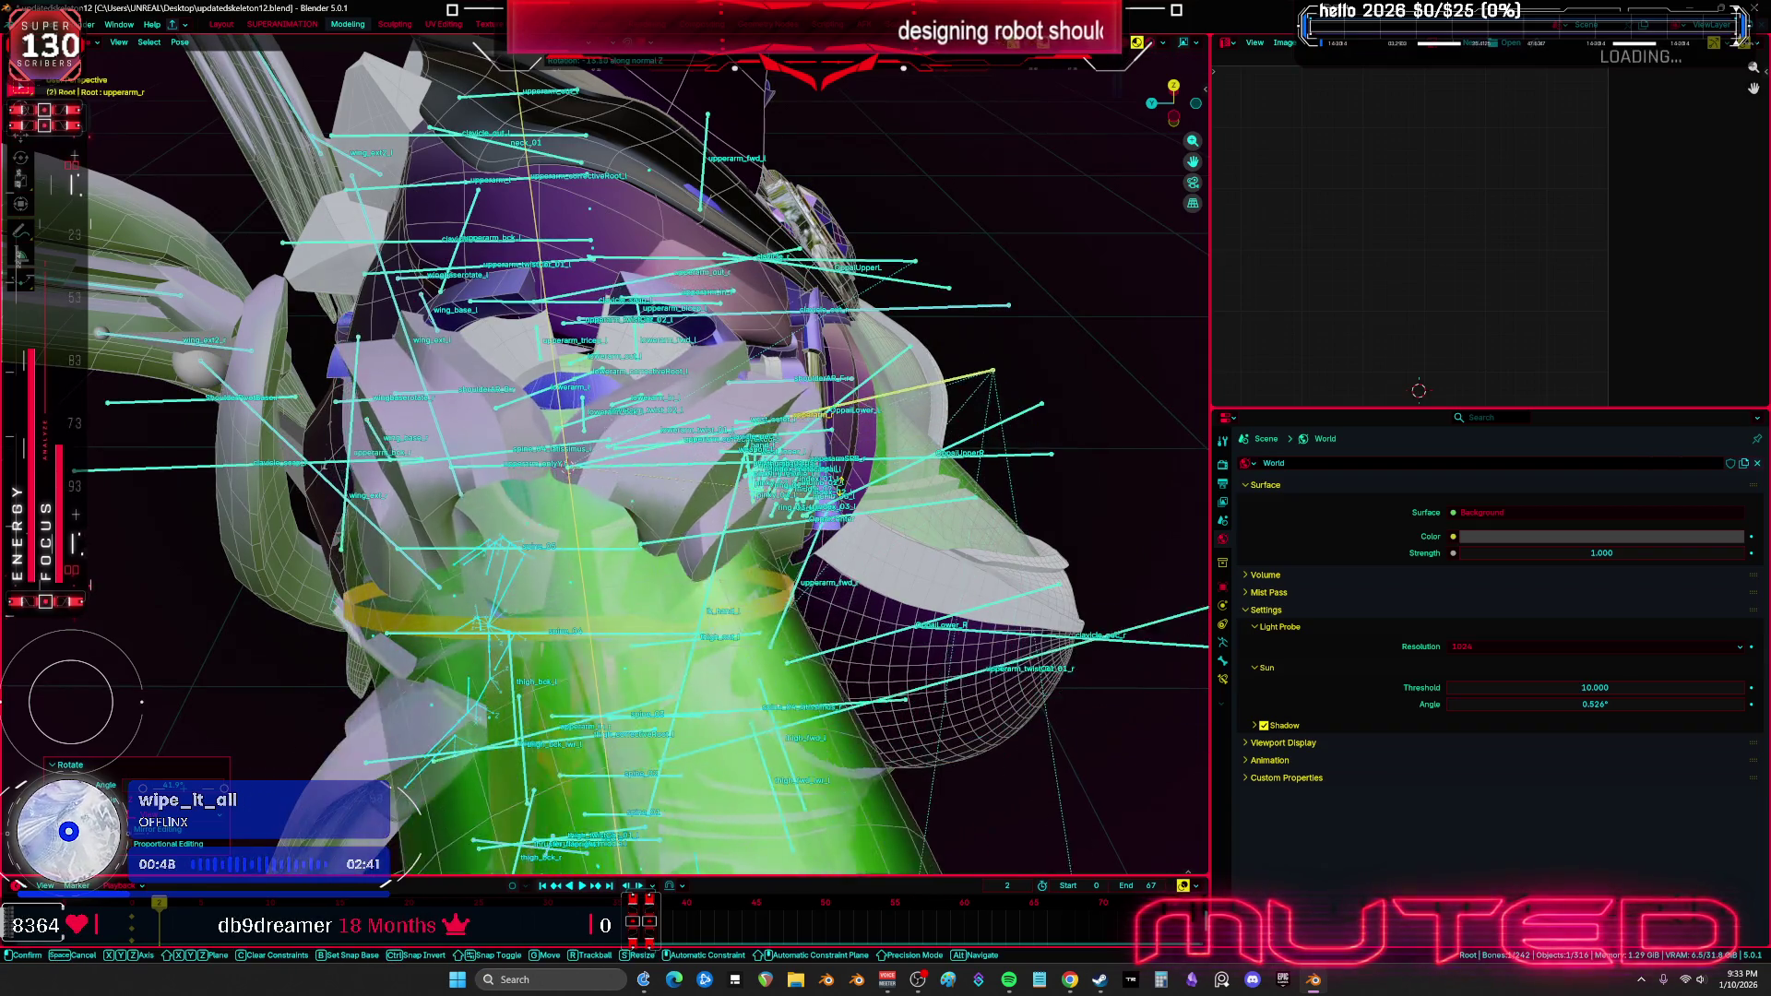
{"action": "key", "text": "Escape"}
{"action": "key", "text": "ctrl+z"}
{"action": "mouse_move", "coordinate": [569, 467]}
{"action": "middle_mouse_down"}
{"action": "mouse_move", "coordinate": [611, 495]}
{"action": "mouse_move", "coordinate": [579, 355]}
{"action": "middle_mouse_up"}
Select the Root armature and pick the shoulderAR_F.r bone
{"action": "left_click", "coordinate": [548, 319]}
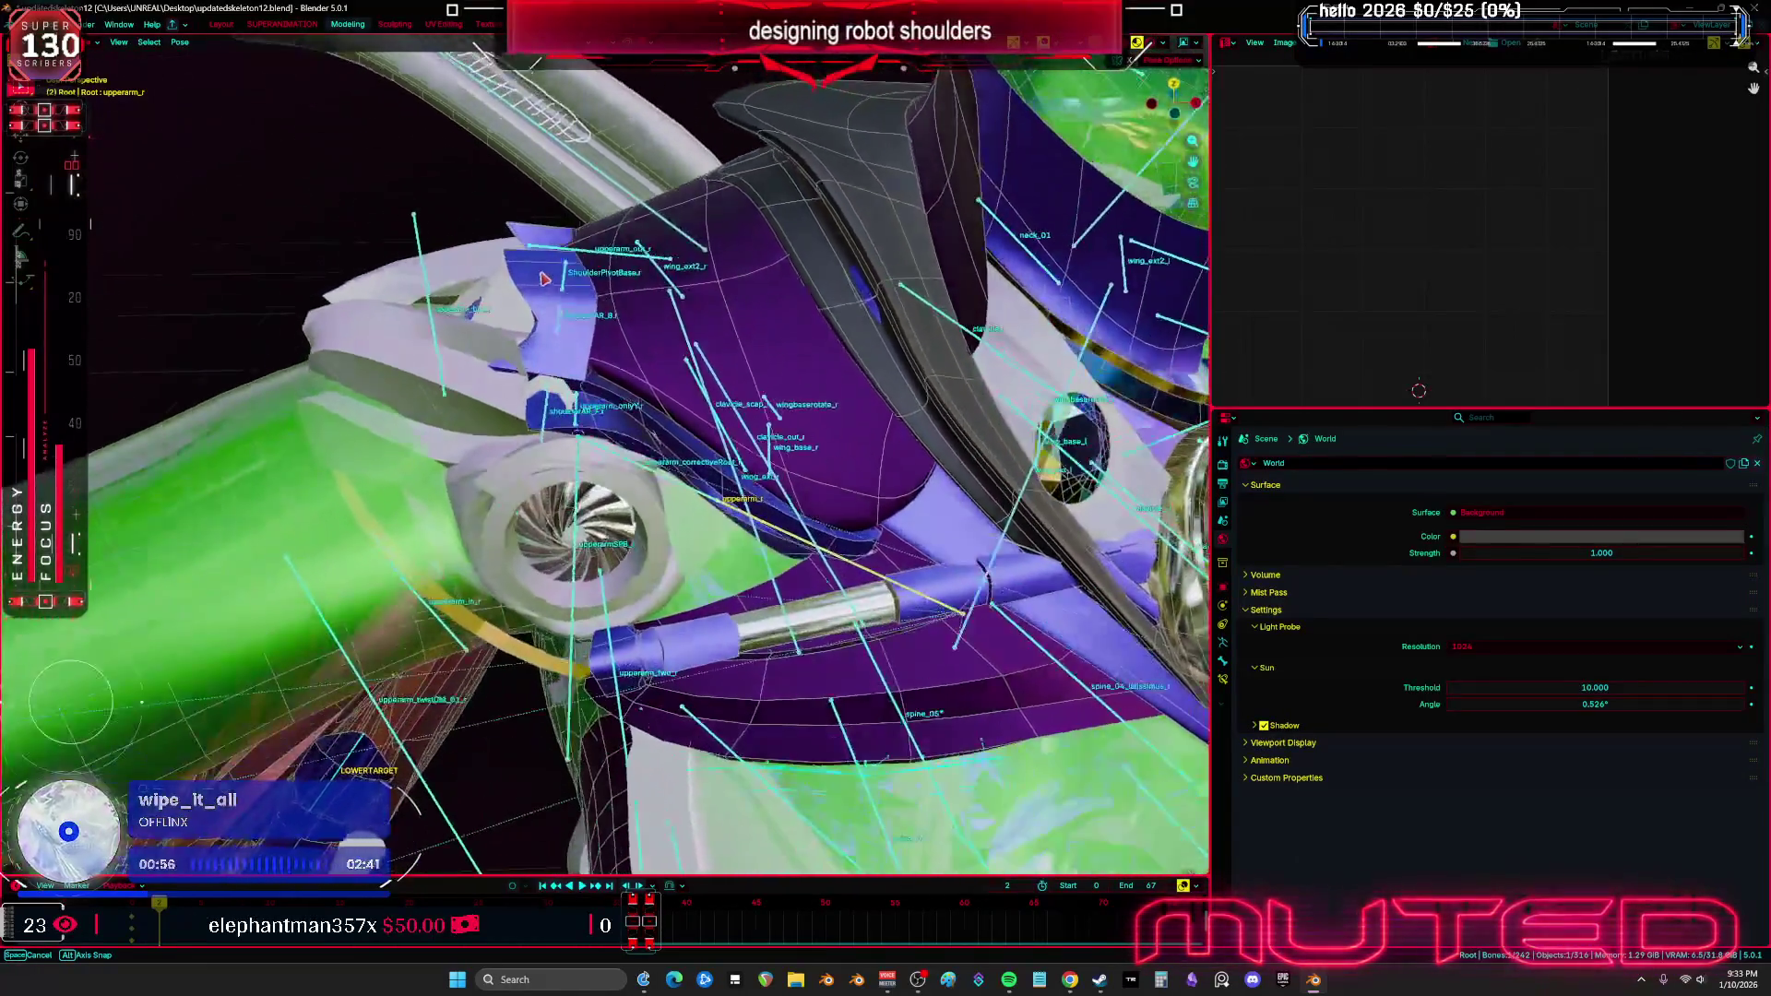
{"action": "middle_click_drag", "start_coordinate": [544, 279], "coordinate": [530, 252]}
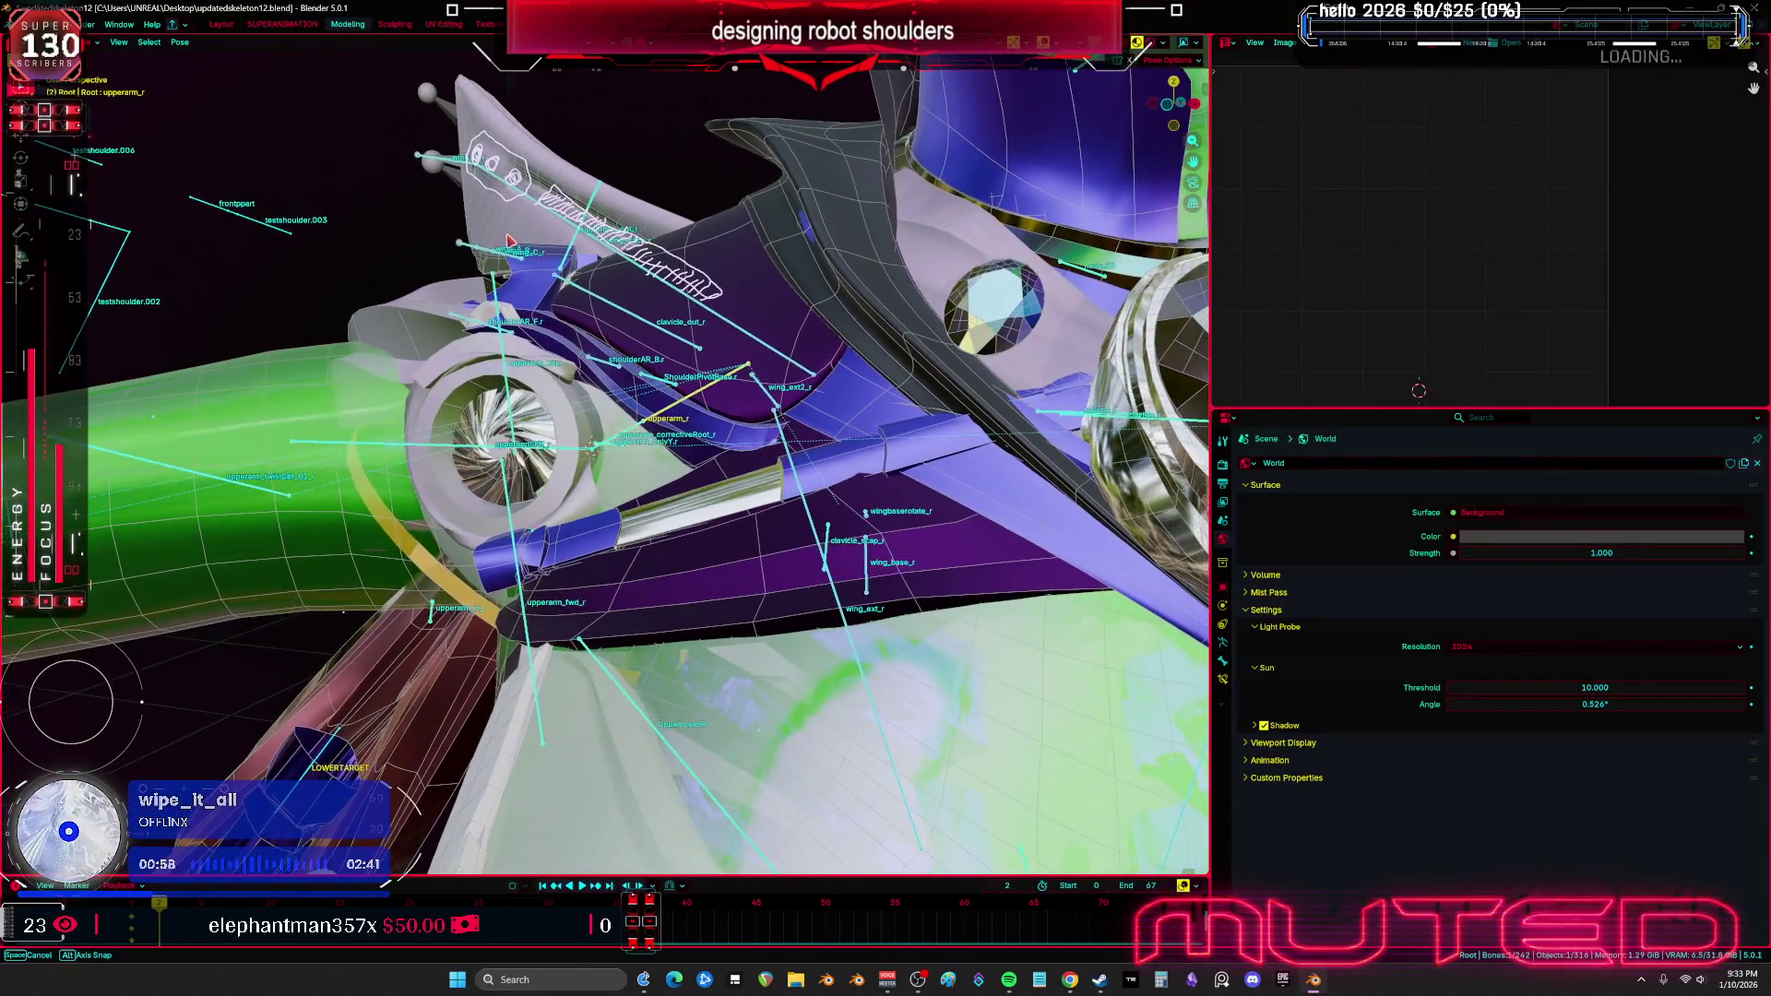
{"action": "mouse_move", "coordinate": [514, 243]}
{"action": "middle_mouse_down"}
{"action": "mouse_move", "coordinate": [559, 418]}
{"action": "mouse_move", "coordinate": [591, 383]}
{"action": "mouse_move", "coordinate": [879, 456]}
{"action": "mouse_move", "coordinate": [1024, 428]}
{"action": "middle_mouse_up"}
{"action": "left_click", "coordinate": [885, 461]}
Add a Copy Rotation constraint targeting Root's upperarm_r bone
{"action": "left_click", "coordinate": [1223, 679]}
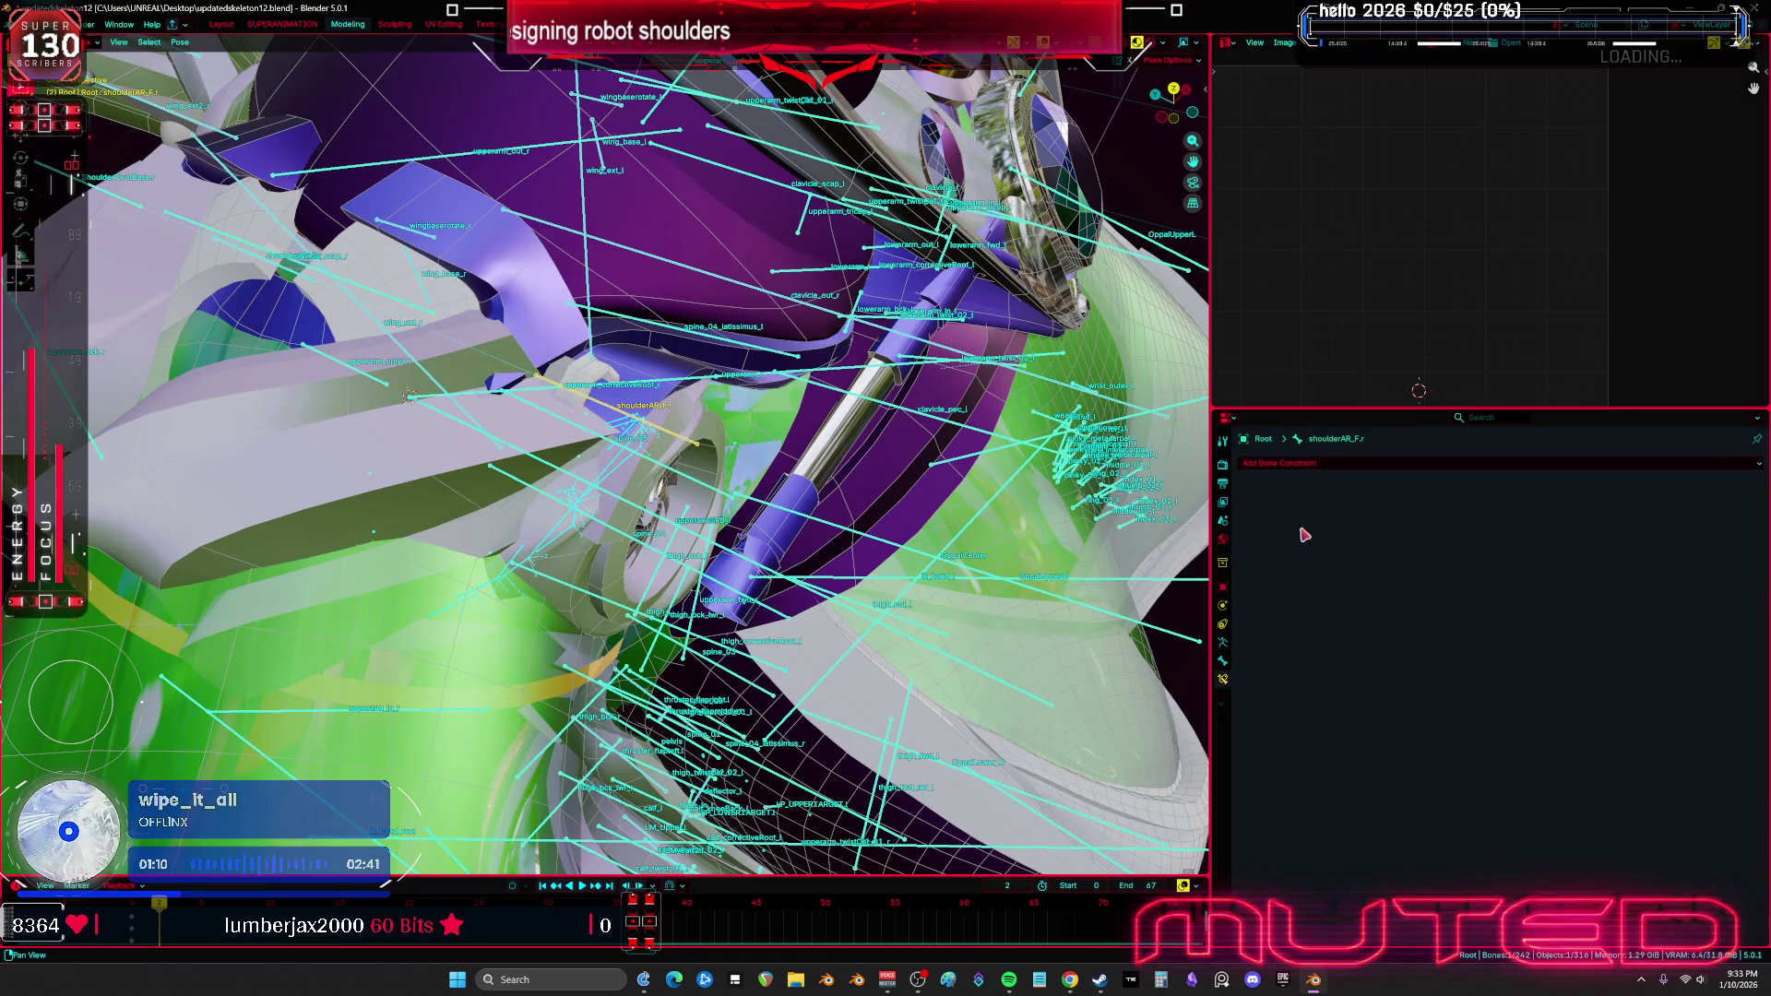
{"action": "left_click", "coordinate": [1317, 464]}
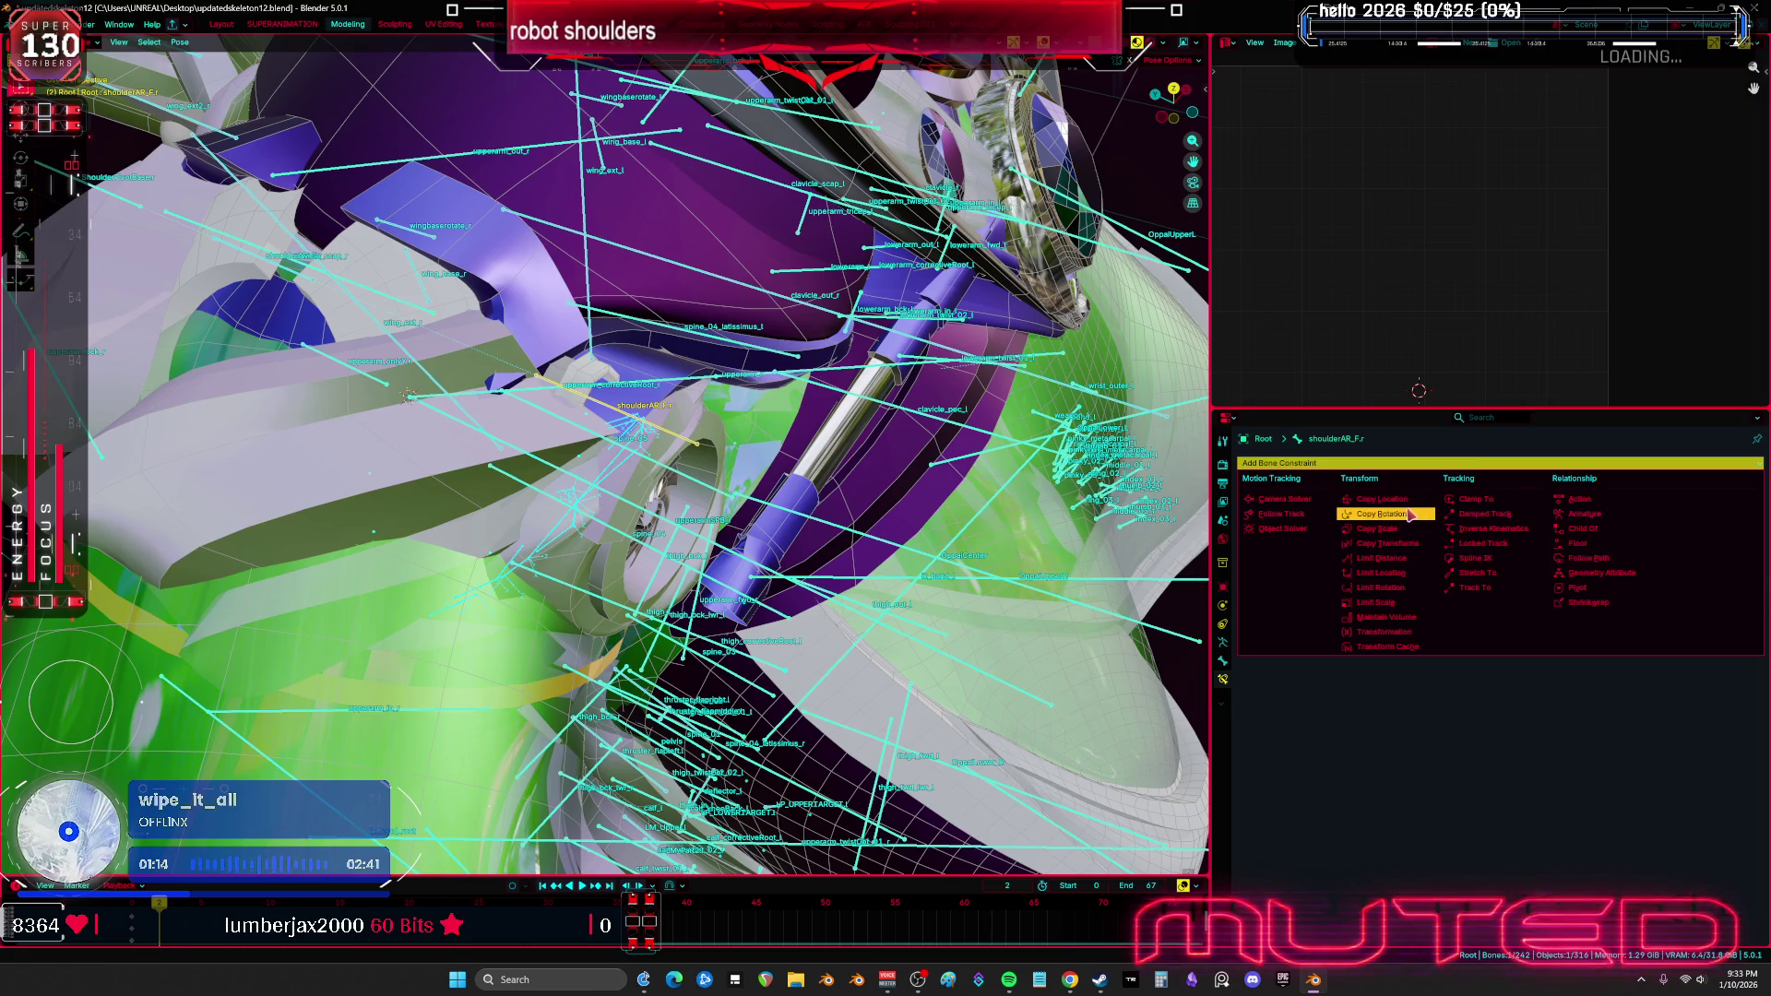
{"action": "left_click", "coordinate": [1383, 515]}
{"action": "left_click", "coordinate": [1486, 507]}
{"action": "type", "text": "root"}
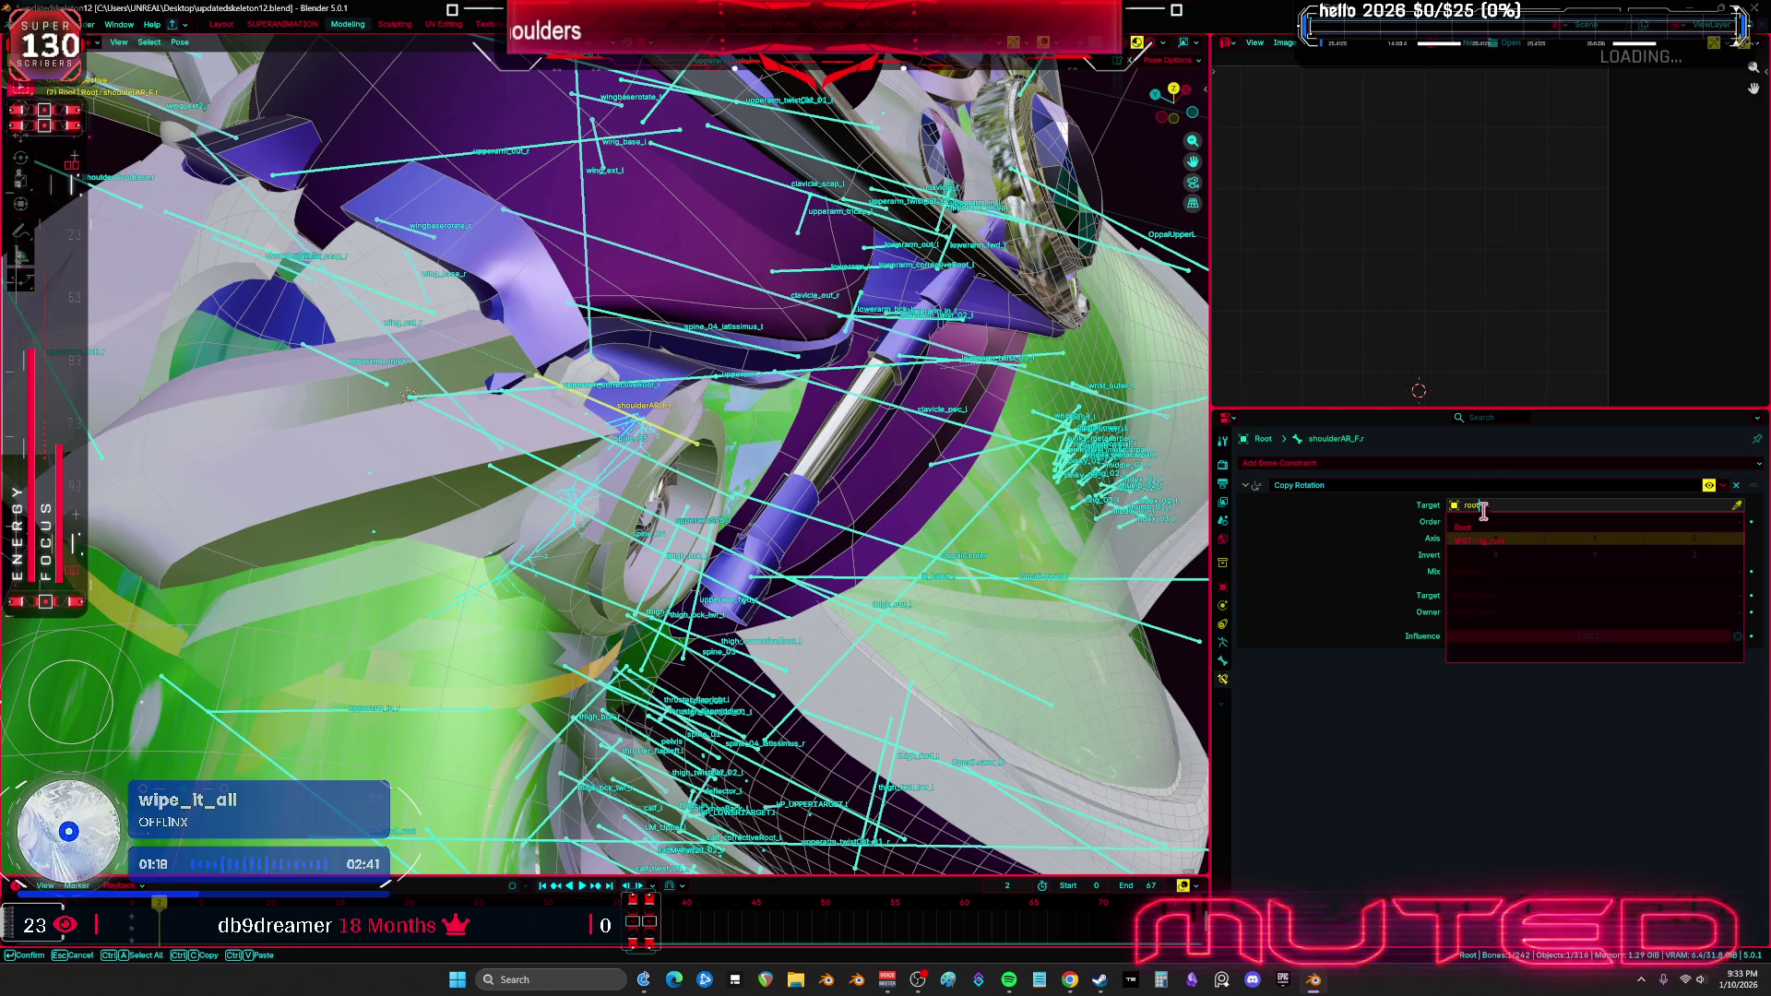
{"action": "left_click", "coordinate": [1487, 528]}
{"action": "left_click", "coordinate": [1501, 522]}
{"action": "type", "text": "uppe"}
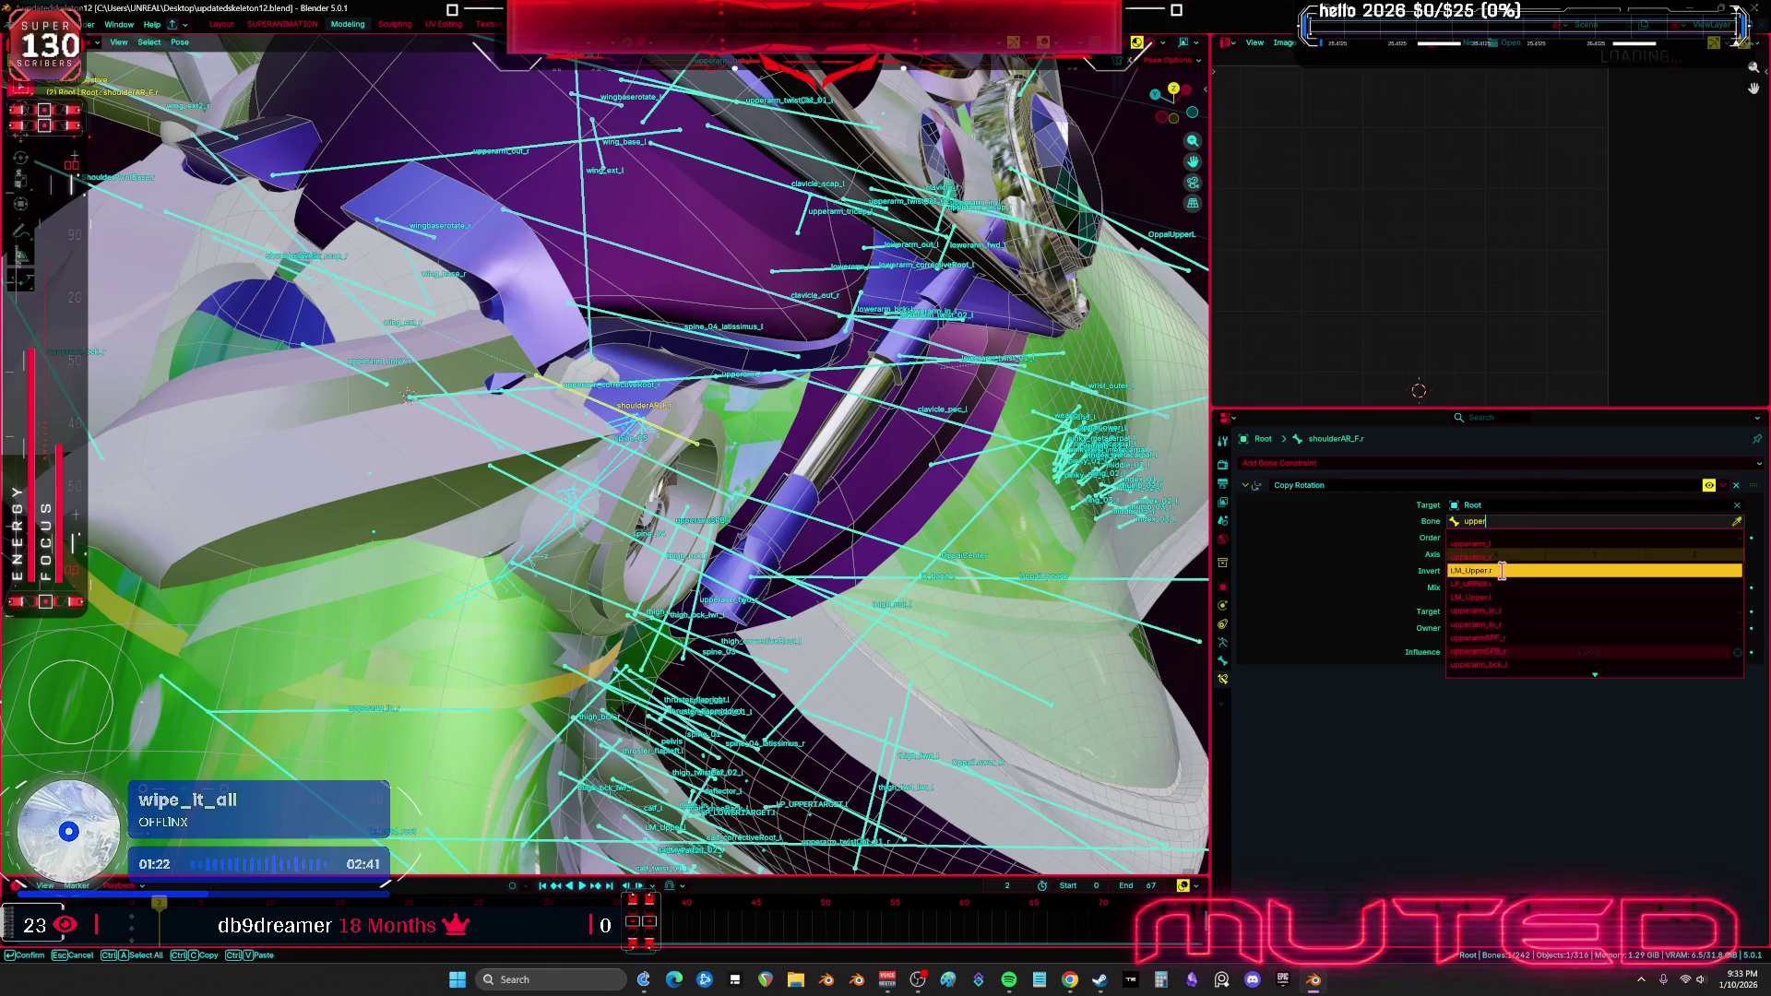
{"action": "left_click", "coordinate": [1483, 557]}
Set both target and owner space to Local Space
{"action": "left_click", "coordinate": [1501, 613]}
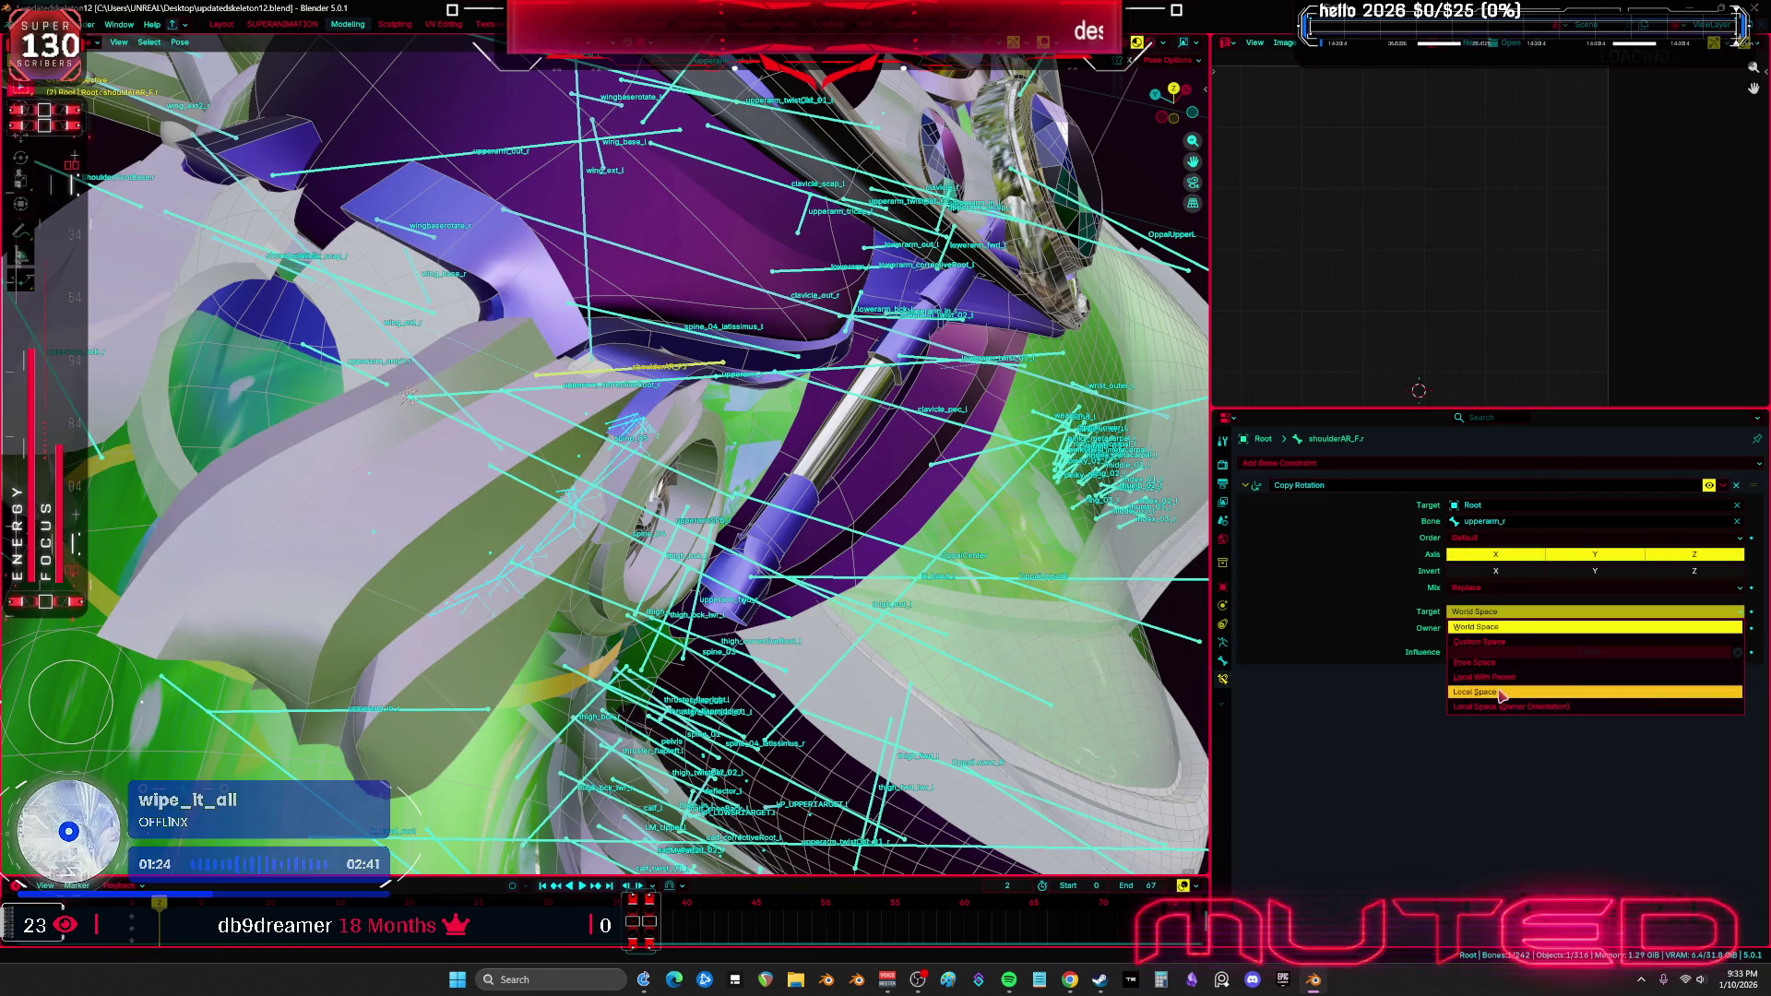
{"action": "left_click", "coordinate": [1475, 692]}
{"action": "left_click", "coordinate": [1501, 628]}
{"action": "left_click", "coordinate": [1486, 709]}
{"action": "mouse_move", "coordinate": [646, 535]}
{"action": "middle_mouse_down"}
{"action": "mouse_move", "coordinate": [875, 632]}
{"action": "mouse_move", "coordinate": [848, 613]}
{"action": "mouse_move", "coordinate": [827, 638]}
{"action": "middle_mouse_up"}
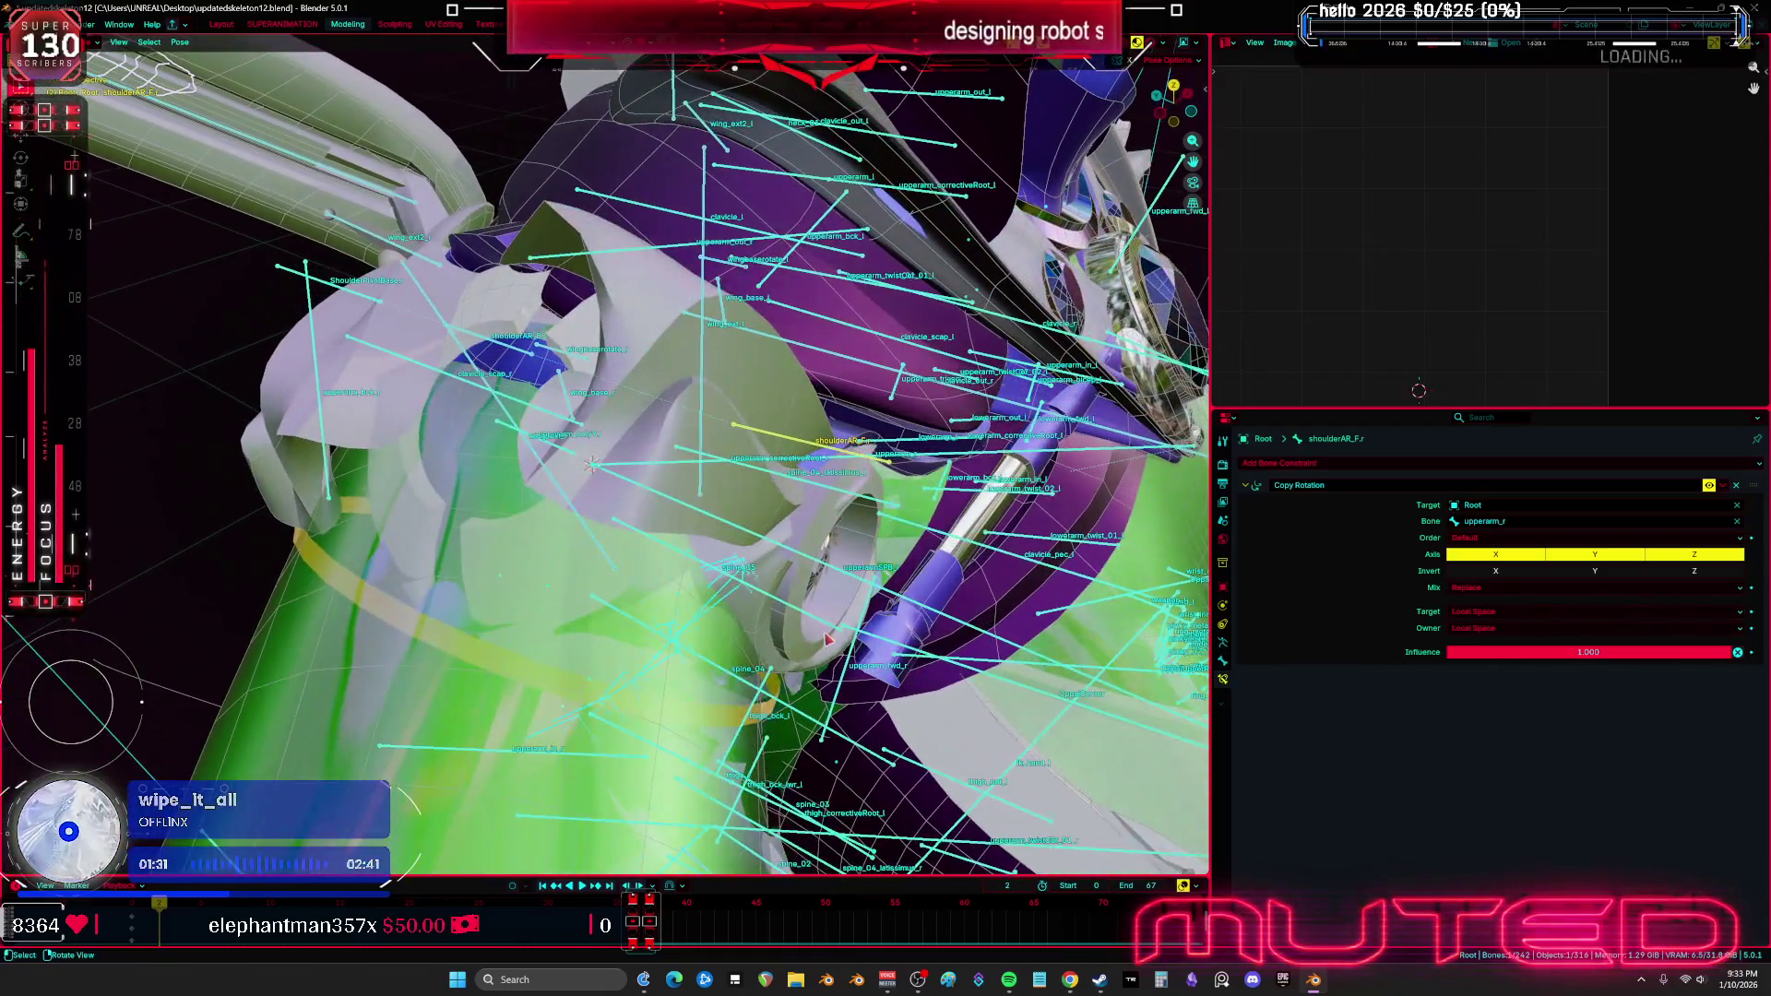
Disable X and Y copying, keeping only Z rotation after comparing it on and off
{"action": "left_click", "coordinate": [1504, 556]}
{"action": "left_click", "coordinate": [1595, 556]}
{"action": "middle_click_drag", "start_coordinate": [1061, 544], "coordinate": [899, 509]}
{"action": "left_click", "coordinate": [1692, 555]}
{"action": "left_click", "coordinate": [1692, 554]}
{"action": "left_click", "coordinate": [1692, 555]}
{"action": "left_click", "coordinate": [1692, 554]}
{"action": "middle_click_drag", "start_coordinate": [1125, 535], "coordinate": [1033, 516]}
{"action": "left_click", "coordinate": [1308, 465]}
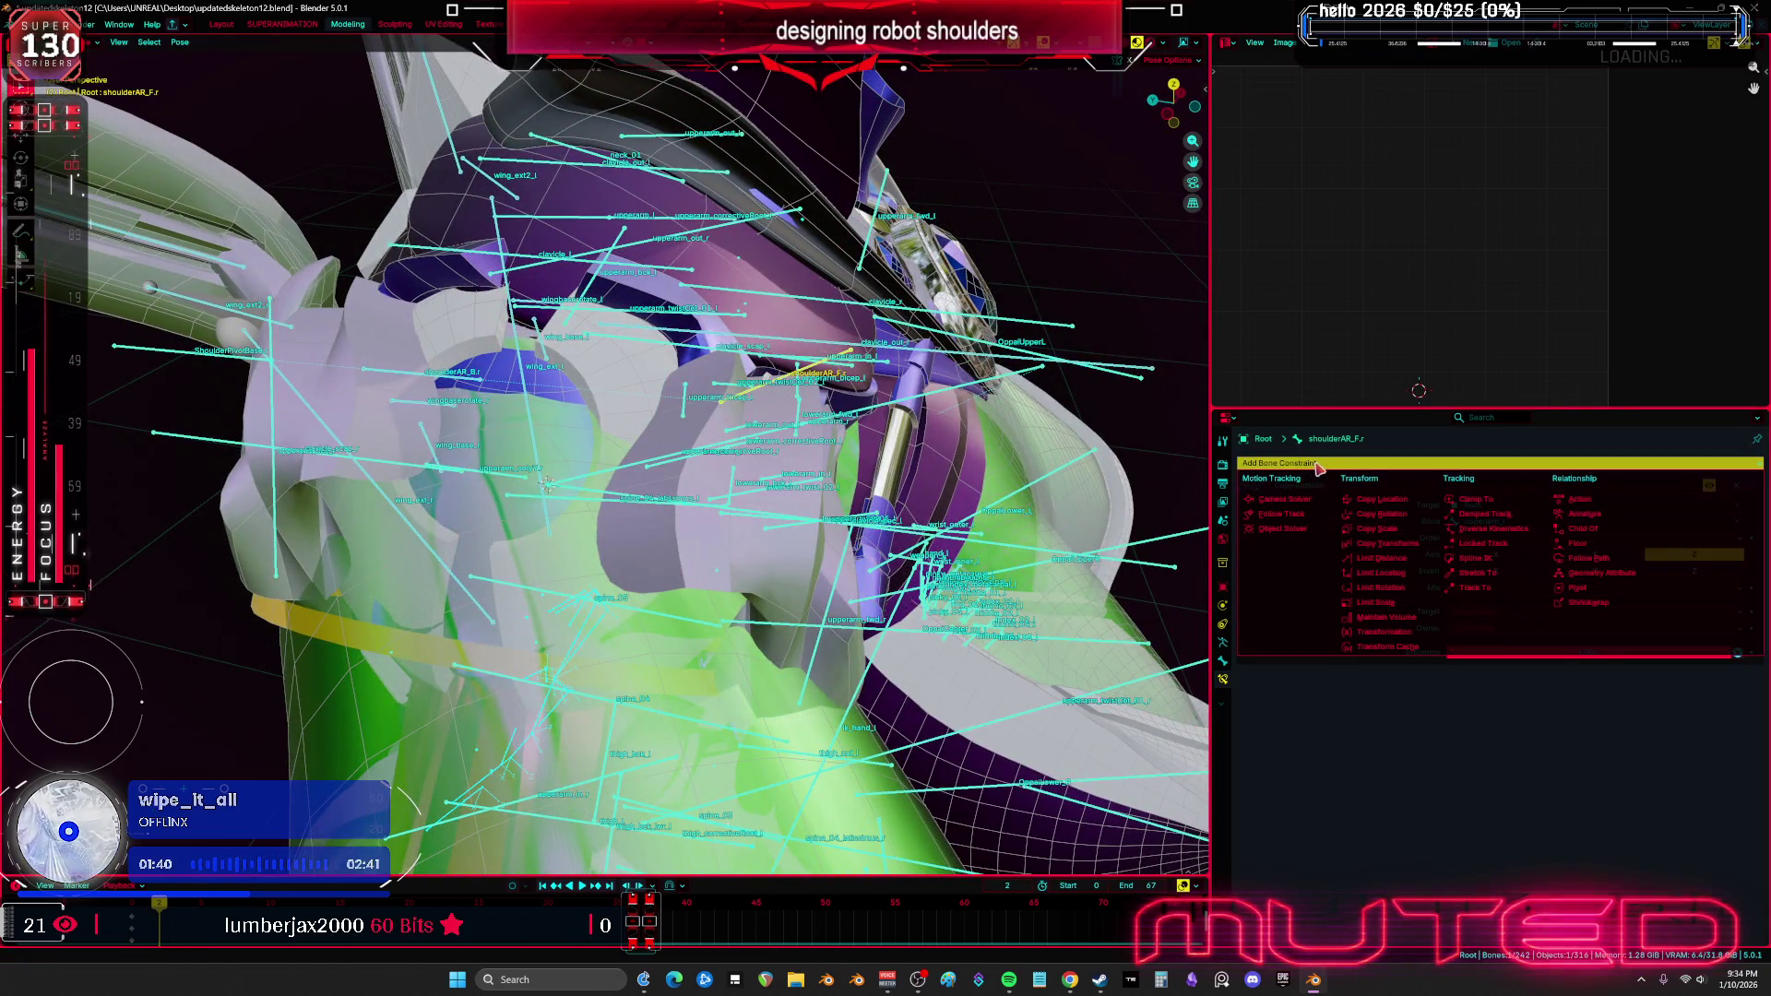
Add a Limit Rotation constraint to shoulderAR_F.r locking X and Y, Z max 0°, in local space
{"action": "left_click", "coordinate": [1384, 588]}
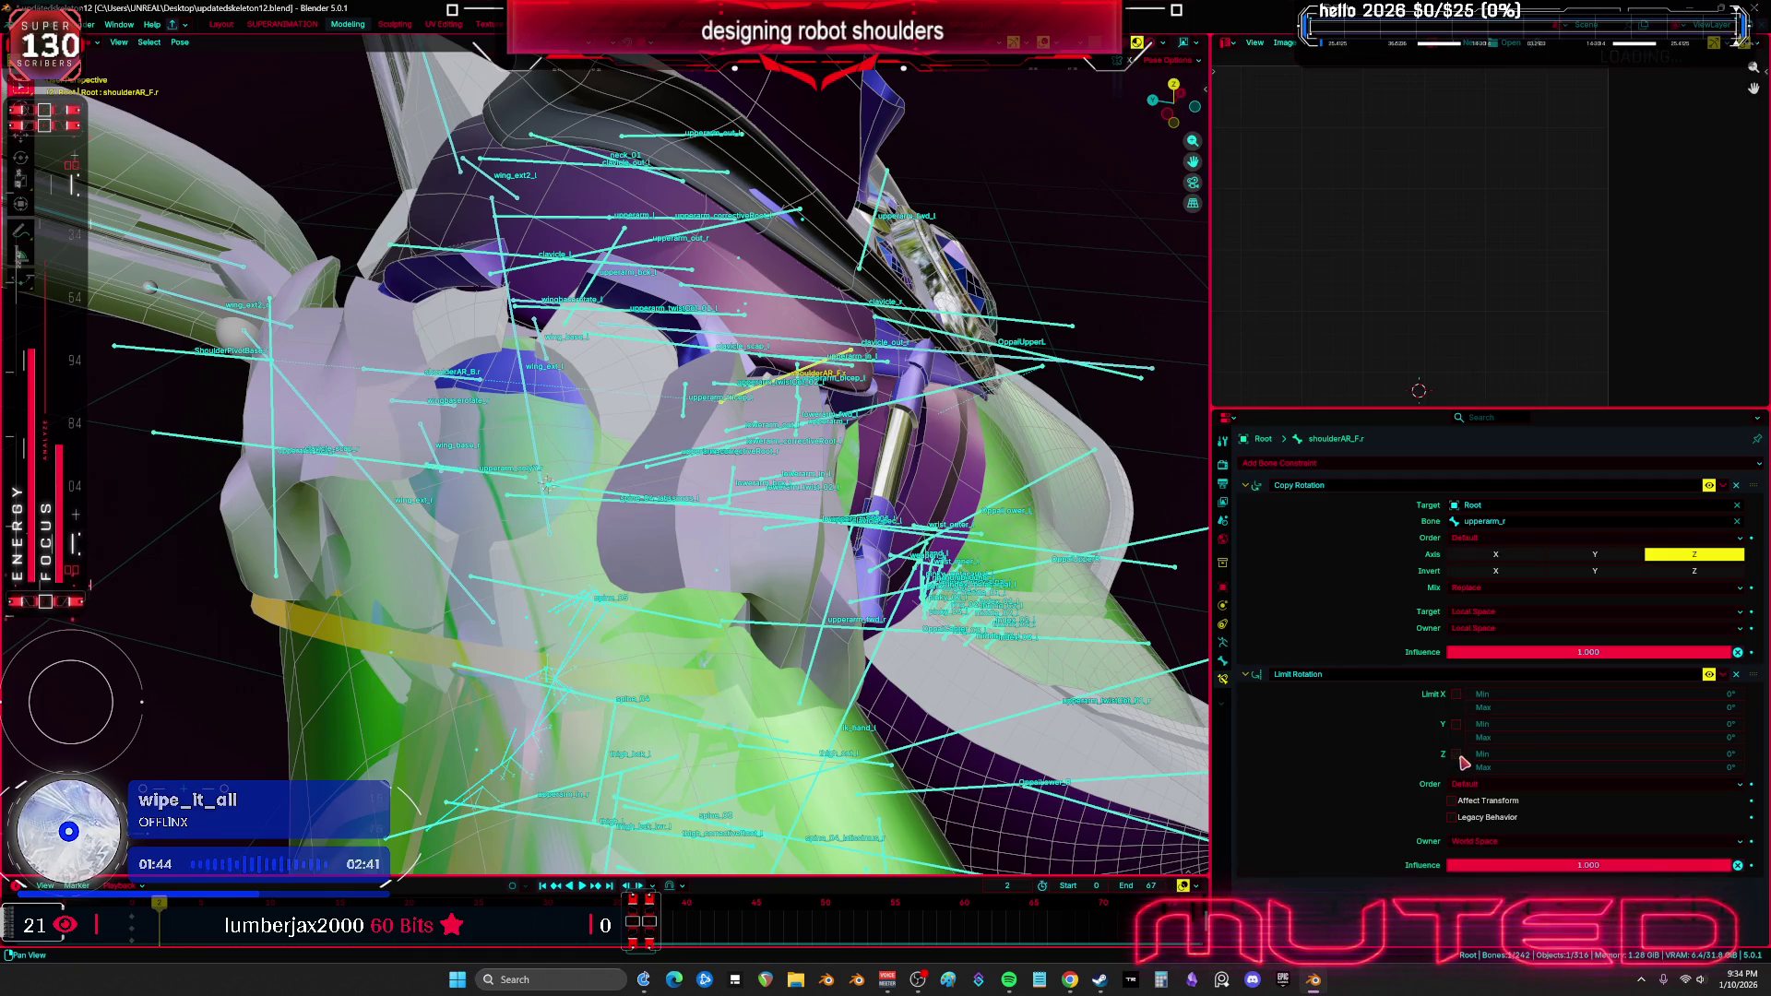
{"action": "left_click", "coordinate": [1456, 693]}
{"action": "left_click", "coordinate": [1456, 725]}
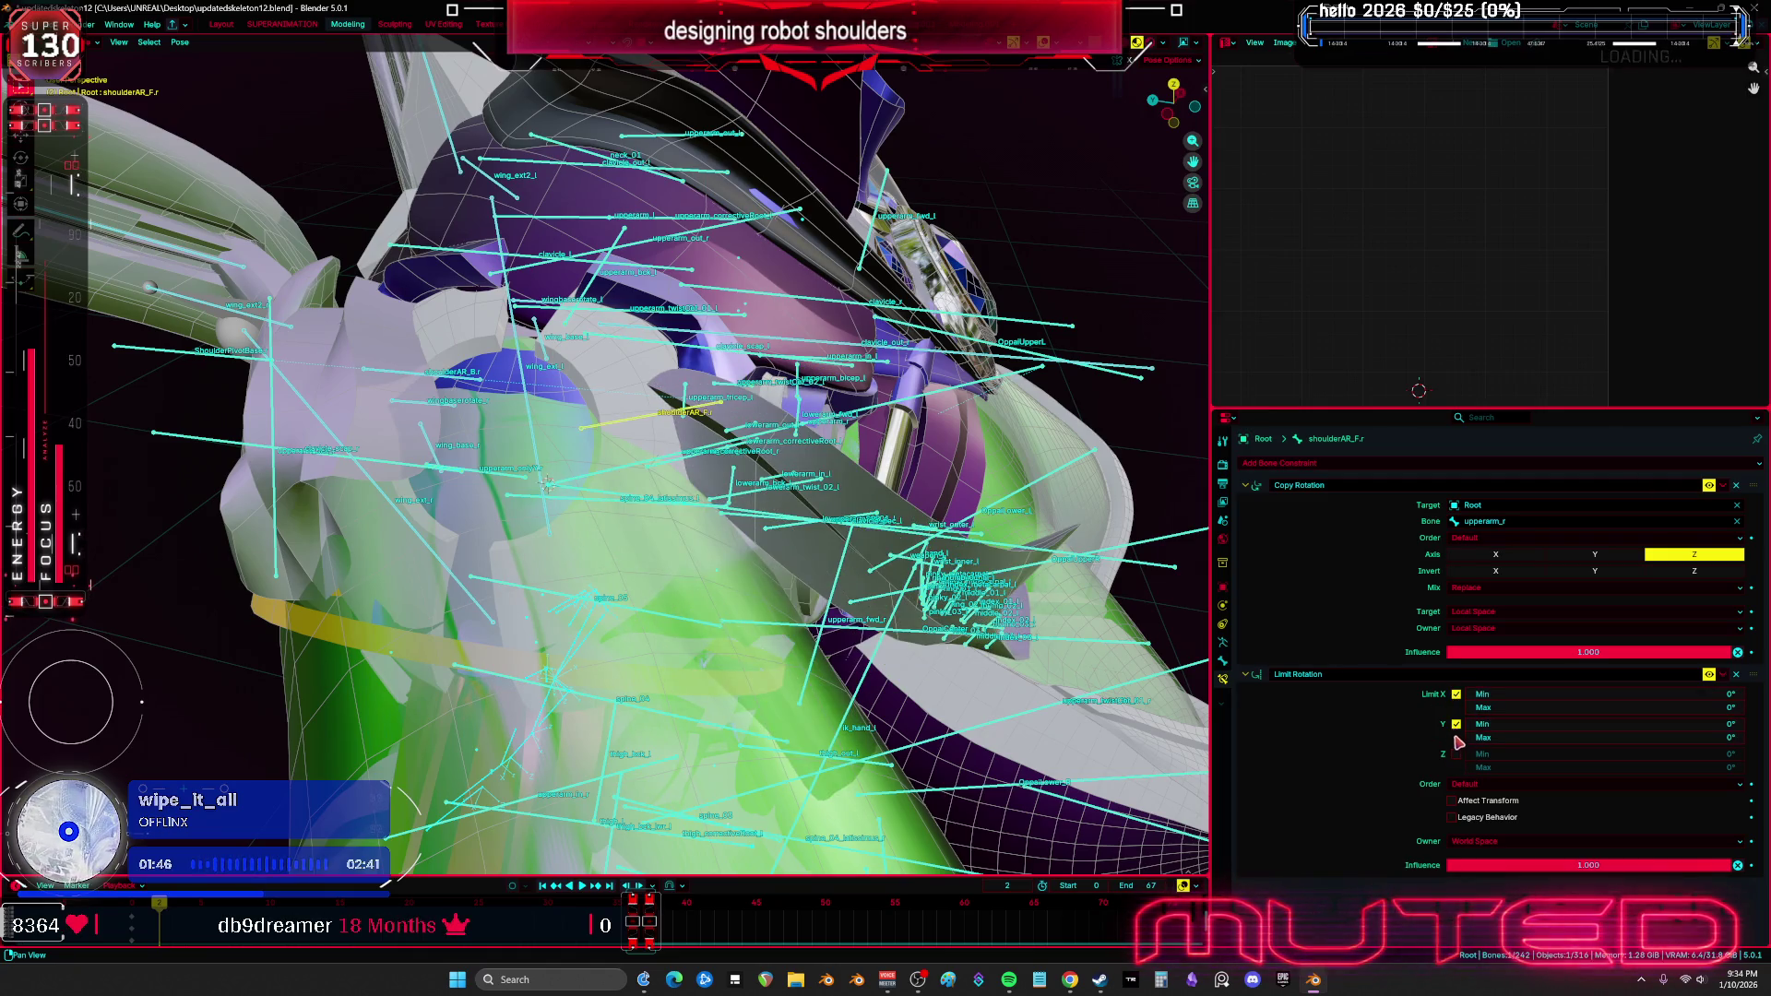
{"action": "left_click", "coordinate": [1457, 753]}
{"action": "left_click_drag", "start_coordinate": [1480, 767], "coordinate": [1484, 767]}
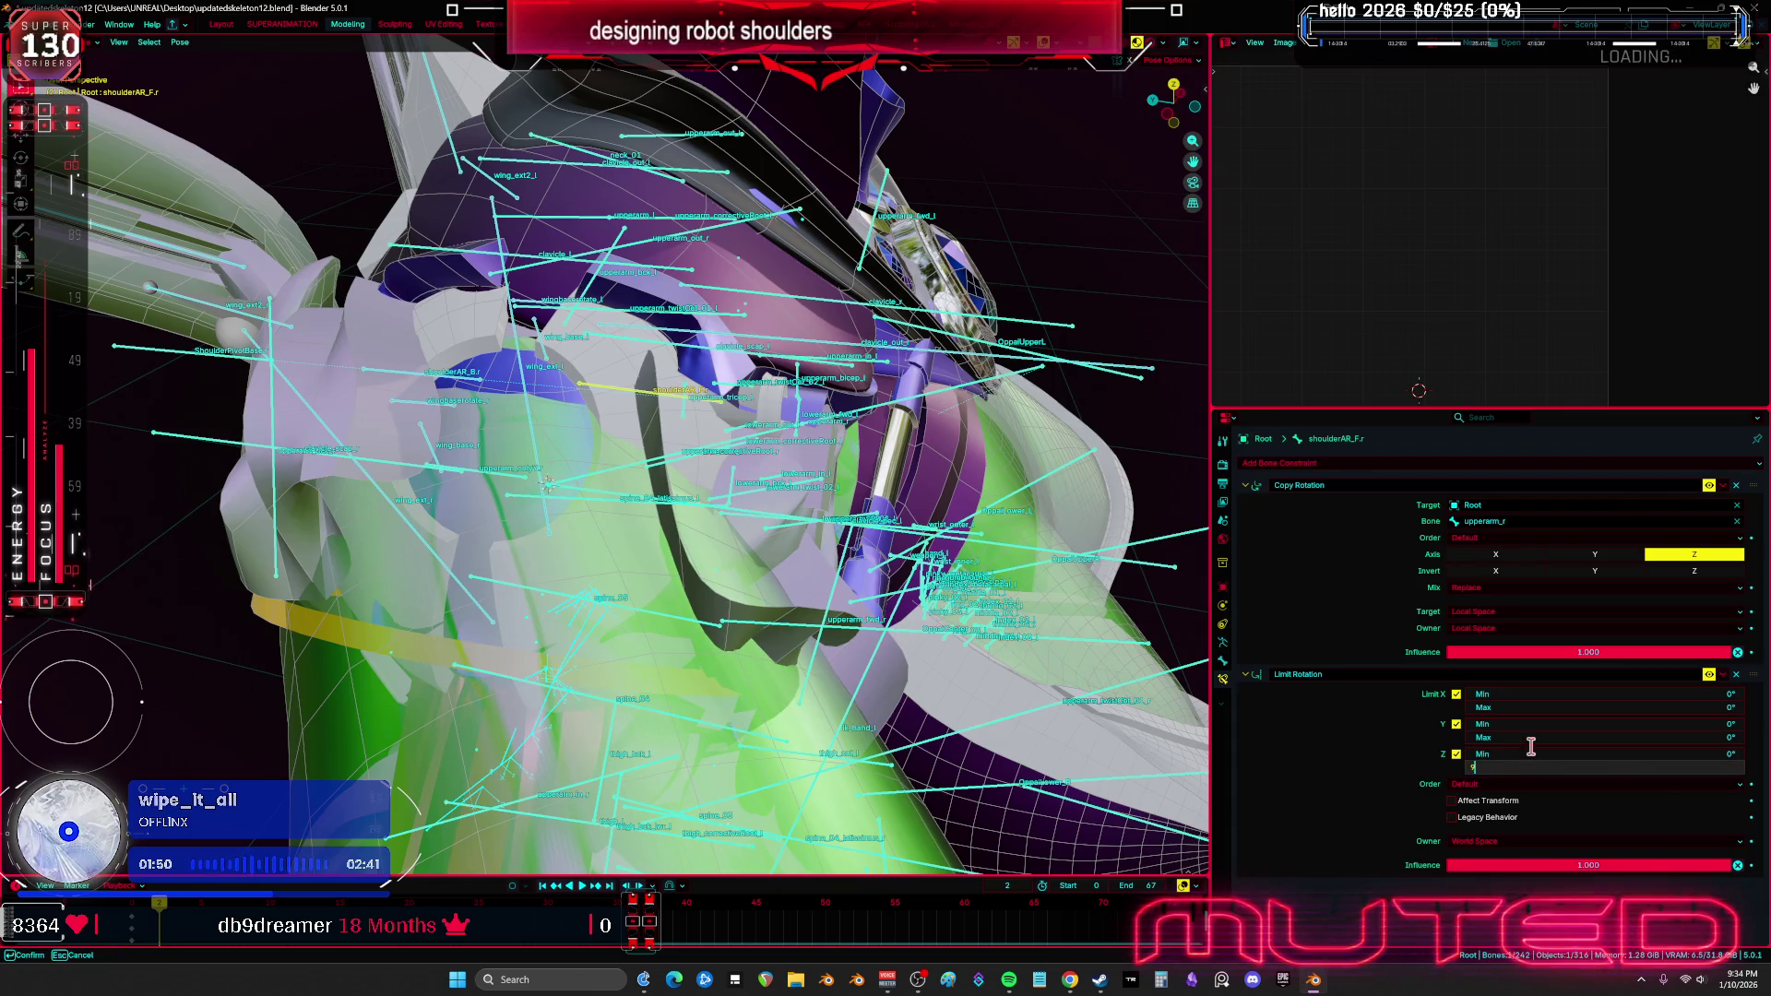
{"action": "type", "text": "0"}
{"action": "key", "text": "Return"}
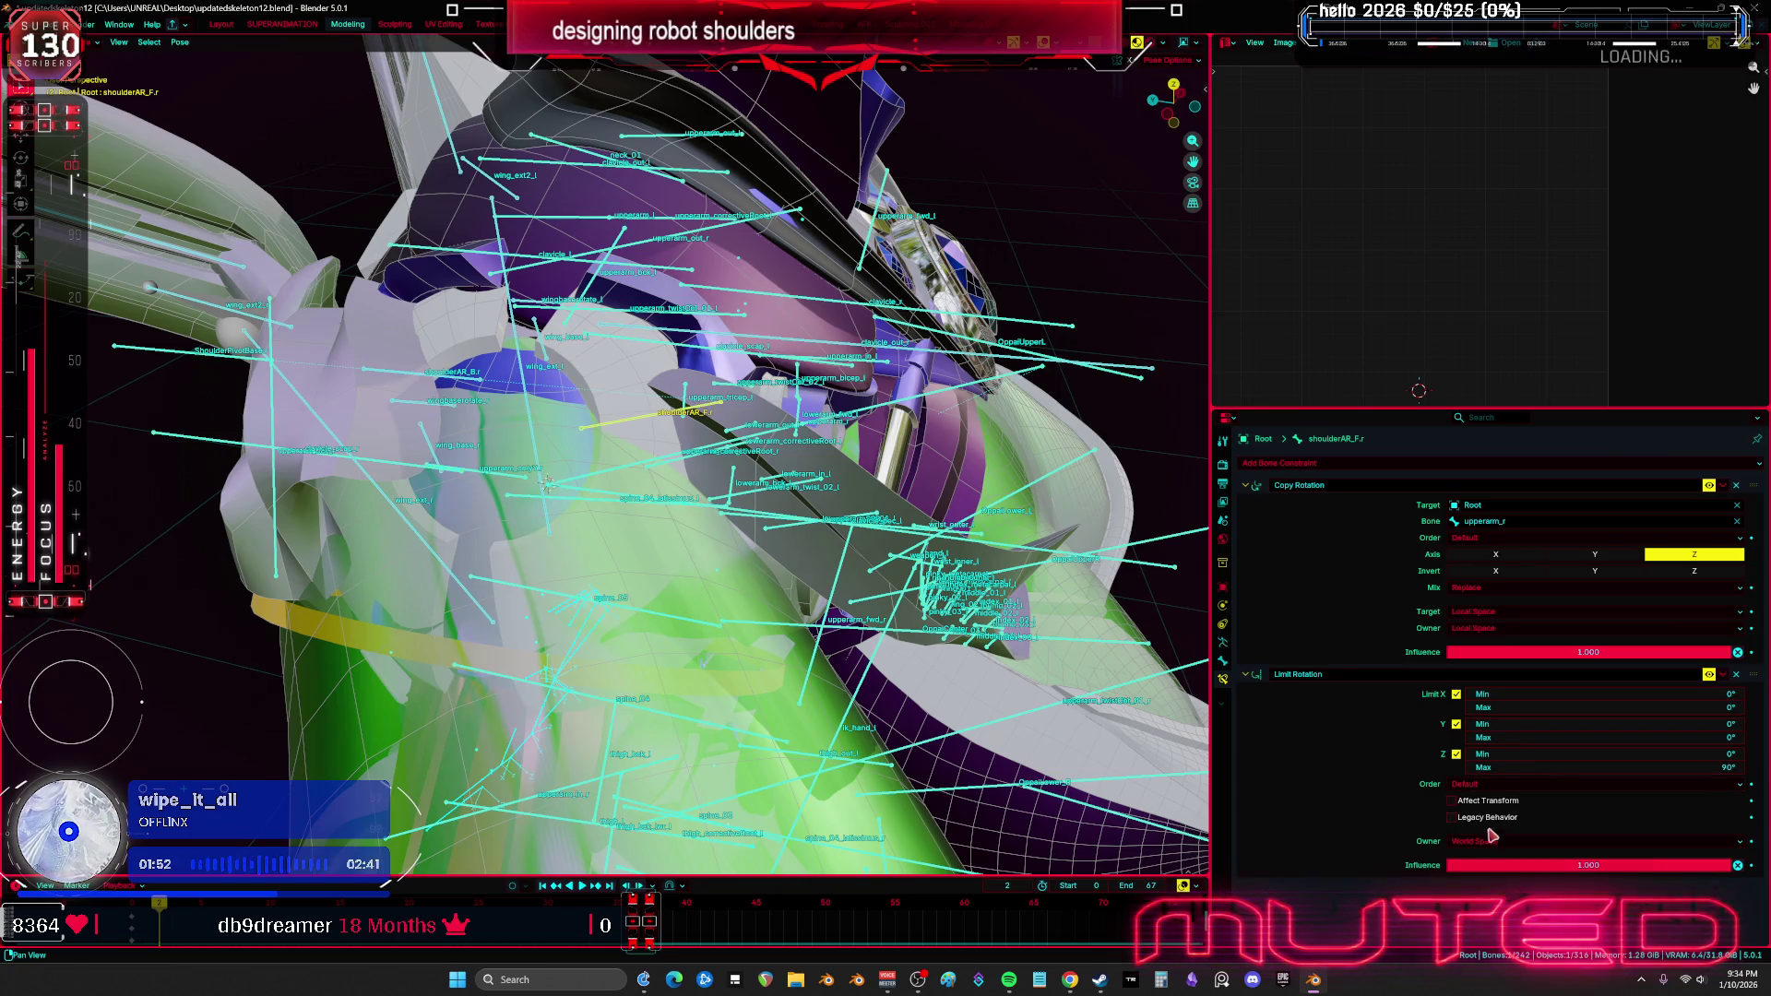
{"action": "left_click", "coordinate": [1488, 923]}
Confirm the Z rotation limits of -90° minimum and 0° maximum, then select upperarmSPF_r
{"action": "middle_click_drag", "start_coordinate": [719, 480], "coordinate": [723, 406], "text": "shift"}
{"action": "left_click_drag", "start_coordinate": [1572, 754], "coordinate": [1583, 754]}
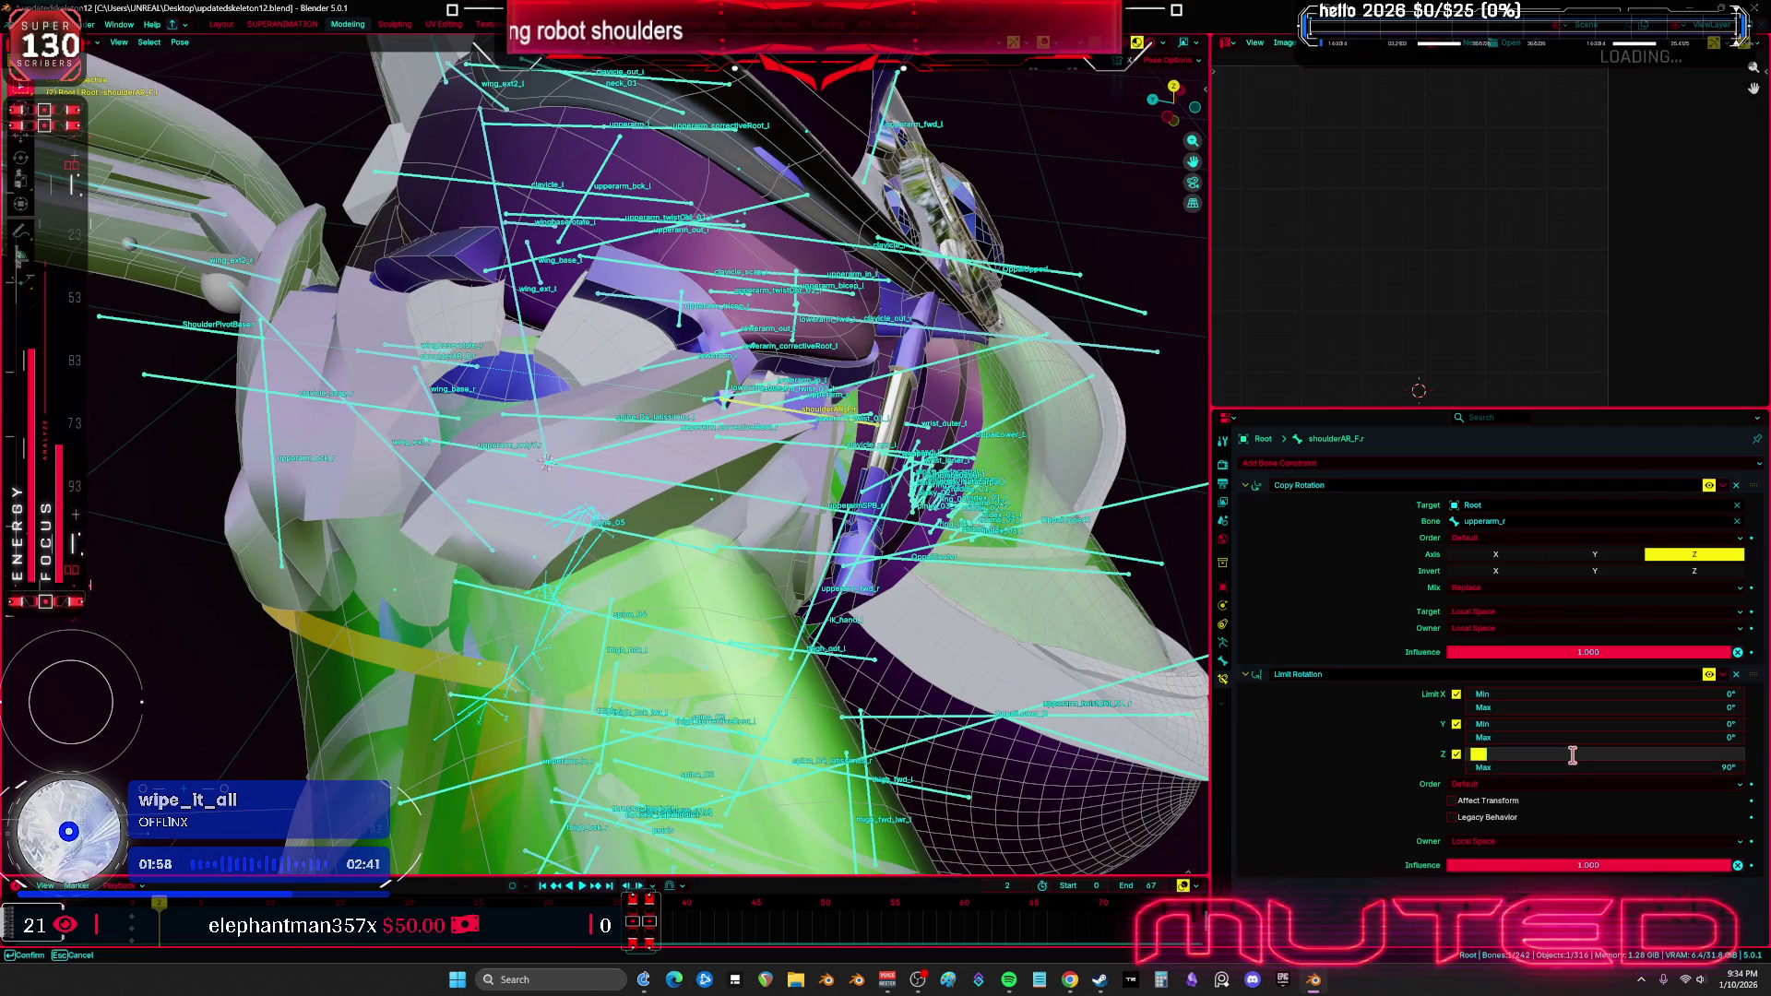
{"action": "key", "text": "Return"}
{"action": "double_click", "coordinate": [1530, 754]}
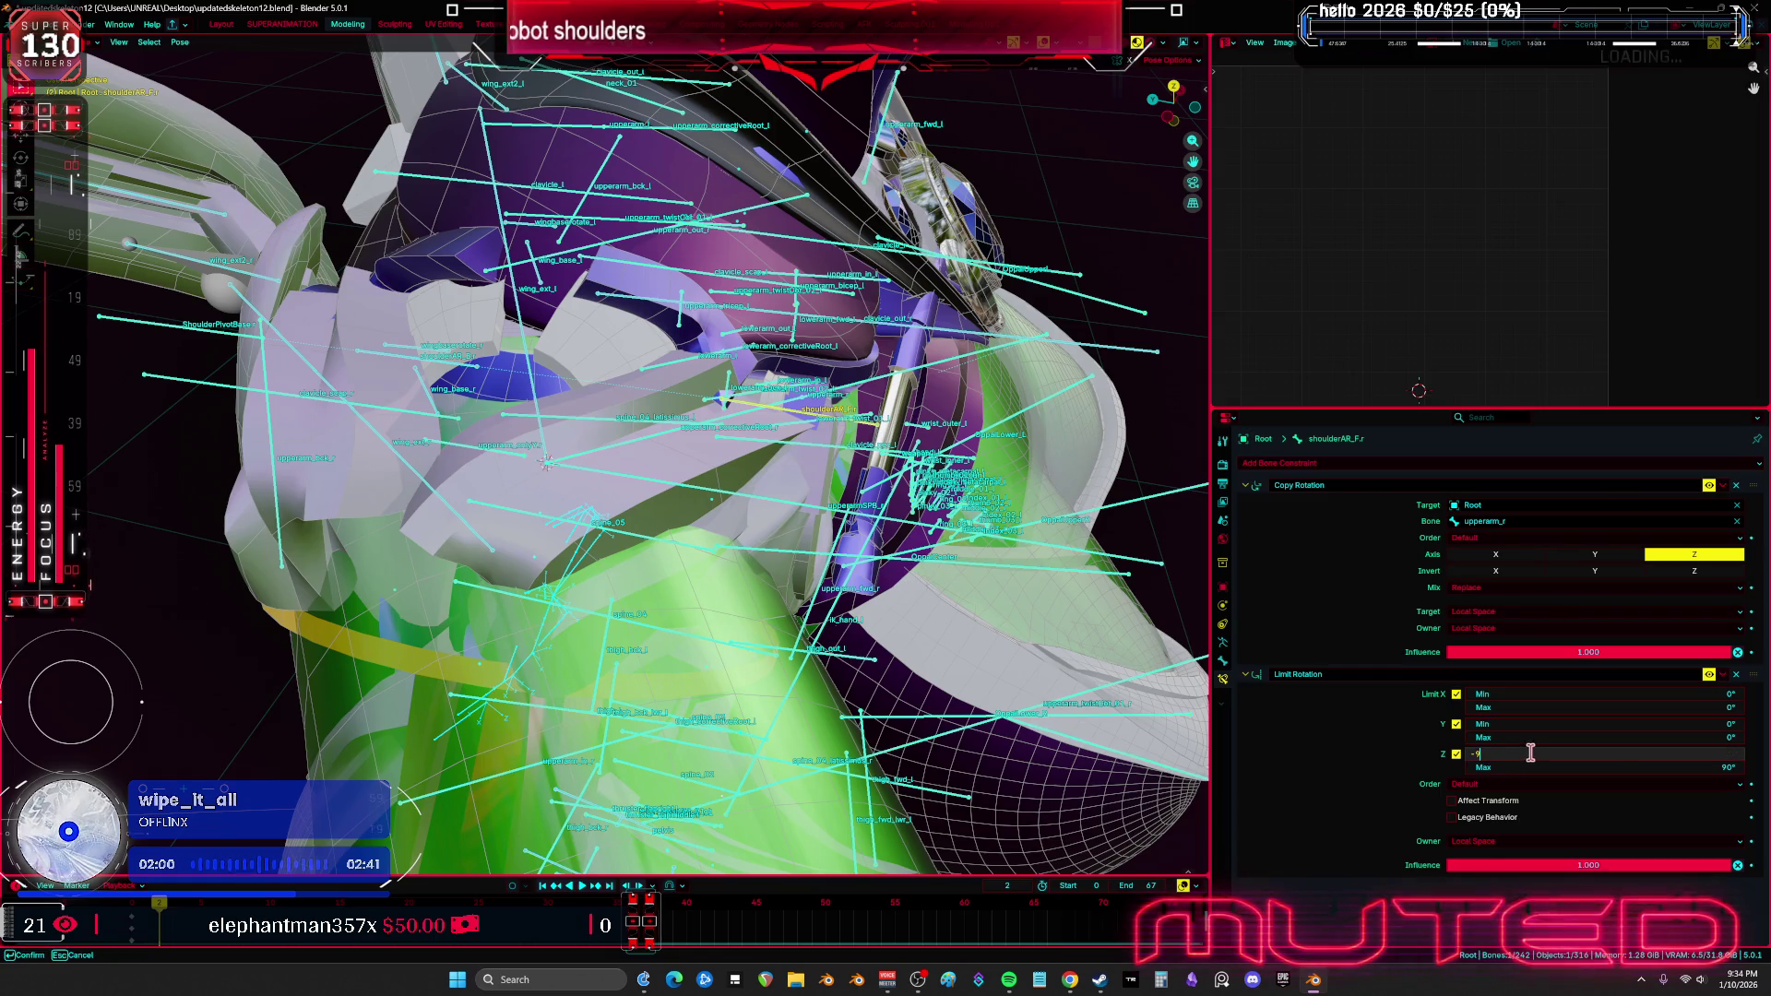
{"action": "key", "text": "Return"}
{"action": "double_click", "coordinate": [1543, 768]}
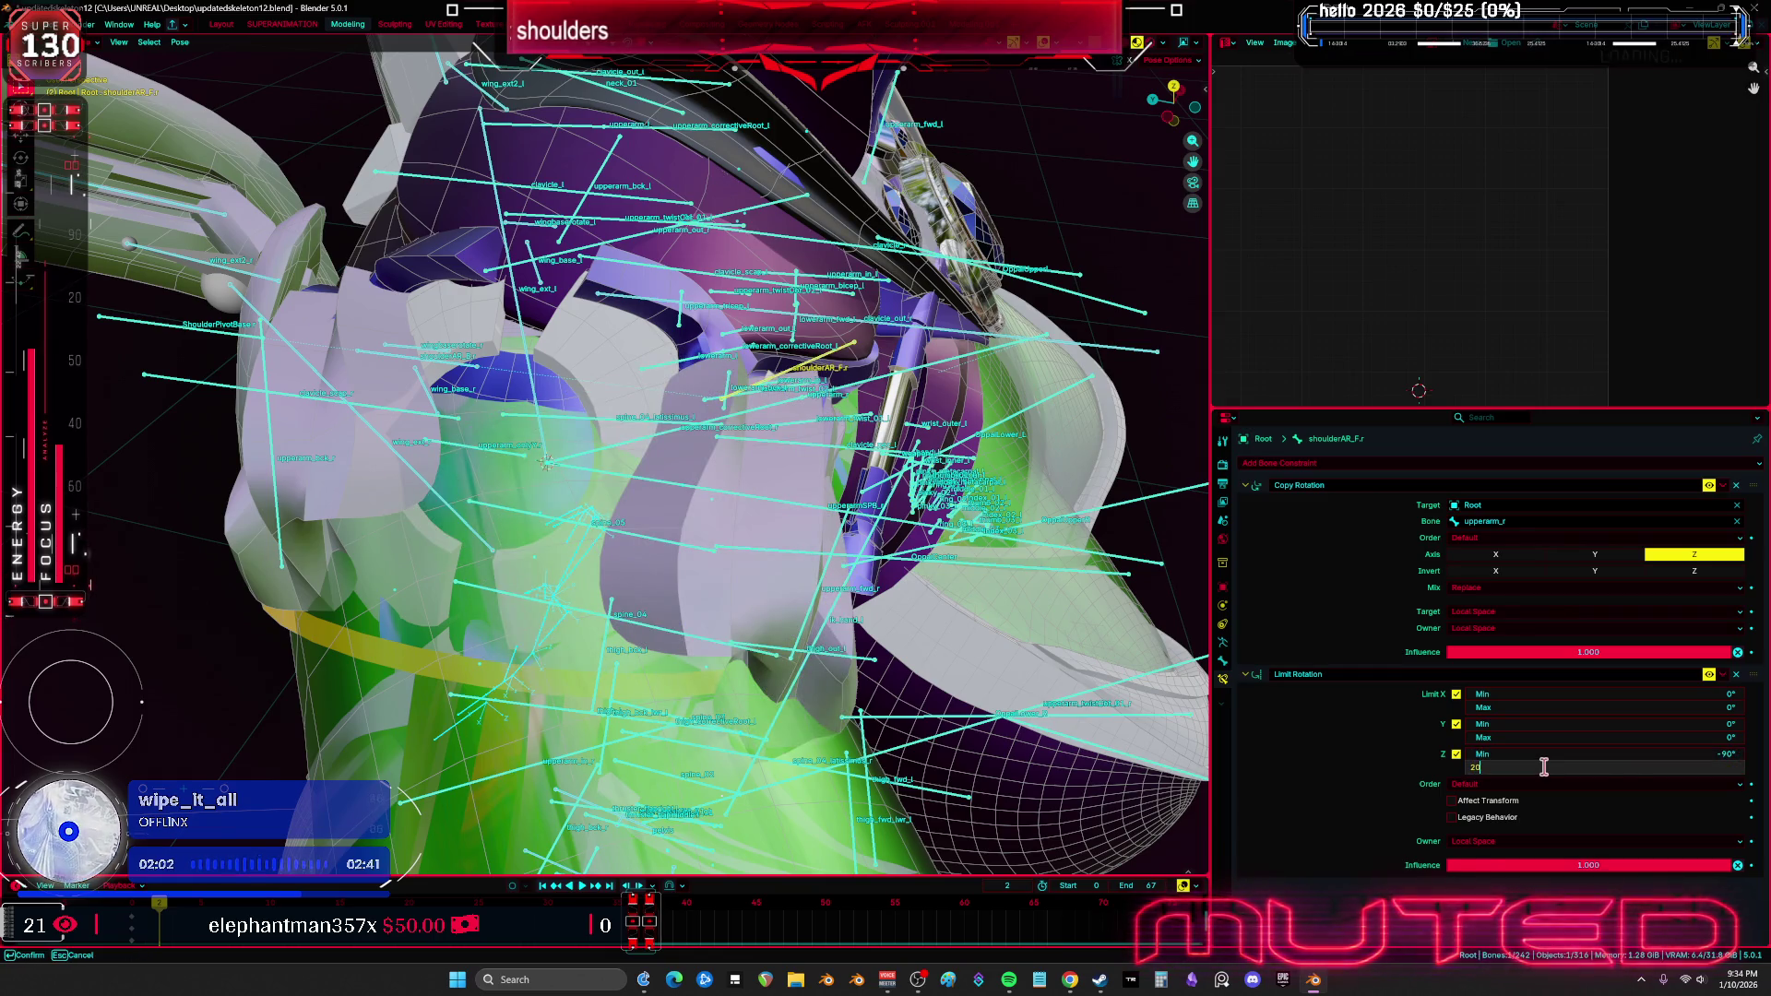
{"action": "key", "text": "Return"}
{"action": "middle_click_drag", "start_coordinate": [720, 636], "coordinate": [762, 624]}
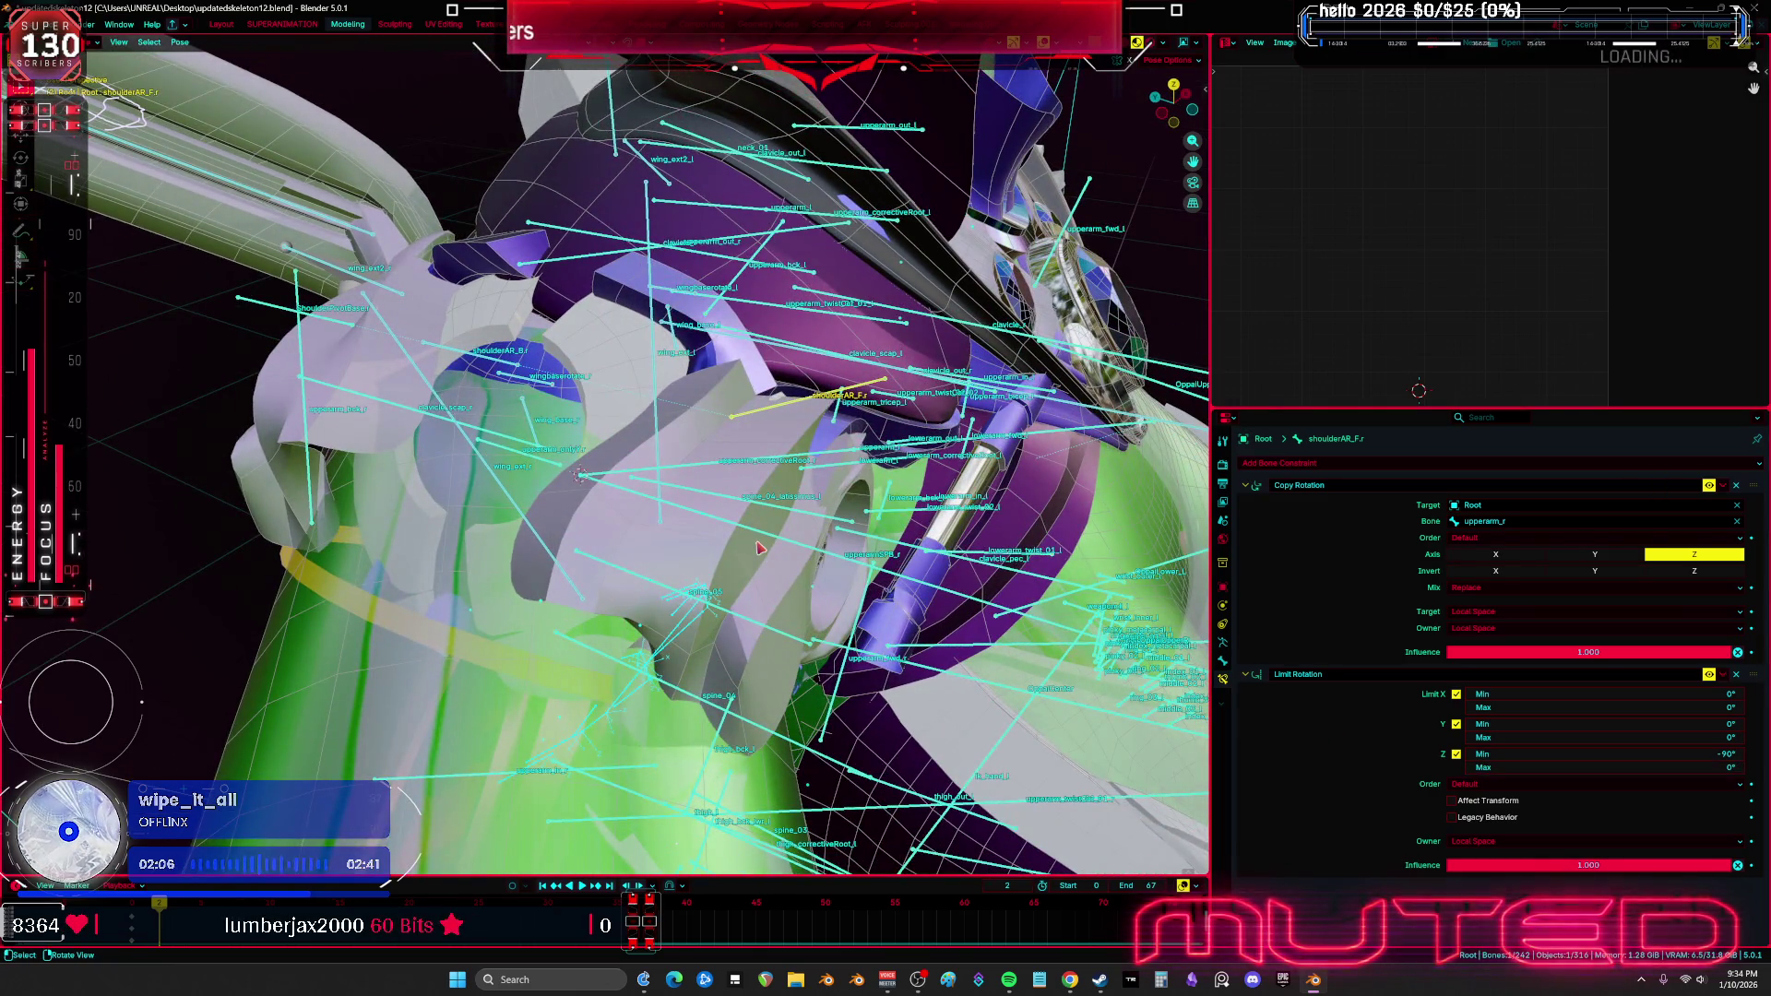
{"action": "left_click", "coordinate": [988, 612]}
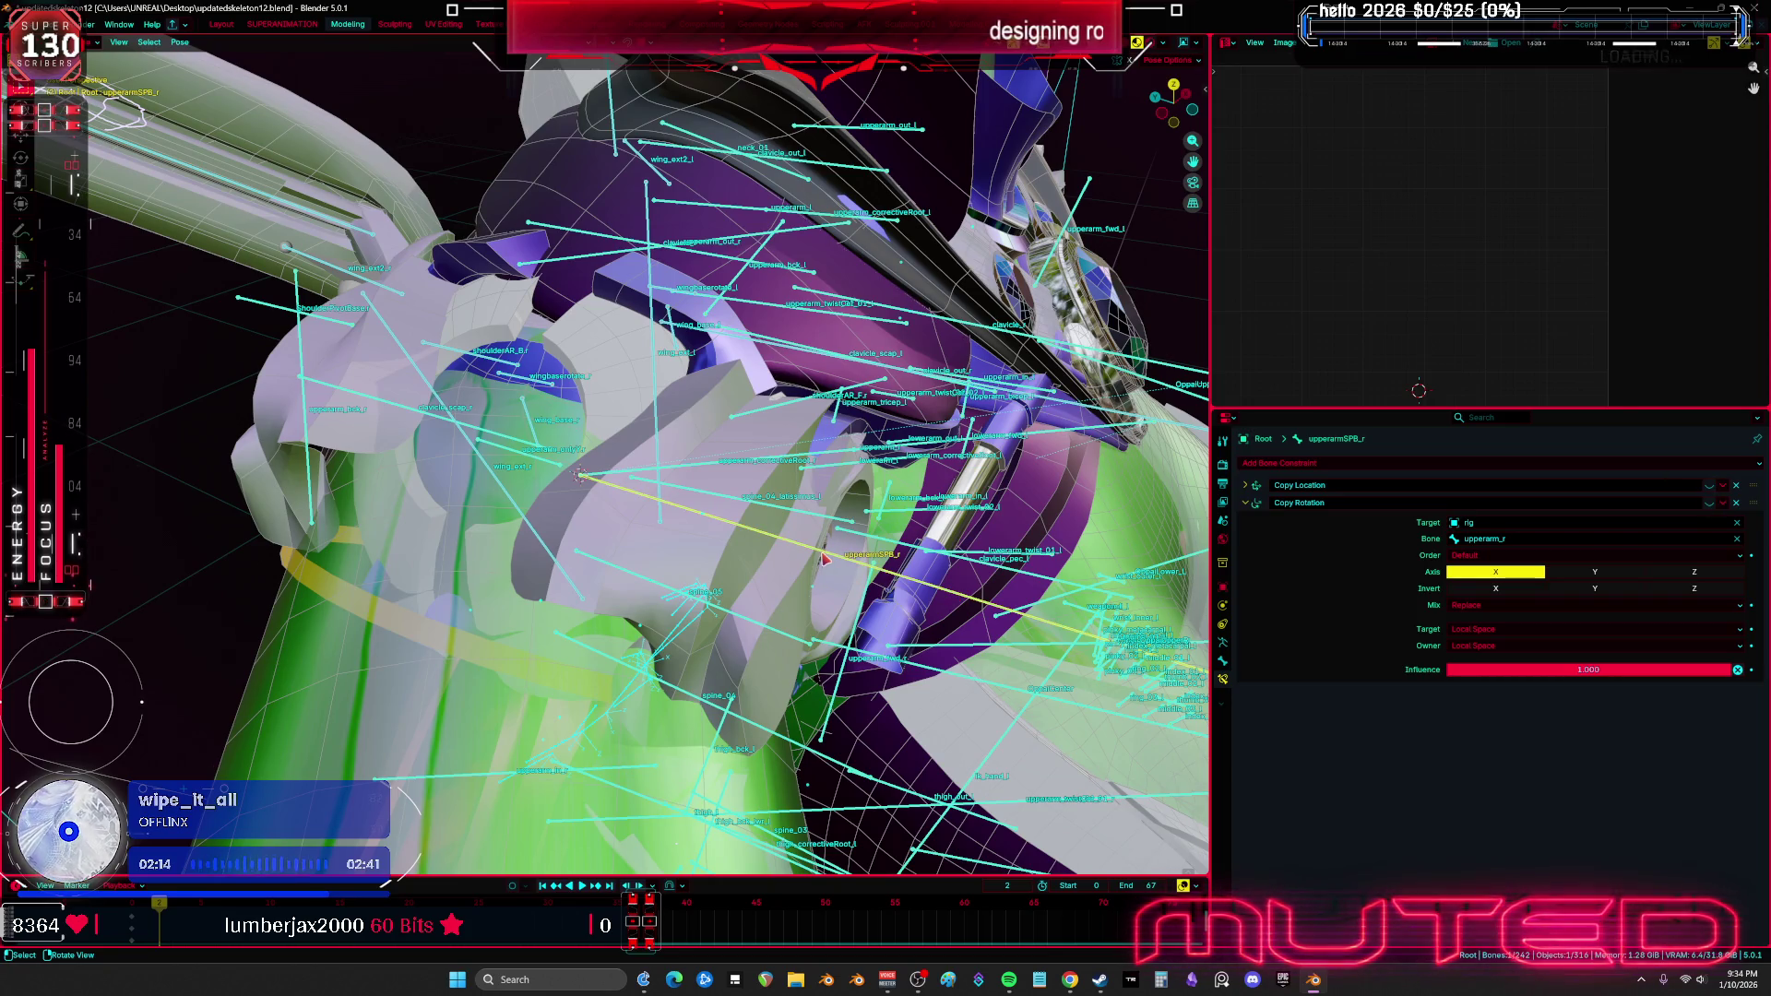
Select upperarm_r, hide the bone overlays, and rotate it into a first test pose
{"action": "middle_click_drag", "start_coordinate": [823, 559], "coordinate": [805, 521]}
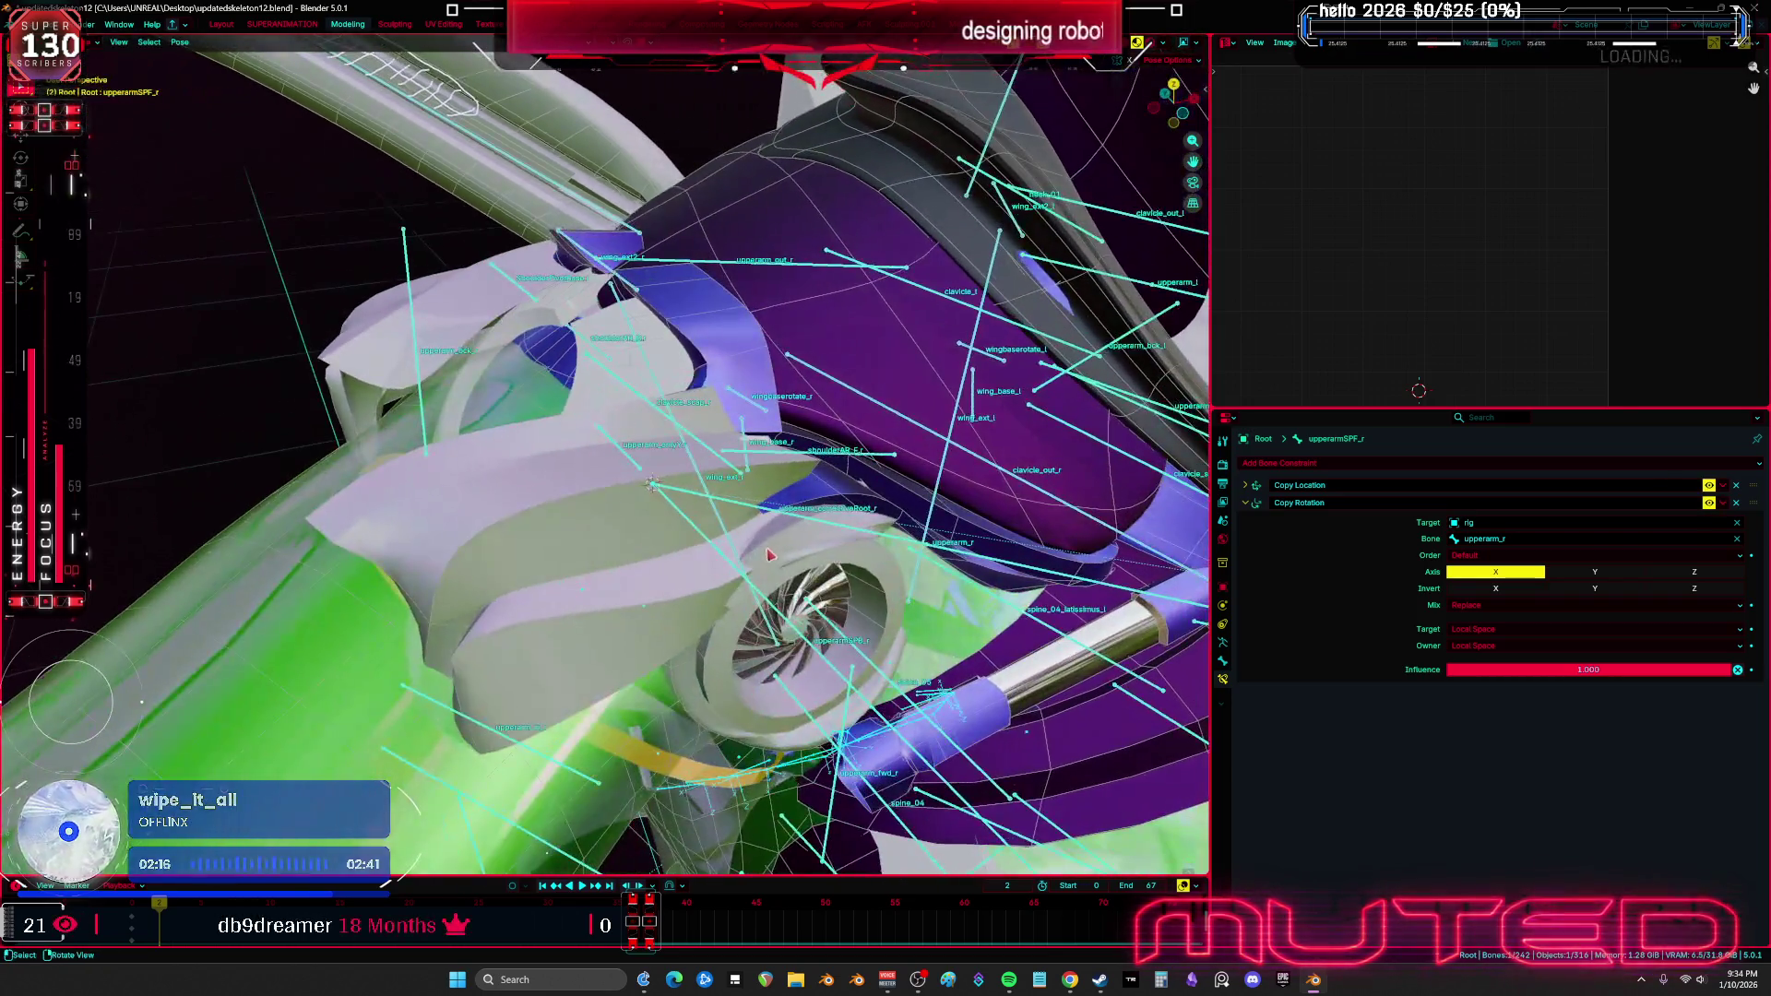
{"action": "left_click", "coordinate": [805, 521]}
{"action": "key", "text": "KP_Decimal"}
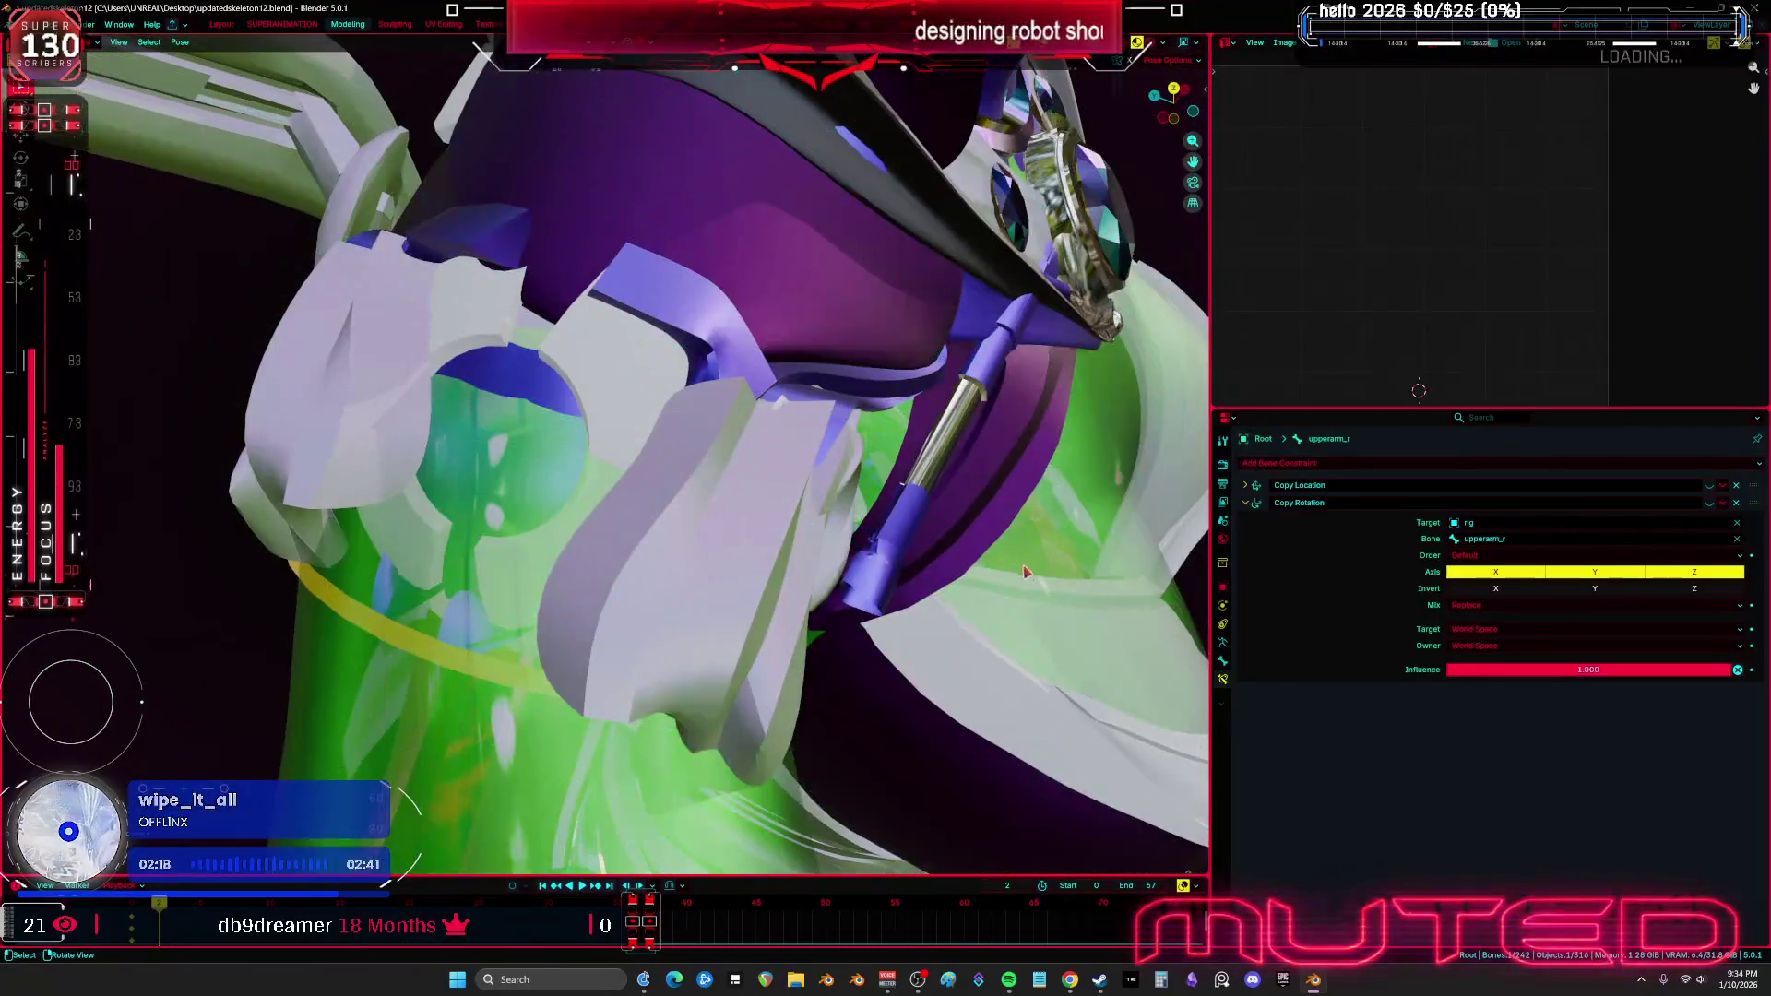
{"action": "key", "text": "r"}
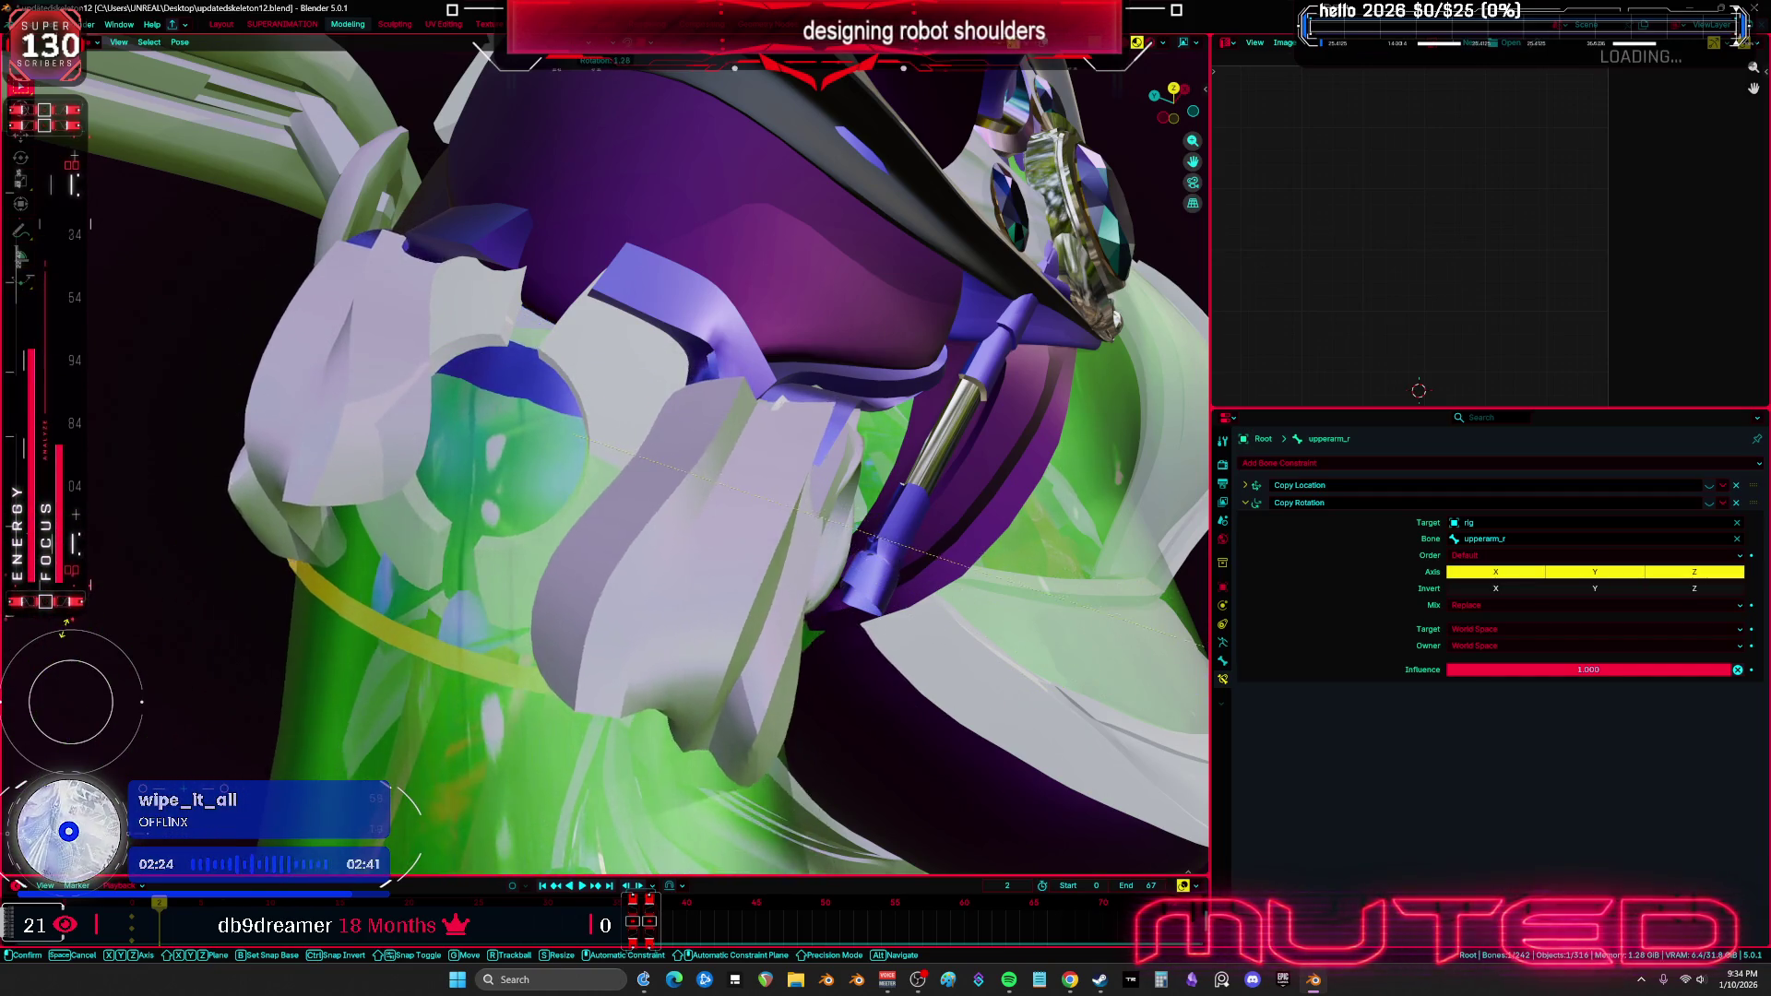
{"action": "left_click", "coordinate": [510, 566]}
{"action": "right_click", "coordinate": [510, 566]}
{"action": "left_click", "coordinate": [510, 553]}
Rotate the upper arm again around the Z axis and confirm the new pose
{"action": "middle_click_drag", "start_coordinate": [510, 553], "coordinate": [733, 673]}
{"action": "key", "text": "r"}
{"action": "key", "text": "r"}
{"action": "key", "text": "r"}
{"action": "mouse_move", "coordinate": [887, 600]}
{"action": "middle_mouse_down", "text": "alt"}
{"action": "mouse_move", "coordinate": [652, 694]}
{"action": "mouse_move", "coordinate": [644, 480]}
{"action": "mouse_move", "coordinate": [587, 488]}
{"action": "mouse_move", "coordinate": [577, 437]}
{"action": "middle_mouse_up", "text": "alt"}
{"action": "key", "text": "z"}
{"action": "key", "text": "z"}
{"action": "left_click", "coordinate": [609, 485]}
Set shoulderAR_B.r's Limit Rotation Z maximum to 90°, giving a -90° to 90° range
{"action": "left_click", "coordinate": [576, 437]}
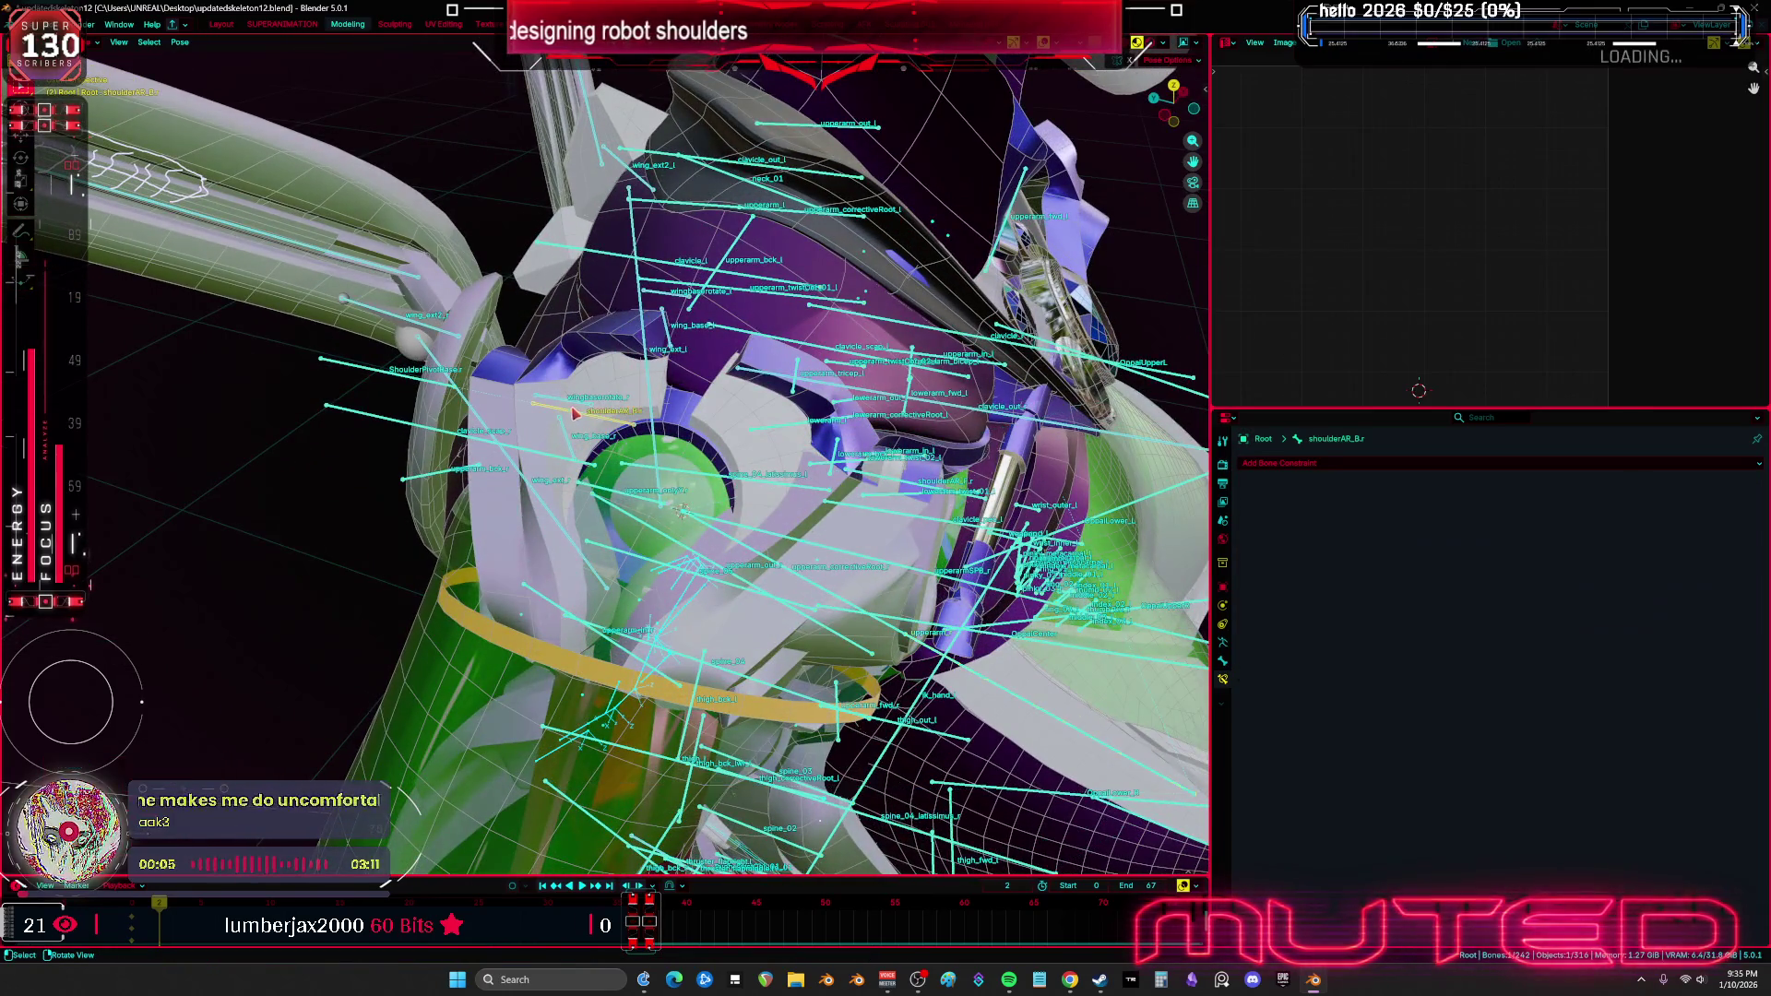
{"action": "middle_click_drag", "start_coordinate": [824, 489], "coordinate": [793, 475]}
{"action": "left_click", "coordinate": [876, 519]}
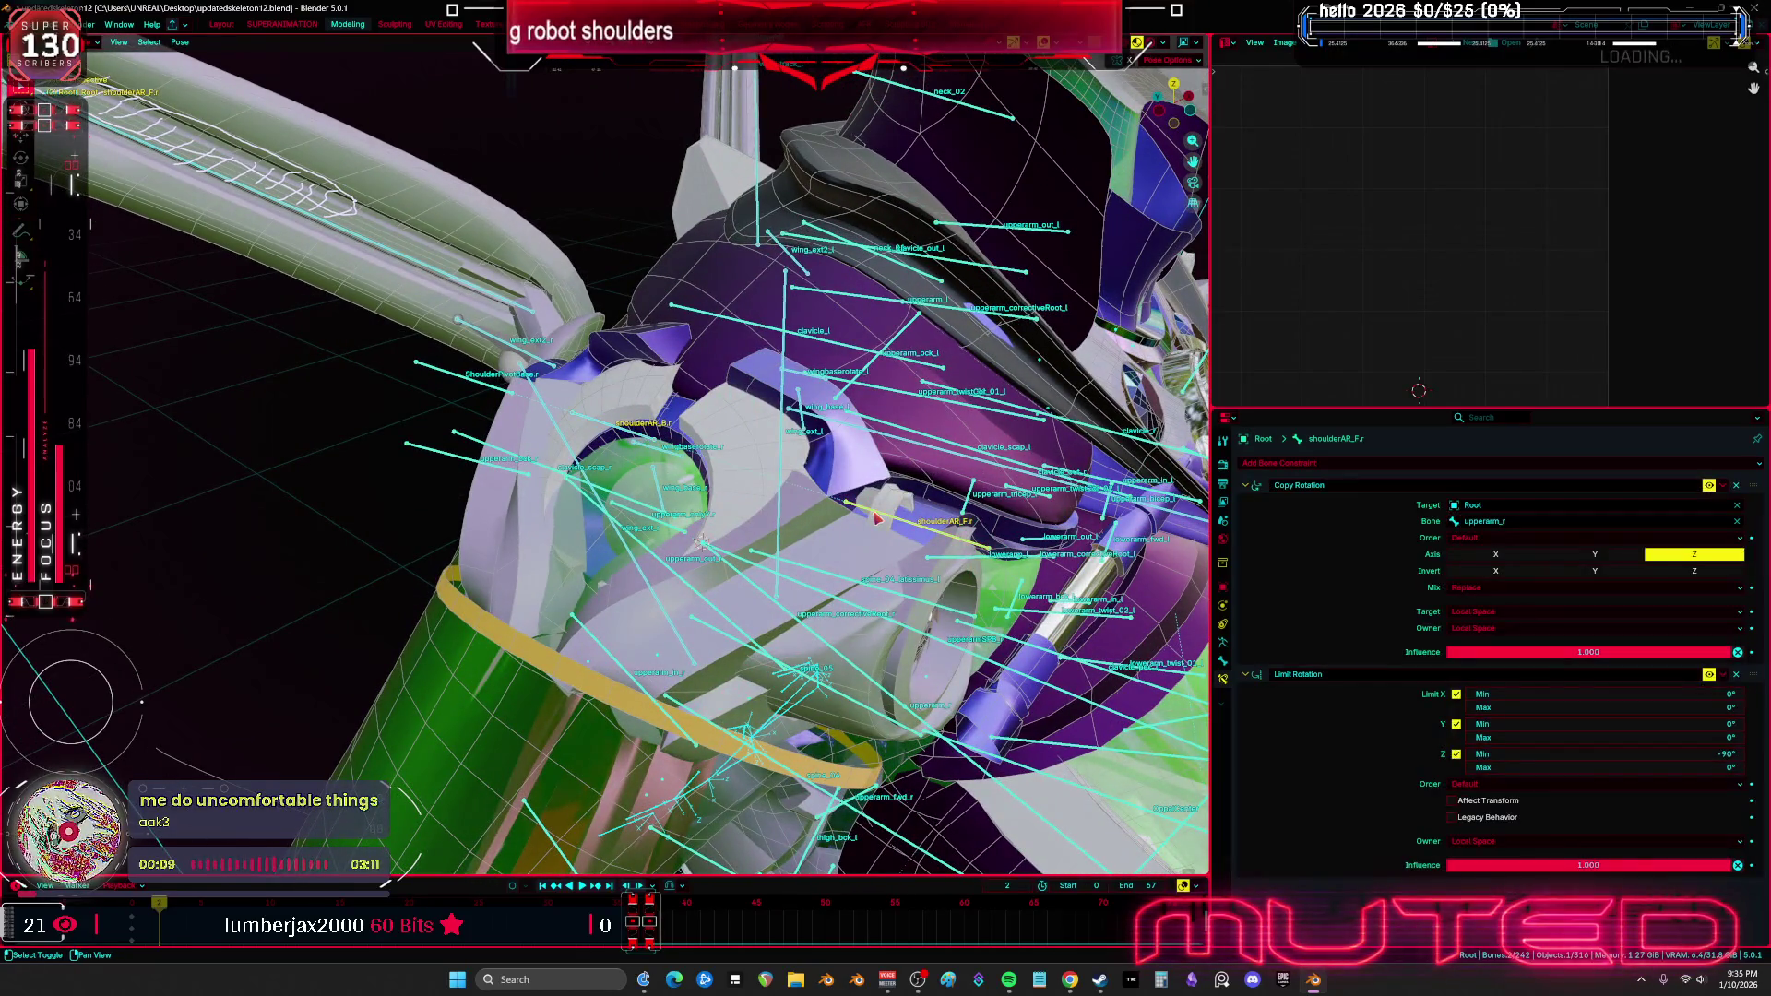
{"action": "left_click", "coordinate": [179, 42]}
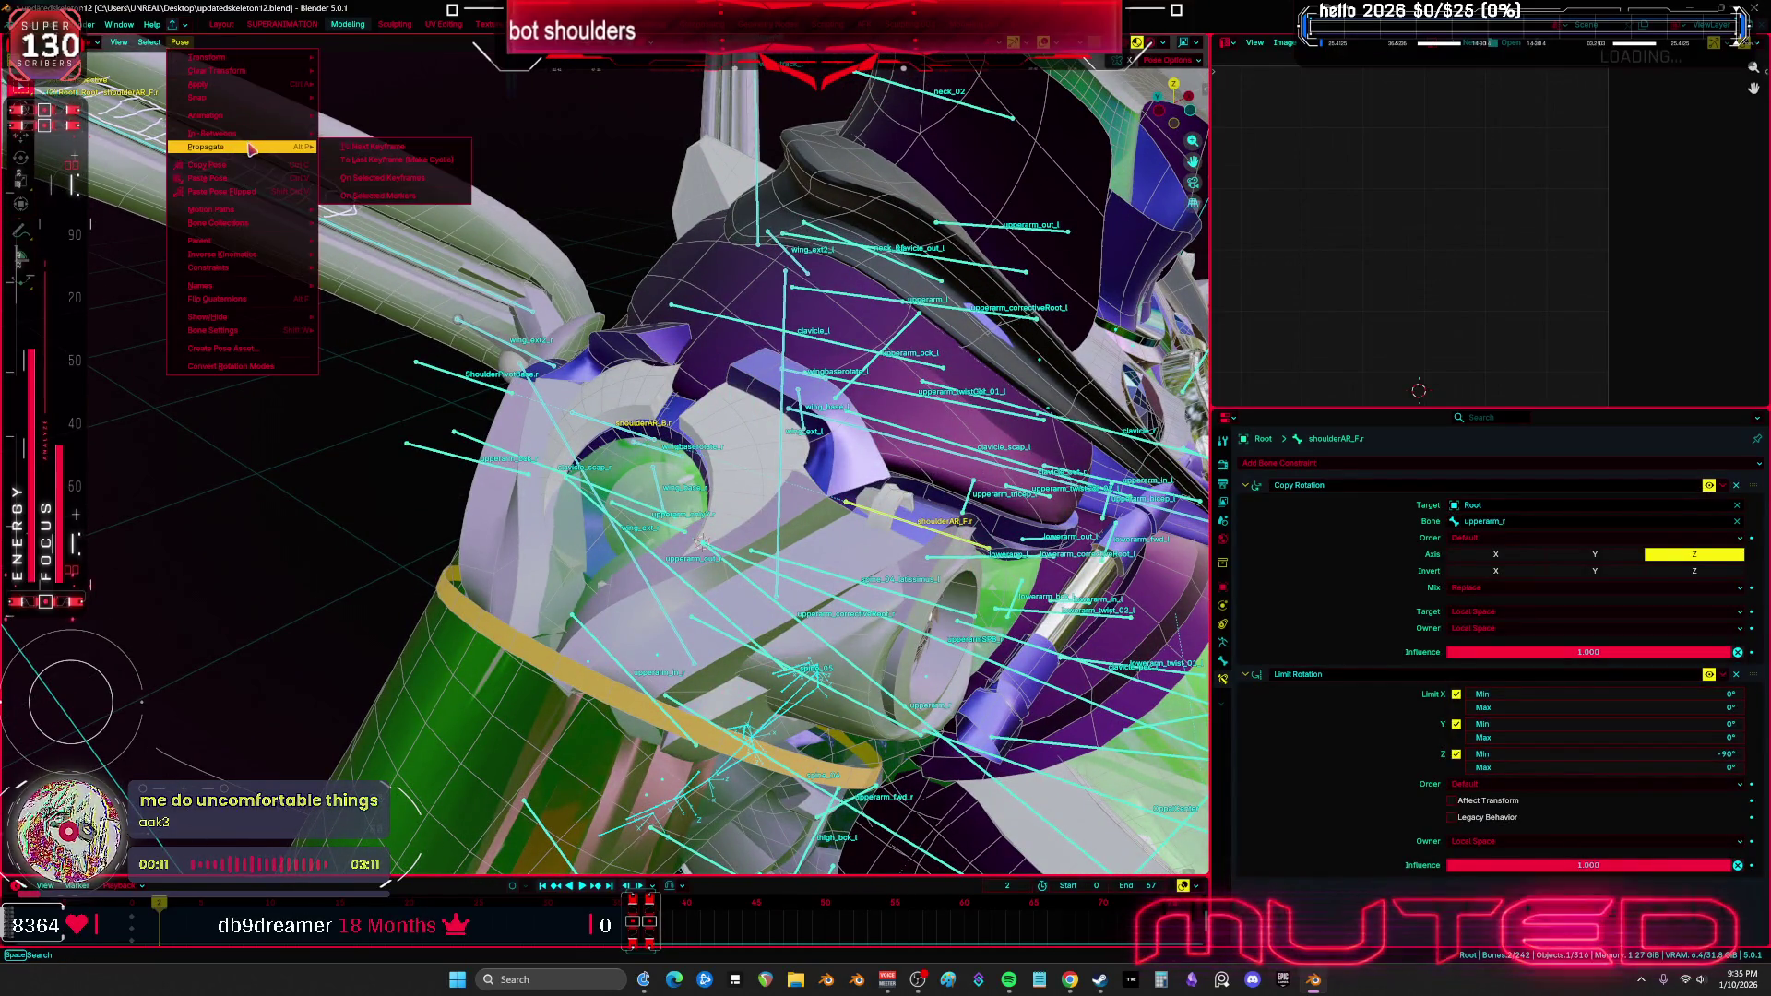
{"action": "mouse_move", "coordinate": [268, 224]}
{"action": "mouse_move", "coordinate": [264, 270]}
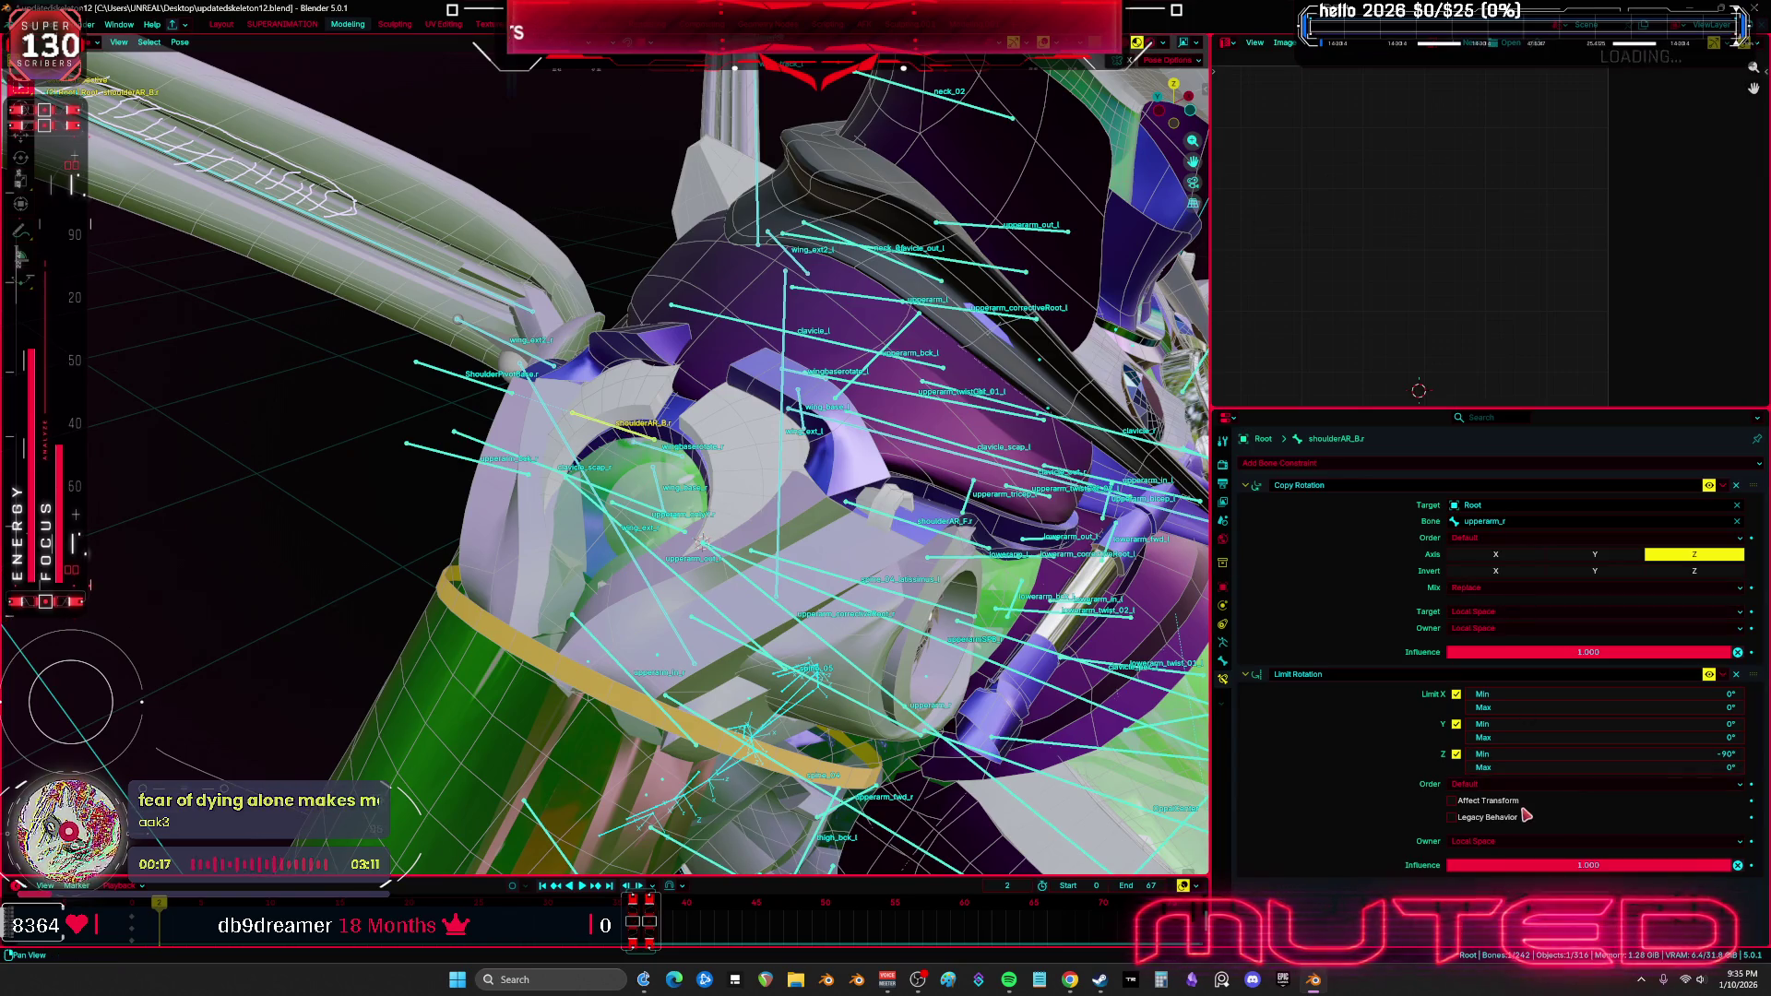
{"action": "left_click", "coordinate": [1579, 751]}
{"action": "key", "text": "Tab"}
{"action": "type", "text": "90"}
{"action": "key", "text": "Return"}
Select the upperarm_r bone and begin rotating it to test the armor
{"action": "middle_click_drag", "start_coordinate": [811, 553], "coordinate": [693, 608]}
{"action": "right_click", "coordinate": [693, 609]}
{"action": "left_click", "coordinate": [693, 608]}
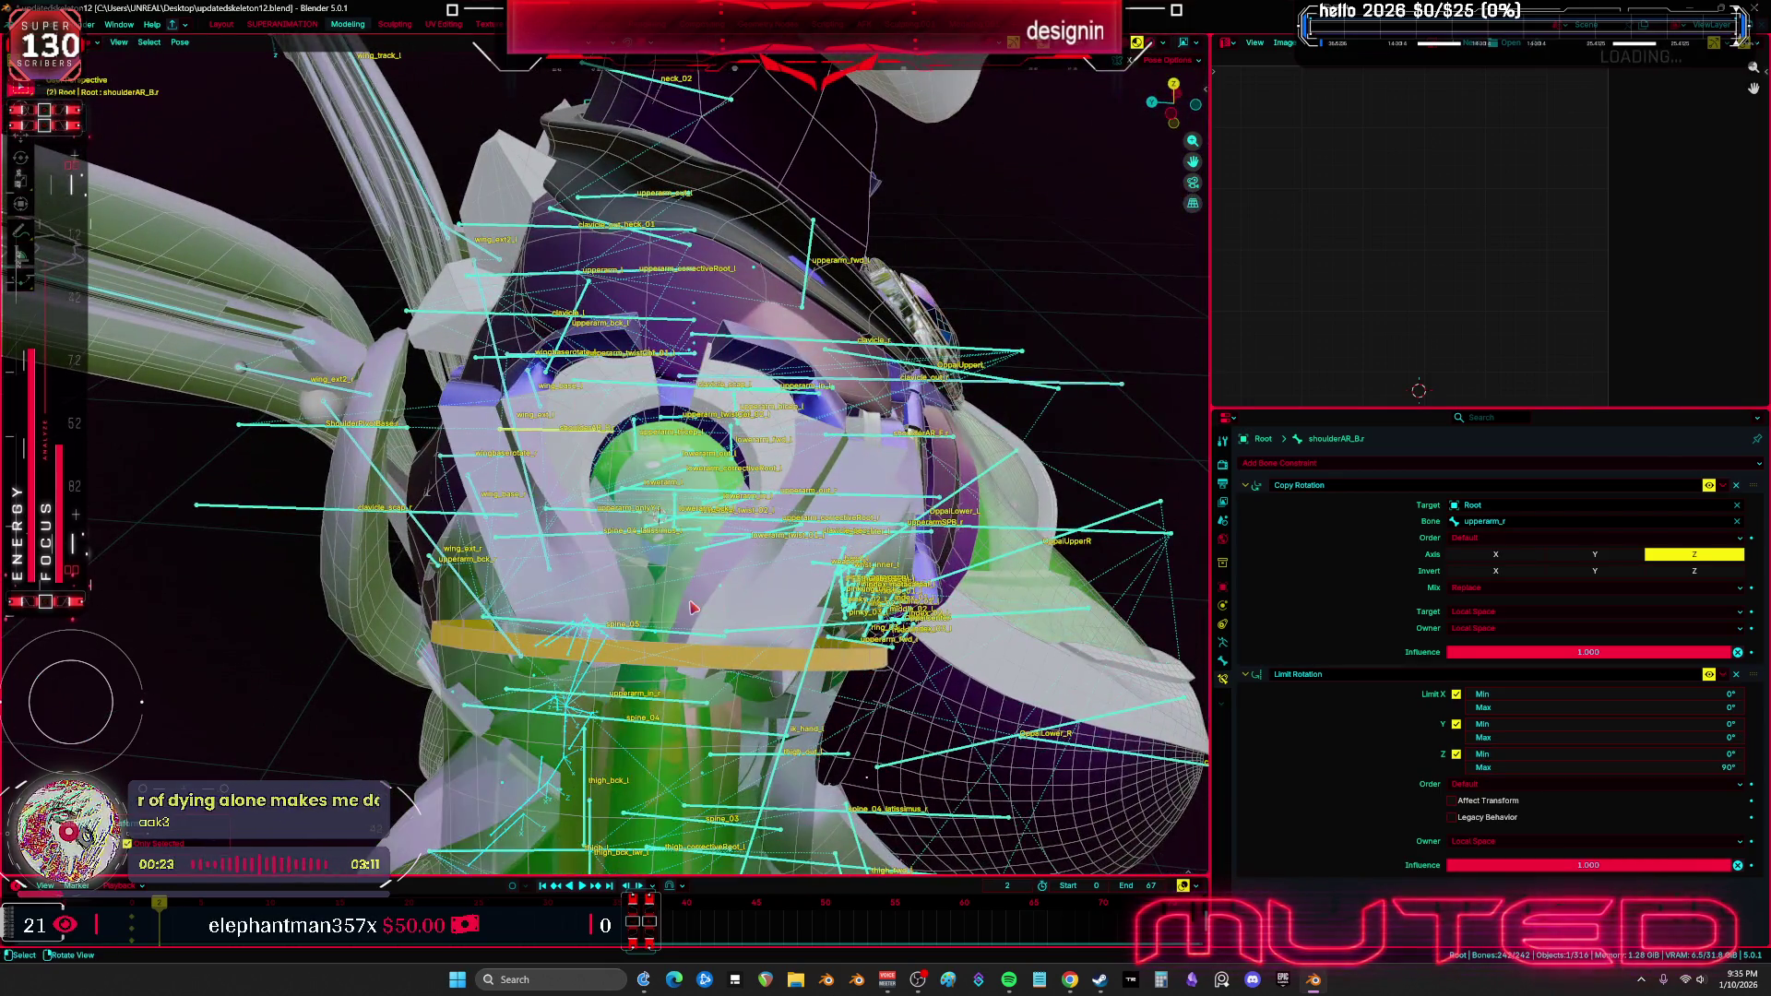
{"action": "left_click", "coordinate": [745, 525]}
{"action": "key", "text": "r"}
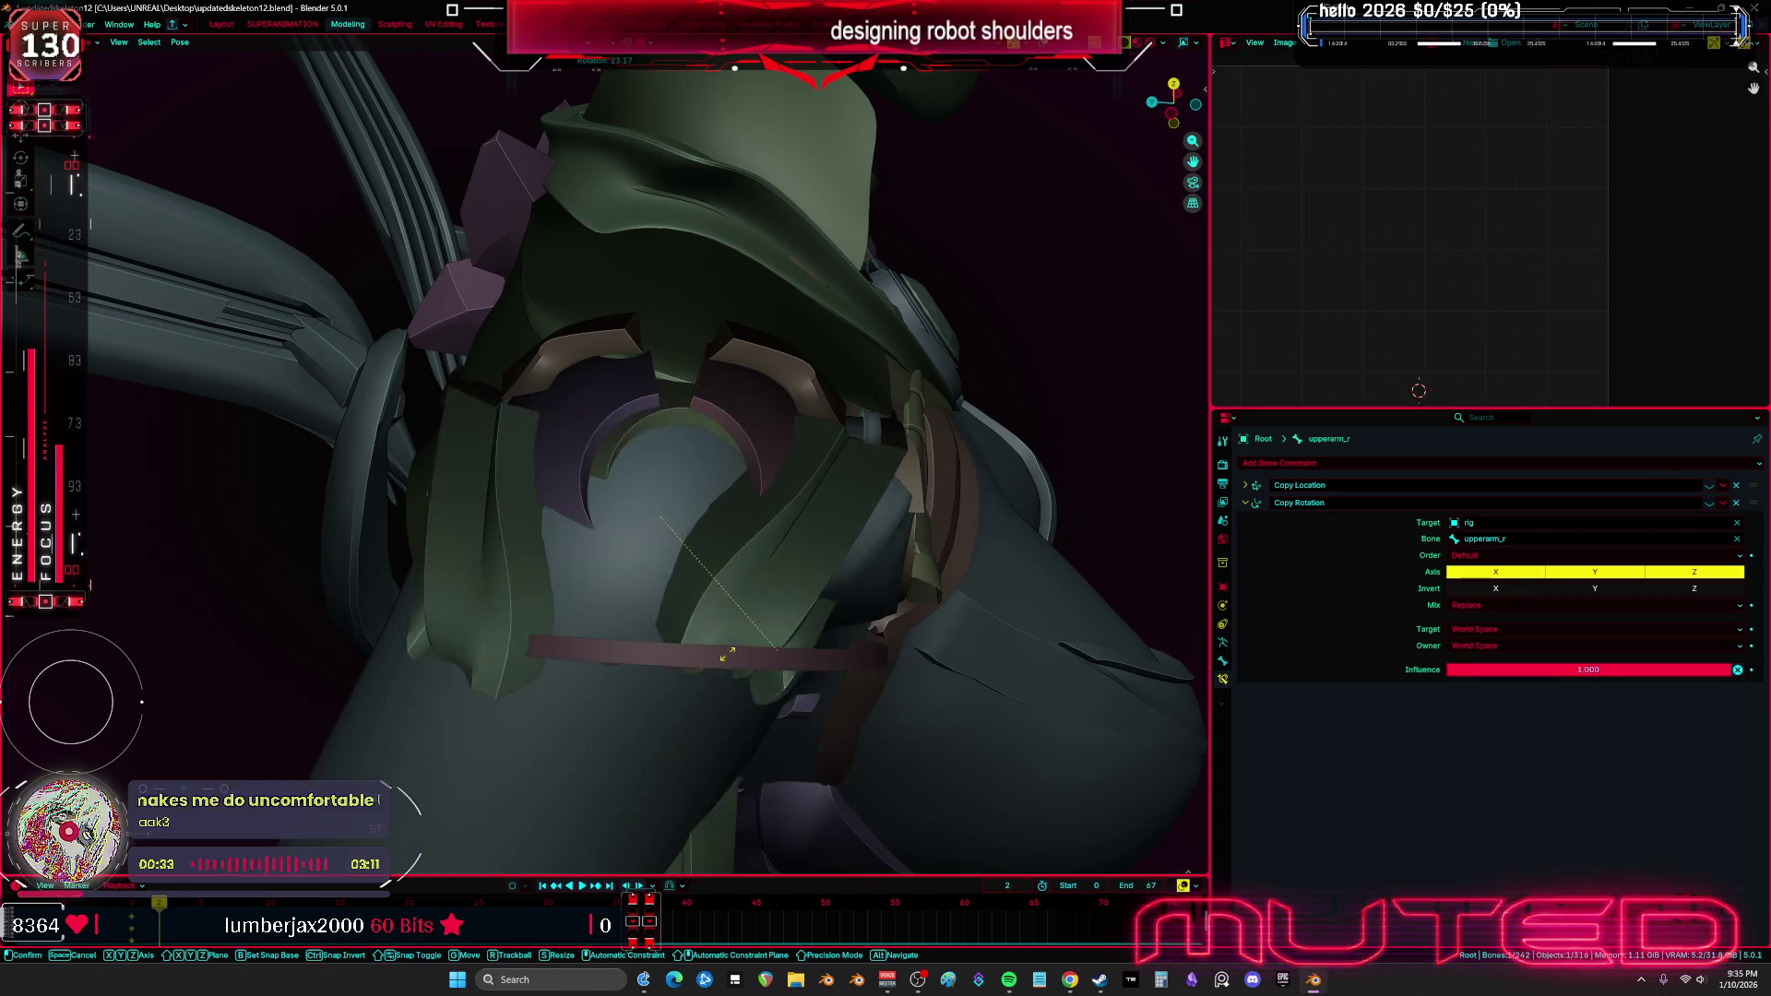
Trackball-rotate upperarm_r into a new pose, keep it, and view the shoulder armor
{"action": "key", "text": "r"}
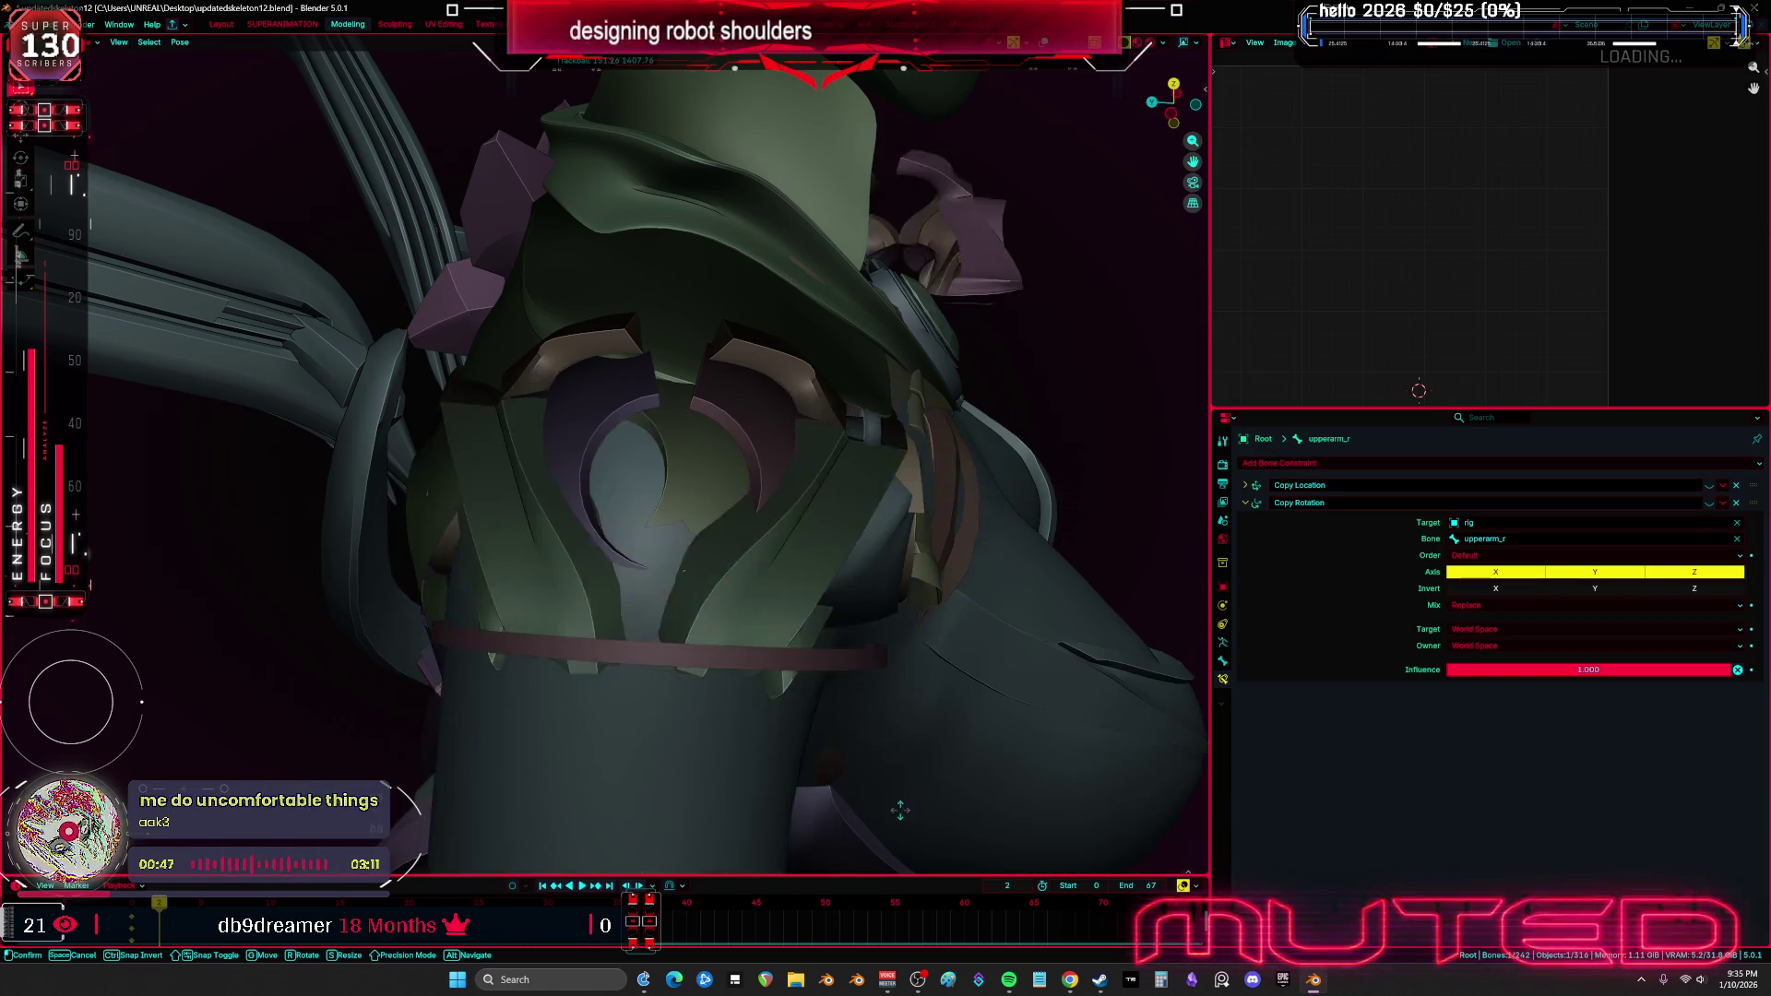
{"action": "left_click", "coordinate": [1129, 755]}
{"action": "middle_click_drag", "start_coordinate": [1129, 756], "coordinate": [1129, 755], "text": "shift"}
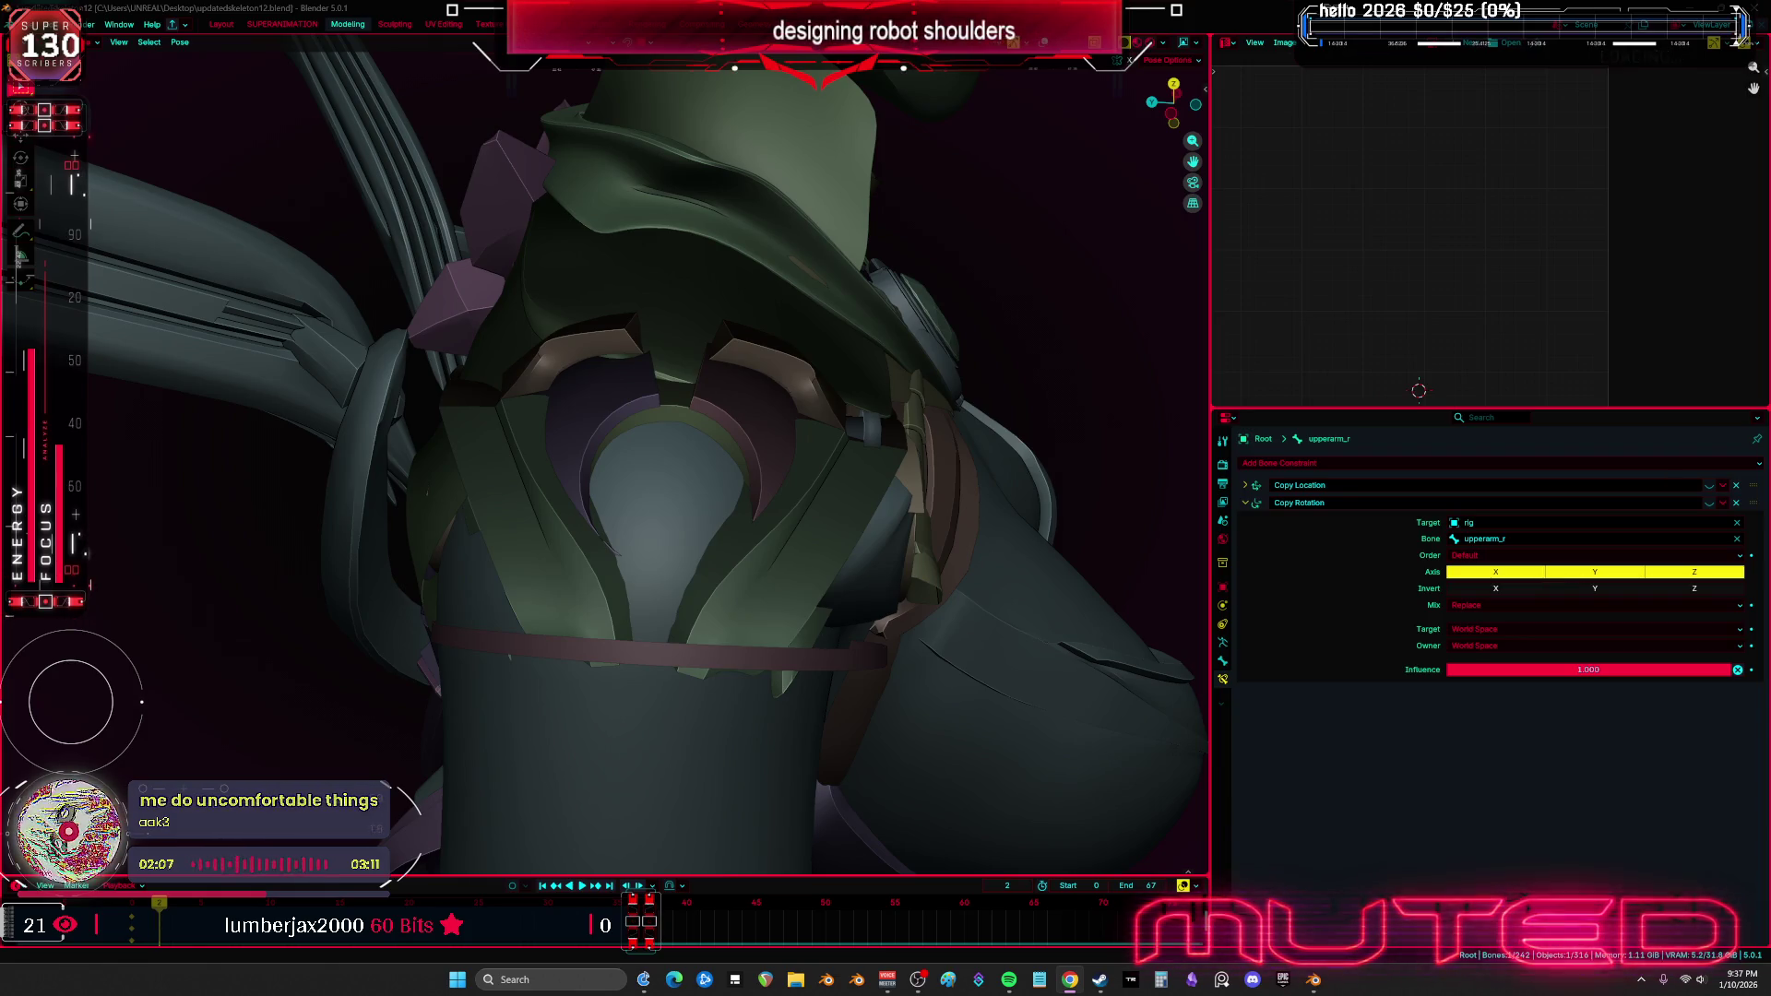
{"action": "mouse_move", "coordinate": [830, 507]}
{"action": "middle_mouse_down"}
{"action": "mouse_move", "coordinate": [733, 506]}
{"action": "mouse_move", "coordinate": [770, 514]}
{"action": "mouse_move", "coordinate": [805, 554]}
{"action": "mouse_move", "coordinate": [611, 532]}
{"action": "middle_mouse_up"}
Toggle X-ray and widen the 3D viewport toward the right
{"action": "key", "text": "alt+z"}
{"action": "key", "text": "alt+z"}
{"action": "key", "text": "alt+z"}
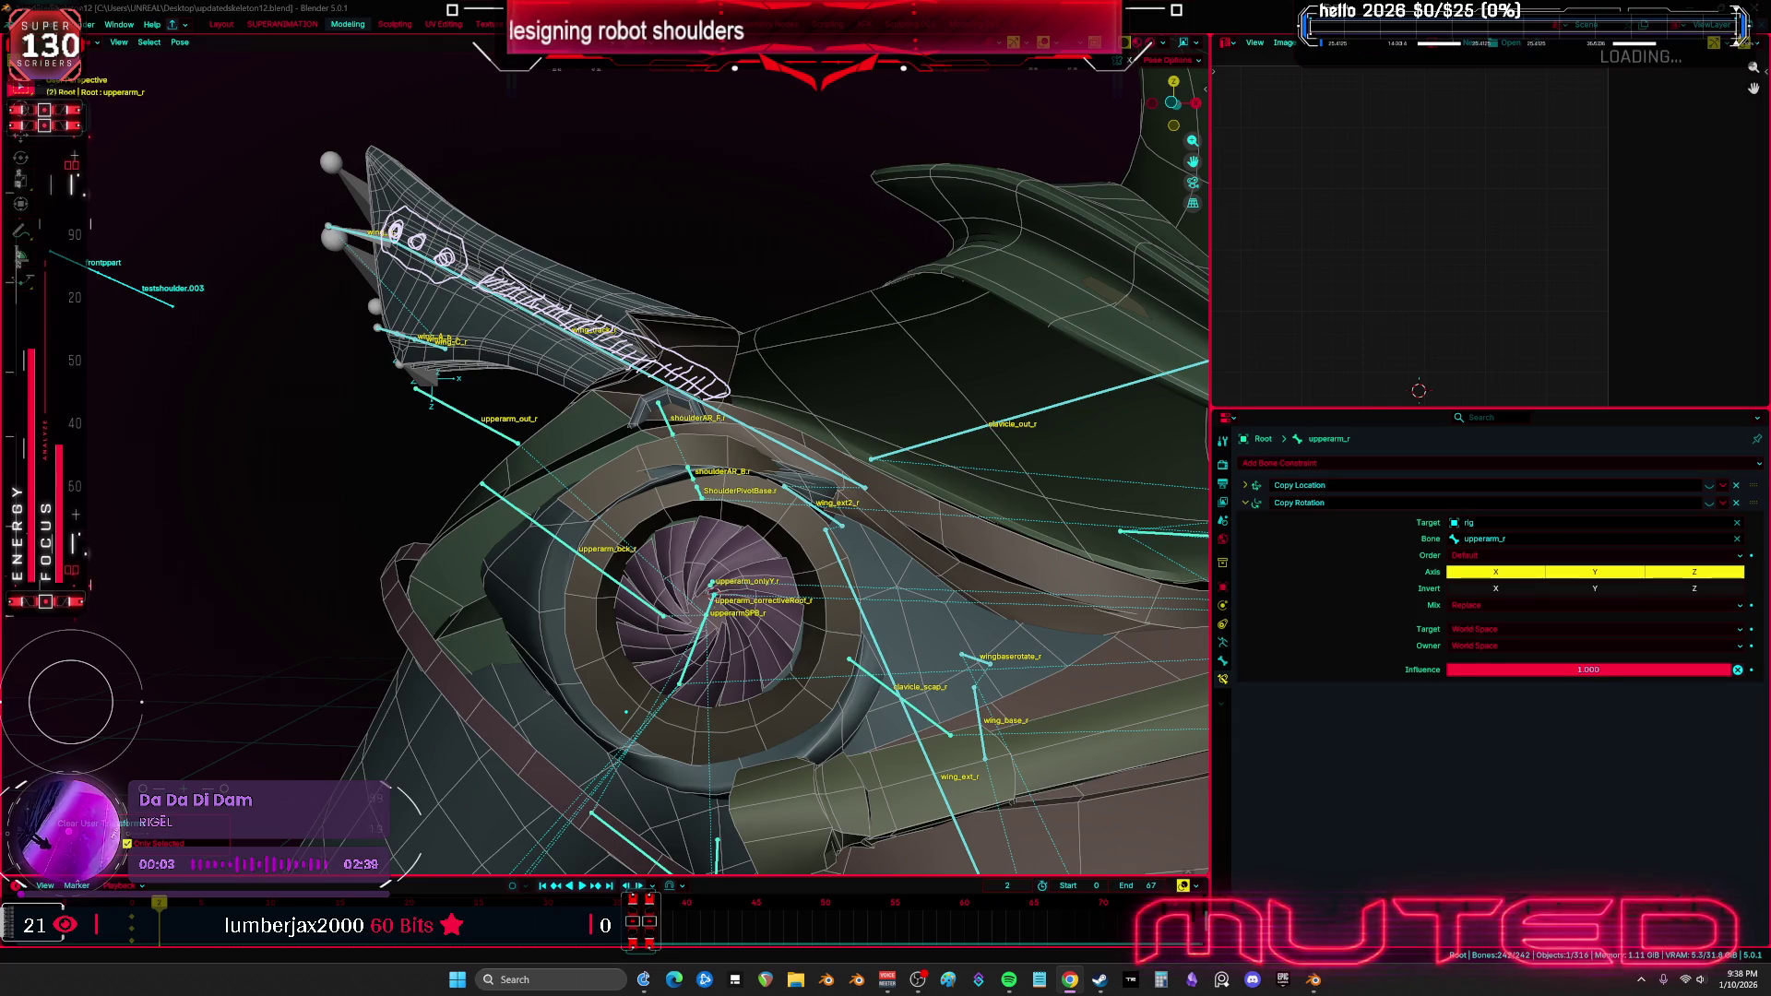
{"action": "left_click_drag", "start_coordinate": [1211, 311], "coordinate": [1530, 293]}
{"action": "mouse_move", "coordinate": [1199, 369]}
{"action": "middle_mouse_down"}
{"action": "mouse_move", "coordinate": [1014, 415]}
{"action": "mouse_move", "coordinate": [877, 406]}
{"action": "mouse_move", "coordinate": [894, 447]}
{"action": "mouse_move", "coordinate": [802, 493]}
{"action": "mouse_move", "coordinate": [754, 486]}
{"action": "middle_mouse_up"}
Clear the user transforms to return the posed bones to their rest pose
{"action": "key", "text": "alt+z"}
{"action": "right_click", "coordinate": [801, 493]}
{"action": "left_click", "coordinate": [801, 494]}
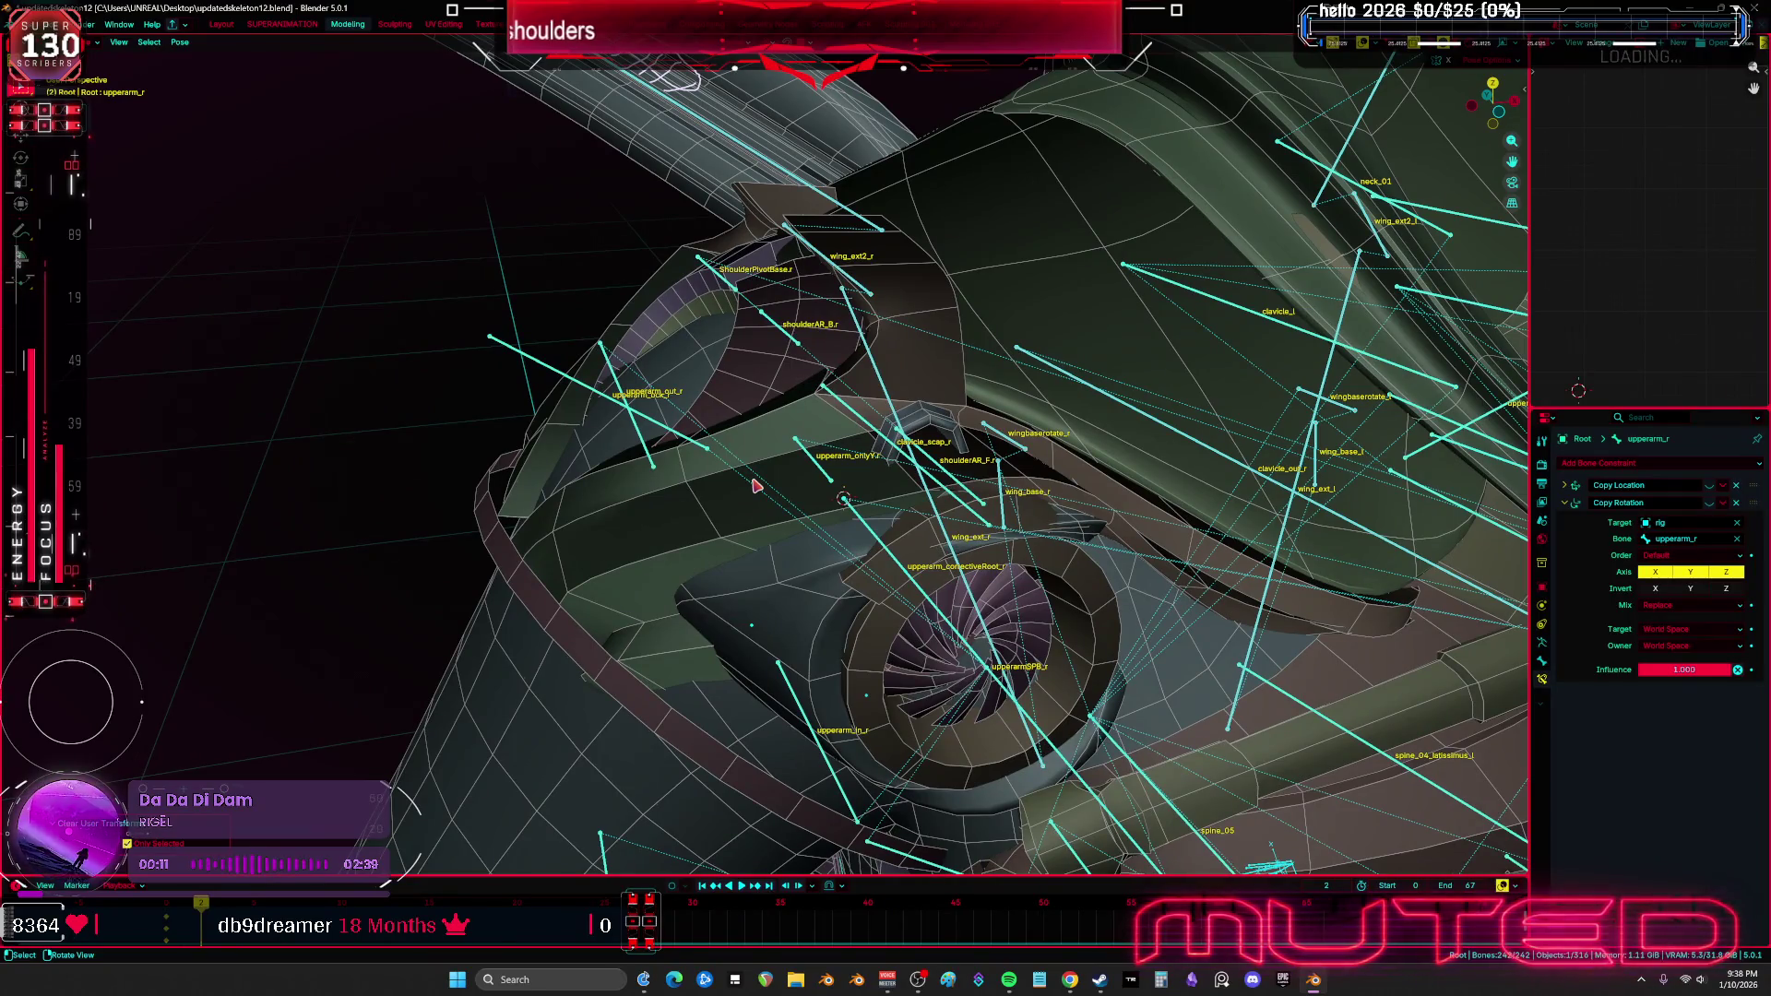
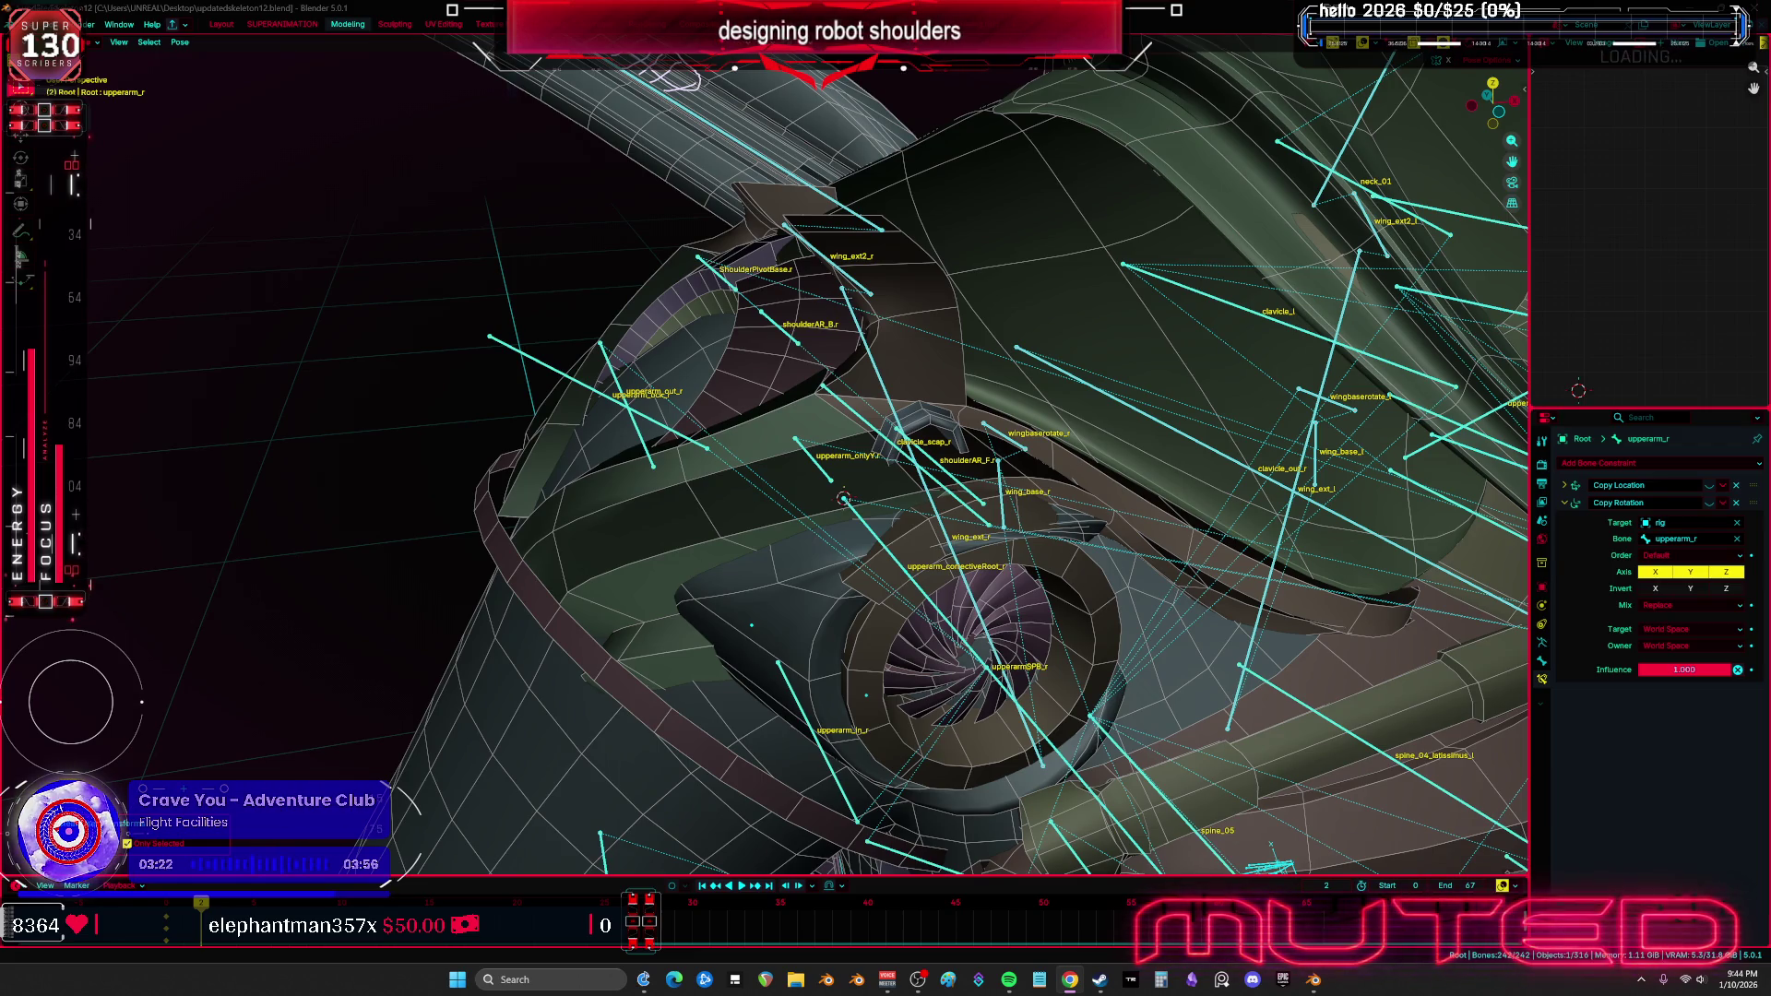
Swing the right clavicle up and then back down to test the shoulder
{"action": "mouse_move", "coordinate": [698, 403]}
{"action": "middle_mouse_down"}
{"action": "mouse_move", "coordinate": [738, 406]}
{"action": "mouse_move", "coordinate": [858, 599]}
{"action": "middle_mouse_up"}
{"action": "left_click", "coordinate": [1032, 517]}
{"action": "key", "text": "alt+z"}
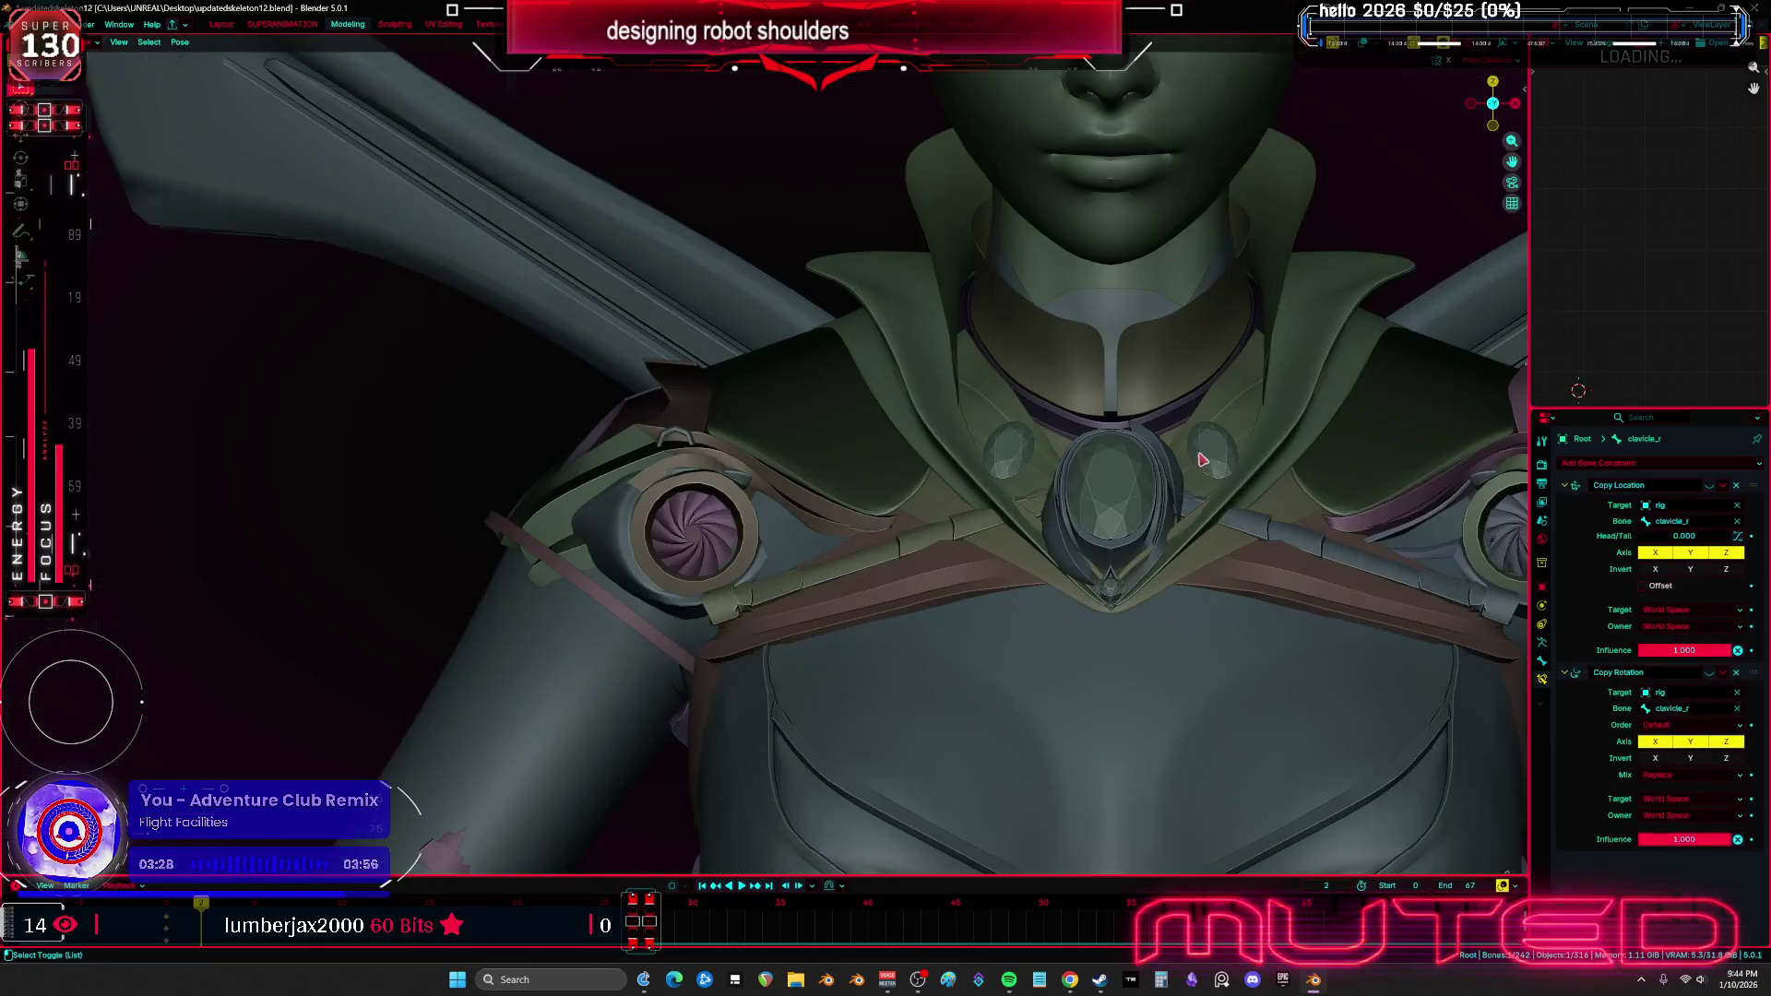
{"action": "key", "text": "r"}
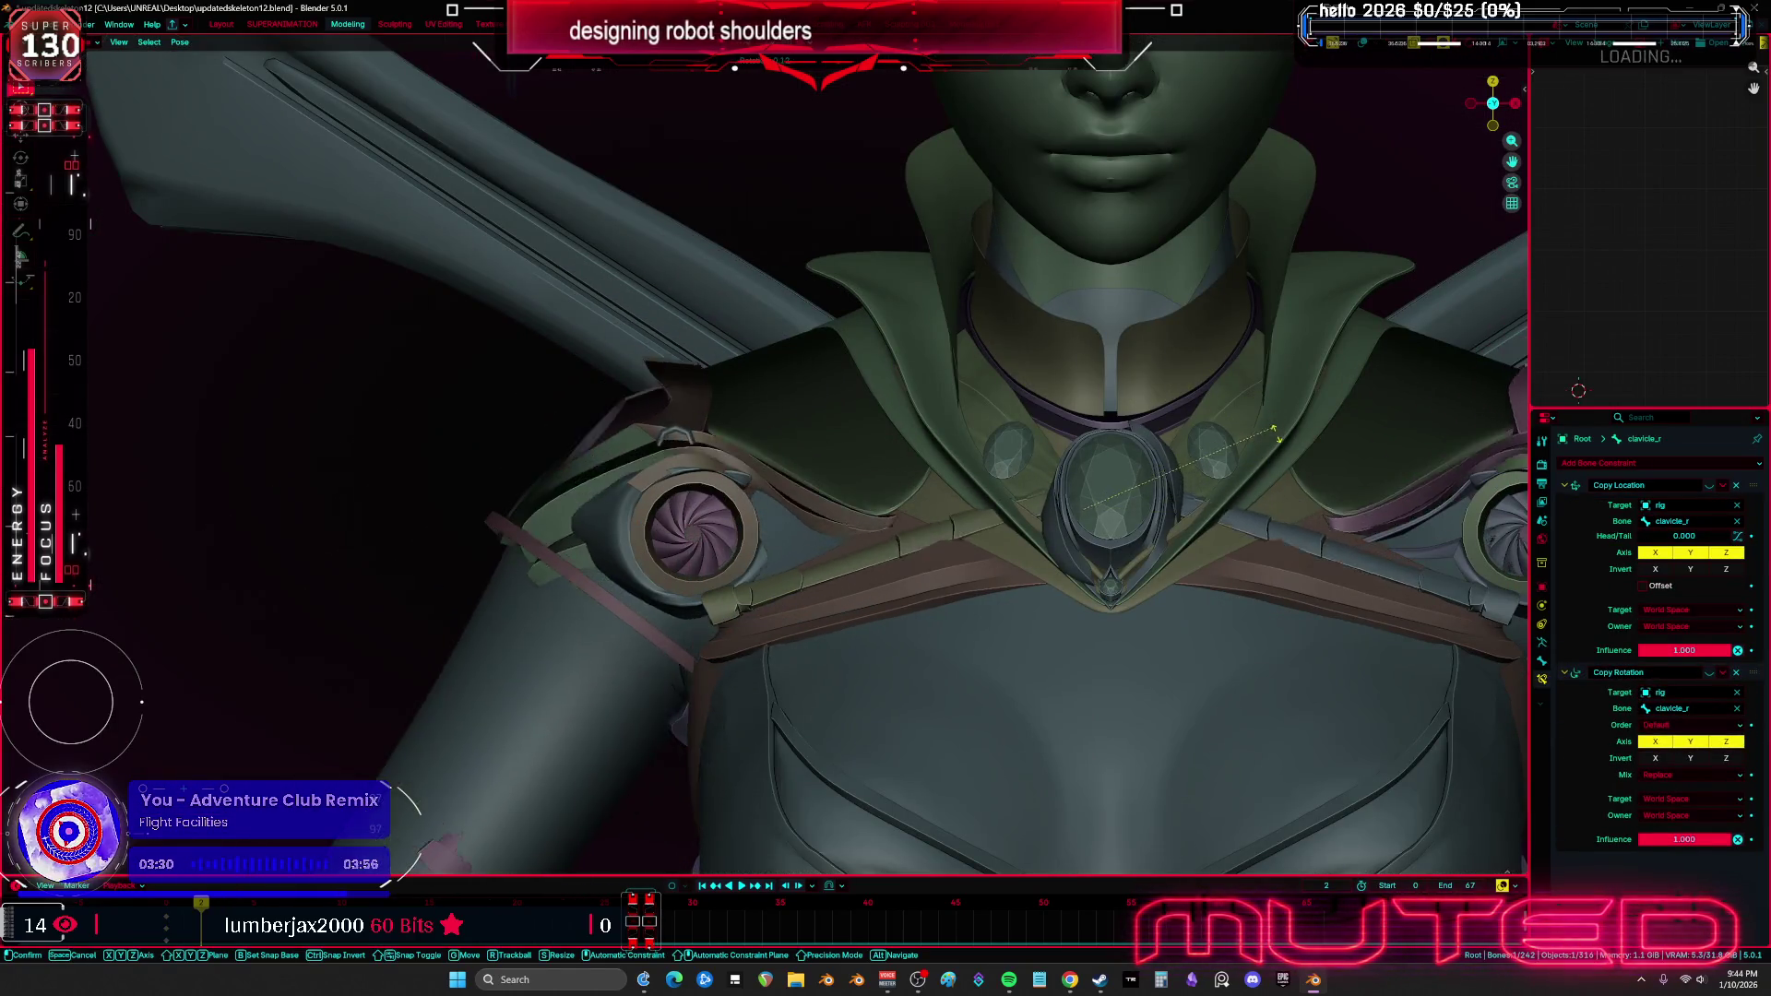
{"action": "key", "text": "alt+z"}
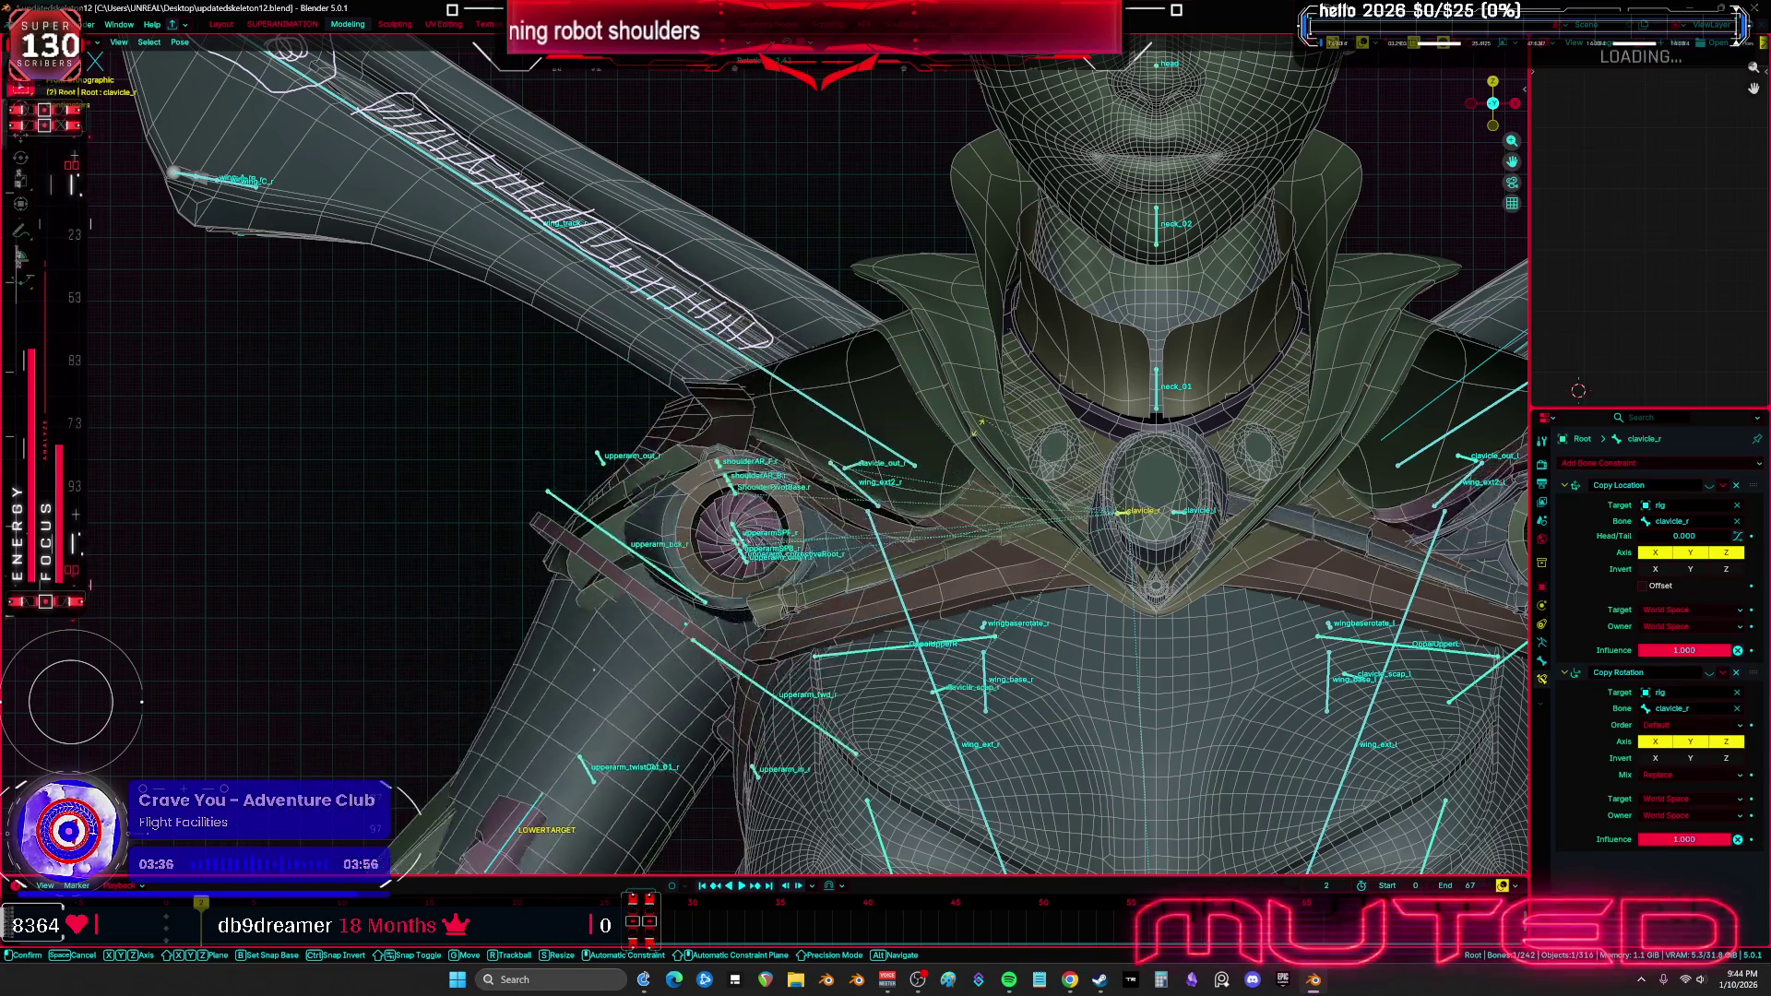
{"action": "left_click", "coordinate": [1005, 415]}
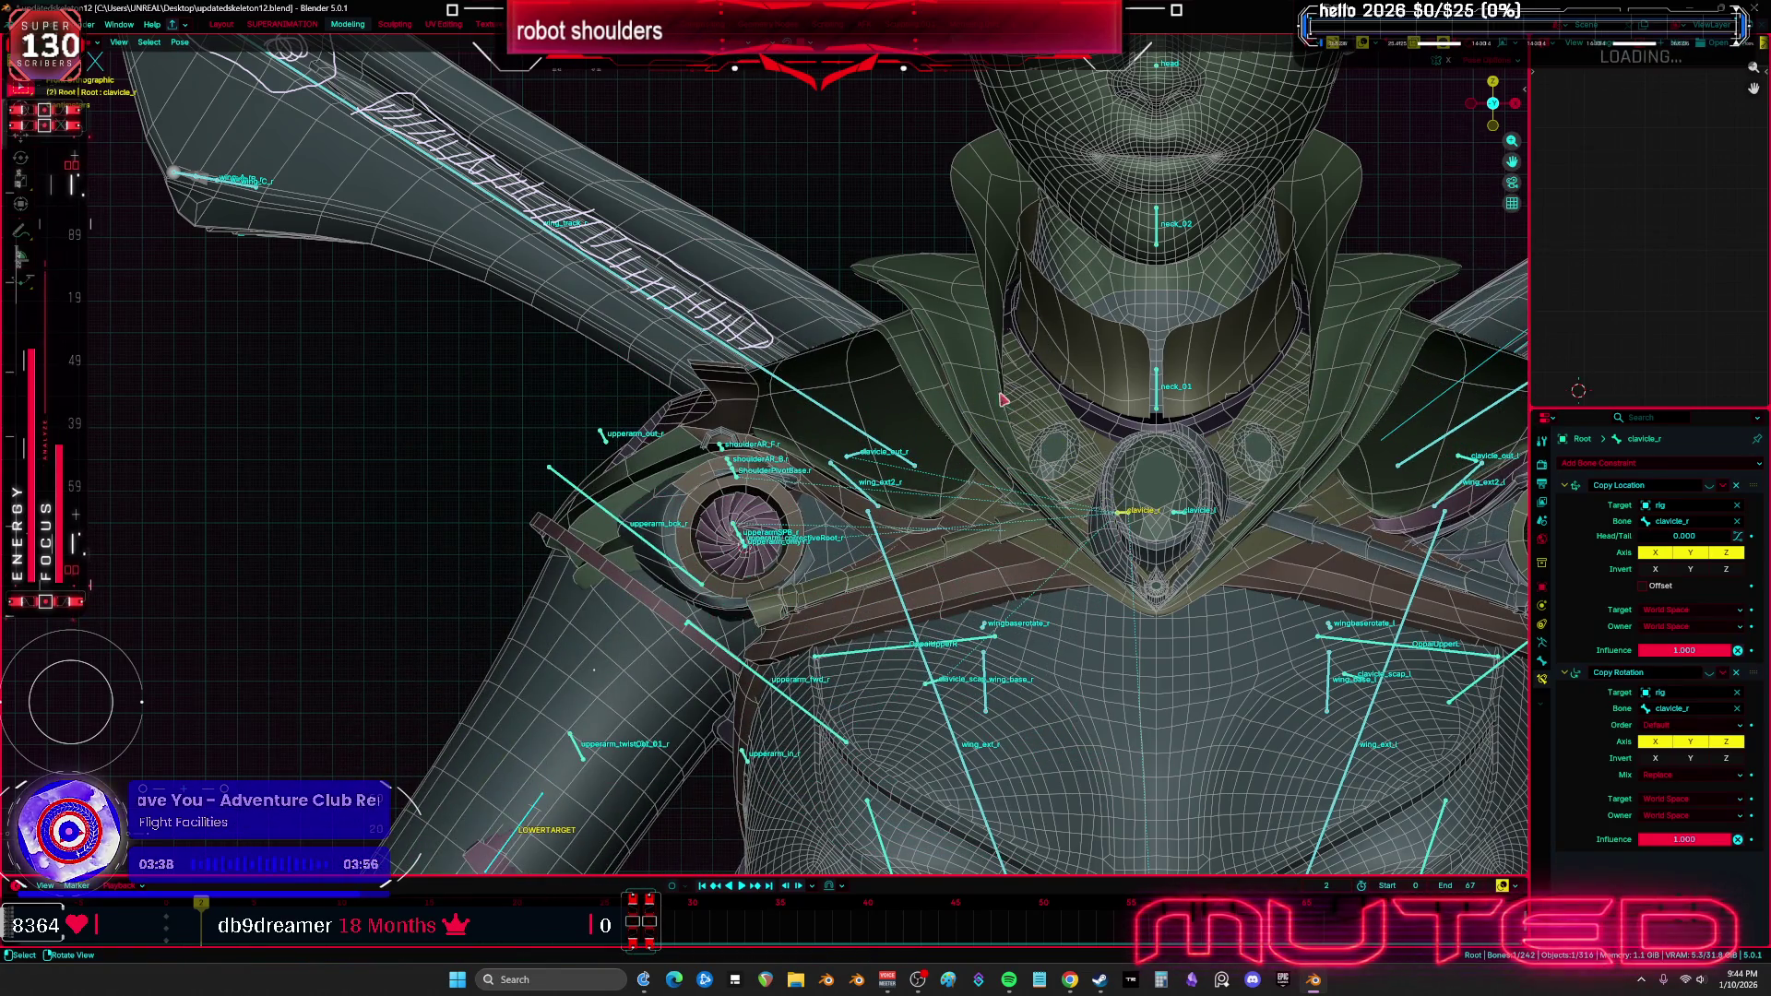
{"action": "key", "text": "r"}
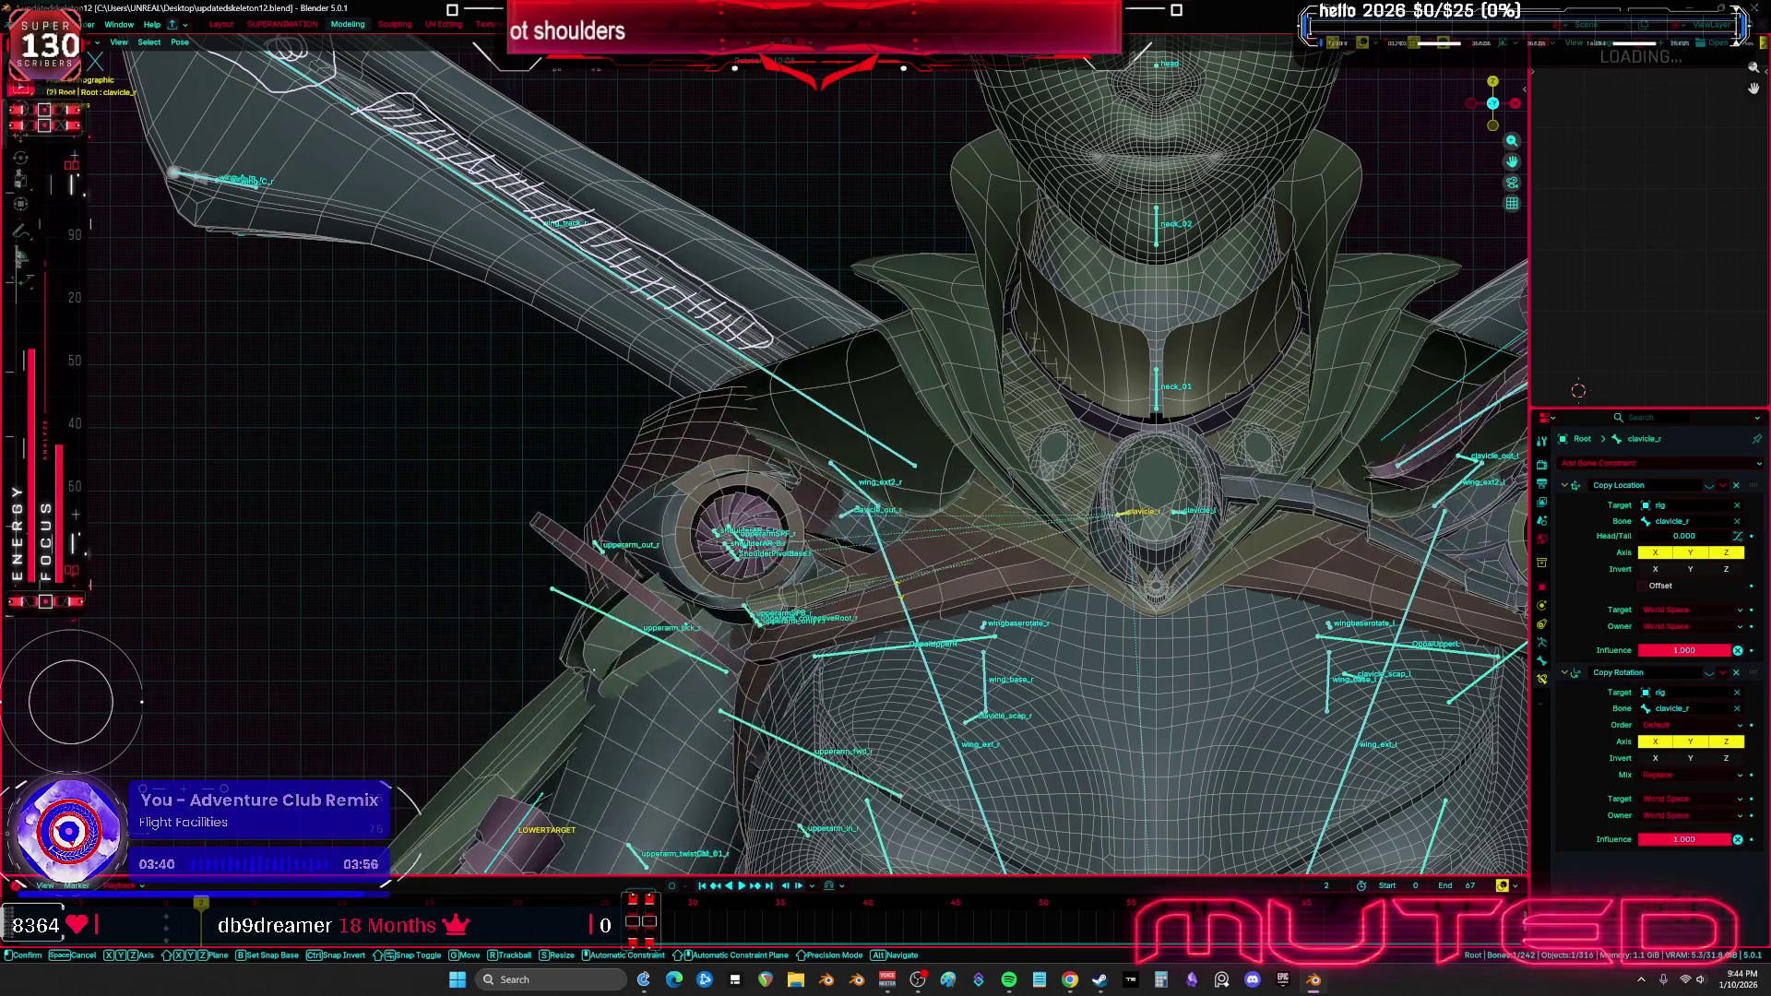
{"action": "left_click", "coordinate": [911, 616]}
{"action": "mouse_move", "coordinate": [912, 616]}
{"action": "middle_mouse_down"}
{"action": "mouse_move", "coordinate": [763, 622]}
{"action": "mouse_move", "coordinate": [756, 581]}
{"action": "mouse_move", "coordinate": [810, 553]}
{"action": "middle_mouse_up"}
Select upperarmSPF_r, widen the constraints panel, then delete and restore its Copy Location constraint
{"action": "left_click", "coordinate": [769, 531]}
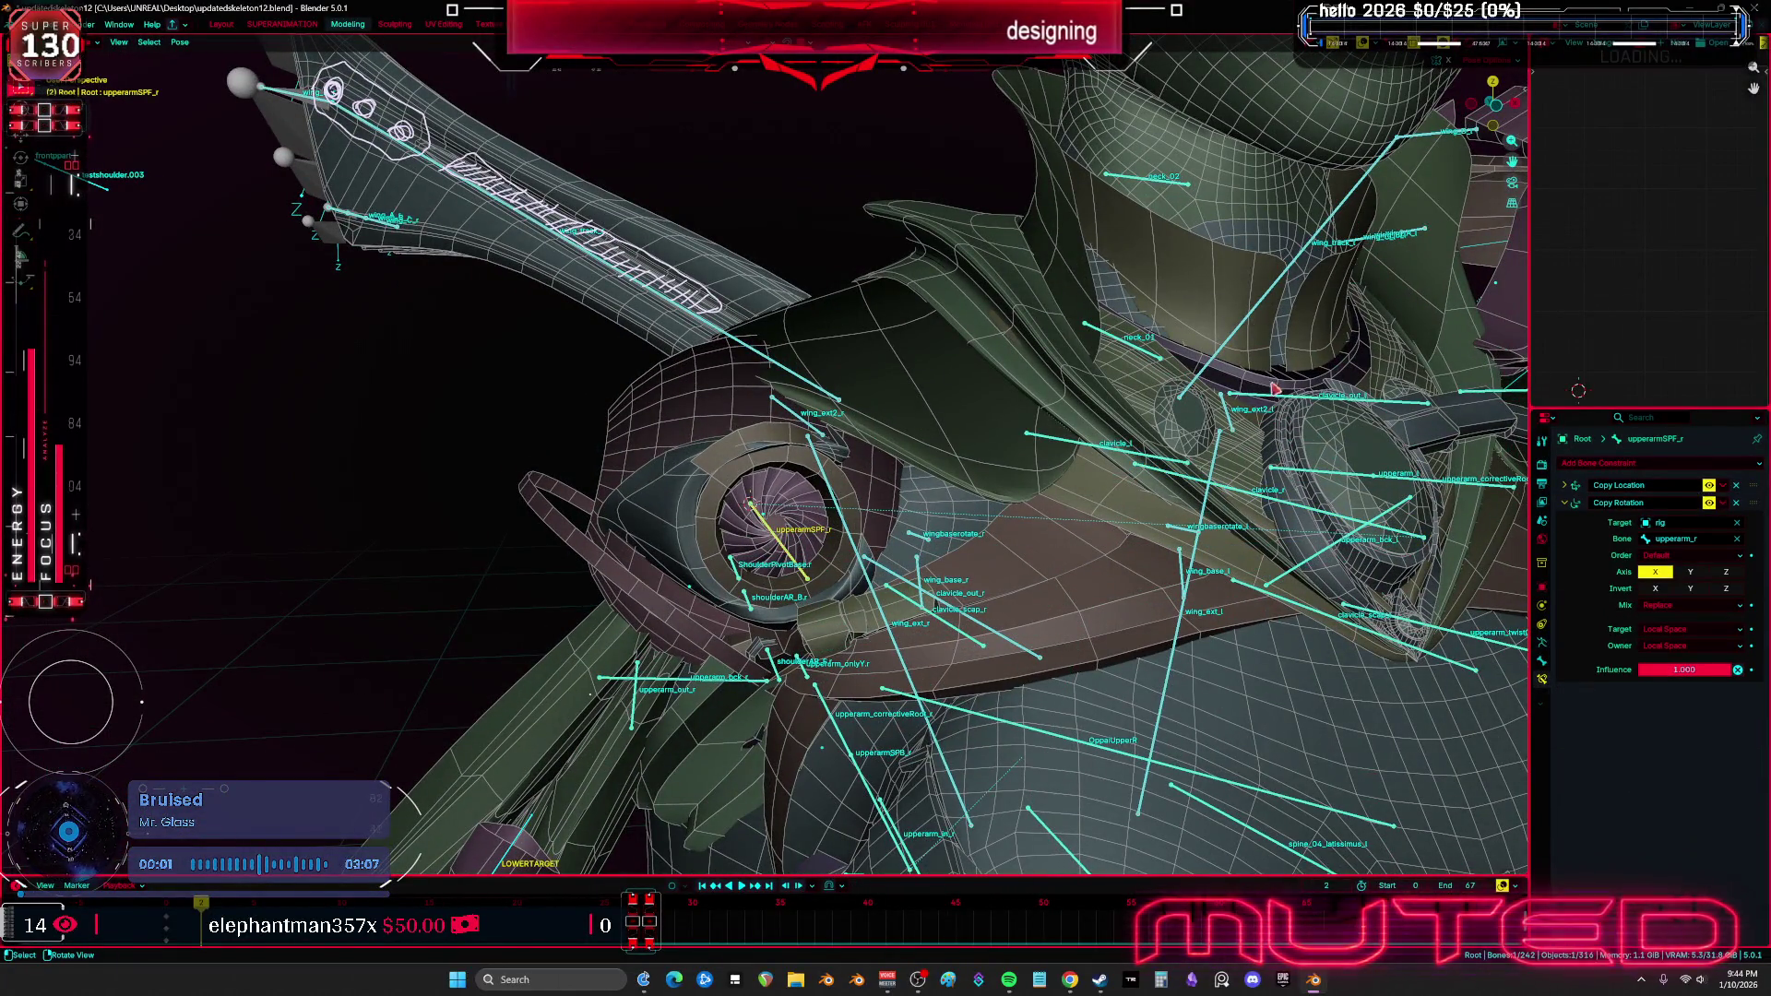
{"action": "left_click_drag", "start_coordinate": [1529, 491], "coordinate": [1144, 492]}
{"action": "left_click", "coordinate": [1737, 486]}
{"action": "middle_click_drag", "start_coordinate": [613, 503], "coordinate": [621, 505]}
{"action": "key", "text": "ctrl+z"}
{"action": "key", "text": "g"}
{"action": "left_click", "coordinate": [620, 502]}
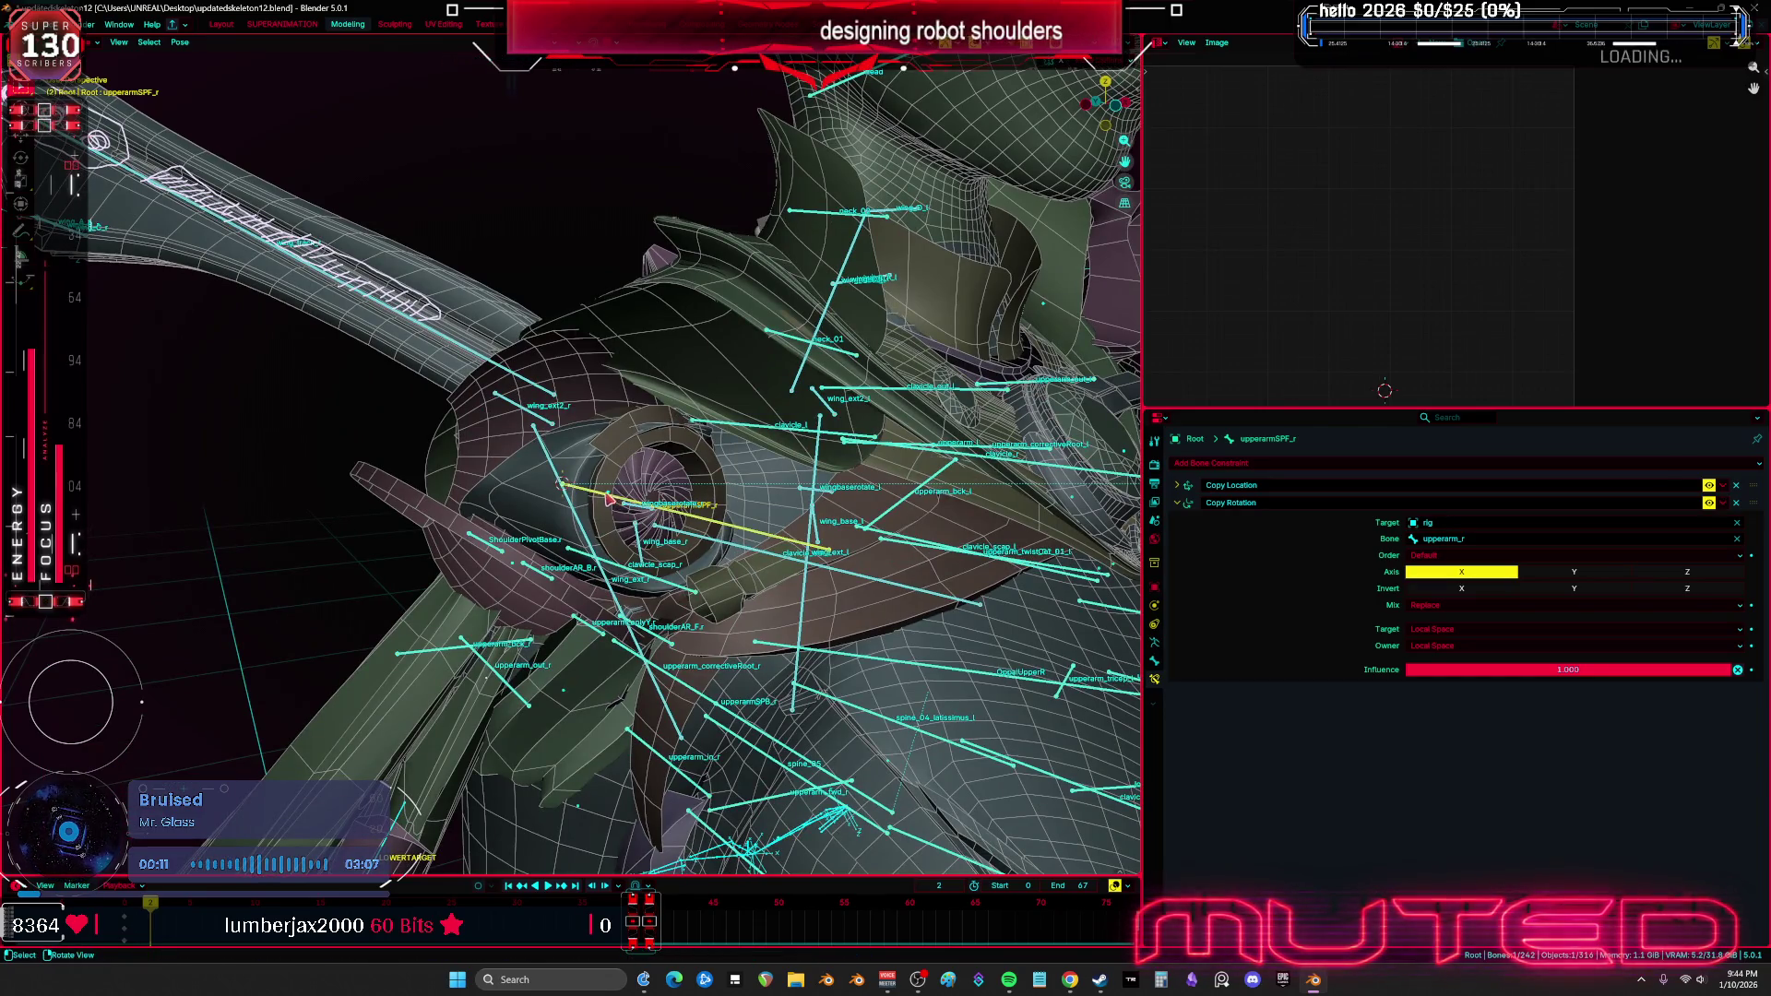
{"action": "key", "text": "Tab"}
{"action": "key", "text": "ctrl+Tab"}
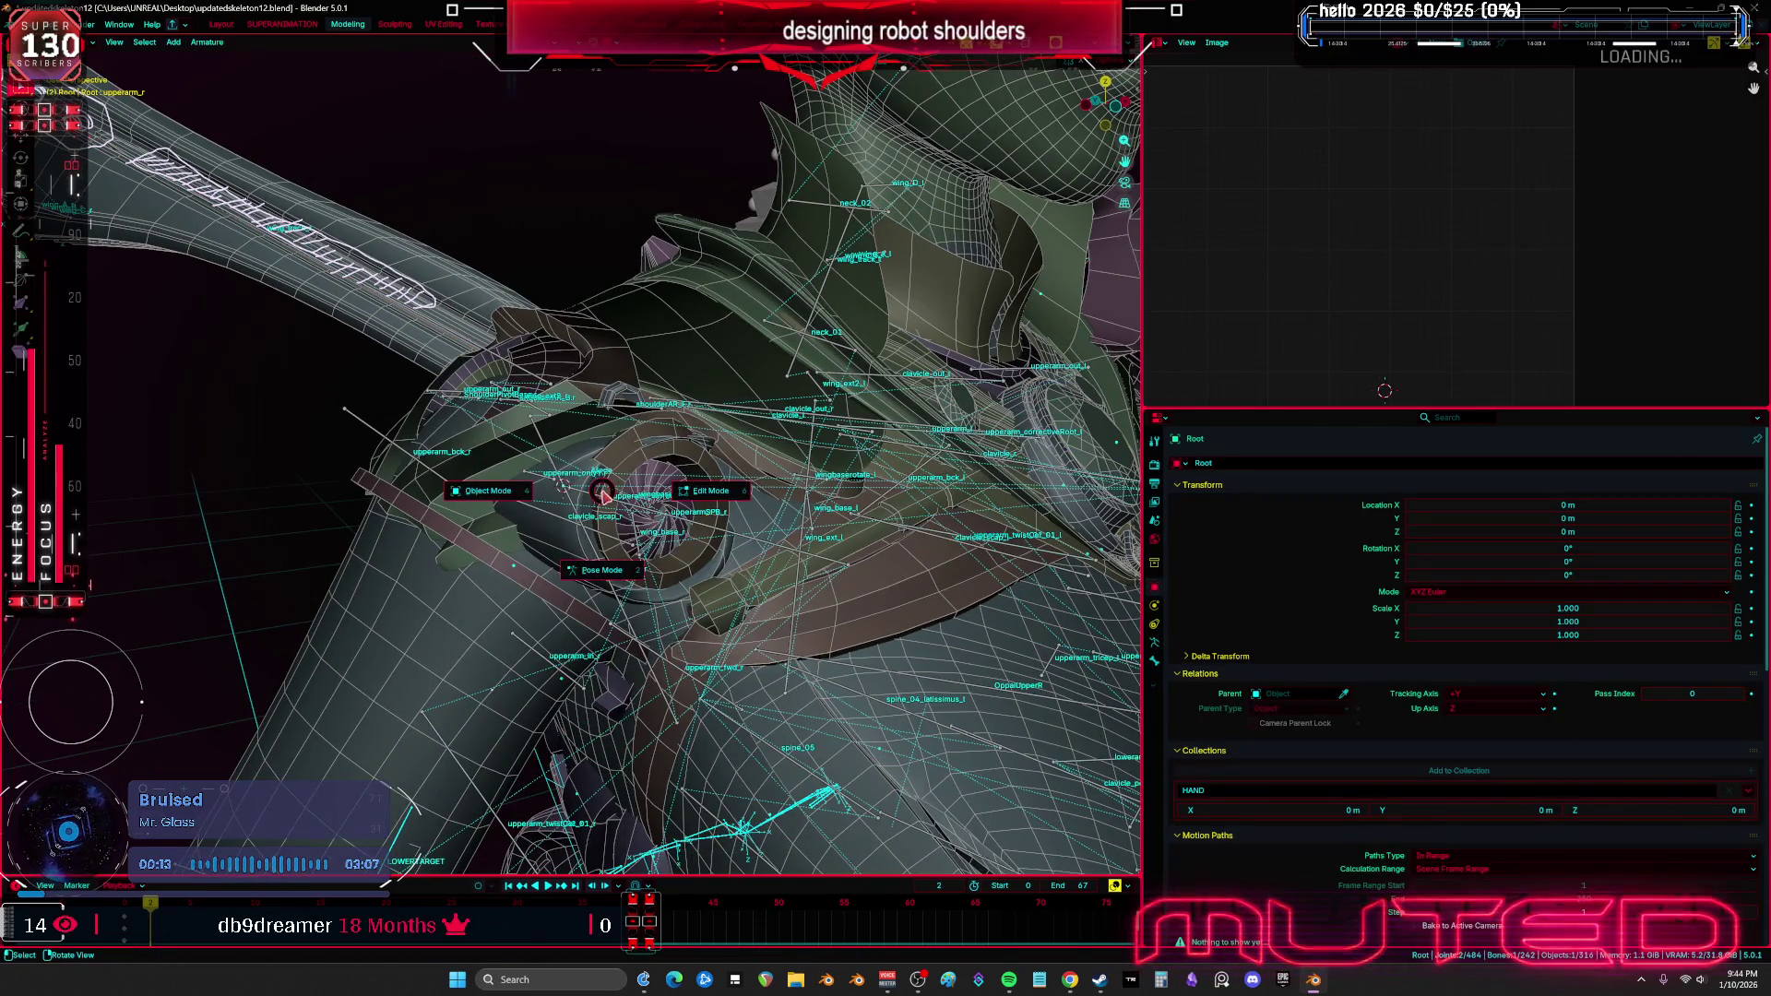
{"action": "left_click", "coordinate": [596, 503]}
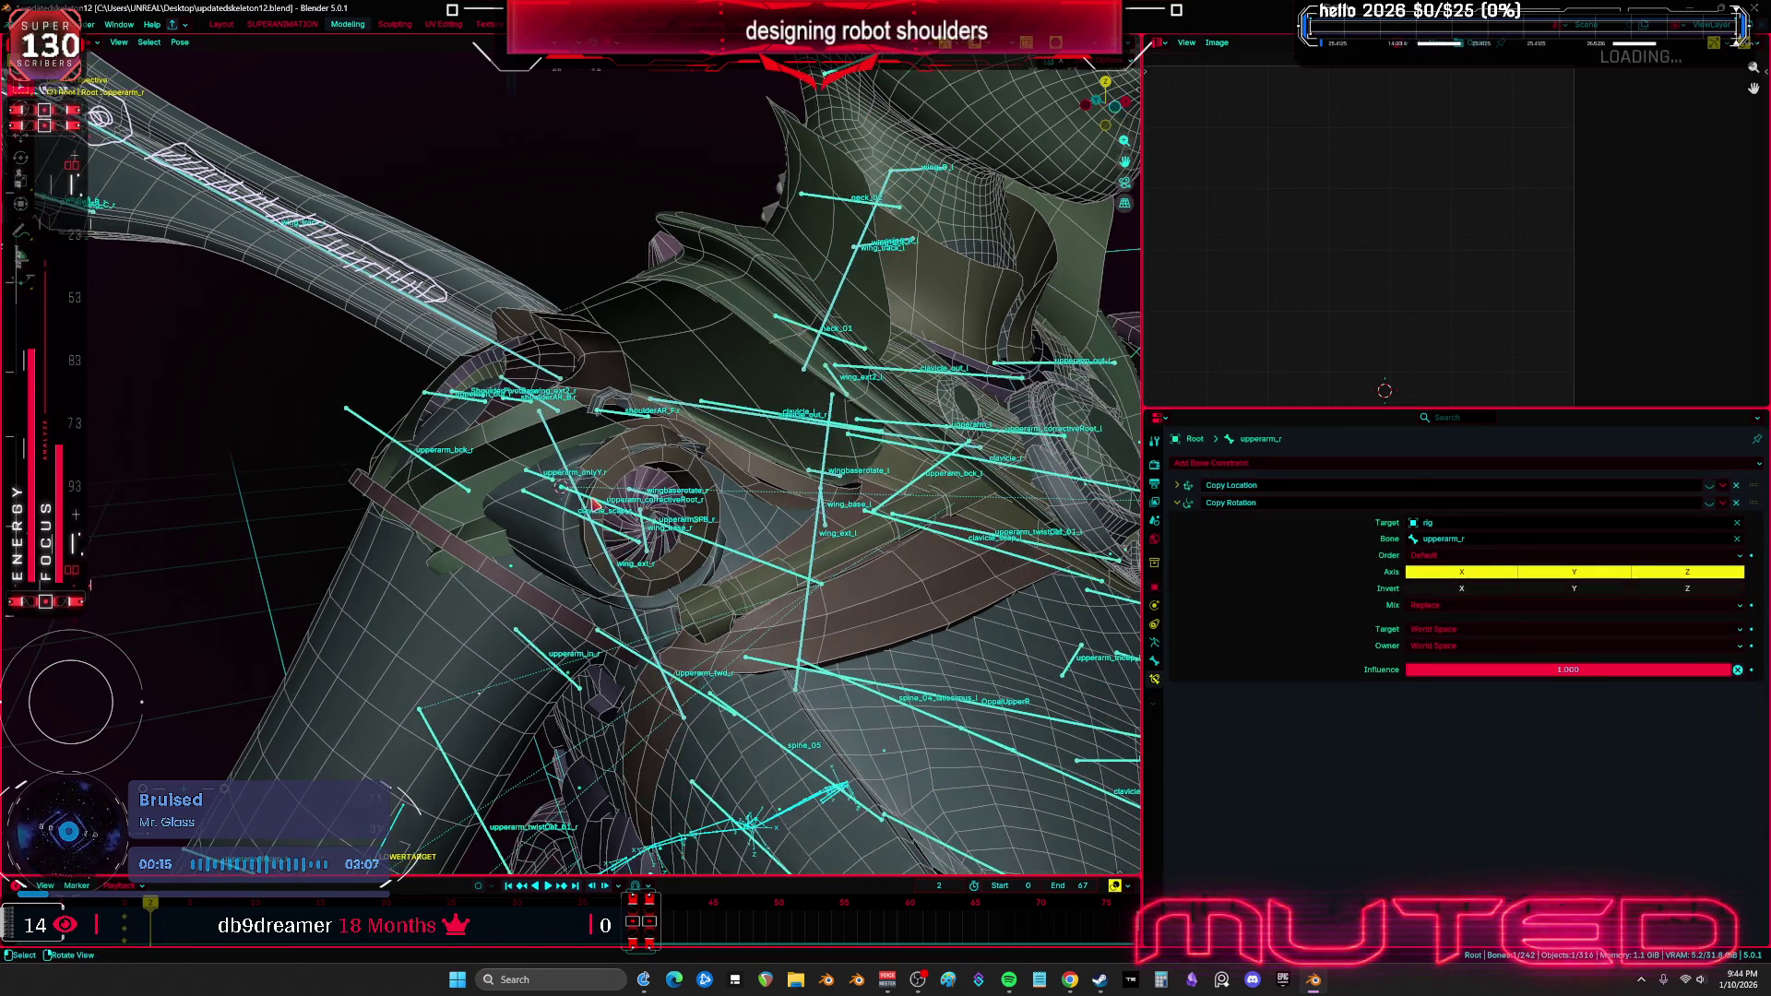
{"action": "left_click", "coordinate": [564, 515]}
{"action": "key", "text": "g"}
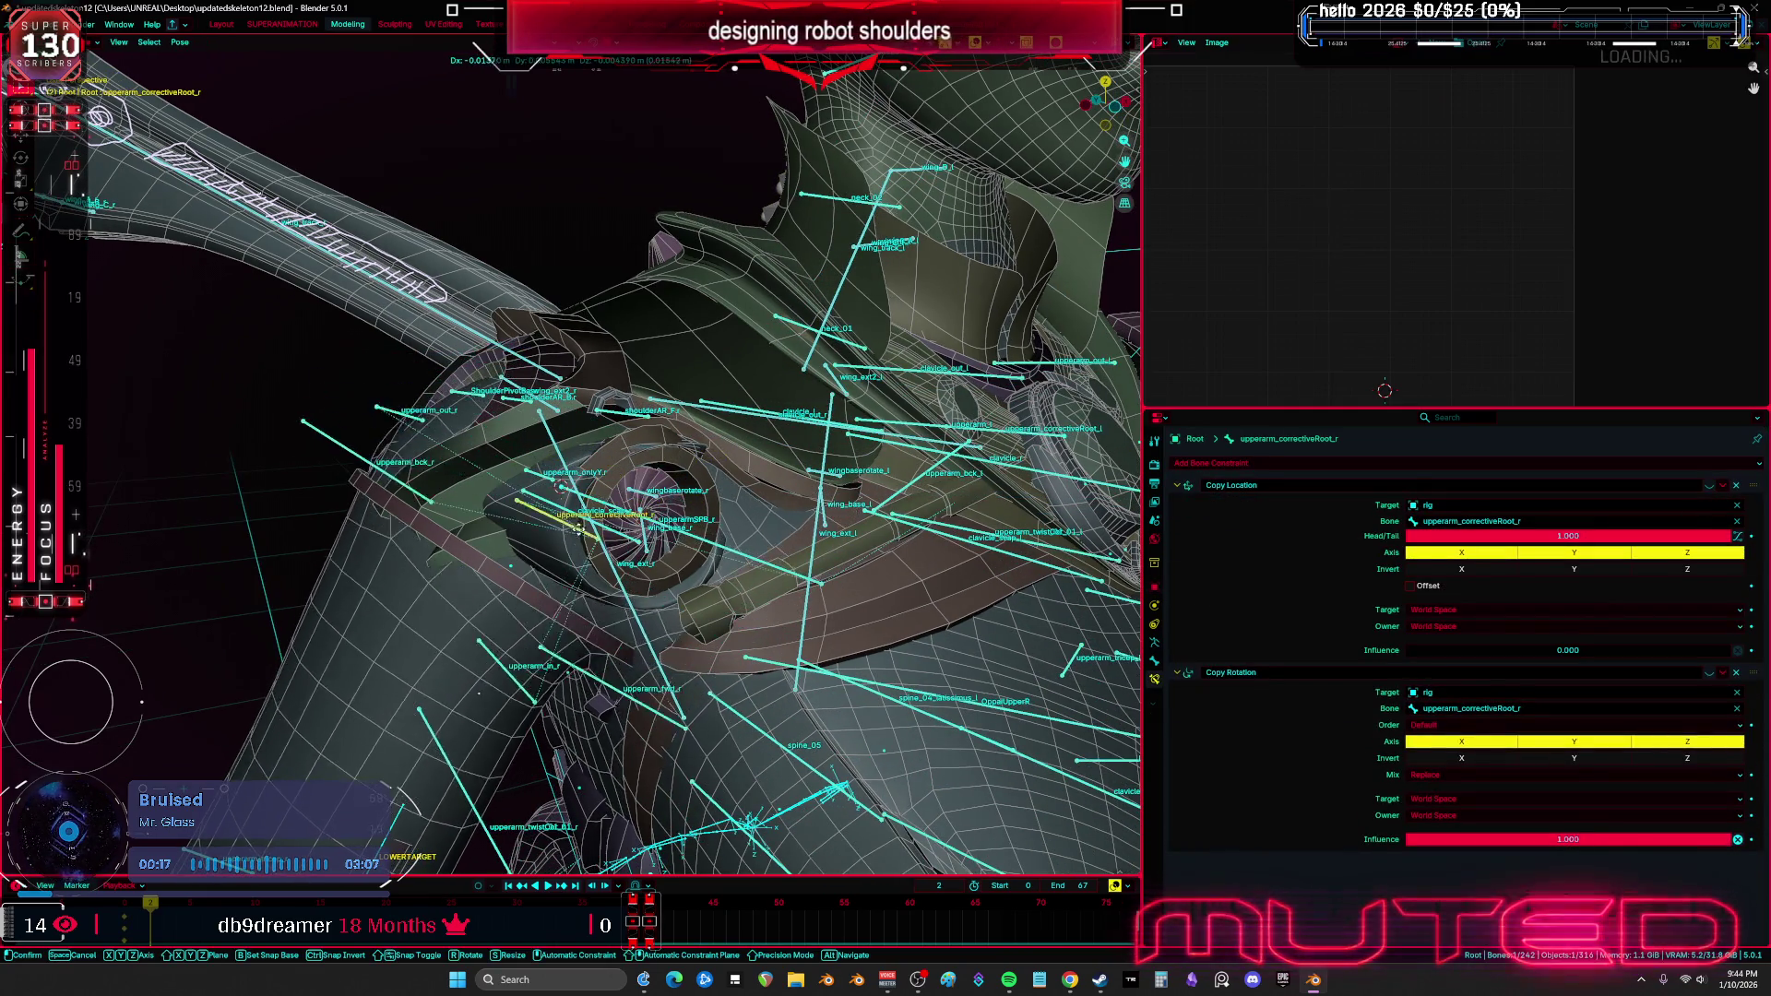
{"action": "left_click", "coordinate": [569, 527]}
{"action": "mouse_move", "coordinate": [646, 531]}
{"action": "middle_mouse_down"}
{"action": "mouse_move", "coordinate": [793, 526]}
{"action": "mouse_move", "coordinate": [764, 519]}
{"action": "middle_mouse_up"}
{"action": "middle_click_drag", "start_coordinate": [962, 563], "coordinate": [828, 499]}
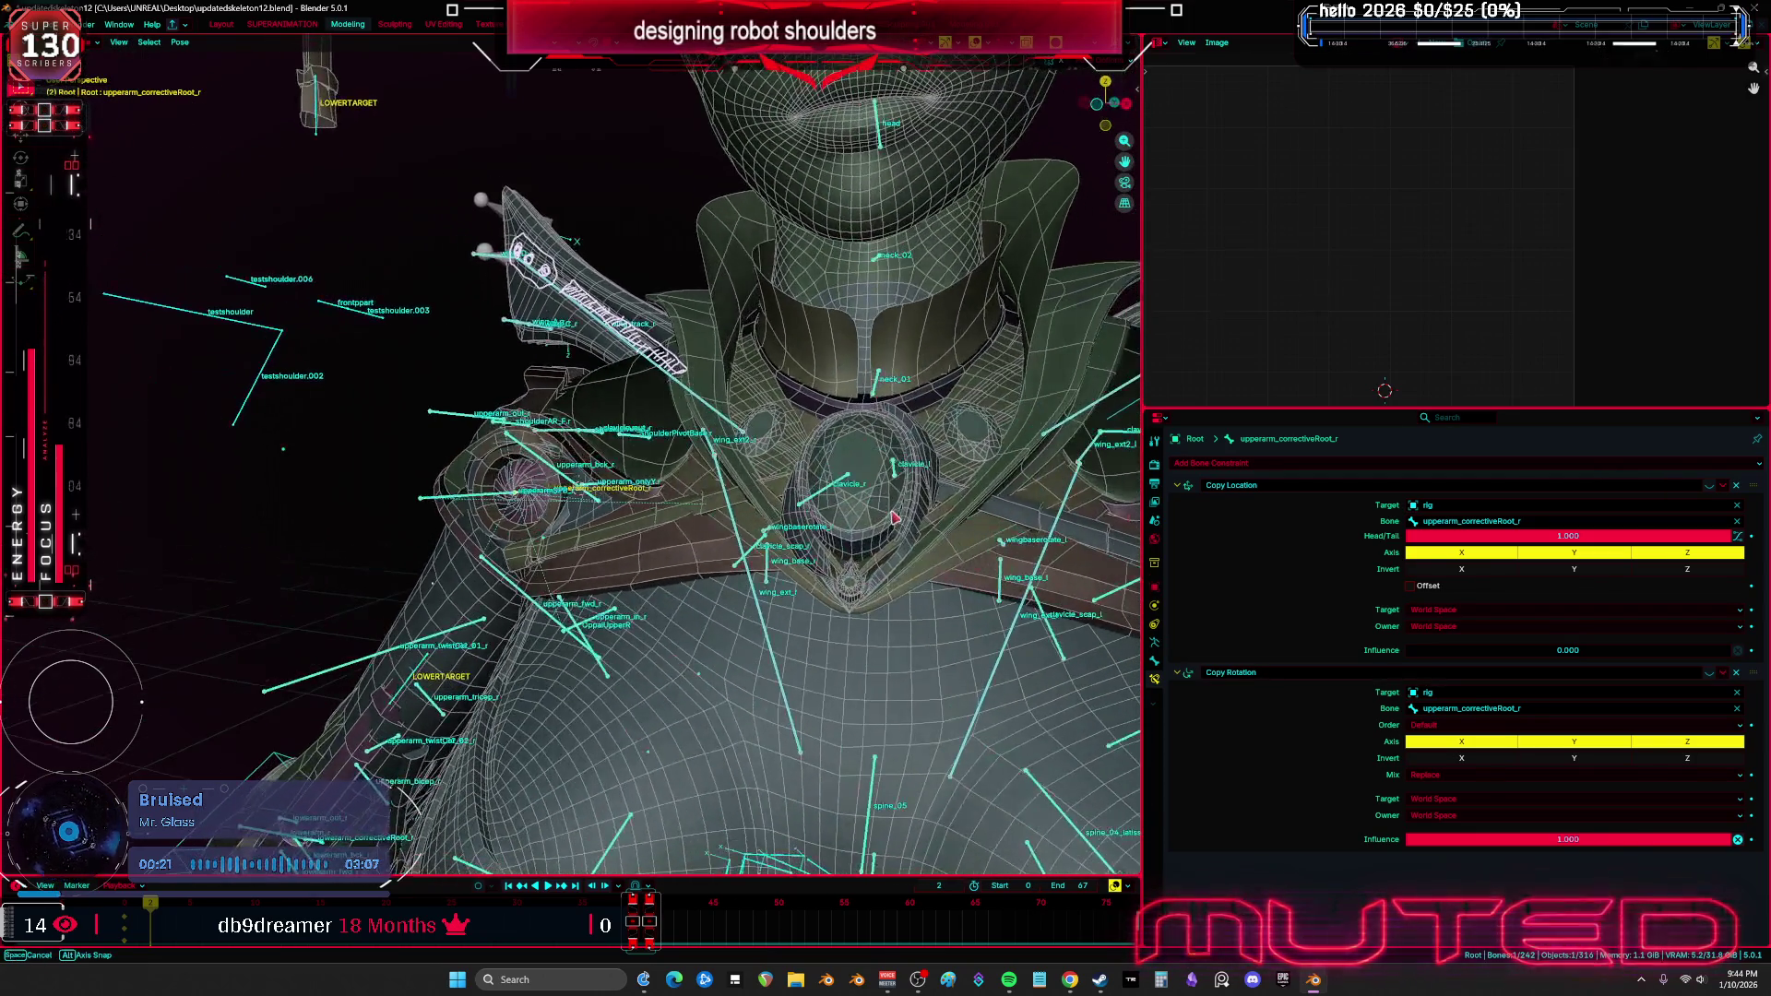
{"action": "left_click", "coordinate": [828, 499]}
{"action": "key", "text": "r"}
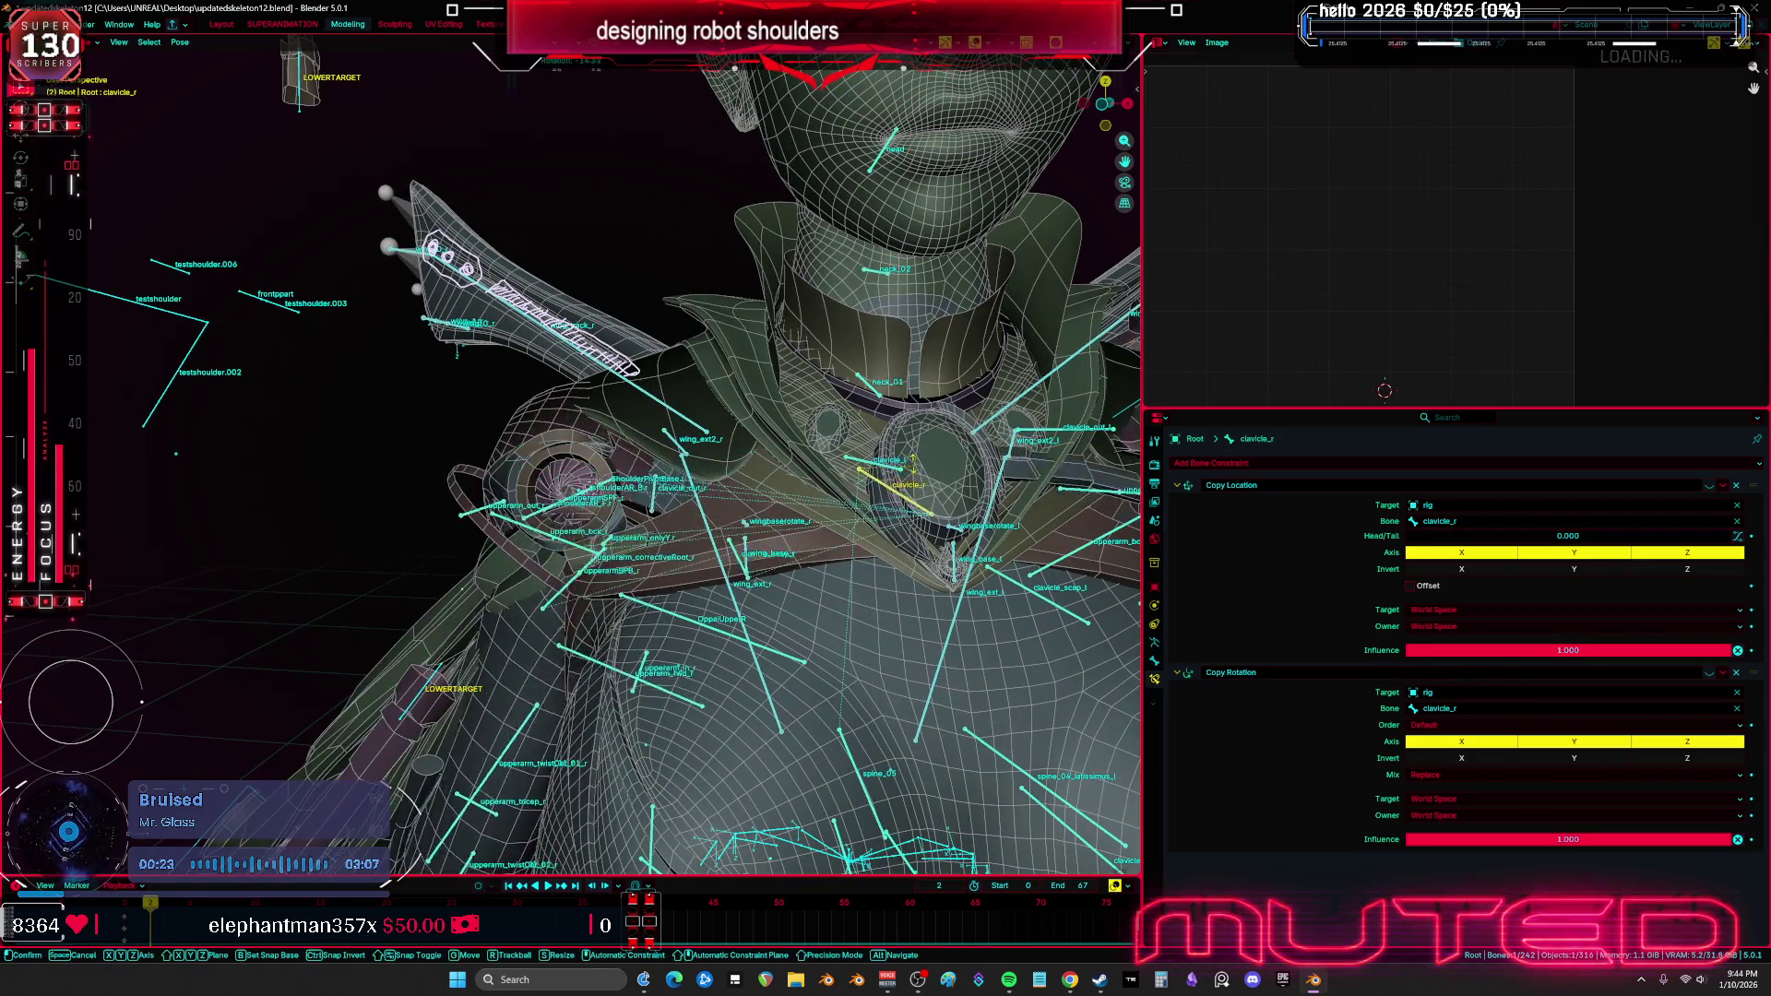
{"action": "mouse_move", "coordinate": [701, 503]}
{"action": "middle_mouse_down"}
{"action": "mouse_move", "coordinate": [589, 498]}
{"action": "mouse_move", "coordinate": [646, 480]}
{"action": "middle_mouse_up"}
{"action": "left_click", "coordinate": [683, 527]}
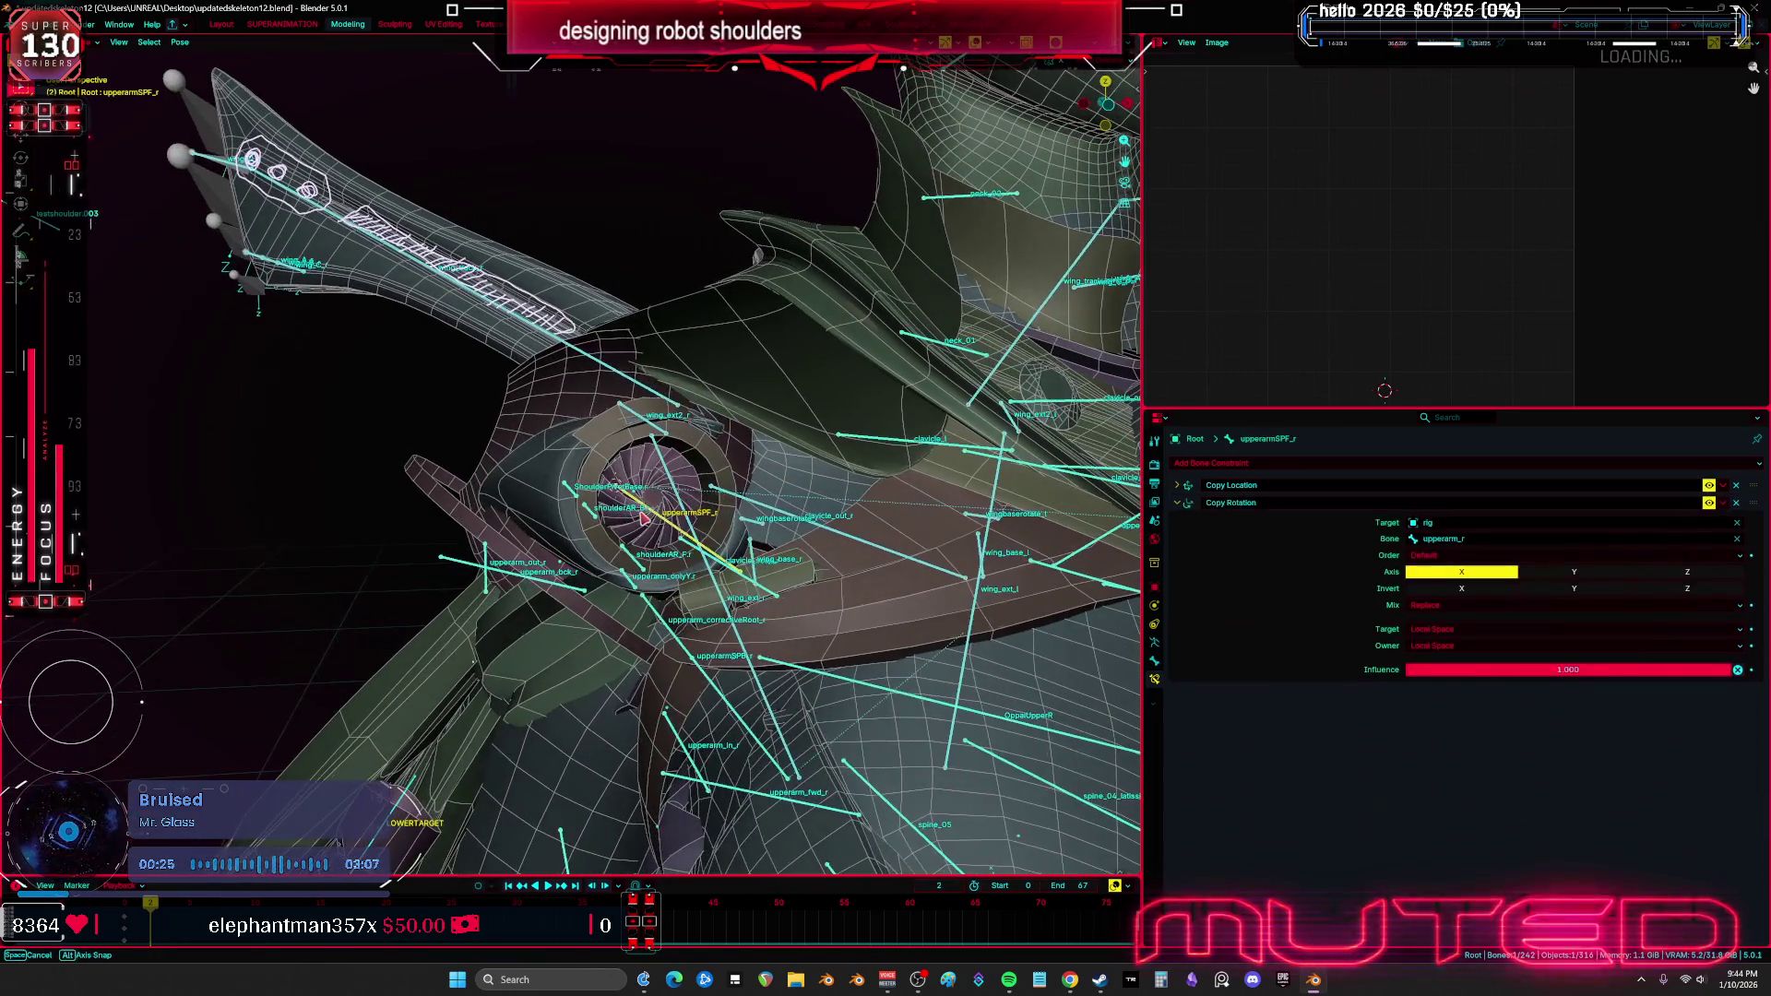
{"action": "key", "text": "g"}
{"action": "right_click", "coordinate": [880, 549]}
{"action": "left_click", "coordinate": [700, 544]}
{"action": "middle_click_drag", "start_coordinate": [700, 544], "coordinate": [627, 489]}
{"action": "left_click", "coordinate": [699, 544]}
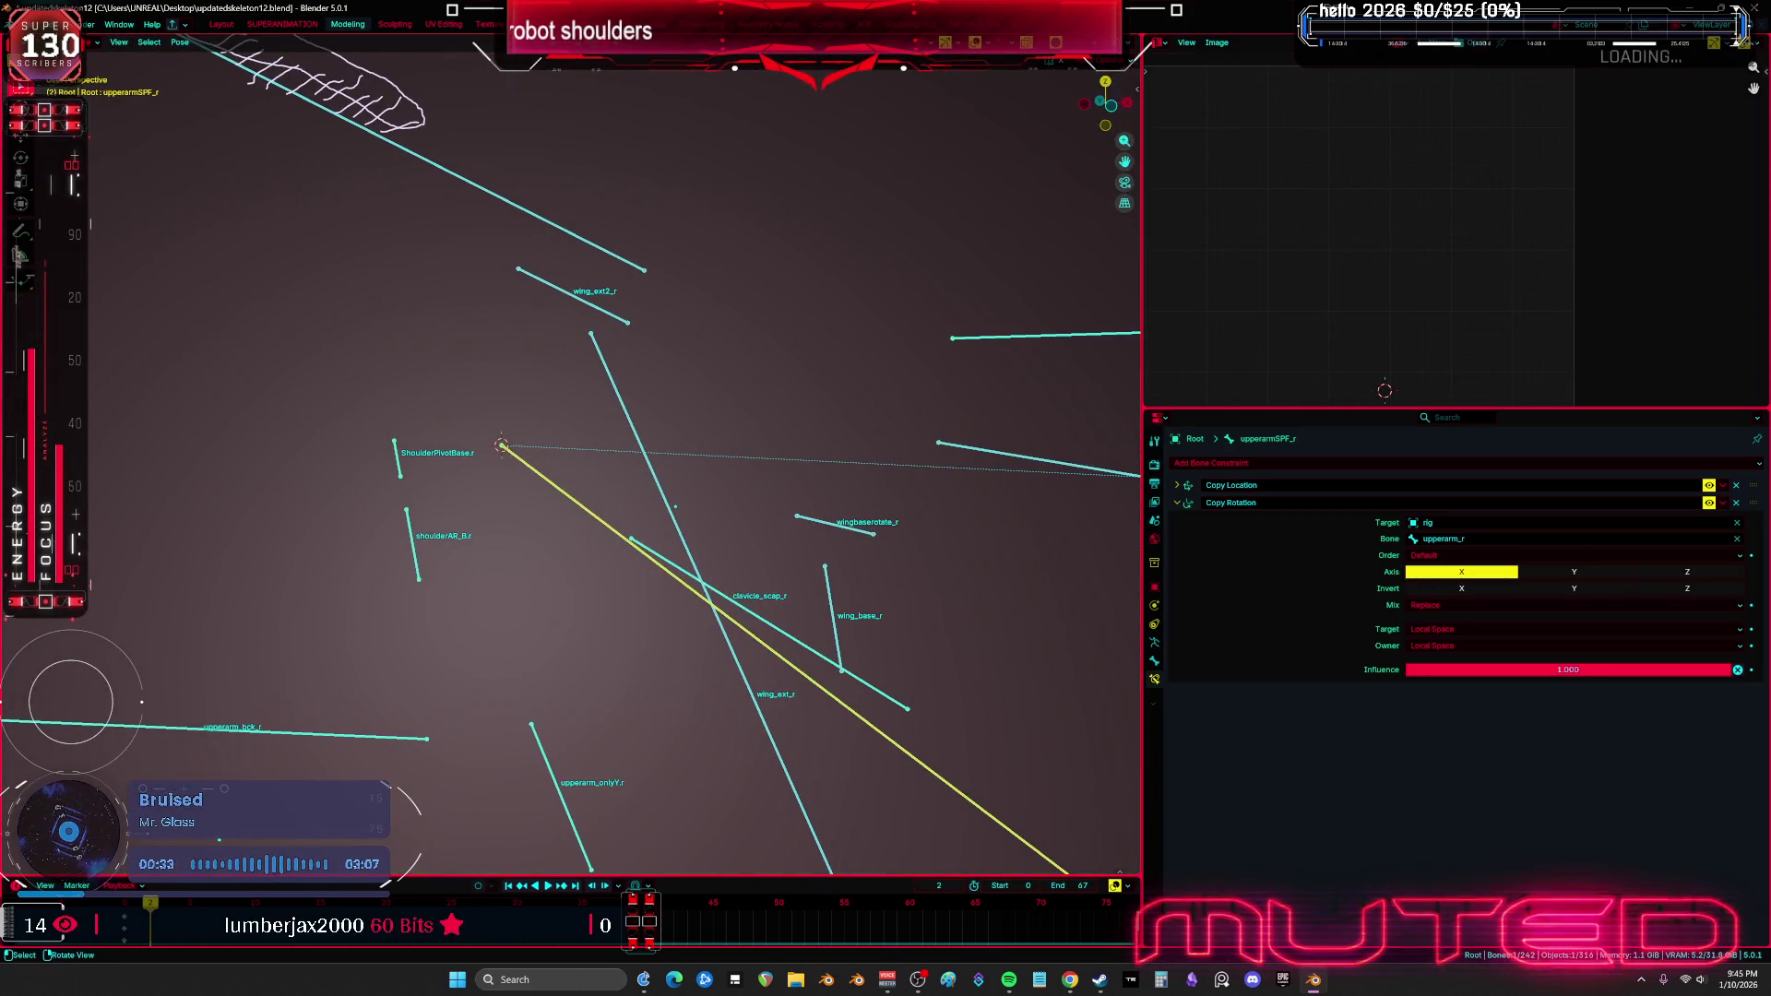
Enter Edit Mode and cycle through the overlapping shoulder bones to reach upperarm_r
{"action": "left_click", "coordinate": [21, 231]}
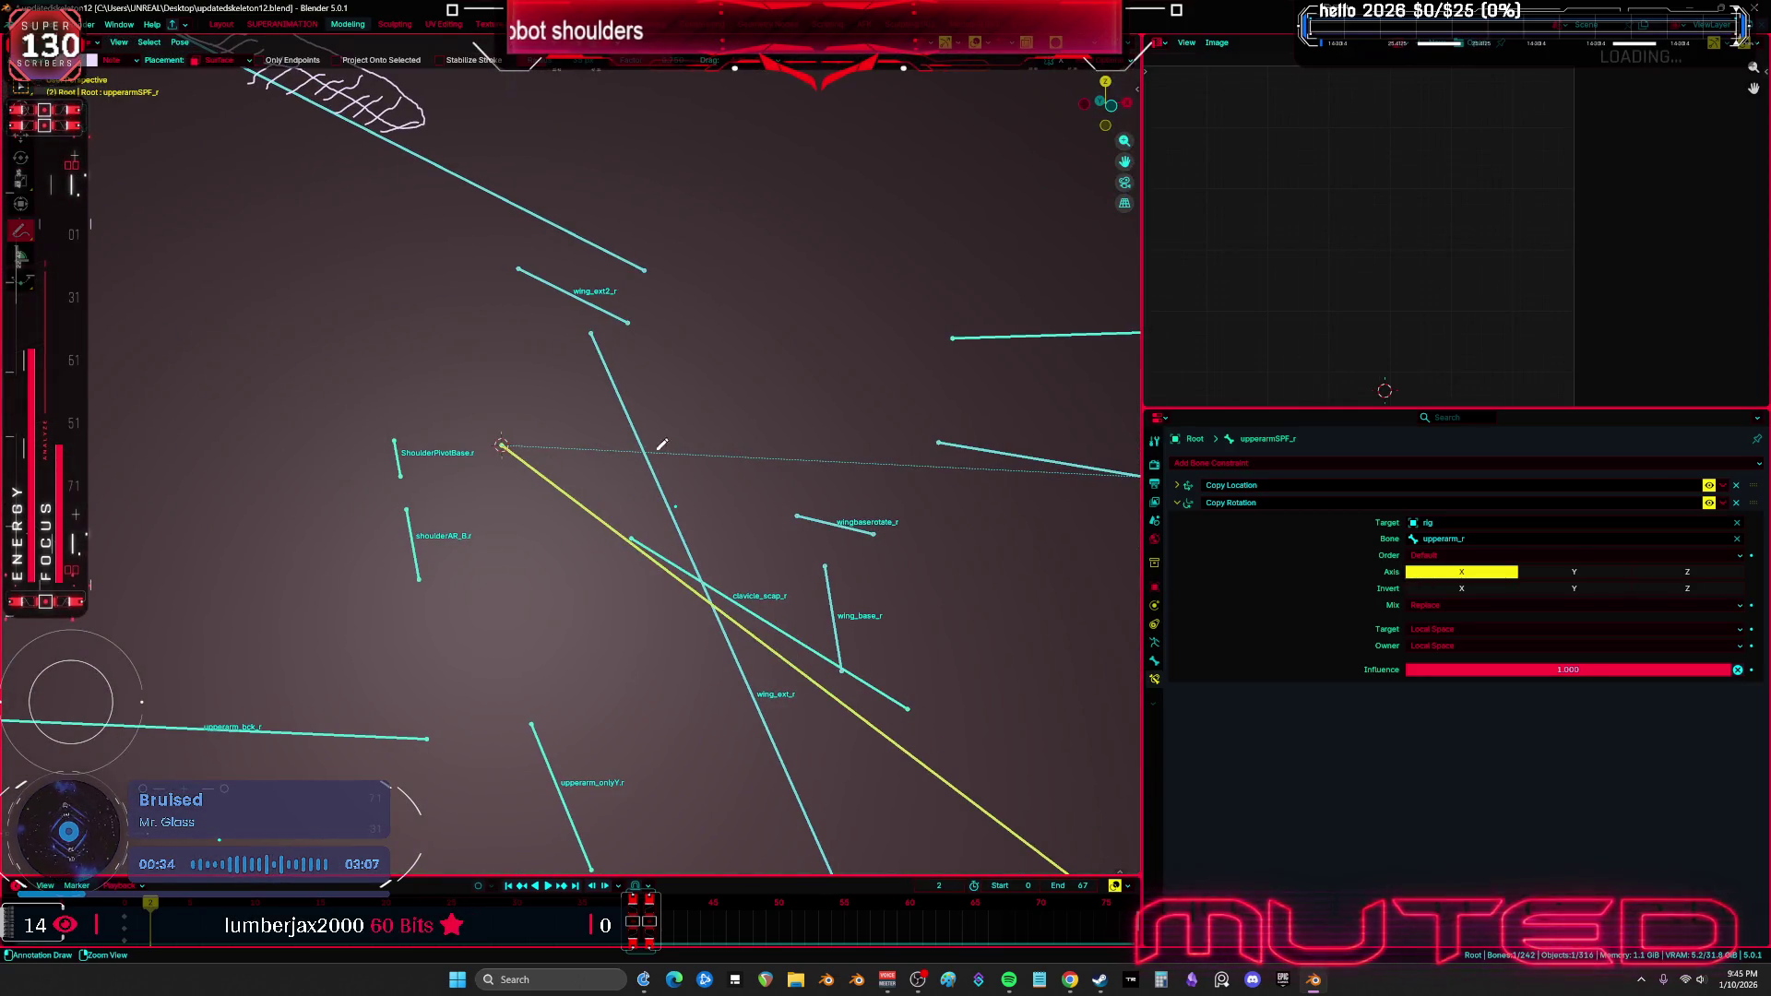
{"action": "key", "text": "Tab"}
{"action": "left_click", "coordinate": [671, 507]}
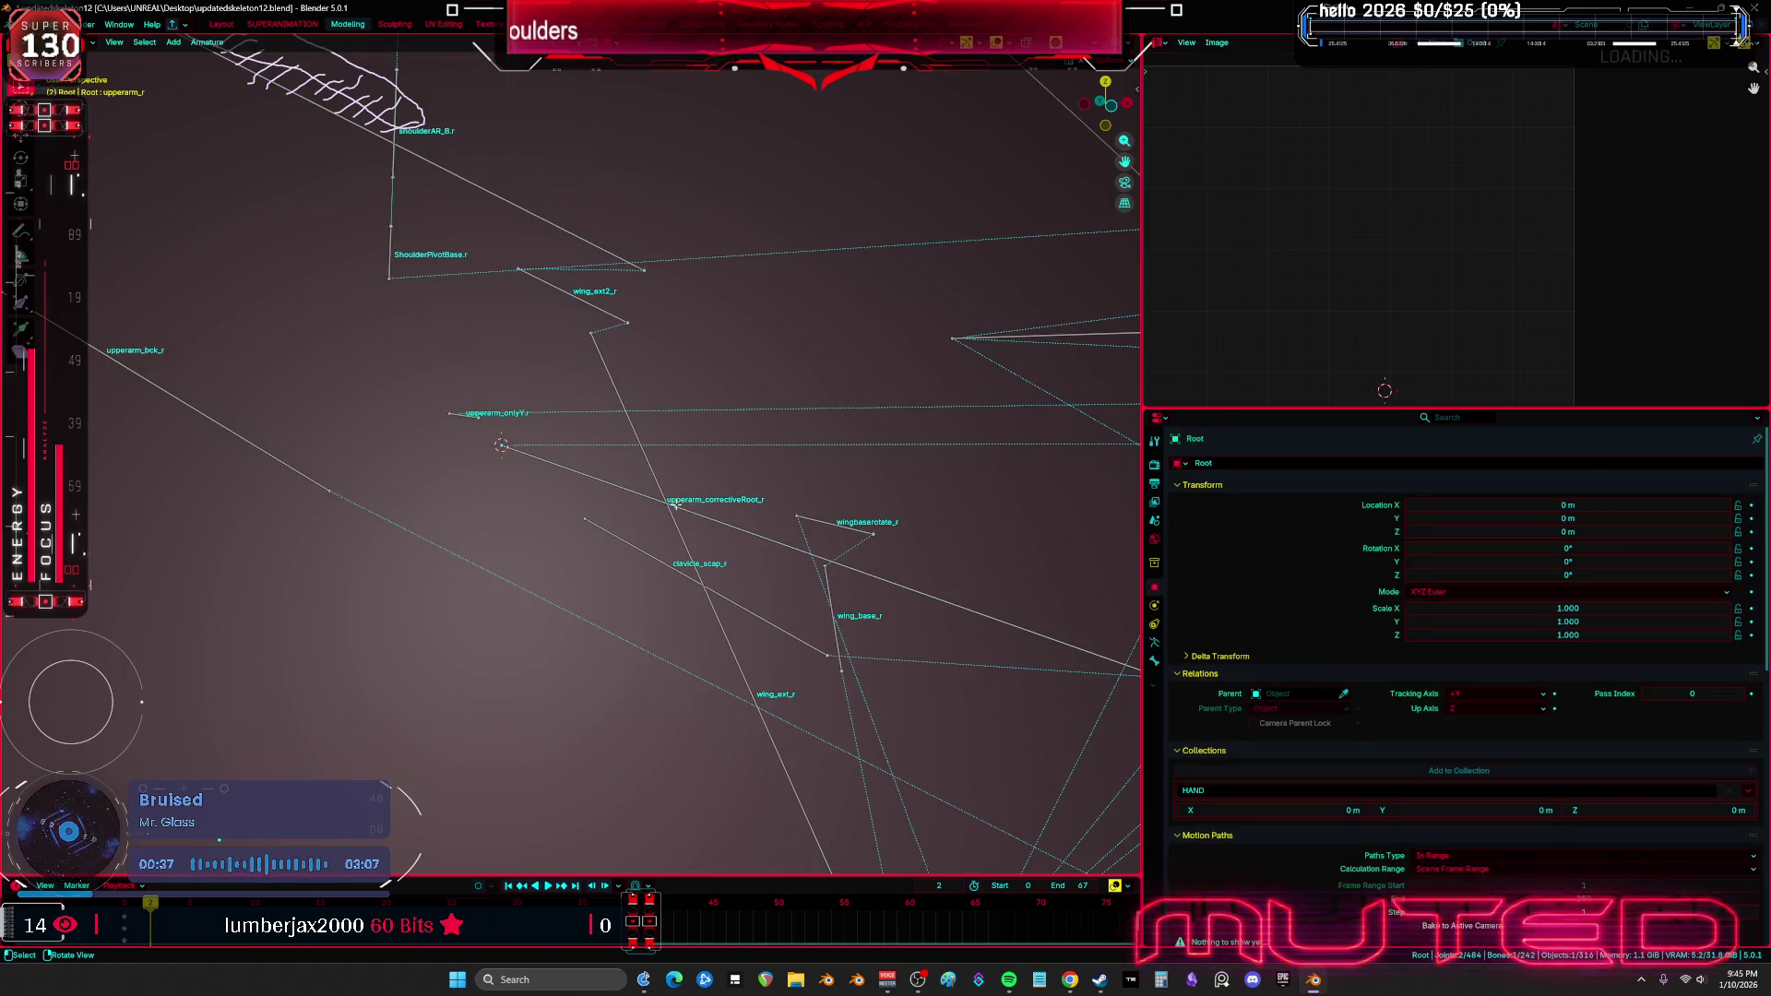
{"action": "left_click", "coordinate": [682, 498]}
{"action": "left_click", "coordinate": [691, 492]}
{"action": "left_click", "coordinate": [695, 489]}
Inspect upperarm_correctiveRoot_r and wing_ext_r, box-select the joint bones, and view the whole figure
{"action": "left_click", "coordinate": [686, 505]}
{"action": "left_click", "coordinate": [680, 504]}
{"action": "left_click", "coordinate": [682, 501]}
{"action": "left_click", "coordinate": [684, 500]}
{"action": "left_click", "coordinate": [687, 497]}
{"action": "left_click", "coordinate": [676, 505]}
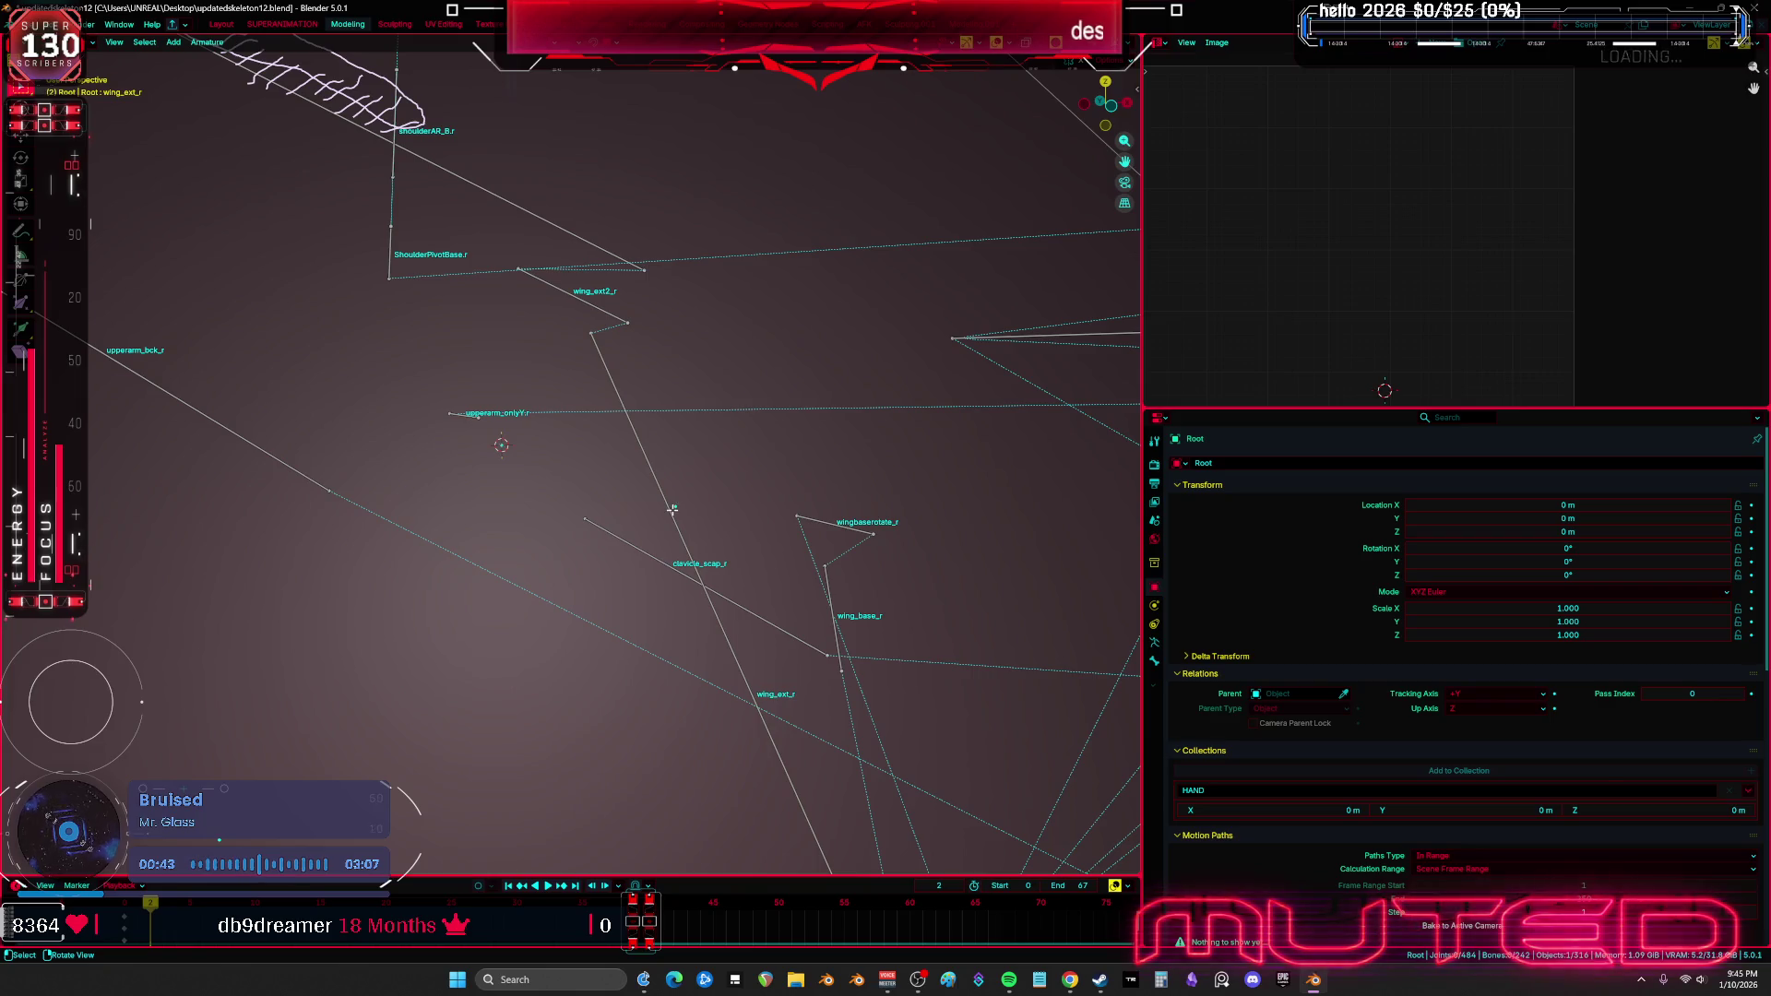
{"action": "left_click_drag", "start_coordinate": [693, 484], "coordinate": [656, 537]}
{"action": "mouse_move", "coordinate": [688, 504]}
{"action": "middle_mouse_down"}
{"action": "mouse_move", "coordinate": [664, 506]}
{"action": "mouse_move", "coordinate": [678, 522]}
{"action": "mouse_move", "coordinate": [657, 508]}
{"action": "mouse_move", "coordinate": [679, 505]}
{"action": "mouse_move", "coordinate": [726, 337]}
{"action": "mouse_move", "coordinate": [738, 393]}
{"action": "mouse_move", "coordinate": [695, 595]}
{"action": "middle_mouse_up"}
Return to Pose Mode and check the upperarm_r and upperarm_correctiveRoot_r bones
{"action": "left_click", "coordinate": [698, 637]}
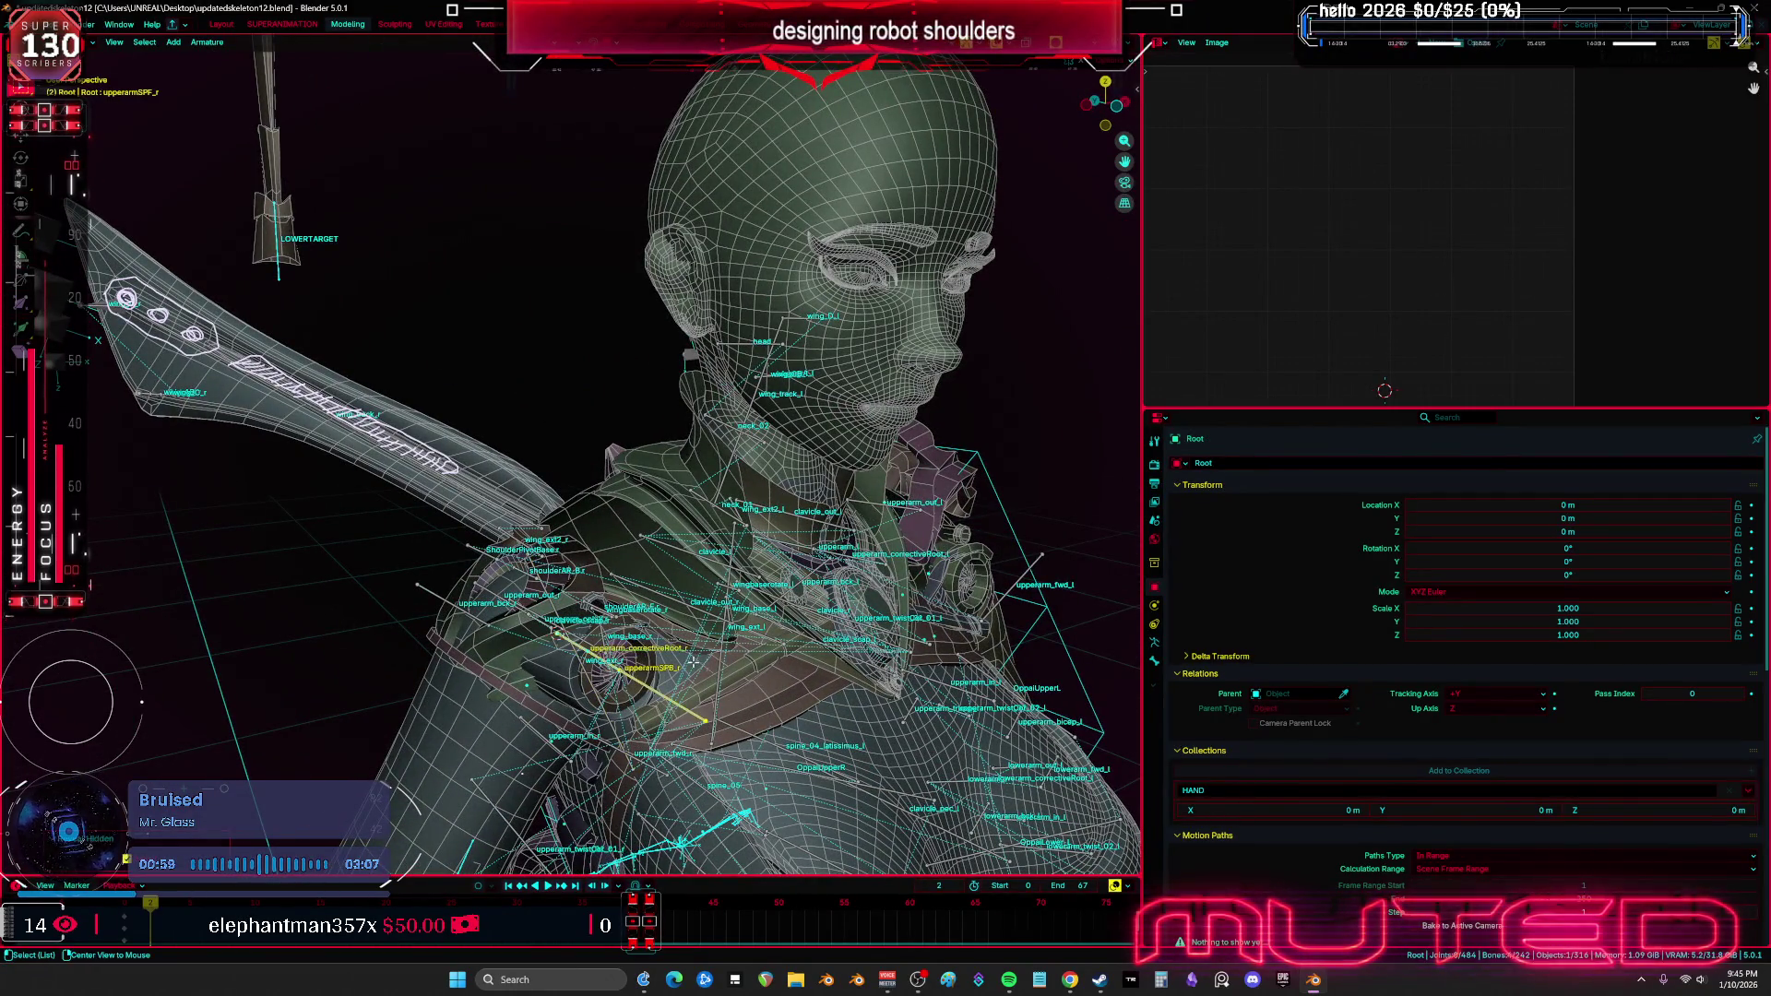
{"action": "key", "text": "ctrl+Tab"}
{"action": "scroll", "coordinate": [692, 661], "scroll_direction": "up", "scroll_amount": 6}
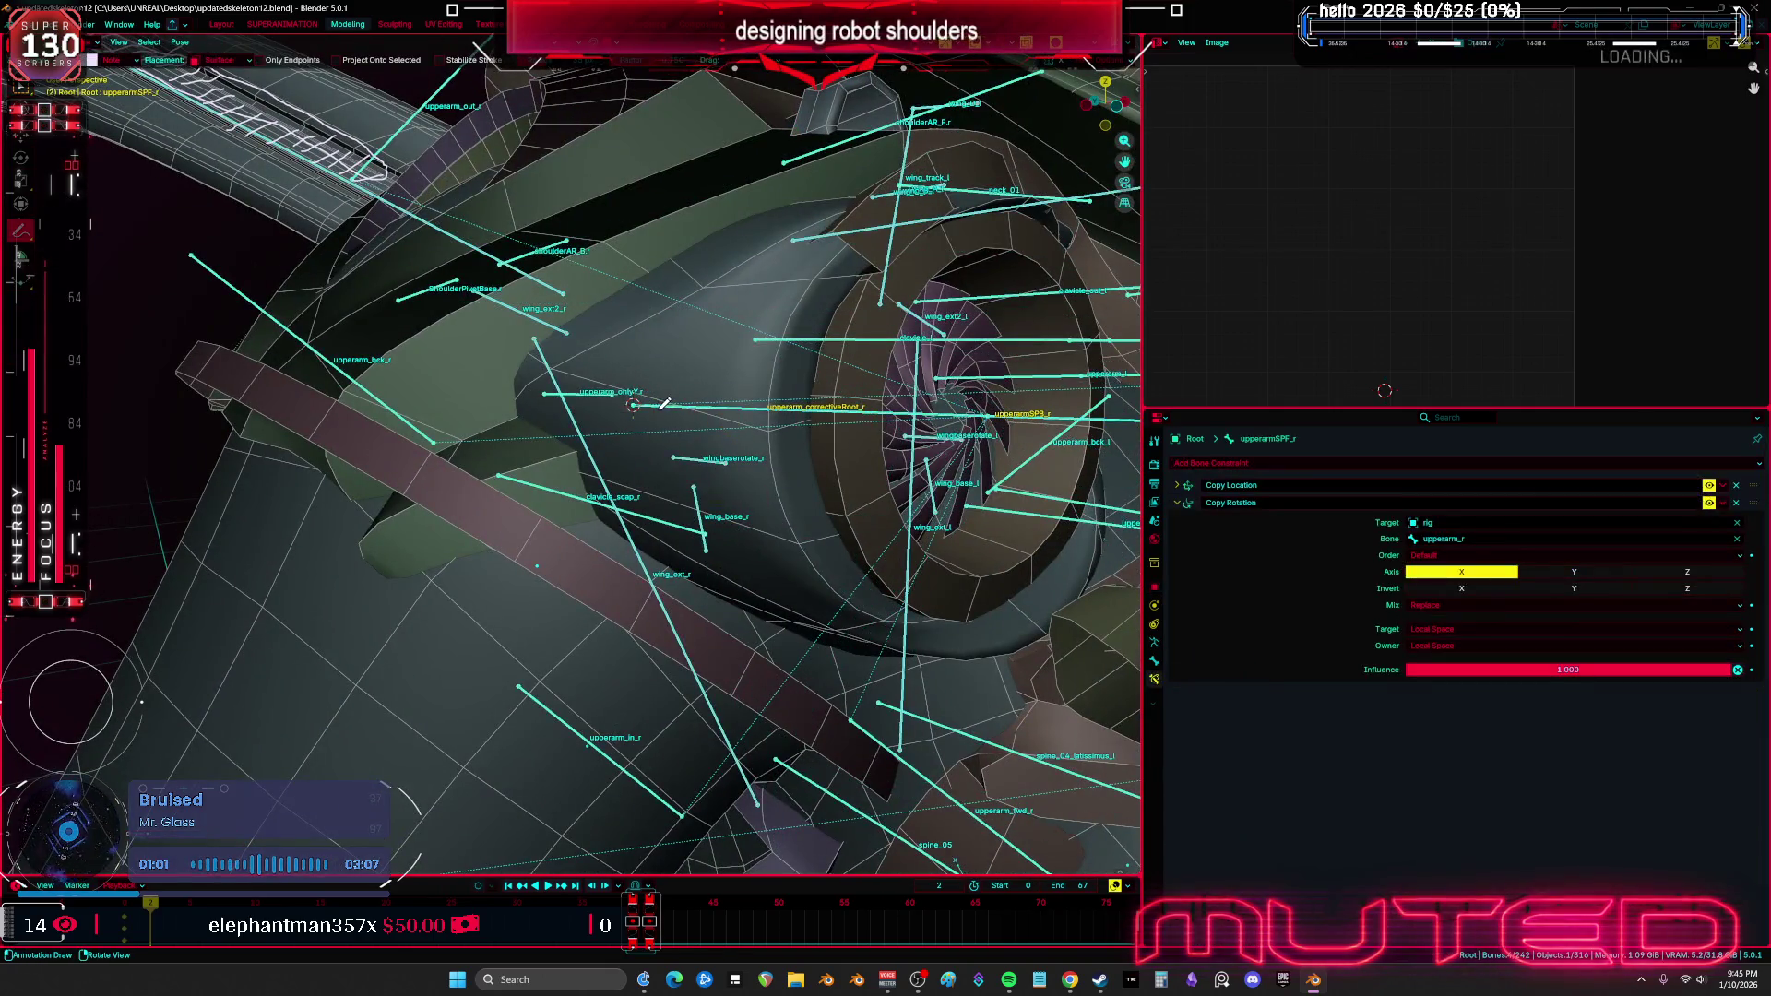
{"action": "left_click", "coordinate": [676, 416]}
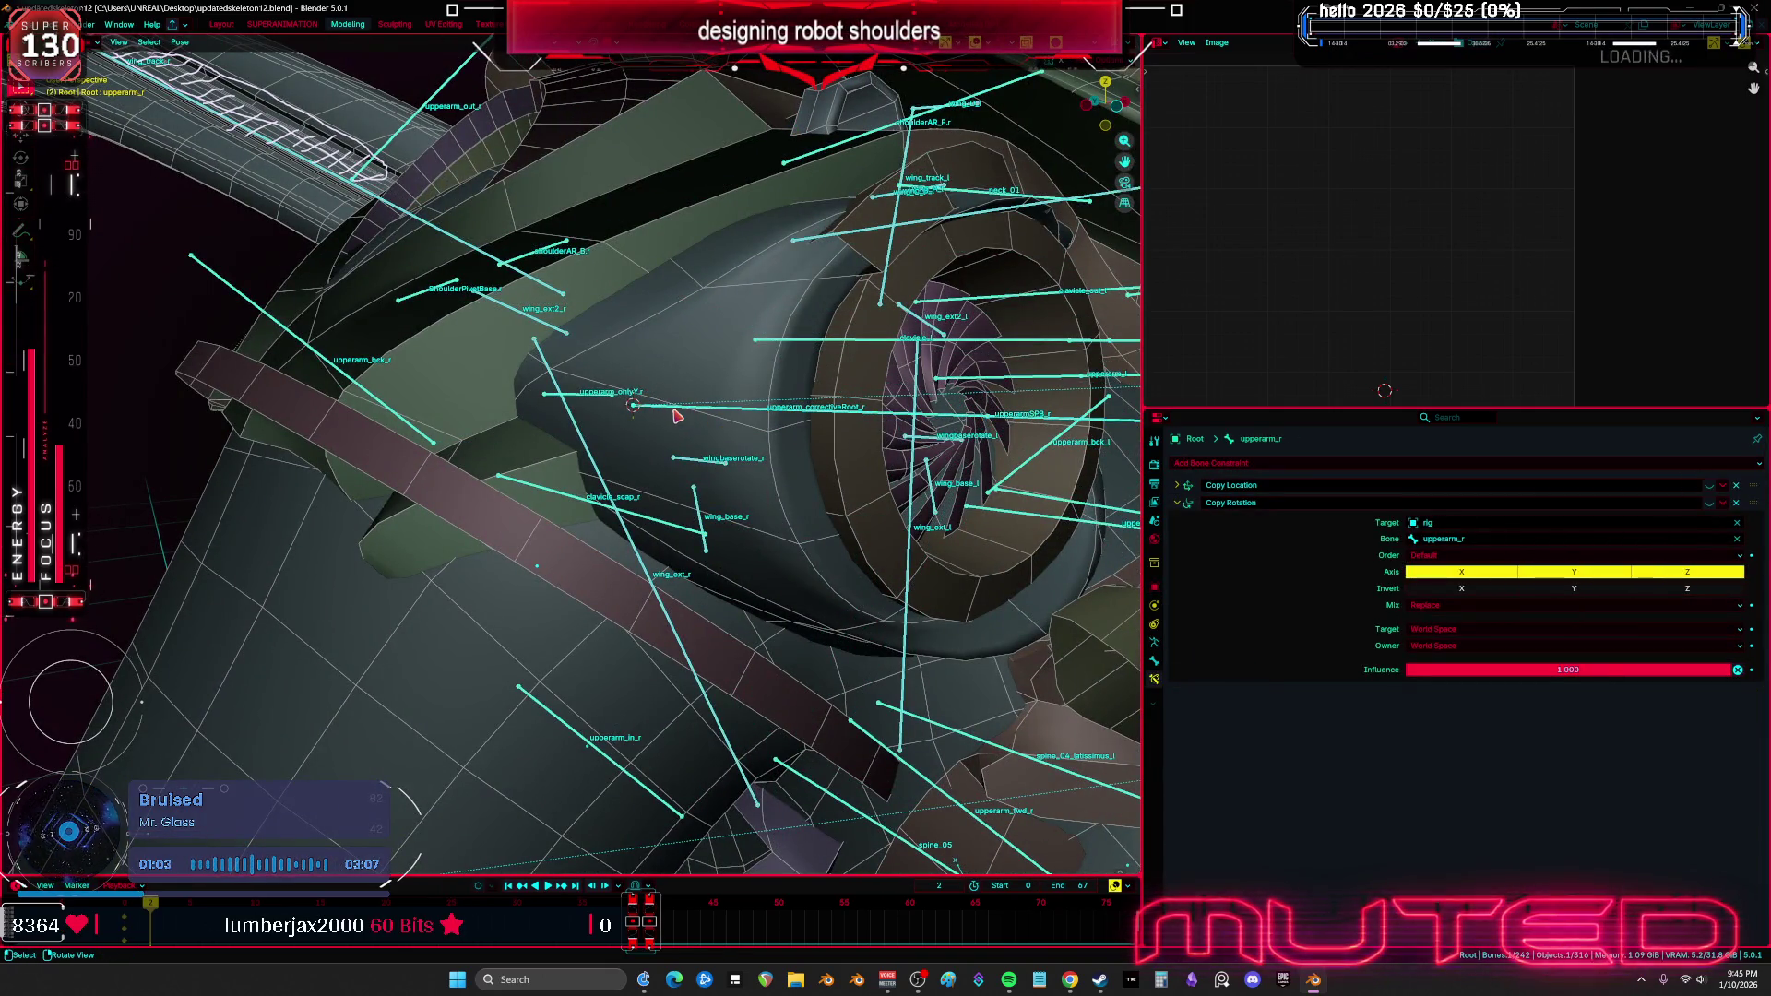
{"action": "left_click", "coordinate": [676, 416]}
{"action": "scroll", "coordinate": [792, 474], "scroll_direction": "down", "scroll_amount": 5}
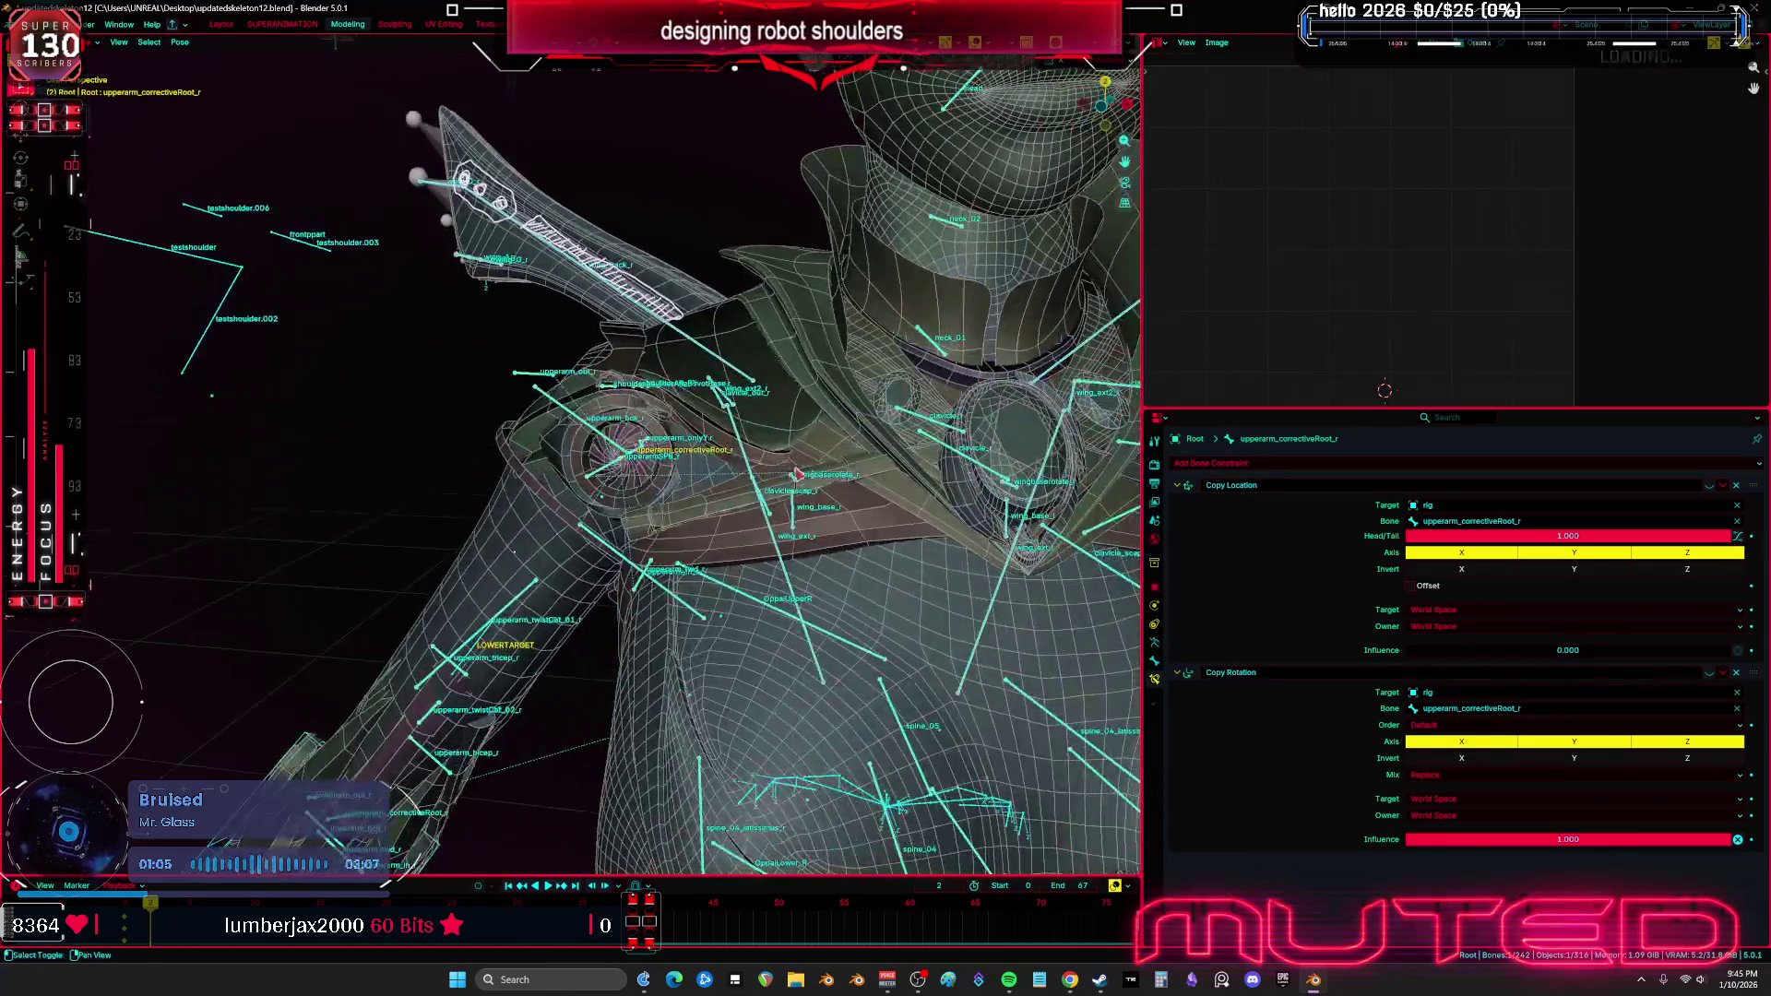
Test-rotate clavicle_r, then expand and delete upperarmSPF_r's Copy Location constraint
{"action": "left_click", "coordinate": [985, 478]}
{"action": "key", "text": "r"}
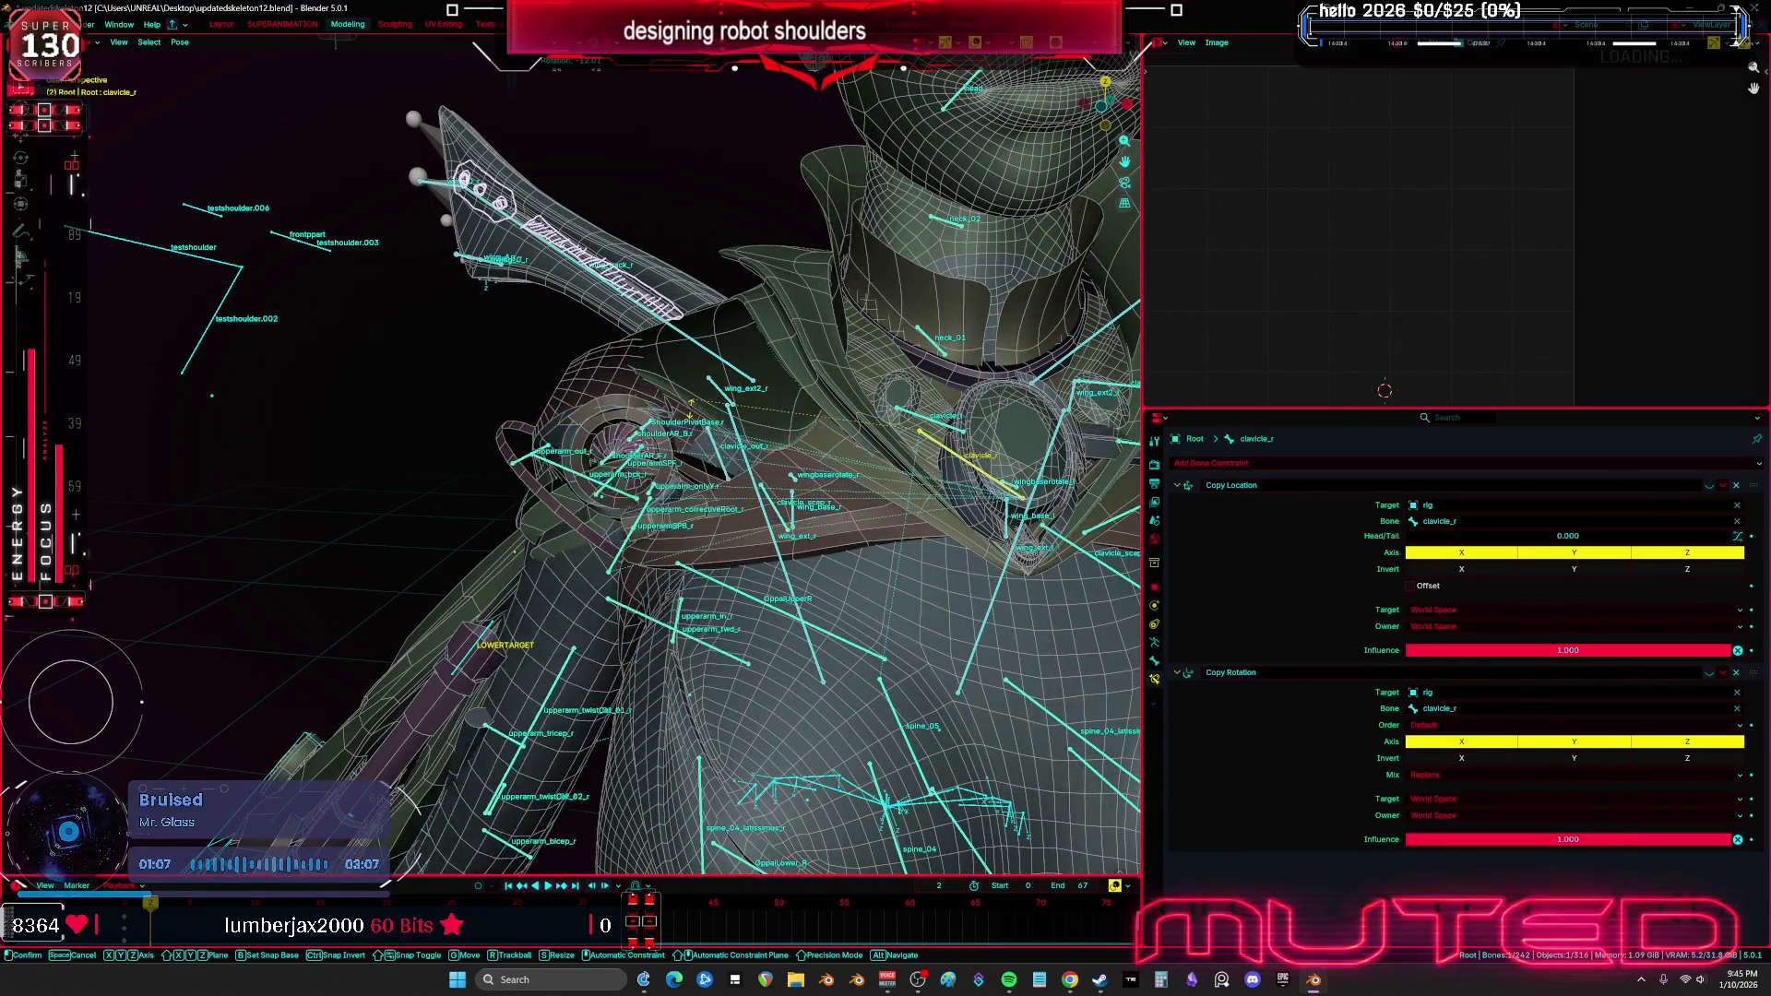
{"action": "right_click", "coordinate": [685, 444]}
{"action": "left_click", "coordinate": [639, 483]}
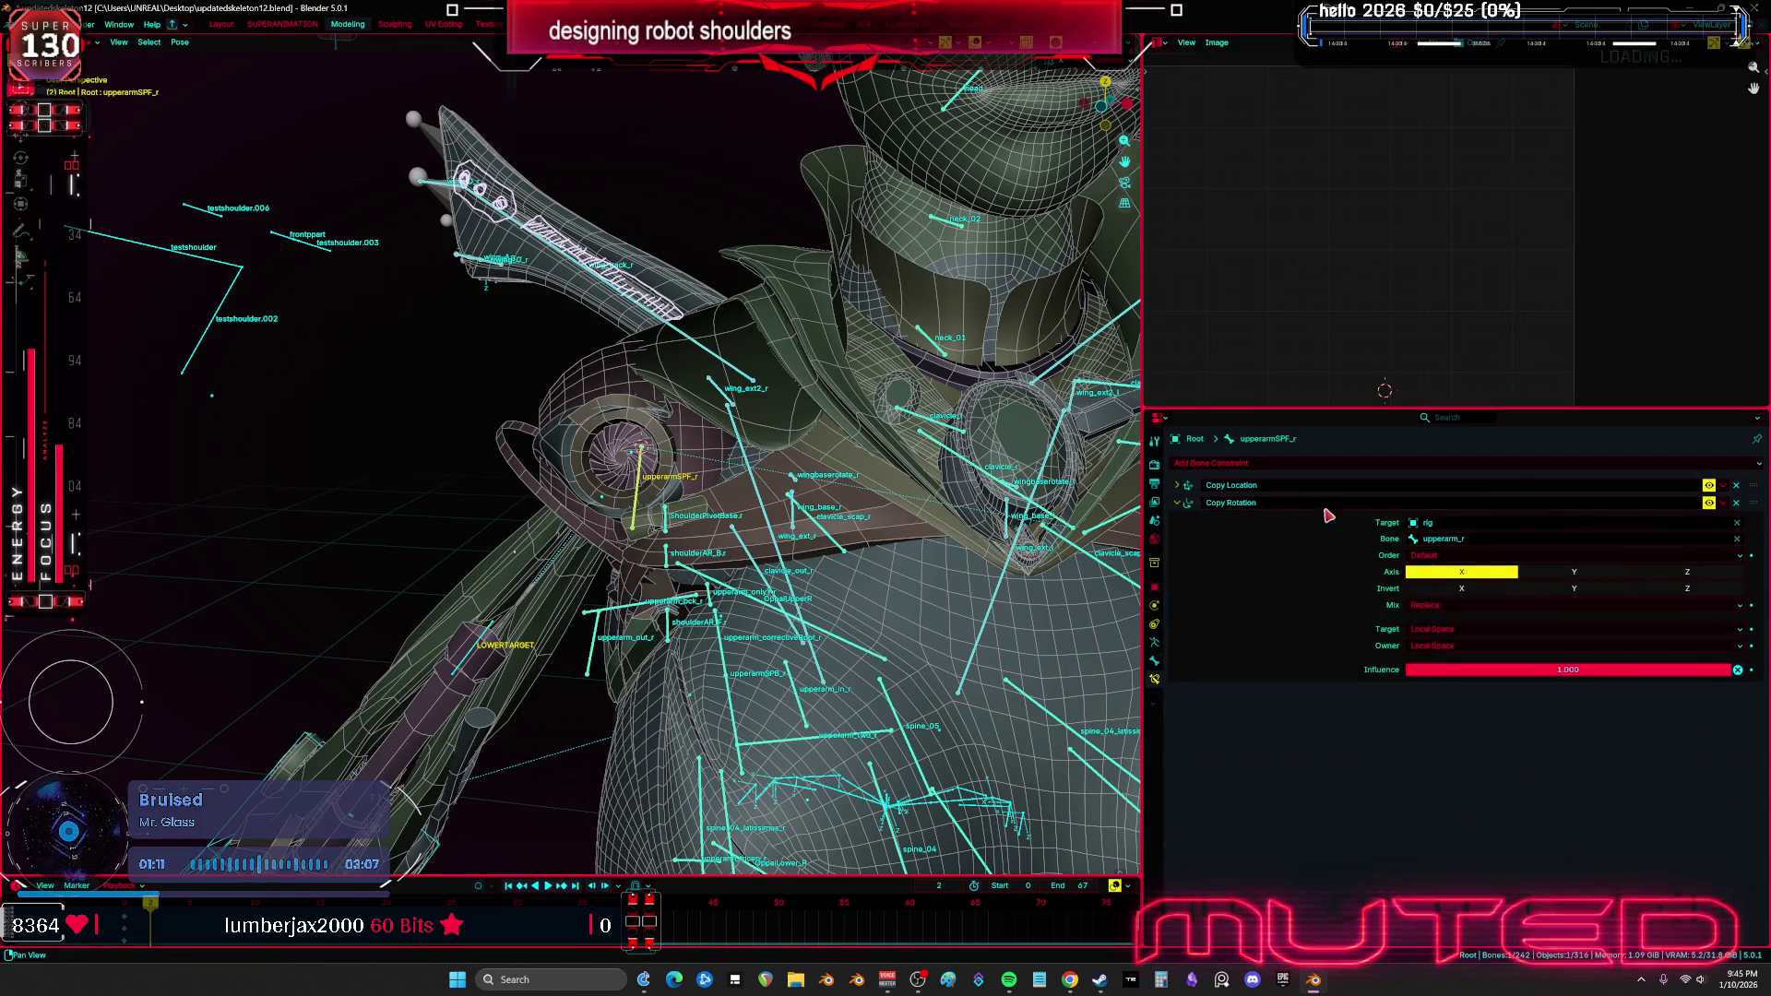
{"action": "left_click", "coordinate": [1176, 486]}
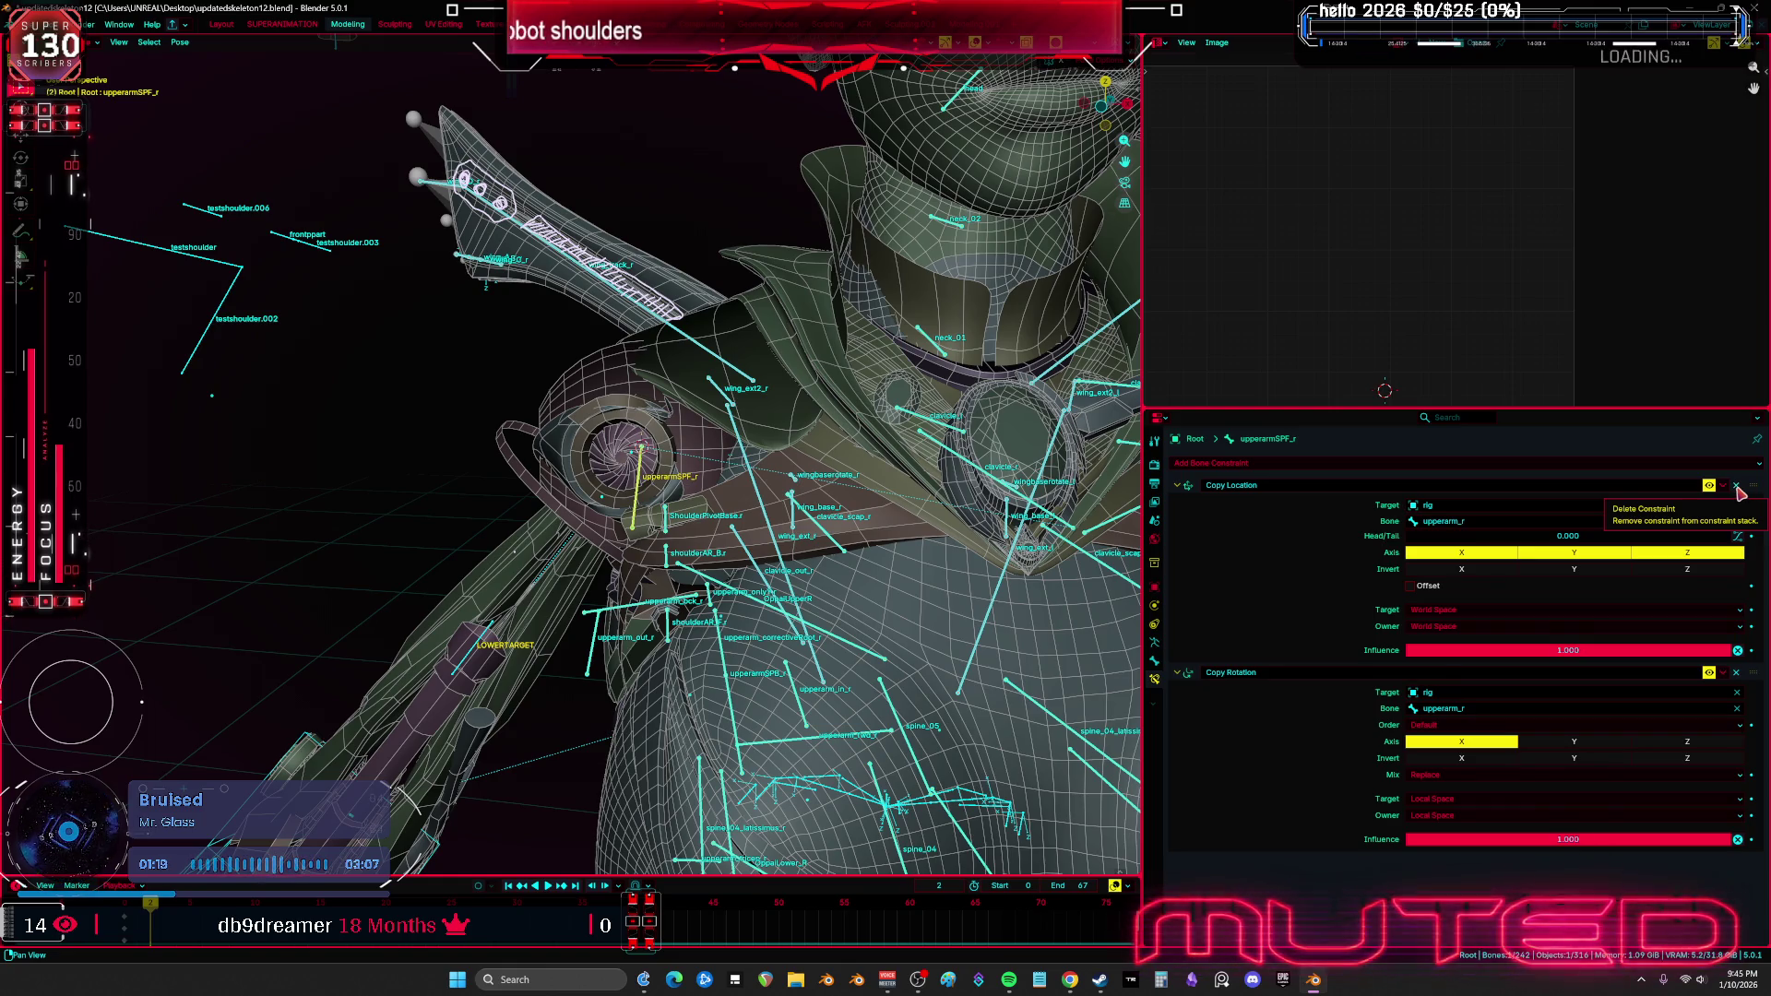
{"action": "left_click", "coordinate": [1736, 486]}
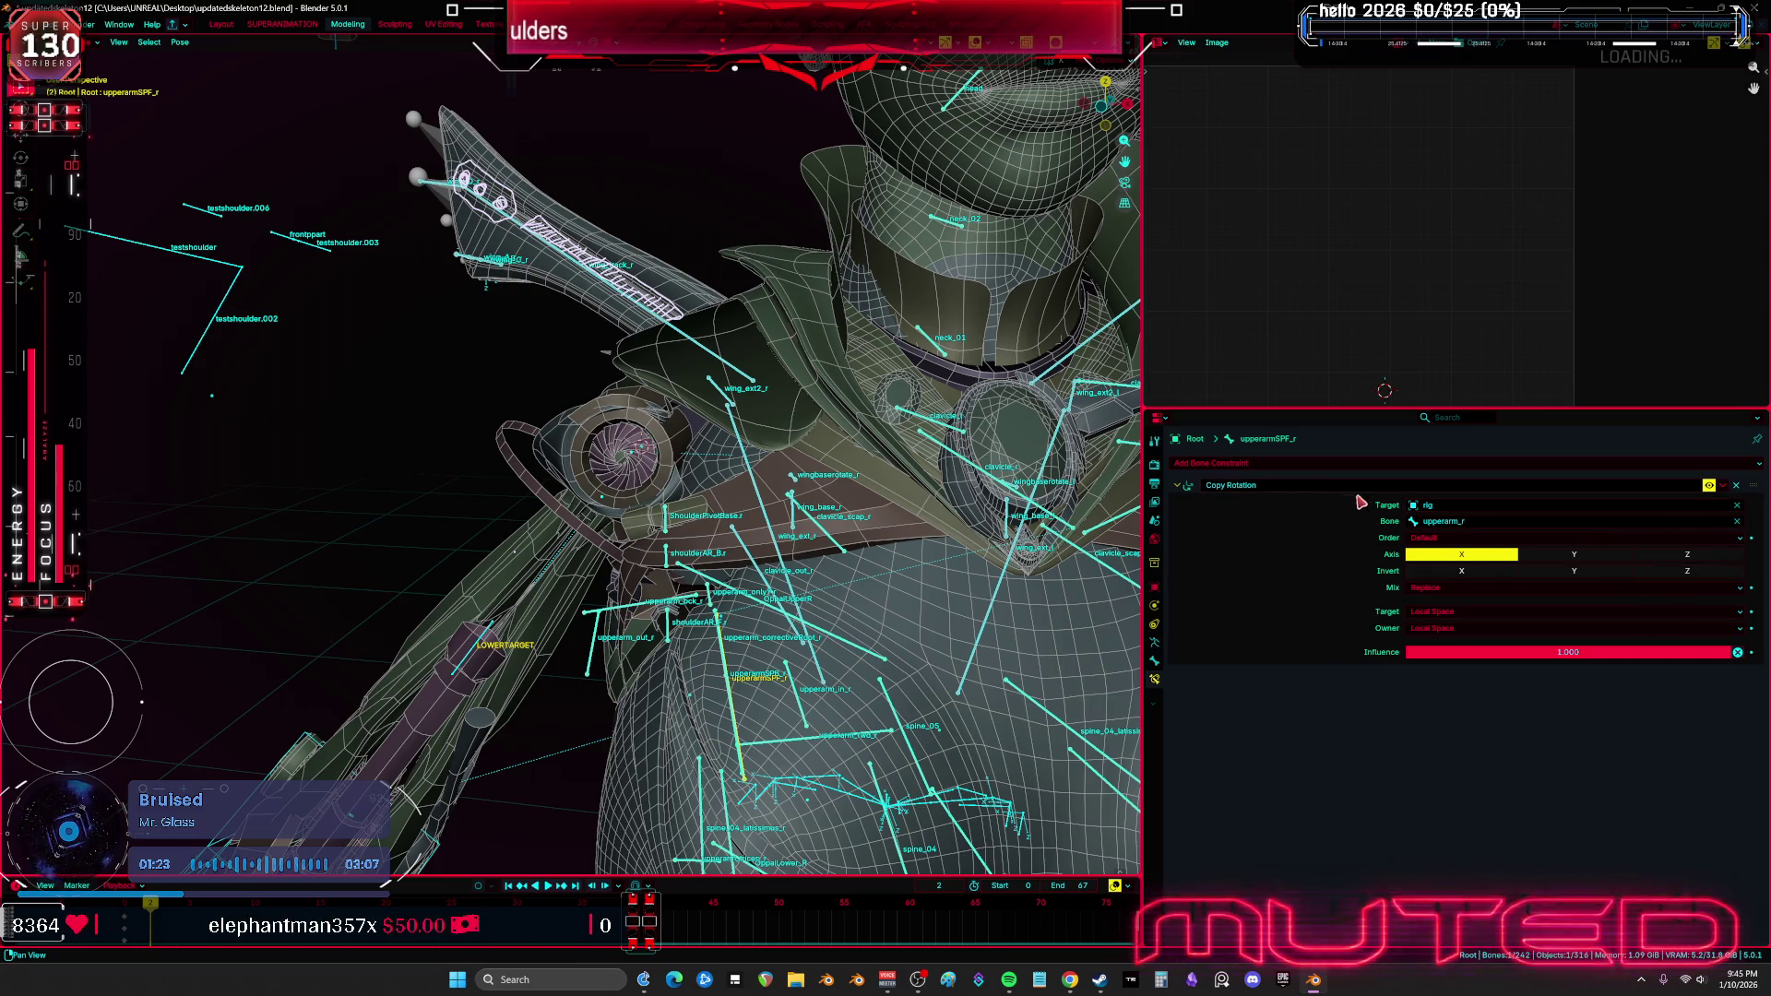
Check upperarm_r and upperarm_correctiveRoot_r, then test-move upperarmSPF_r and cancel
{"action": "middle_click_drag", "start_coordinate": [641, 558], "coordinate": [645, 535]}
{"action": "middle_click_drag", "start_coordinate": [644, 537], "coordinate": [642, 546]}
{"action": "left_click", "coordinate": [758, 586]}
{"action": "left_click", "coordinate": [758, 586]}
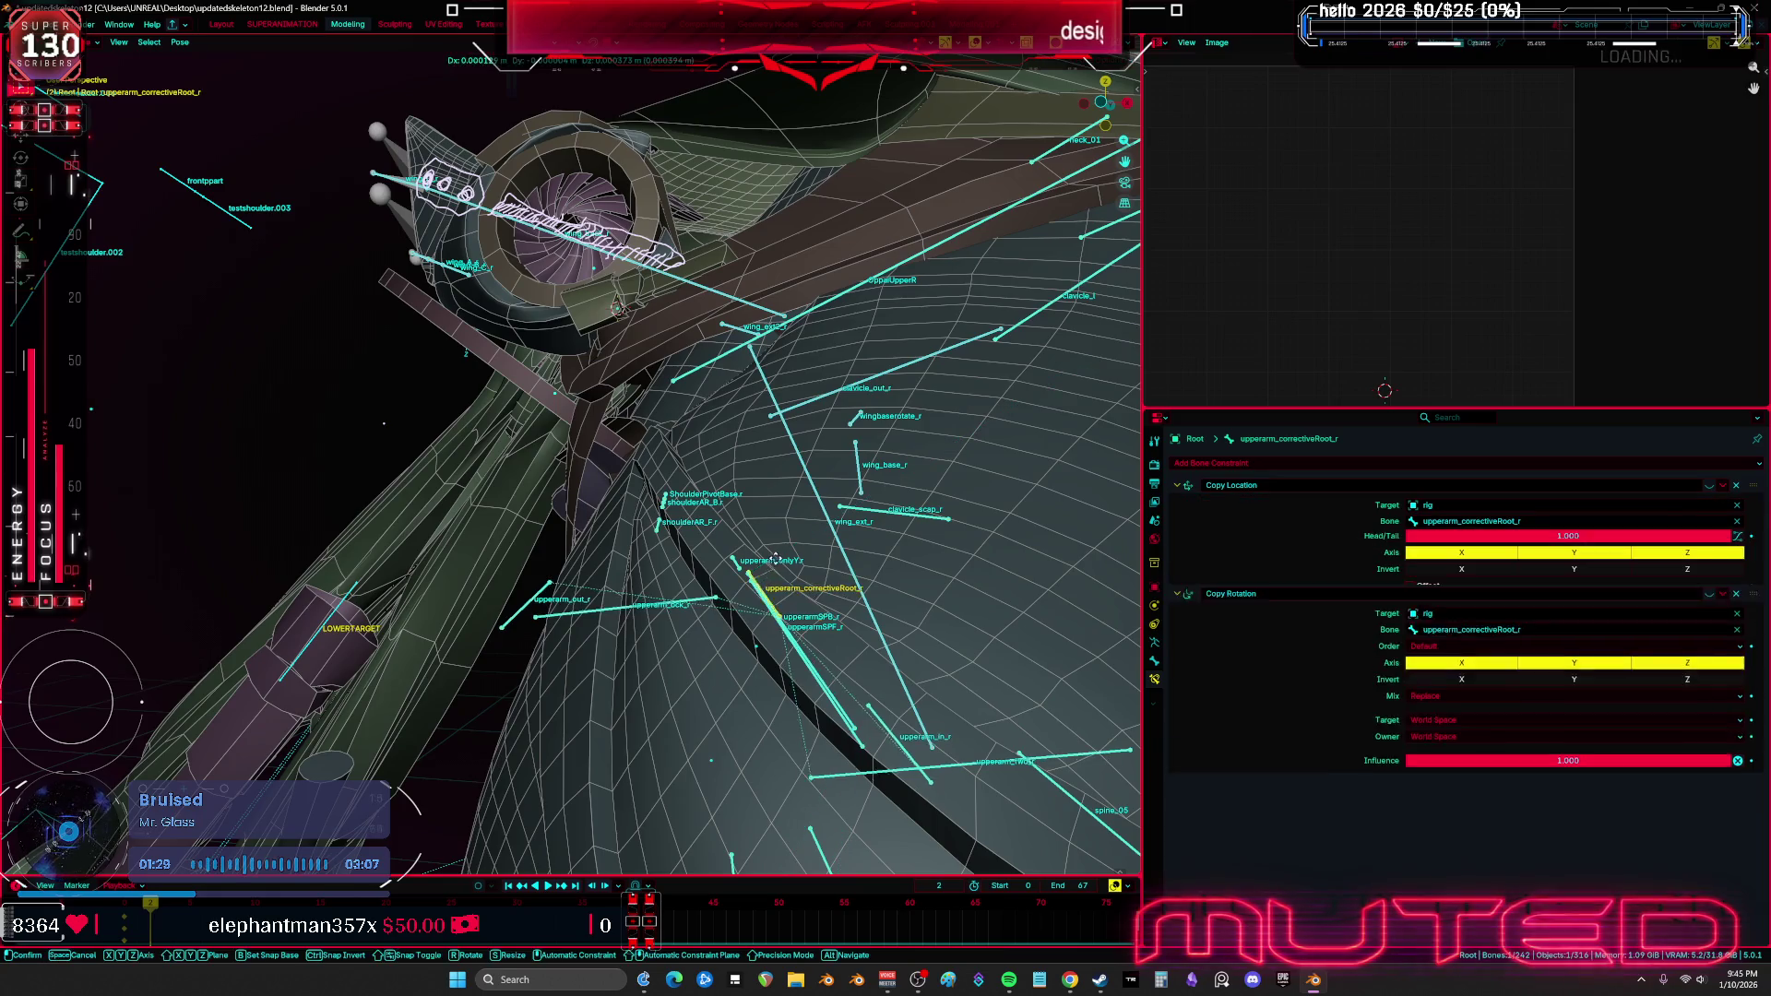
{"action": "mouse_move", "coordinate": [758, 586]}
{"action": "middle_mouse_down"}
{"action": "mouse_move", "coordinate": [766, 536]}
{"action": "mouse_move", "coordinate": [921, 518]}
{"action": "middle_mouse_up"}
{"action": "left_click", "coordinate": [768, 544]}
{"action": "key", "text": "g"}
{"action": "right_click", "coordinate": [767, 535]}
Toggle X rotation copying off and on, then delete upperarmSPF_r's Copy Rotation constraint
{"action": "left_click", "coordinate": [1450, 557]}
{"action": "left_click", "coordinate": [1476, 556]}
{"action": "left_click", "coordinate": [1738, 492]}
{"action": "right_click", "coordinate": [922, 517]}
{"action": "left_click", "coordinate": [793, 415]}
{"action": "mouse_move", "coordinate": [790, 414]}
{"action": "middle_mouse_down"}
{"action": "mouse_move", "coordinate": [716, 515]}
{"action": "mouse_move", "coordinate": [774, 526]}
{"action": "middle_mouse_up"}
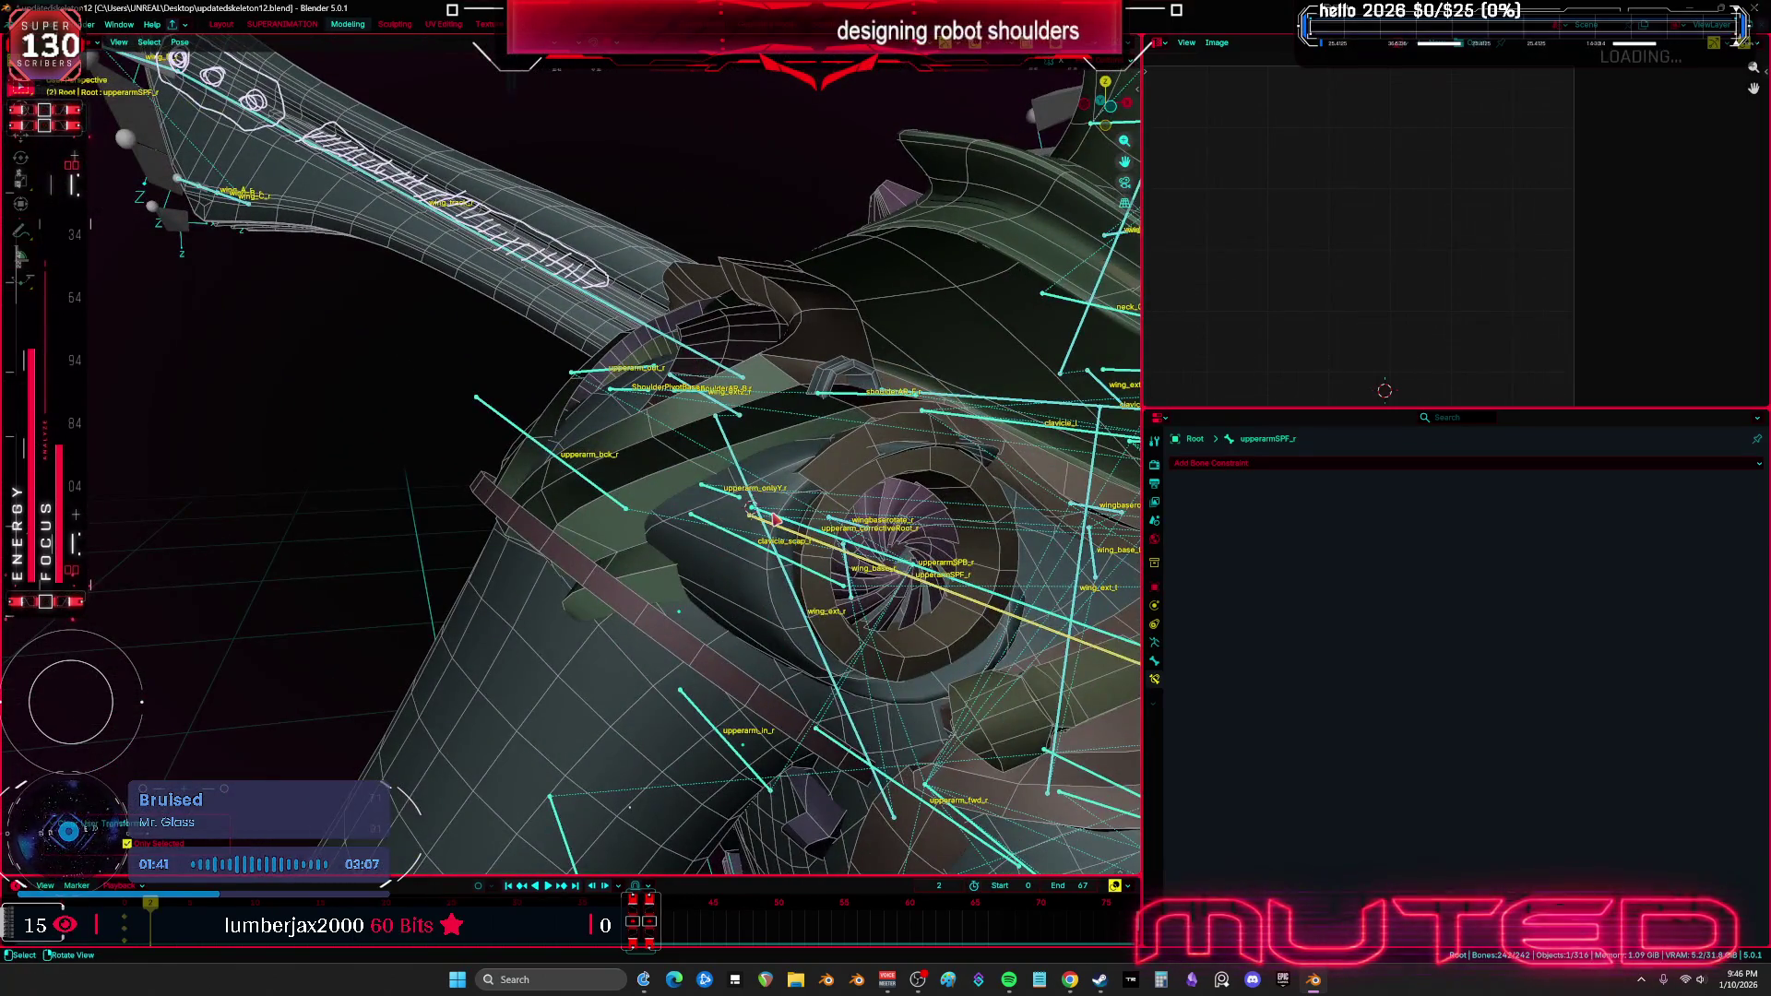
Reselect the Root rig in Pose Mode and clear the bone's transforms
{"action": "left_click", "coordinate": [791, 538]}
{"action": "left_click", "coordinate": [790, 537]}
{"action": "left_click", "coordinate": [790, 538]}
{"action": "left_click", "coordinate": [790, 537]}
{"action": "key", "text": "ctrl+Tab"}
{"action": "right_click", "coordinate": [791, 538]}
{"action": "left_click", "coordinate": [790, 530]}
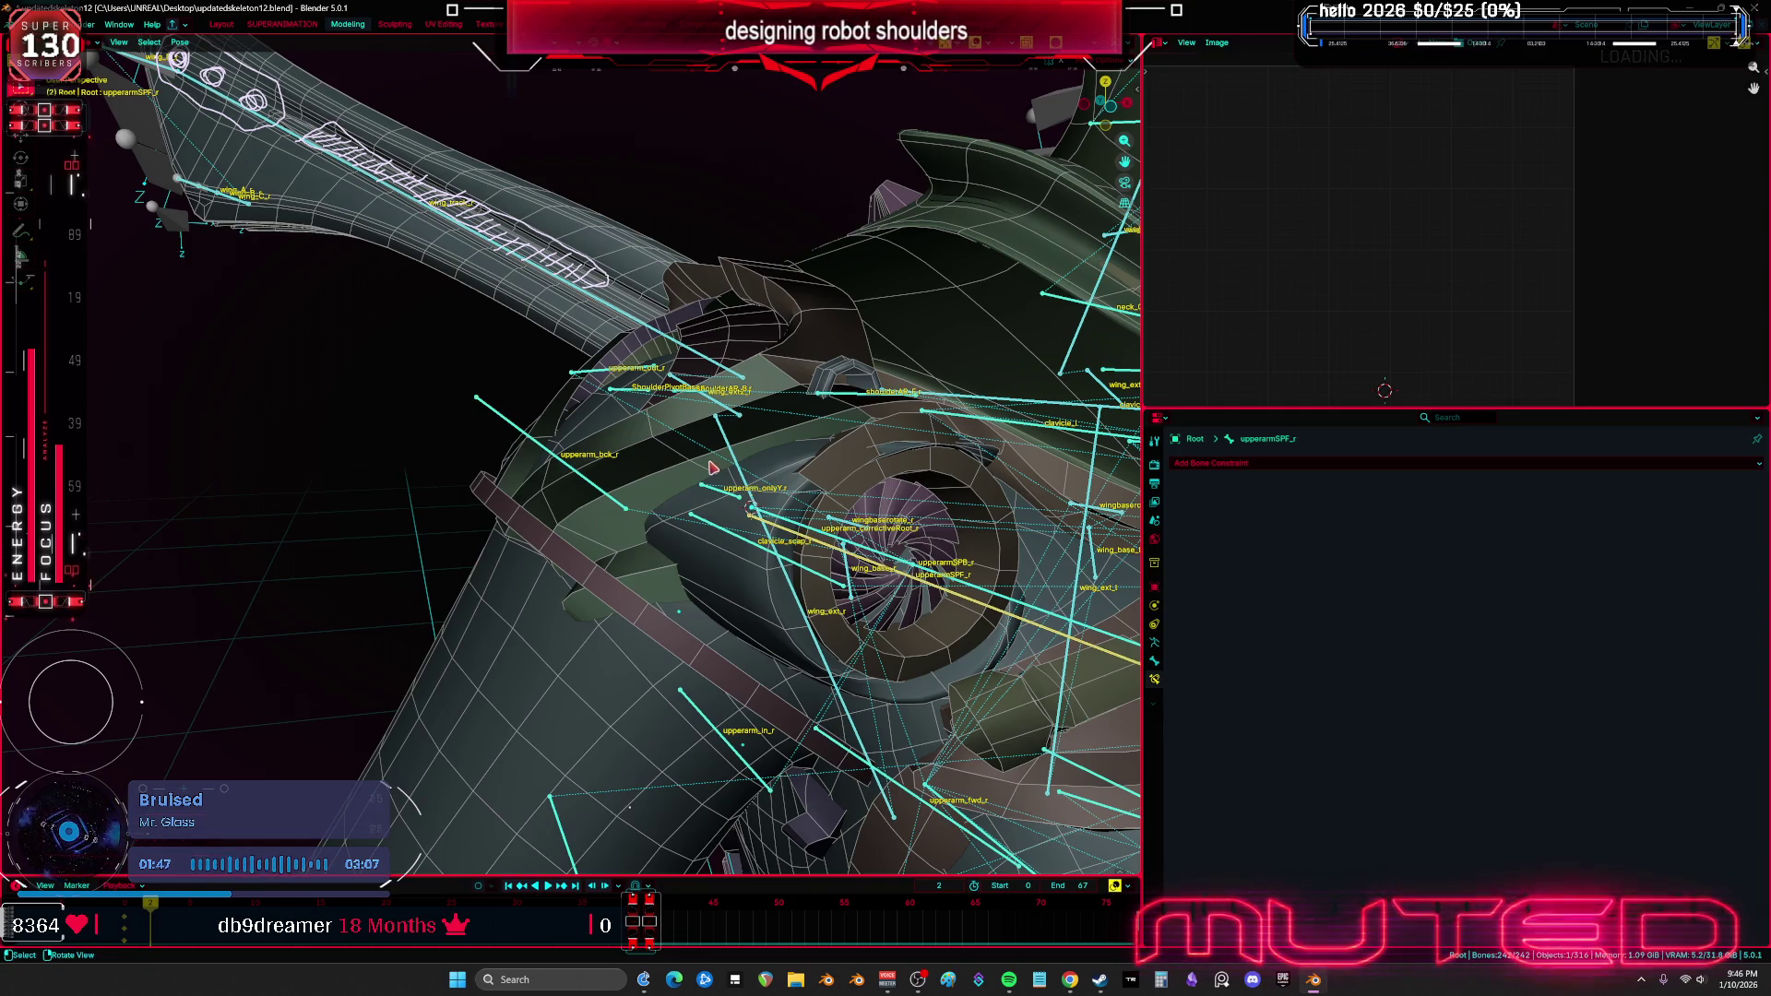
{"action": "middle_click_drag", "start_coordinate": [713, 468], "coordinate": [664, 461]}
Rotate clavicle_r about -15.6 degrees, then select upperarm_r to show its Bone Constraints
{"action": "left_click", "coordinate": [180, 42]}
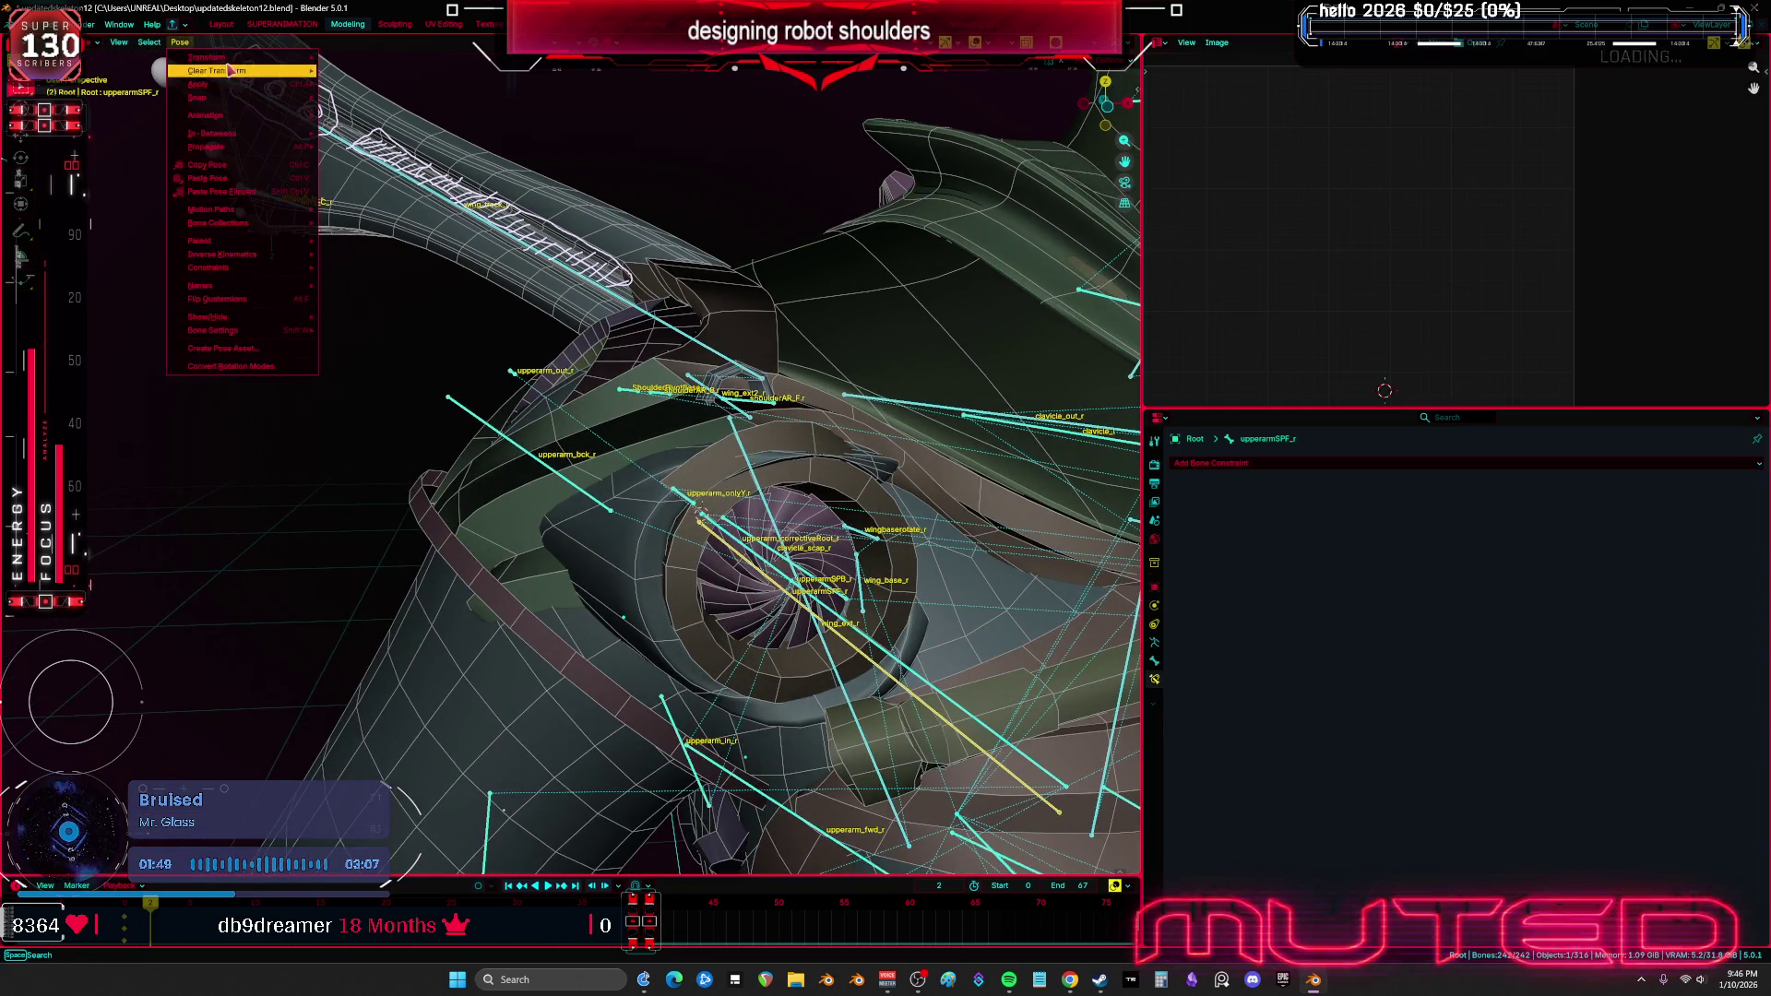
{"action": "scroll", "coordinate": [696, 468], "scroll_direction": "down", "scroll_amount": 5}
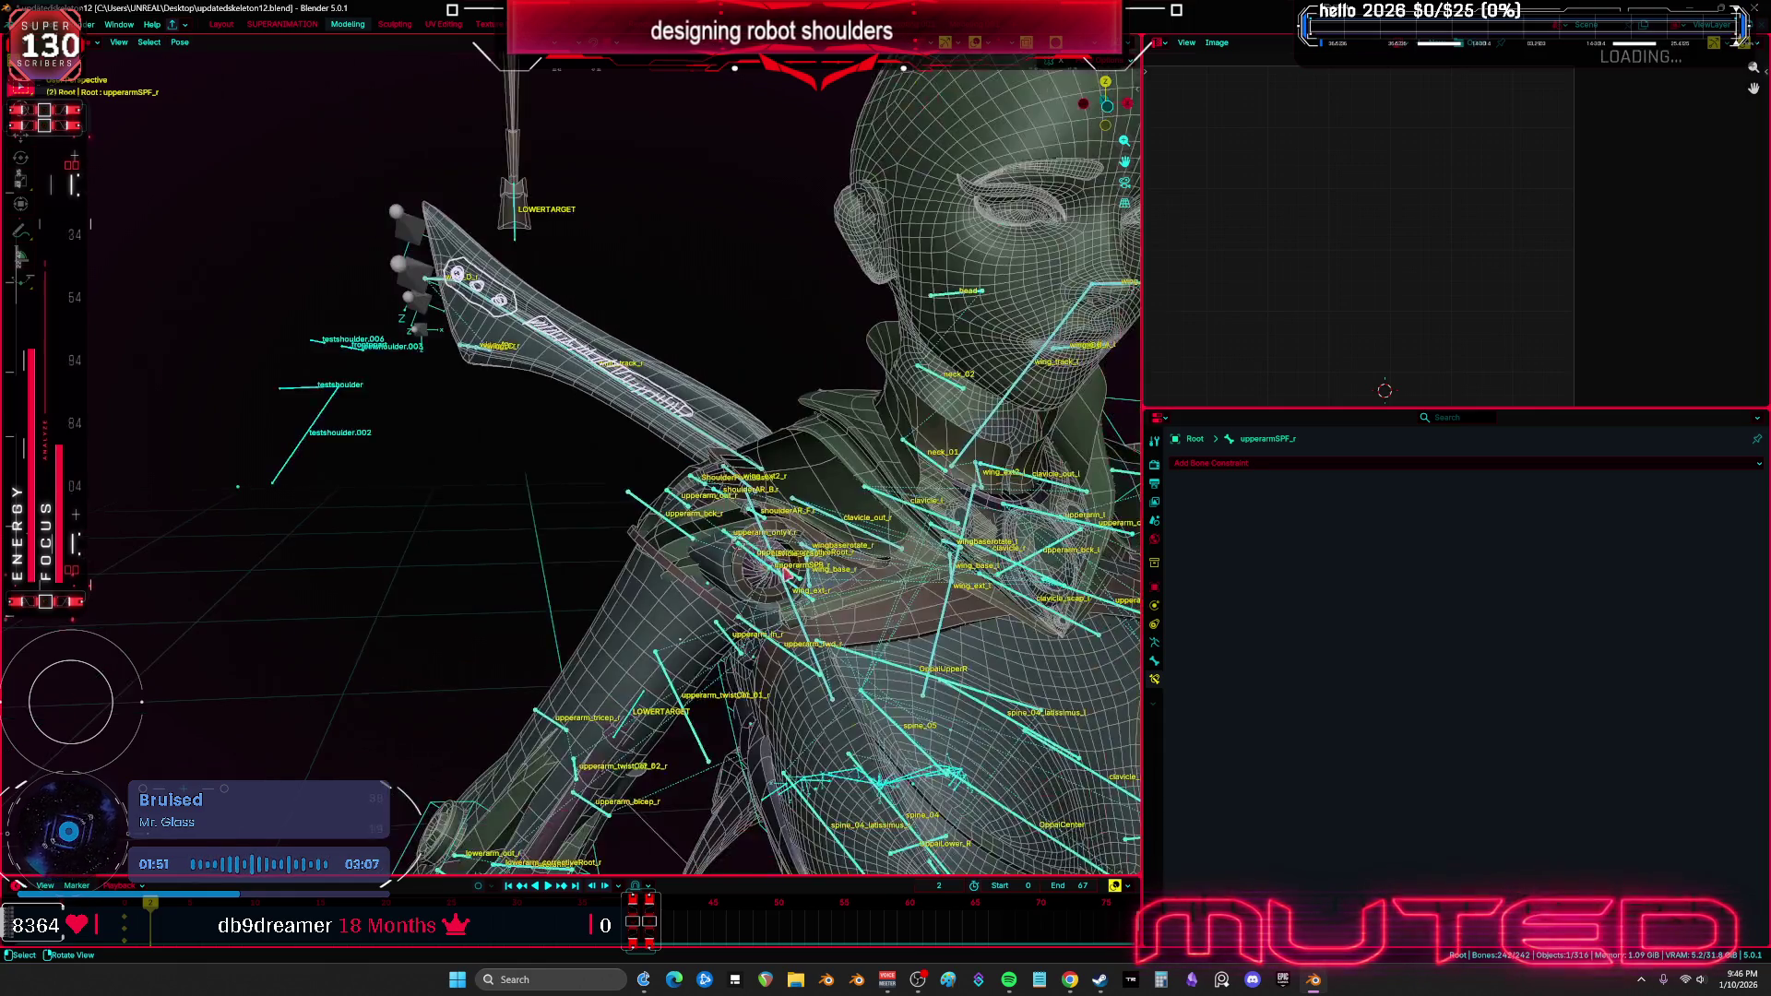
{"action": "left_click", "coordinate": [972, 604]}
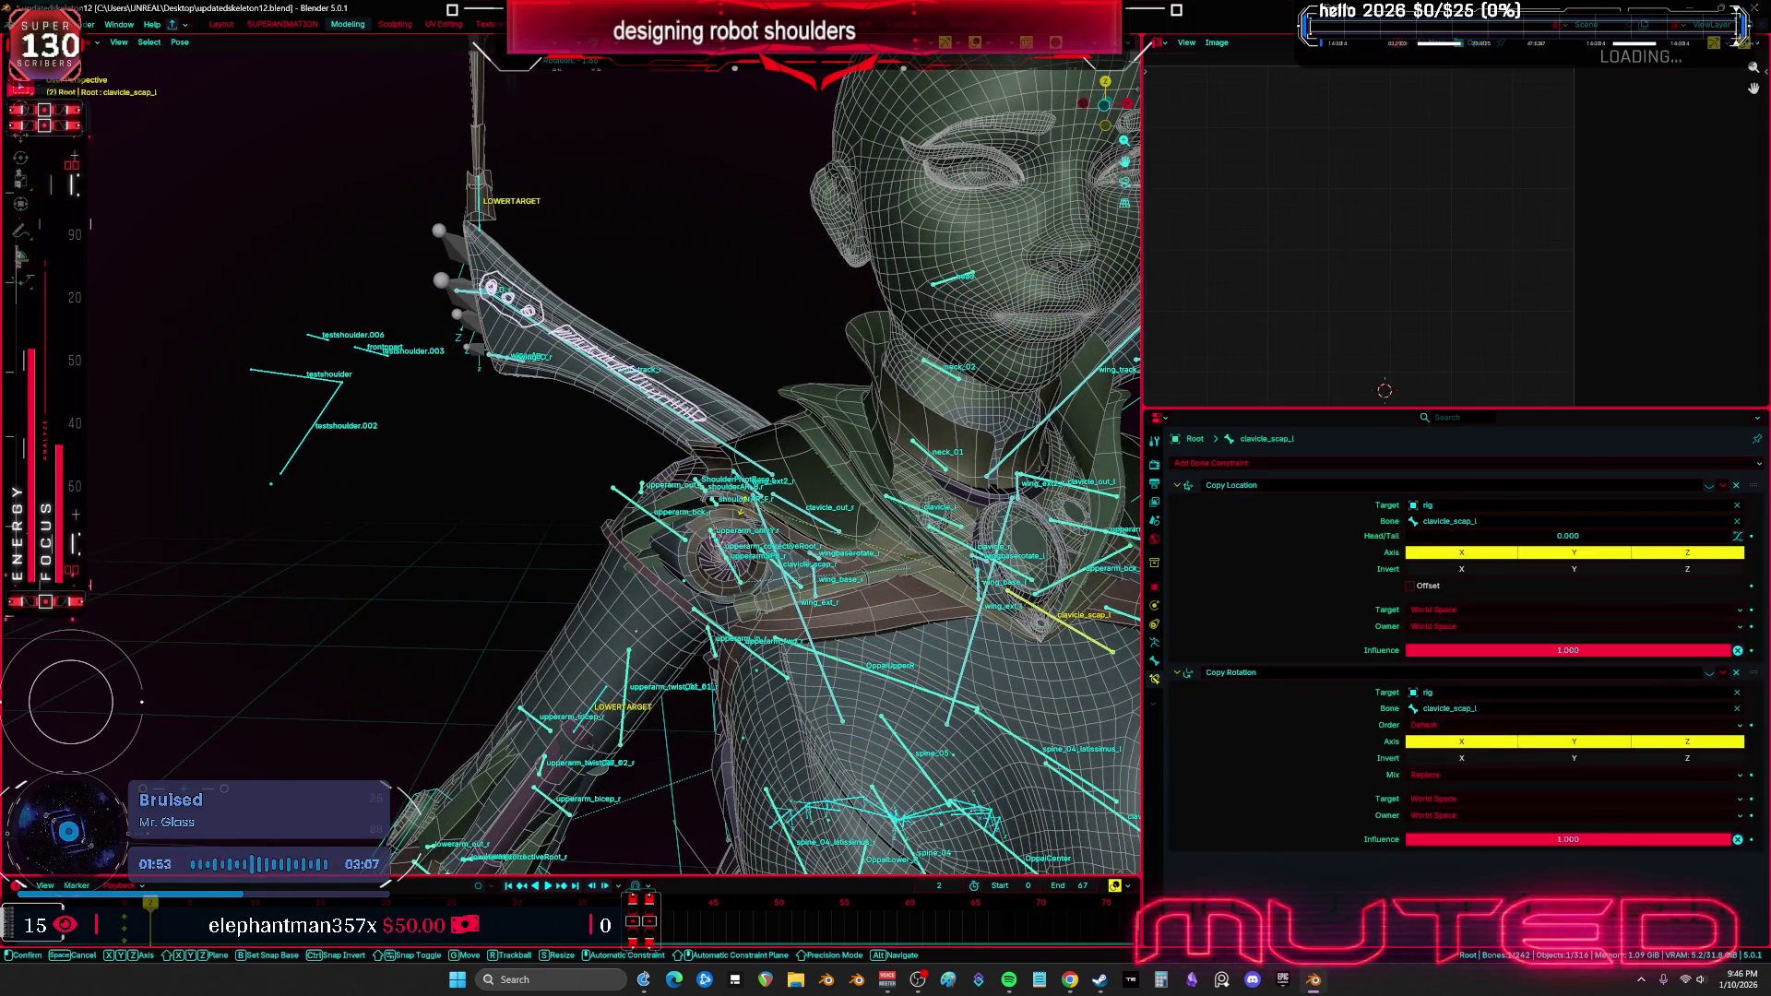
{"action": "left_click", "coordinate": [920, 533]}
{"action": "key", "text": "r"}
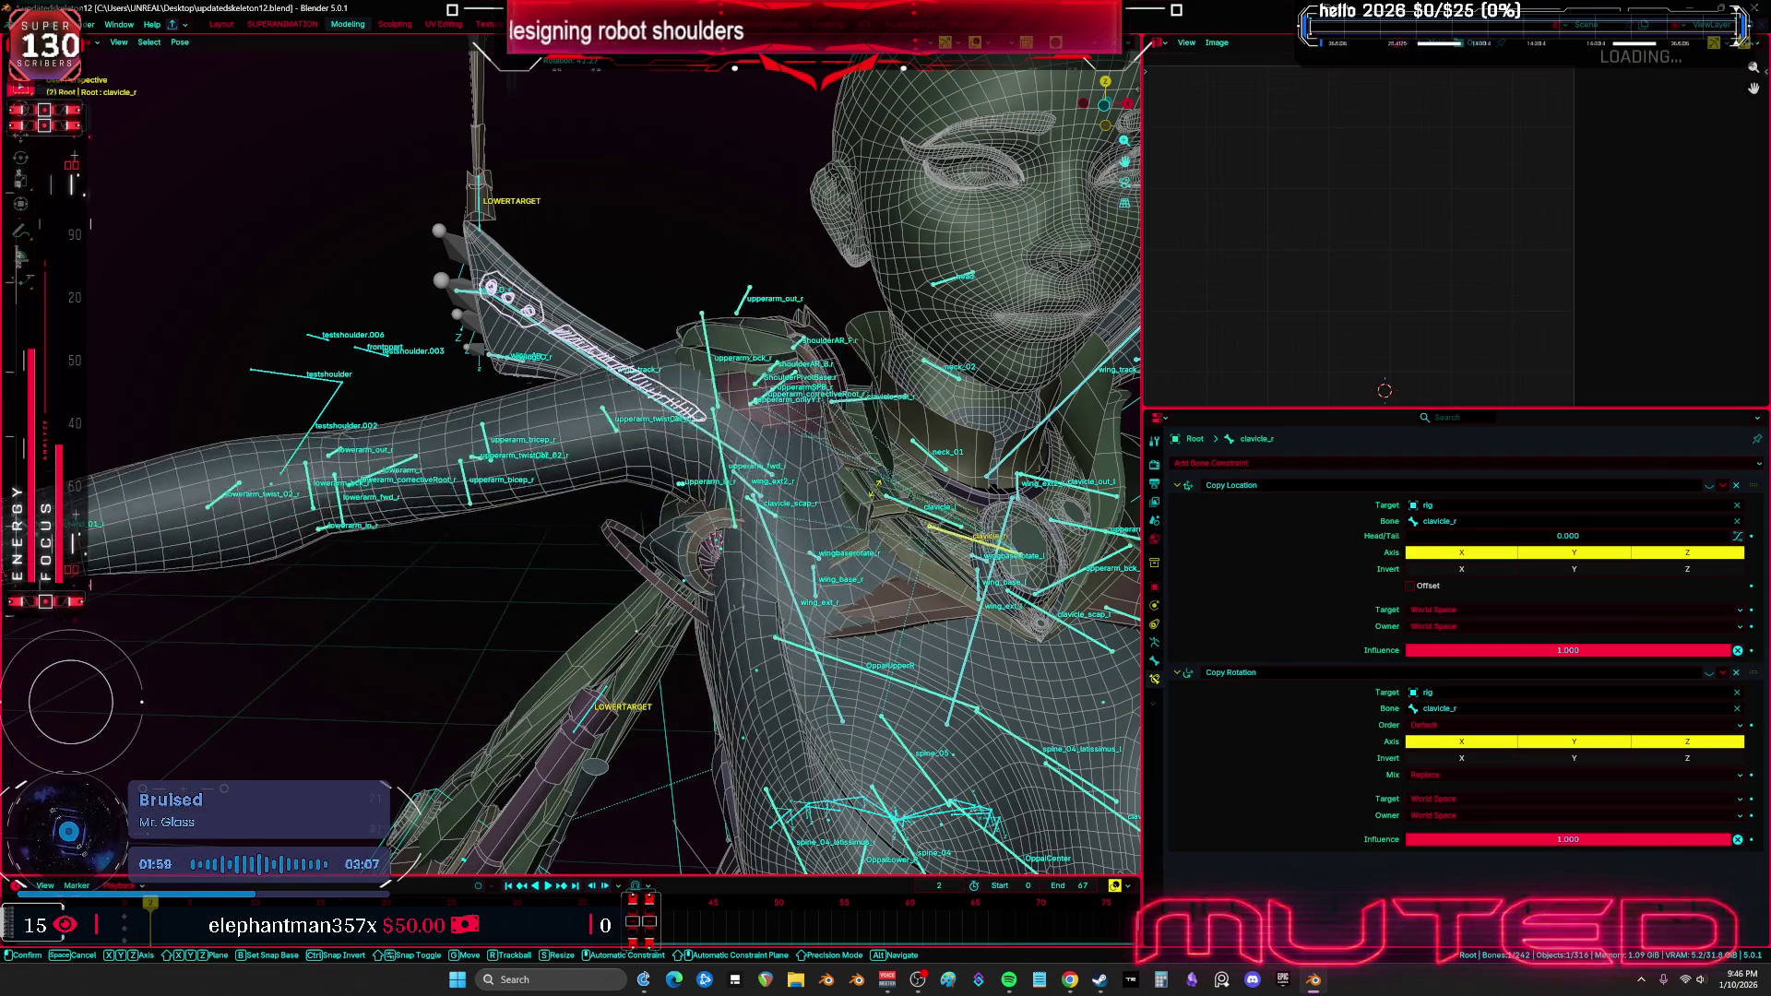
{"action": "left_click", "coordinate": [722, 499]}
{"action": "scroll", "coordinate": [722, 499], "scroll_direction": "up", "scroll_amount": 5}
{"action": "middle_click_drag", "start_coordinate": [722, 499], "coordinate": [740, 459]}
{"action": "left_click", "coordinate": [741, 459]}
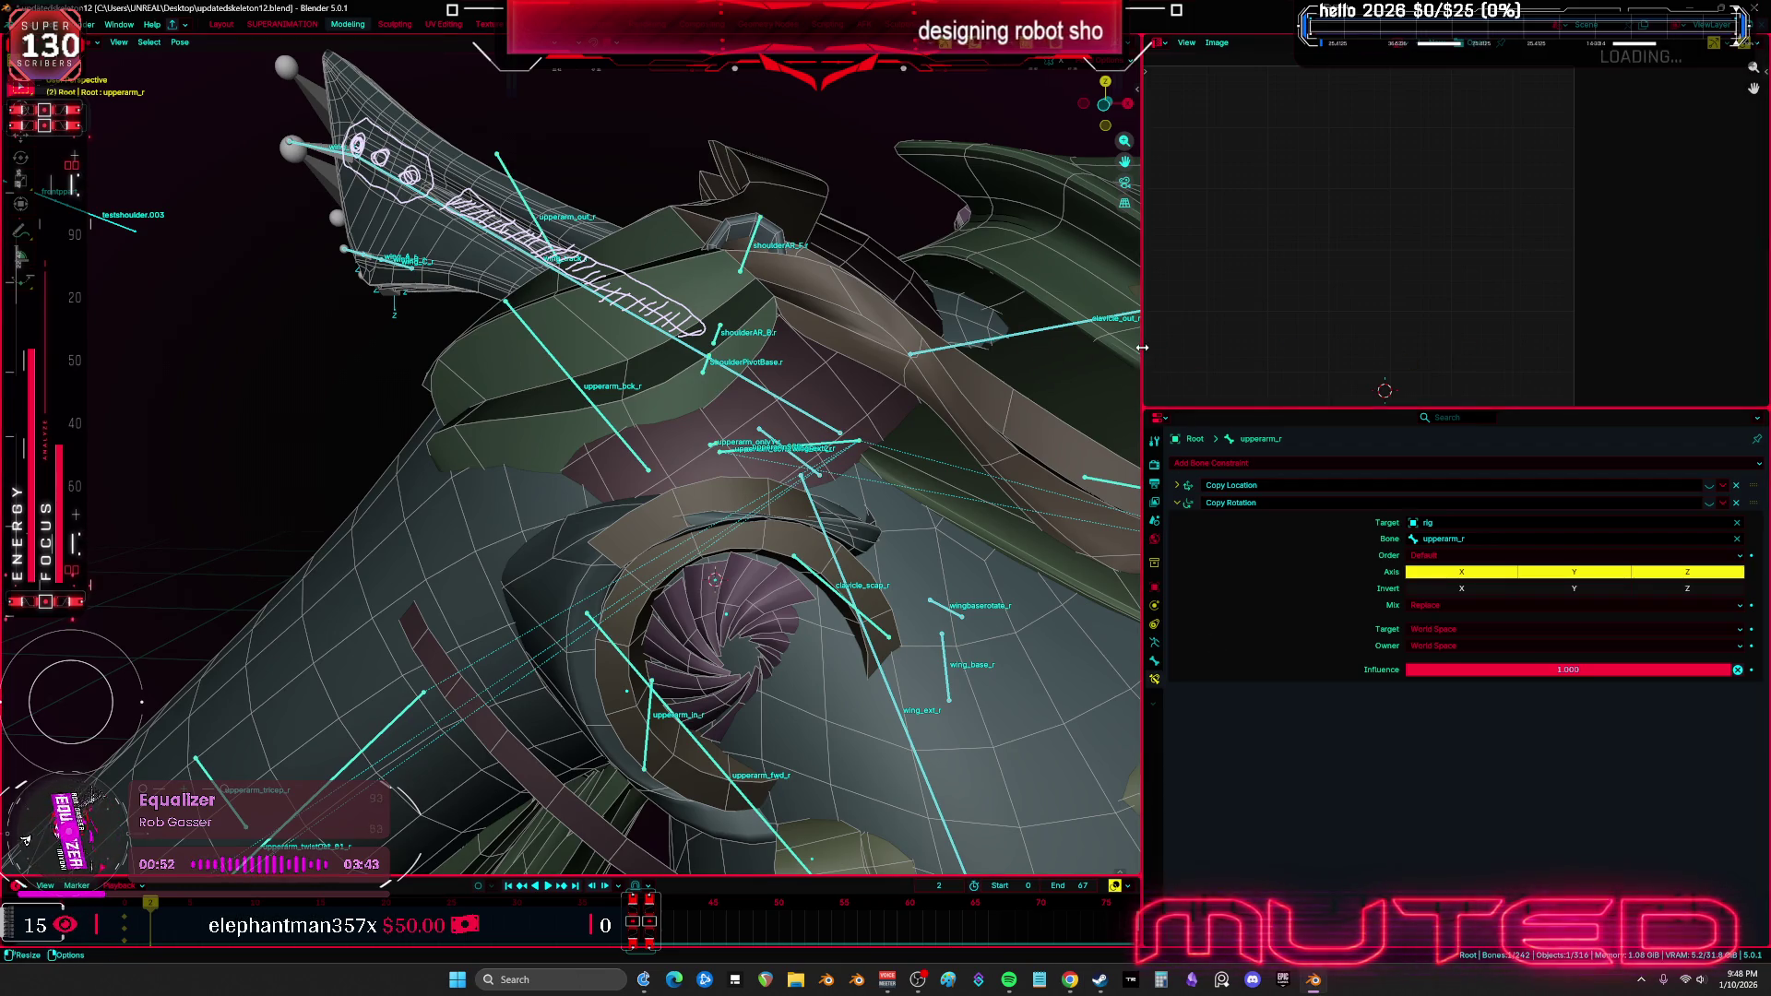
Resize the 3D view and inspect upperarm_onlyY.r, upperarm_r and upperarm_correctiveRoot_r constraints
{"action": "left_click_drag", "start_coordinate": [1142, 347], "coordinate": [1550, 348]}
{"action": "mouse_move", "coordinate": [1199, 415]}
{"action": "middle_mouse_down"}
{"action": "mouse_move", "coordinate": [785, 471]}
{"action": "mouse_move", "coordinate": [830, 455]}
{"action": "mouse_move", "coordinate": [969, 529]}
{"action": "middle_mouse_up"}
{"action": "left_click", "coordinate": [849, 459]}
{"action": "left_click_drag", "start_coordinate": [1550, 533], "coordinate": [1245, 537]}
{"action": "mouse_move", "coordinate": [765, 517]}
{"action": "middle_mouse_down"}
{"action": "mouse_move", "coordinate": [738, 521]}
{"action": "mouse_move", "coordinate": [715, 492]}
{"action": "mouse_move", "coordinate": [779, 510]}
{"action": "middle_mouse_up"}
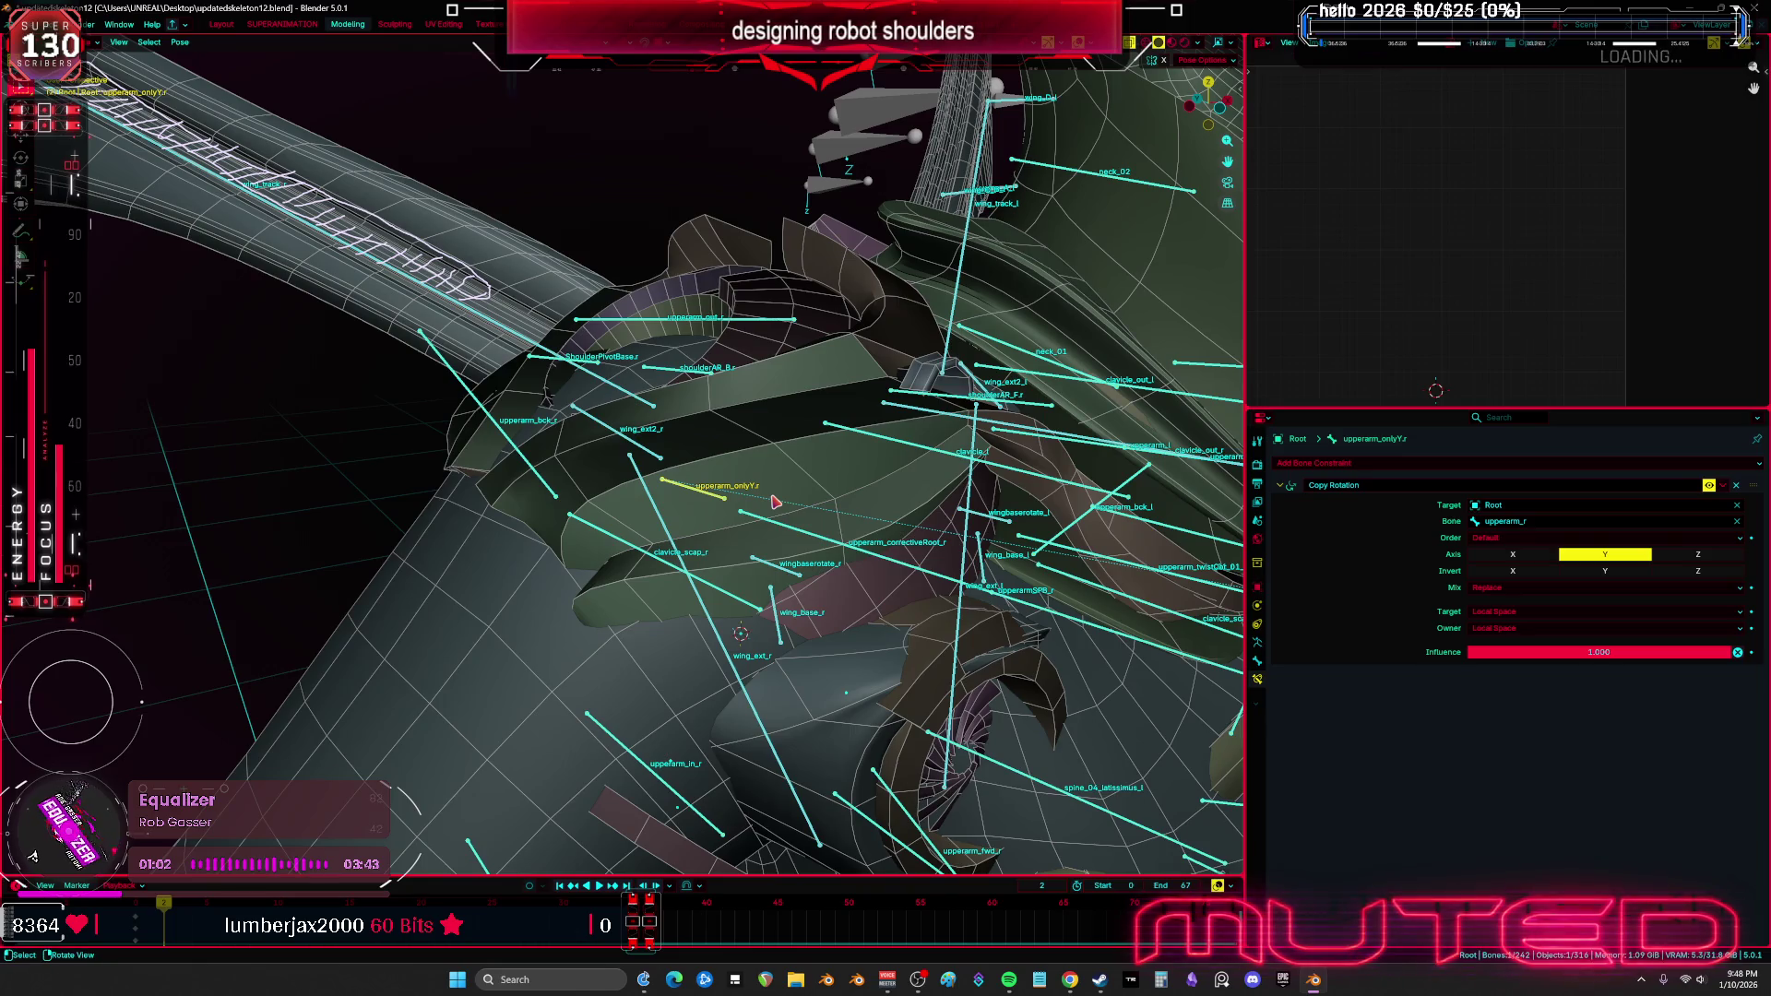
{"action": "left_click", "coordinate": [791, 533]}
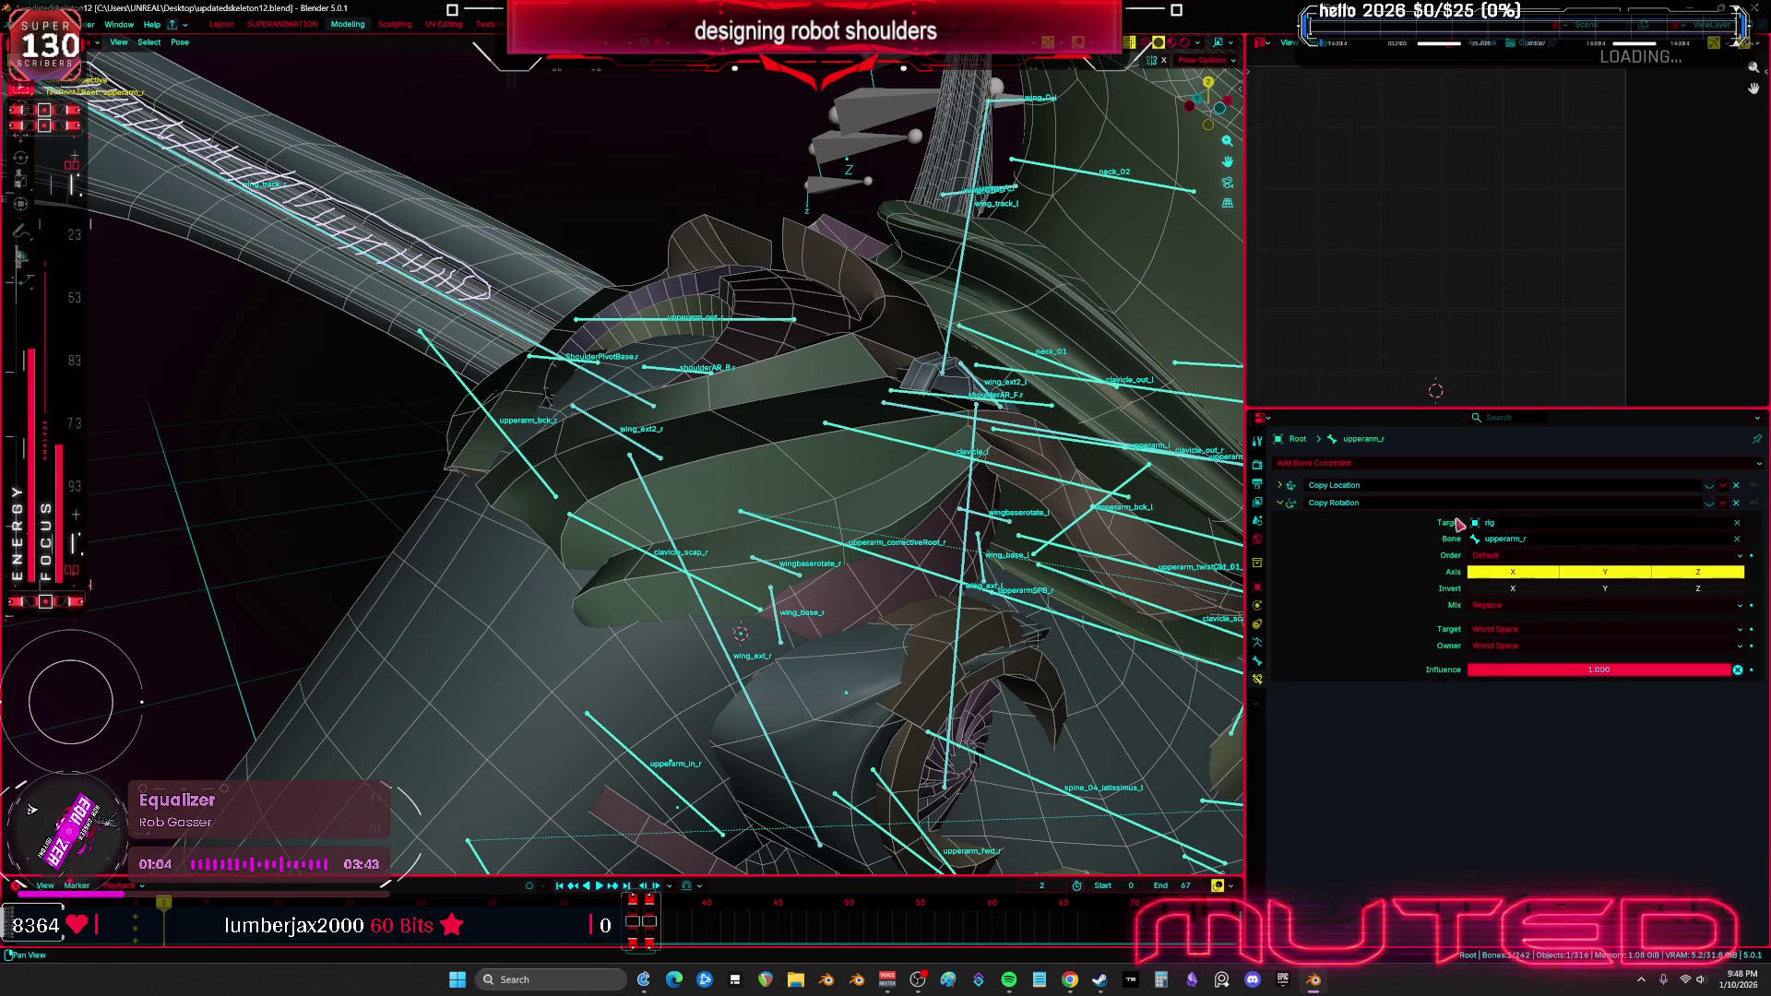
{"action": "left_click", "coordinate": [824, 546]}
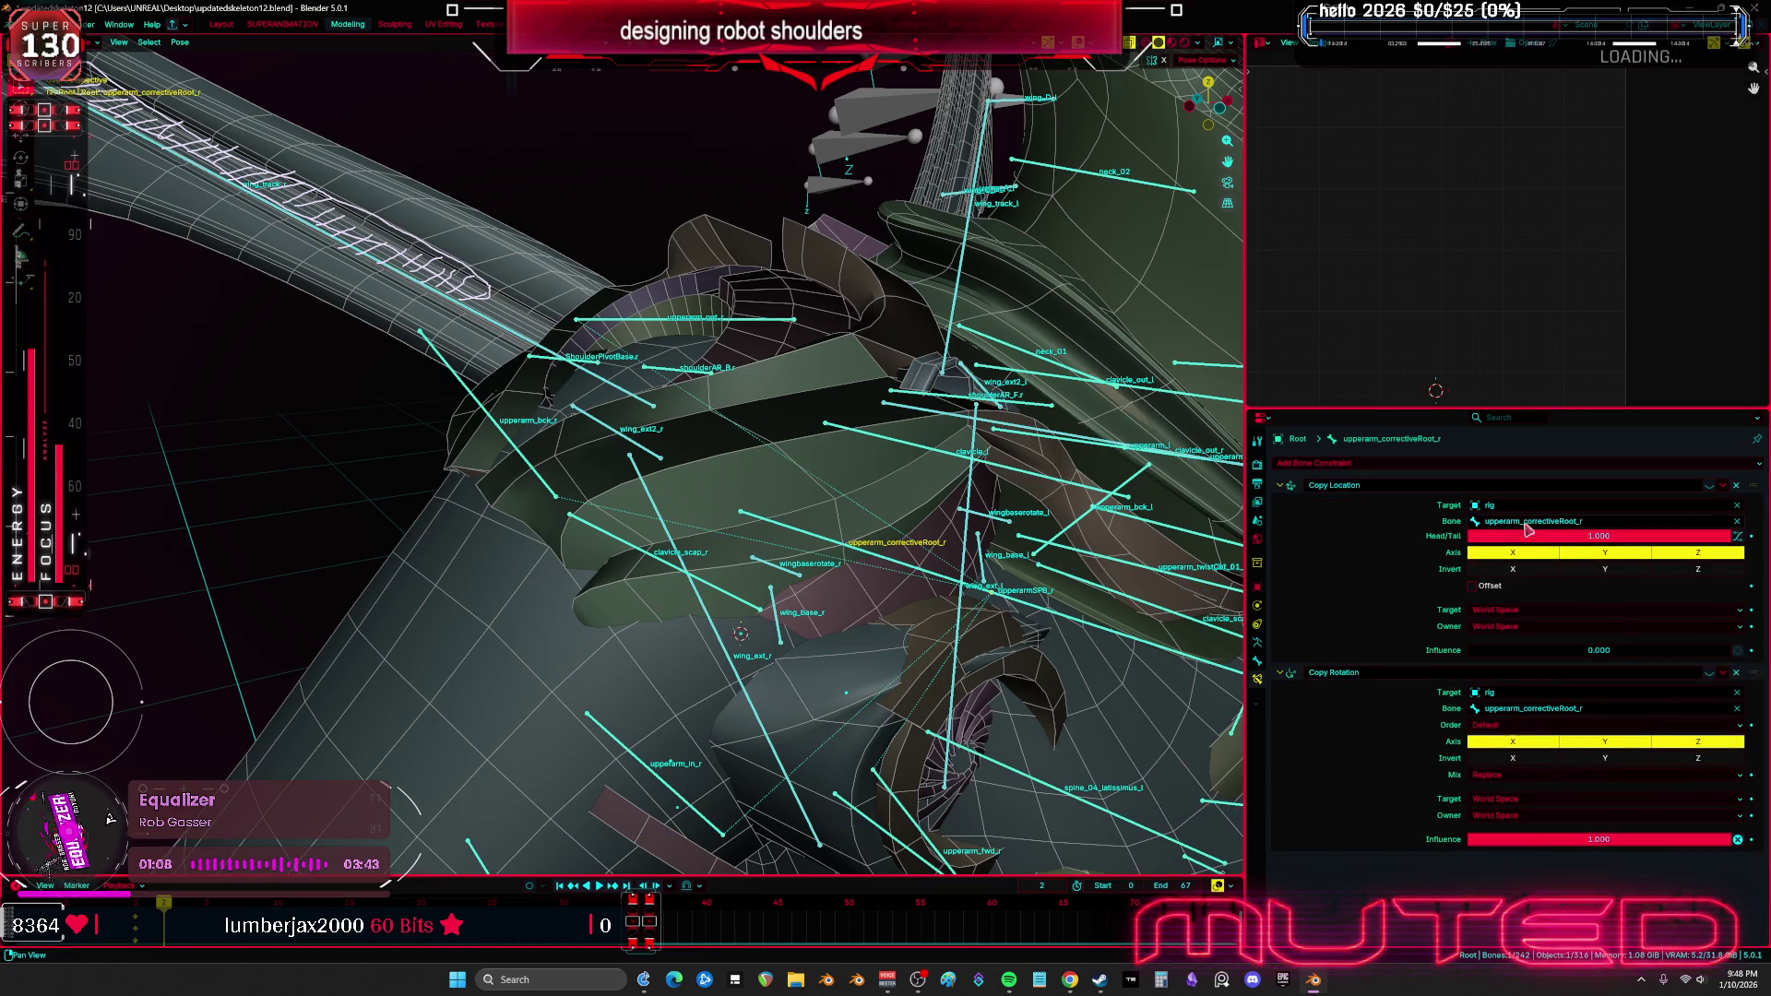
Select upperarmSPF_r and move it to test the rig
{"action": "left_click", "coordinate": [818, 544]}
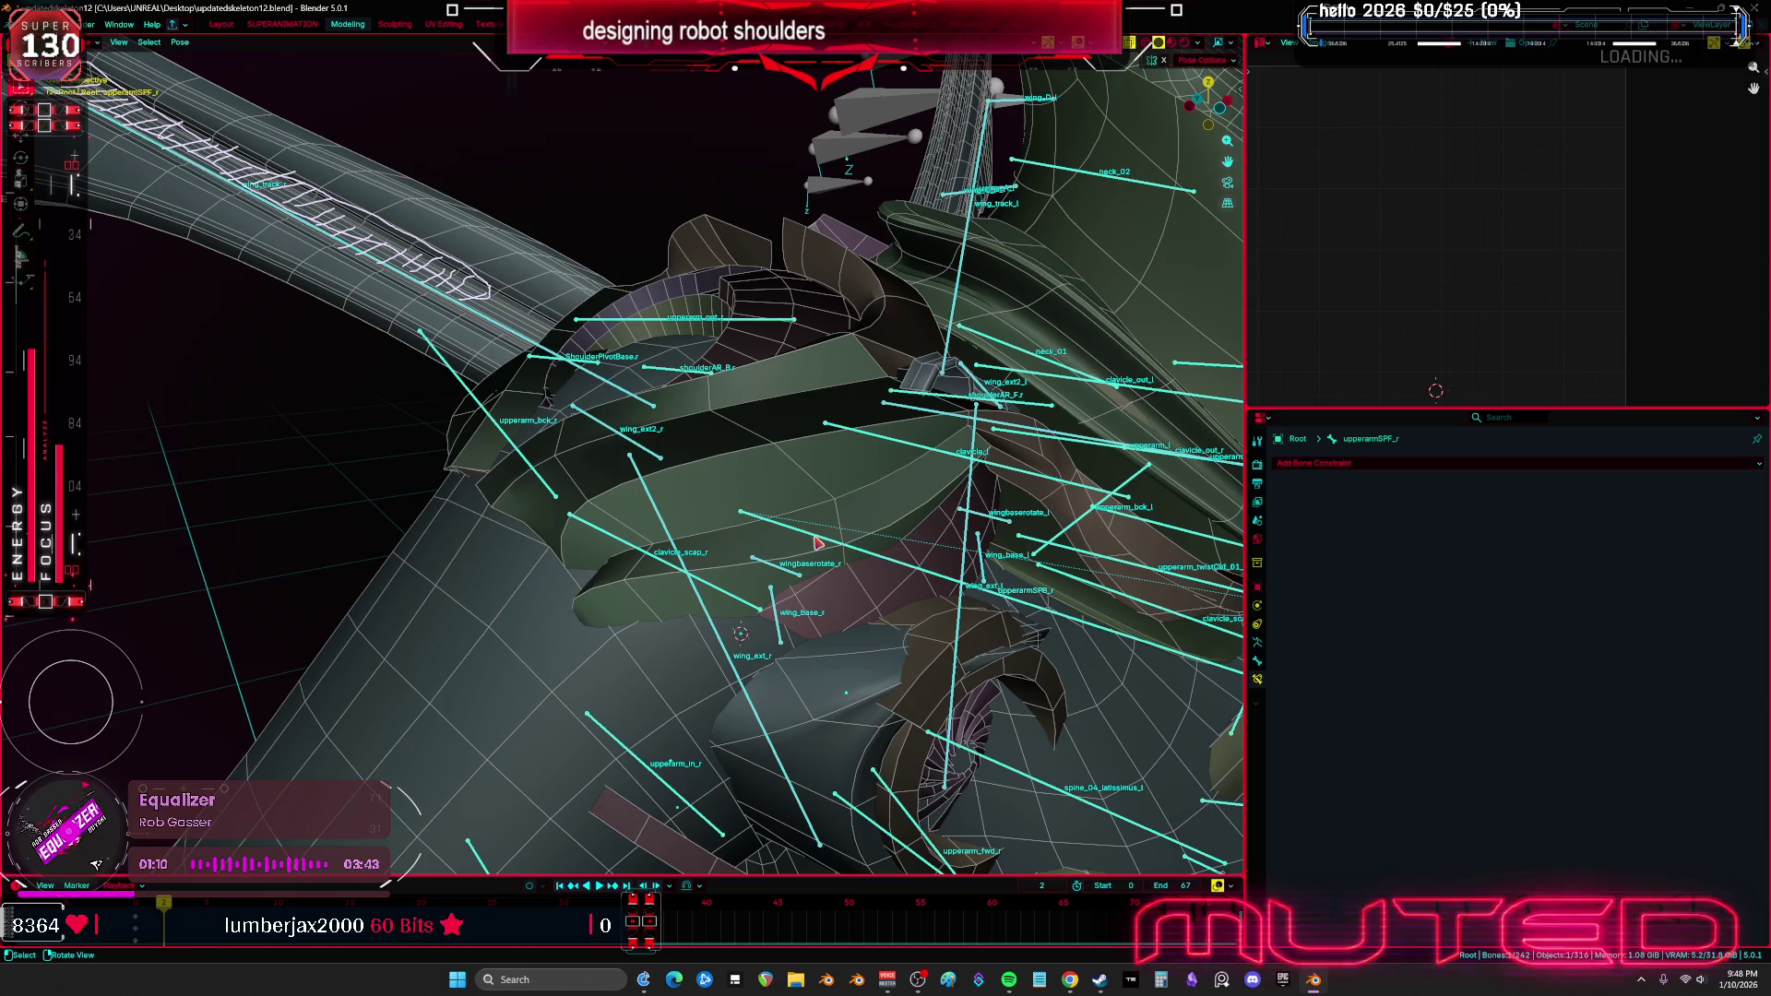
{"action": "mouse_move", "coordinate": [817, 545]}
{"action": "middle_mouse_down"}
{"action": "mouse_move", "coordinate": [968, 532]}
{"action": "mouse_move", "coordinate": [904, 461]}
{"action": "mouse_move", "coordinate": [710, 572]}
{"action": "mouse_move", "coordinate": [1149, 498]}
{"action": "middle_mouse_up"}
{"action": "key", "text": "g"}
{"action": "left_click", "coordinate": [710, 572]}
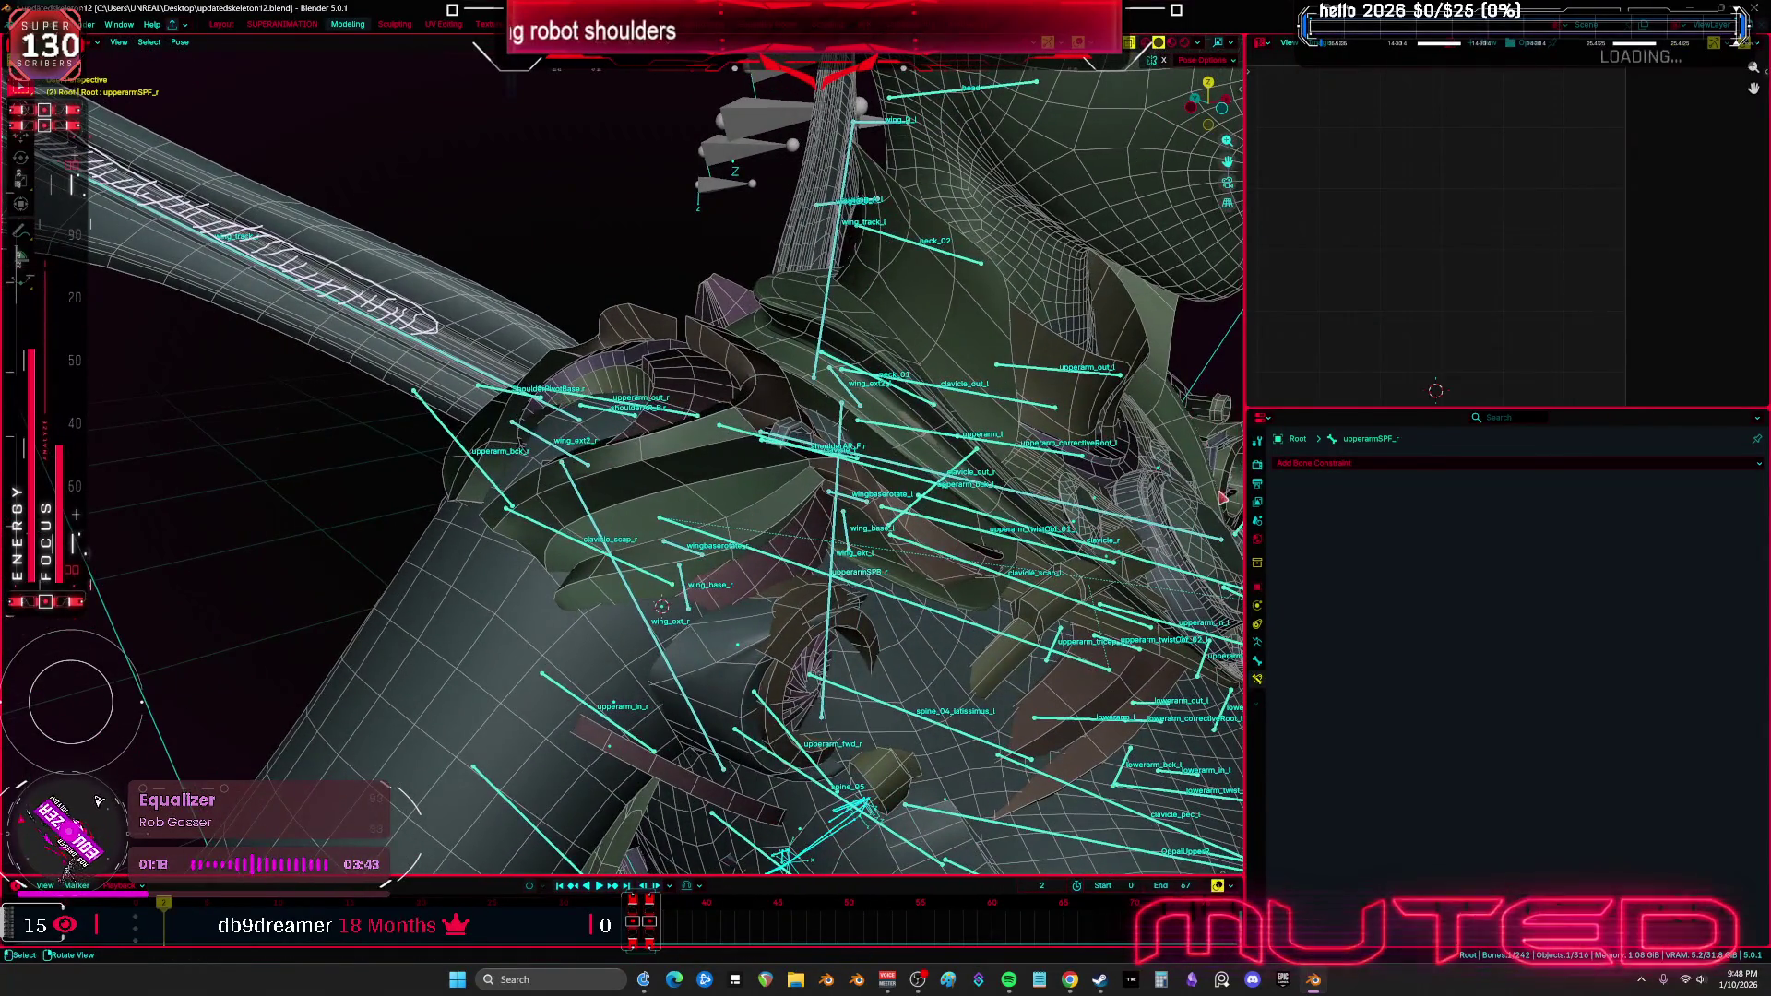
Remove the Copy Location and Copy Rotation constraints from upperarmSPB_r
{"action": "left_click", "coordinate": [735, 544]}
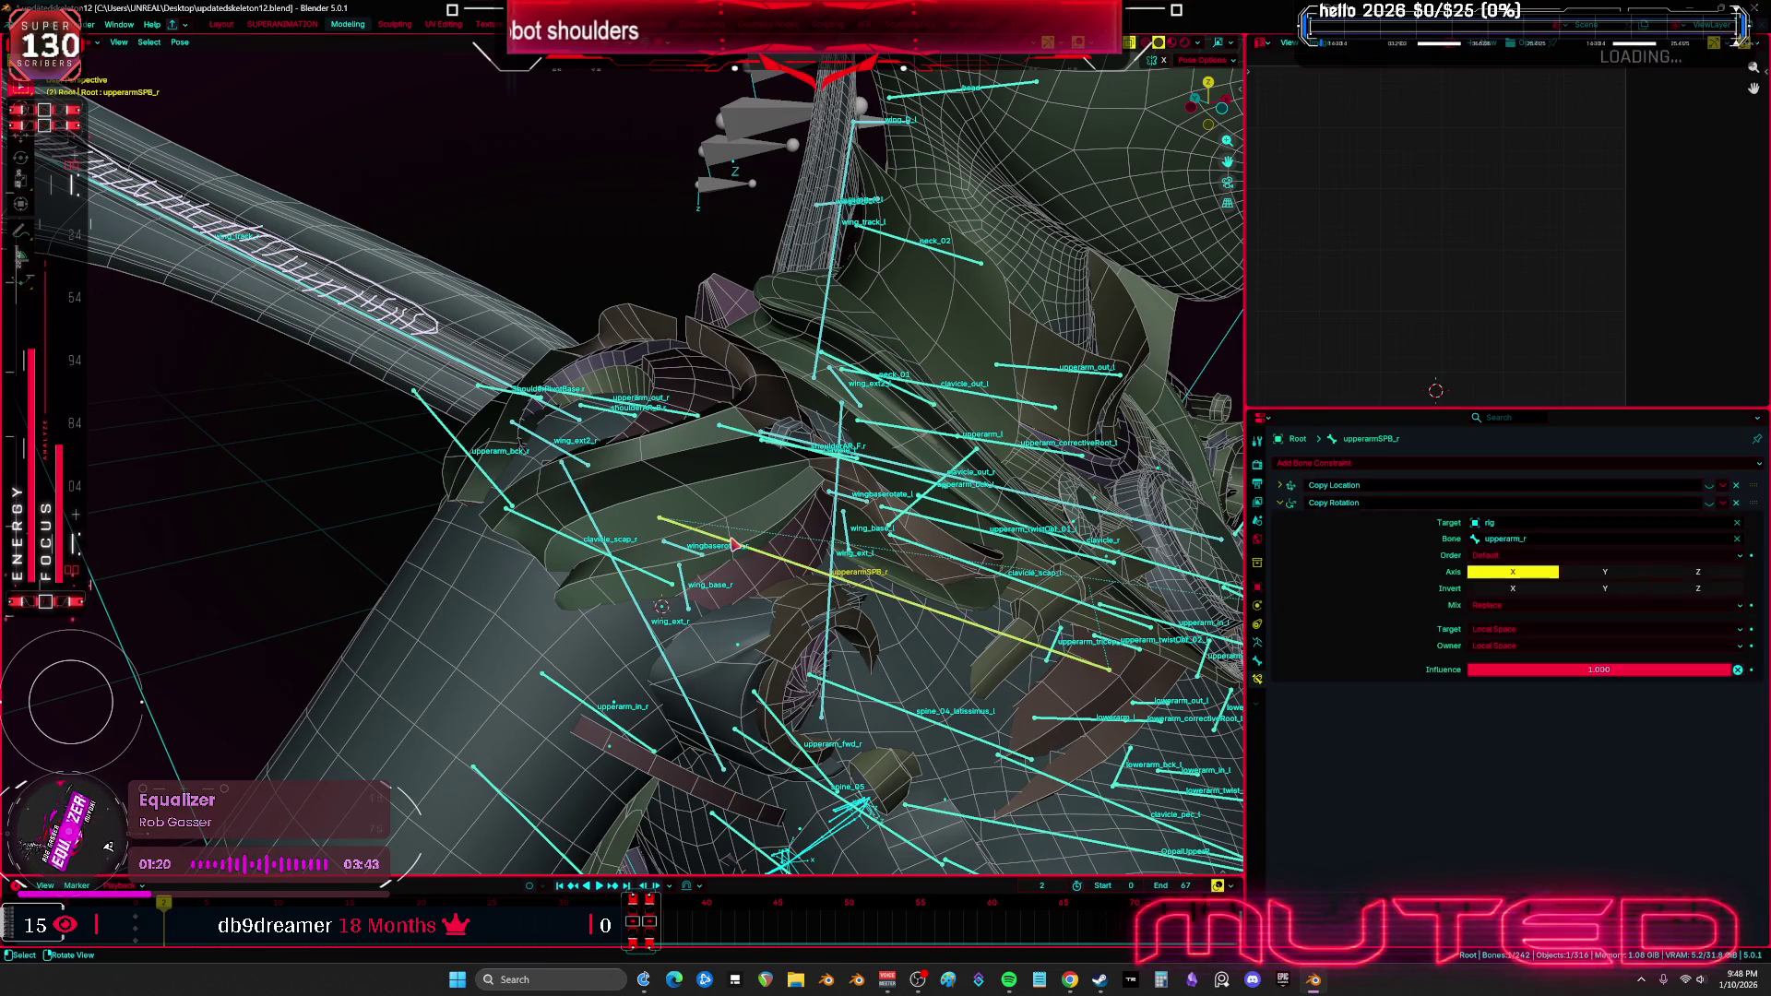
{"action": "left_click", "coordinate": [1735, 485]}
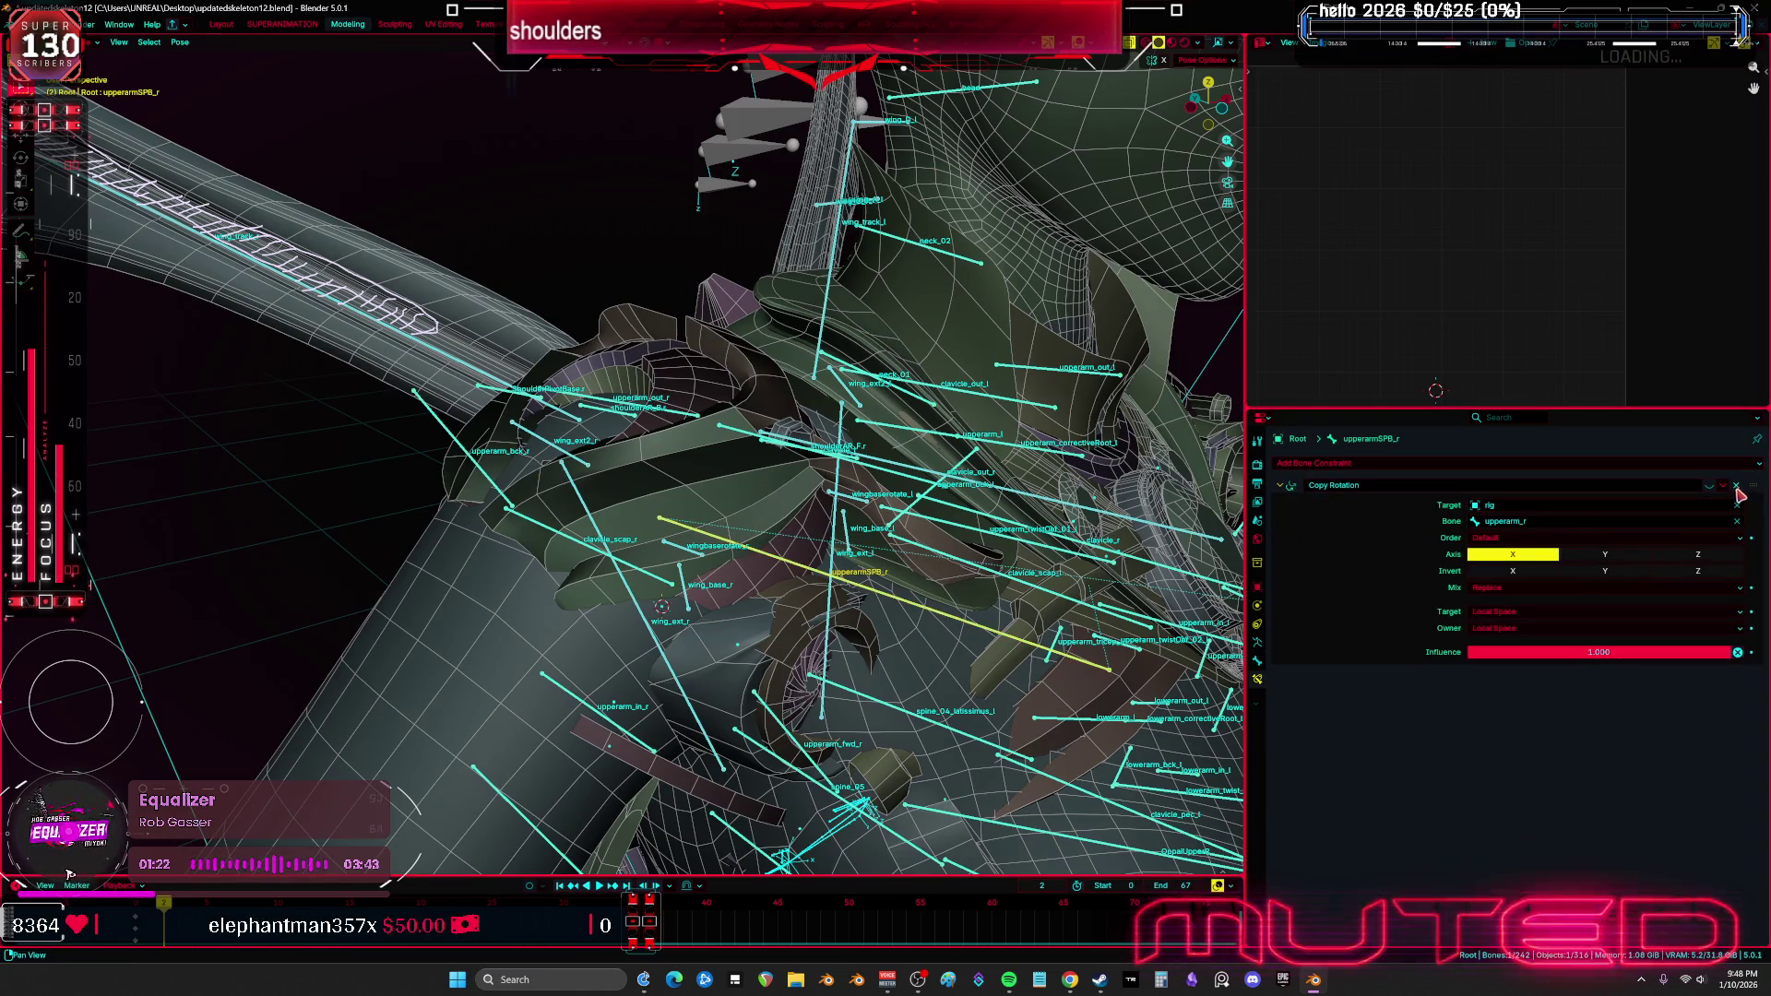
{"action": "left_click", "coordinate": [1737, 487]}
Check ShoulderPivotBase.r, enable shoulderAR_B.r's Limit Rotation Y, then select upperarm_onlyY.r
{"action": "mouse_move", "coordinate": [646, 525]}
{"action": "middle_mouse_down"}
{"action": "mouse_move", "coordinate": [680, 511]}
{"action": "mouse_move", "coordinate": [707, 547]}
{"action": "mouse_move", "coordinate": [529, 332]}
{"action": "middle_mouse_up"}
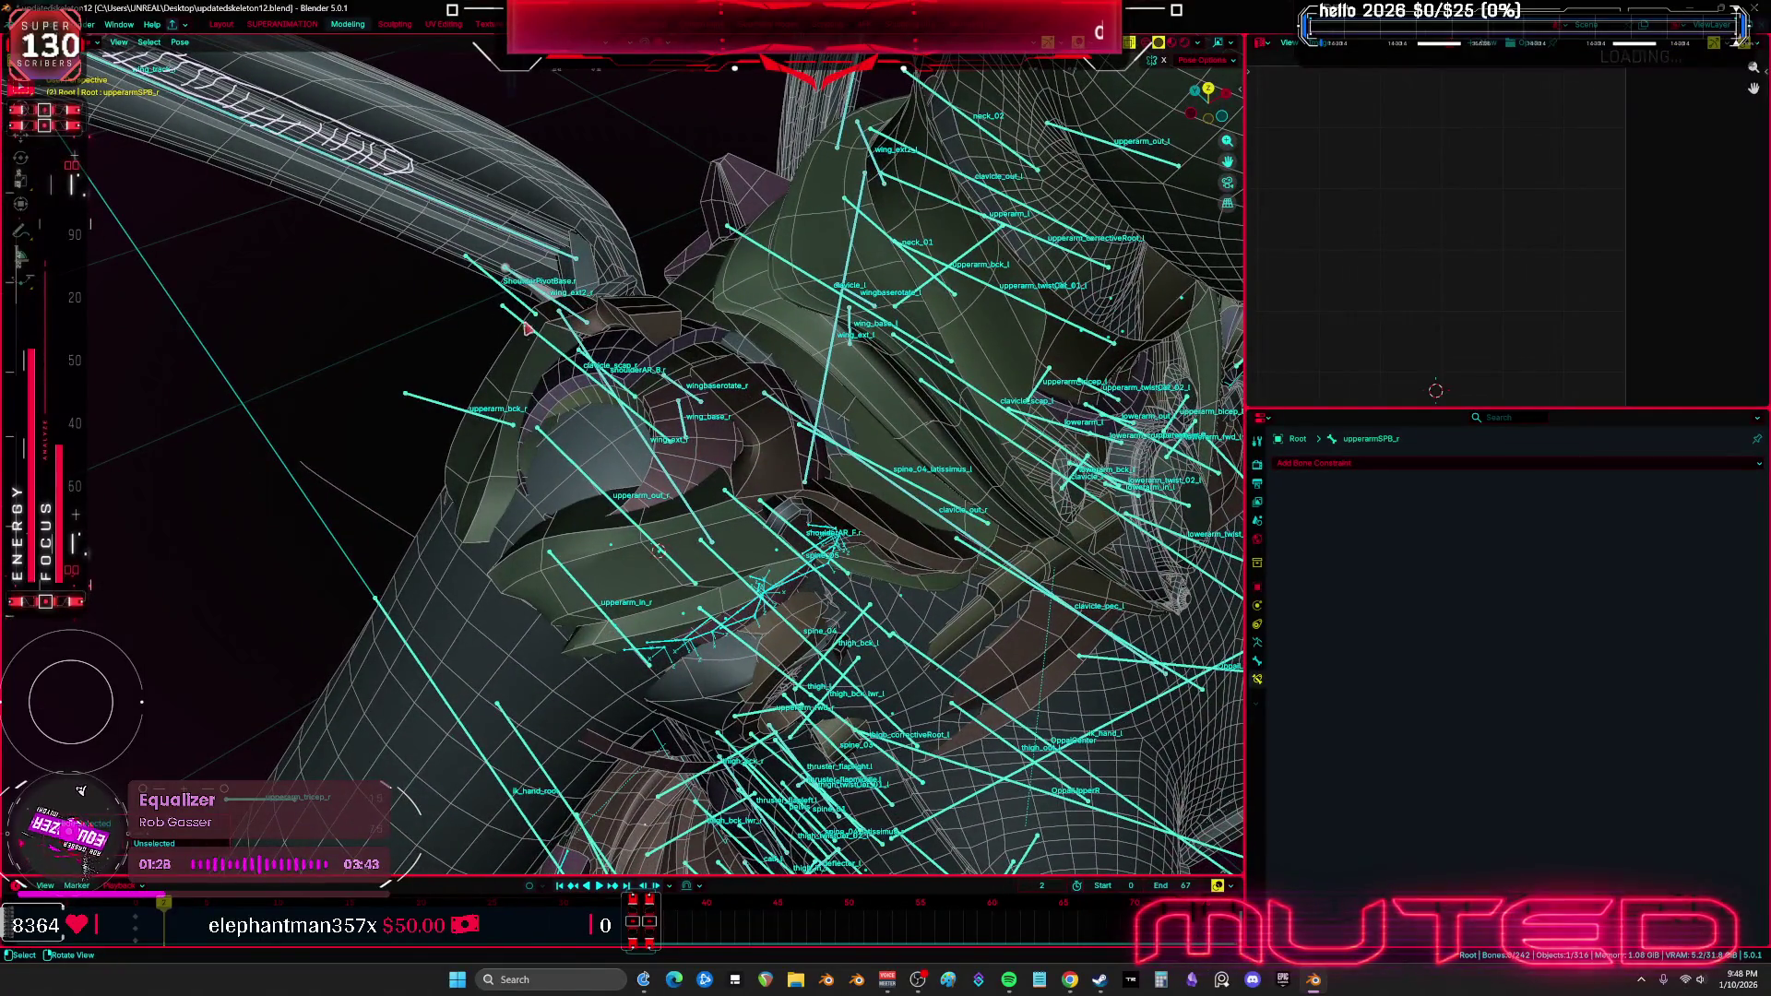
{"action": "left_click", "coordinate": [530, 327]}
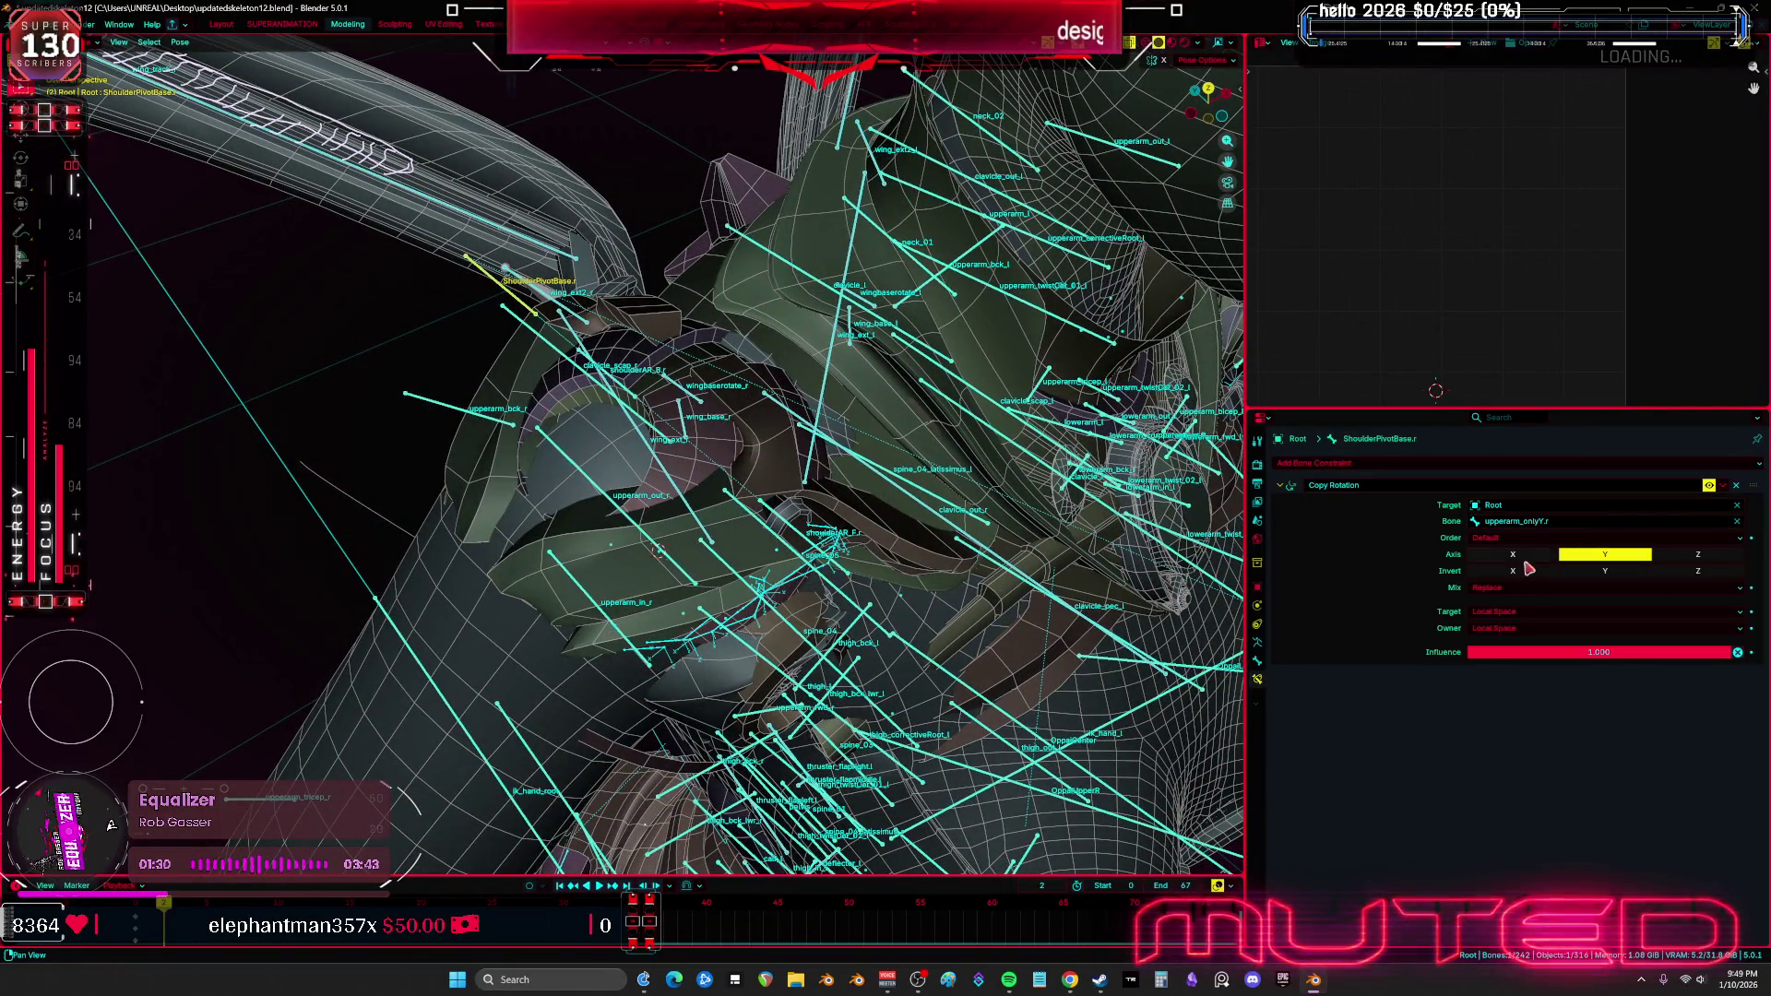
{"action": "middle_click_drag", "start_coordinate": [646, 415], "coordinate": [625, 392]}
{"action": "left_click", "coordinate": [625, 392]}
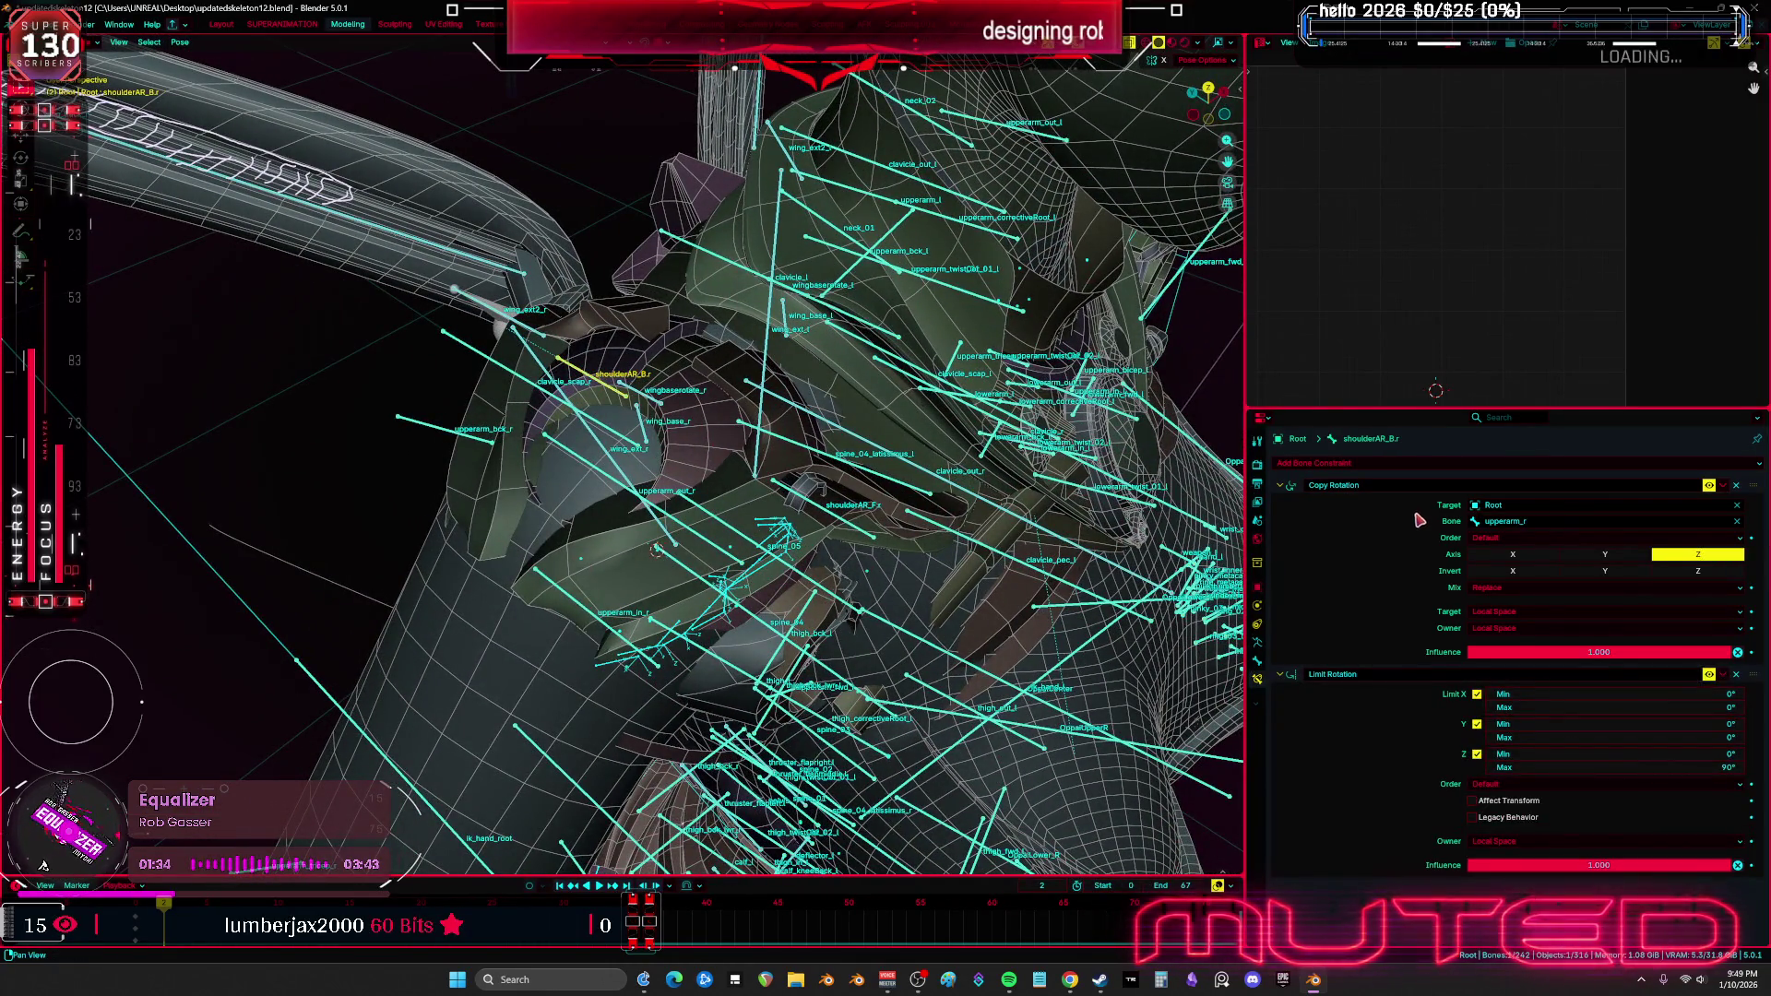
{"action": "left_click", "coordinate": [1474, 722]}
{"action": "middle_click_drag", "start_coordinate": [766, 503], "coordinate": [771, 496]}
{"action": "mouse_move", "coordinate": [1238, 586]}
{"action": "middle_mouse_down"}
{"action": "mouse_move", "coordinate": [808, 510]}
{"action": "mouse_move", "coordinate": [773, 463]}
{"action": "mouse_move", "coordinate": [800, 449]}
{"action": "middle_mouse_up"}
{"action": "mouse_move", "coordinate": [712, 477]}
{"action": "middle_mouse_down"}
{"action": "mouse_move", "coordinate": [653, 524]}
{"action": "mouse_move", "coordinate": [913, 526]}
{"action": "mouse_move", "coordinate": [618, 516]}
{"action": "middle_mouse_up"}
{"action": "left_click", "coordinate": [652, 524]}
Select all bones, apply Pose > Clear Transform > All, and scrub the timeline to frame 0
{"action": "key", "text": "a"}
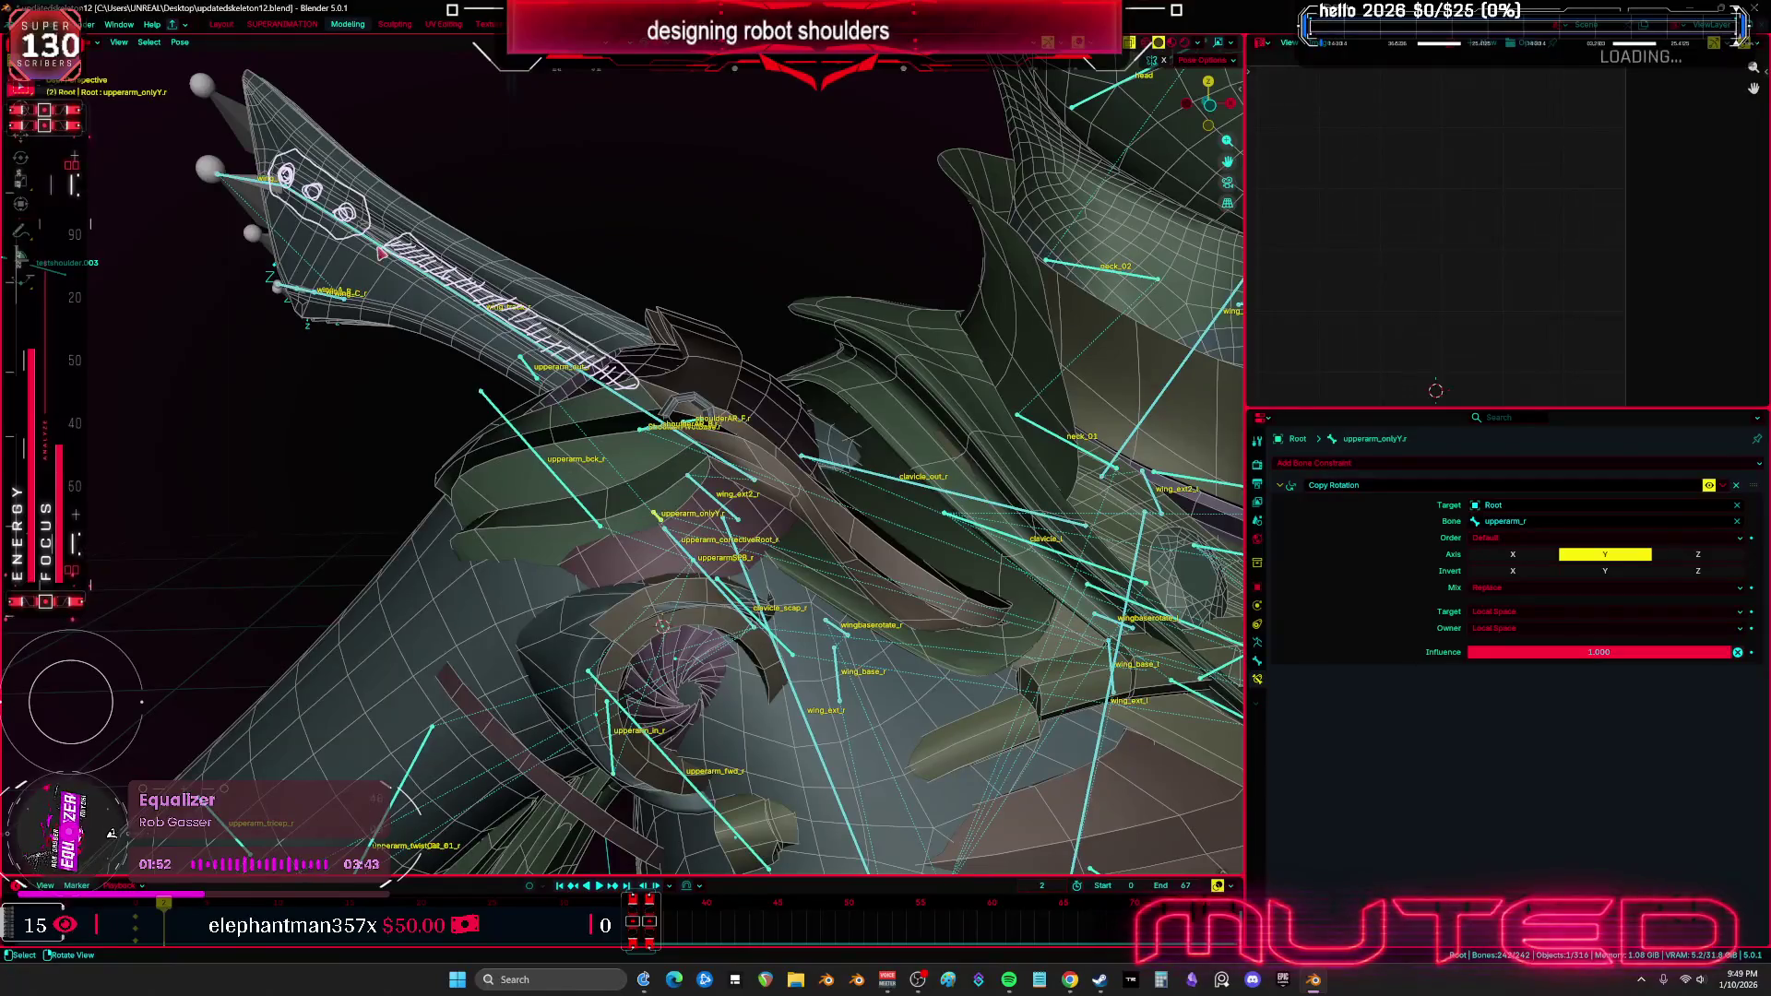
{"action": "left_click", "coordinate": [180, 41]}
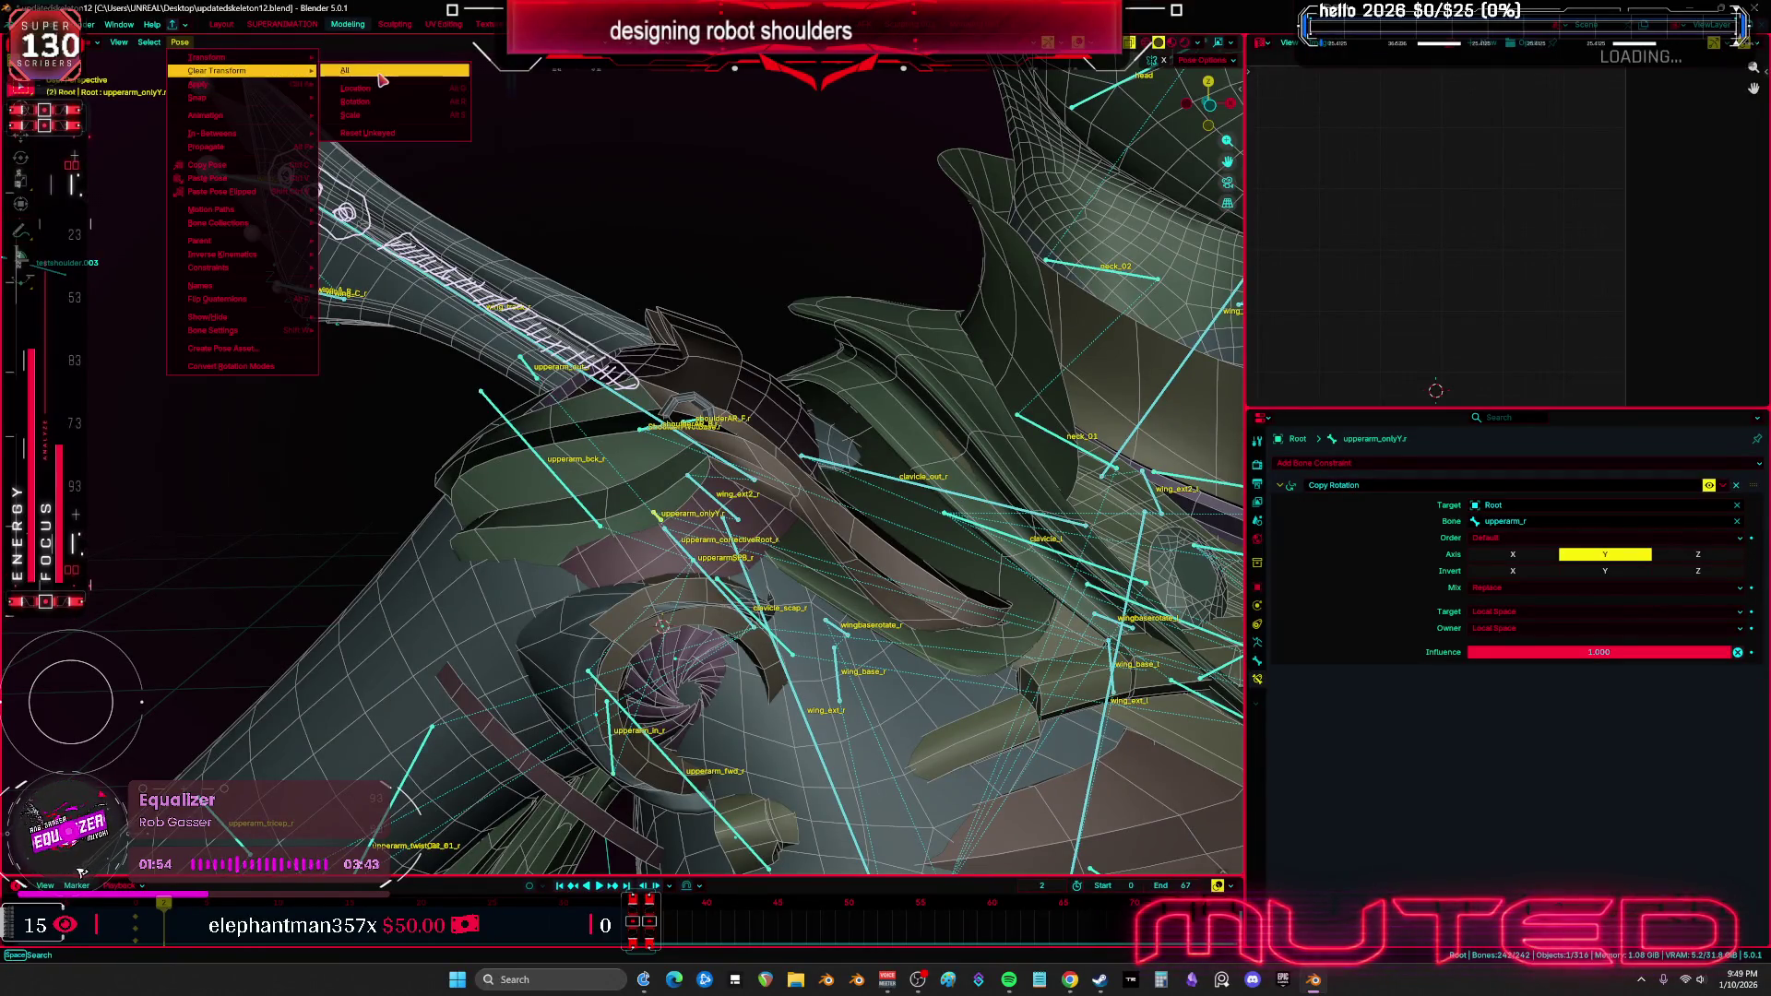
{"action": "left_click", "coordinate": [379, 74]}
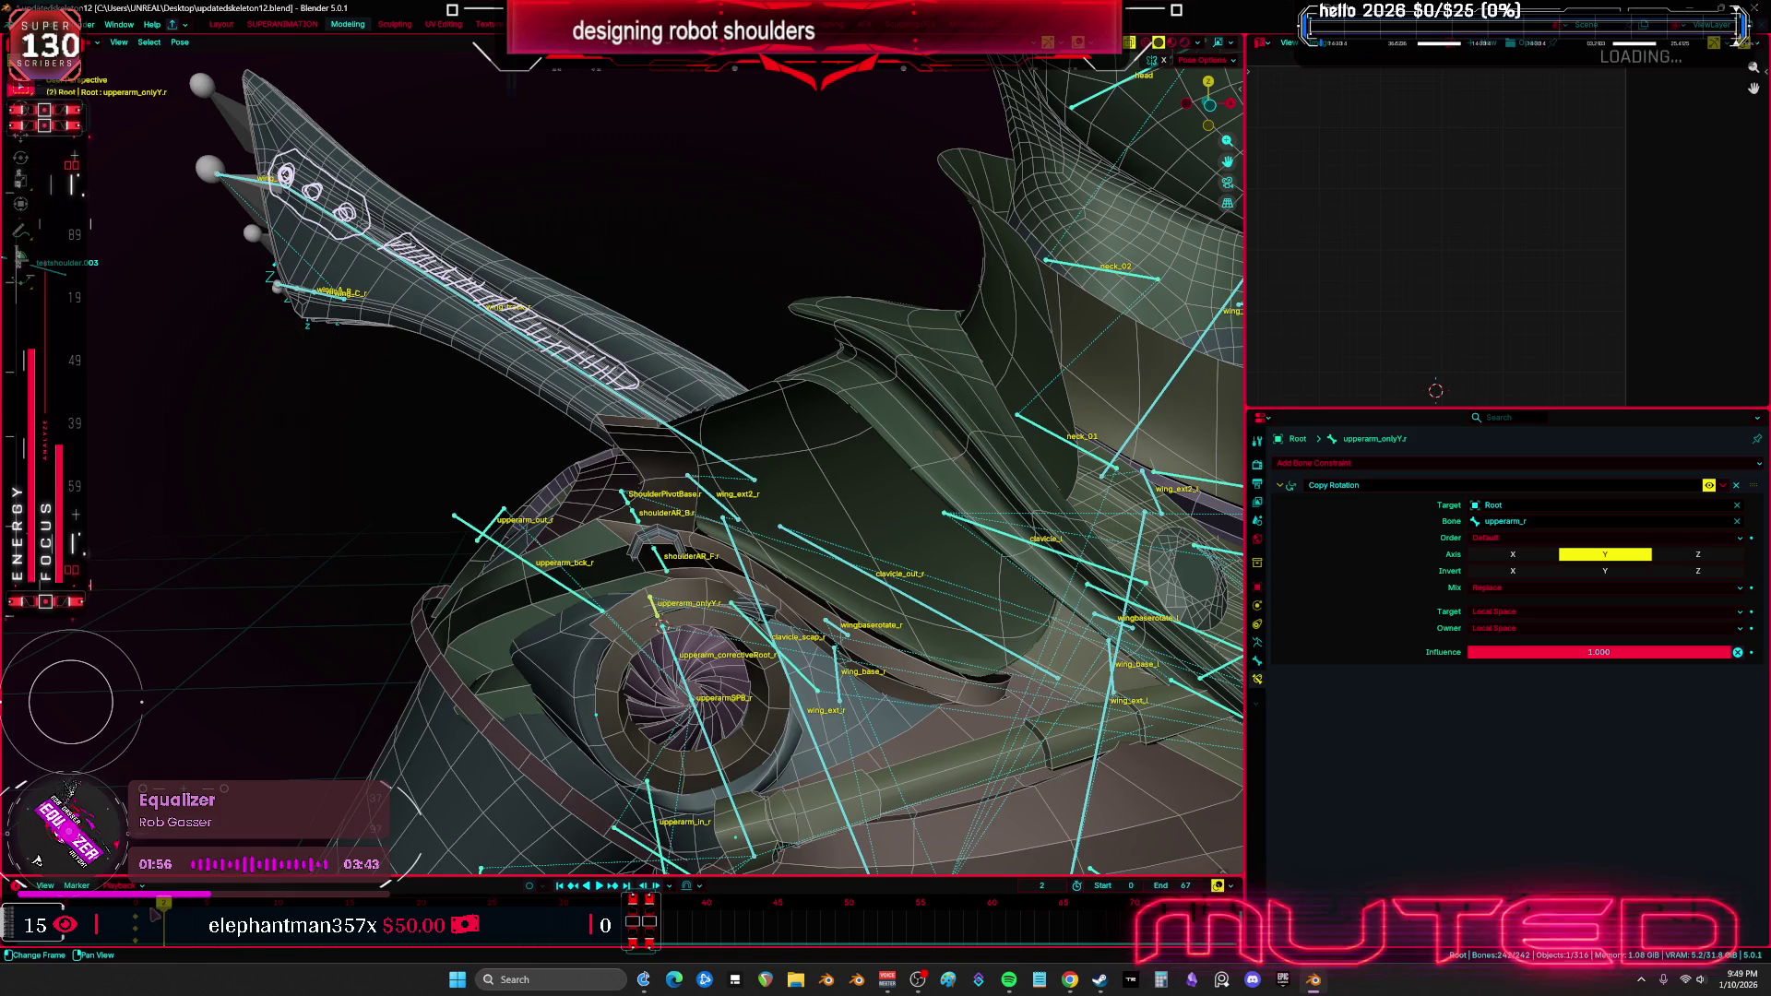
{"action": "left_click_drag", "start_coordinate": [164, 913], "coordinate": [136, 913]}
{"action": "mouse_move", "coordinate": [632, 432]}
{"action": "middle_mouse_down"}
{"action": "mouse_move", "coordinate": [939, 413]}
{"action": "mouse_move", "coordinate": [731, 457]}
{"action": "mouse_move", "coordinate": [644, 426]}
{"action": "middle_mouse_up"}
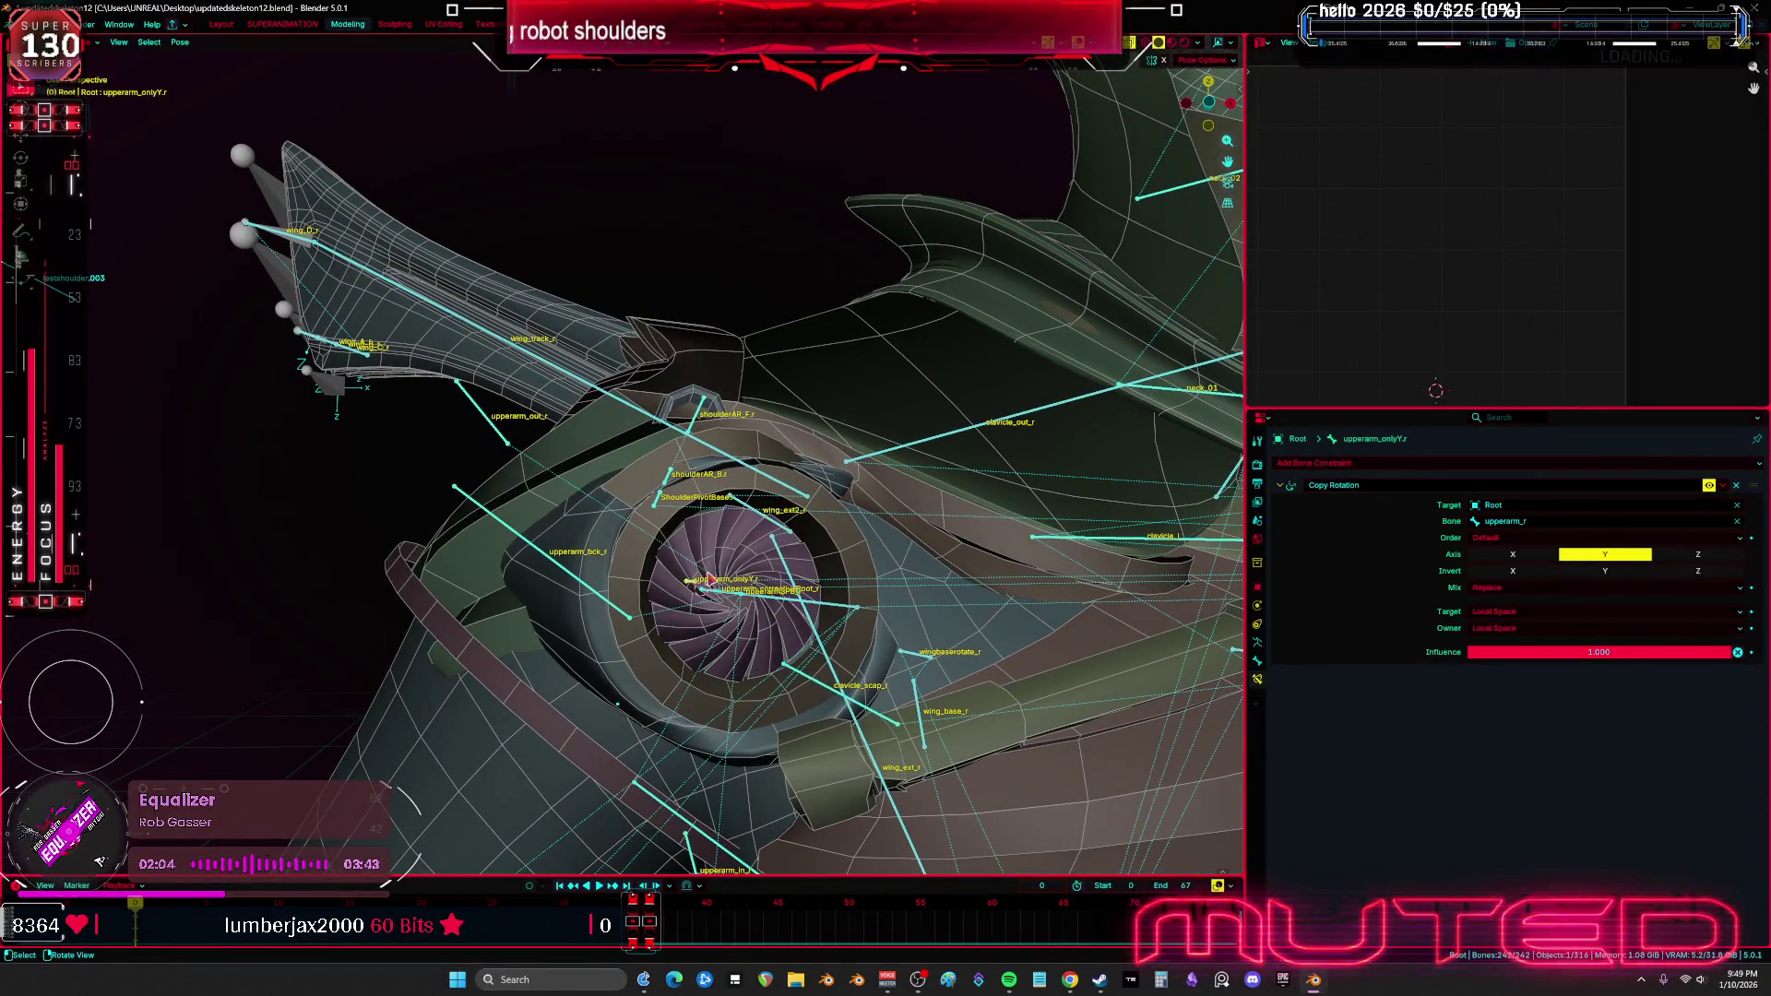
{"action": "left_click", "coordinate": [690, 584]}
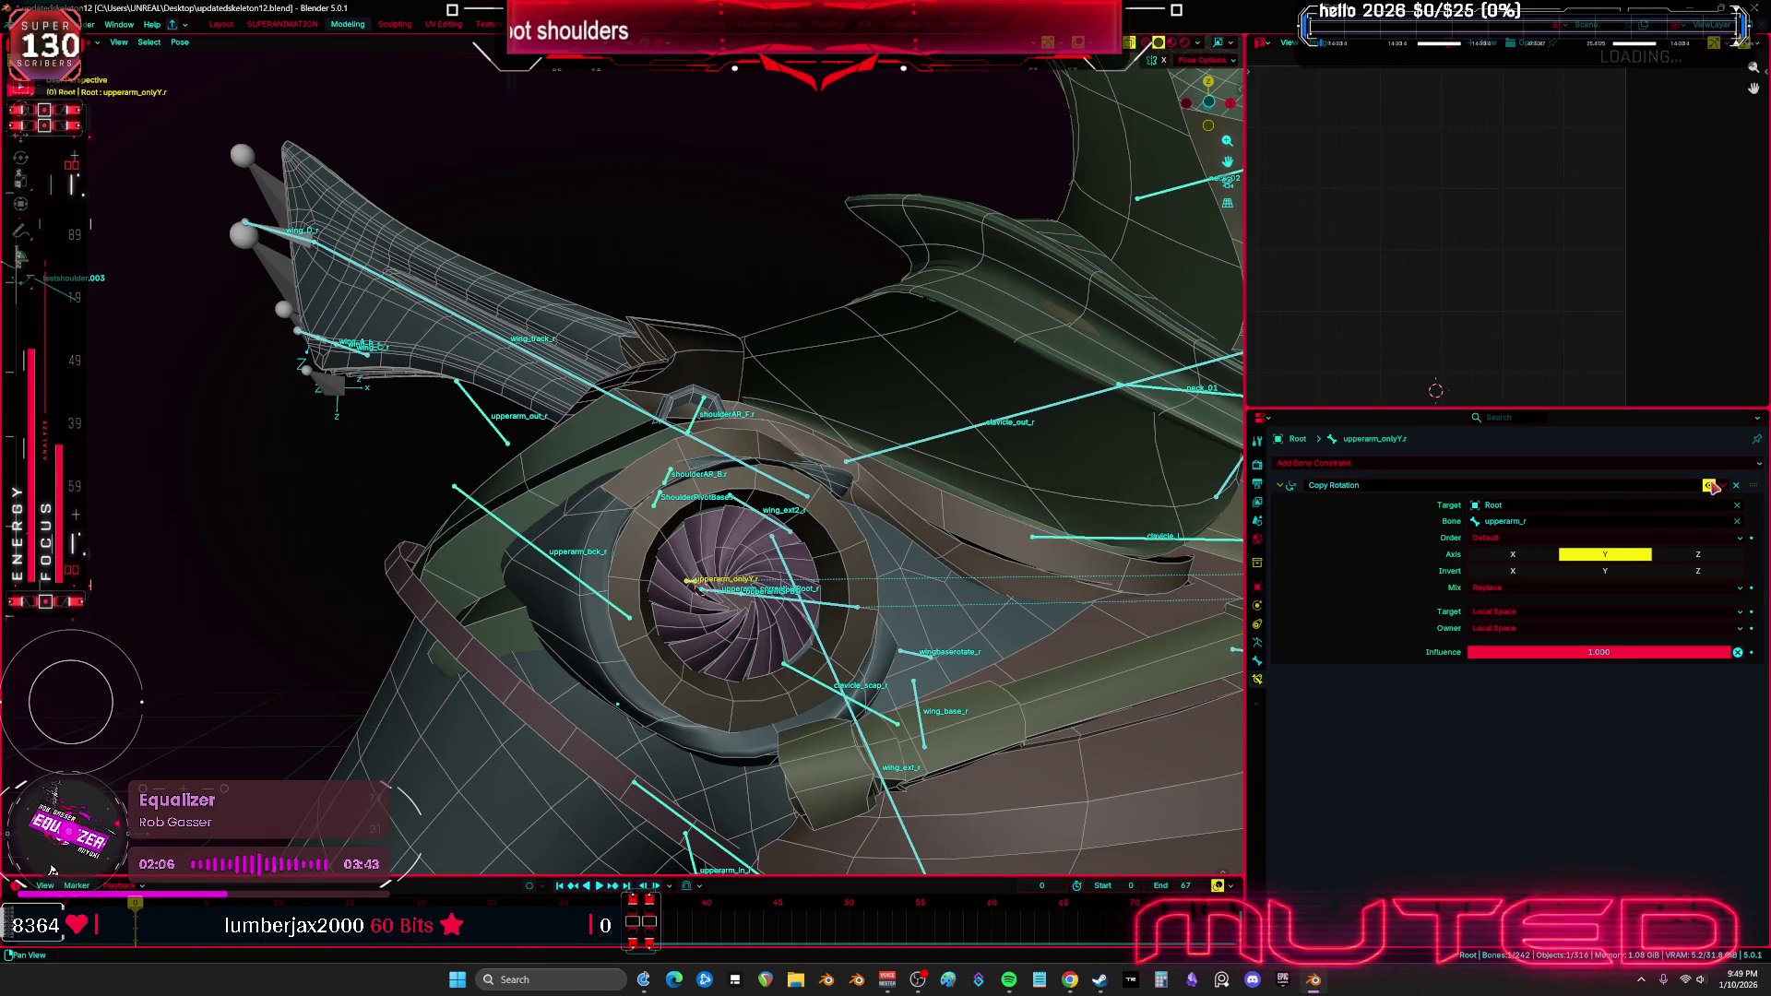
{"action": "key", "text": "a"}
{"action": "left_click", "coordinate": [181, 46]}
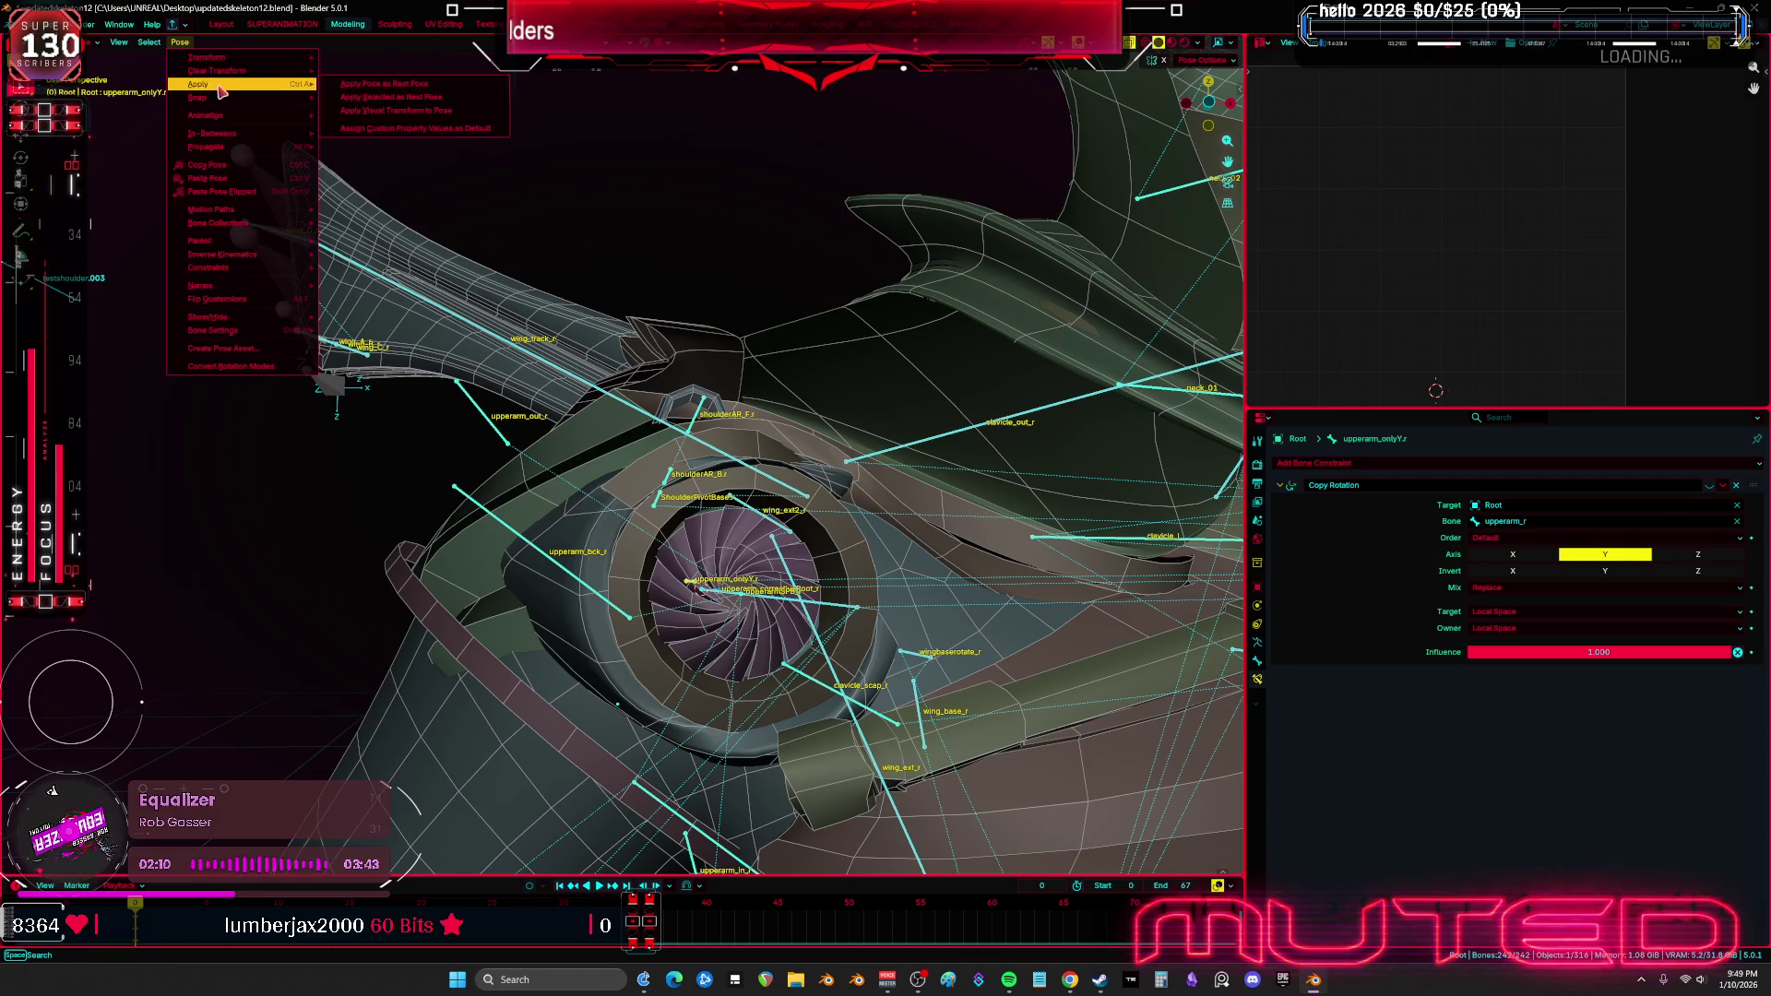
{"action": "mouse_move", "coordinate": [231, 65]}
{"action": "left_click", "coordinate": [180, 42]}
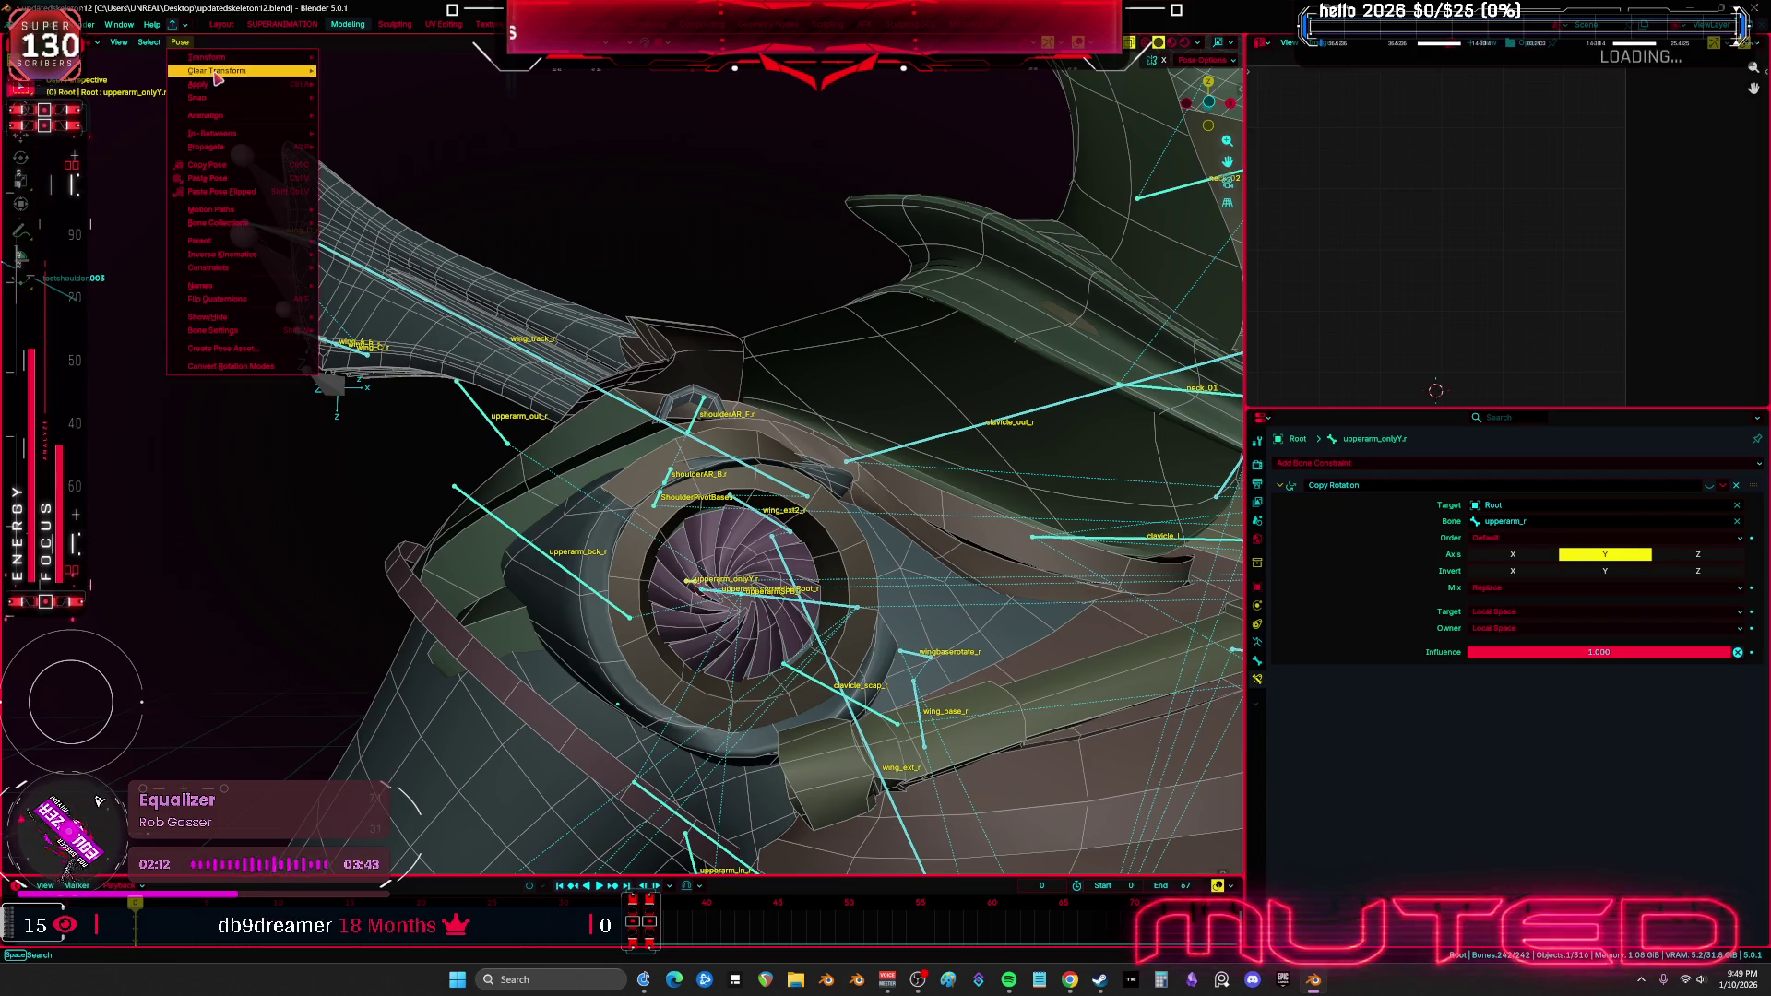
{"action": "left_click", "coordinate": [346, 72]}
{"action": "mouse_move", "coordinate": [645, 442]}
{"action": "middle_mouse_down"}
{"action": "mouse_move", "coordinate": [913, 424]}
{"action": "mouse_move", "coordinate": [894, 411]}
{"action": "mouse_move", "coordinate": [630, 465]}
{"action": "middle_mouse_up"}
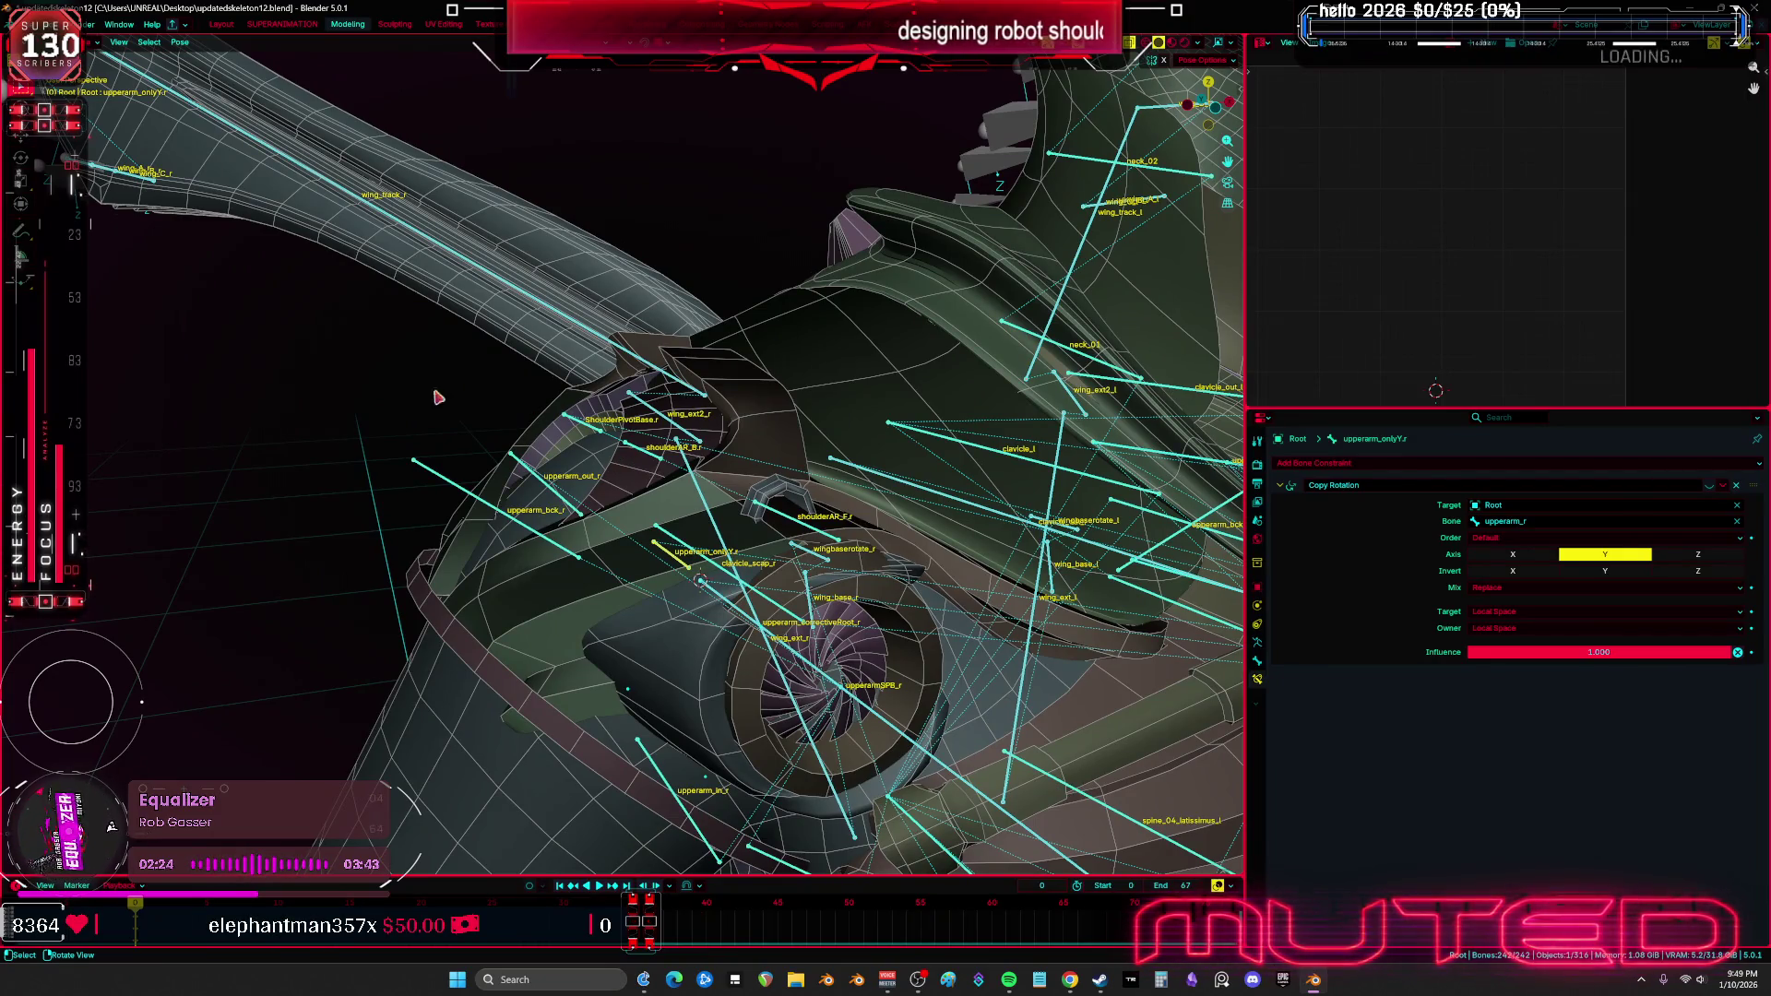
Test-move upperarm_correctiveRoot_r along Y, then select upperarm_onlyY.r and enter Edit Mode
{"action": "middle_click_drag", "start_coordinate": [779, 570], "coordinate": [764, 554]}
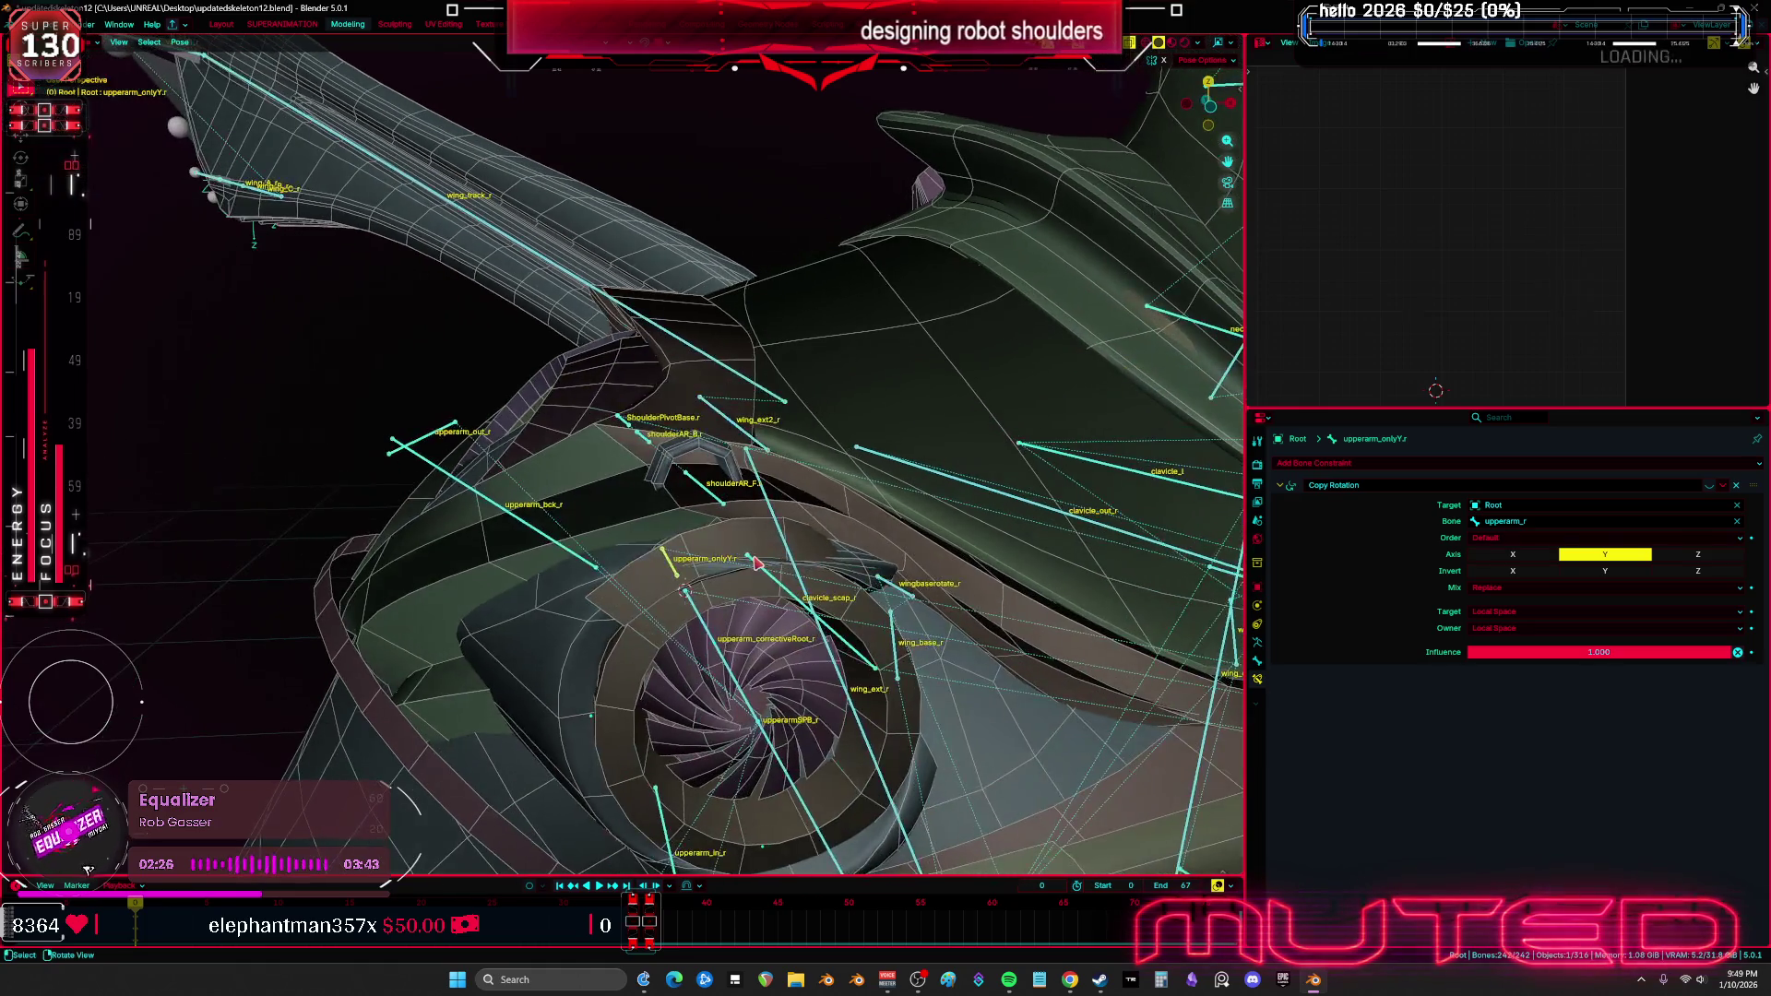
{"action": "key", "text": "F2"}
{"action": "key", "text": "Return"}
{"action": "mouse_move", "coordinate": [813, 478]}
{"action": "middle_mouse_down"}
{"action": "mouse_move", "coordinate": [718, 634]}
{"action": "mouse_move", "coordinate": [743, 625]}
{"action": "middle_mouse_up"}
{"action": "left_click", "coordinate": [718, 634]}
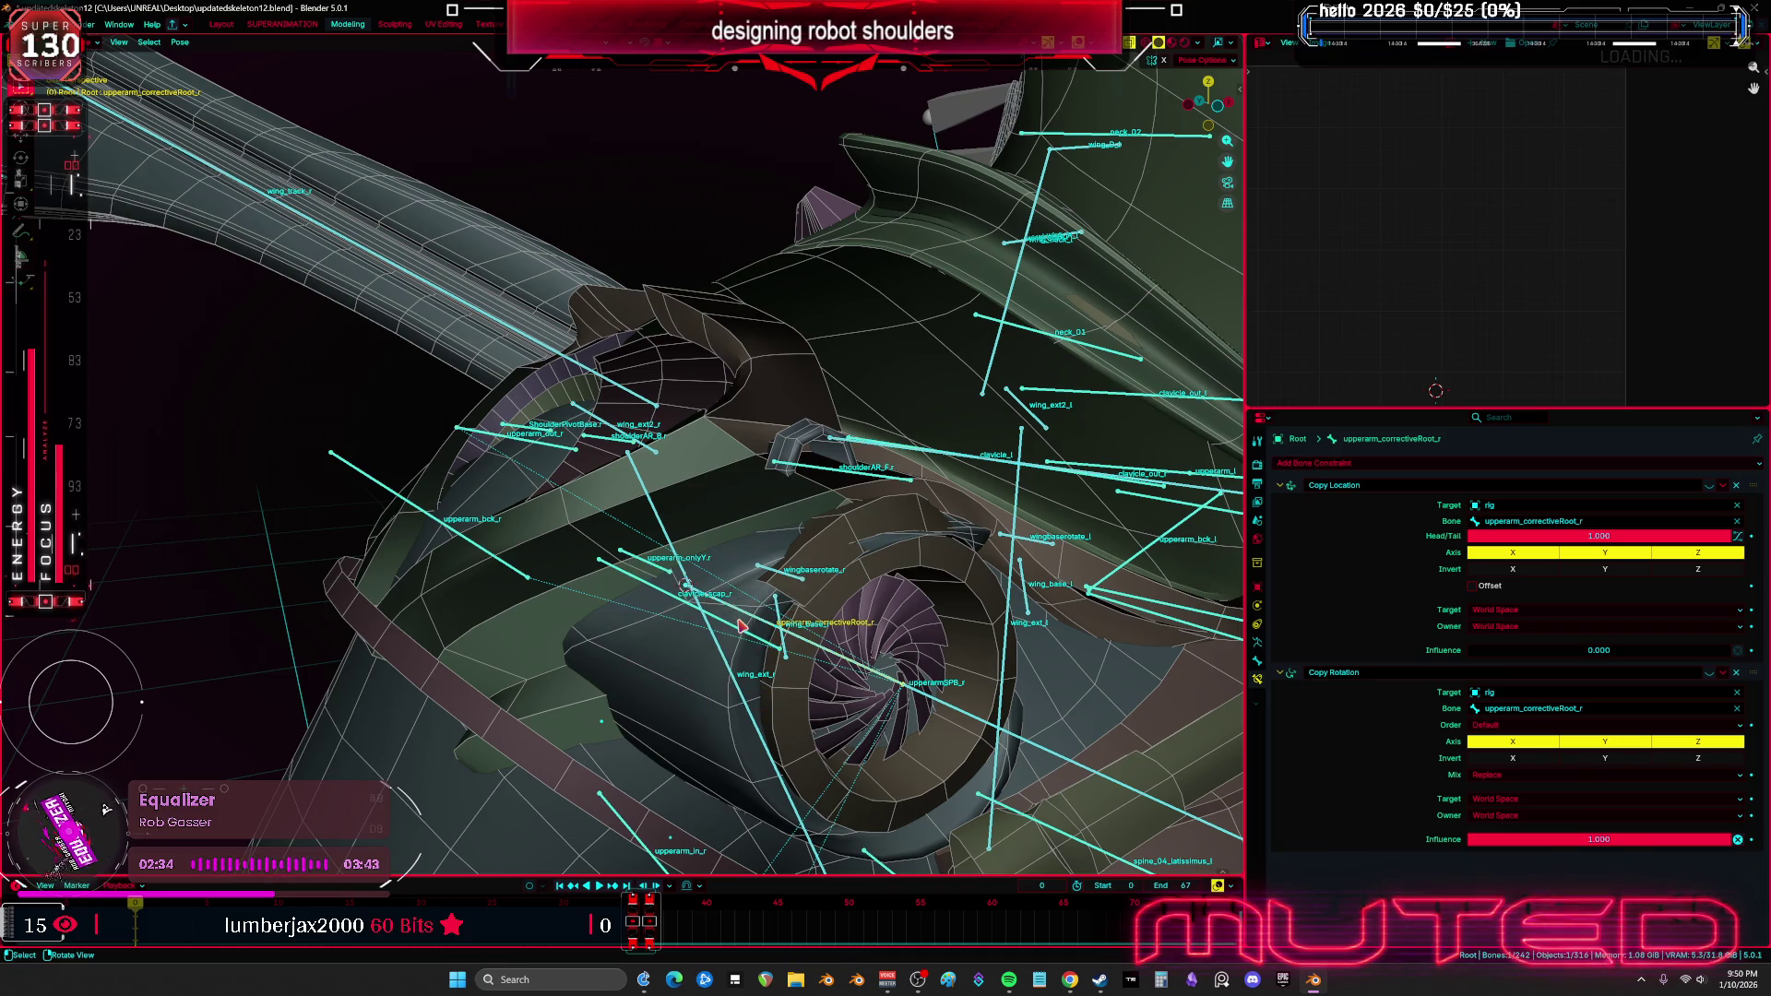
{"action": "key", "text": "g"}
{"action": "key", "text": "y"}
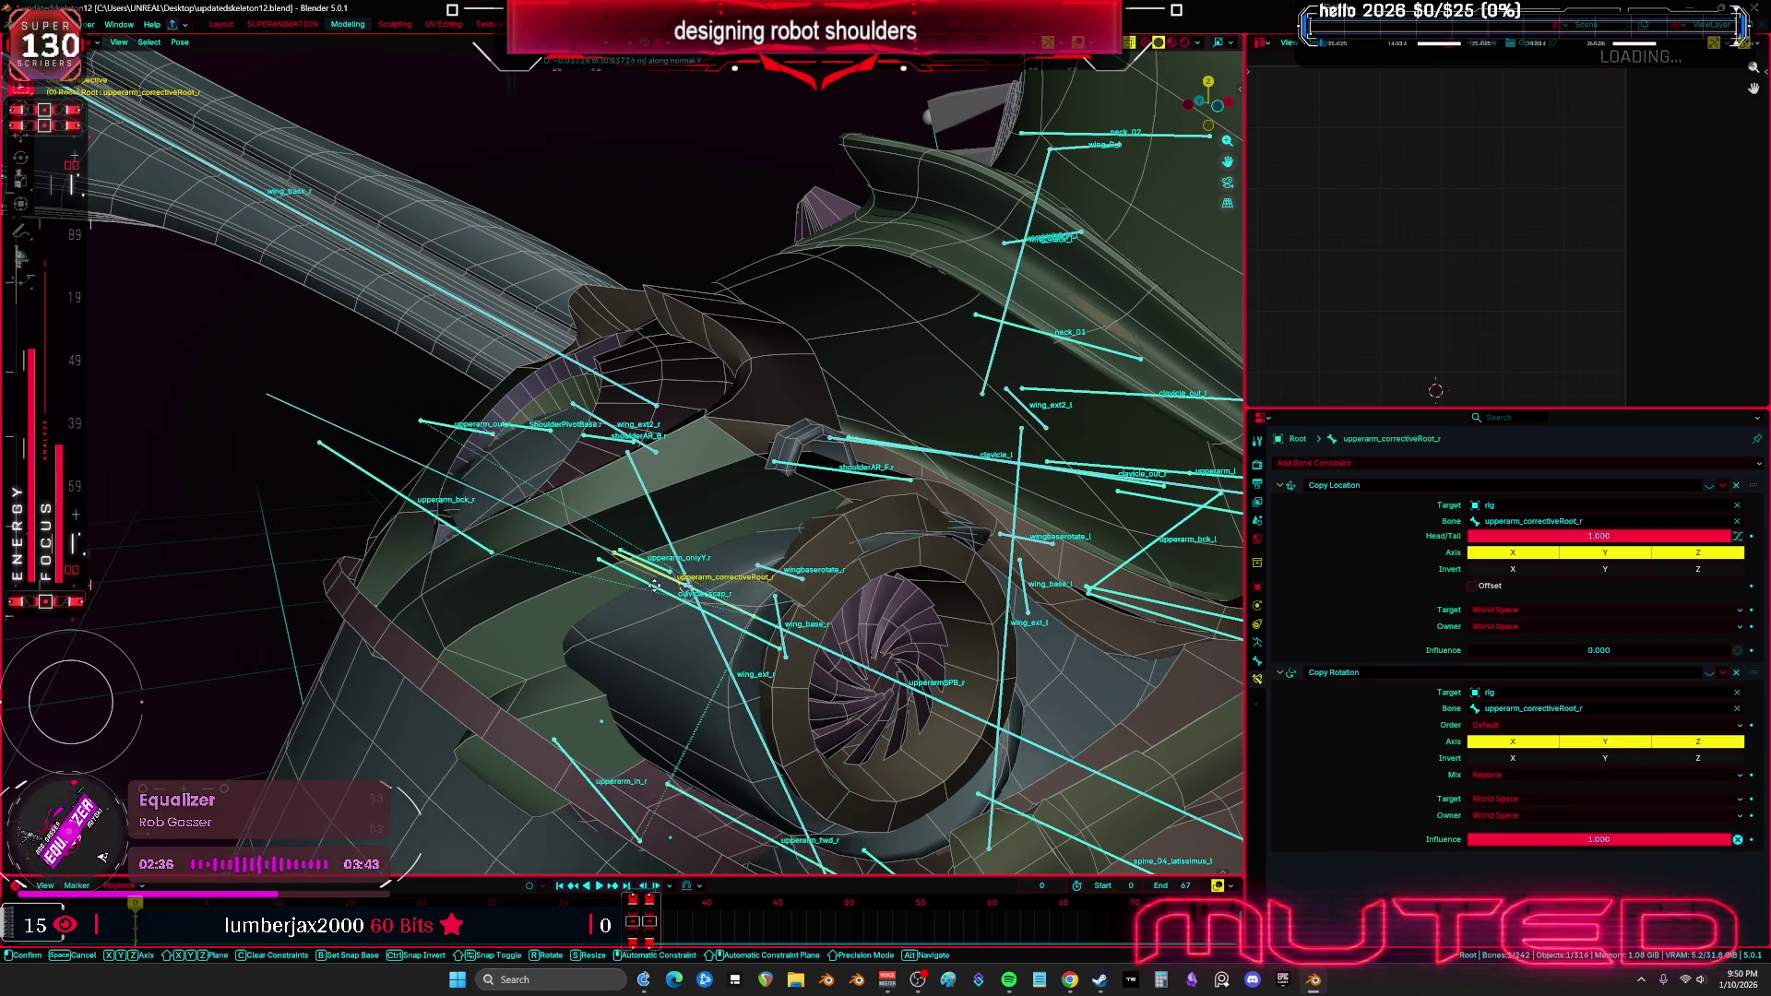
{"action": "right_click", "coordinate": [627, 585]}
{"action": "left_click", "coordinate": [632, 583]}
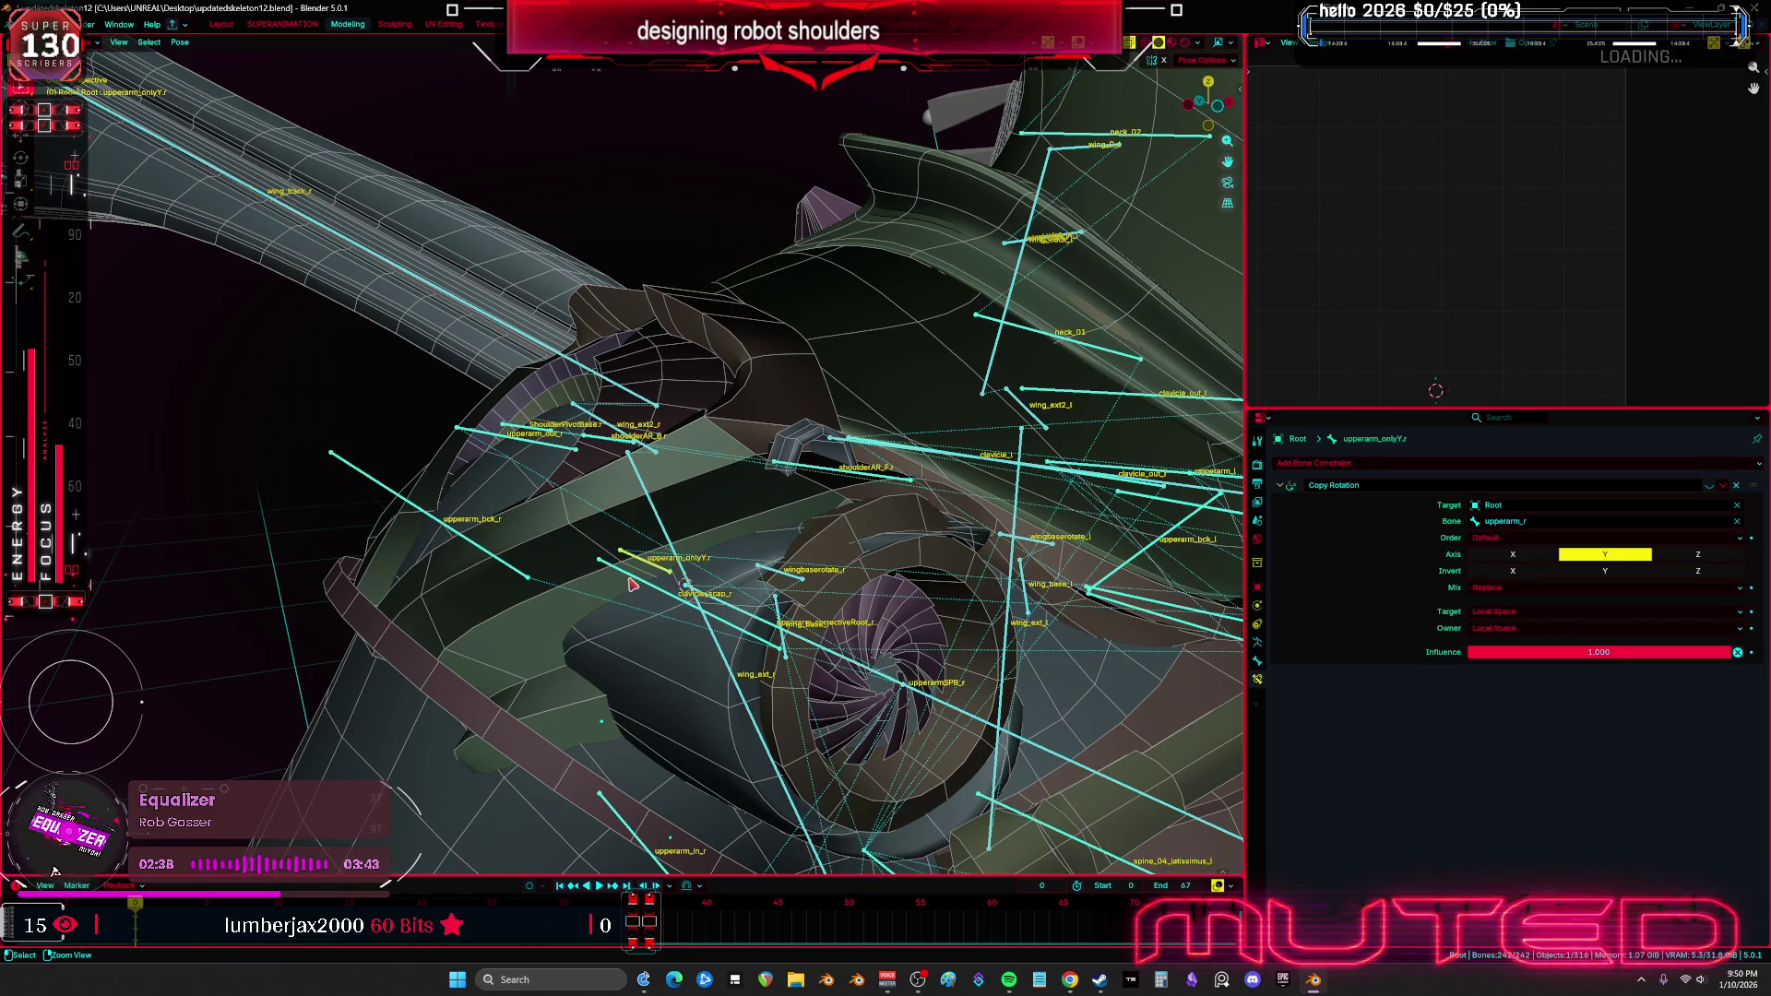
{"action": "key", "text": "Tab"}
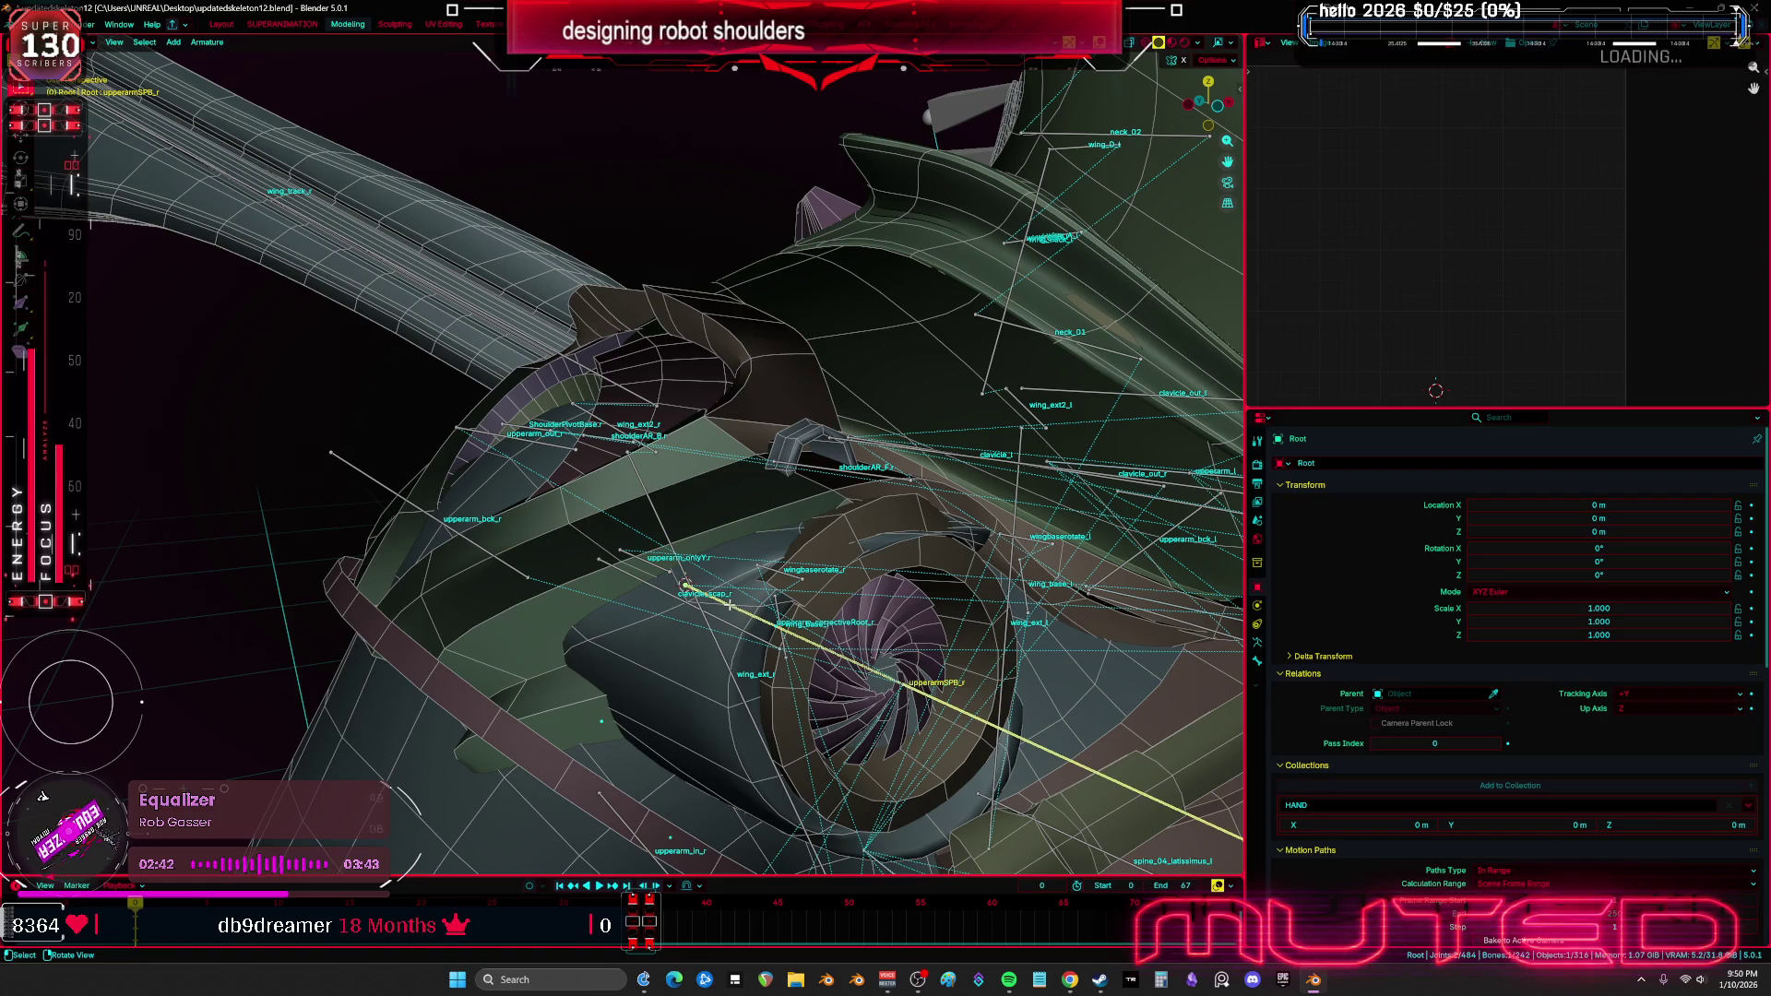
Duplicate the upperarm_onlyY.r bone, then reposition and shrink the copy
{"action": "key", "text": "shift+d"}
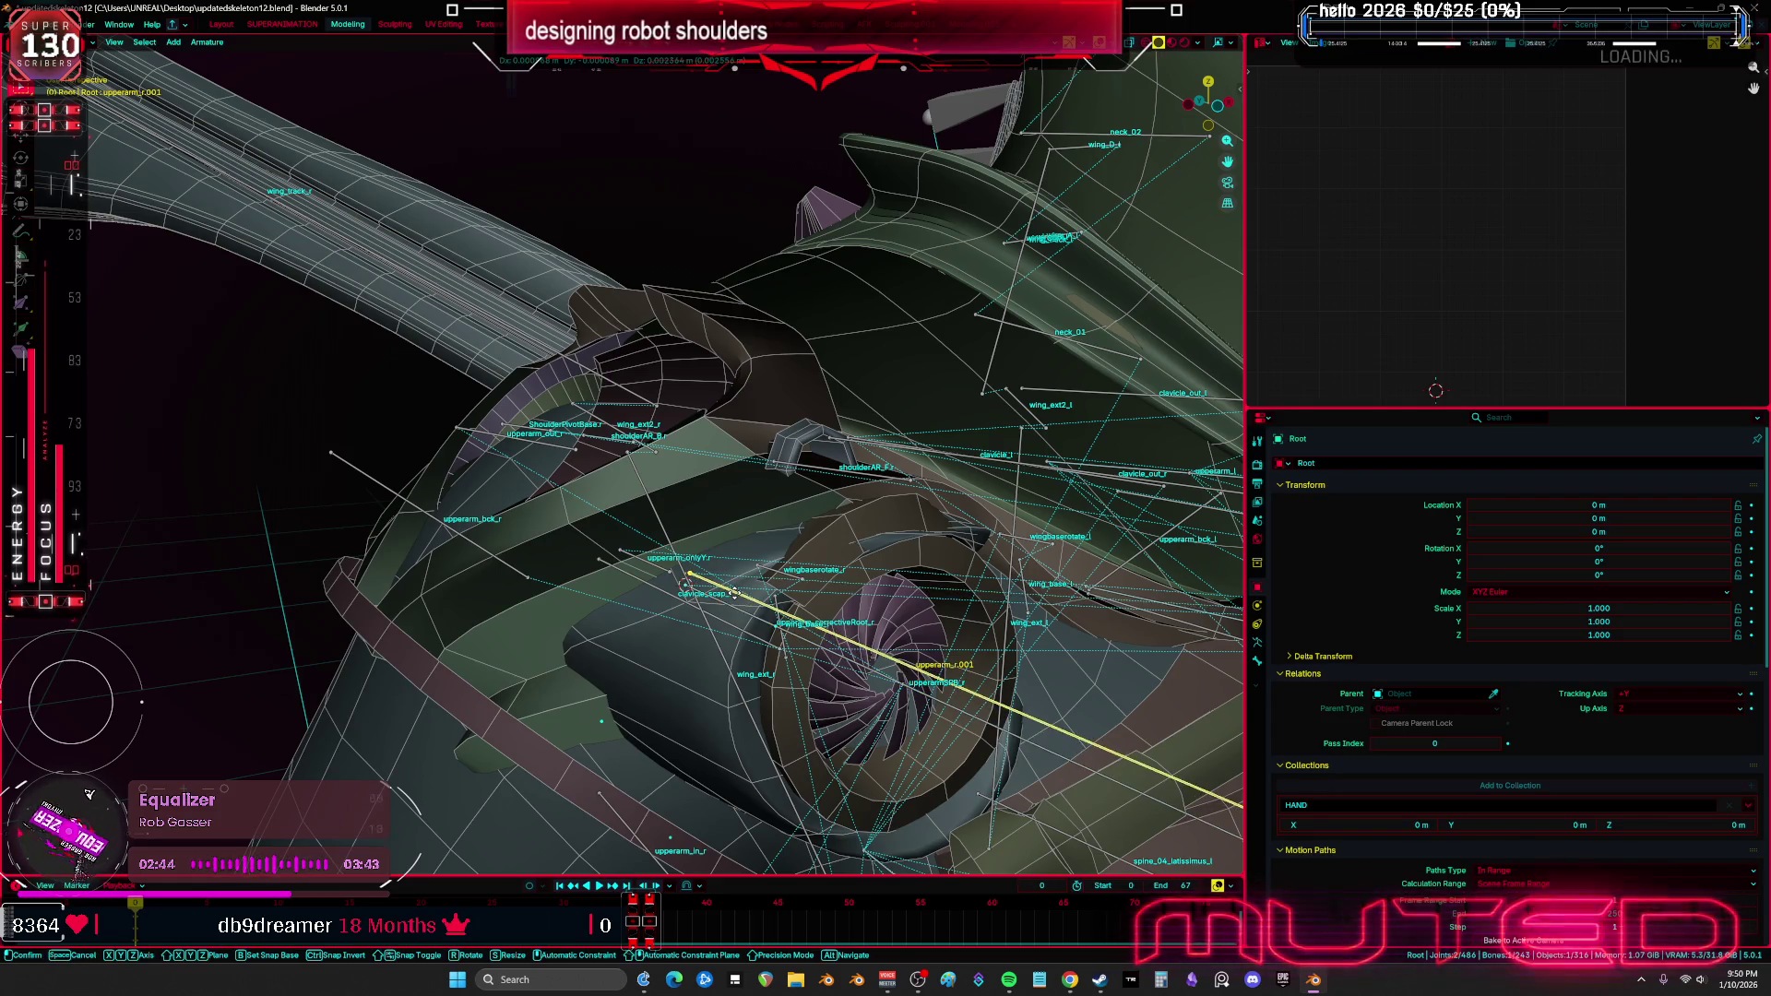
{"action": "right_click", "coordinate": [734, 593]}
{"action": "key", "text": "g"}
{"action": "left_click", "coordinate": [767, 627]}
{"action": "key", "text": "s"}
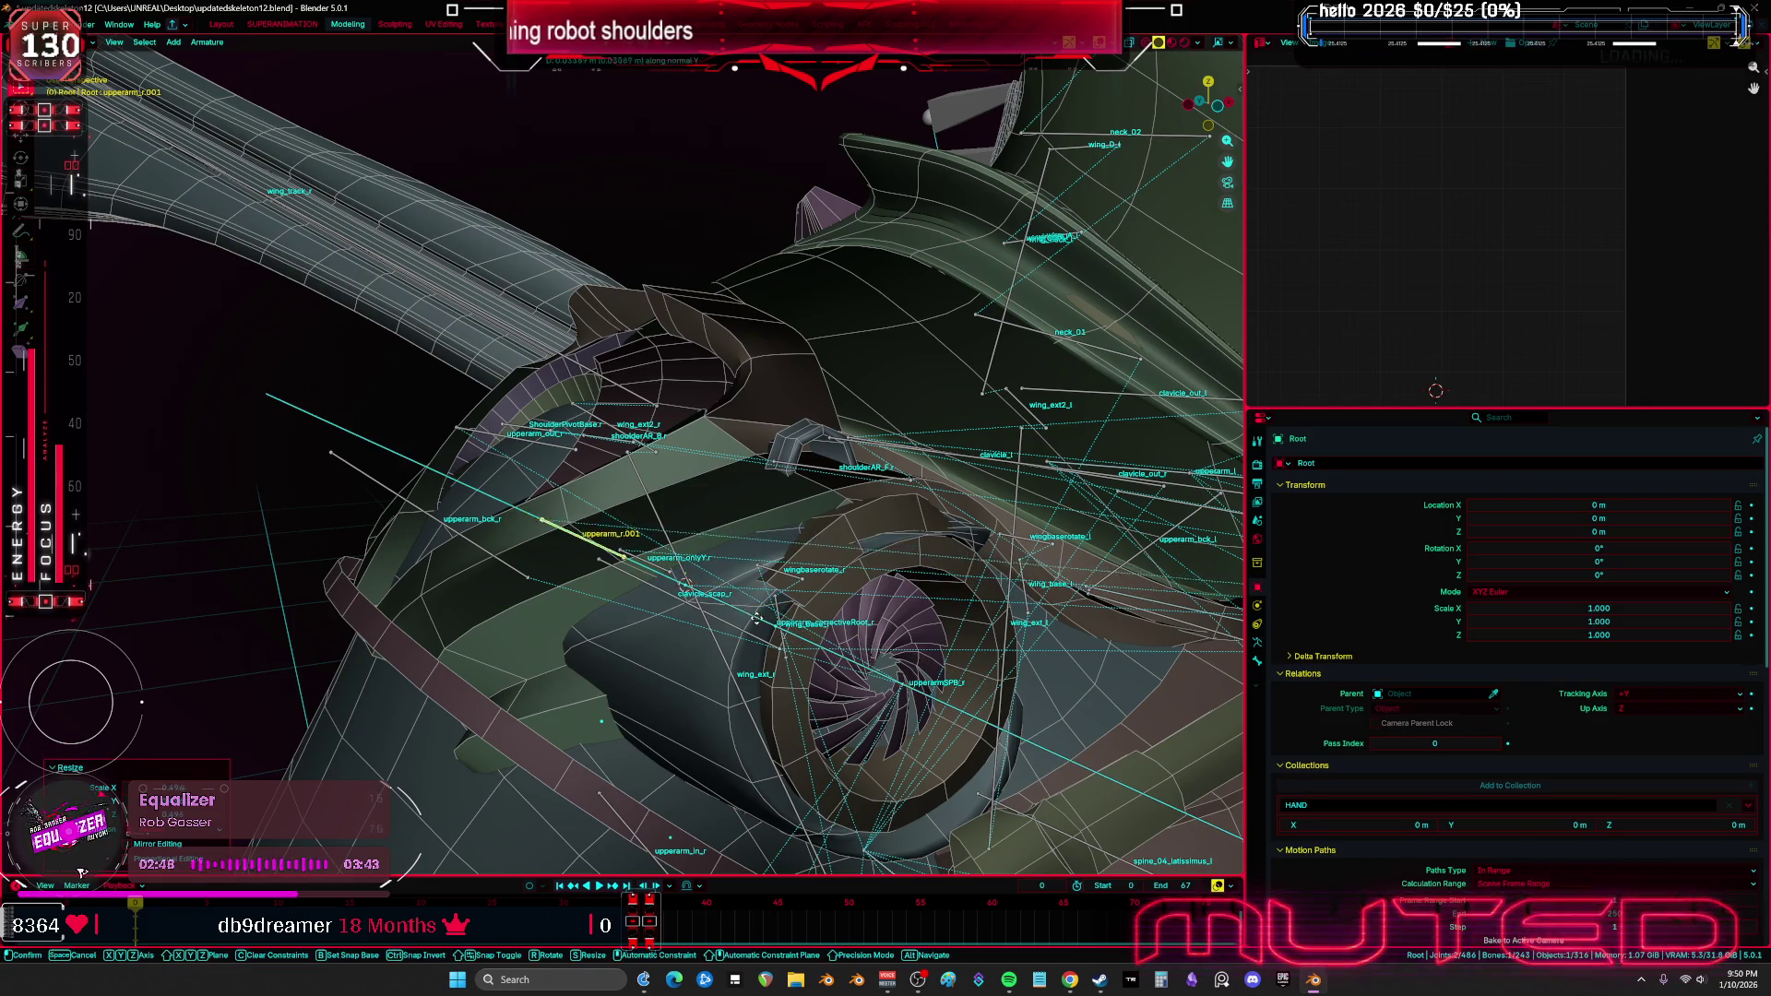
{"action": "left_click", "coordinate": [758, 619]}
Rename the original bone upperarm_onlyYold and the duplicate upperarm_onlyY.r
{"action": "key", "text": "F2"}
{"action": "key", "text": "Return"}
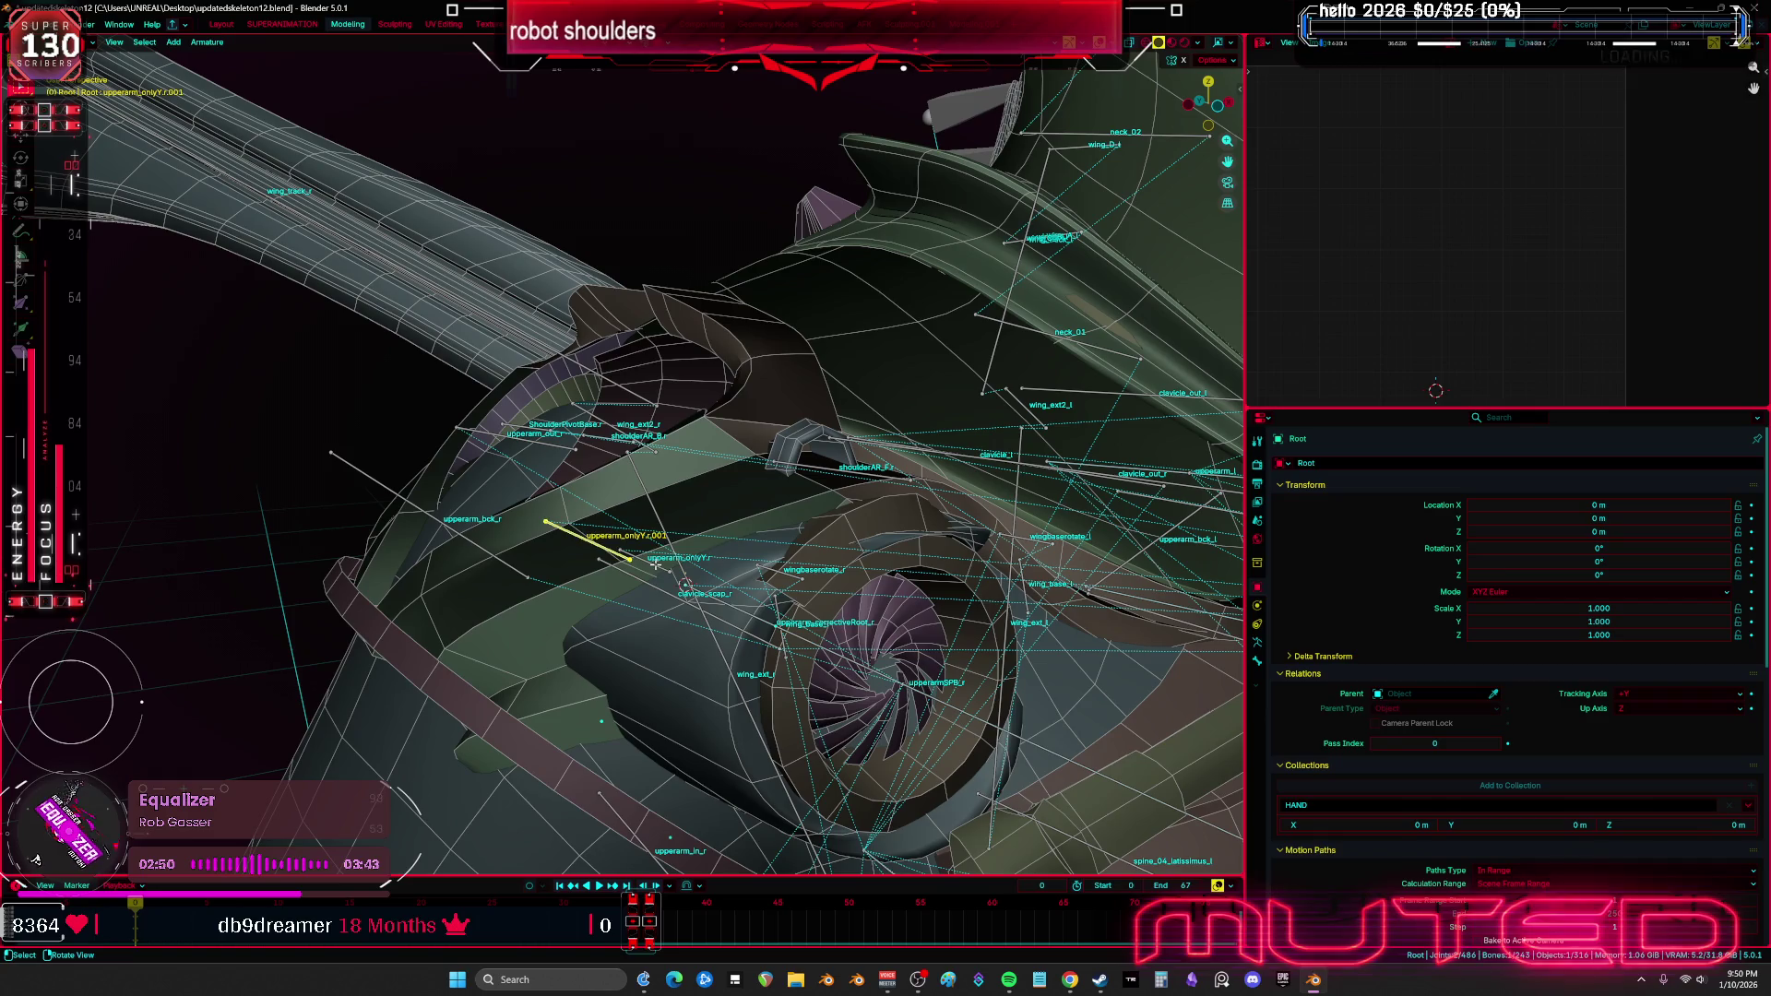
{"action": "key", "text": "F2"}
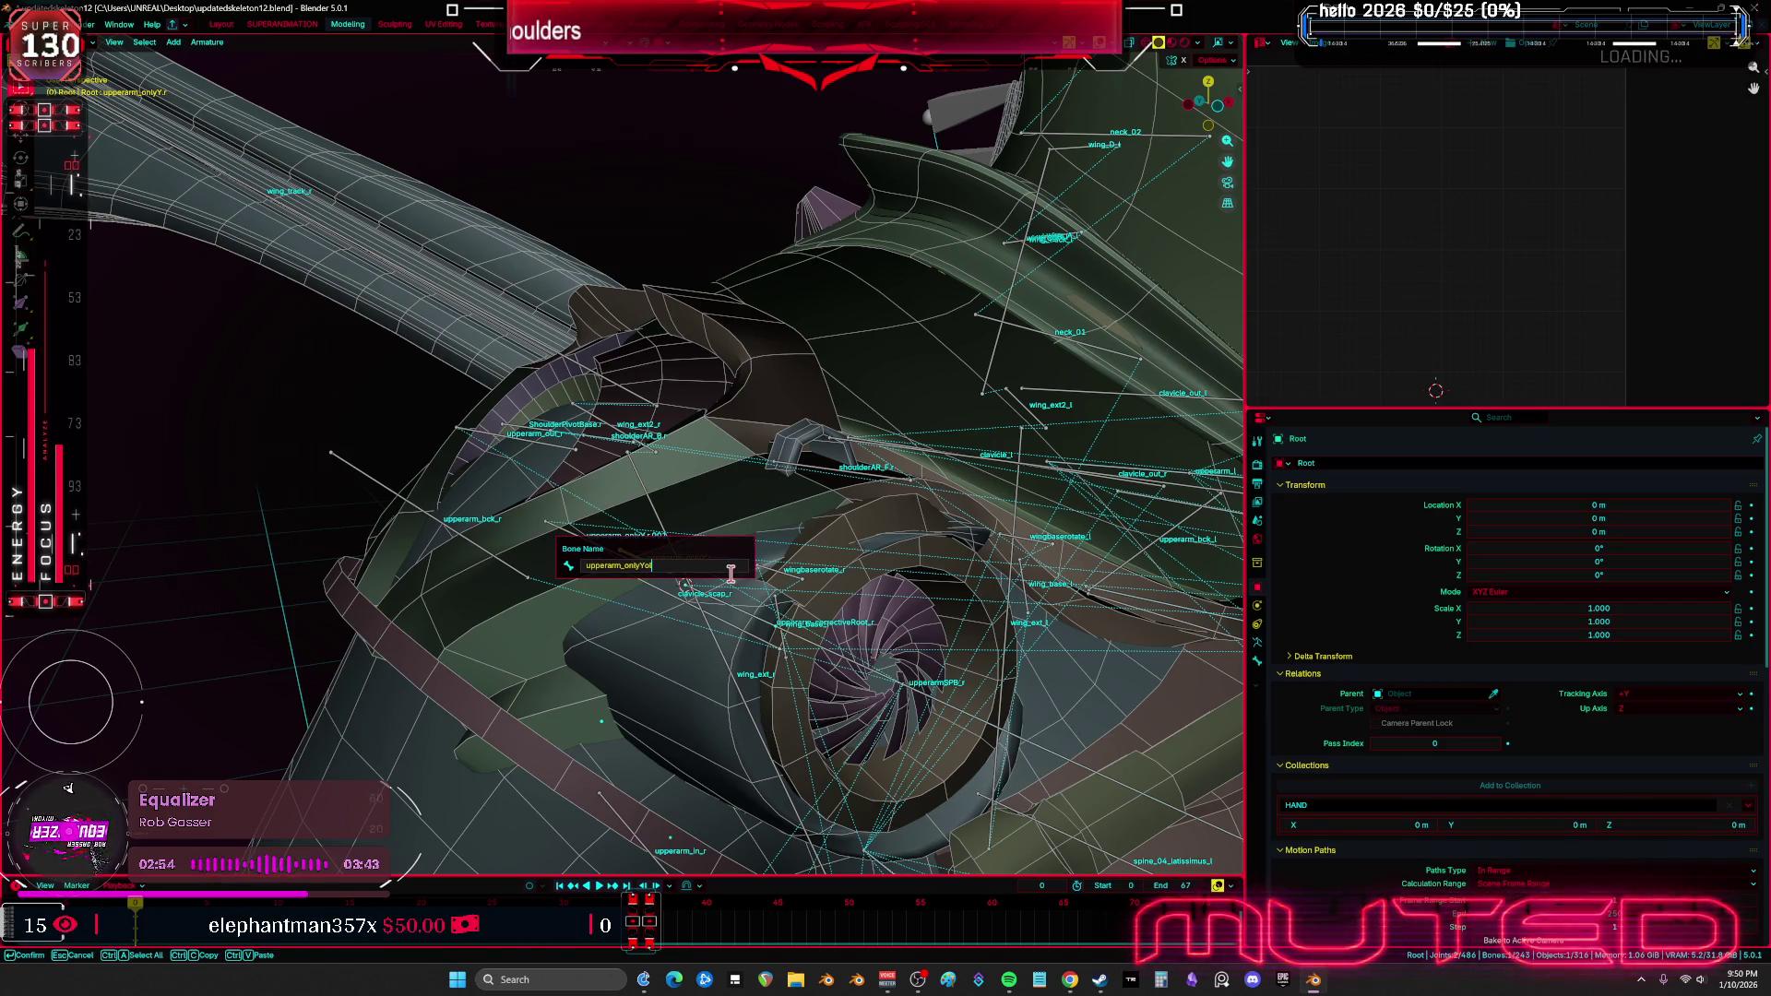
{"action": "type", "text": "d"}
{"action": "key", "text": "Return"}
{"action": "key", "text": "F2"}
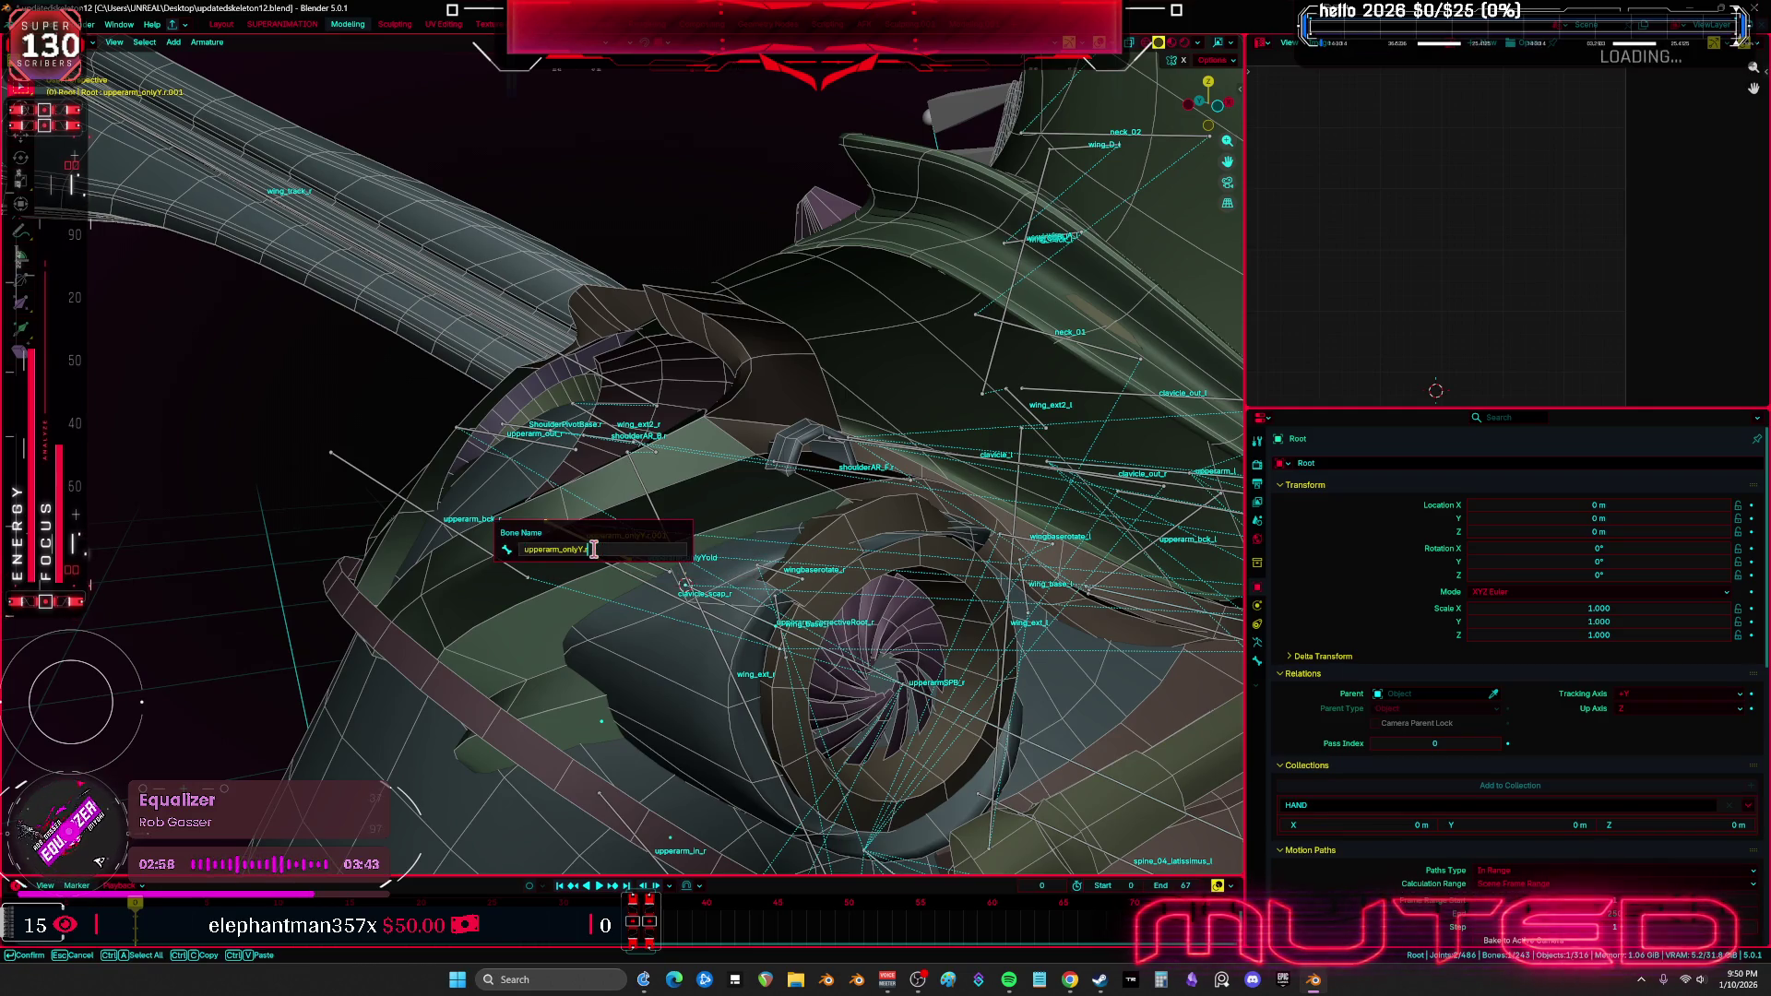
{"action": "key", "text": "Return"}
Return to Pose Mode and select ShoulderPivotBase.r to view its Copy Rotation constraint
{"action": "mouse_move", "coordinate": [594, 549]}
{"action": "middle_mouse_down"}
{"action": "mouse_move", "coordinate": [612, 578]}
{"action": "mouse_move", "coordinate": [669, 485]}
{"action": "mouse_move", "coordinate": [766, 575]}
{"action": "middle_mouse_up"}
{"action": "key", "text": "ctrl+Tab"}
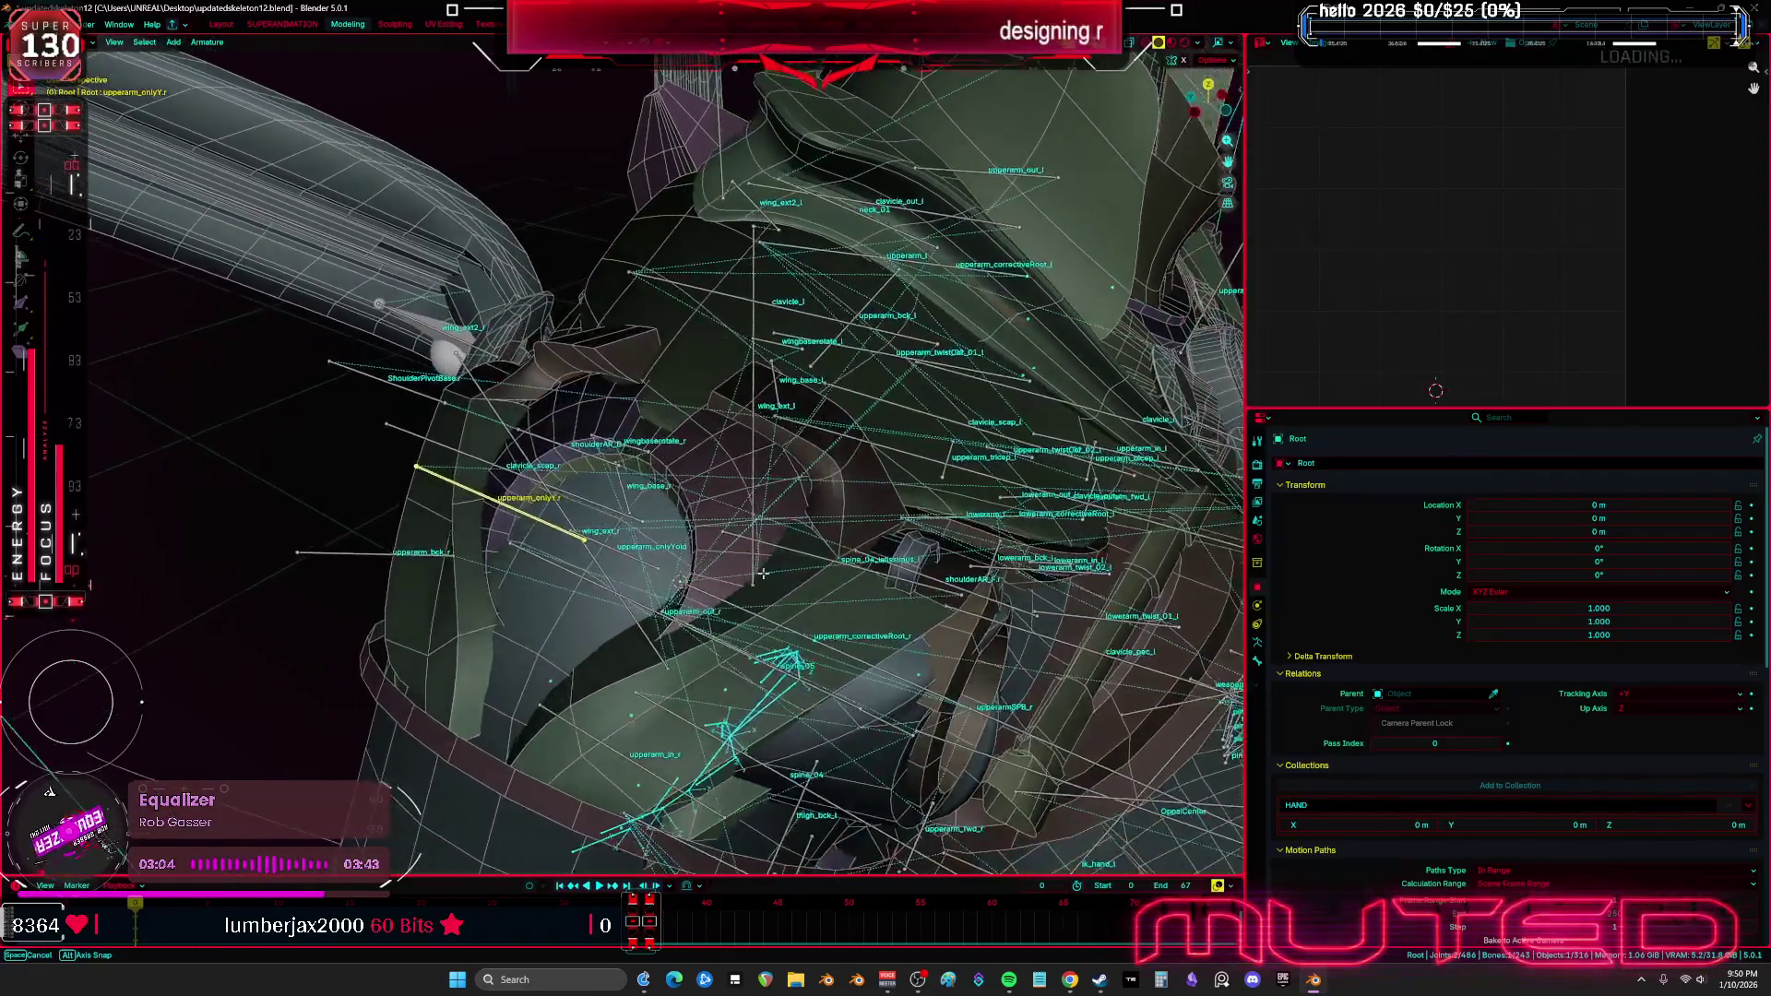
{"action": "key", "text": "ctrl+Tab"}
{"action": "left_click", "coordinate": [470, 413]}
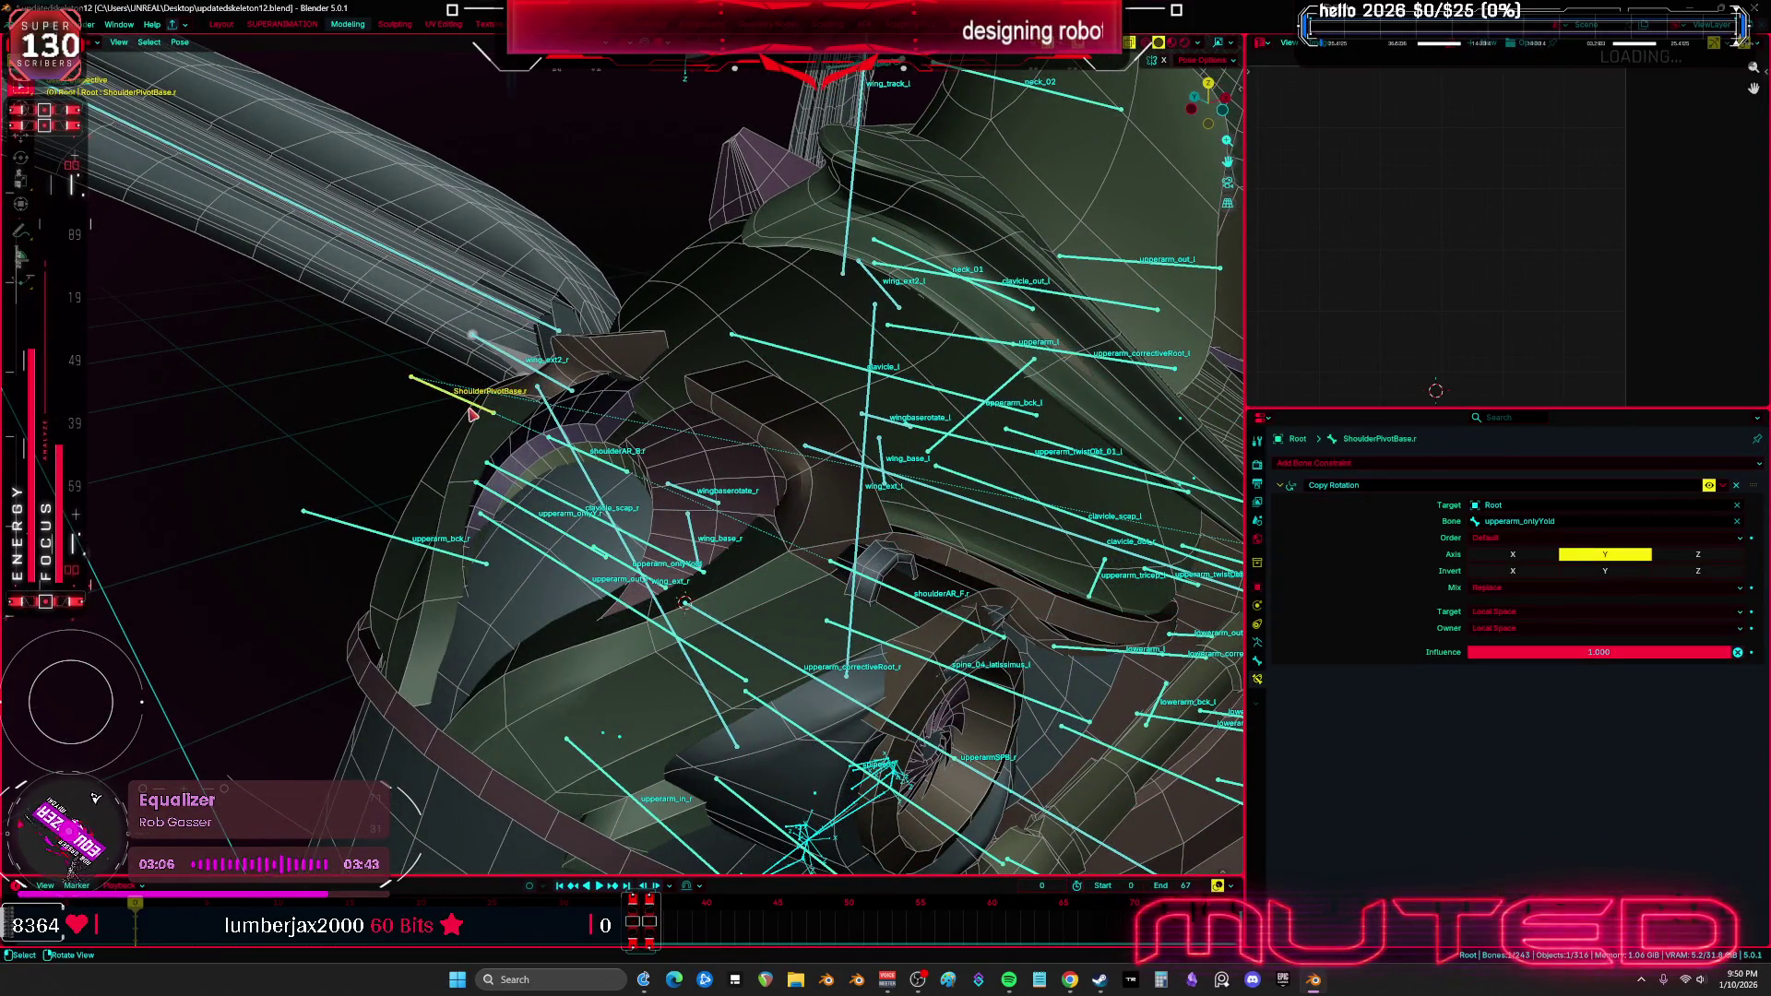
Set ShoulderPivotBase.r's Copy Rotation target bone to upperarm_onlyY.r
{"action": "left_click", "coordinate": [1575, 522]}
{"action": "type", "text": "upperarm_onlyY.r"}
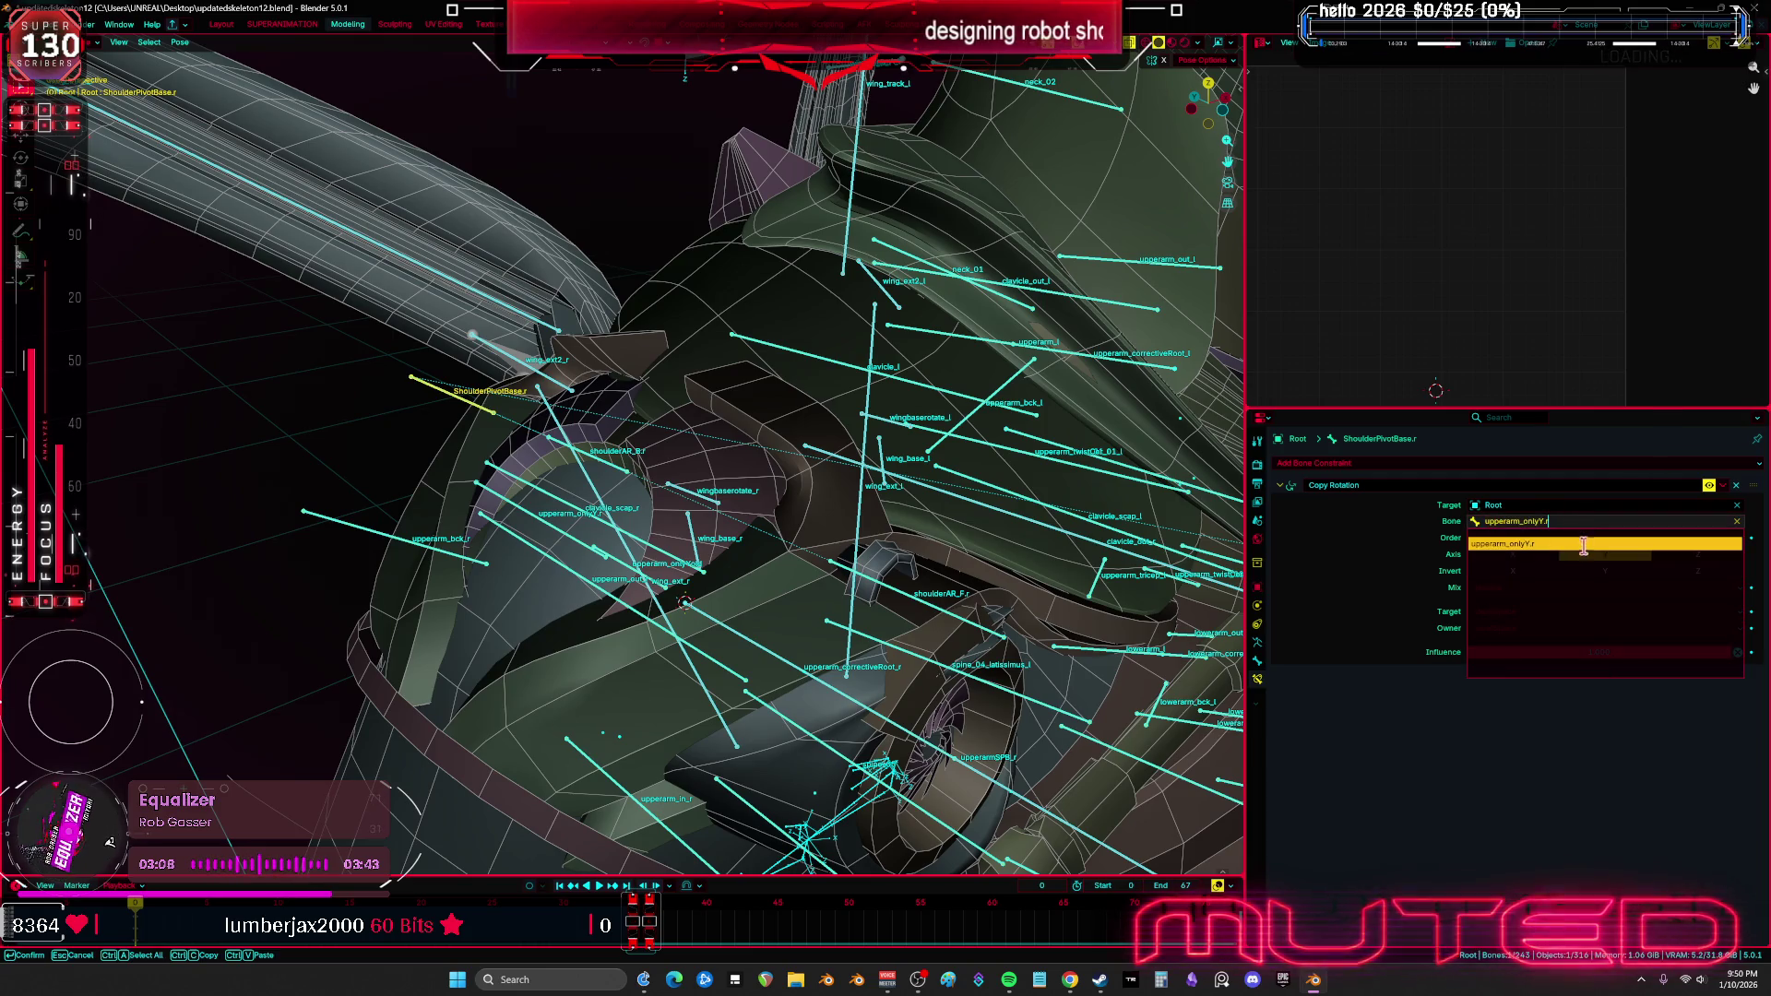
{"action": "left_click", "coordinate": [1583, 545]}
Delete the upperarm_onlyYold bone in Edit Mode, return to Object Mode, and save the file
{"action": "key", "text": "Tab"}
{"action": "left_click", "coordinate": [595, 541]}
{"action": "key", "text": "Delete"}
{"action": "mouse_move", "coordinate": [594, 542]}
{"action": "middle_mouse_down"}
{"action": "mouse_move", "coordinate": [922, 590]}
{"action": "mouse_move", "coordinate": [567, 558]}
{"action": "middle_mouse_up"}
{"action": "key", "text": "ctrl+z"}
{"action": "key", "text": "g"}
{"action": "key", "text": "Escape"}
{"action": "key", "text": "Delete"}
{"action": "key", "text": "Tab"}
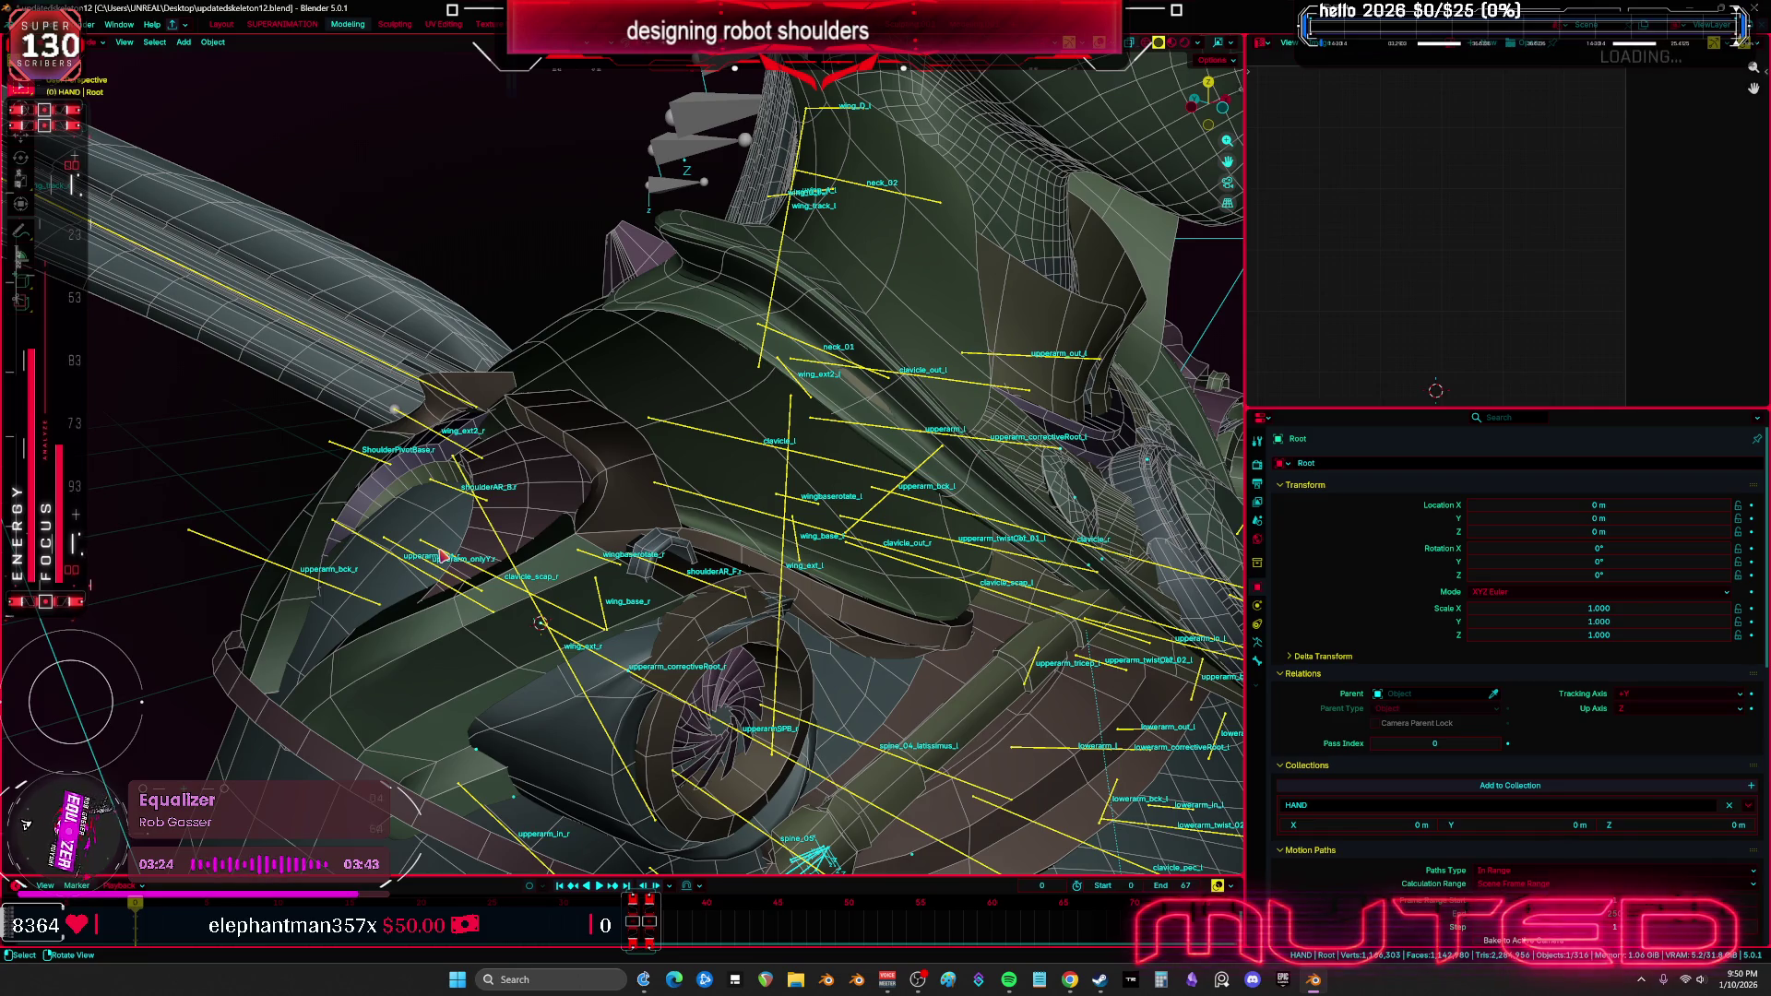
{"action": "mouse_move", "coordinate": [437, 536]}
{"action": "middle_mouse_down"}
{"action": "mouse_move", "coordinate": [626, 471]}
{"action": "mouse_move", "coordinate": [830, 710]}
{"action": "middle_mouse_up"}
{"action": "key", "text": "ctrl+s"}
In Pose Mode, test-rotate upperarm_r around the Y axis, then cancel the rotation
{"action": "key", "text": "ctrl+Tab"}
{"action": "left_click", "coordinate": [831, 684]}
{"action": "key", "text": "r"}
{"action": "key", "text": "r"}
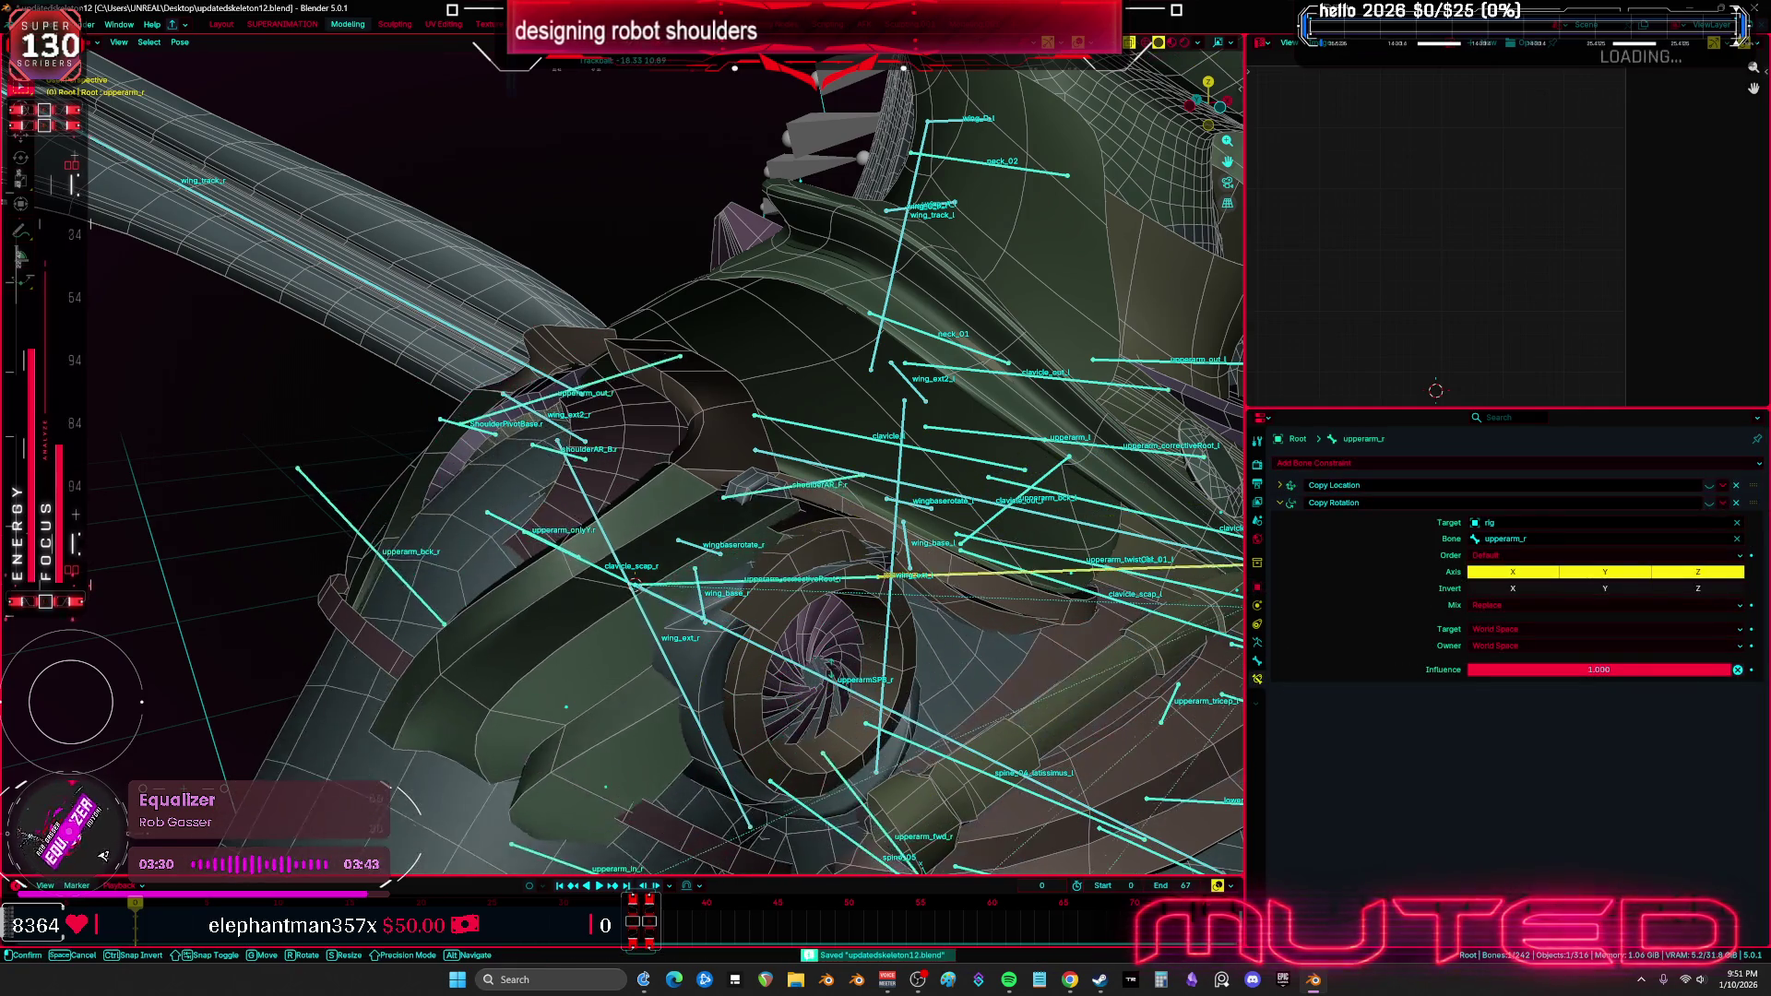
{"action": "key", "text": "y"}
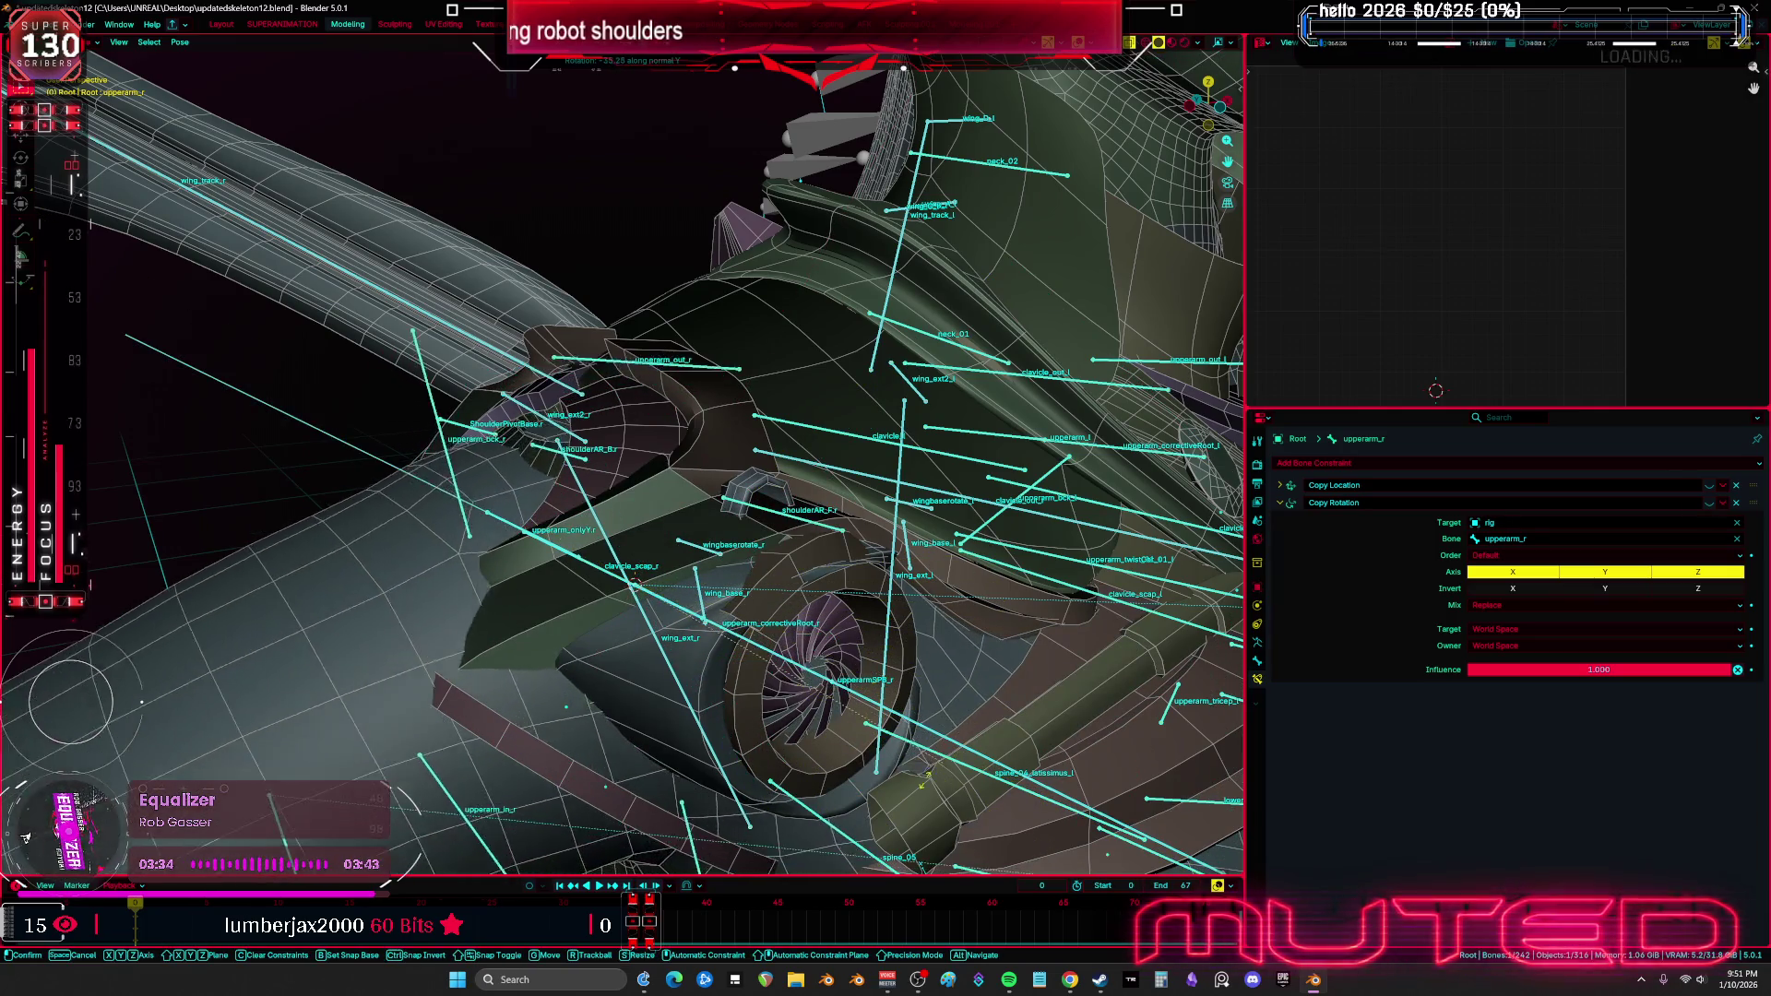
{"action": "right_click", "coordinate": [953, 747]}
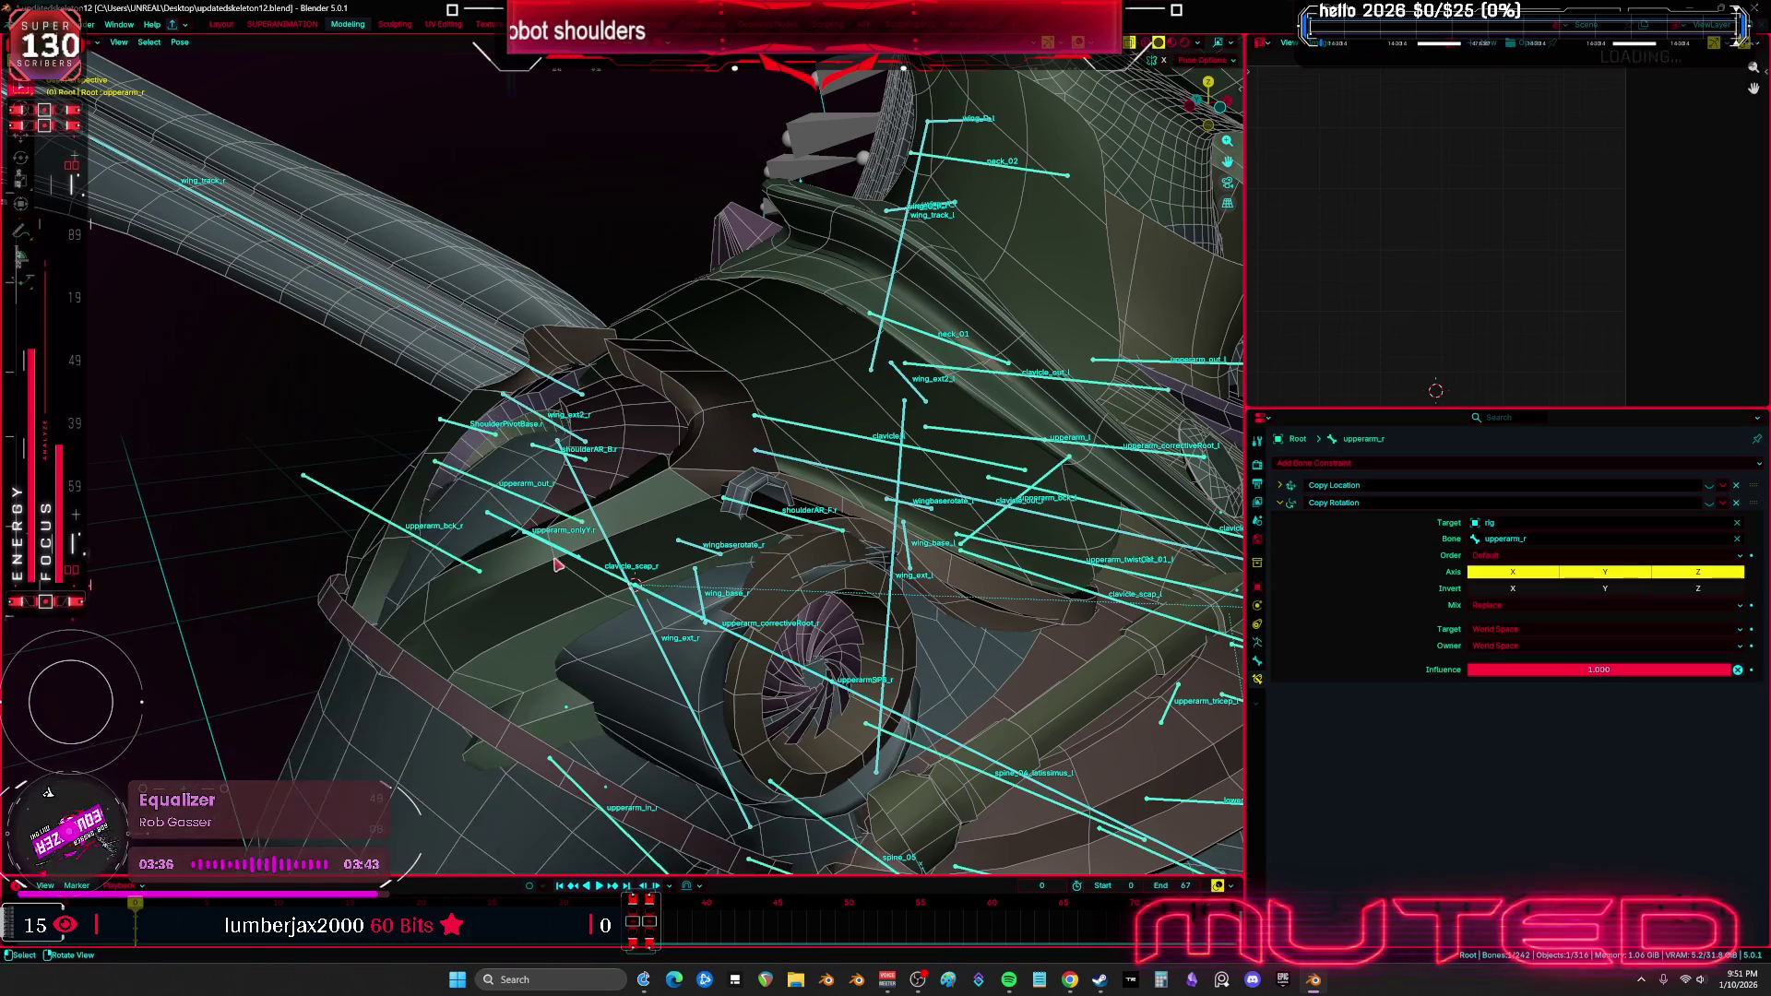
Remove upperarm_onlyY.r's Copy Location constraint and set its Copy Rotation owner and target to Local Space
{"action": "left_click", "coordinate": [515, 530]}
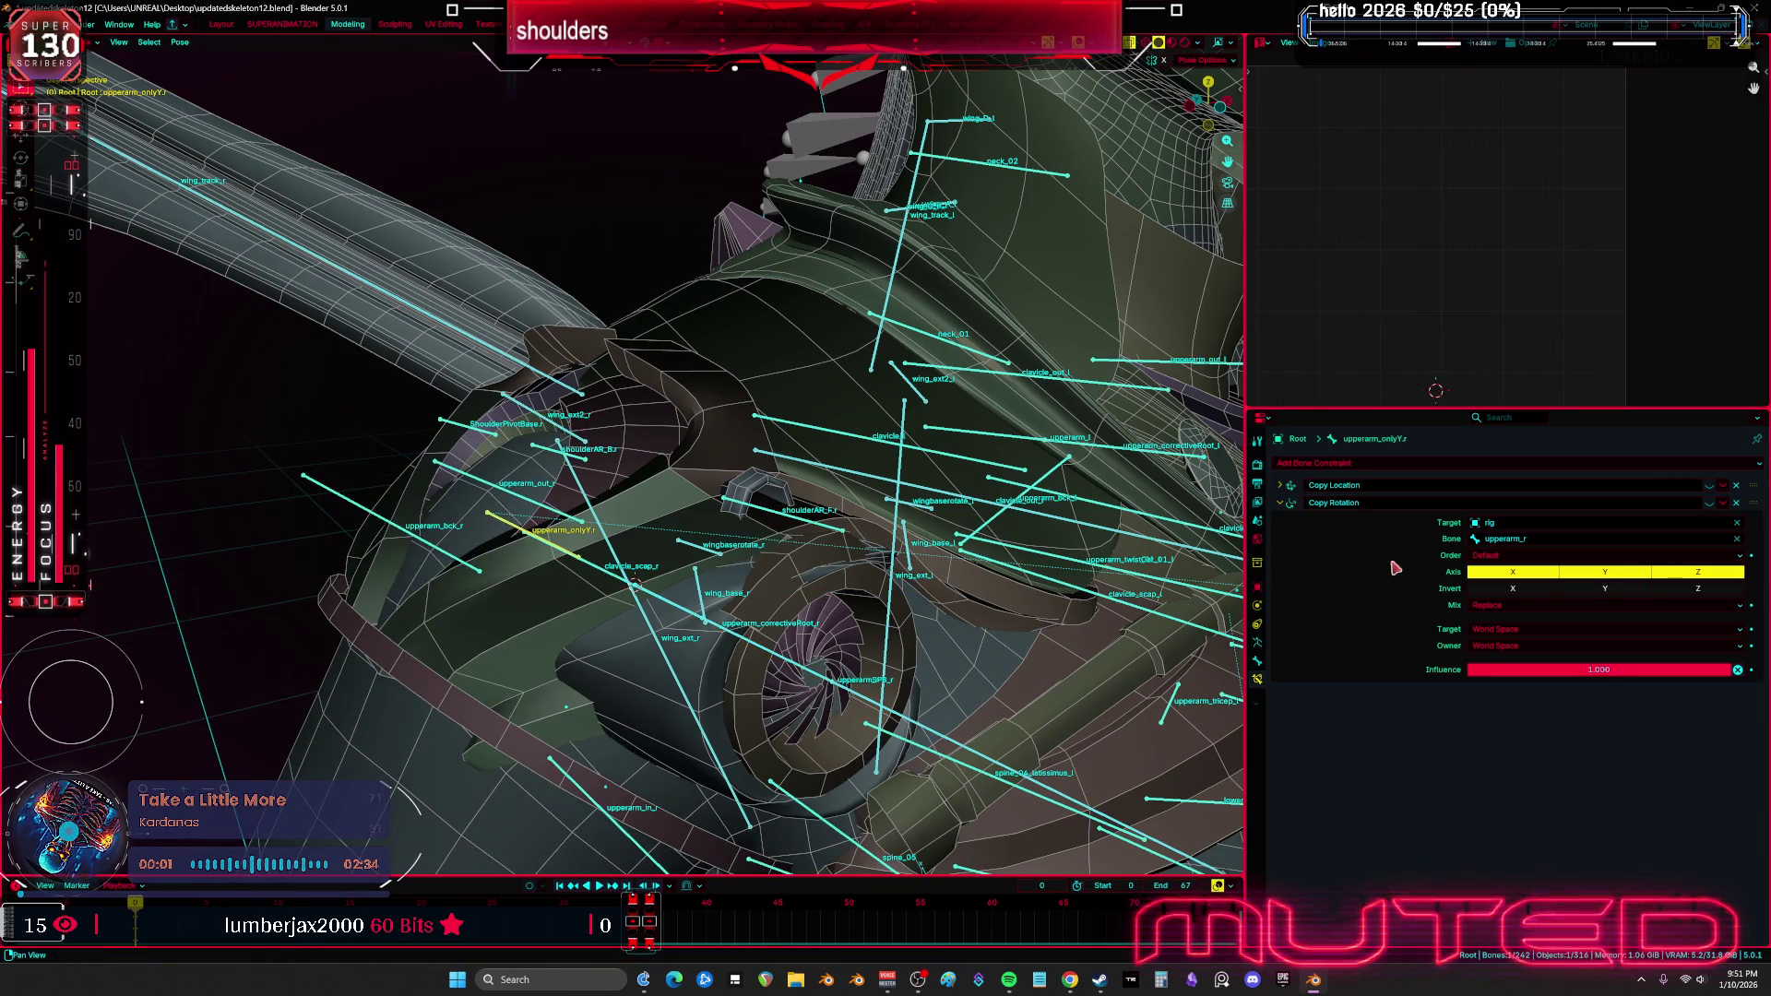
{"action": "left_click", "coordinate": [1738, 487]}
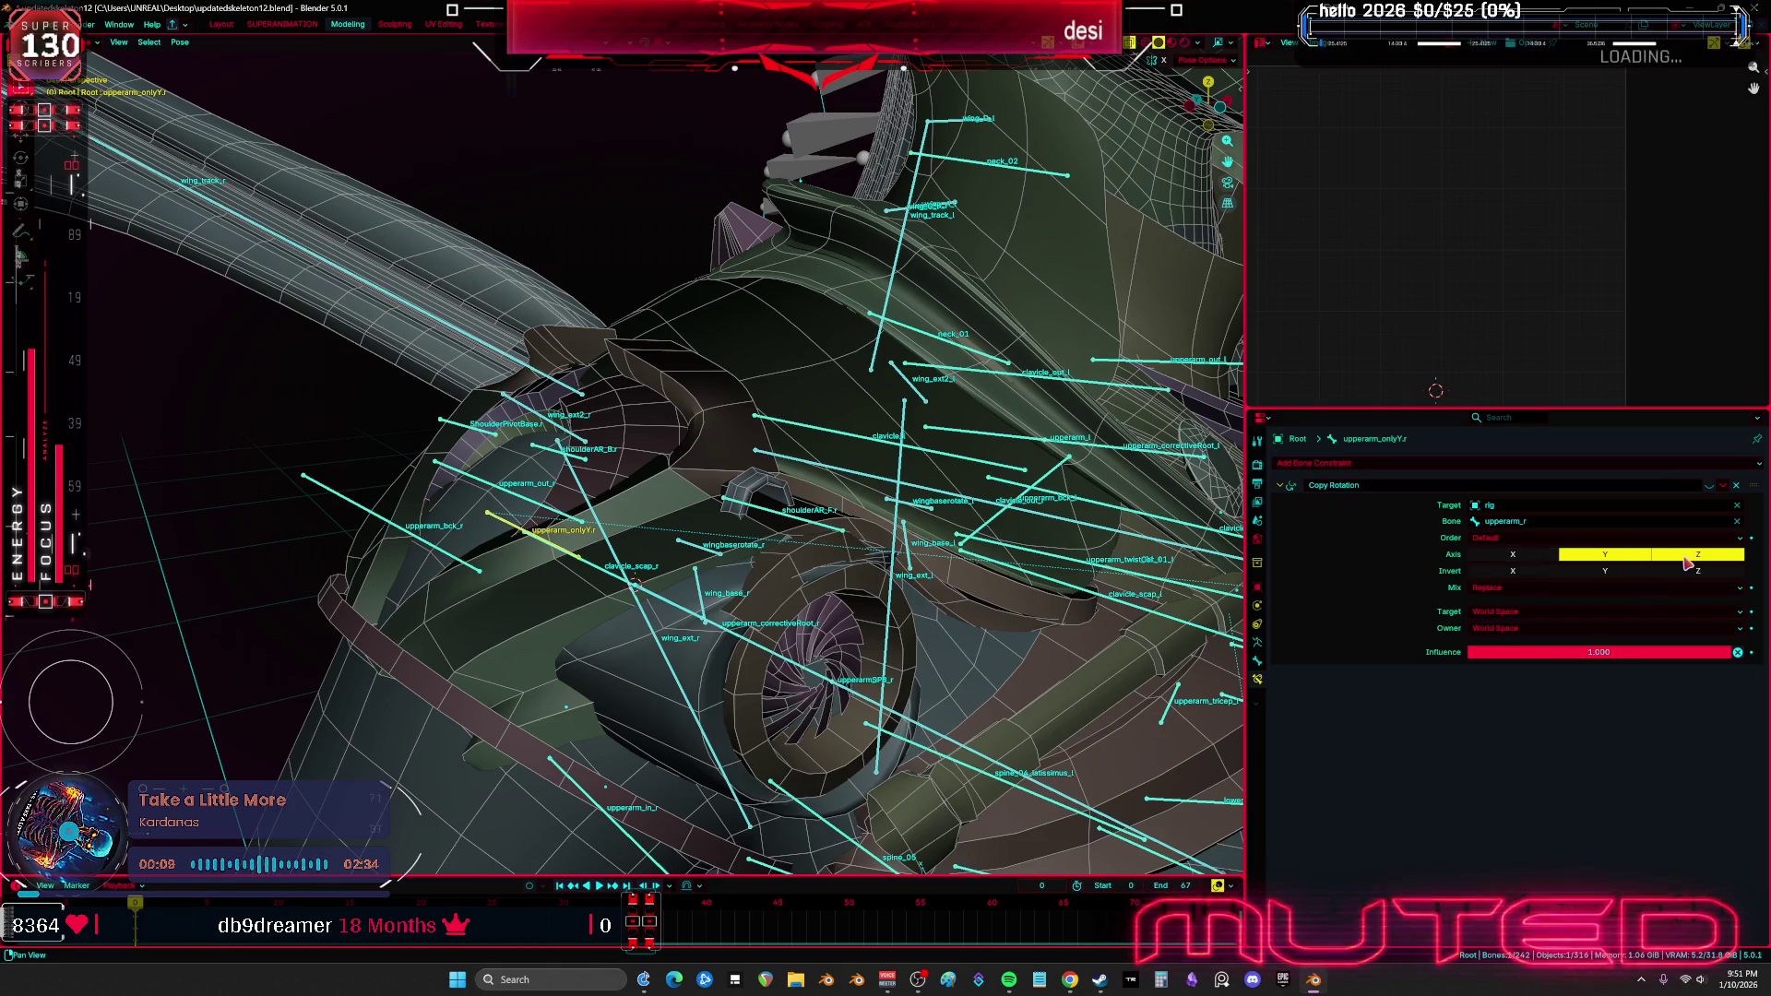
{"action": "left_click", "coordinate": [1561, 631]}
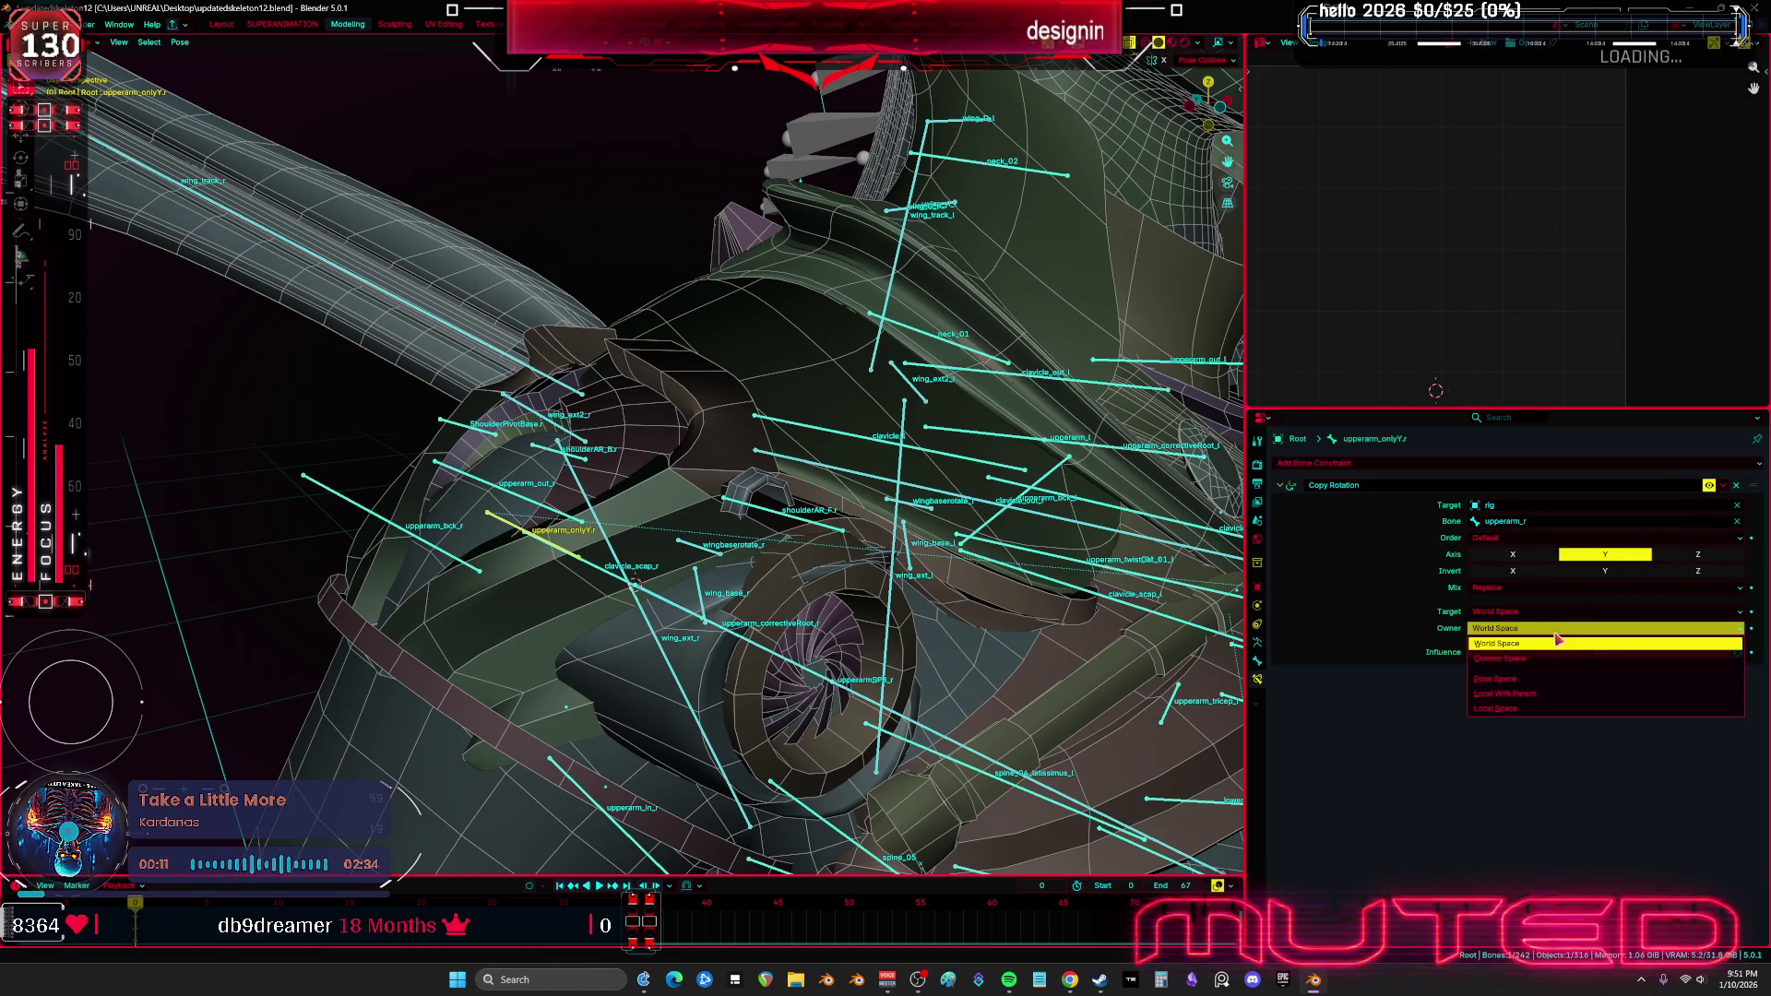
{"action": "left_click", "coordinate": [1509, 708]}
{"action": "left_click", "coordinate": [1516, 612]}
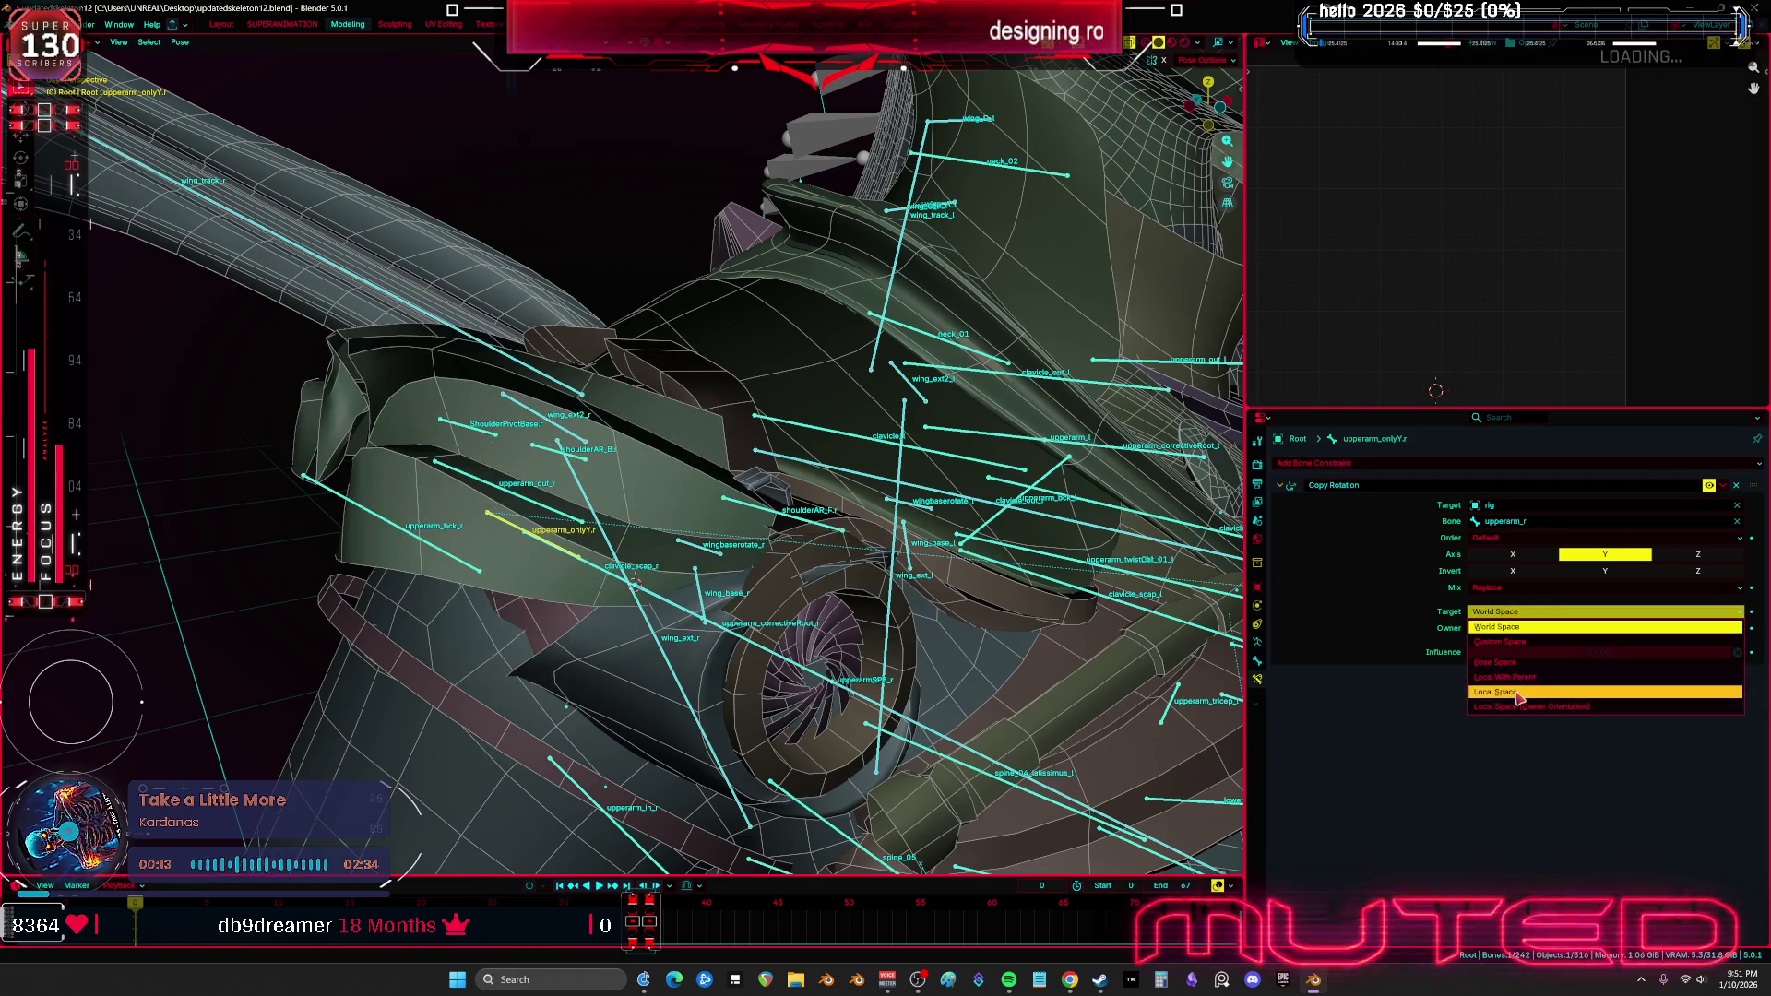
{"action": "left_click", "coordinate": [1508, 696]}
Test-rotate upperarm_r around the Y and X axes to check the rig
{"action": "left_click", "coordinate": [743, 638]}
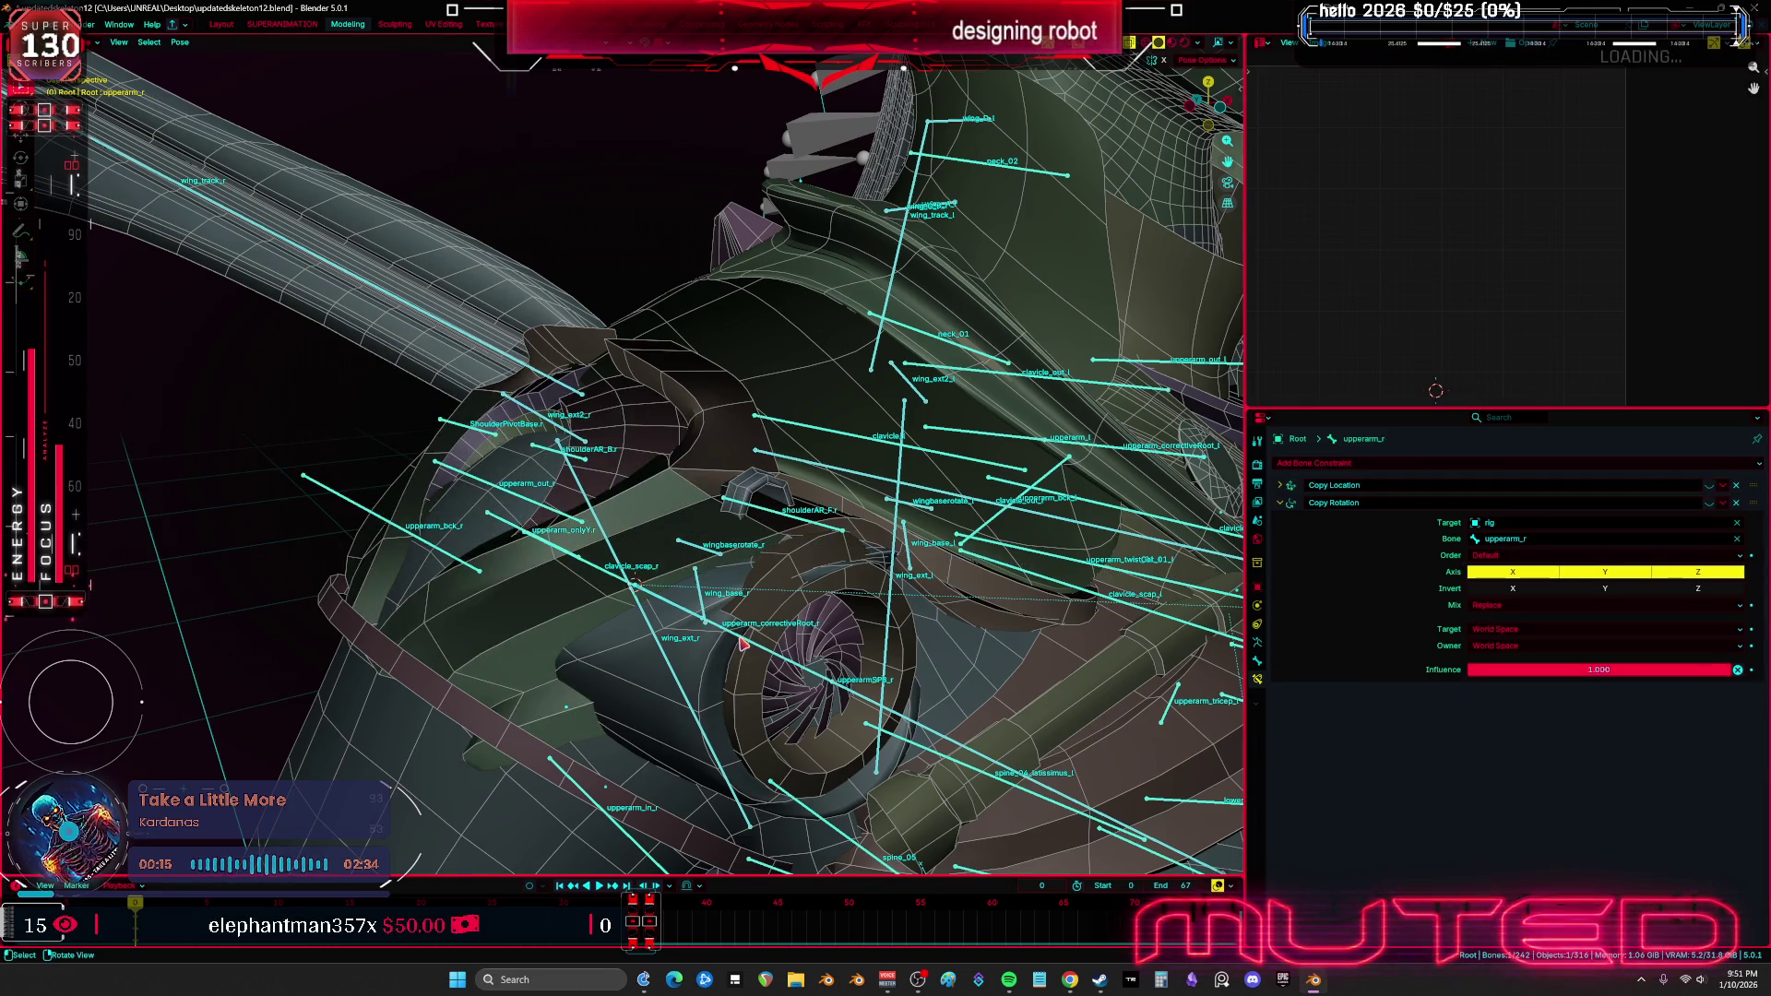
{"action": "key", "text": "r"}
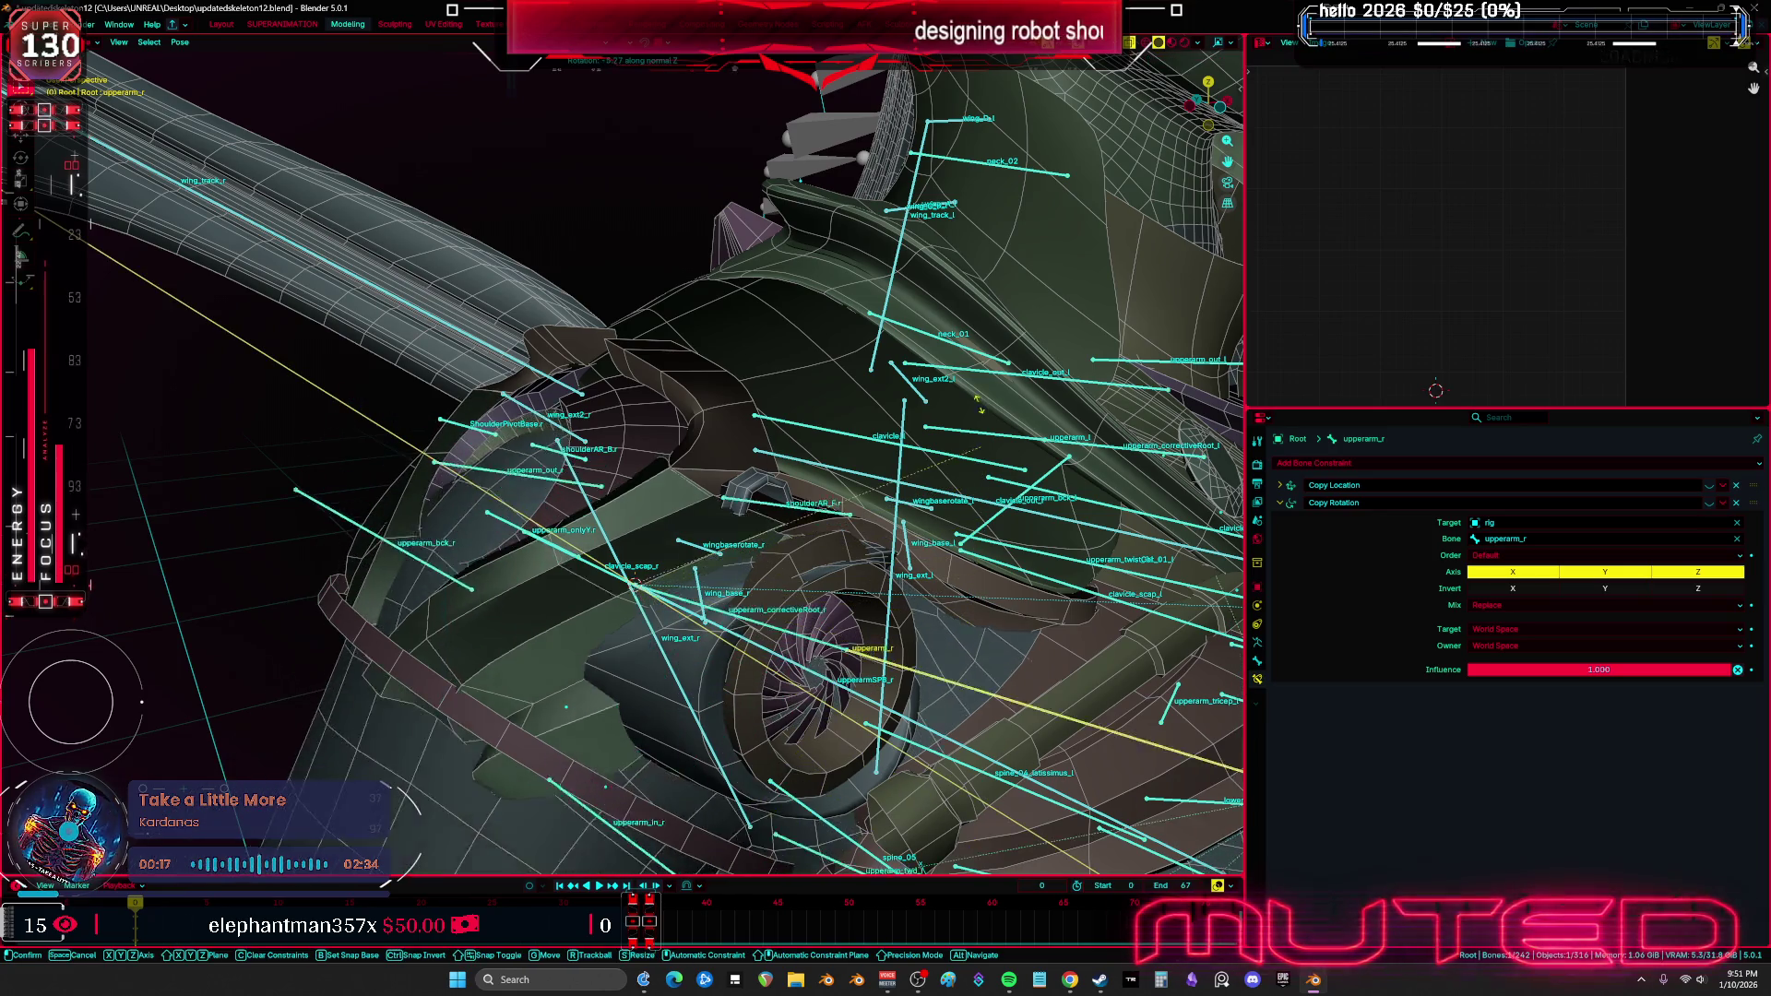
{"action": "key", "text": "y"}
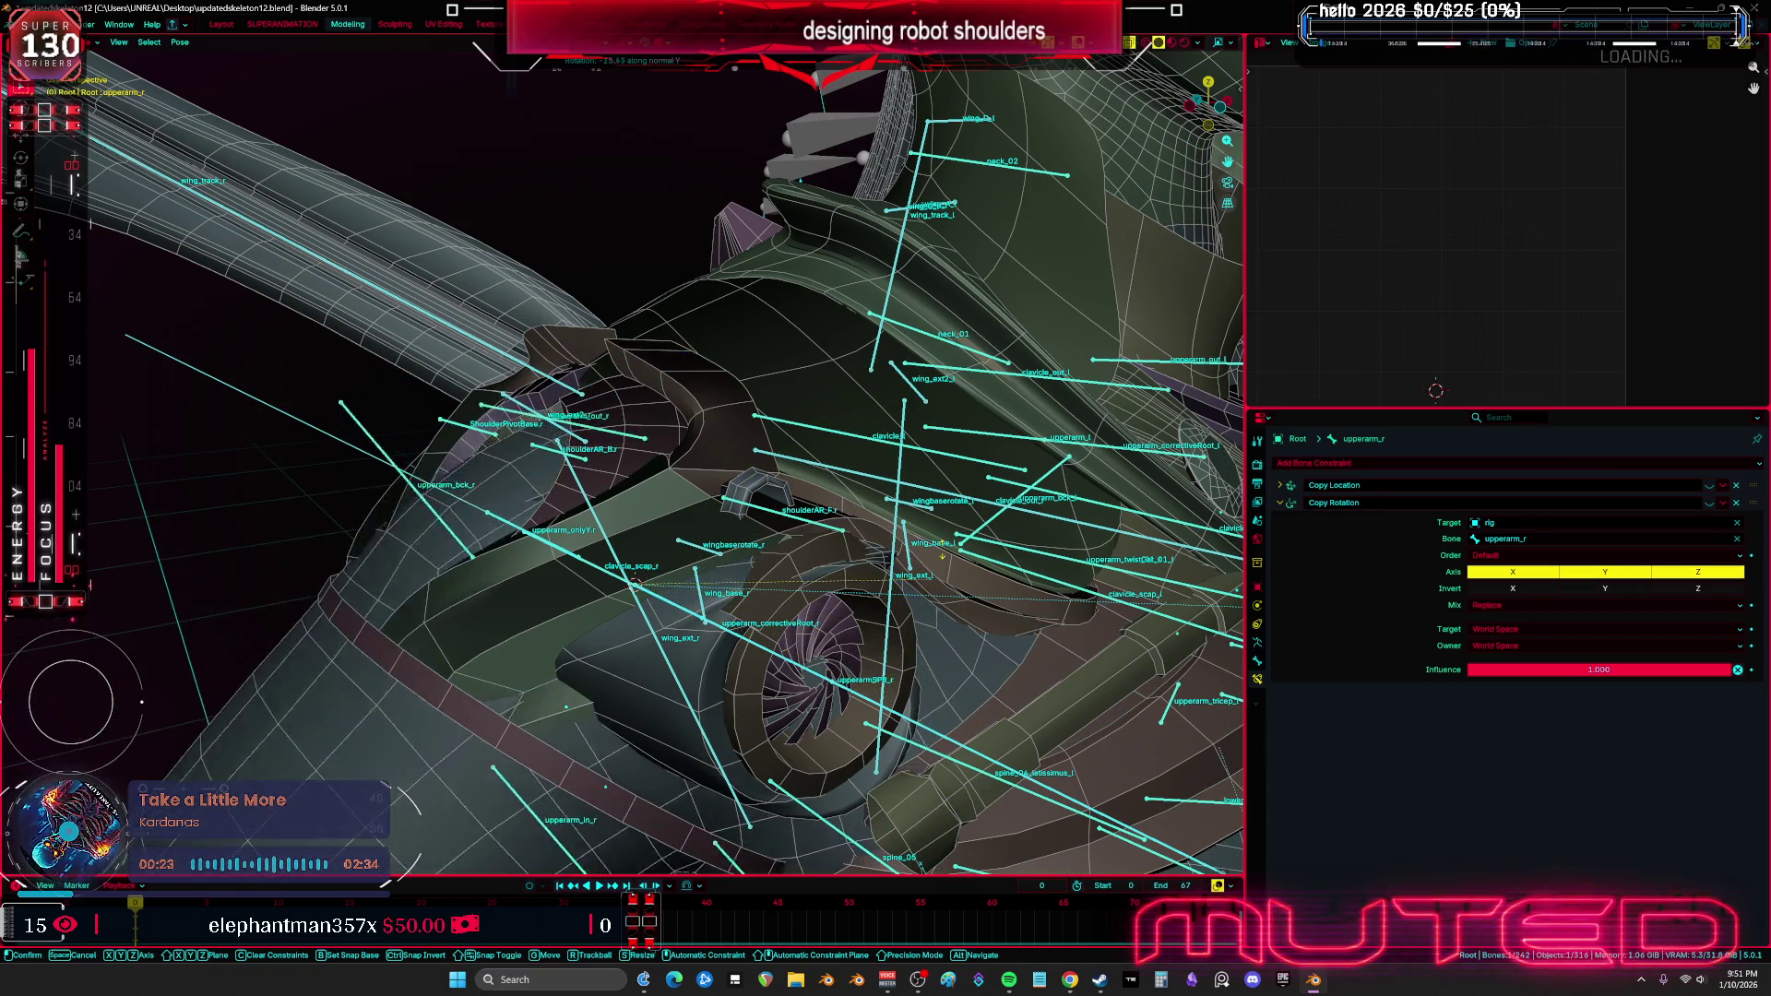
{"action": "key", "text": "x"}
{"action": "left_click", "coordinate": [571, 527]}
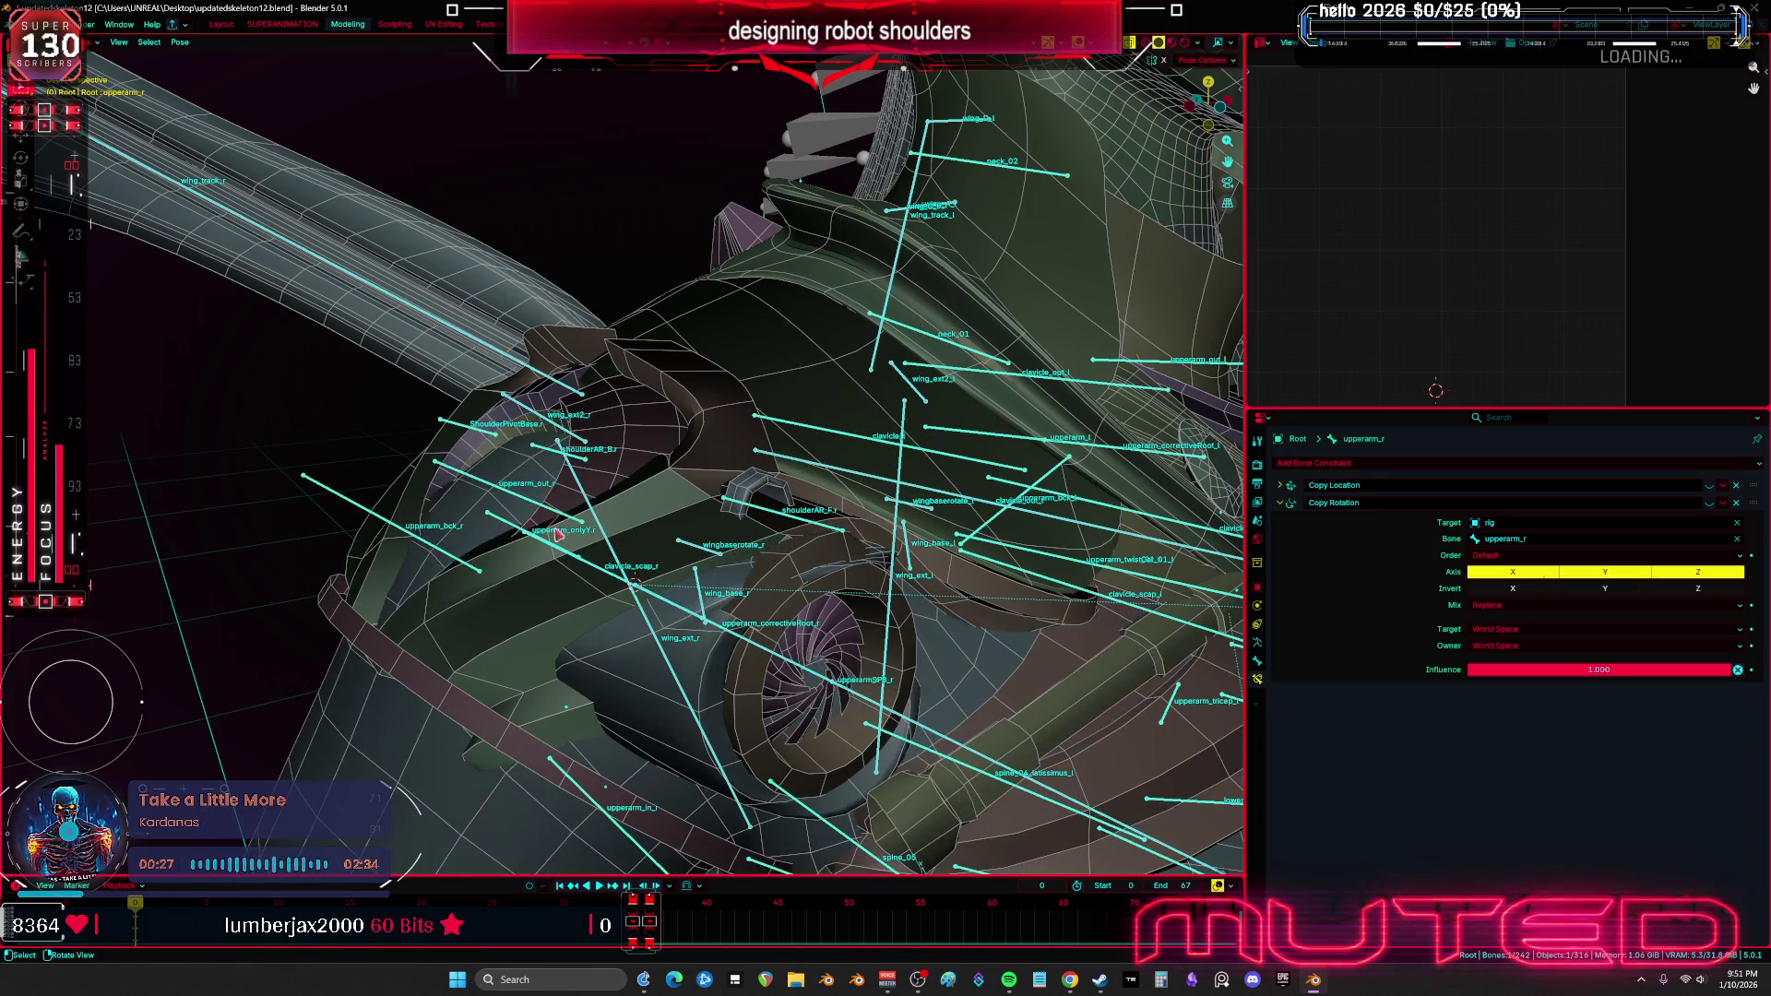
Test-rotate upperarm_onlyY.r around the Y axis, briefly trying Z
{"action": "left_click", "coordinate": [519, 532]}
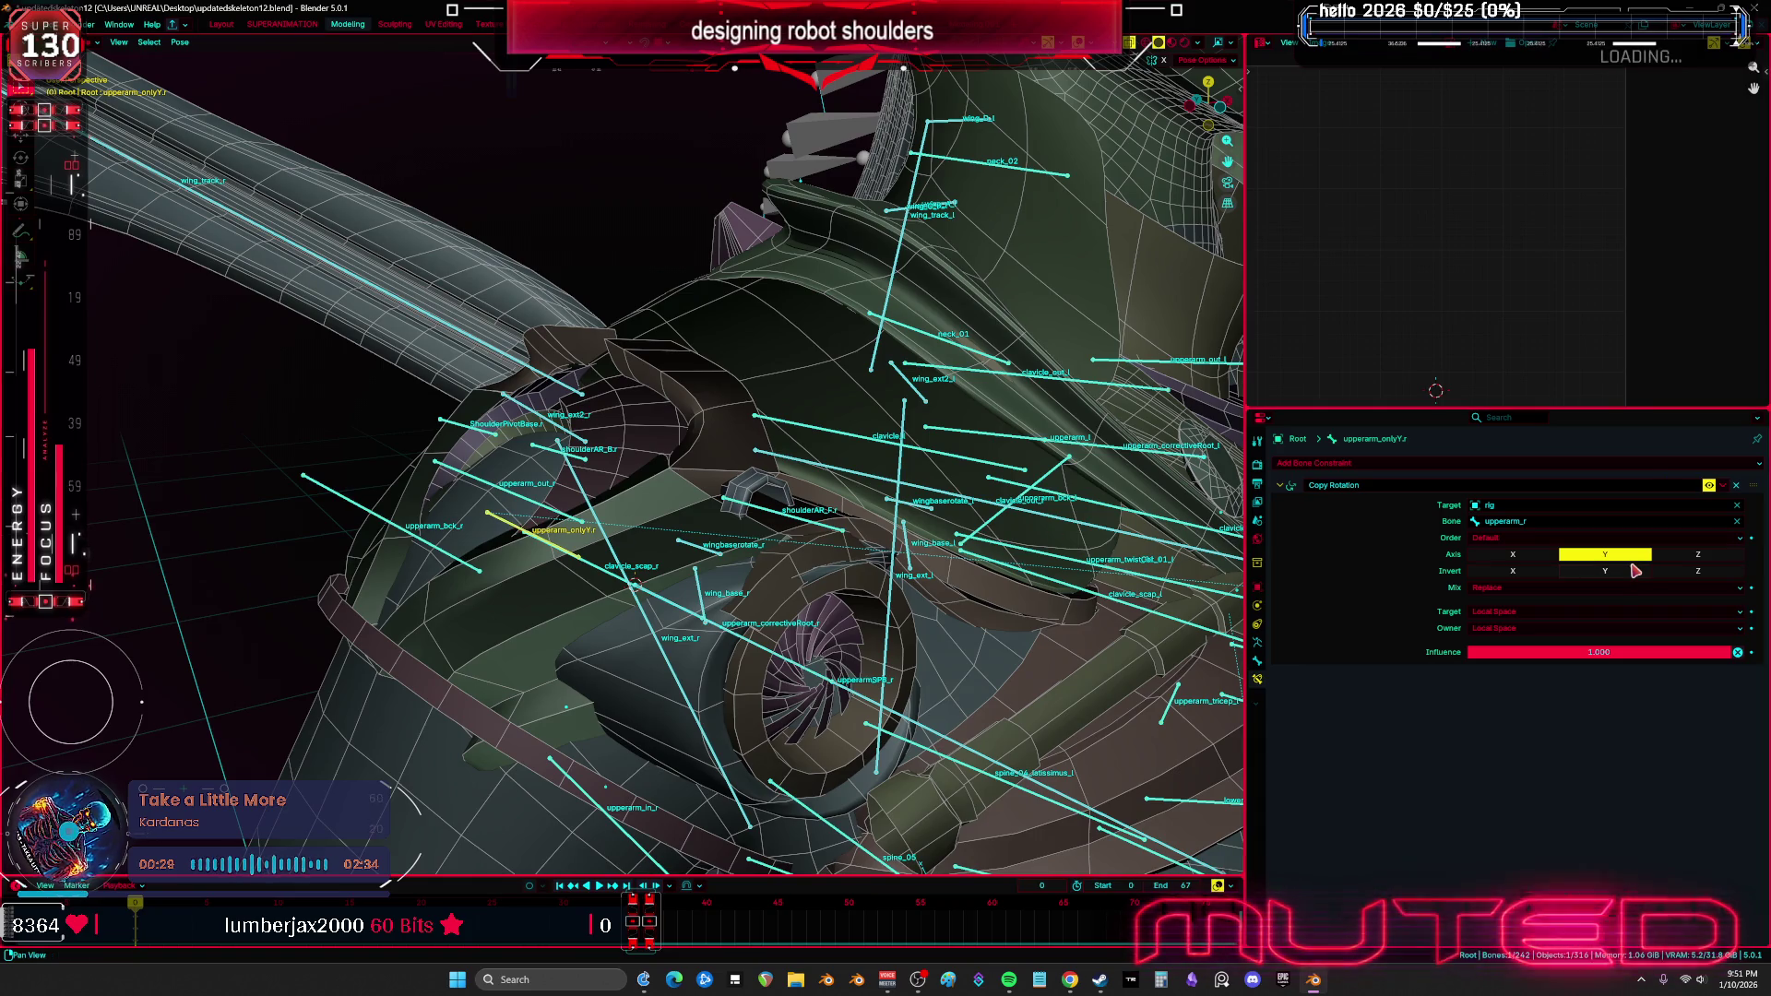
{"action": "middle_click_drag", "start_coordinate": [613, 563], "coordinate": [484, 452]}
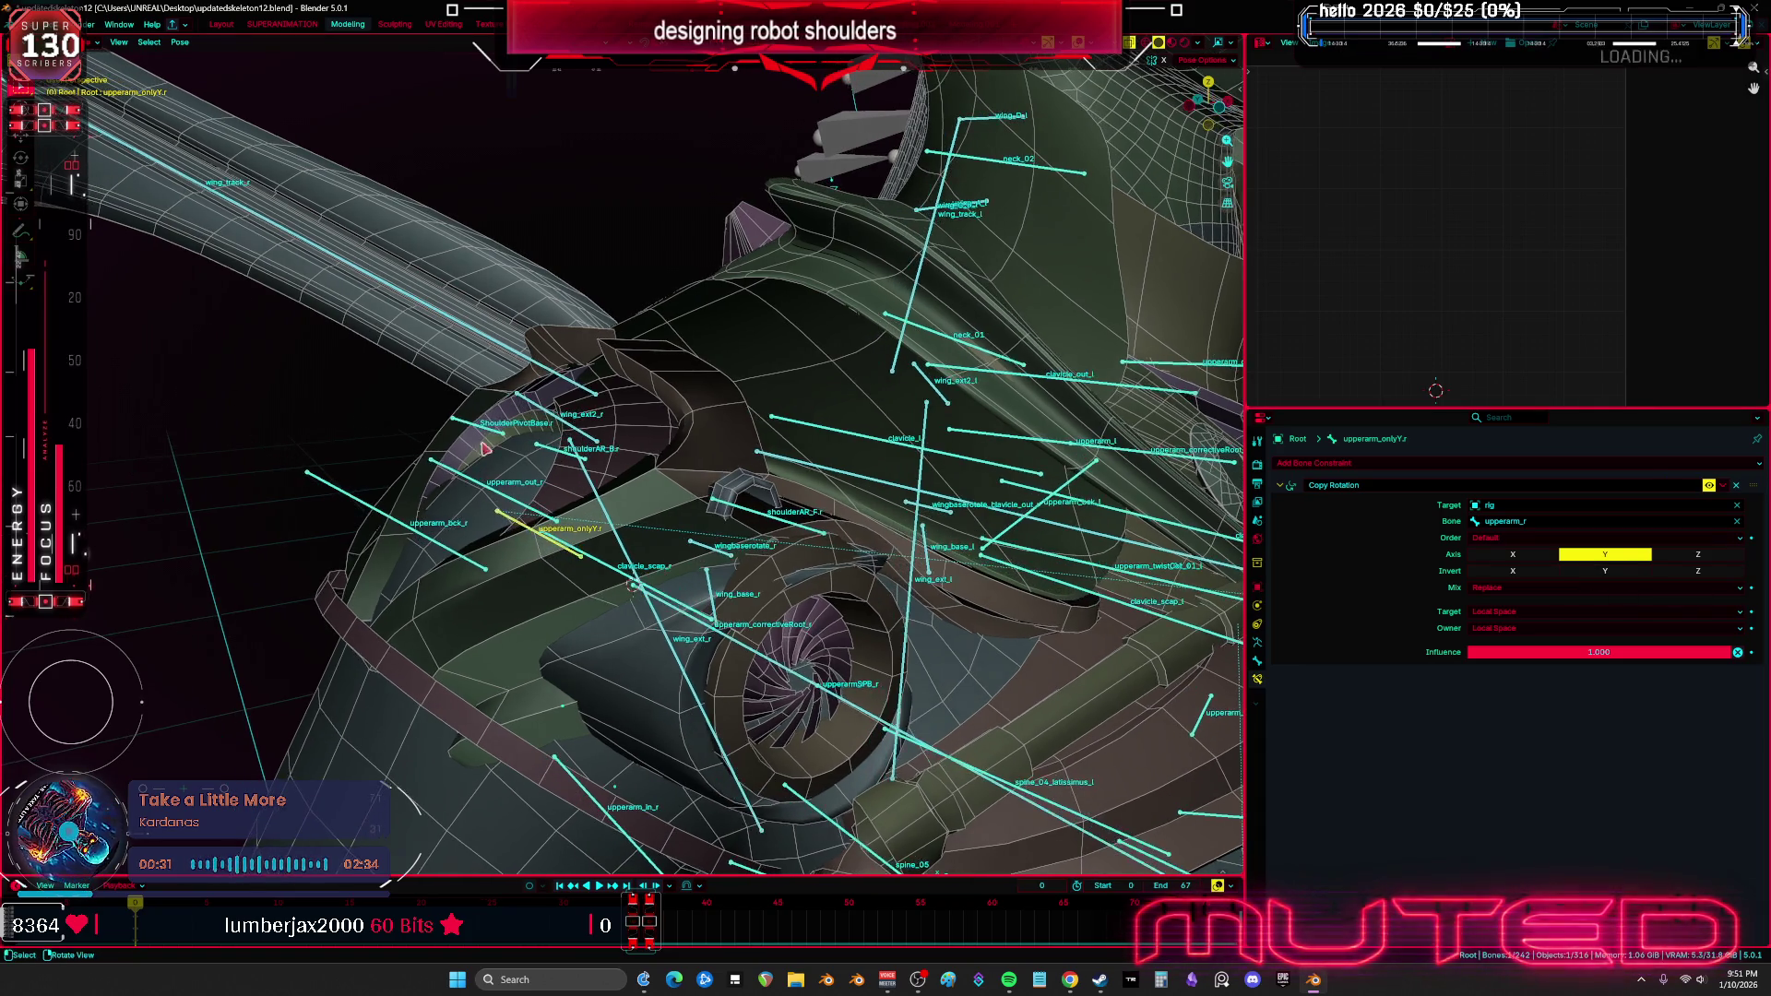
{"action": "key", "text": "r"}
{"action": "key", "text": "y"}
{"action": "key", "text": "z"}
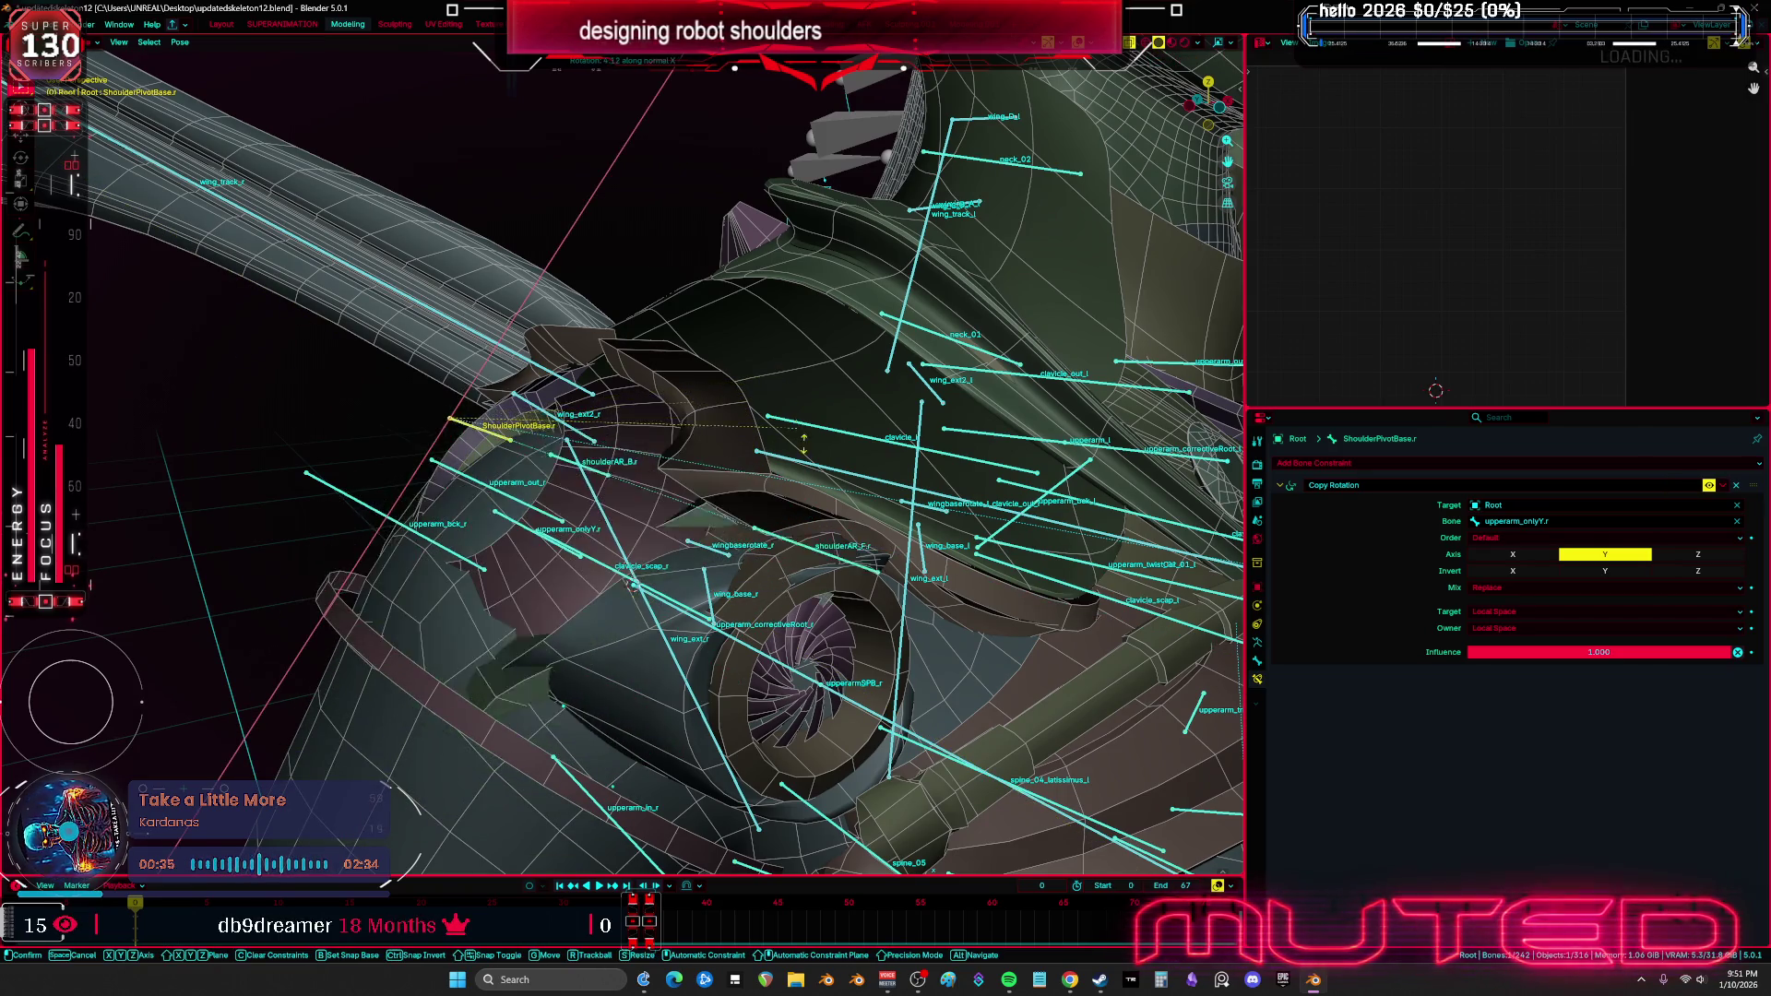
{"action": "key", "text": "y"}
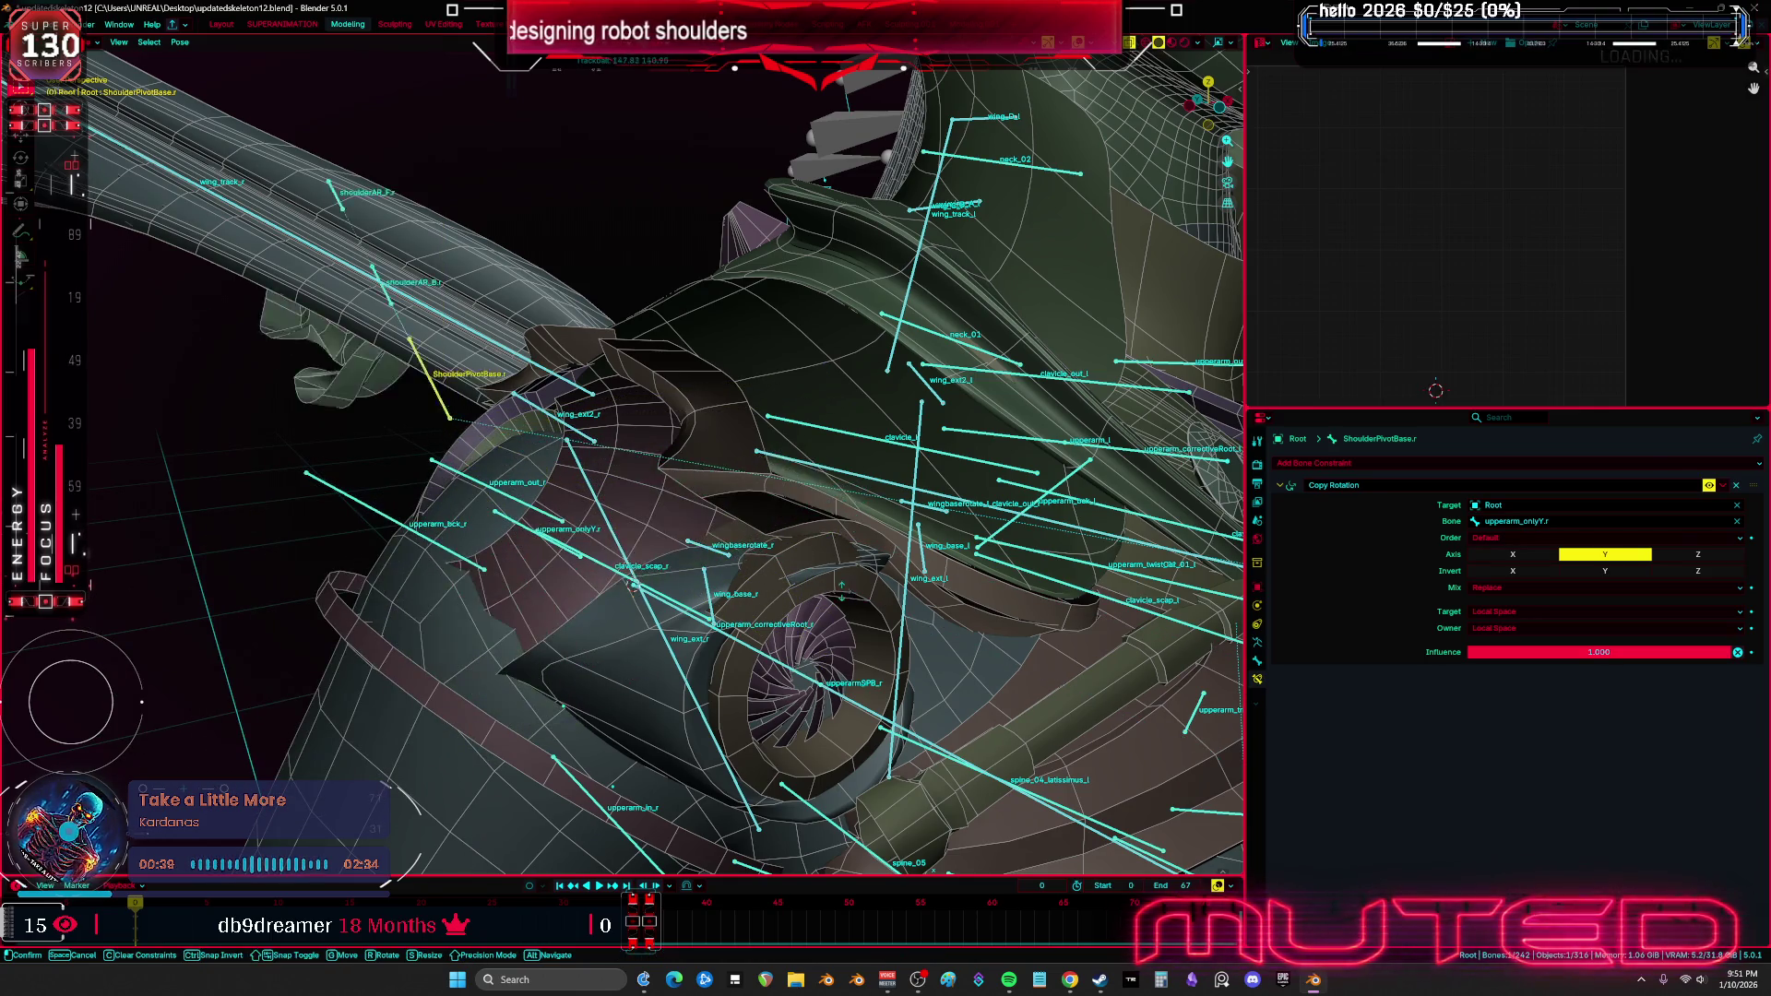
{"action": "left_click", "coordinate": [609, 555]}
Show ShoulderPivotBase.r's properties, then the armature's Rigify settings in the Armature Data tab
{"action": "scroll", "coordinate": [608, 556], "scroll_direction": "up", "scroll_amount": 1}
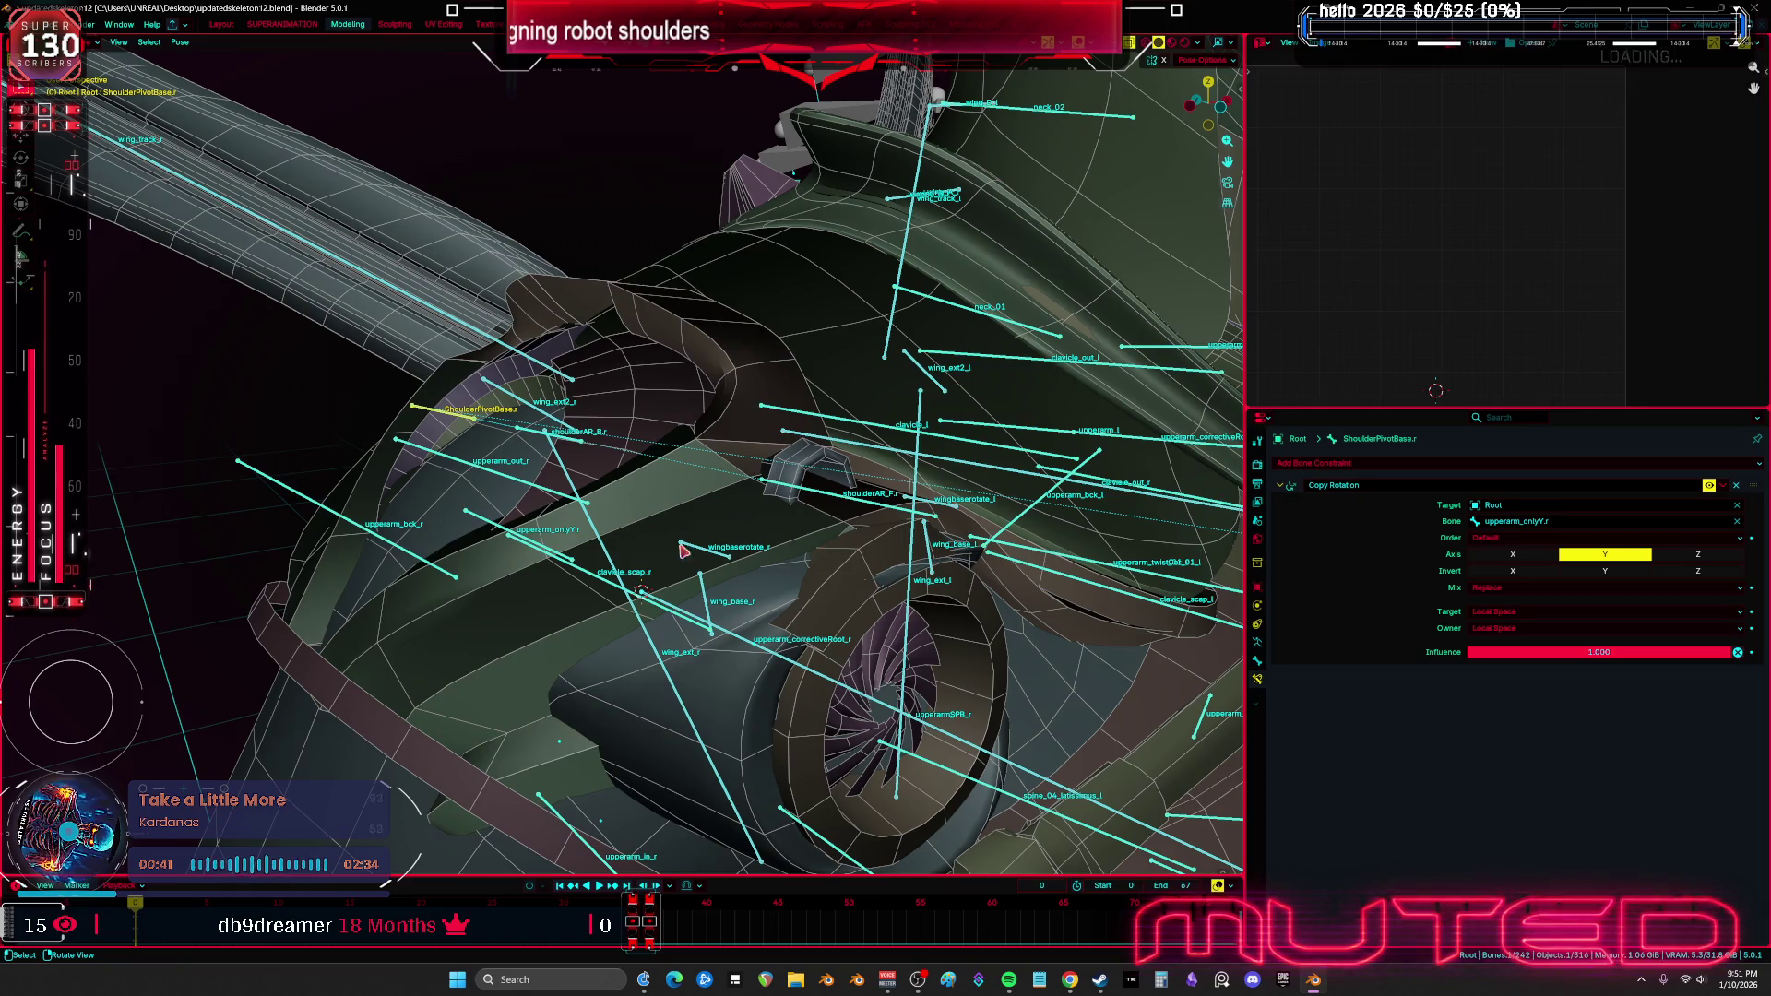
{"action": "left_click", "coordinate": [1258, 662]}
{"action": "scroll", "coordinate": [1319, 679], "scroll_direction": "down", "scroll_amount": 8}
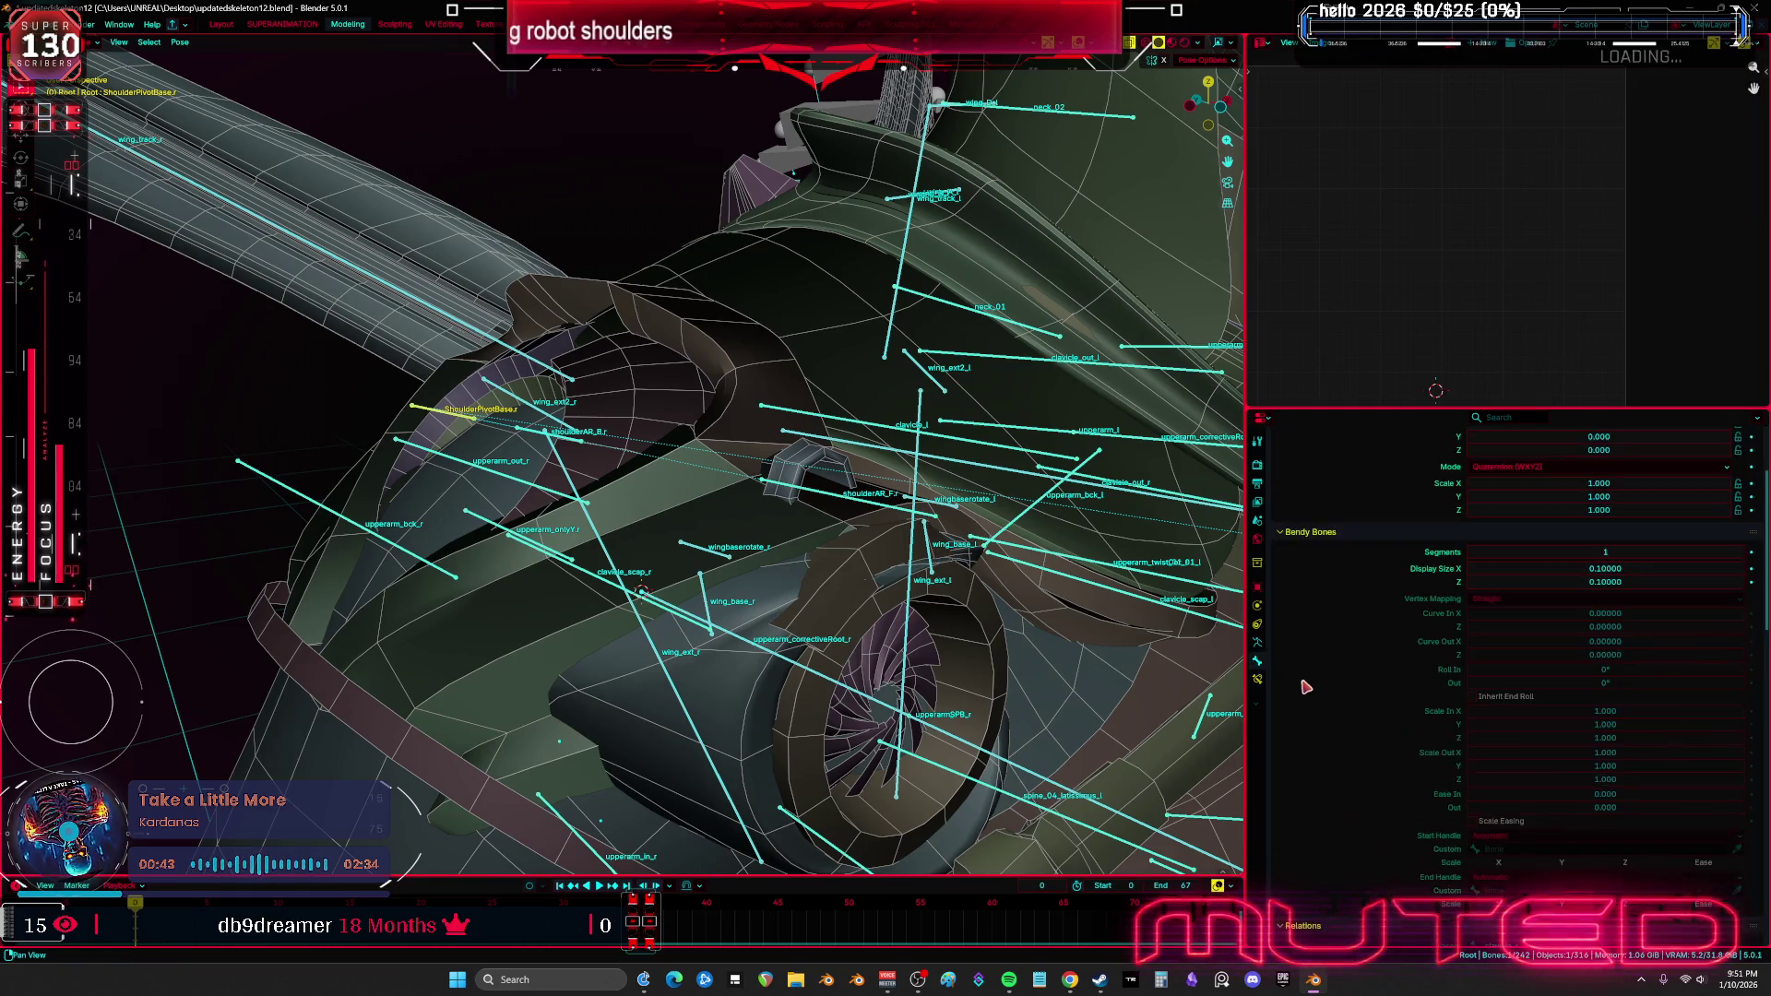
{"action": "scroll", "coordinate": [1331, 679], "scroll_direction": "down", "scroll_amount": 10}
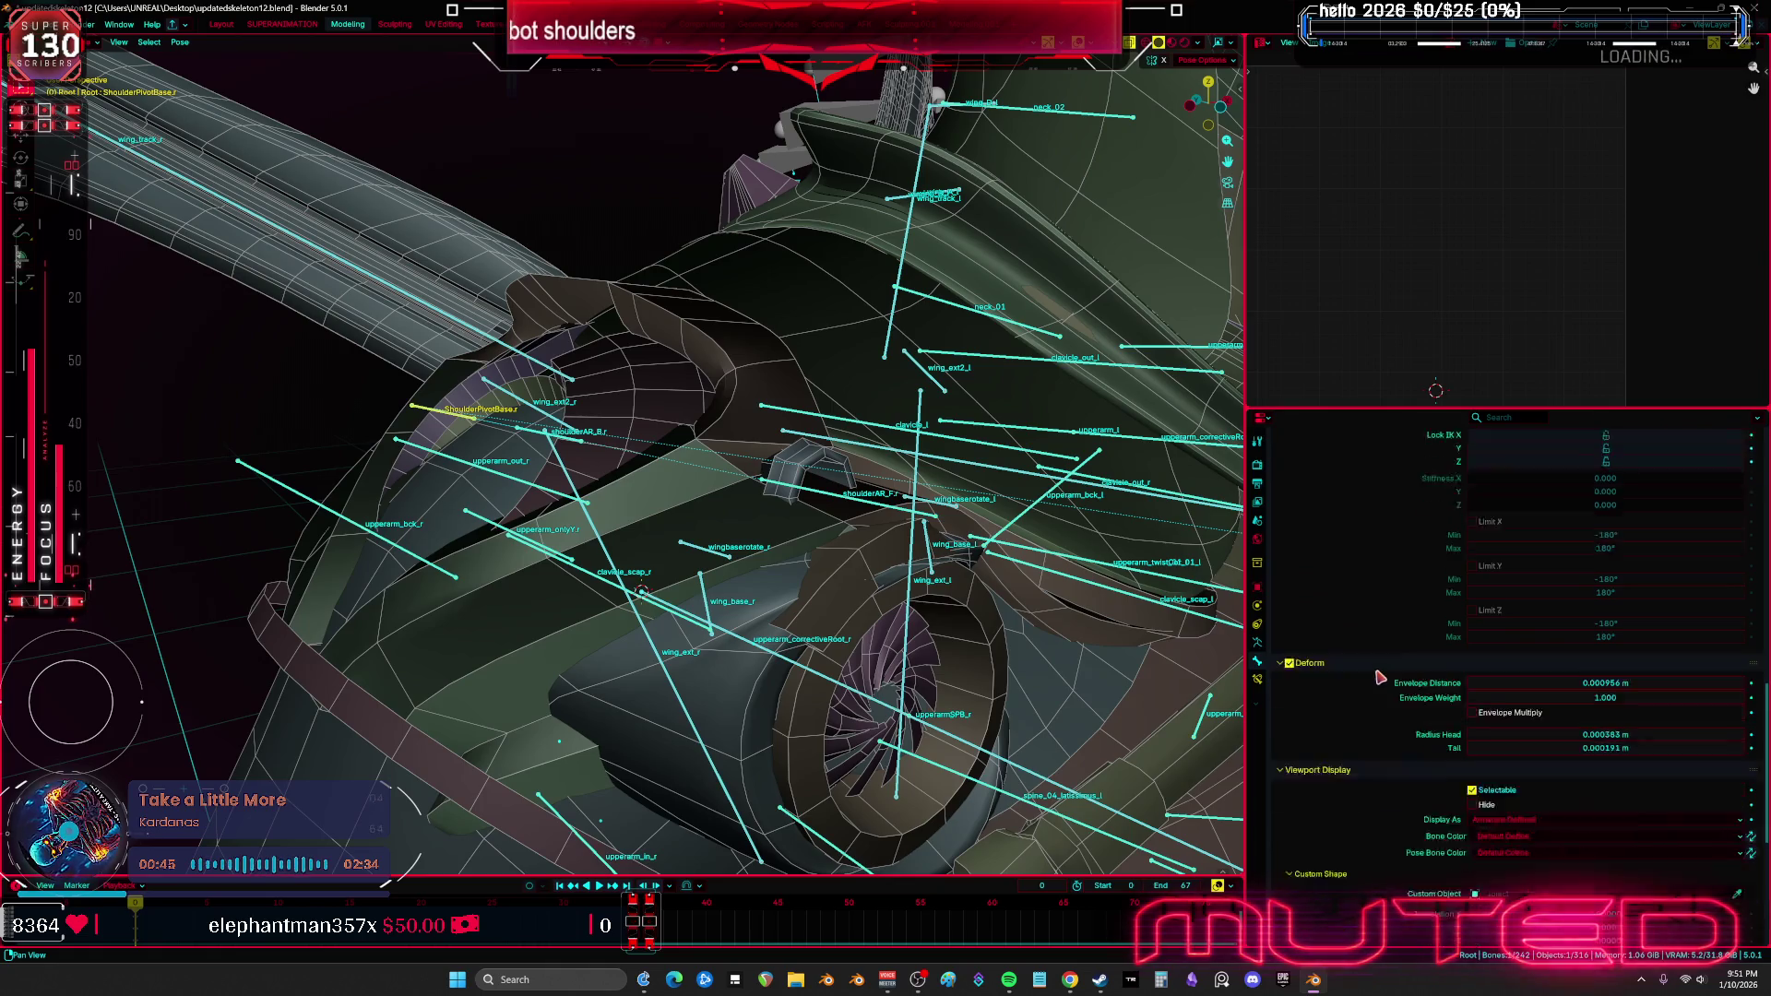
{"action": "left_click", "coordinate": [1258, 642]}
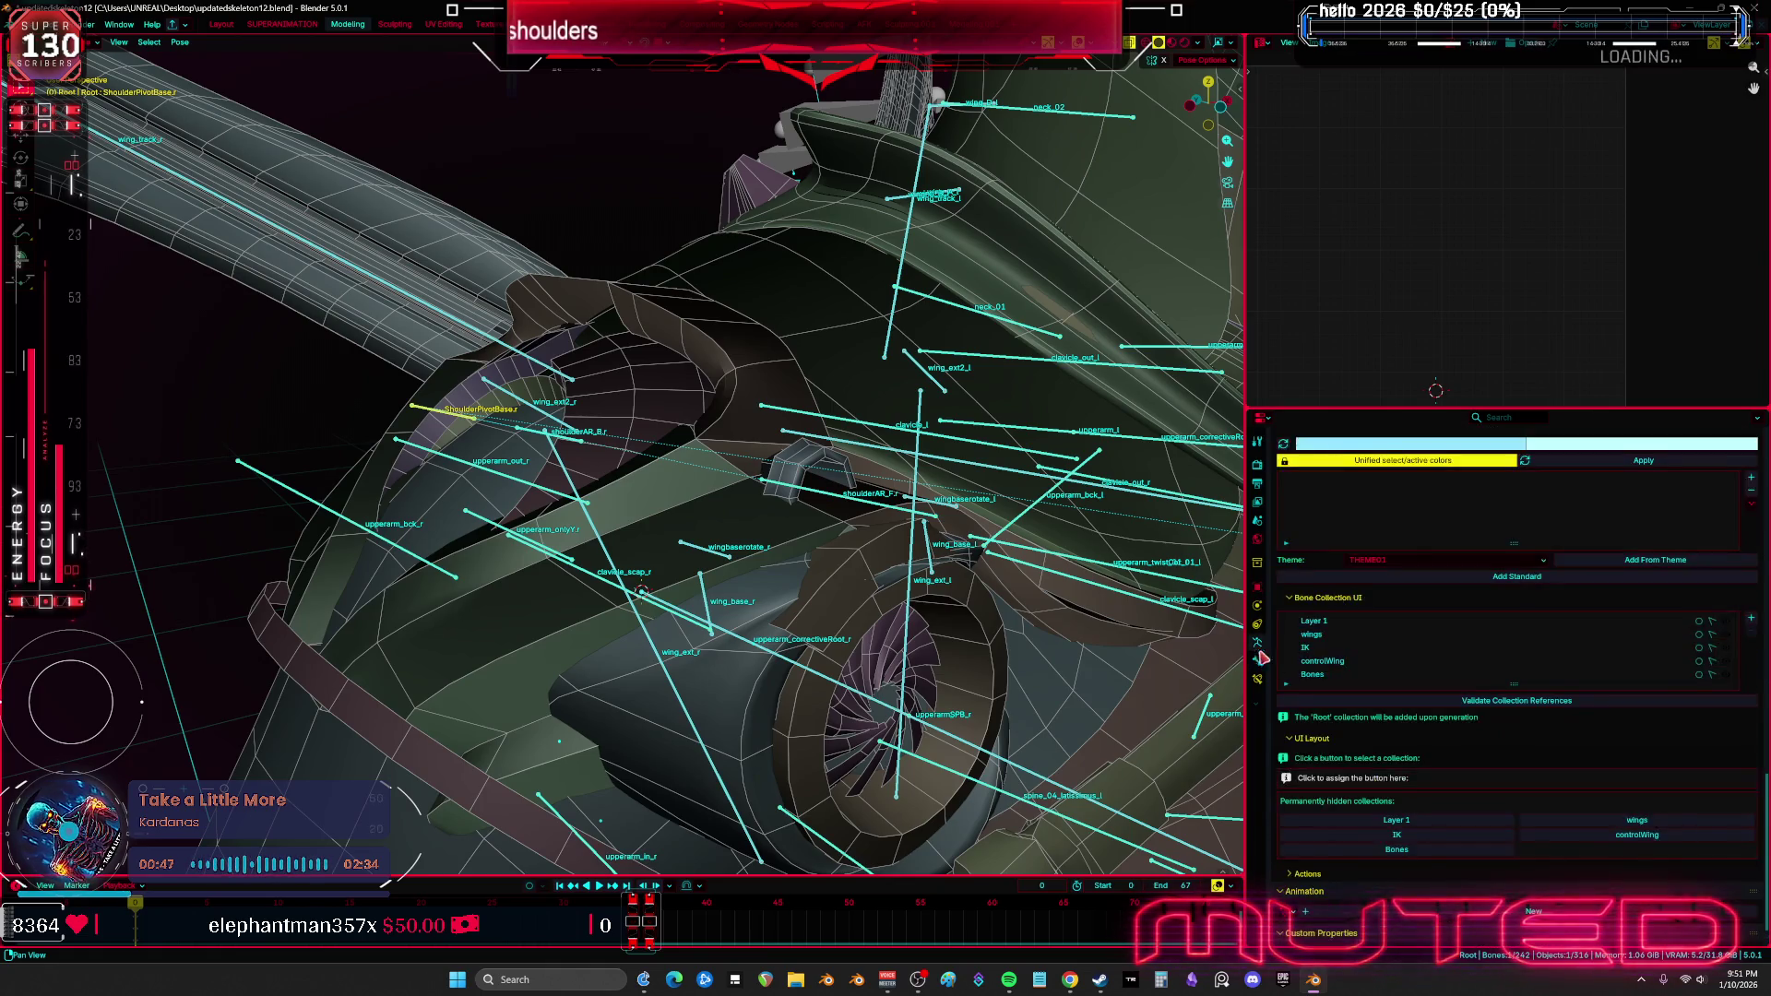